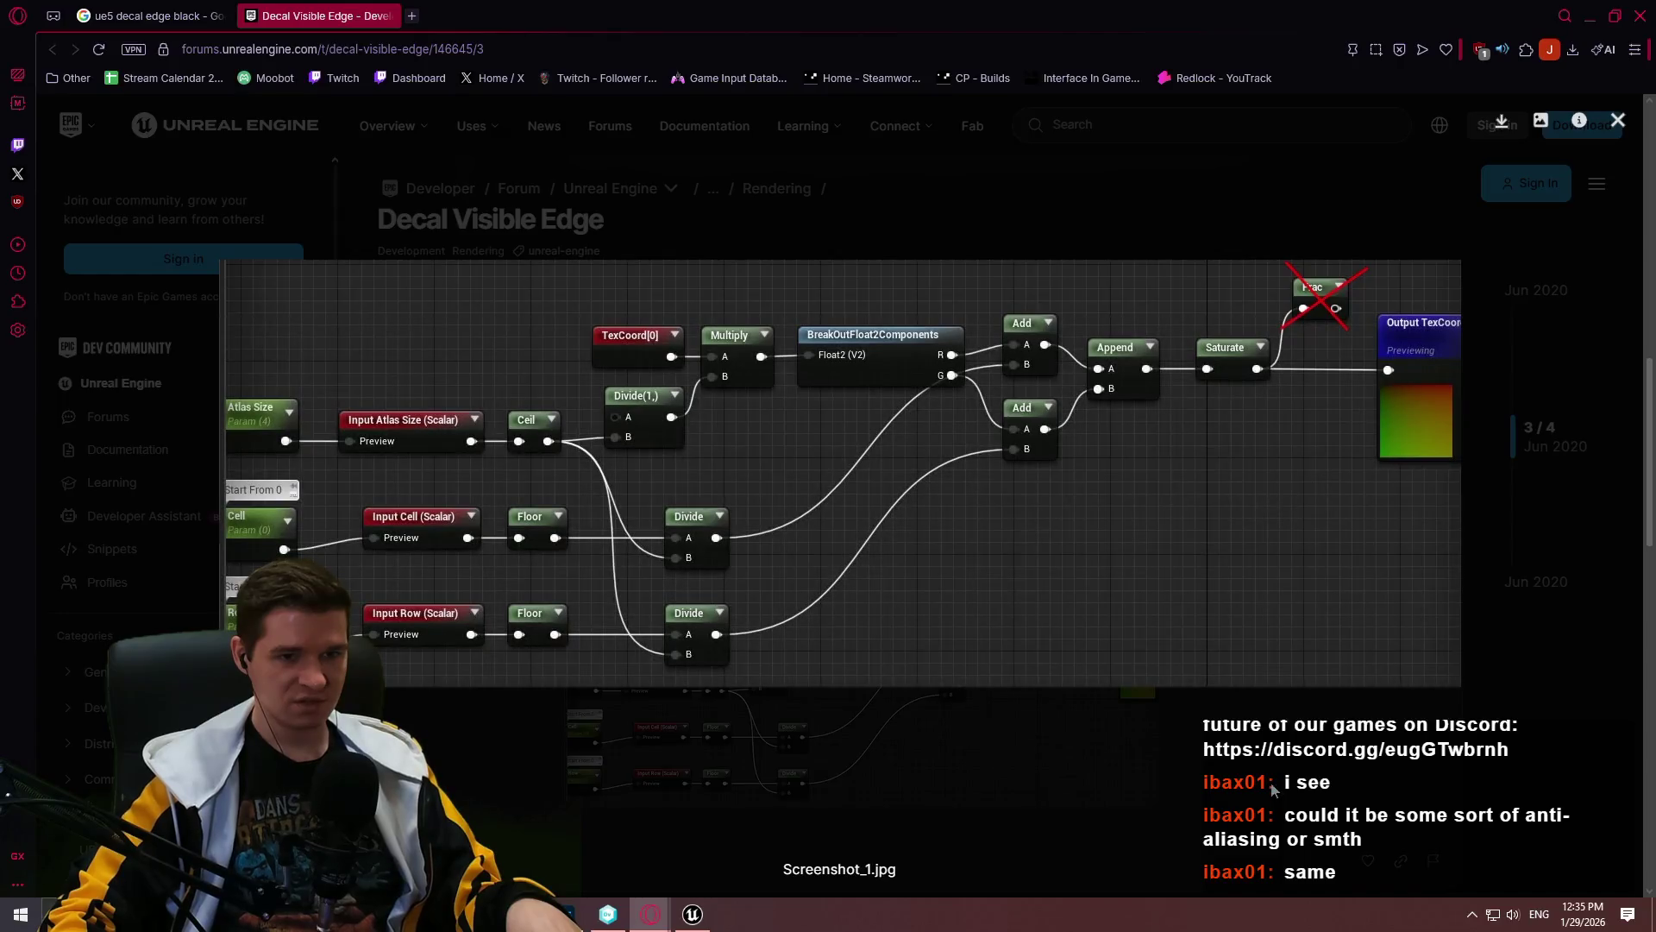
Step: Close the enlarged forum screenshot and the Decal Visible Edge forum thread
left_click(1094, 658)
scroll(980, 567, "down", 8)
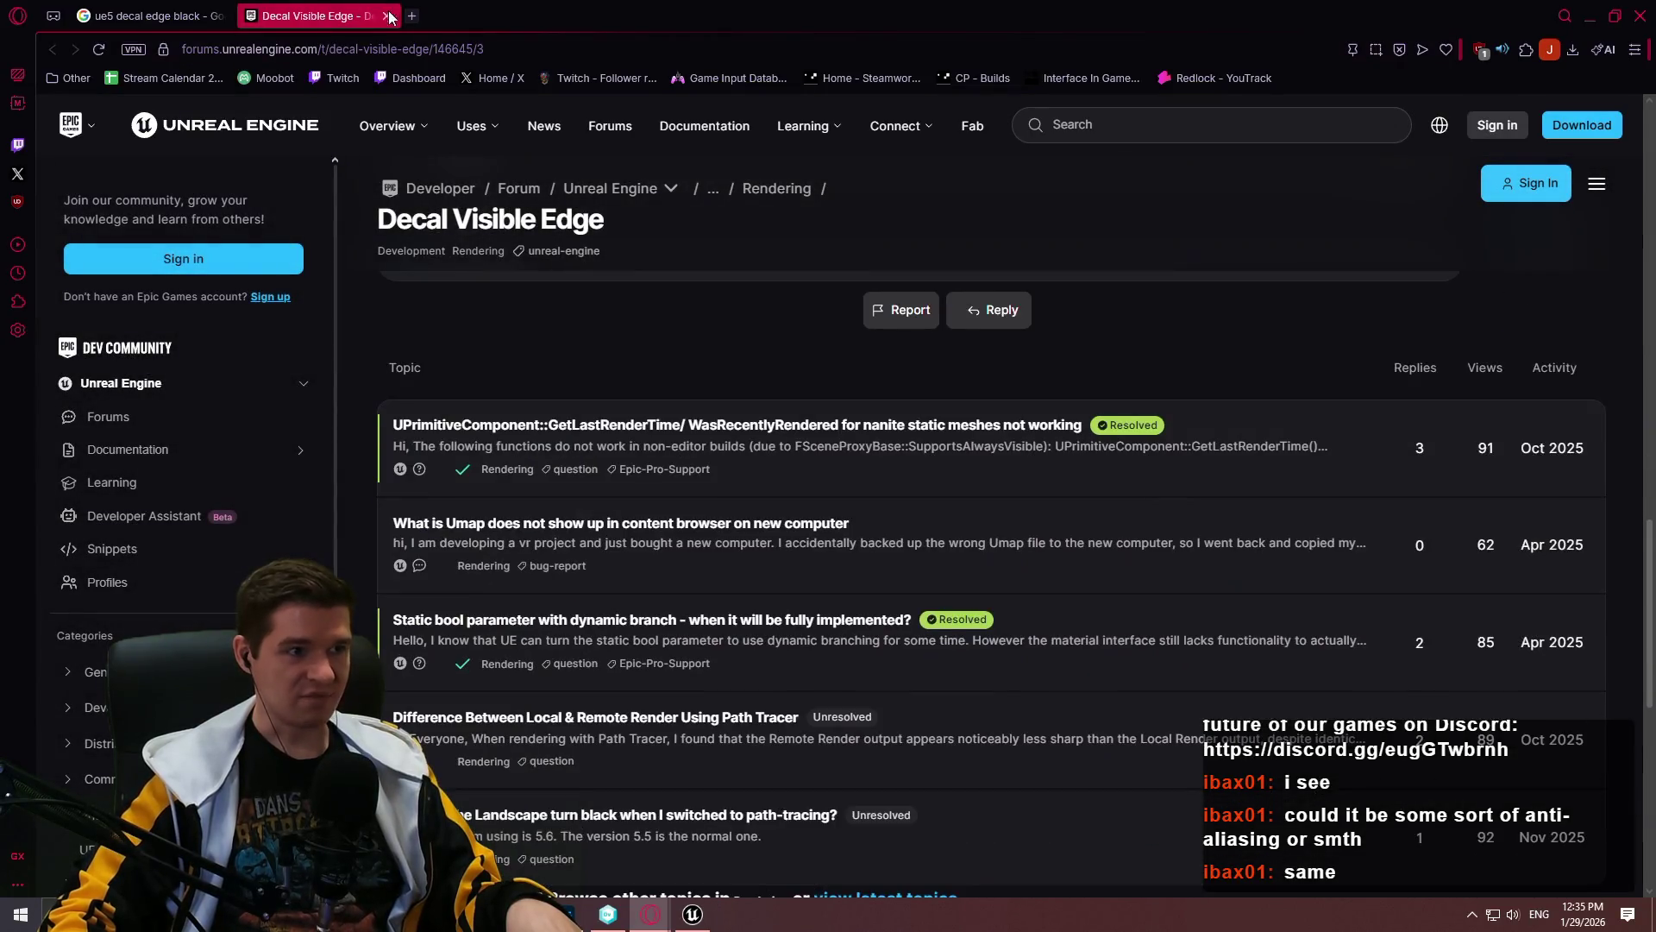
left_click(394, 16)
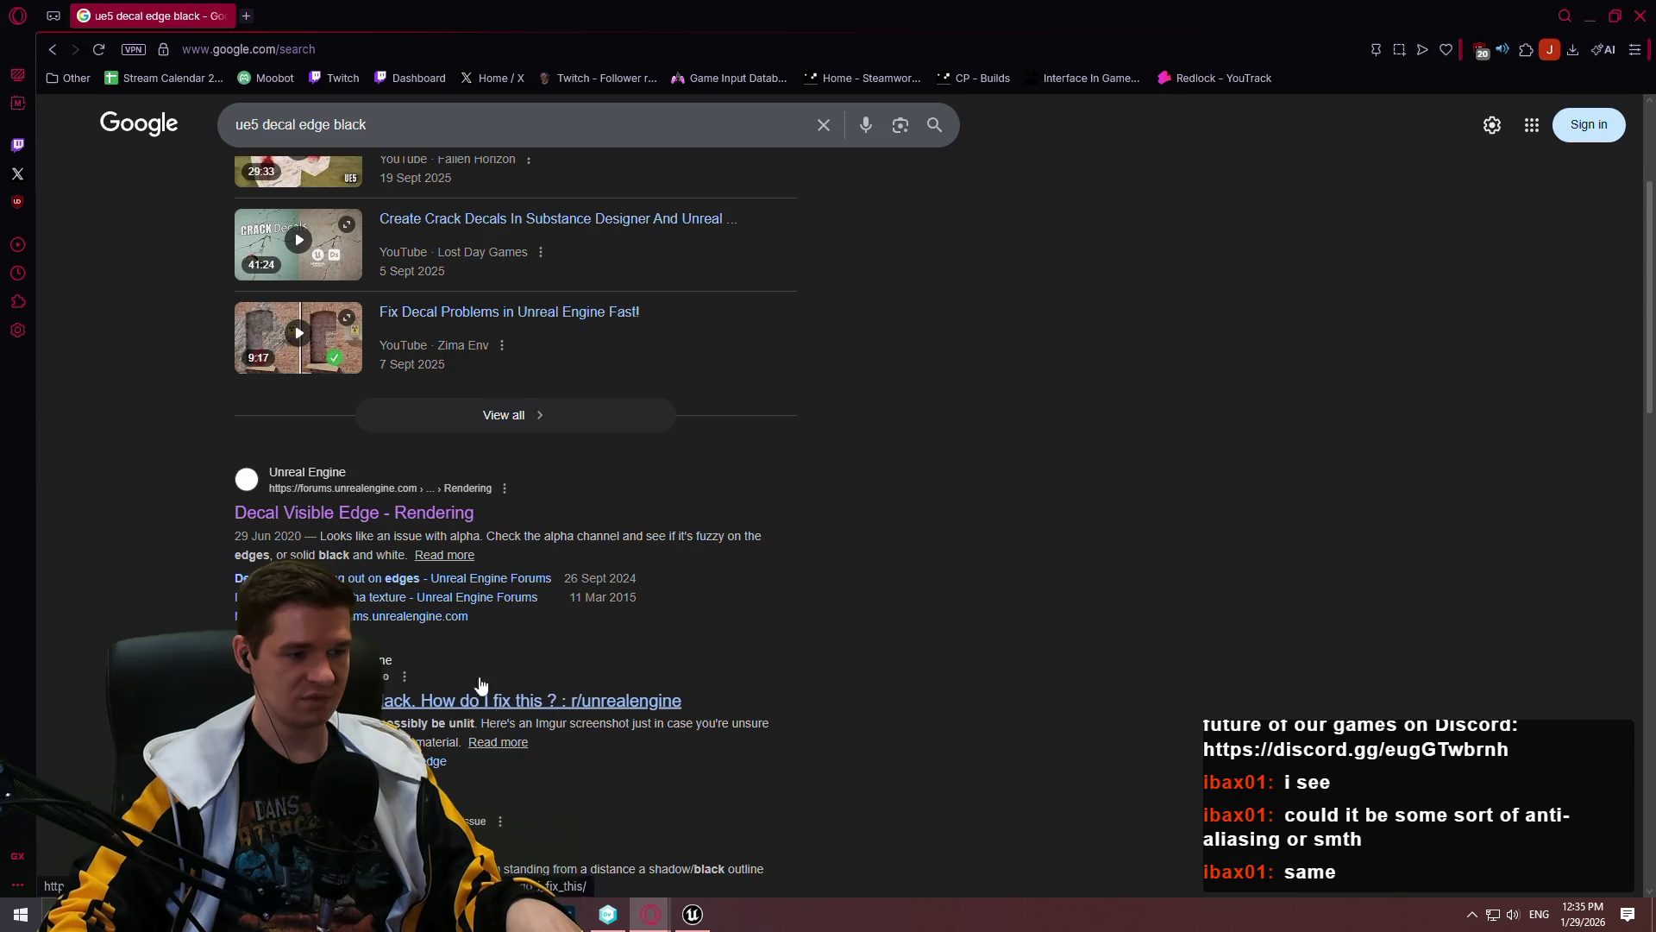
scroll(481, 684, "down", 4)
scroll(875, 534, "up", 10)
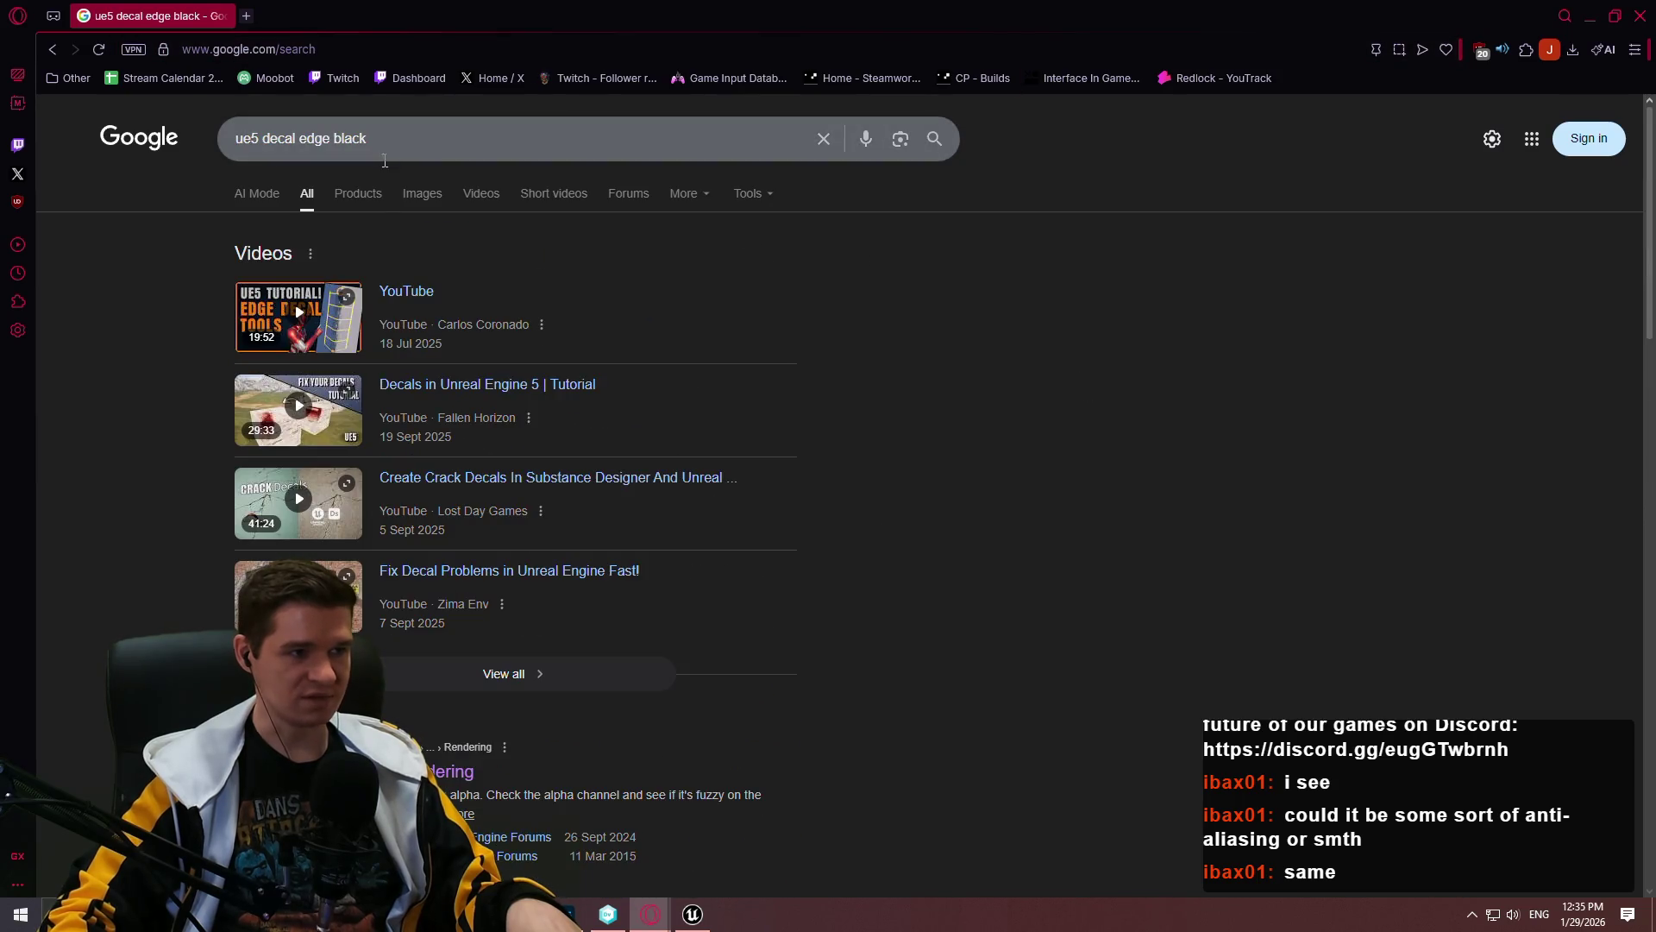
Step: Switch to image results and preview several, ending on 'Decal has white border artifact on metals'
left_click(425, 194)
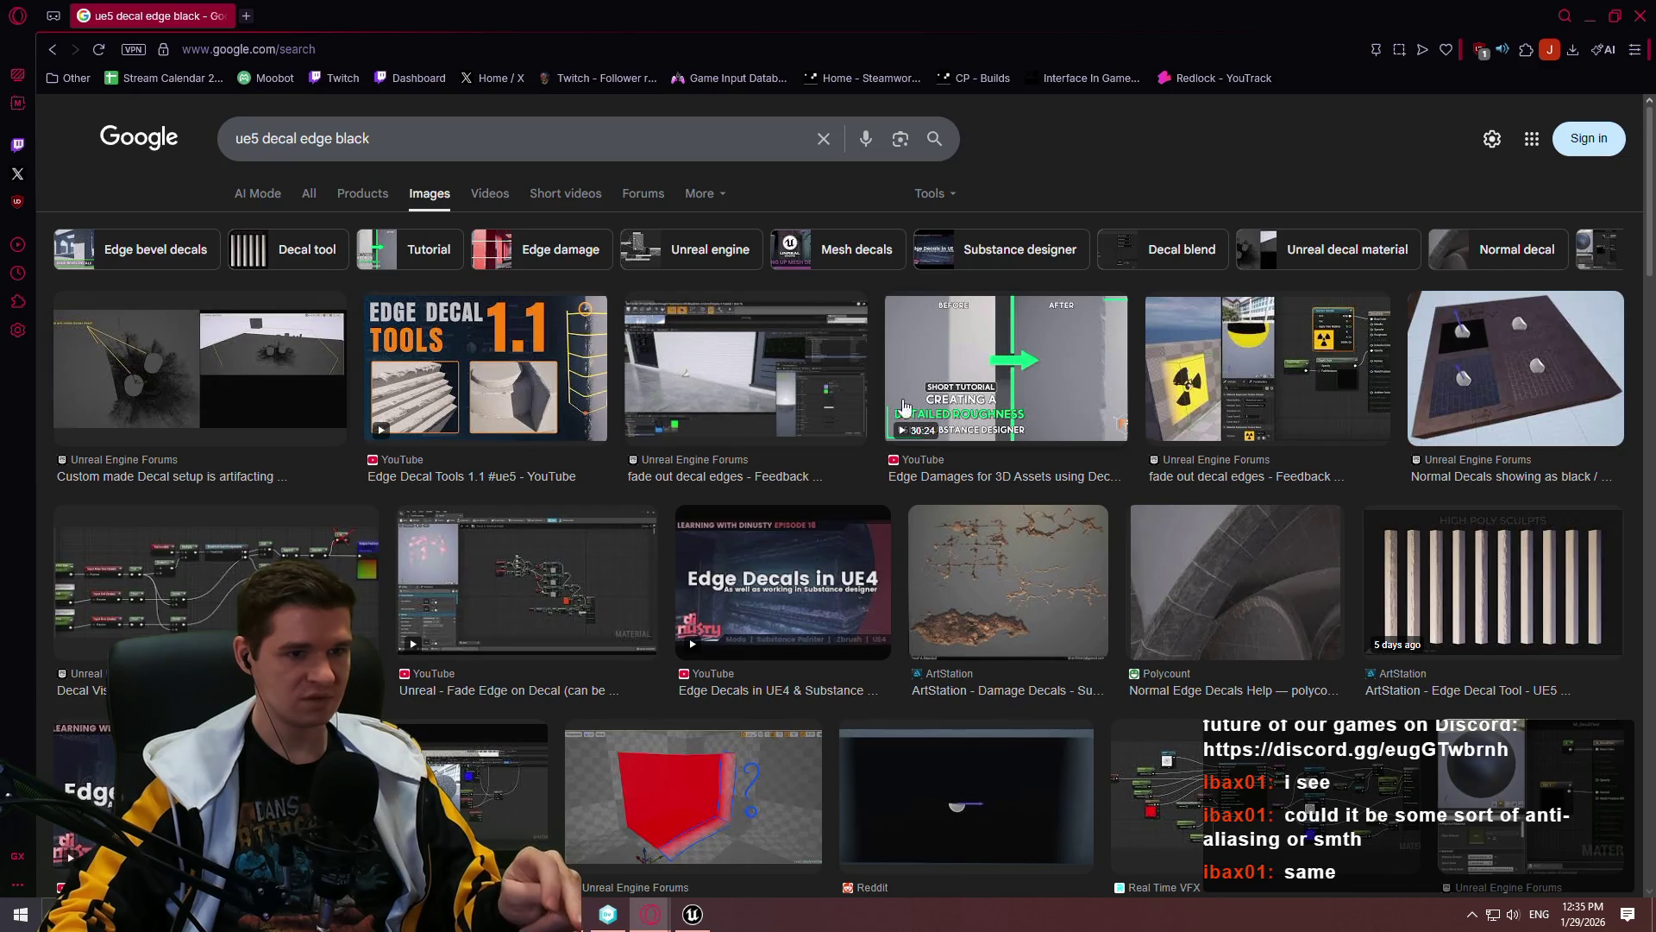
left_click(1122, 418)
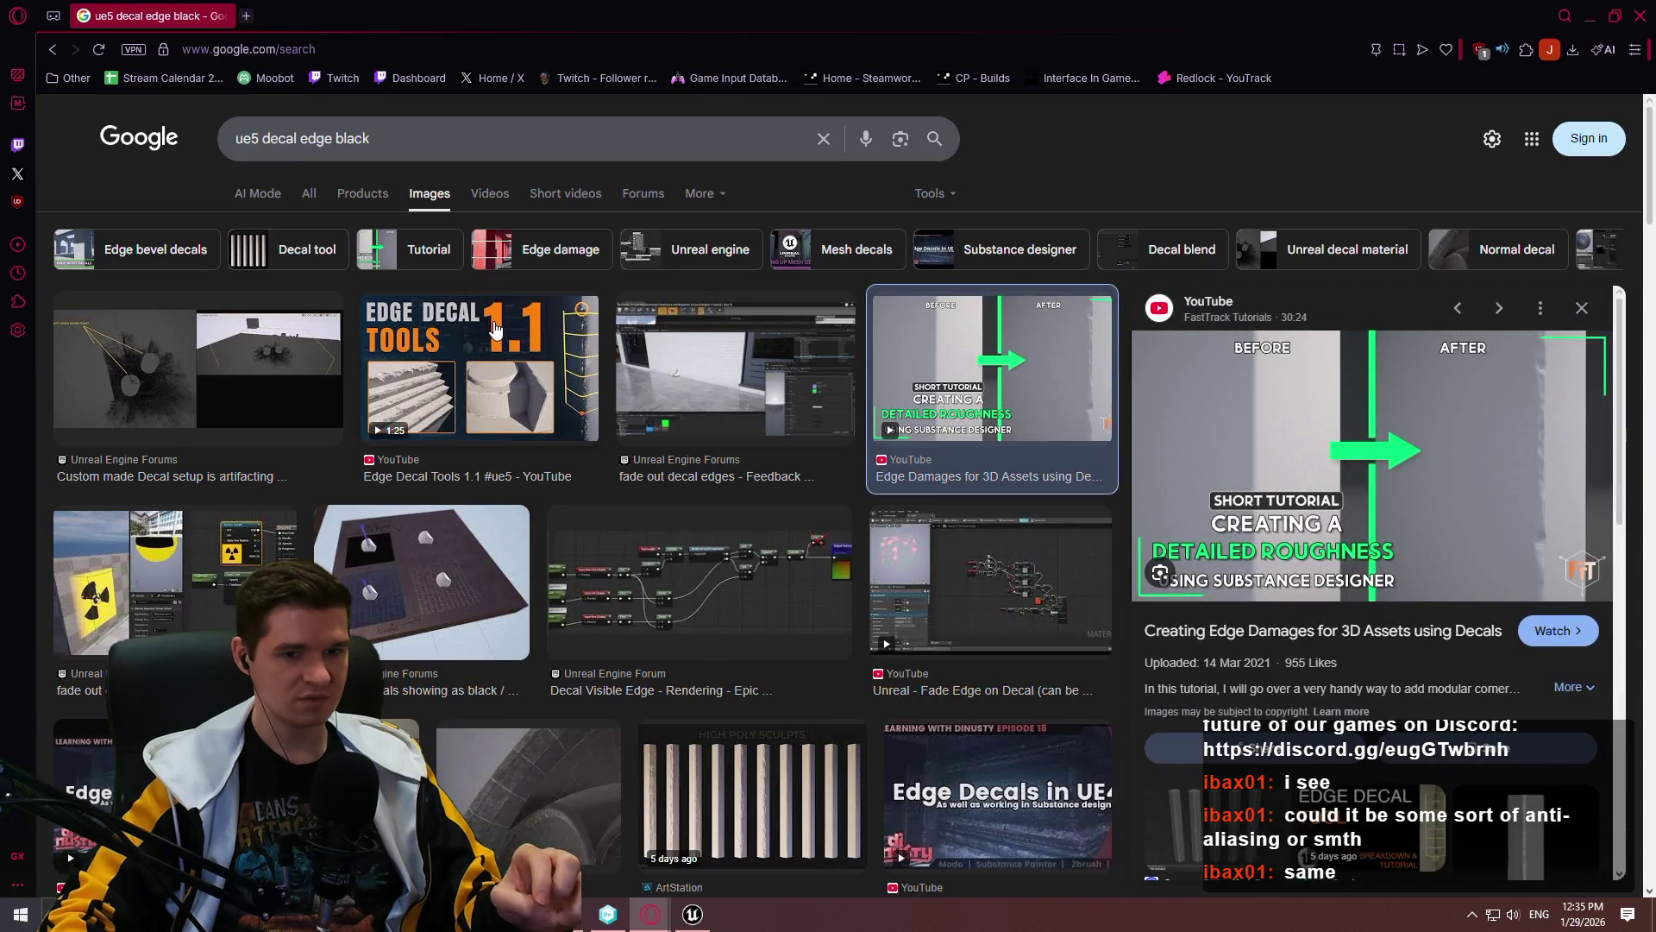
left_click(471, 568)
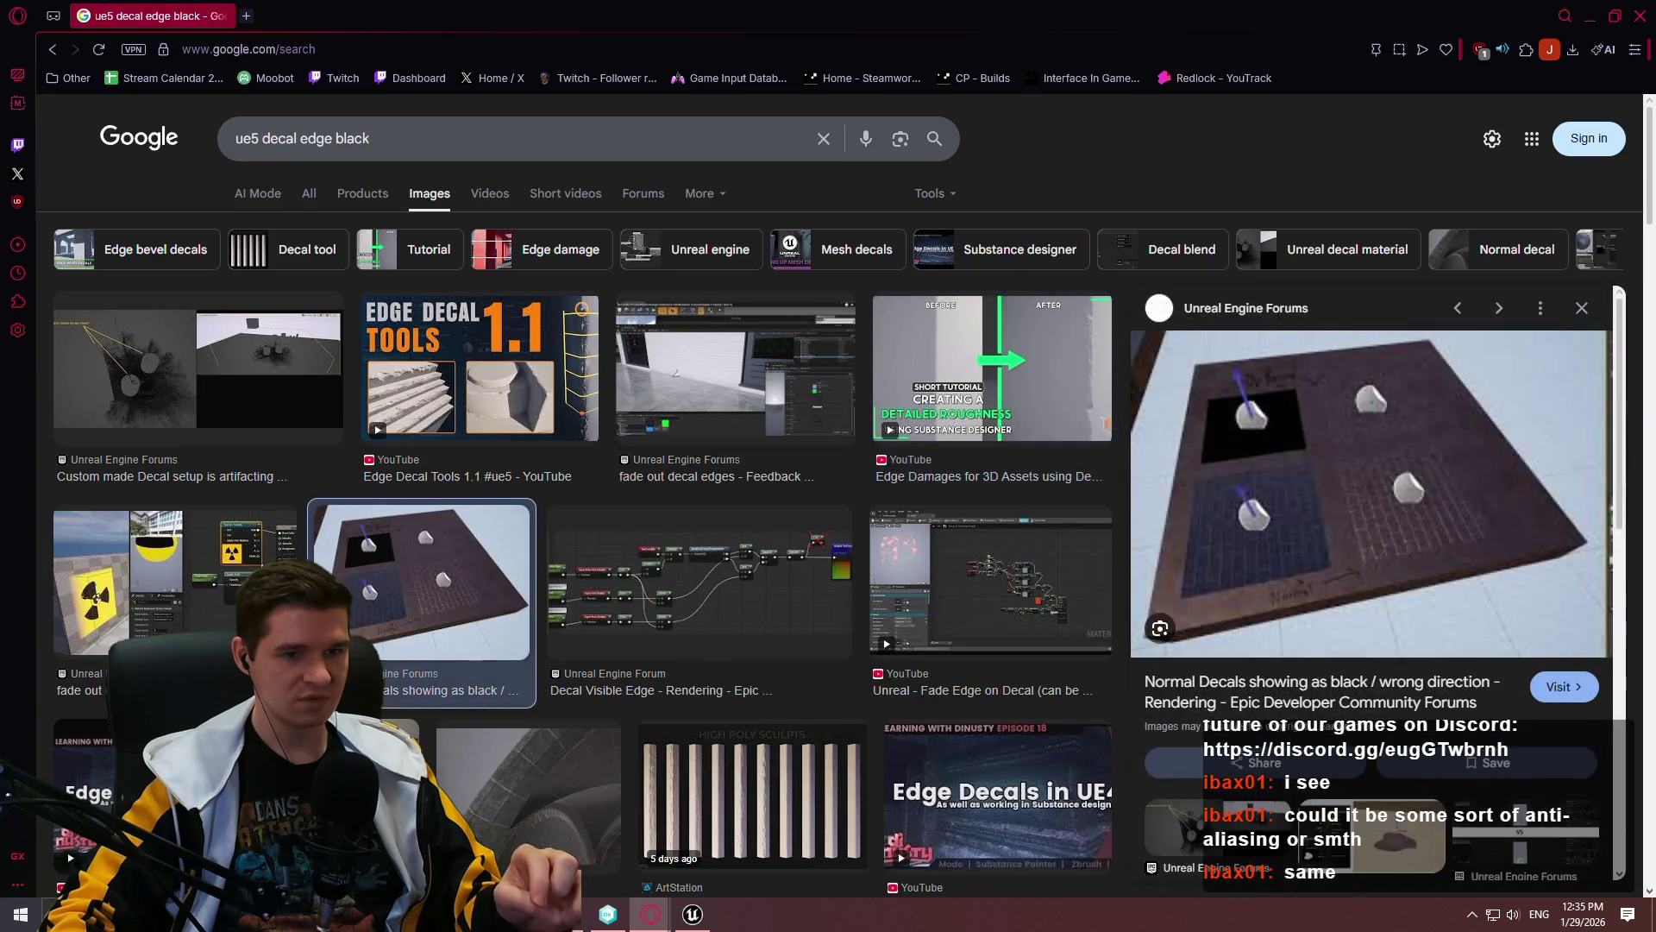
left_click(244, 569)
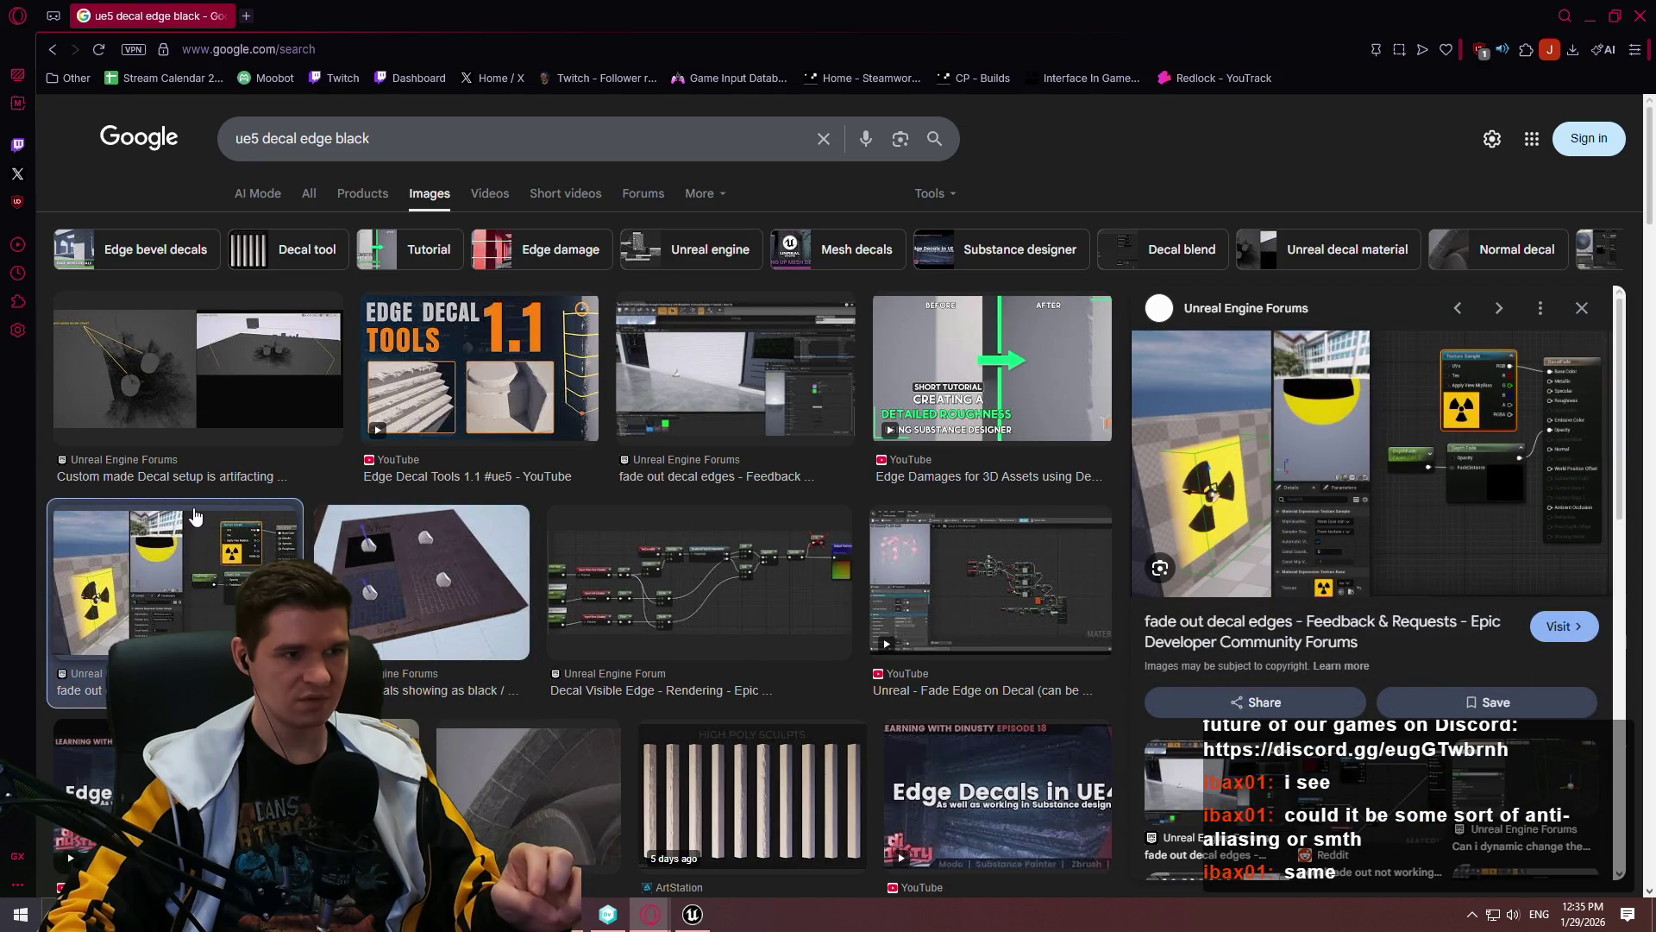
scroll(329, 502, "down", 3)
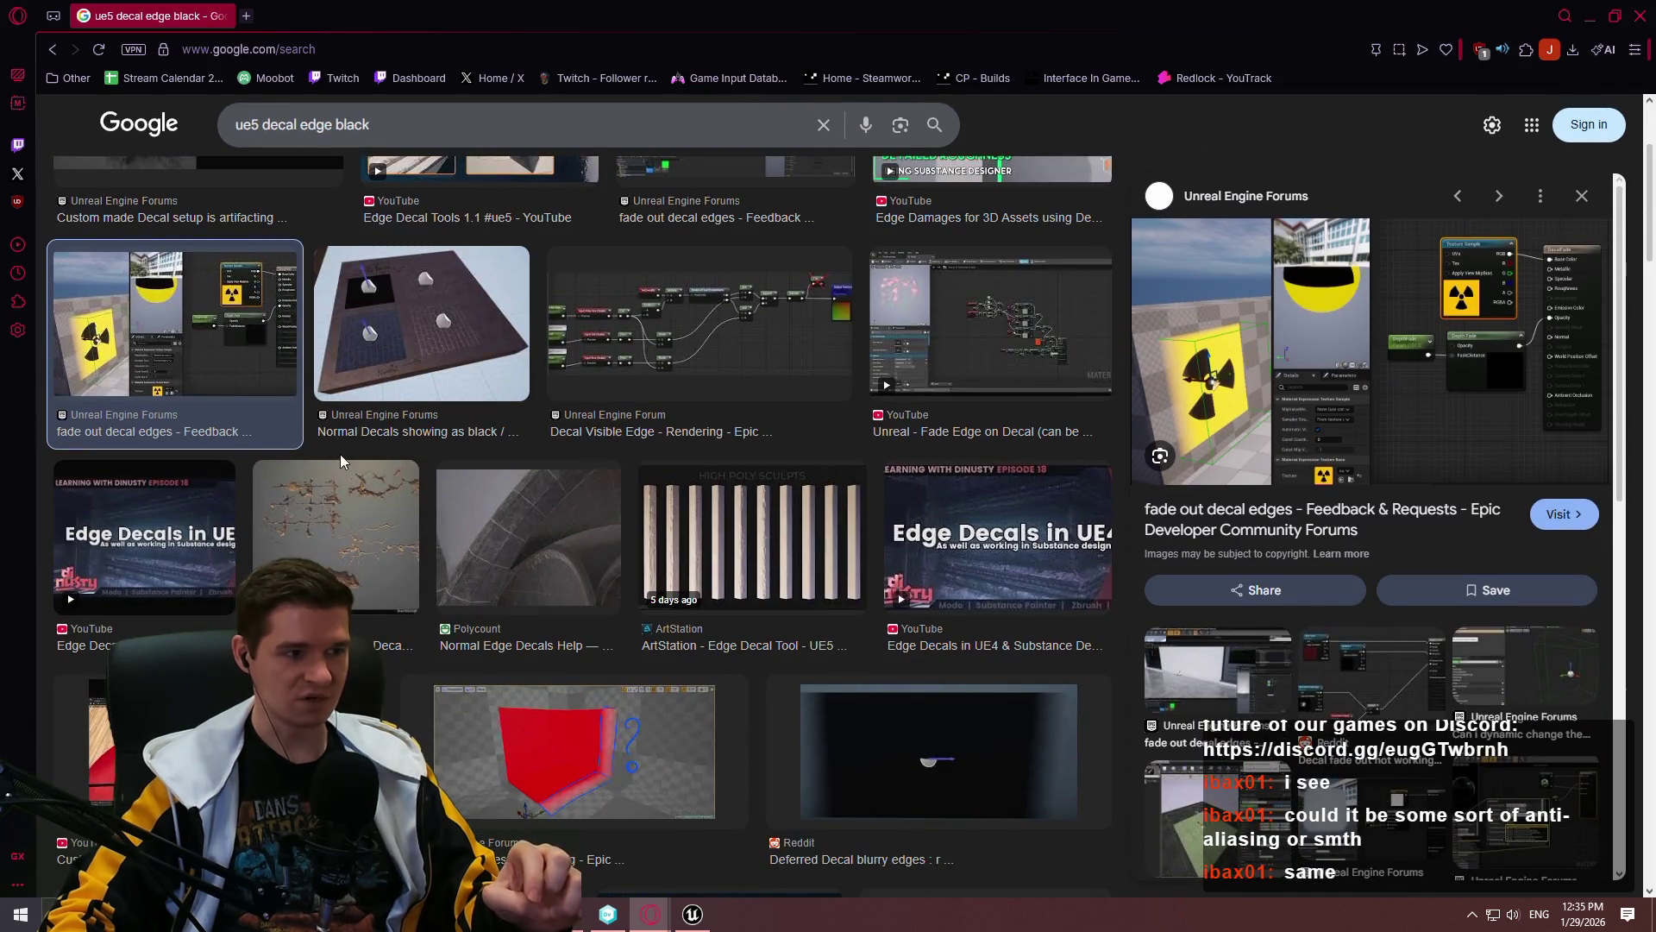
scroll(309, 438, "down", 4)
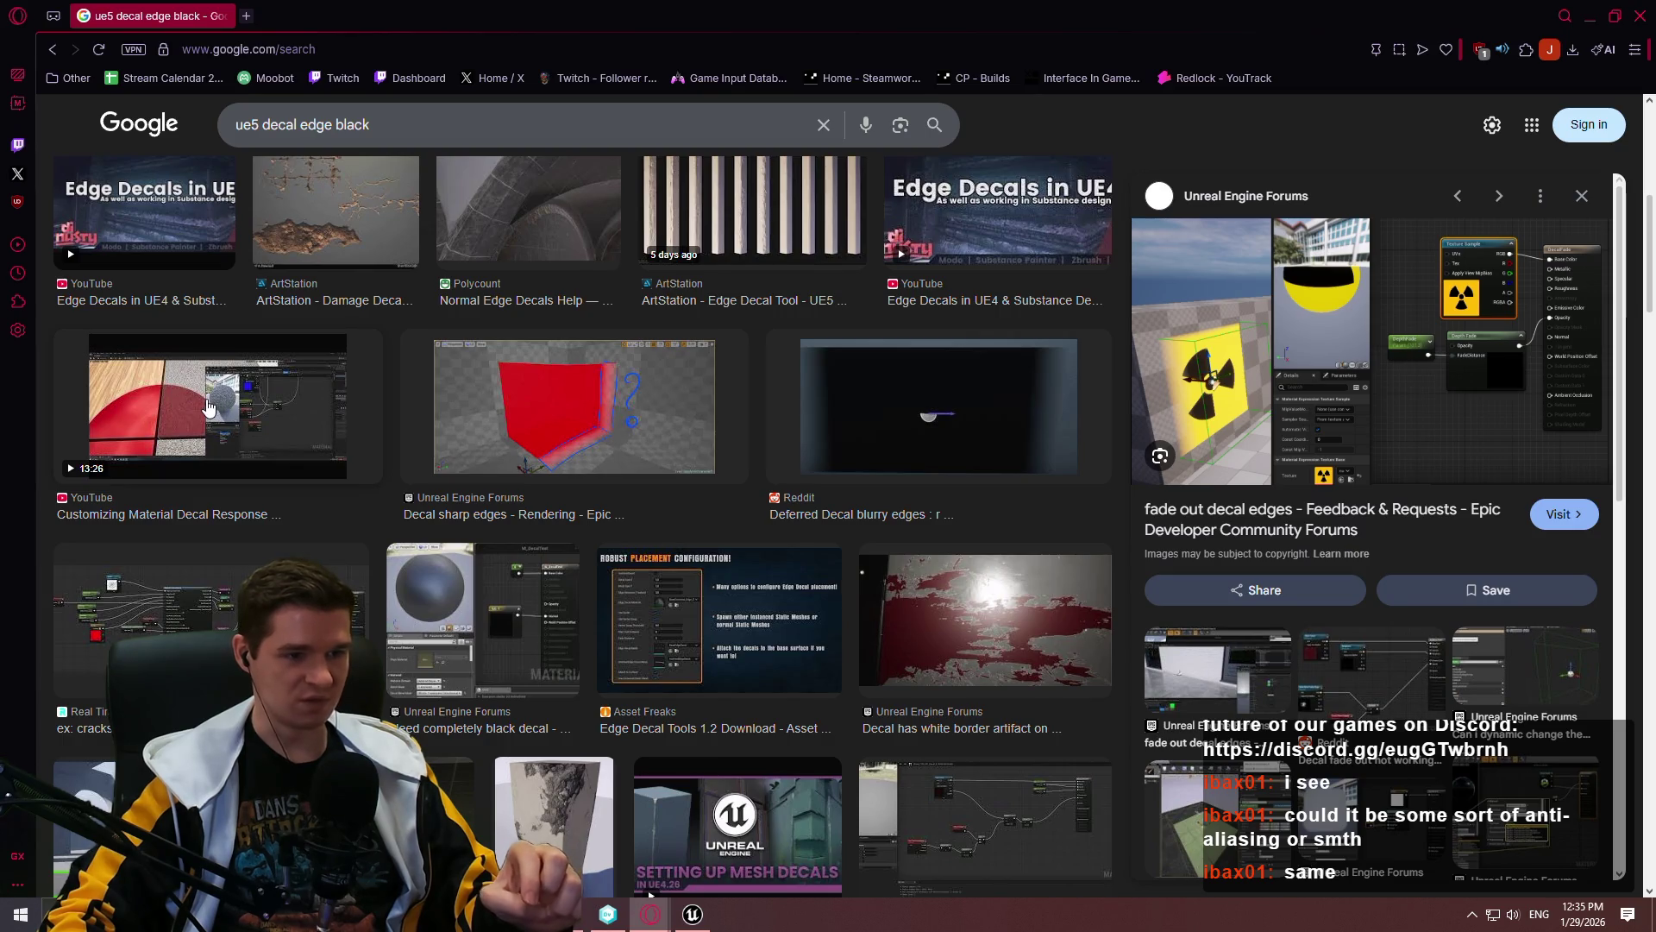
scroll(349, 424, "down", 2)
left_click(958, 445)
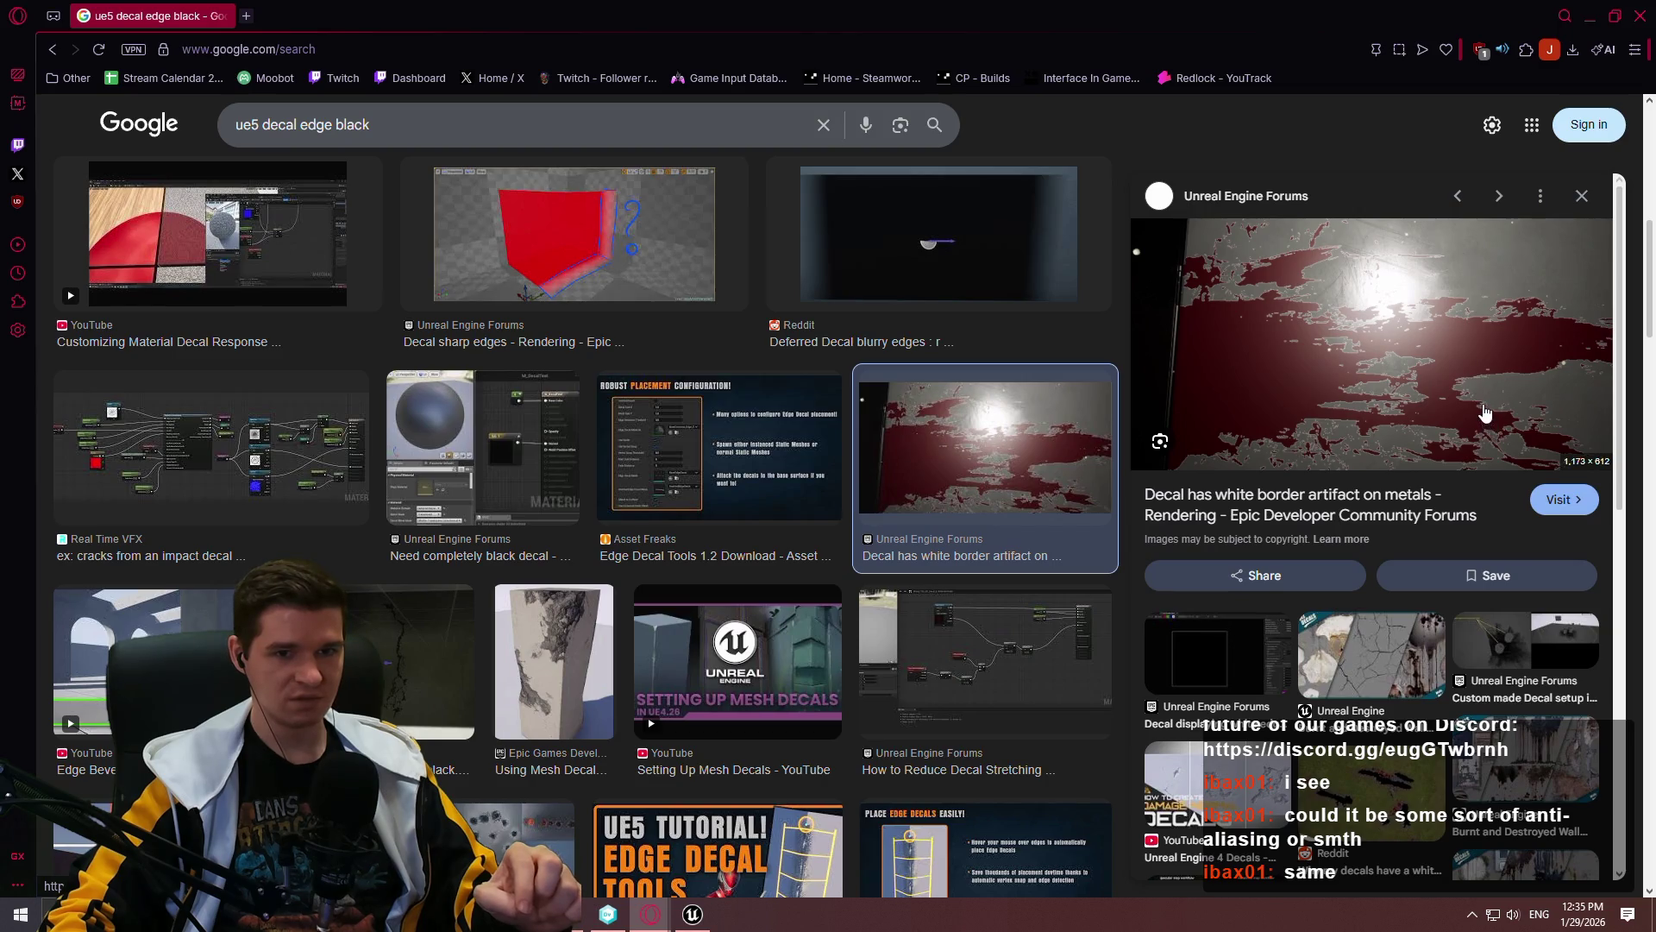
Step: Open the white border artifact forum thread, scroll its replies, then return to the Google tab
left_click(1564, 500)
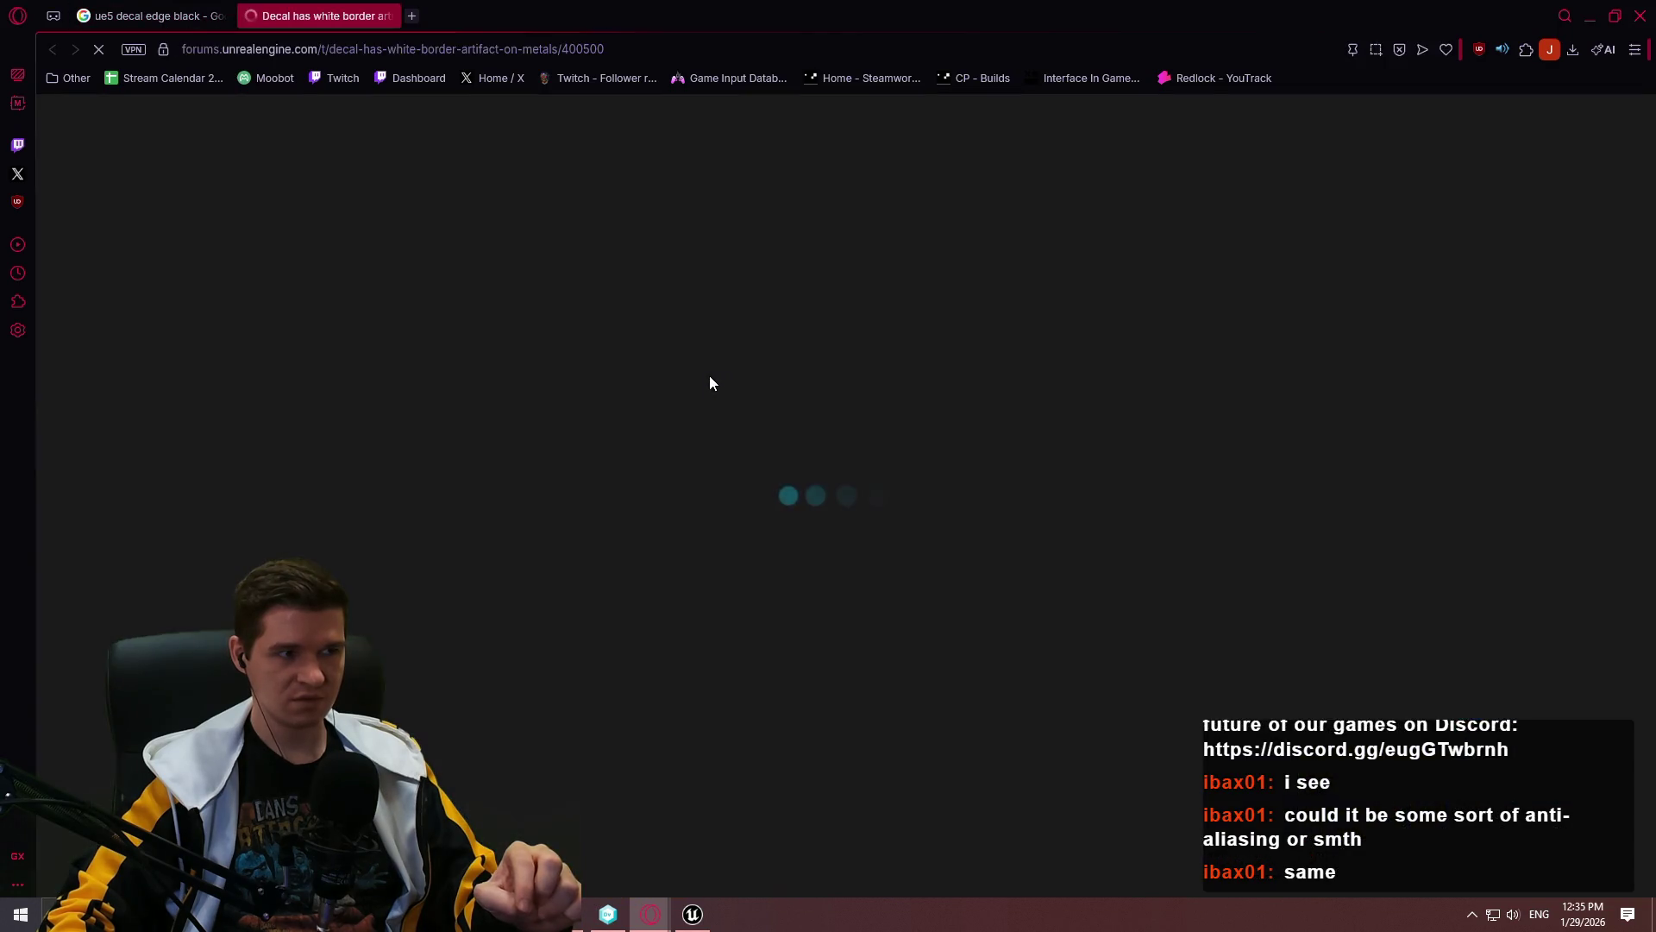
scroll(719, 380, "down", 3)
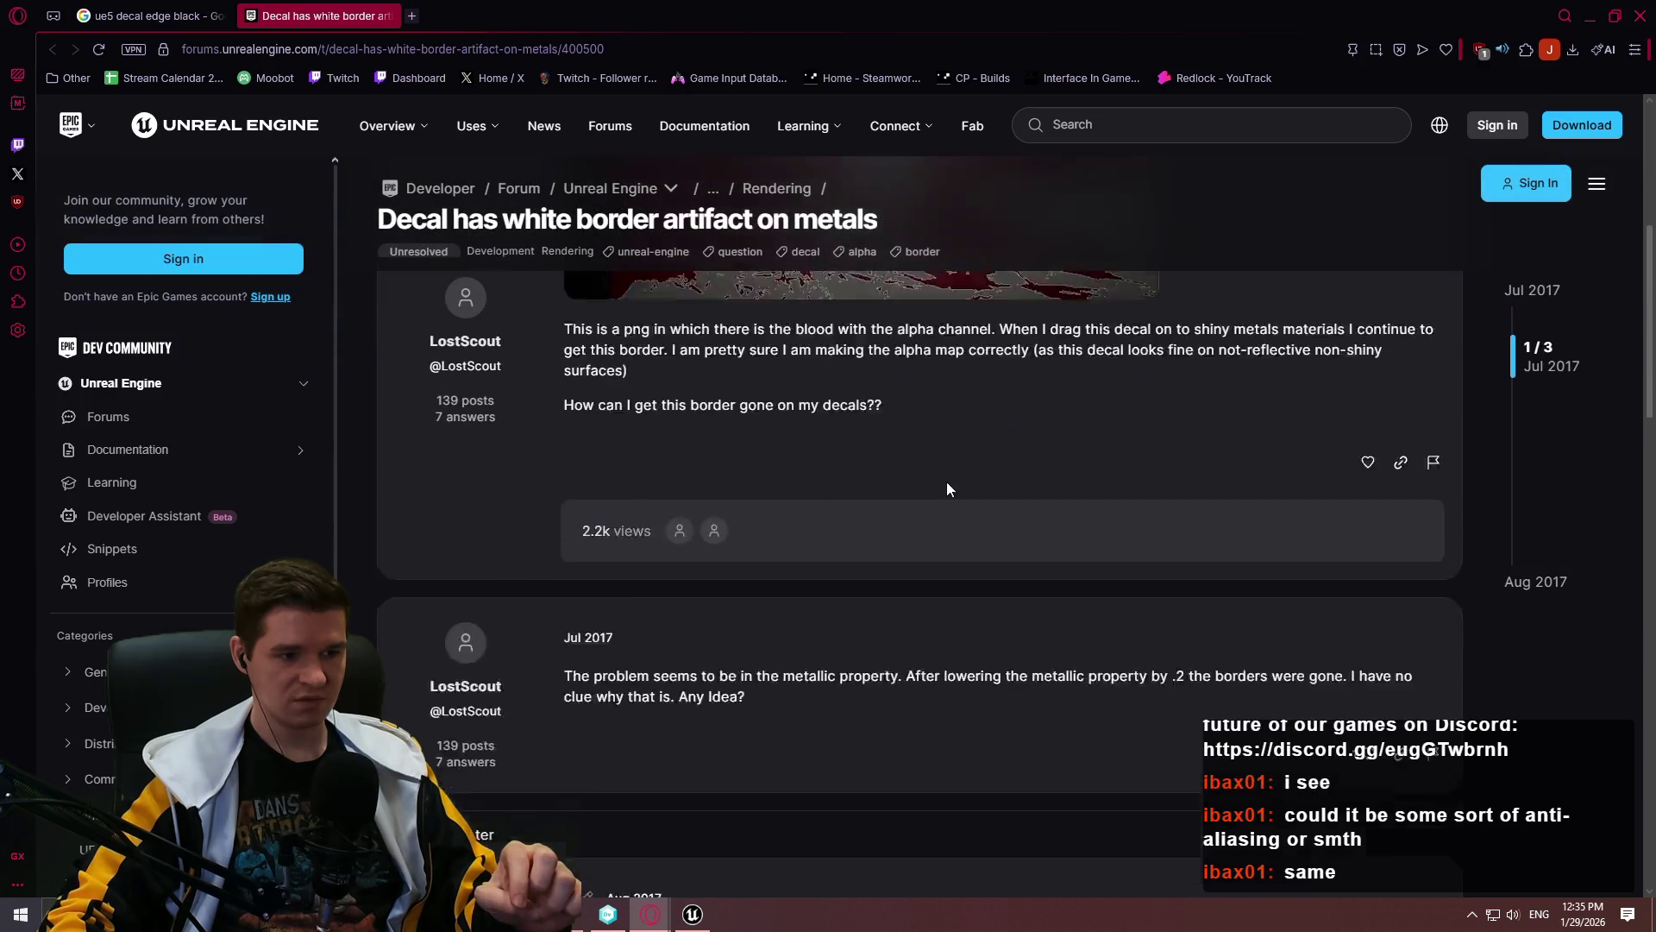
scroll(785, 517, "down", 3)
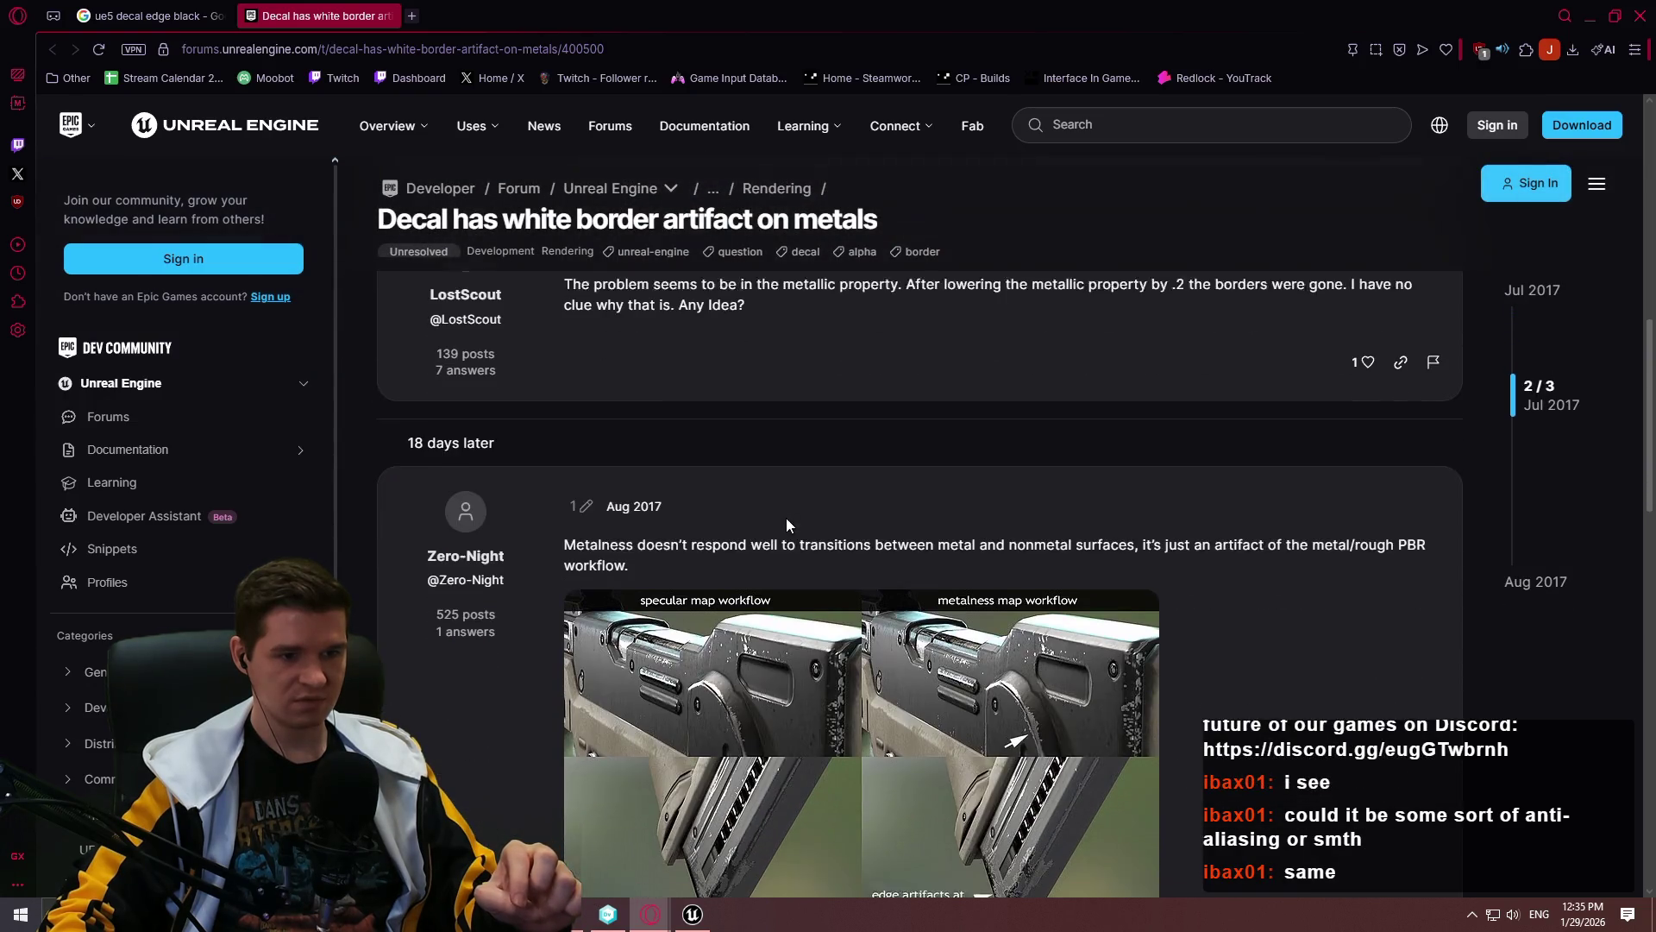
scroll(774, 487, "down", 7)
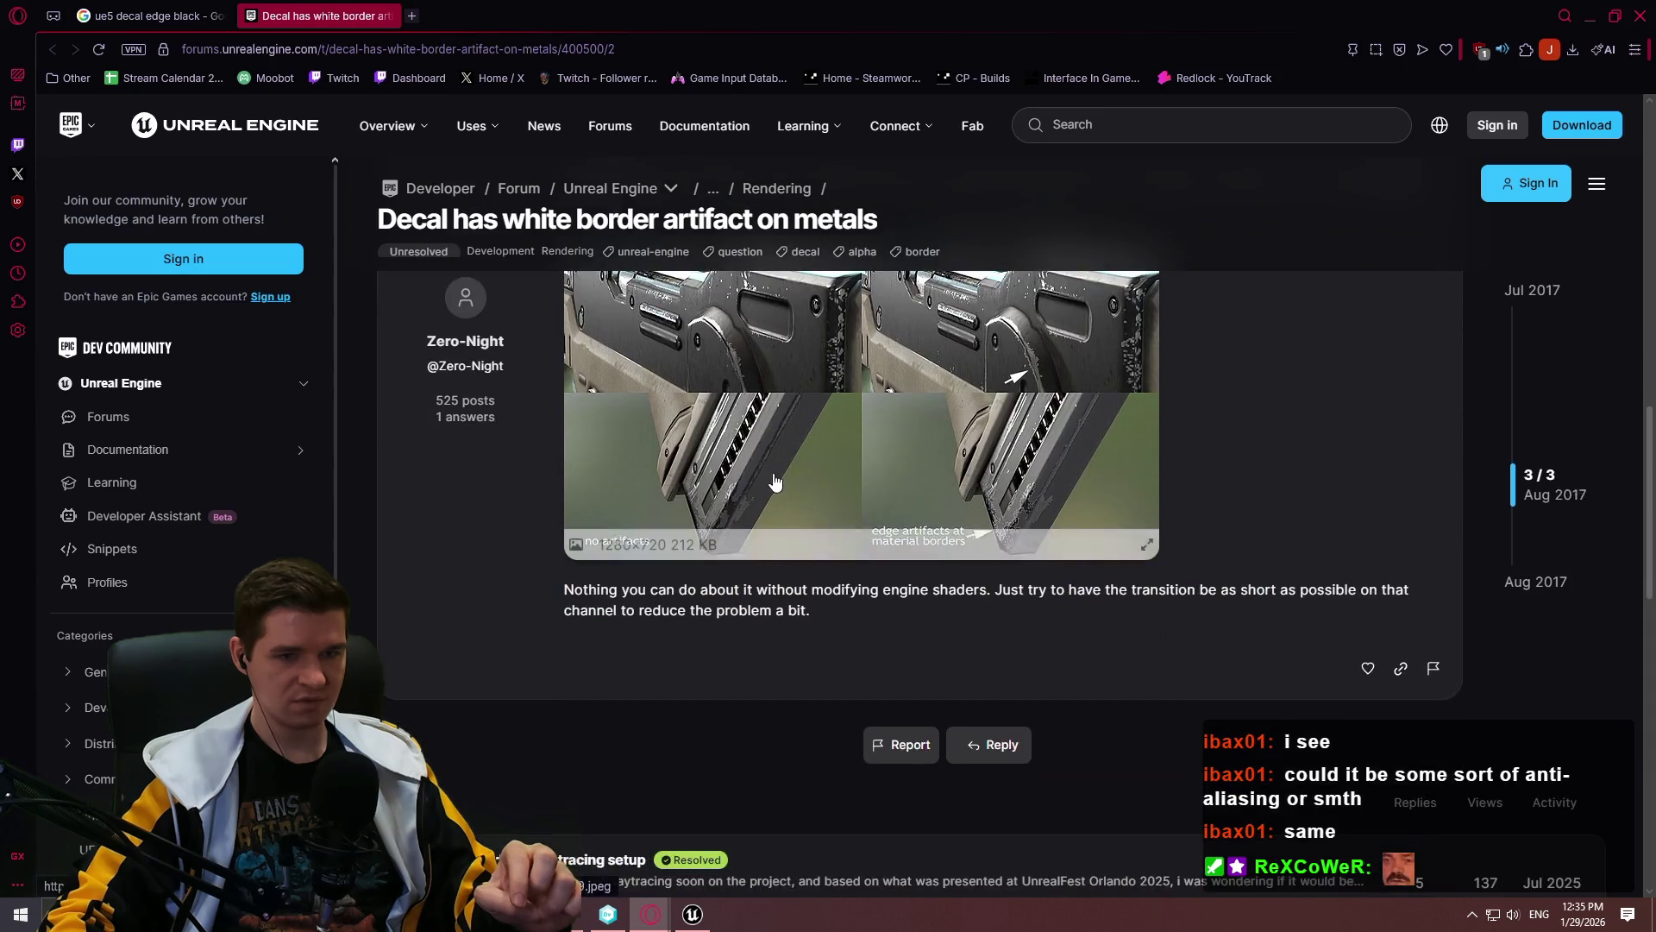
left_click(113, 17)
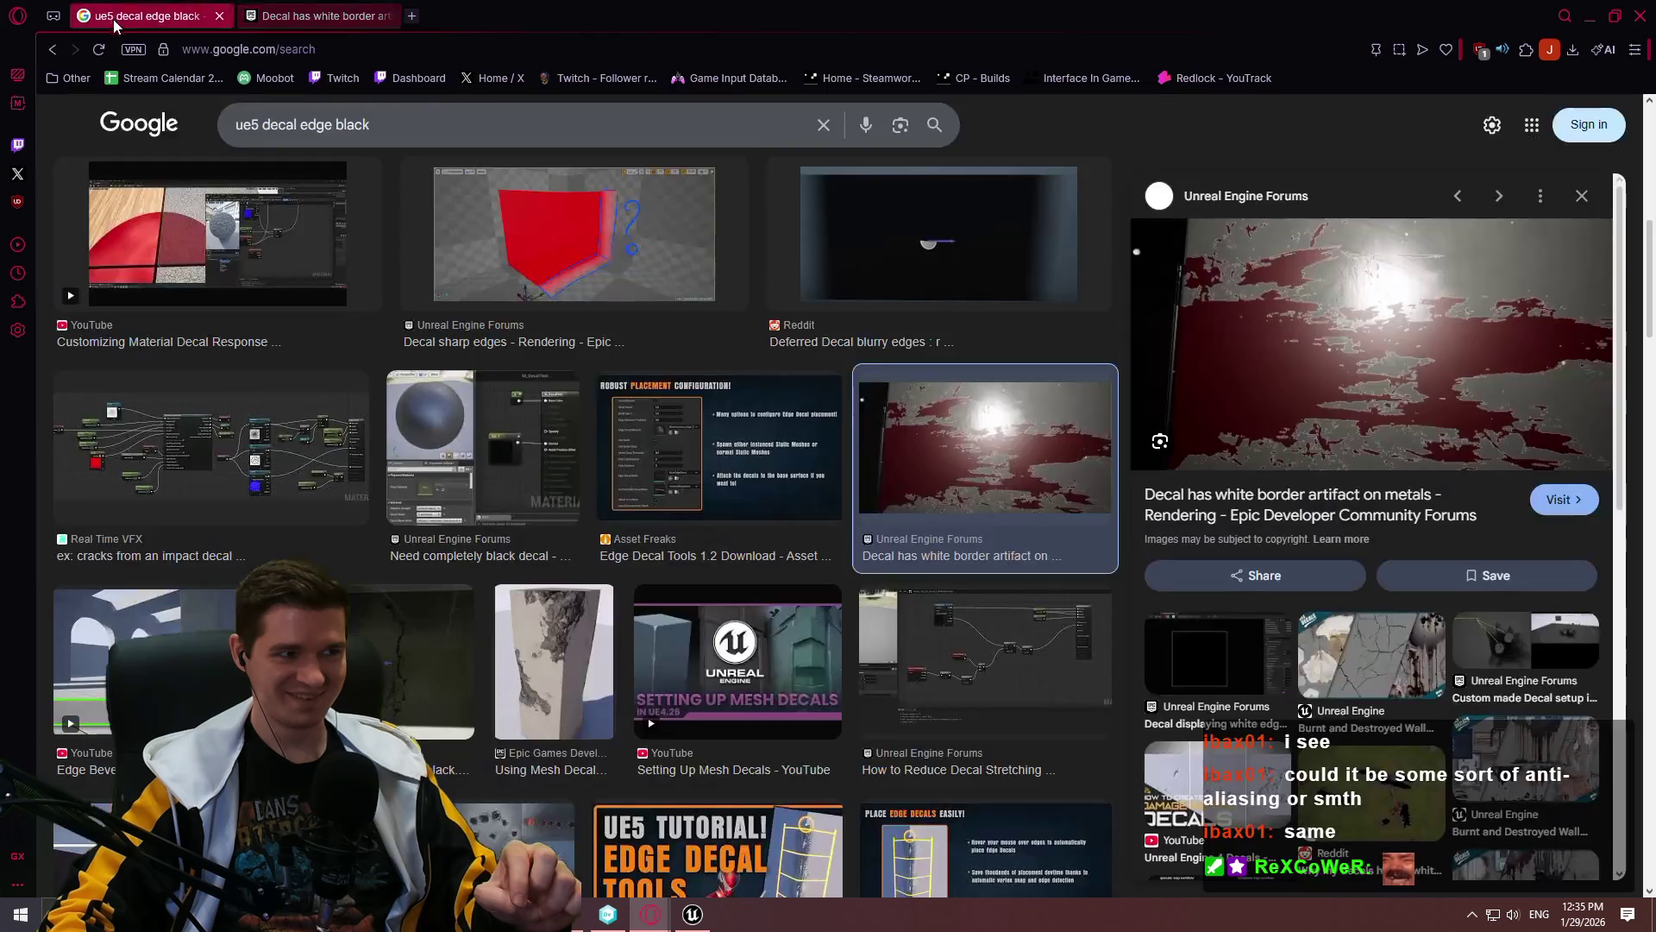
Step: Close the image preview and scroll down the 'ue5 decal edge black' image grid
left_click(56, 46)
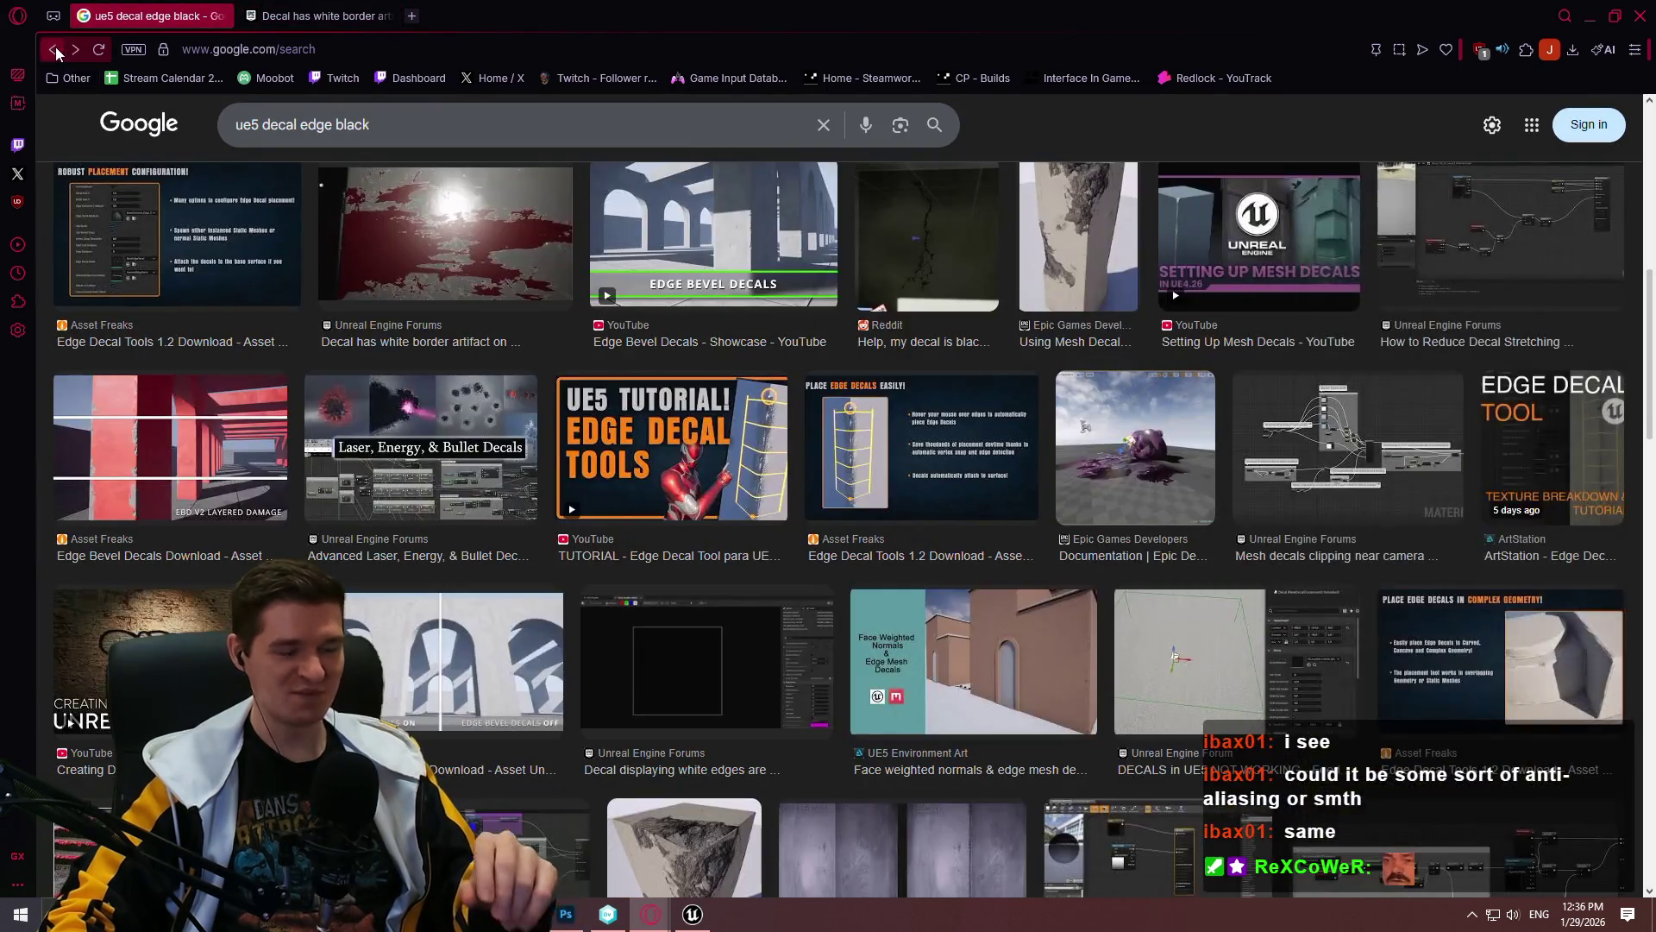
scroll(881, 389, "down", 7)
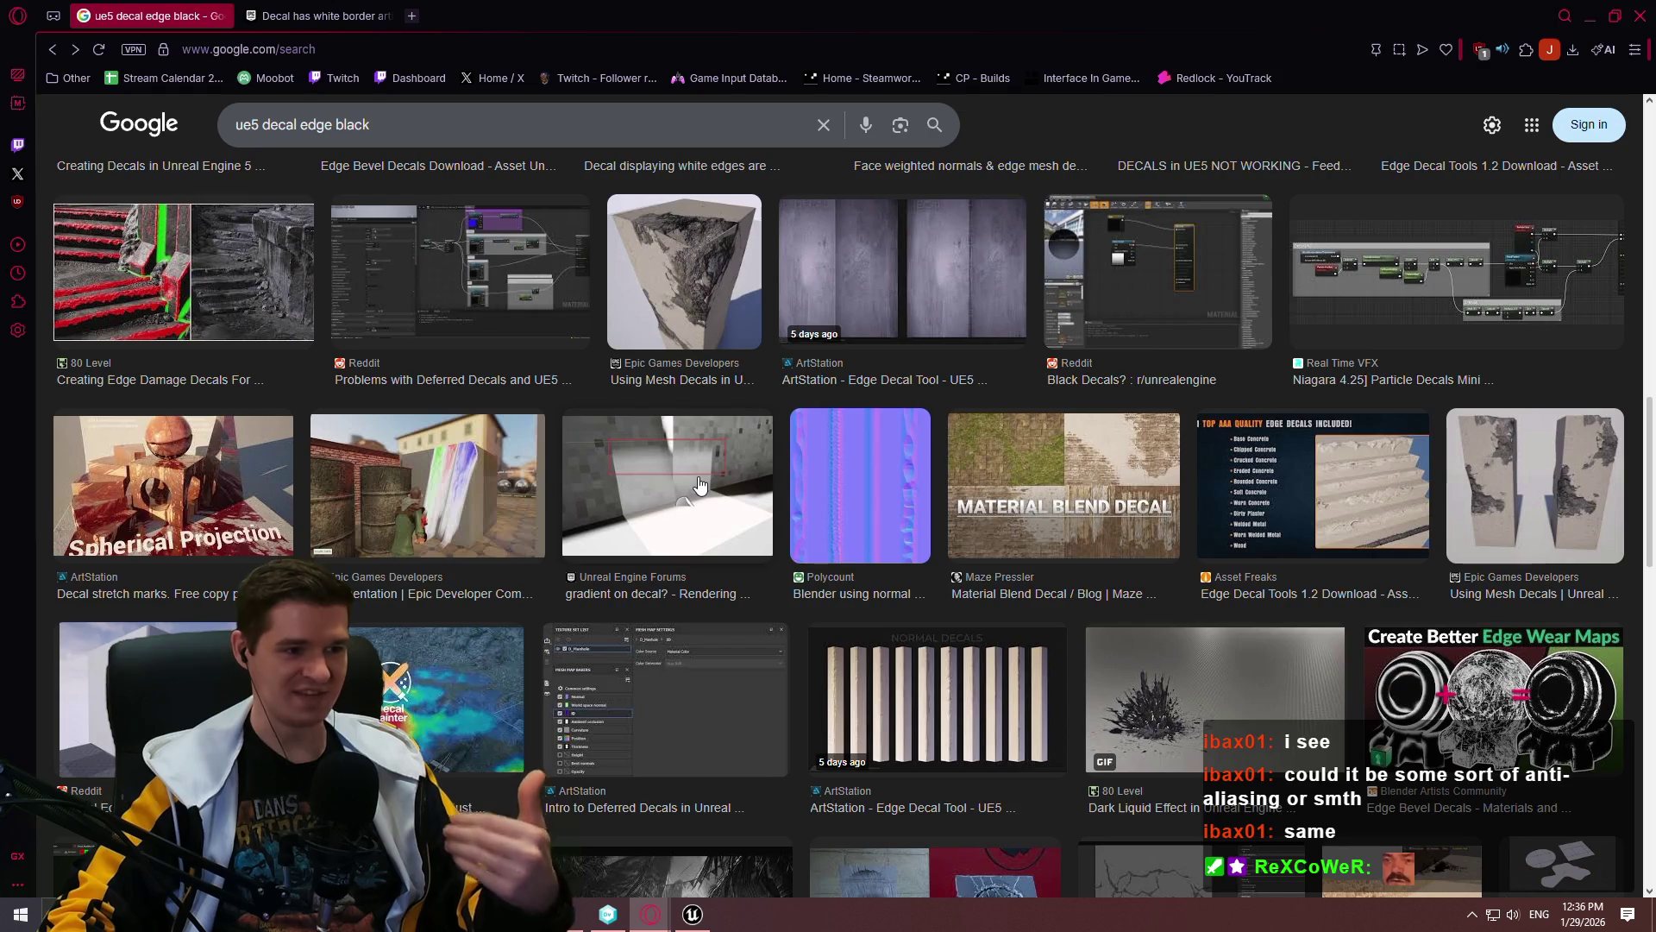
scroll(686, 490, "down", 6)
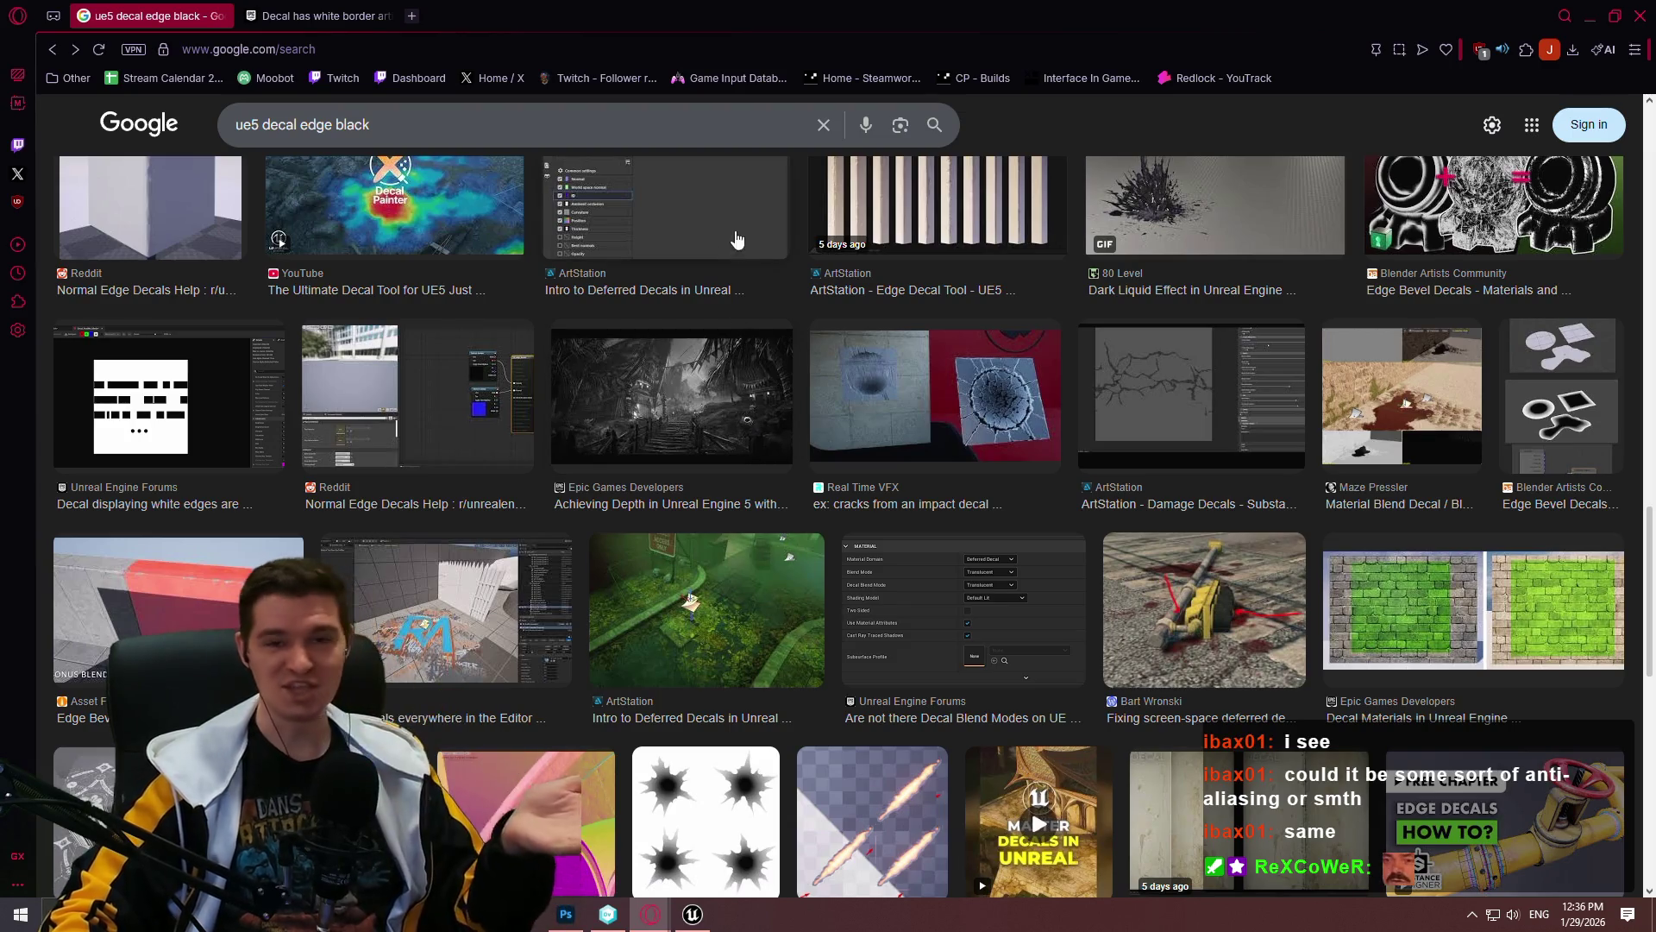
scroll(876, 466, "down", 4)
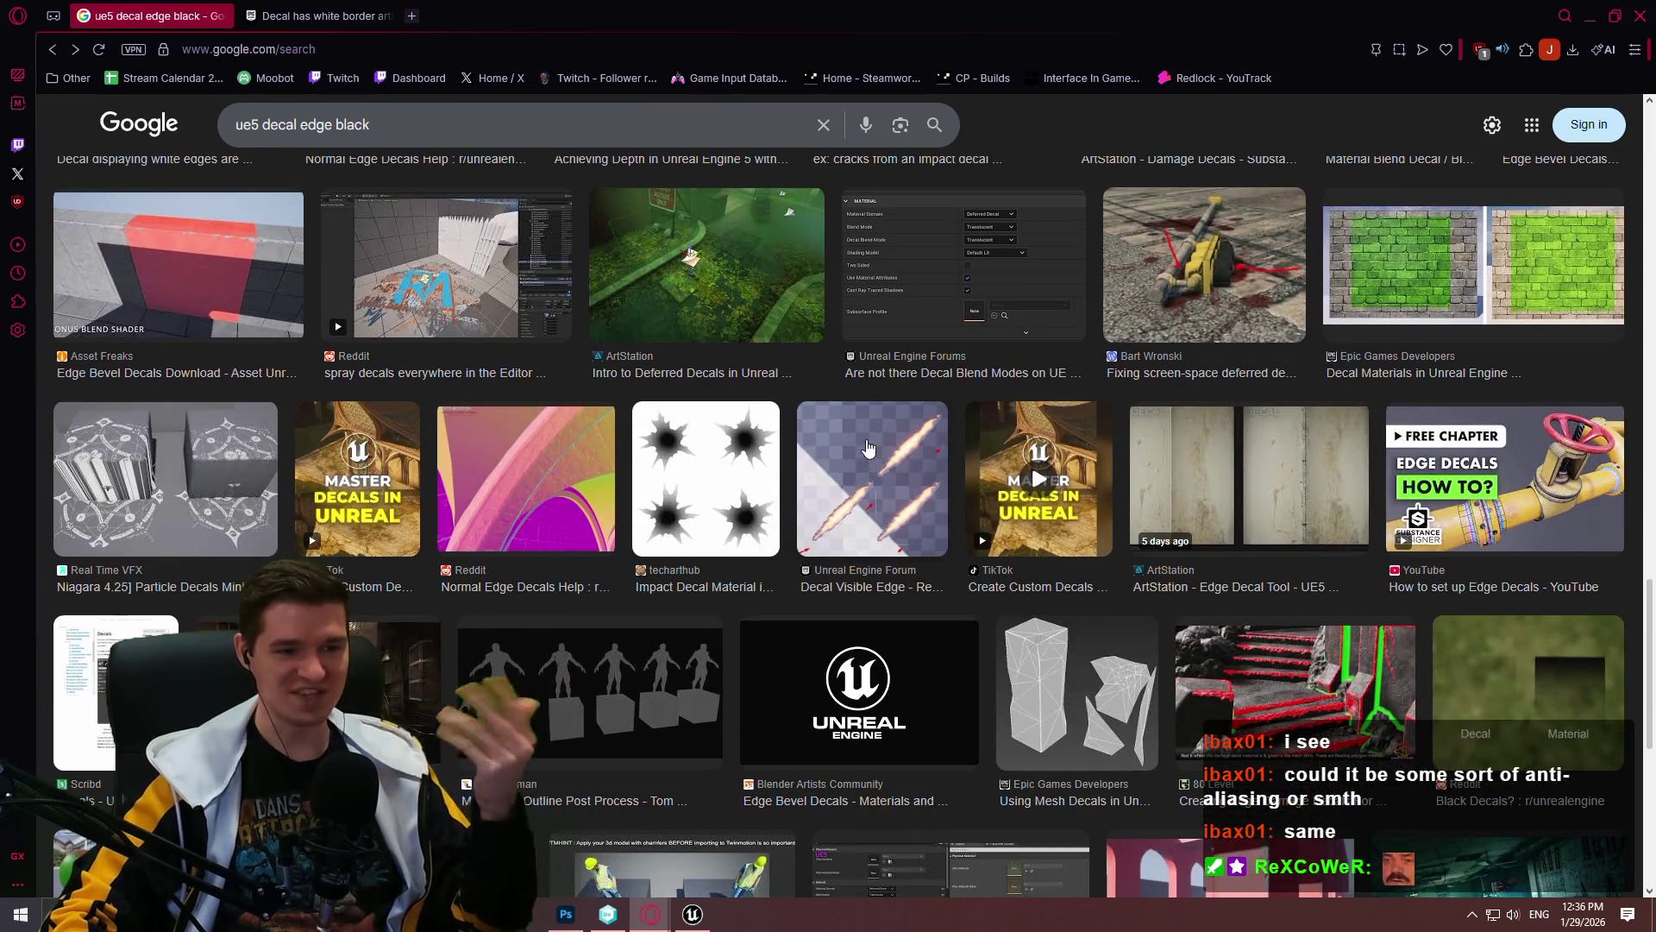
scroll(1035, 405, "down", 2)
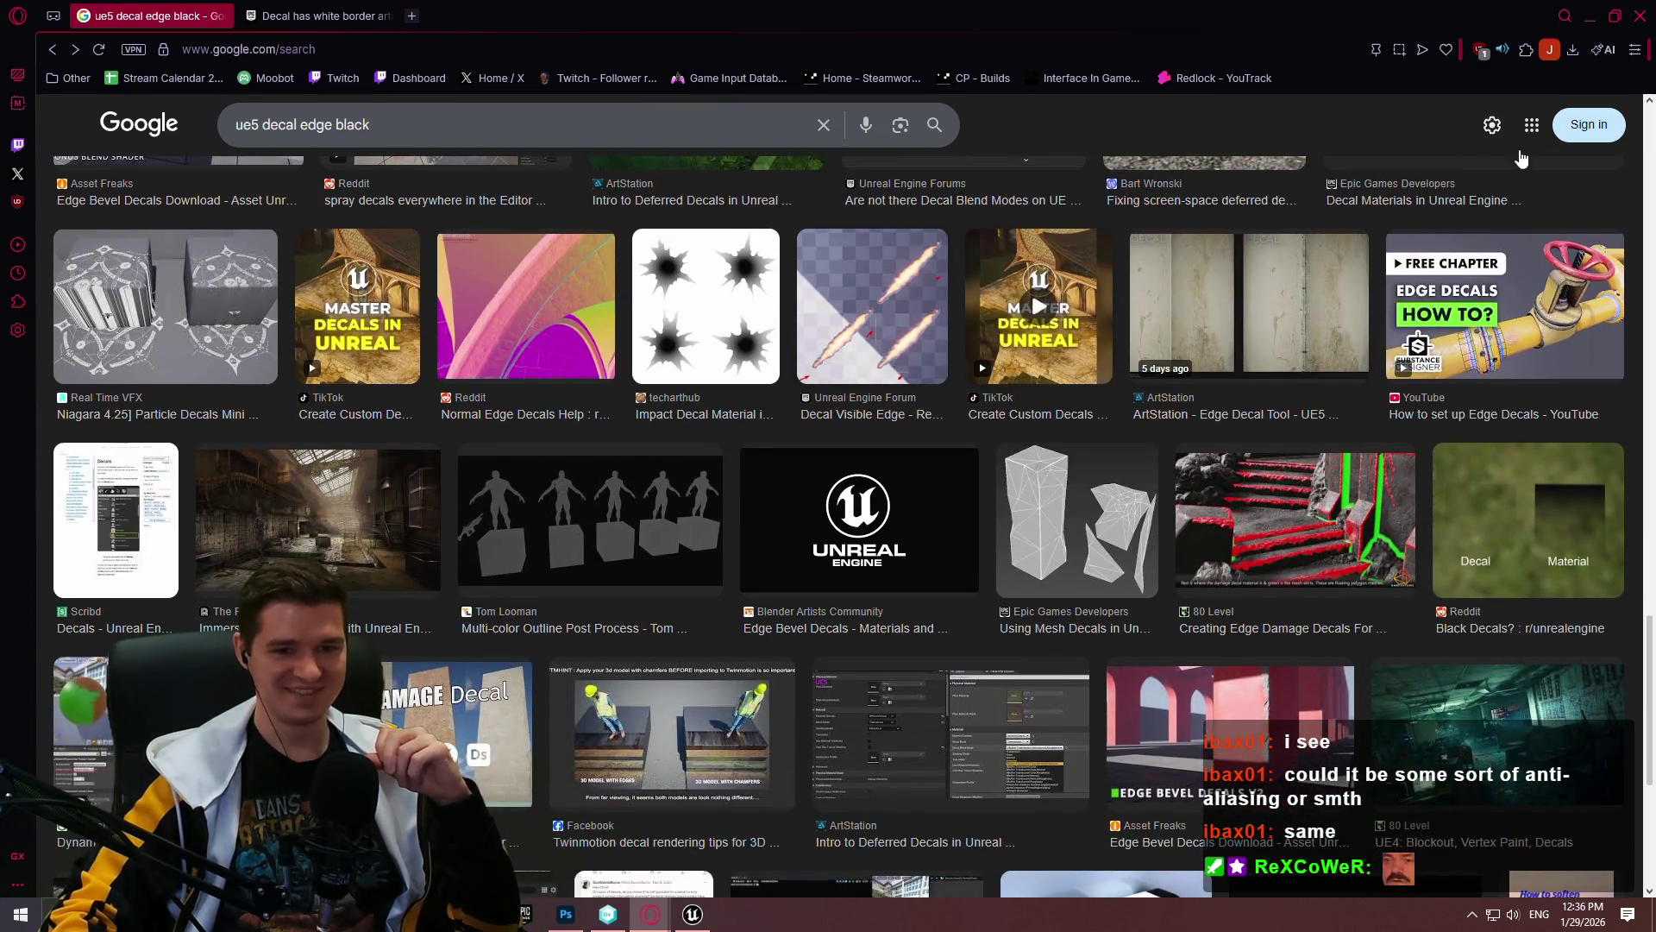
left_click(1565, 16)
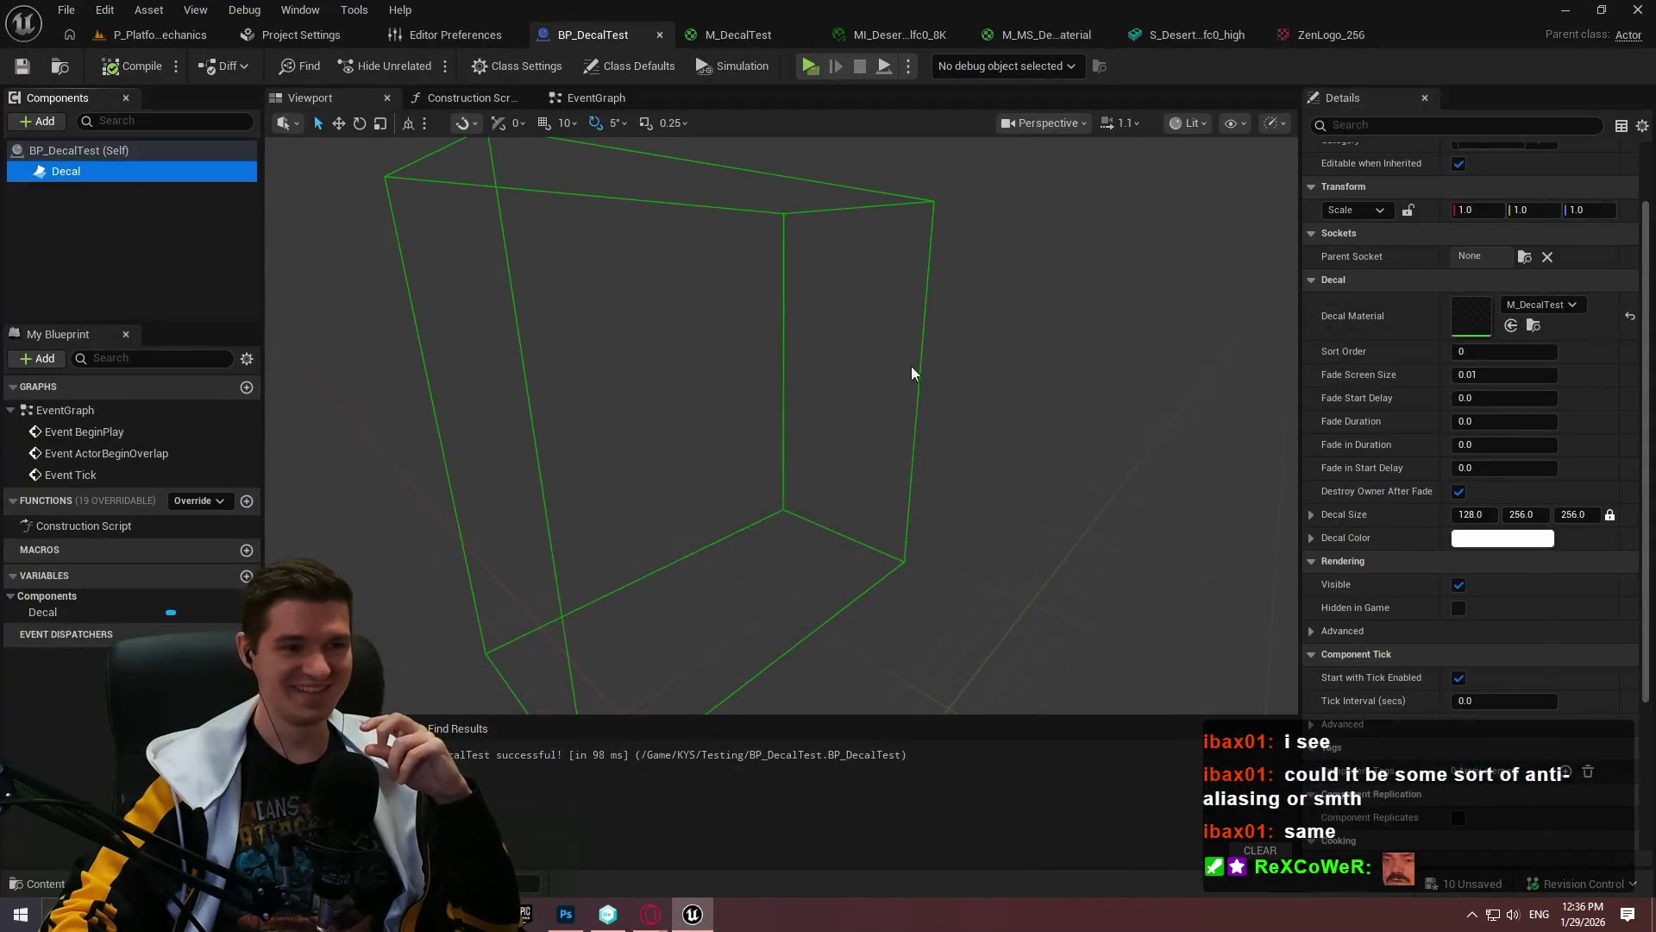
Step: Pan the M_DecalTest graph, view the decalled rock wall in the level, then return to the graph
left_click(749, 37)
mouse_move(1223, 364)
left_mouse_down()
mouse_move(1054, 204)
mouse_move(898, 250)
left_mouse_up()
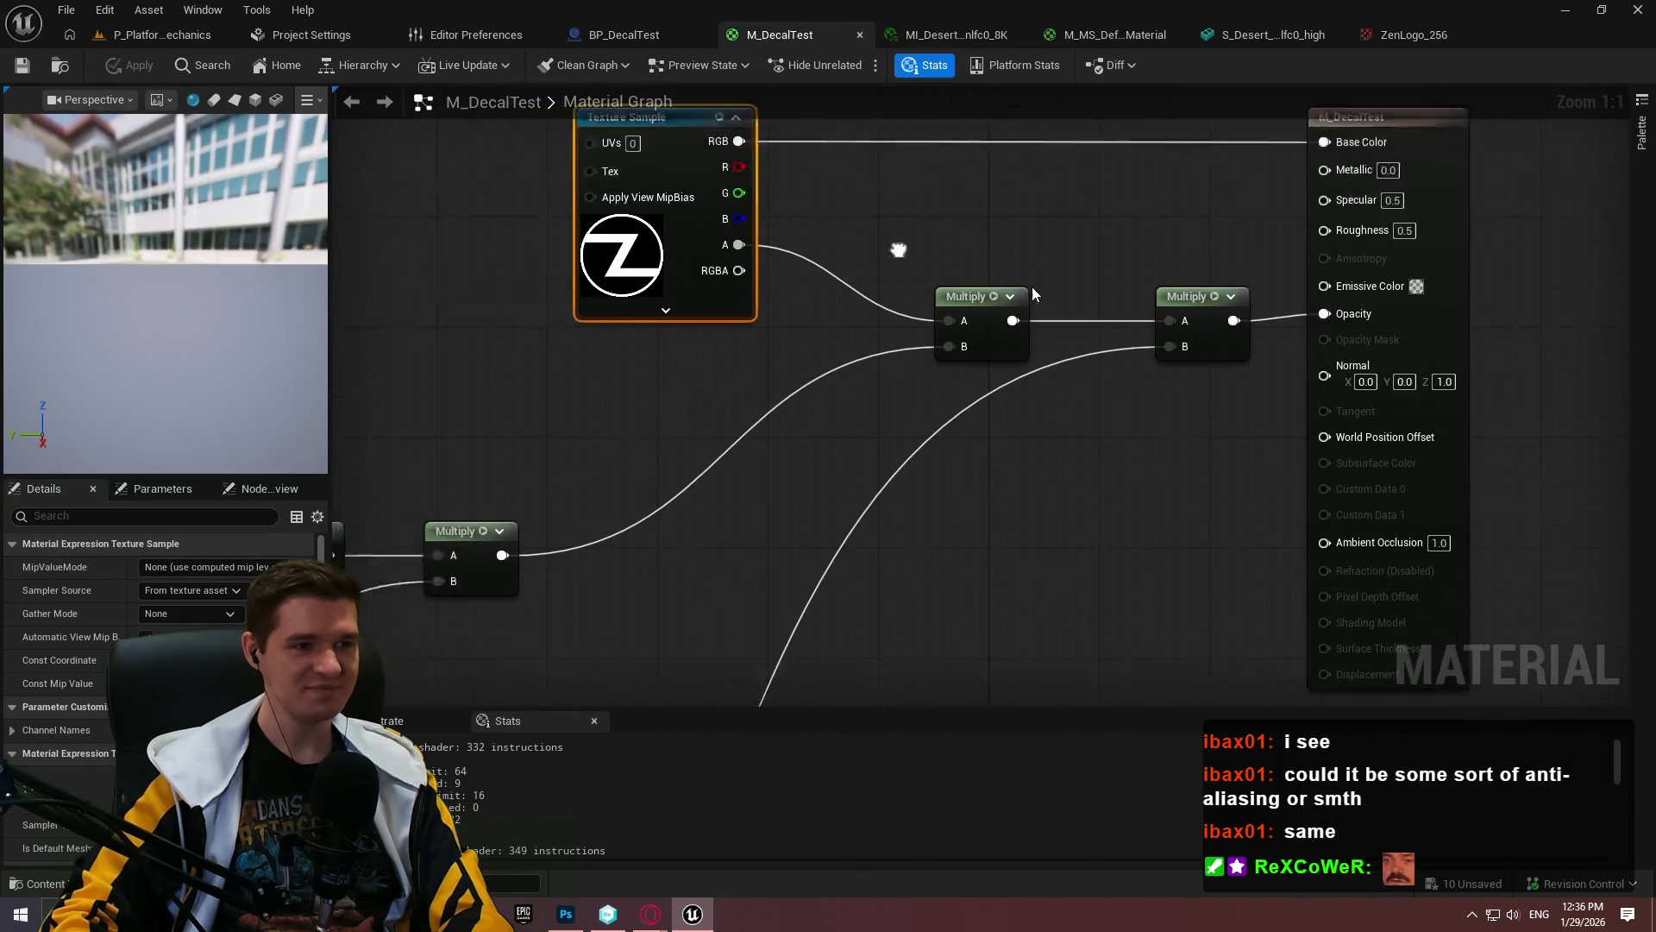
left_click(162, 34)
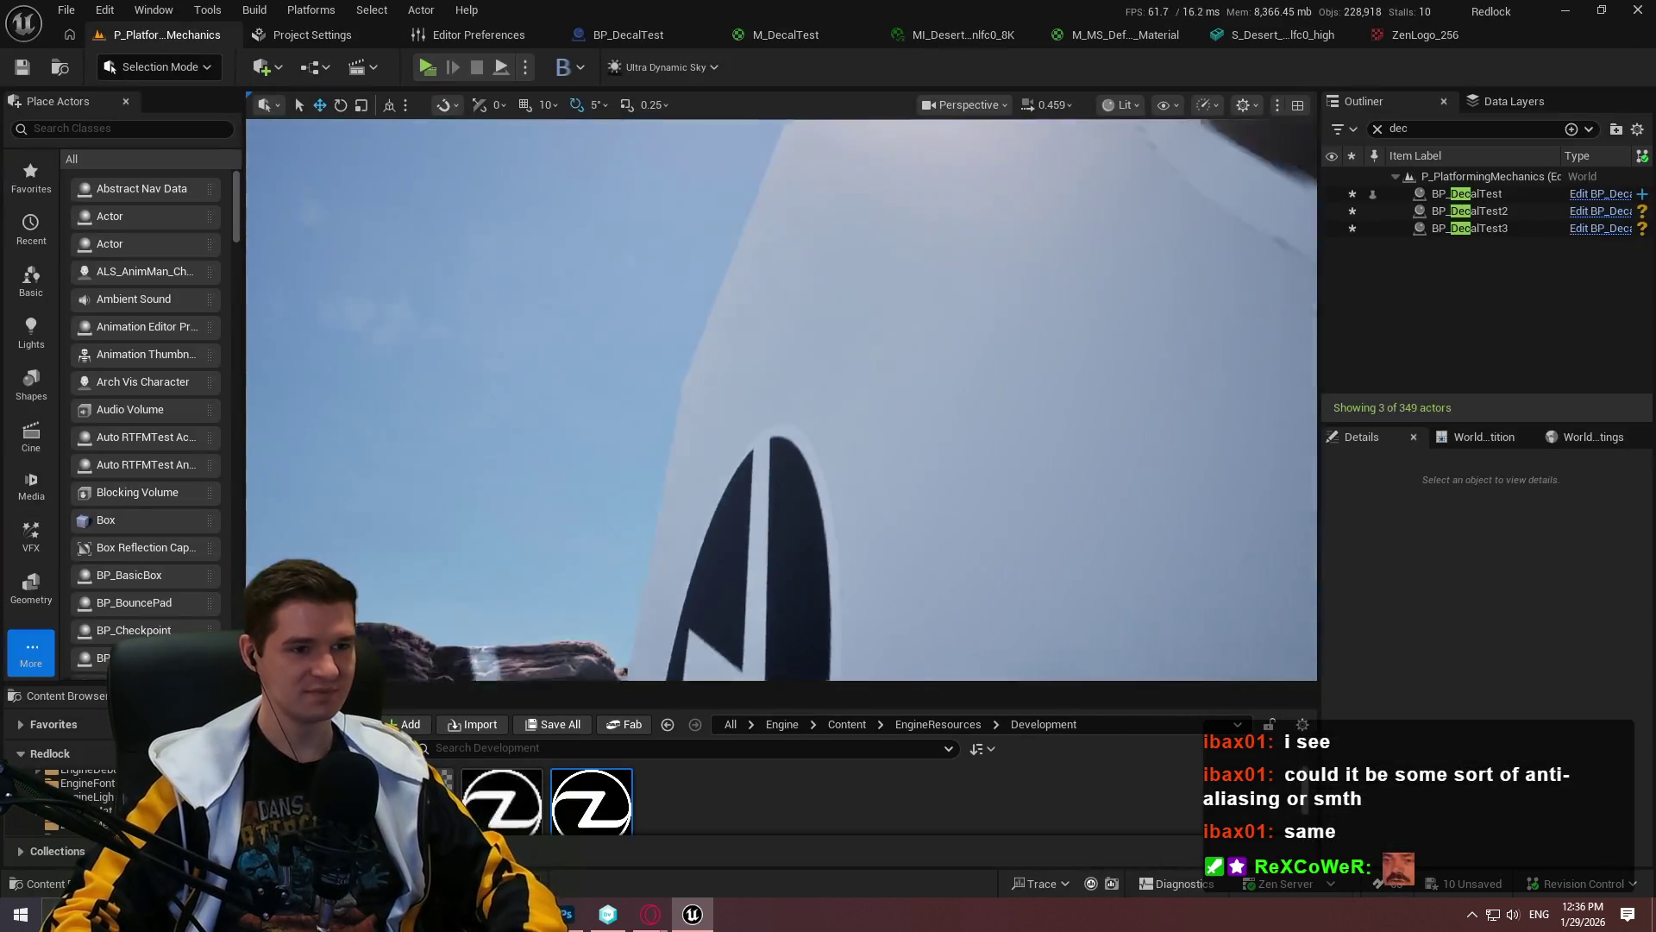
key("s")
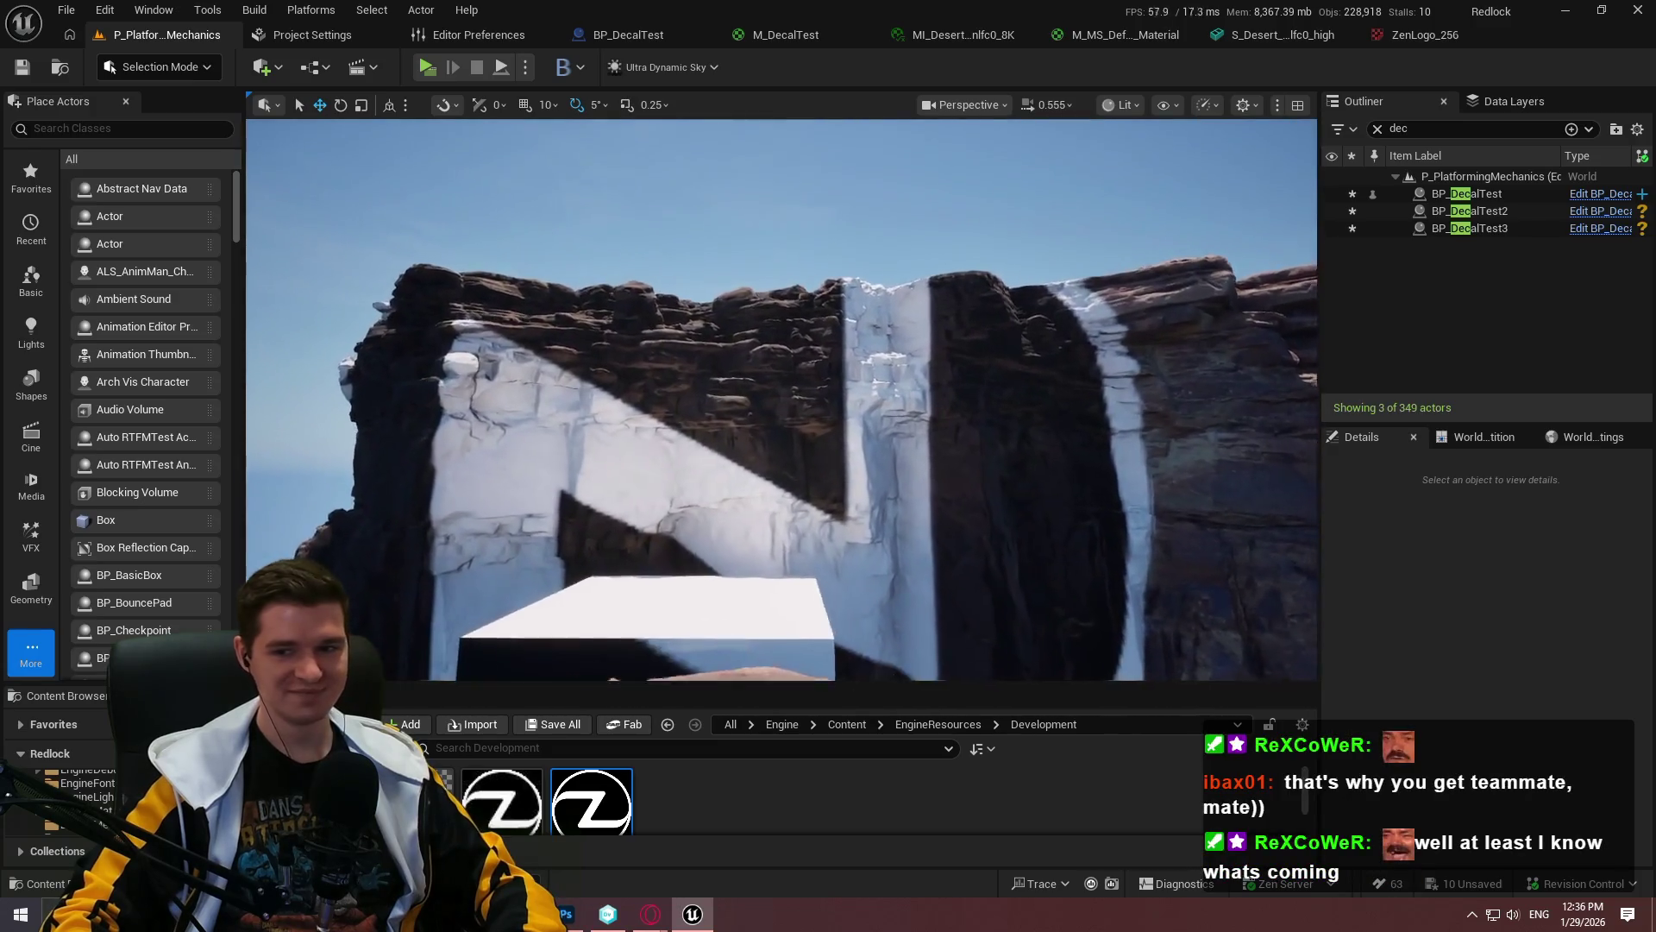
scroll(882, 289, "up", 2)
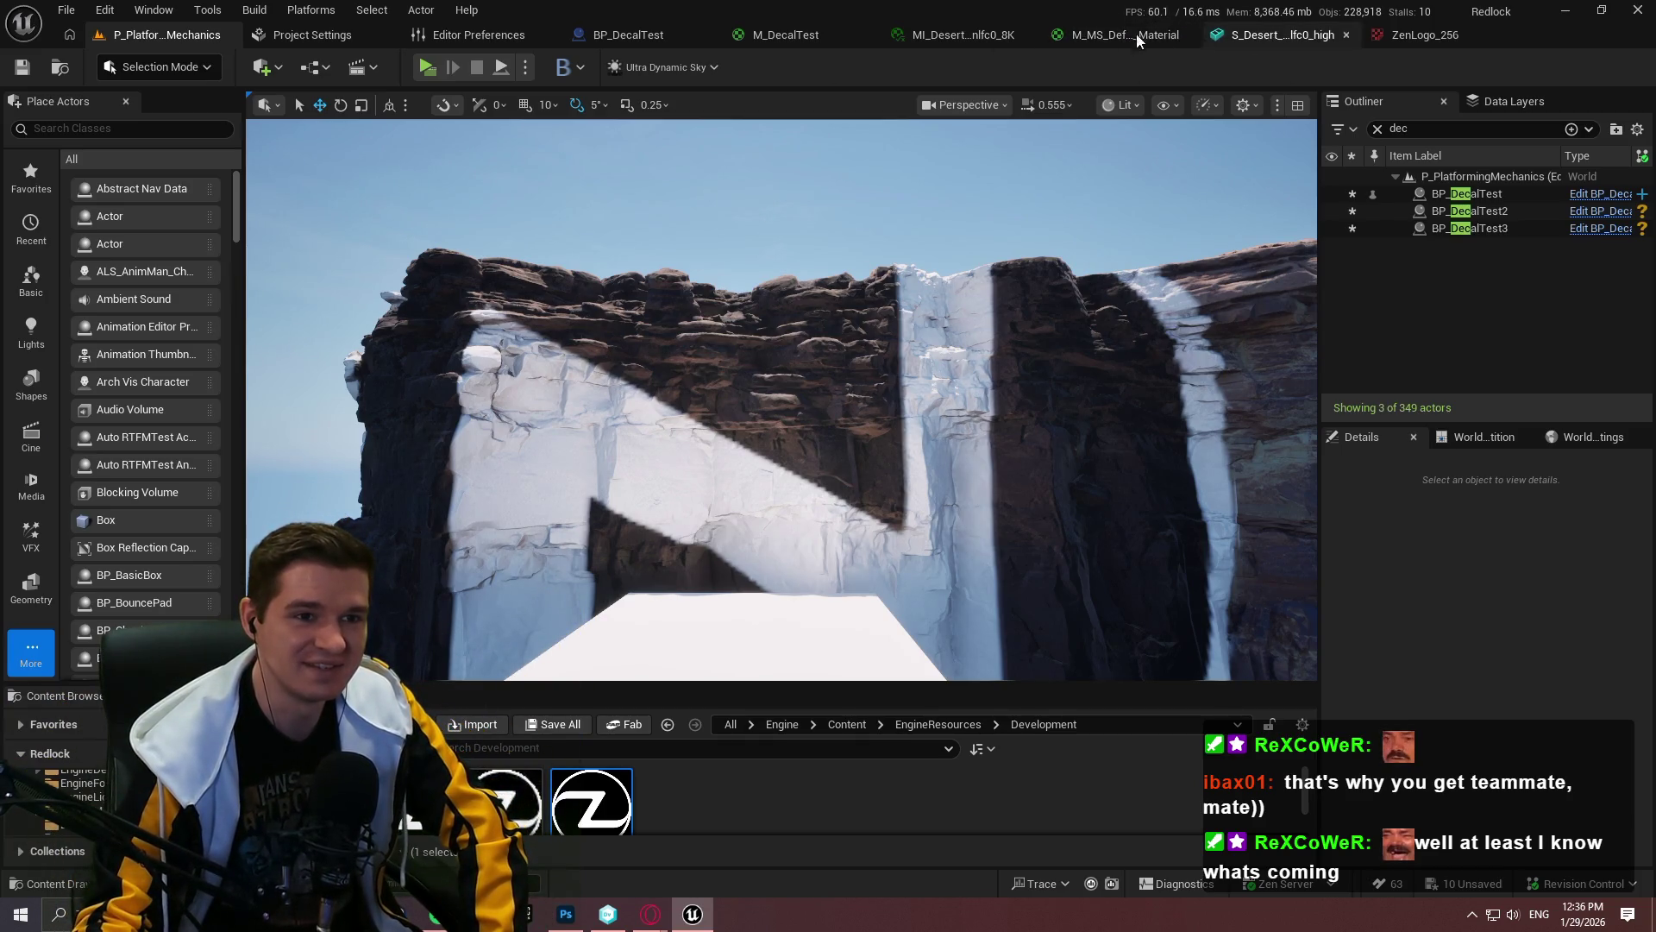
left_click(781, 34)
scroll(1002, 490, "down", 3)
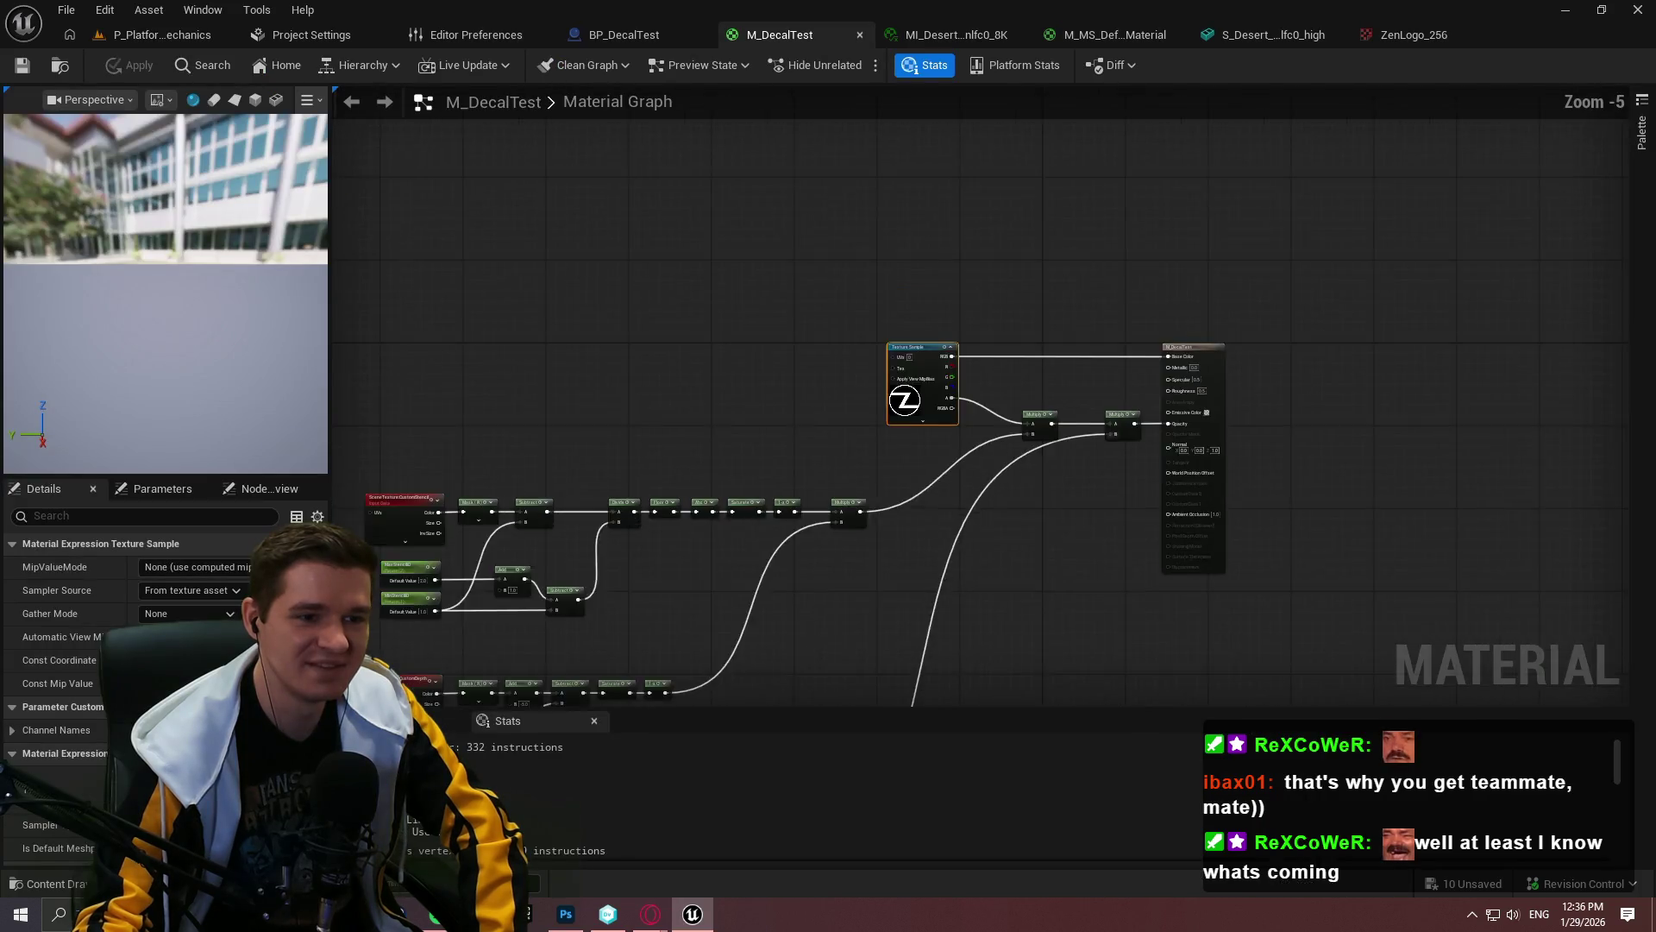
scroll(1089, 345, "up", 5)
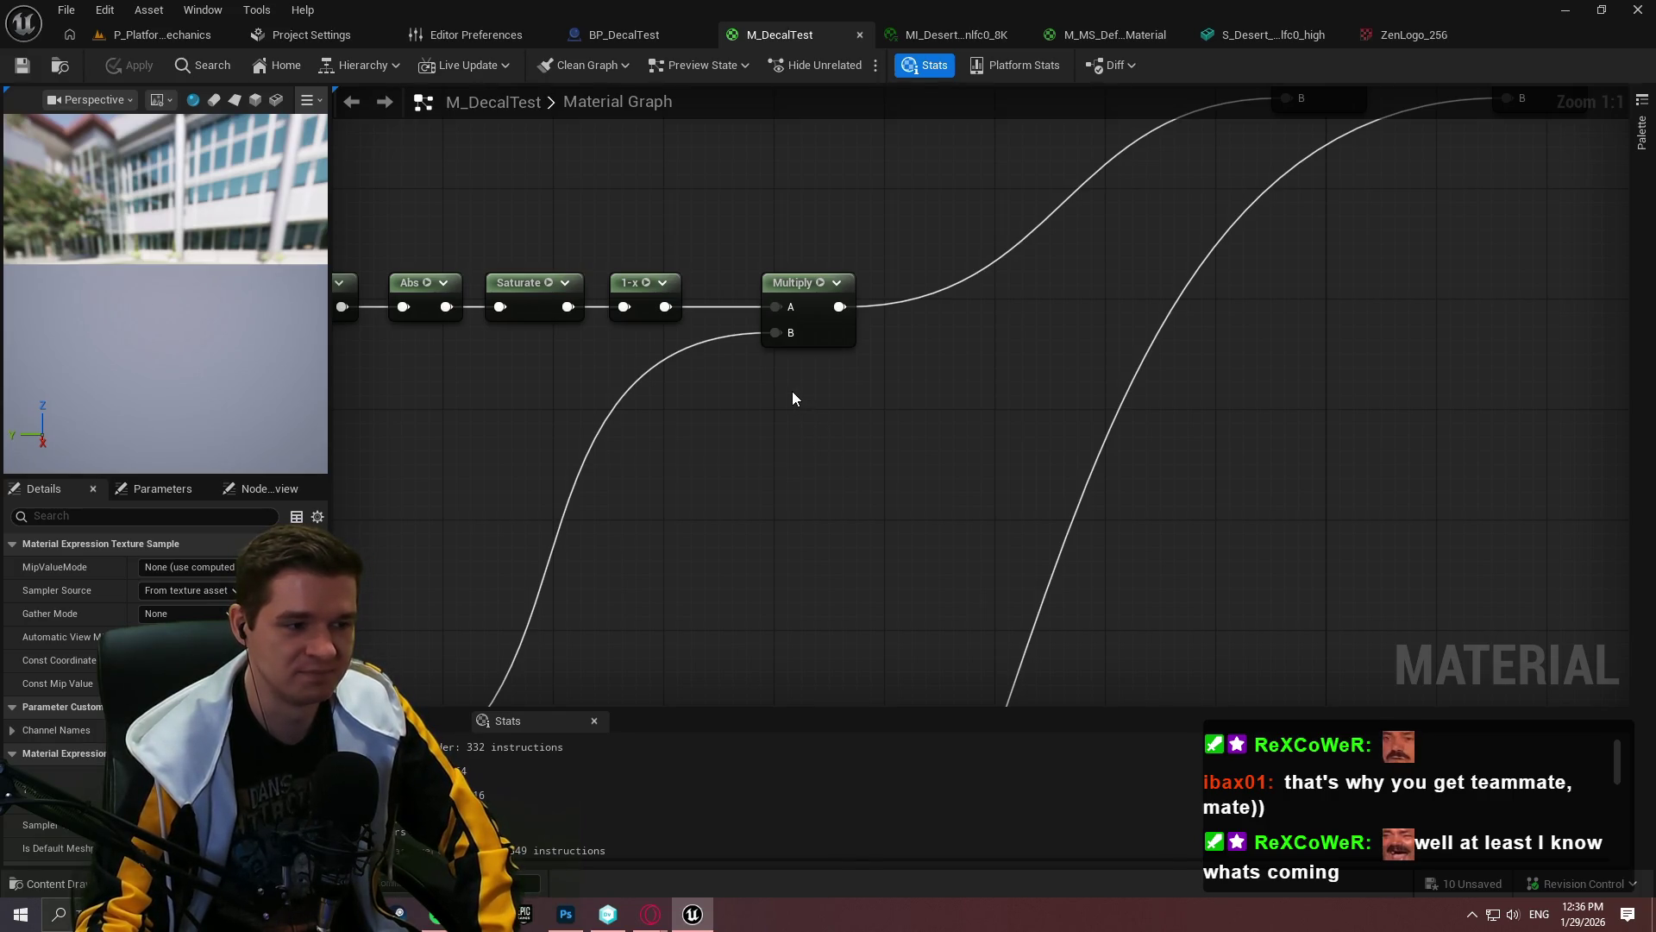
Step: Assign the White texture to M_DecalTest's Texture Sample node
left_click(251, 790)
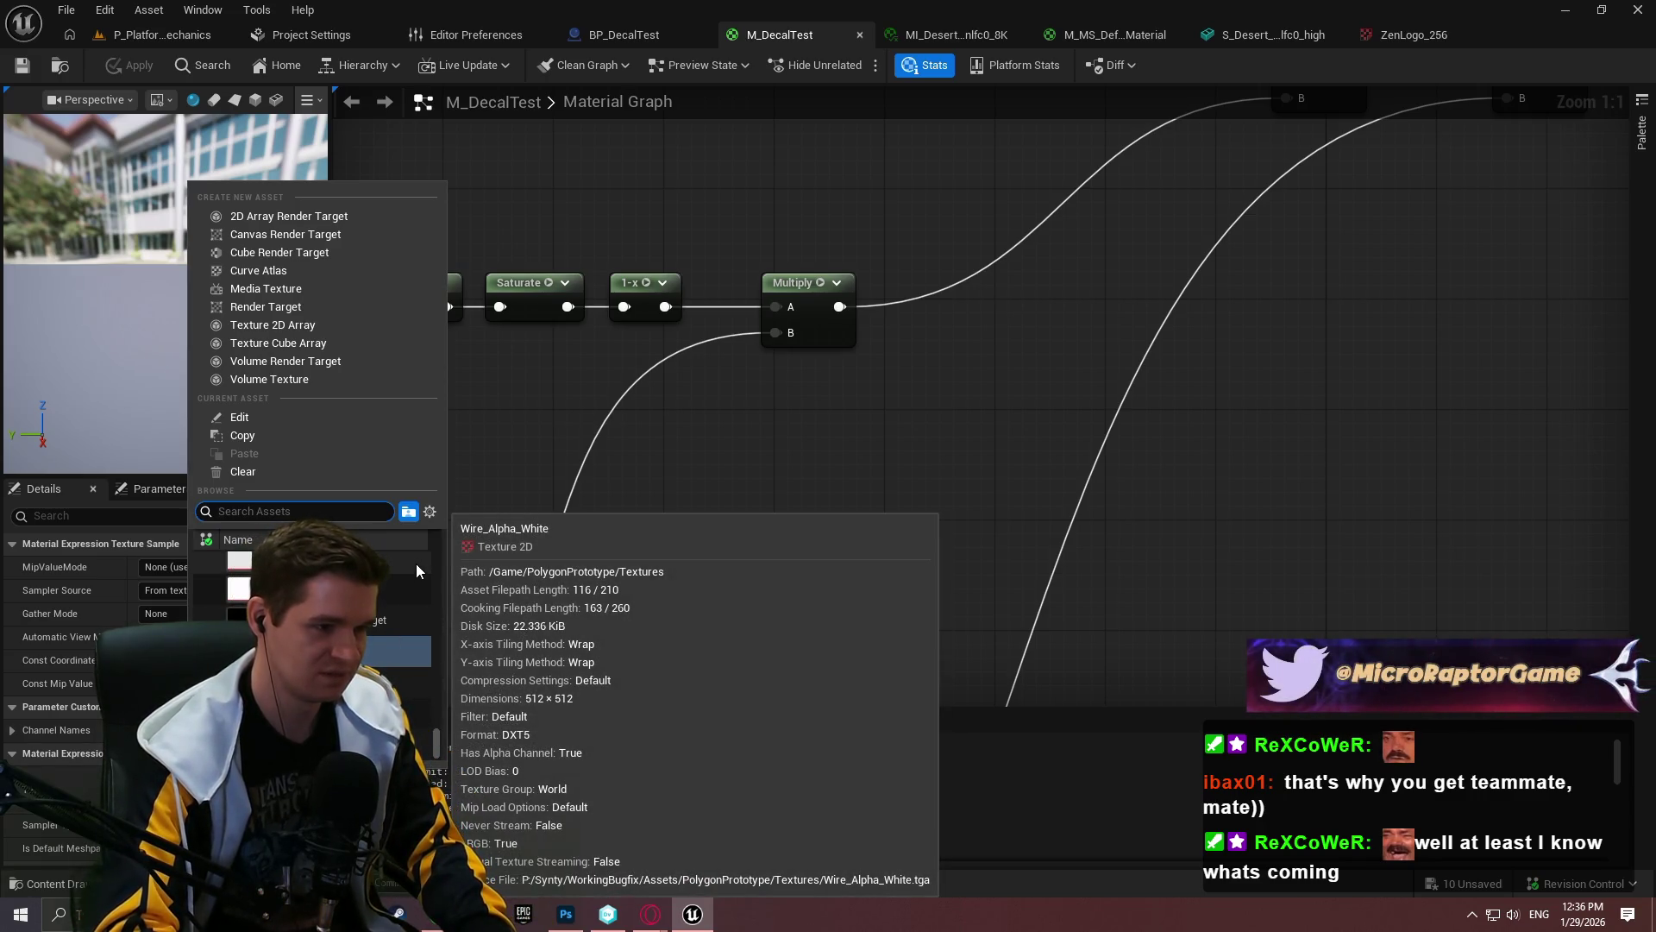
scroll(416, 569, "up", 2)
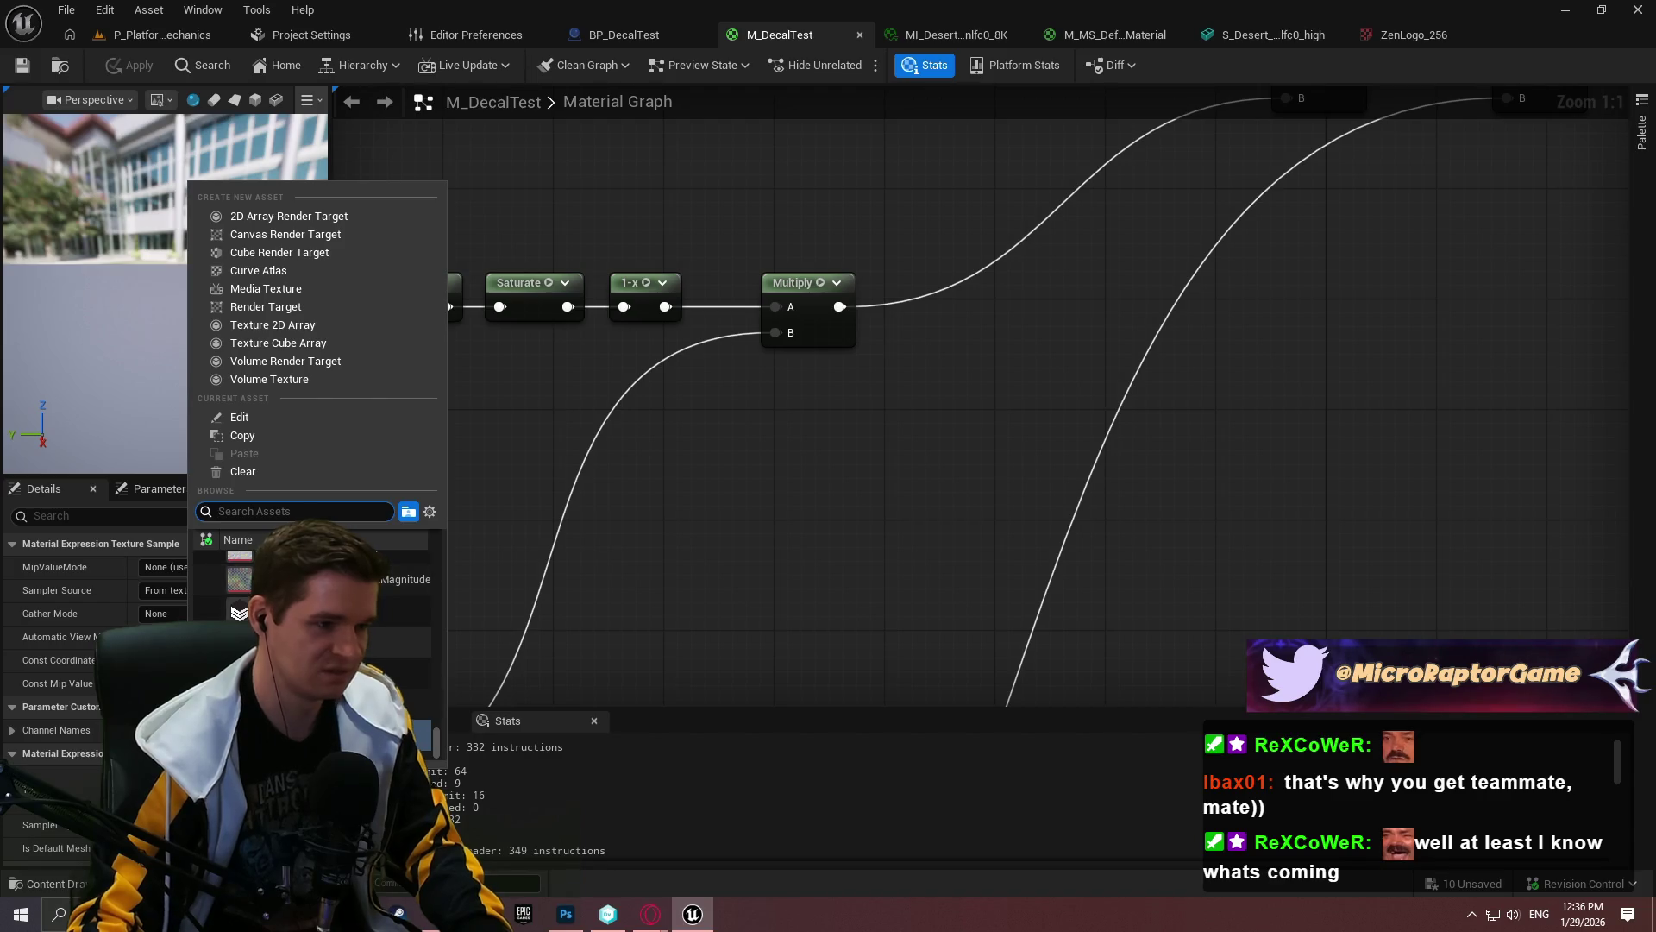
type("white")
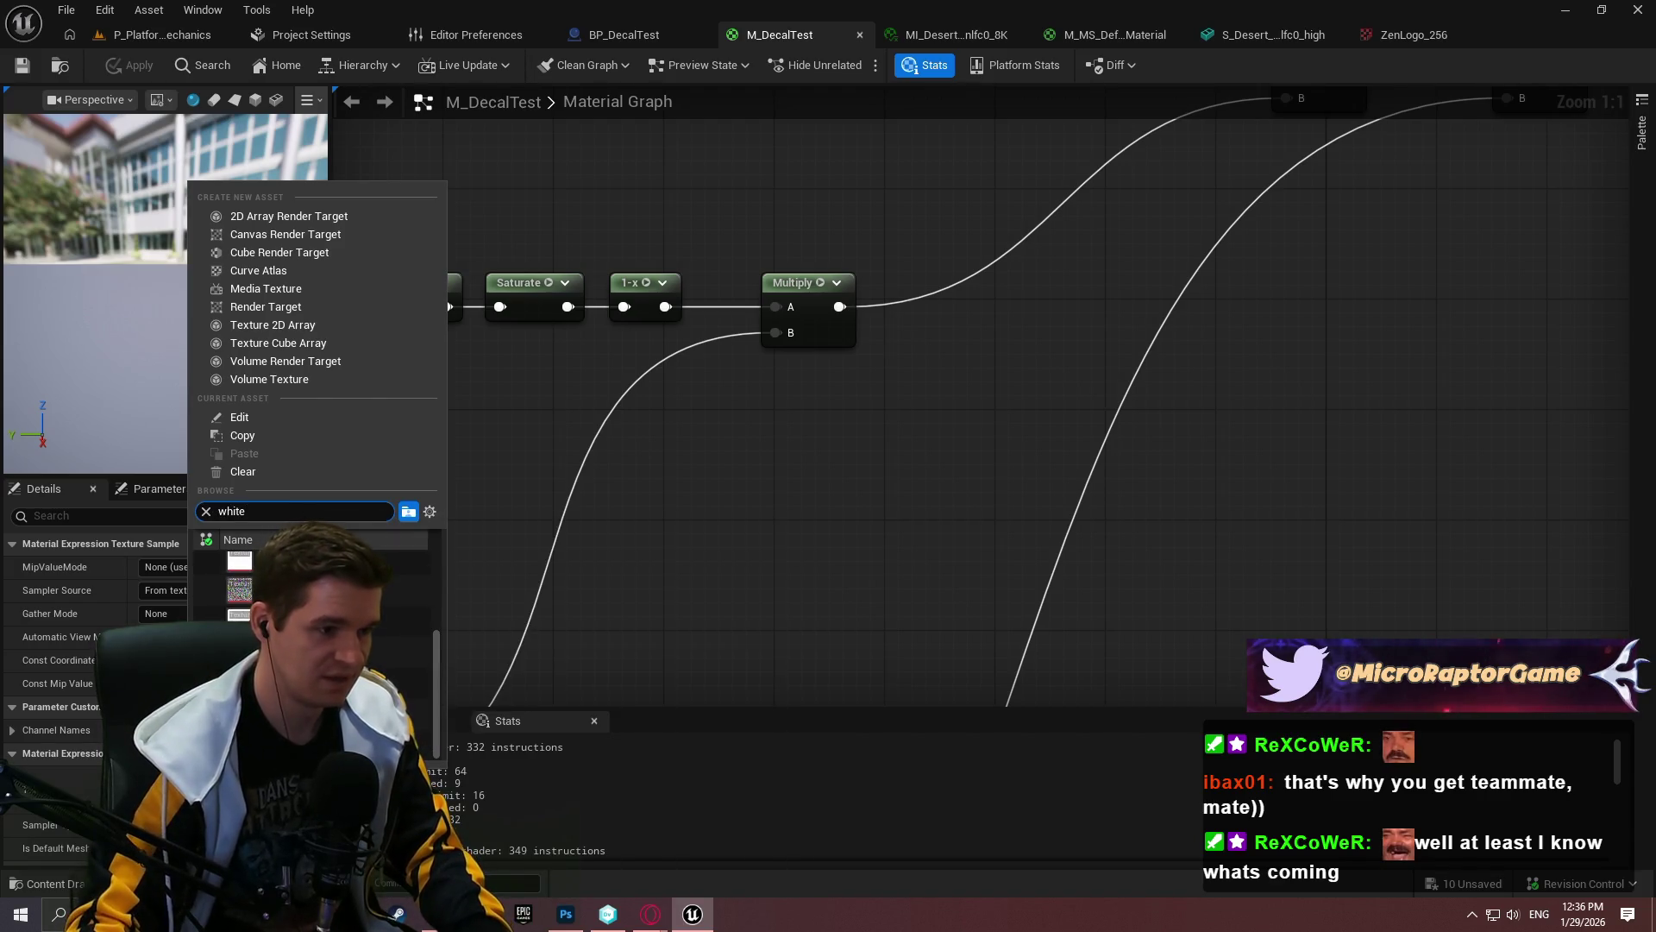
left_click_drag(434, 661, 438, 546)
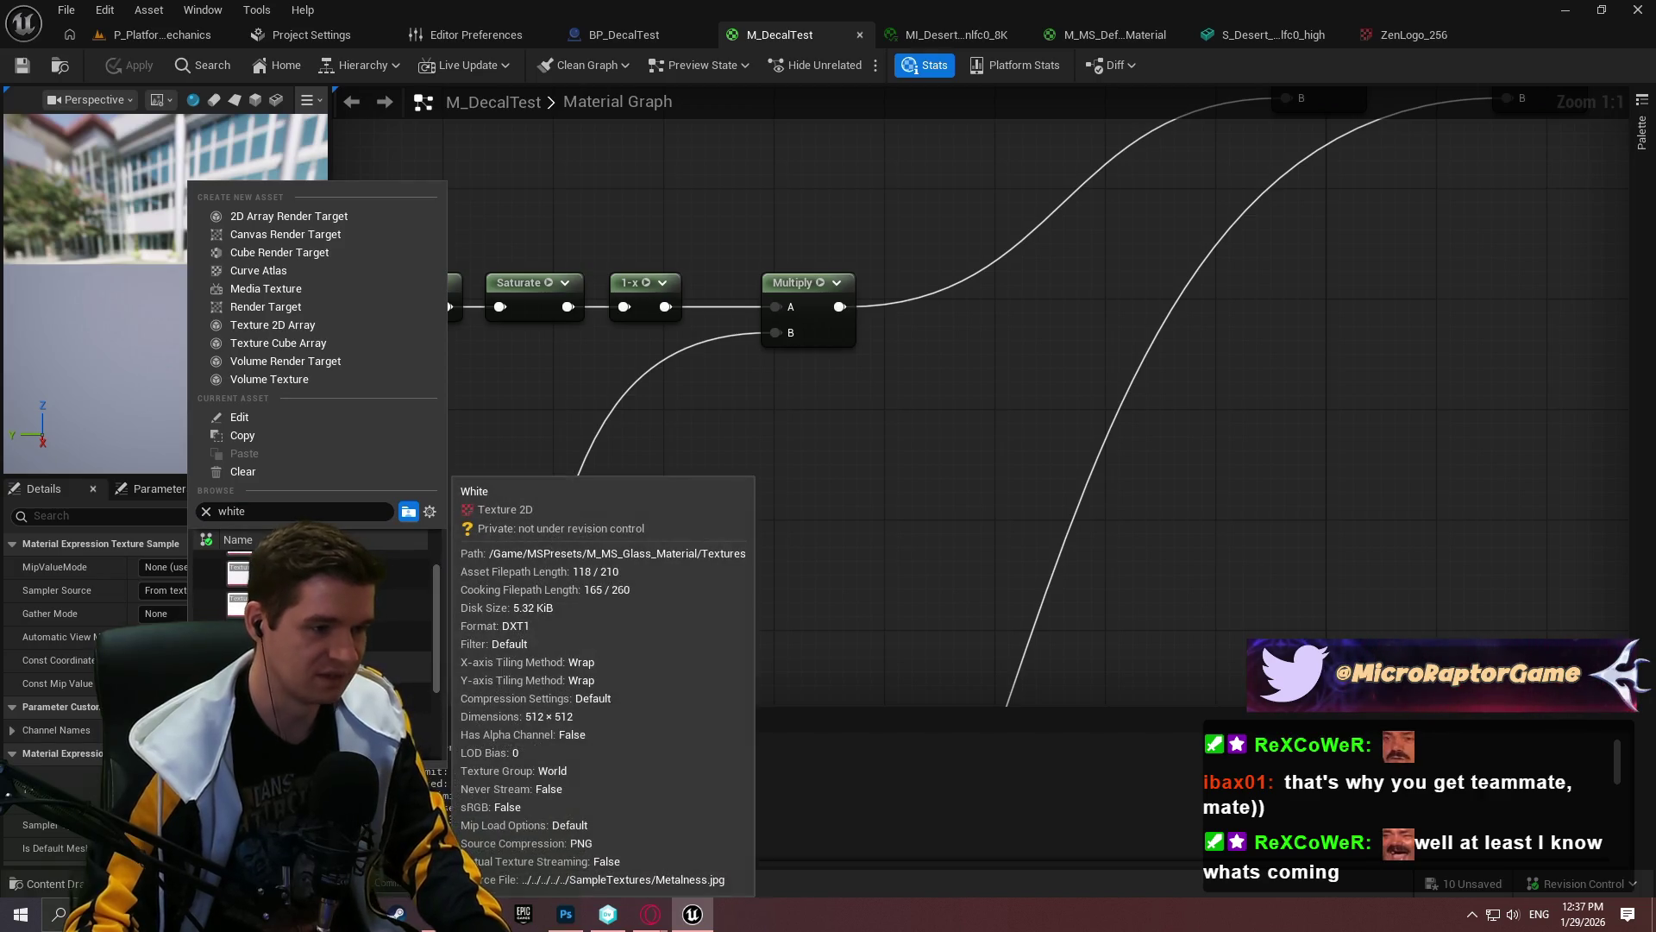
left_click(235, 591)
Step: Save M_DecalTest and check the decal's appearance in the level viewport
left_click(138, 33)
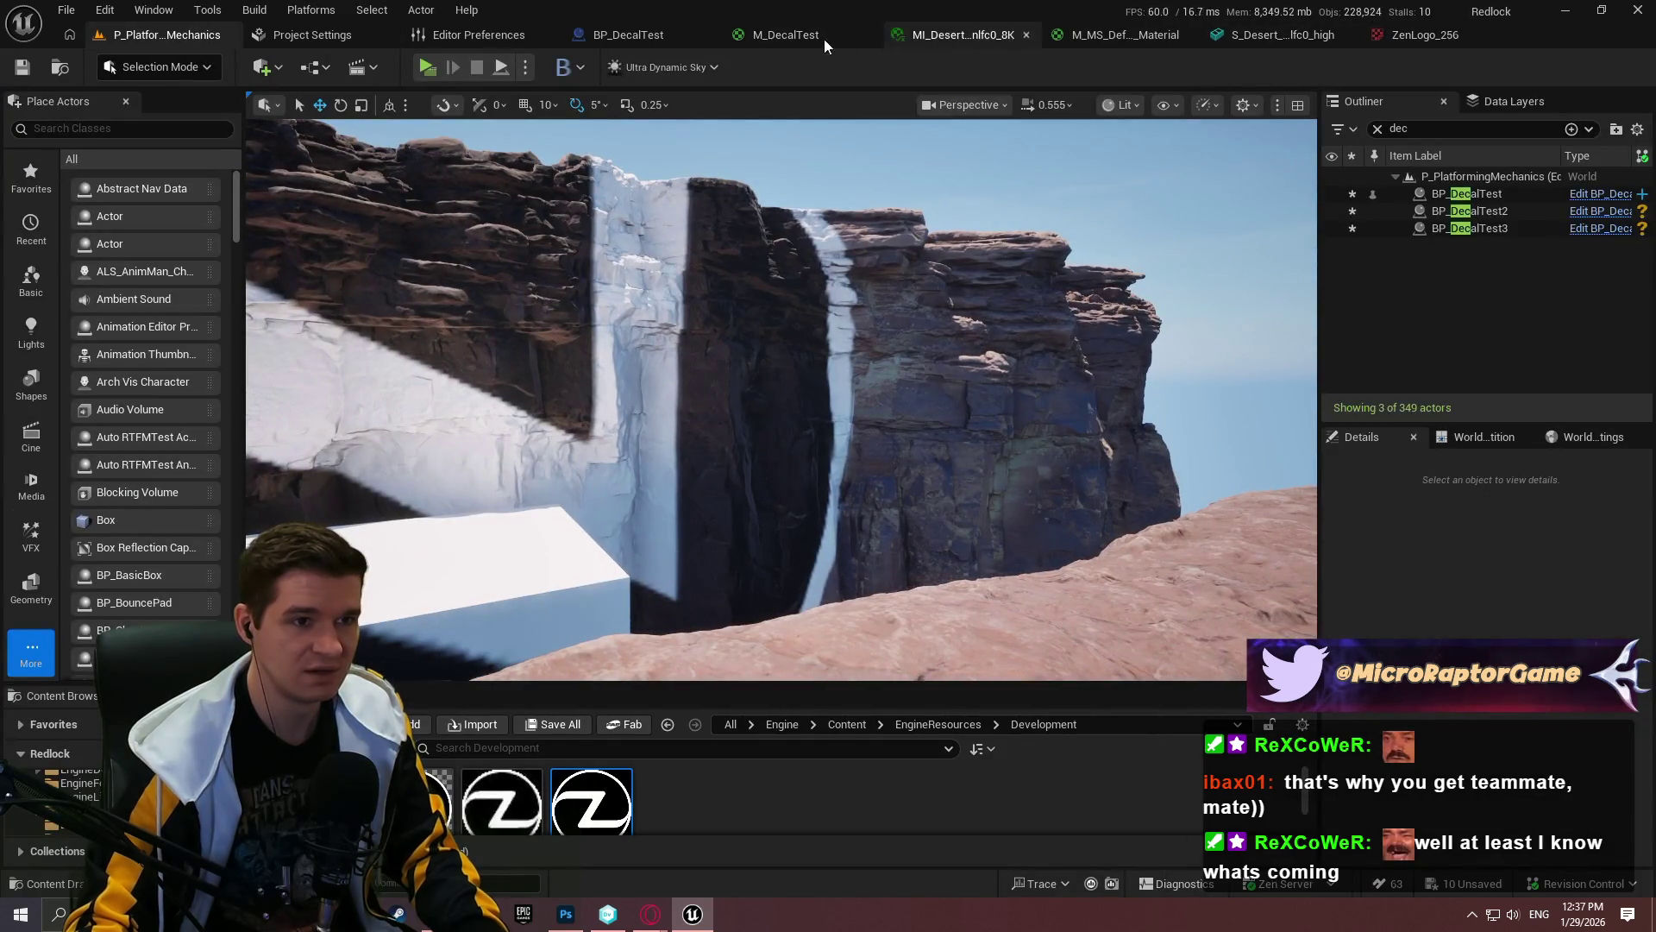
left_click(781, 34)
left_click(29, 70)
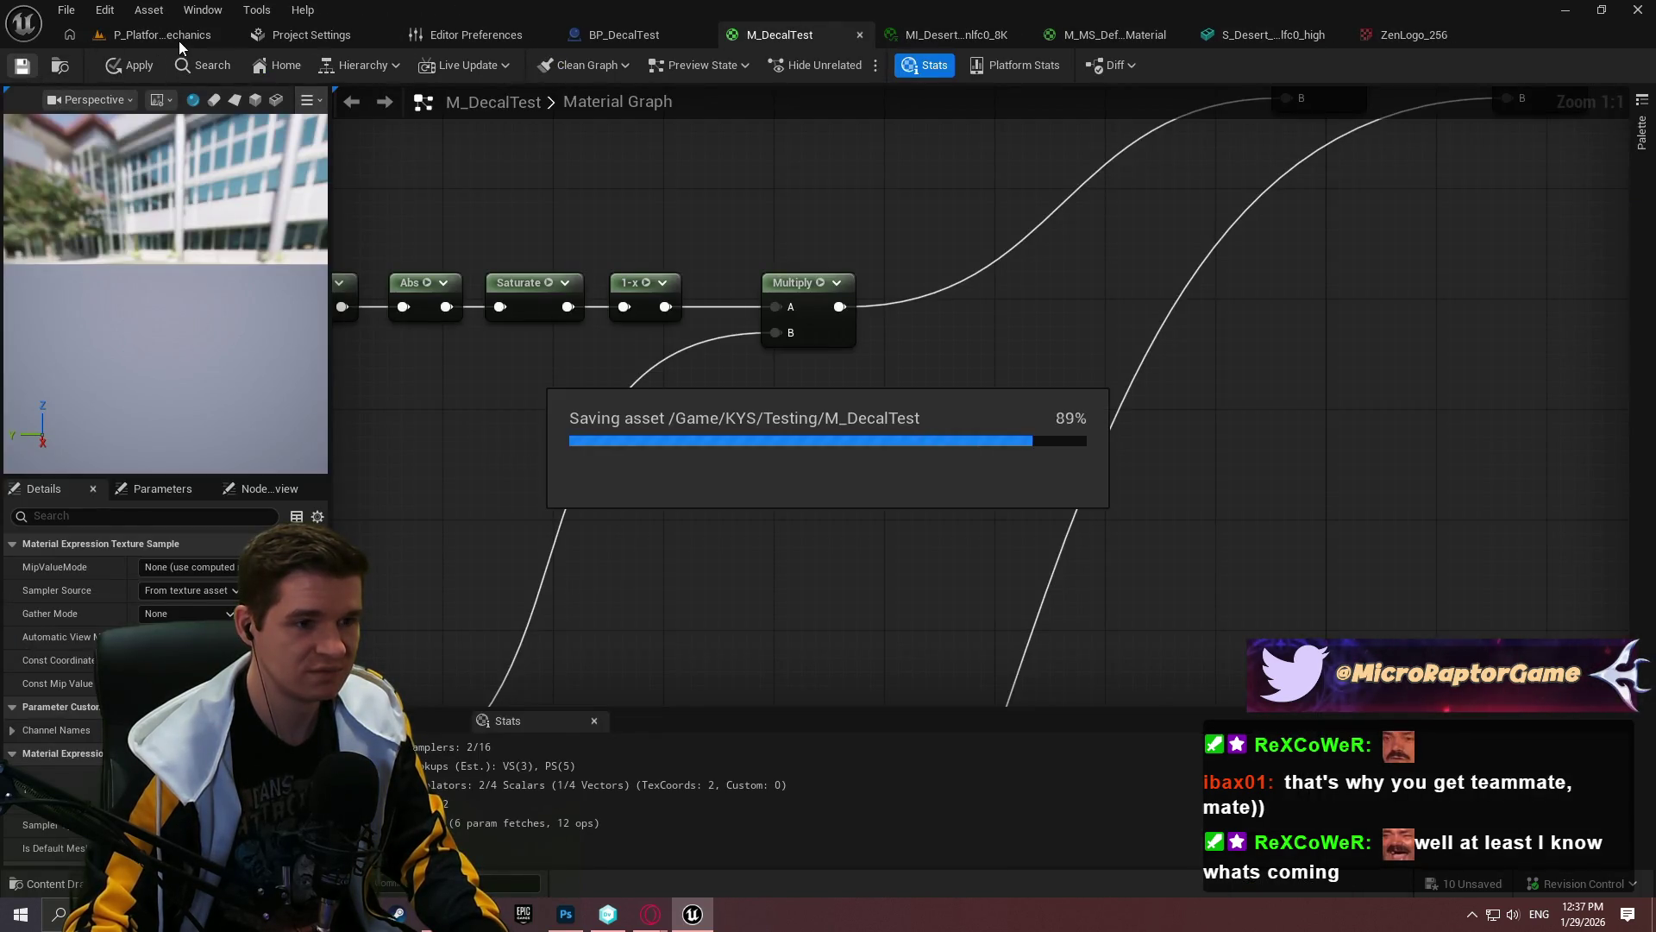
left_click(176, 39)
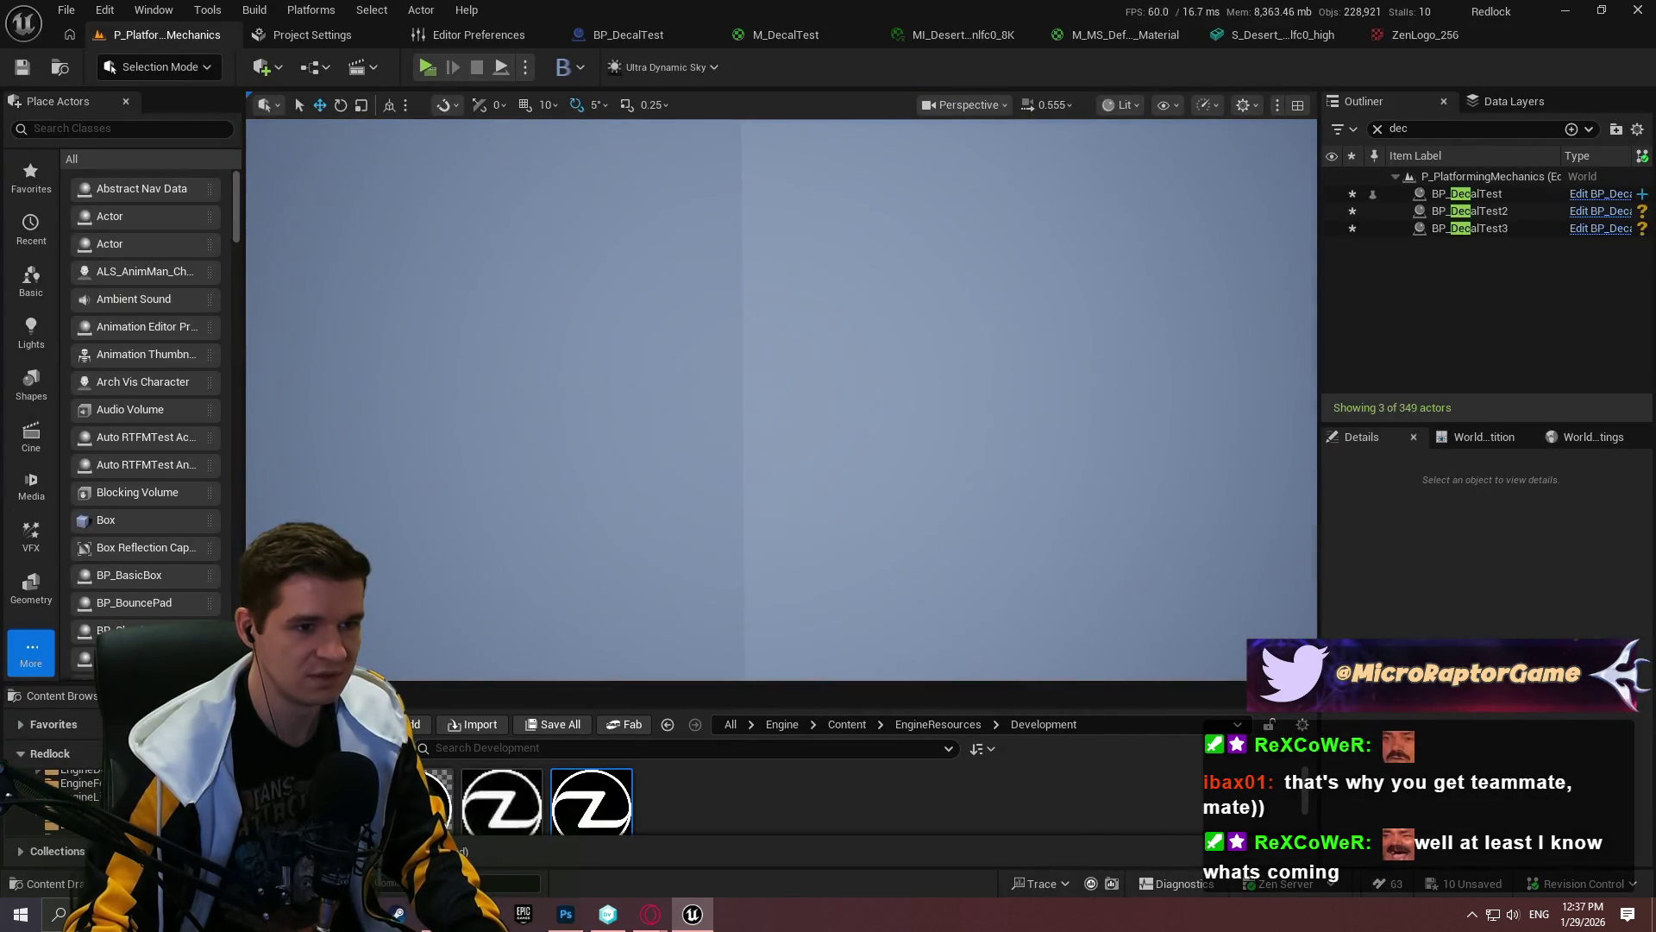
scroll(874, 358, "down", 3)
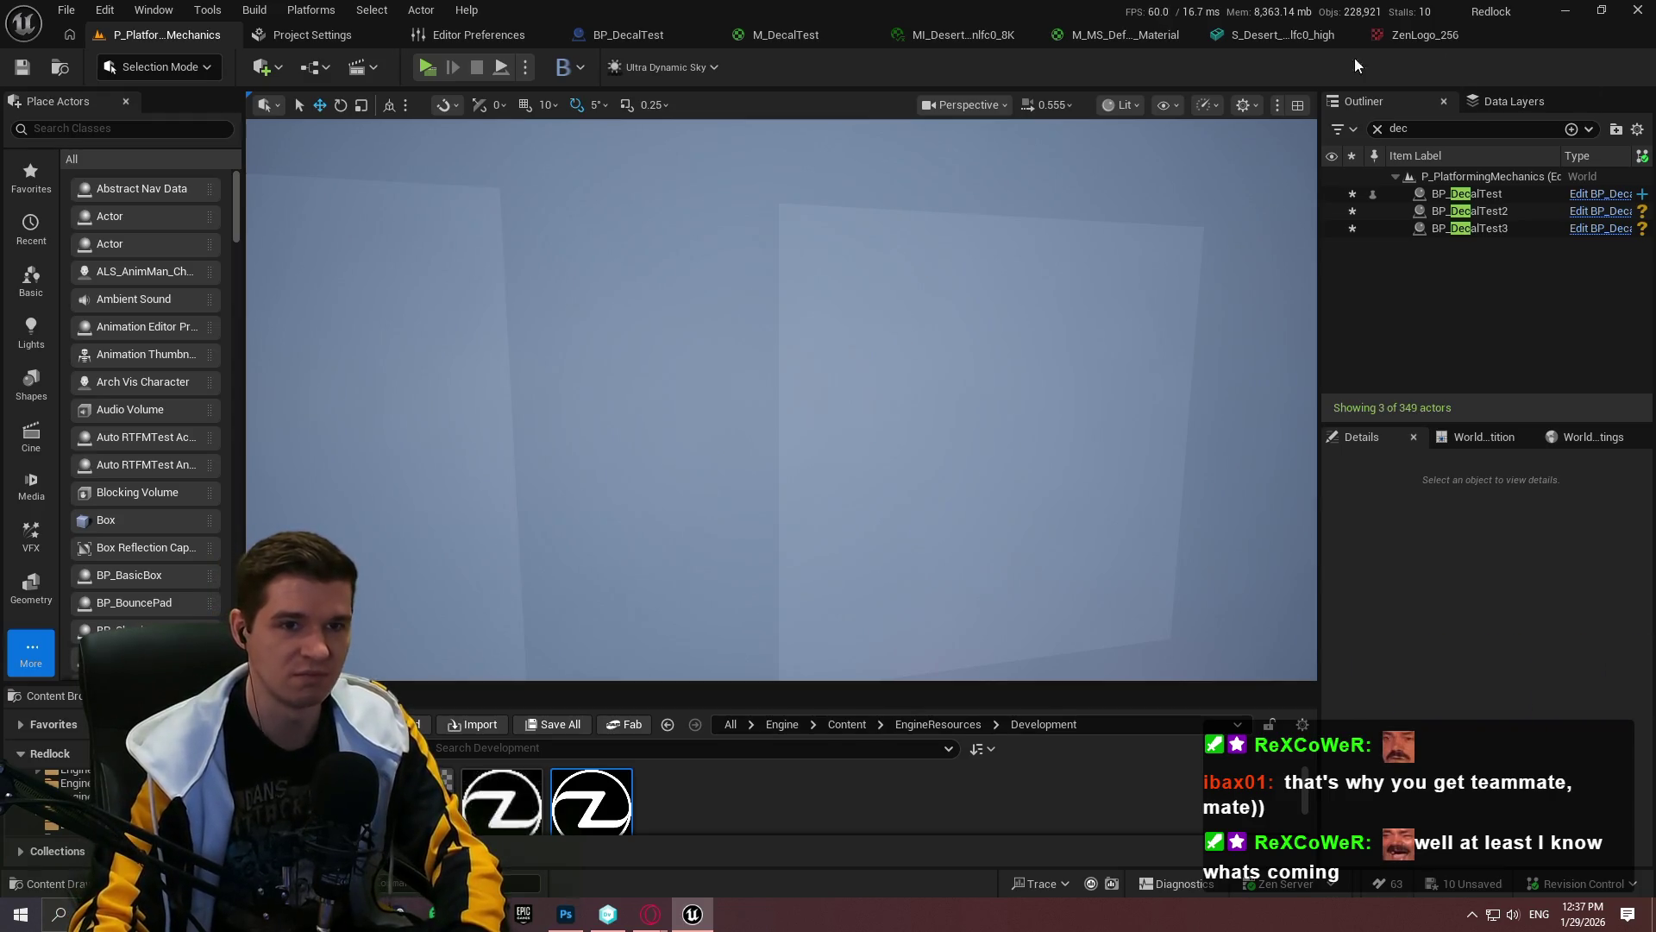
Step: Open the White texture in its own editor from M_DecalTest's Texture Sample node
left_click(850, 27)
scroll(1218, 314, "down", 2)
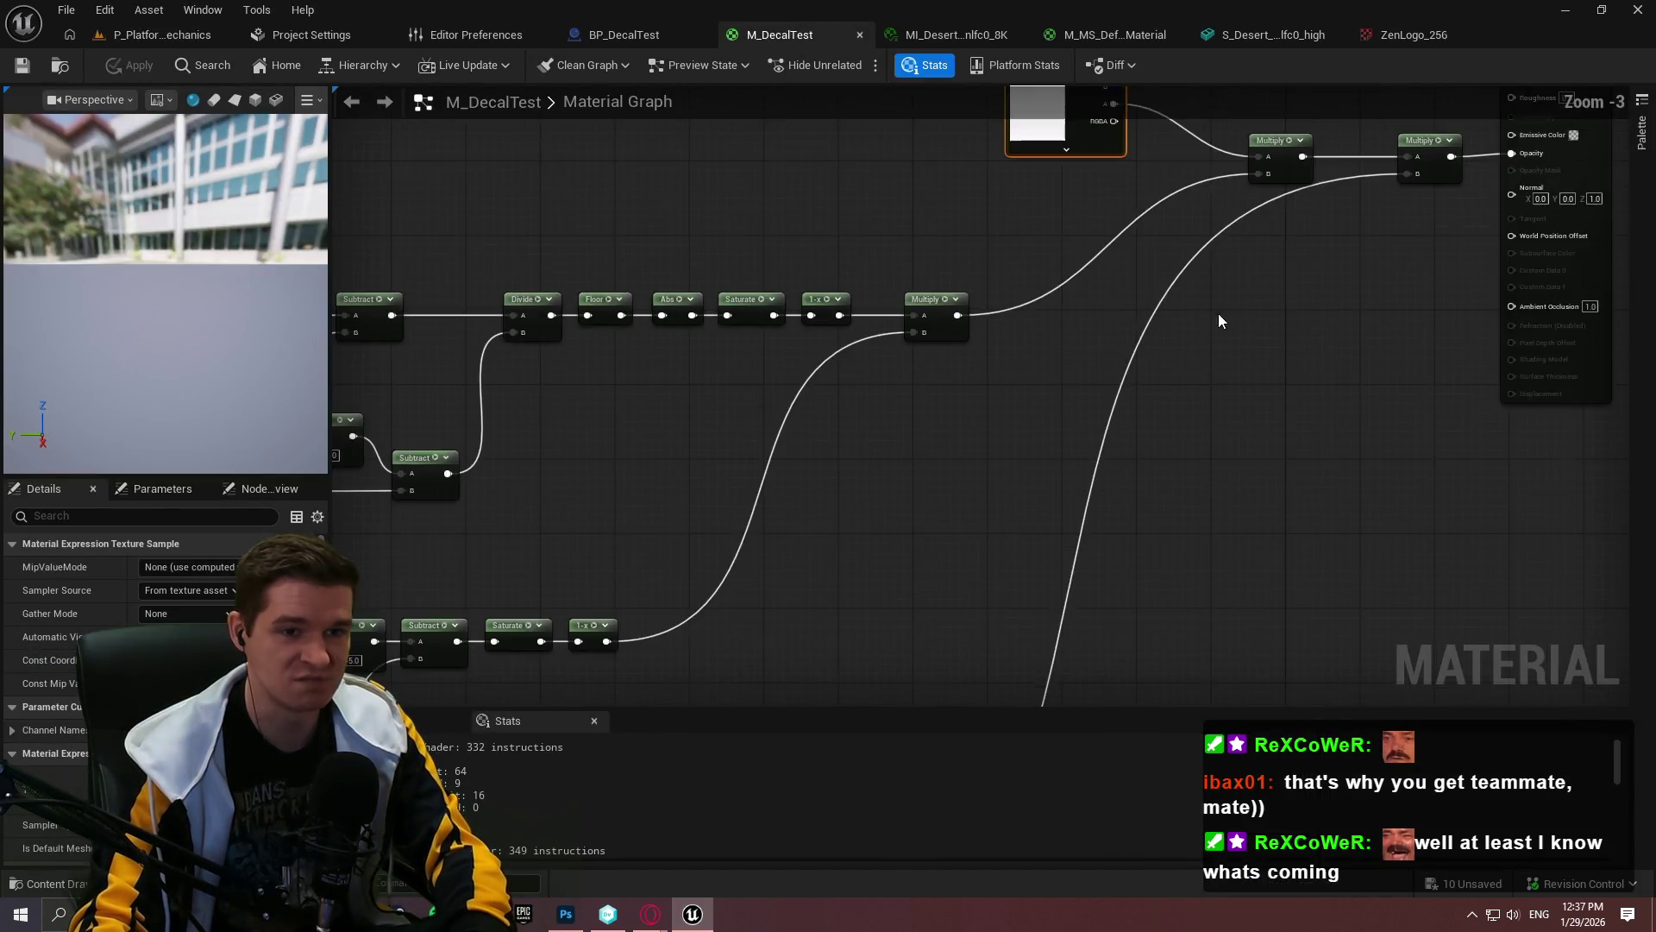
scroll(1149, 471, "up", 2)
scroll(1040, 364, "up", 3)
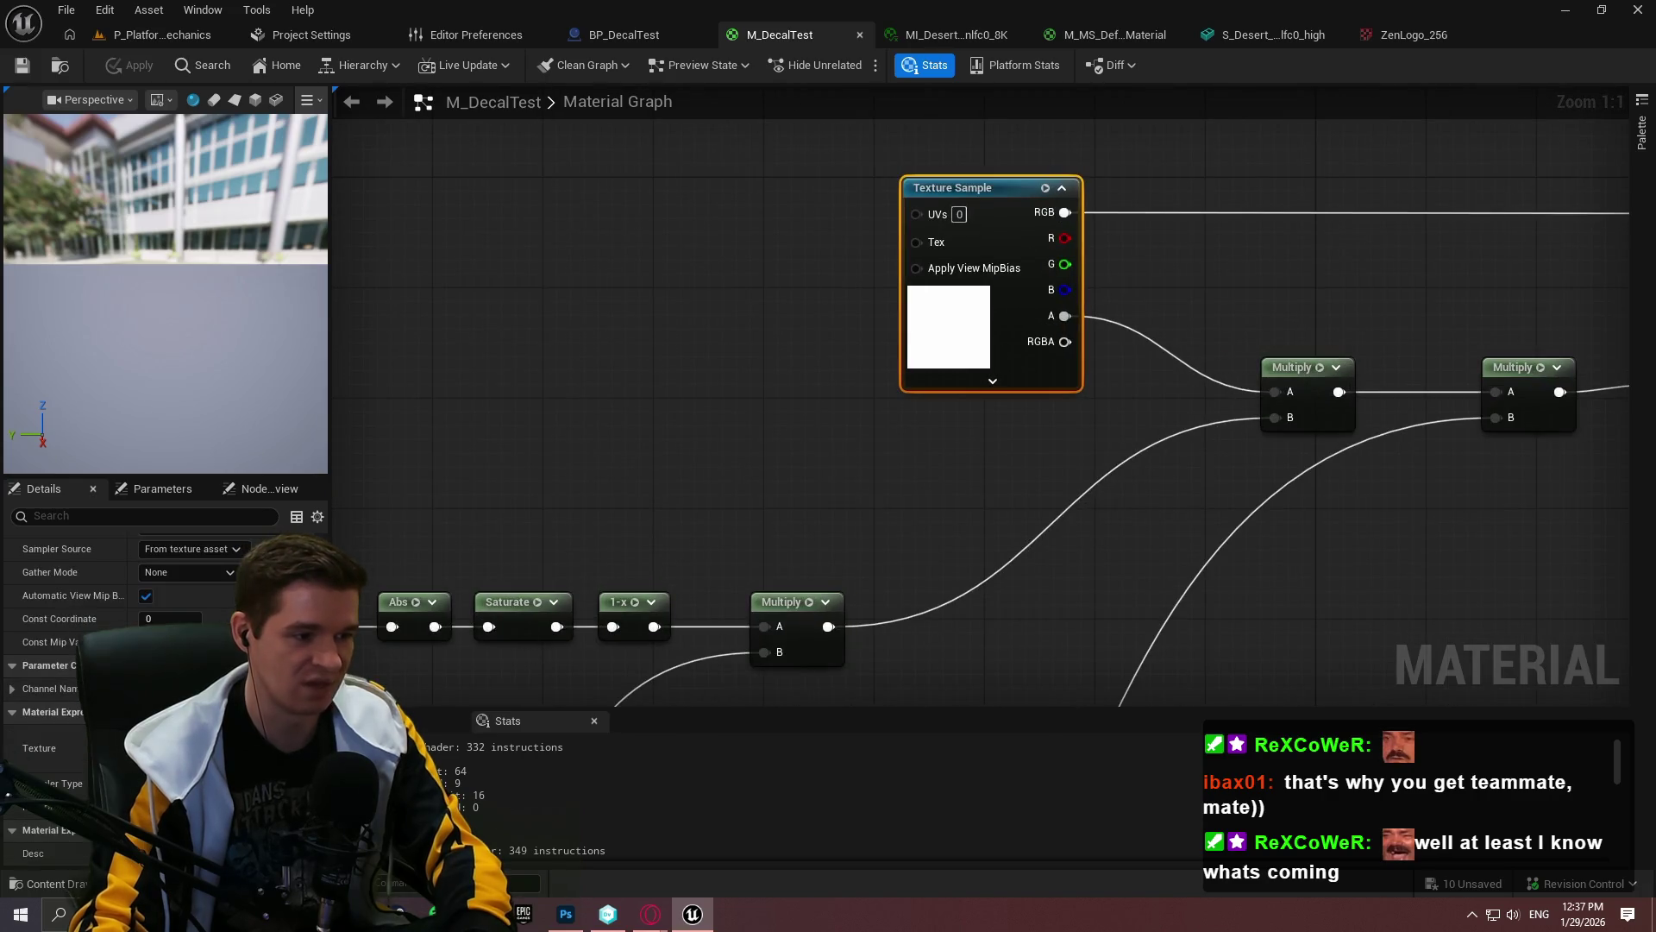
scroll(121, 604, "up", 1)
double_click(949, 336)
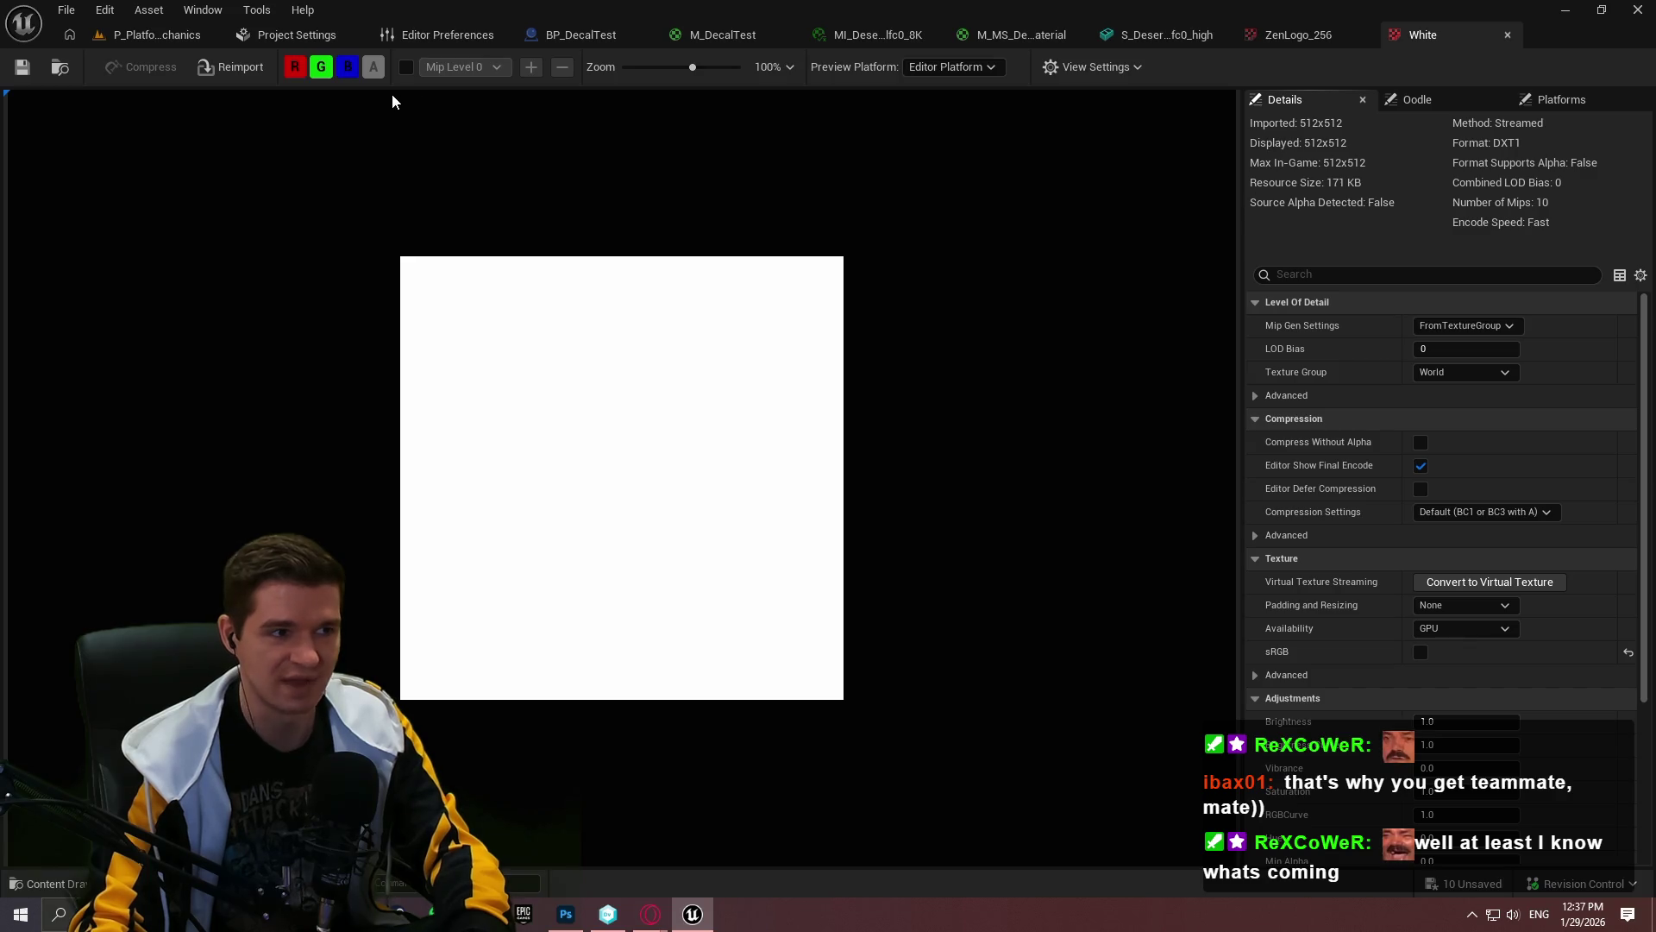
Step: On the ZenLogo_256 texture, toggle the red and alpha channels to compare the preview
key("ctrl+Tab")
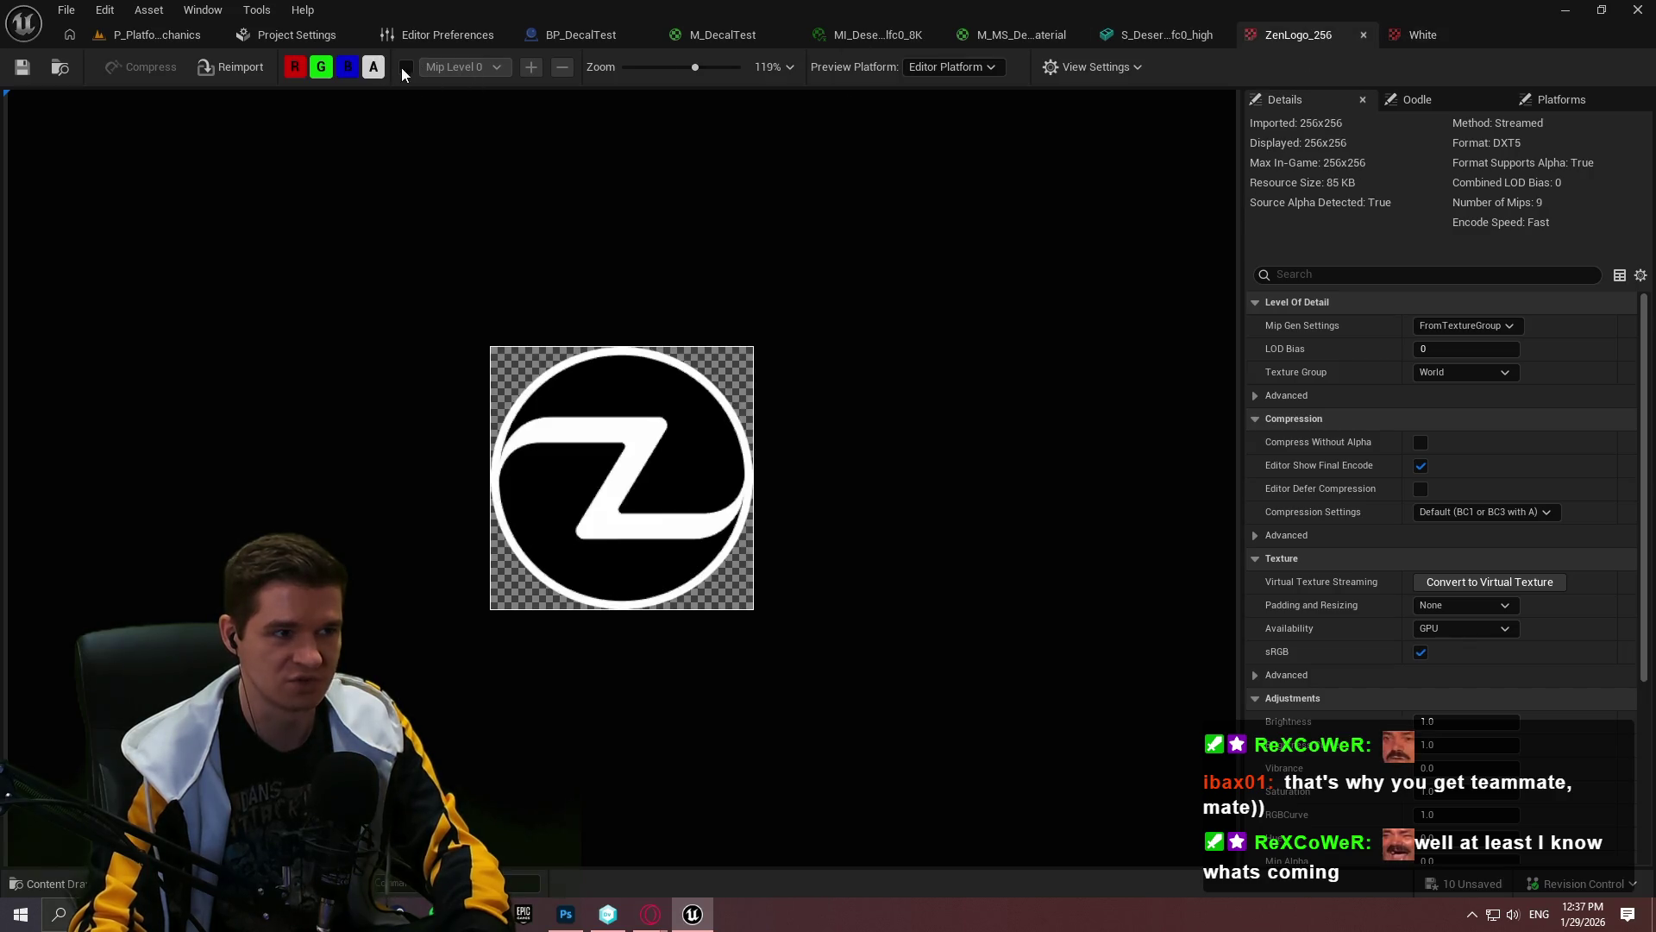
left_click(375, 69)
scroll(662, 559, "up", 5)
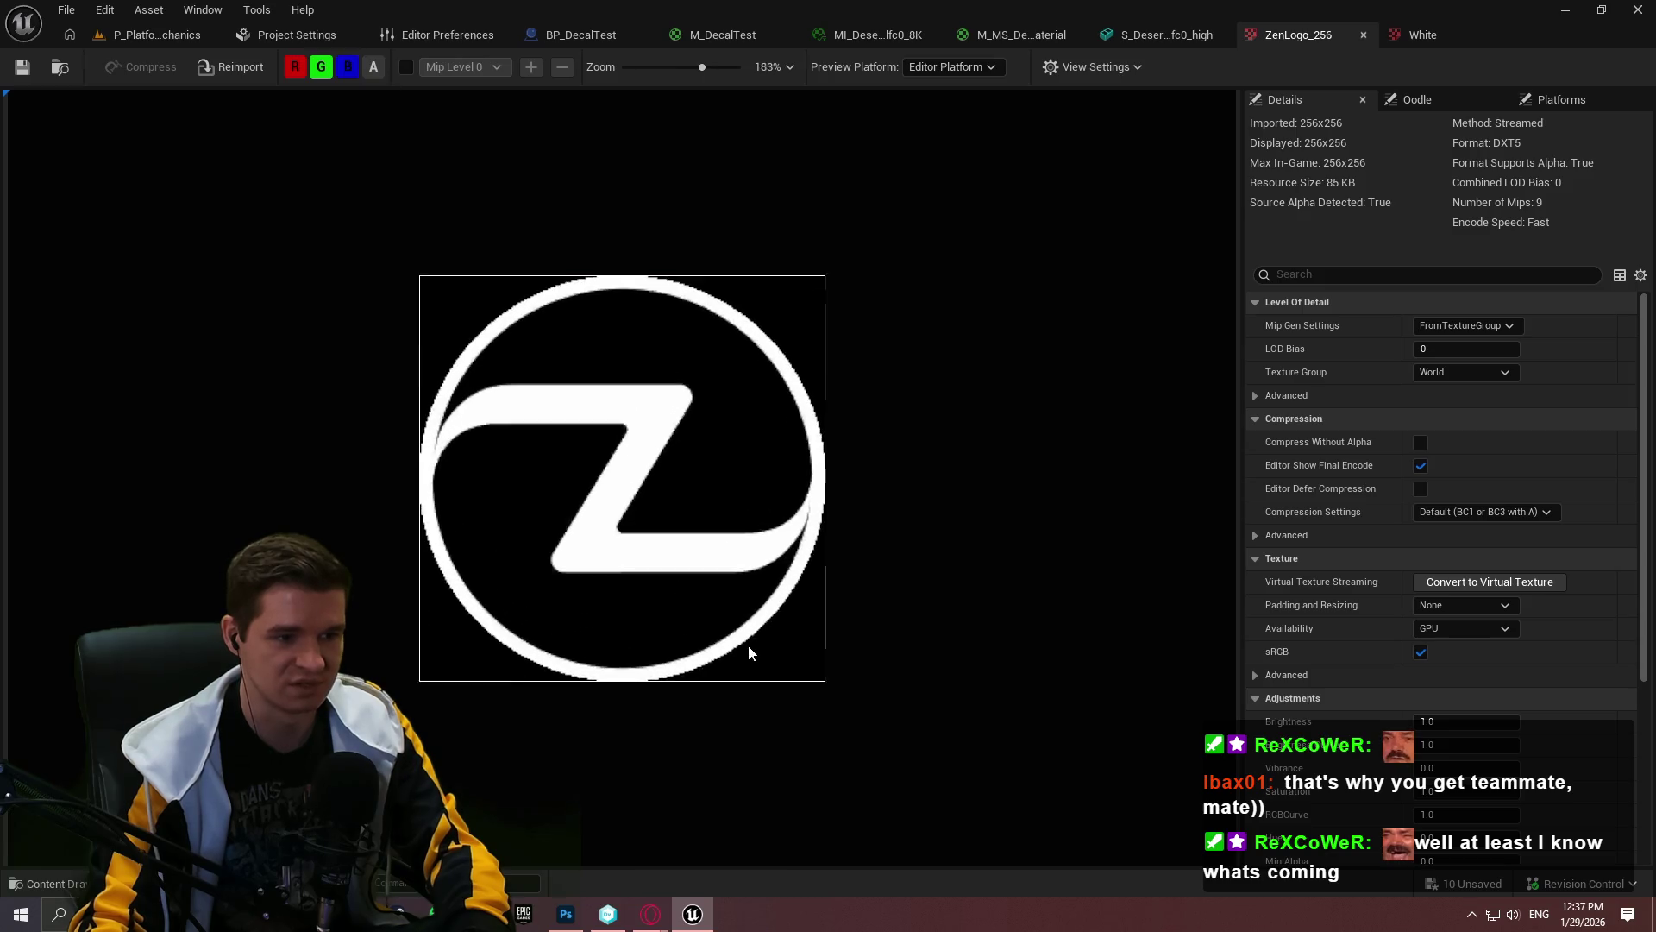
left_click(295, 68)
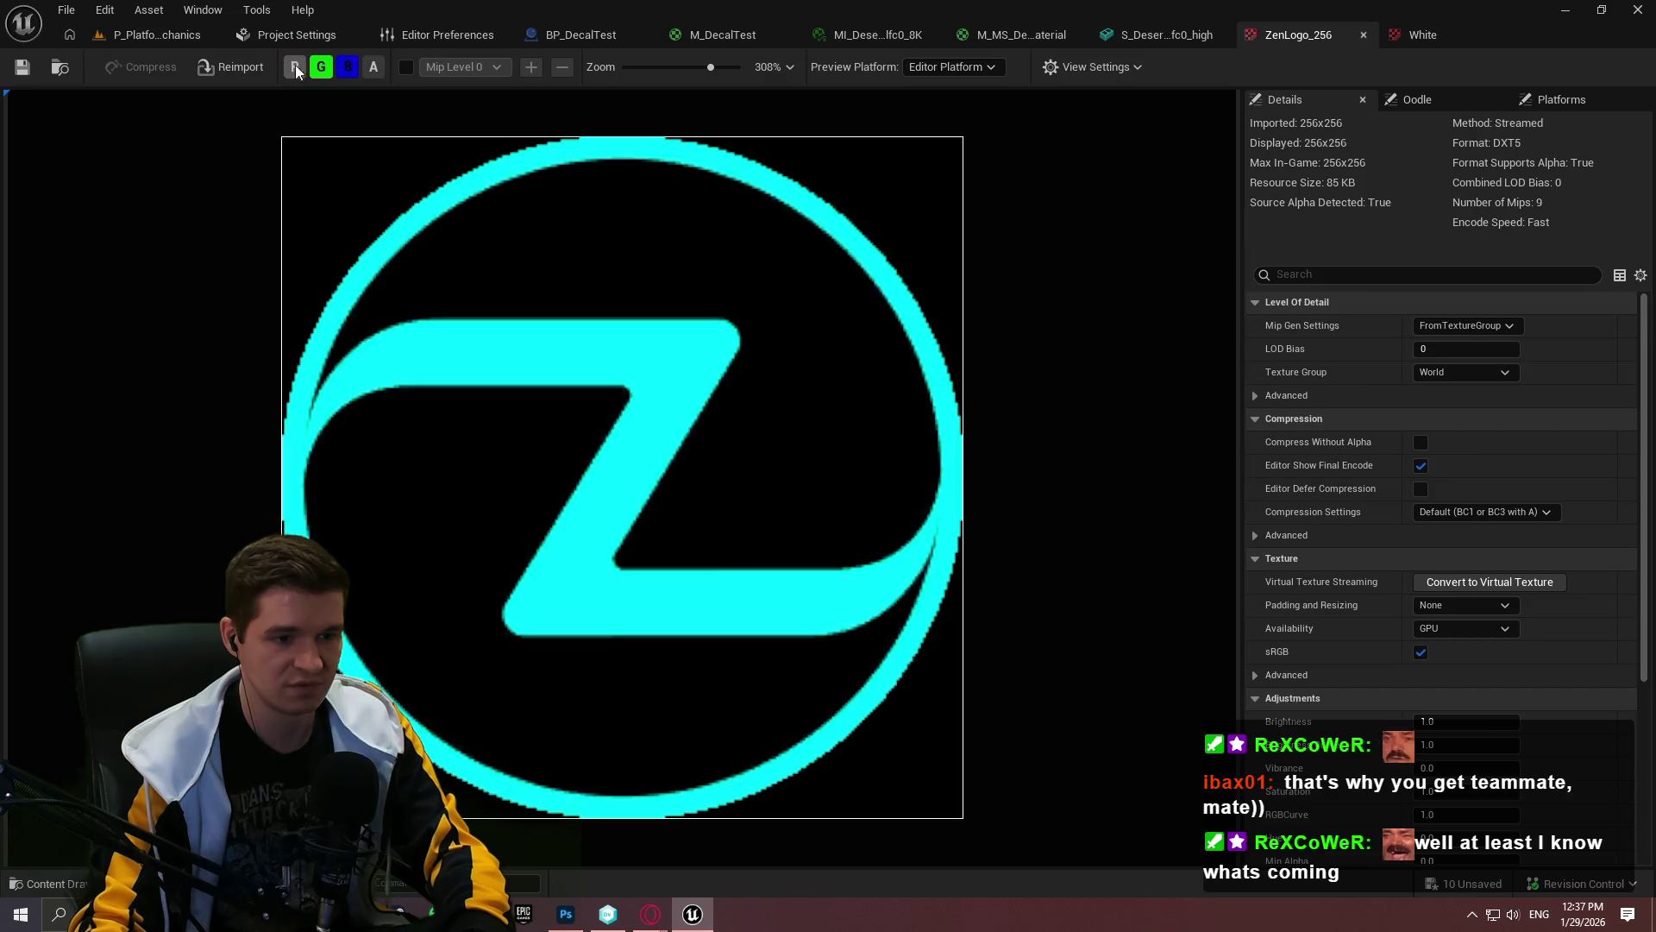
left_click(295, 68)
left_click(373, 69)
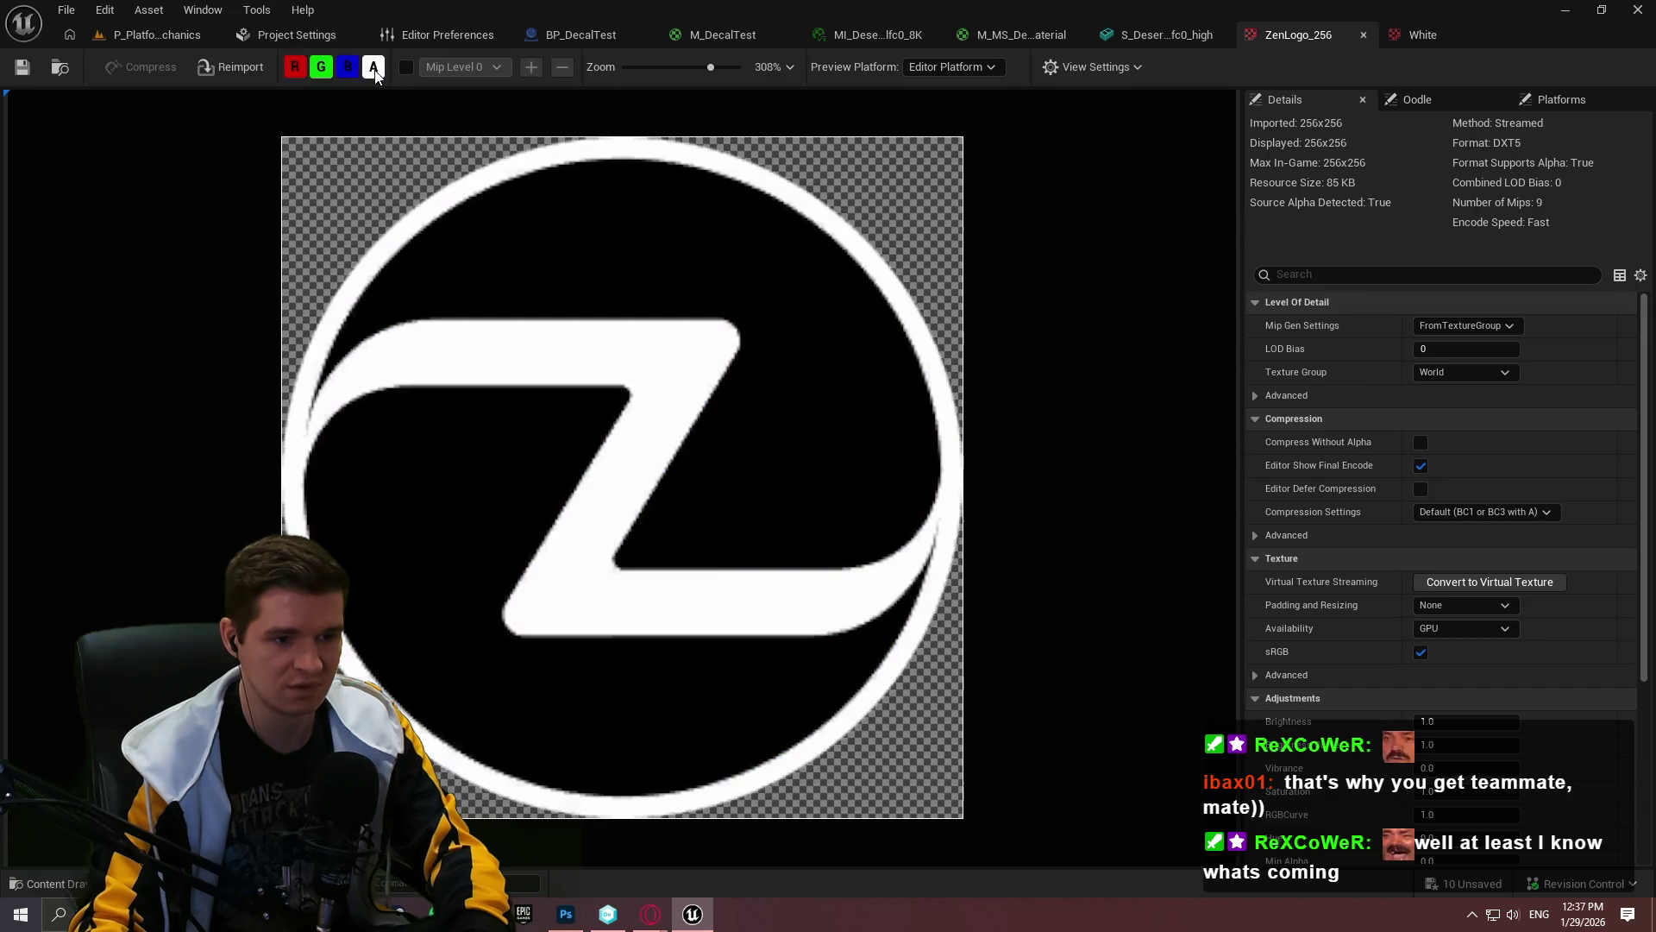
left_click(372, 69)
left_click(373, 69)
left_click(372, 69)
left_click(371, 69)
Step: Zoom in on the Z's lower bar and circle rim, toggling alpha to compare the edges
scroll(857, 629, "up", 6)
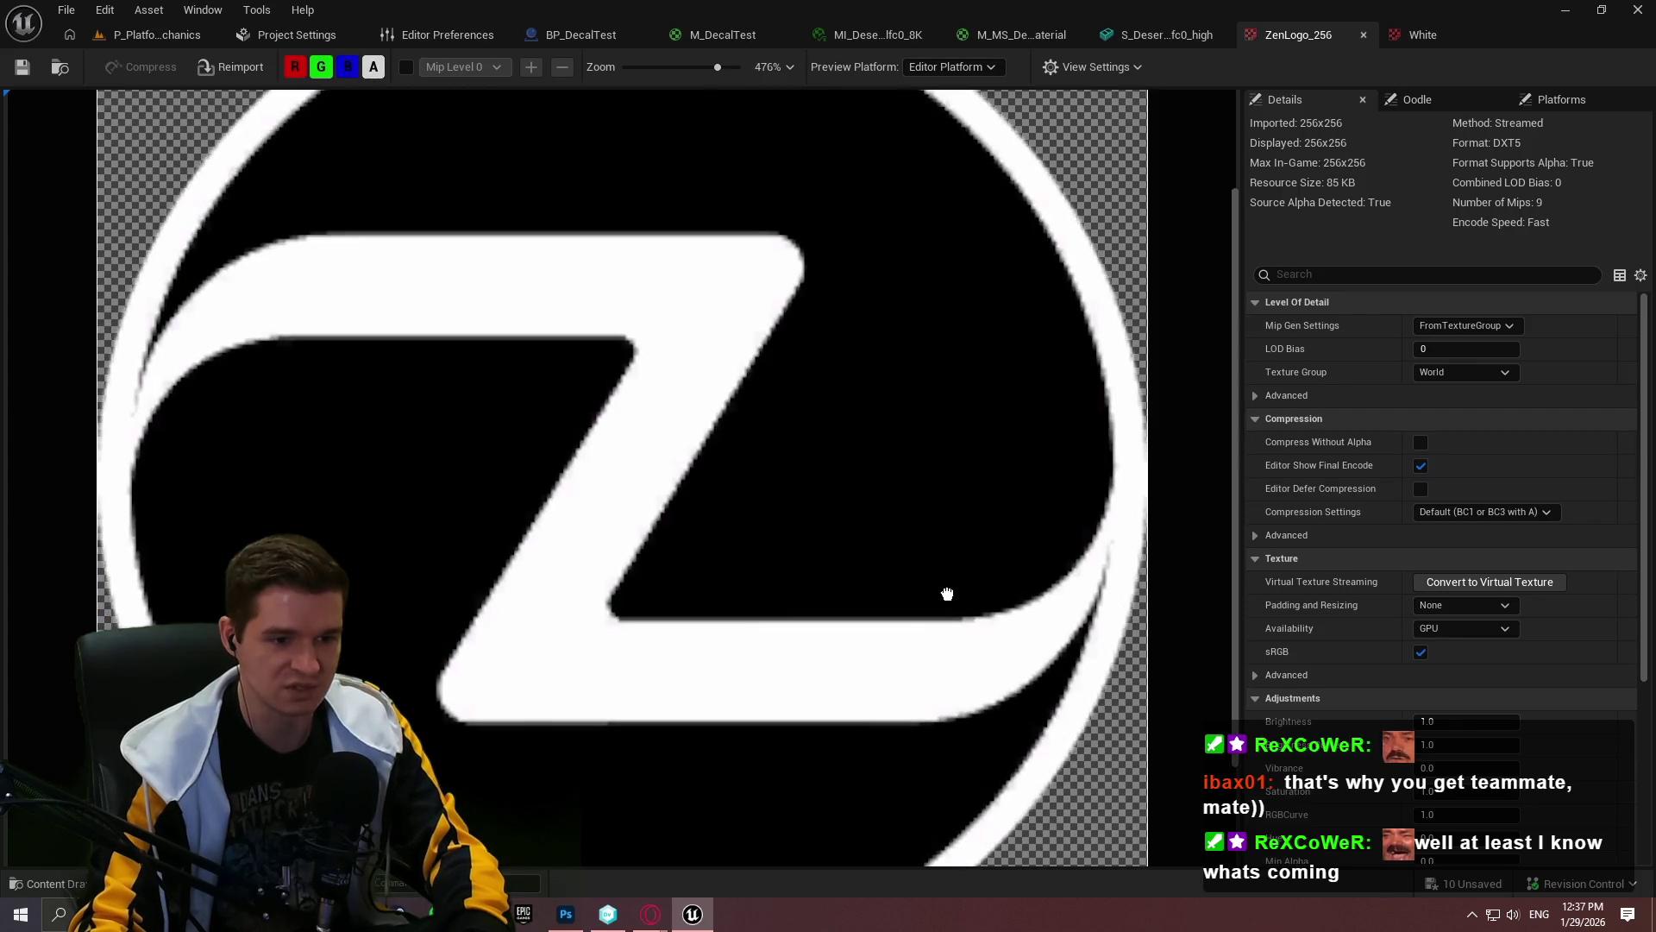
scroll(1101, 606, "up", 5)
left_click_drag(1139, 691, 754, 322)
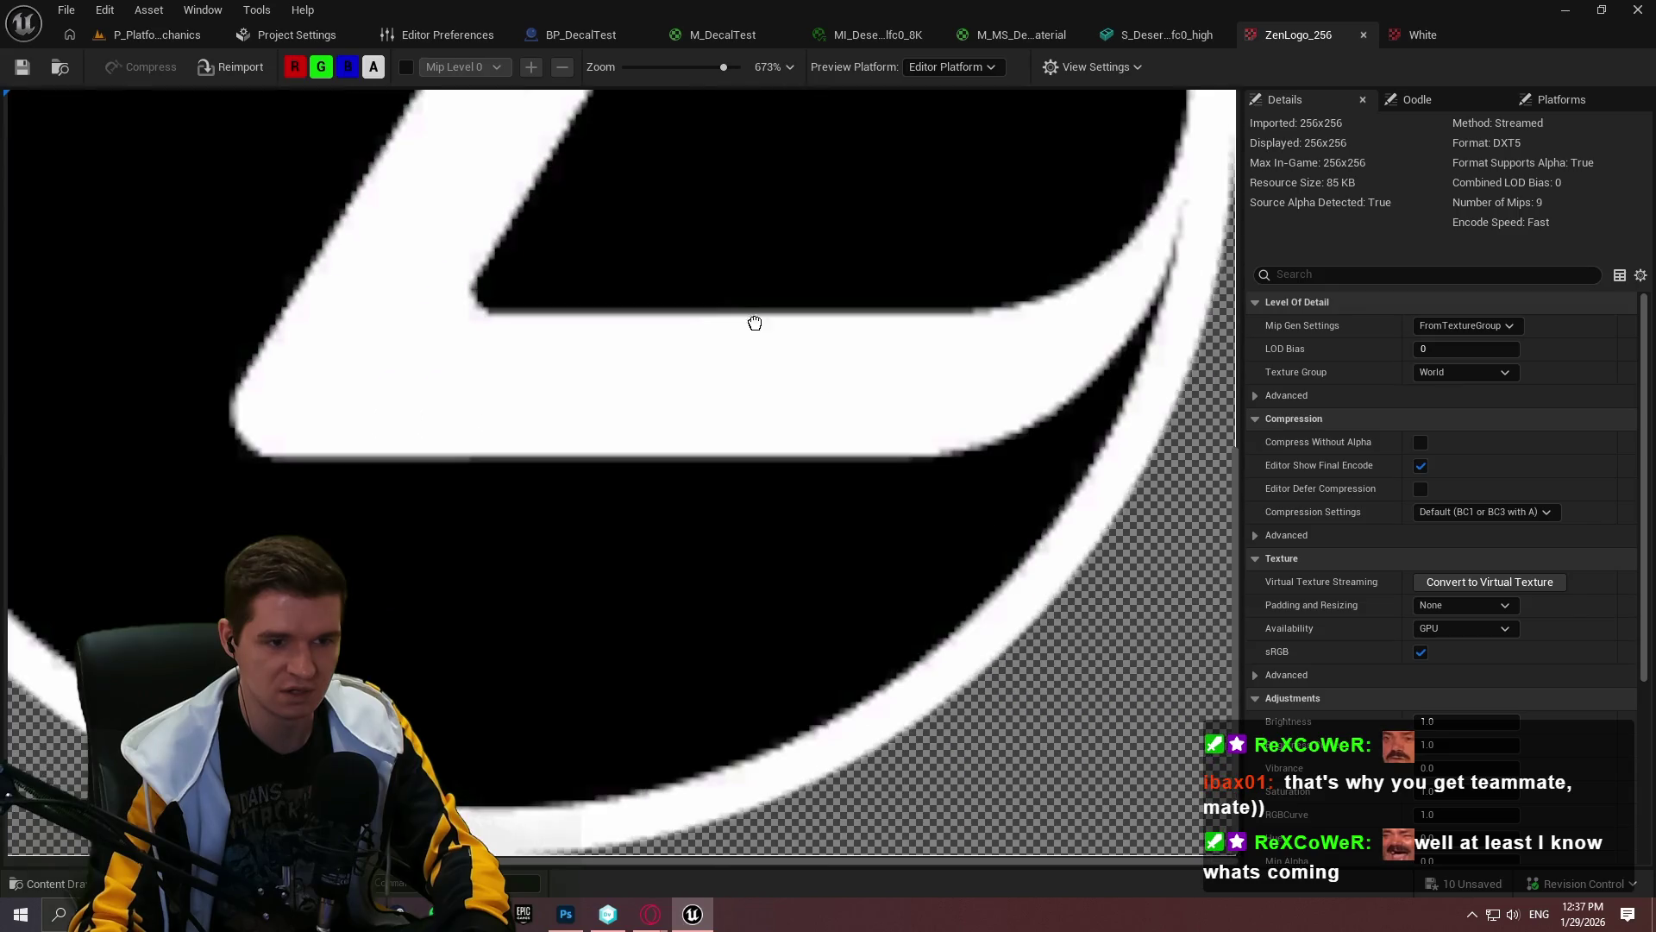
scroll(1084, 632, "up", 3)
left_click_drag(1085, 632, 610, 306)
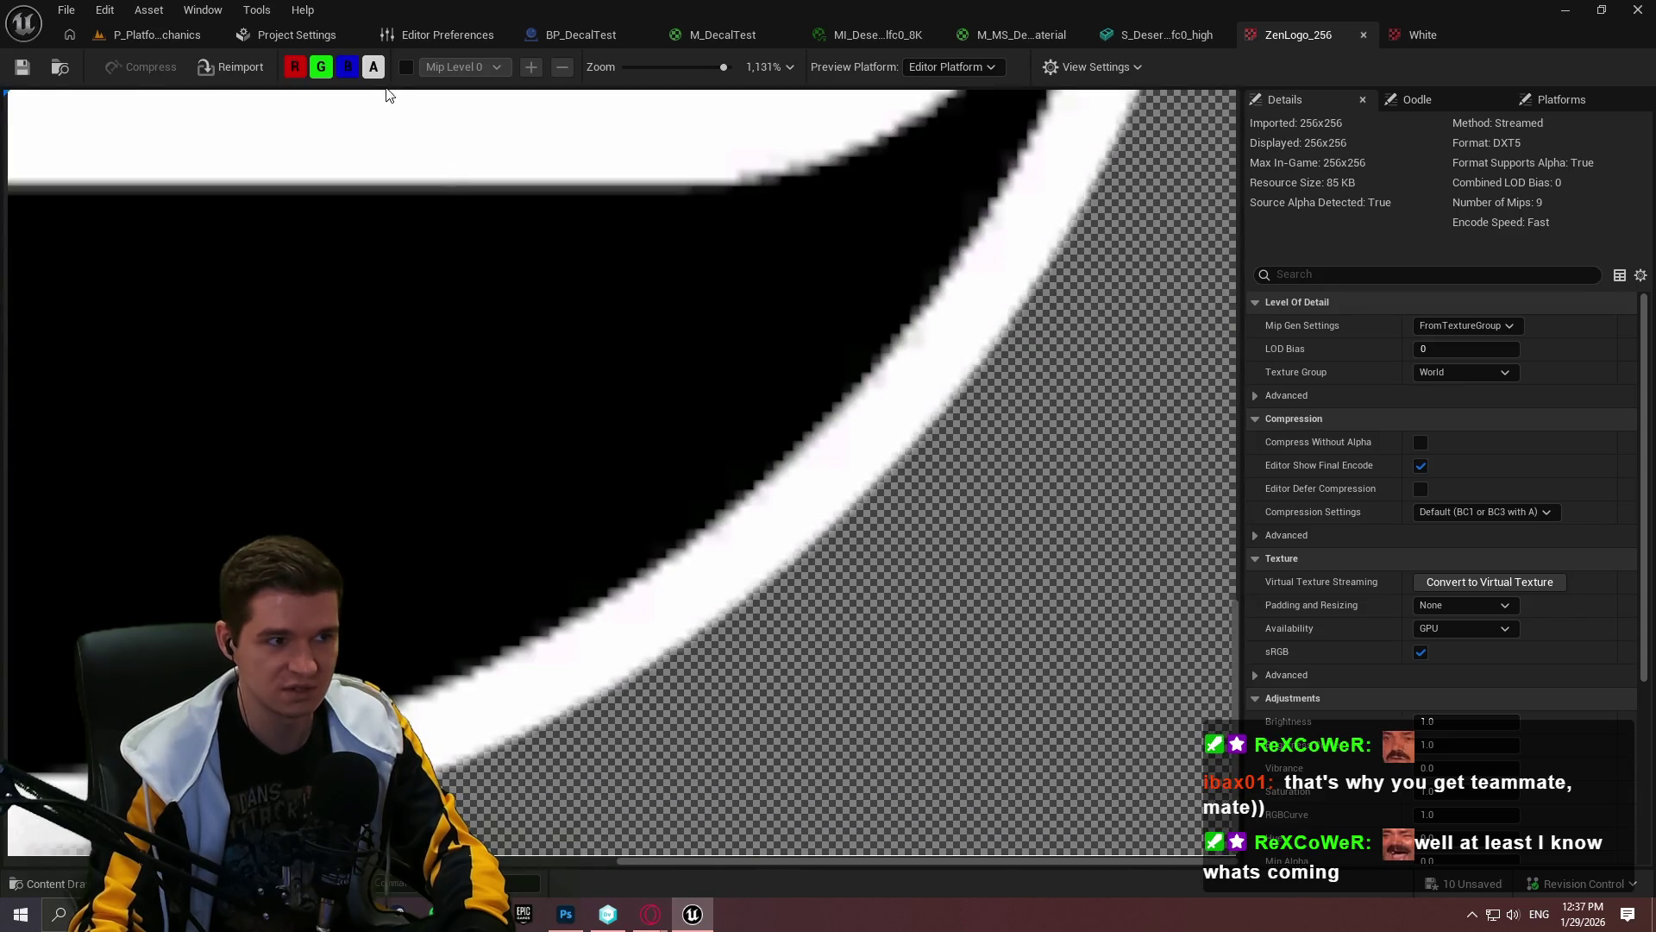
left_click(373, 69)
left_click(373, 69)
left_click(371, 69)
left_click(371, 69)
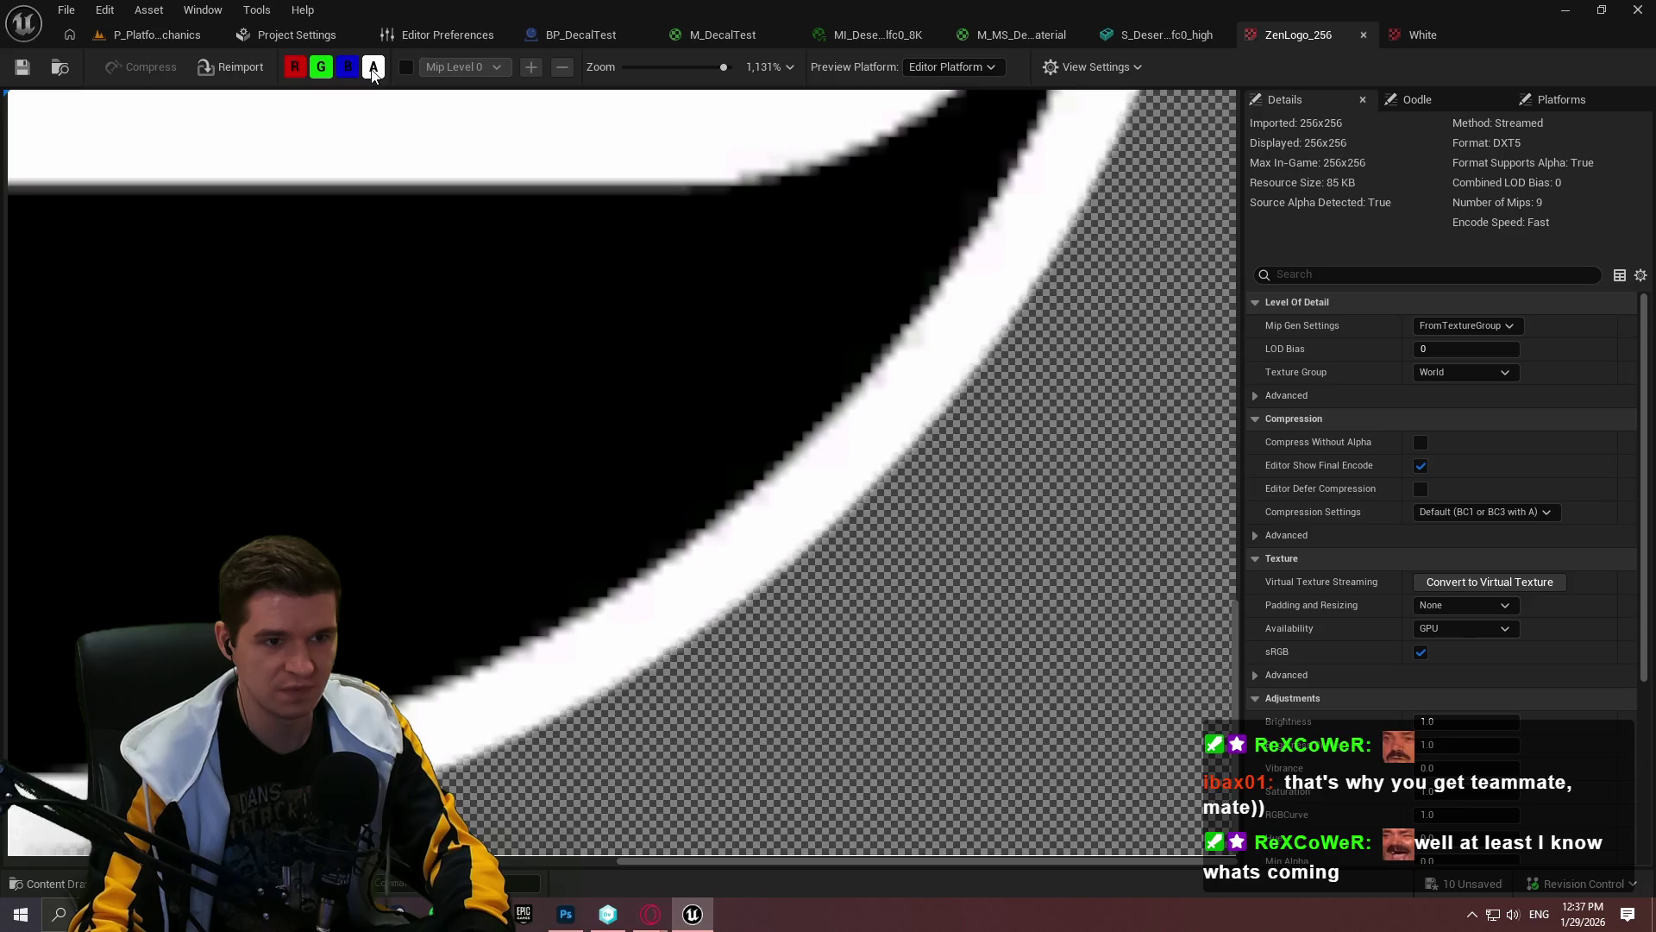
left_click(372, 69)
left_click(373, 69)
left_click(372, 69)
left_click(372, 69)
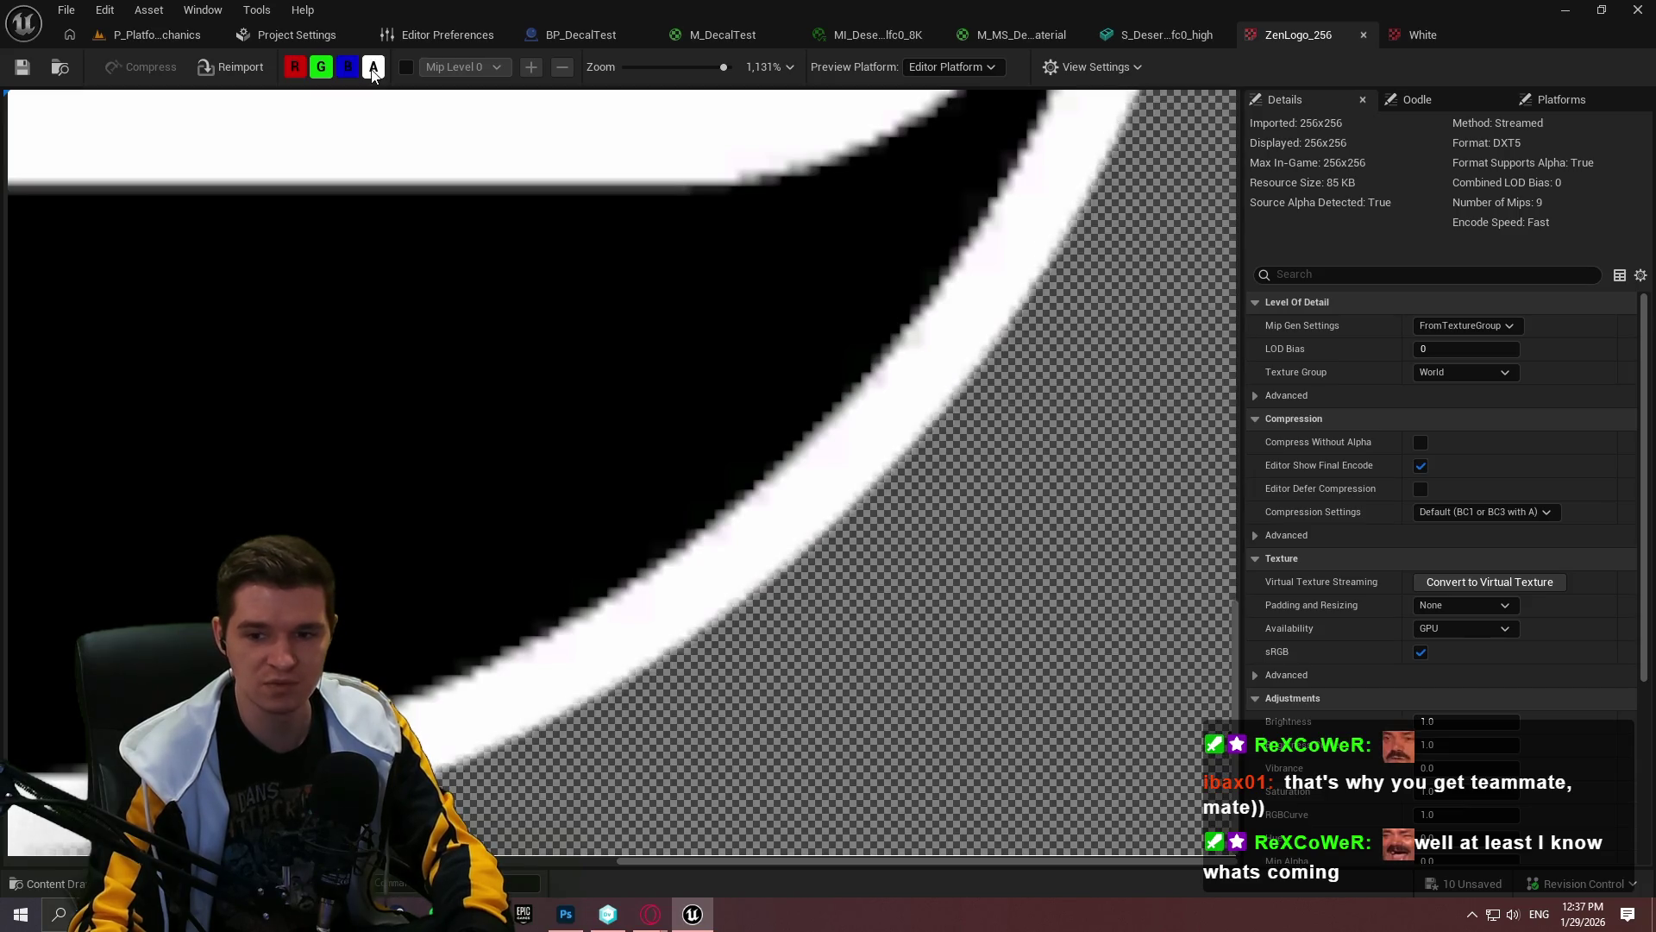
left_click(372, 69)
left_click(372, 69)
left_click(371, 69)
left_click(372, 69)
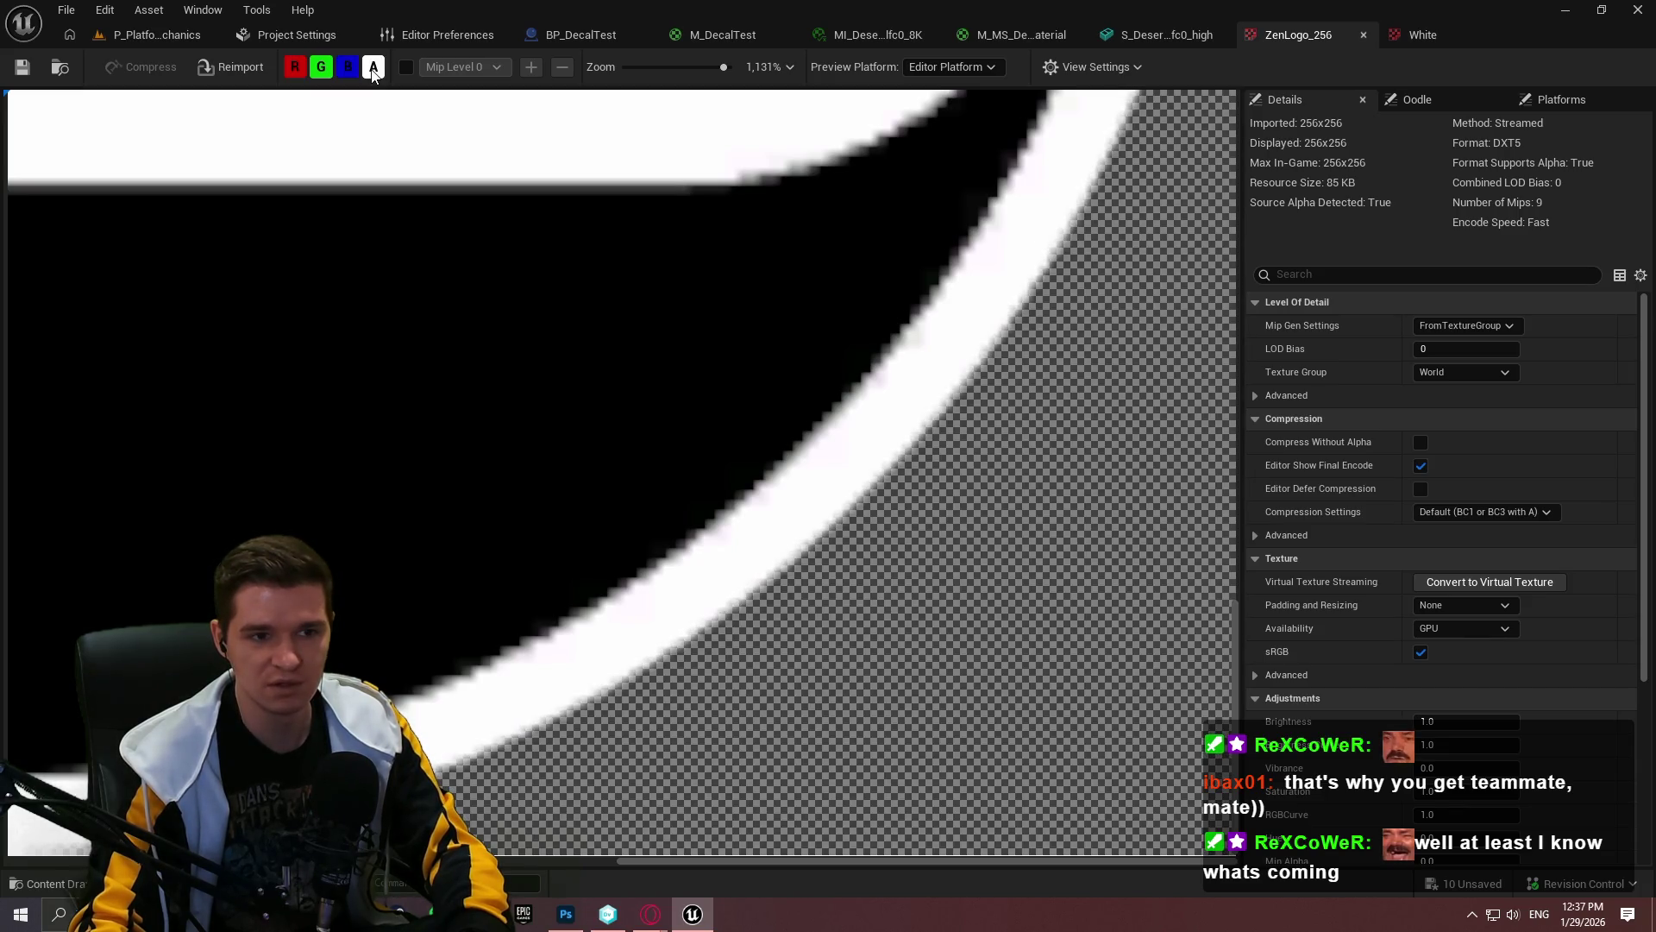
left_click(372, 69)
left_click(372, 69)
left_click(371, 69)
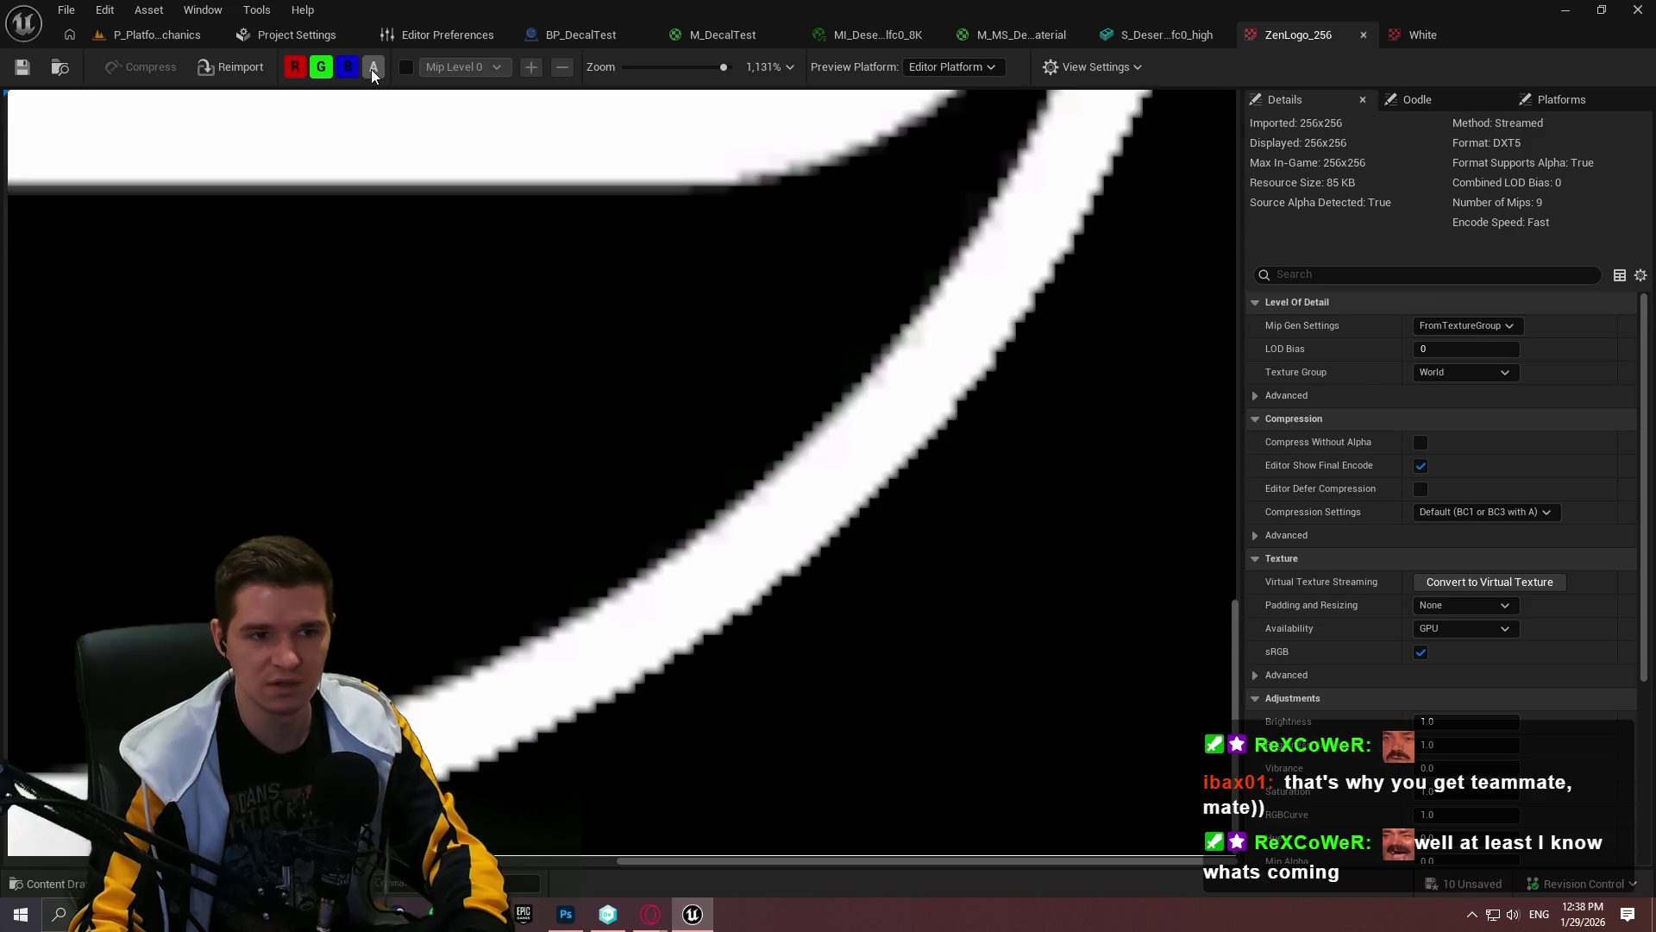
left_click(371, 69)
left_click(372, 69)
left_click(372, 69)
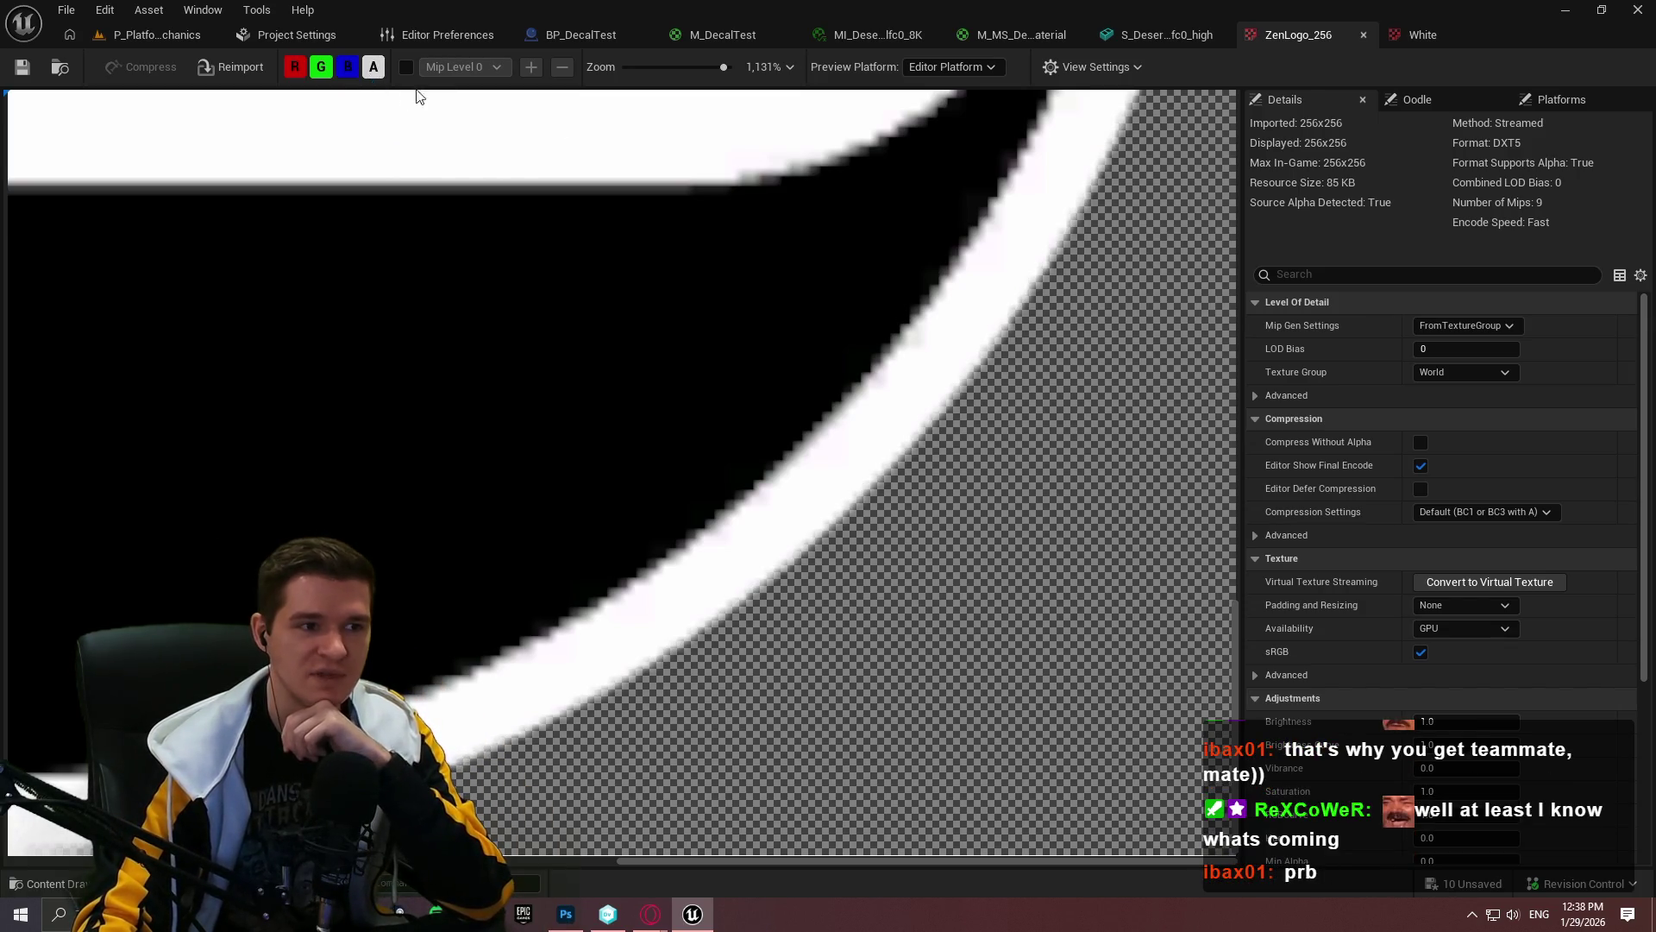
Step: Flip alpha on and off against the black background, then close ZenLogo_256
left_click(373, 67)
left_click(373, 68)
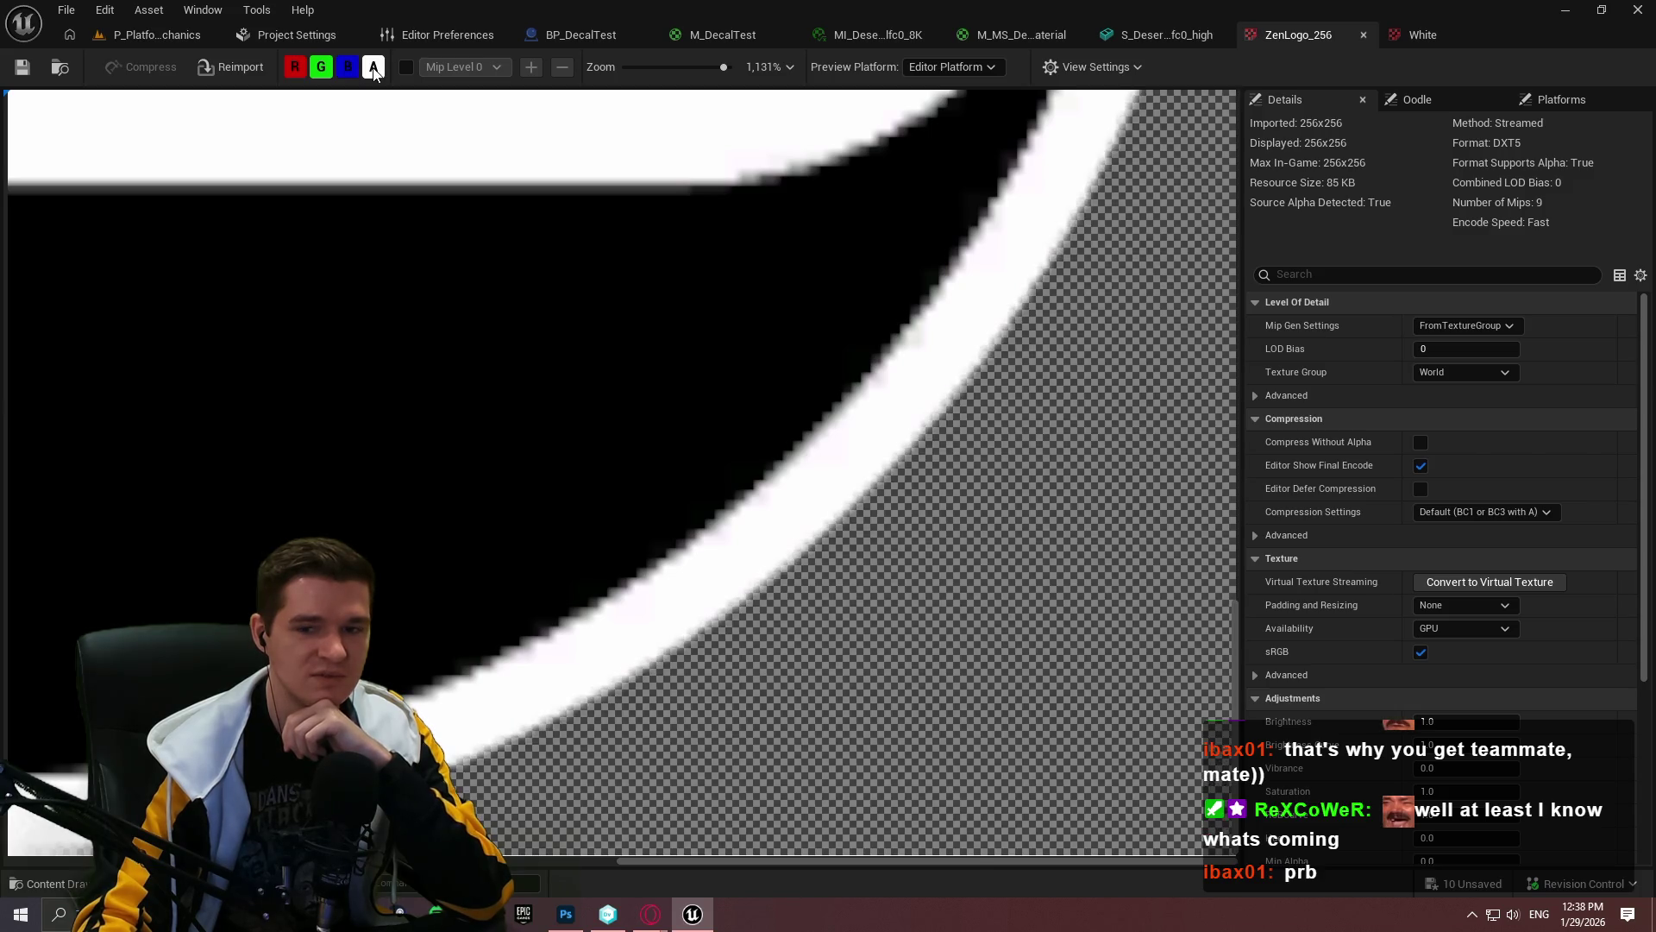
left_click(372, 67)
left_click(373, 67)
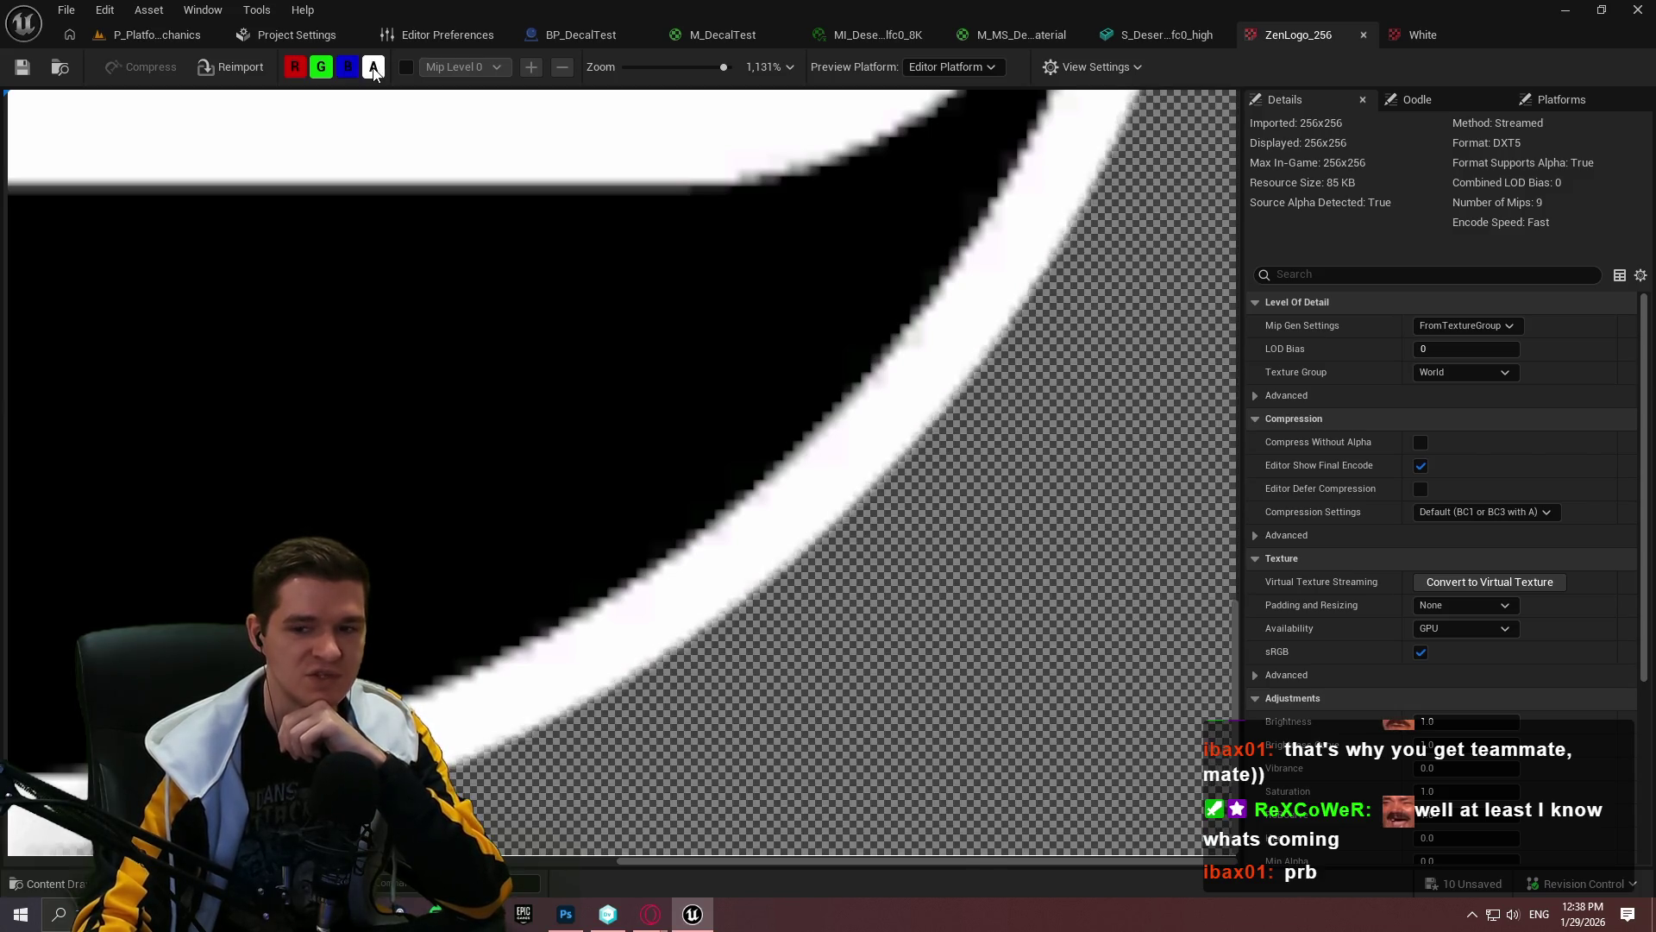
left_click(373, 67)
left_click(372, 68)
left_click(373, 67)
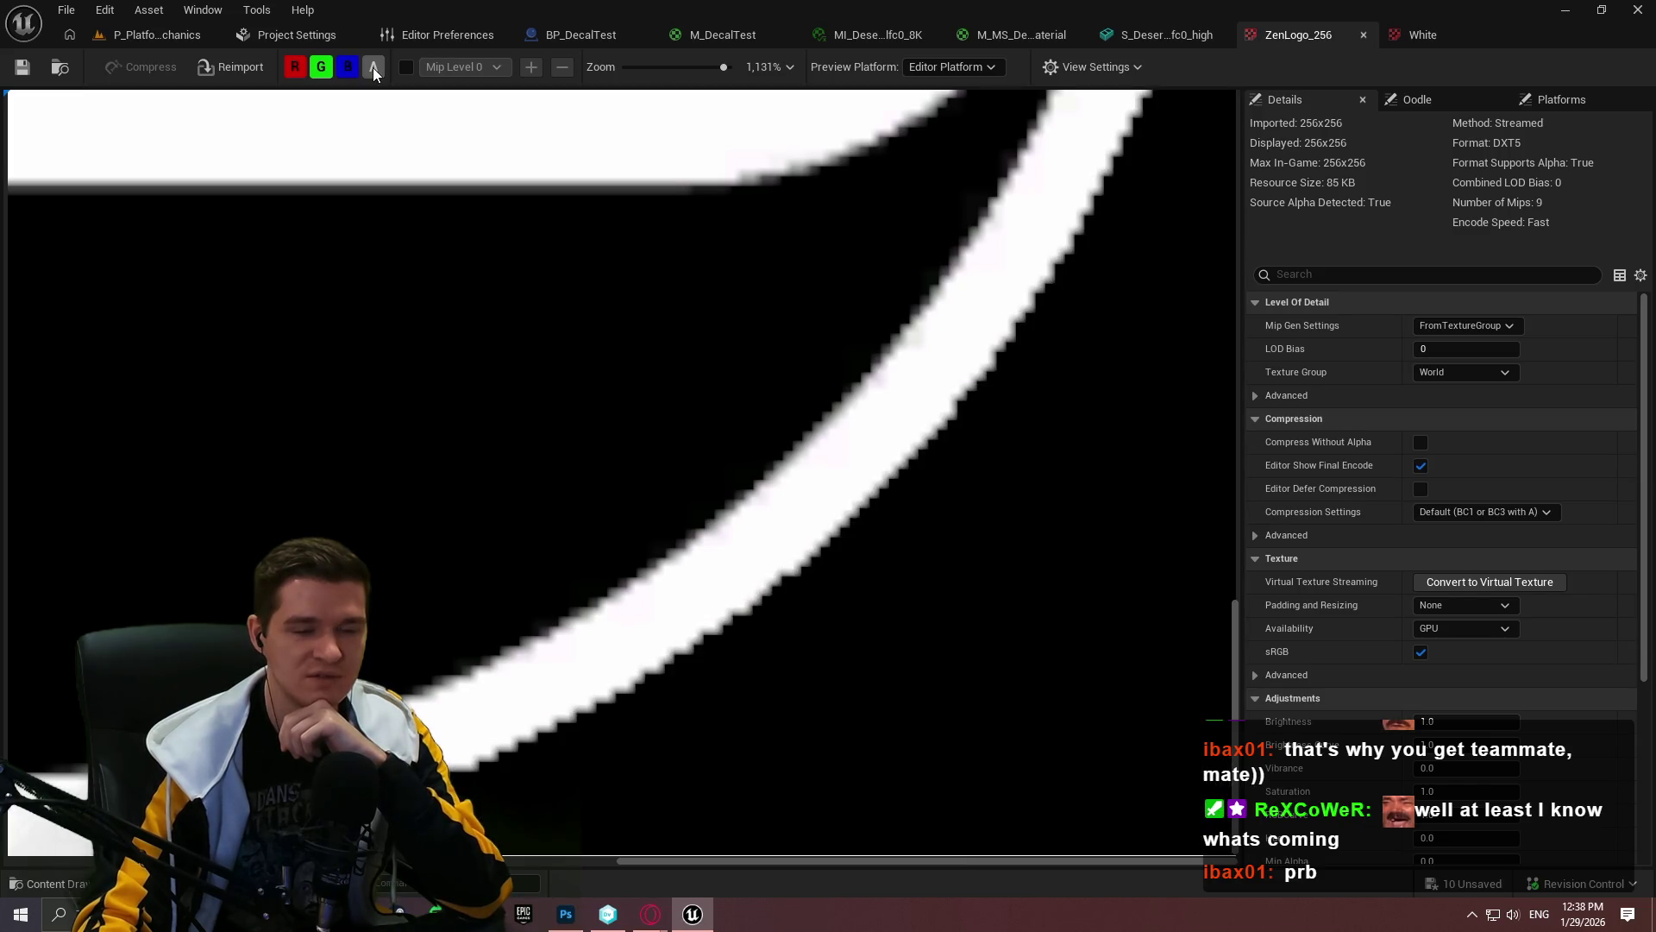
left_click(373, 67)
left_click(373, 67)
left_click(372, 68)
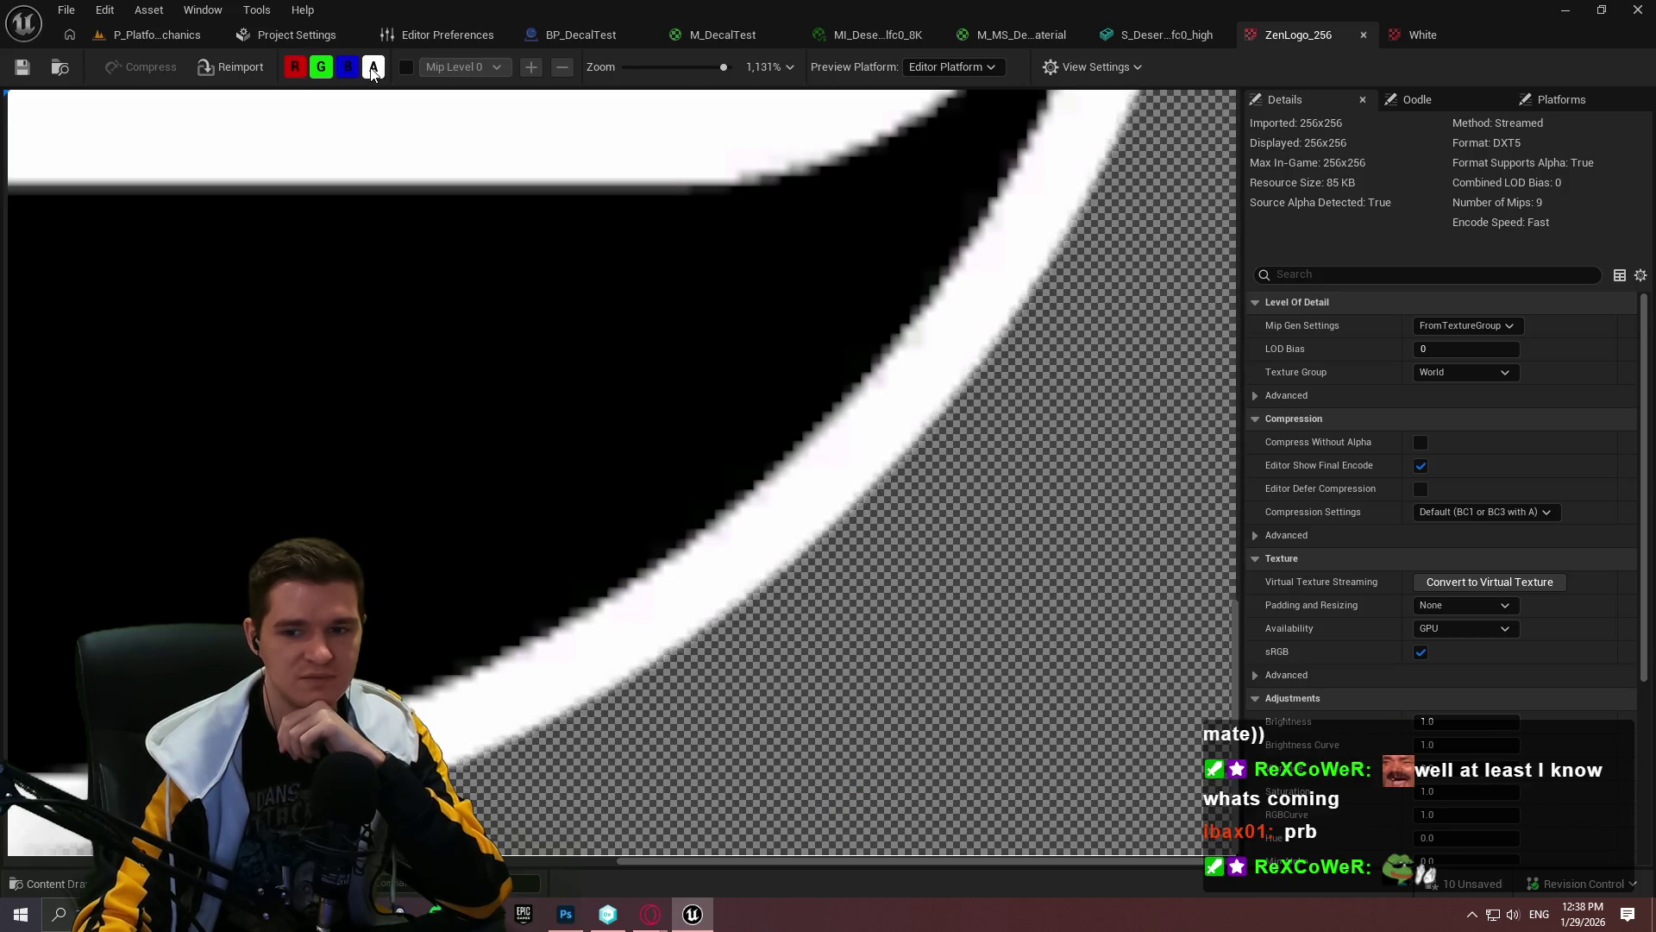
left_click(372, 67)
left_click(1361, 36)
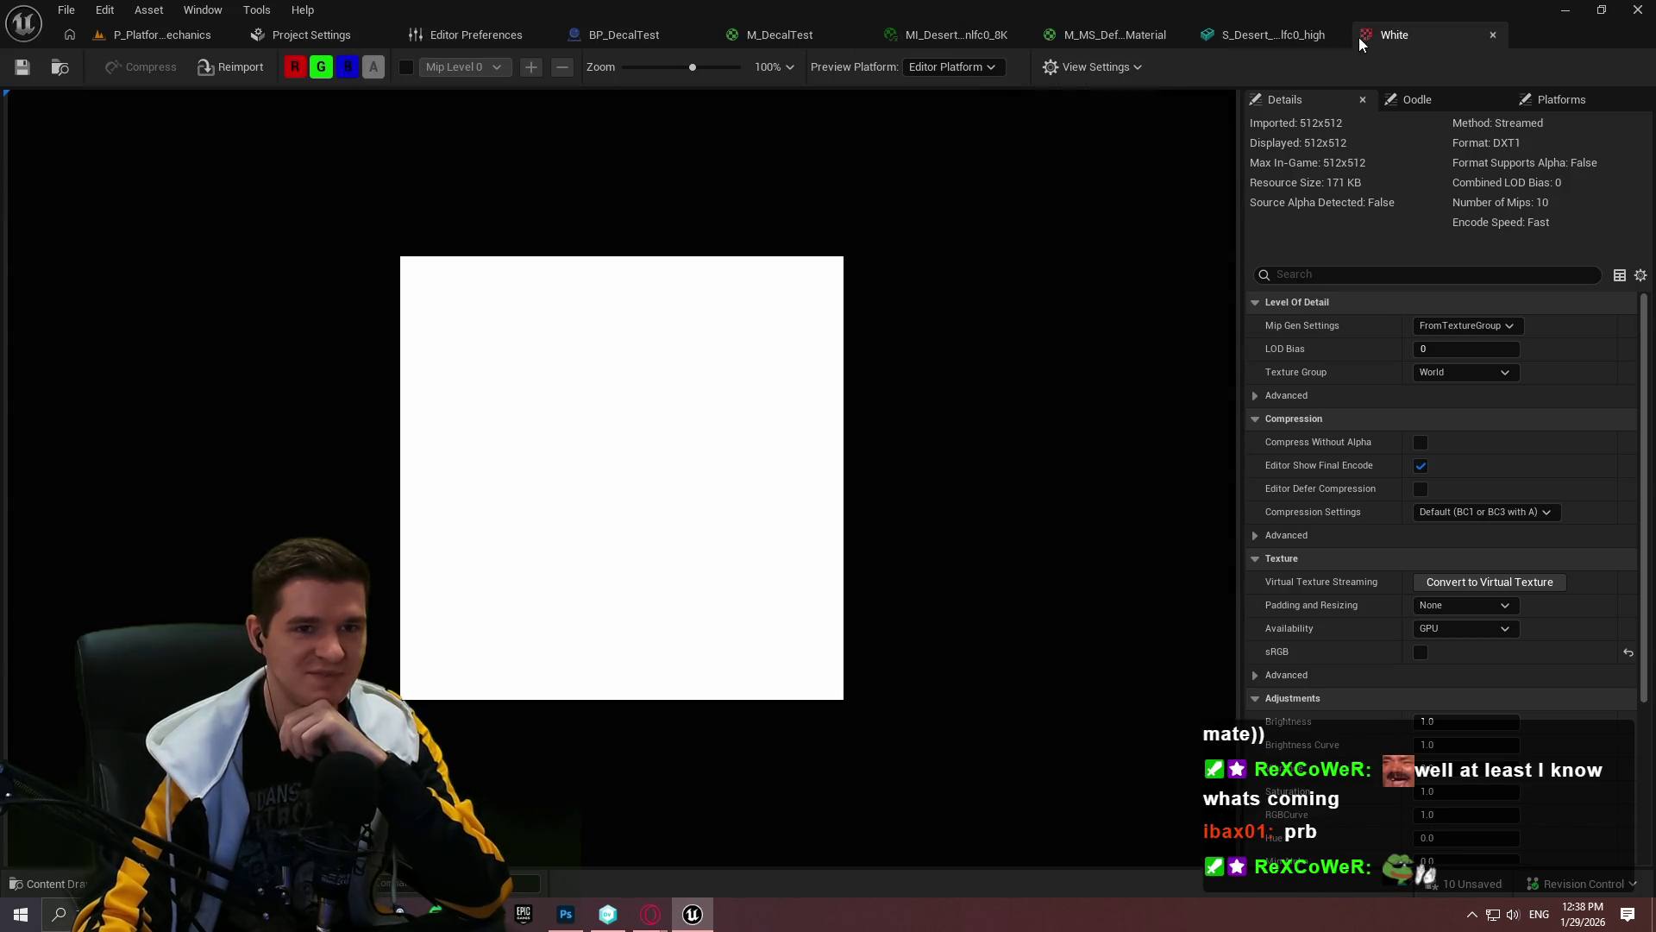
Step: Close the White texture, clear the mesh details filter, and revisit M_DecalTest and BP_DecalTest
left_click(1495, 38)
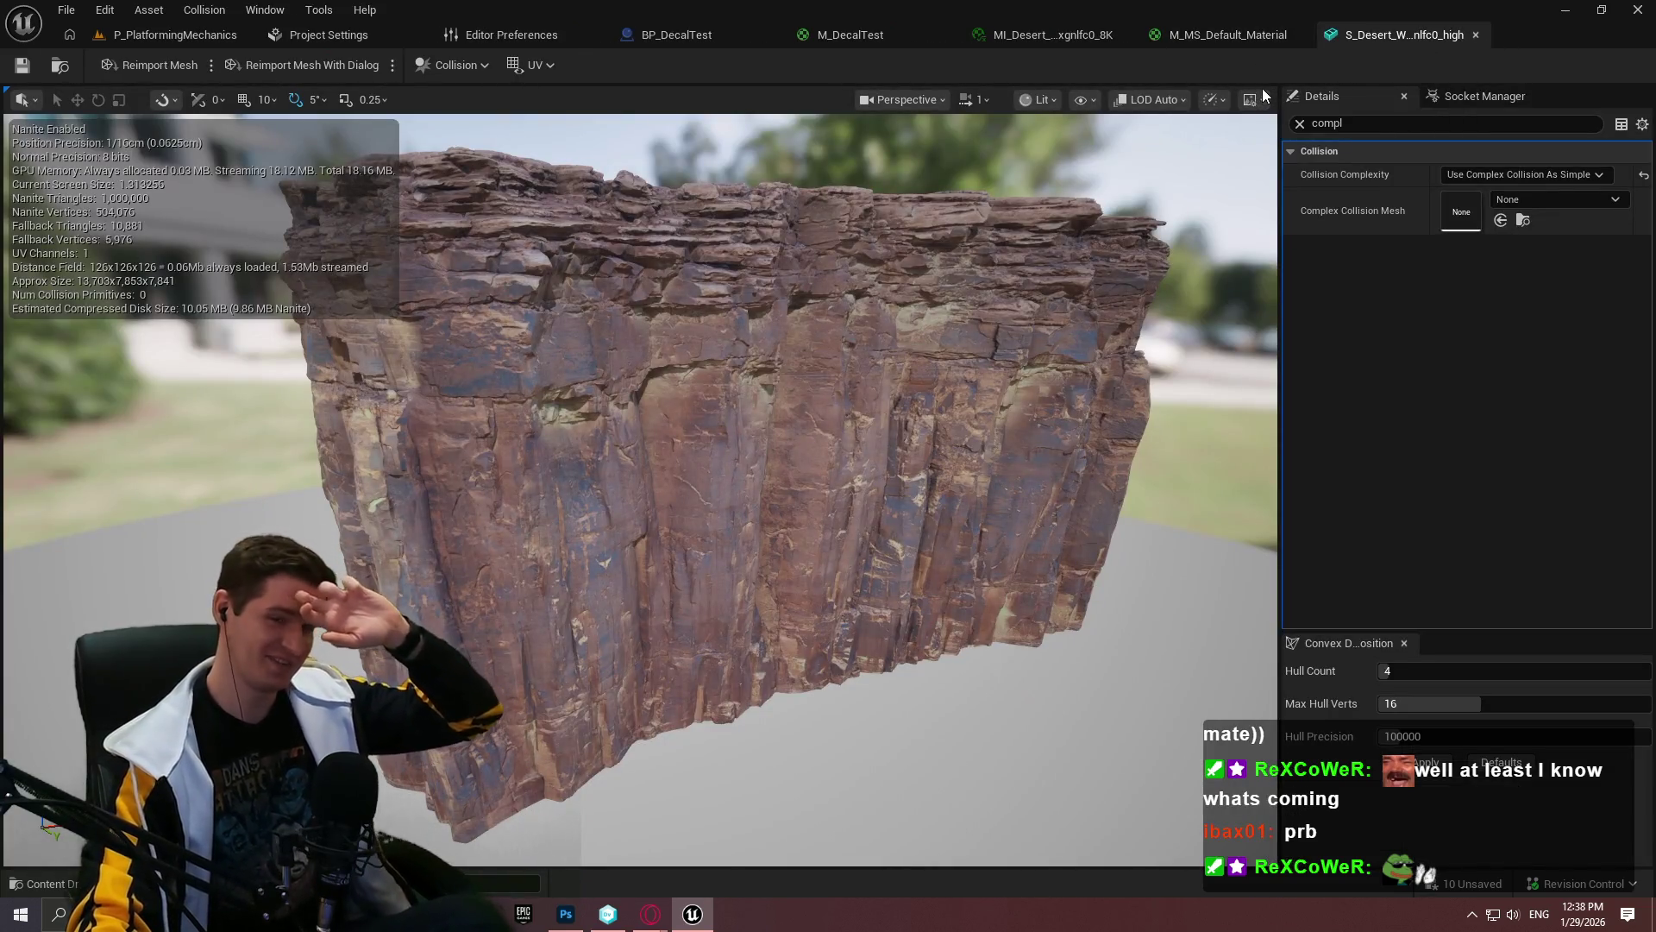
left_click(1301, 123)
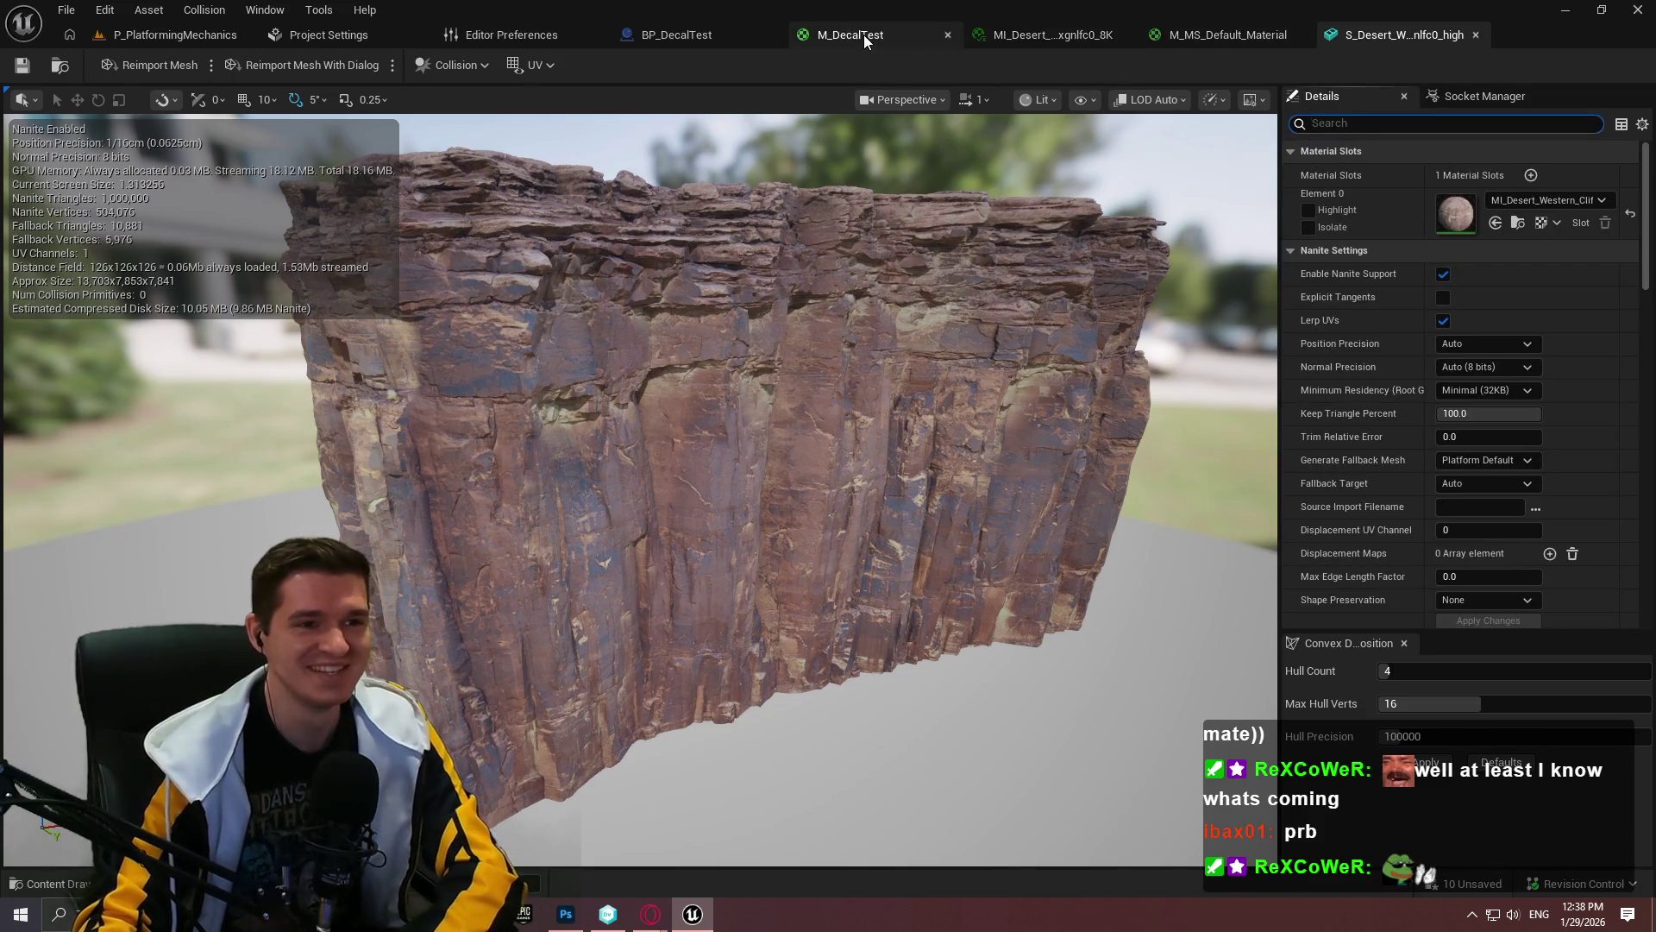
left_click(865, 39)
scroll(1198, 547, "down", 2)
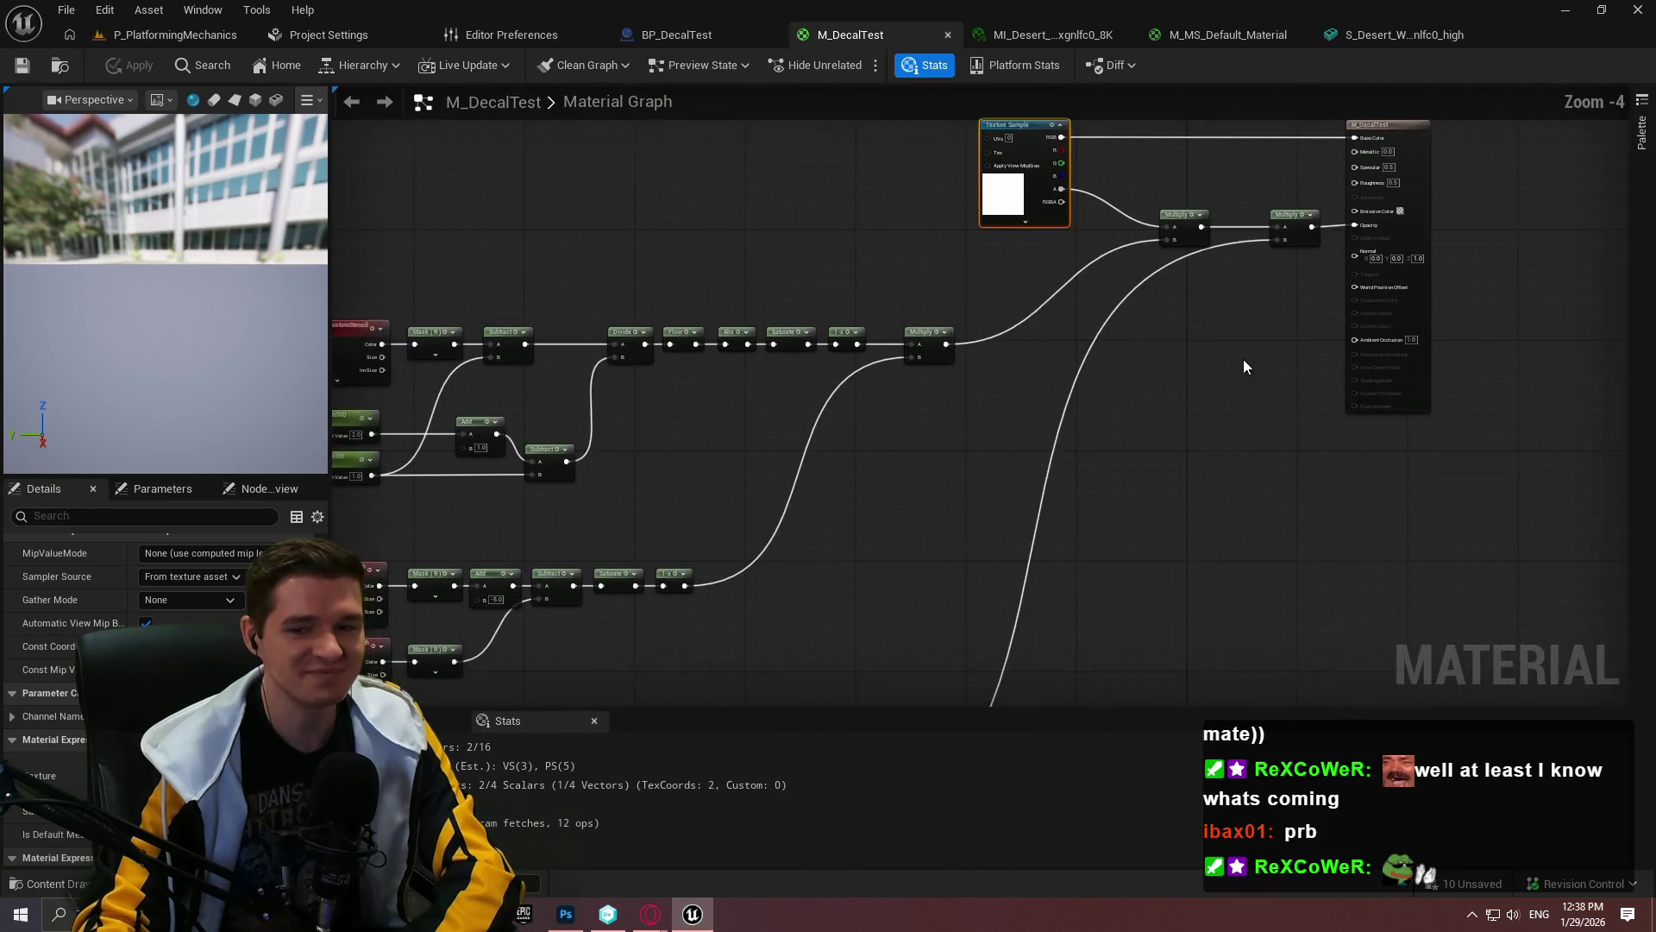
scroll(1244, 359, "down", 1)
scroll(1078, 383, "up", 3)
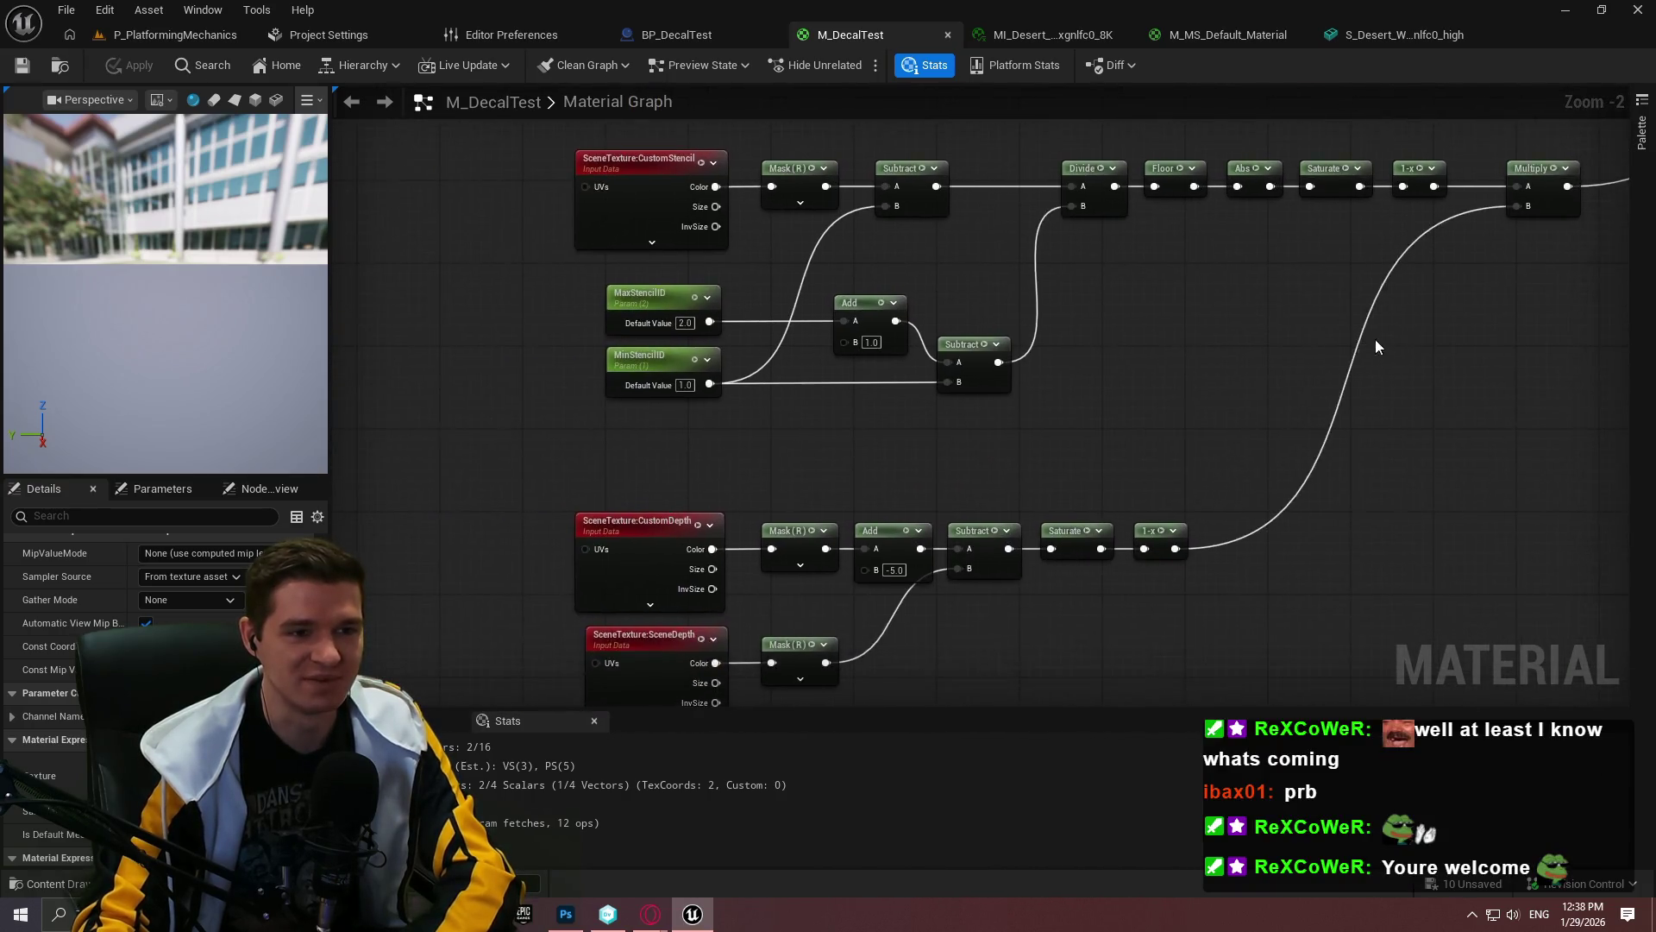
scroll(980, 259, "down", 2)
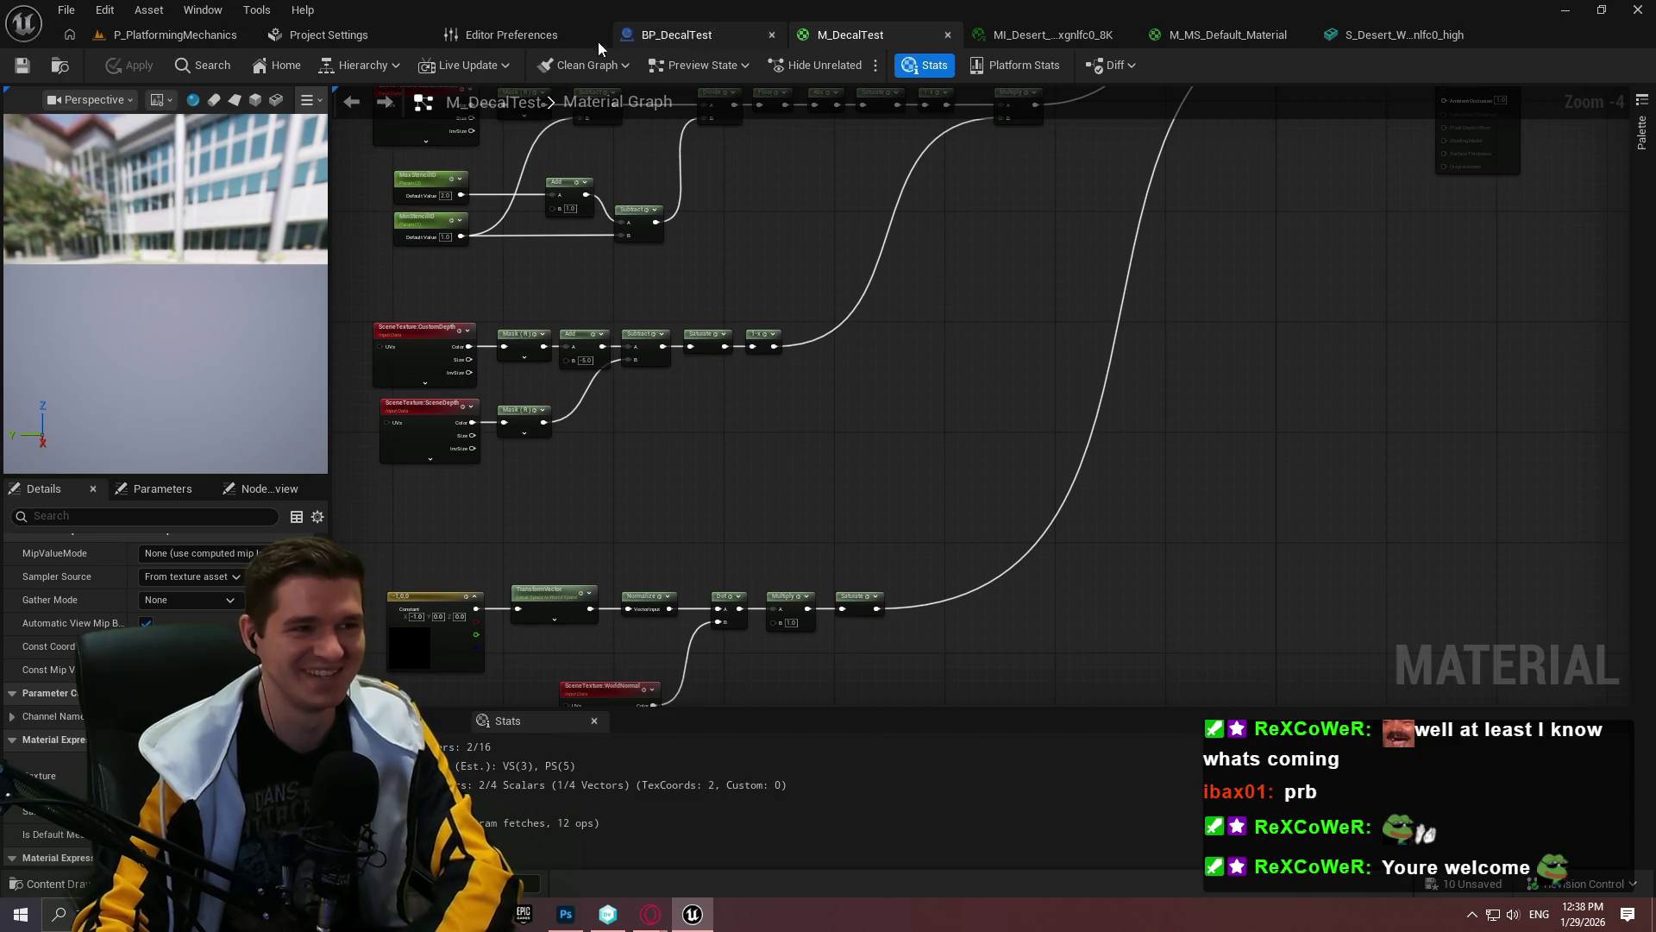
left_click(711, 35)
Step: In P_PlatformingMechanics, check the desert cliff mesh's Nanite settings and face the big cliff
left_click(122, 35)
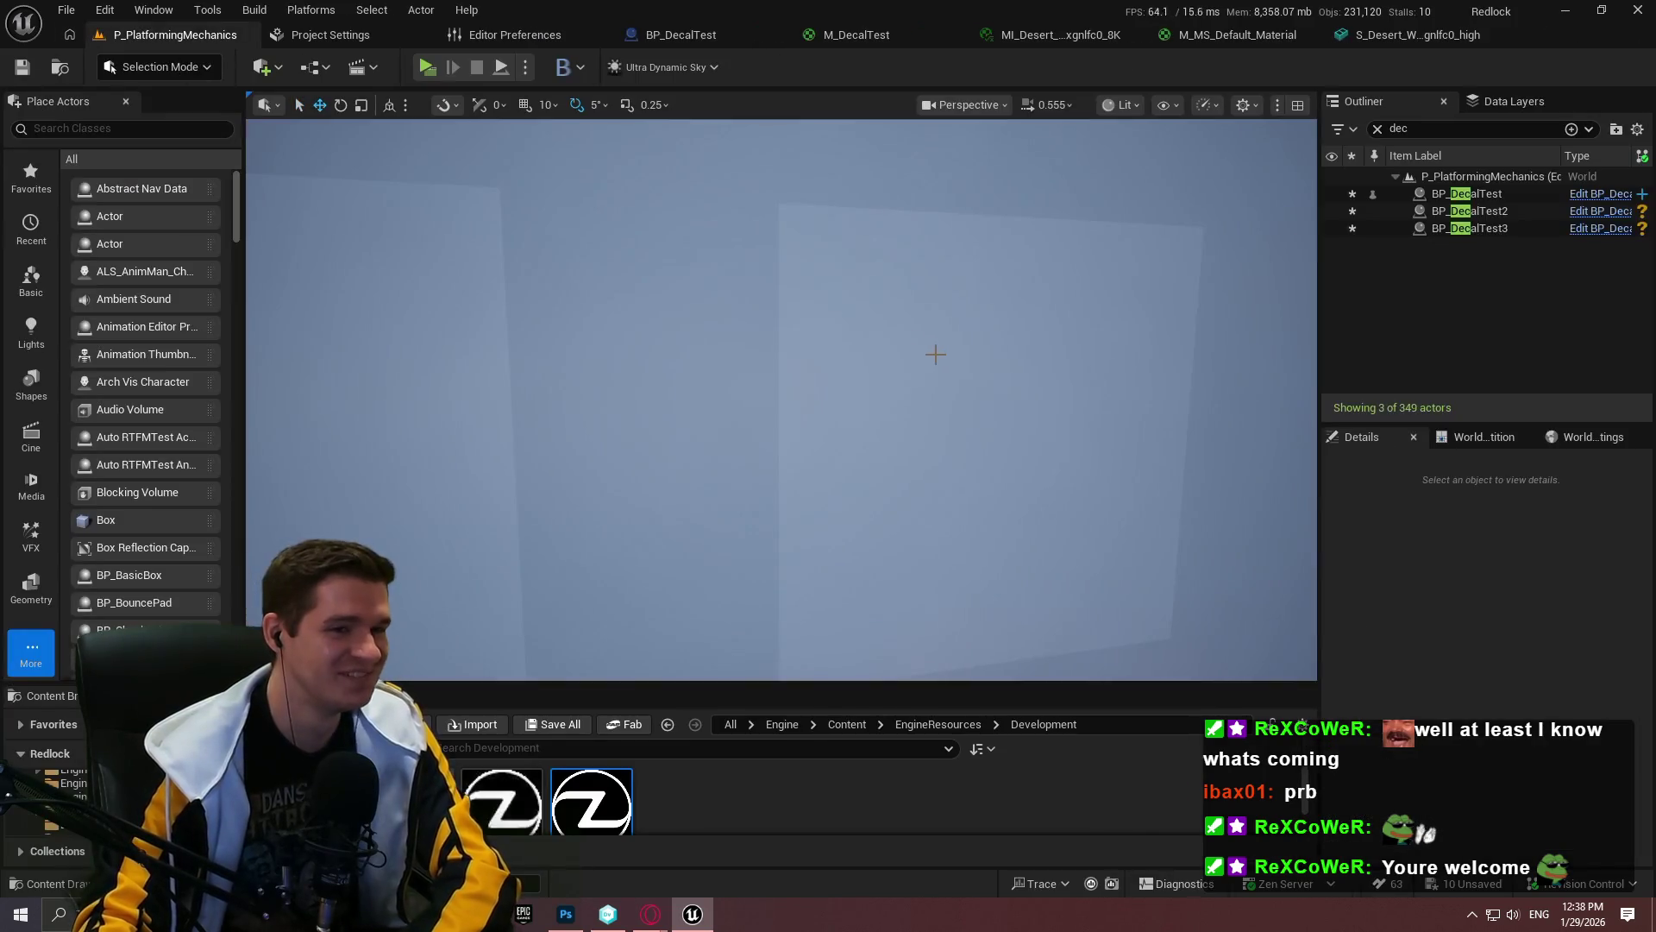
key("s")
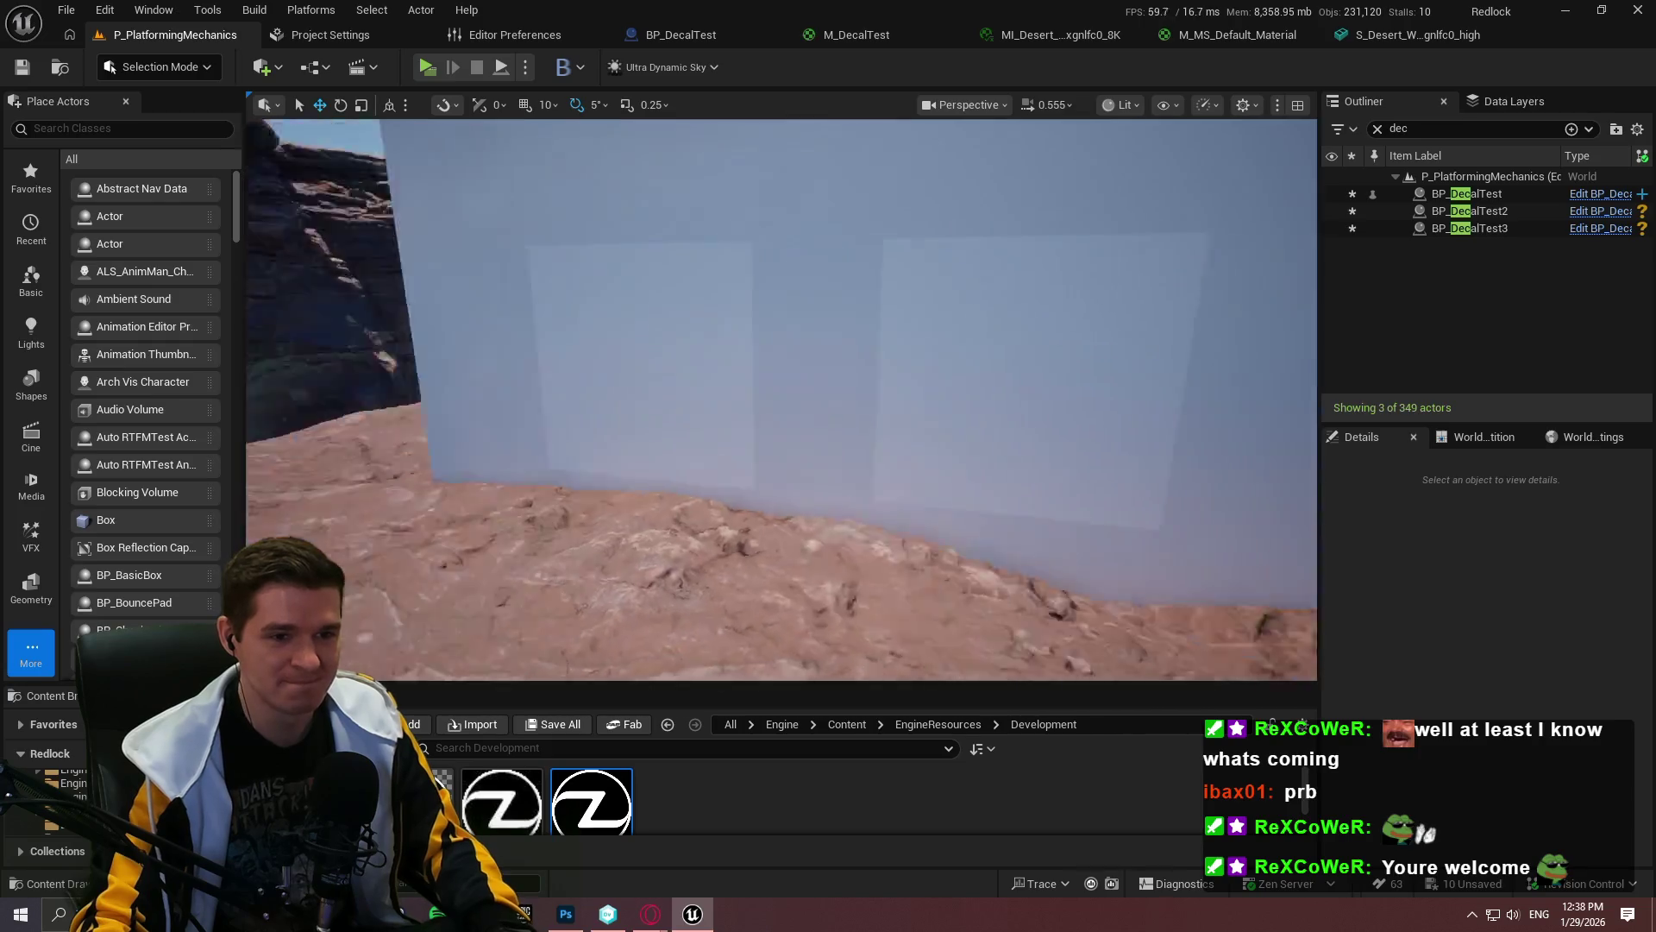
key("s")
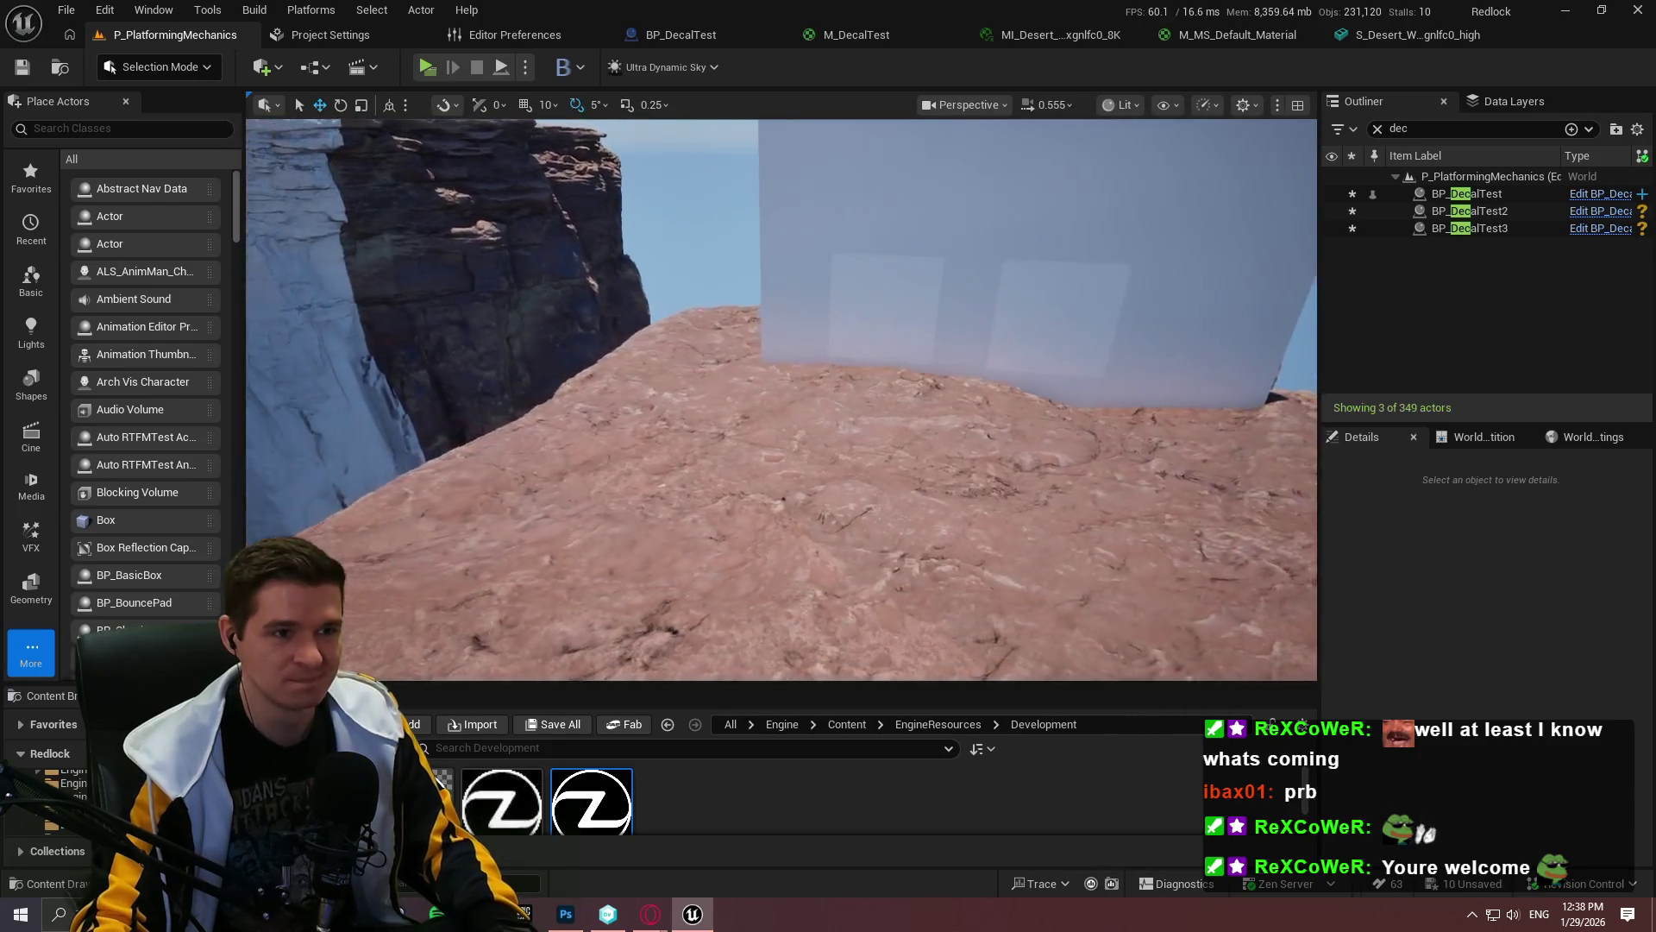
left_click(1400, 36)
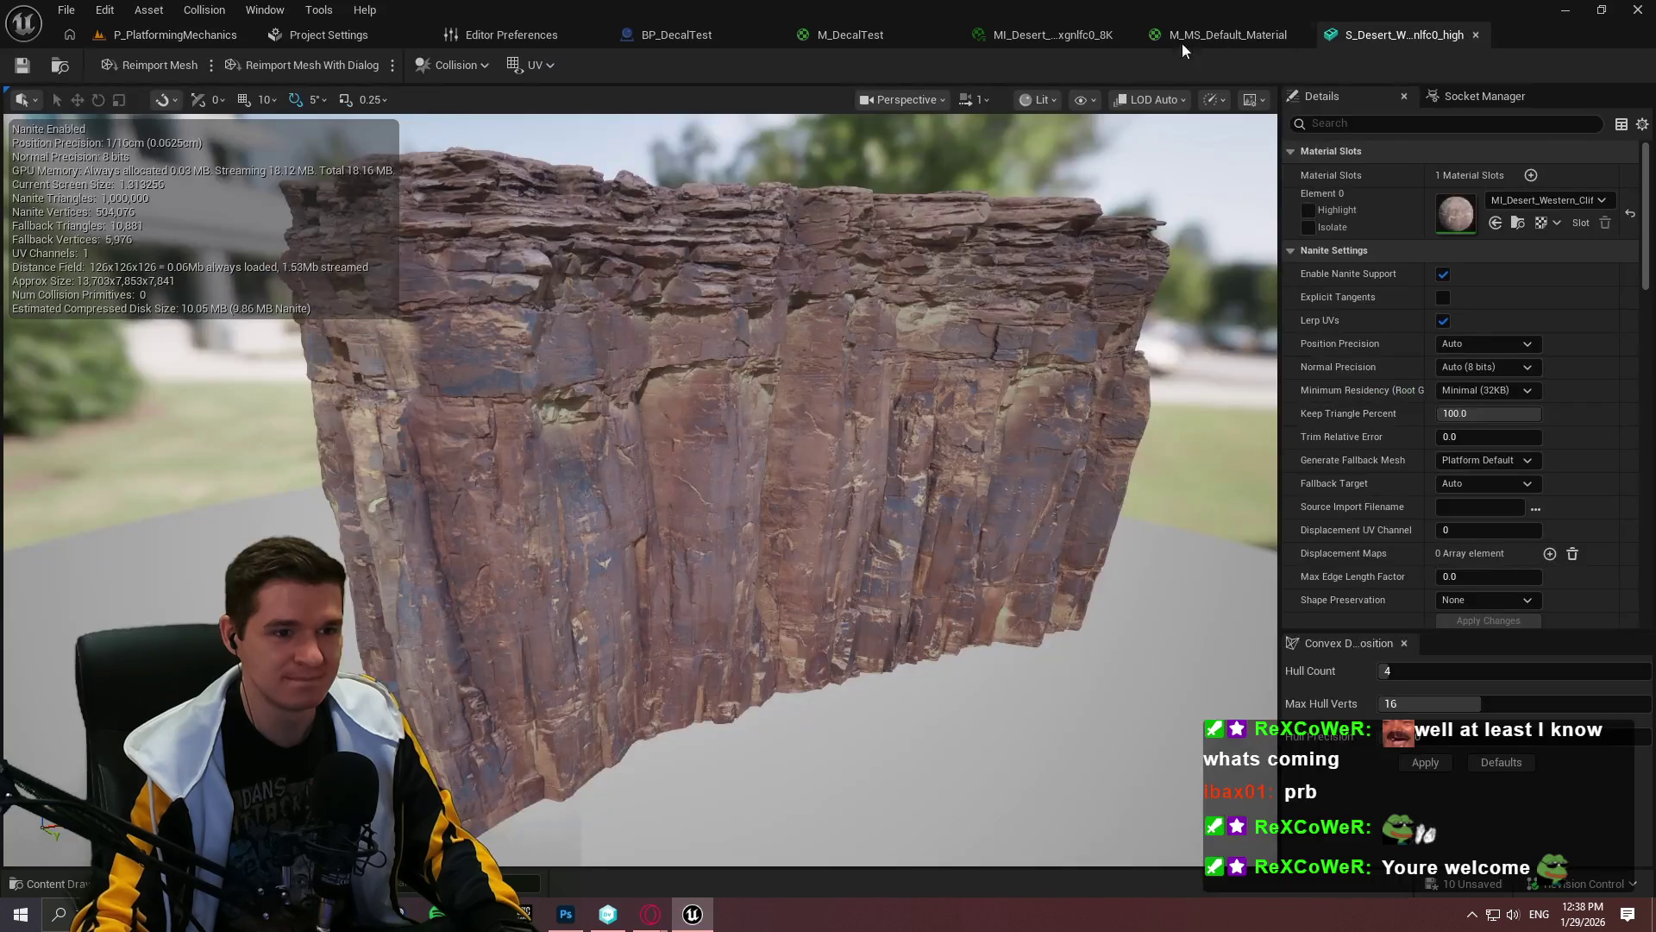
left_click(190, 35)
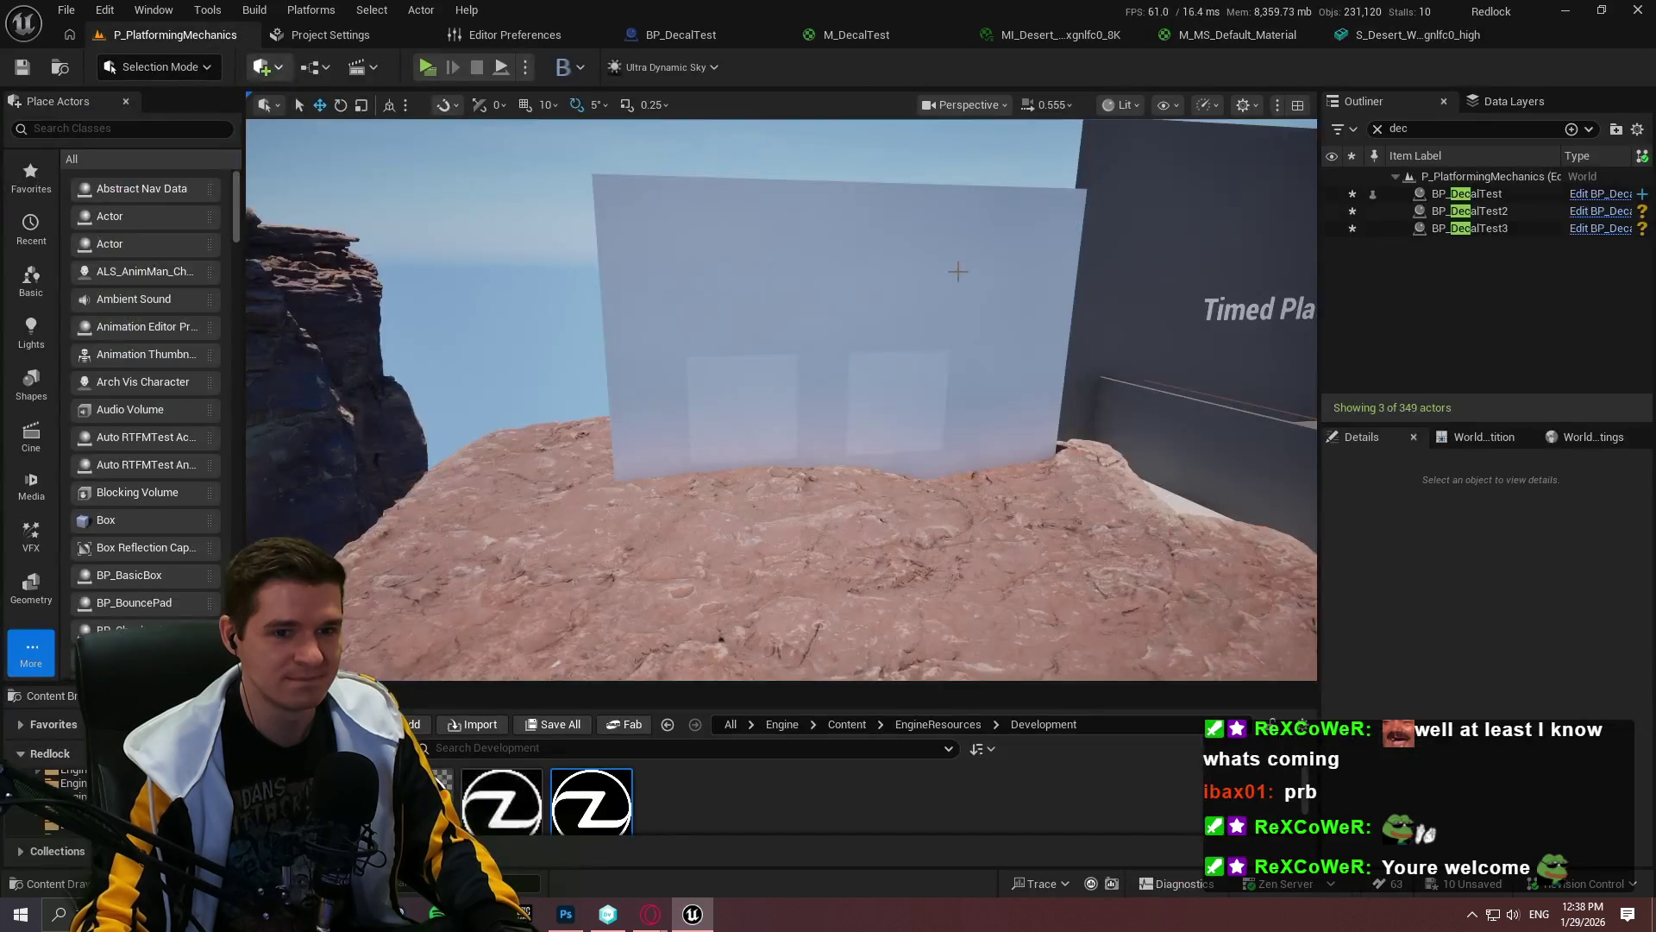
mouse_move(776, 388)
left_mouse_down()
mouse_move(776, 431)
mouse_move(708, 432)
mouse_move(733, 509)
left_mouse_up()
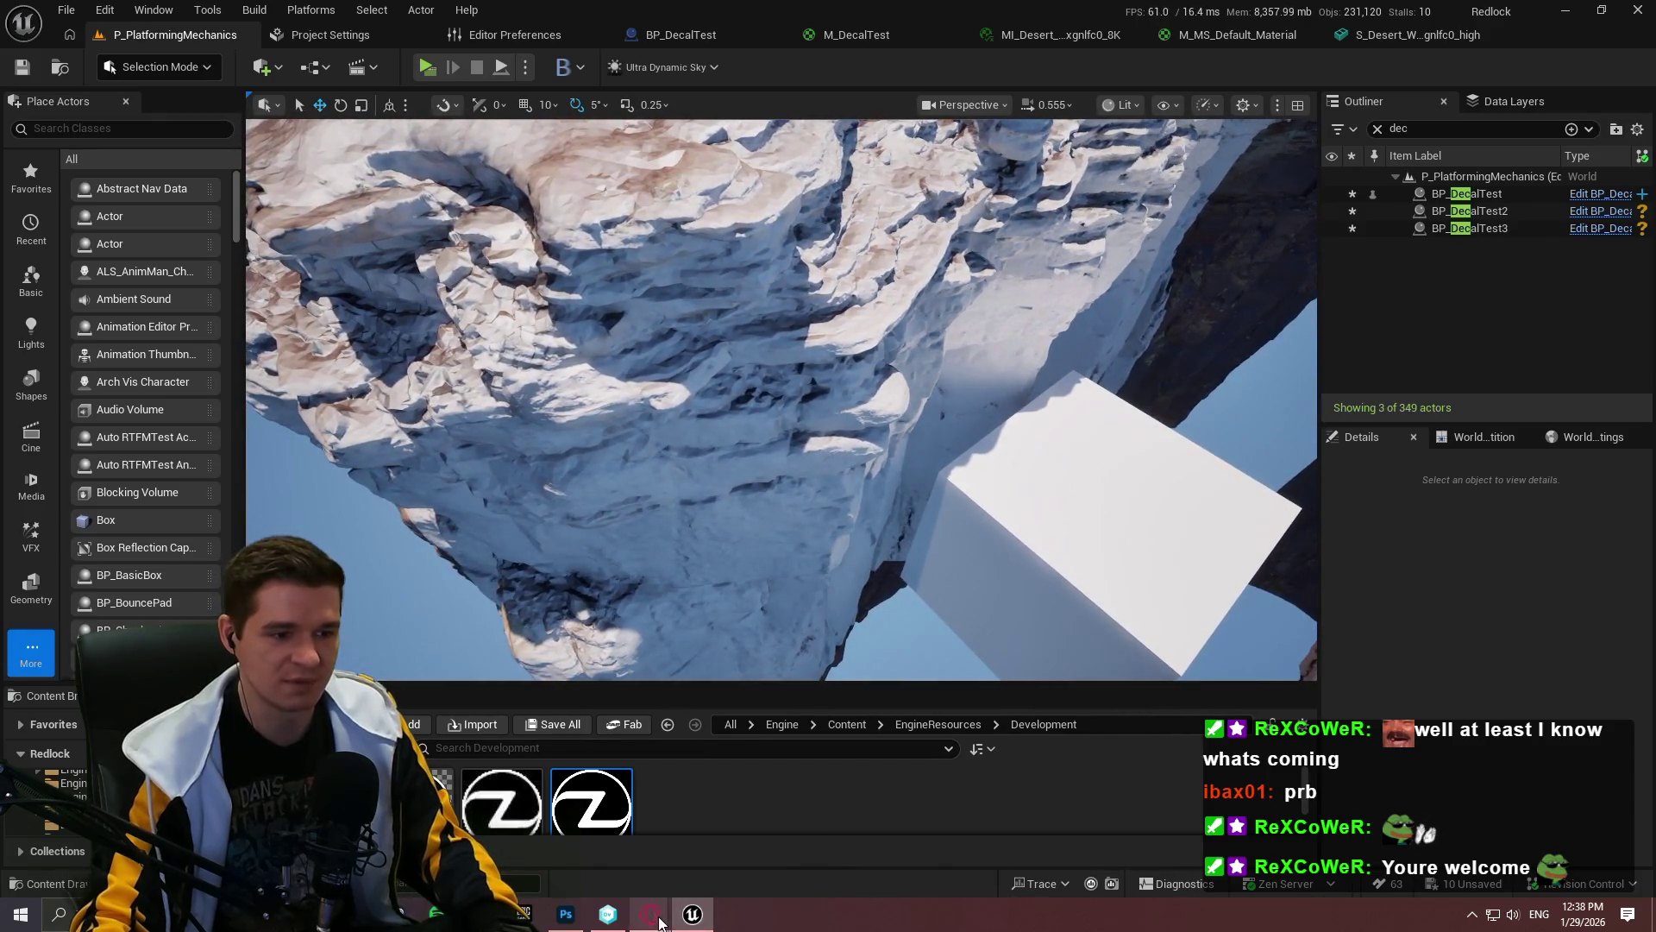
Step: Close the Google search browser window
mouse_move(651, 914)
left_click(647, 828)
left_click(1640, 16)
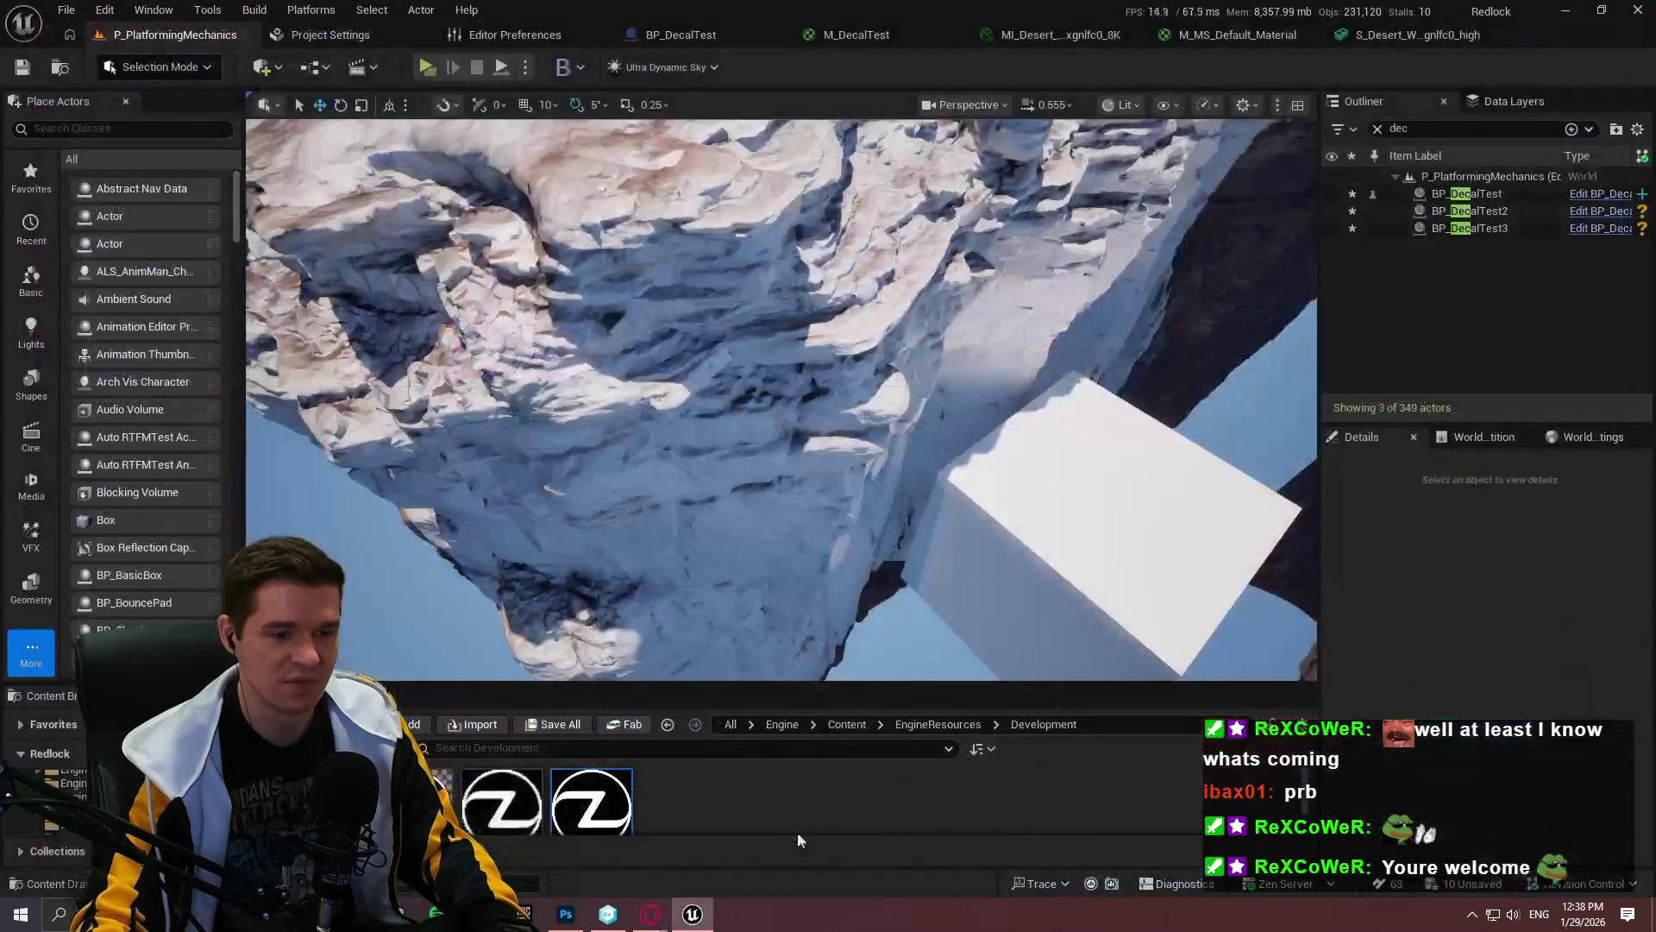
Step: Scroll to the Decal Masking in UE5 comments and start a reply to the custom-depth comment
left_click(749, 849)
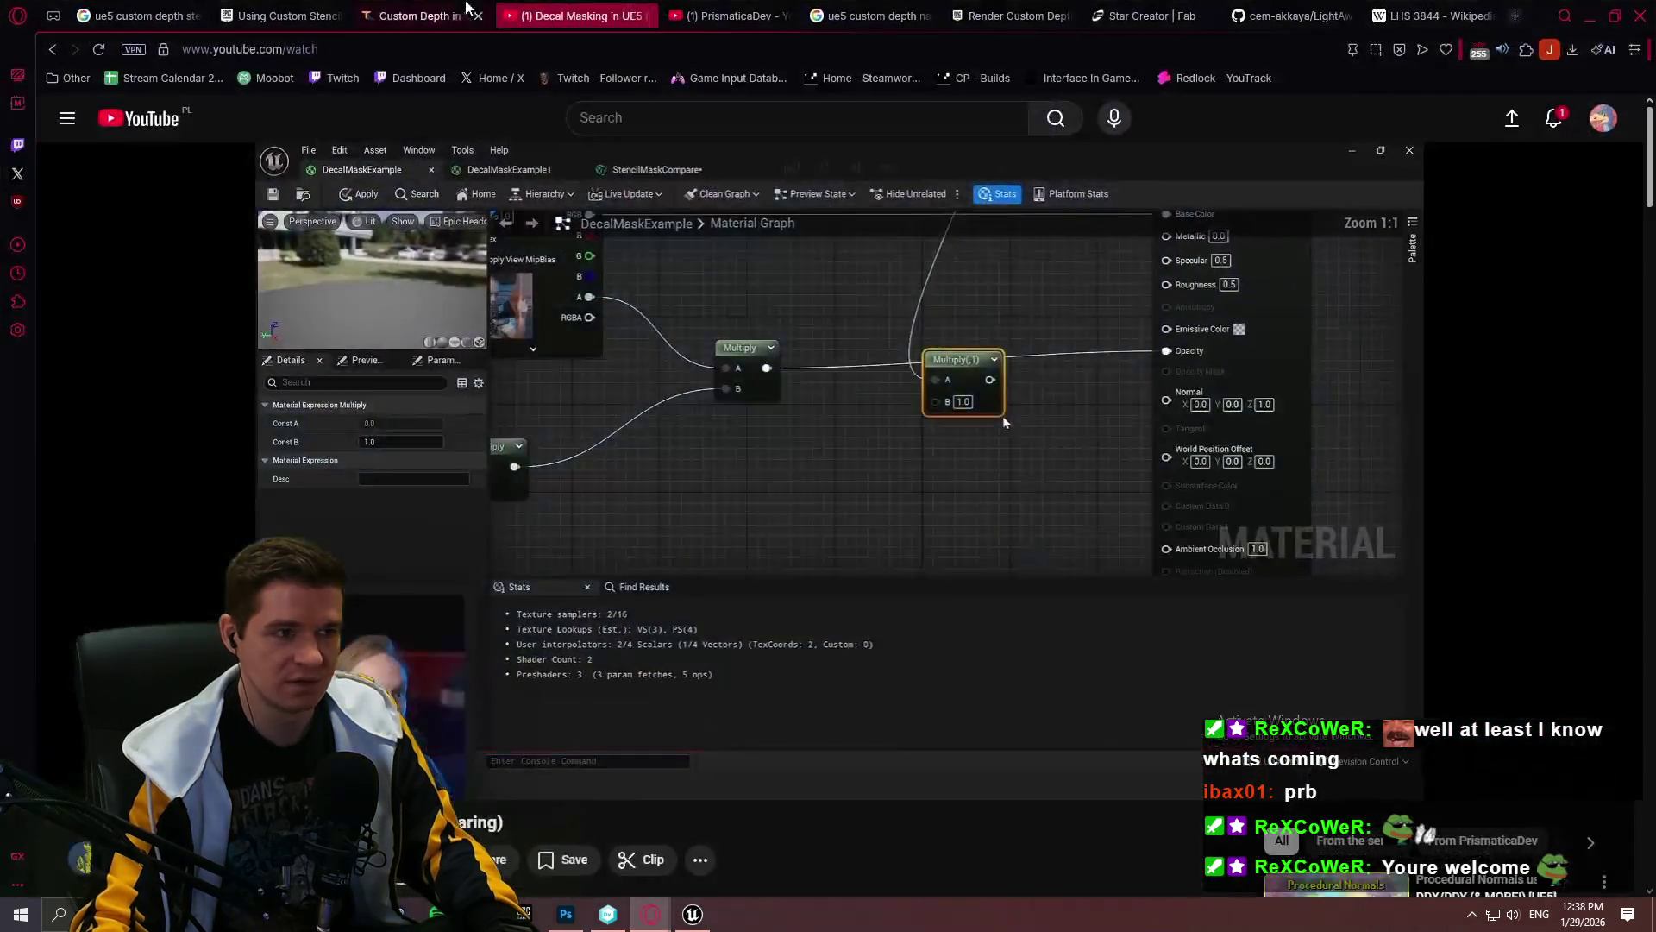
scroll(714, 349, "down", 5)
scroll(714, 349, "down", 15)
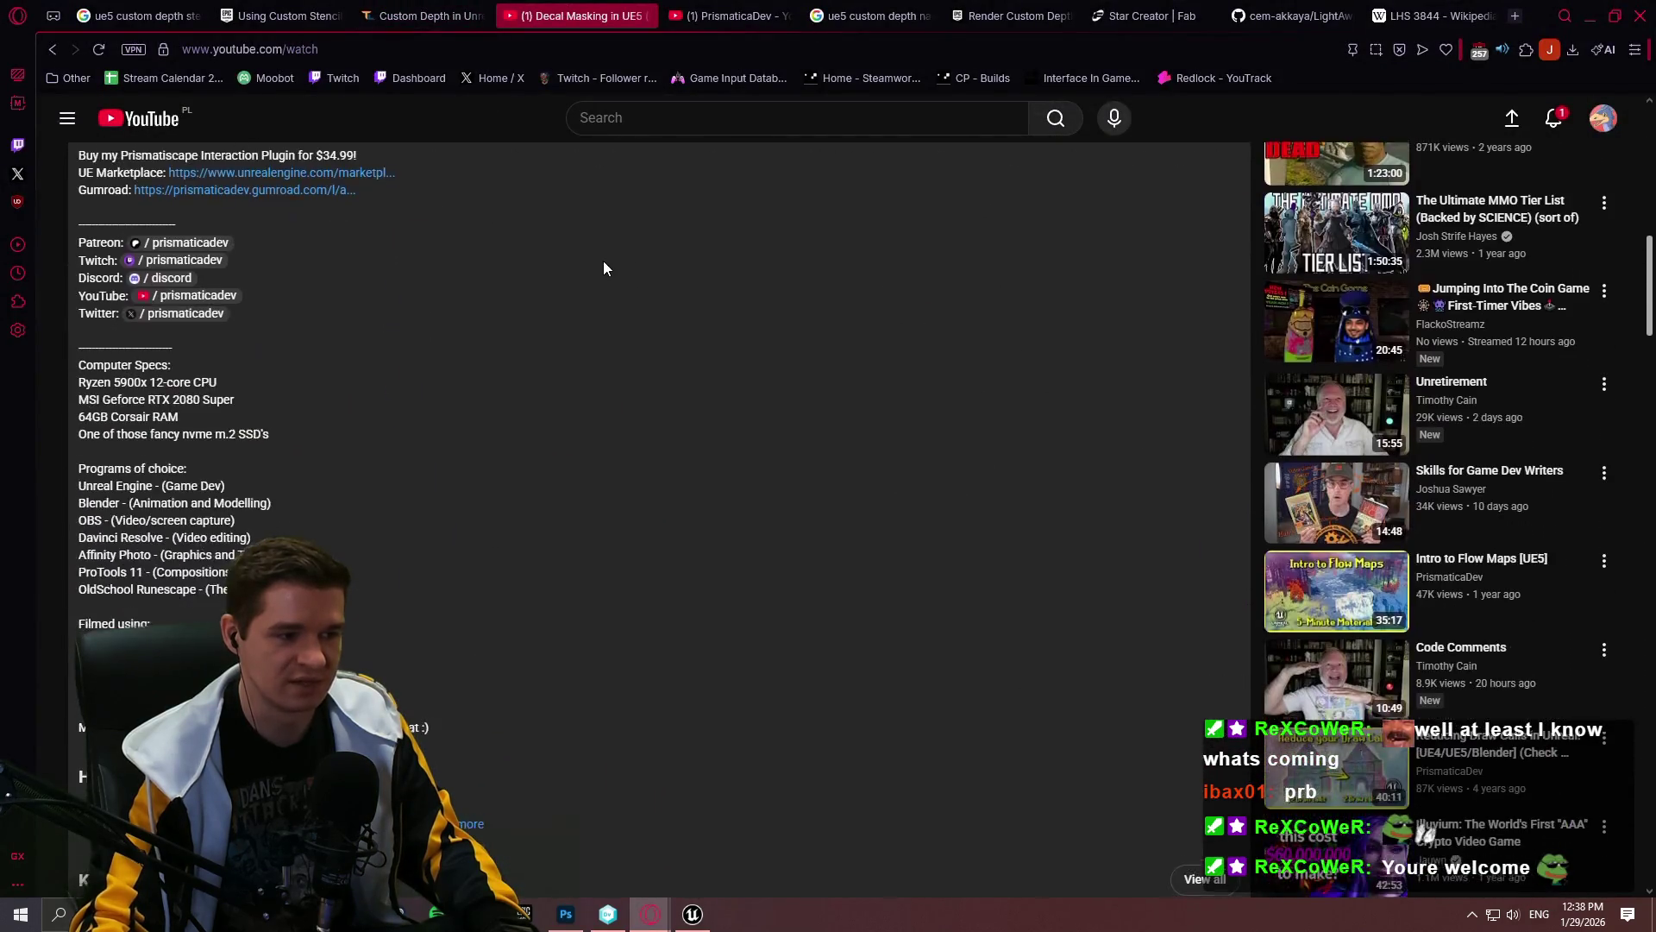
scroll(588, 233, "down", 3)
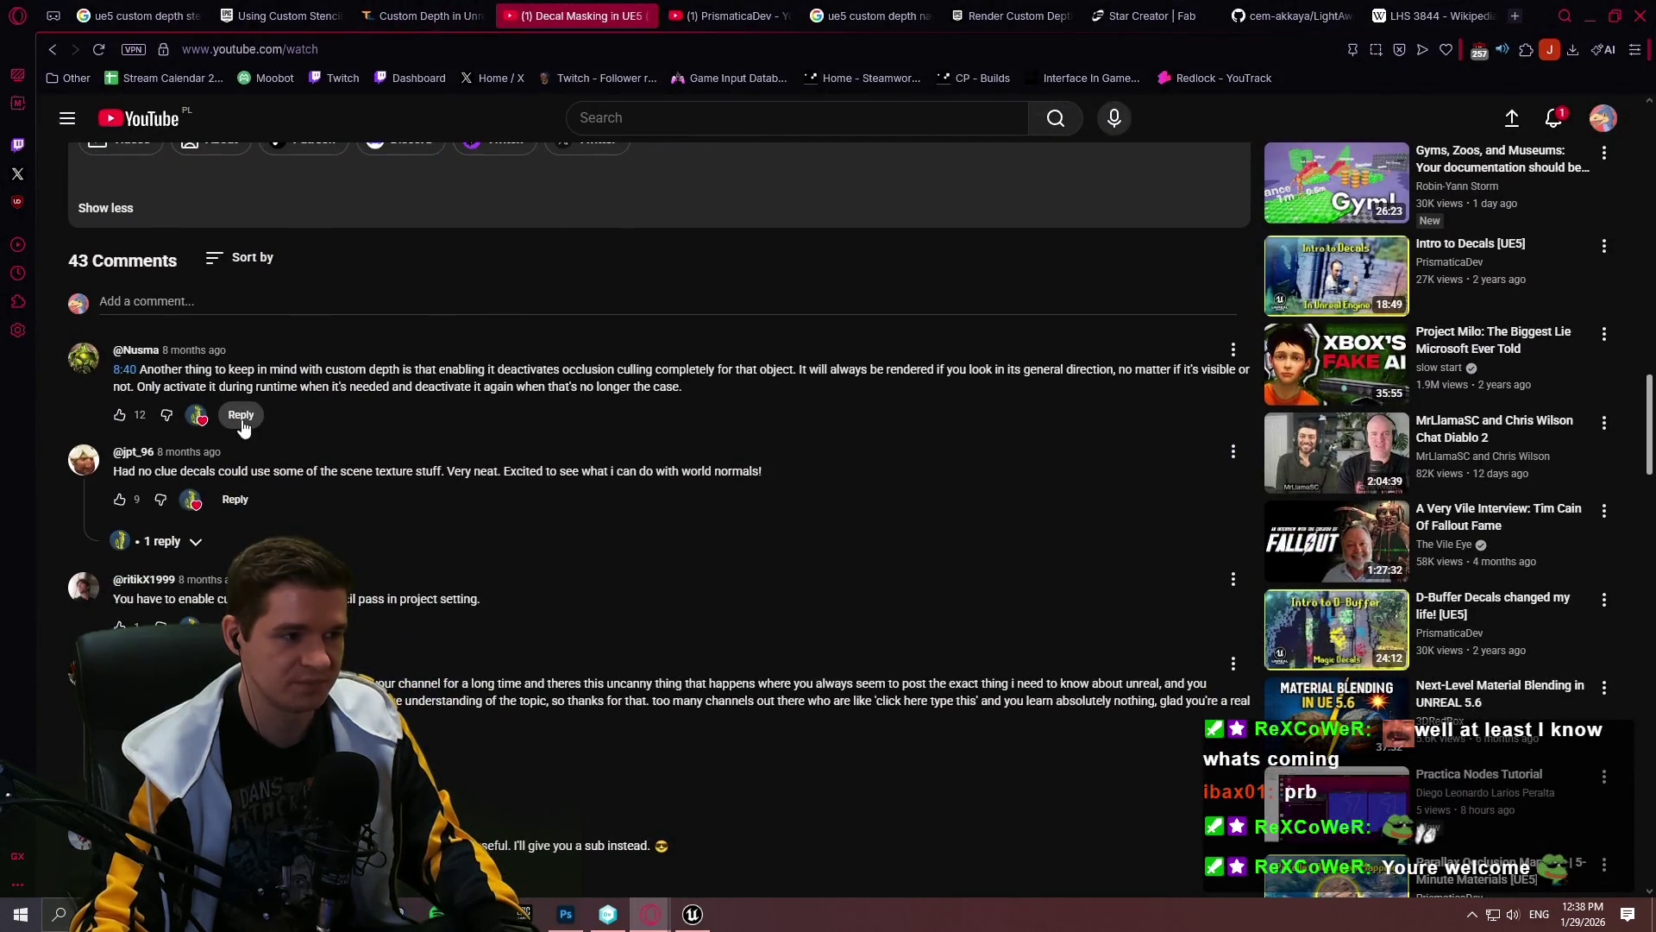
left_click(241, 416)
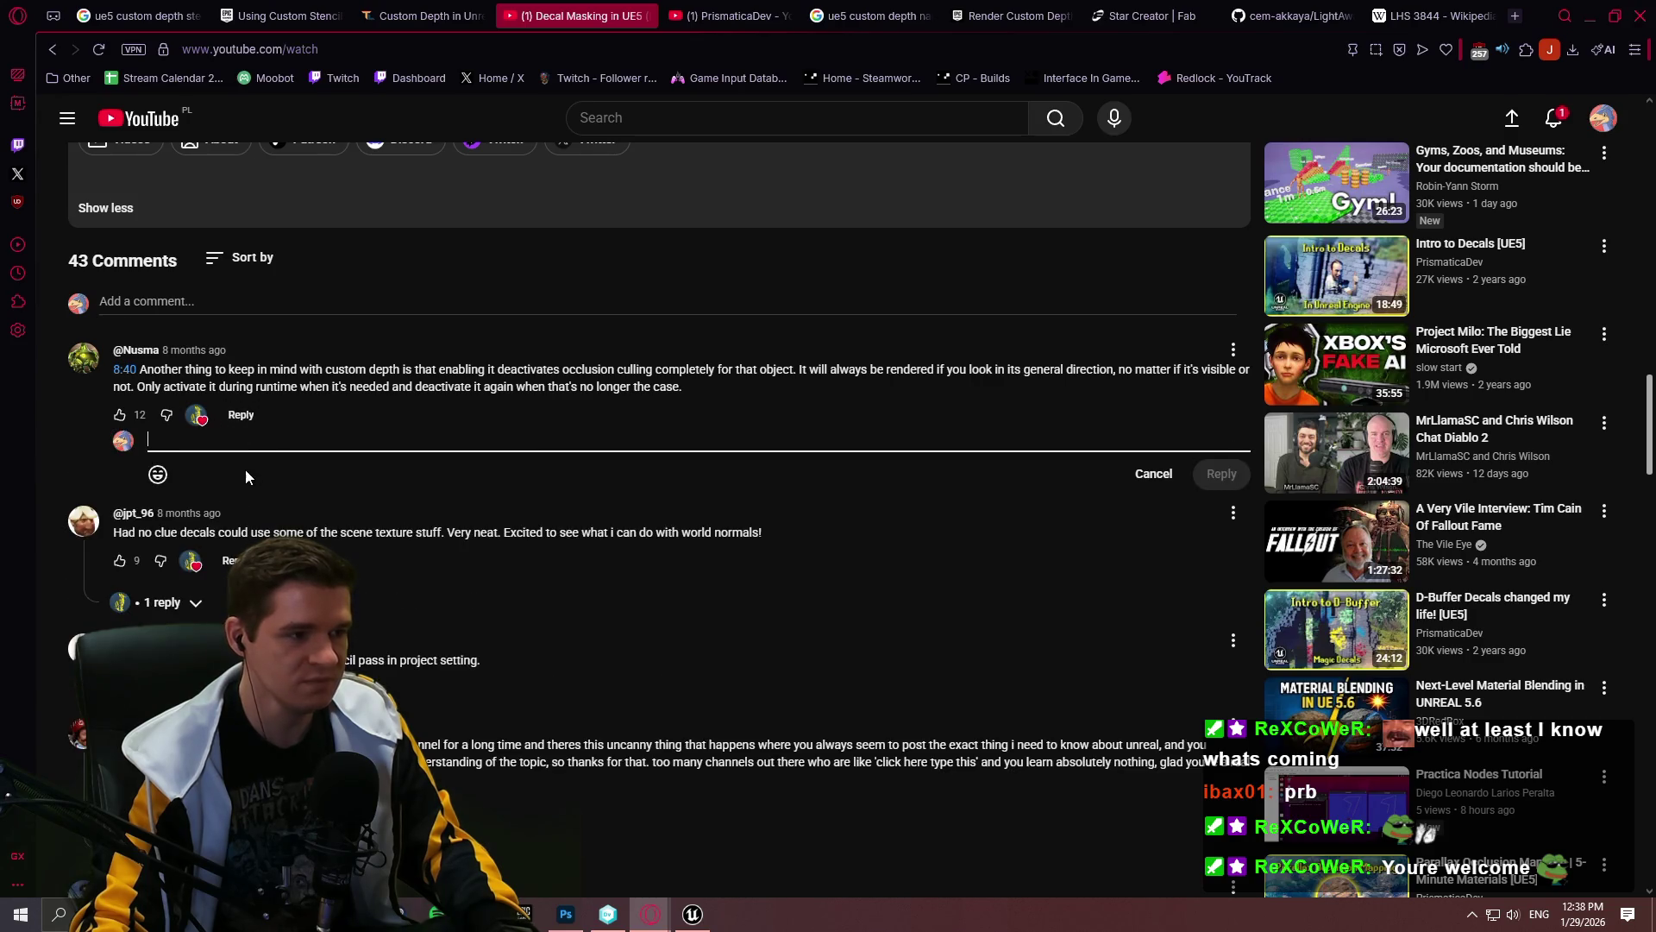
Step: Post a reply saying cluster culling works as intended with Nanite-enabled meshes
type("I")
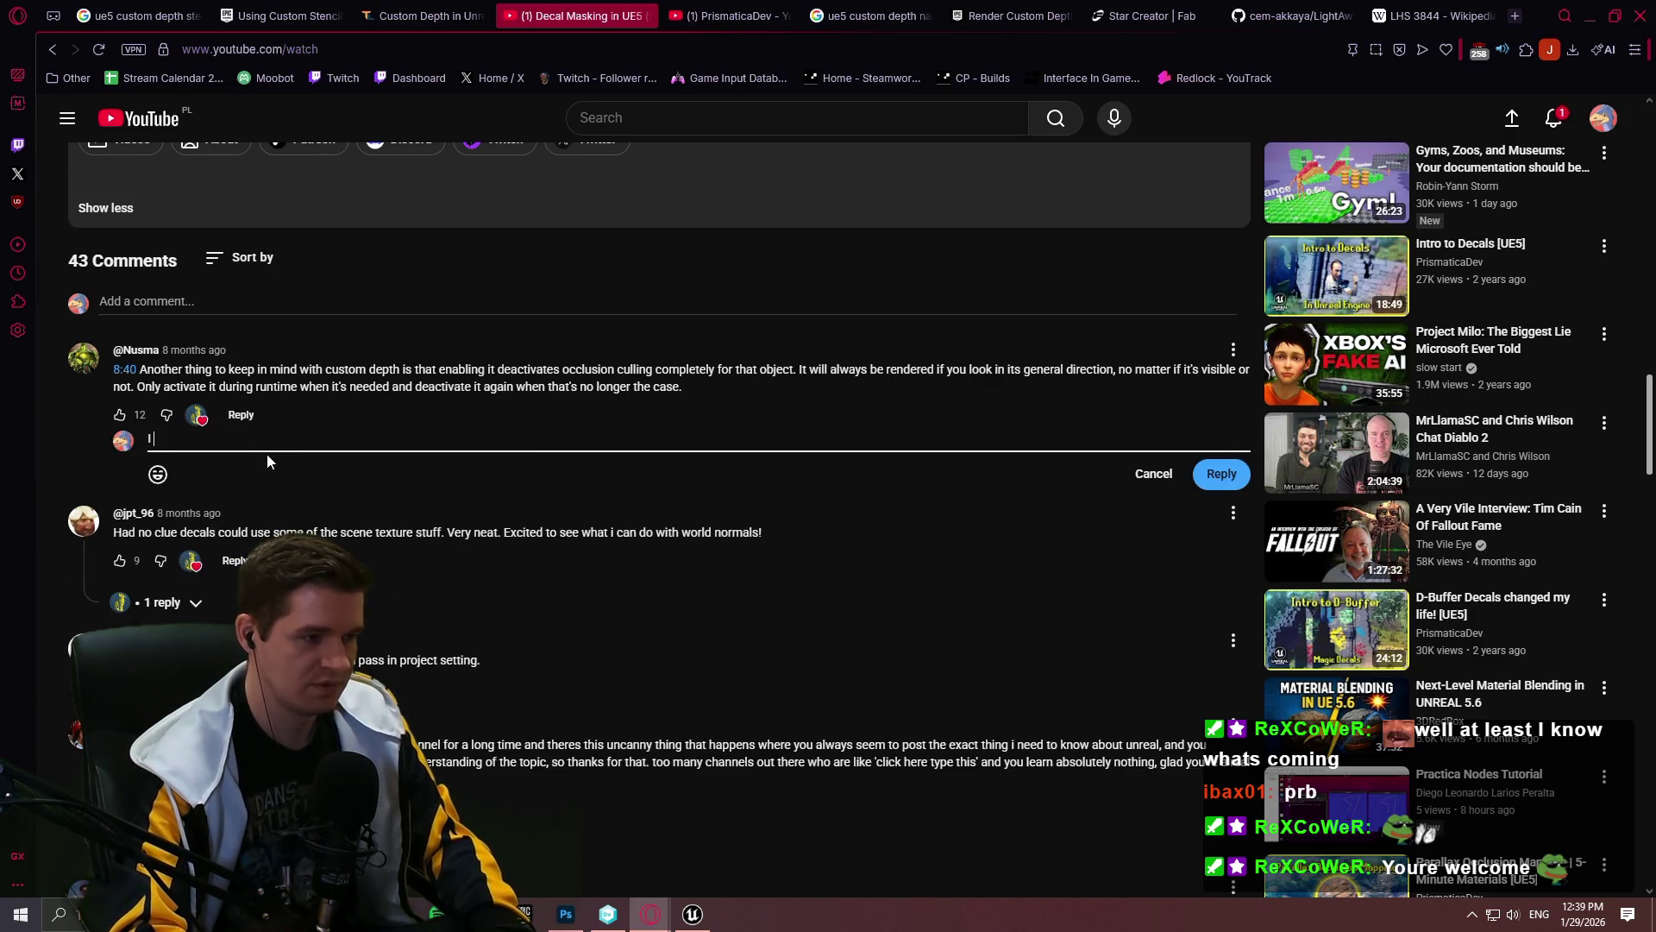
type(" just tested th")
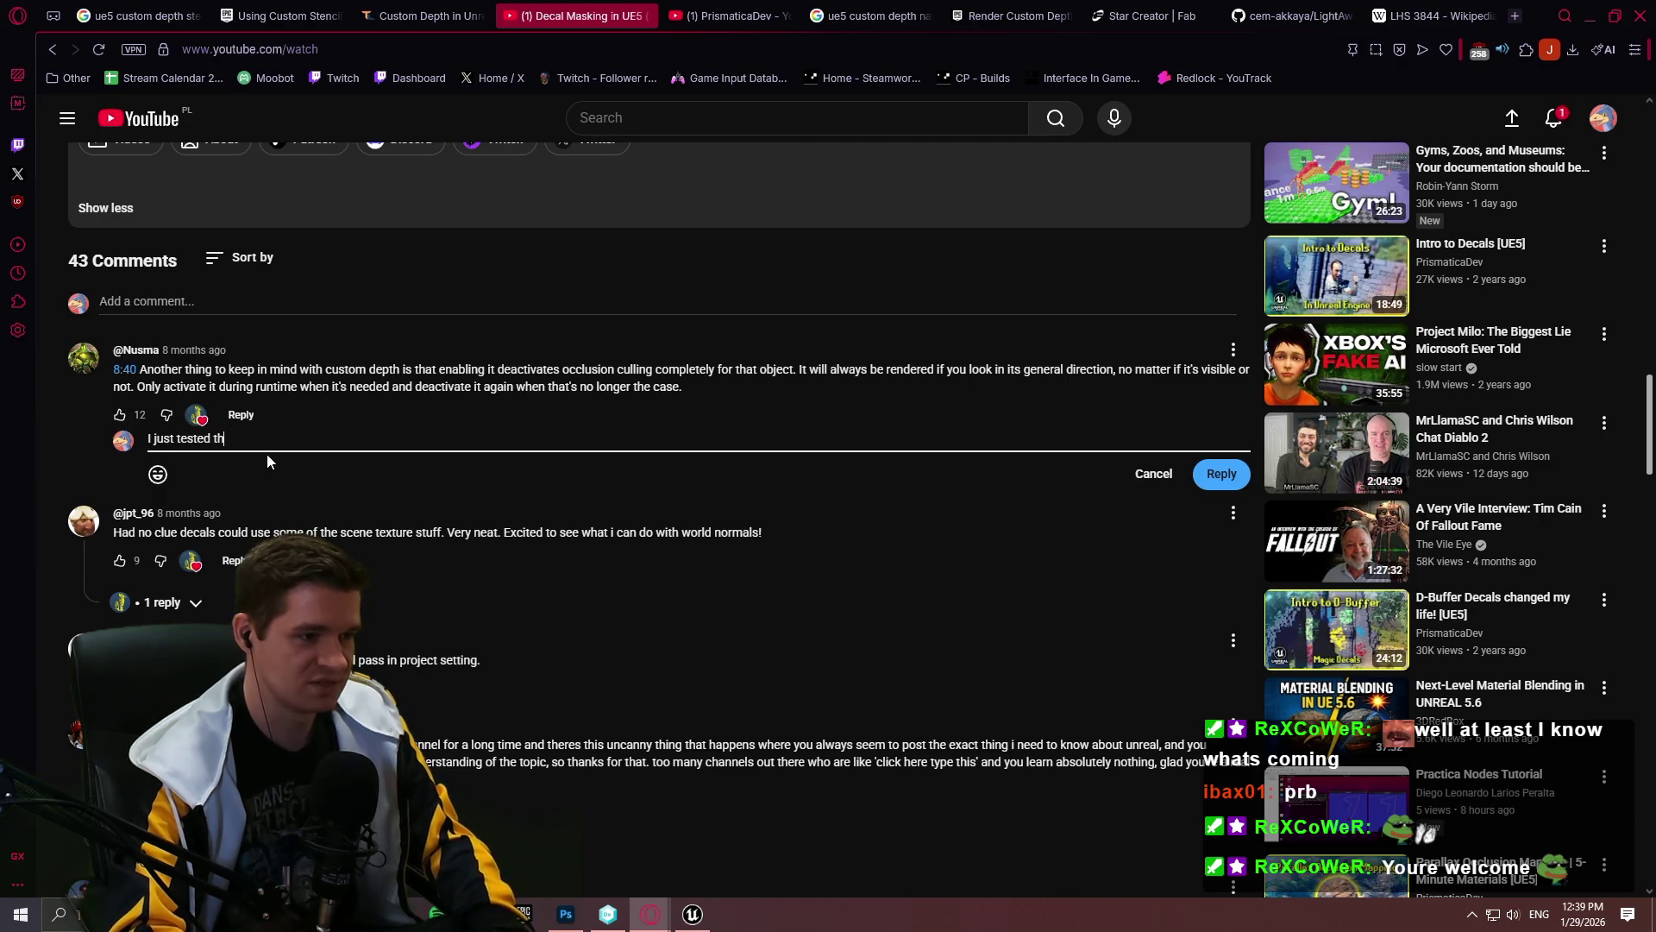
type("is with a Nanite-eb")
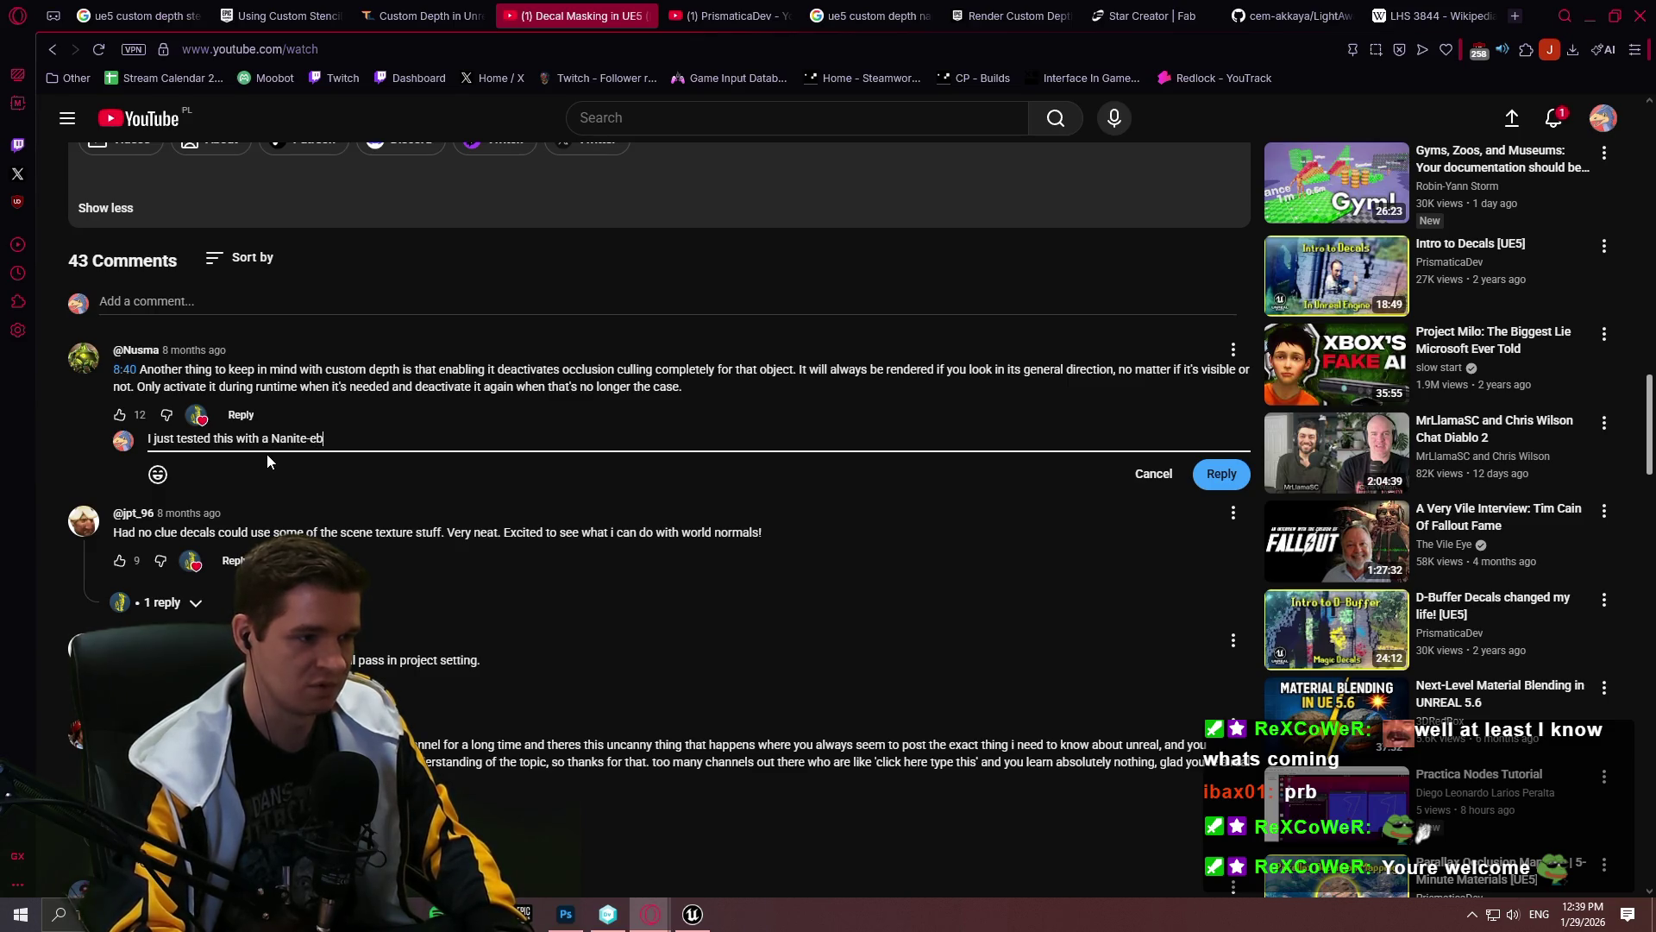
key("BackSpace")
type("nabled mesh, a")
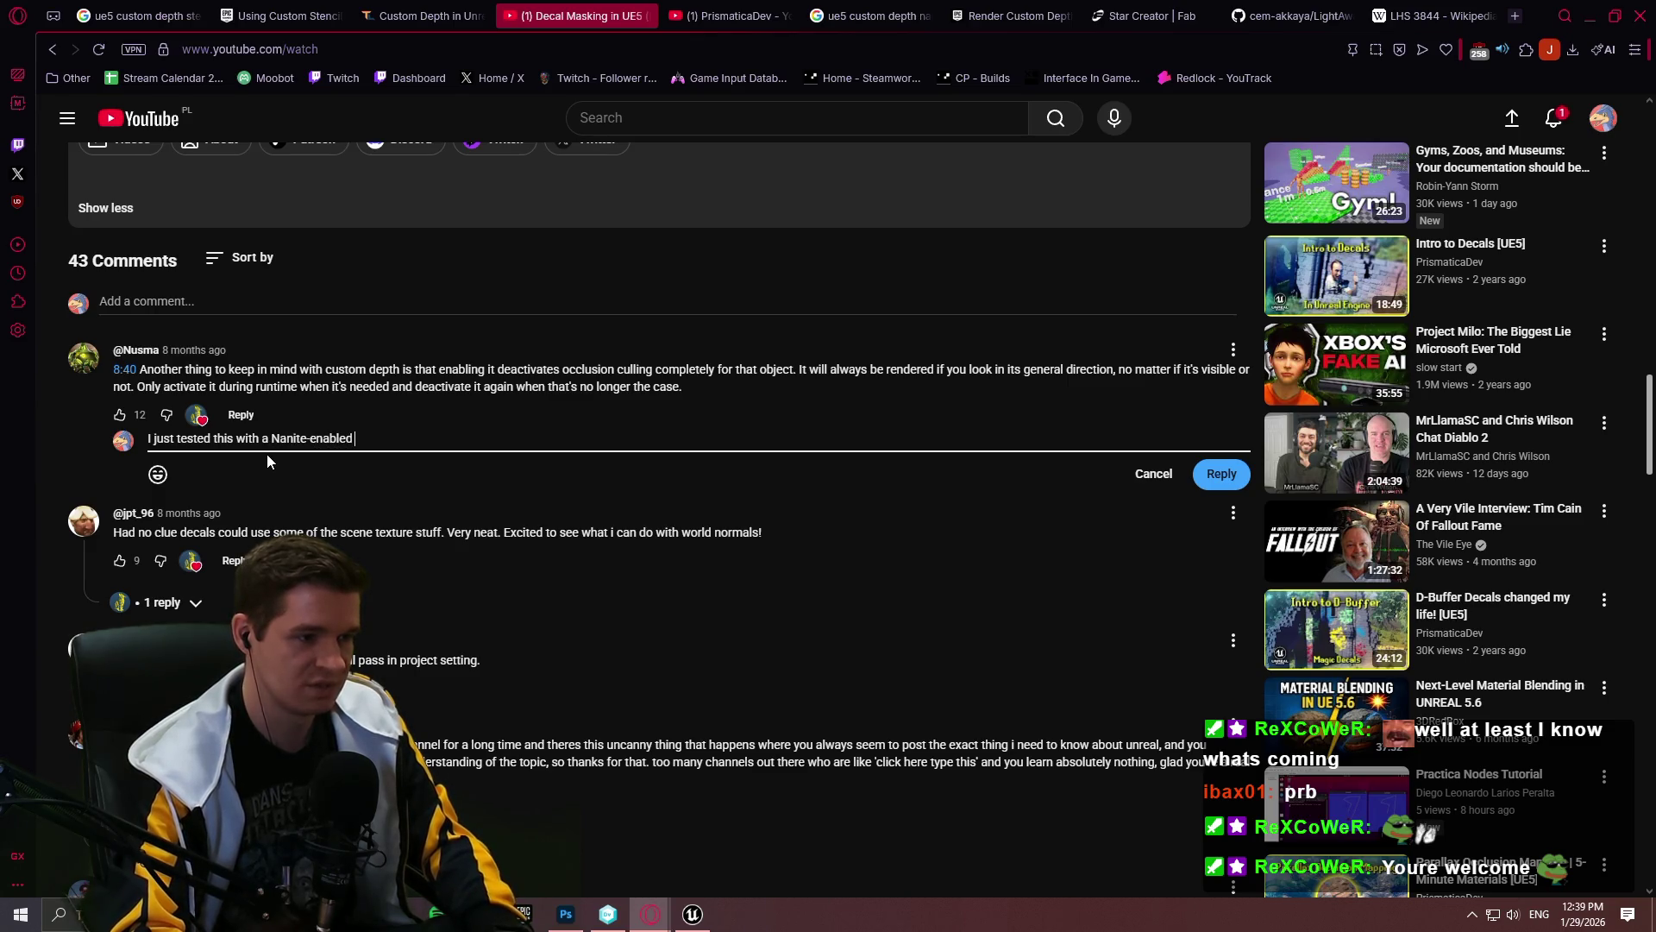
type("nd it")
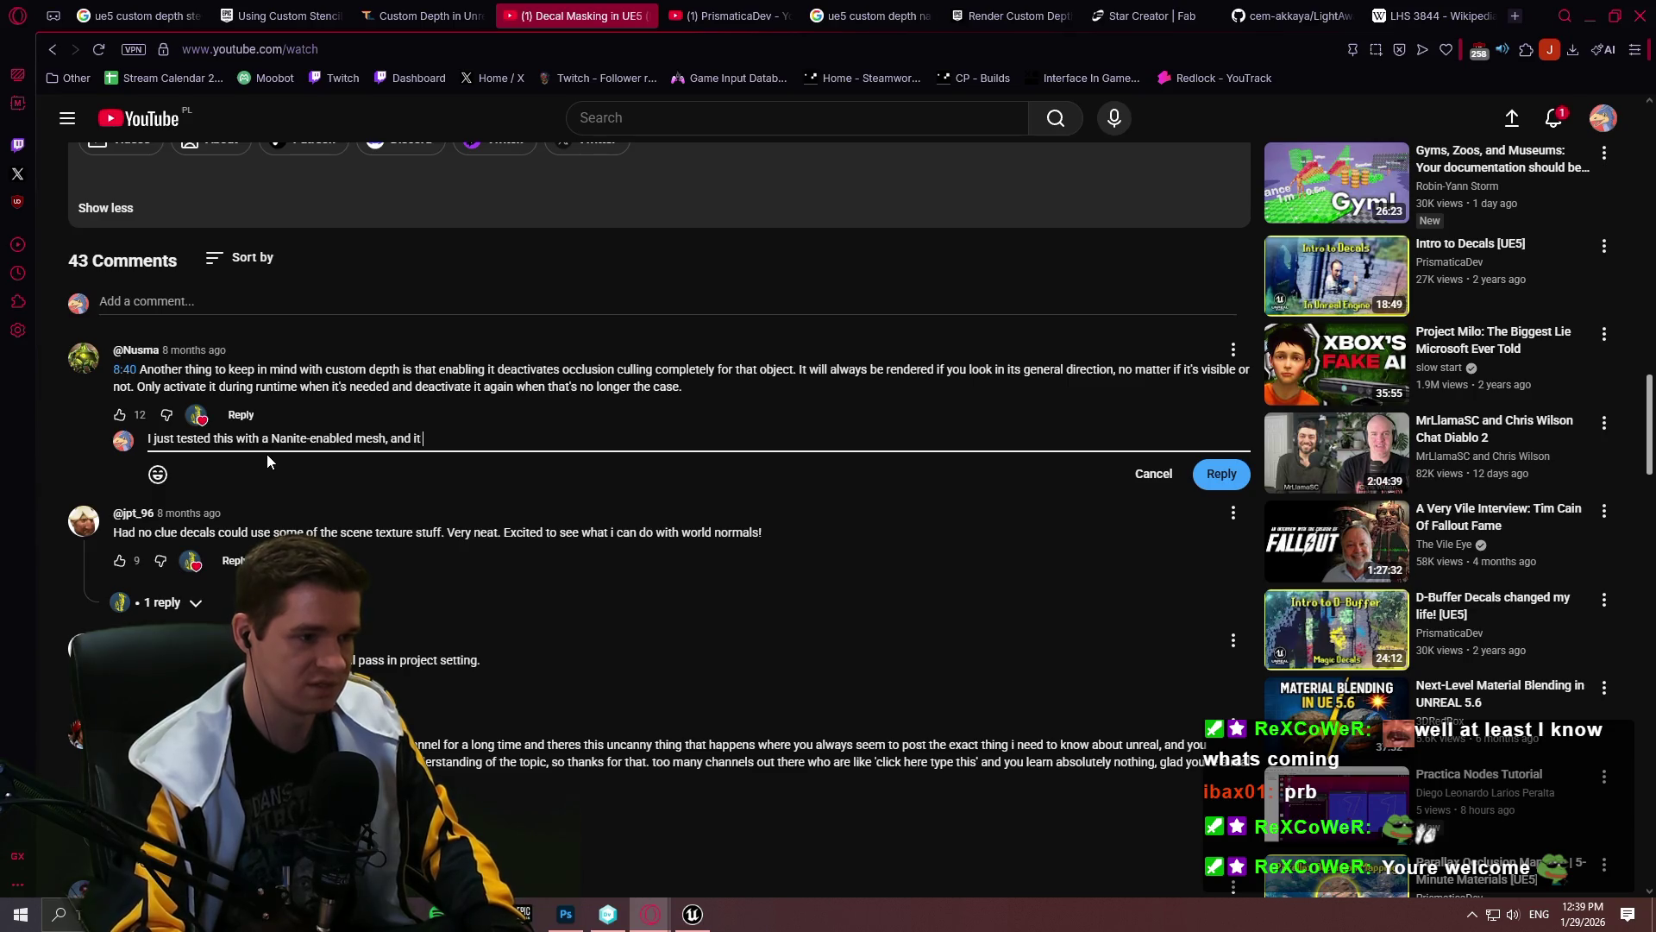
type(" appears as if the cluster culling is working as inten")
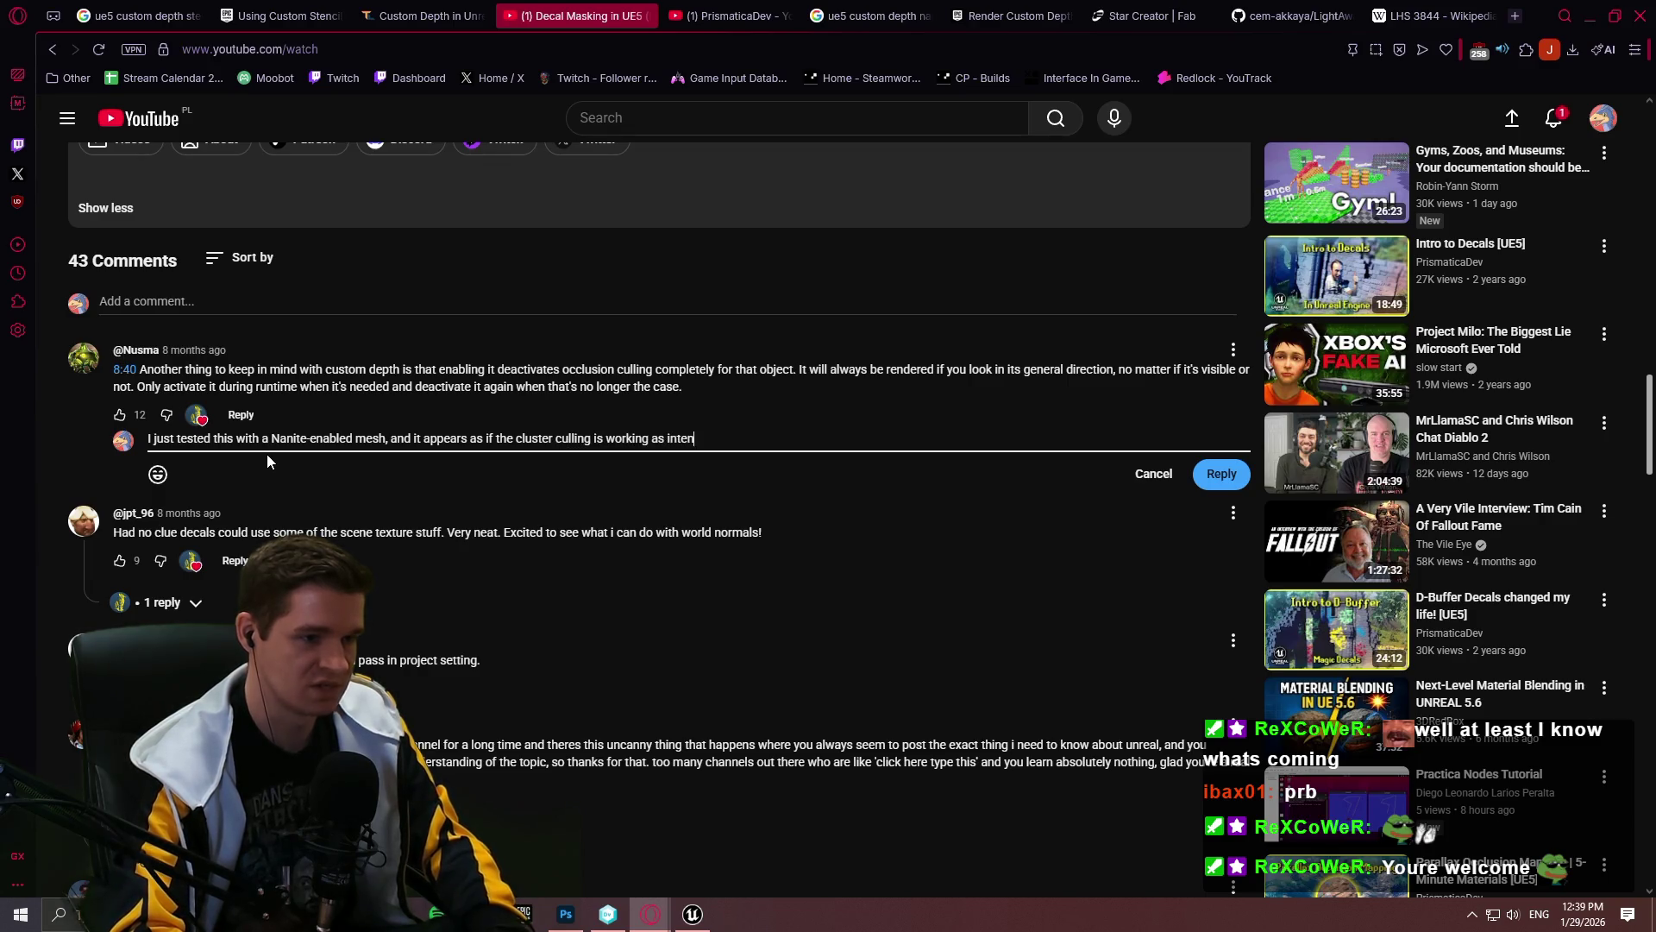
type("ded. So perhaps the issue occurs with non-Nai")
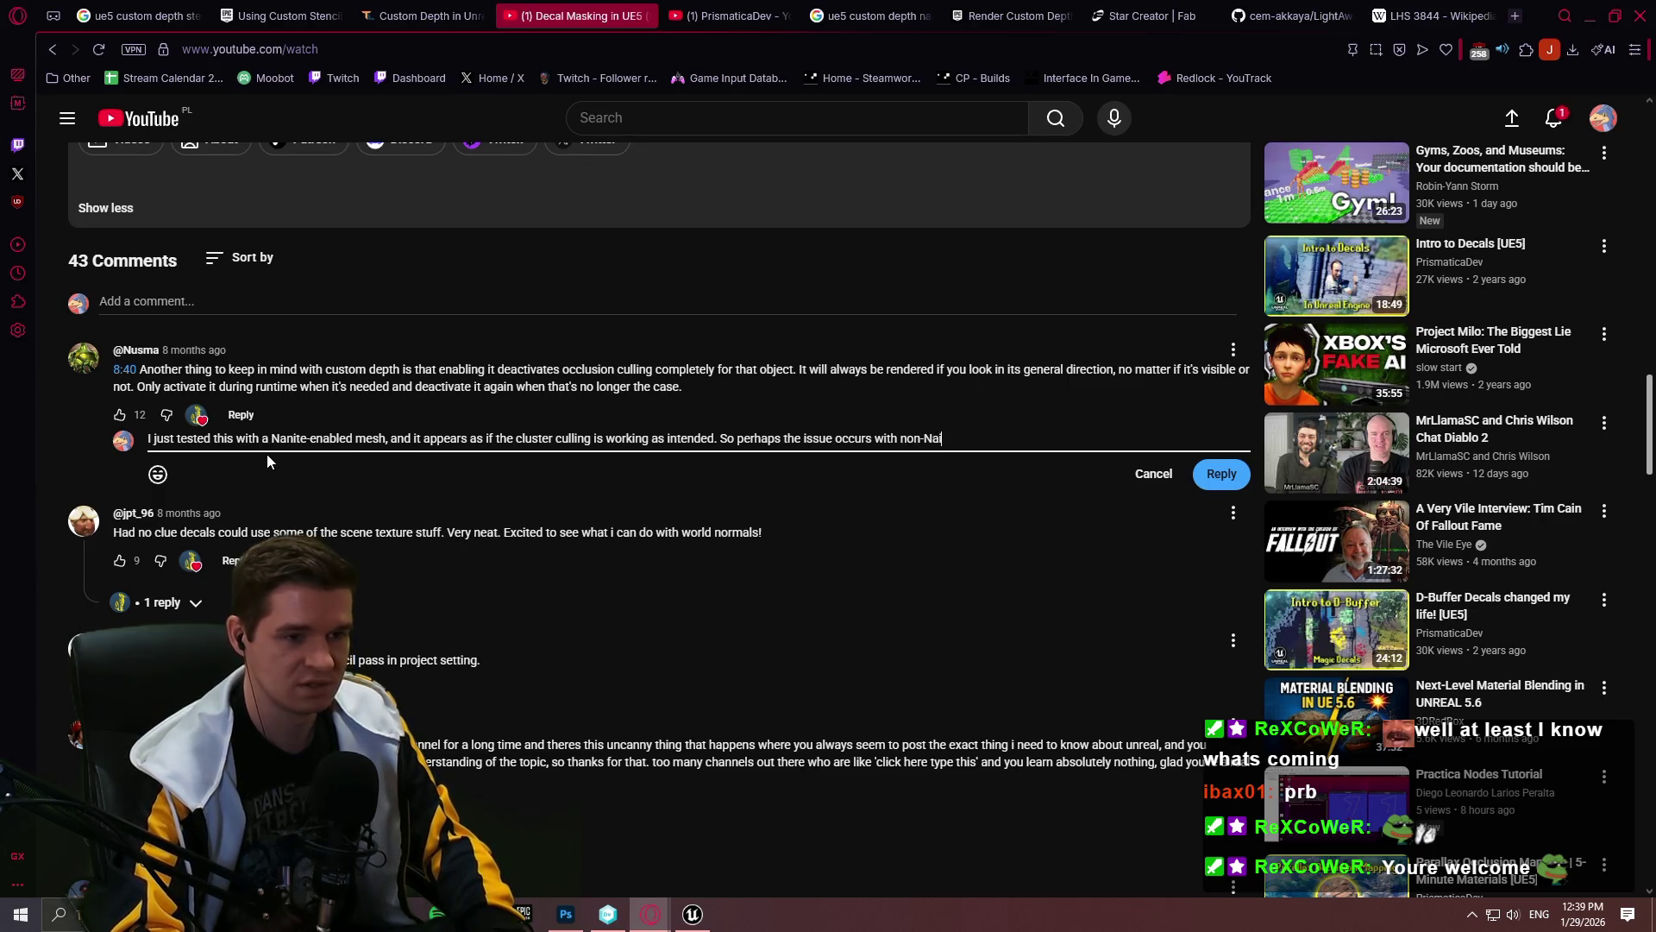
type("anite meshes, but")
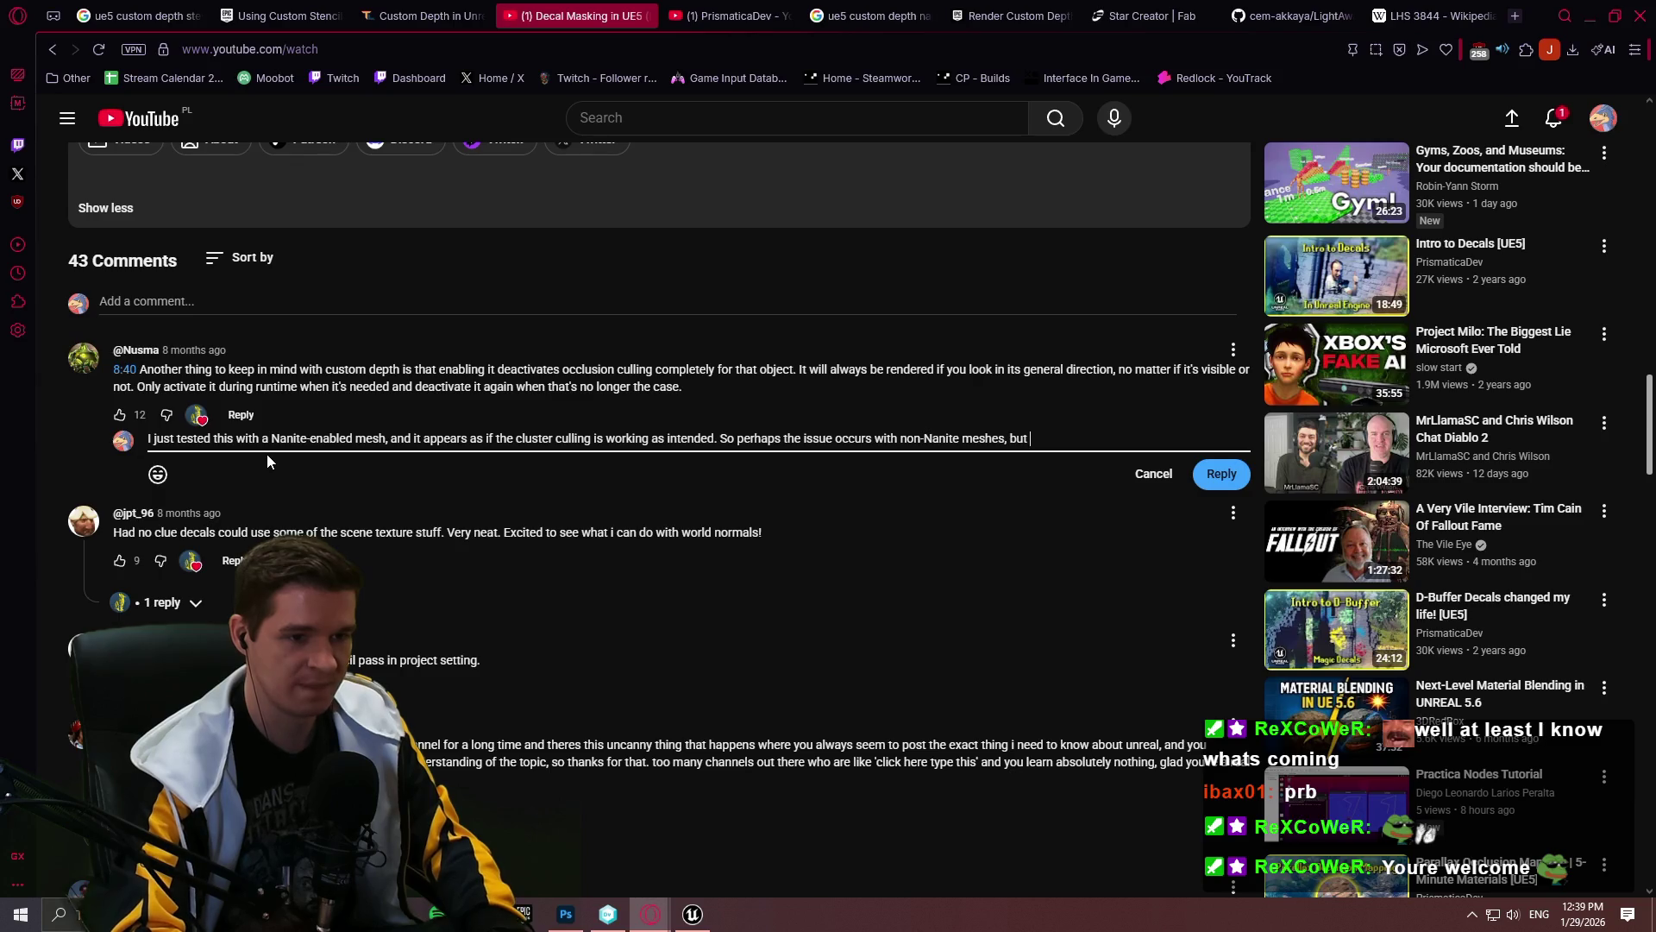
type(" wiht")
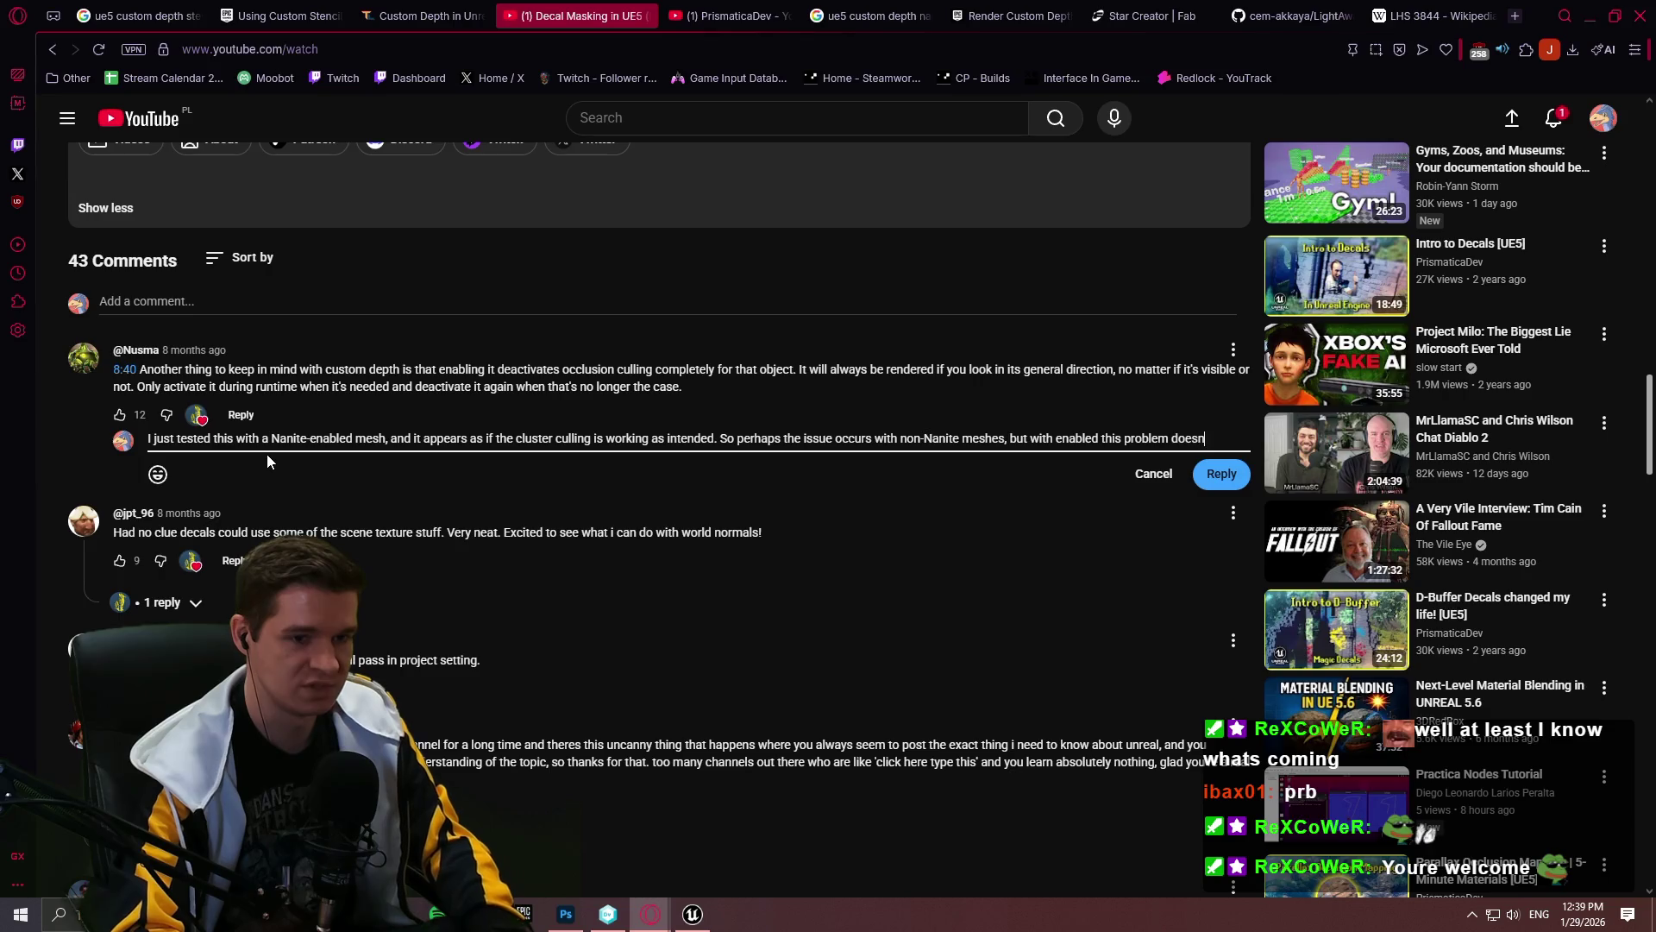
type("em to exist. Som")
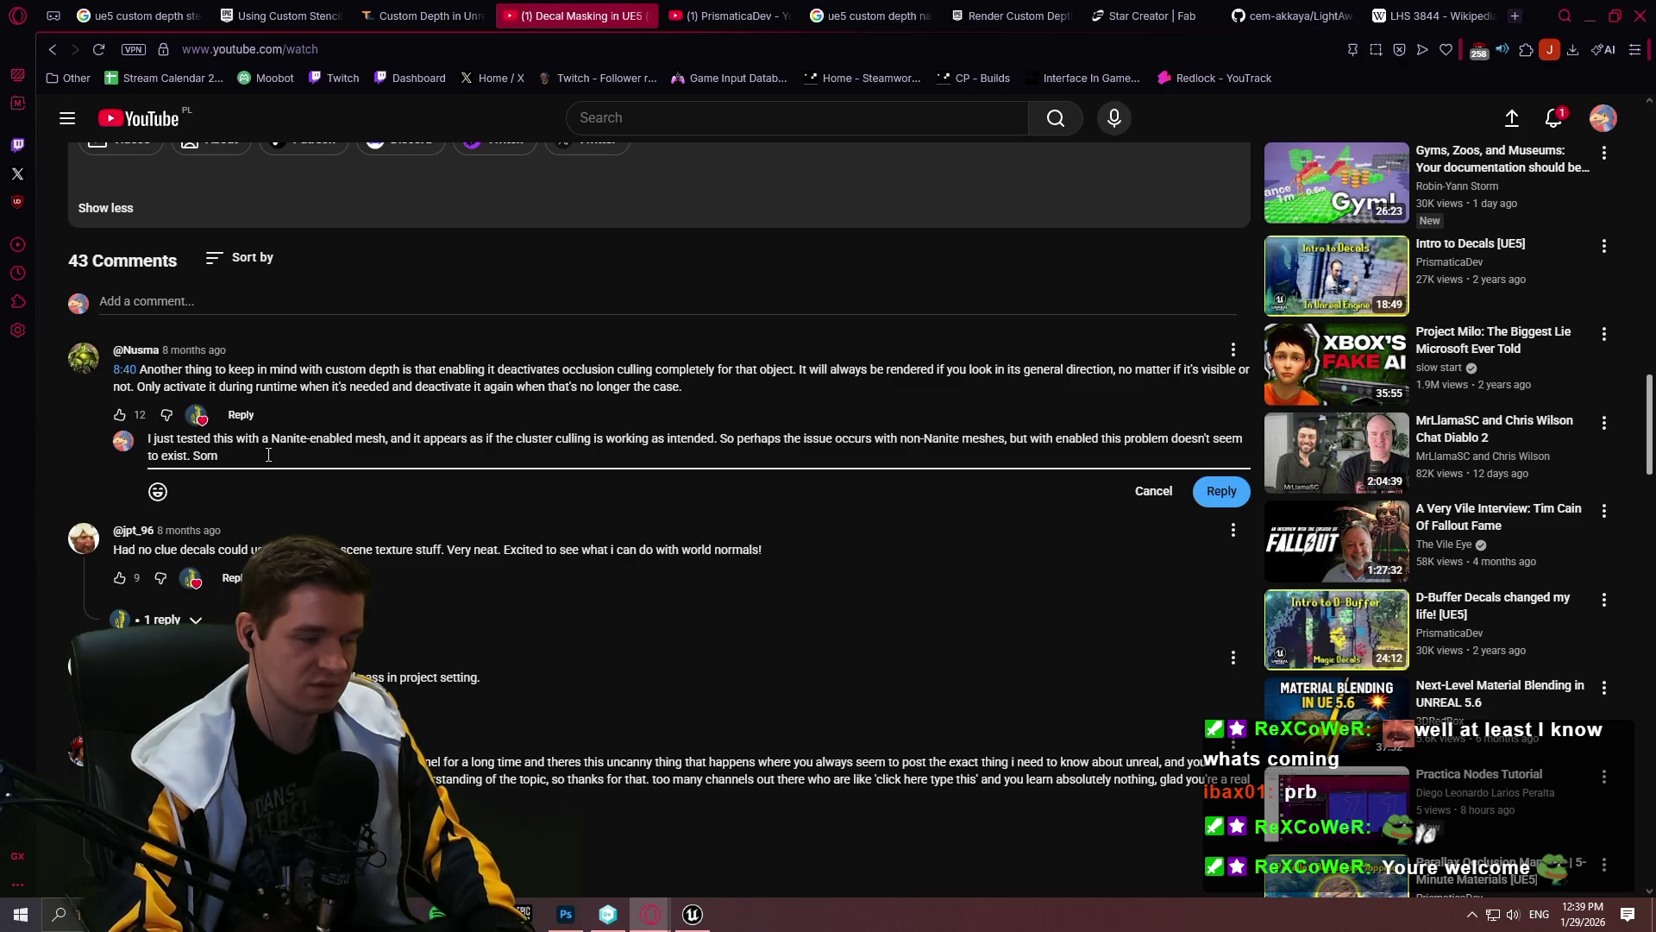
type("eone ")
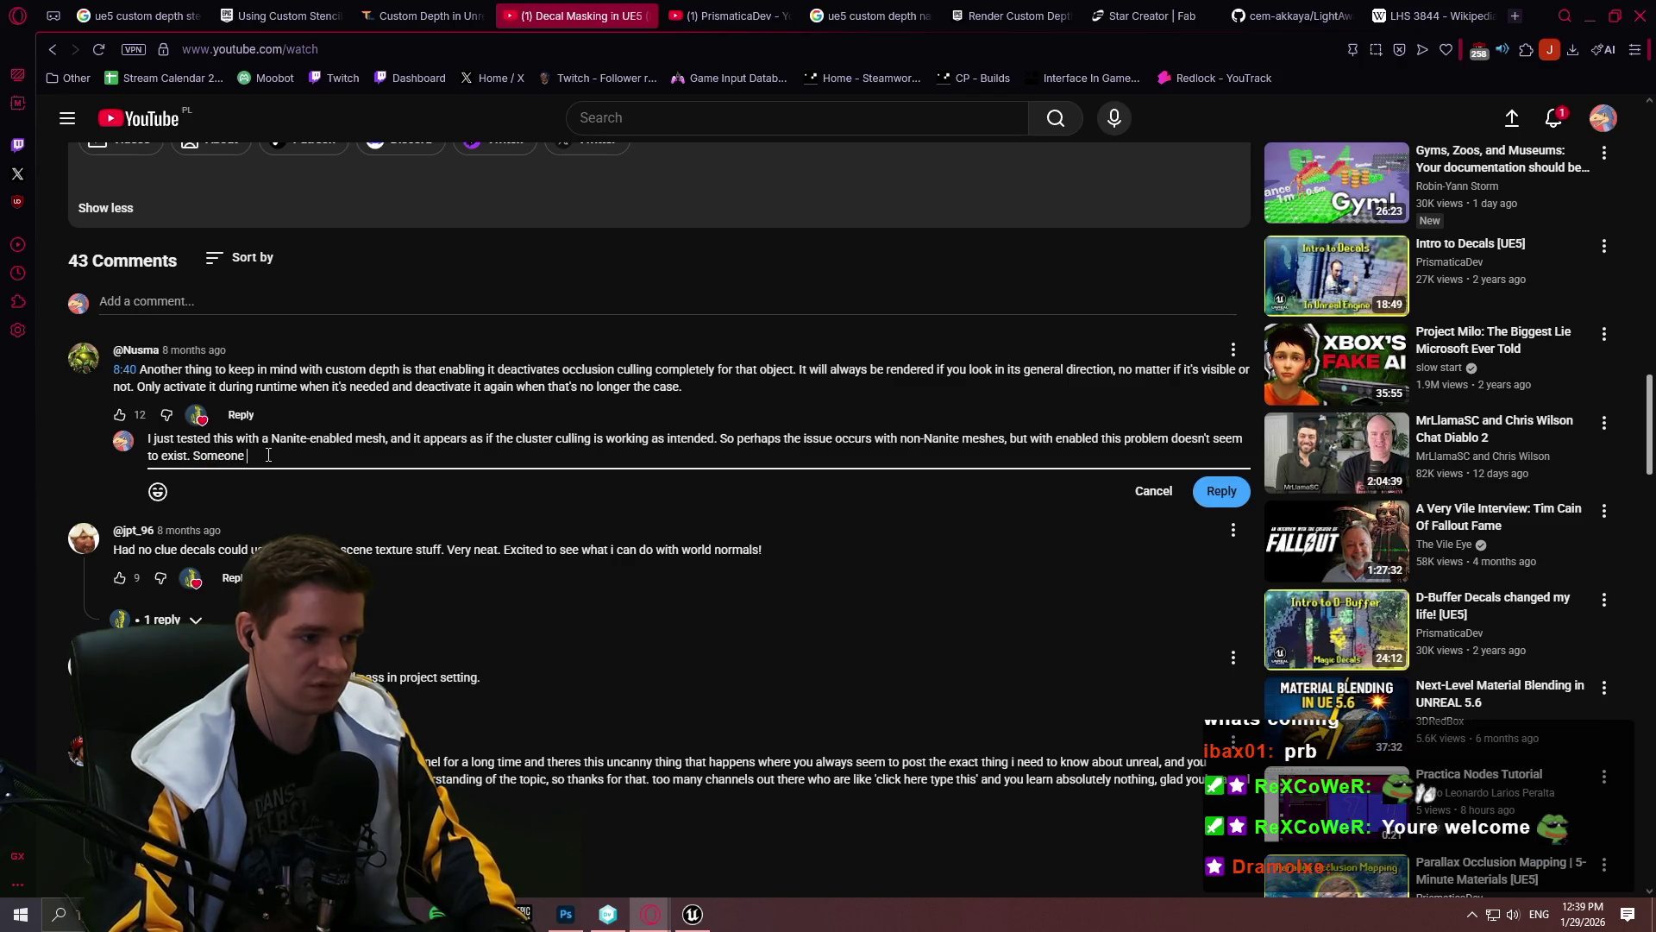
type("correct me if I'm")
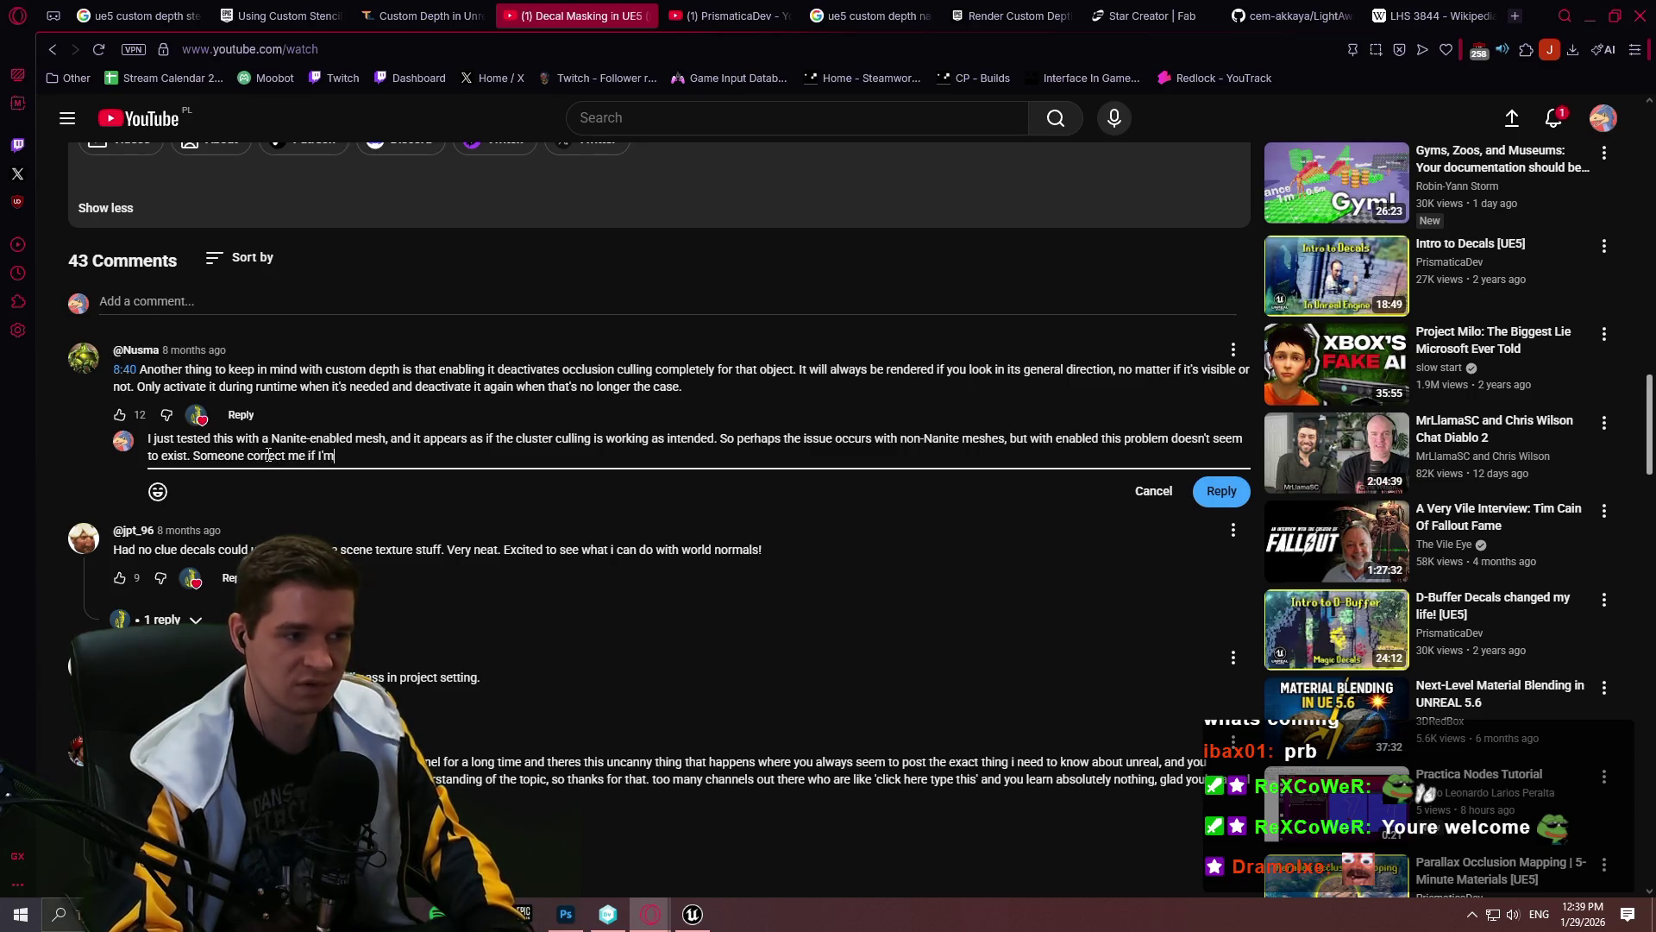
type(" wrong.")
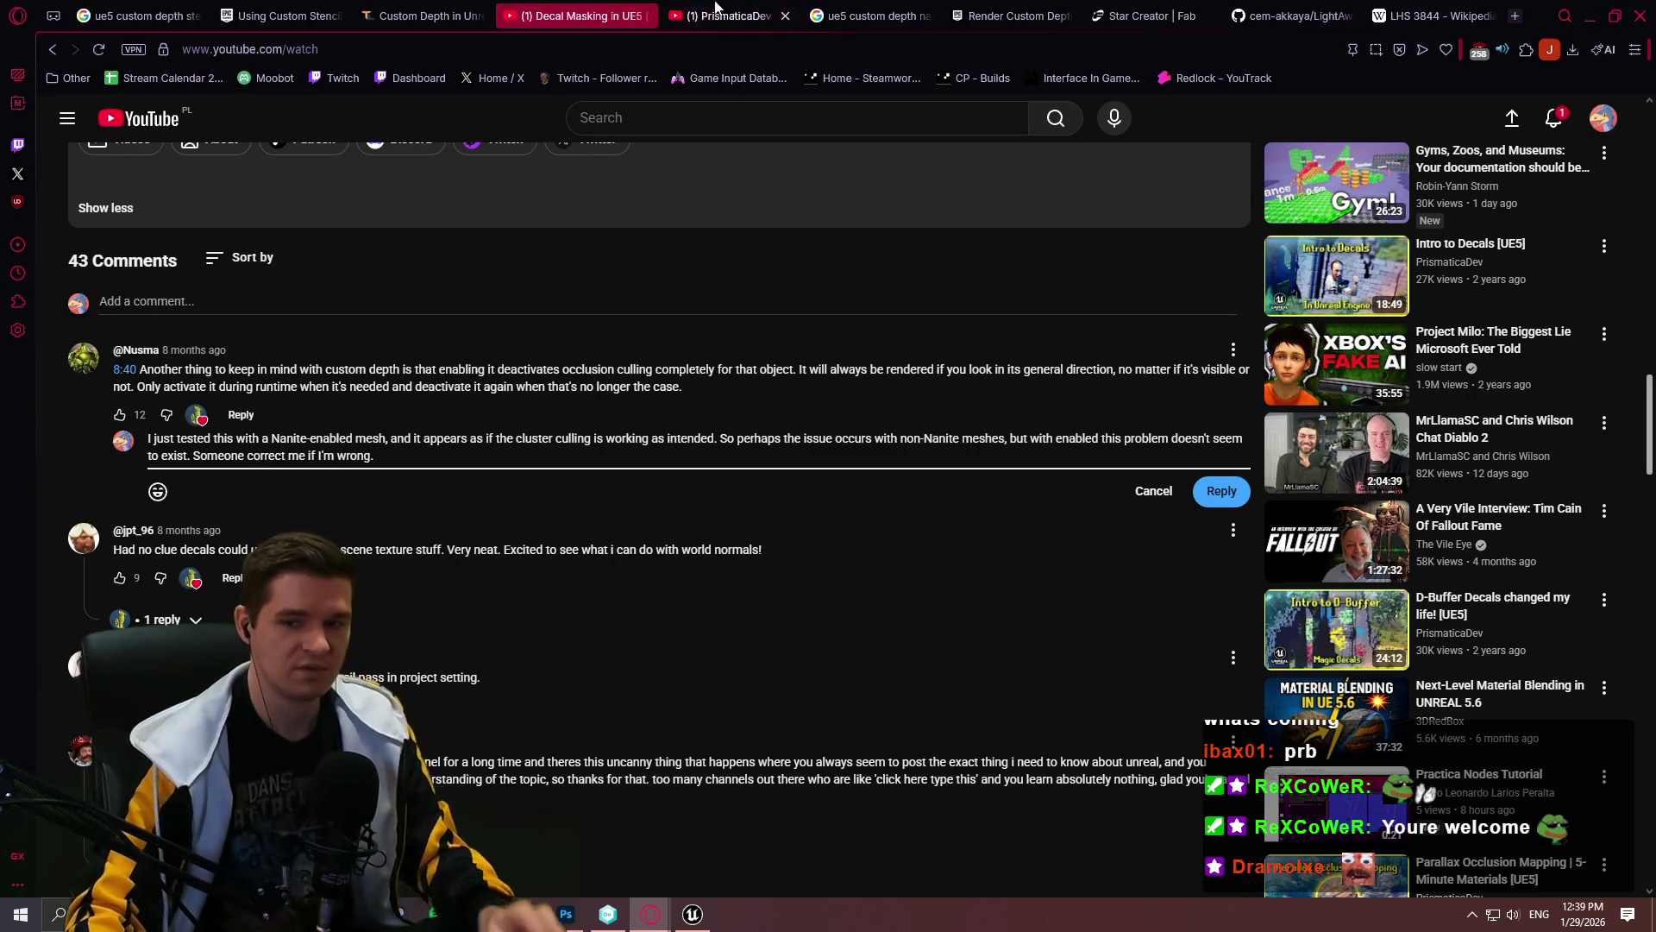
left_click(1247, 501)
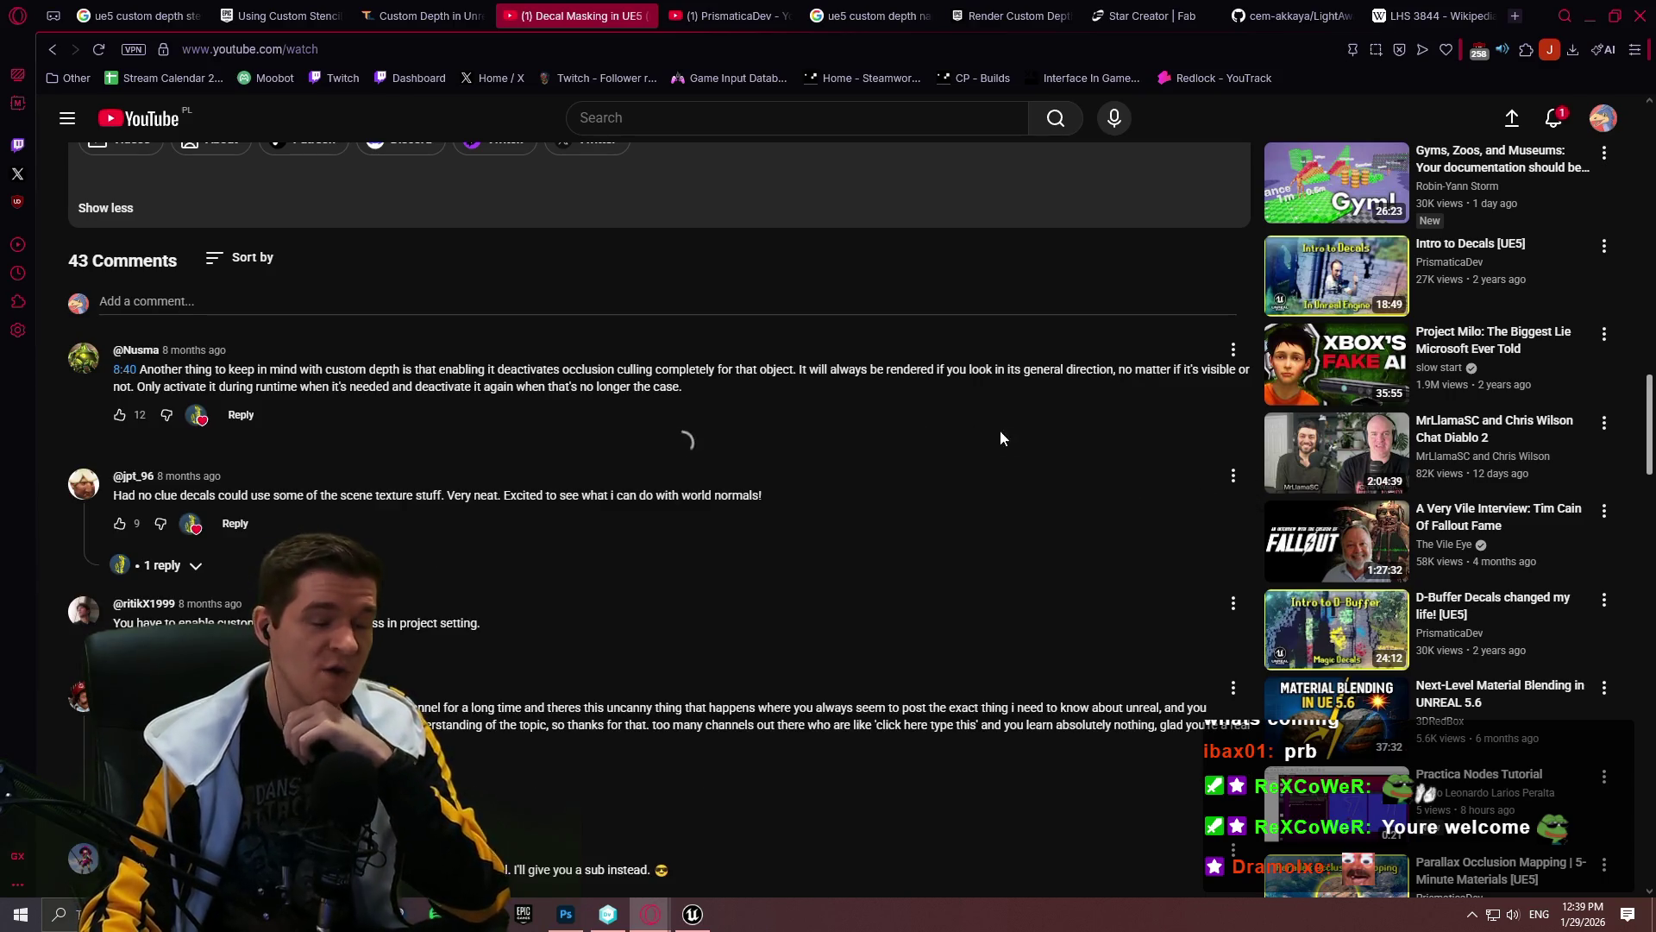
left_click(1590, 16)
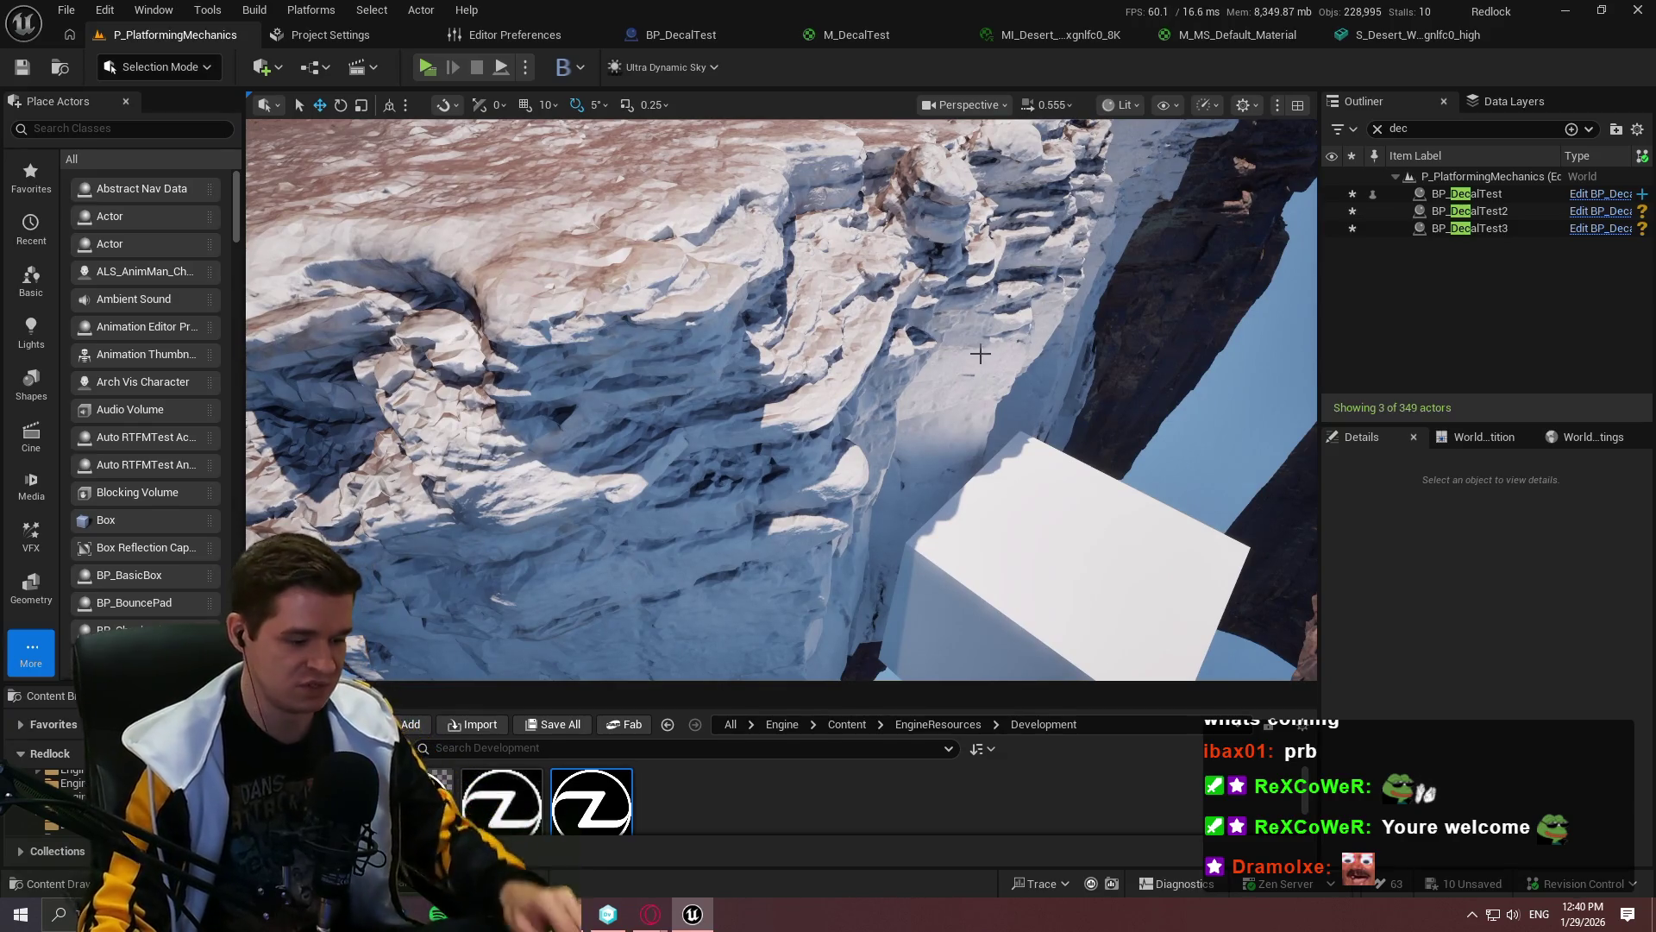
Step: Zoom and orbit the viewport to frame the snowy cliff, white box and red rock
scroll(782, 399, "up", 2)
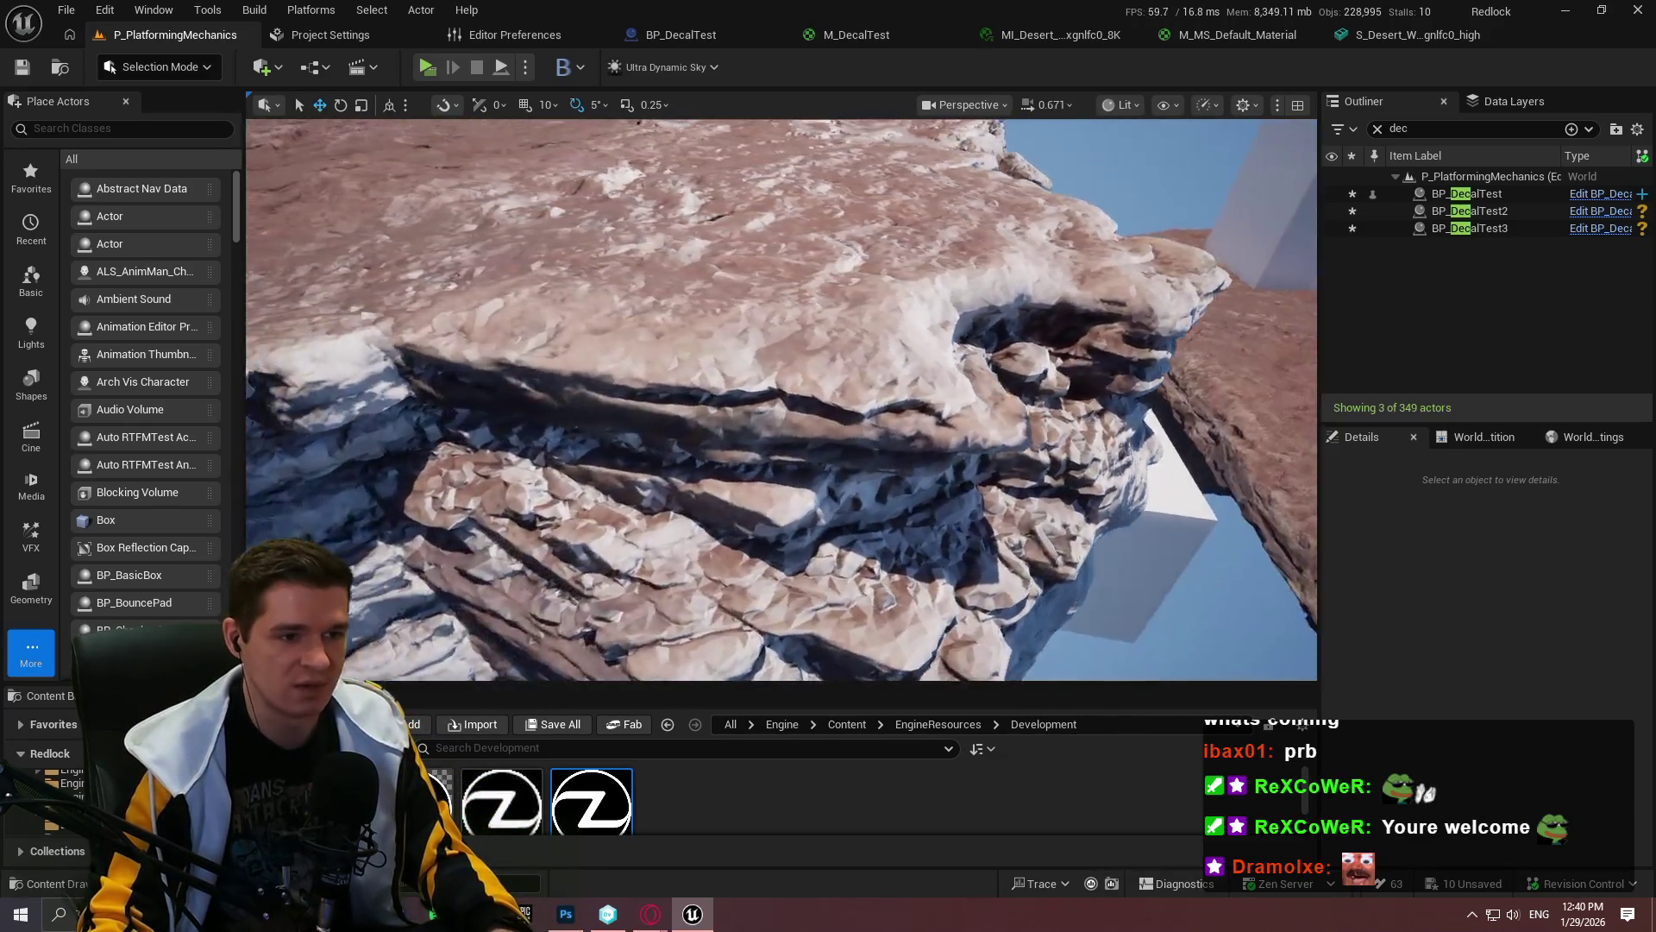
scroll(781, 399, "up", 2)
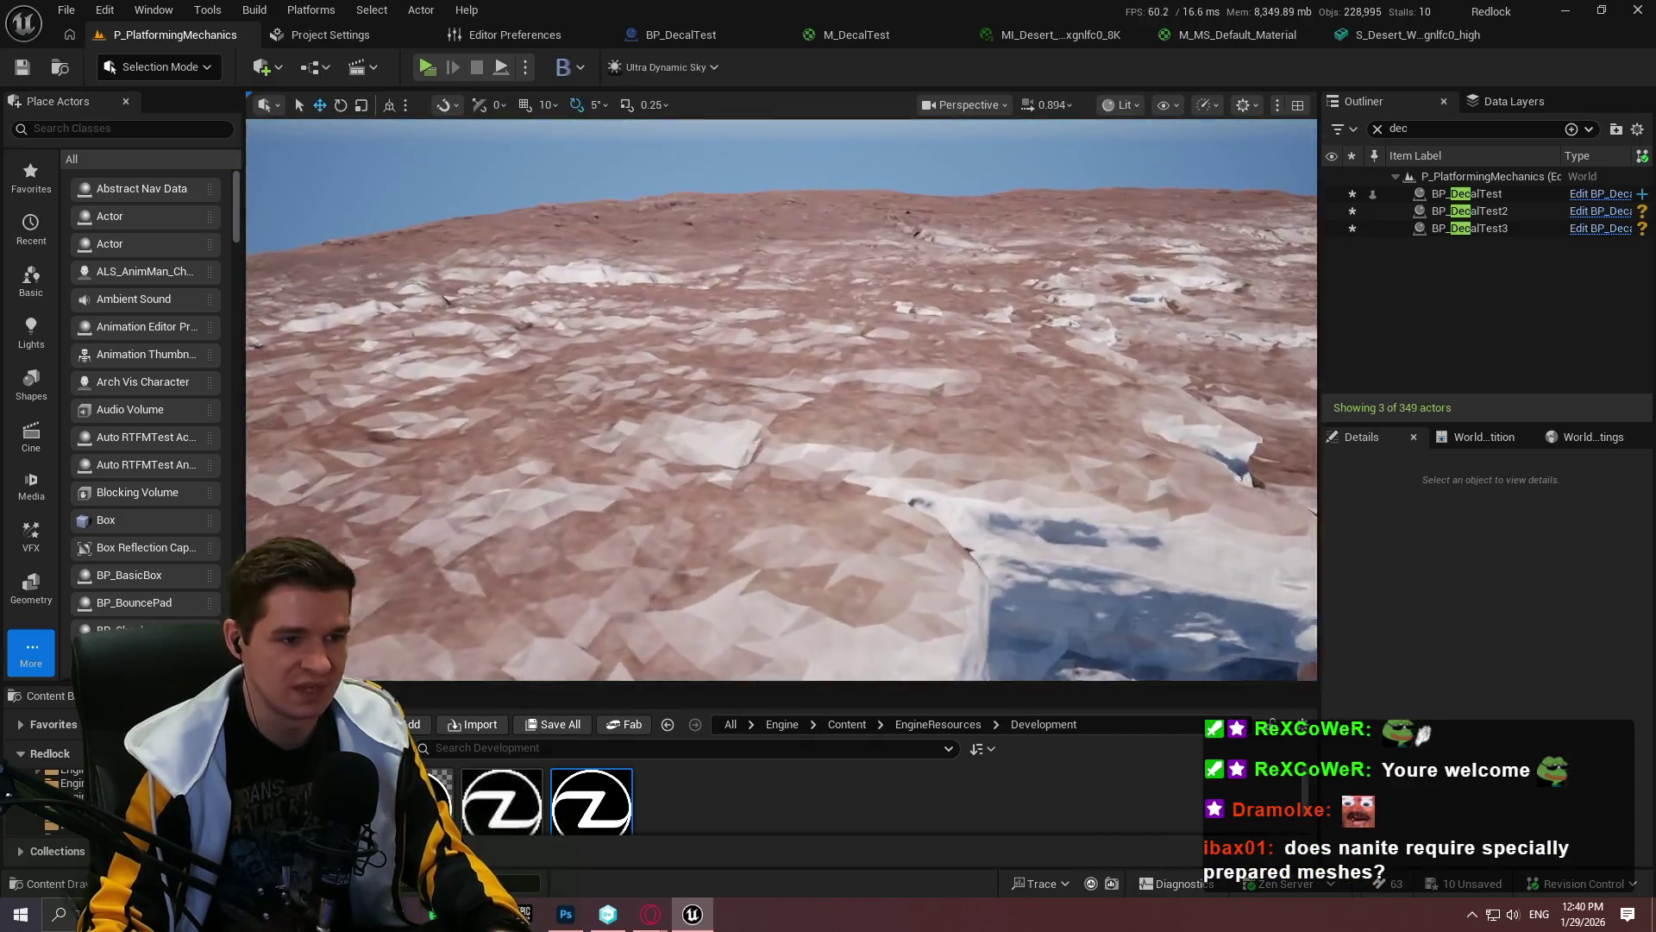
left_click_drag(782, 400, 703, 423)
left_click_drag(984, 388, 983, 384)
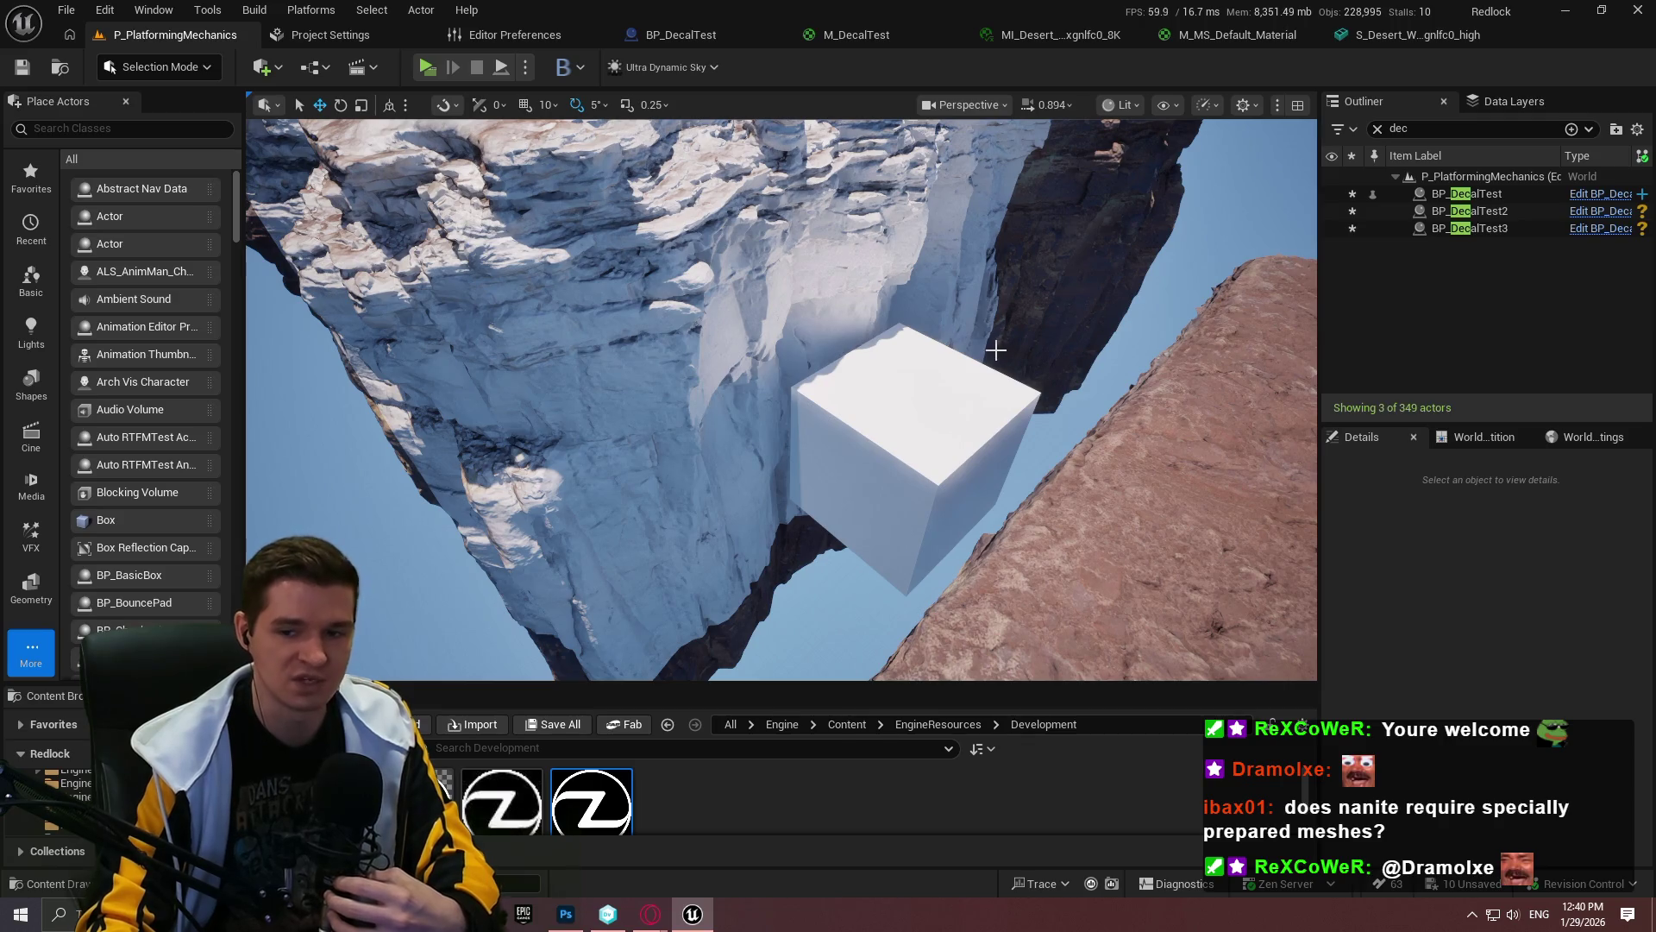
mouse_move(996, 349)
left_mouse_down()
mouse_move(948, 362)
mouse_move(863, 242)
left_mouse_up()
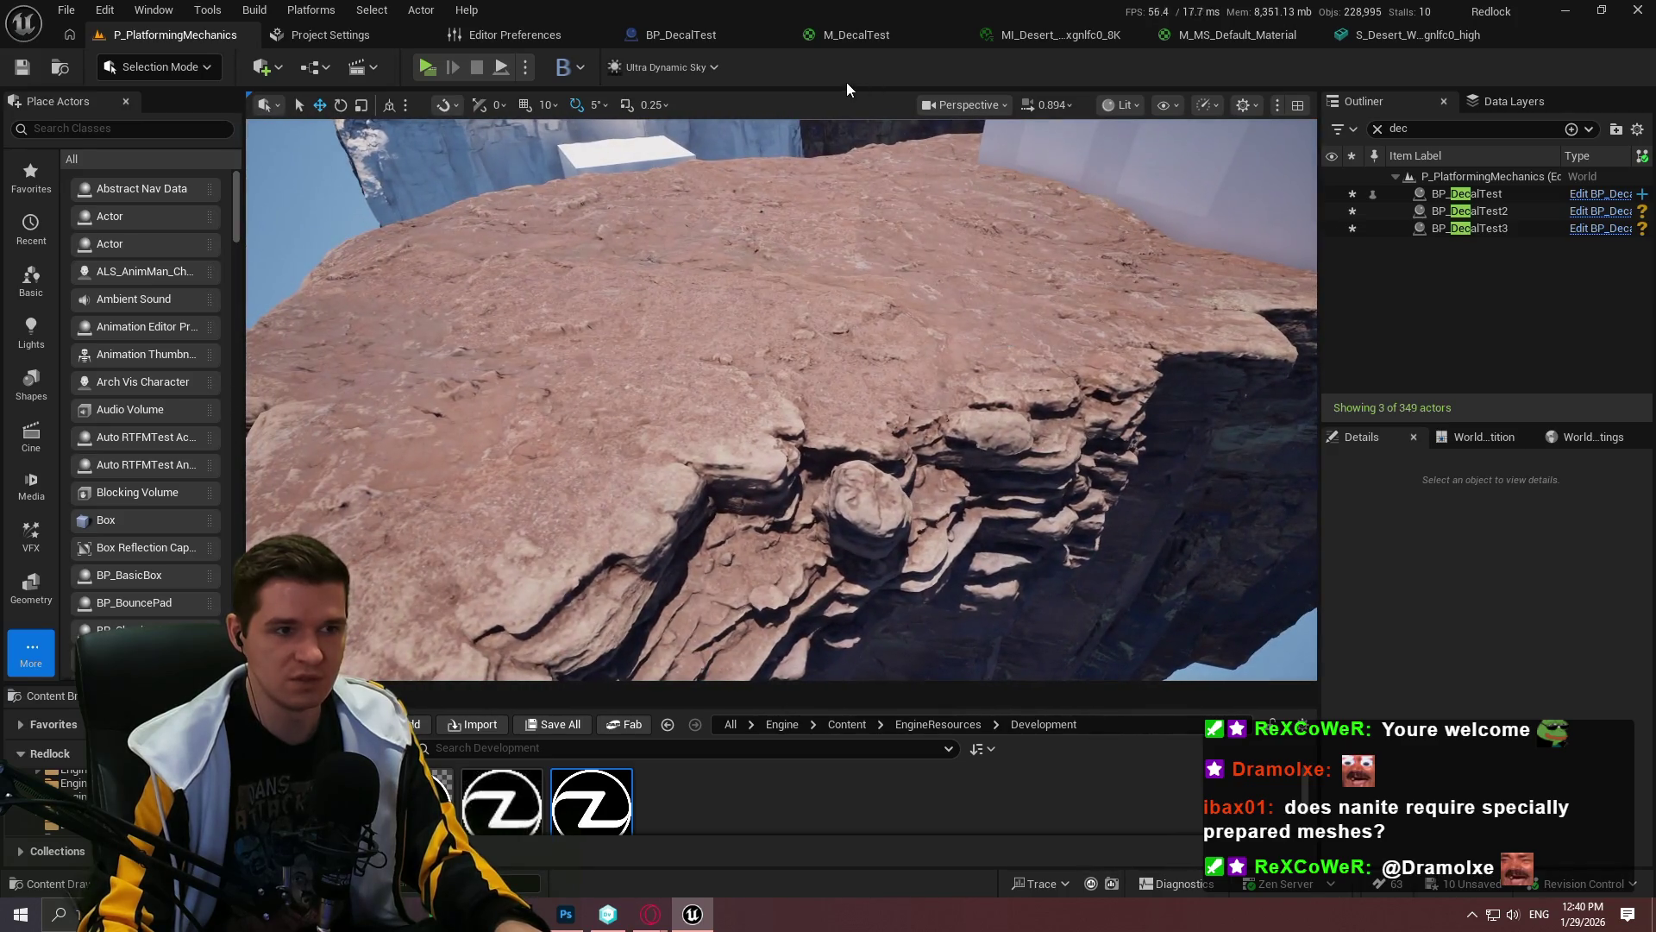
left_click(1124, 104)
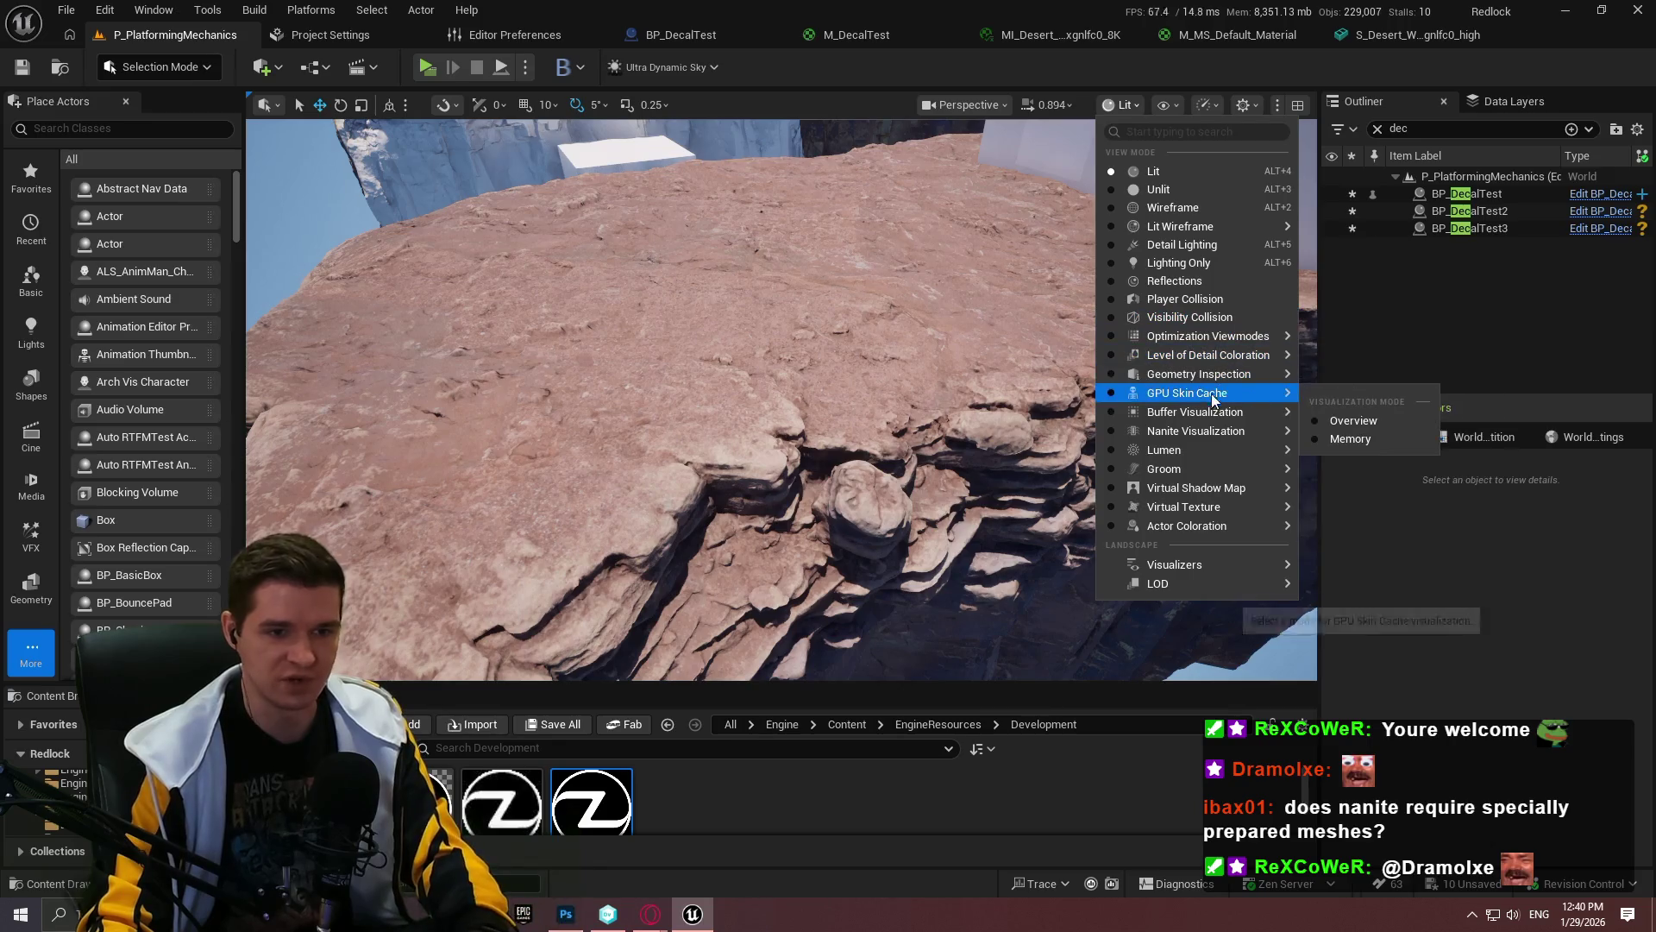
Step: Switch the viewport to Lit > Nanite Visualization > Clusters and make it fill the screen with F11
mouse_move(1199, 431)
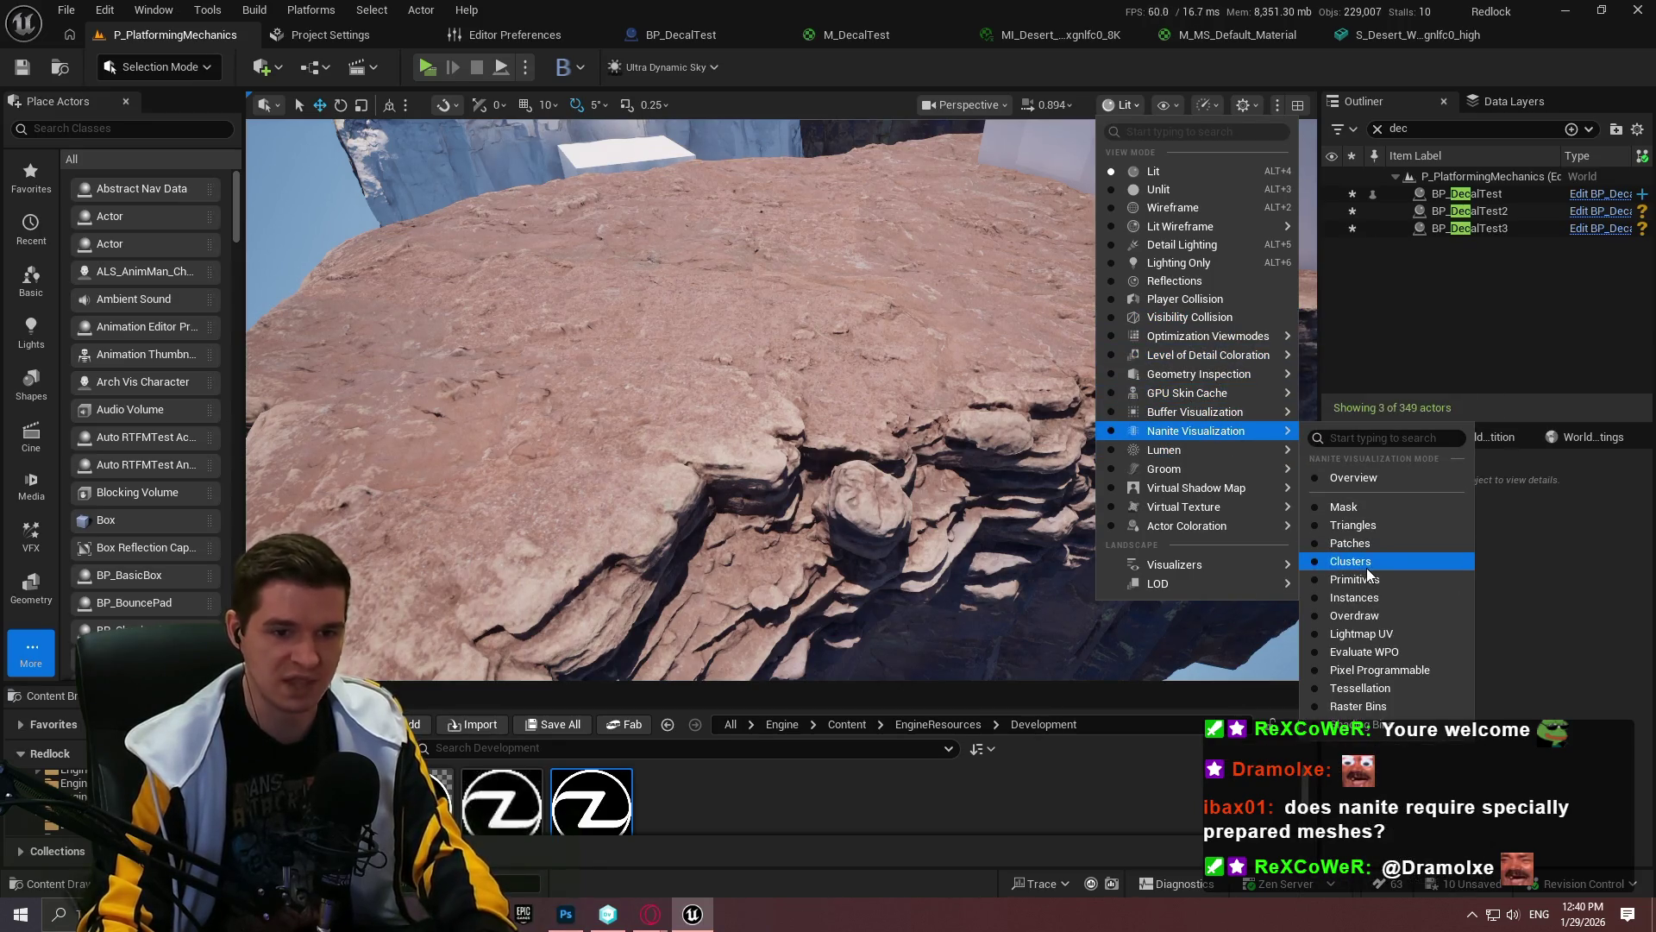
left_click(1350, 561)
left_click_drag(1034, 343, 1018, 288)
key("F11")
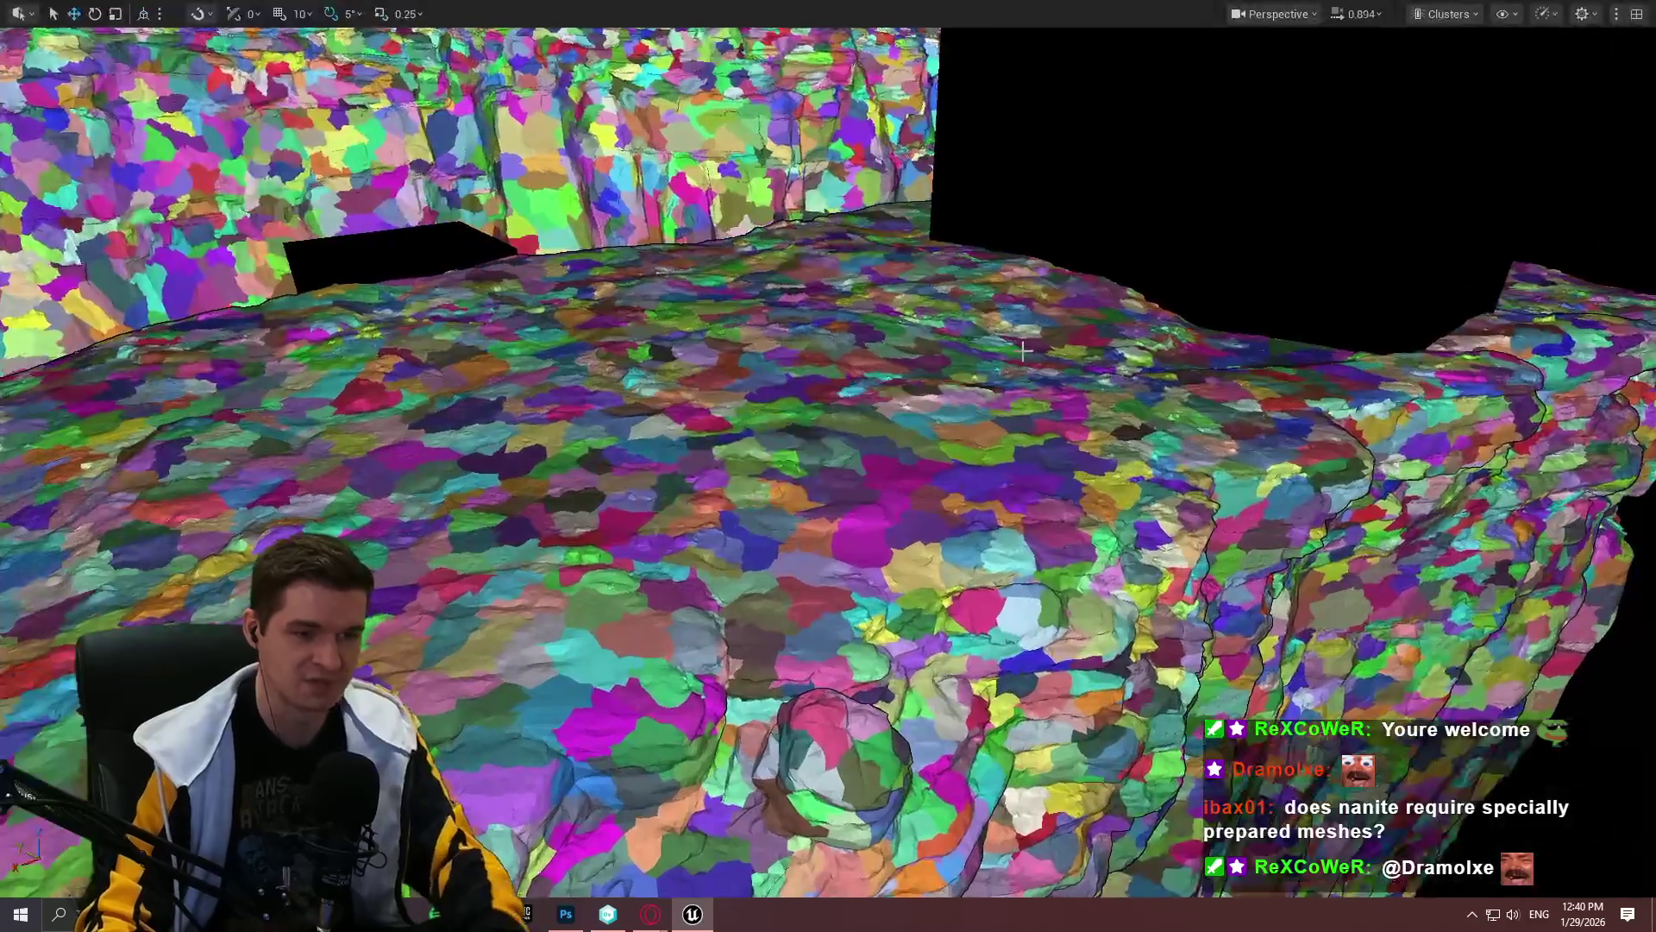
Step: Fly the camera around and up close to the clustered cliff mesh
mouse_move(828, 466)
left_mouse_down()
mouse_move(768, 630)
mouse_move(811, 587)
mouse_move(798, 535)
mouse_move(798, 595)
mouse_move(1046, 342)
left_mouse_up()
scroll(811, 587, "up", 1)
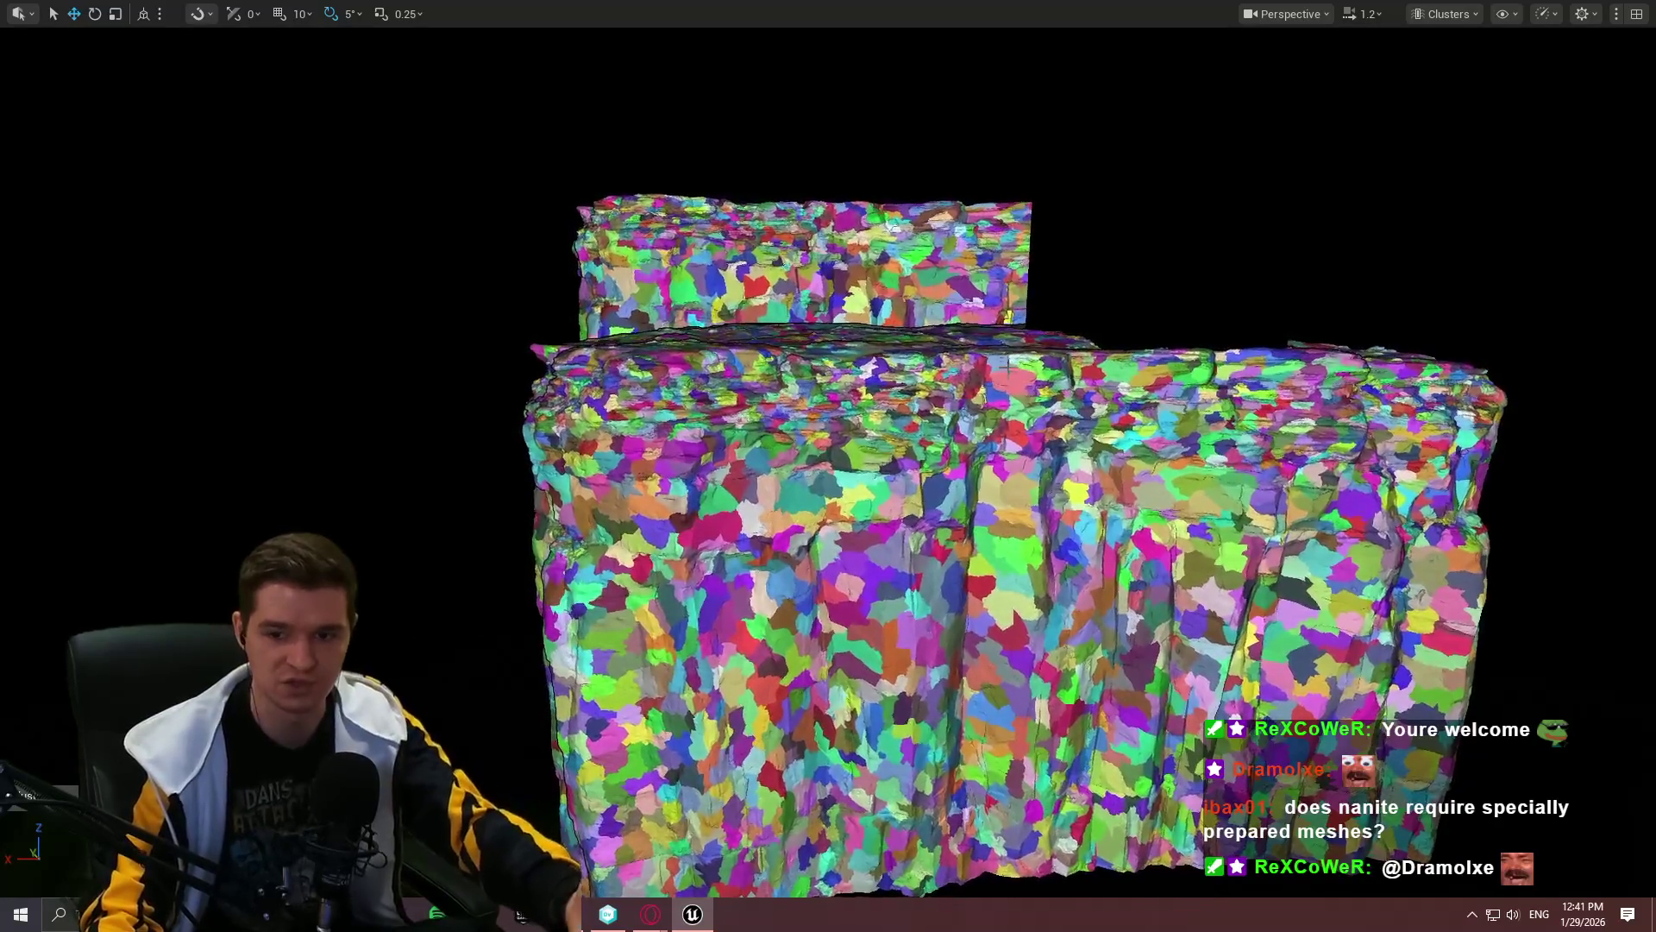
scroll(828, 466, "up", 2)
key("w")
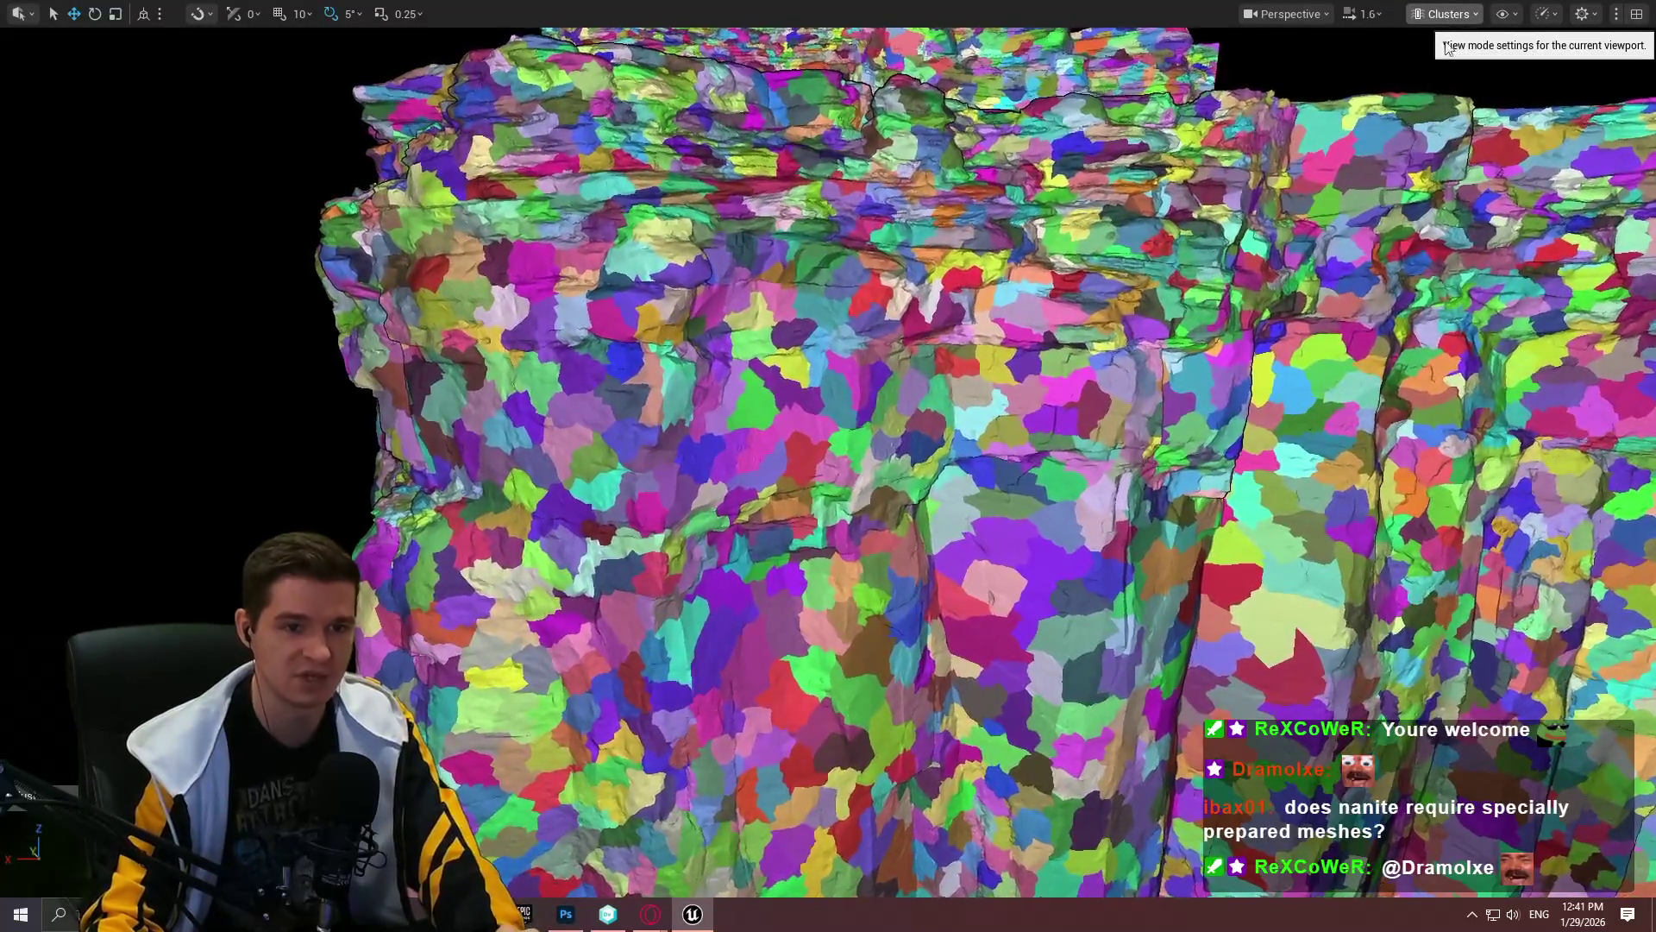
scroll(973, 462, "down", 1)
scroll(828, 466, "down", 5)
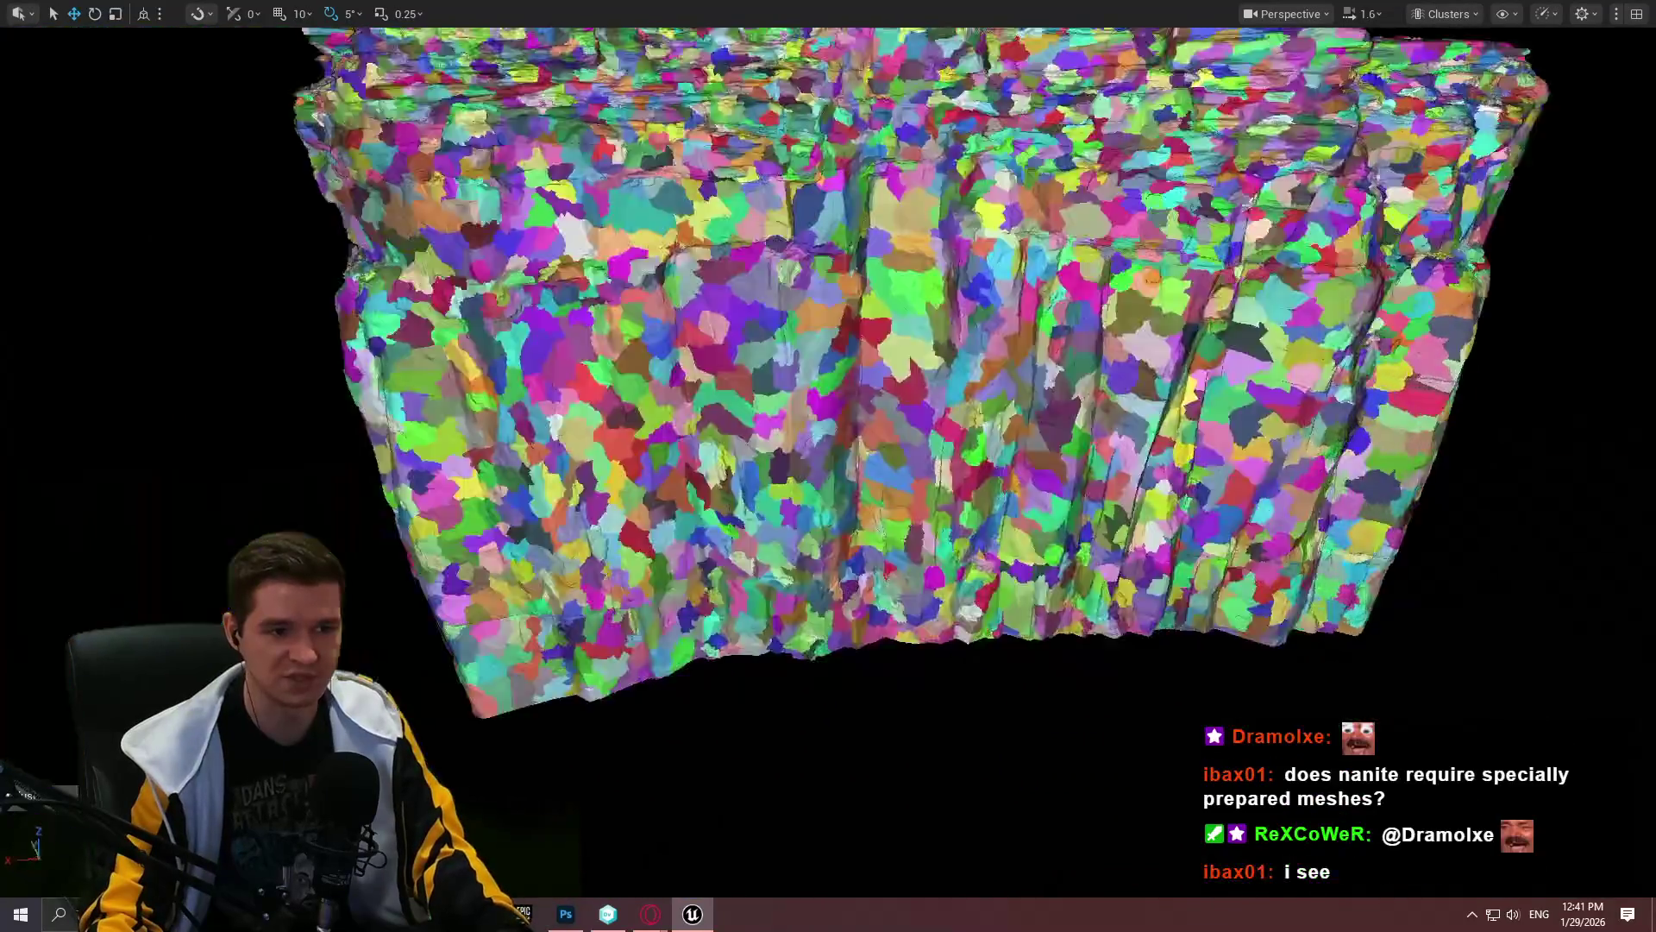
scroll(828, 466, "down", 2)
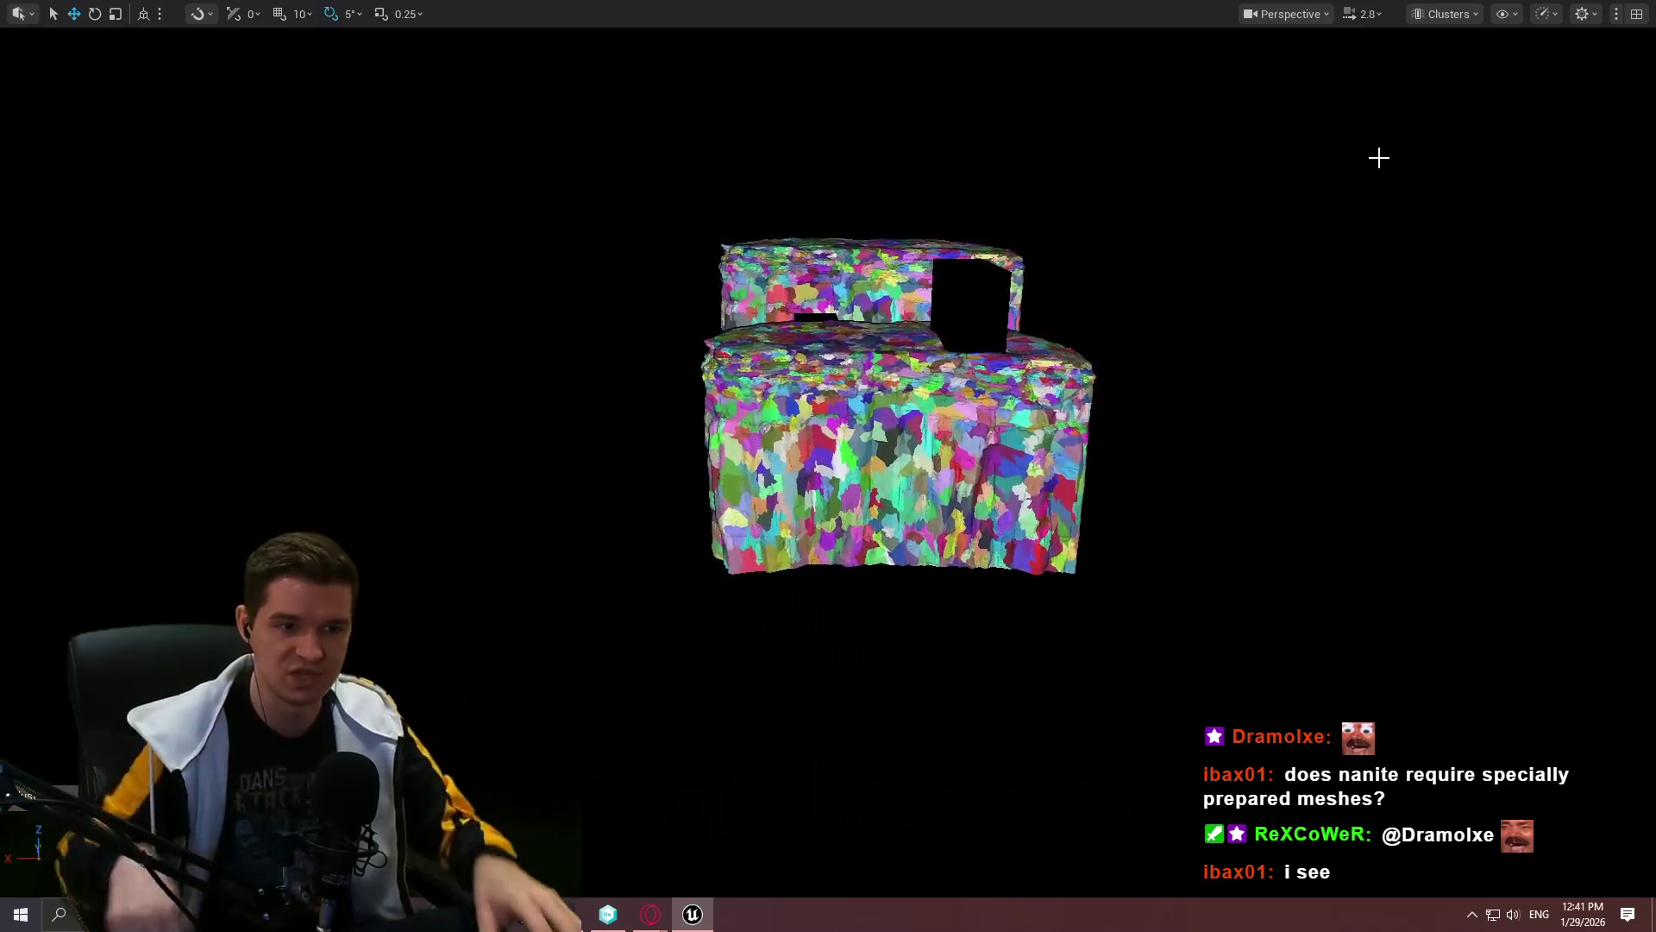
left_click_drag(1073, 133, 992, 163)
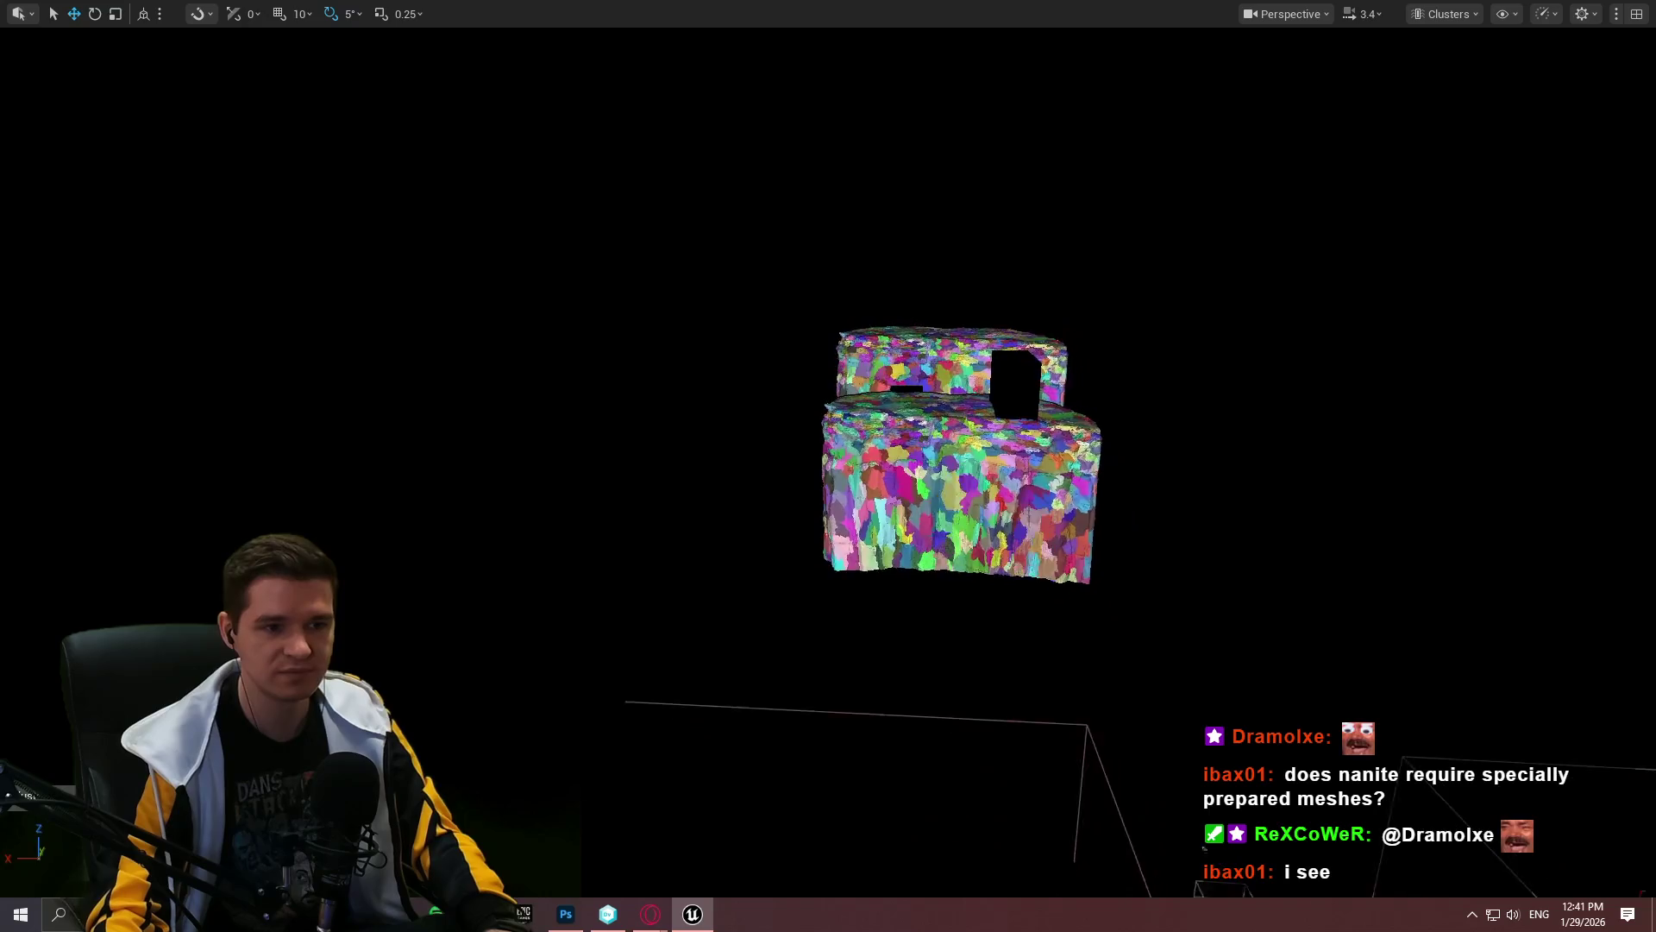
scroll(829, 466, "up", 3)
key("w")
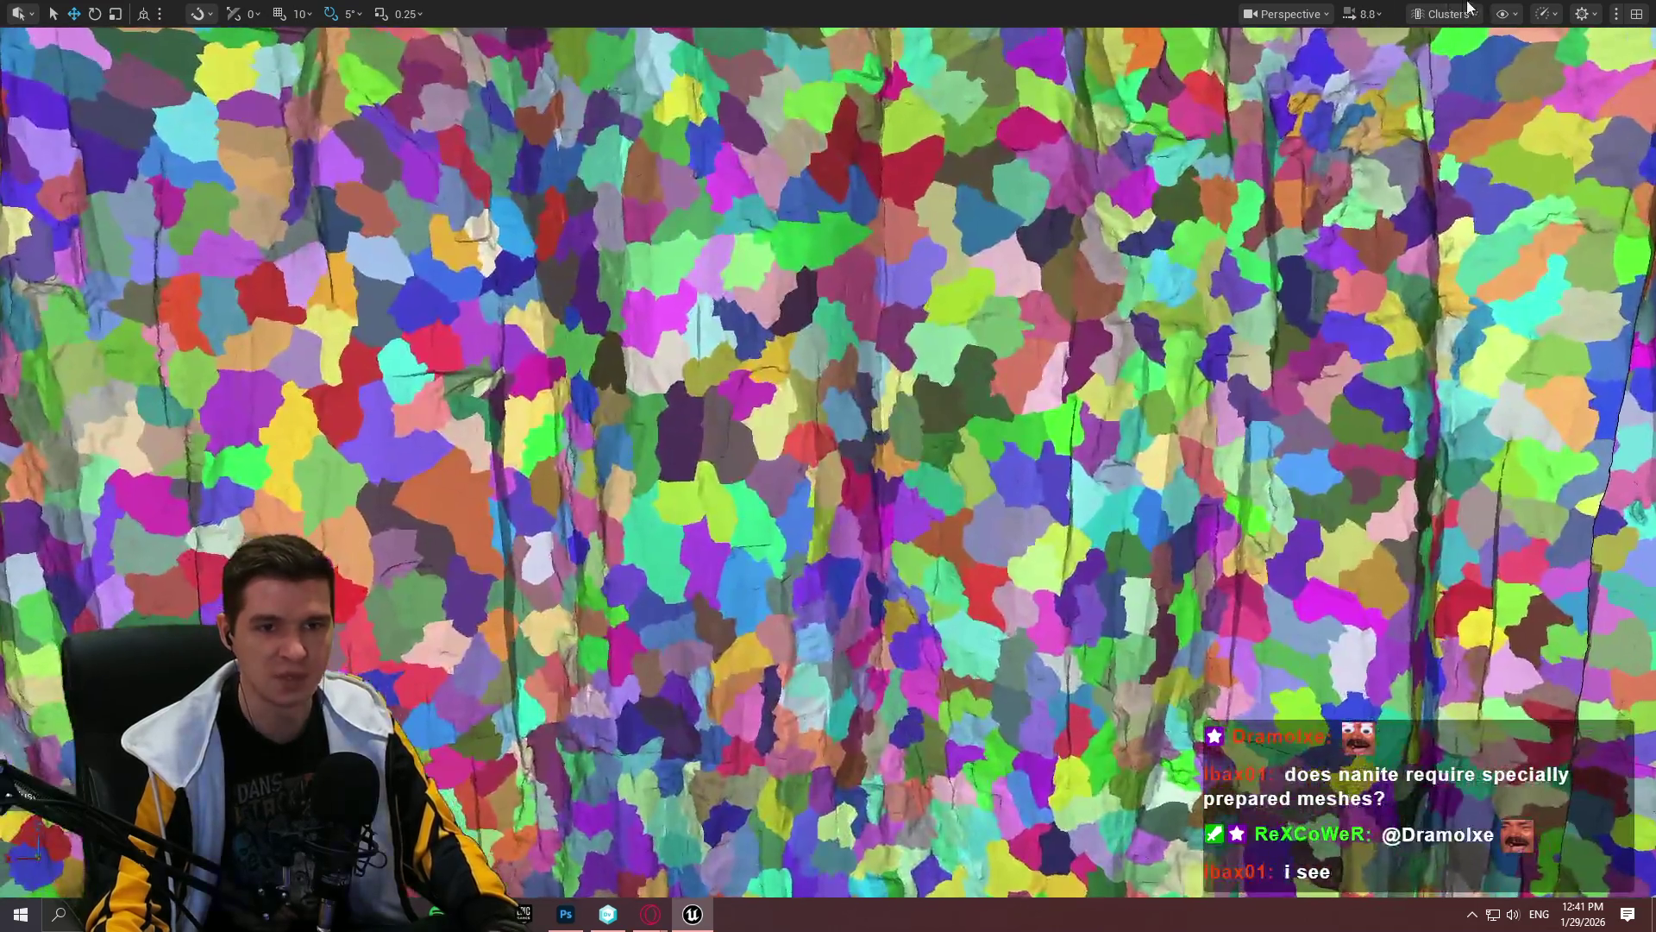
left_click(1445, 14)
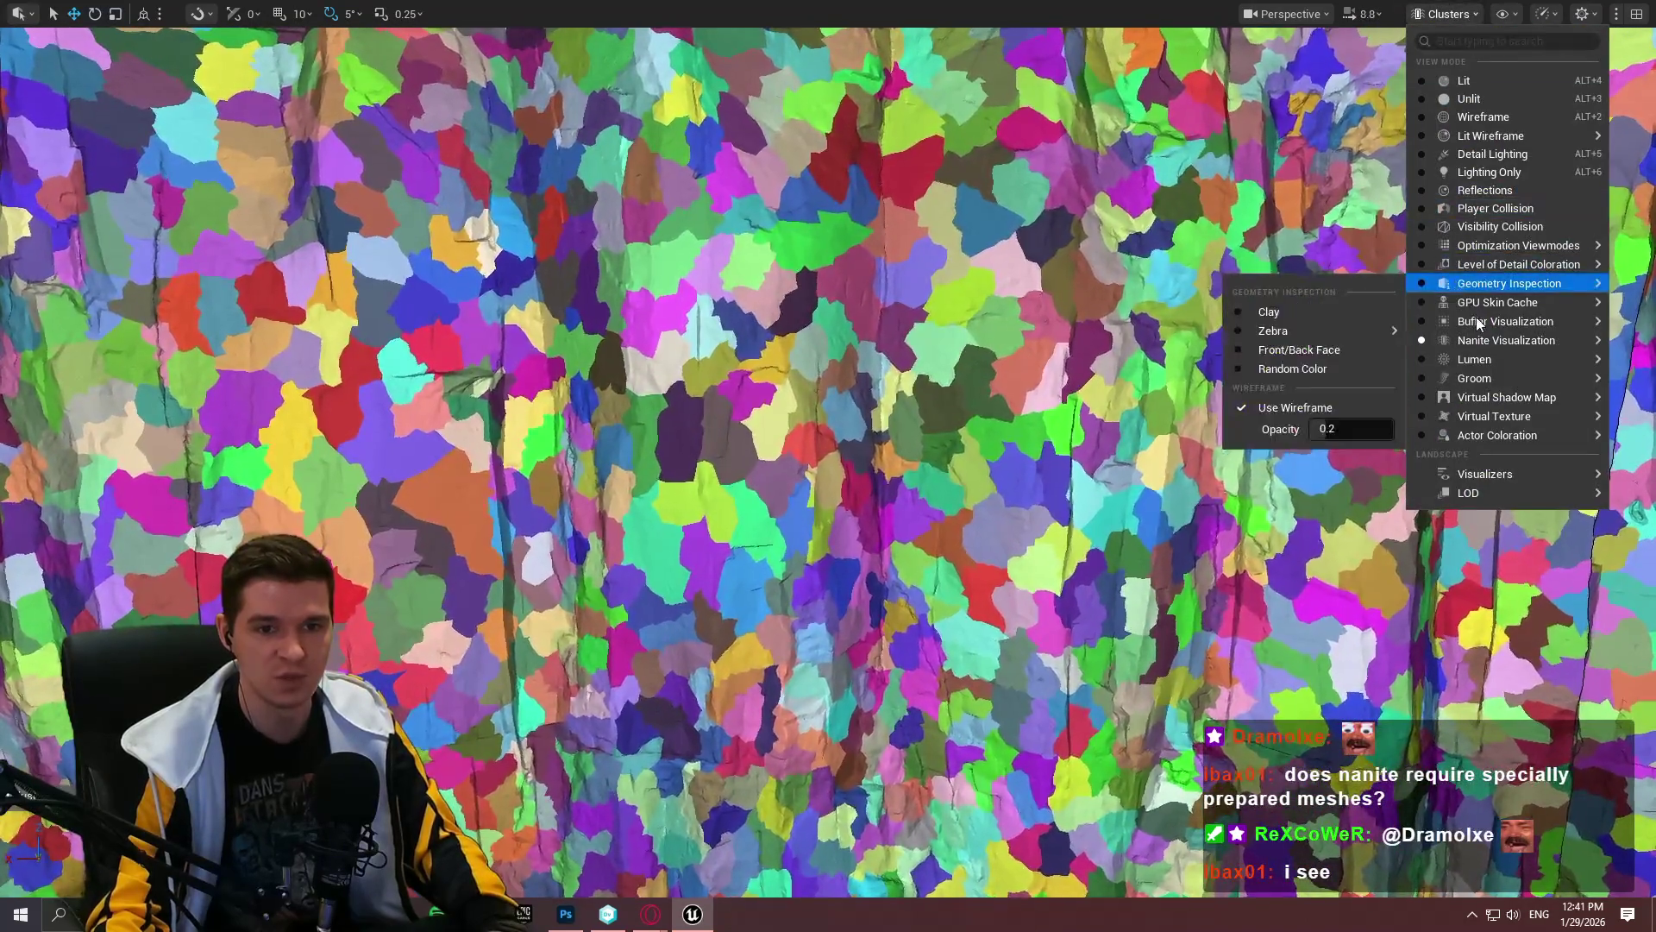
Step: Switch to Nanite Visualization > Overdraw and orbit around the cliff mesh
mouse_move(1467, 340)
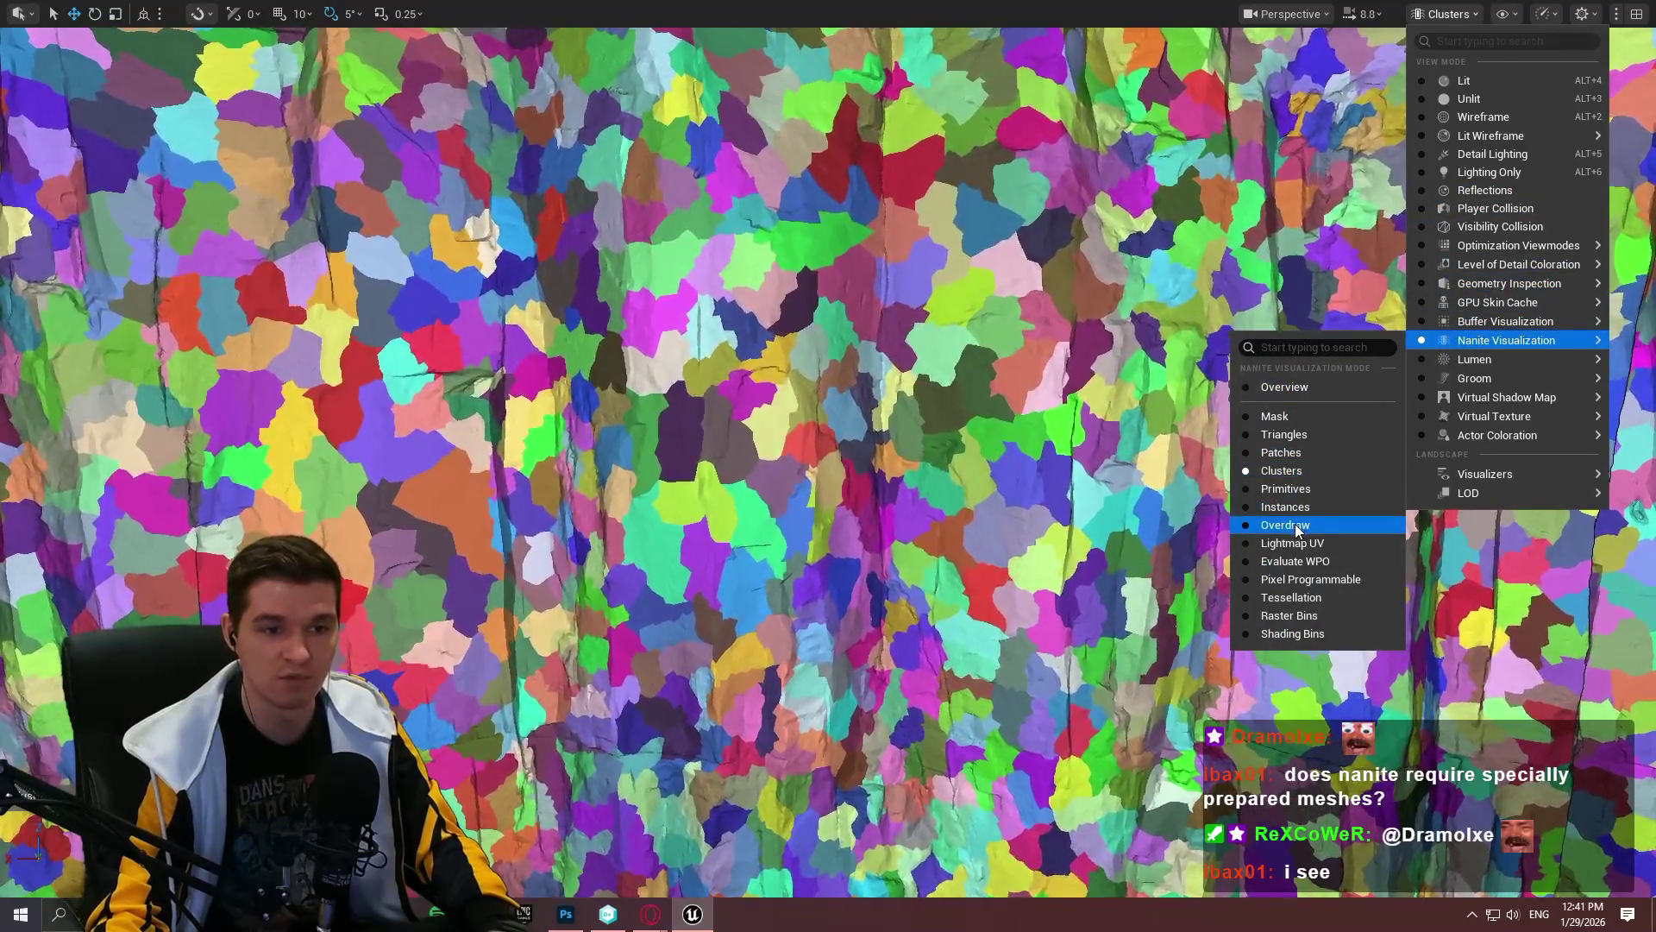
left_click(1299, 526)
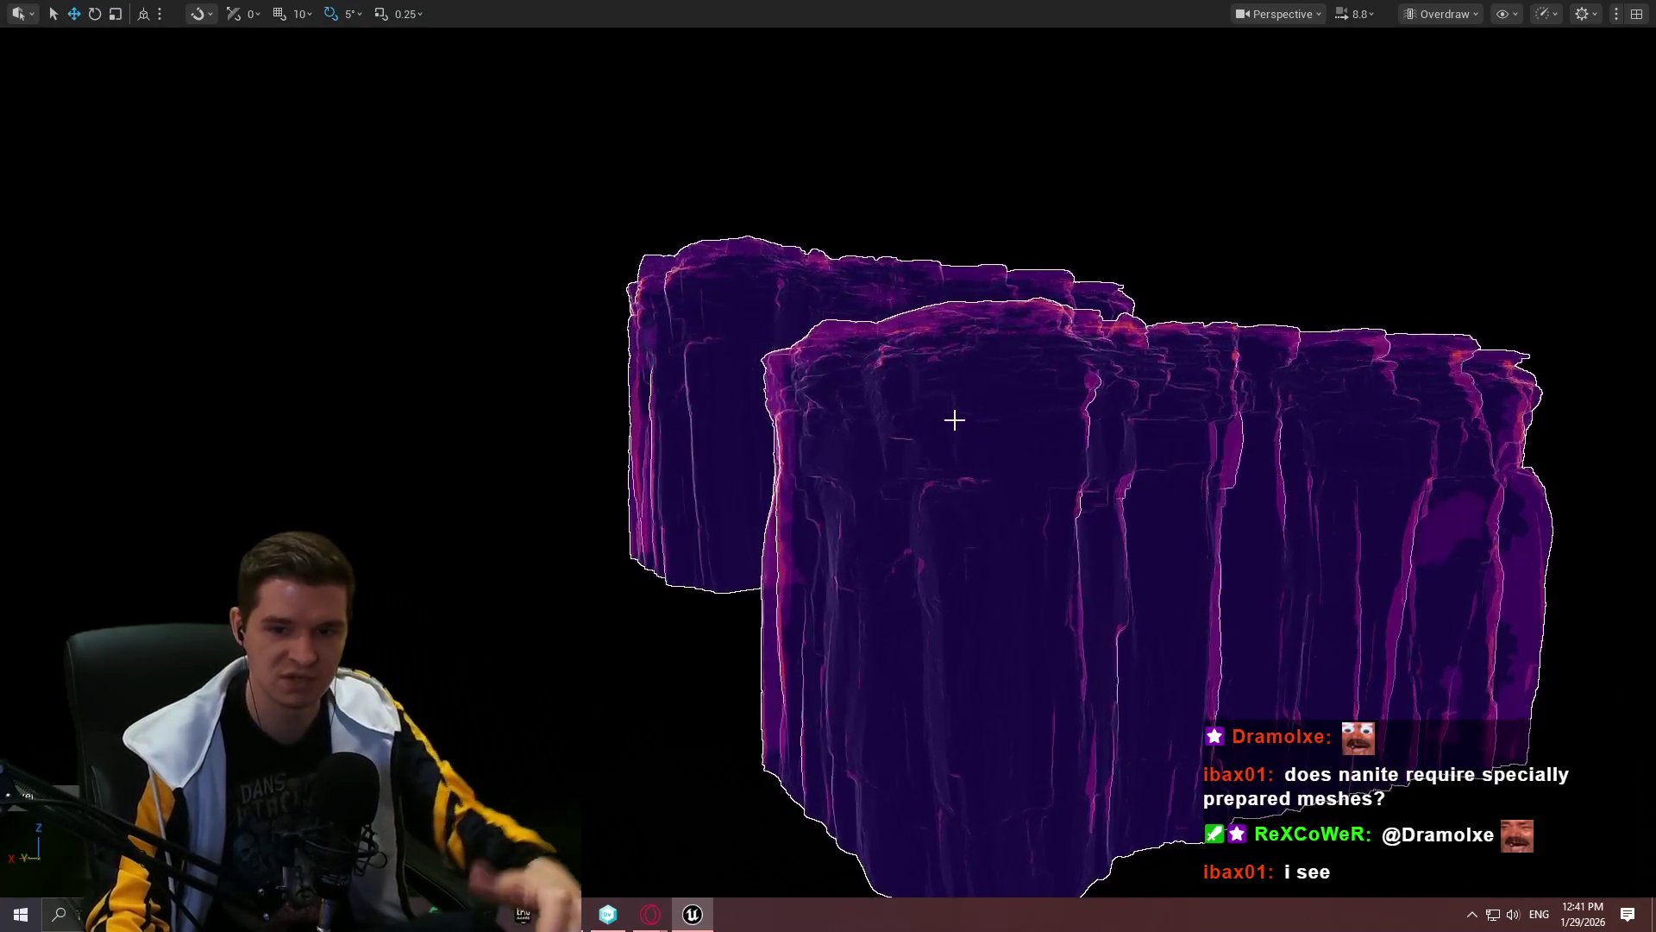
scroll(954, 420, "down", 3)
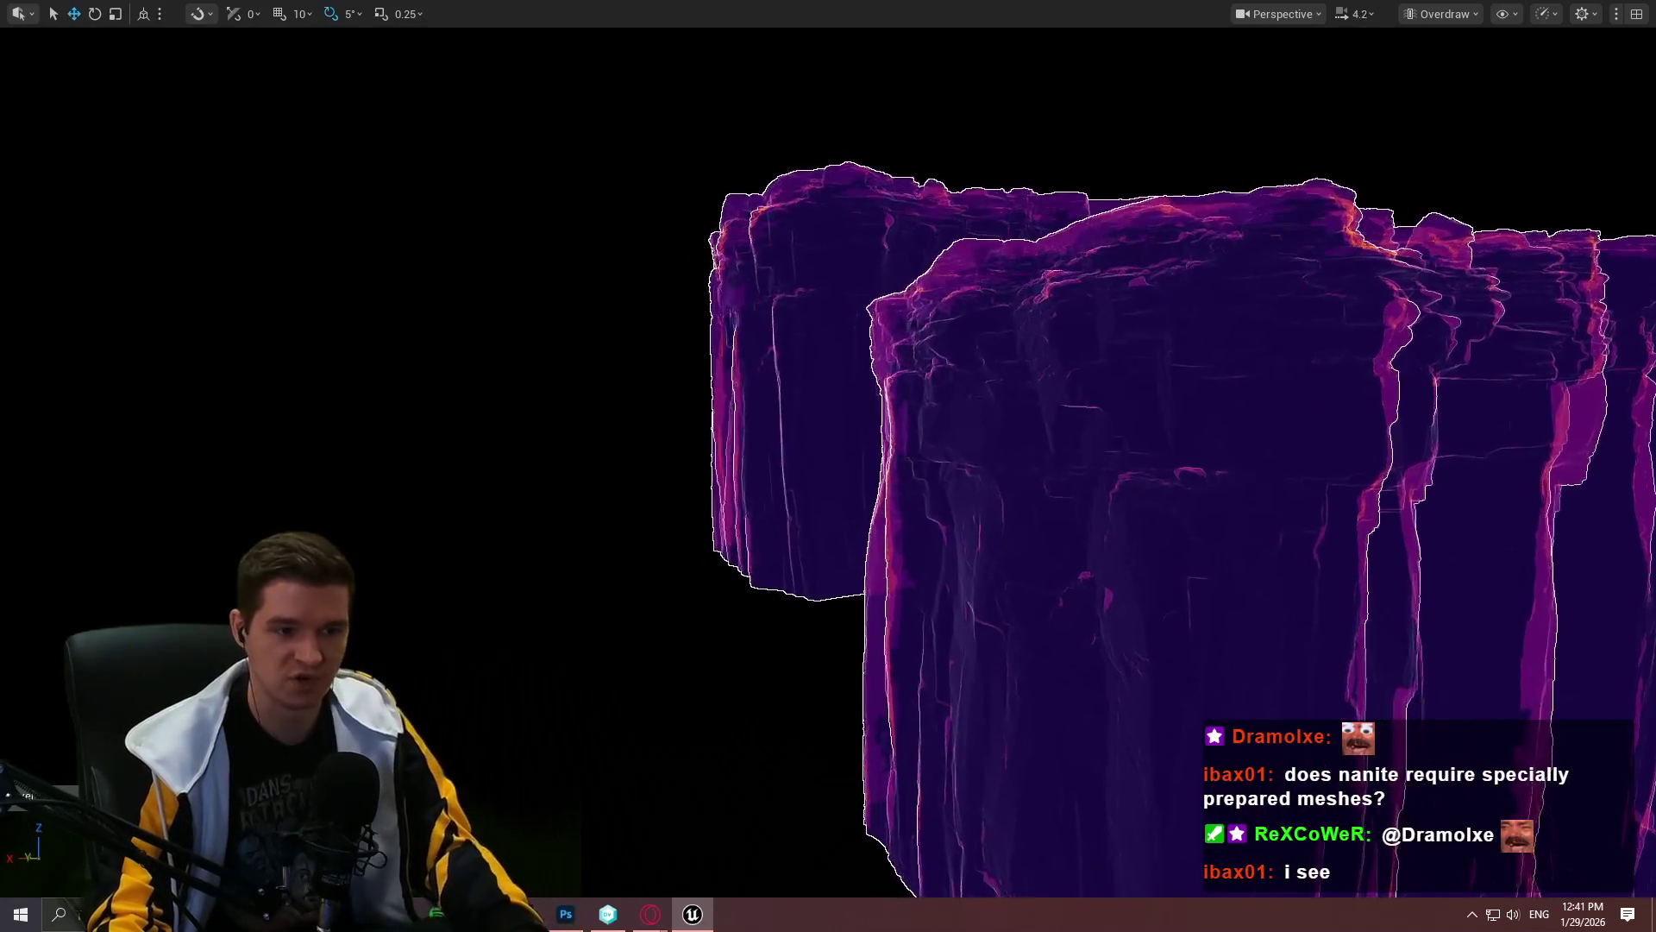
scroll(1003, 420, "down", 1)
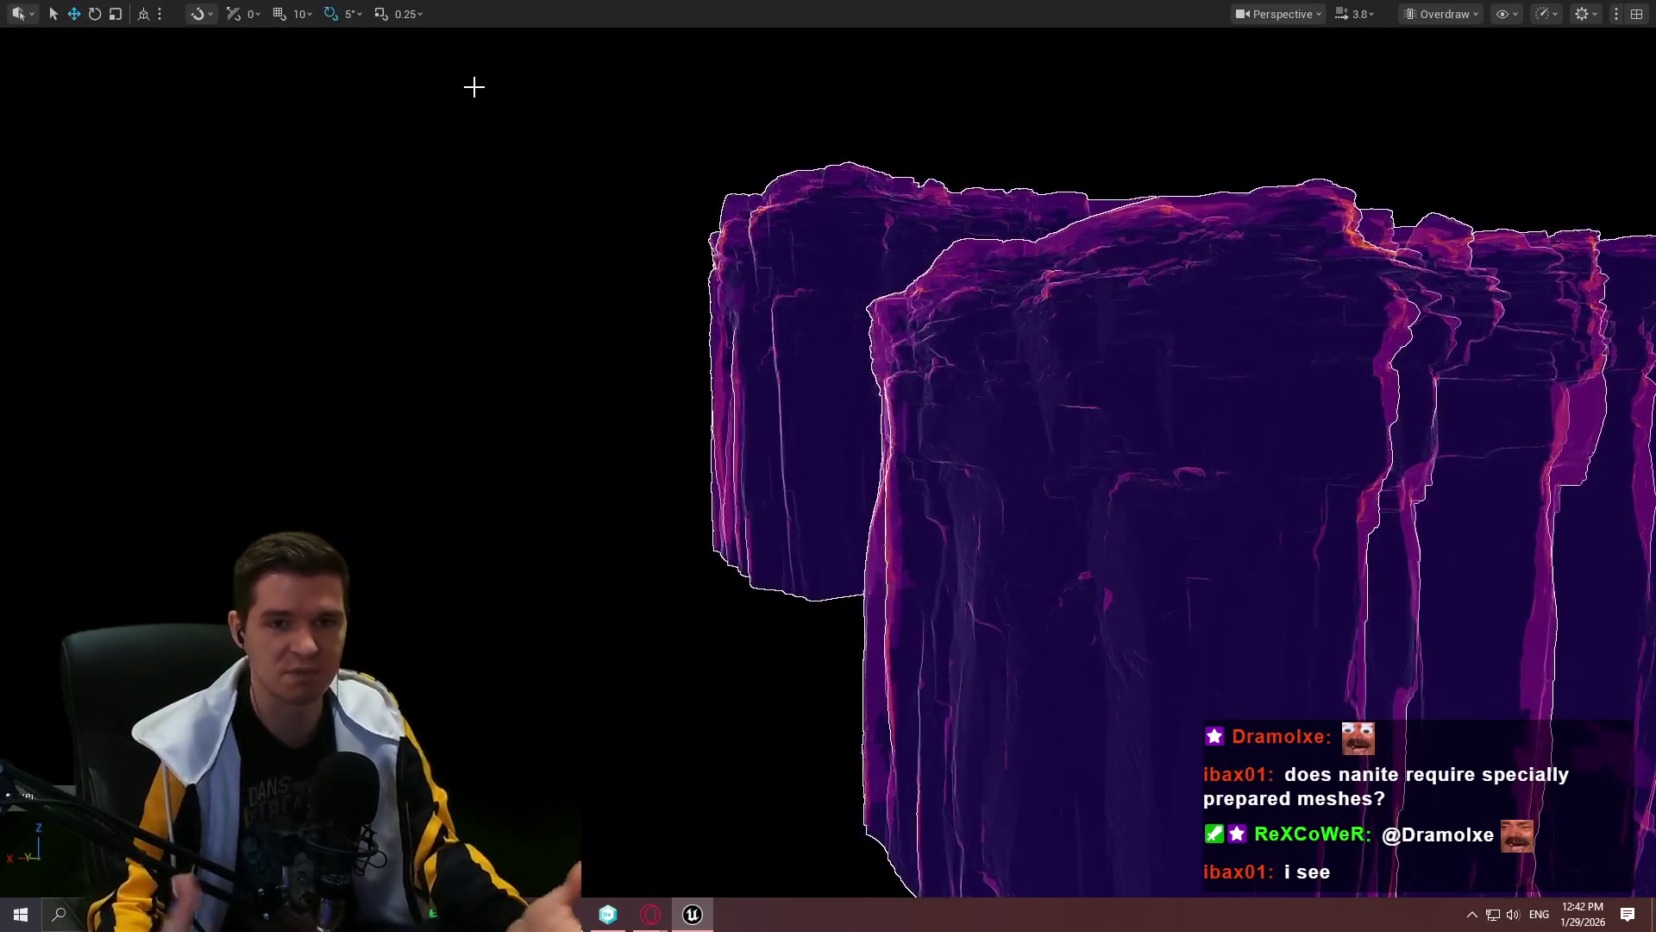
scroll(917, 325, "up", 2)
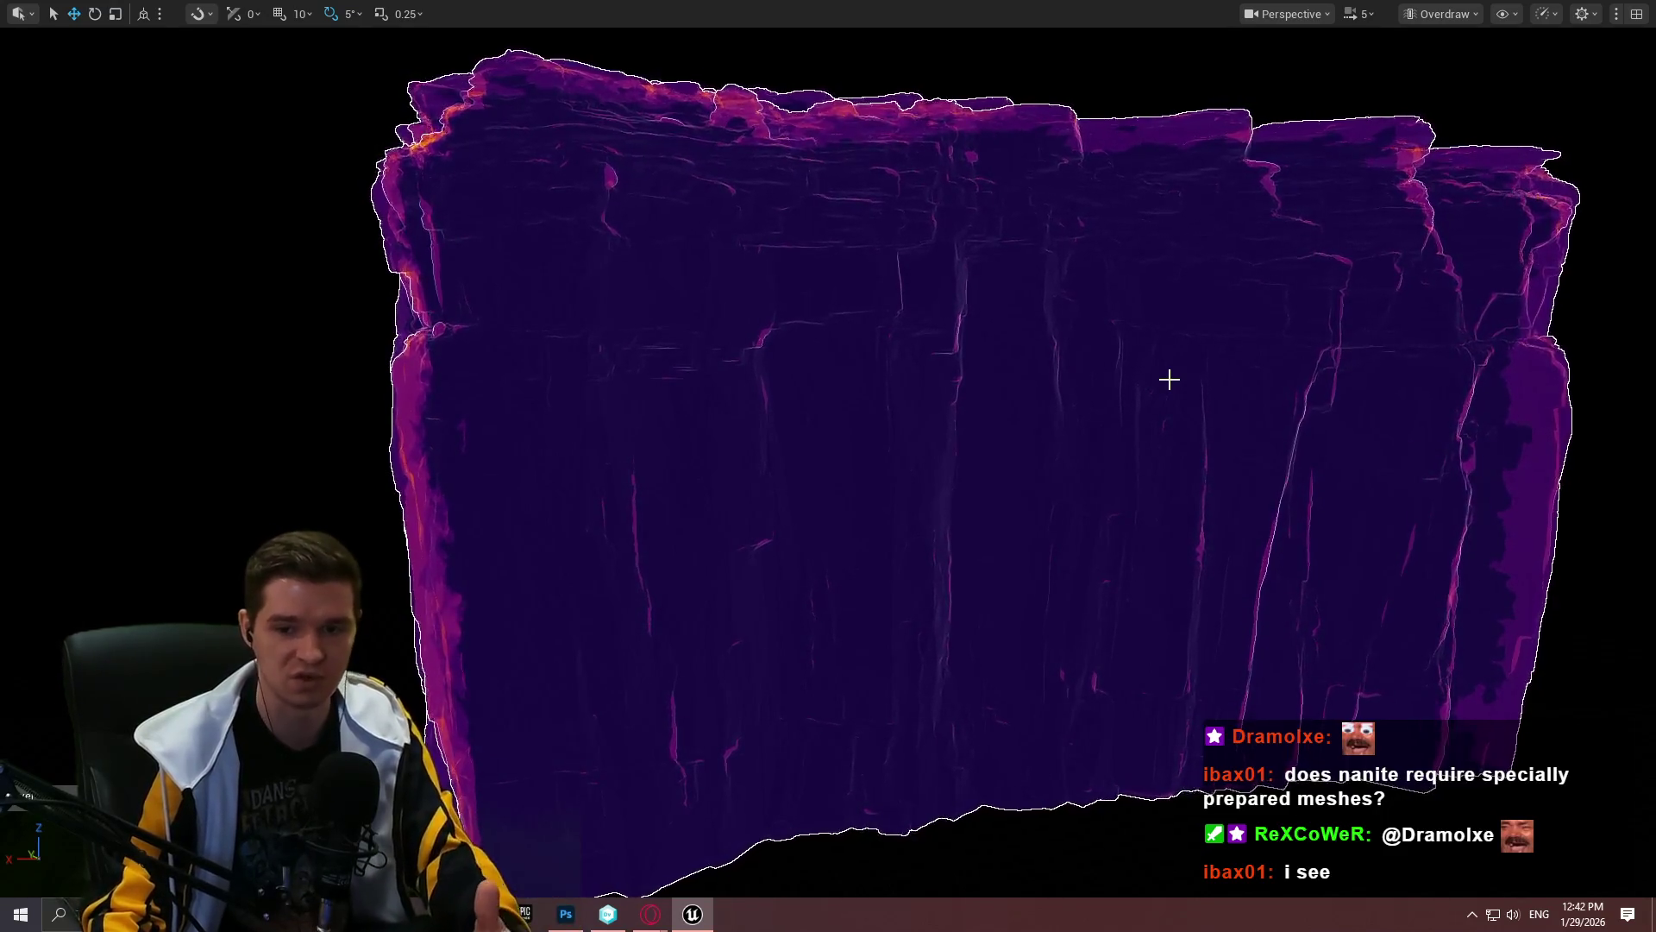
mouse_move(1156, 373)
left_mouse_down()
mouse_move(1294, 373)
mouse_move(1104, 379)
mouse_move(1111, 365)
mouse_move(1058, 349)
left_mouse_up()
scroll(1111, 365, "down", 1)
left_click(1440, 13)
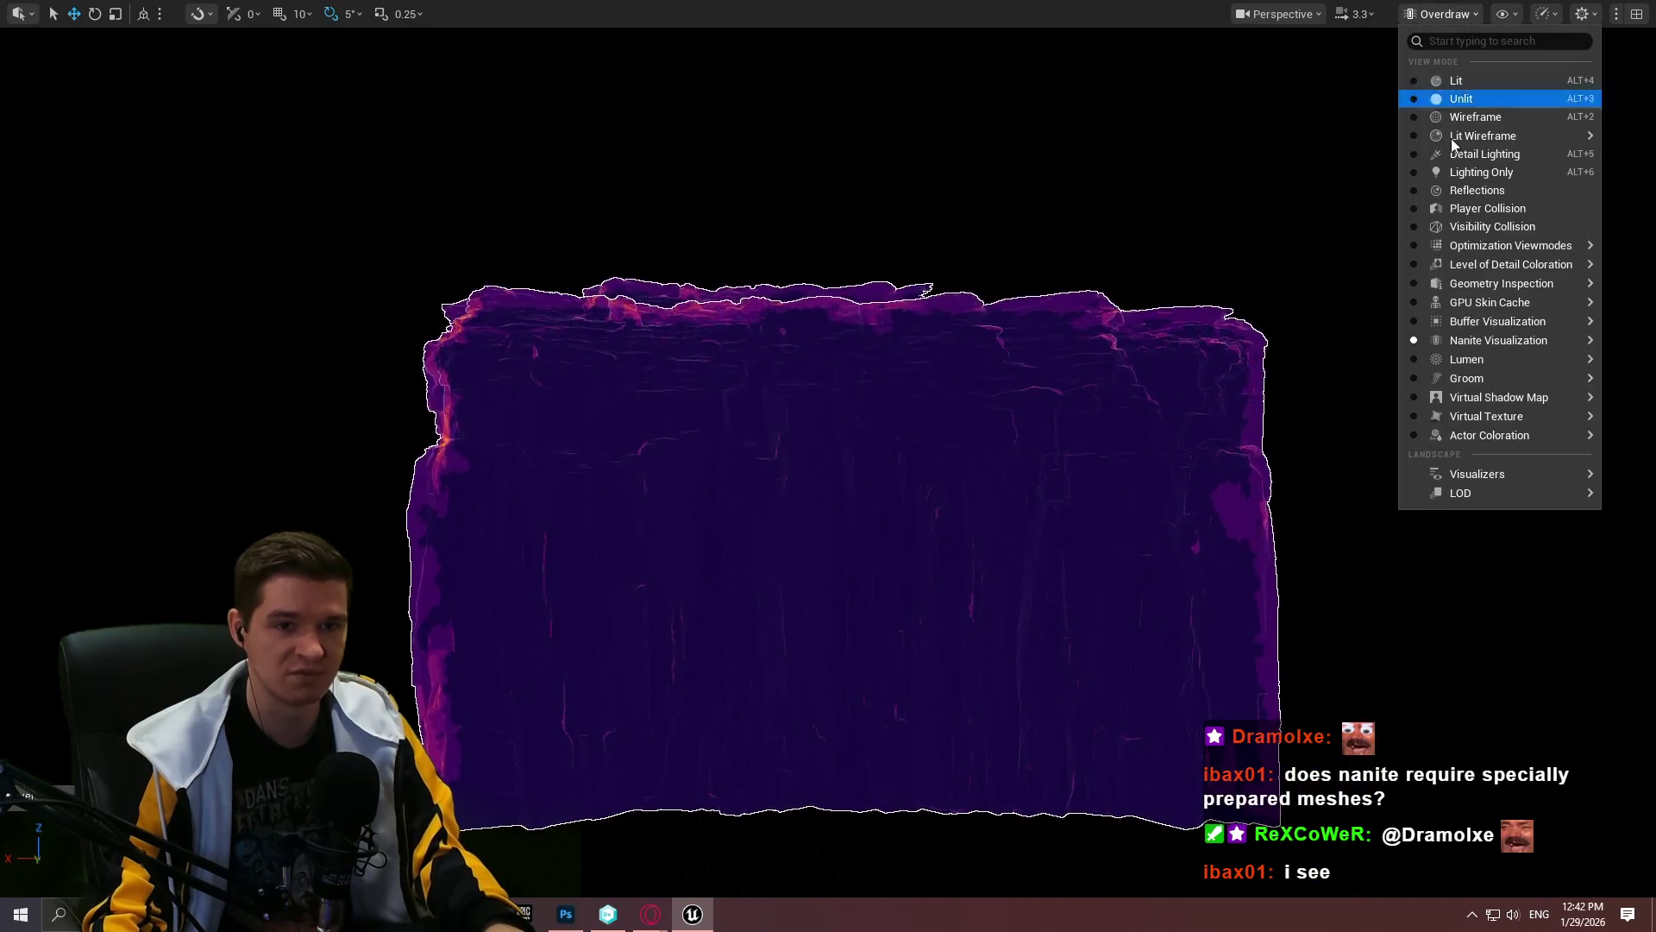
Step: Switch to Nanite Visualization > Triangles and zoom in and out on the cliff
mouse_move(1467, 347)
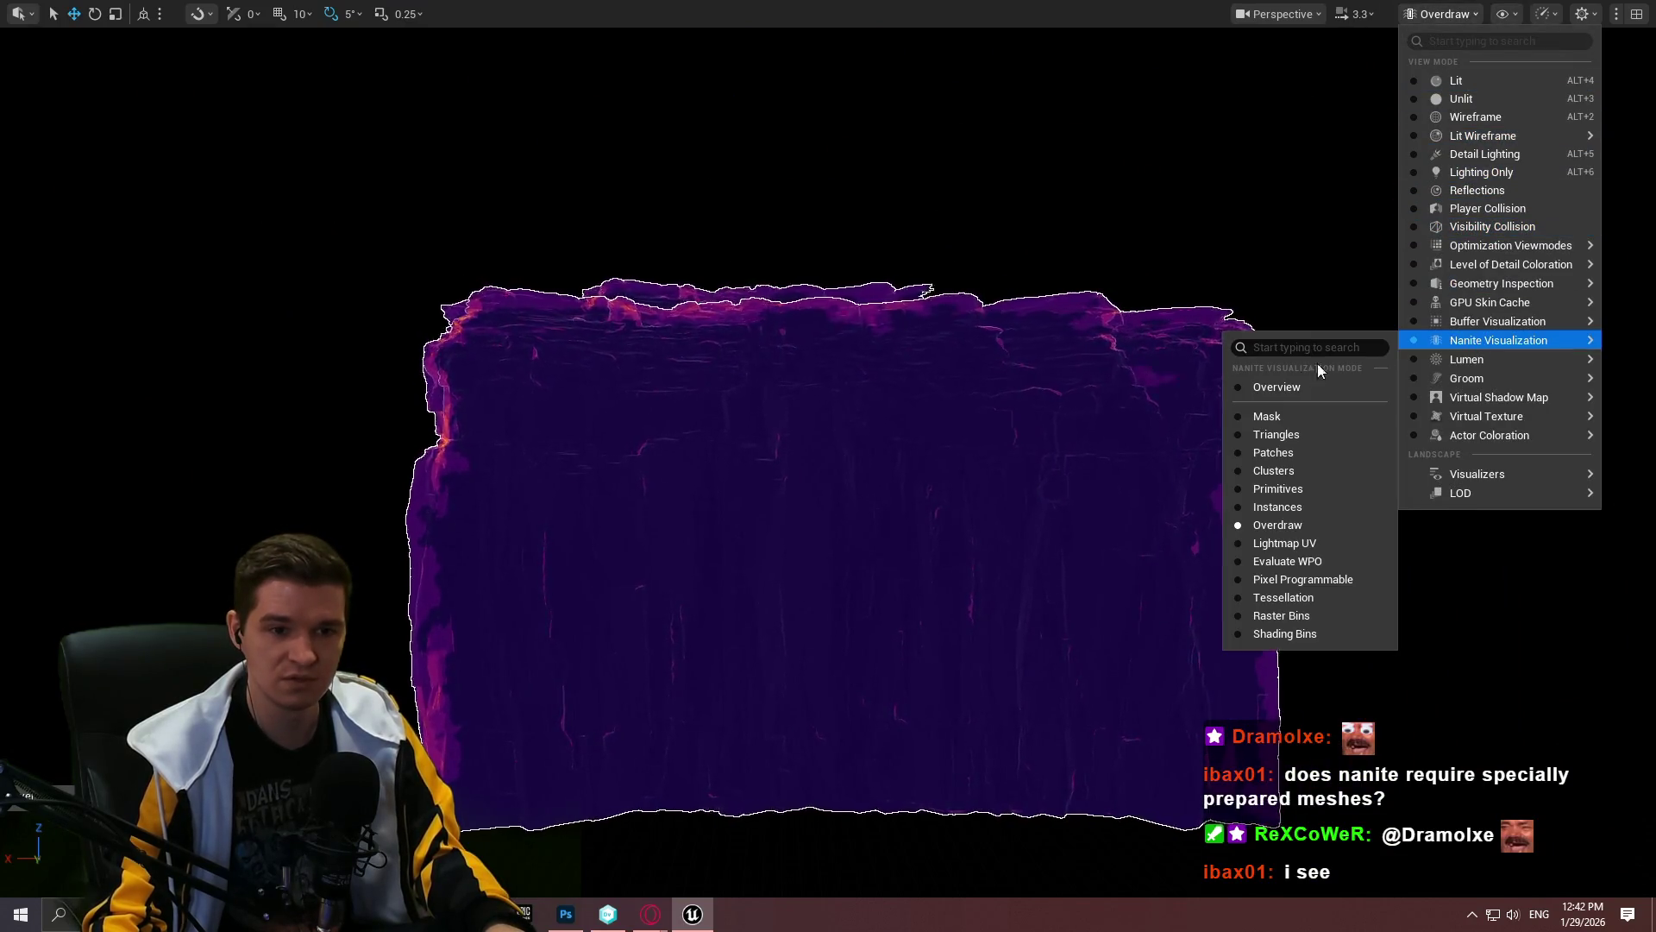
left_click(1293, 436)
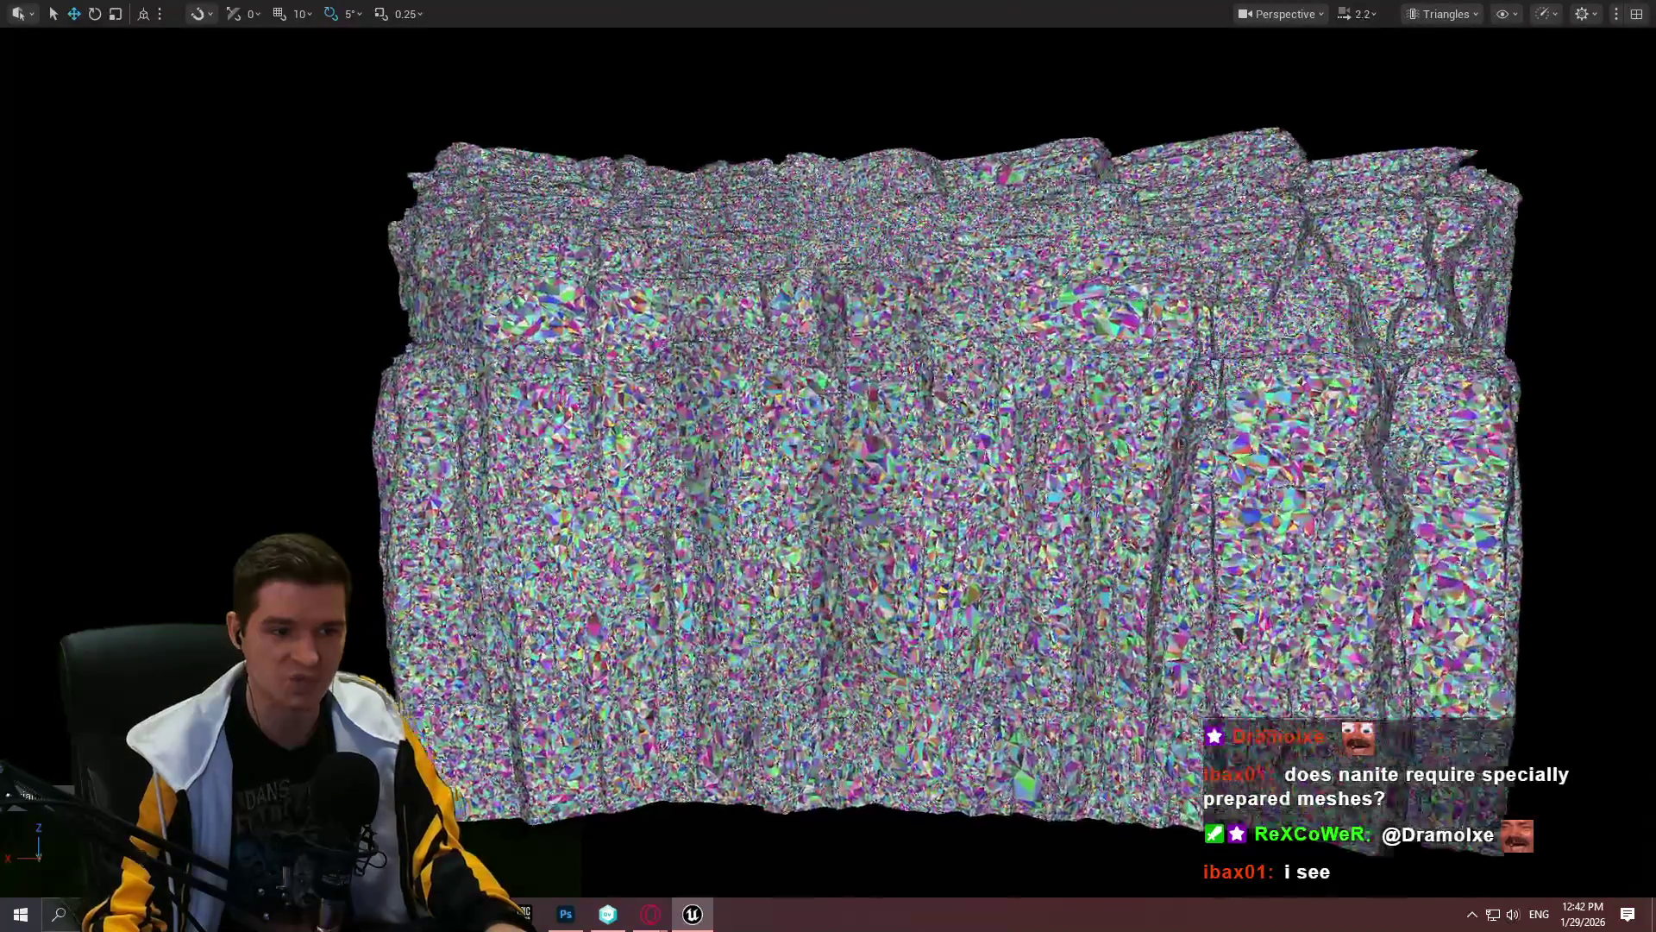
scroll(828, 465, "up", 10)
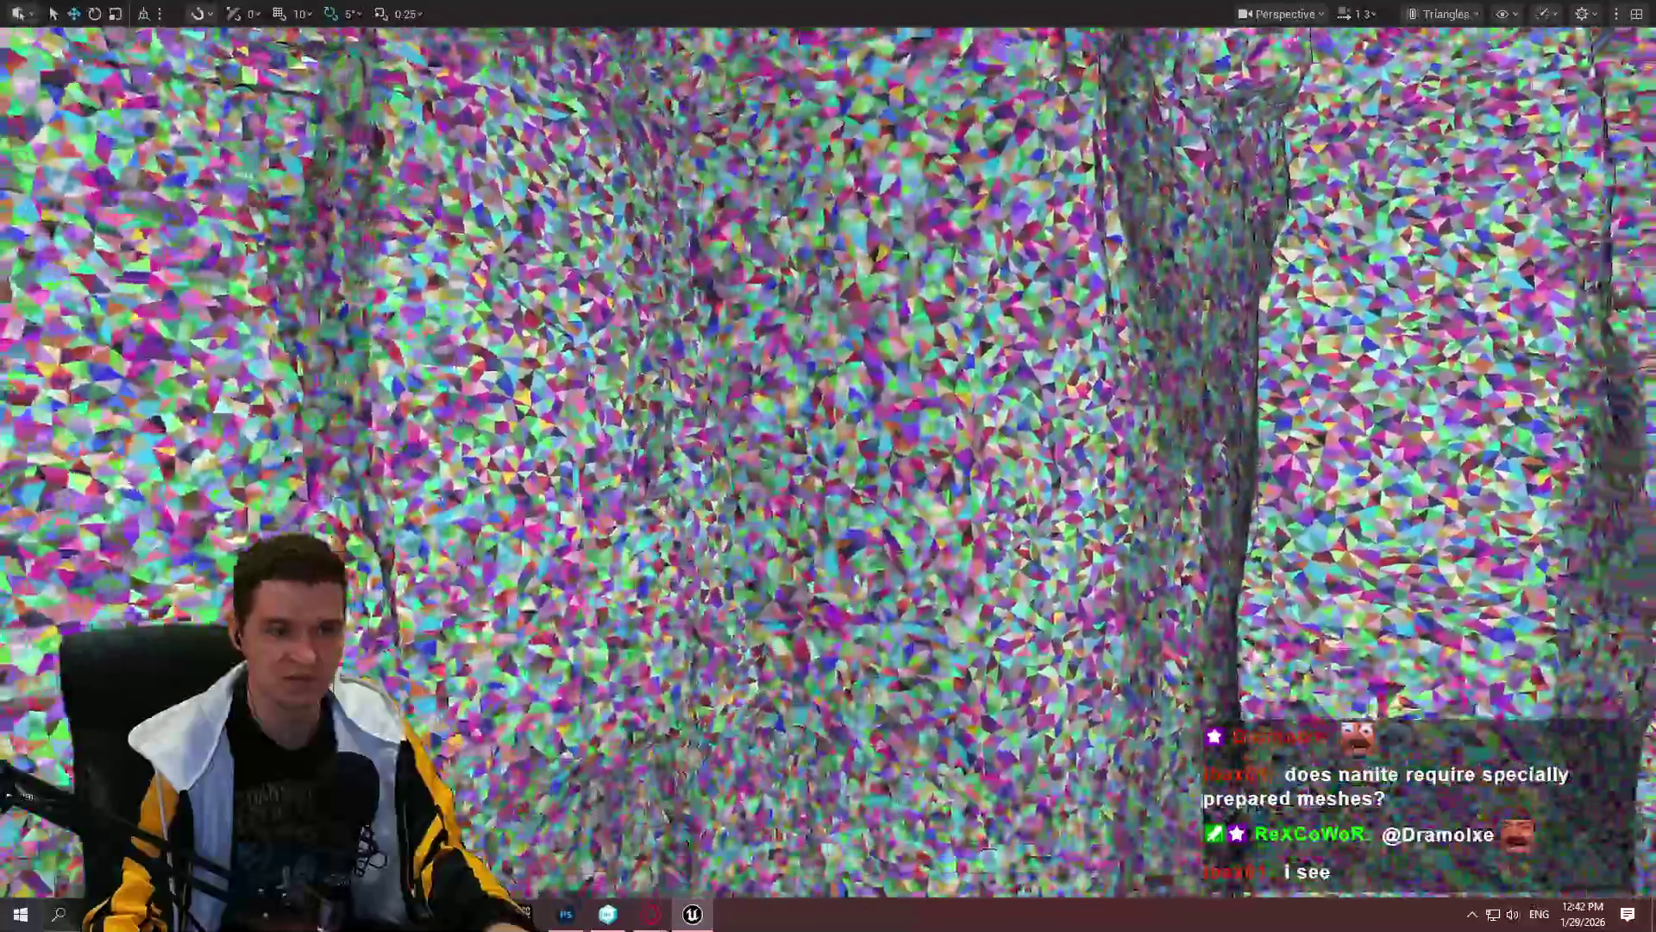
scroll(828, 466, "down", 10)
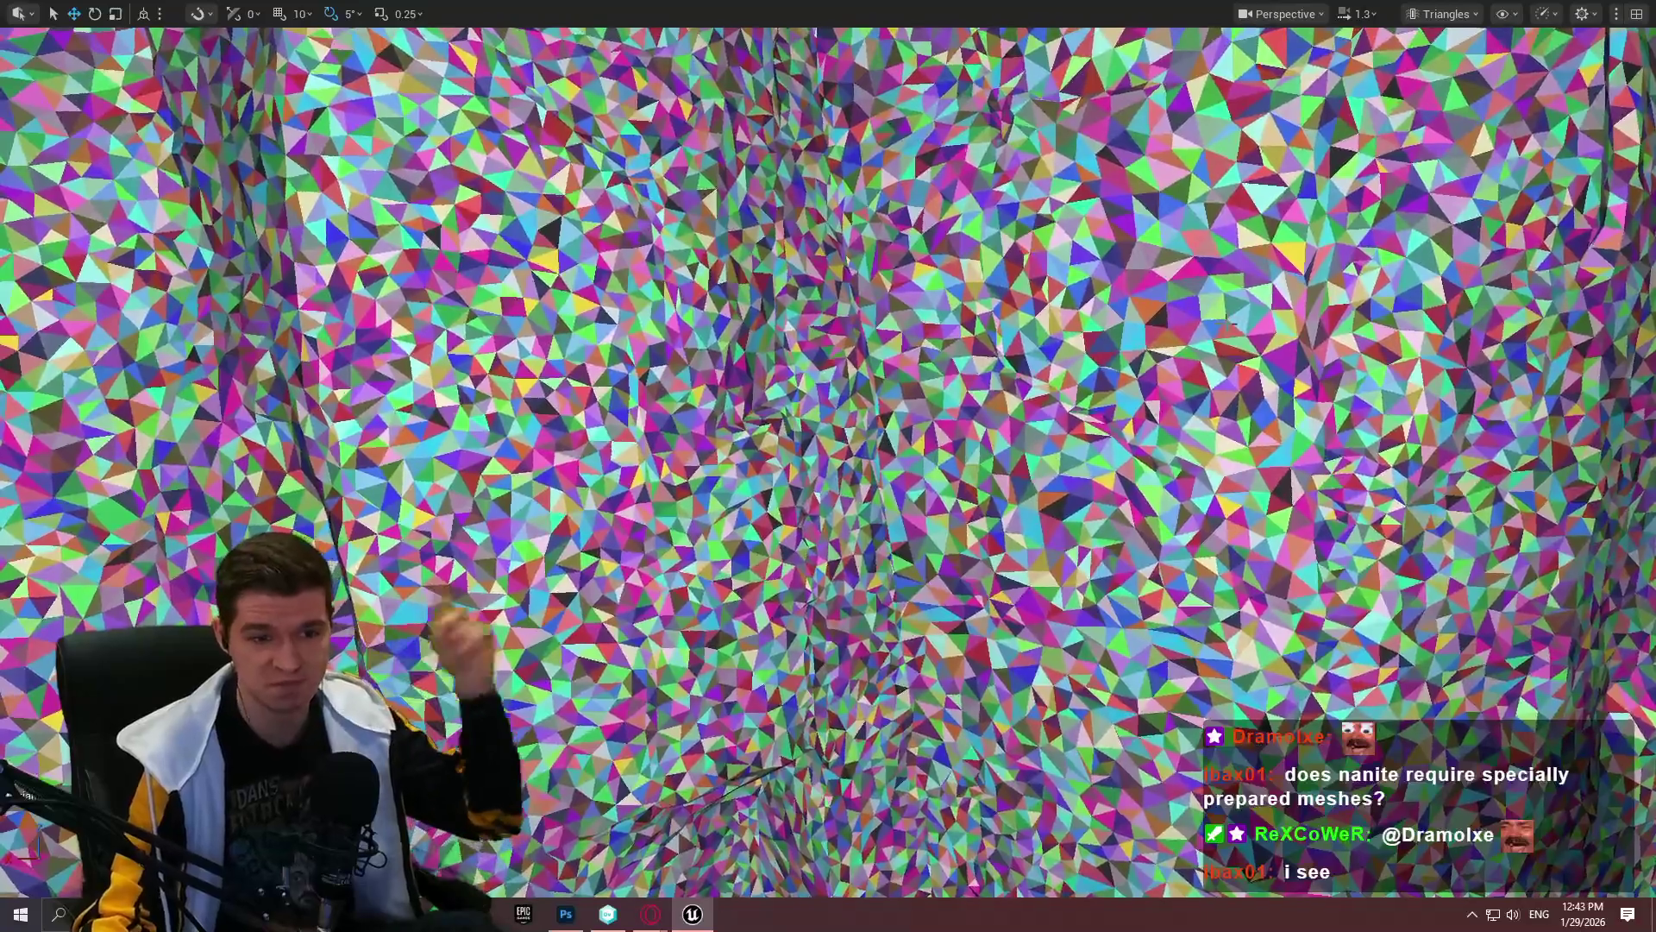
scroll(1216, 345, "down", 10)
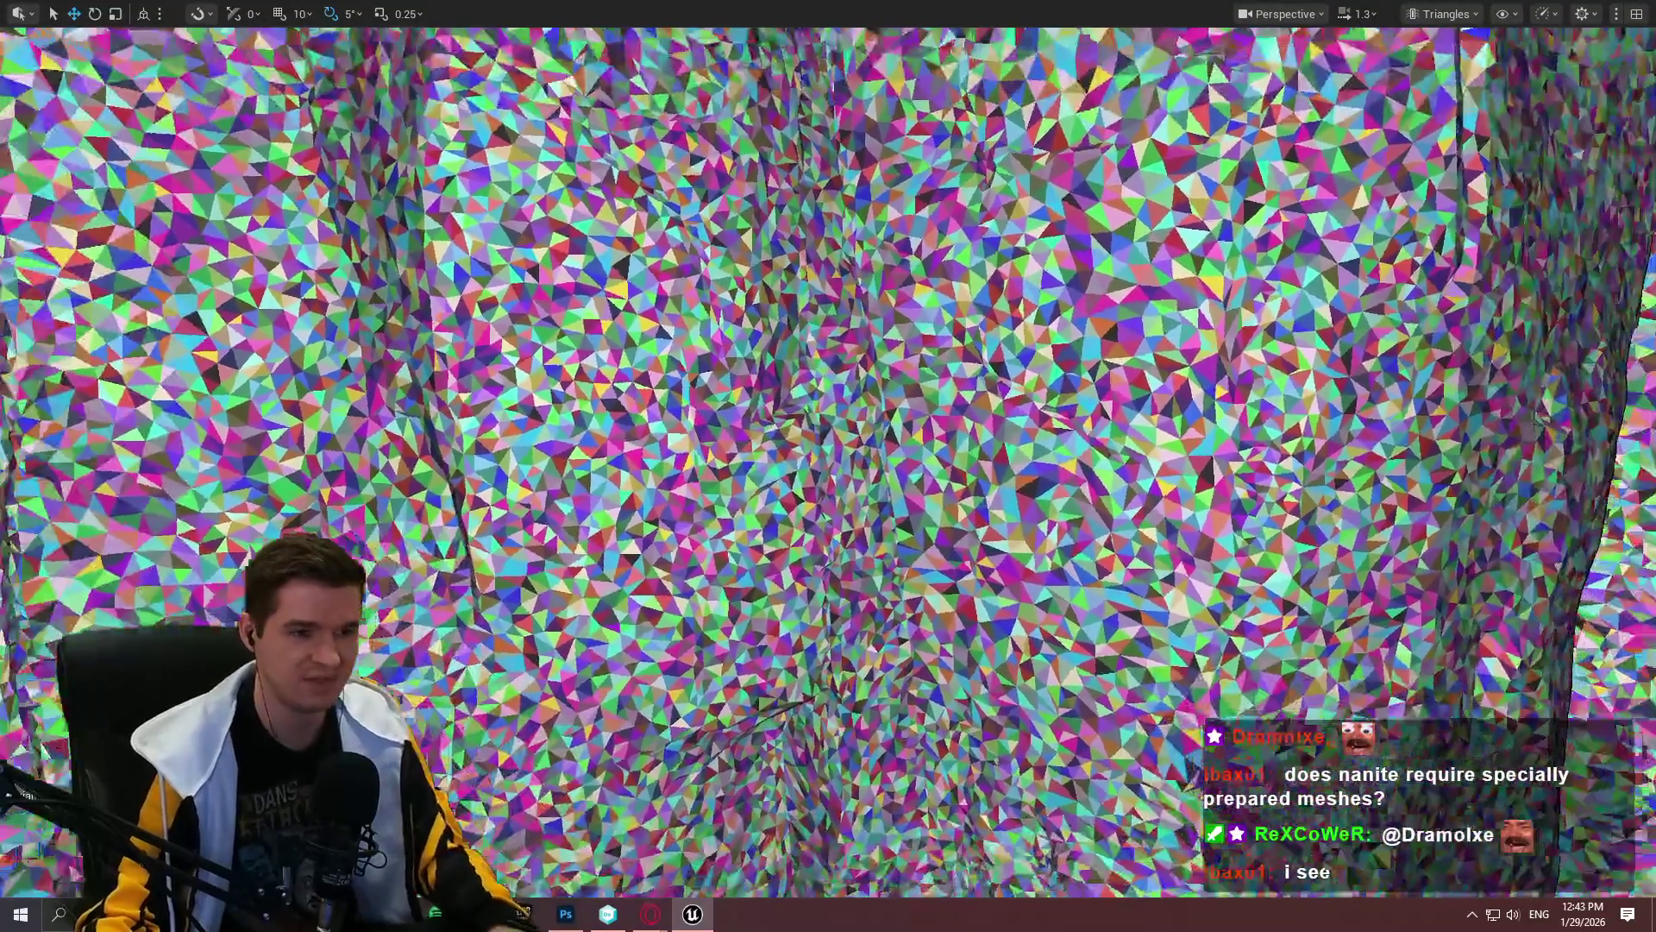
scroll(1113, 457, "down", 5)
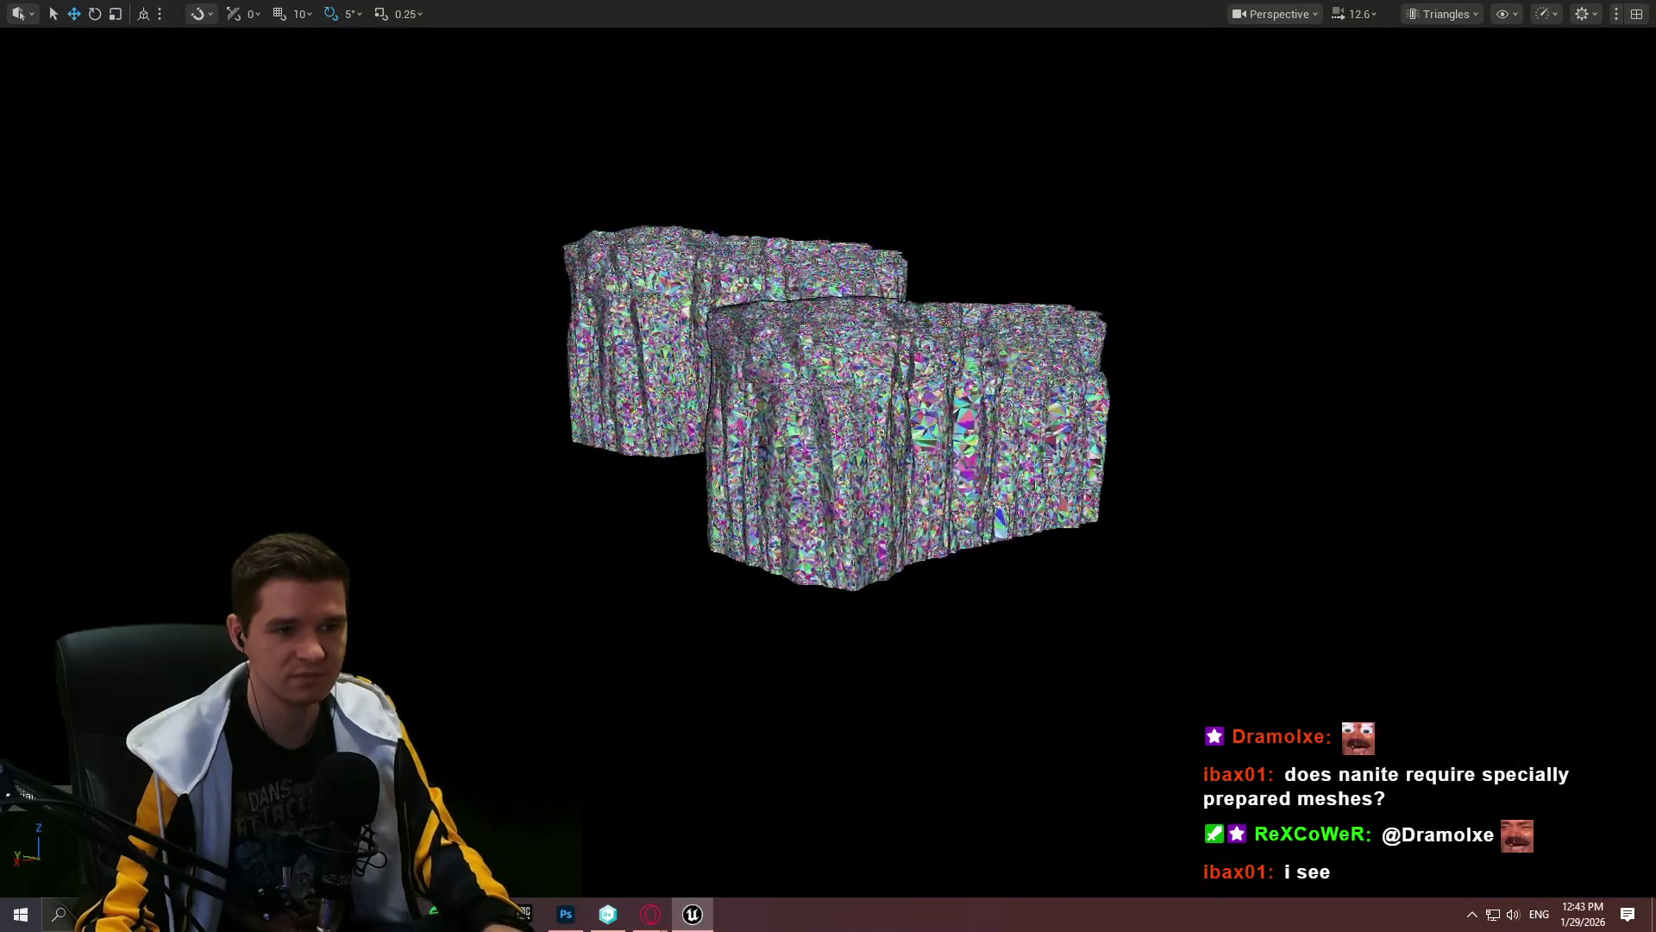
scroll(828, 414, "up", 10)
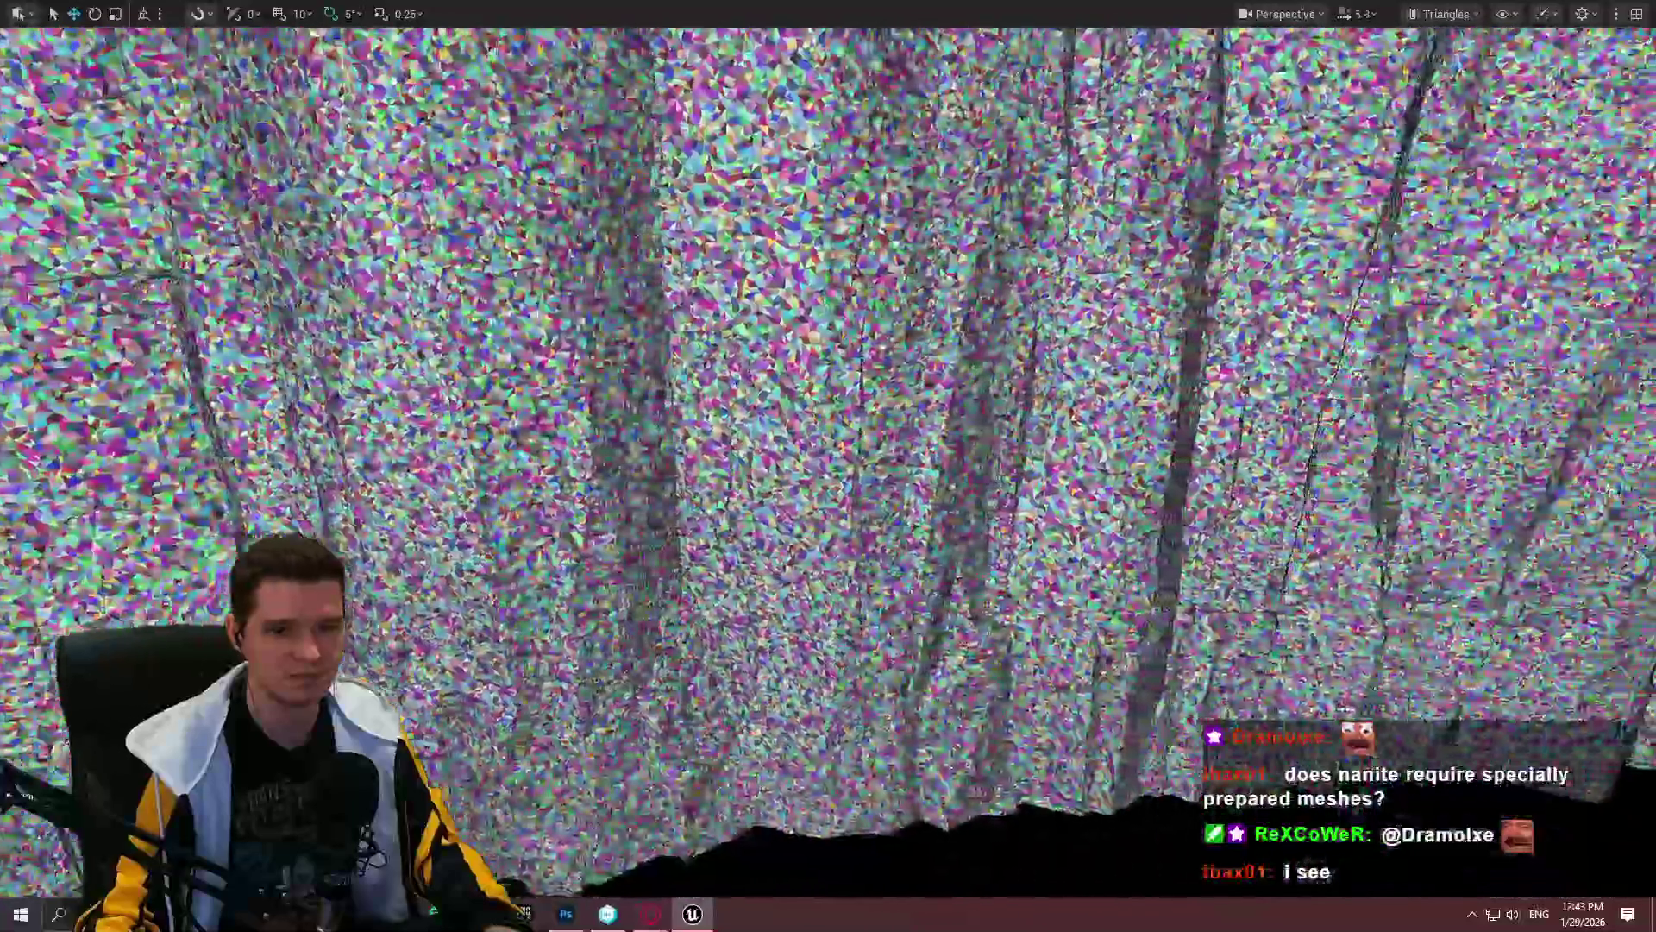
scroll(828, 414, "up", 3)
left_click(1442, 13)
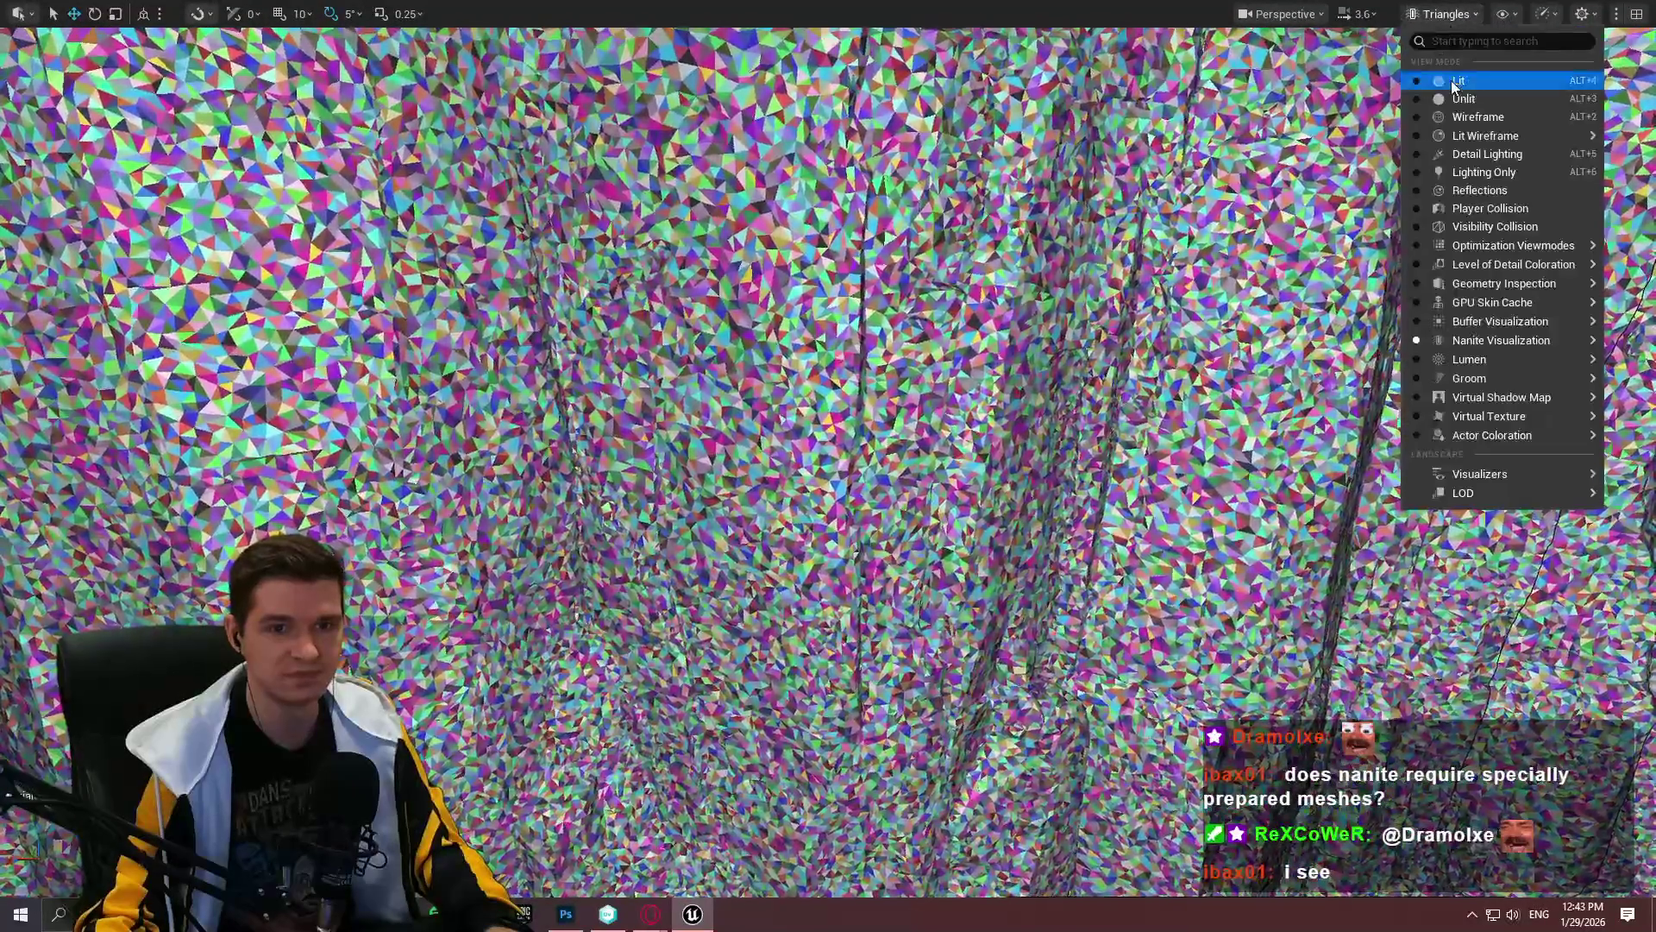
Step: Return the viewport to Lit and delete the large white box
left_click(1456, 83)
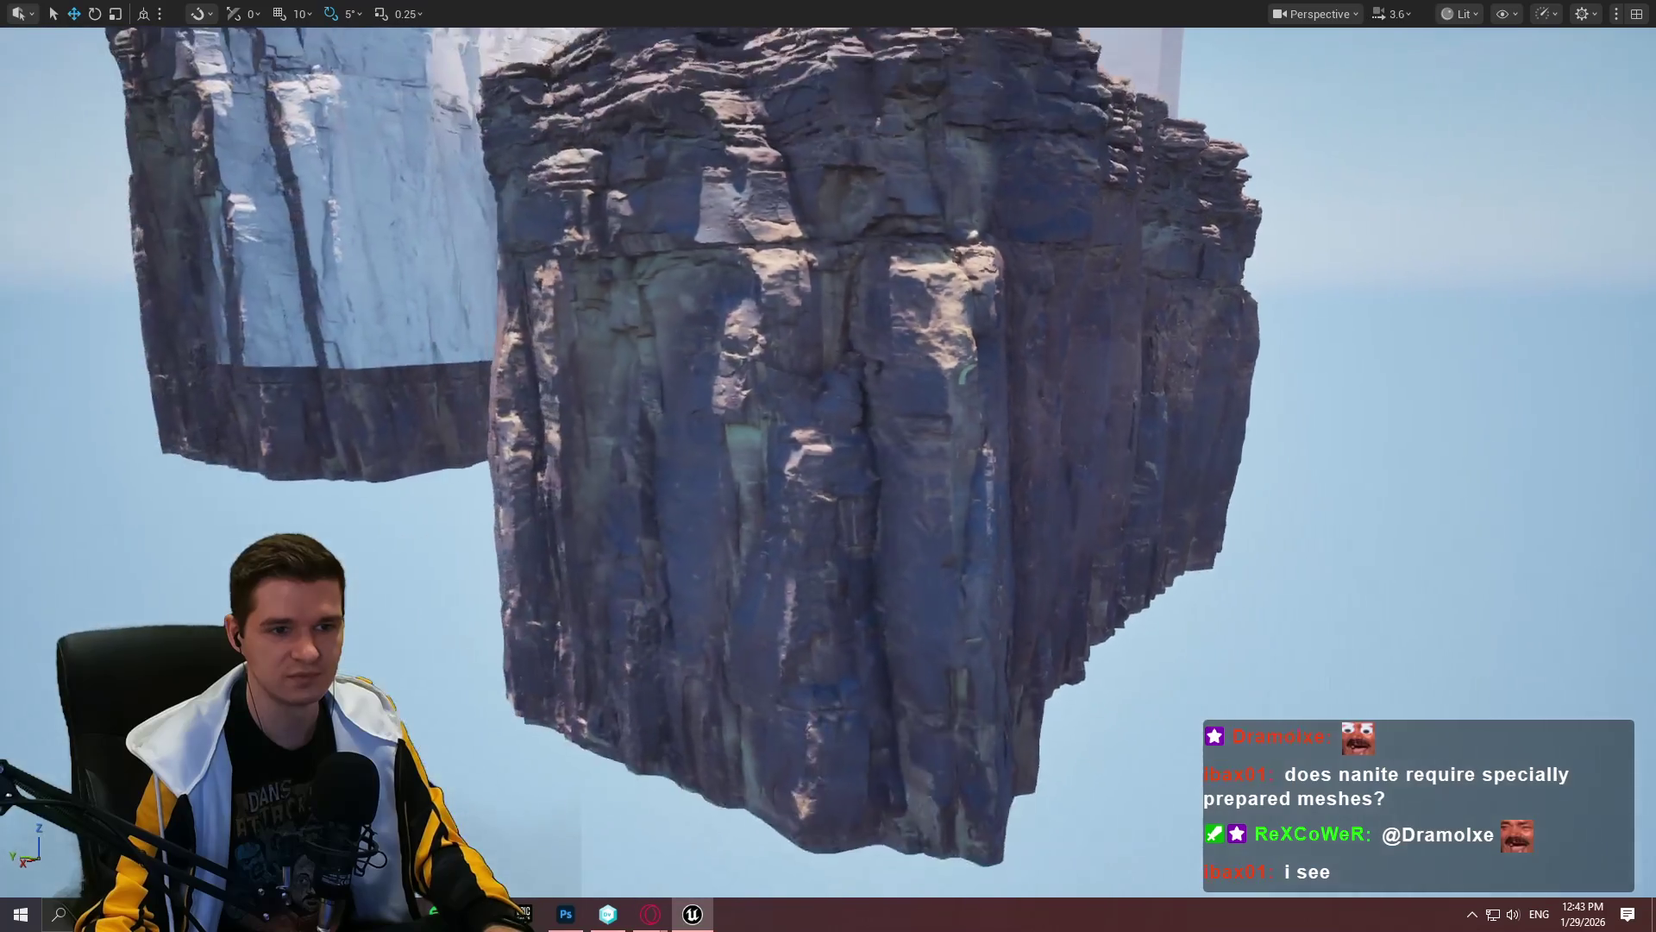
scroll(828, 466, "up", 2)
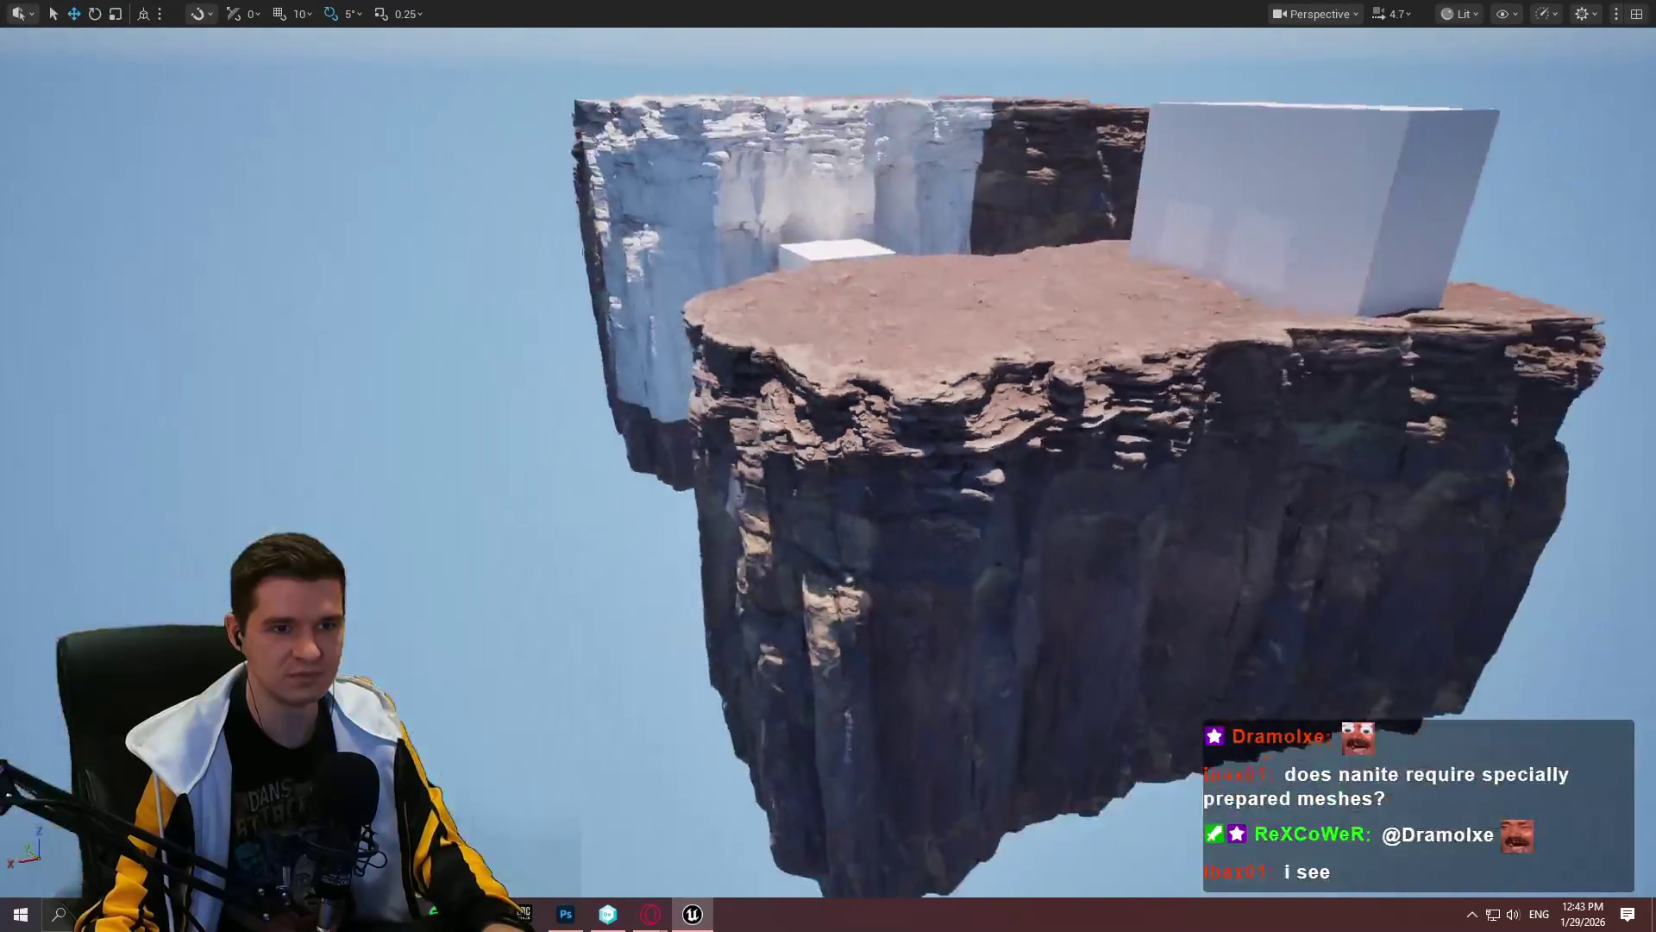
scroll(1318, 279, "down", 3)
mouse_move(1032, 532)
left_mouse_down()
mouse_move(821, 670)
mouse_move(914, 596)
left_mouse_up()
left_click(1065, 333)
key("Delete")
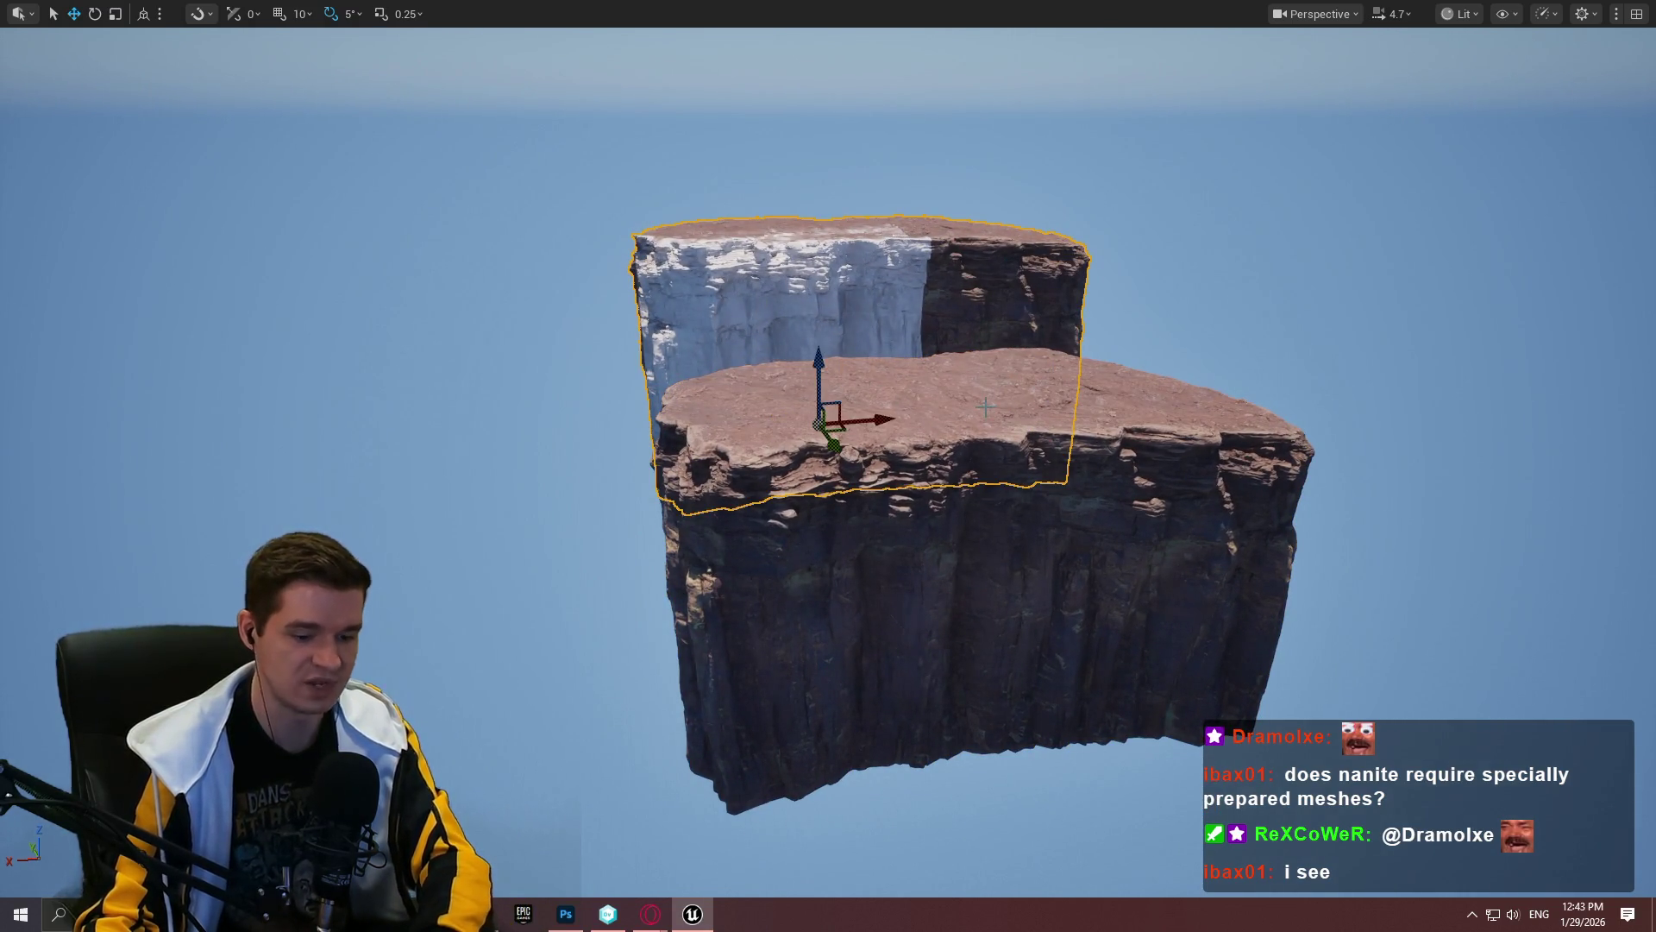
Step: Delete the BP_DecalTest, BP_DecalTest2 and BP_DecalTest3 actors from the scene
key("F11")
left_click(1466, 230)
left_click(1468, 215, "ctrl")
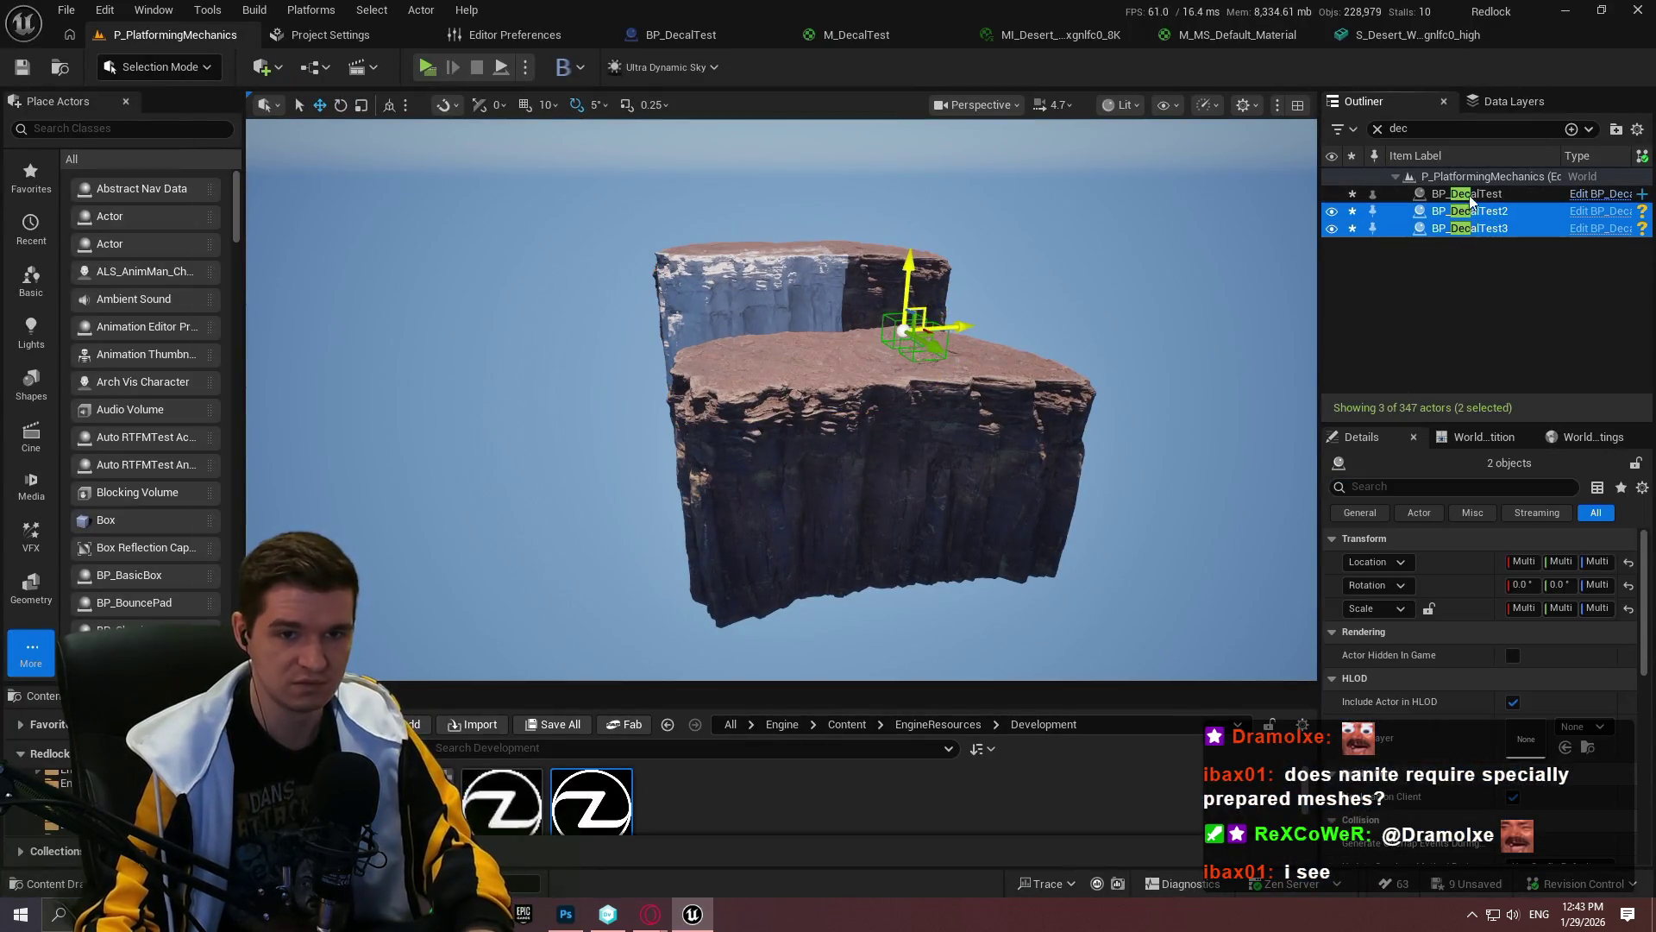
left_click(1472, 195, "ctrl")
key("Delete")
Step: Alt-drag the cliff mesh along X to place a duplicate to its left
left_click_drag(1122, 258, 1011, 253)
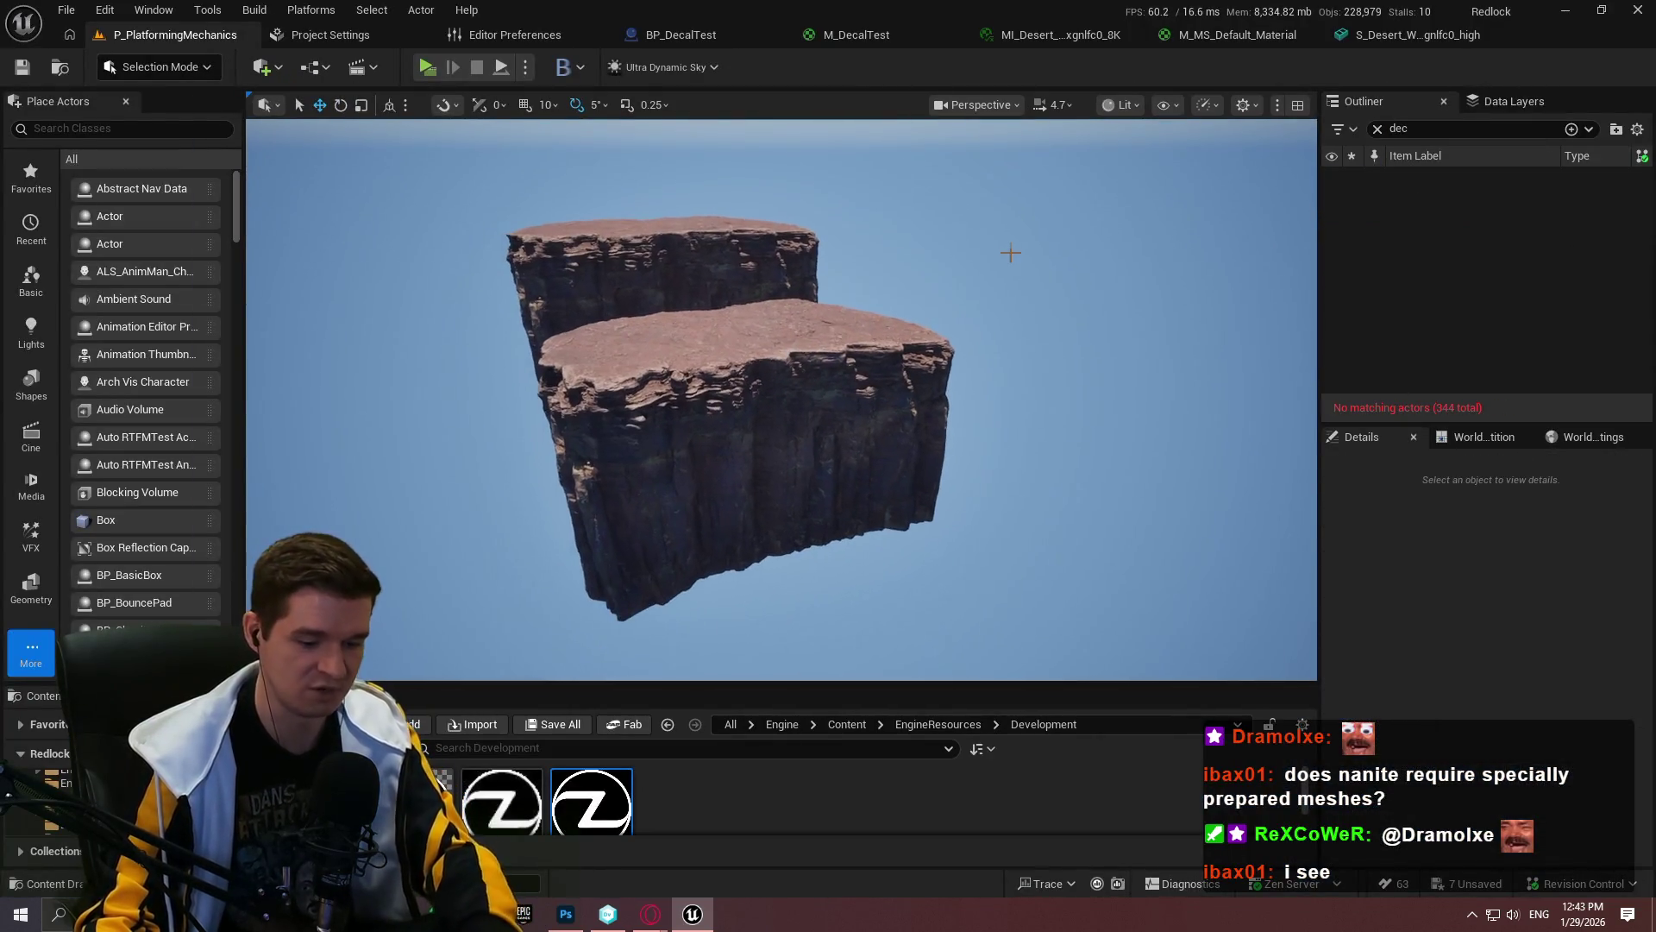
key("F11")
left_click(650, 317)
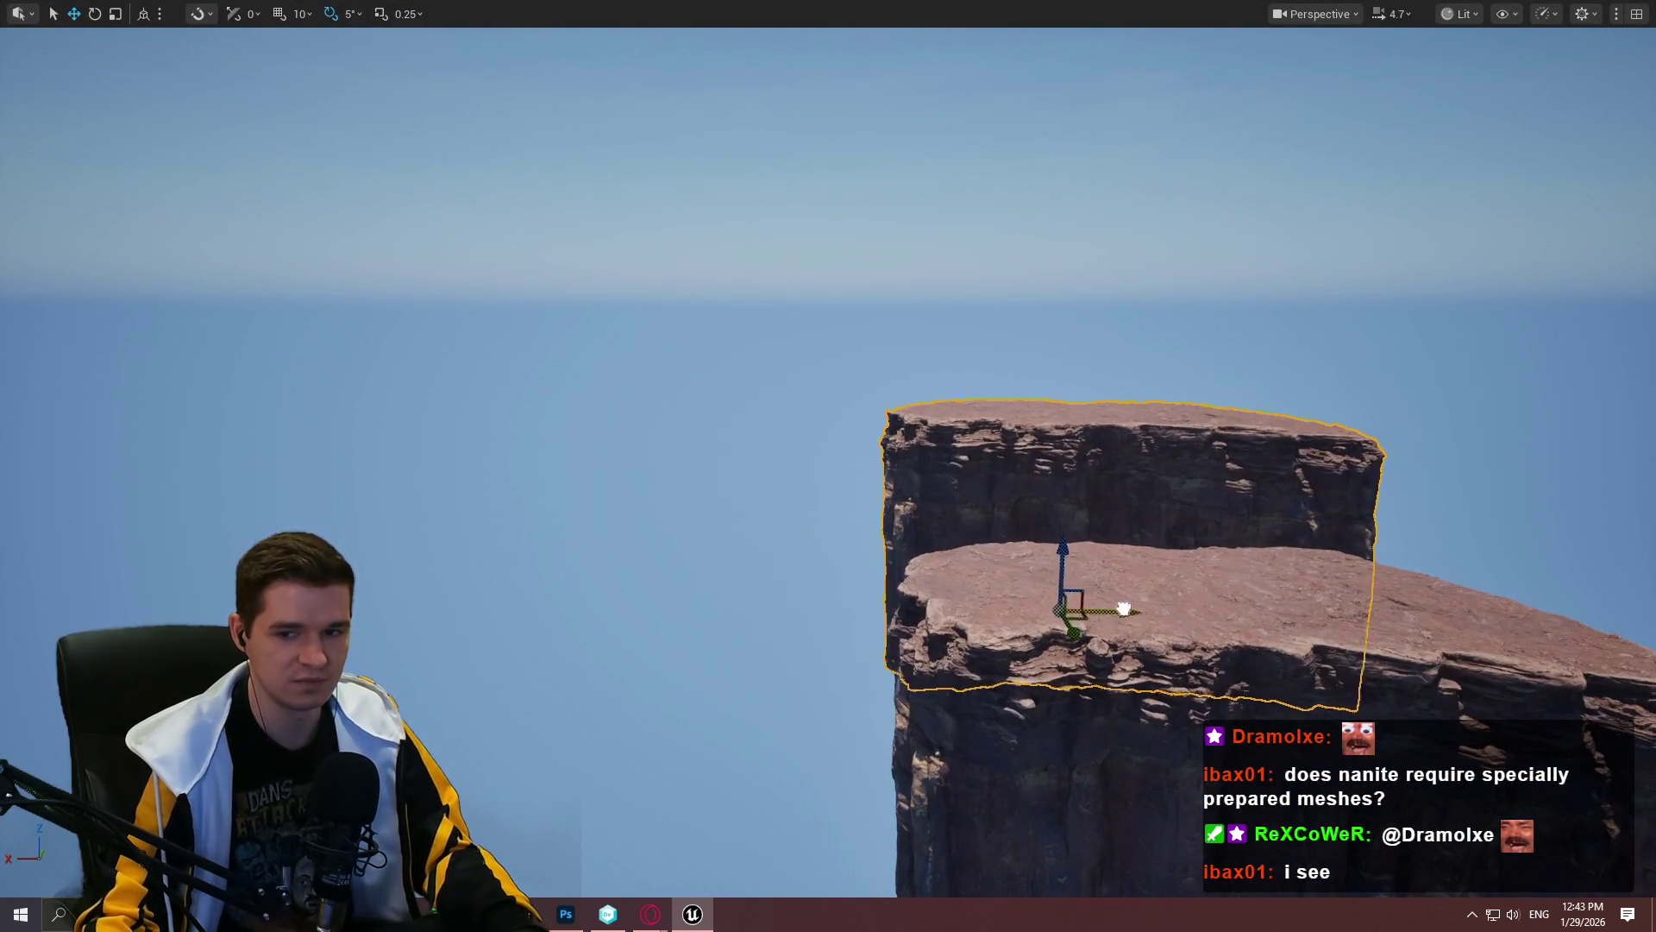
mouse_move(1124, 609)
left_mouse_down()
mouse_move(685, 596)
mouse_move(493, 666)
left_mouse_up()
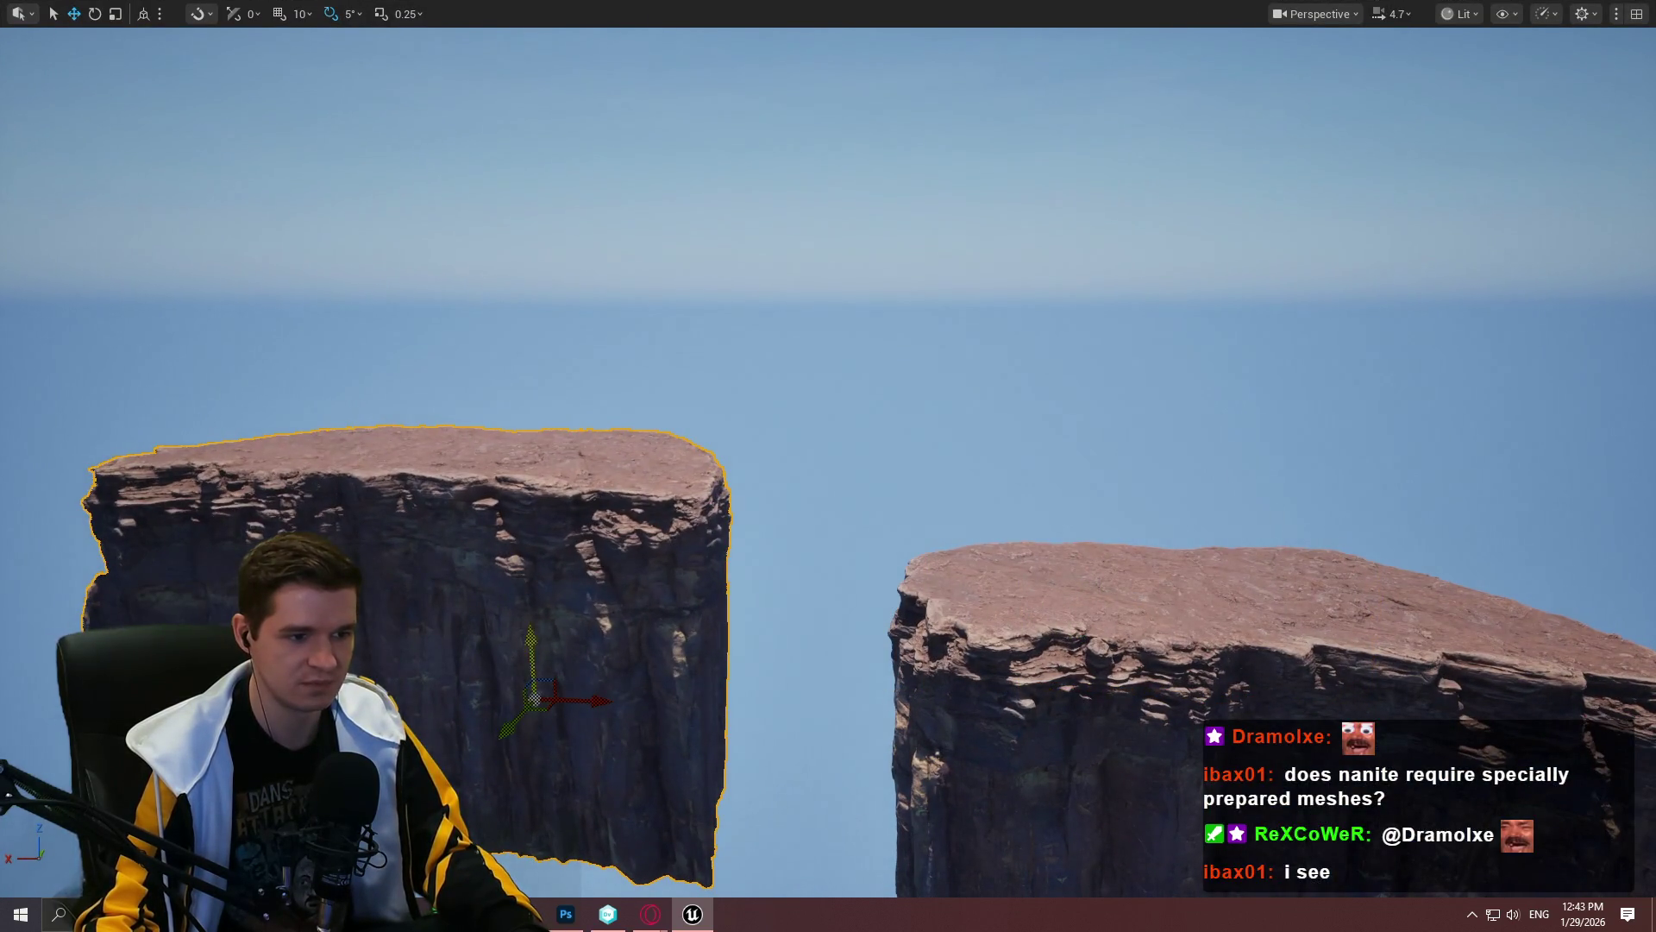
Step: Select both cliffs, Alt-drag them sideways to duplicate them, and frame the selection
scroll(828, 466, "down", 3)
left_click(1014, 487, "ctrl")
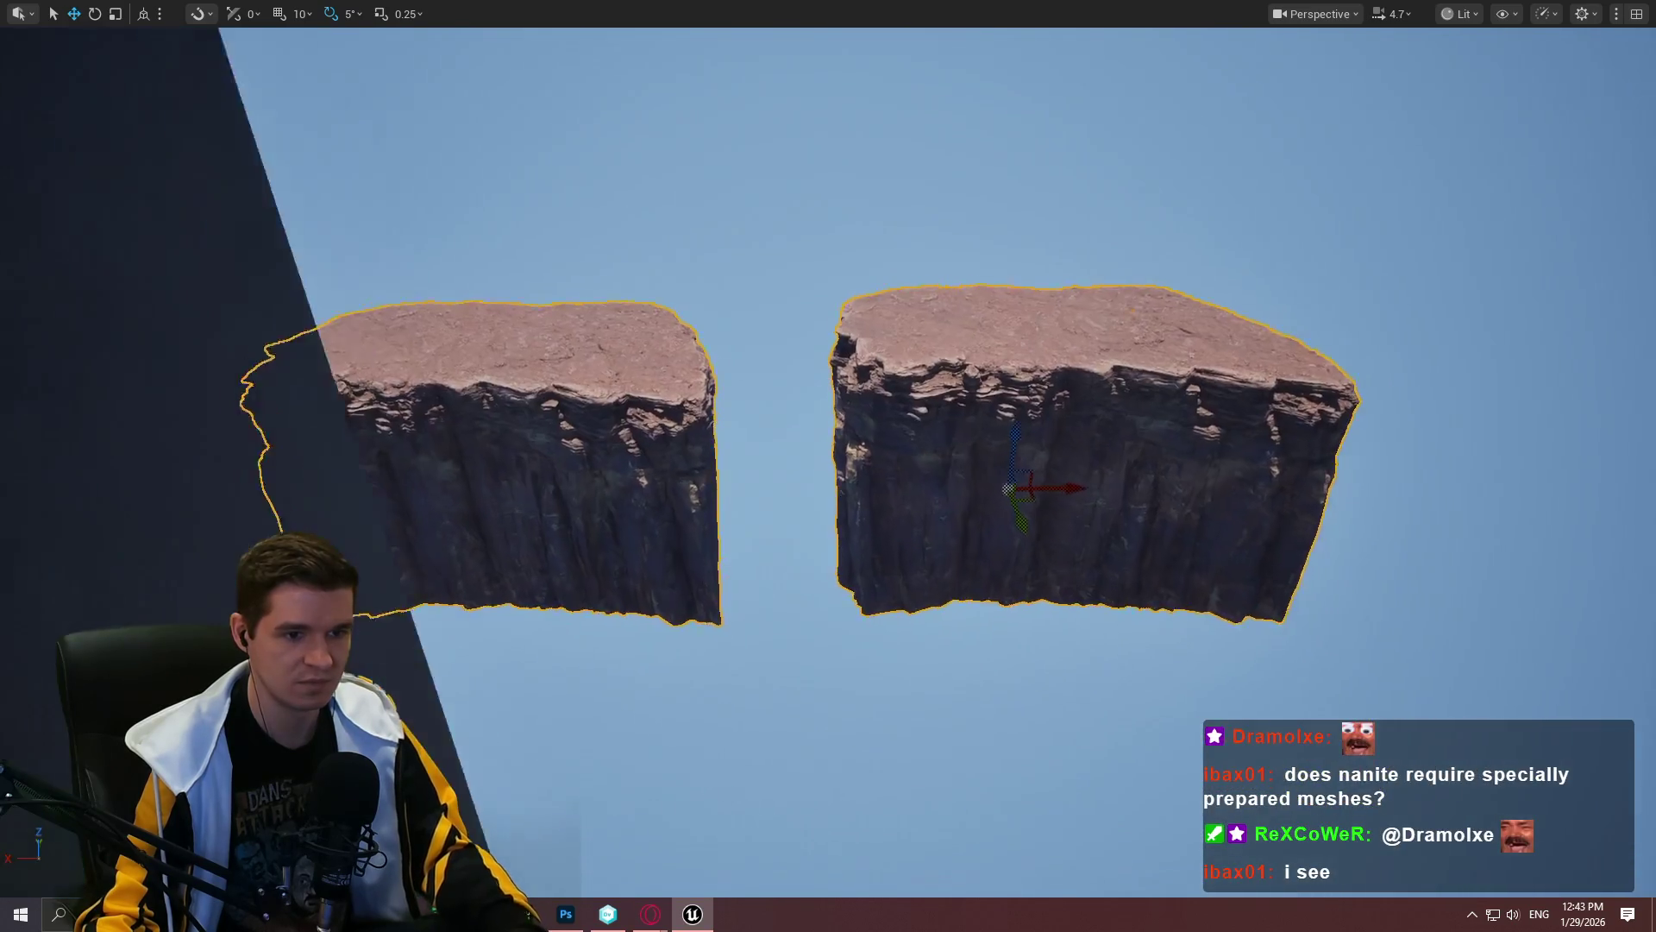
scroll(829, 466, "up", 3)
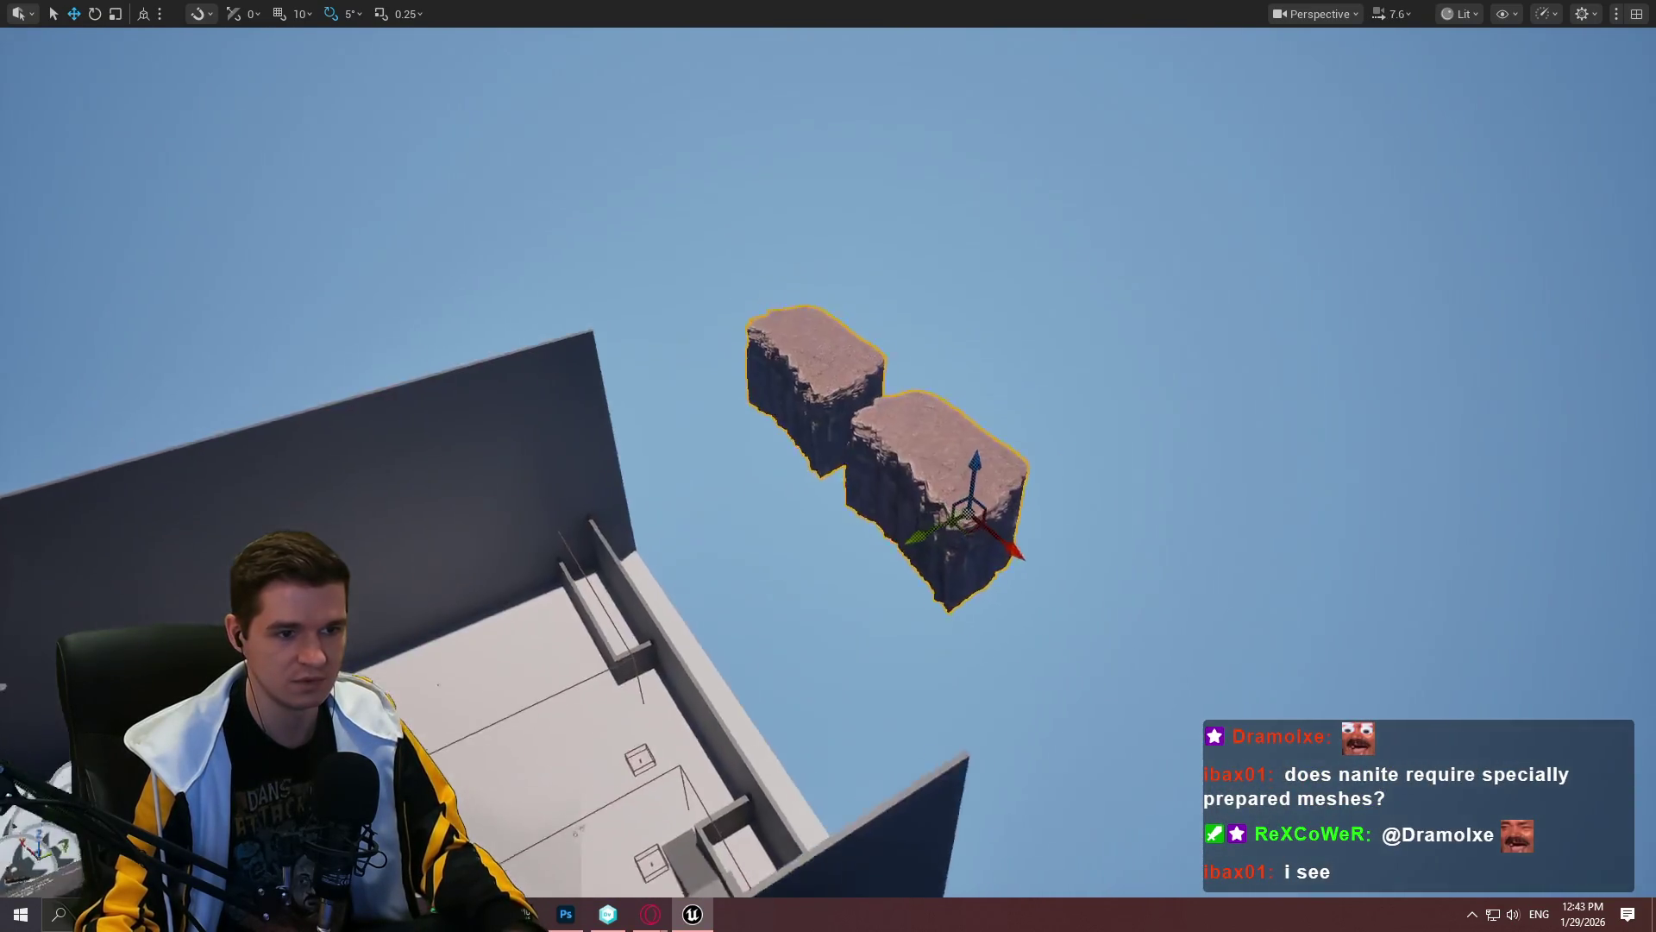
mouse_move(716, 345)
left_mouse_down()
mouse_move(1087, 540)
mouse_move(1018, 517)
mouse_move(1573, 703)
mouse_move(1501, 751)
left_mouse_up()
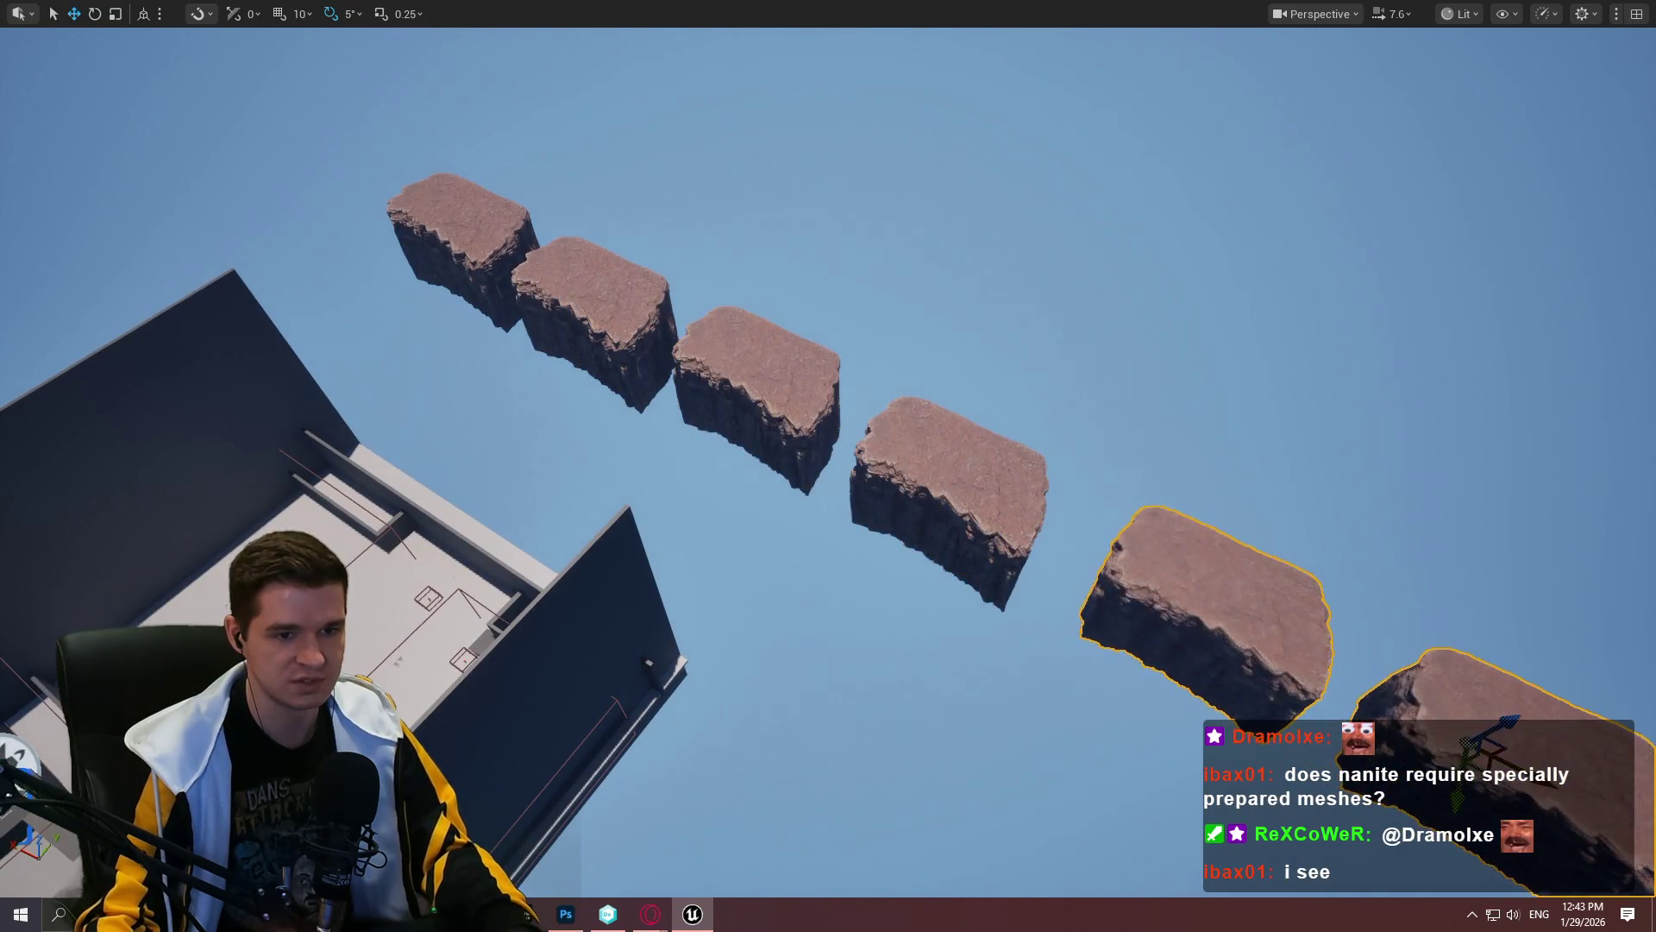
key("f")
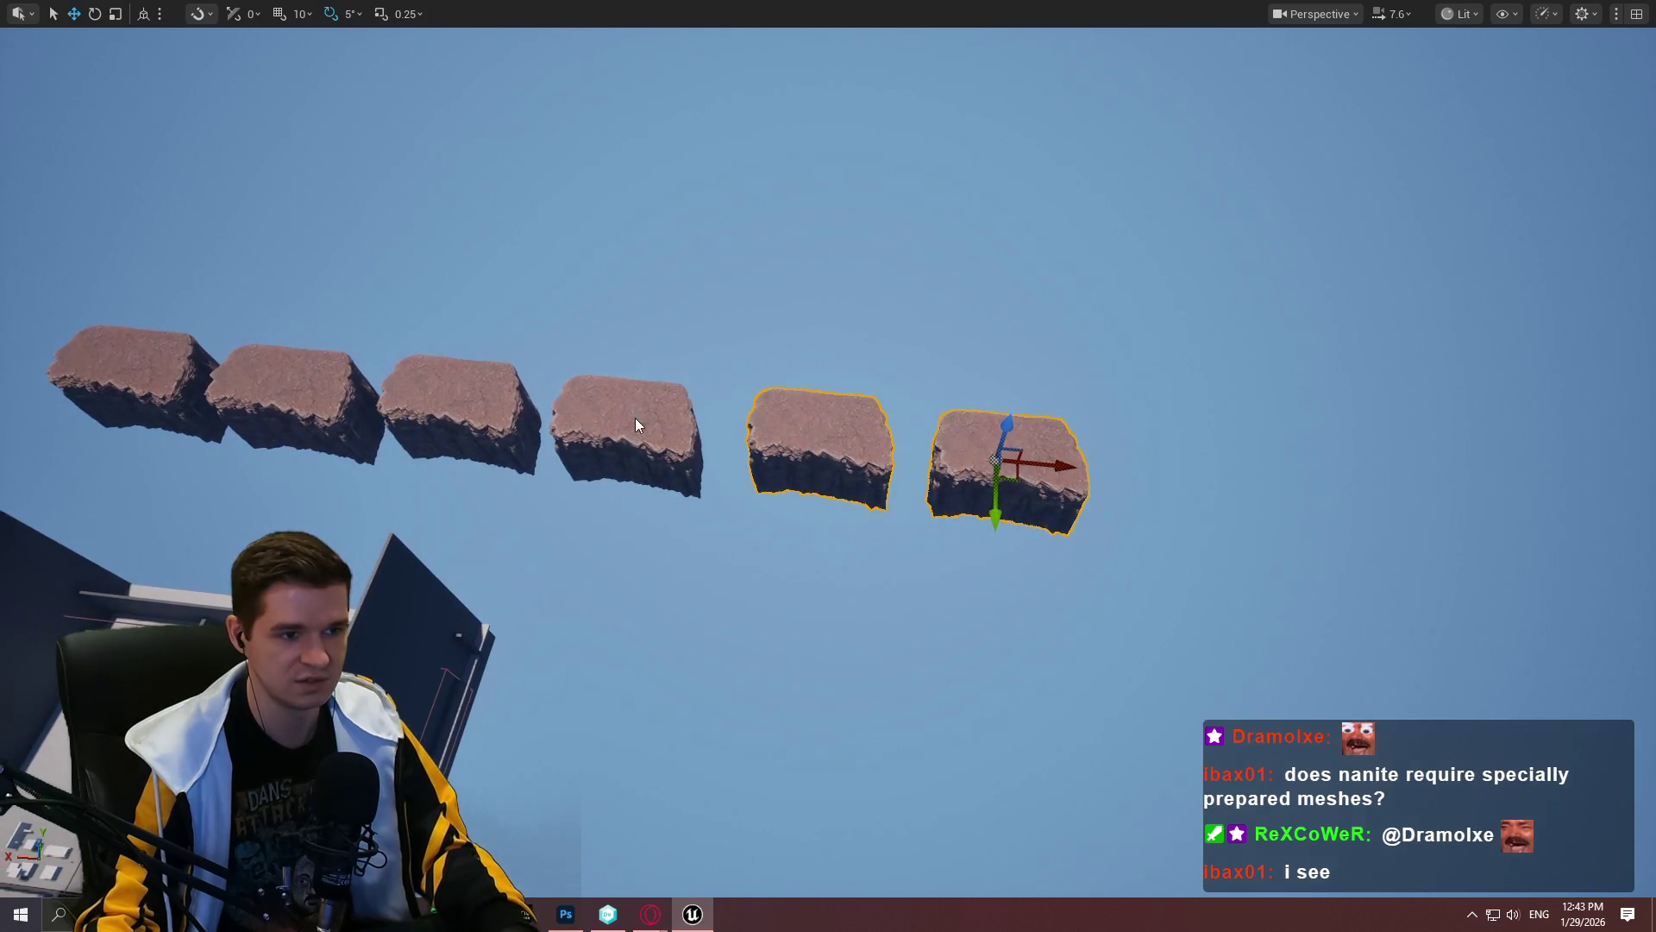
Step: Duplicate the six cliffs into a second row
left_click(636, 422, "ctrl")
left_click(405, 398, "ctrl")
left_click(129, 369, "ctrl")
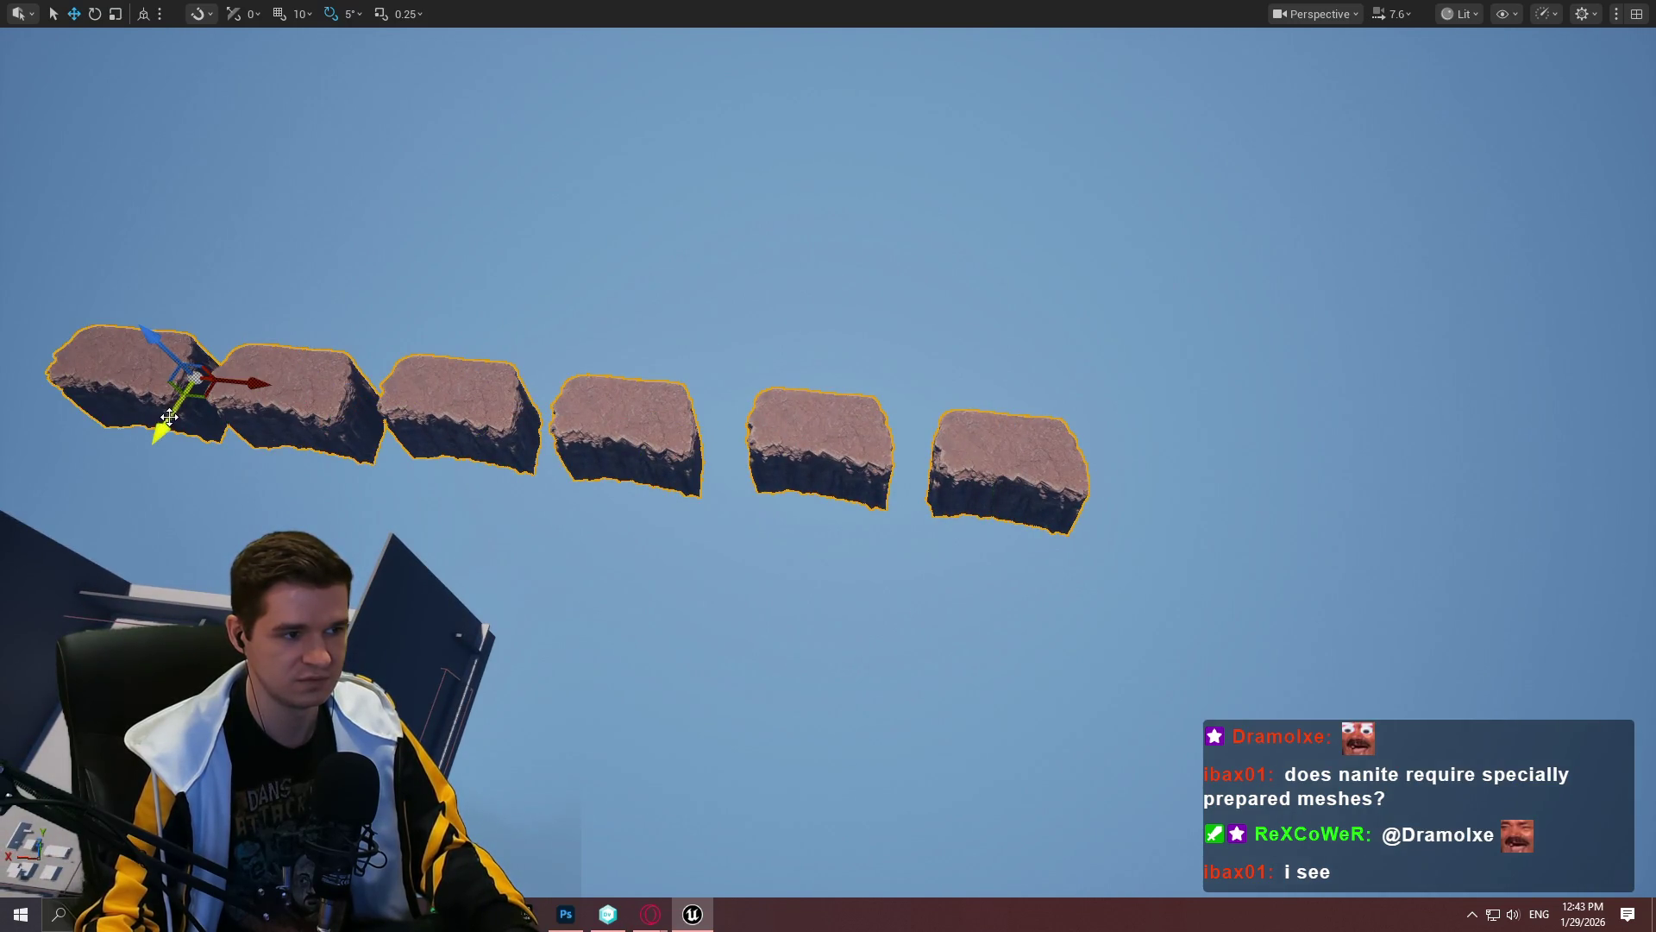
mouse_move(169, 417)
left_mouse_down()
mouse_move(195, 294)
mouse_move(205, 319)
left_mouse_up()
Step: Duplicate the twelve selected cliffs into further rows
left_click(203, 367, "ctrl")
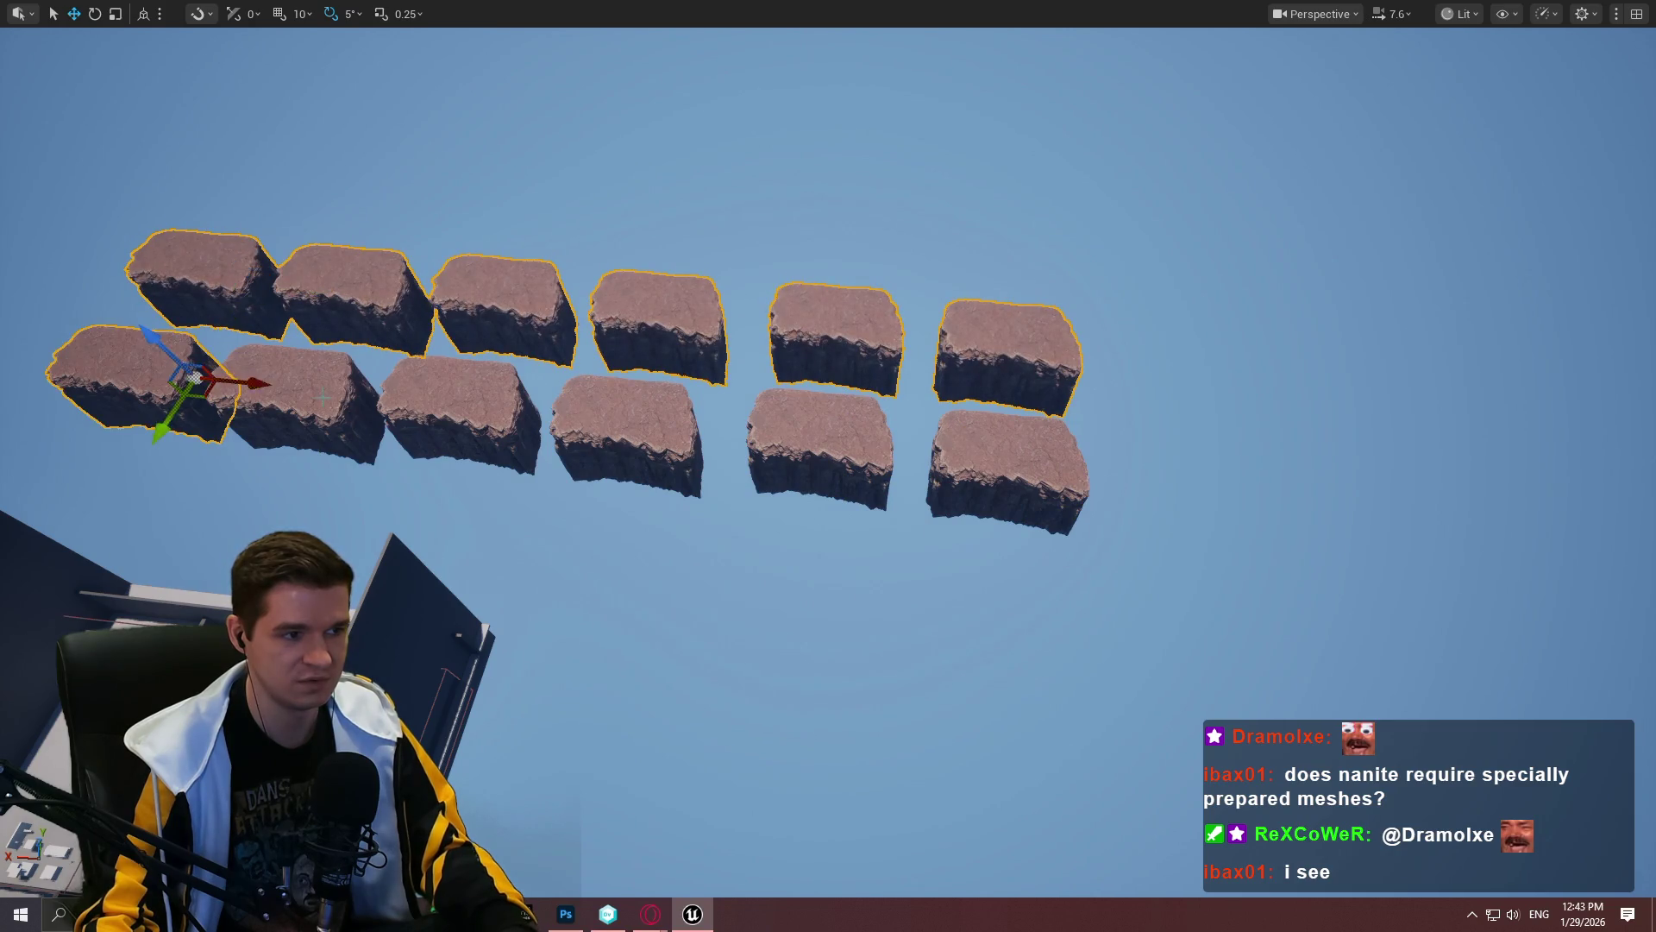
left_click(328, 401, "ctrl")
left_click(695, 412, "ctrl")
left_click(863, 425, "ctrl")
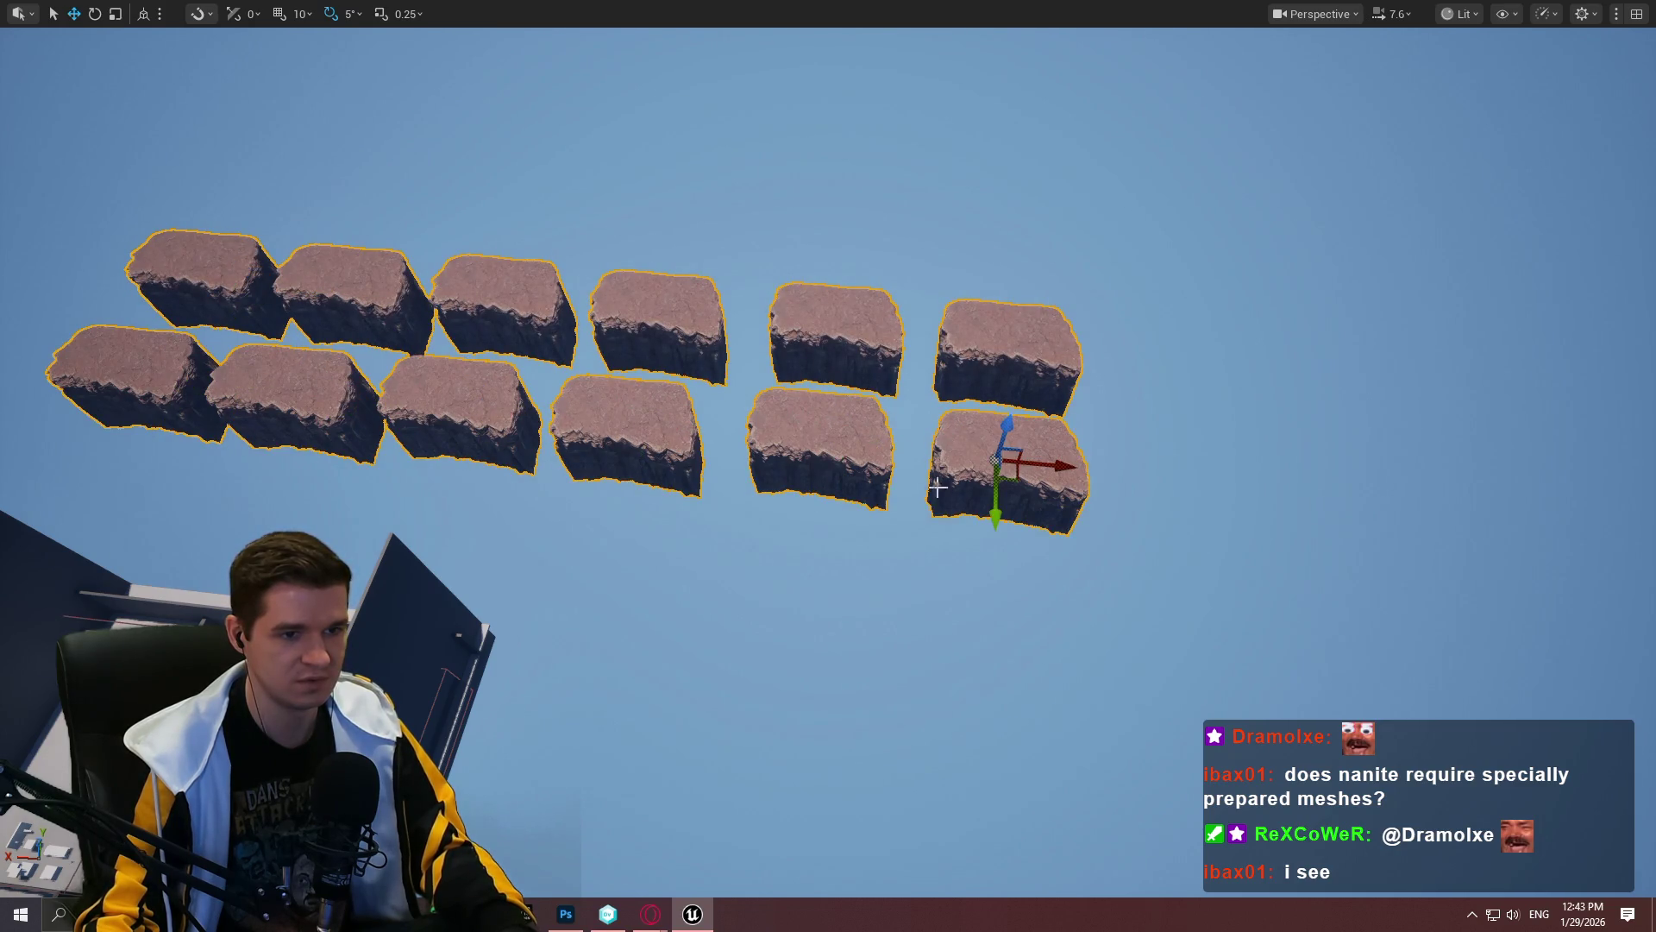
left_click_drag(1002, 512, 999, 260)
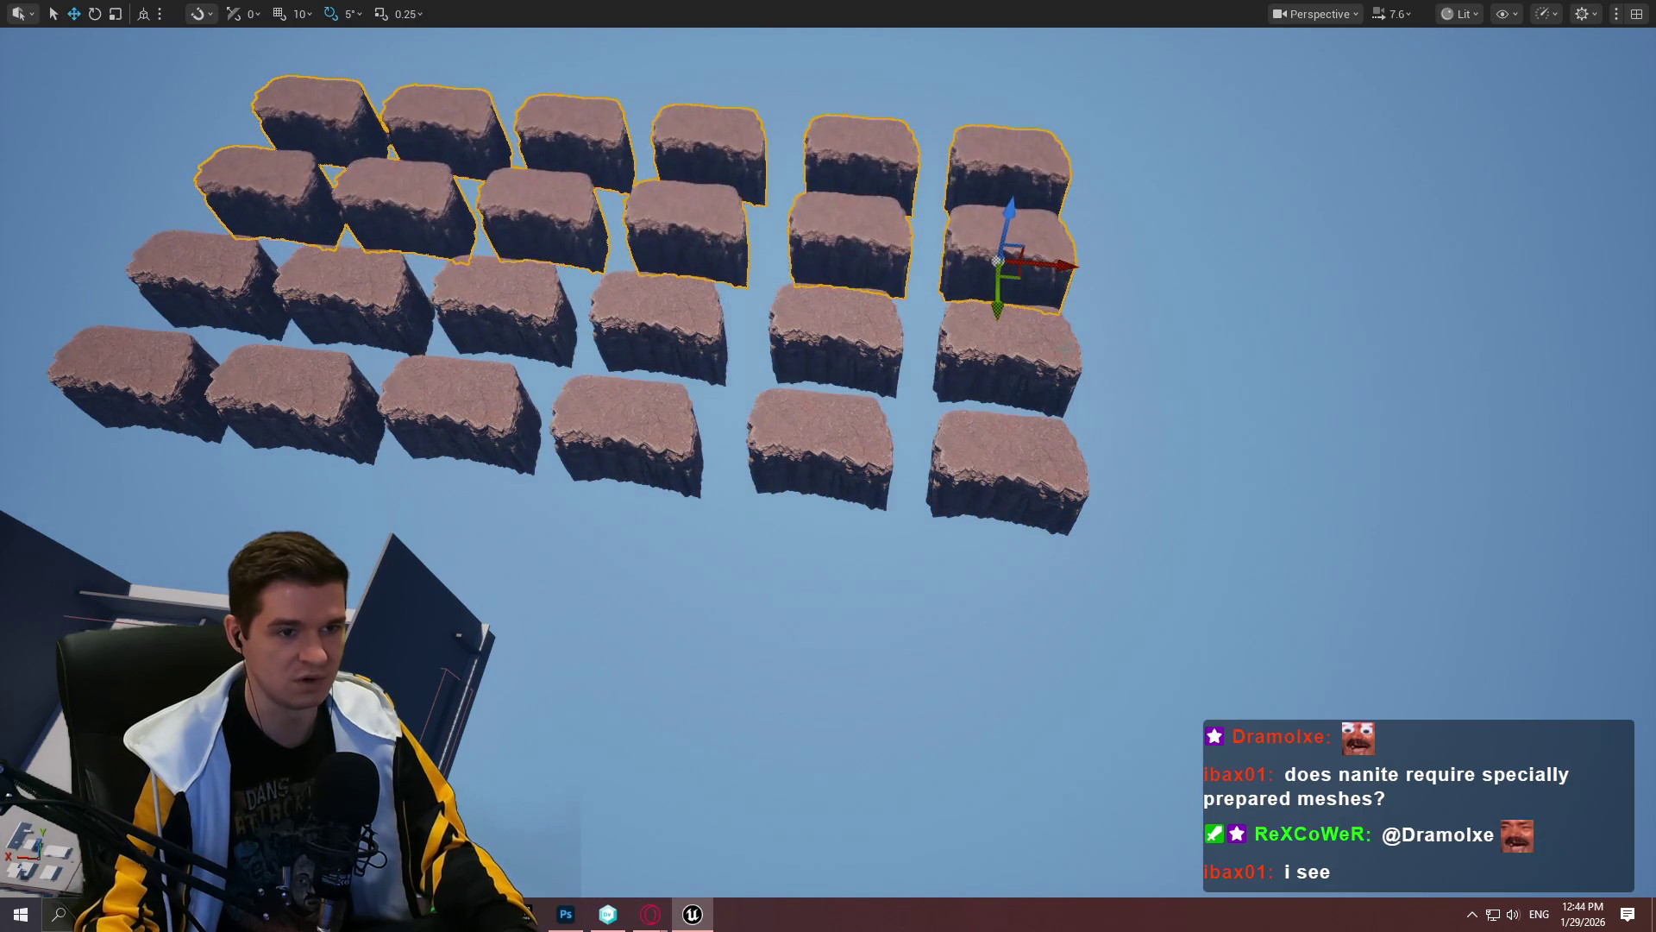
Step: Select the remaining middle and front cliffs and extend the grid with another block
left_click(821, 338, "ctrl")
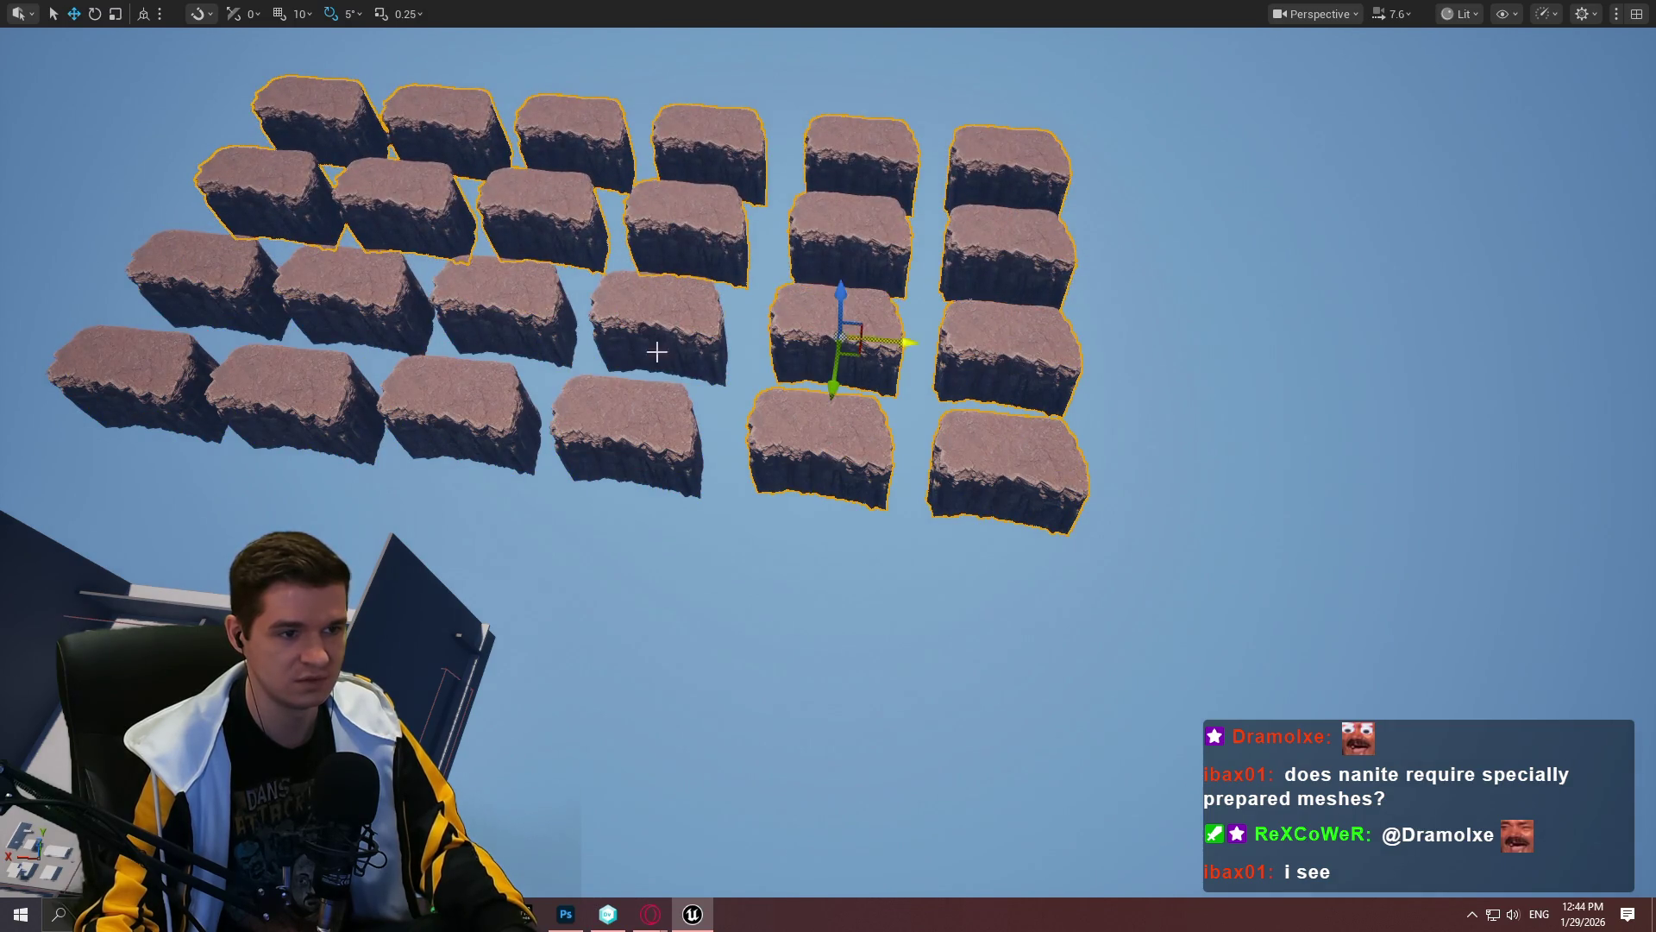
left_click(655, 352, "ctrl")
left_click(634, 432, "ctrl")
left_click(466, 406, "ctrl")
left_click(471, 309, "ctrl")
left_click(330, 330, "ctrl")
left_click(297, 401, "ctrl")
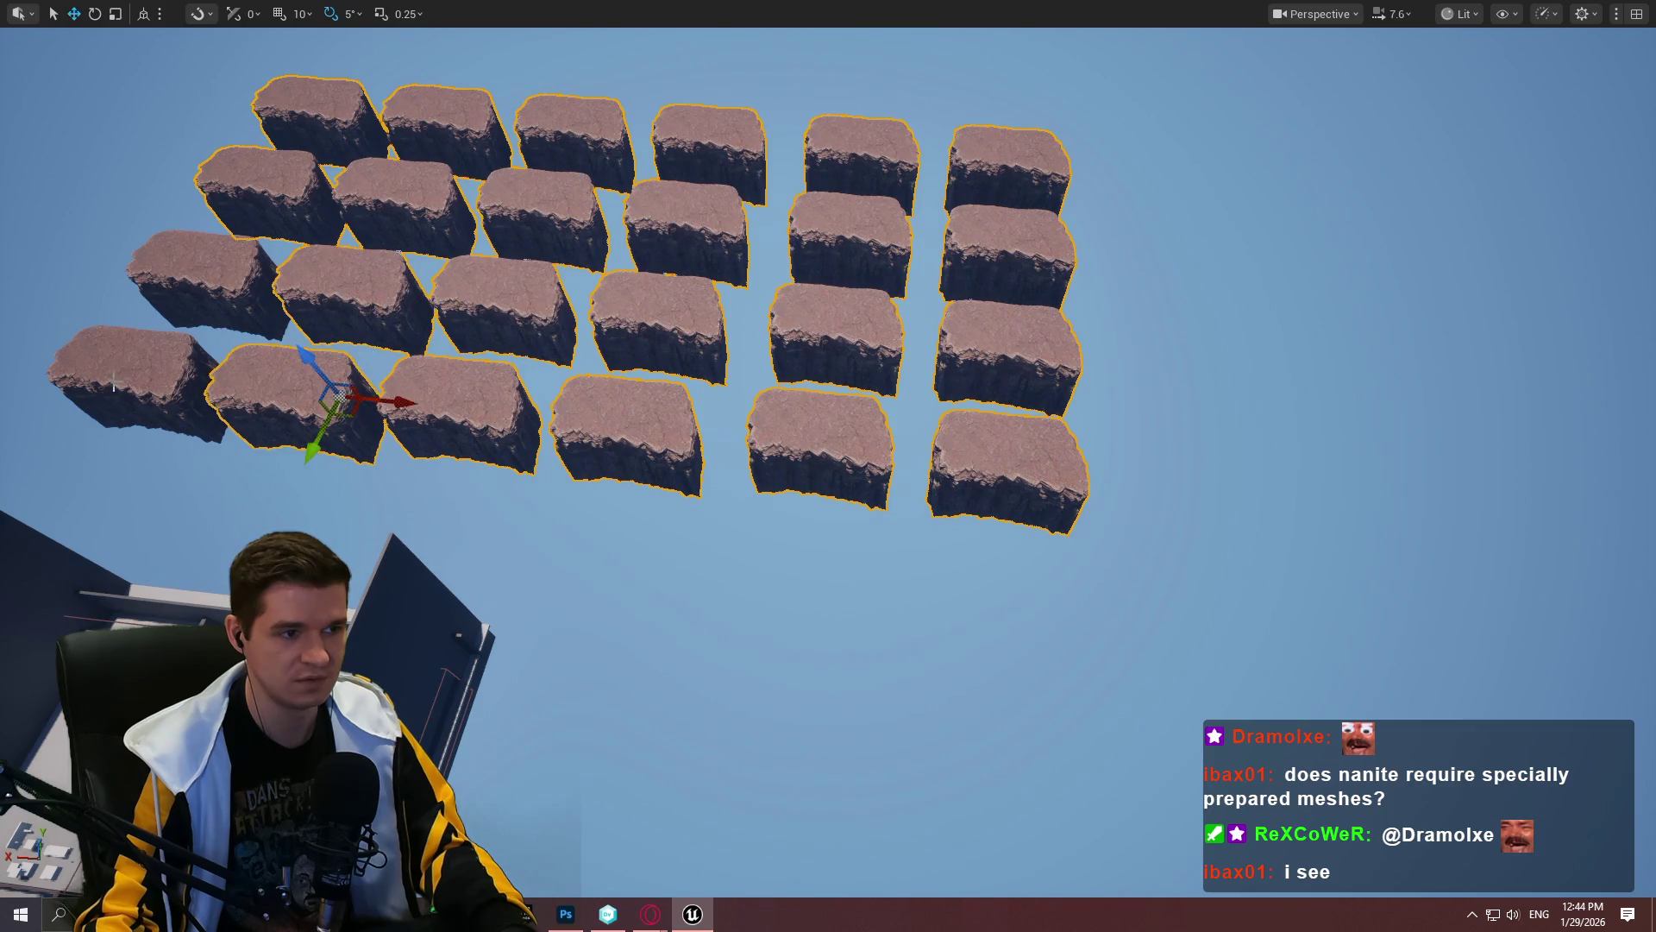
left_click(134, 380, "ctrl")
left_click(181, 275, "ctrl")
scroll(552, 345, "down", 3)
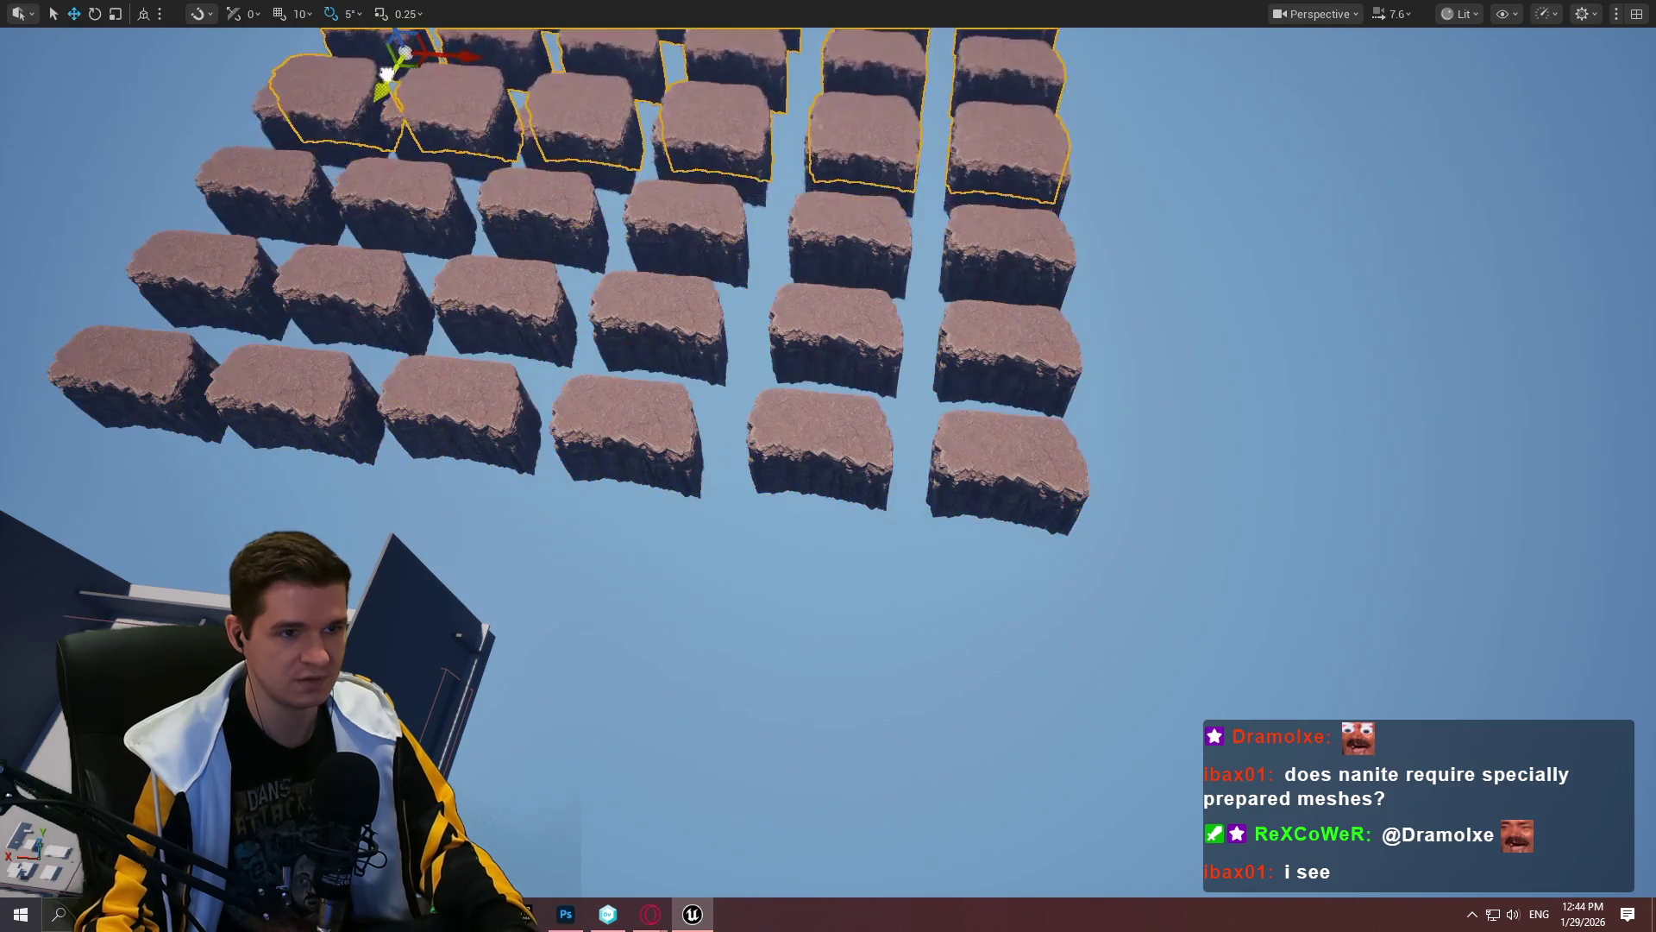
mouse_move(261, 432)
left_mouse_down()
mouse_move(300, 373)
mouse_move(259, 395)
left_mouse_up()
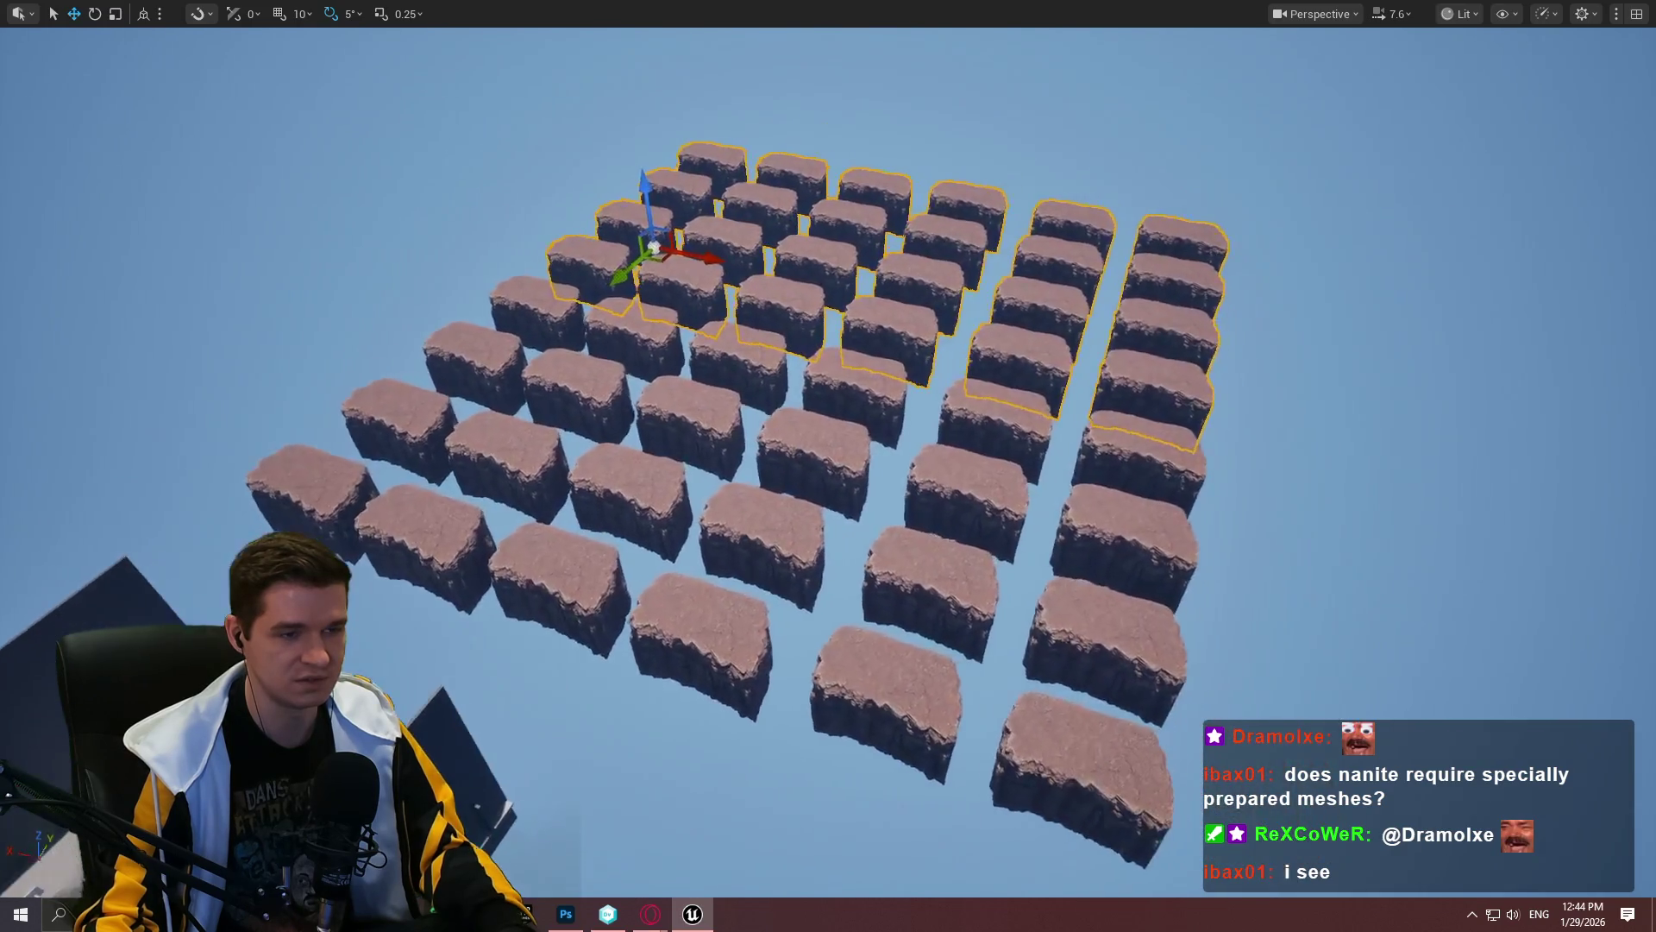
Step: Alt-drag a copy of the cliffs up along Z to stack a second layer above the grid
left_click_drag(716, 229, 741, 231)
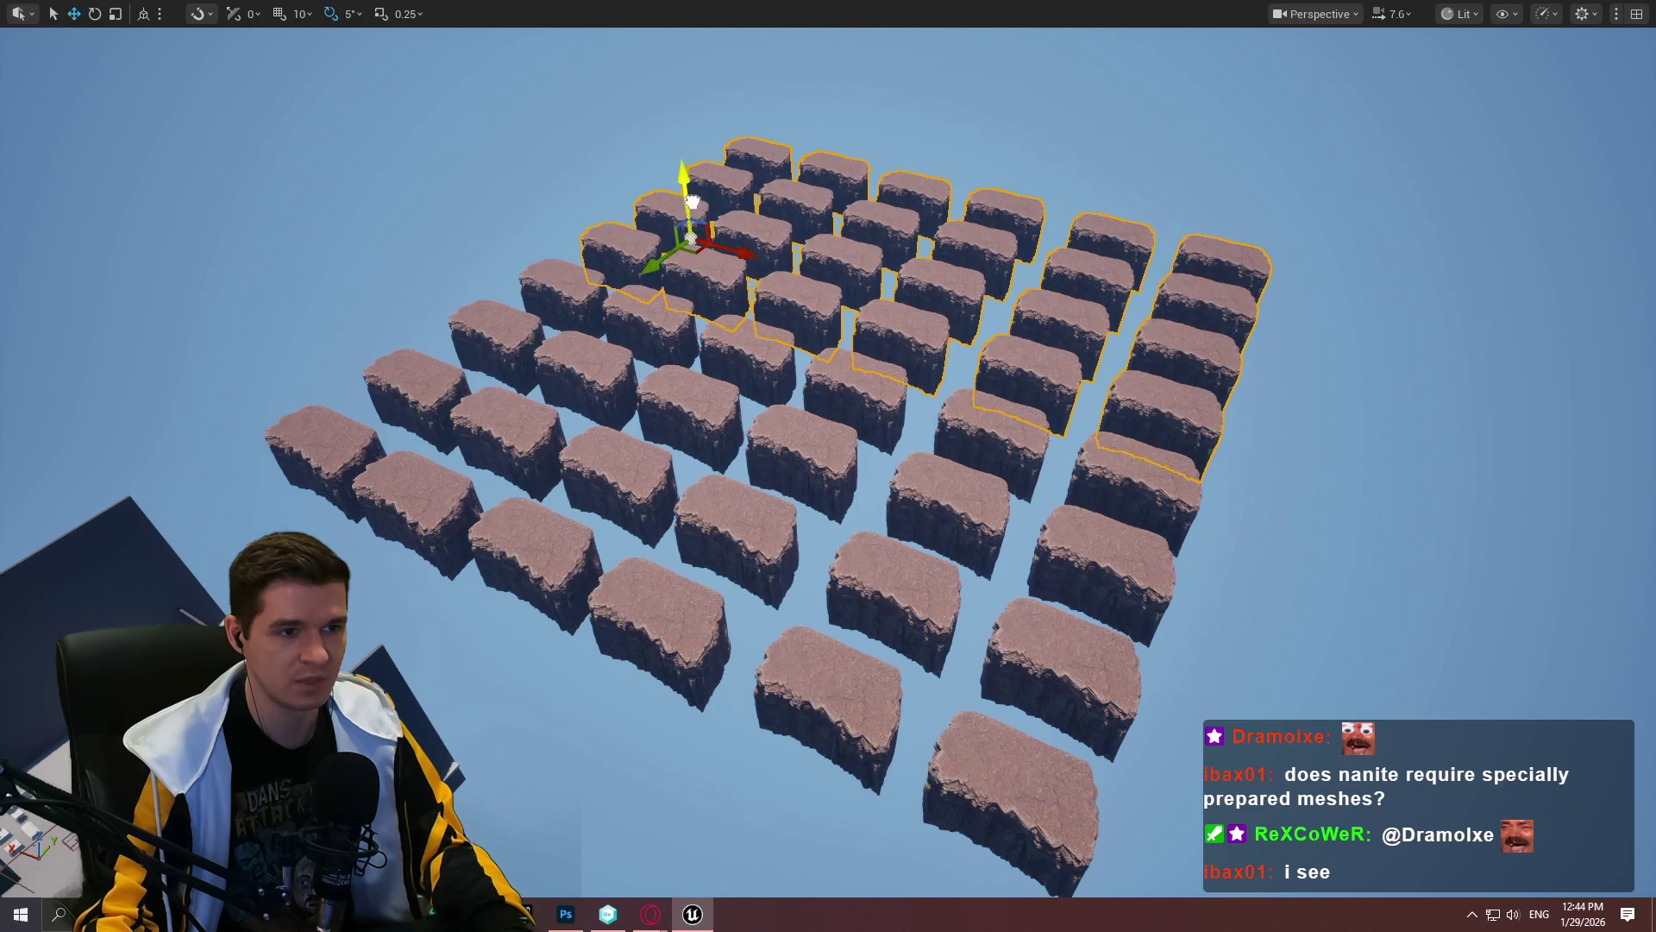
mouse_move(692, 202)
left_mouse_down()
mouse_move(695, 130)
mouse_move(353, 345)
mouse_move(357, 361)
mouse_move(372, 329)
mouse_move(403, 350)
left_mouse_up()
mouse_move(394, 272)
left_mouse_down()
mouse_move(336, 130)
mouse_move(345, 172)
mouse_move(324, 233)
mouse_move(691, 94)
mouse_move(729, 127)
left_mouse_up()
left_click_drag(916, 104, 917, 105)
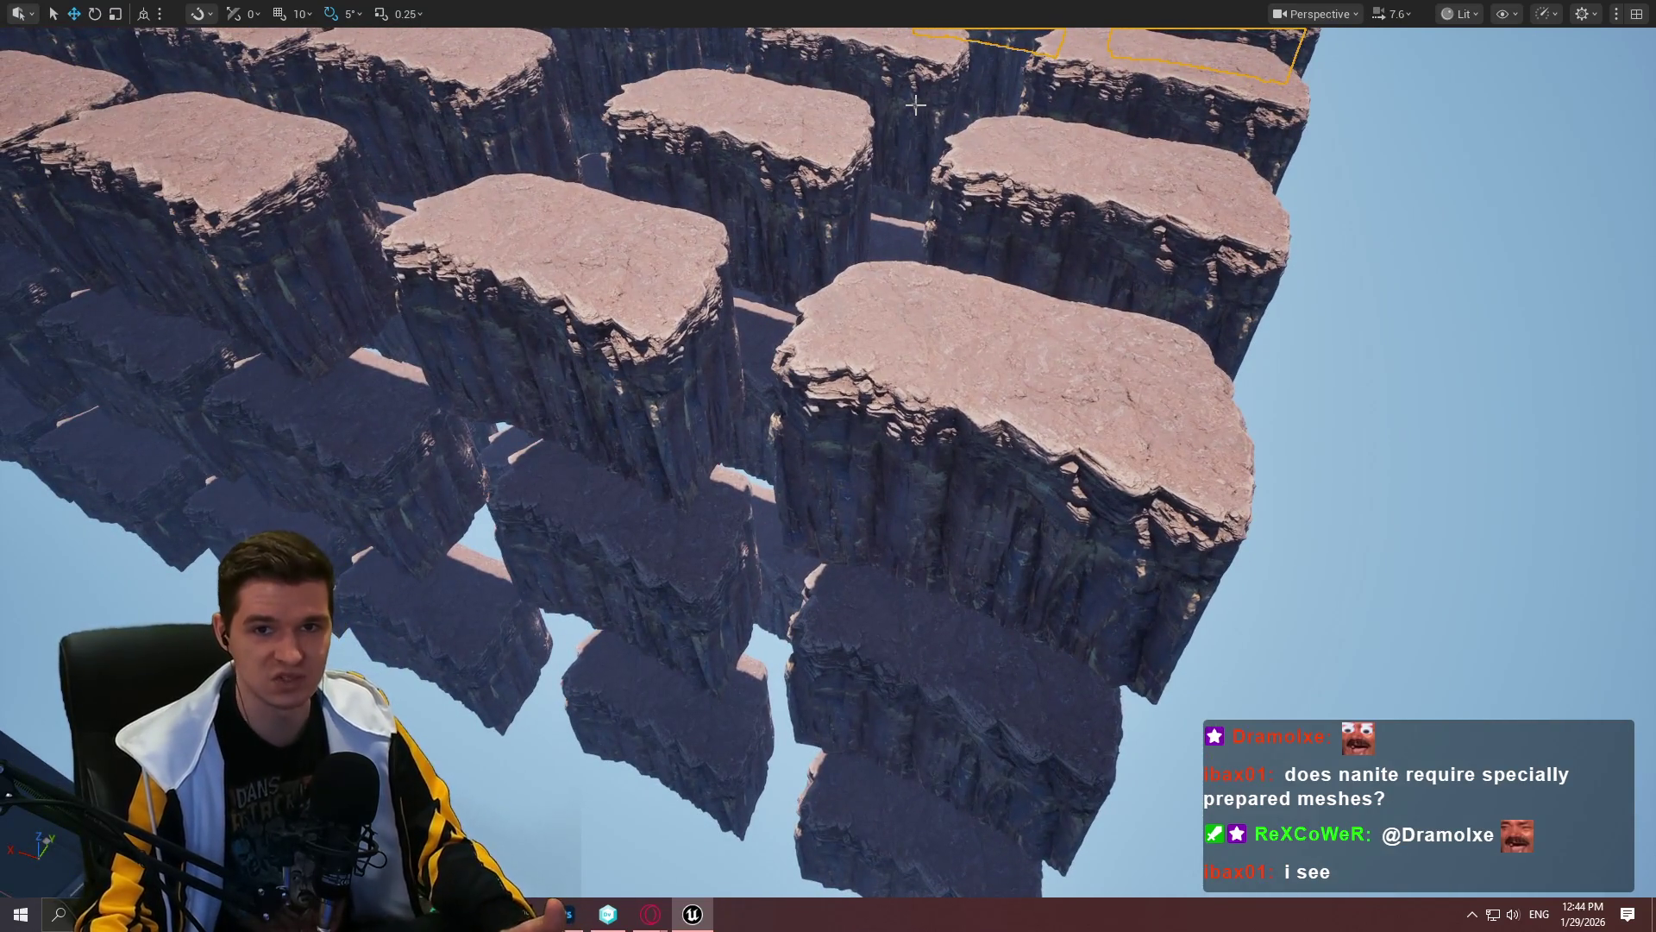
left_click(1464, 14)
left_click_drag(1262, 278, 1167, 263)
type("stat")
Step: Show the cliff grid in Nanite Visualization > Clusters and fly closer to the cliff blocks
left_click(1461, 14)
mouse_move(1517, 345)
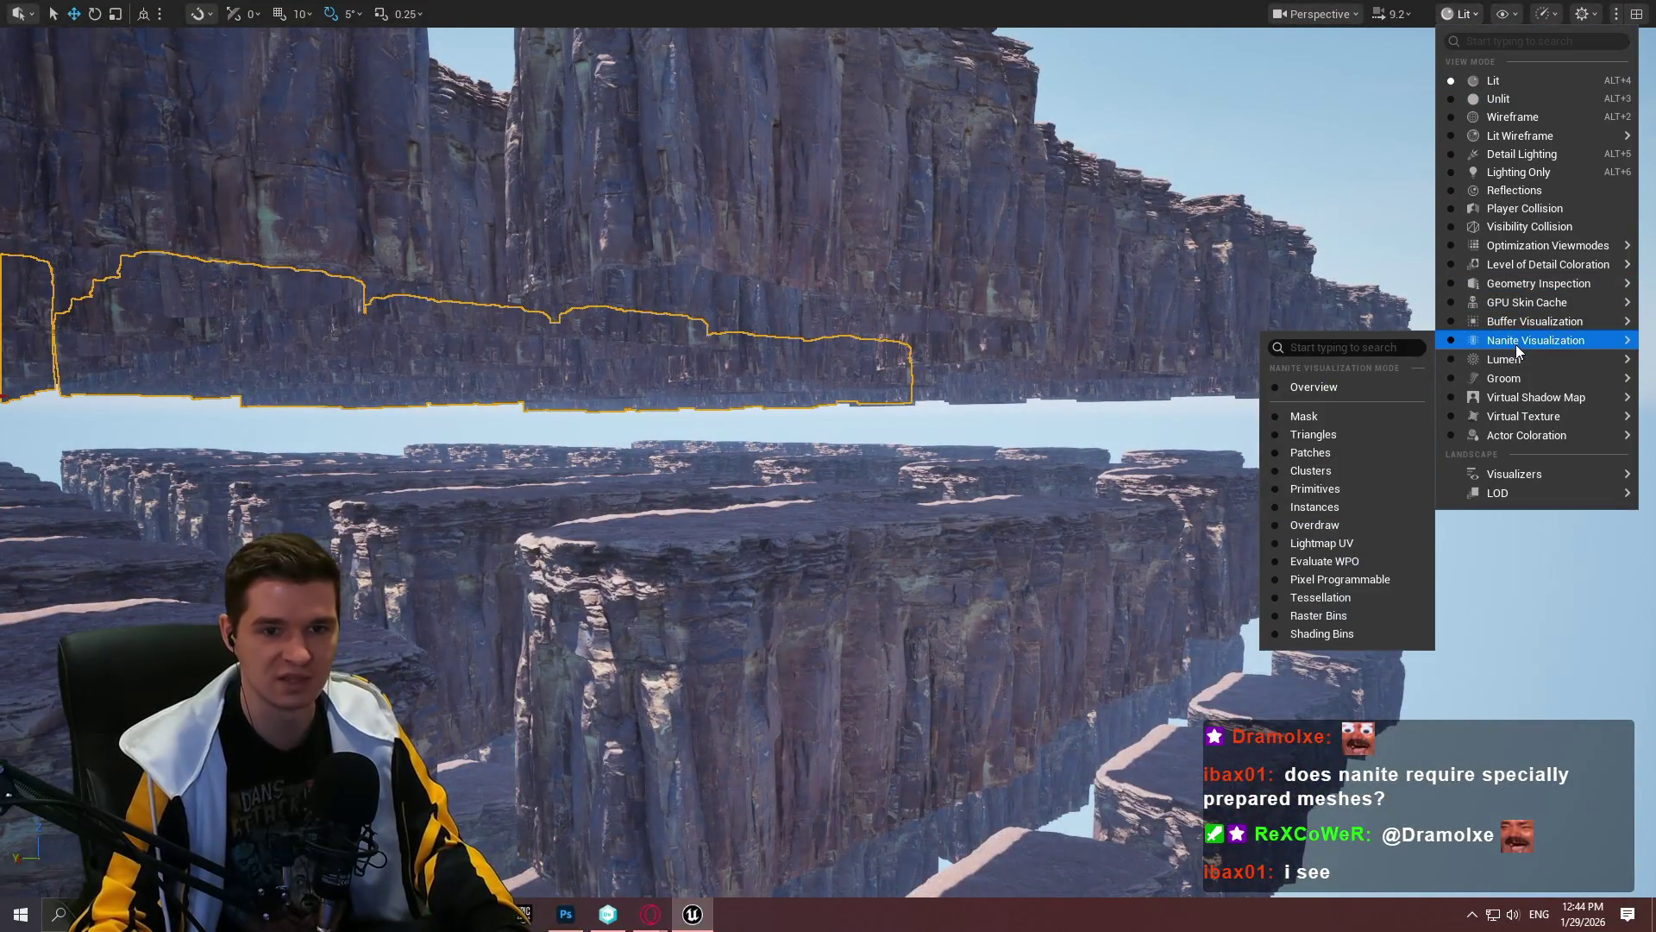
left_click(1336, 472)
left_click_drag(1334, 474, 1334, 473)
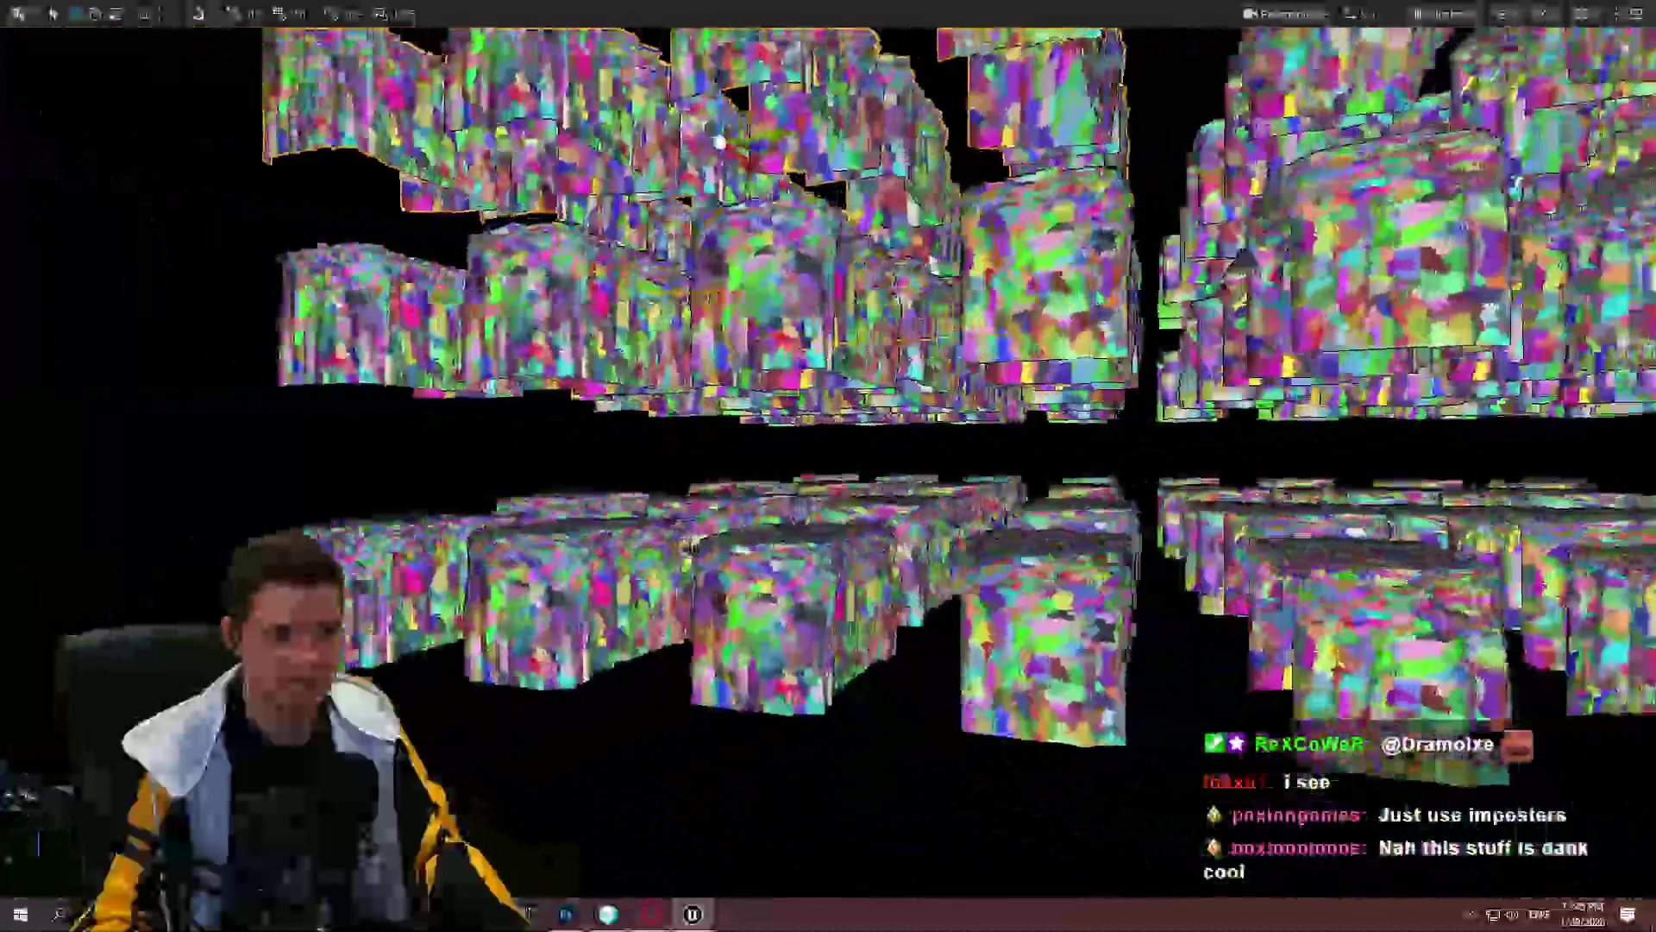
key("w")
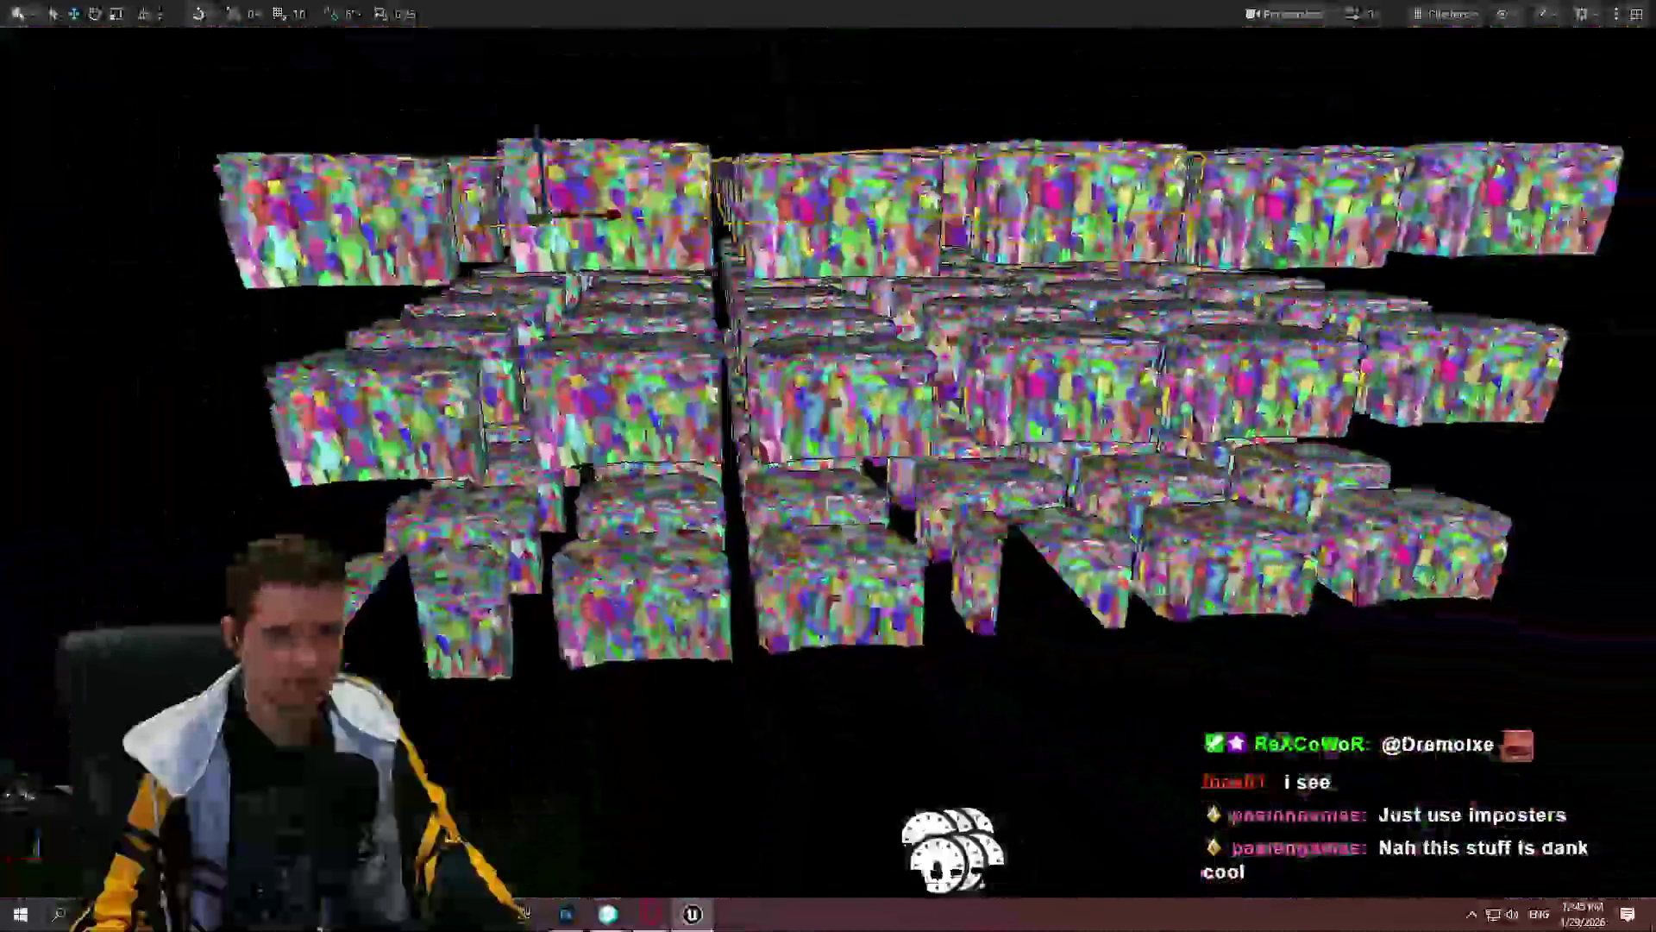
left_click_drag(1272, 213, 1273, 213)
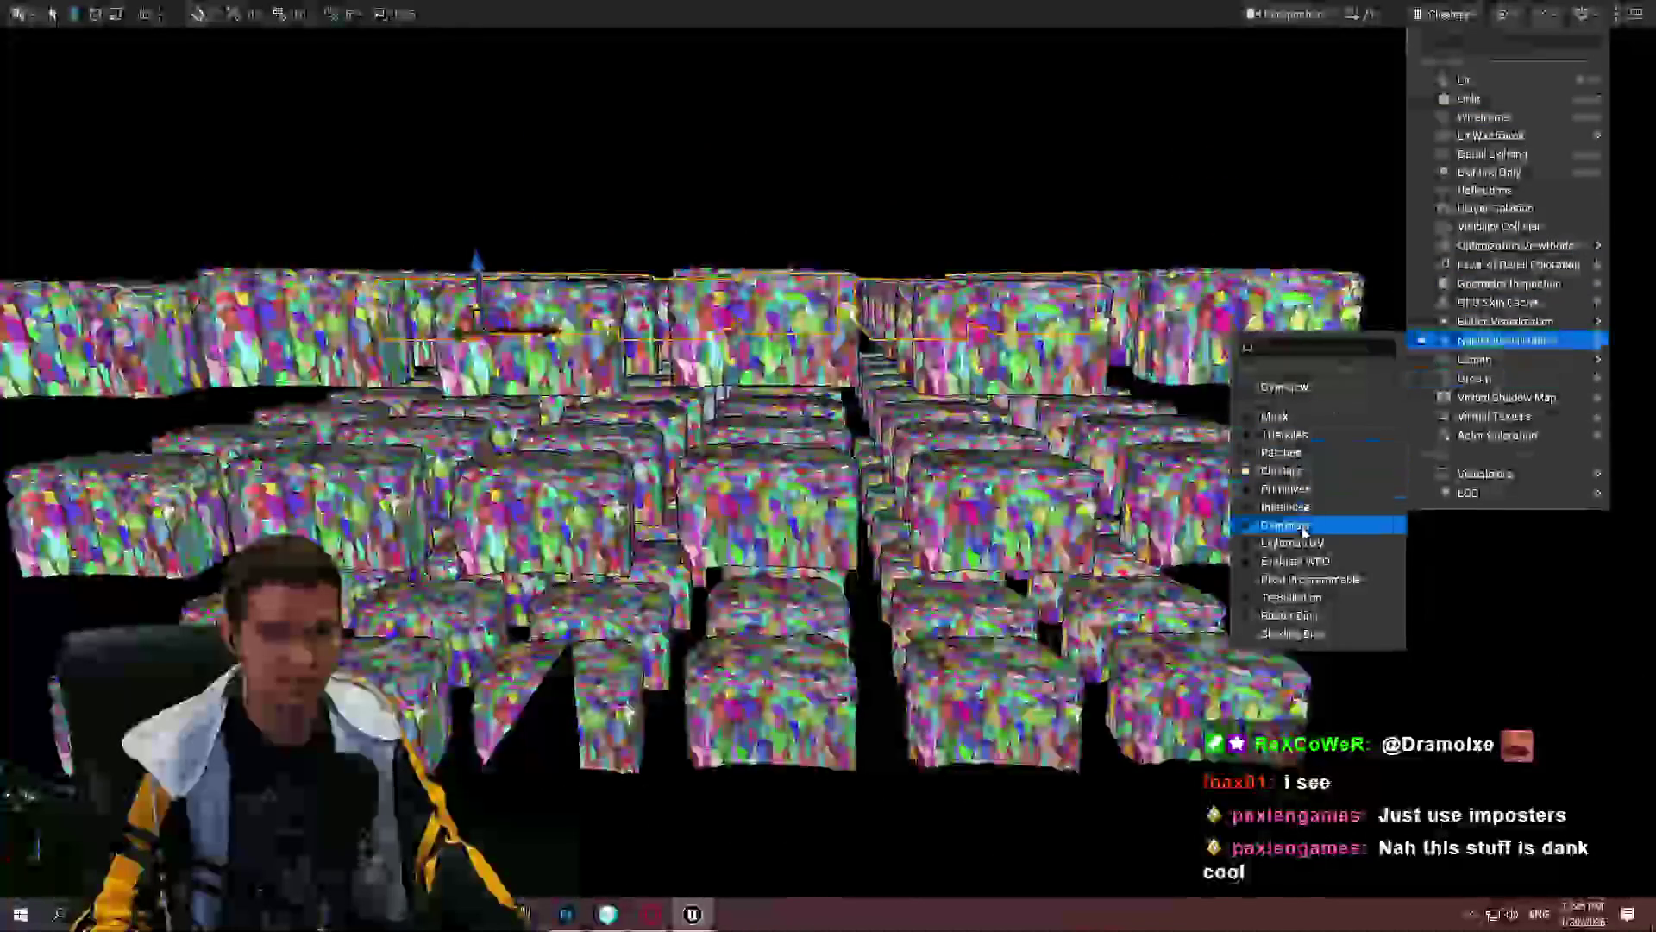
Step: Fly the camera closer to and slightly above the cliff blocks
key("w")
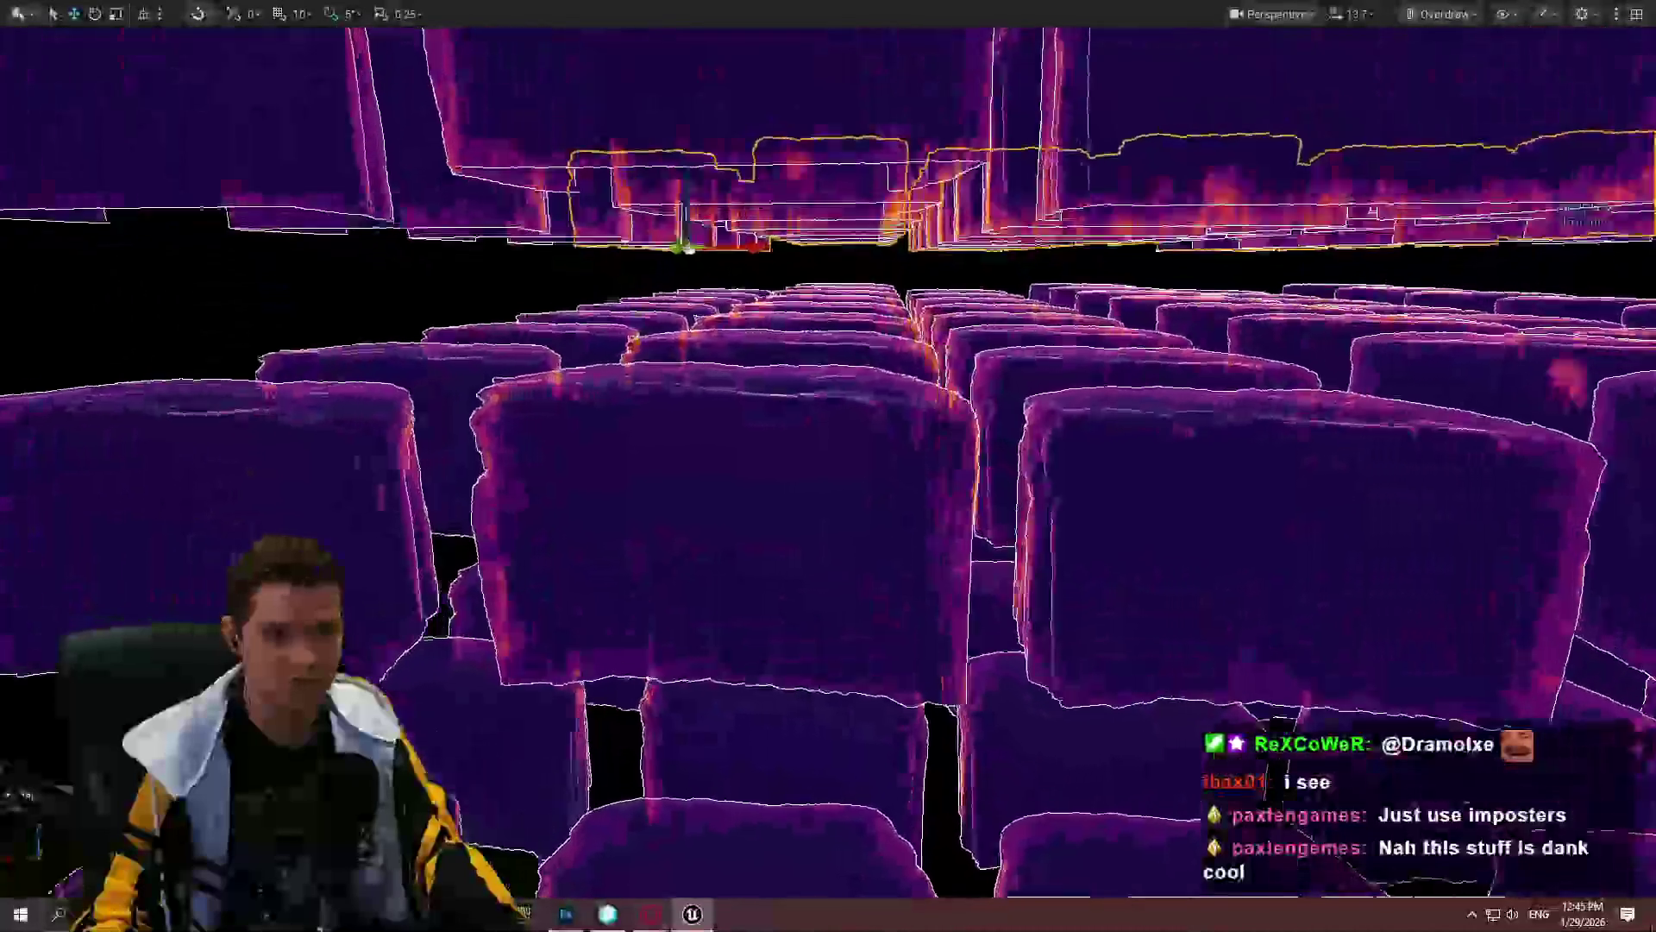
key("e")
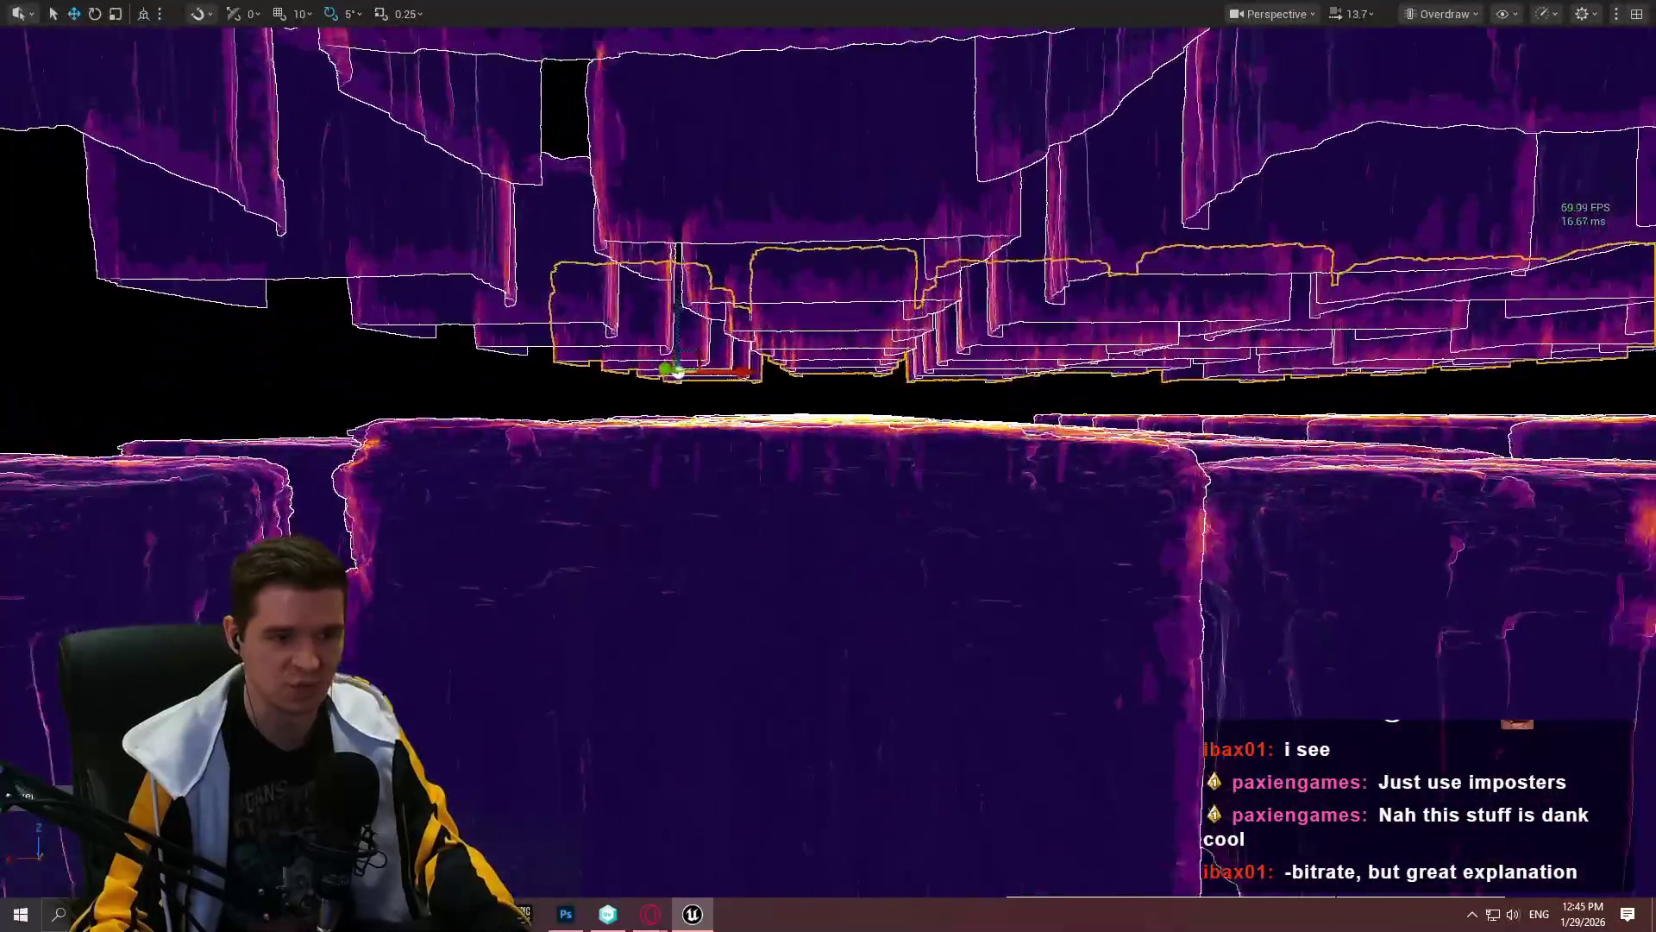
left_click_drag(829, 517, 781, 517)
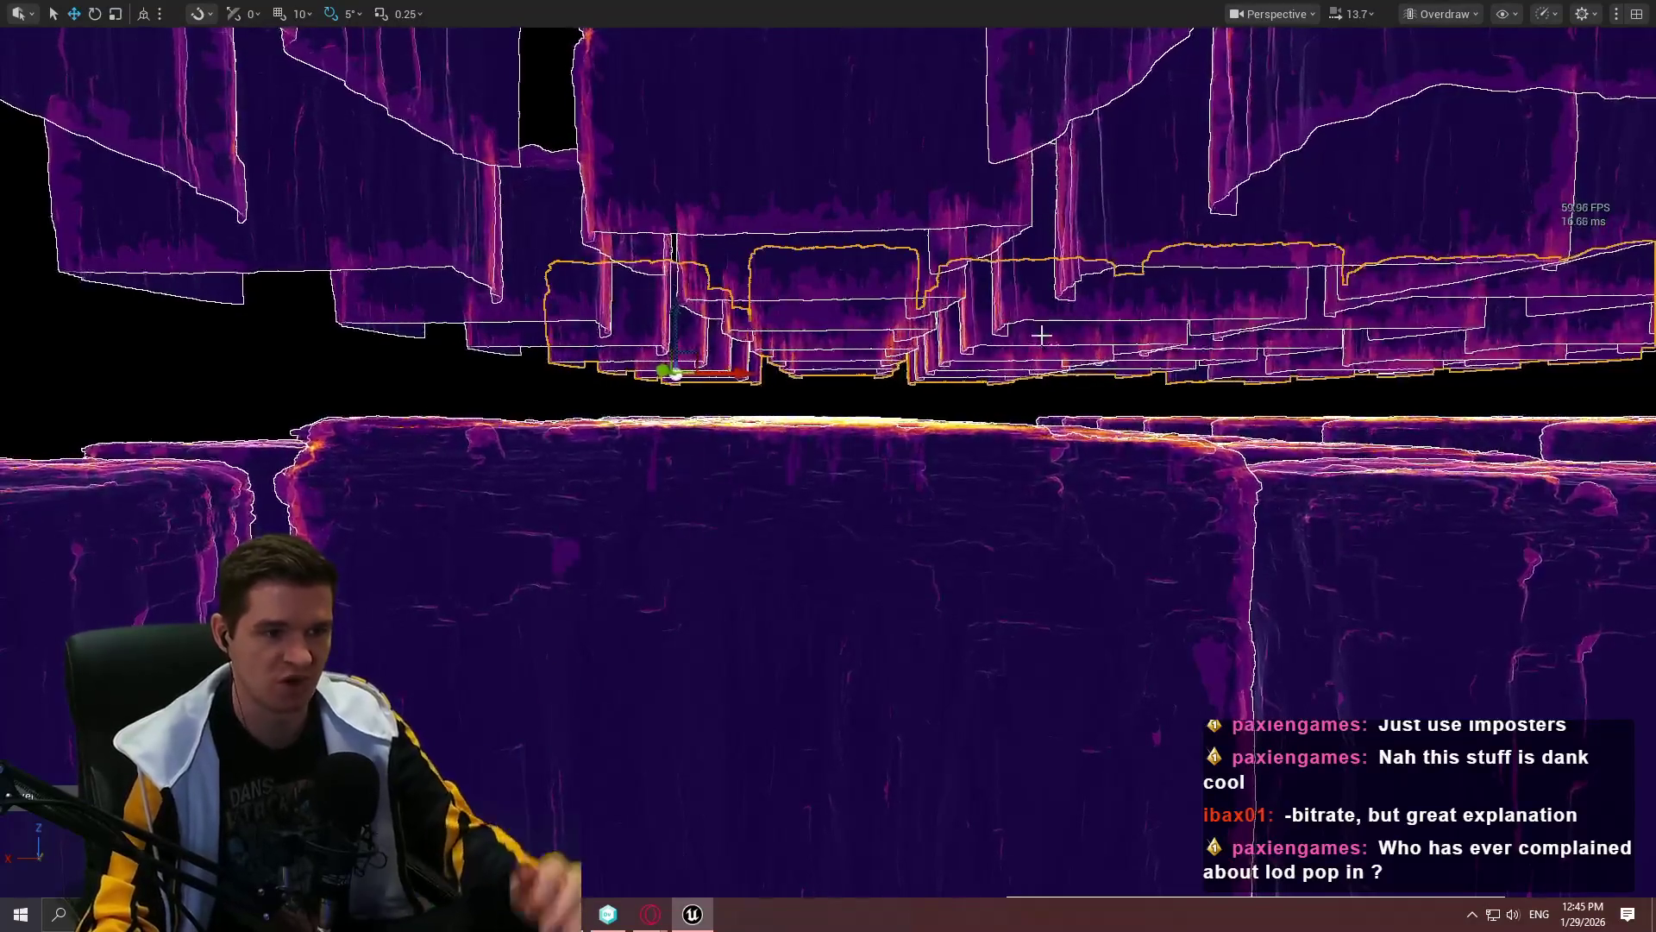
mouse_move(1042, 335)
left_mouse_down()
mouse_move(1034, 285)
mouse_move(1034, 349)
left_mouse_up()
Step: Run 'stat gpu' in the console to show GPU timings, then fly toward the lower cliffs
key("grave")
type("stat ")
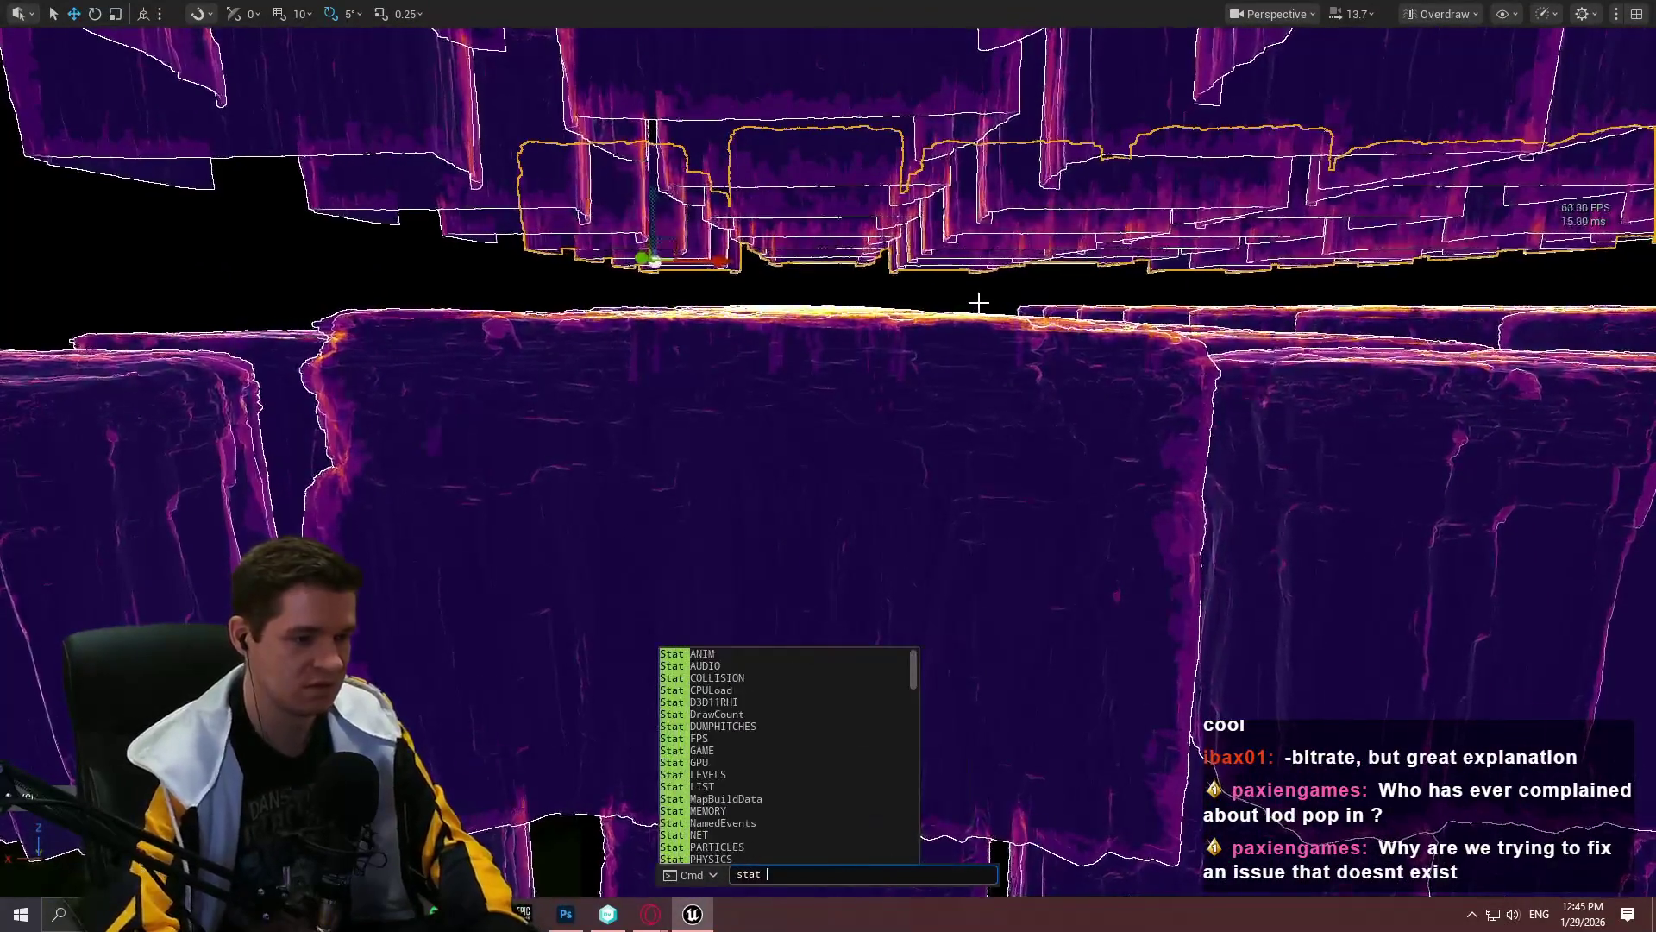
type("gpu")
key("Return")
left_click_drag(979, 302, 956, 248)
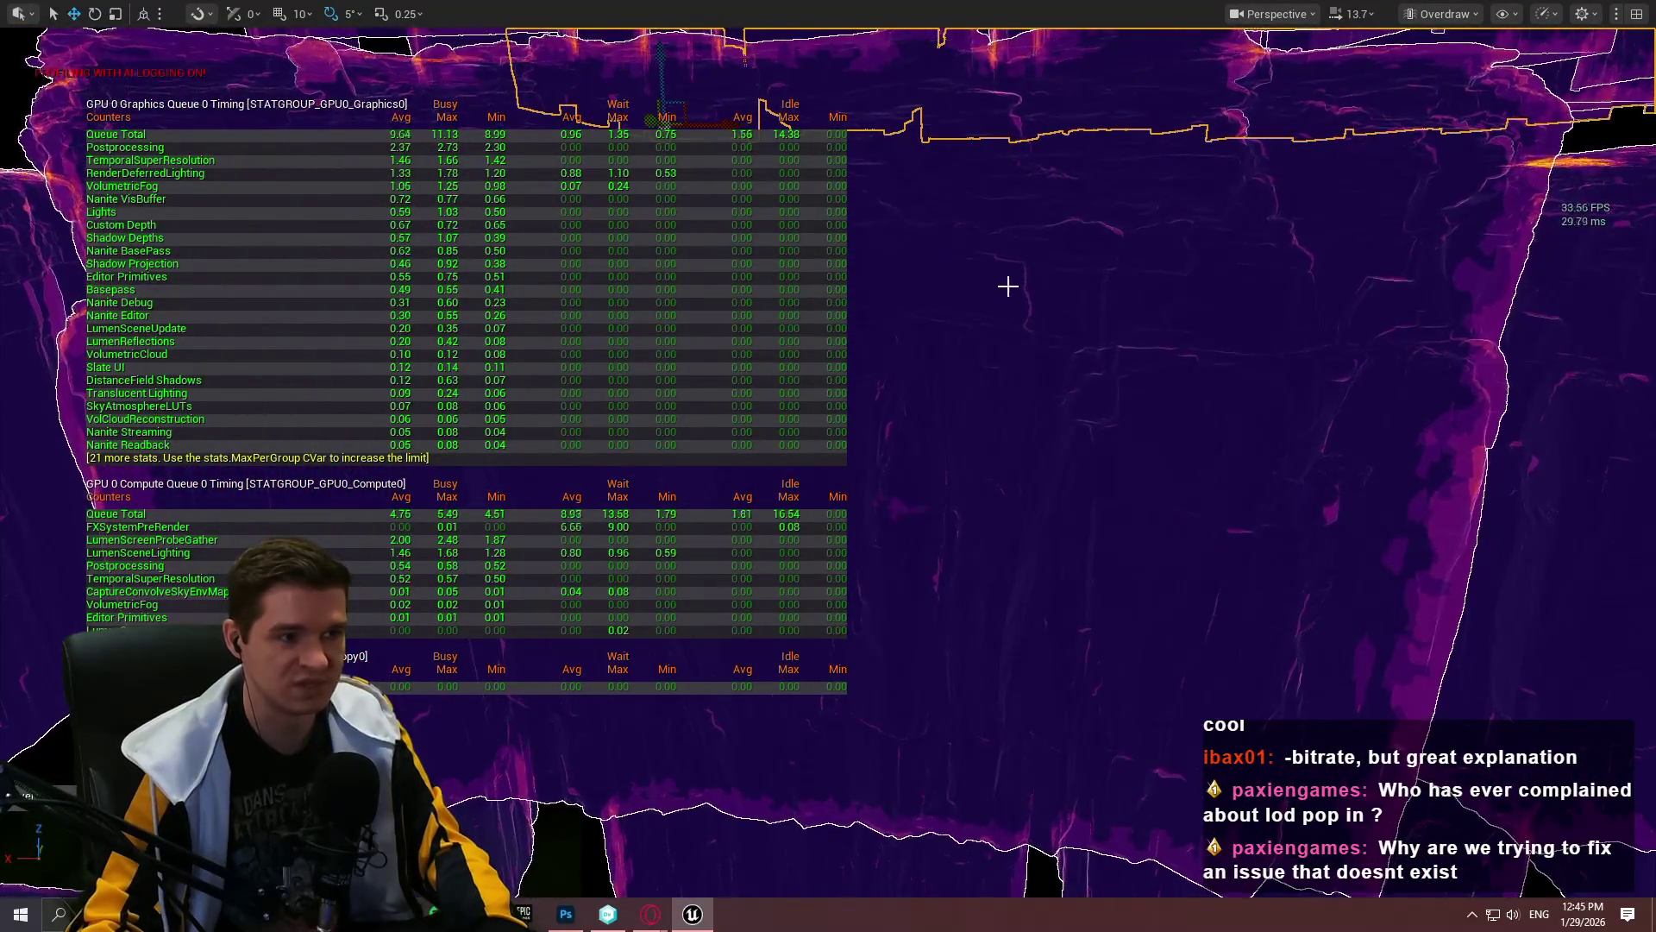
mouse_move(1022, 308)
left_mouse_down()
mouse_move(1022, 290)
mouse_move(1021, 310)
left_mouse_up()
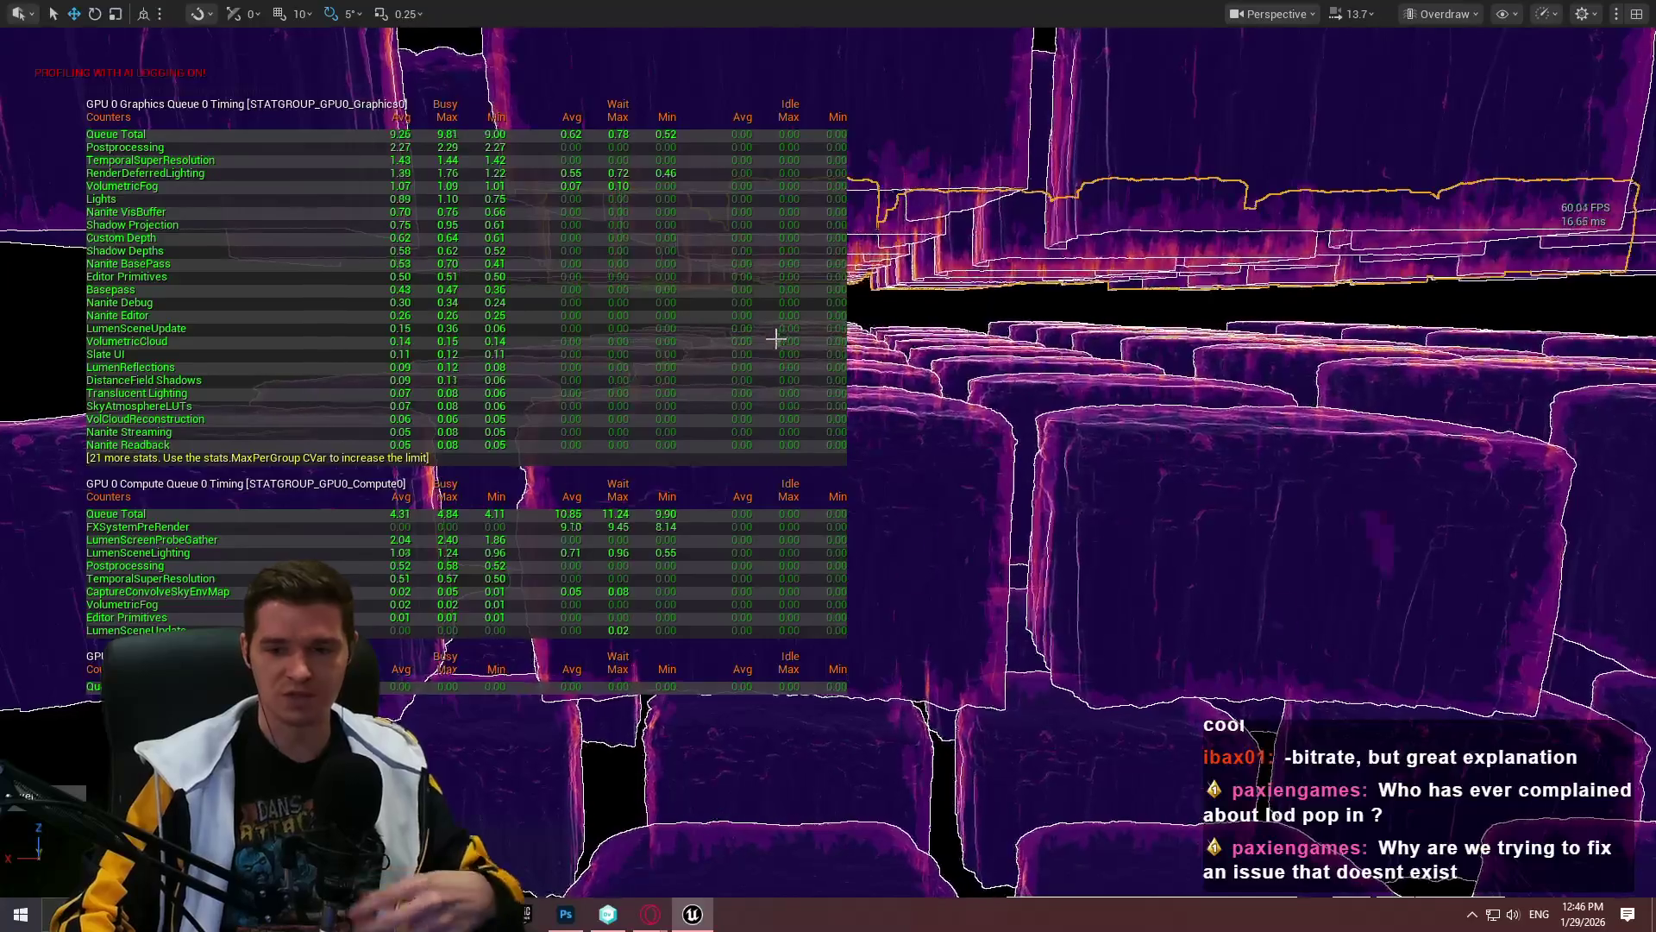
scroll(1250, 517, "down", 4)
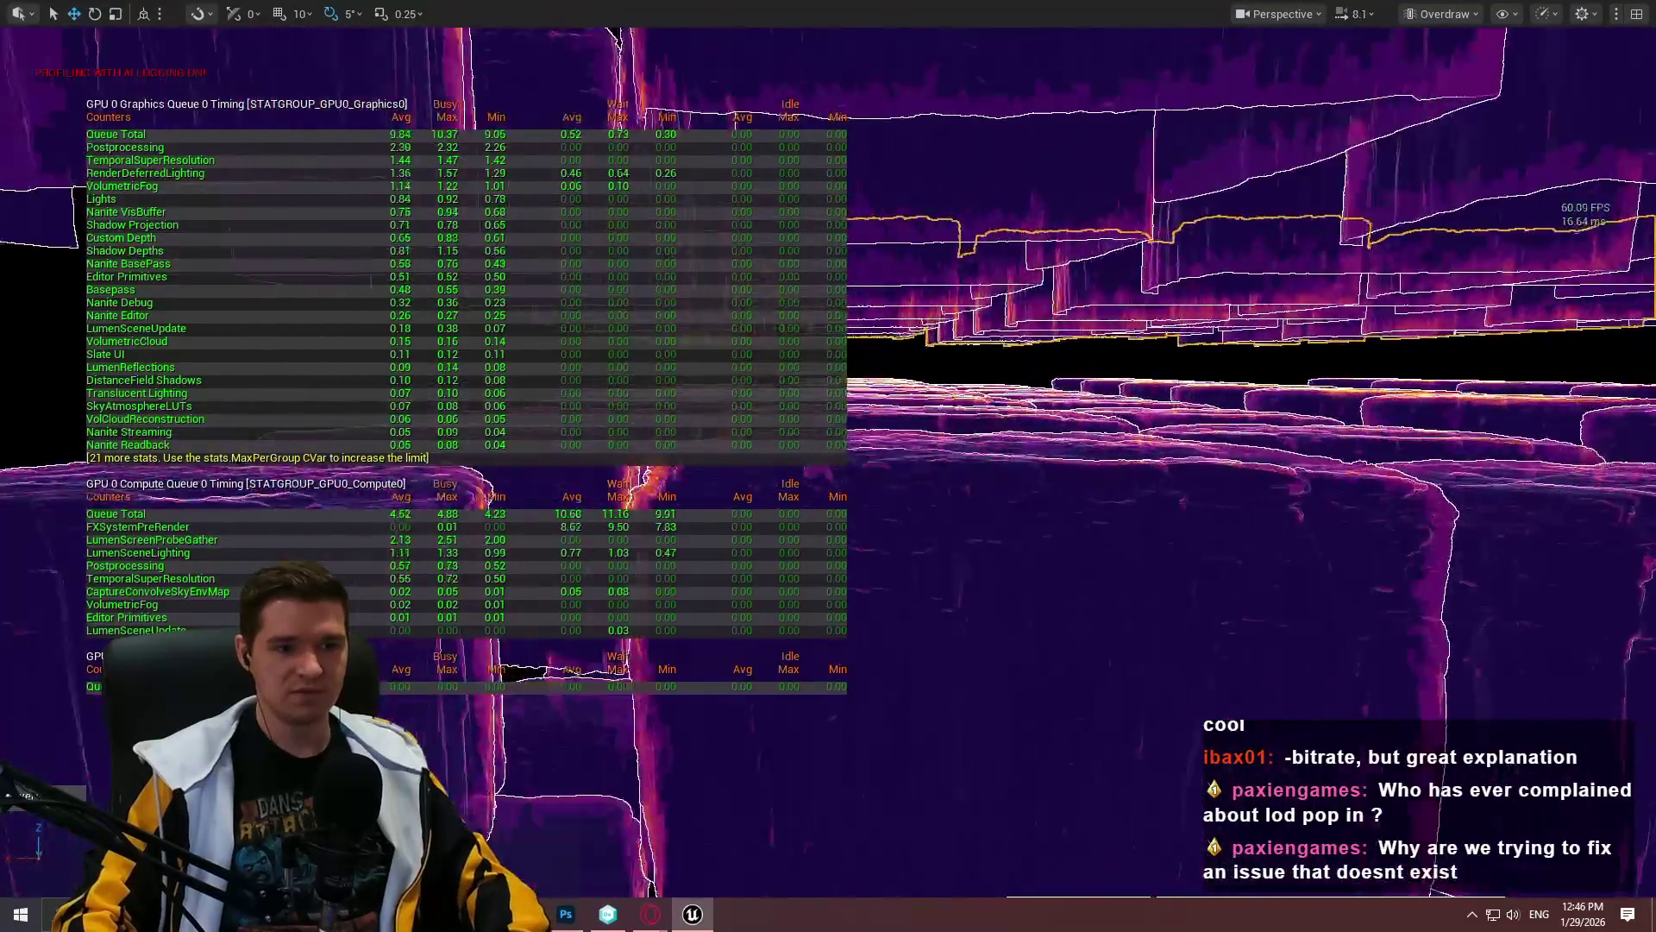
key("w")
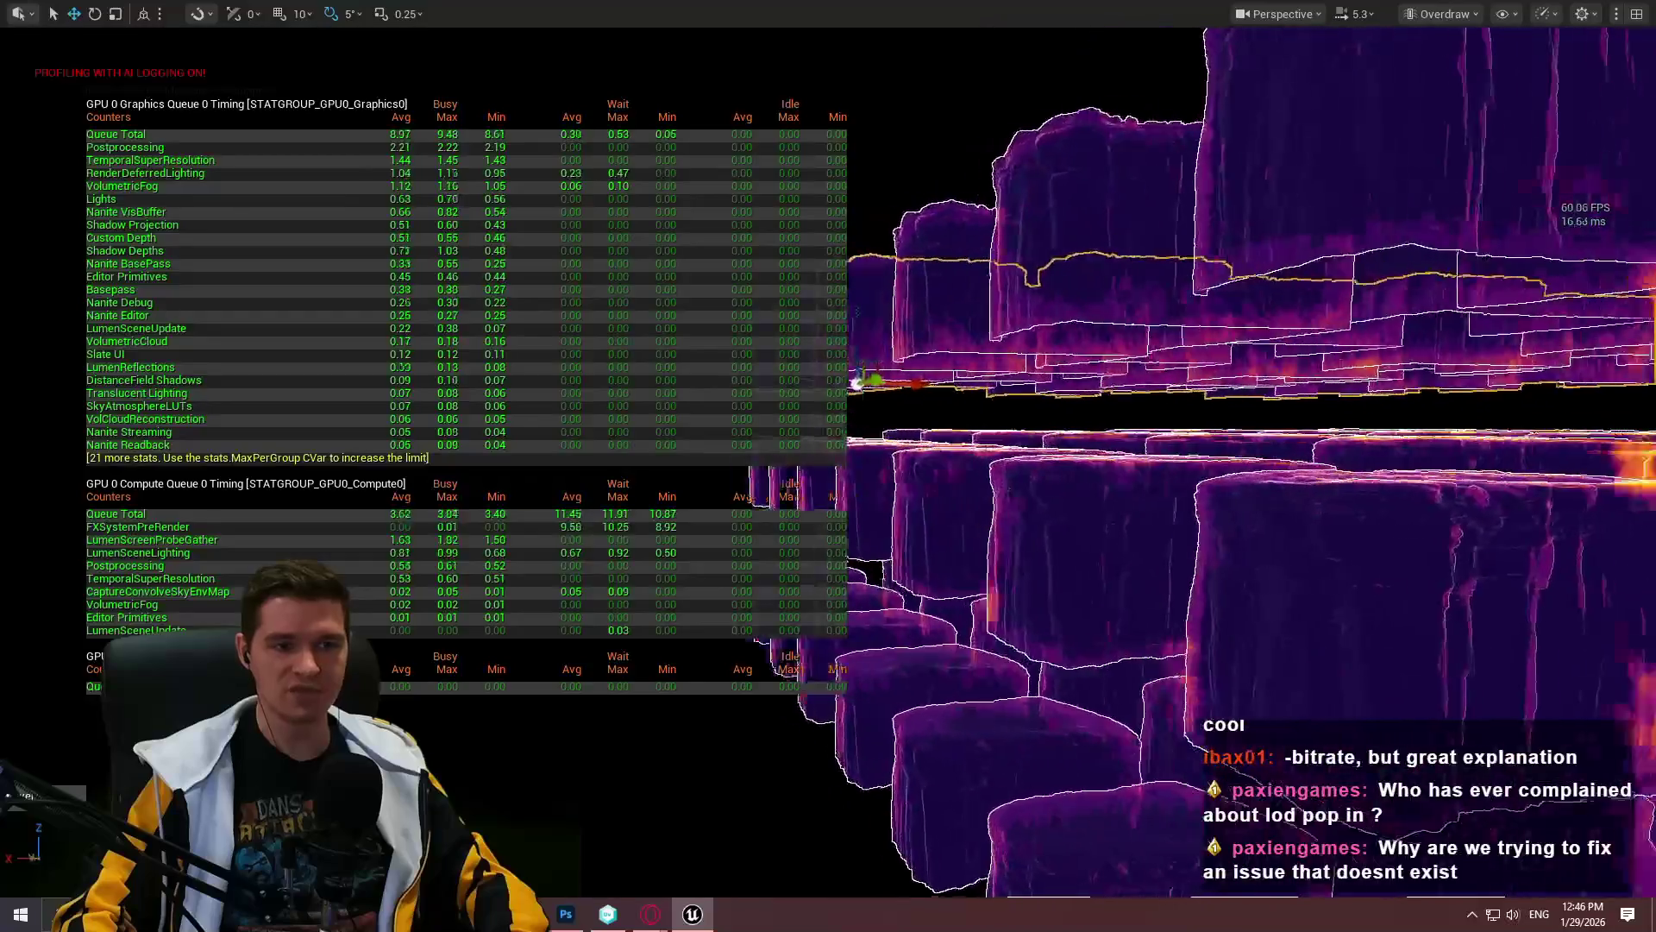
key("w")
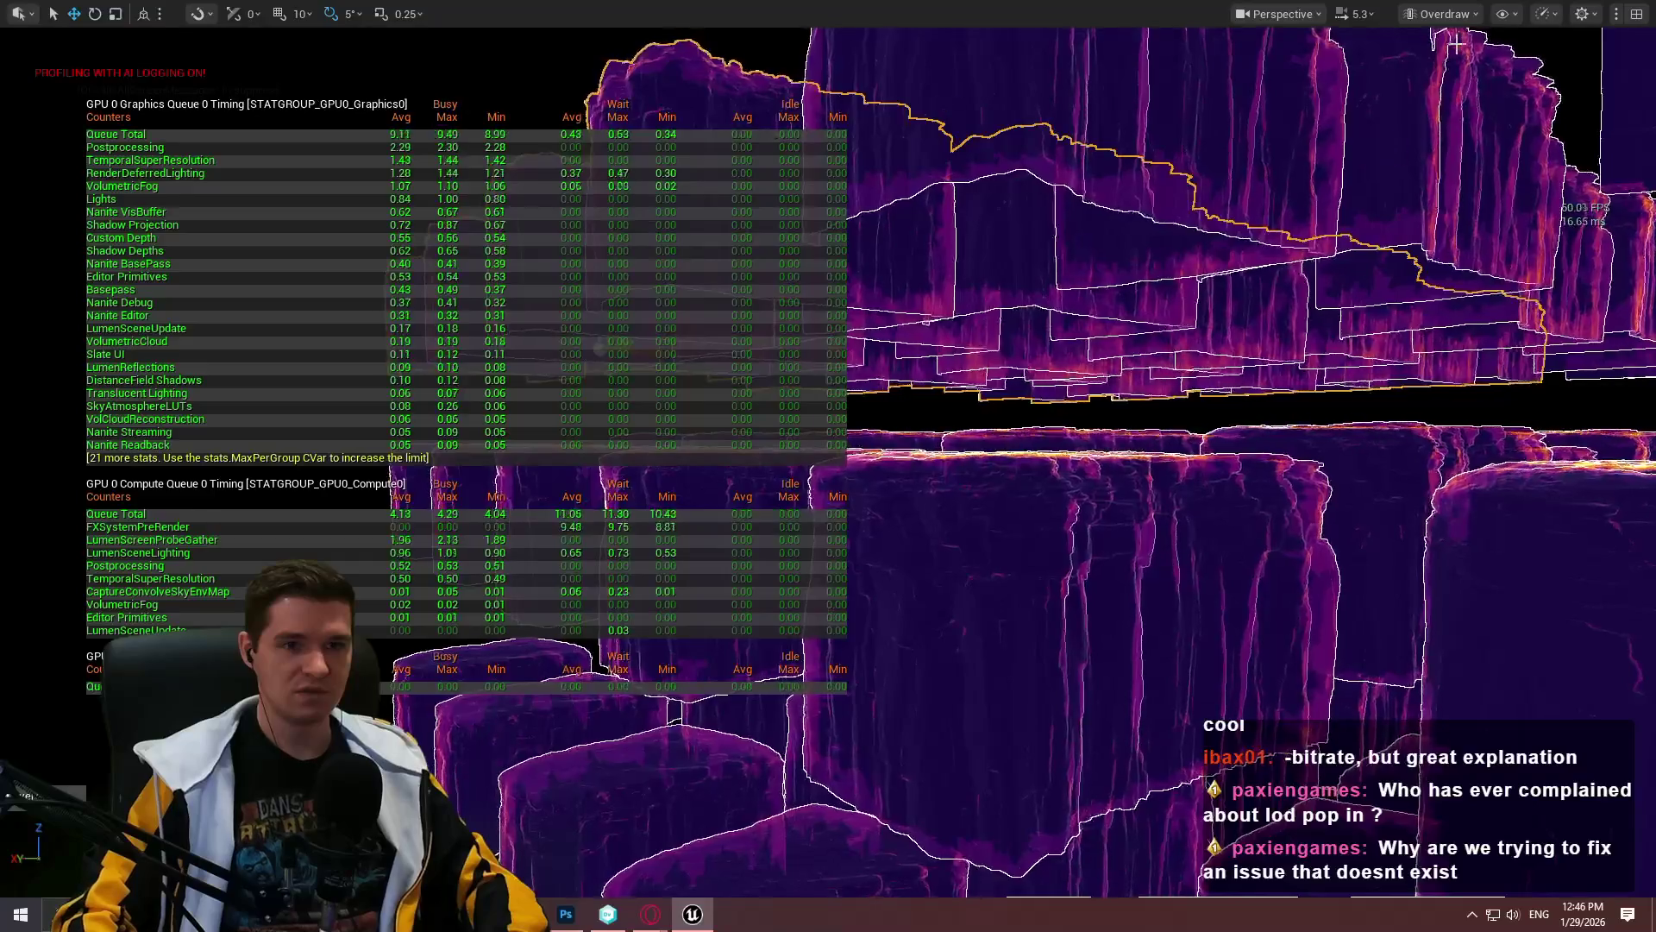
left_click(1440, 14)
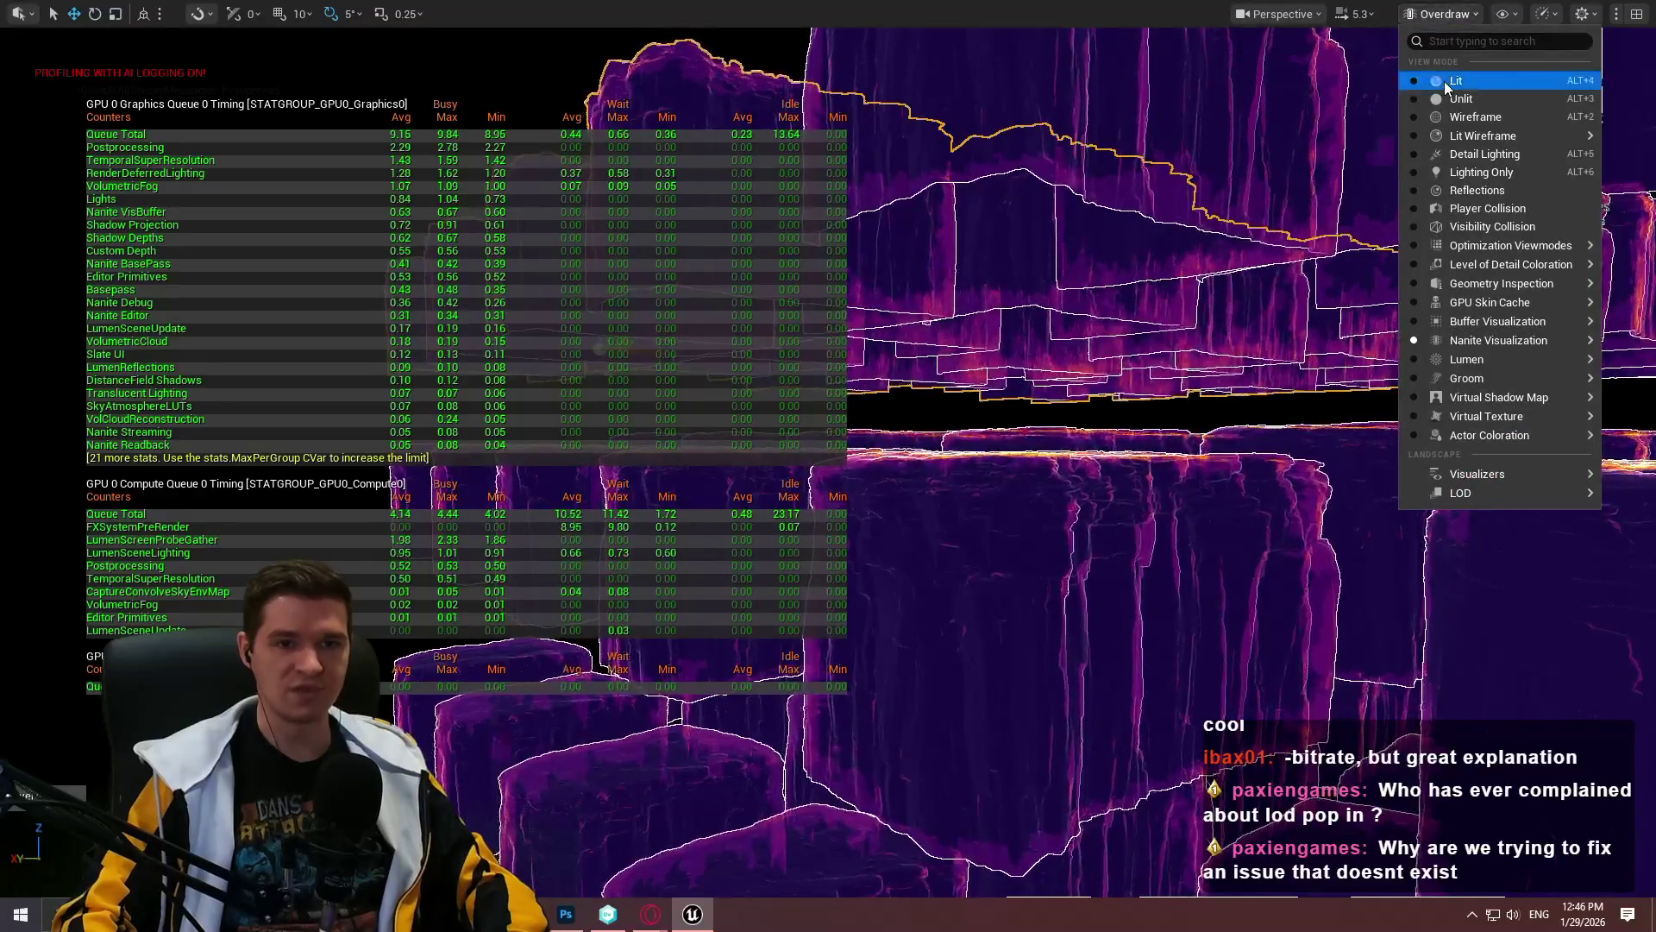
Step: Return the viewport to Lit and run 'stat gpu' again to hide the GPU stats
left_click(1444, 81)
key("grave")
type("sta")
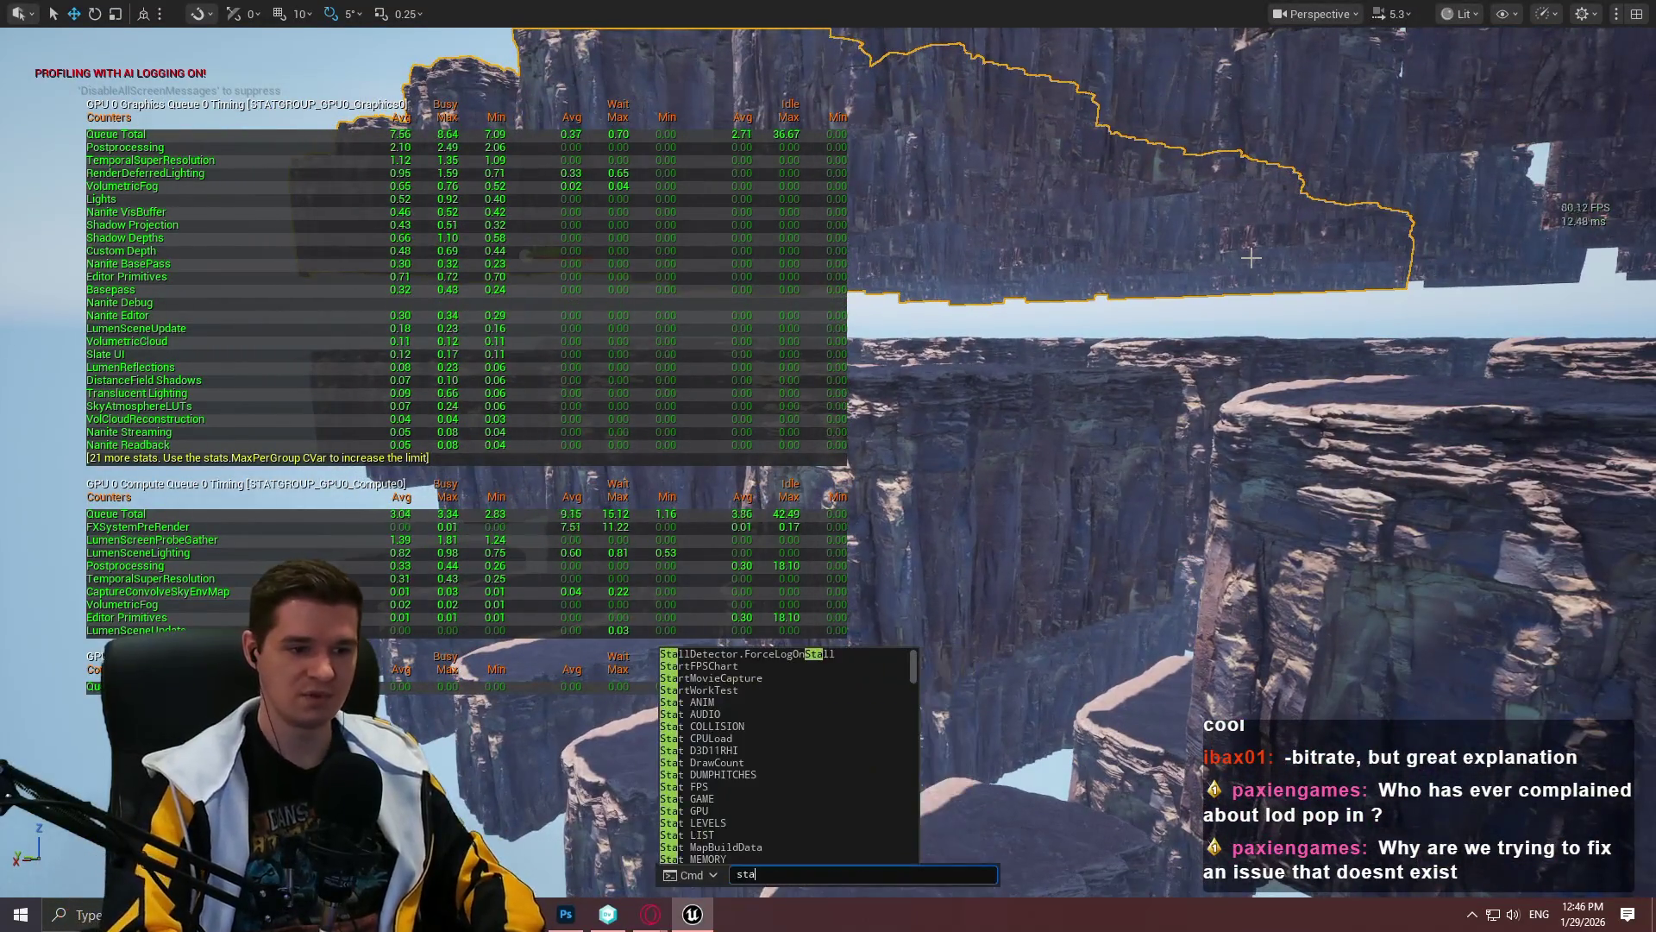
type("t gpu")
key("Return")
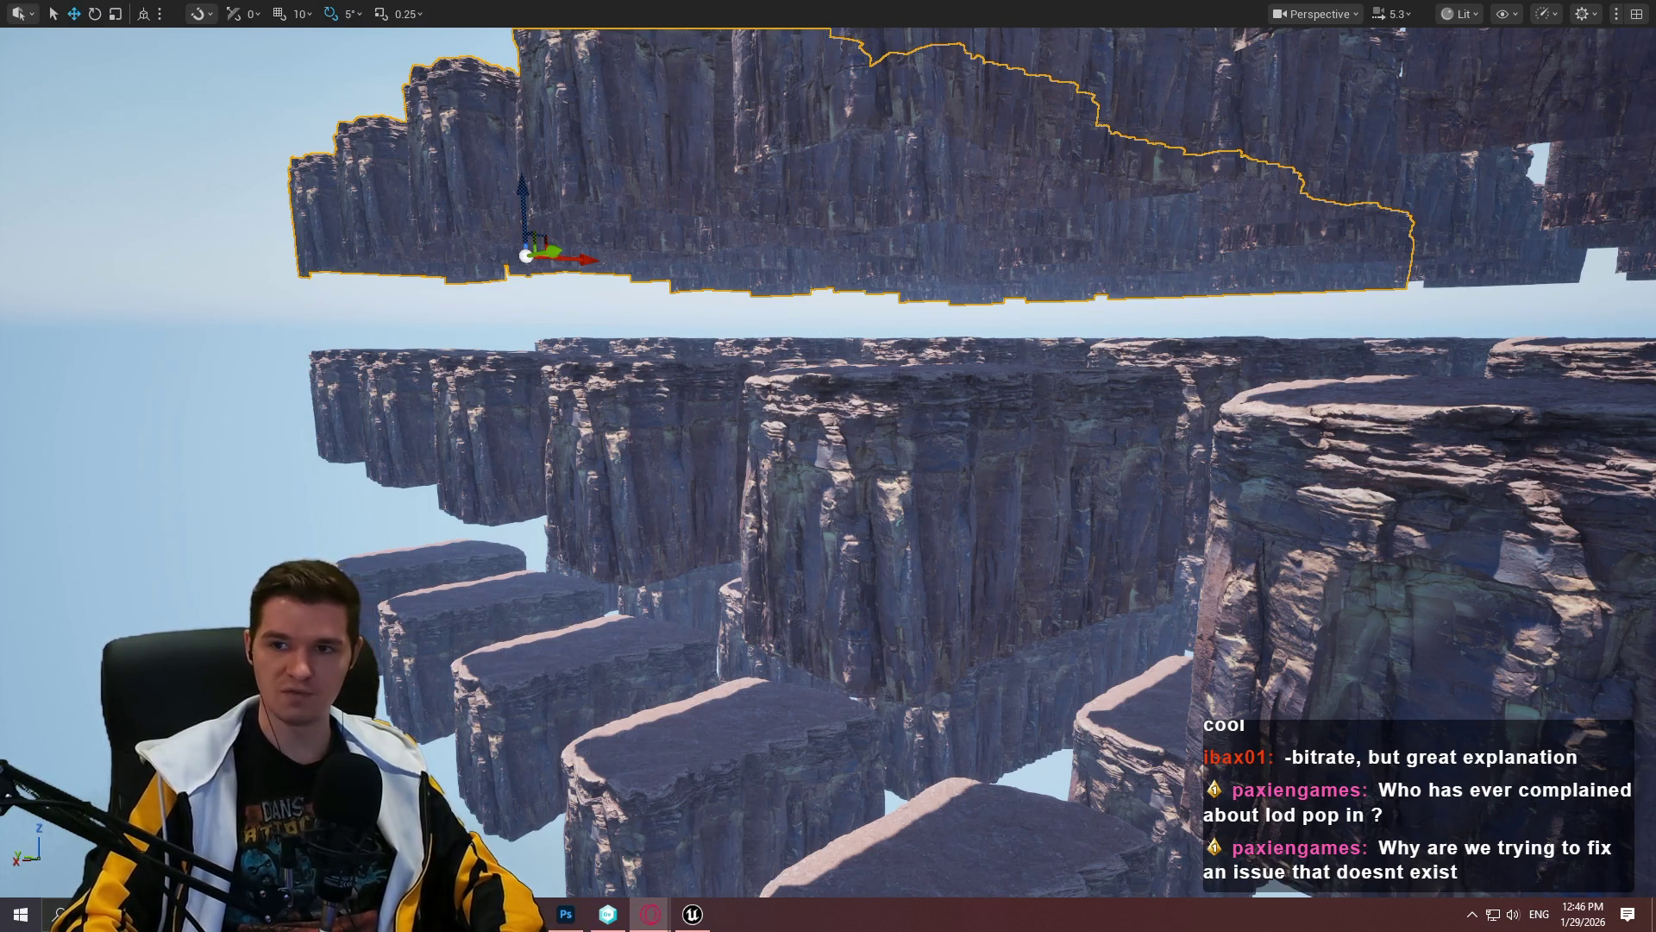
Step: Switch to the browser and scroll through the 'nanite foliage' YouTube results
key("alt+Tab")
scroll(1035, 503, "down", 3)
scroll(1035, 503, "down", 10)
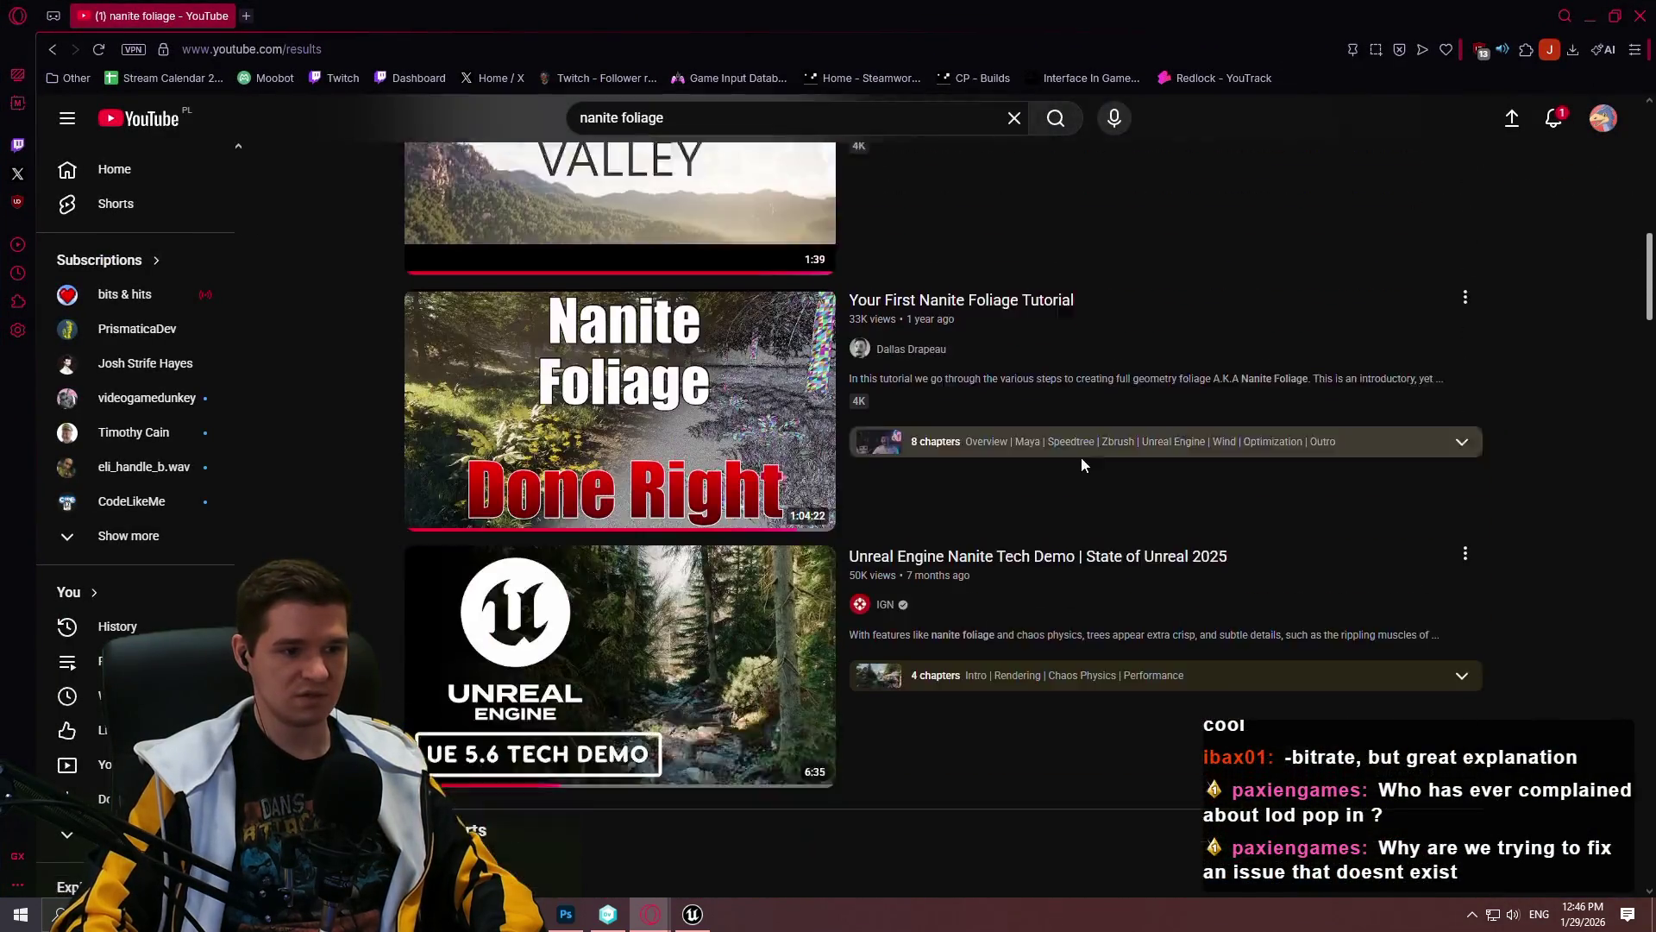
Step: Open the Valley Nanite foliage video and scroll through its page
scroll(1082, 464, "up", 2)
left_click(1031, 183)
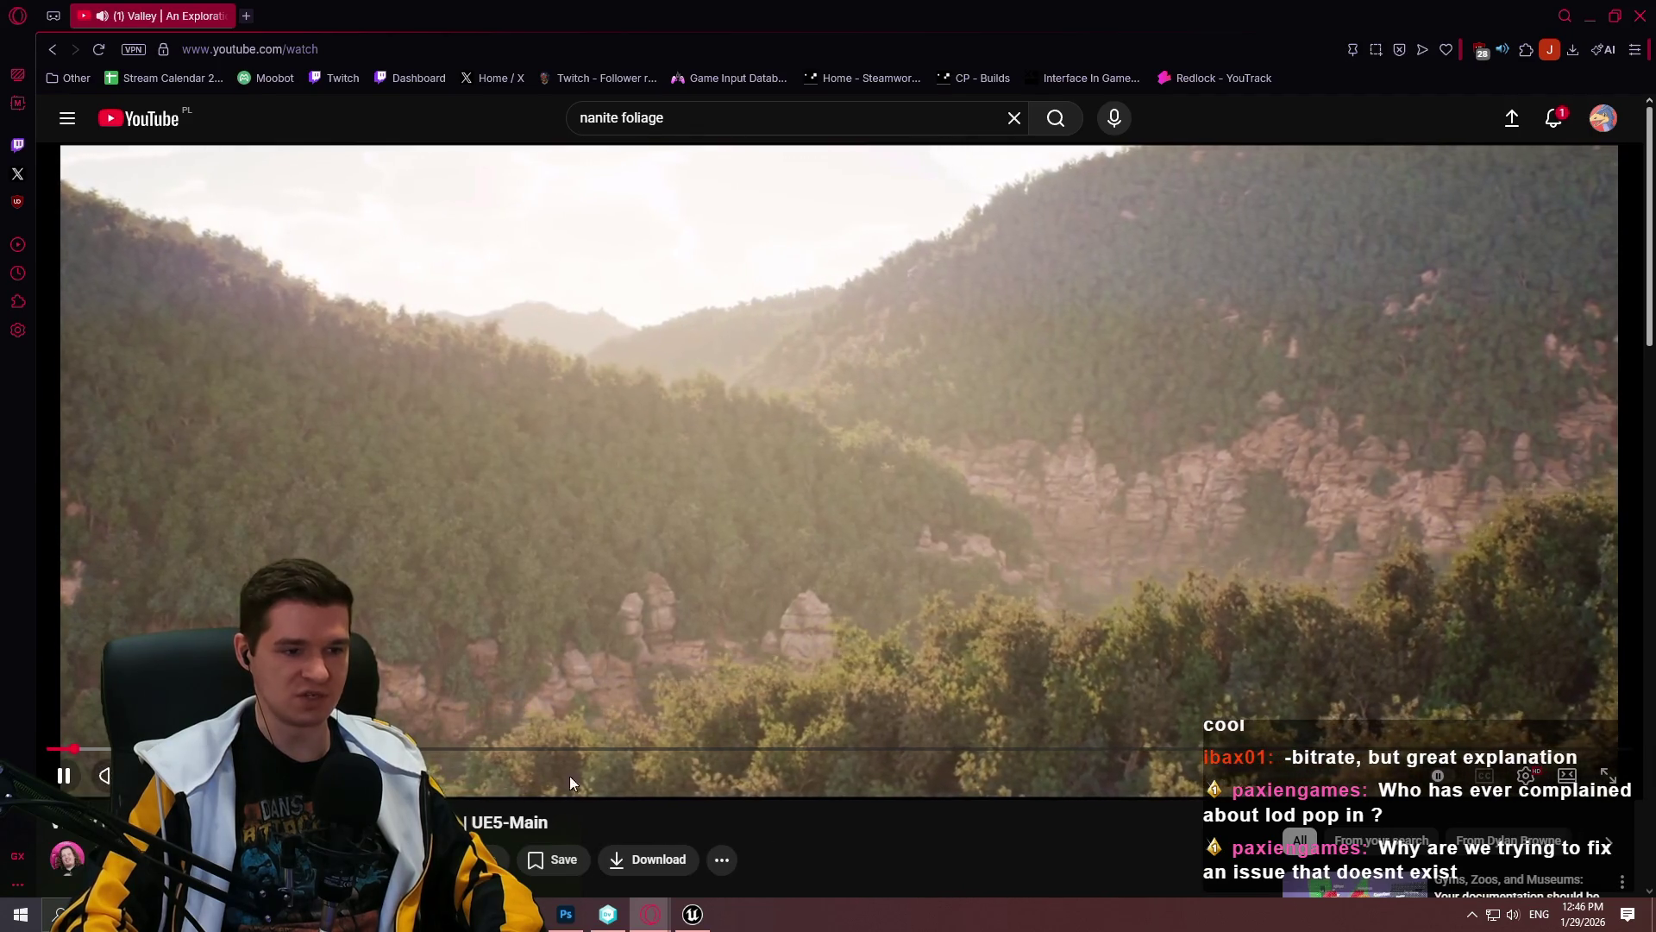
scroll(570, 775, "down", 6)
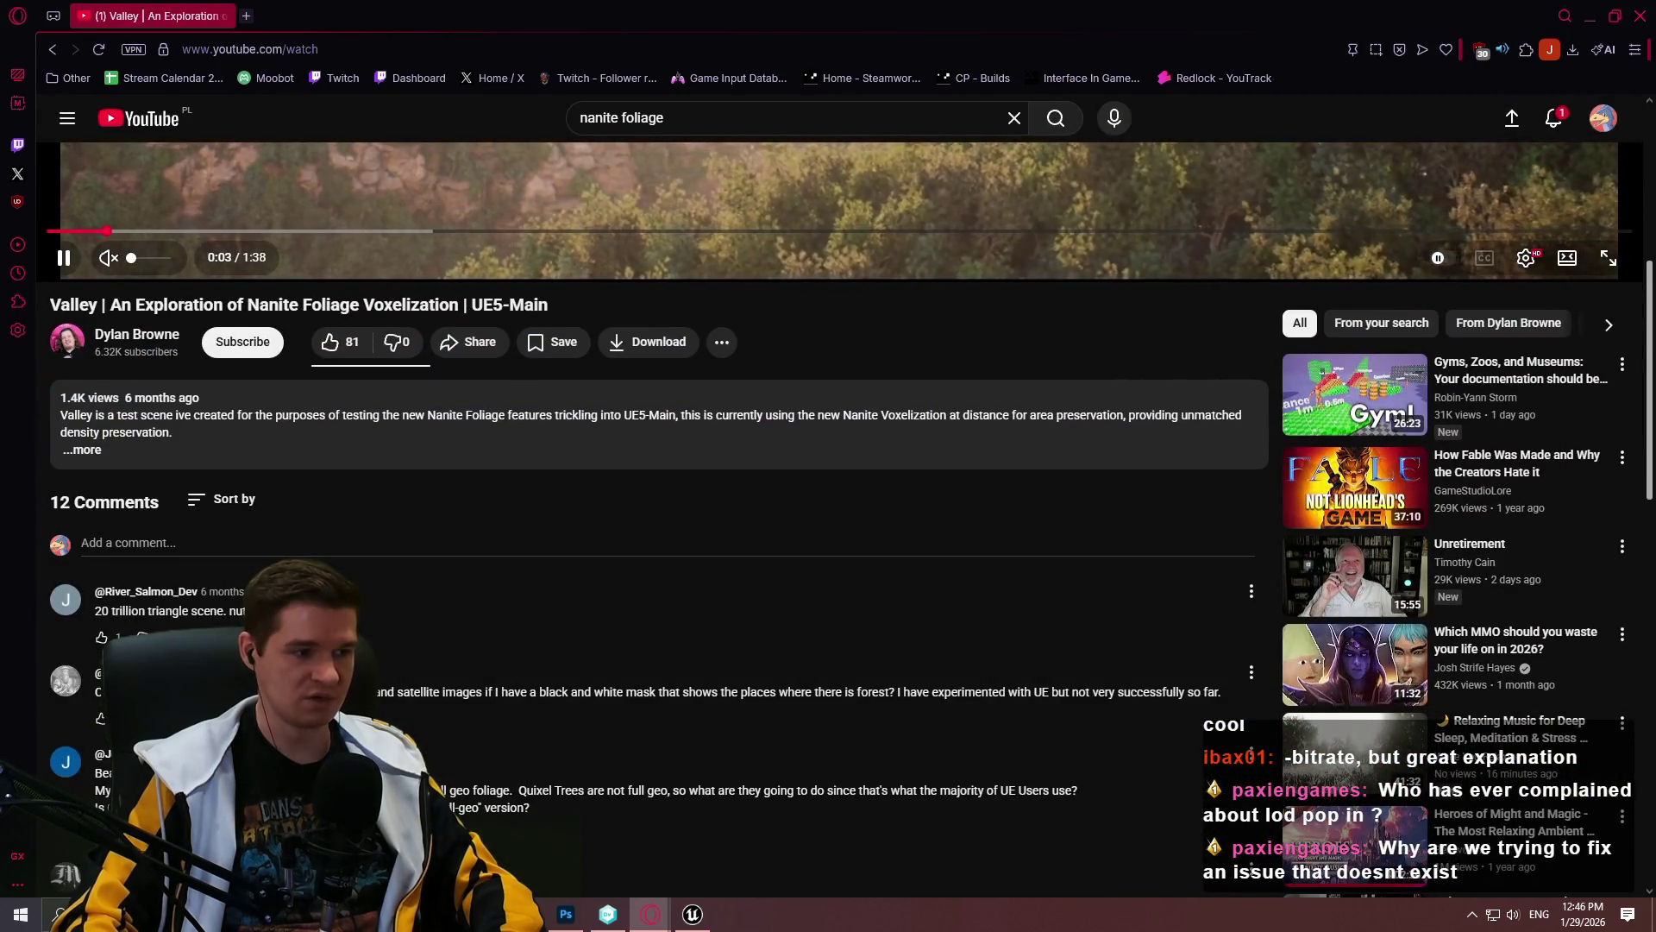
scroll(361, 533, "down", 4)
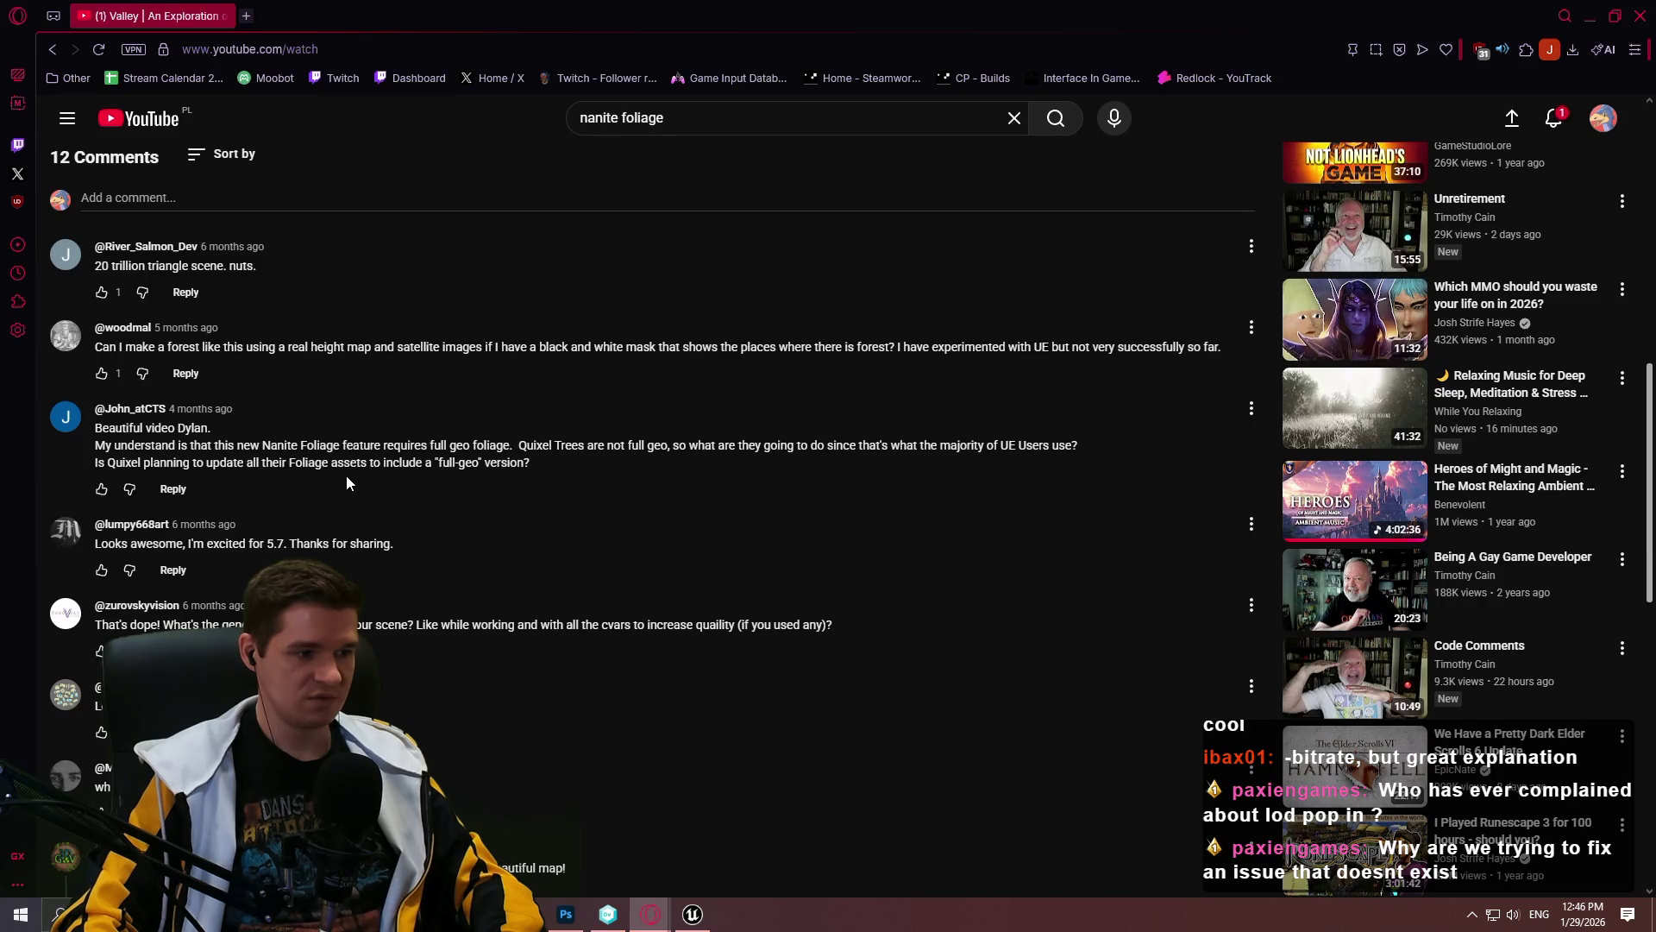
scroll(349, 469, "down", 5)
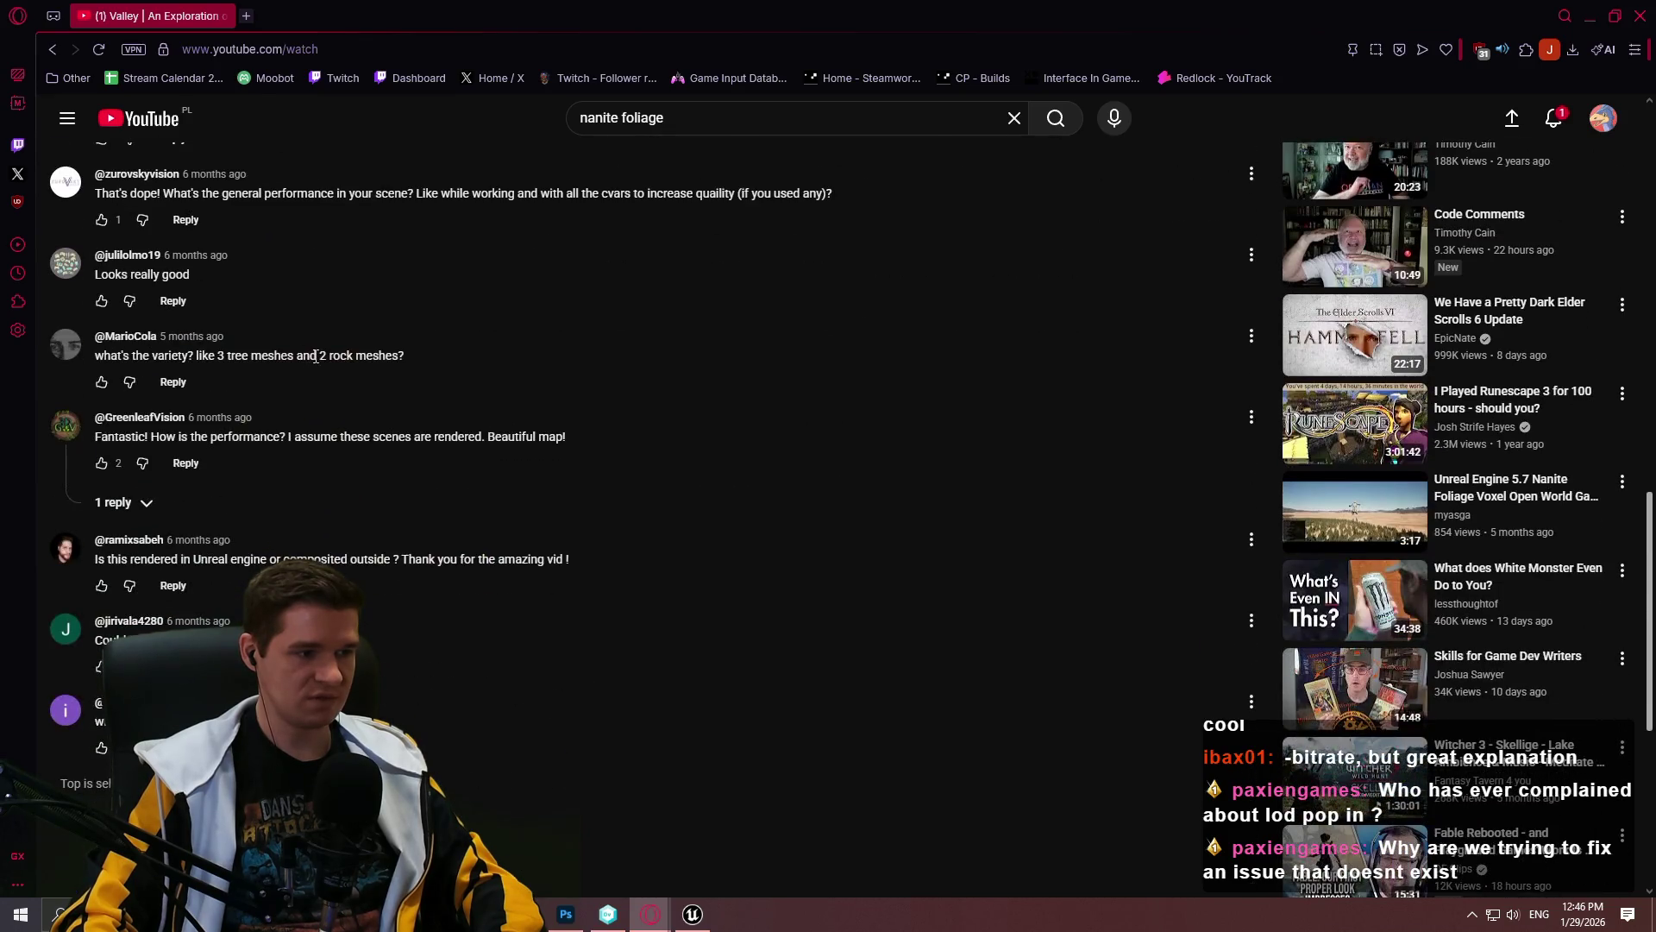
scroll(516, 795, "up", 15)
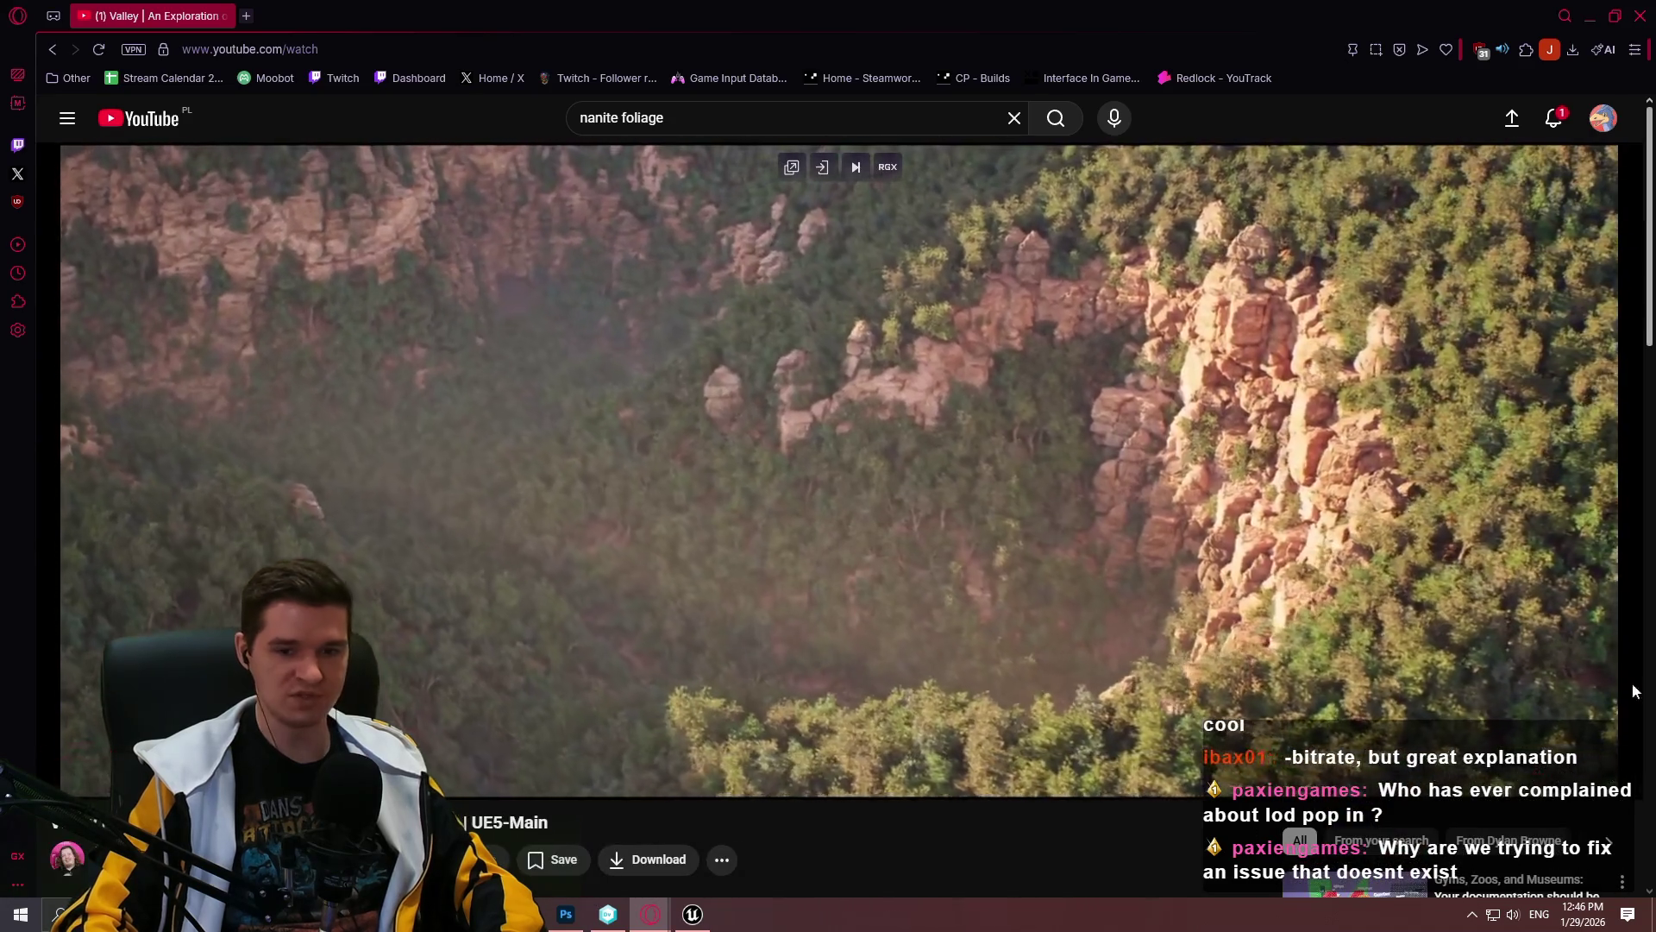
Step: Watch the video fullscreen, then exit fullscreen, pause it and close the browser
left_click(1608, 774)
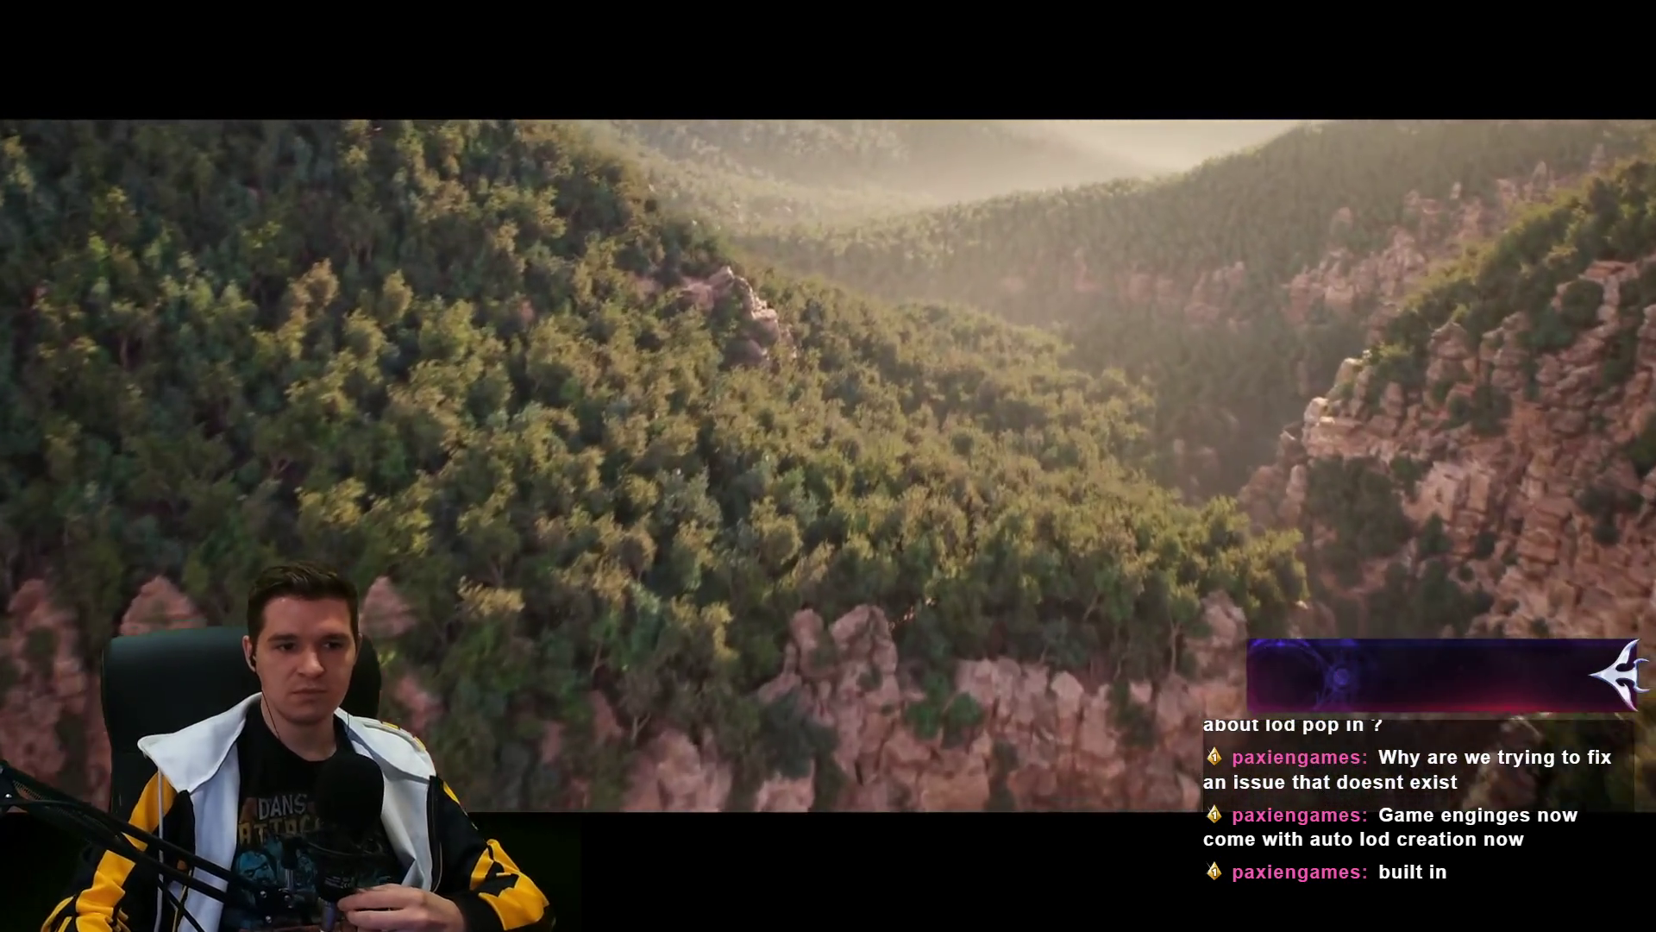
mouse_move(1120, 271)
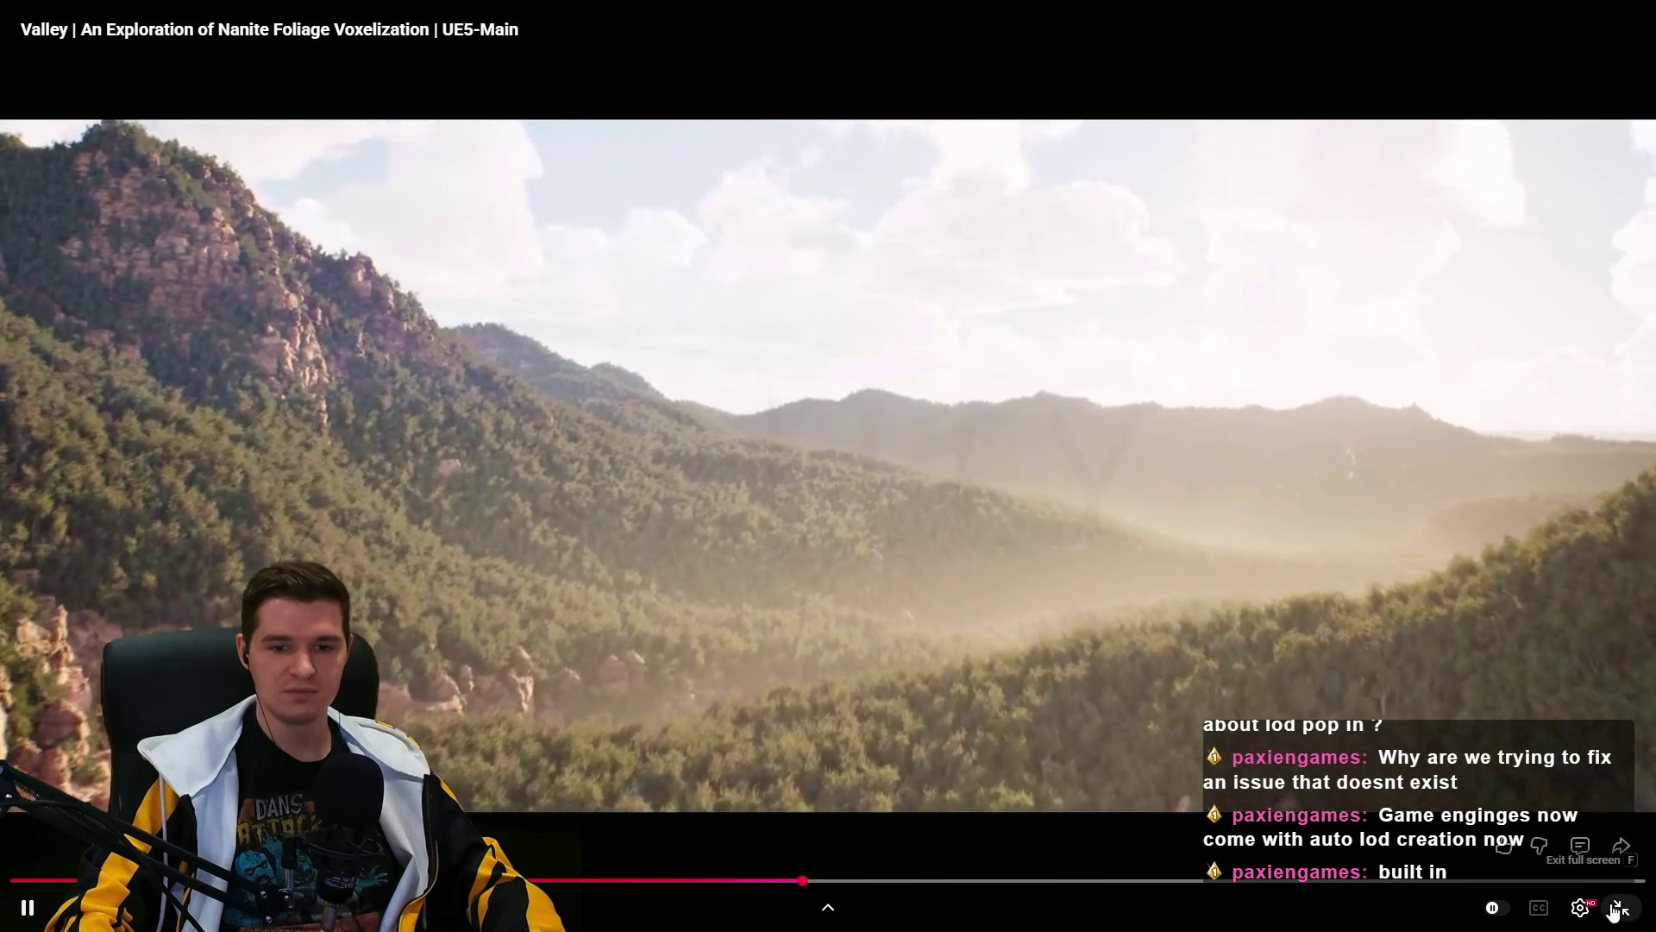
left_click(1619, 908)
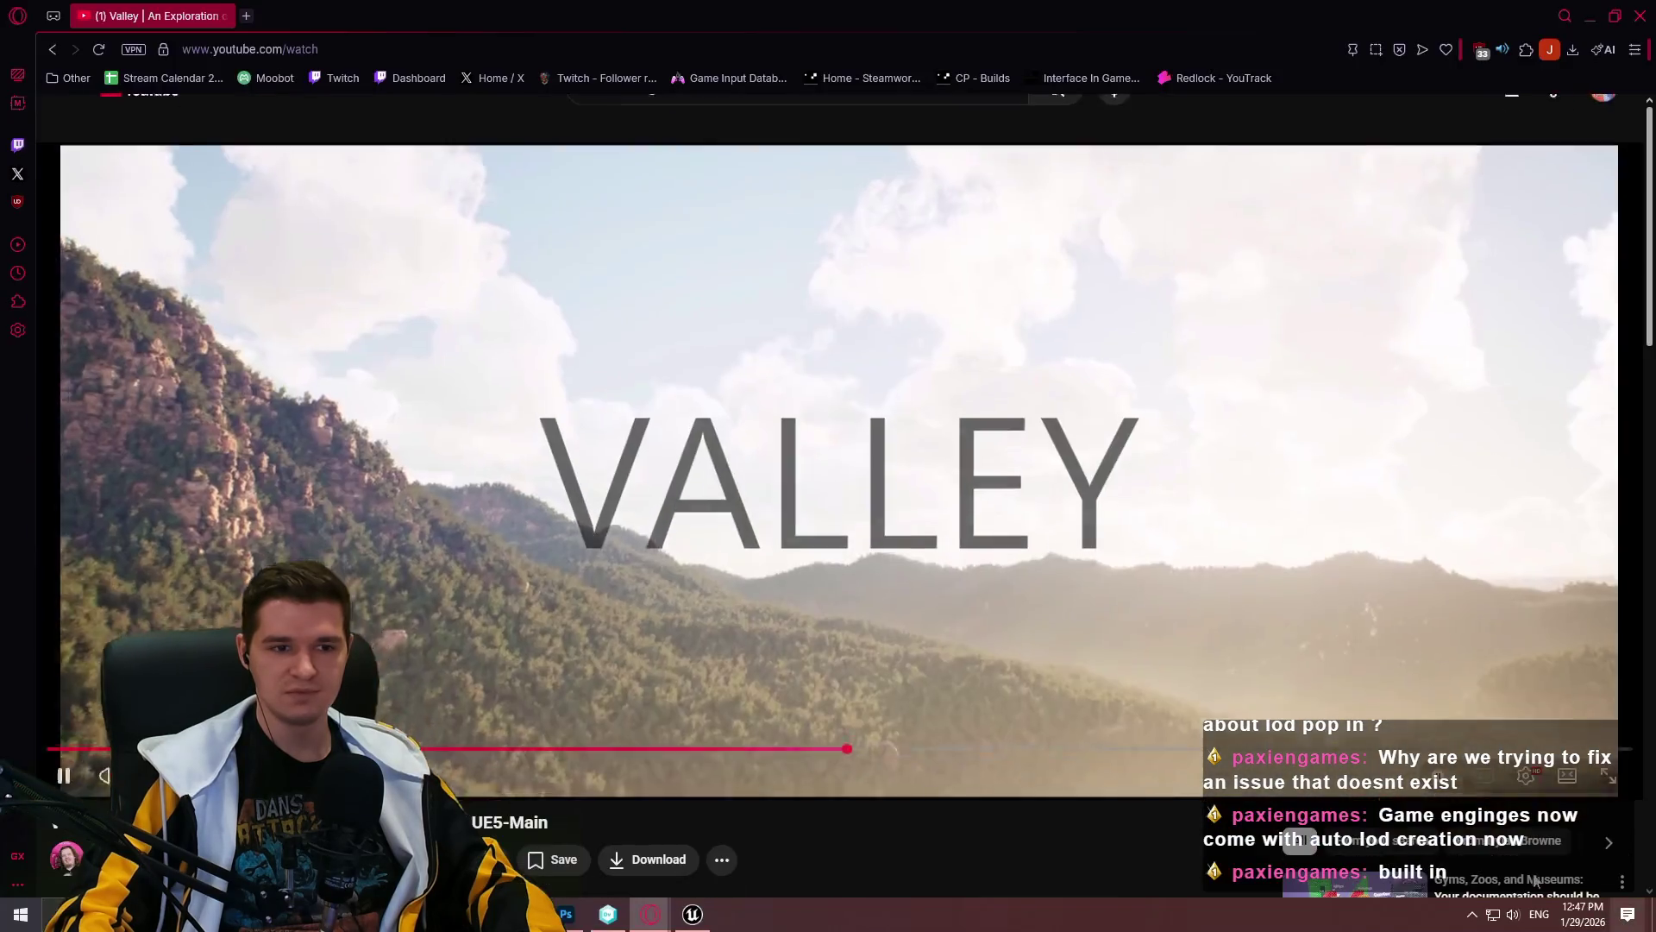
left_click(1230, 418)
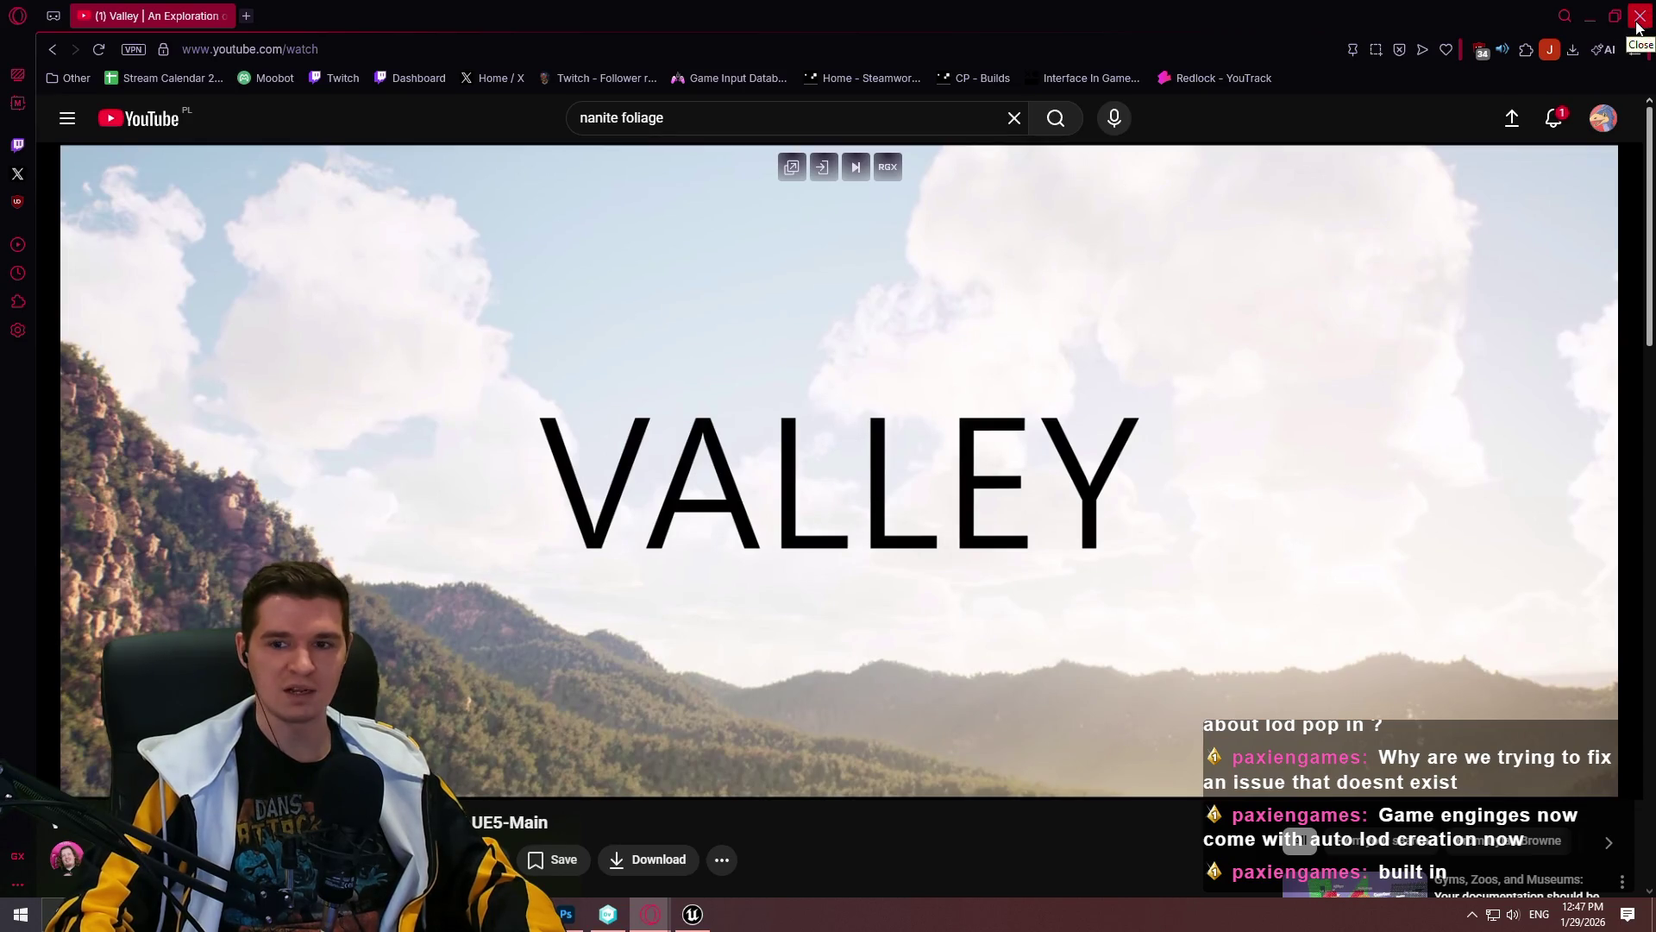
left_click(1640, 17)
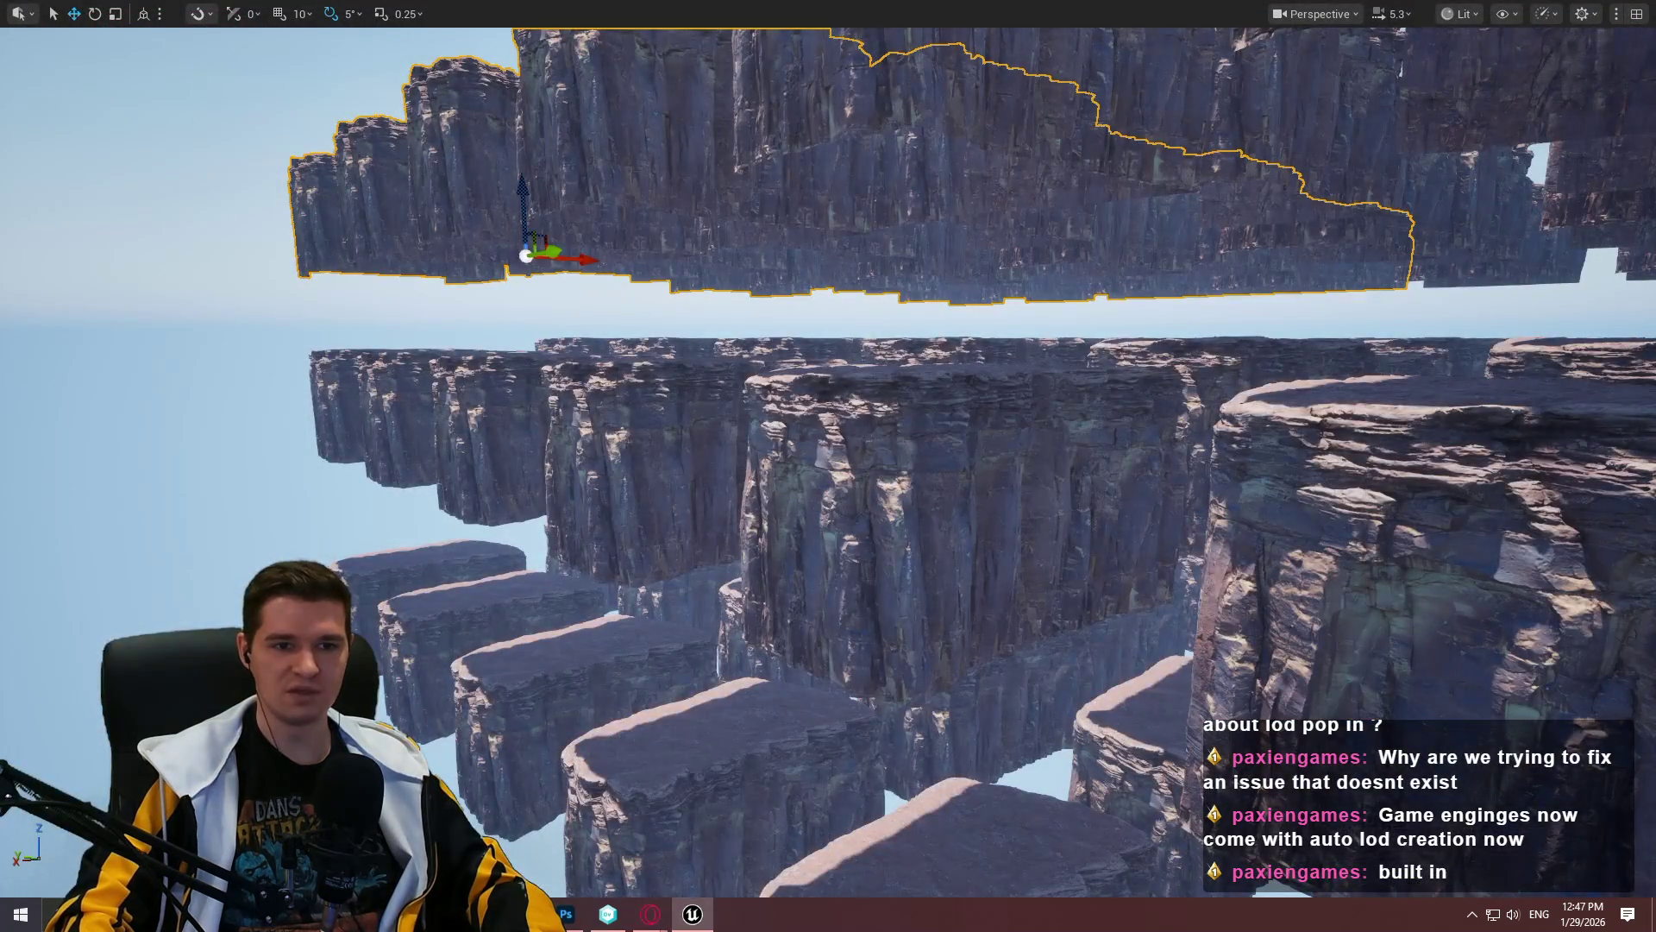
Step: Show the two-layer cliff grid in Nanite Visualization > Clusters and move the camera around it
left_click_drag(1464, 34, 1464, 34)
left_click(1467, 18)
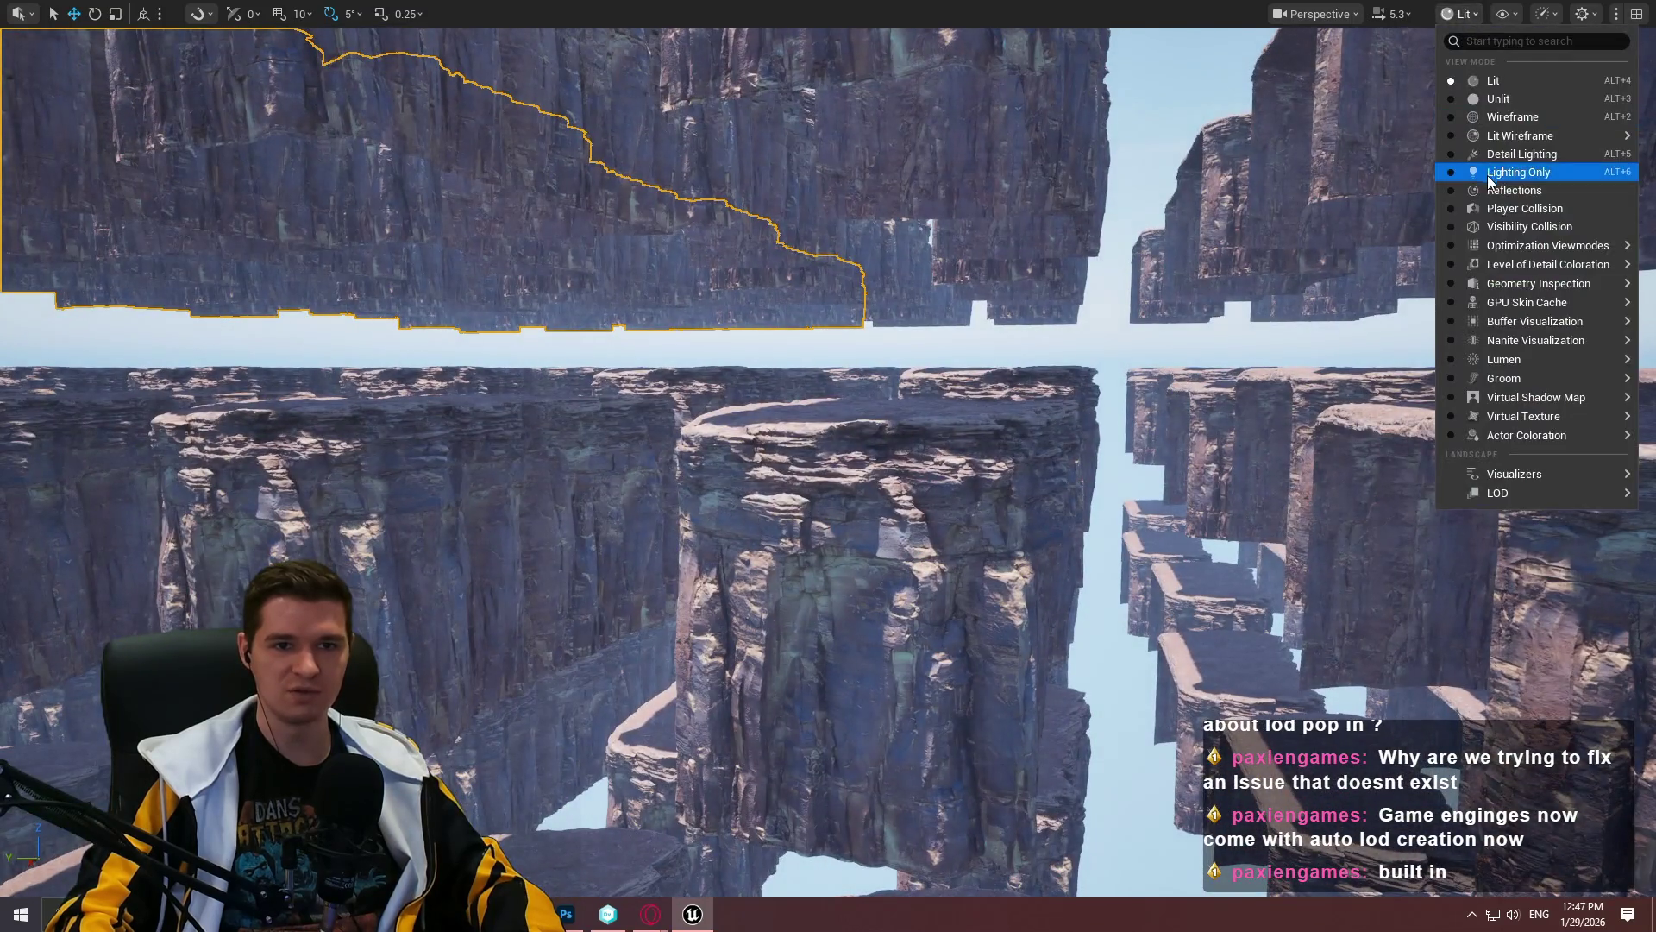
mouse_move(1509, 341)
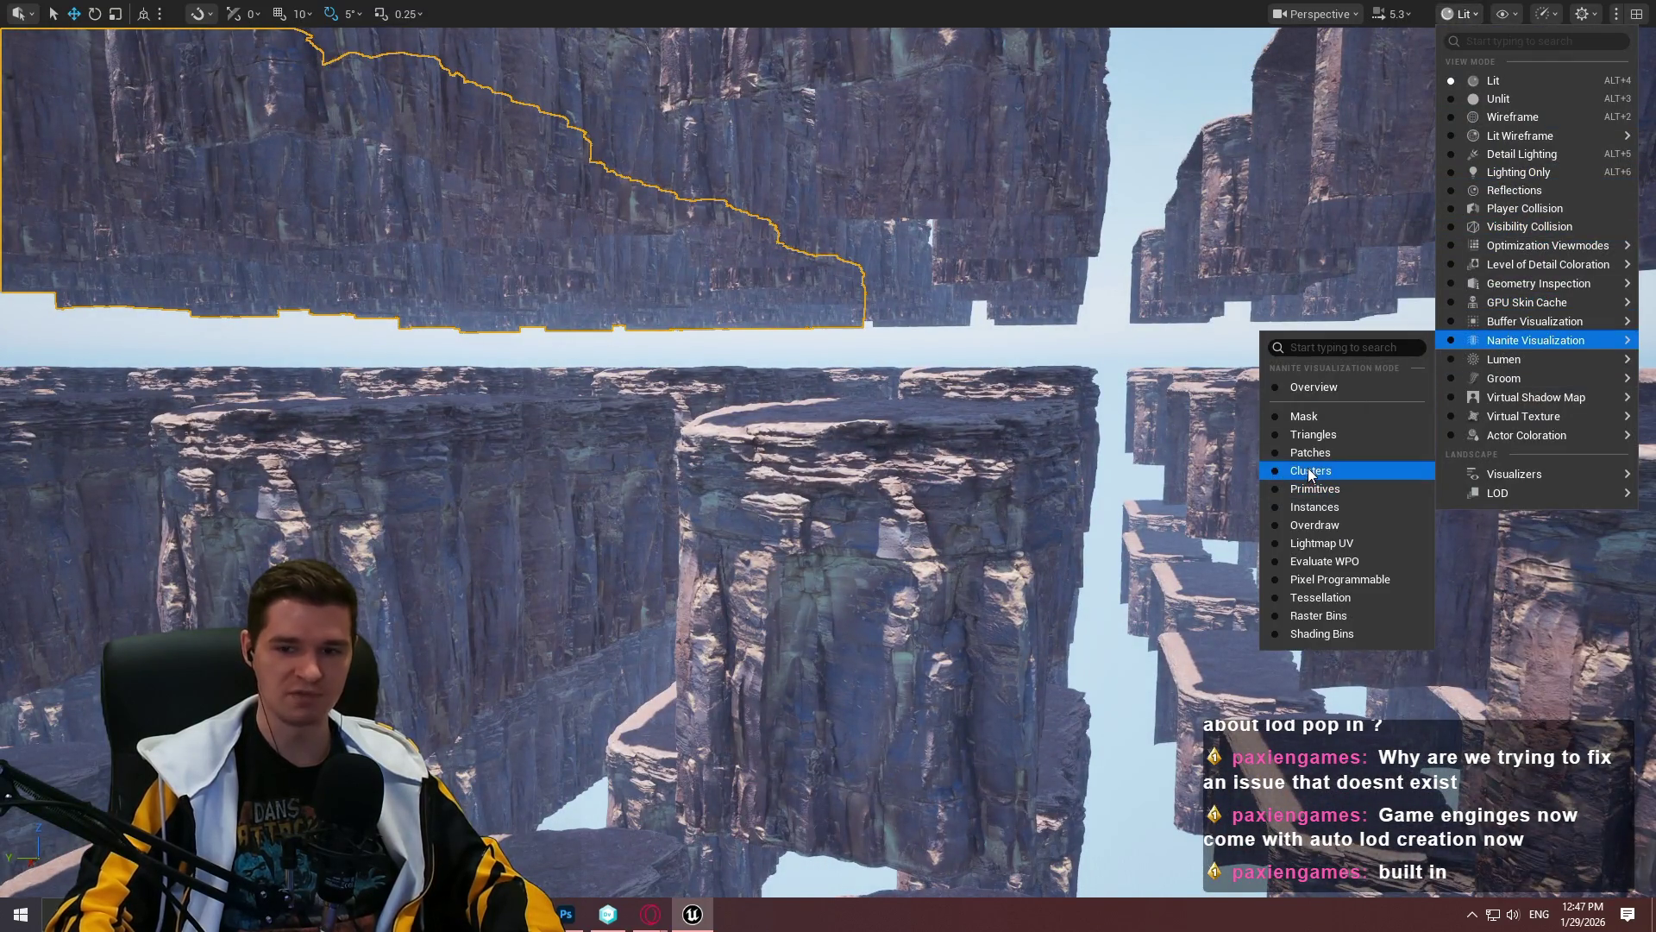
left_click(1311, 470)
left_click_drag(828, 466, 828, 466)
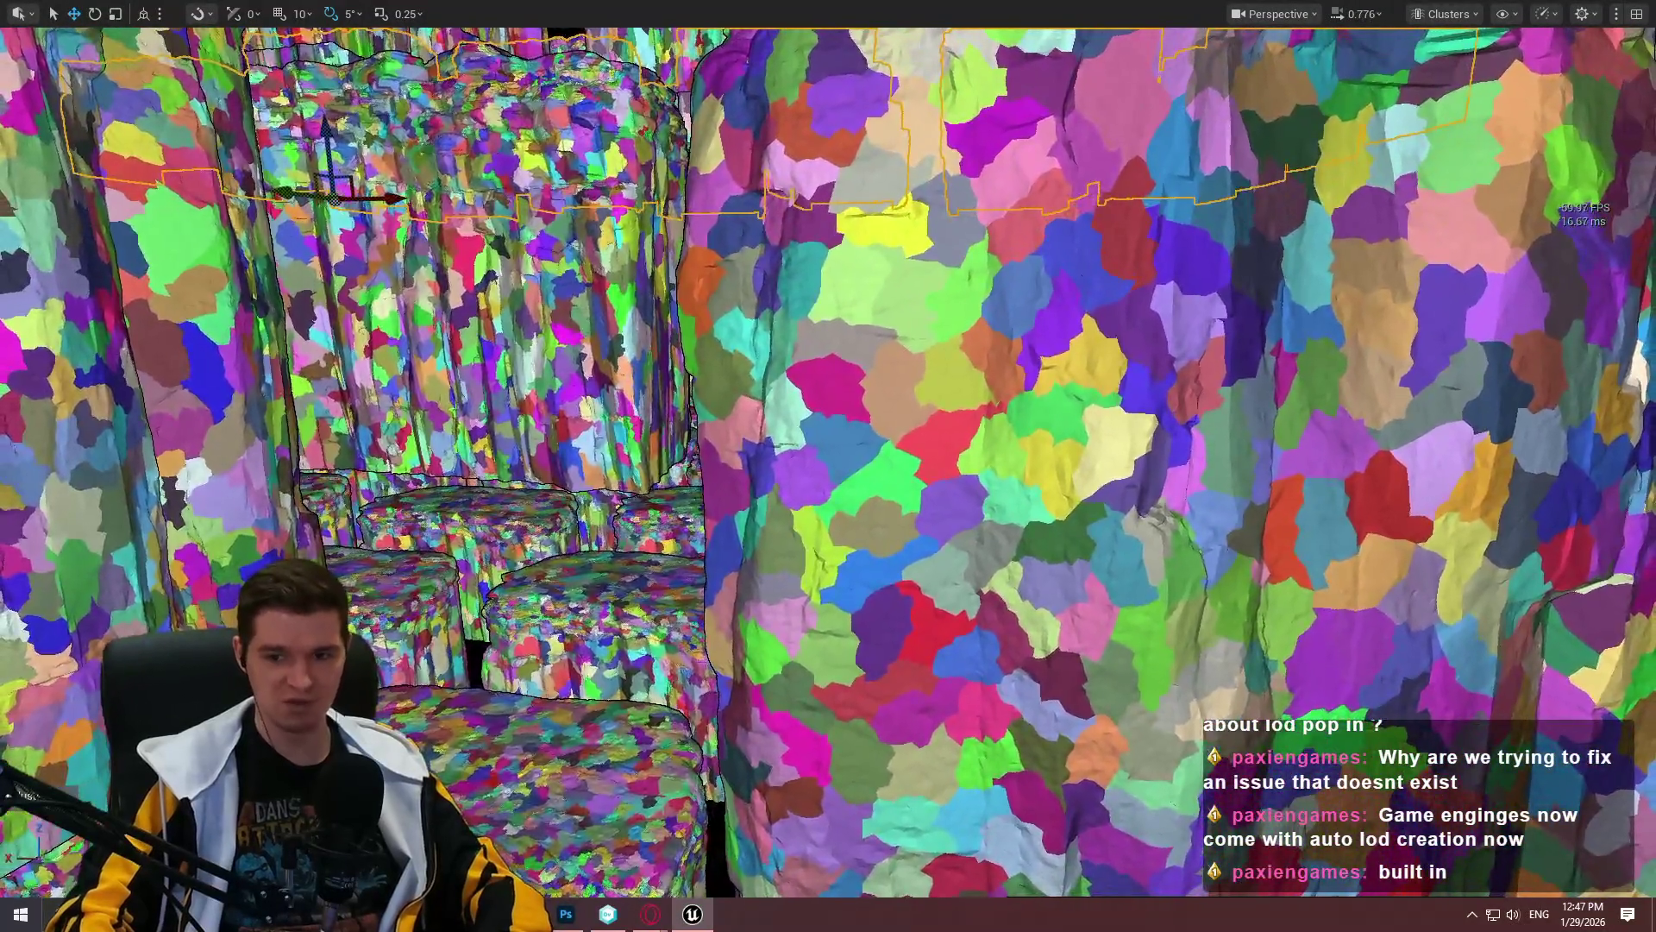
left_click_drag(828, 466, 828, 483)
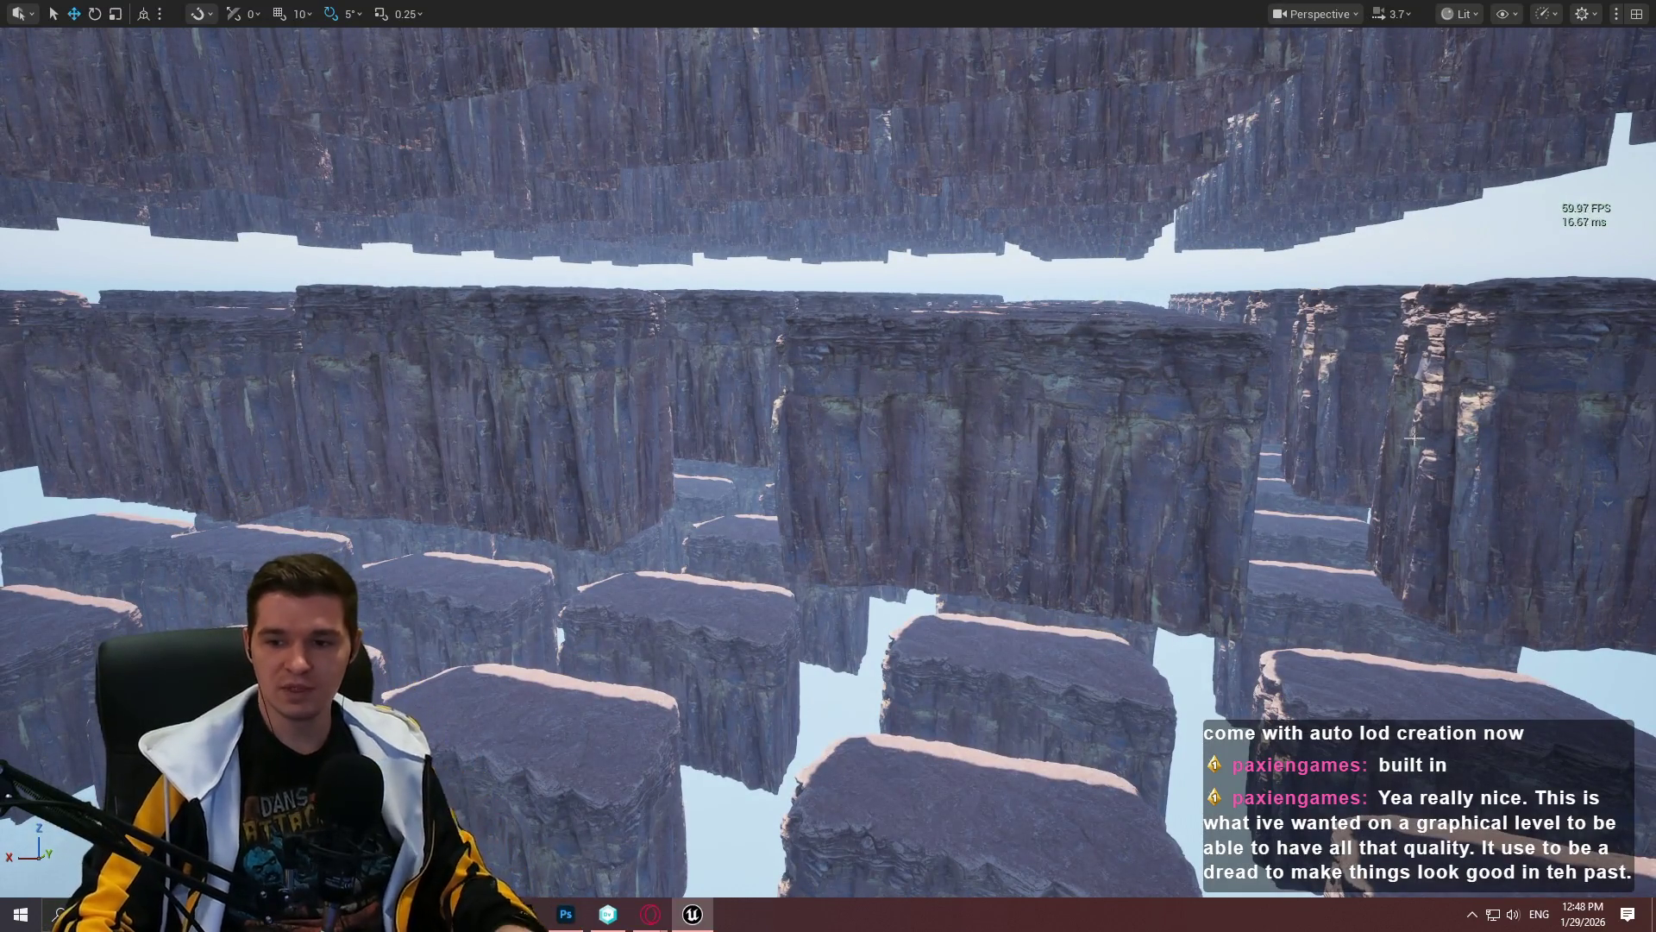
Step: Lower camera speed to 2.4, fly into the narrow cliff gap, and mark a screen-capture region over it
key("w")
scroll(1005, 426, "down", 2)
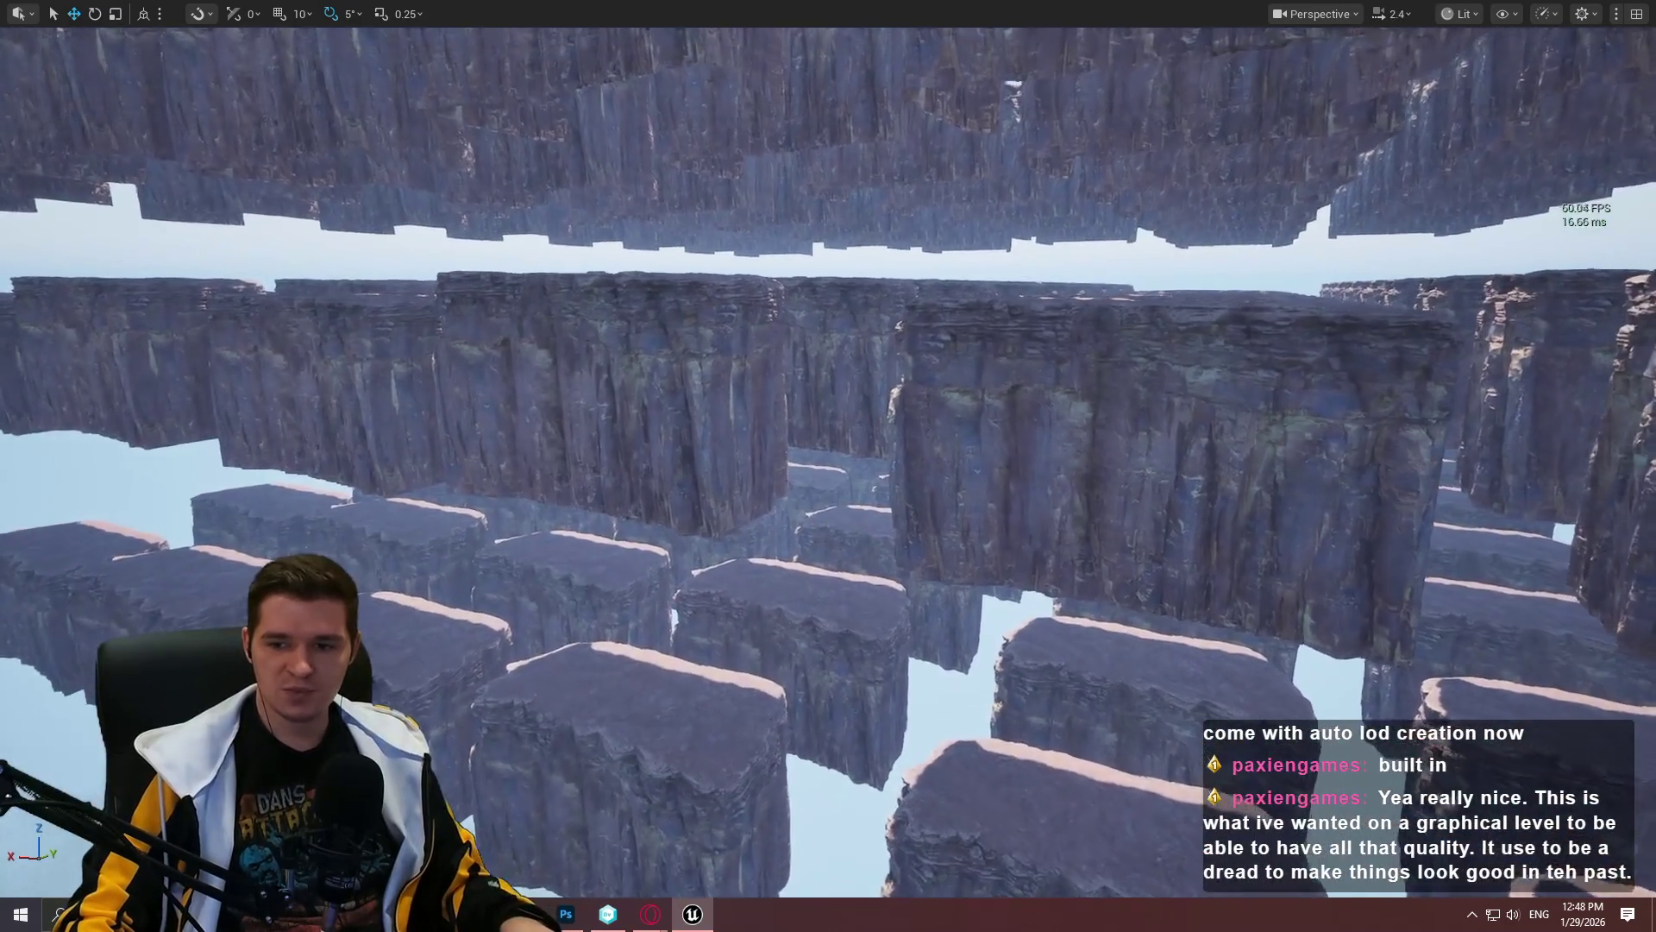
key("w")
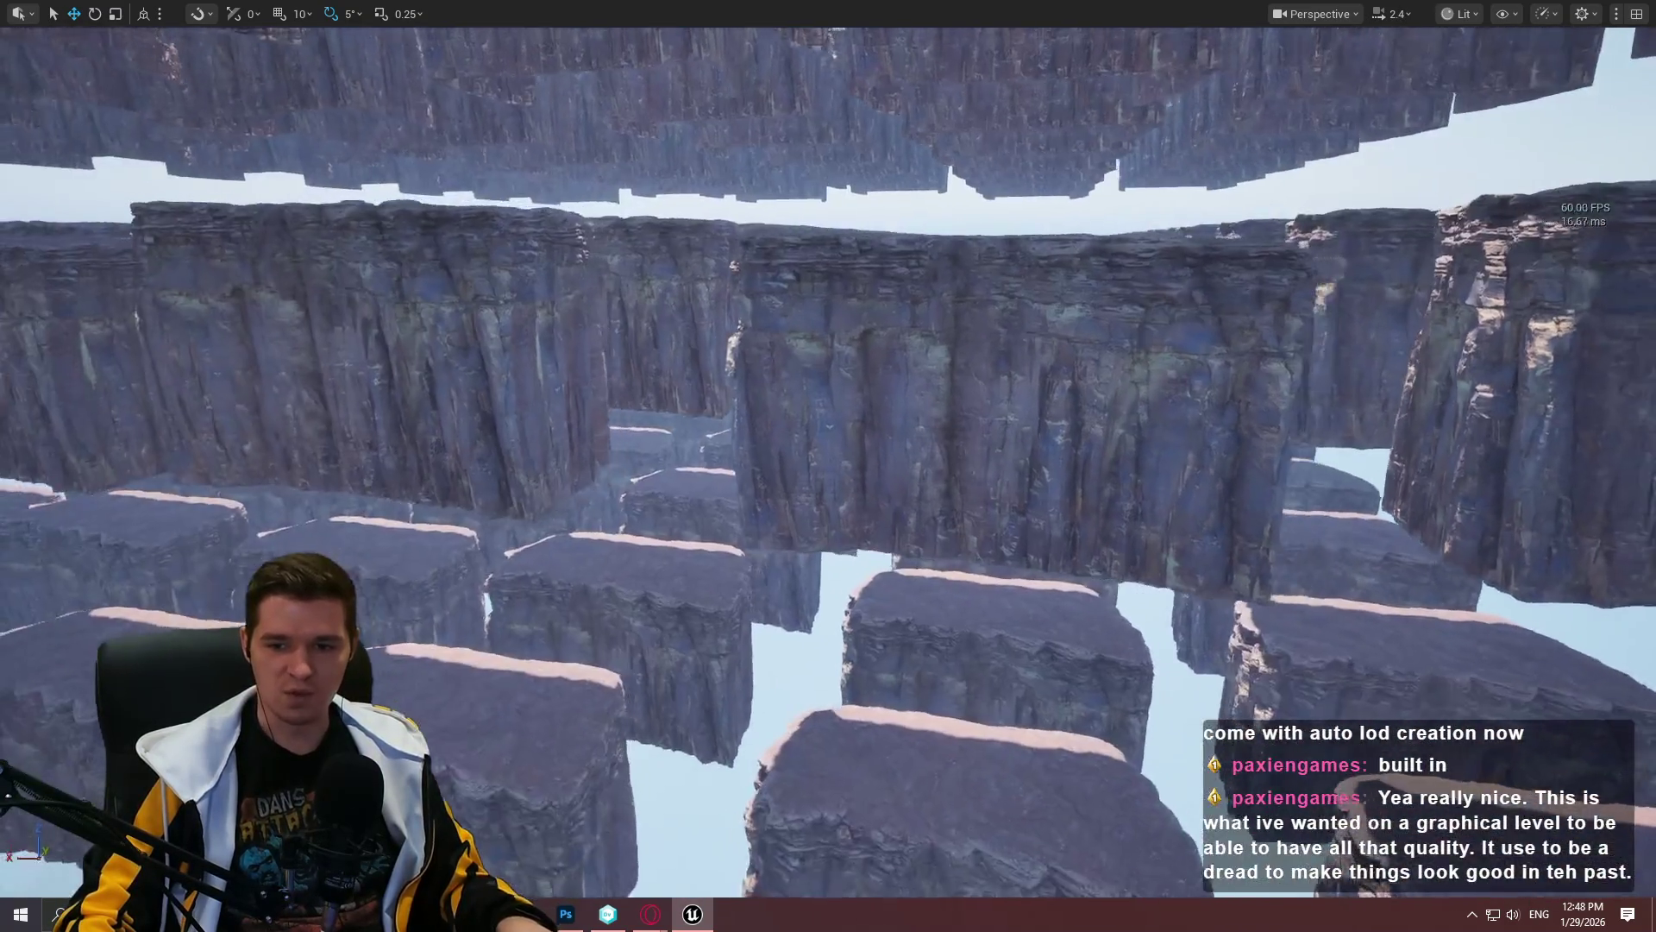
key("w")
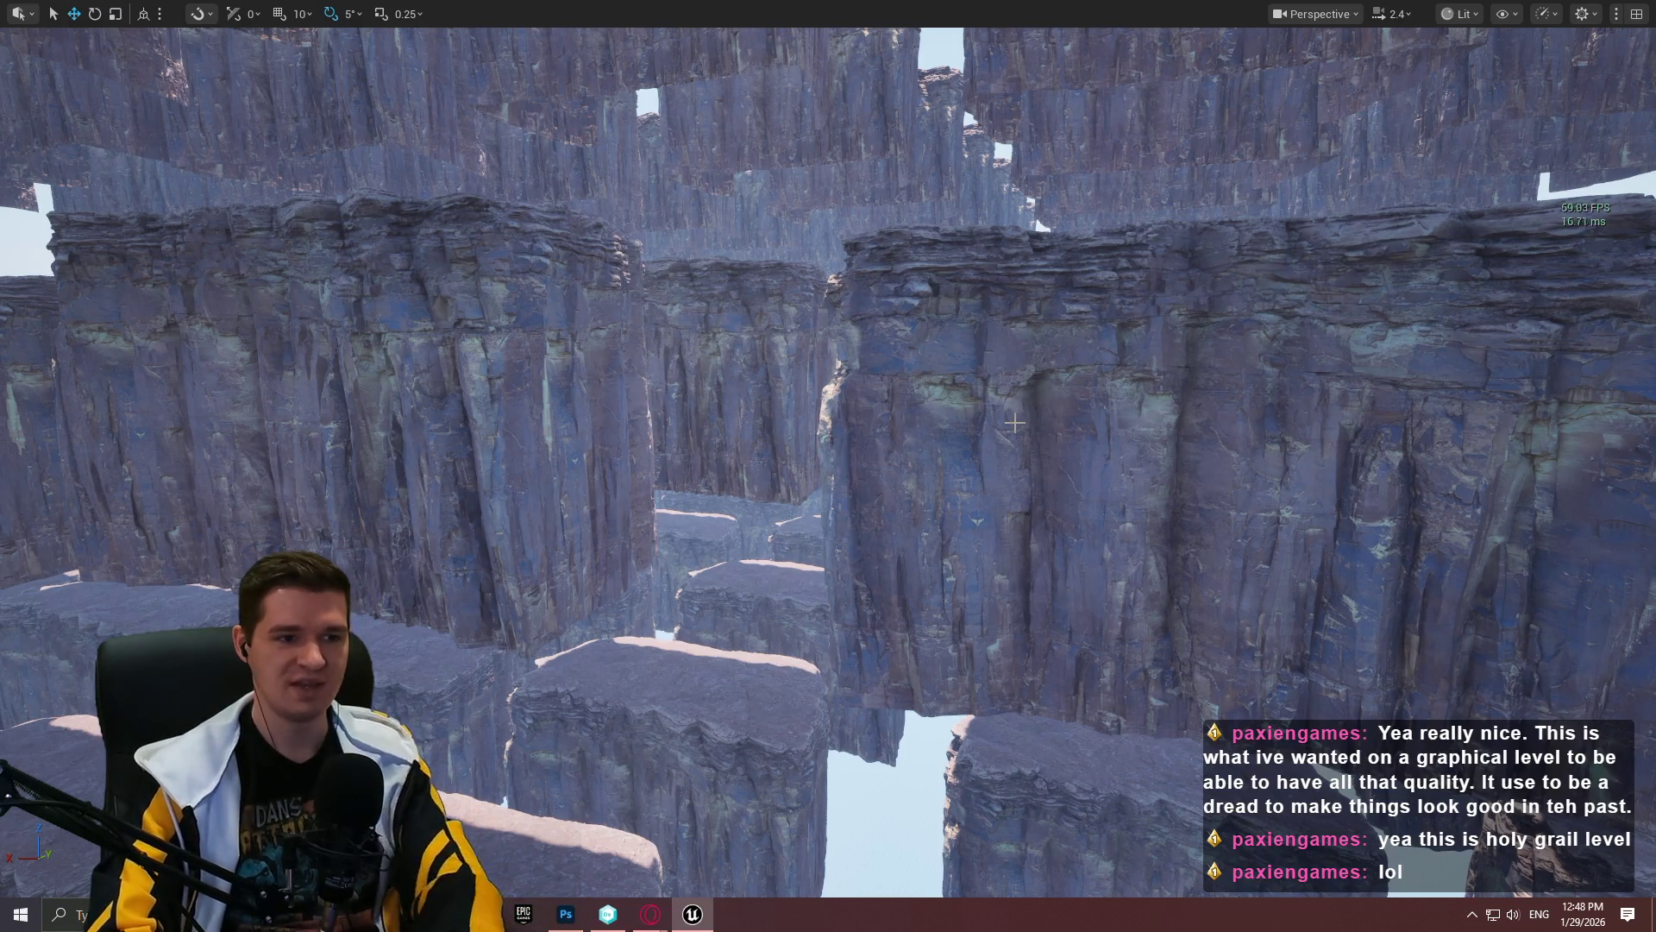
key("w")
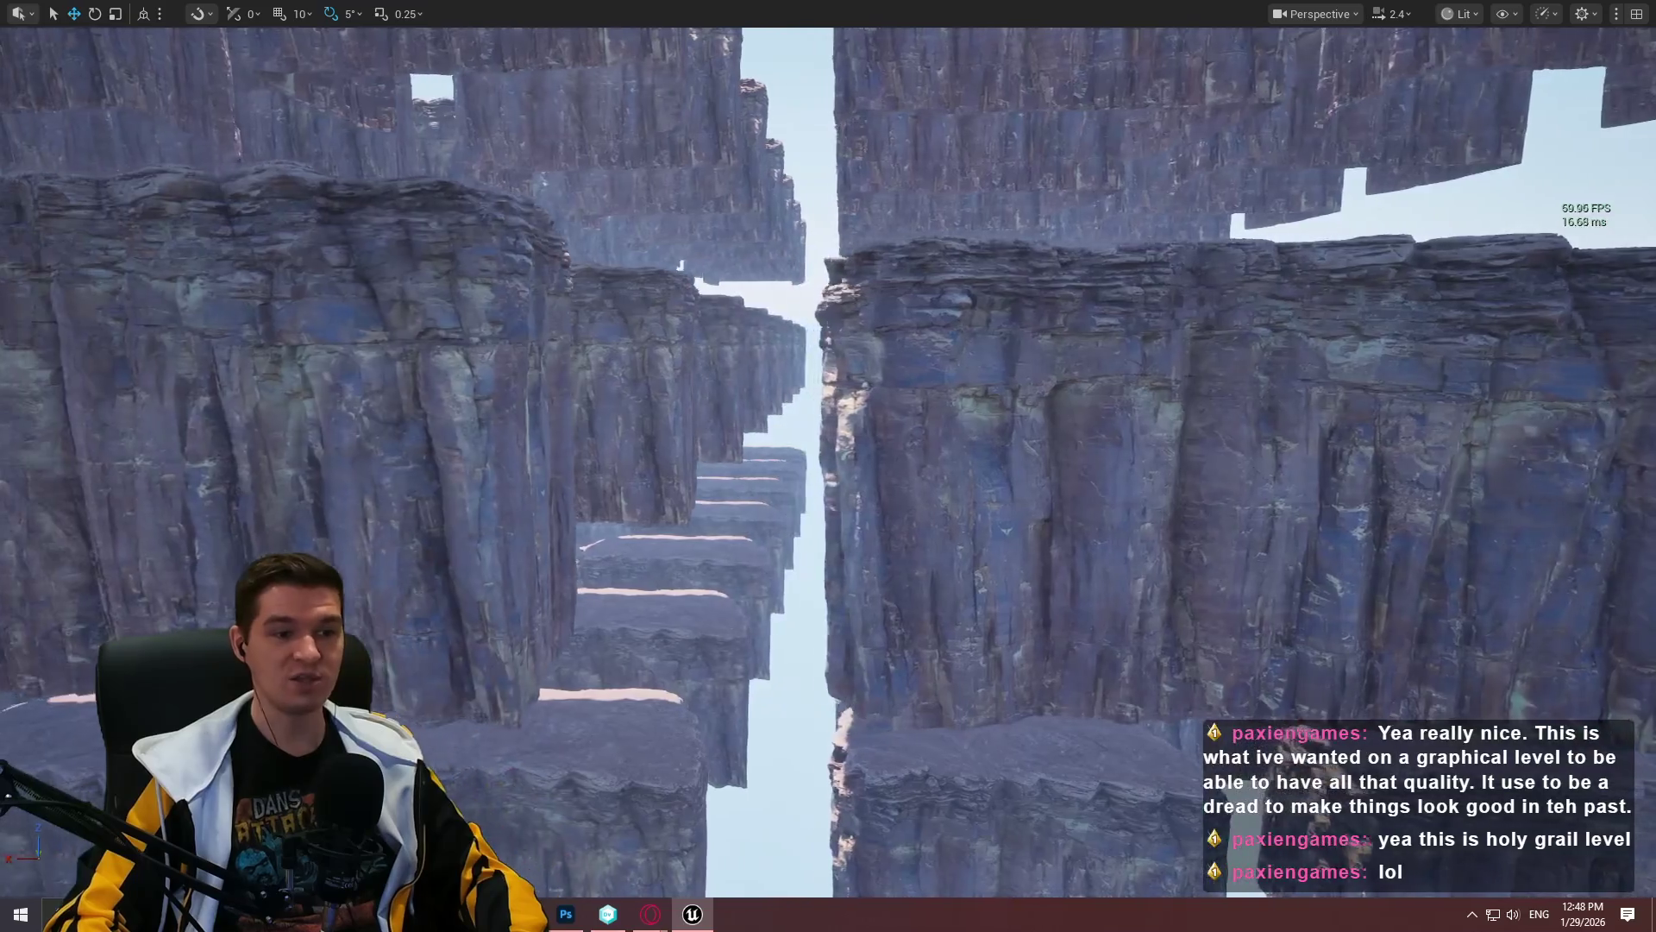
key("w")
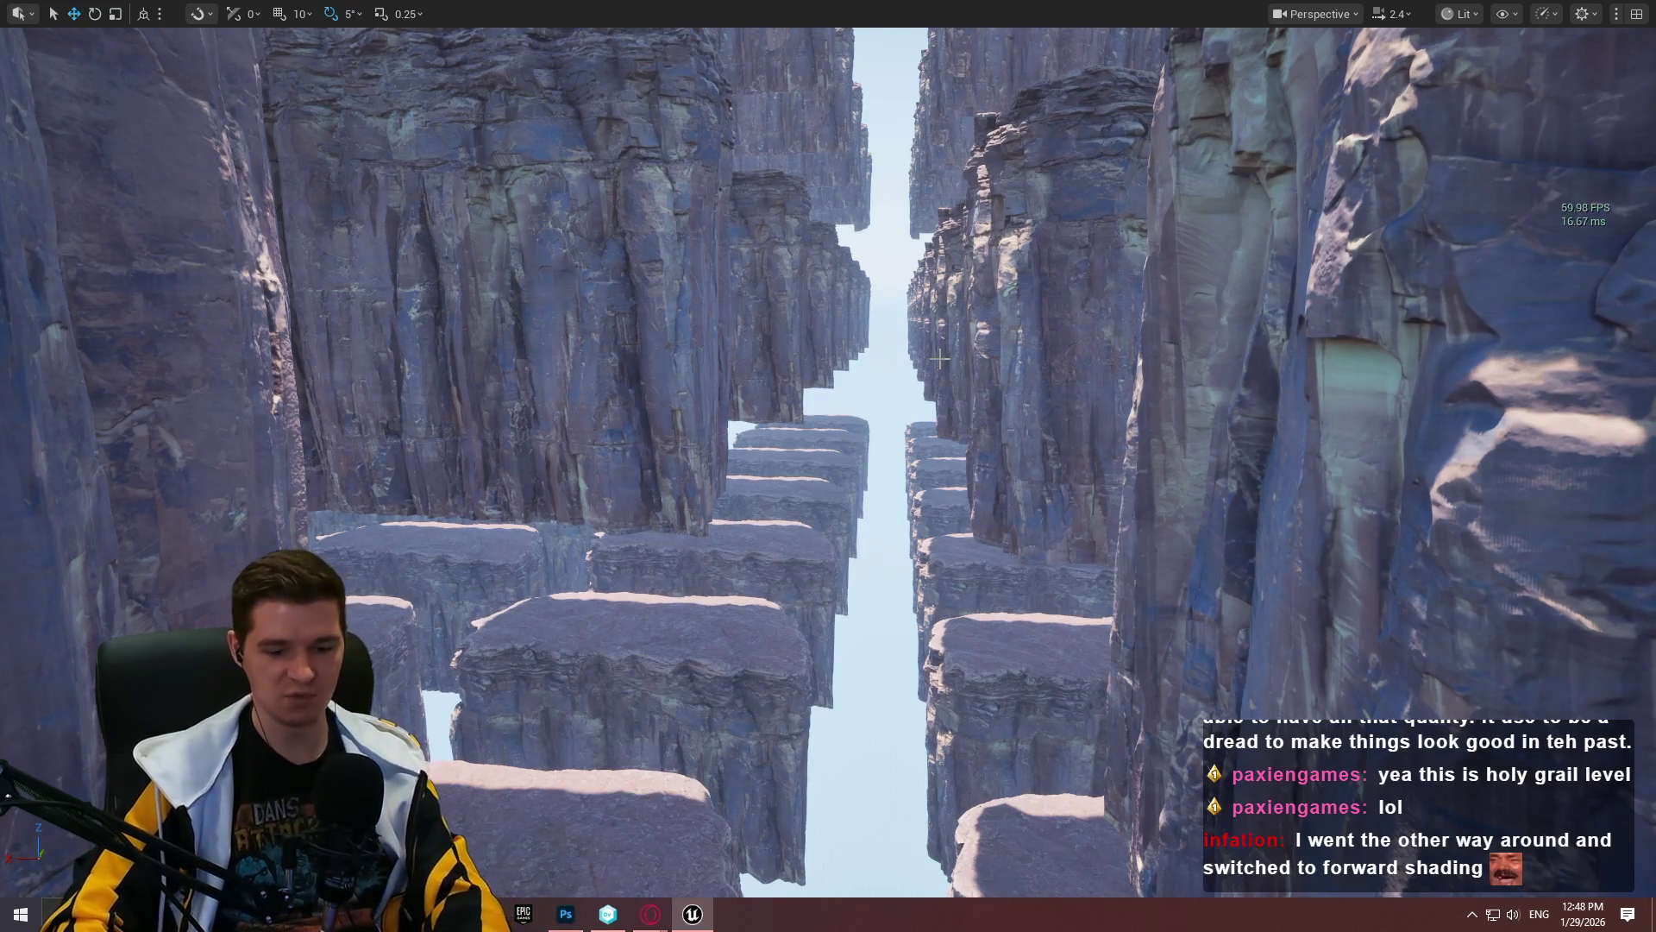
key("Print")
mouse_move(203, 57)
left_mouse_down()
mouse_move(1470, 601)
mouse_move(1520, 793)
left_mouse_up()
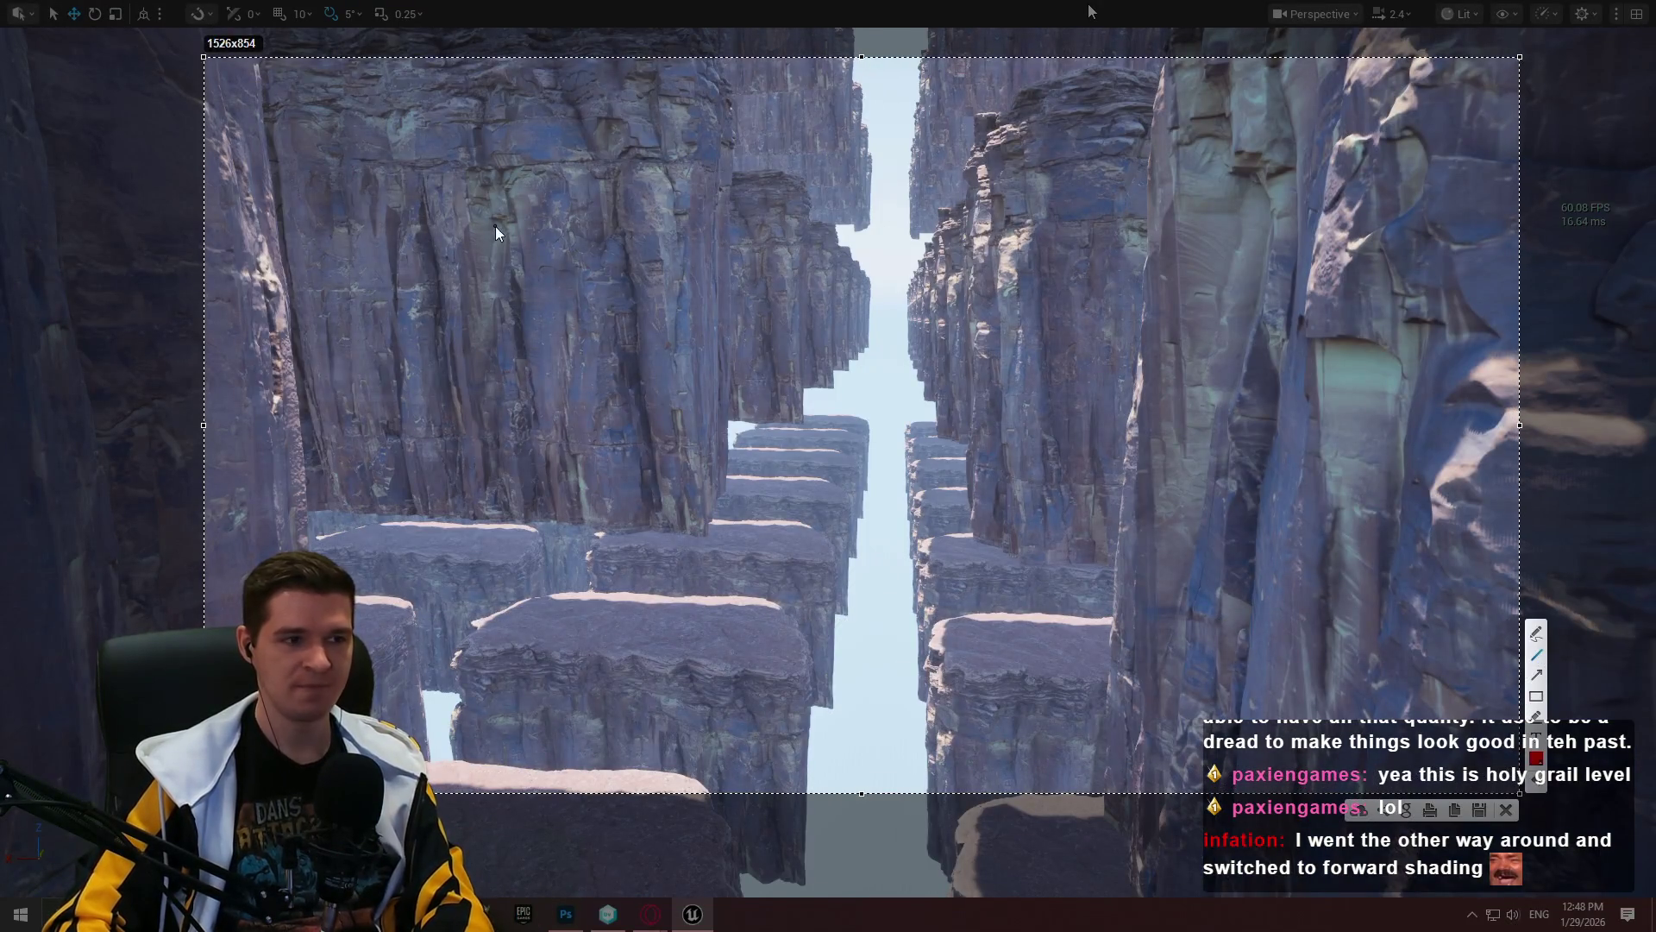
Step: Sketch red lines and an arrow over the cliff capture, undoing the last arrow
left_click_drag(361, 133, 352, 576)
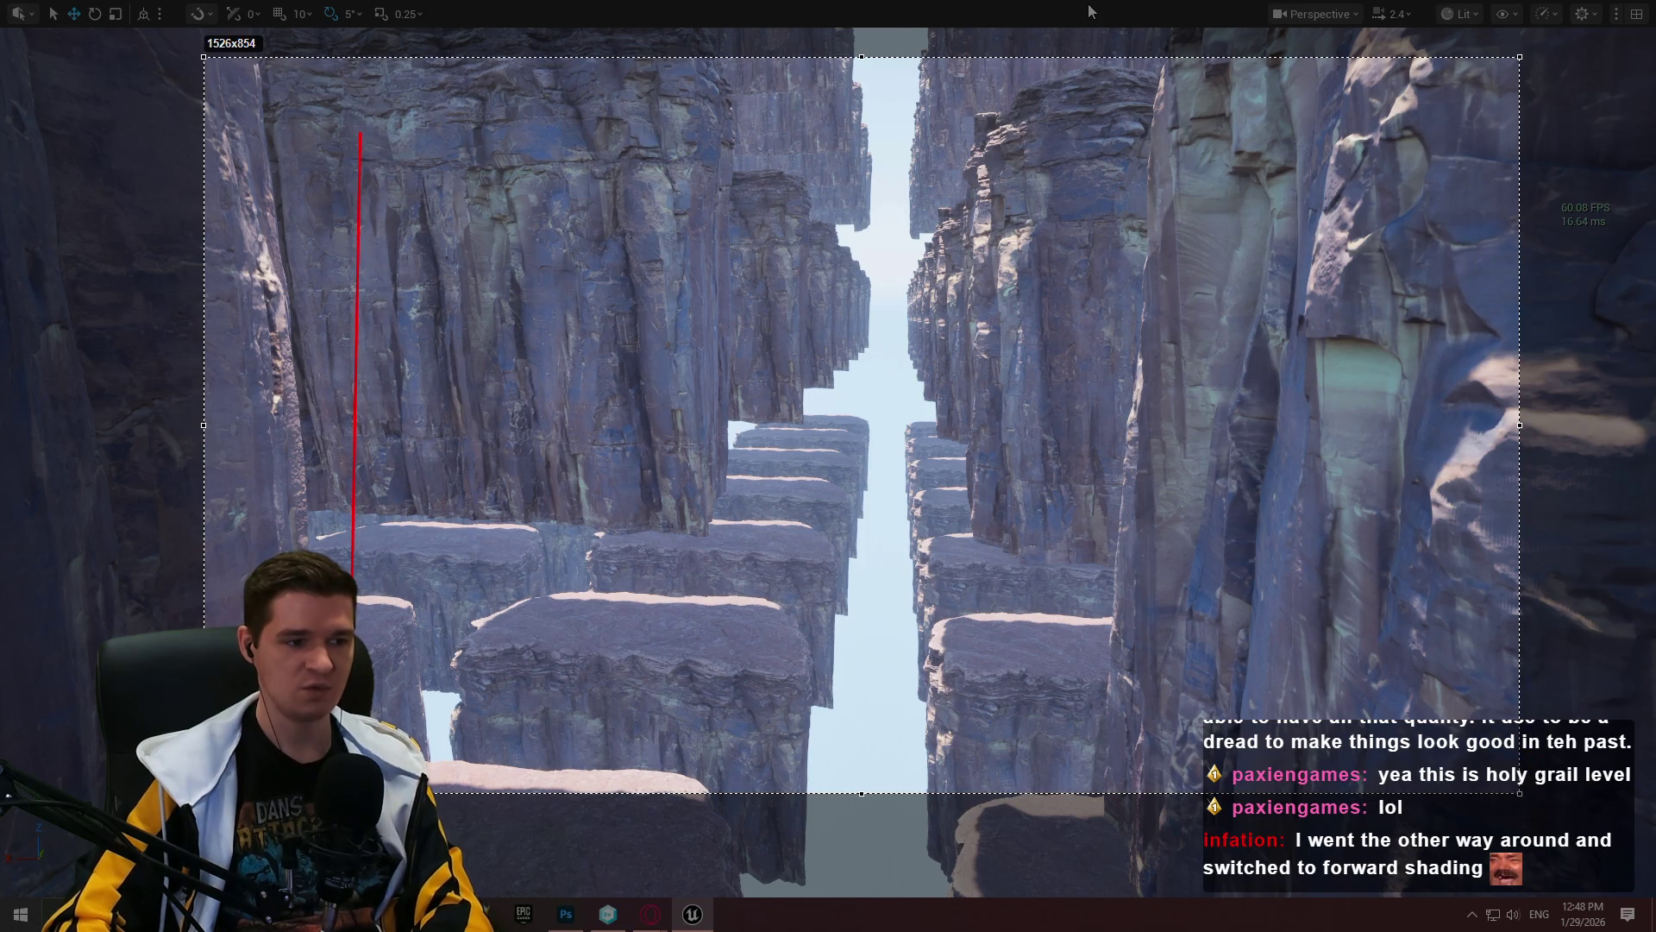
left_click_drag(367, 650, 1352, 660)
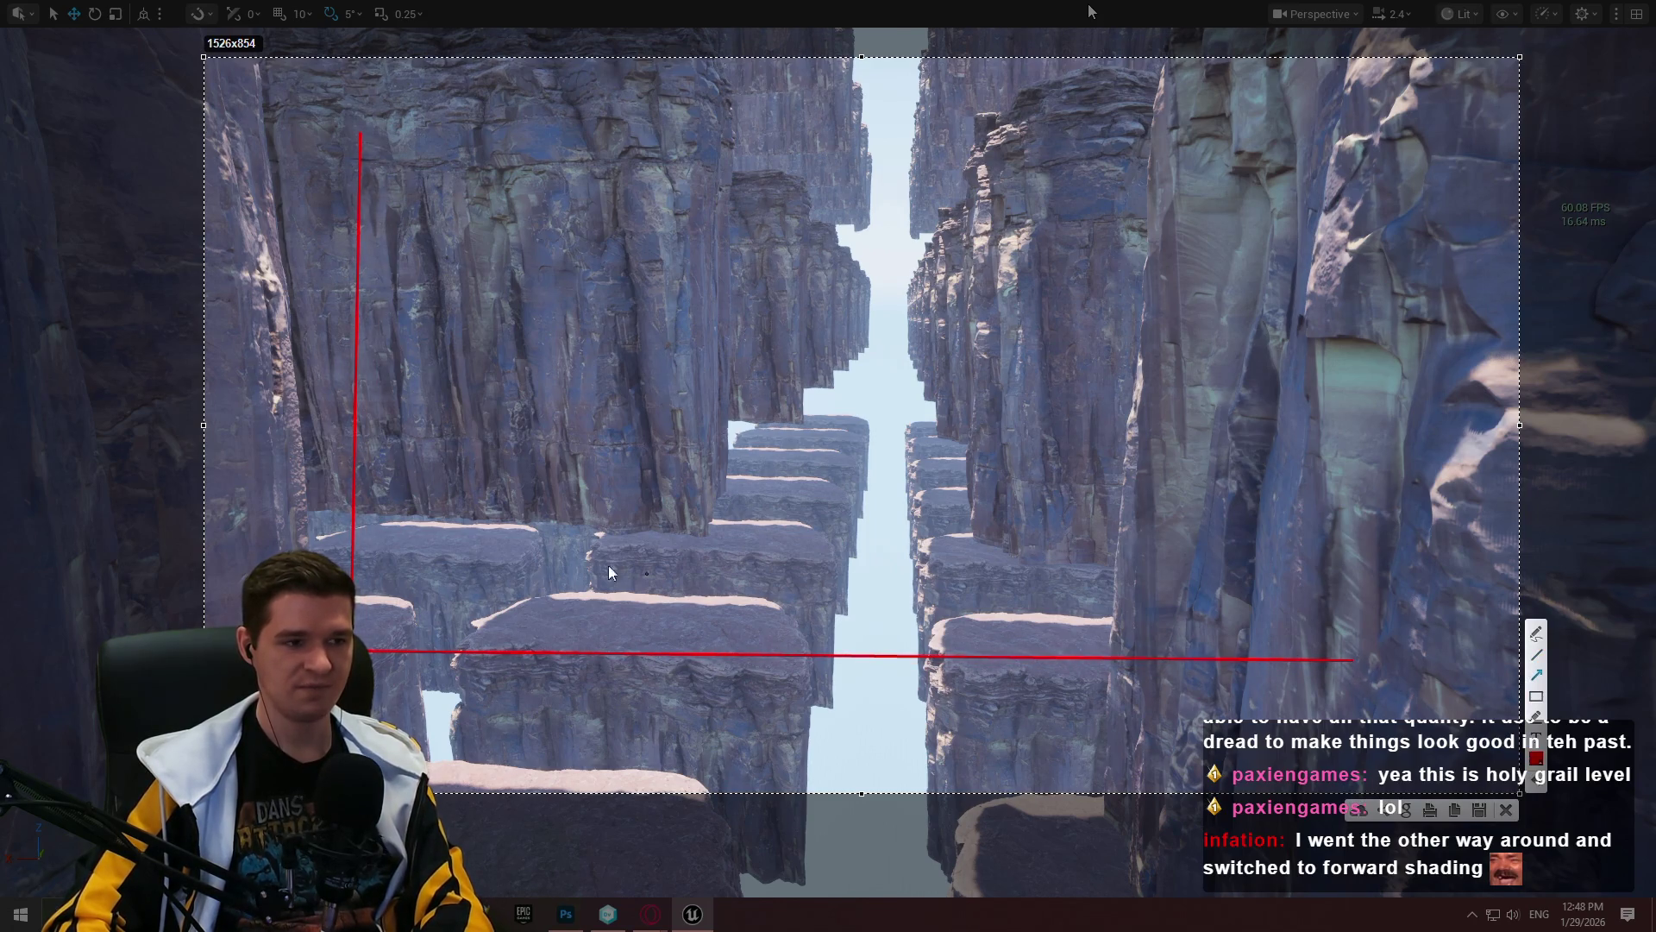
left_click_drag(353, 509, 1330, 442)
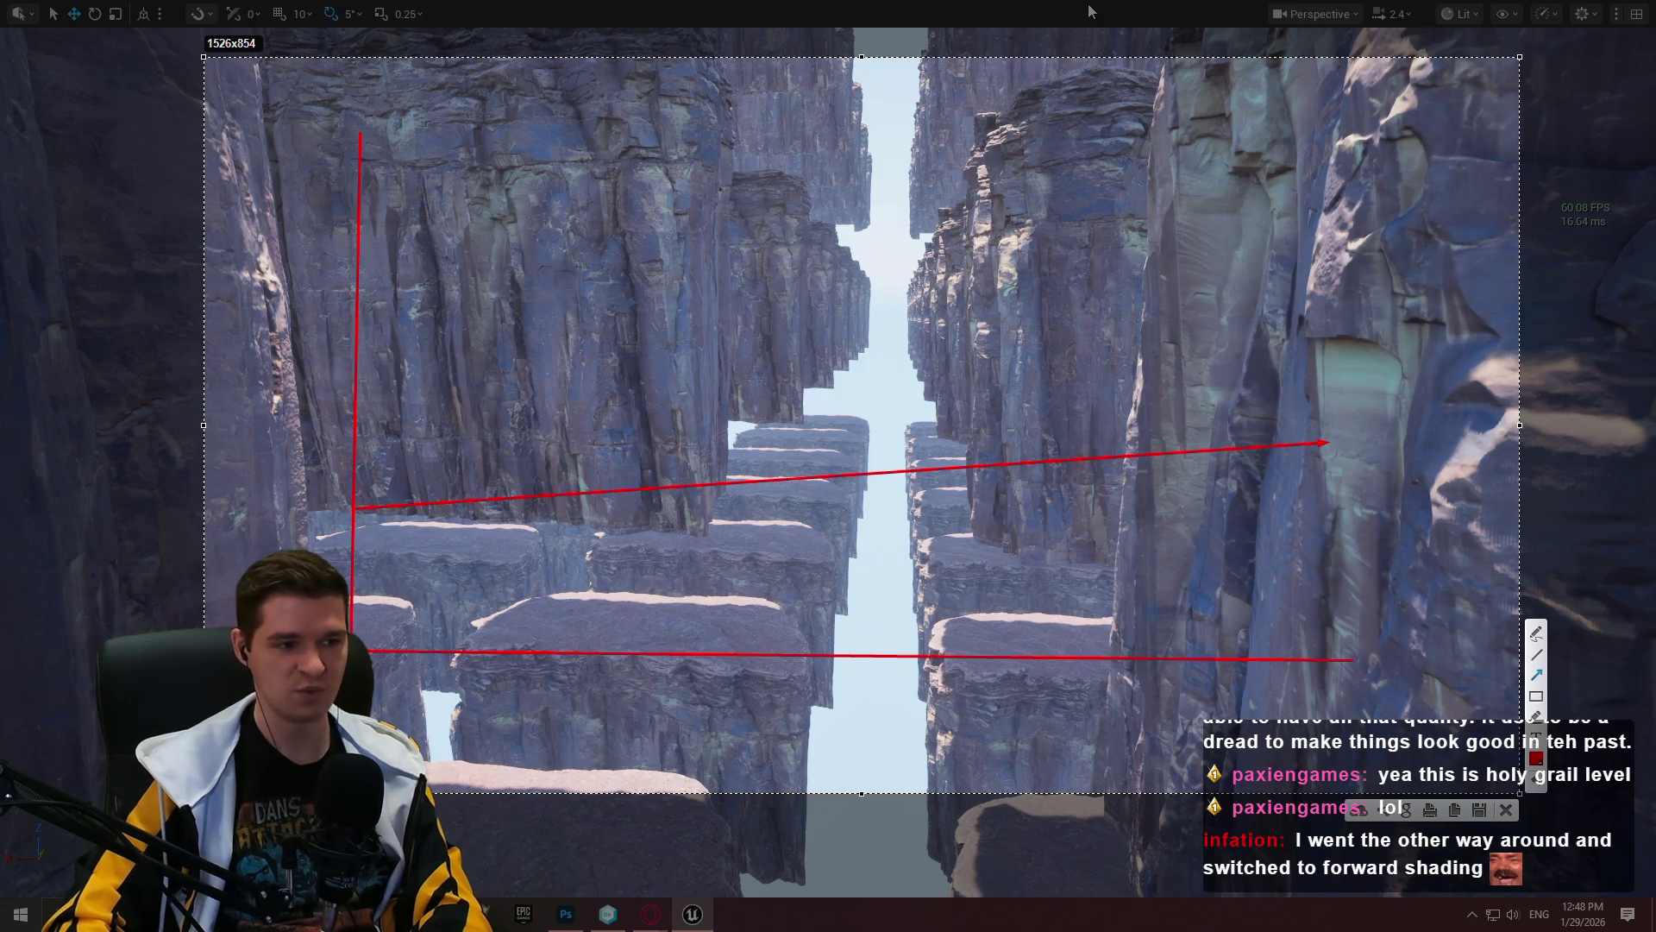
key("ctrl+c")
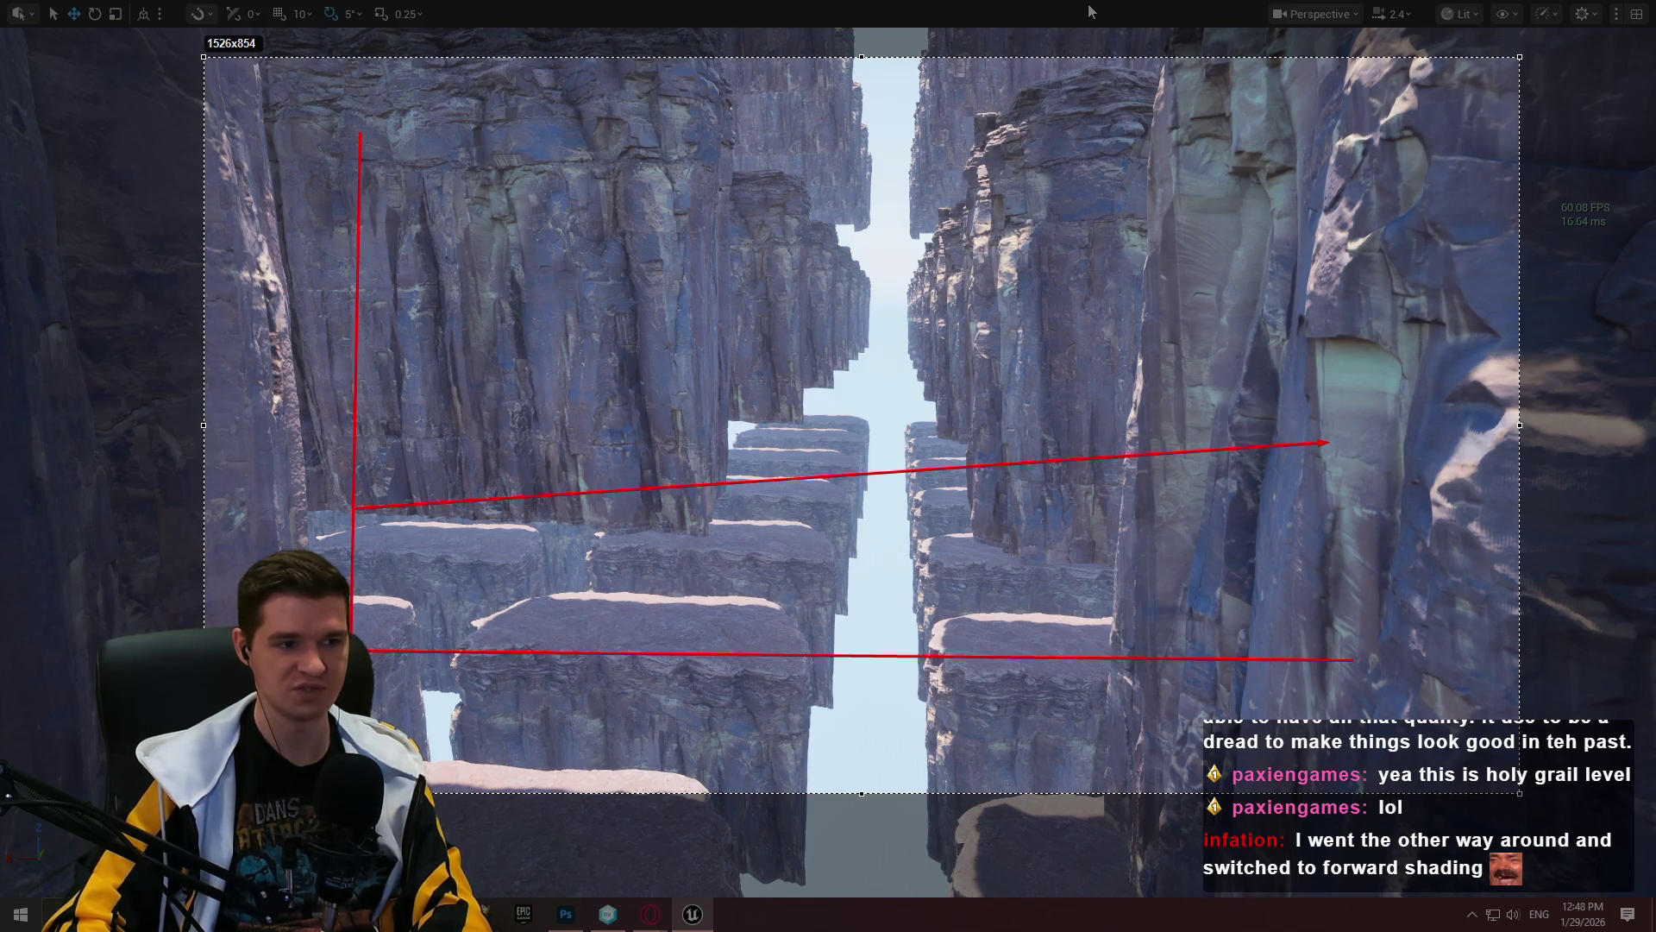
mouse_move(362, 643)
left_mouse_down()
mouse_move(735, 333)
mouse_move(811, 251)
mouse_move(830, 161)
mouse_move(851, 153)
left_mouse_up()
key("ctrl+z")
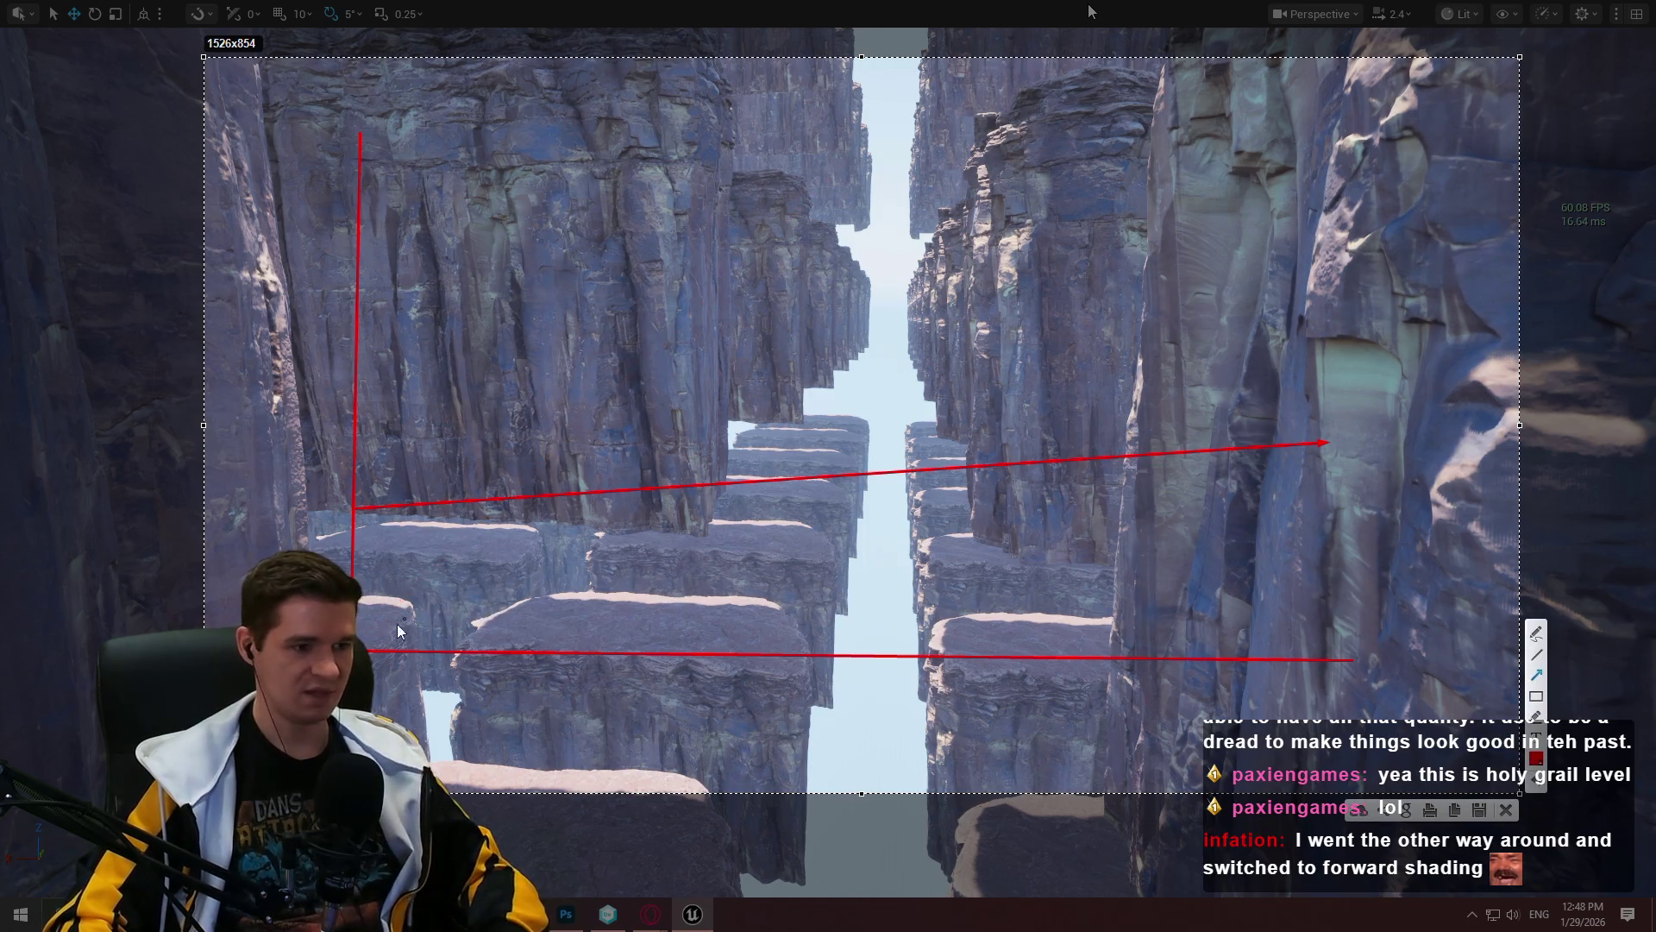
Step: Add fanning red lines and a freehand circle, then discard the annotated capture
mouse_move(358, 636)
left_mouse_down()
mouse_move(468, 183)
mouse_move(498, 140)
left_mouse_up()
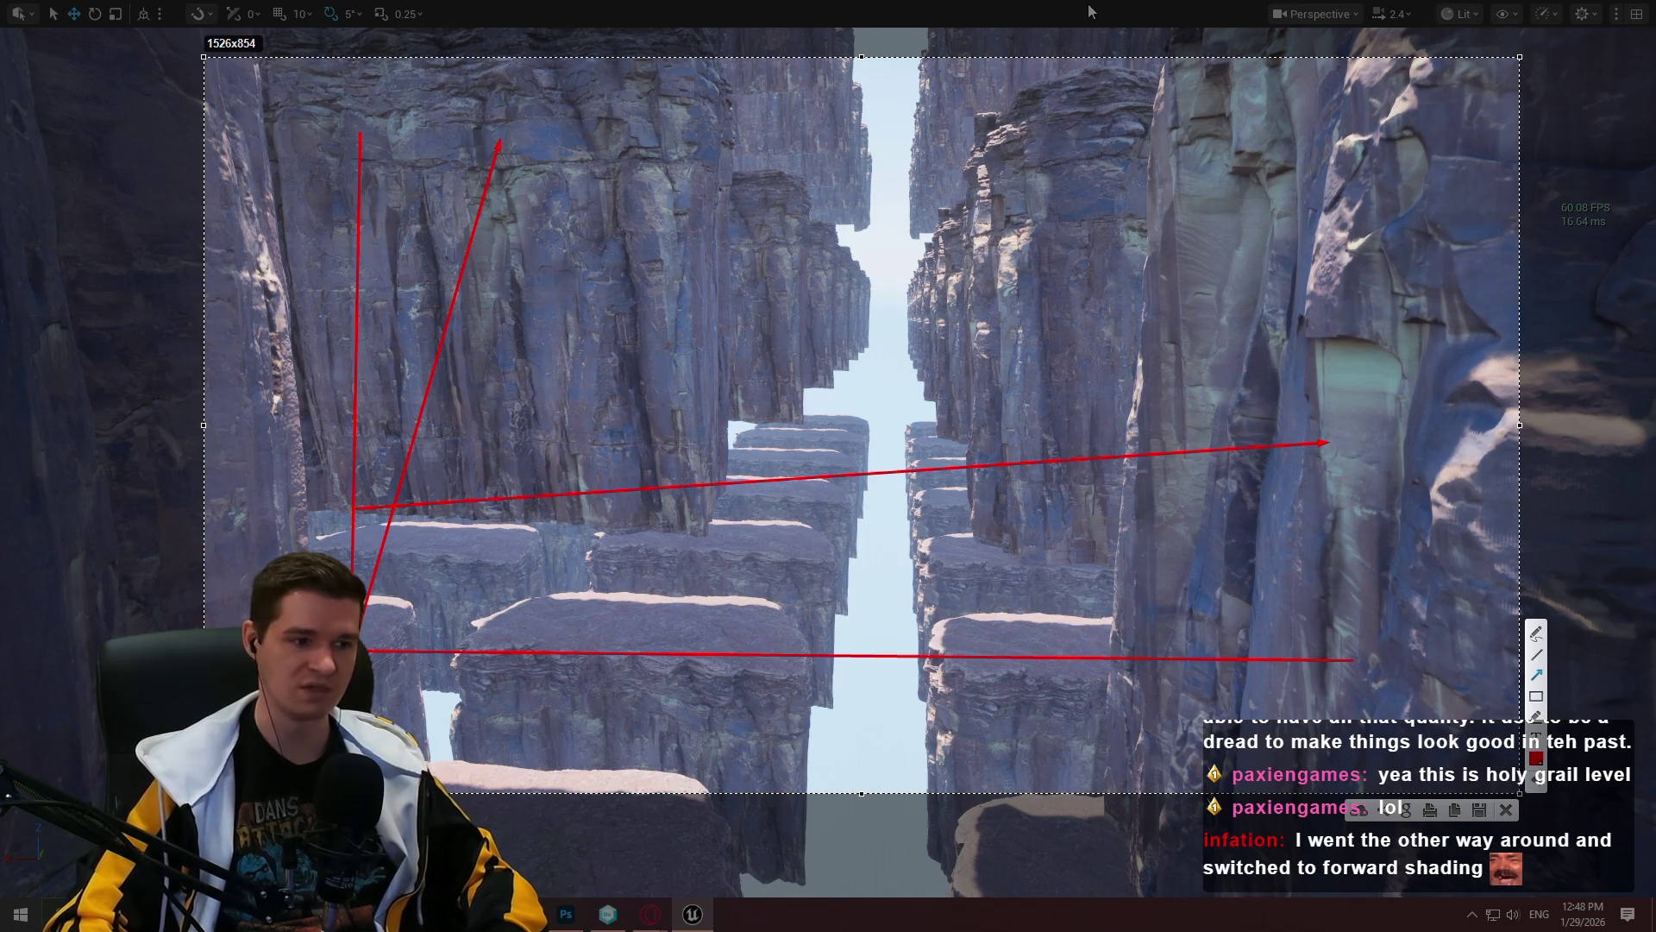
mouse_move(361, 643)
left_mouse_down()
mouse_move(644, 499)
mouse_move(864, 164)
left_mouse_up()
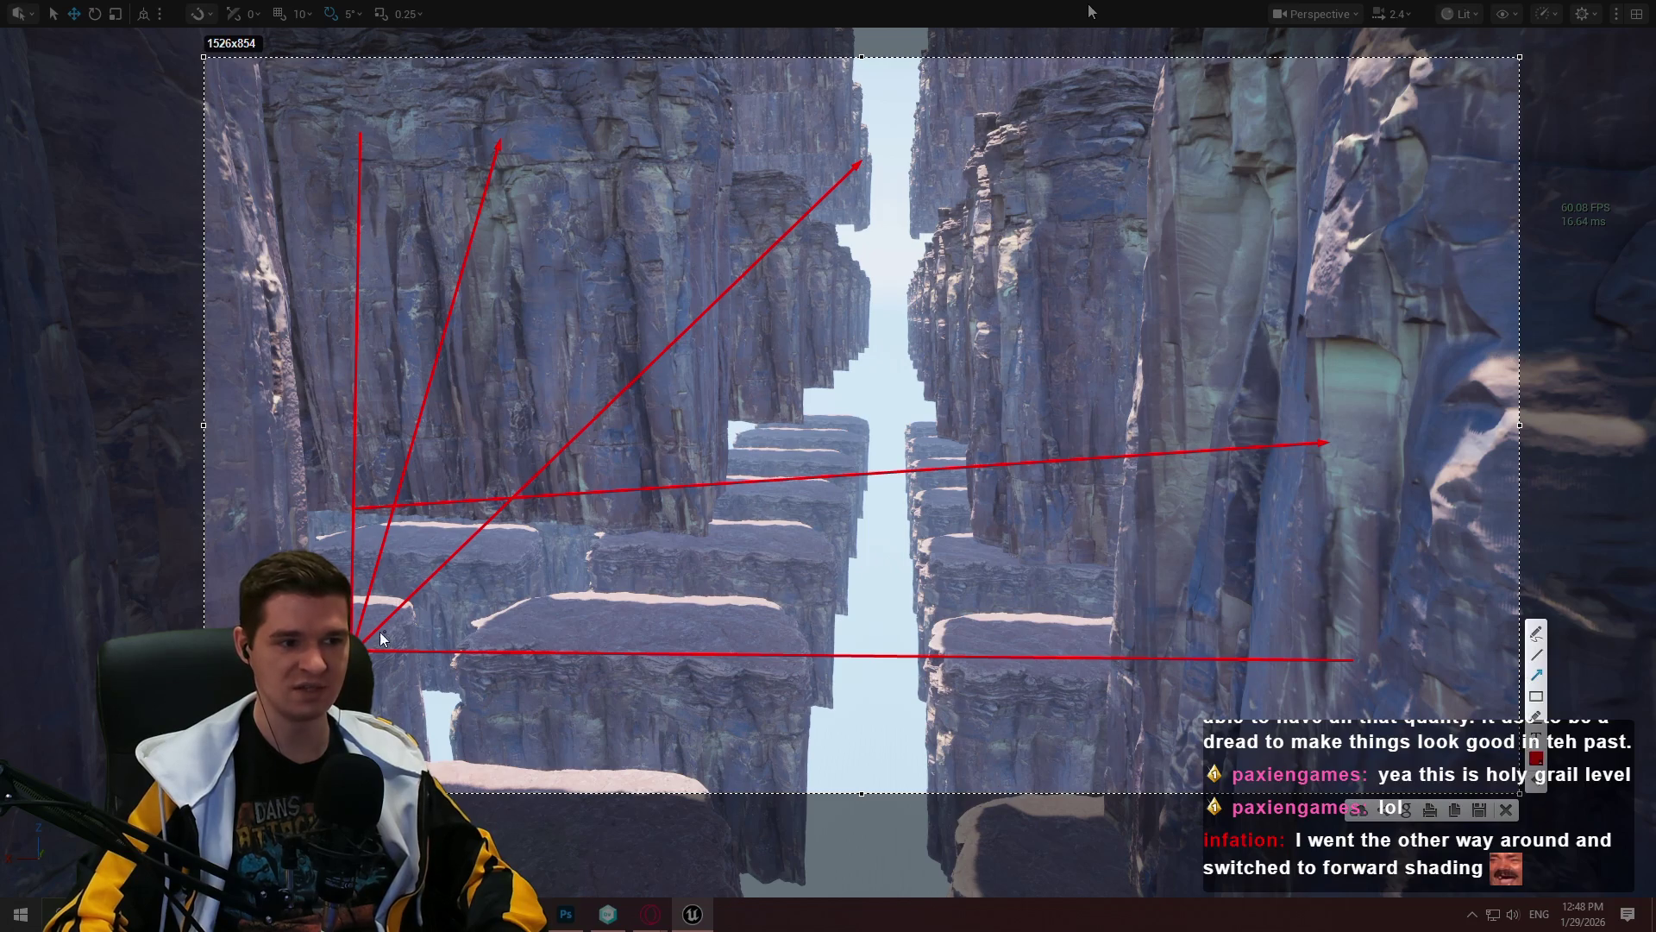
left_click(1537, 636)
mouse_move(535, 475)
left_mouse_down()
mouse_move(516, 487)
mouse_move(1199, 466)
left_mouse_up()
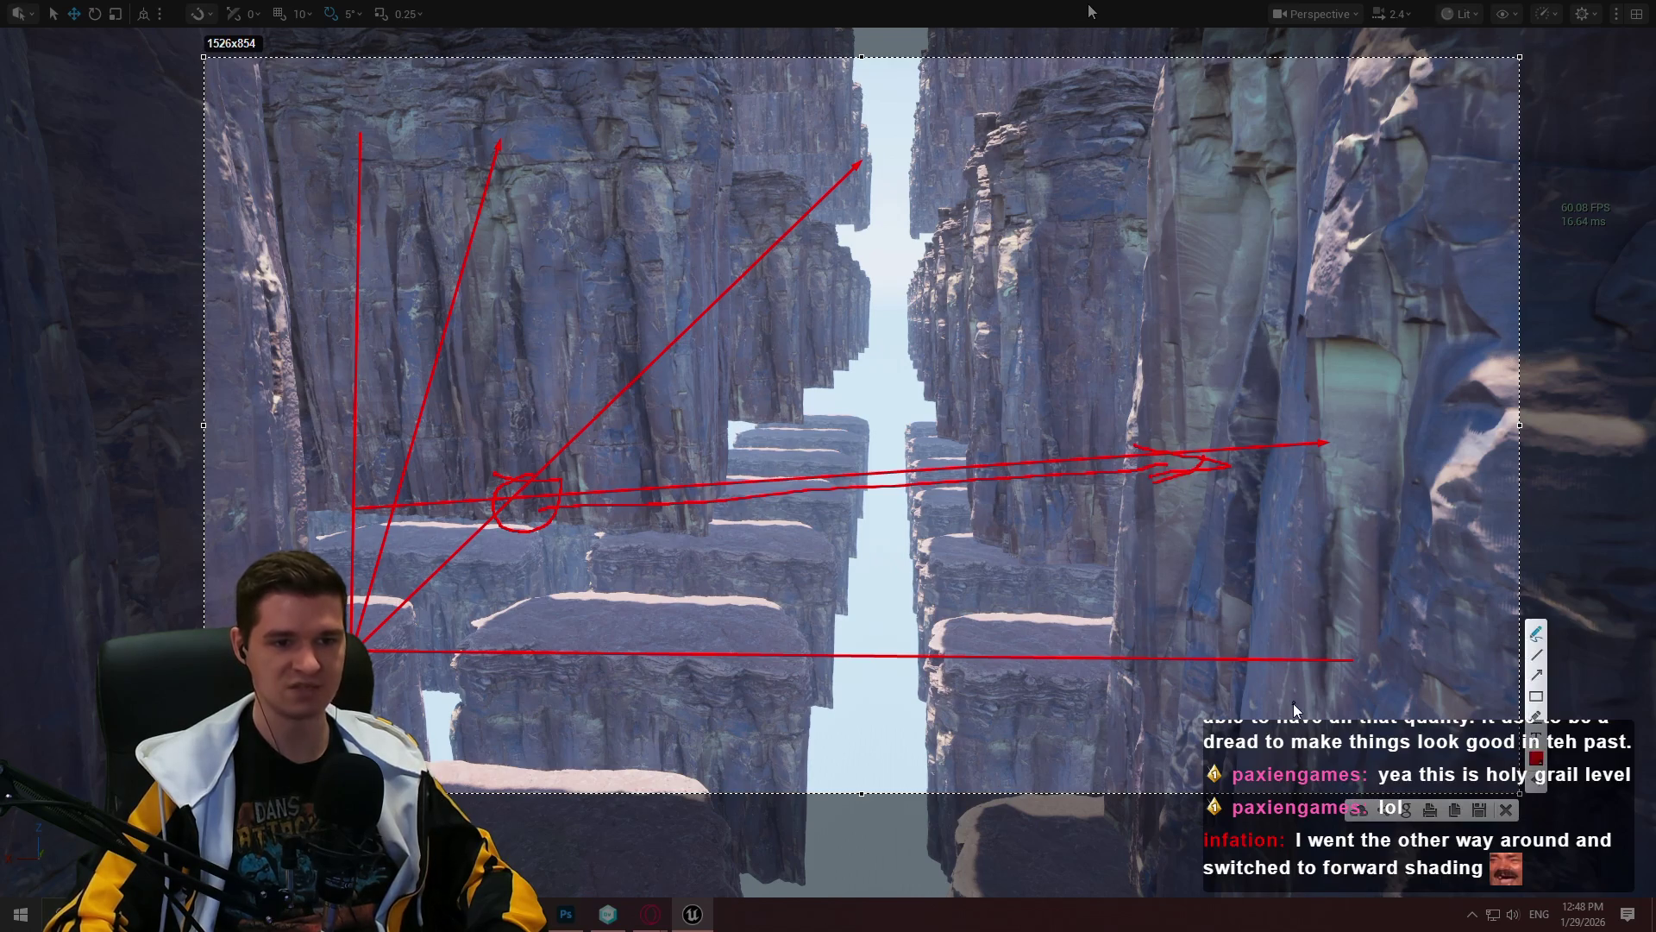
left_click(1505, 809)
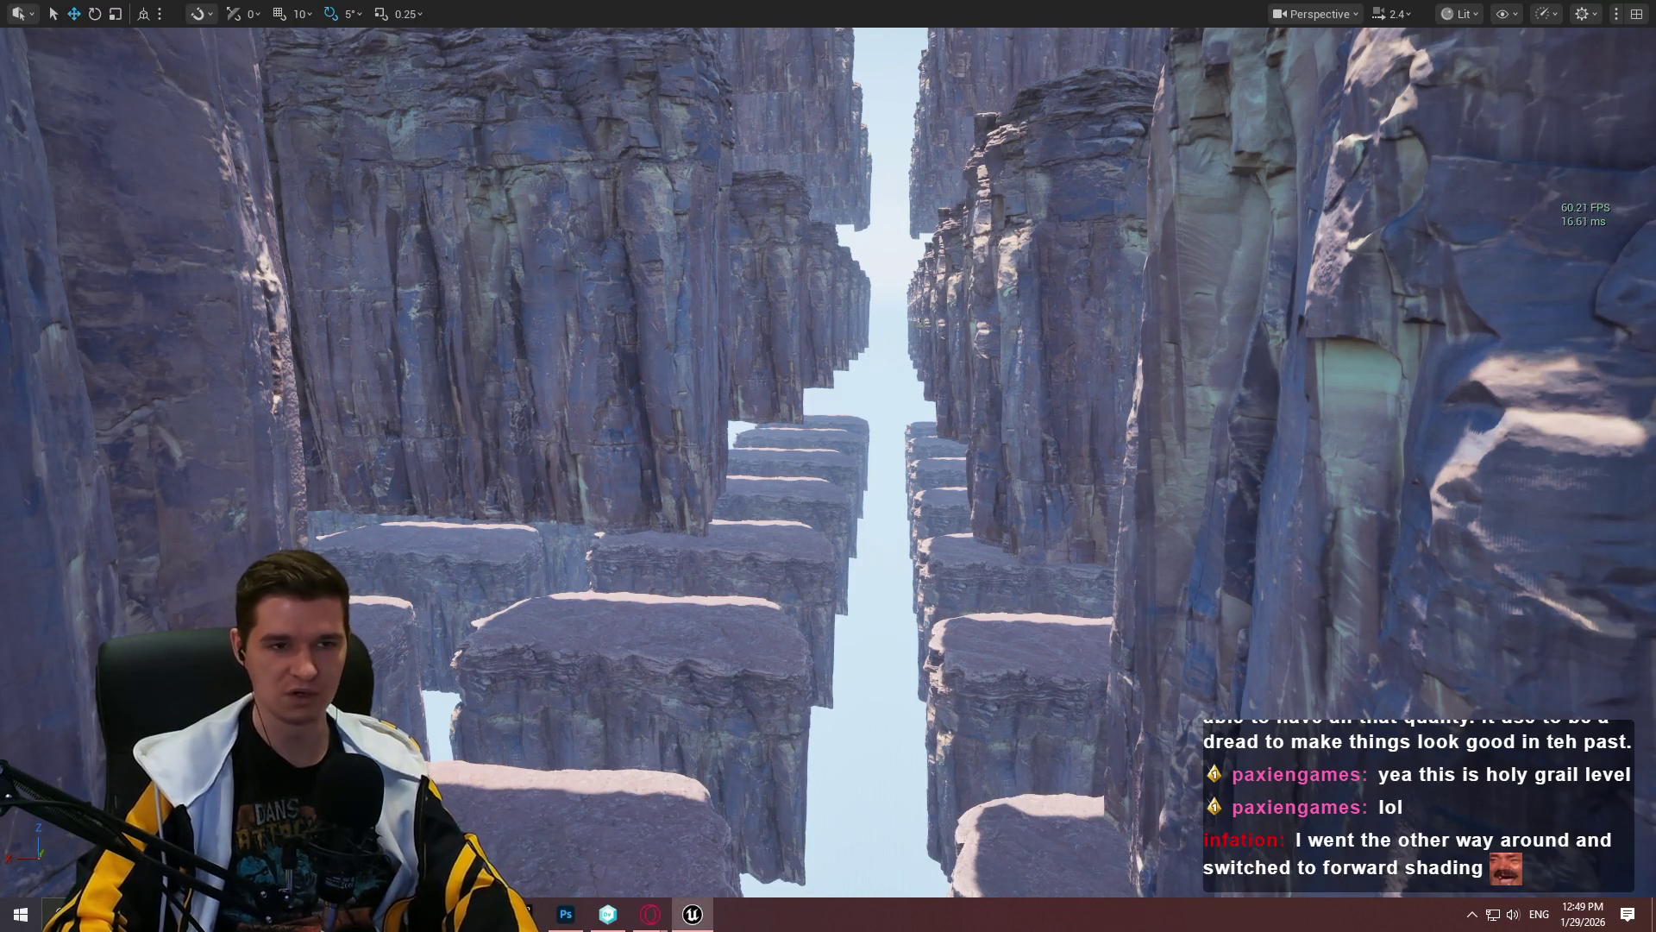
Step: Exit immersive viewport mode with F11 so the editor panels surround the canyon view again
key("F11")
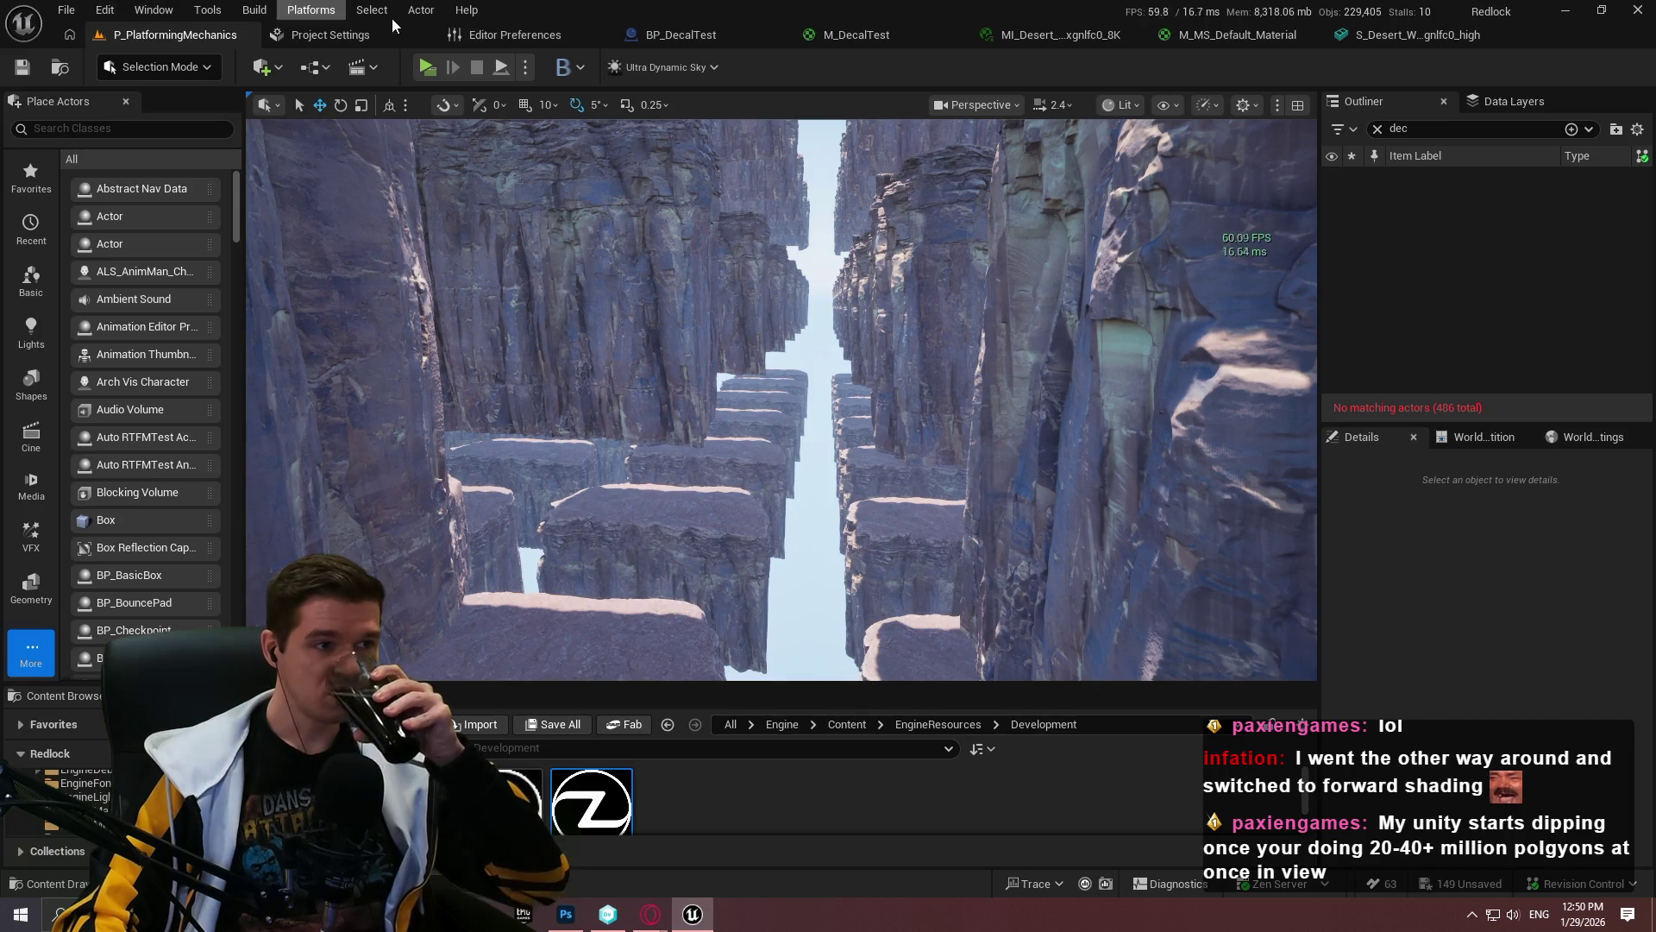
Step: Open Tools > Render Resource Viewer to check GPU memory (5368 MB), then drag it aside
left_click(263, 13)
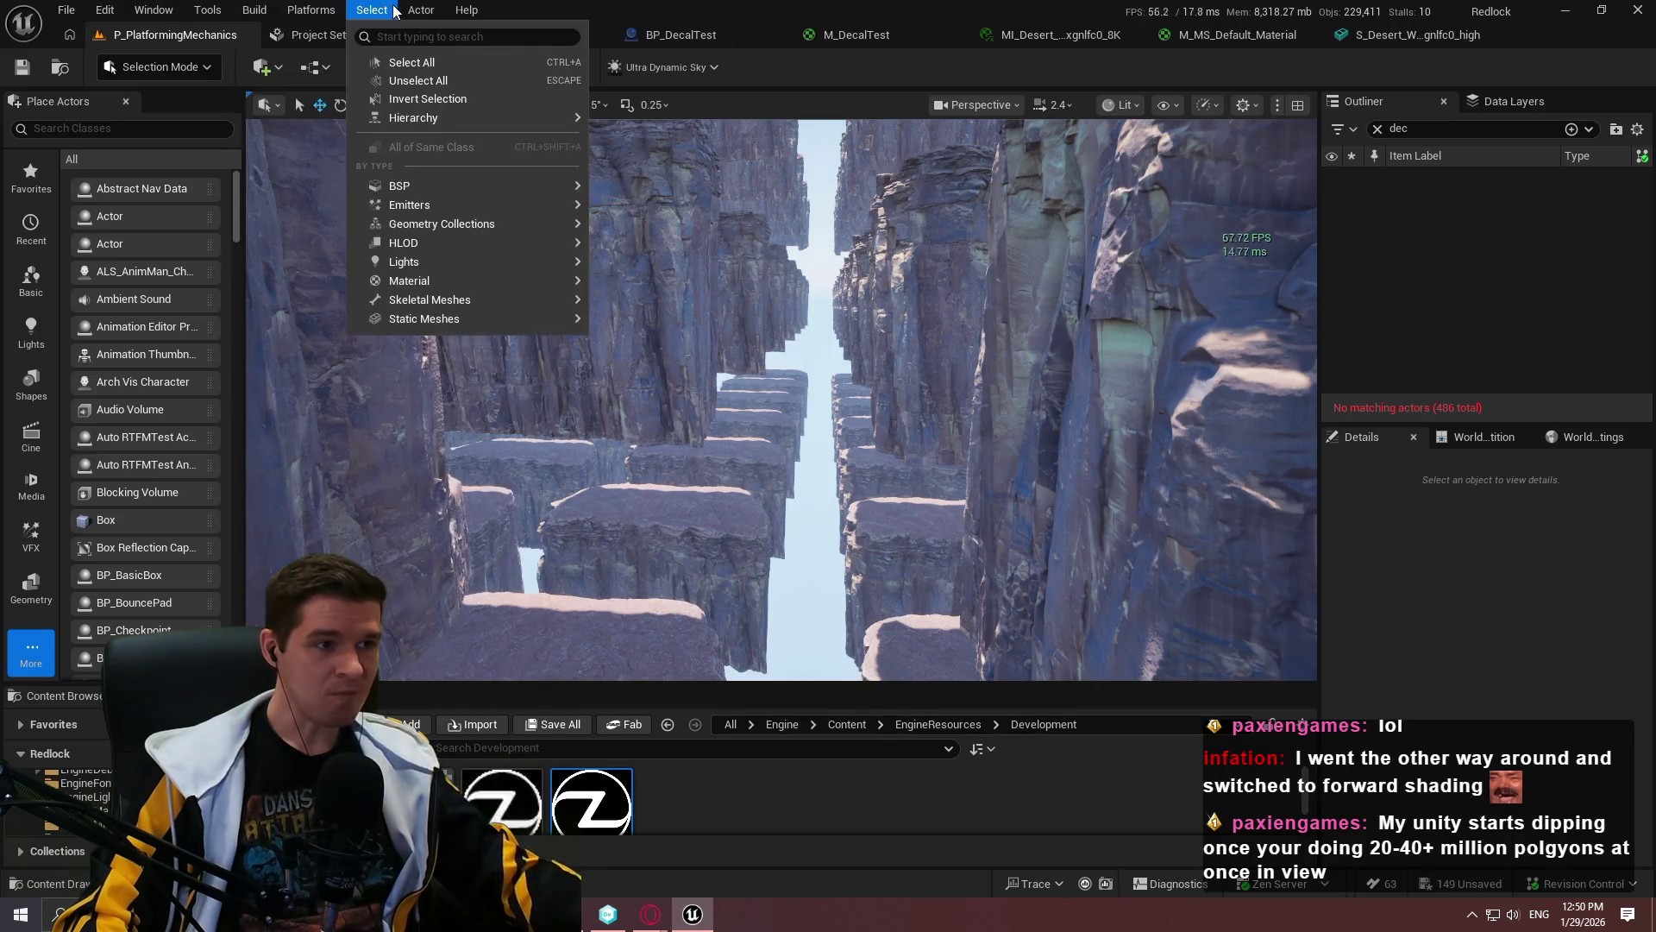
mouse_move(211, 12)
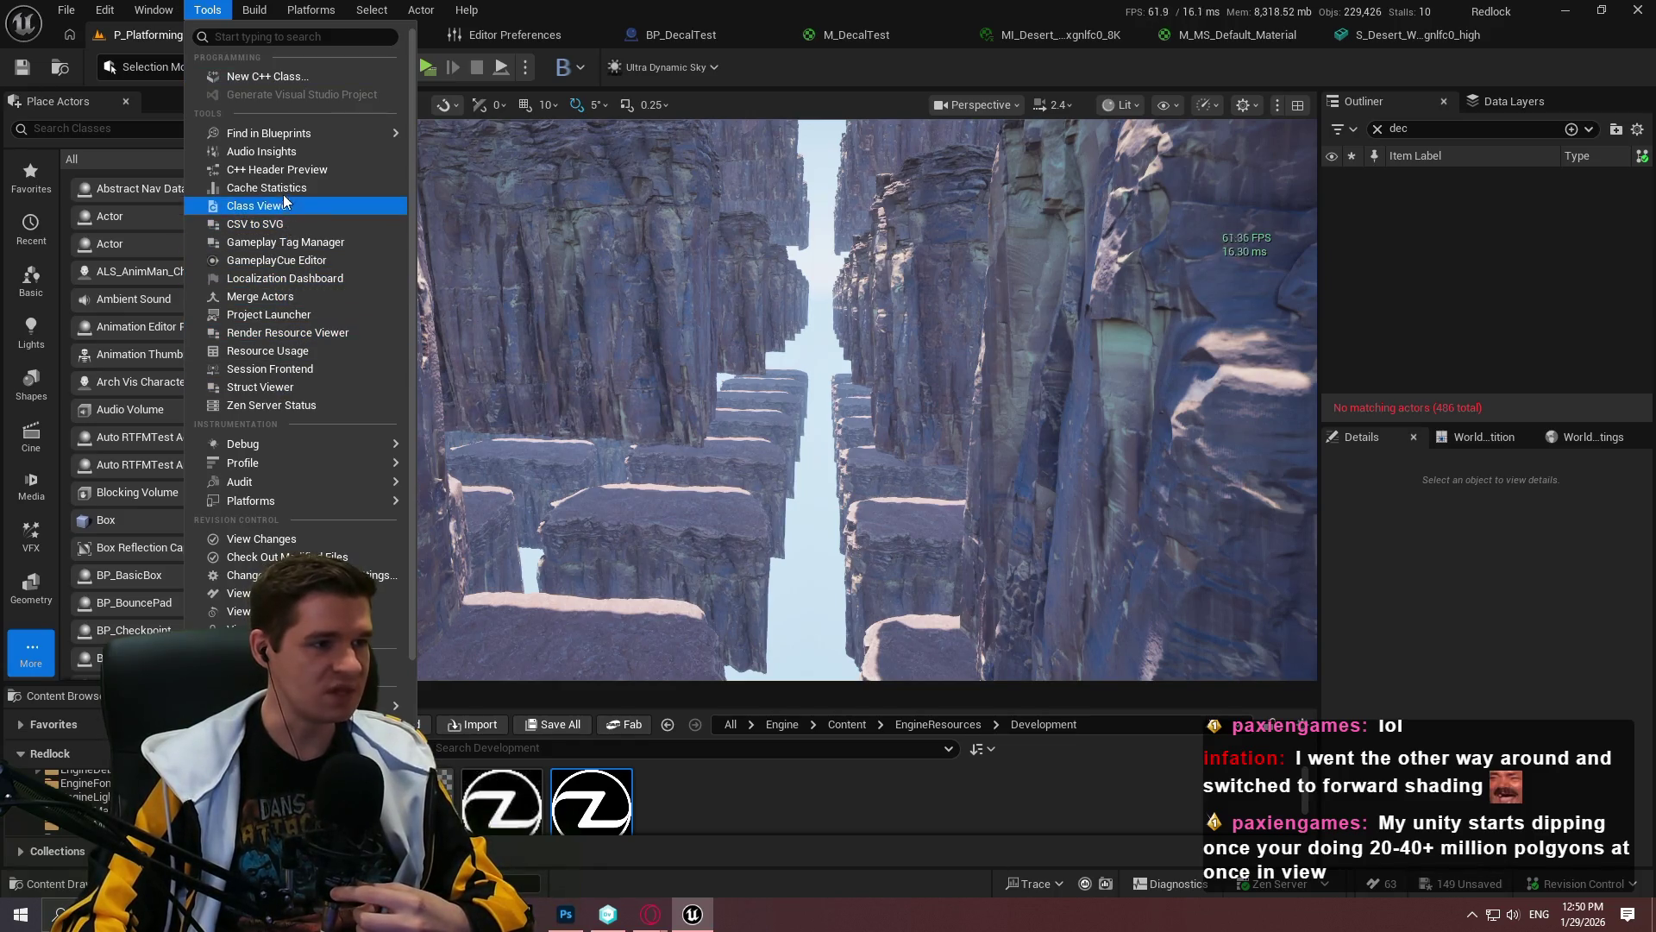
mouse_move(290, 442)
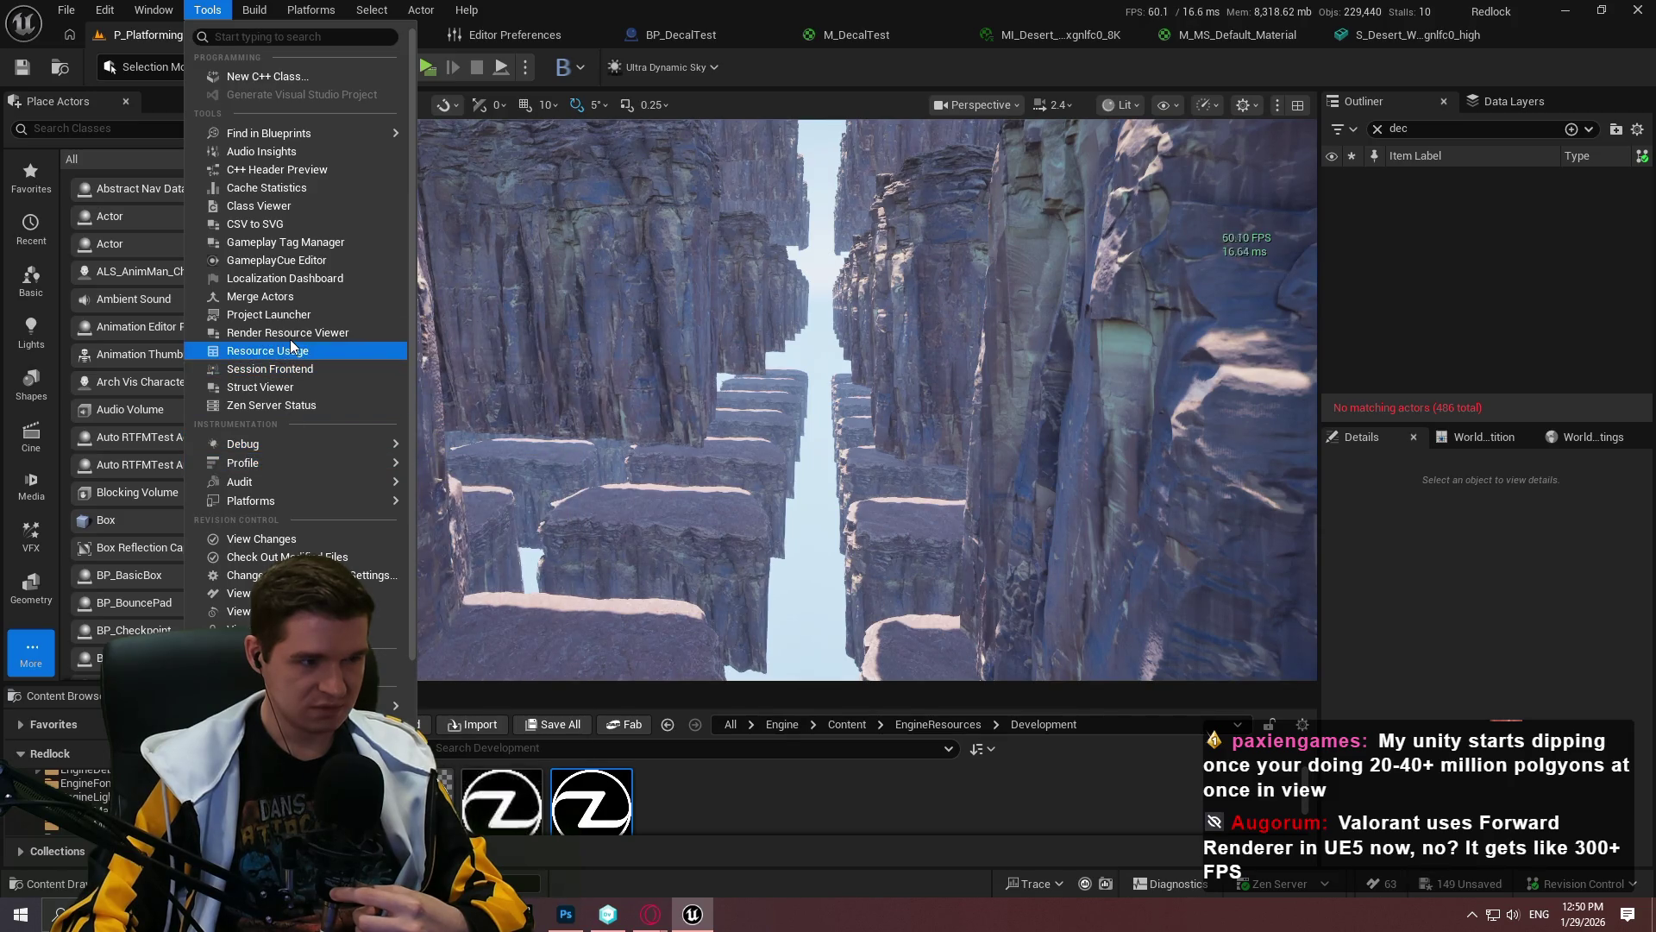
left_click(287, 333)
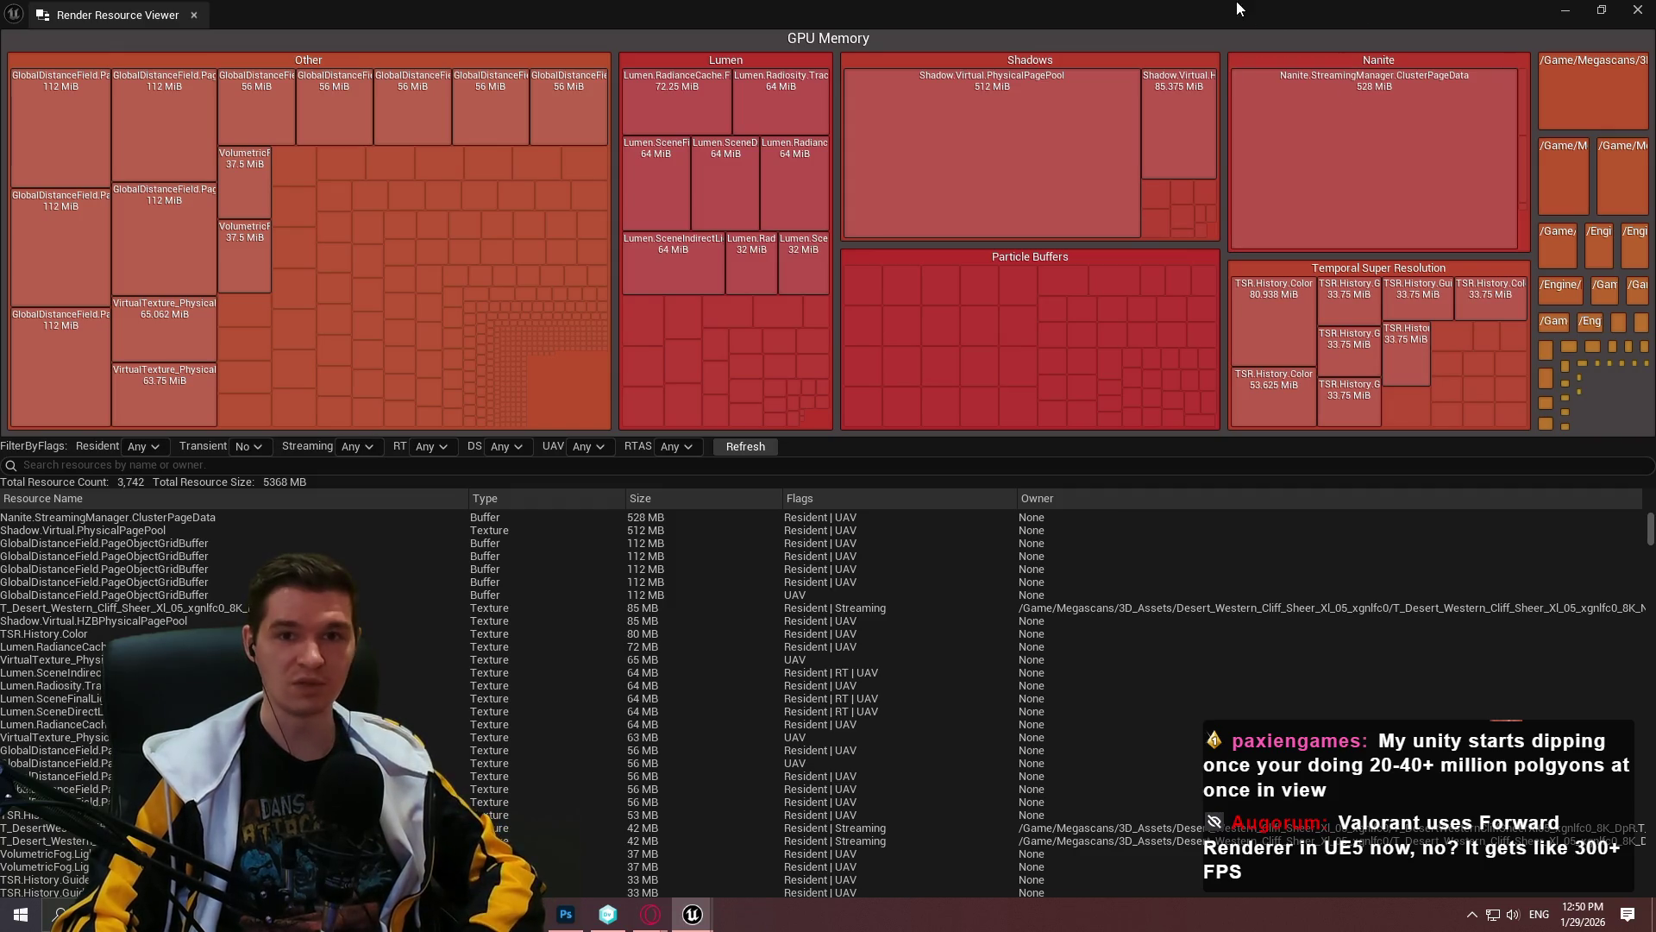
mouse_move(1205, 8)
left_mouse_down()
mouse_move(1294, 64)
mouse_move(1655, 51)
left_mouse_up()
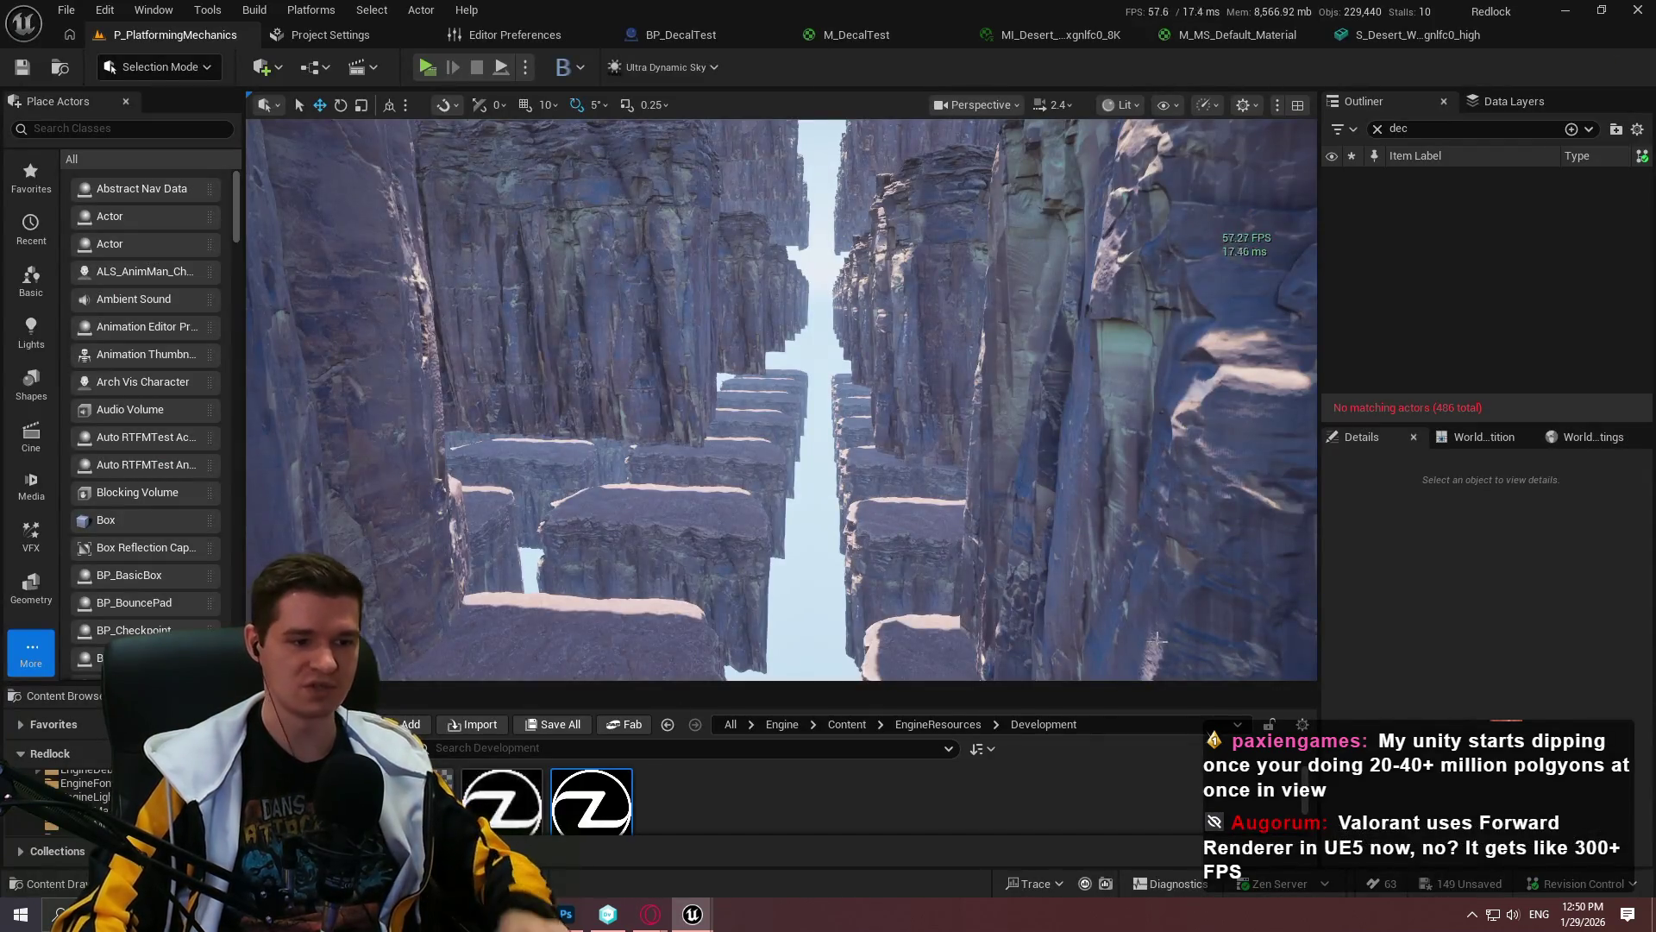
Step: Enter 'stat gpu' to show GPU timings, then fly above the cliff tops in immersive view
scroll(919, 244, "up", 3)
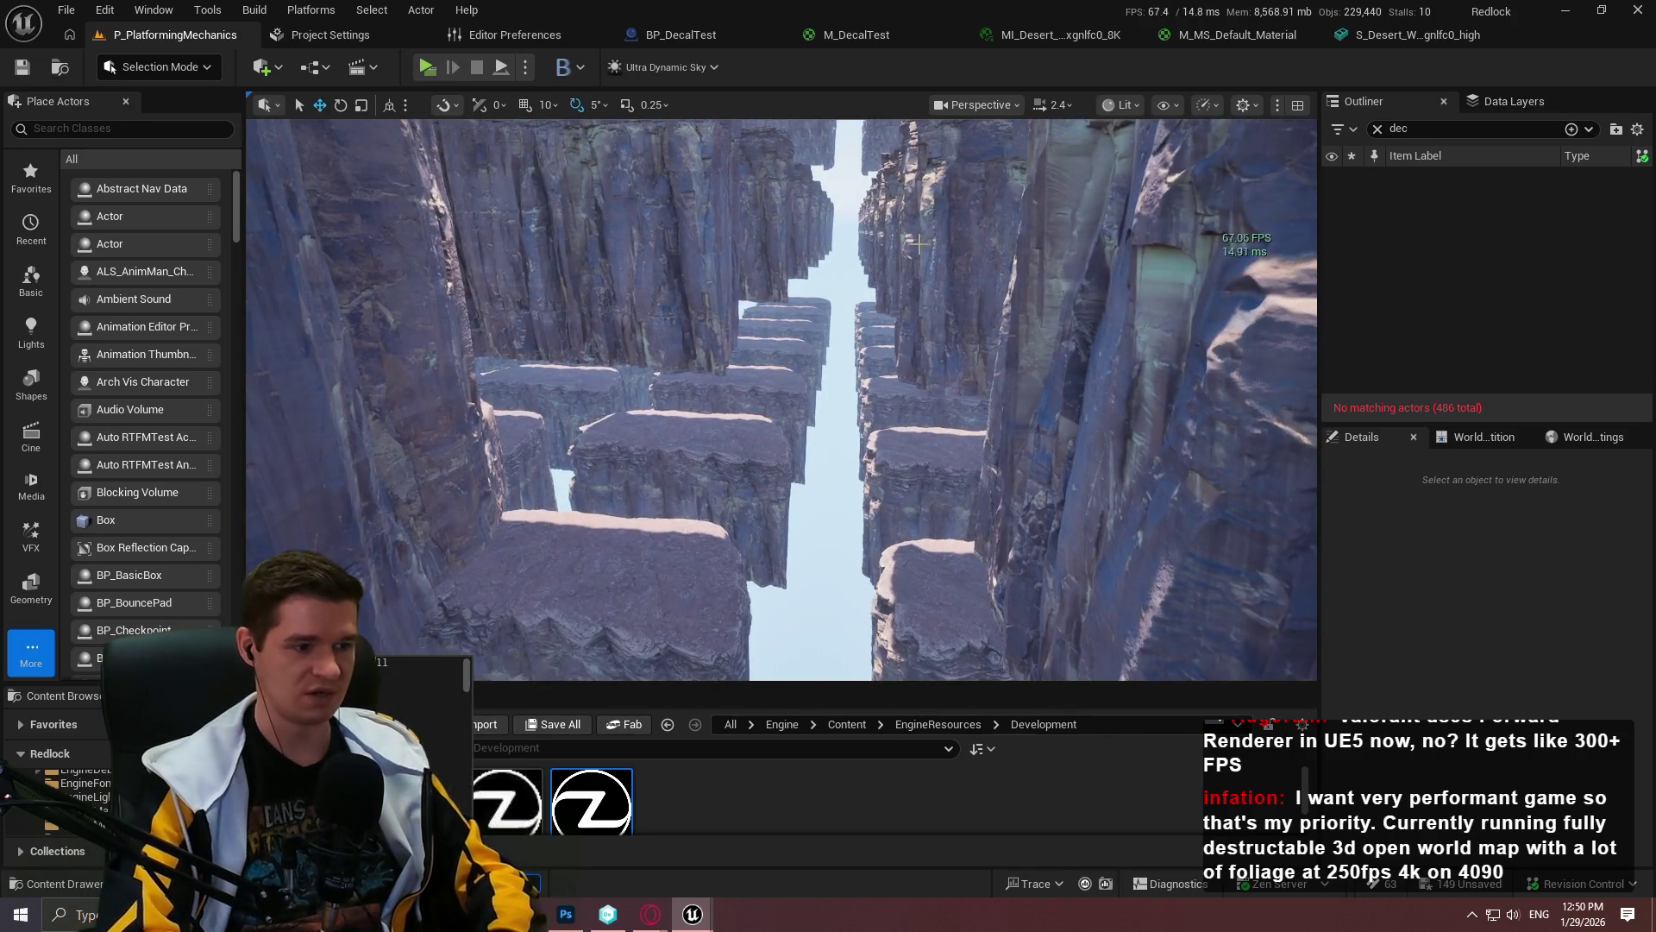
type("stat gpu")
key("Return")
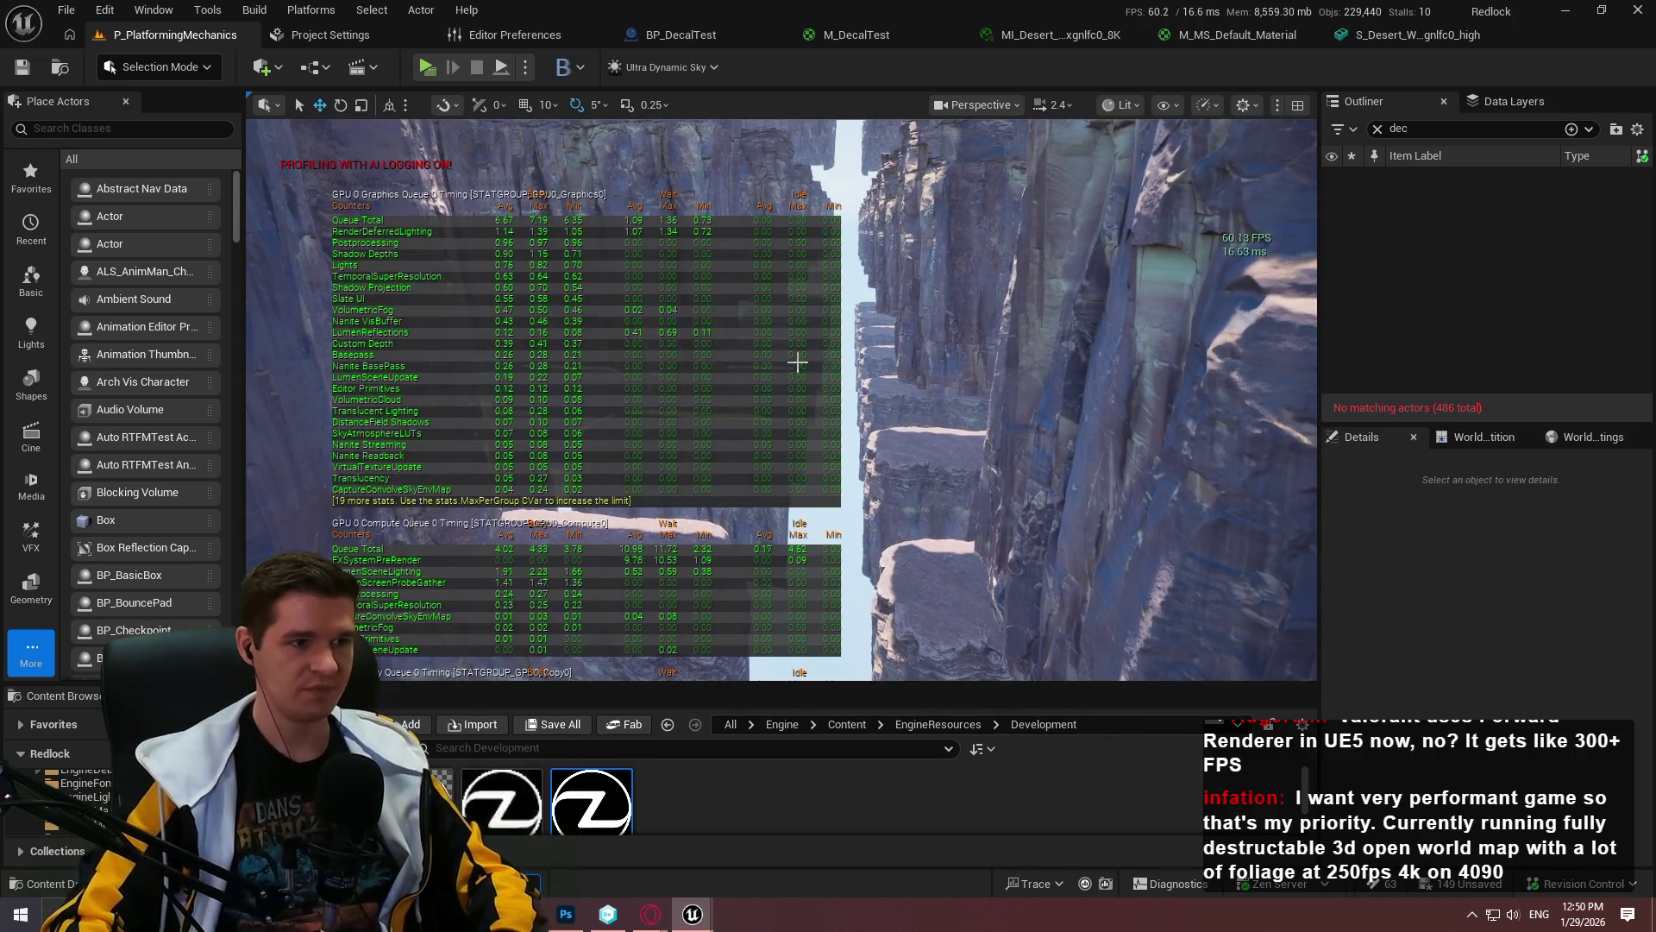
left_click_drag(918, 245, 862, 244)
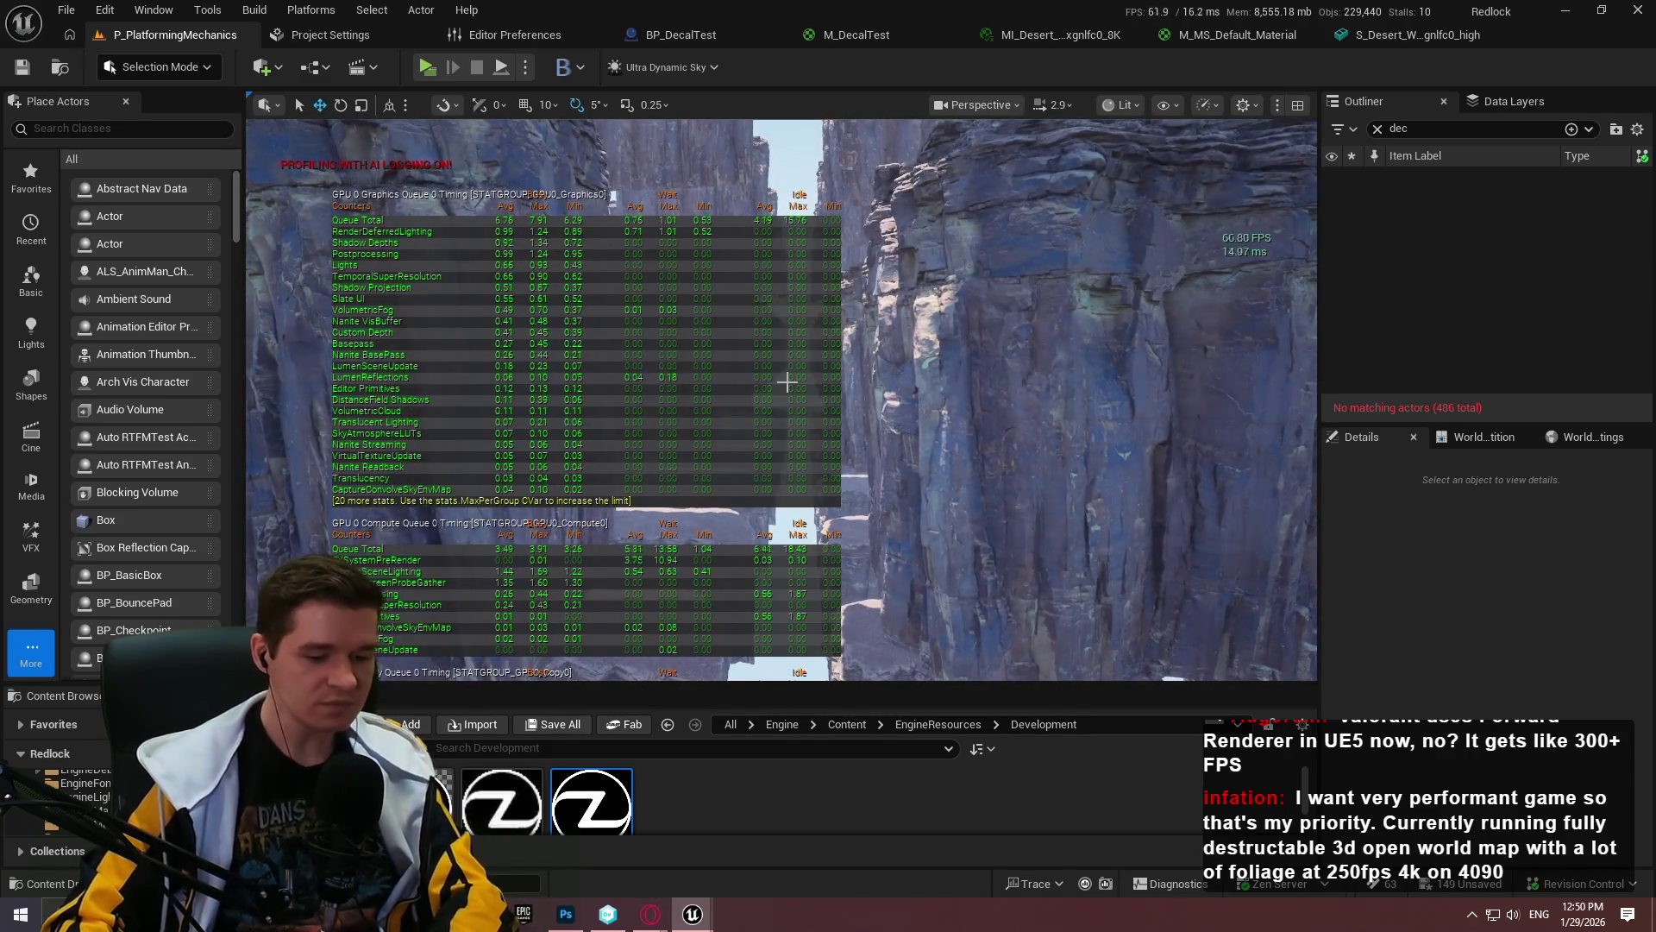
key("F11")
mouse_move(774, 395)
left_mouse_down()
mouse_move(774, 440)
mouse_move(770, 393)
left_mouse_up()
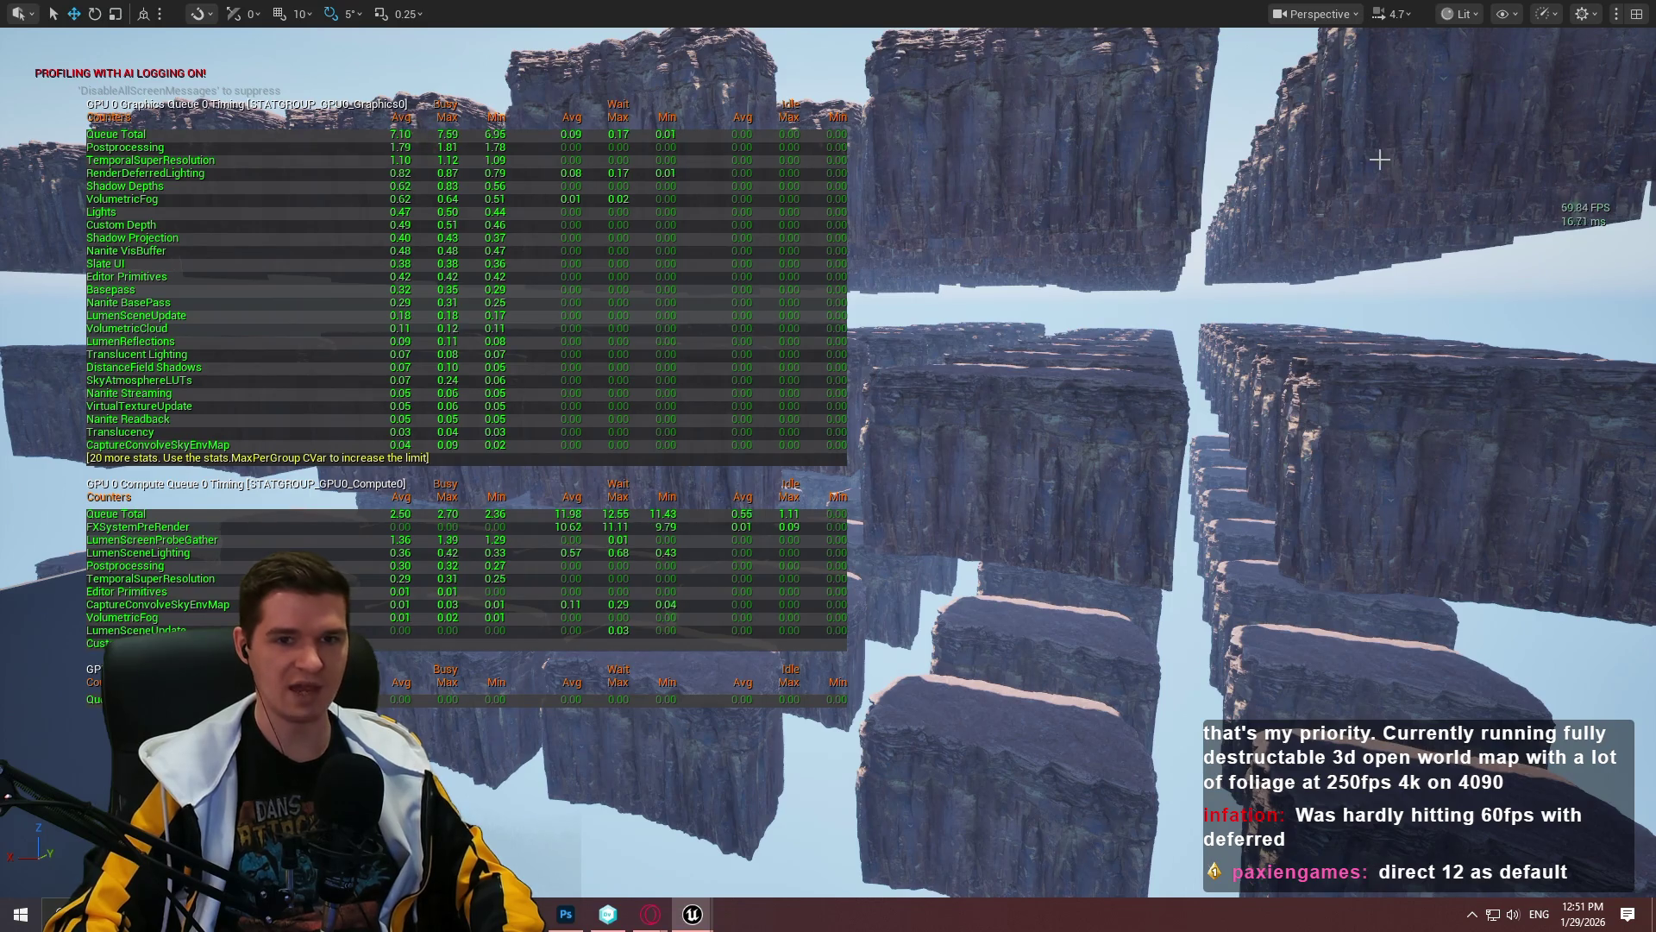
key("F11")
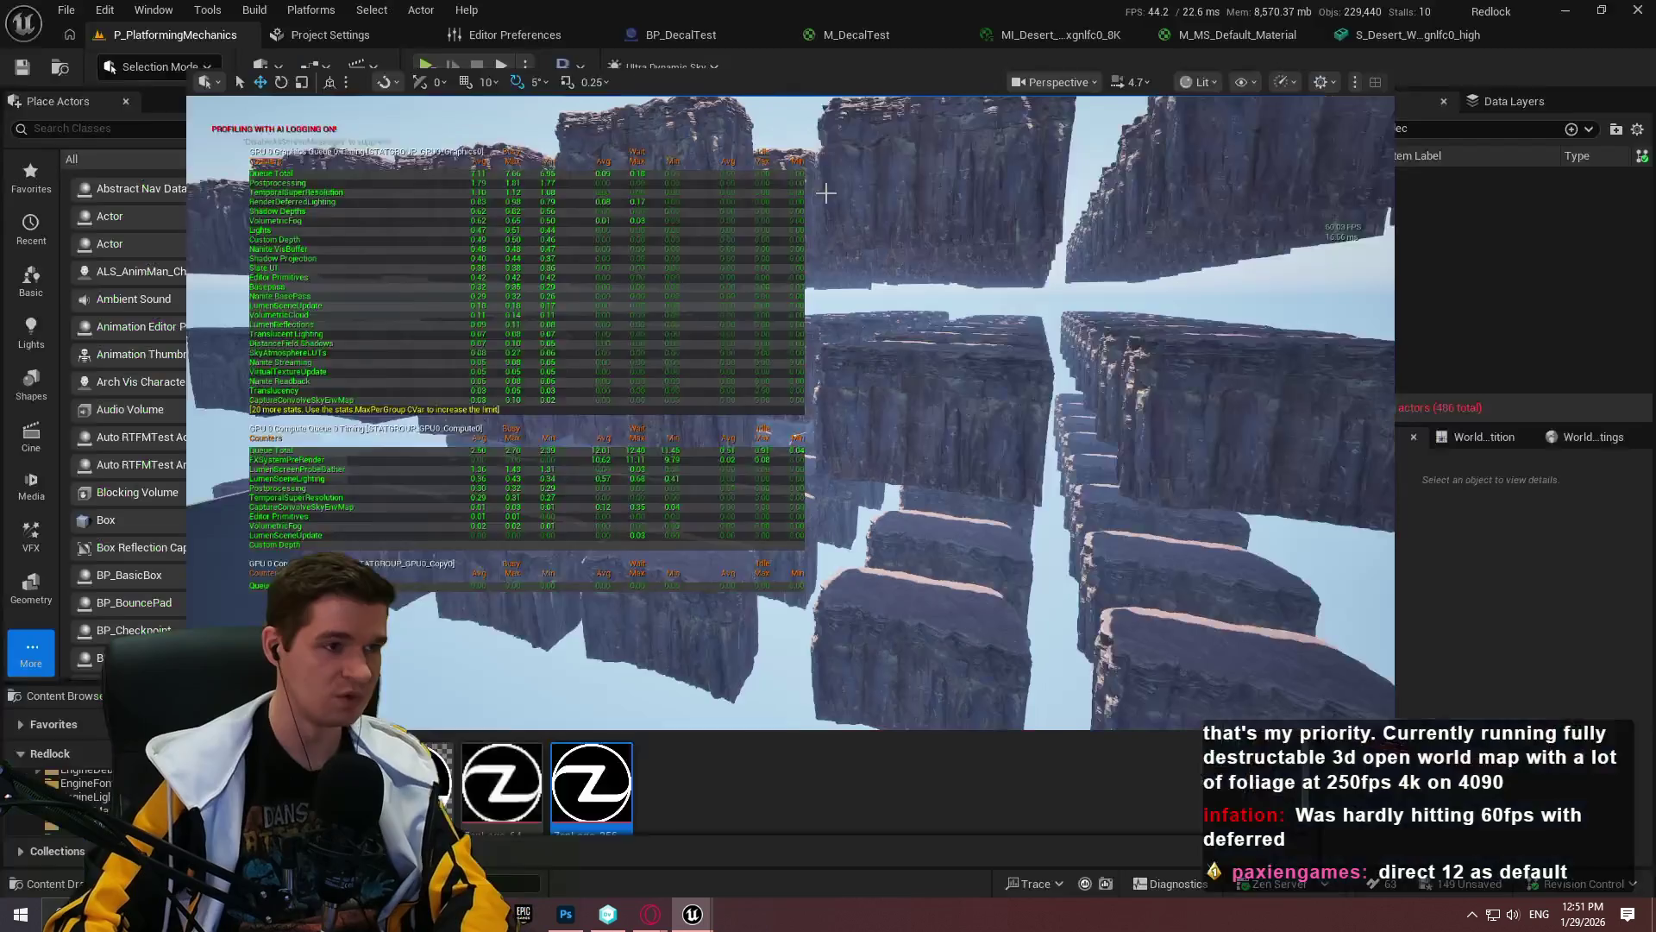
Step: Look up Enable VSync in Editor Preferences, then return to the level full-screen
left_click(157, 12)
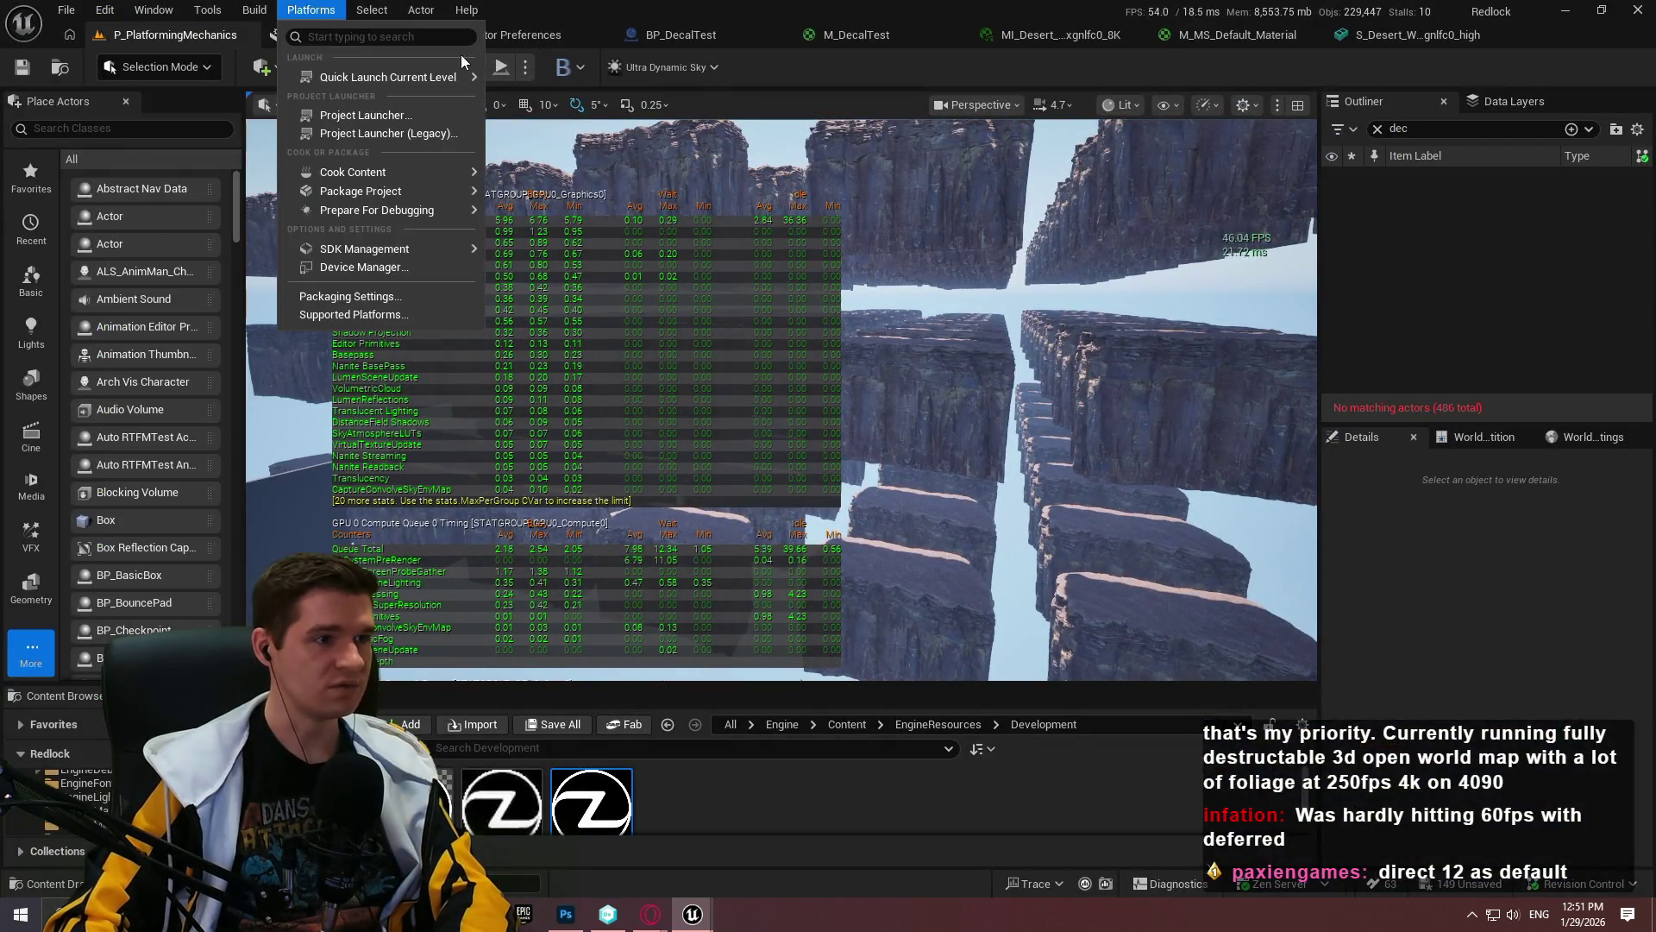
left_click(307, 37)
left_click(307, 36)
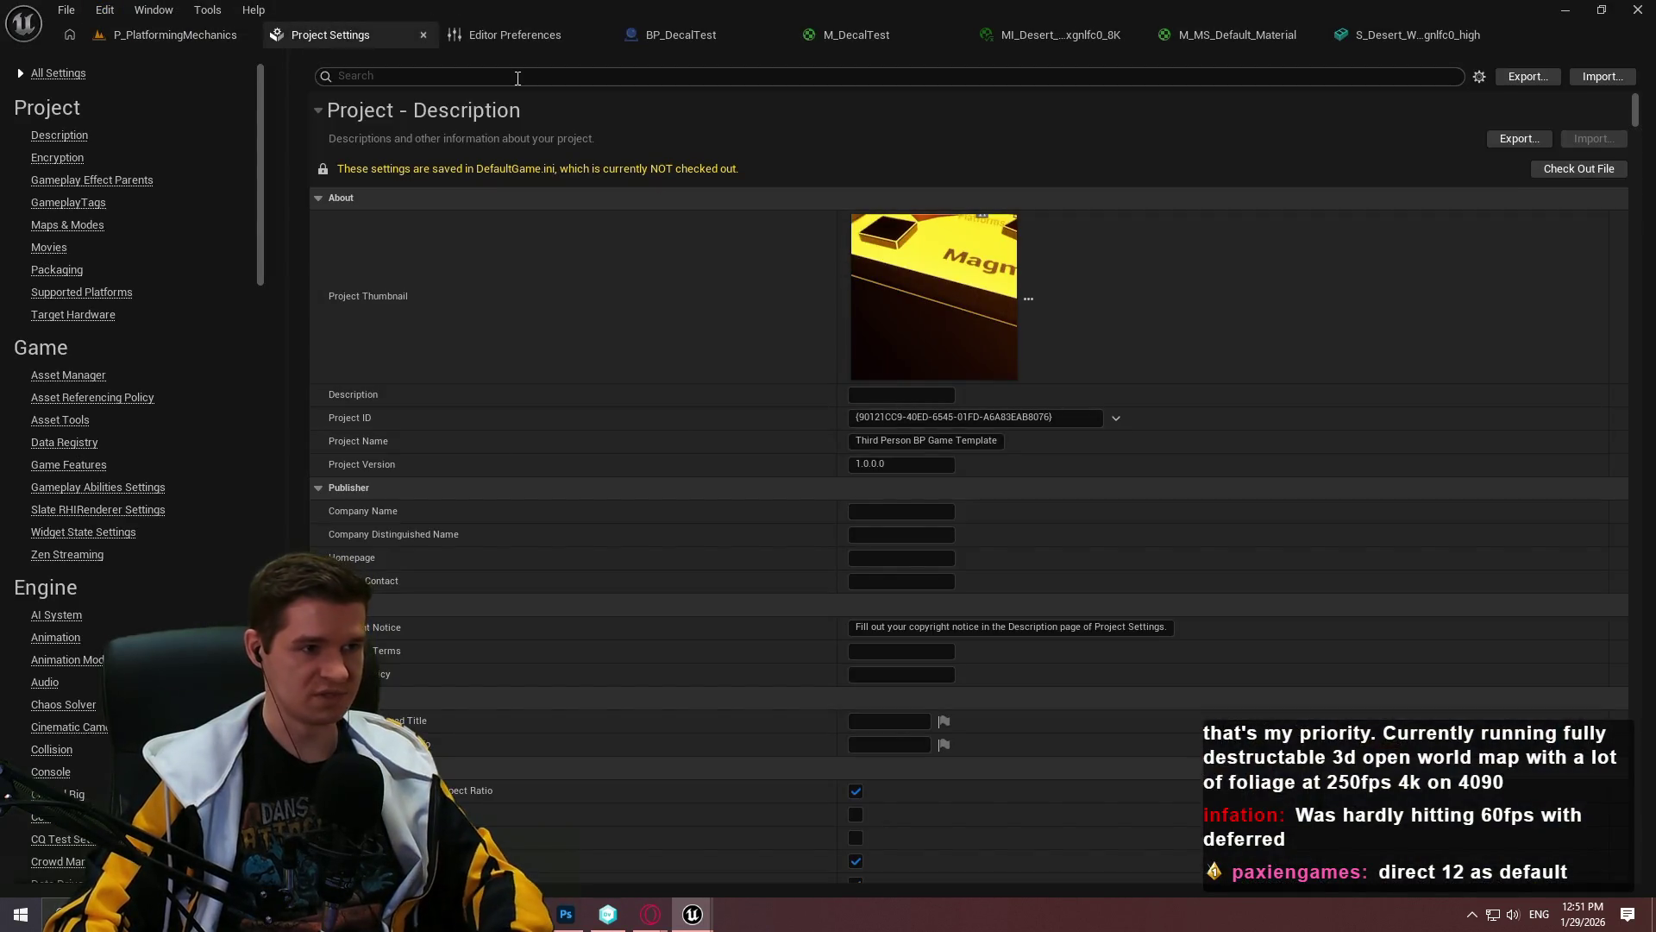
left_click(509, 35)
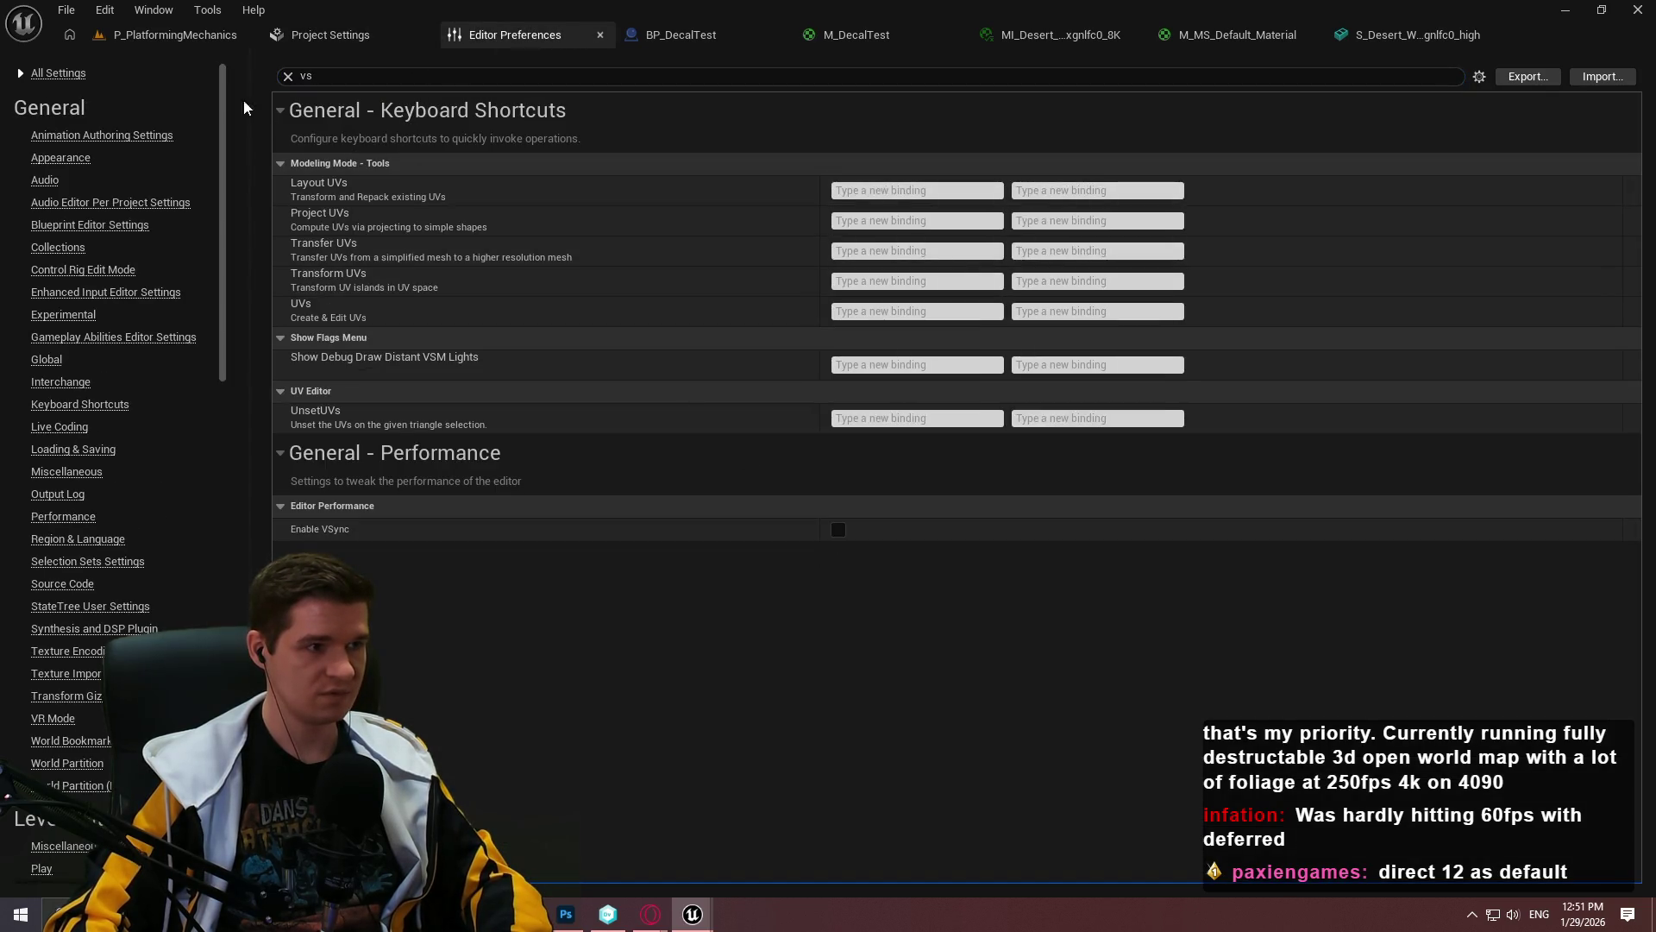
left_click(228, 35)
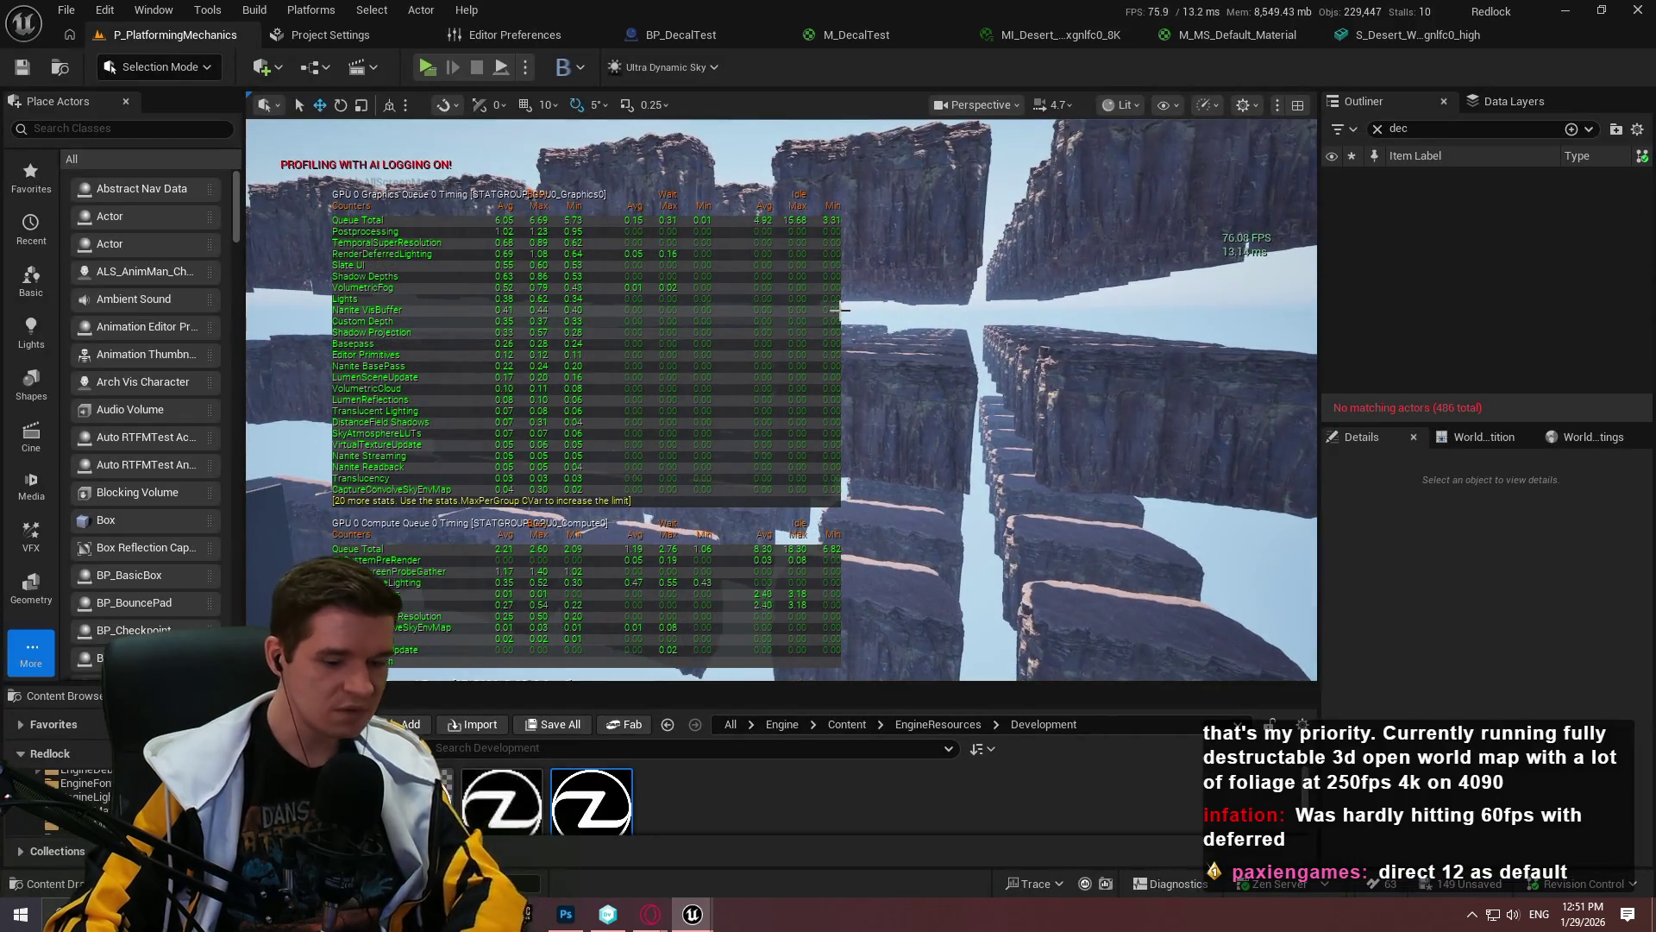
key("F11")
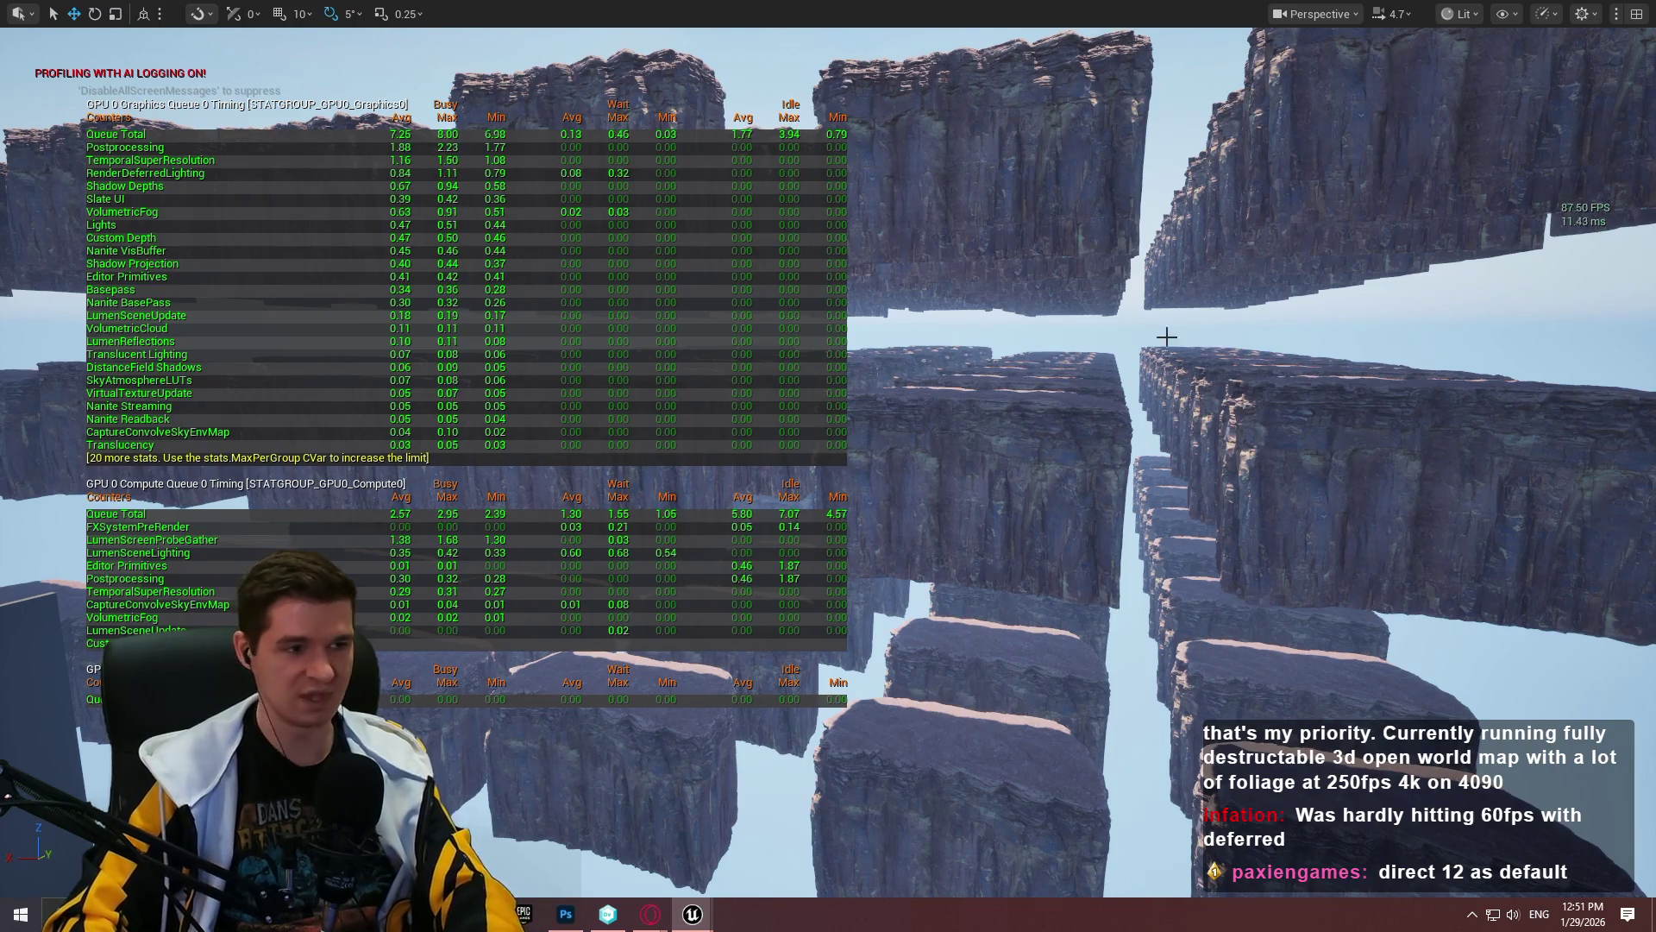
Step: Select a cliff actor, open its static mesh, then browse to its asset in an enlarged Content Browser
key("F11")
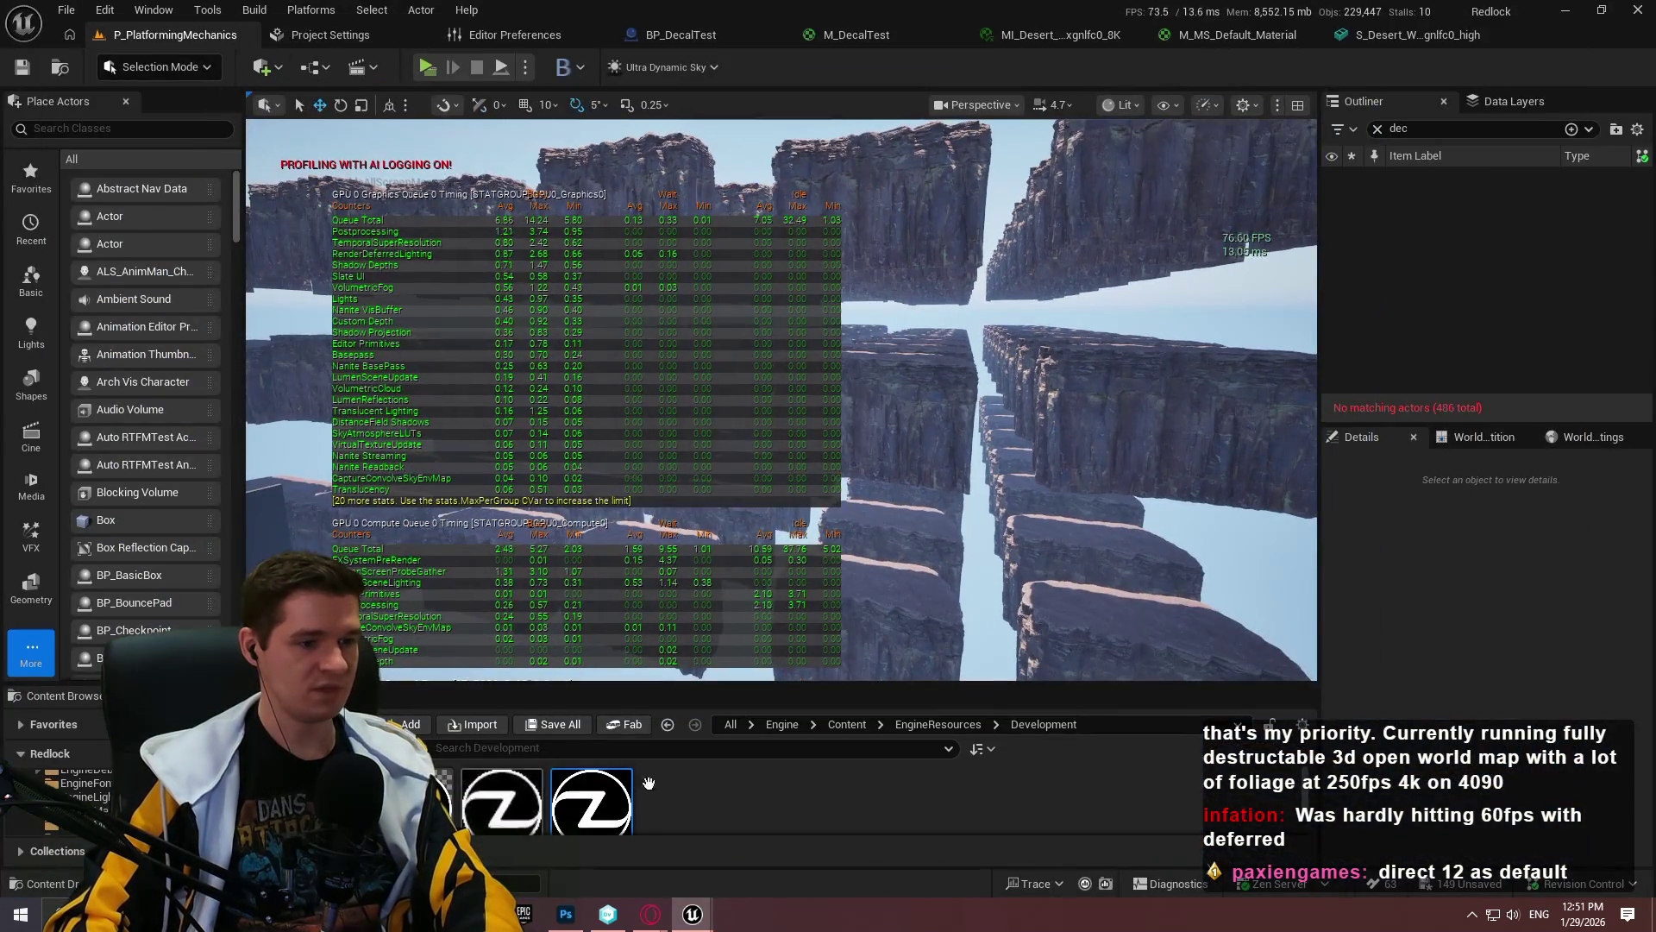
left_click(970, 461)
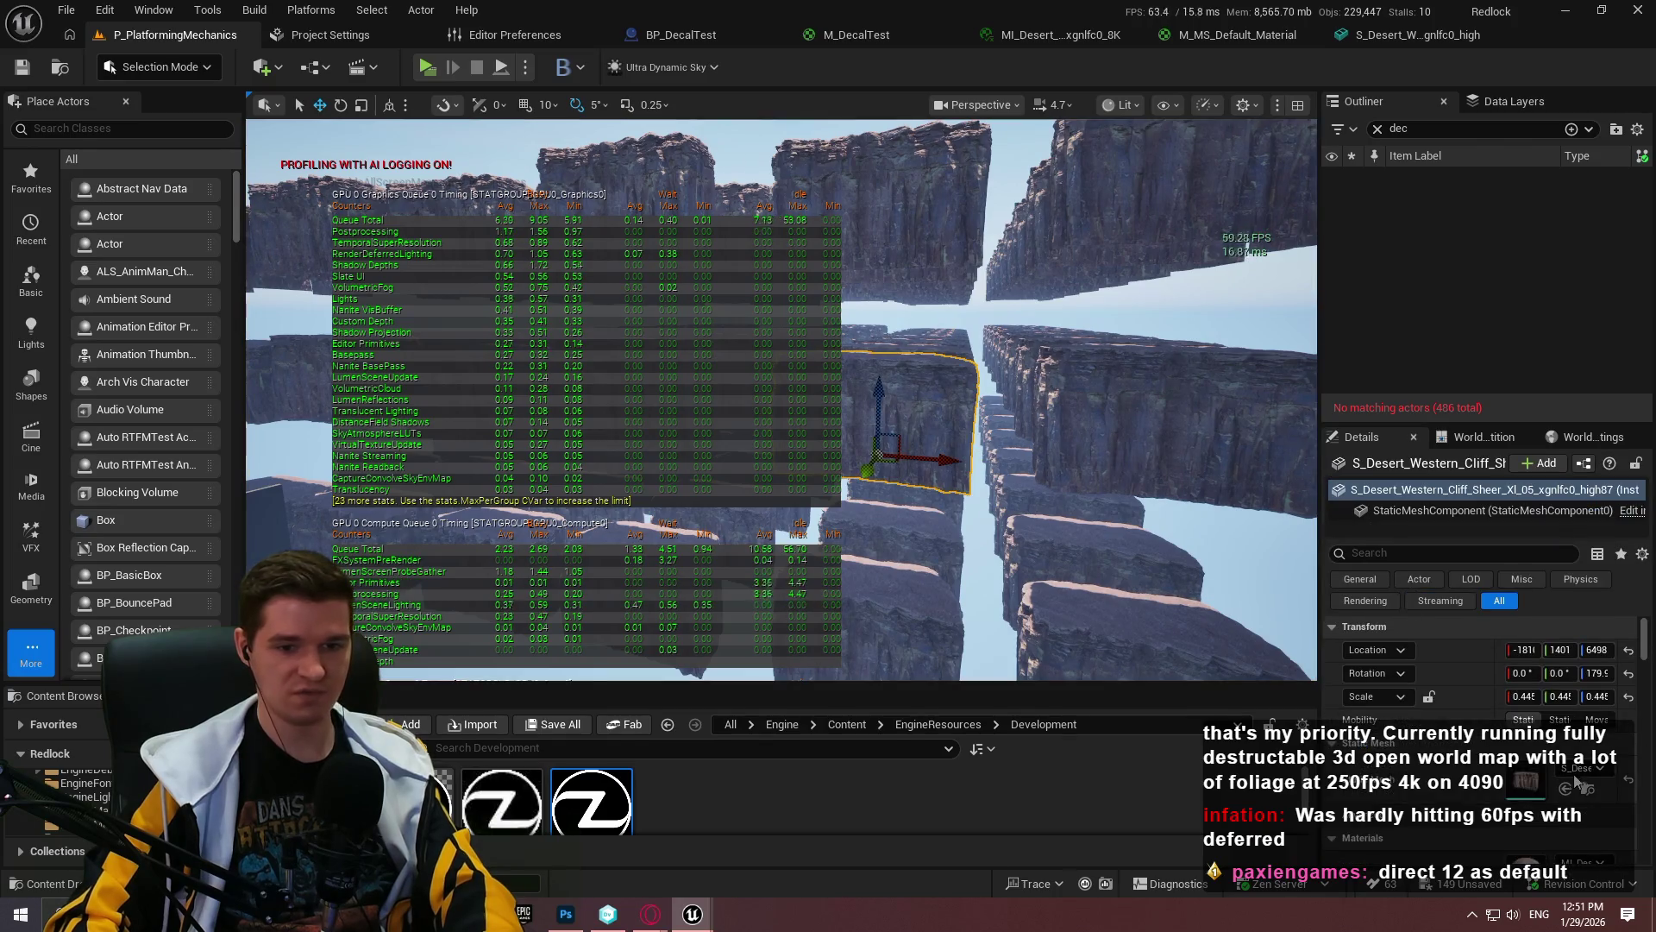
double_click(1528, 793)
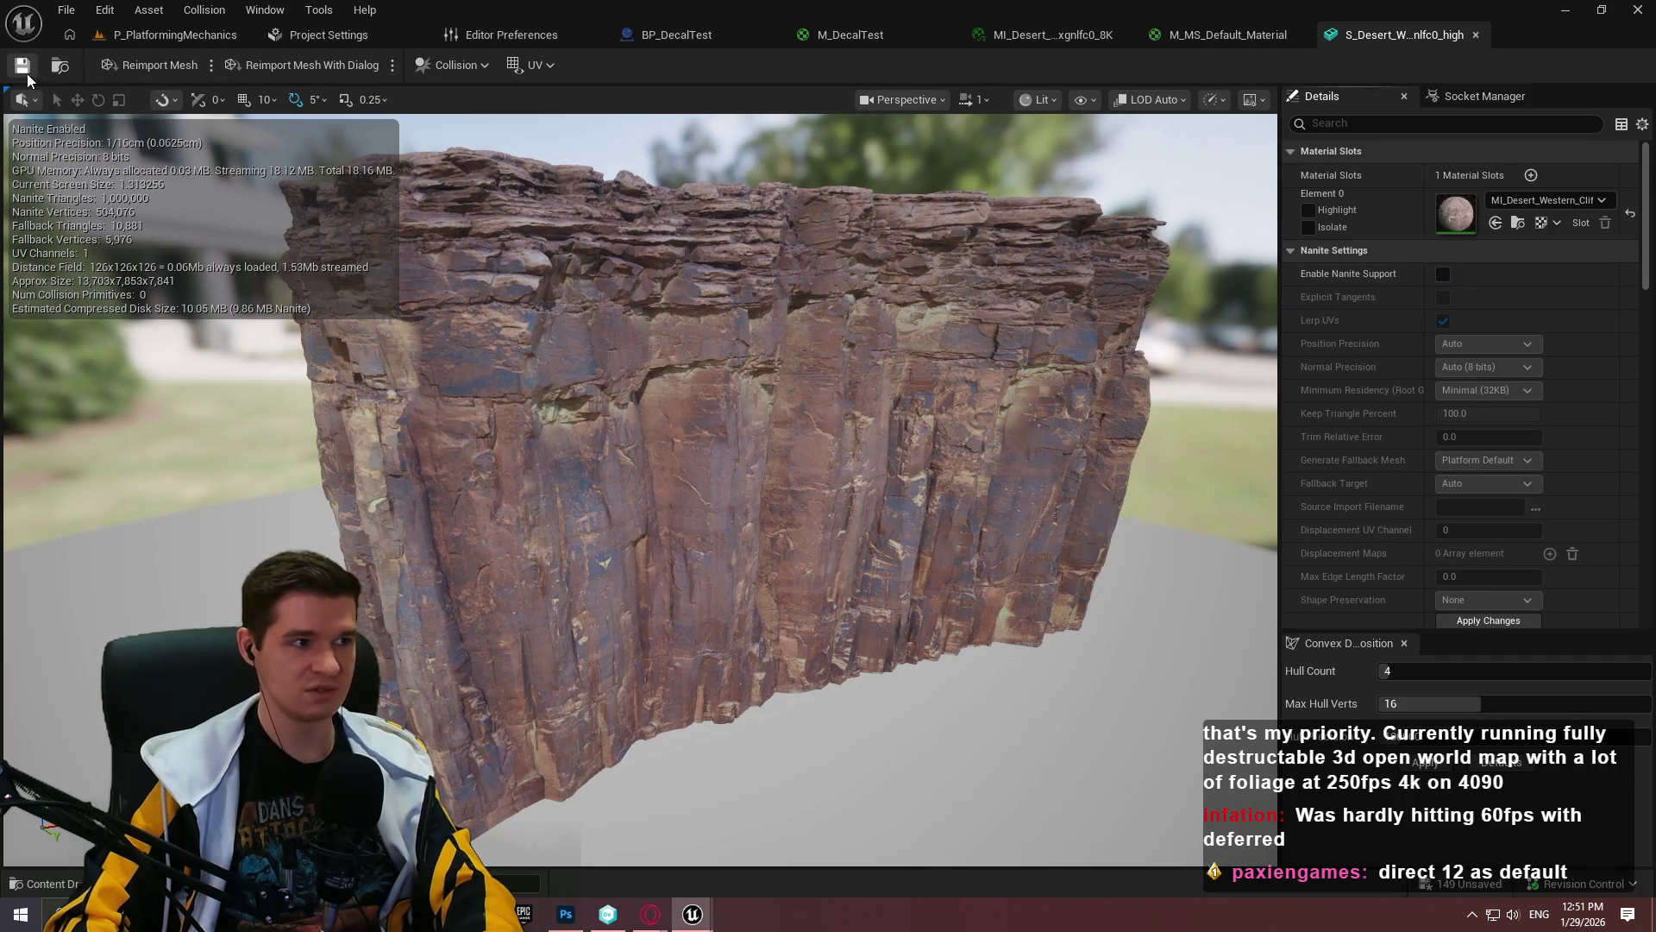
left_click(220, 35)
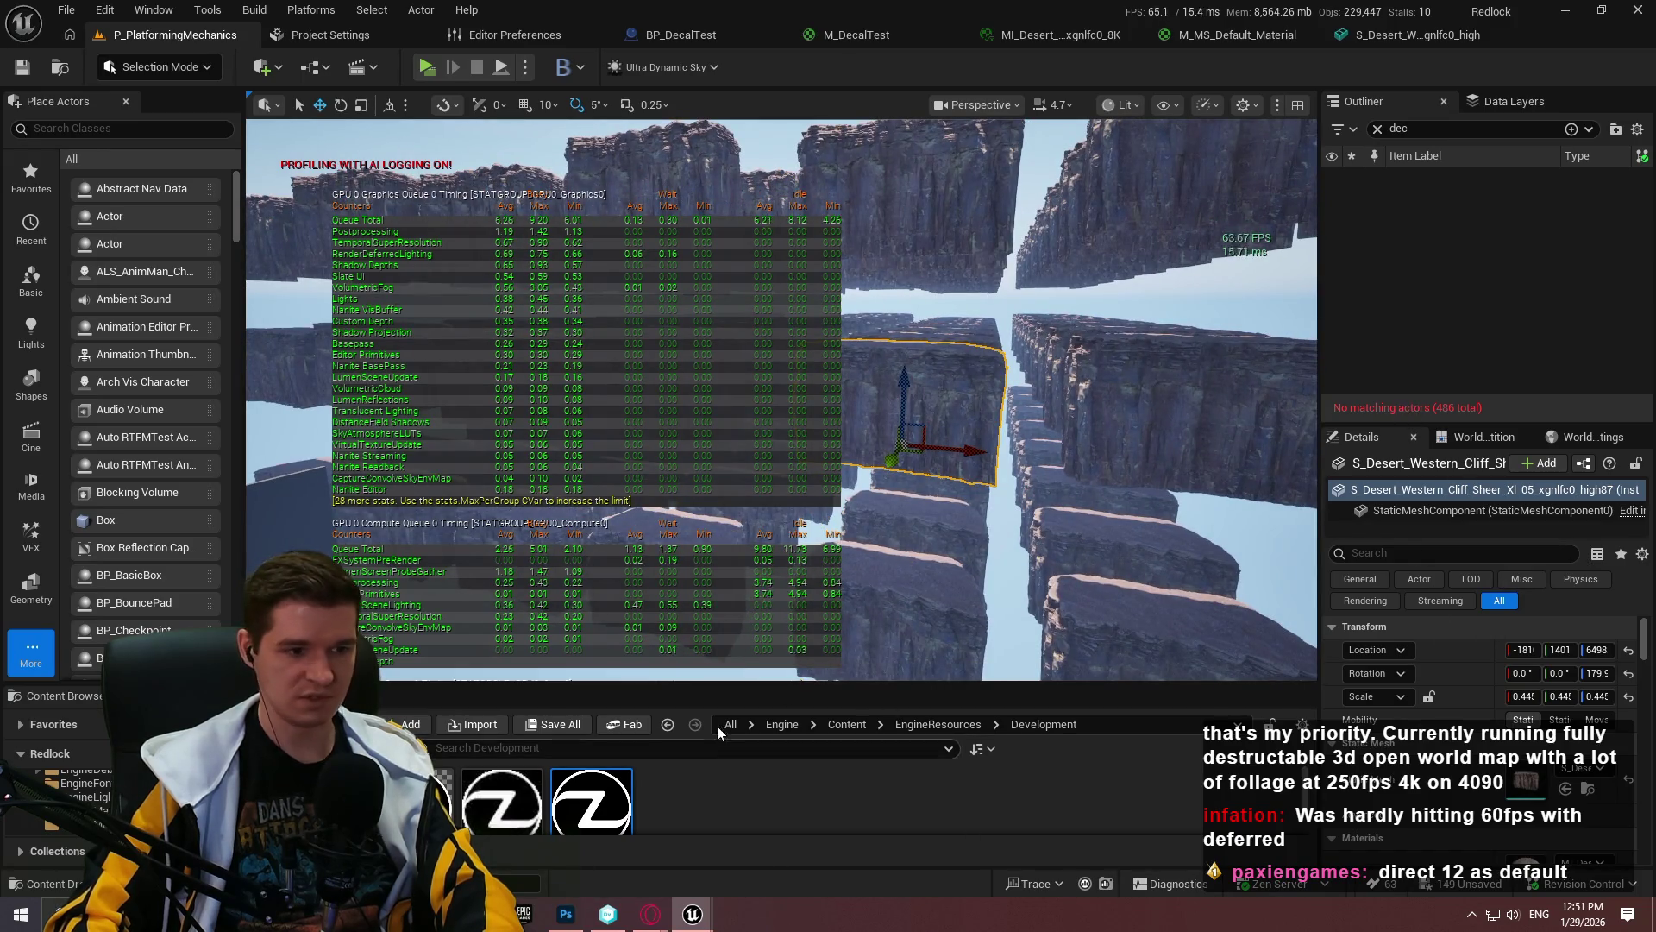
left_click_drag(777, 687, 776, 481)
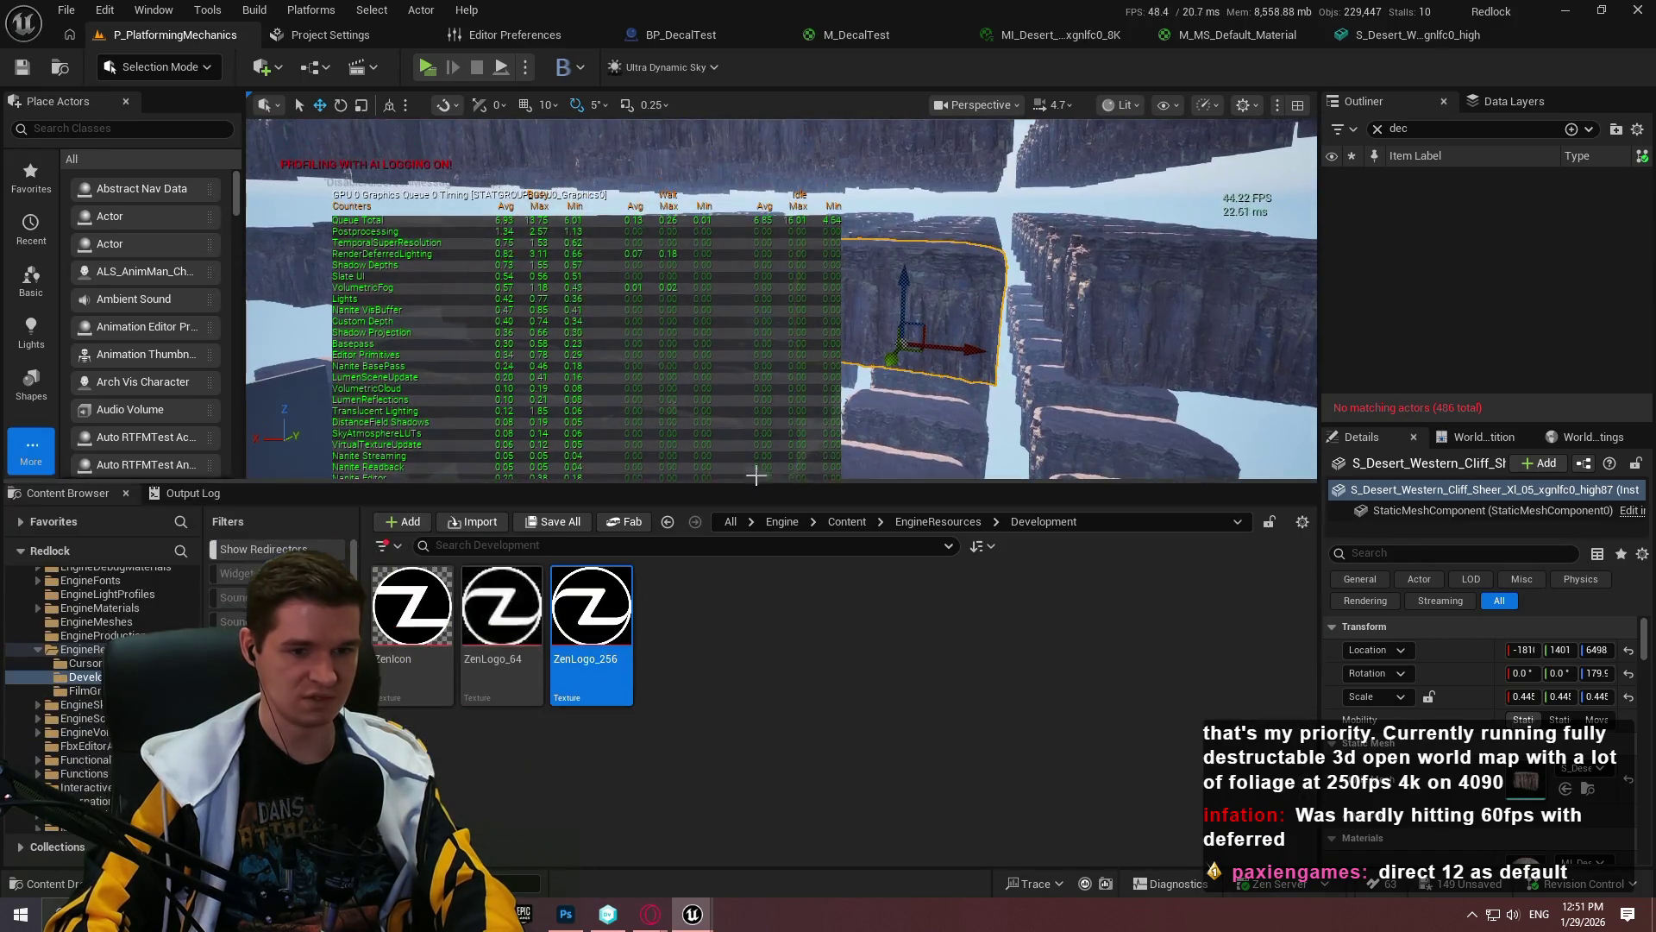
left_click(1589, 788)
Step: Disable Nanite on the S_Desert cliff mesh and view the non-Nanite level full-screen
right_click(479, 655)
mouse_move(720, 291)
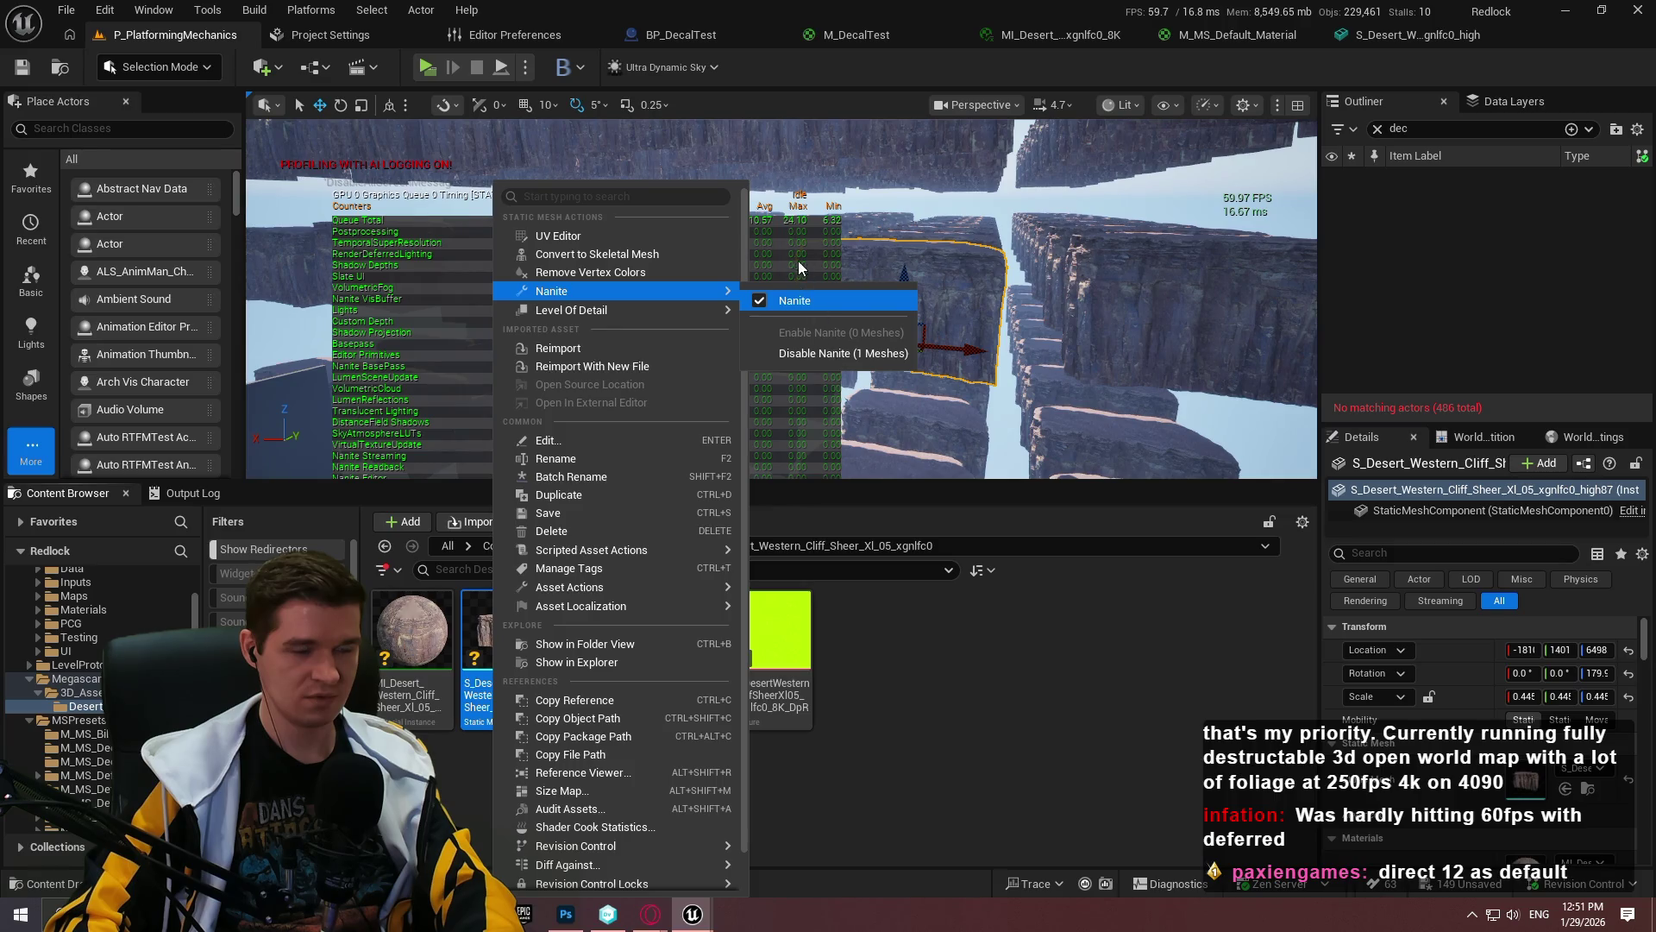
left_click(804, 309)
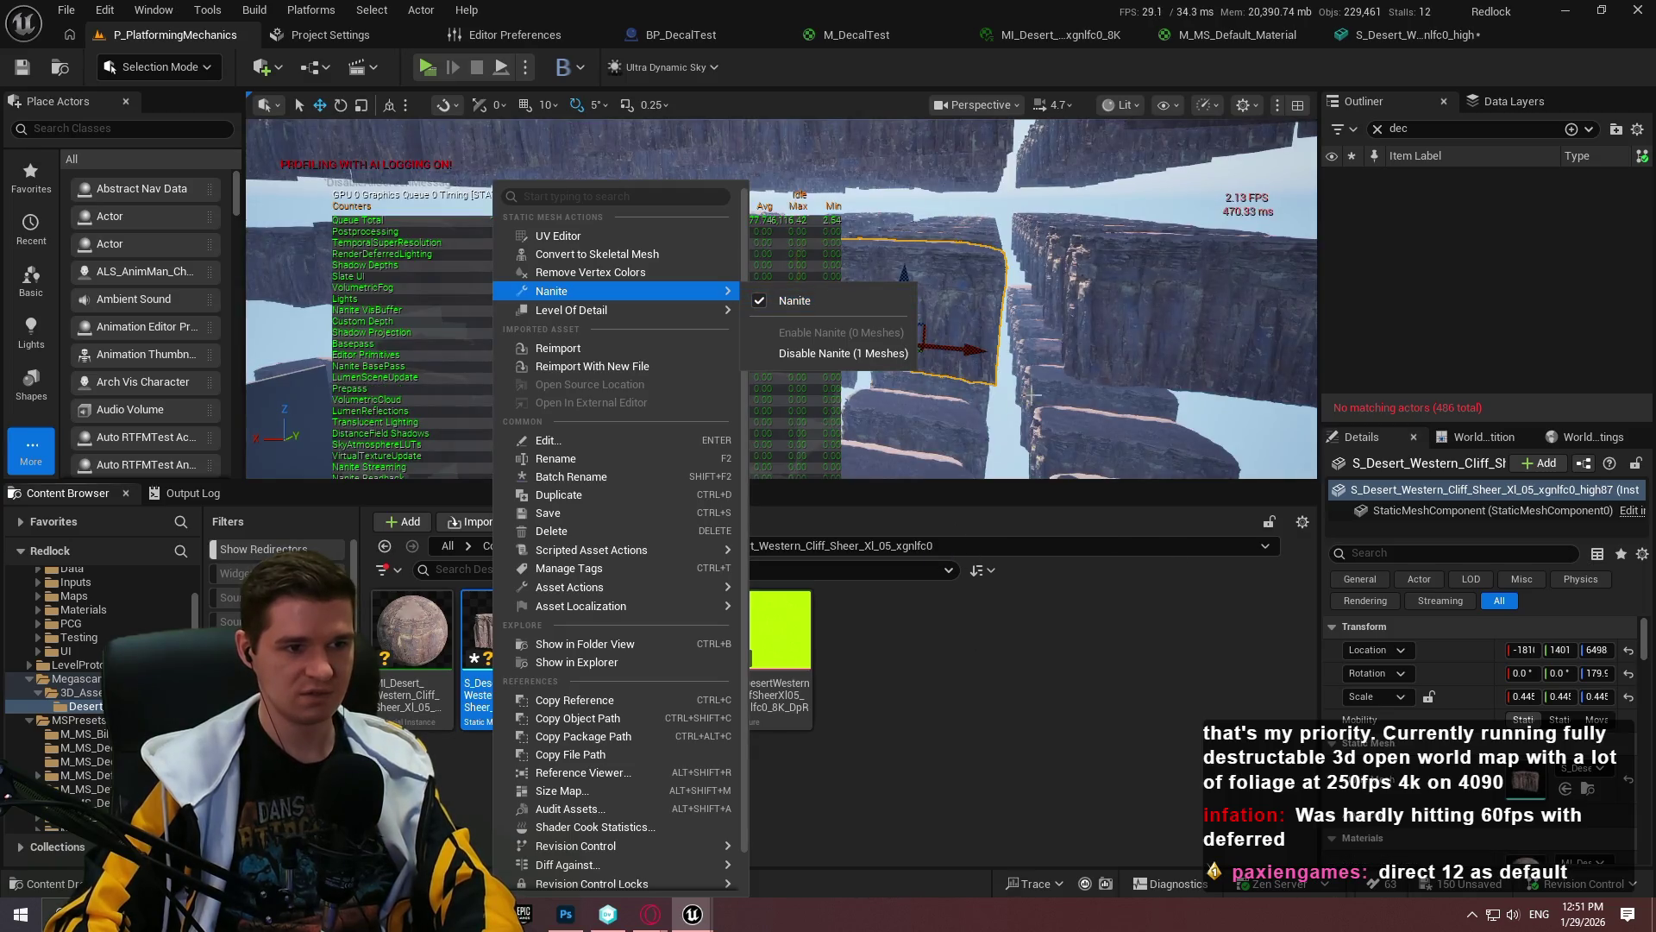
left_click(1029, 618)
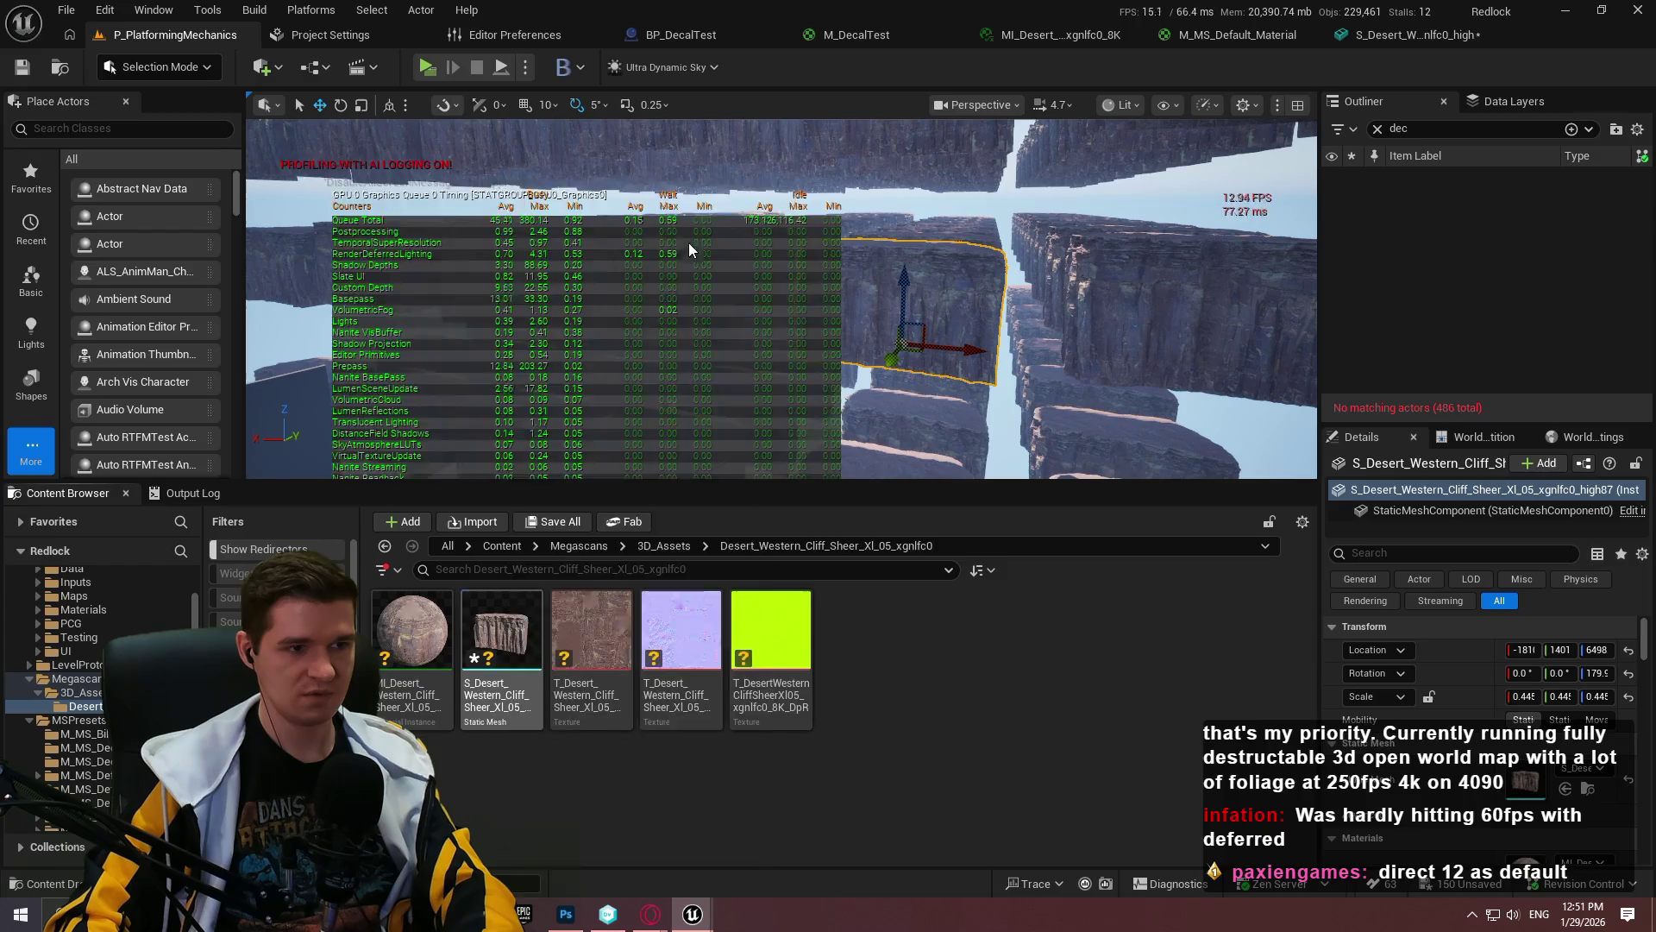
right_click(505, 638)
mouse_move(644, 288)
left_click(1052, 677)
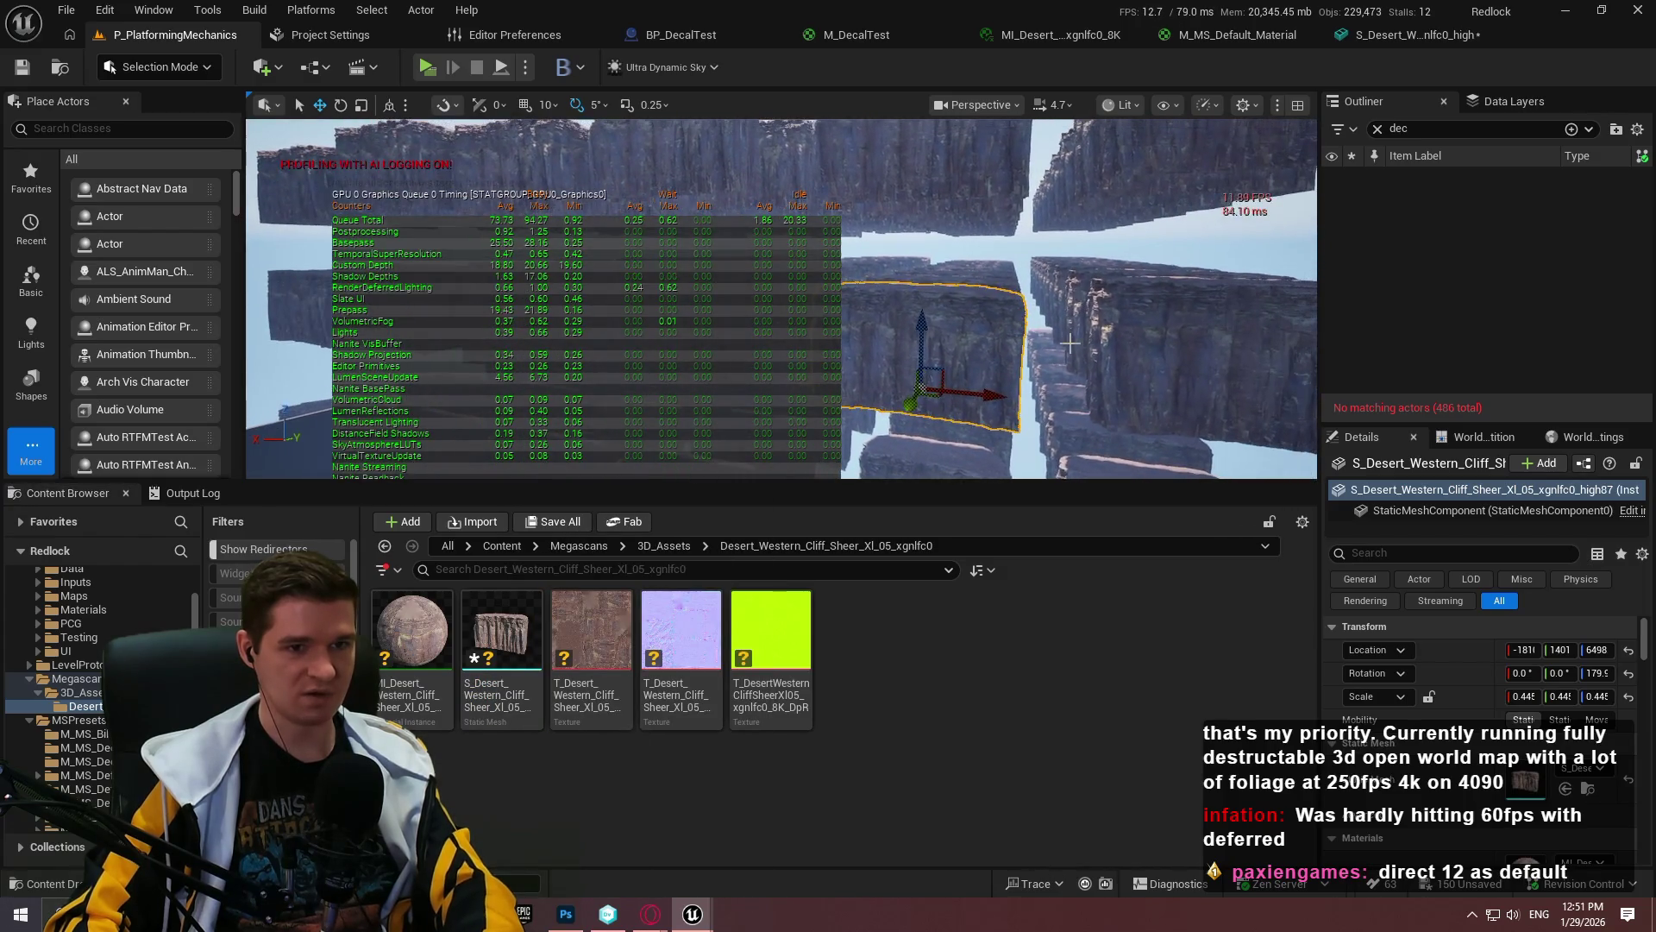
key("F11")
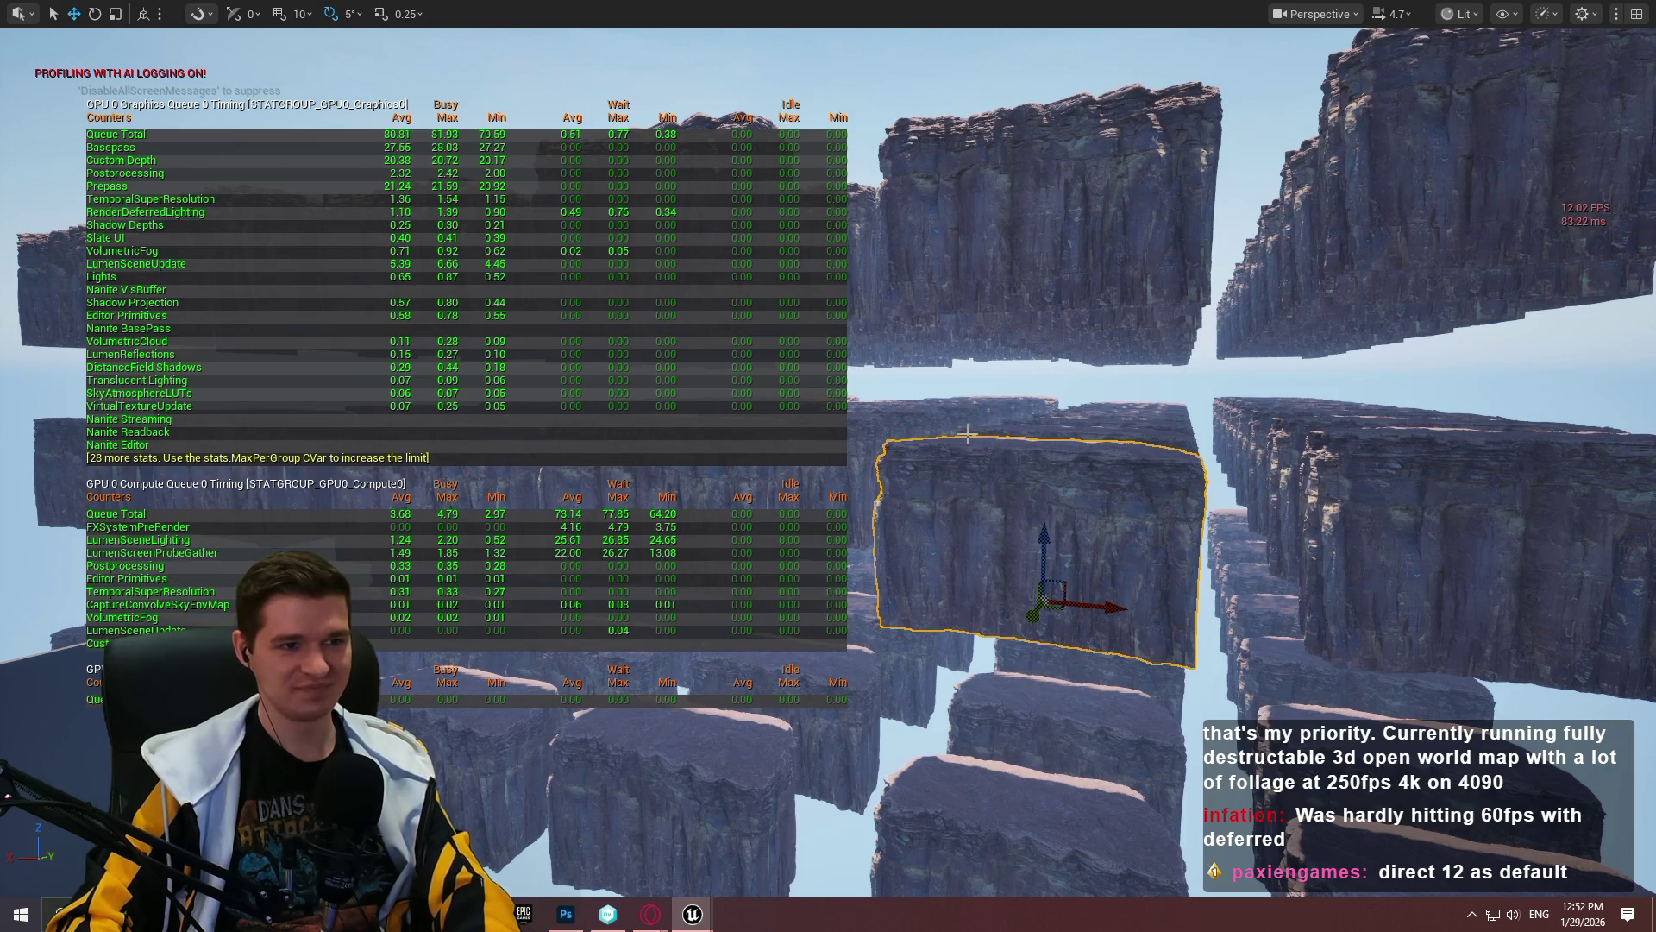
key("F11")
Step: Re-enable Nanite on the cliff mesh and reposition the Render Resource Viewer window
right_click(516, 656)
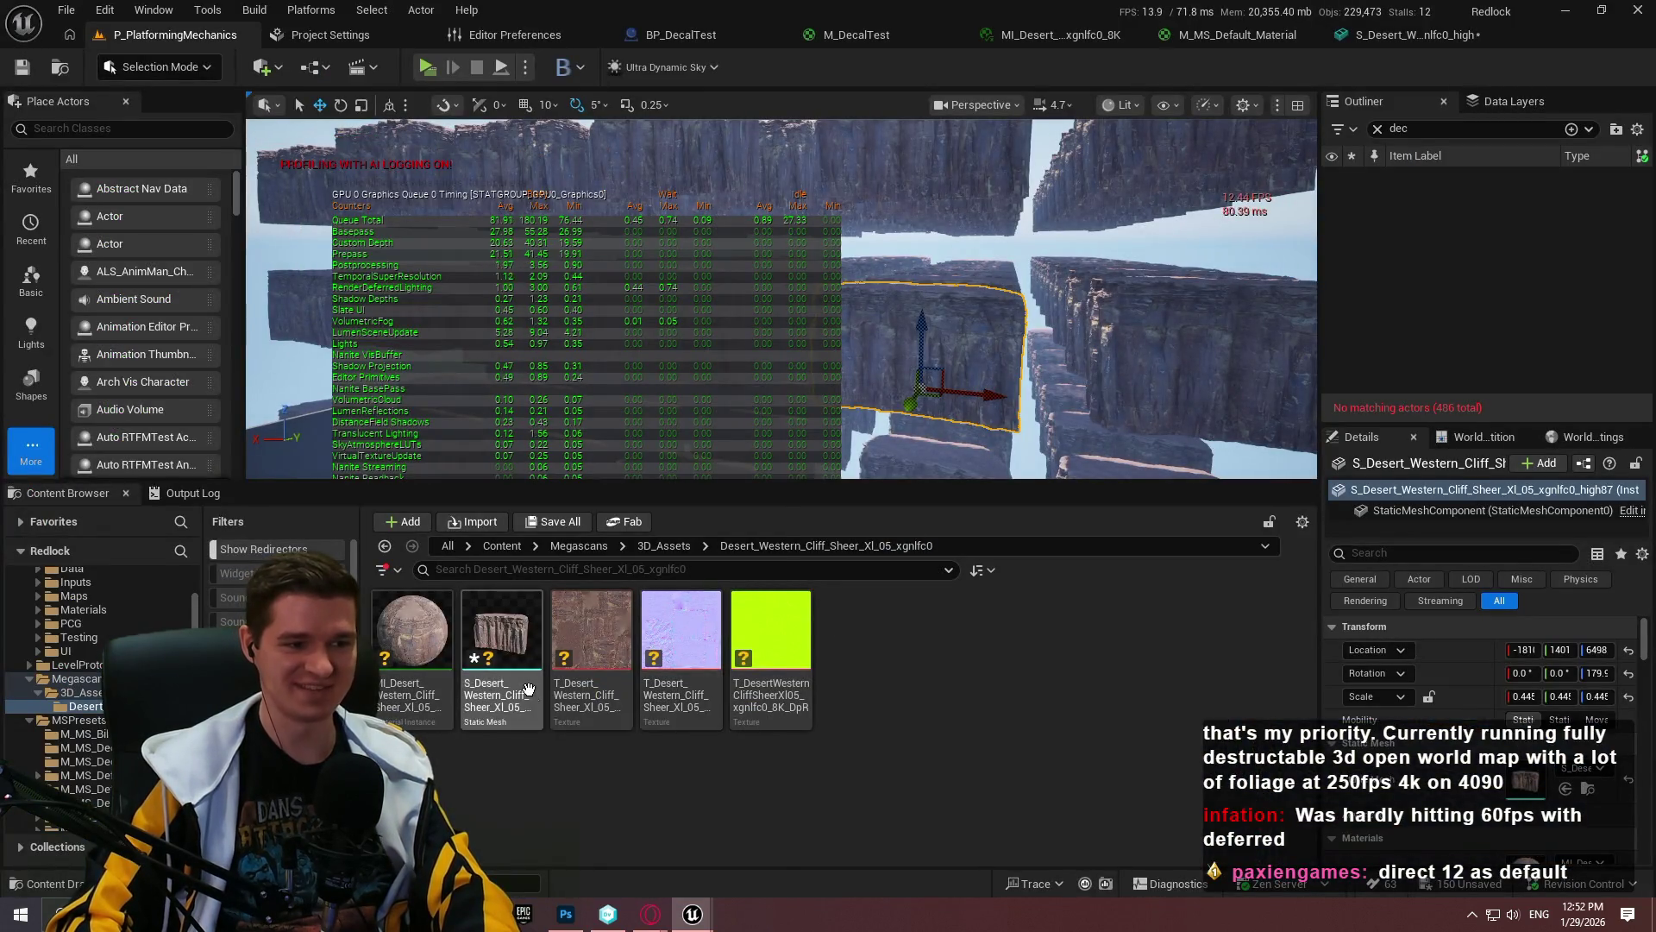
mouse_move(672, 290)
left_click(844, 335)
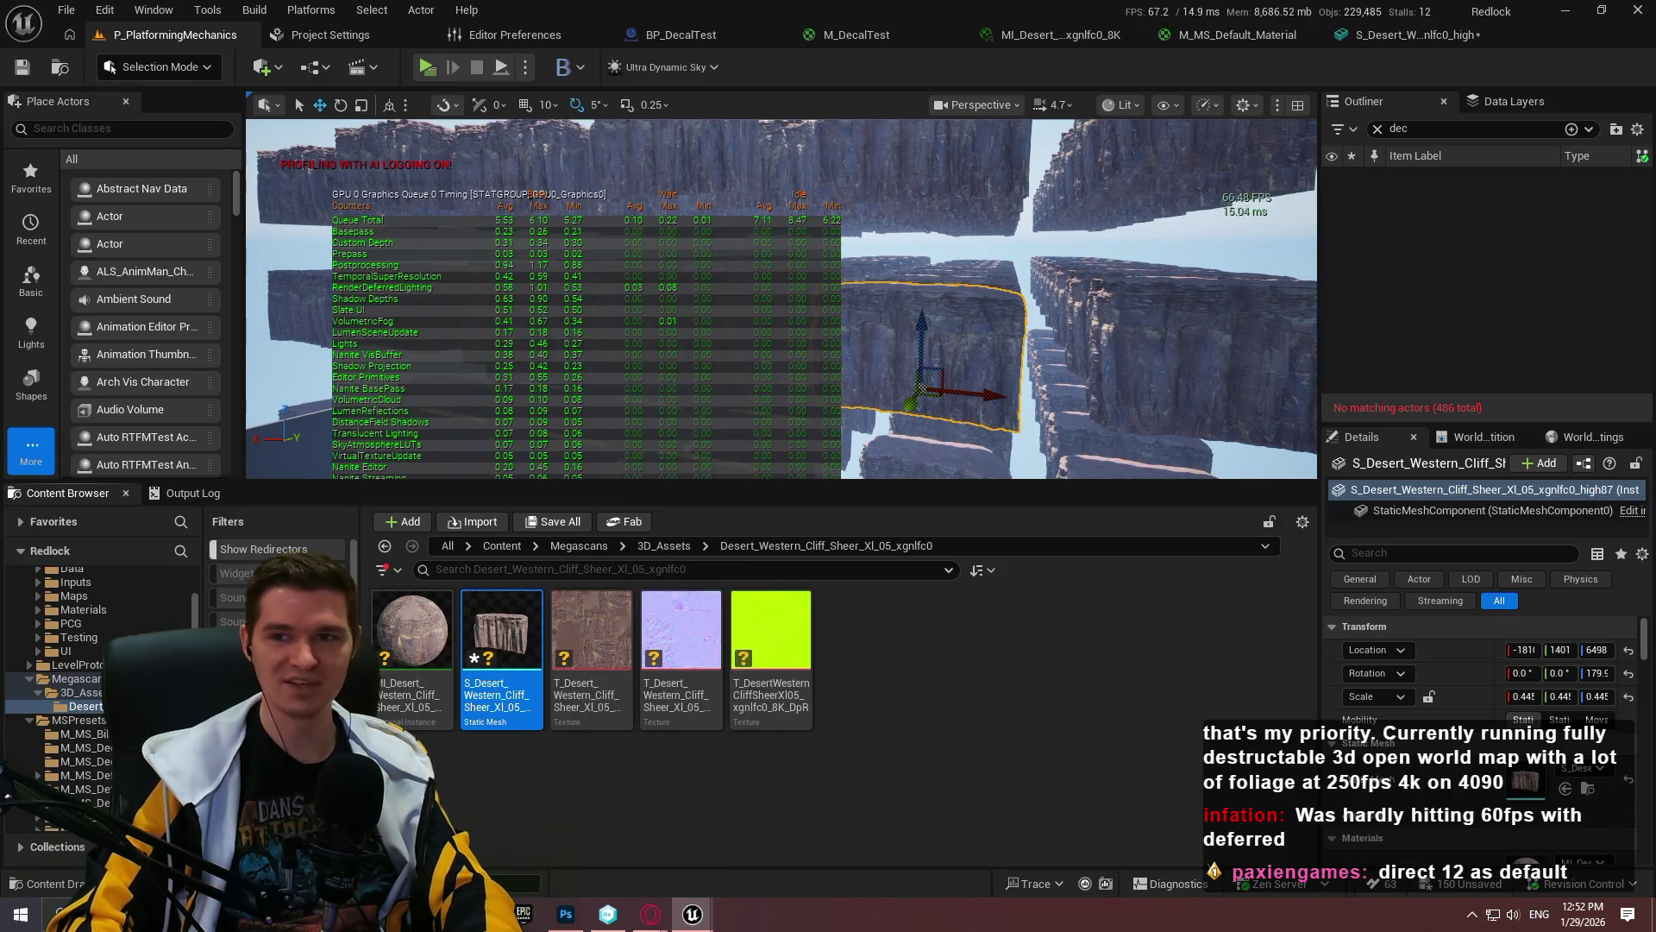
left_click_drag(810, 41, 792, 78)
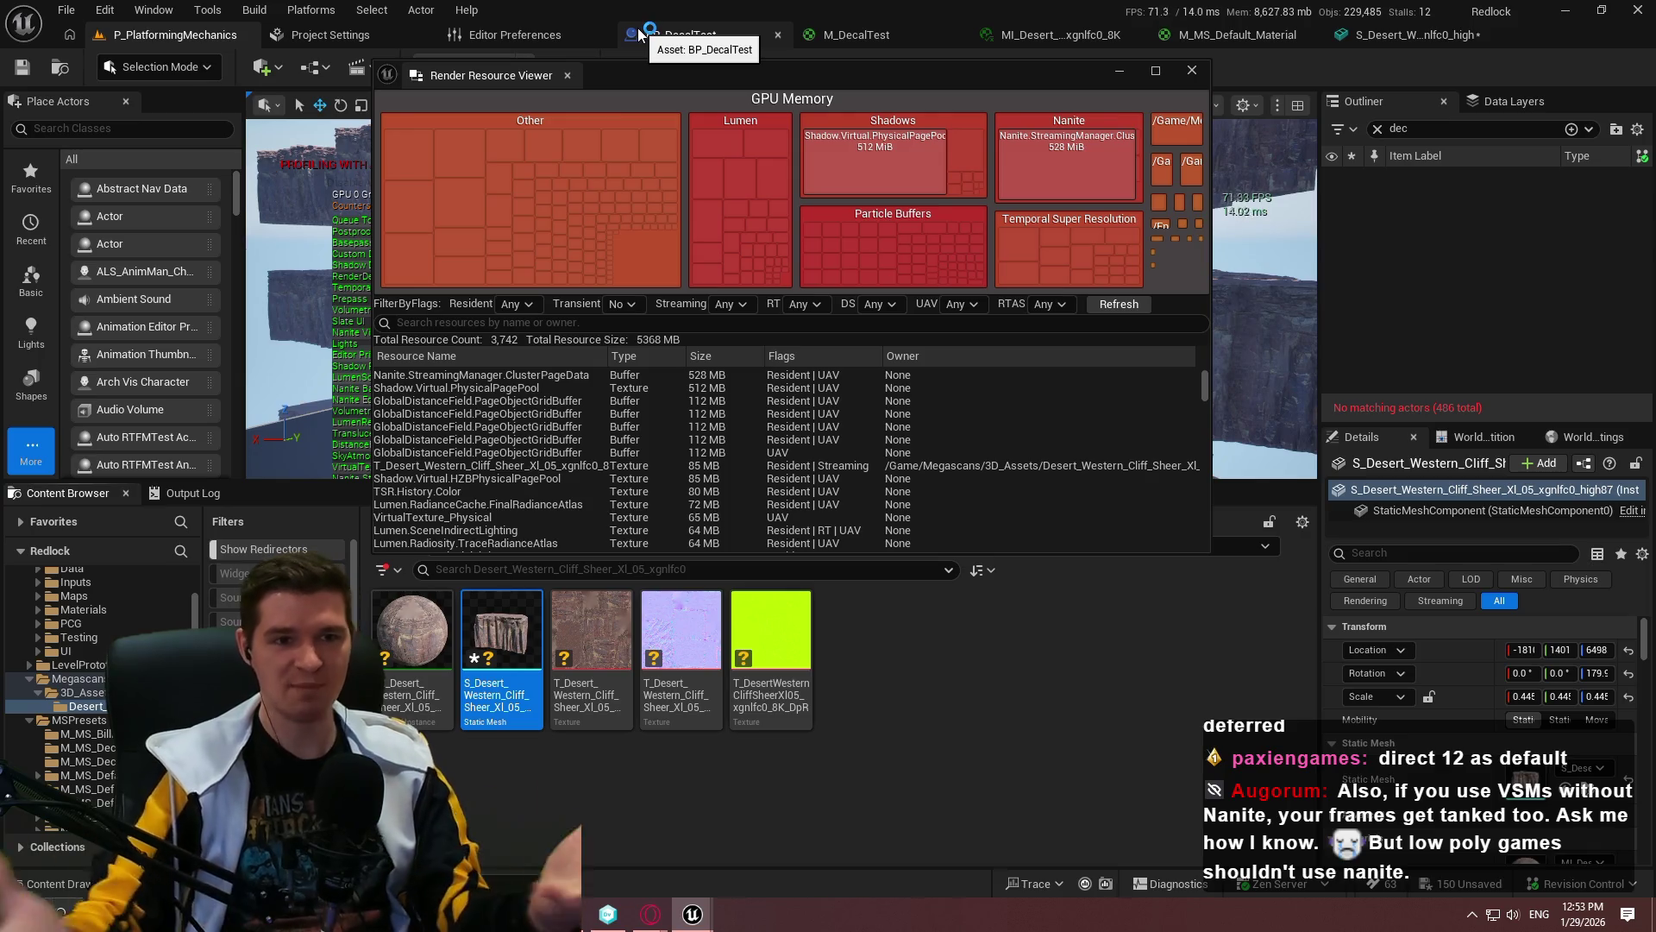
Step: Maximize the Render Resource Viewer, showing Nanite ClusterPageData at 528 MB of 5368 MB total
left_click(1155, 69)
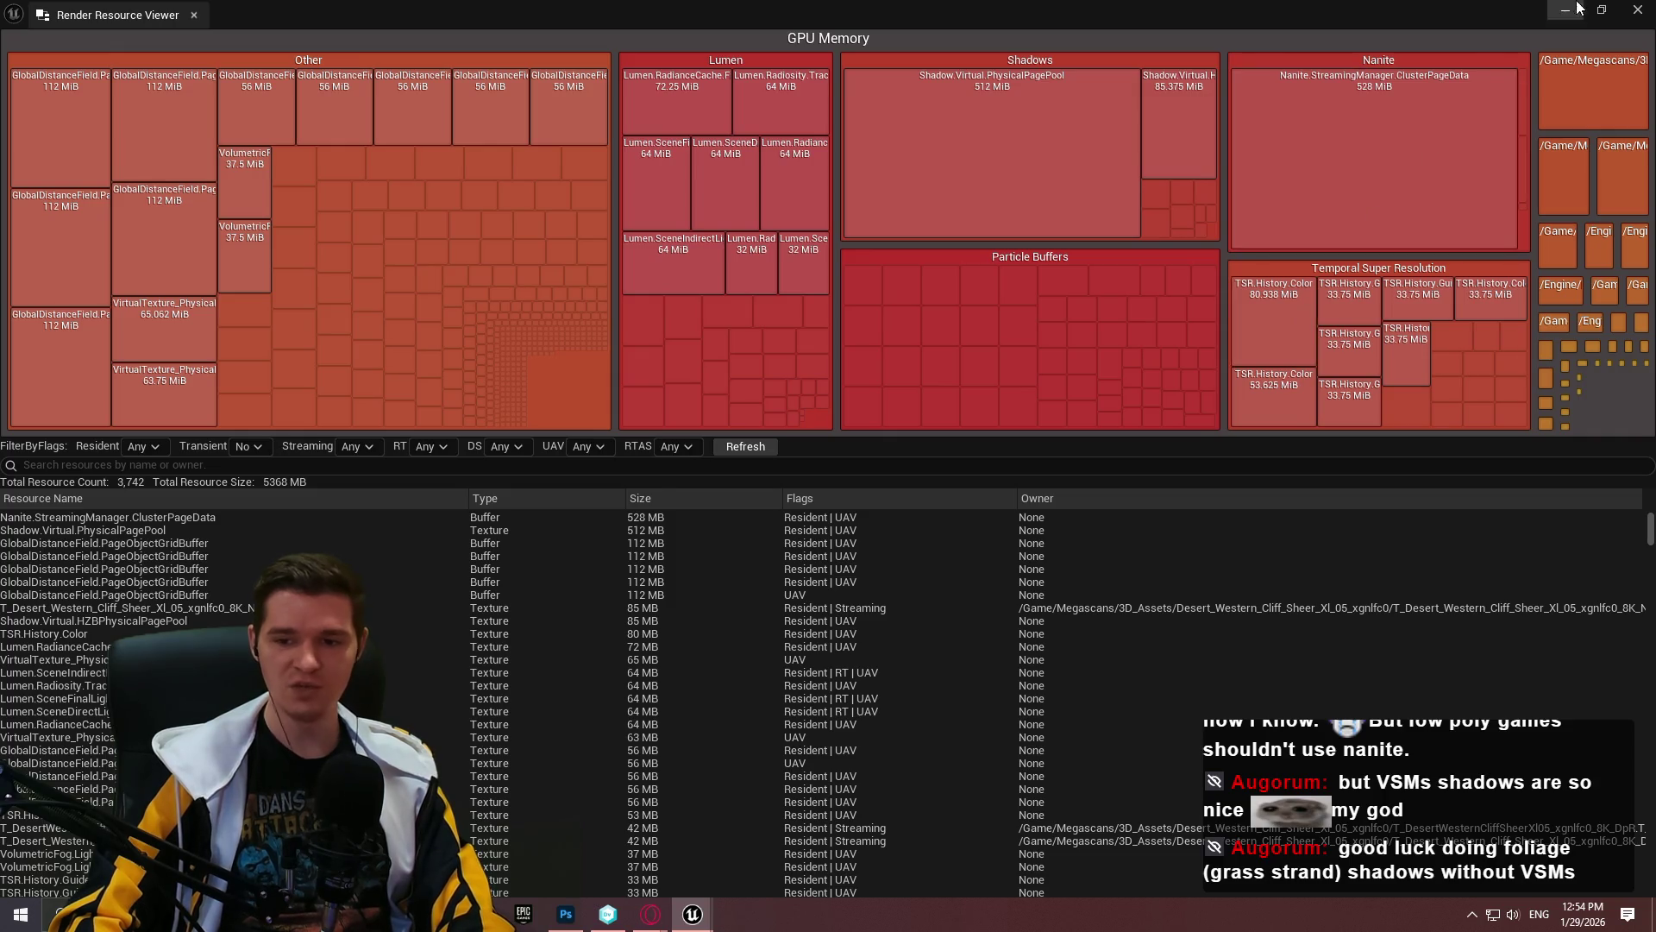
Step: Close the Render Resource Viewer and hide the GPU timing overlay with 'stat gpu'
left_click(1637, 15)
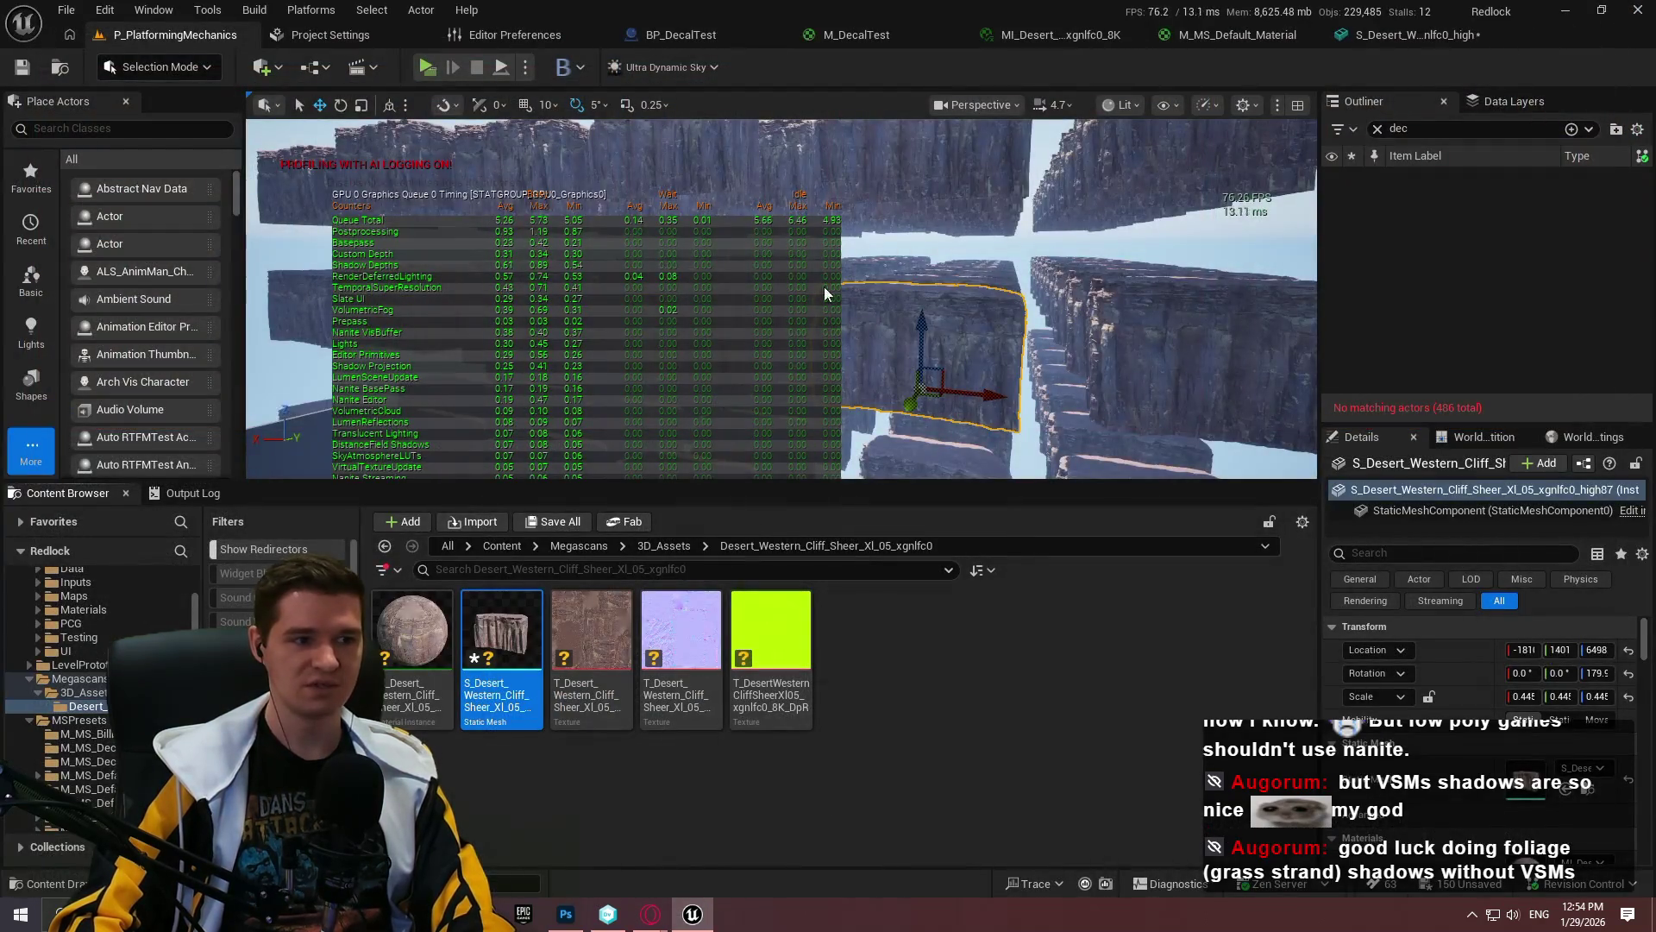
type("st")
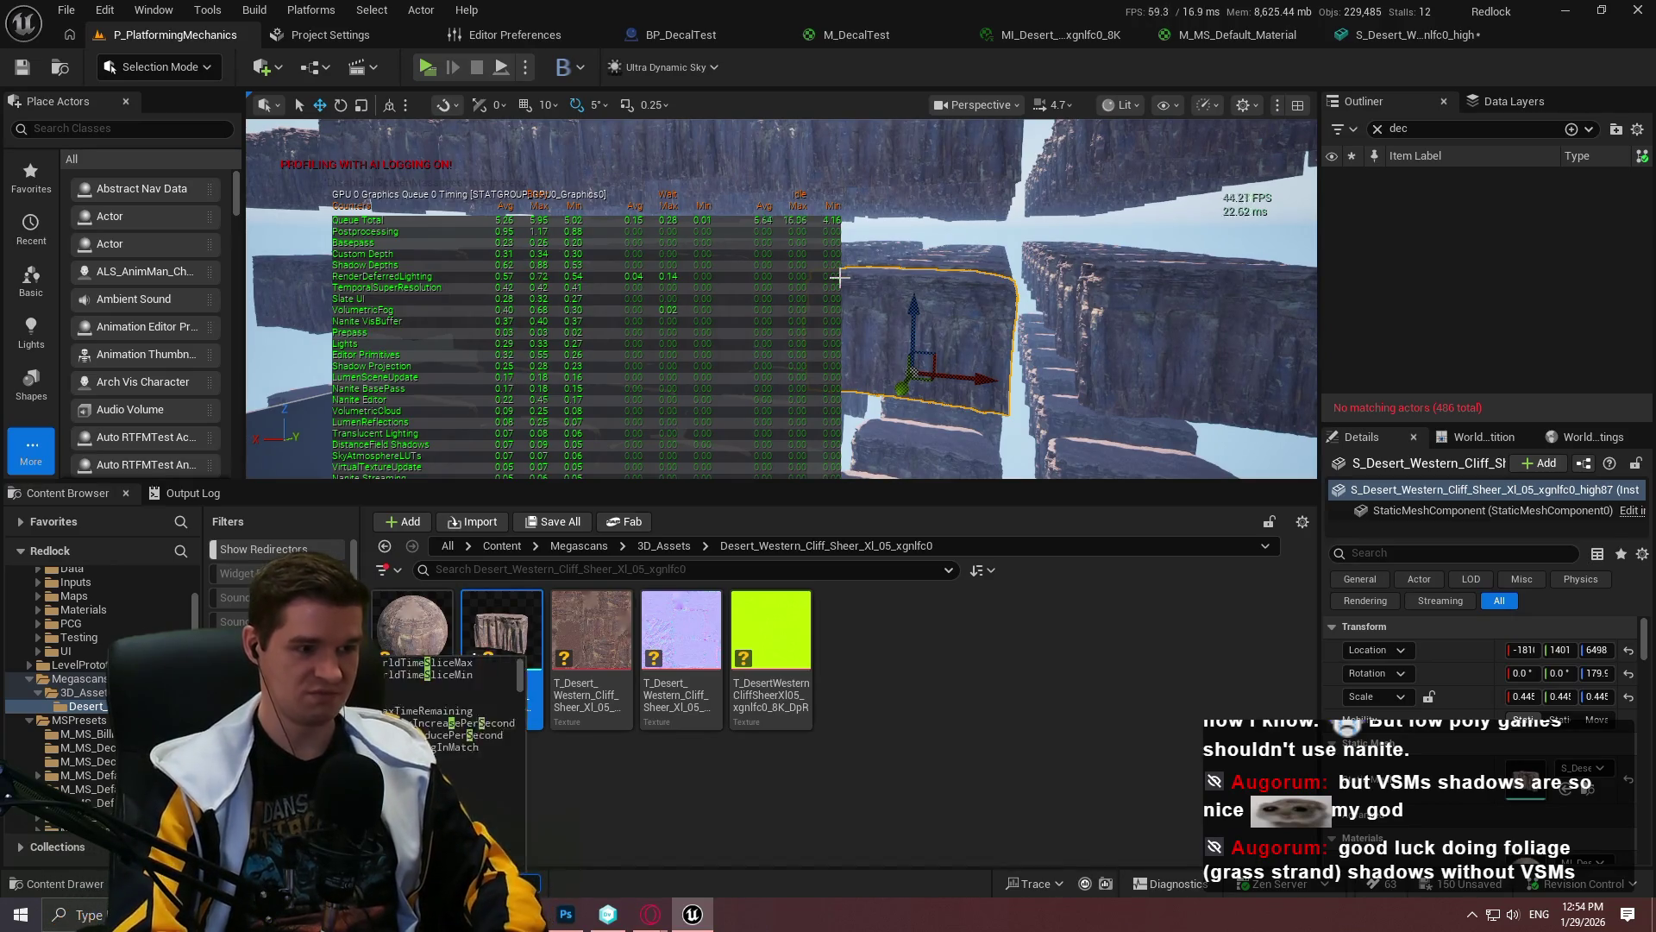
type("at gpu")
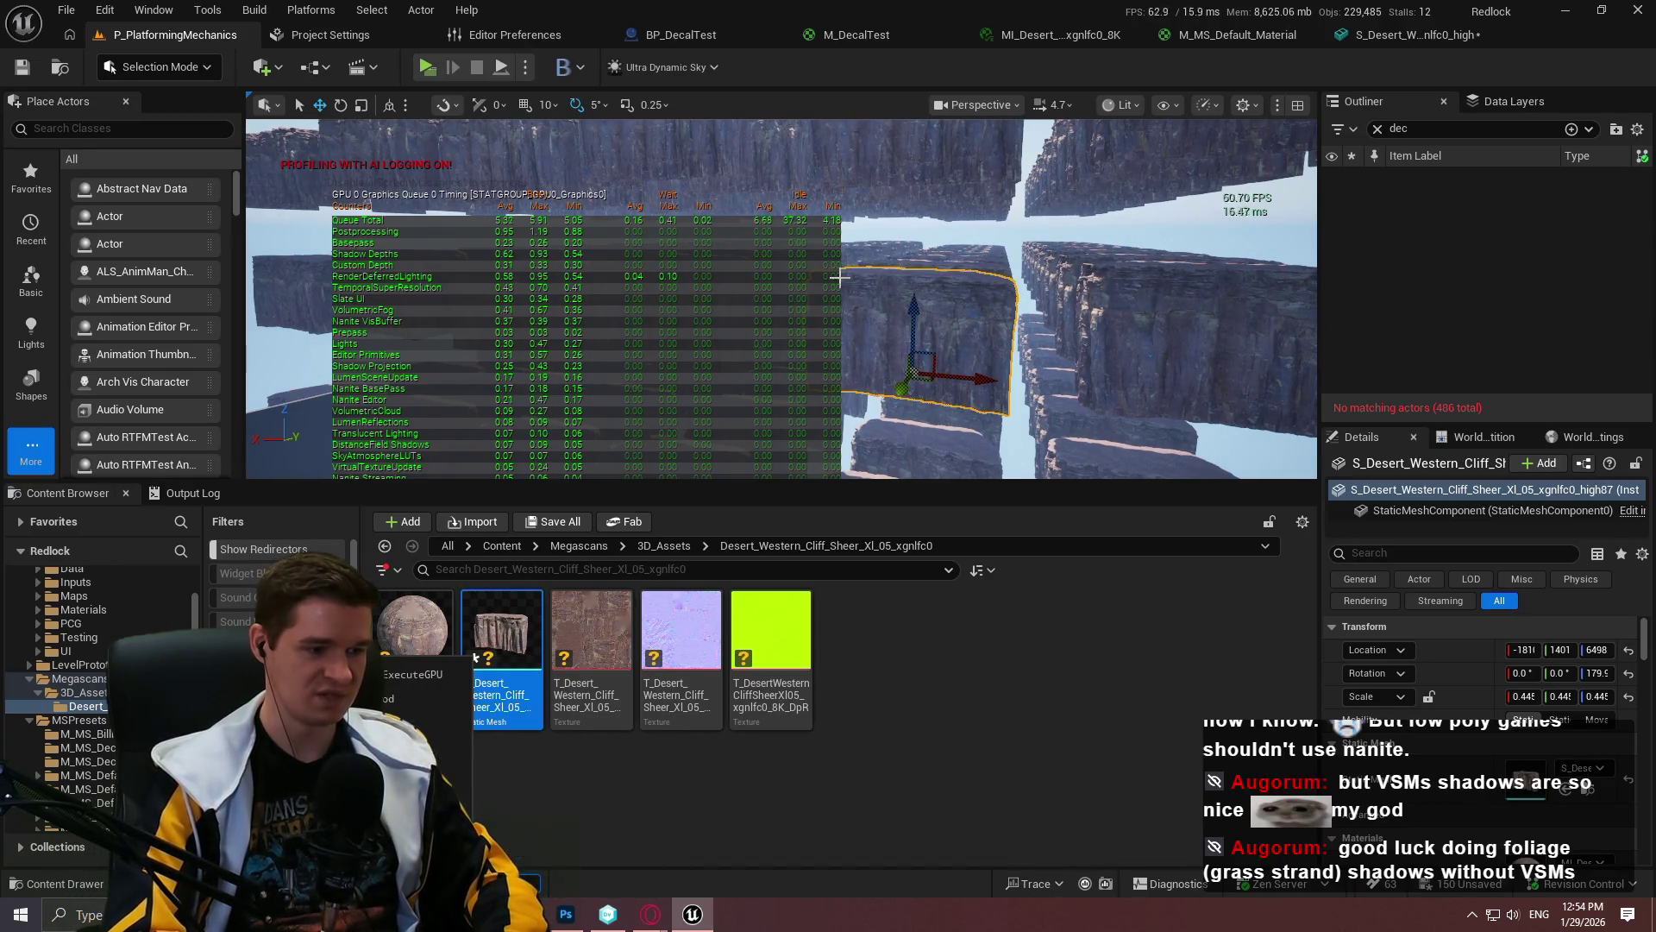
key("Return")
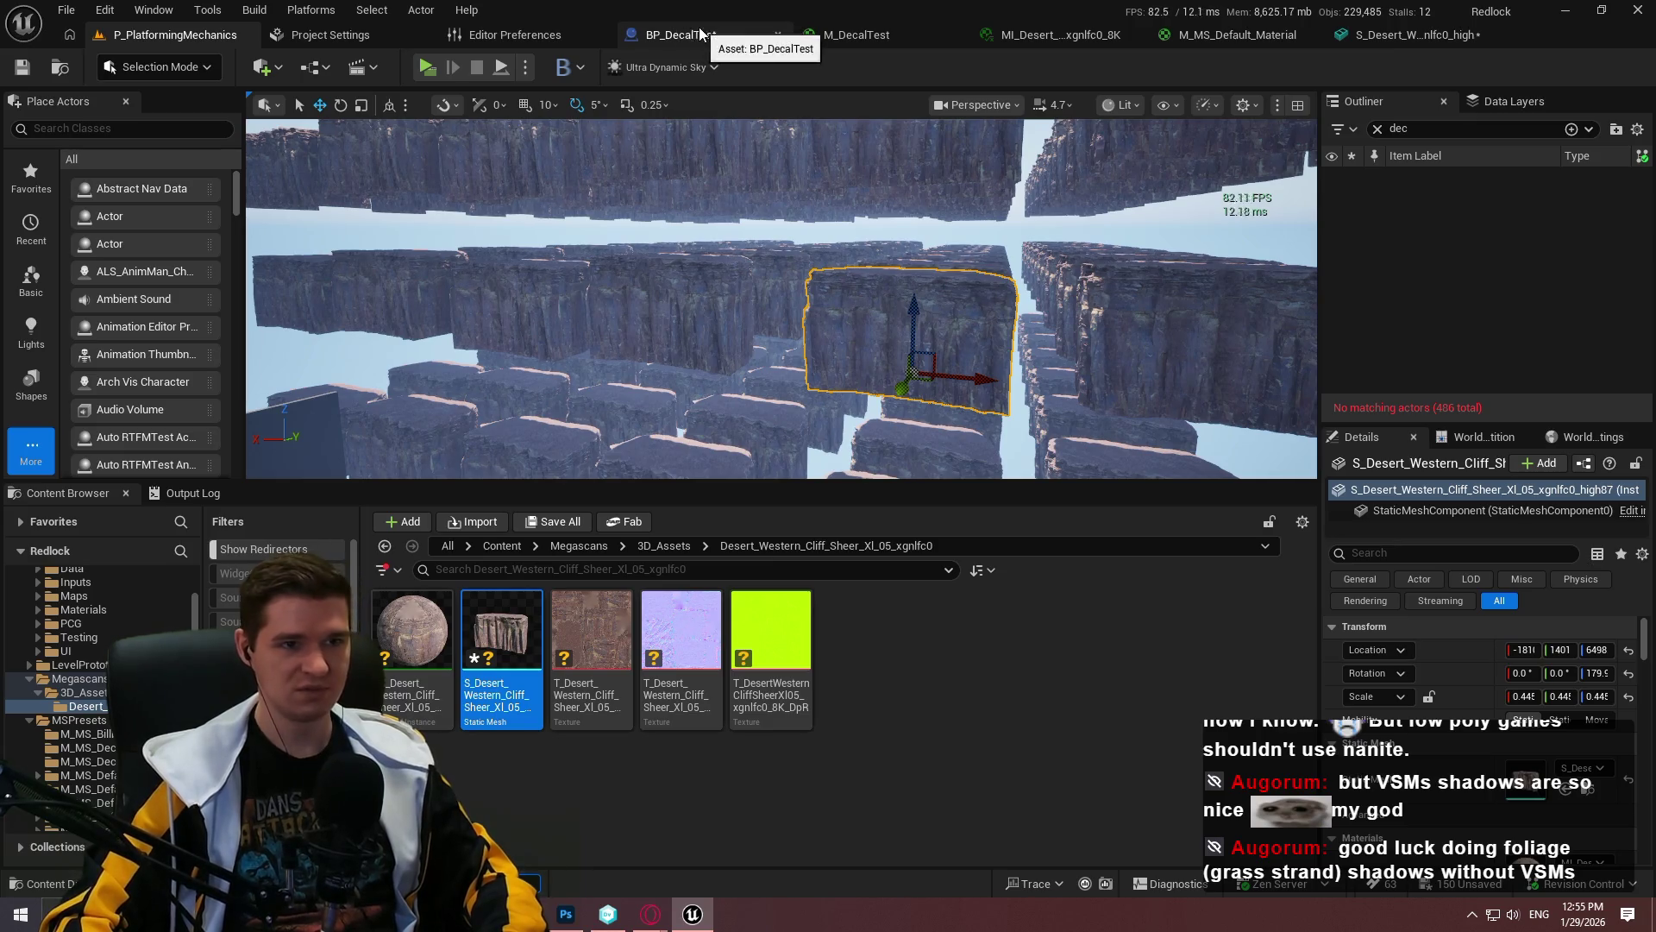
Step: Turn on Enable VSync in Editor Preferences under General - Performance
left_click(535, 35)
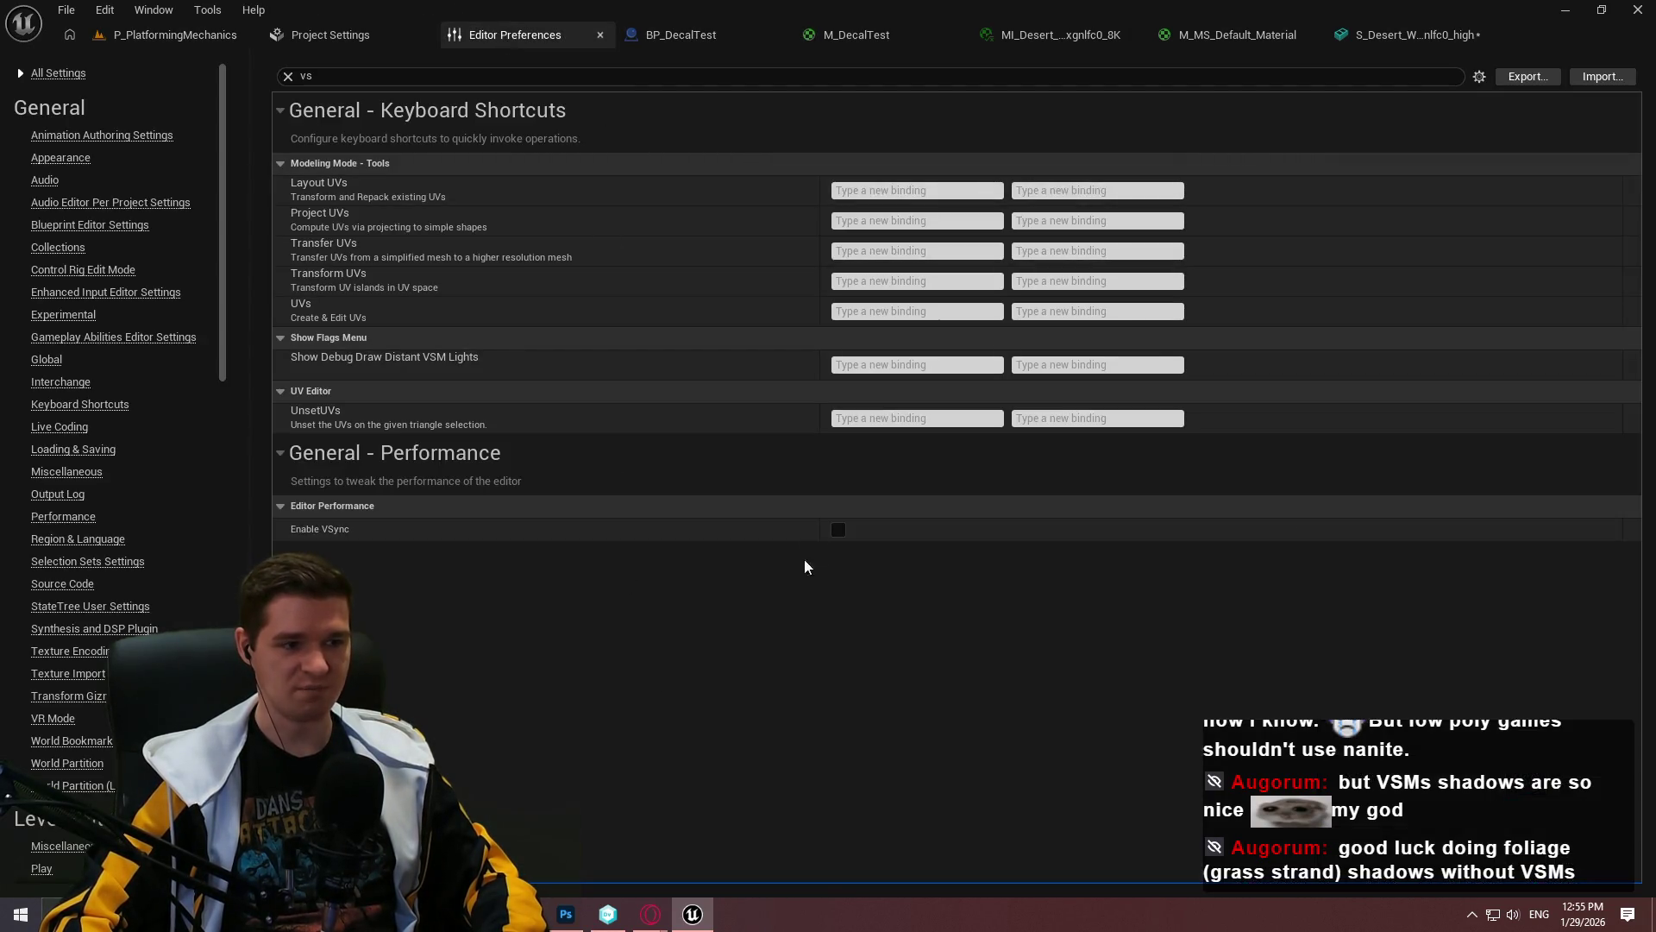
left_click(838, 529)
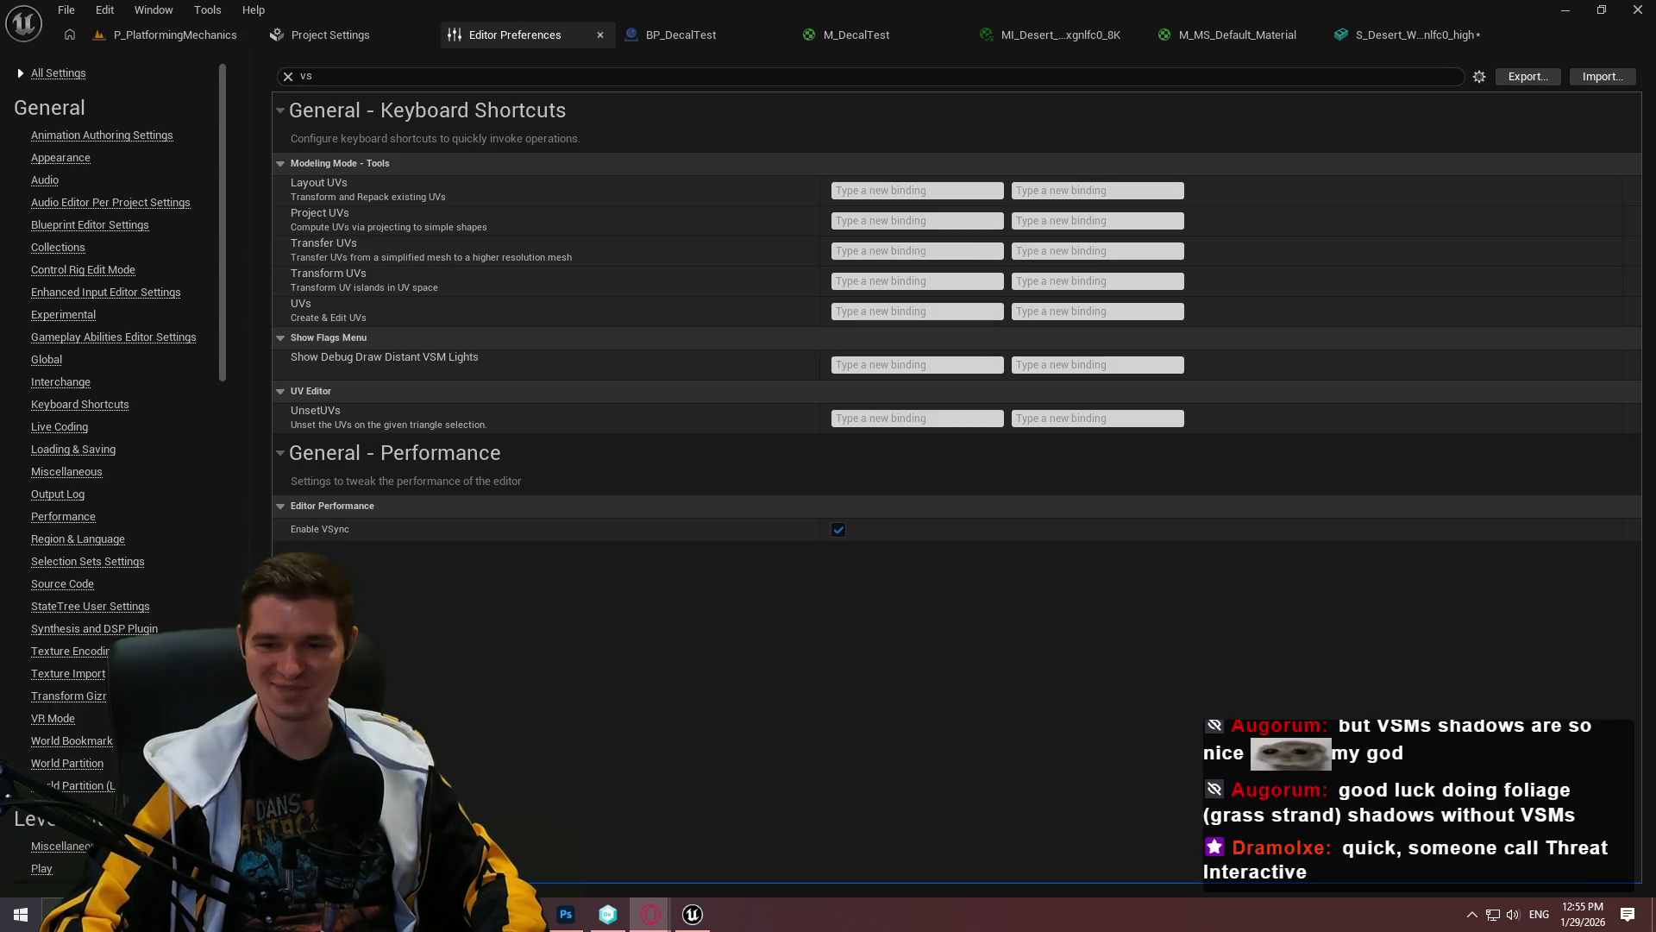
key("alt+Tab")
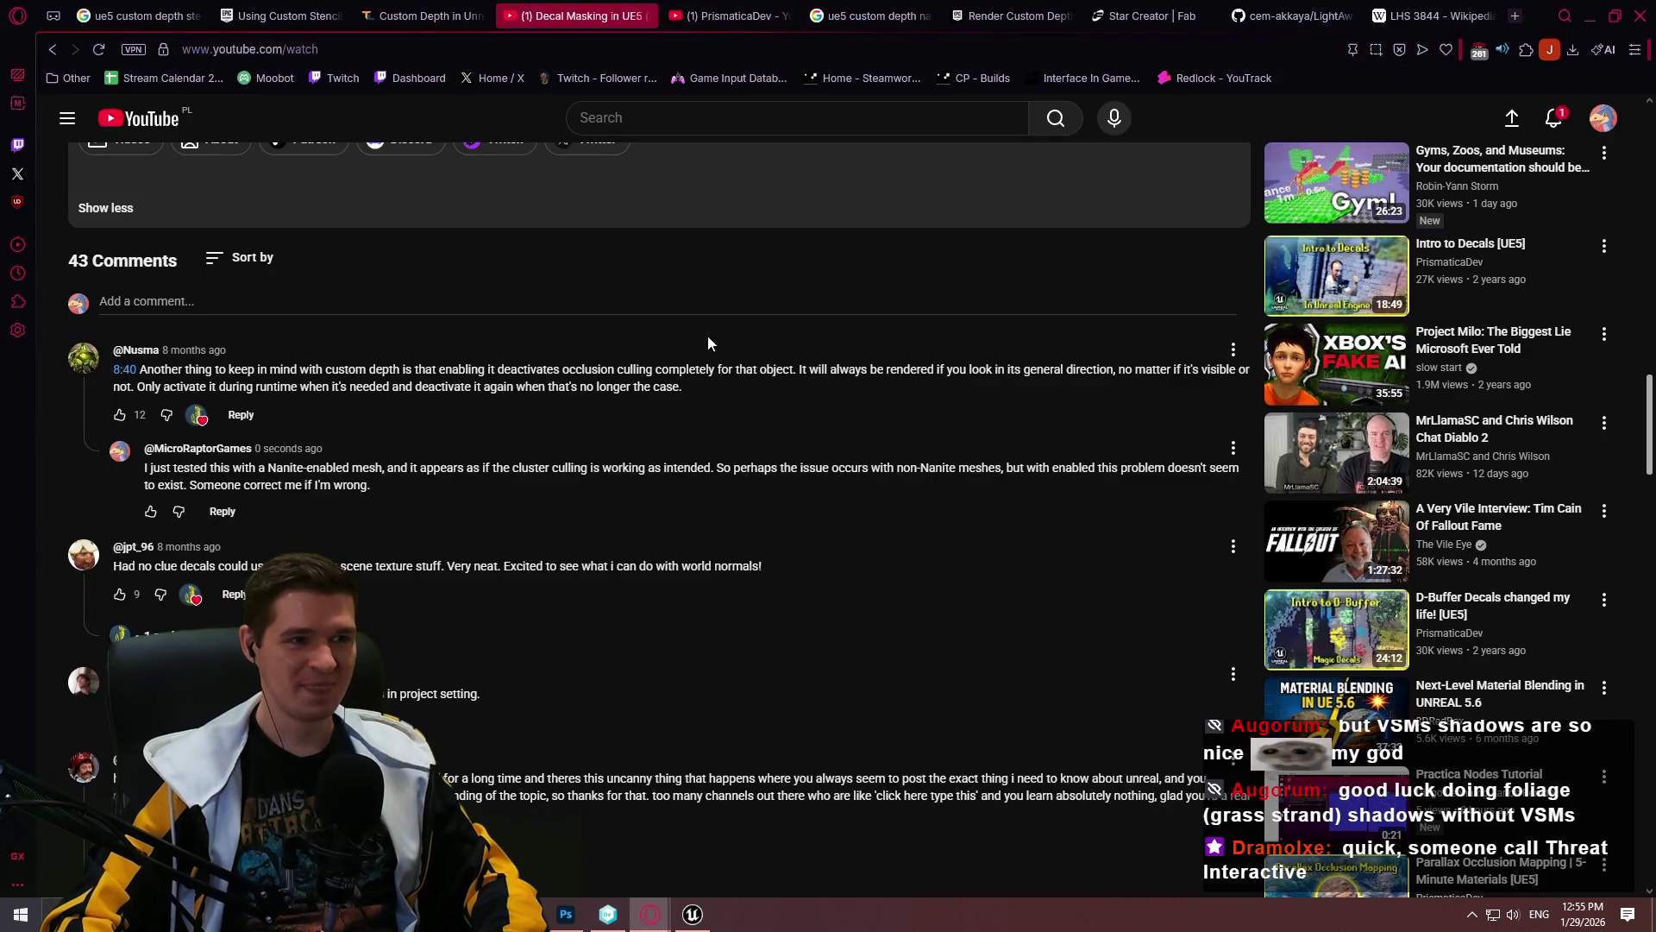
Step: Search YouTube for 'nanite foliage'
scroll(707, 343, "up", 15)
left_click(763, 114)
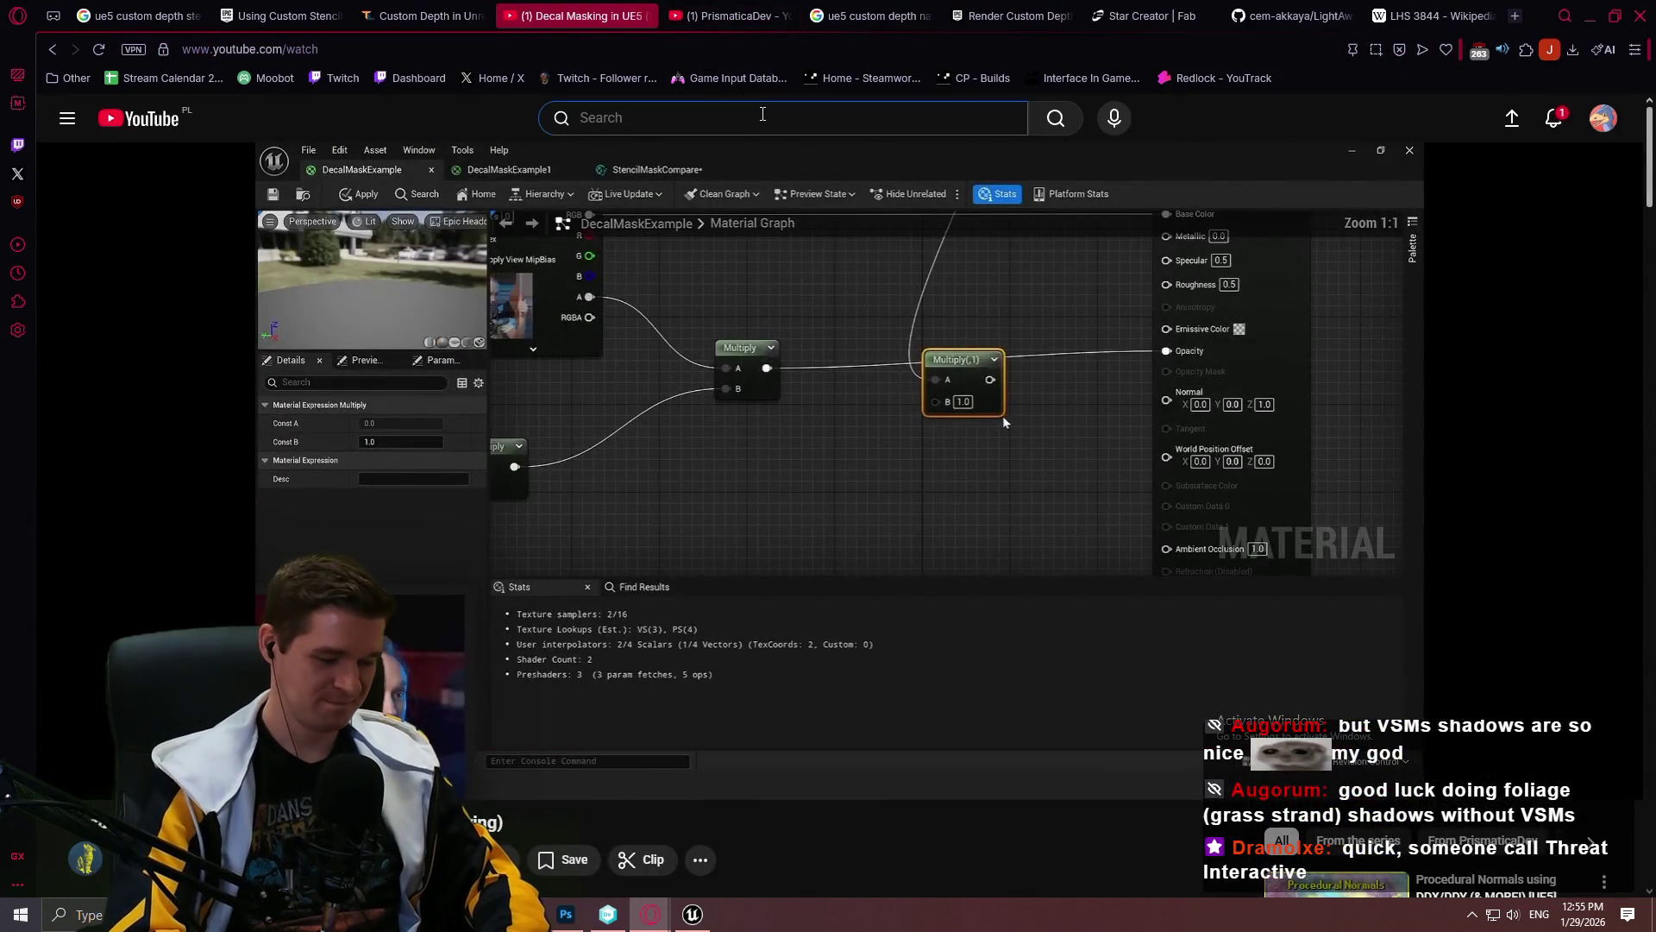
type("nanite foliate")
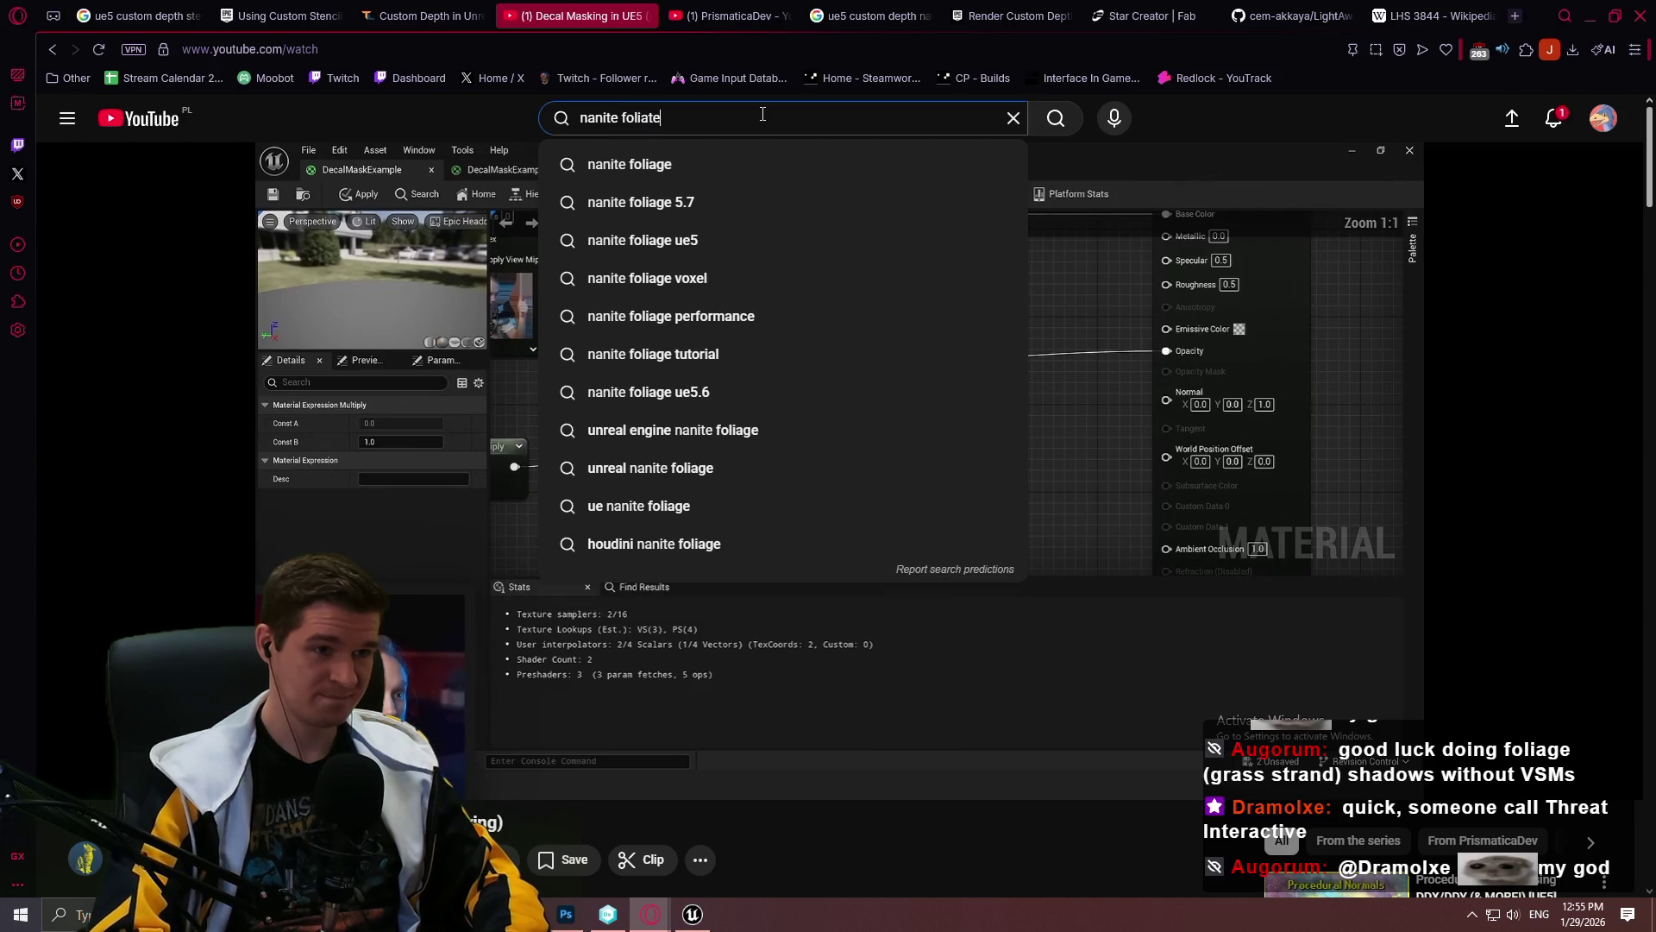
key("BackSpace")
key("BackSpace")
type("ge")
key("Return")
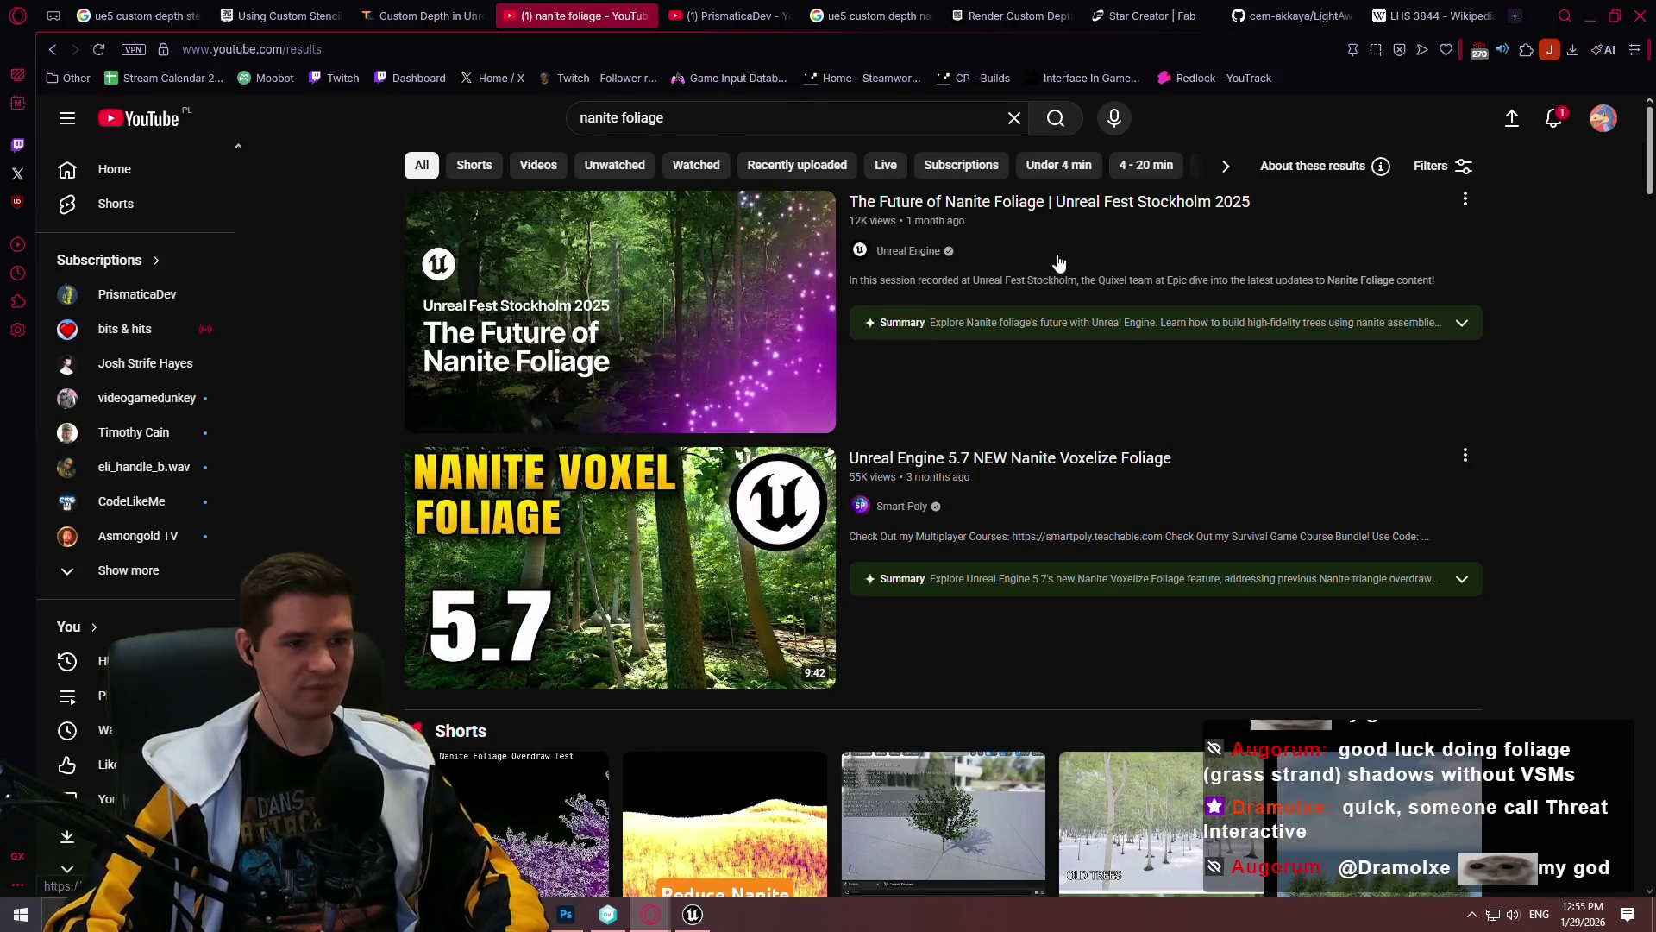
Step: Open the Nanite Foliage Overdraw Test short from the Shorts row of the results
scroll(887, 453, "down", 3)
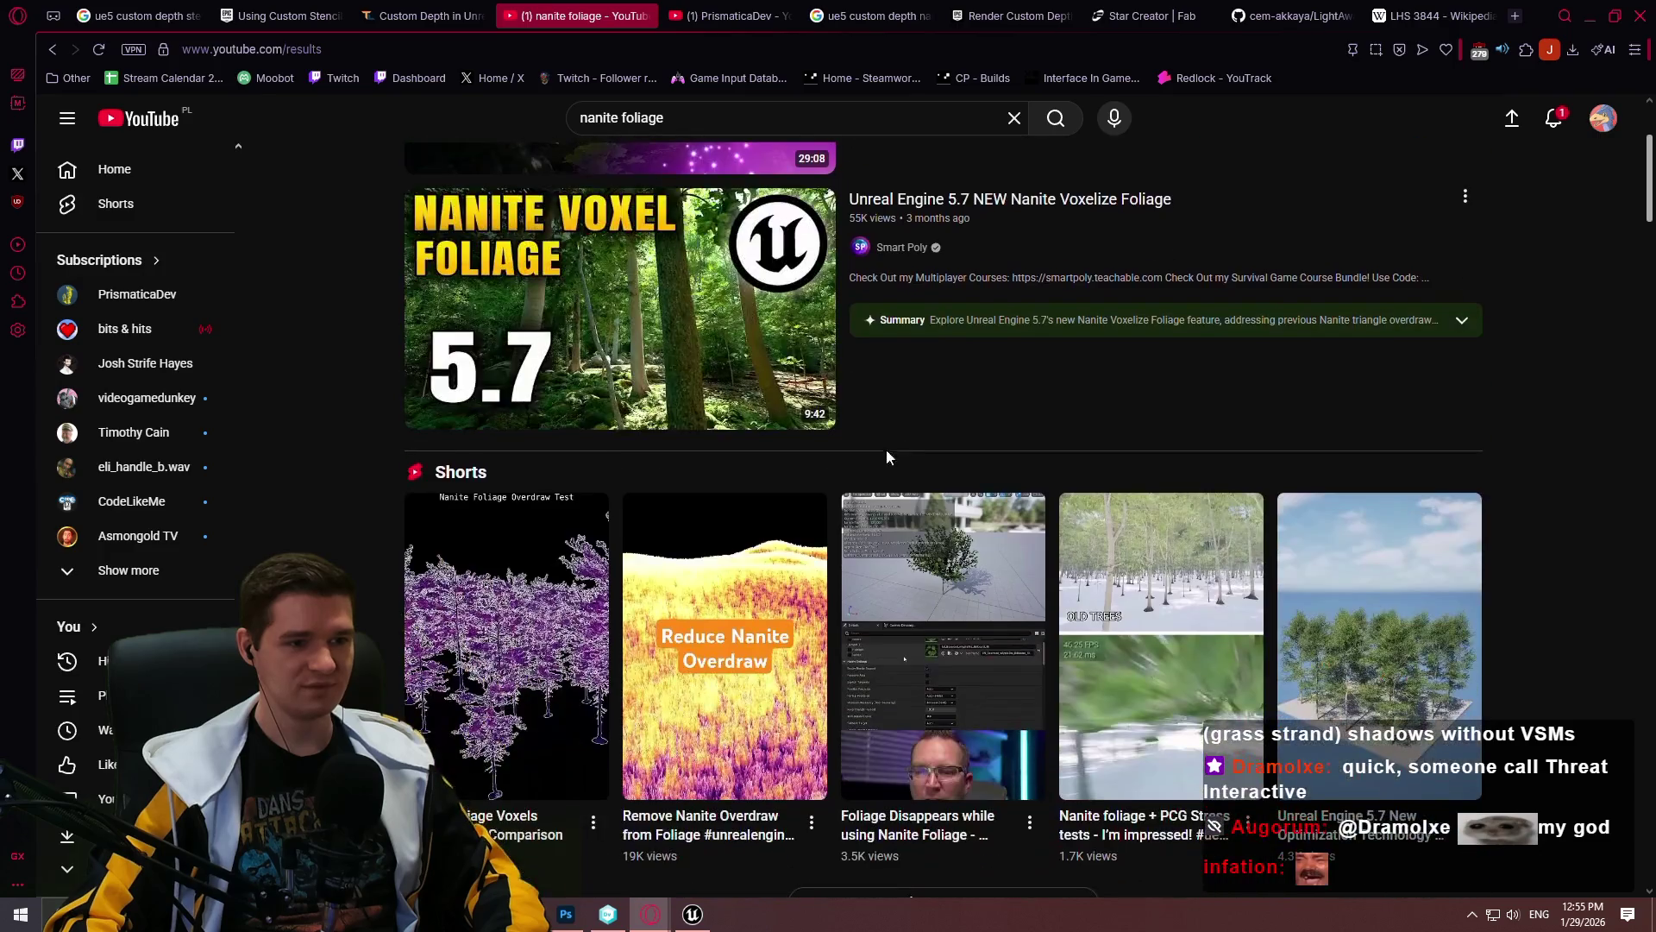
scroll(652, 580, "down", 2)
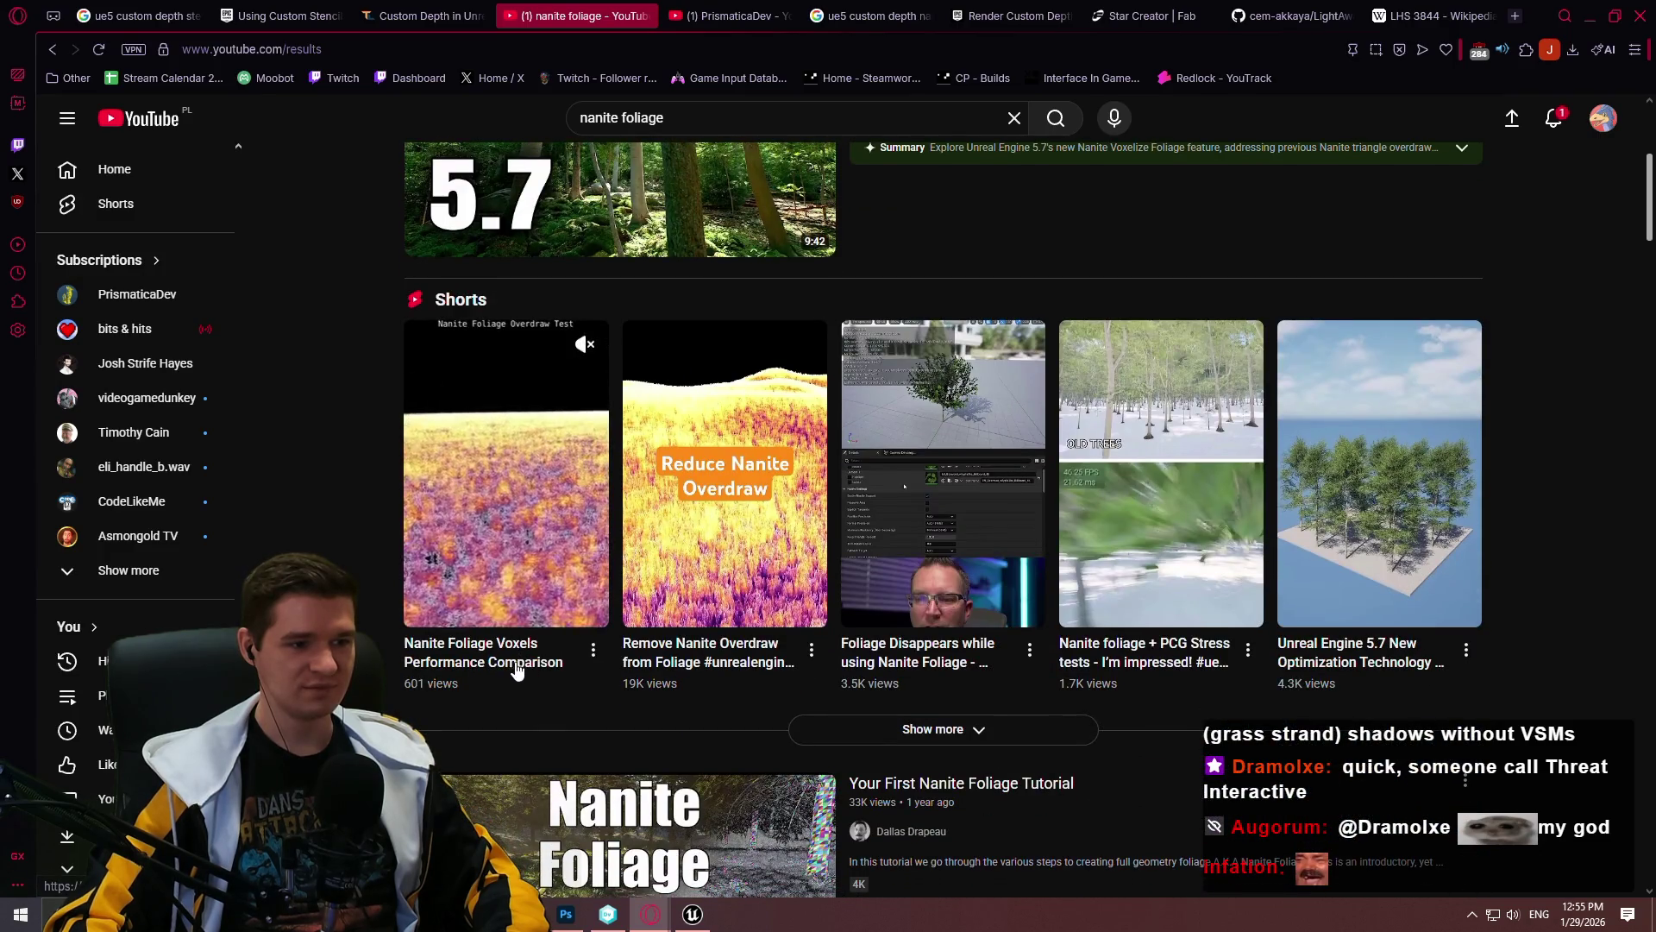
left_click(515, 663)
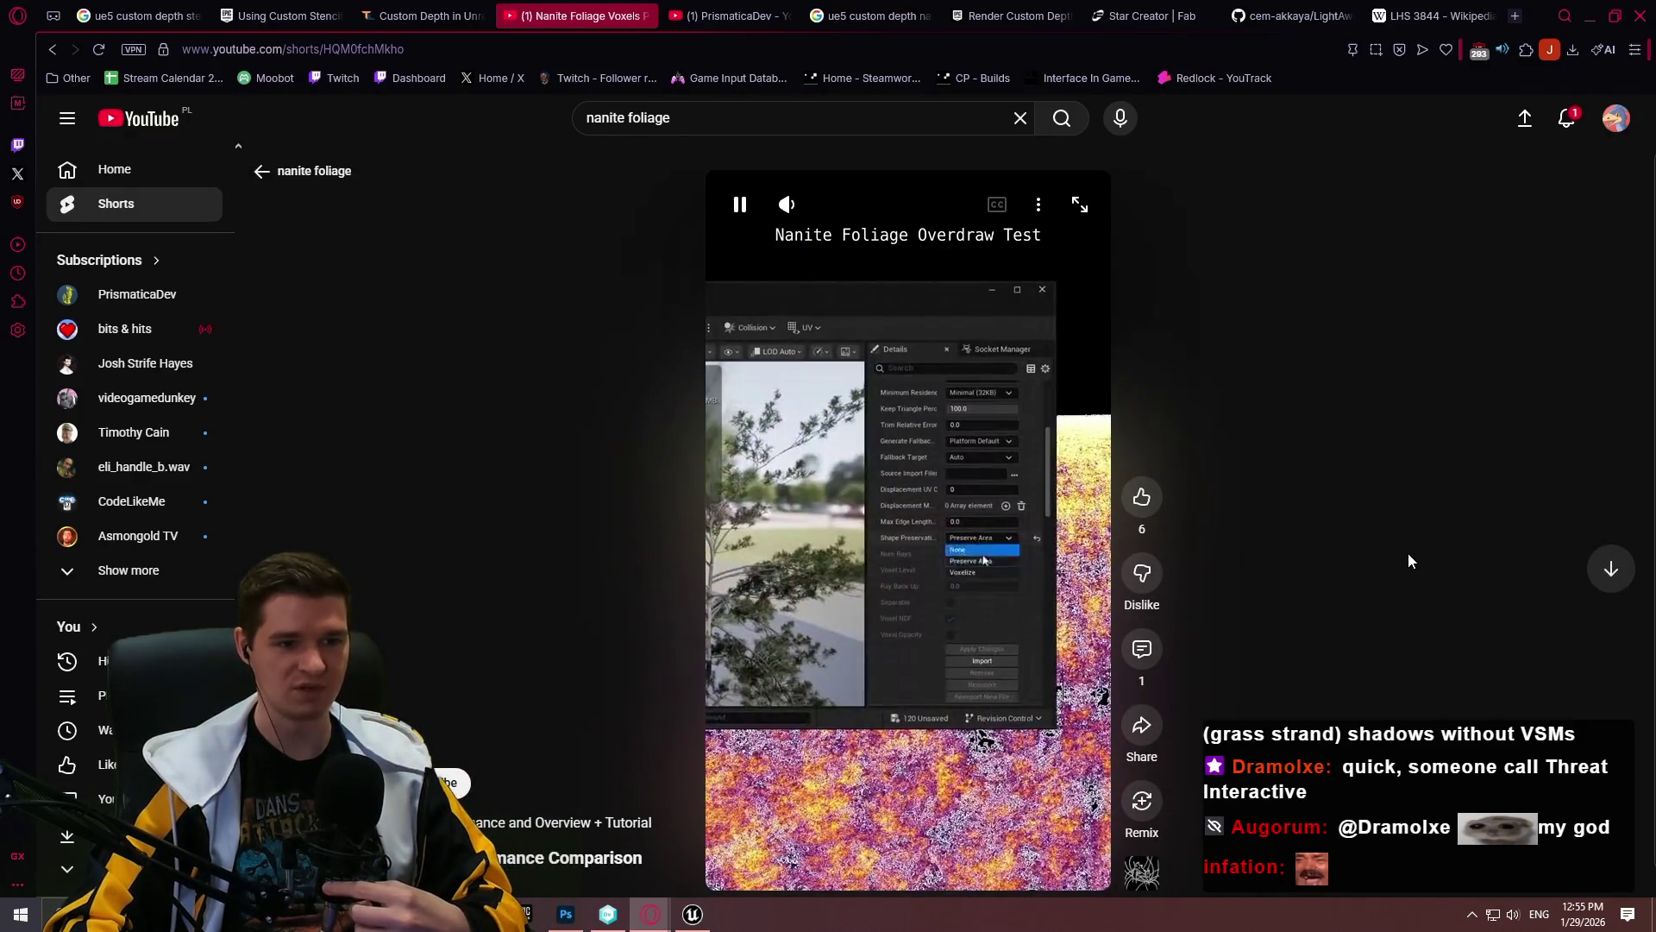
Step: Scrub the overdraw test short, pausing on its frame-time stats frames, then return to the results
left_click(734, 888)
left_click(728, 830)
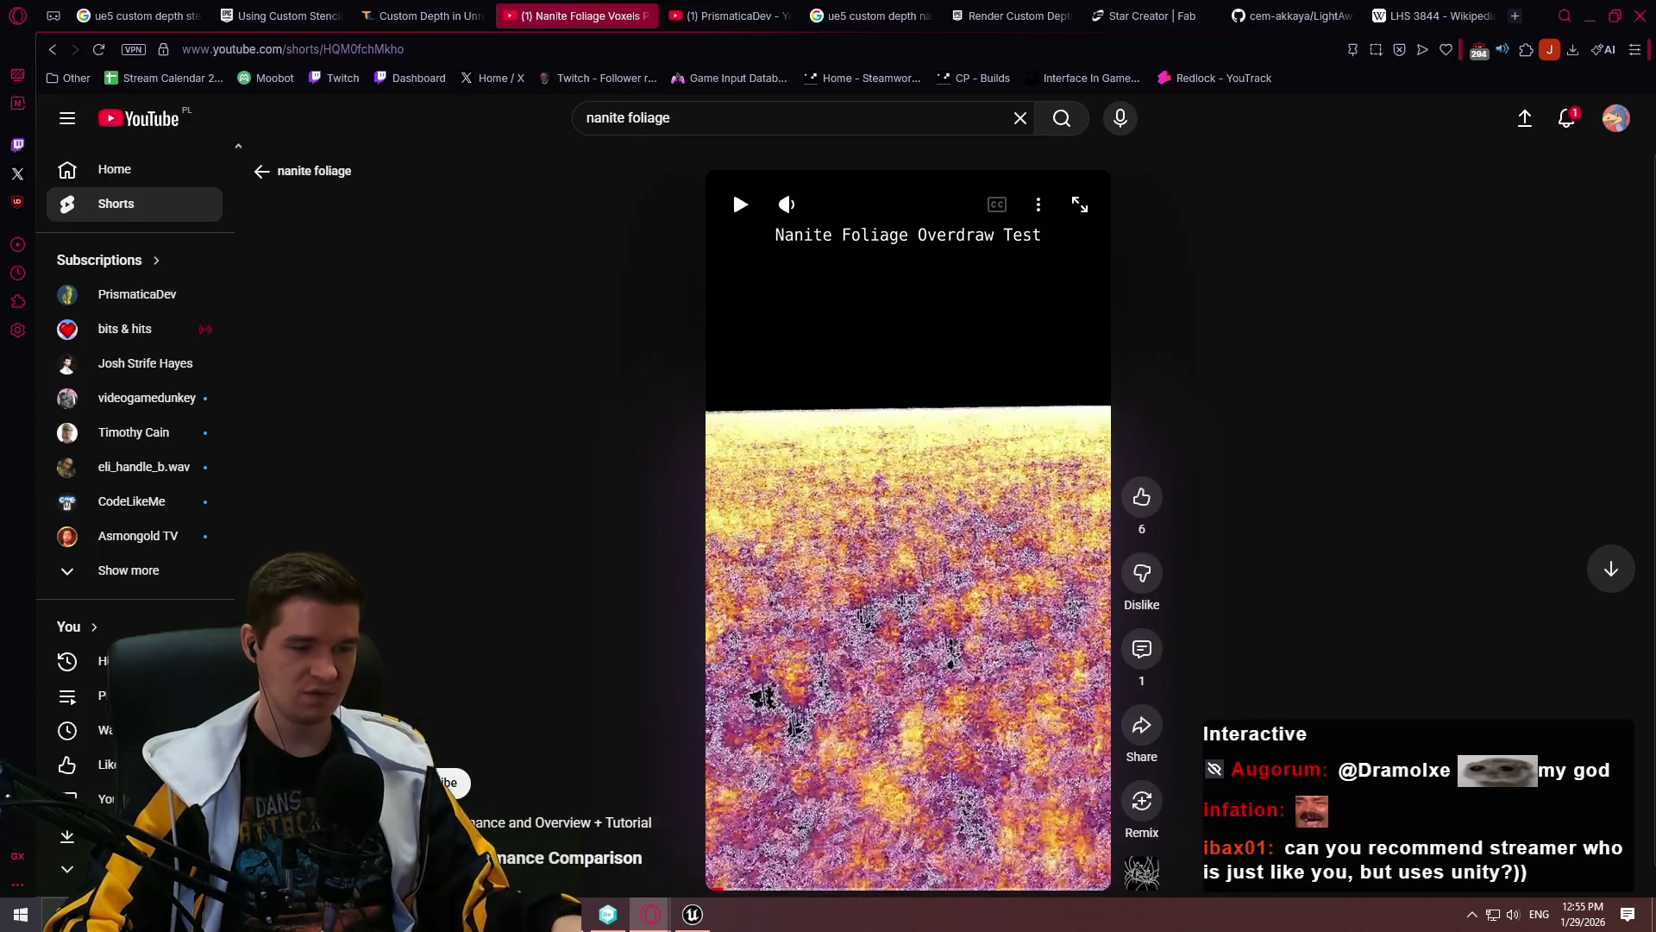
left_click(921, 598)
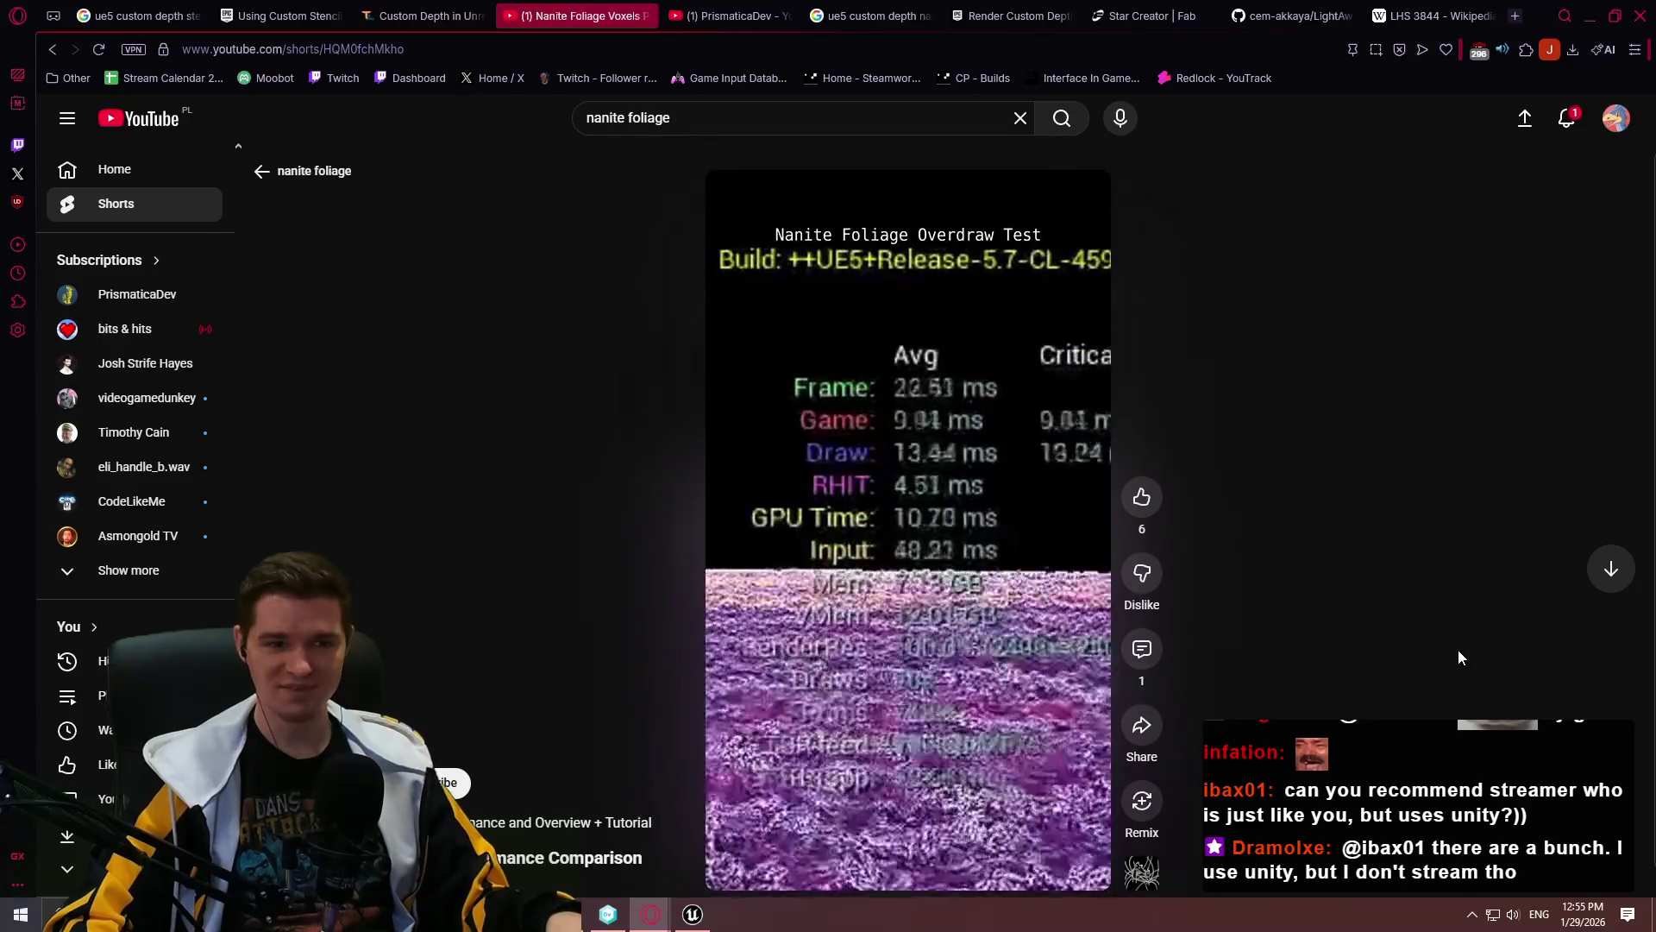
left_click(992, 854)
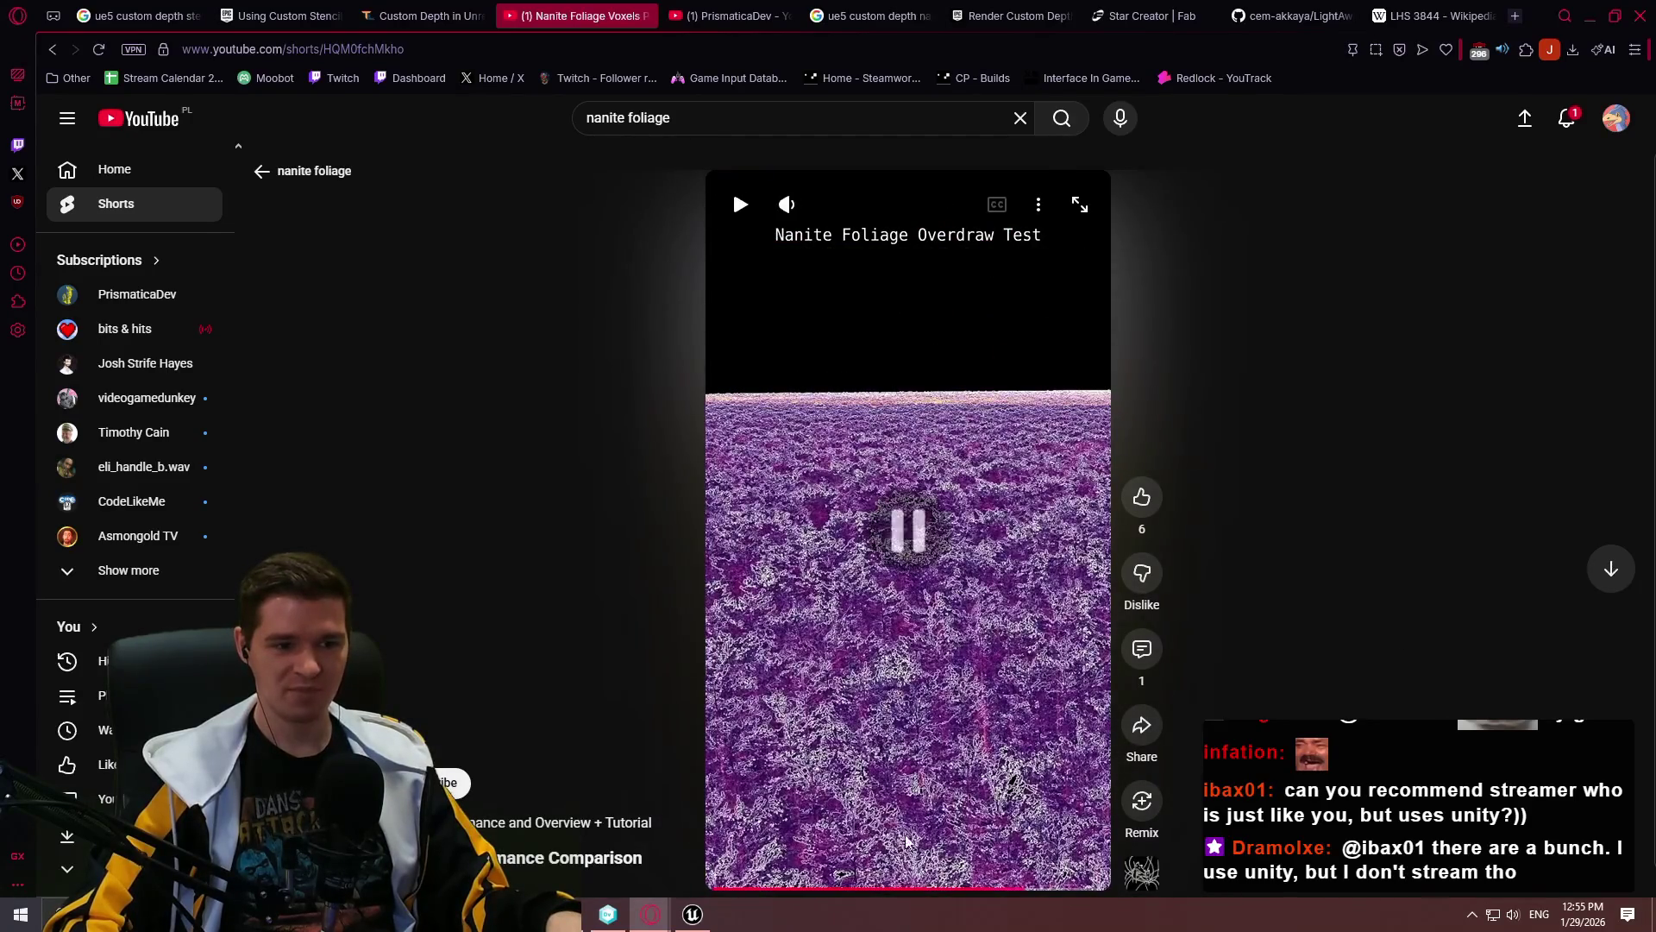
left_click(989, 894)
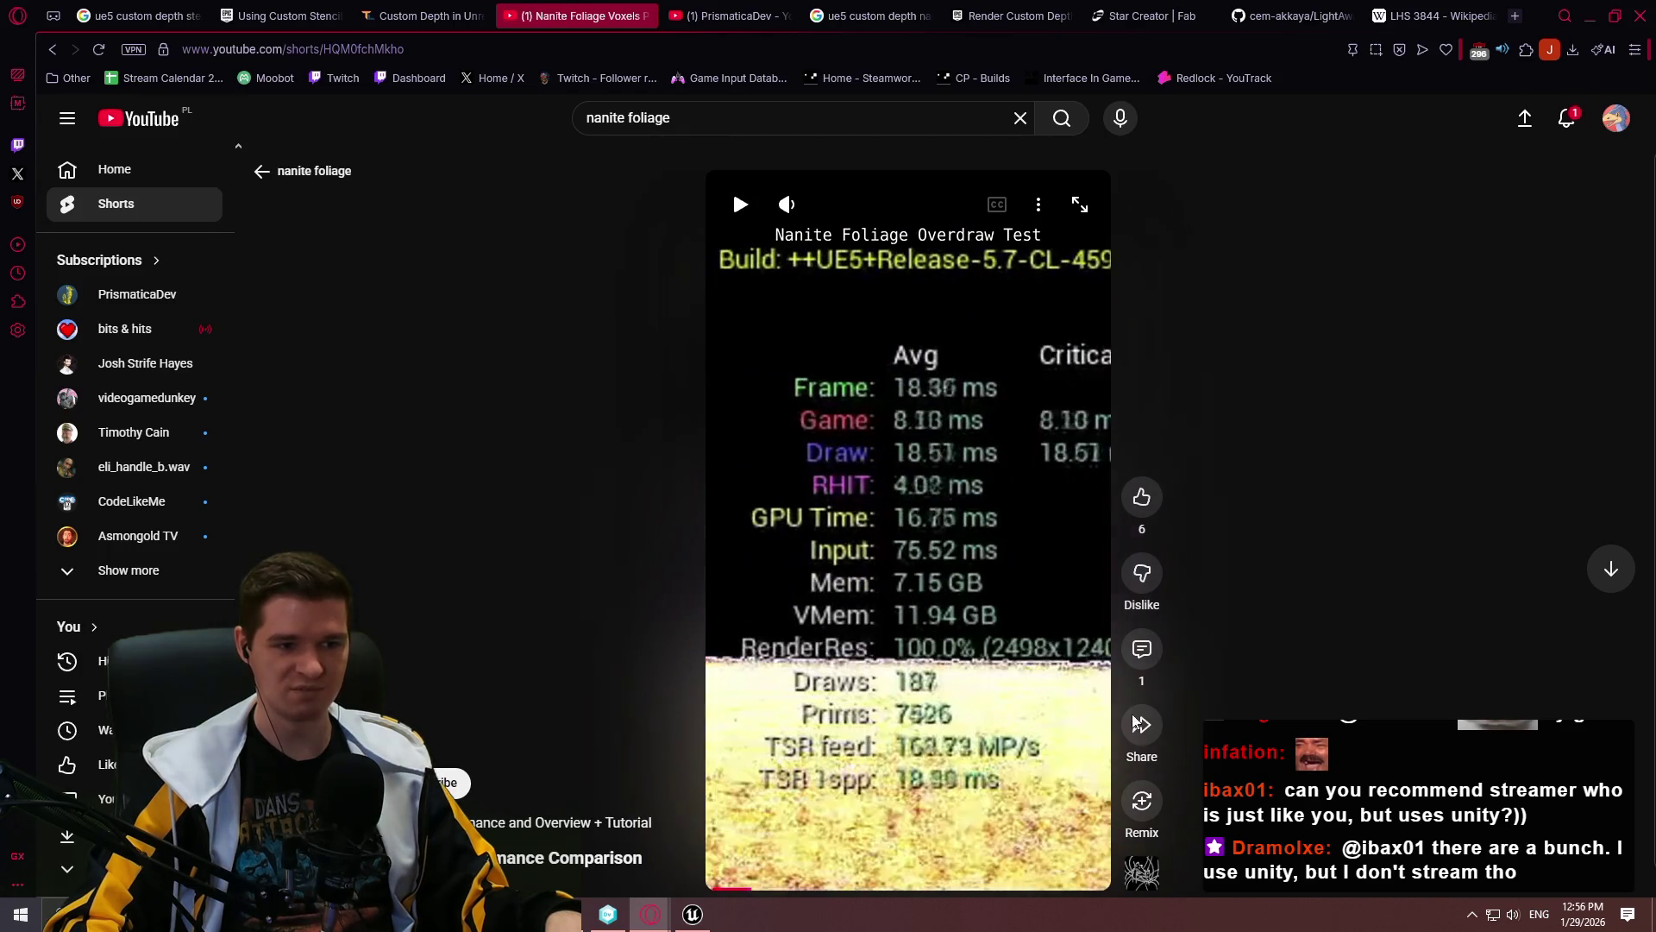
left_click(985, 893)
left_click(980, 758)
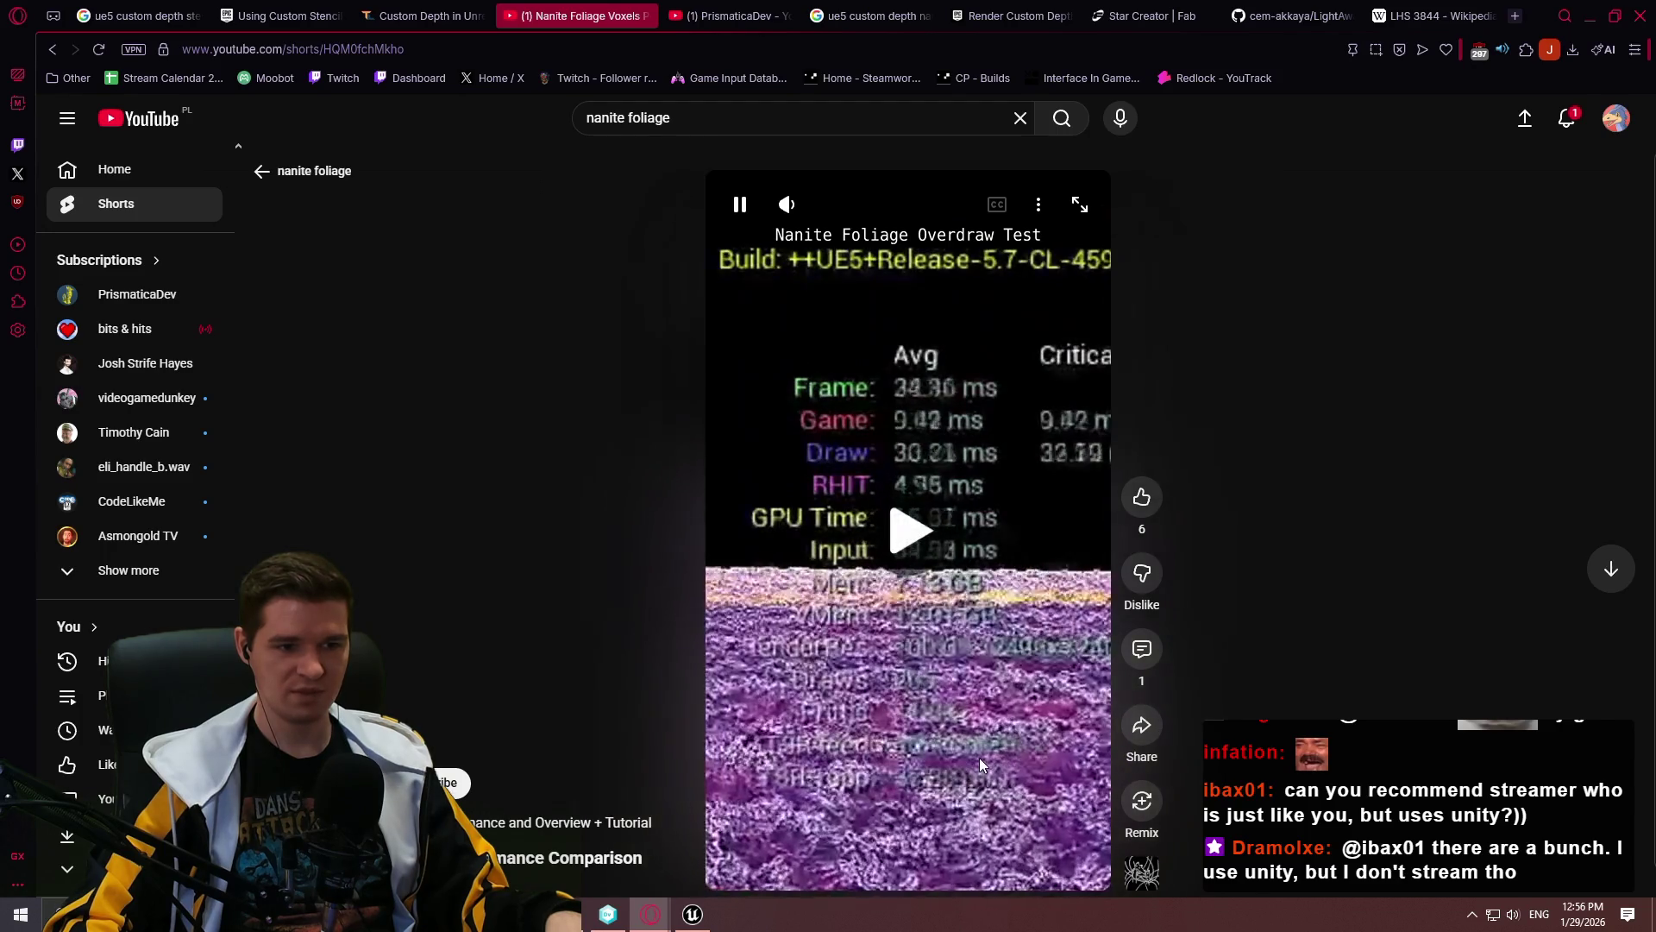
left_click(943, 695)
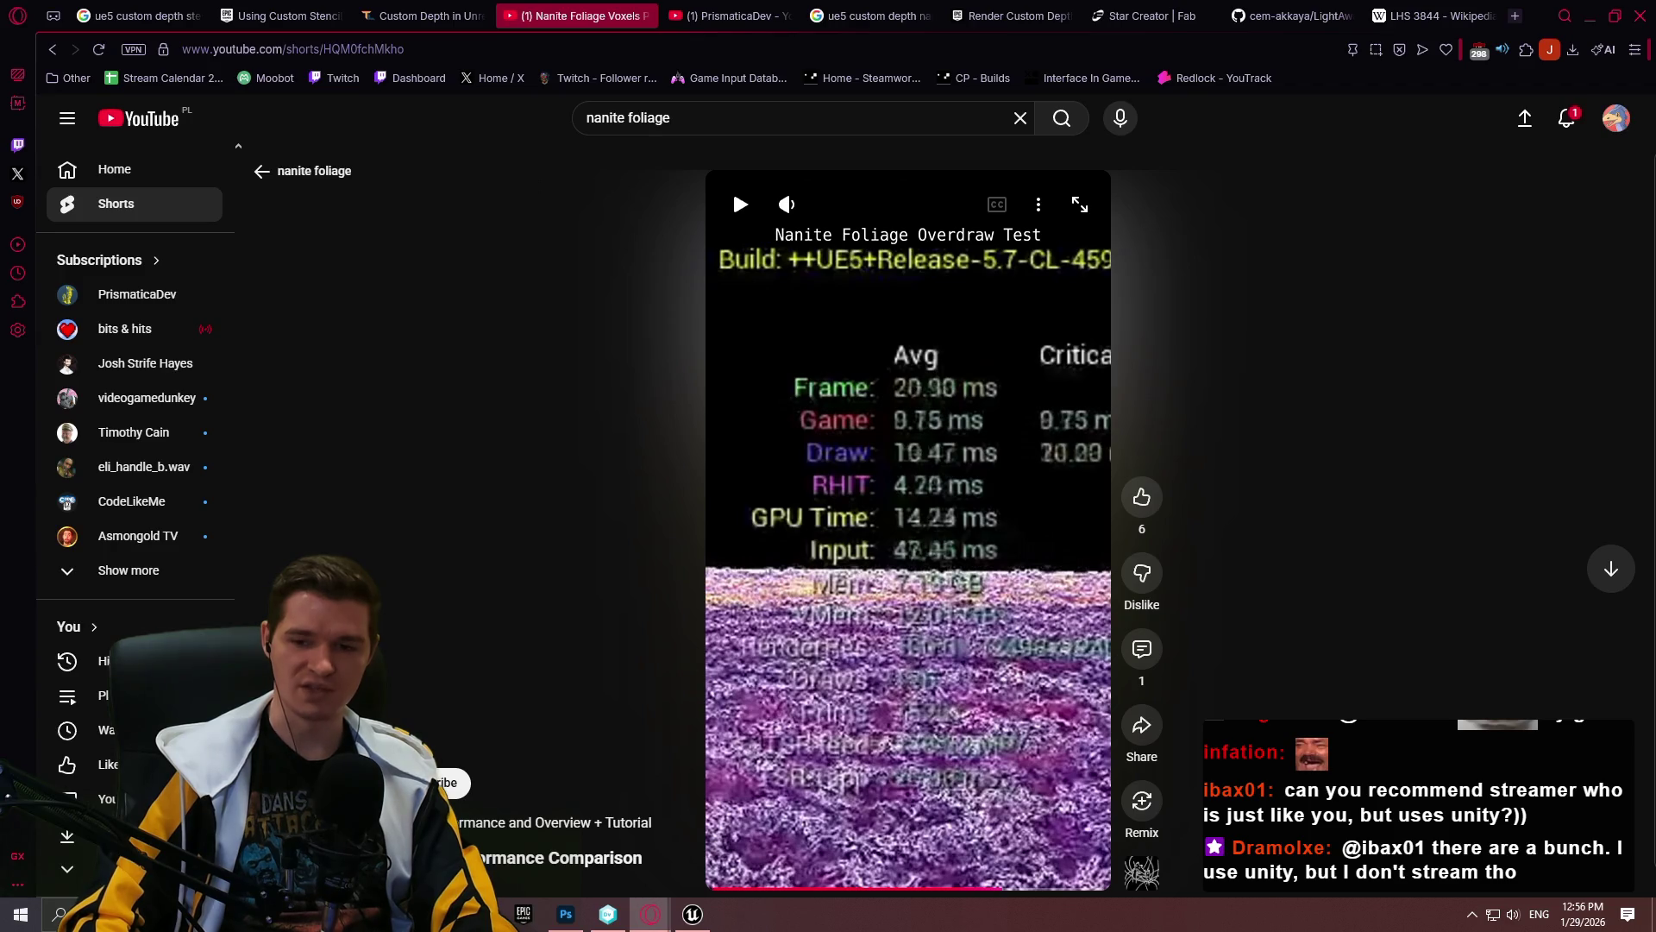
left_click(54, 50)
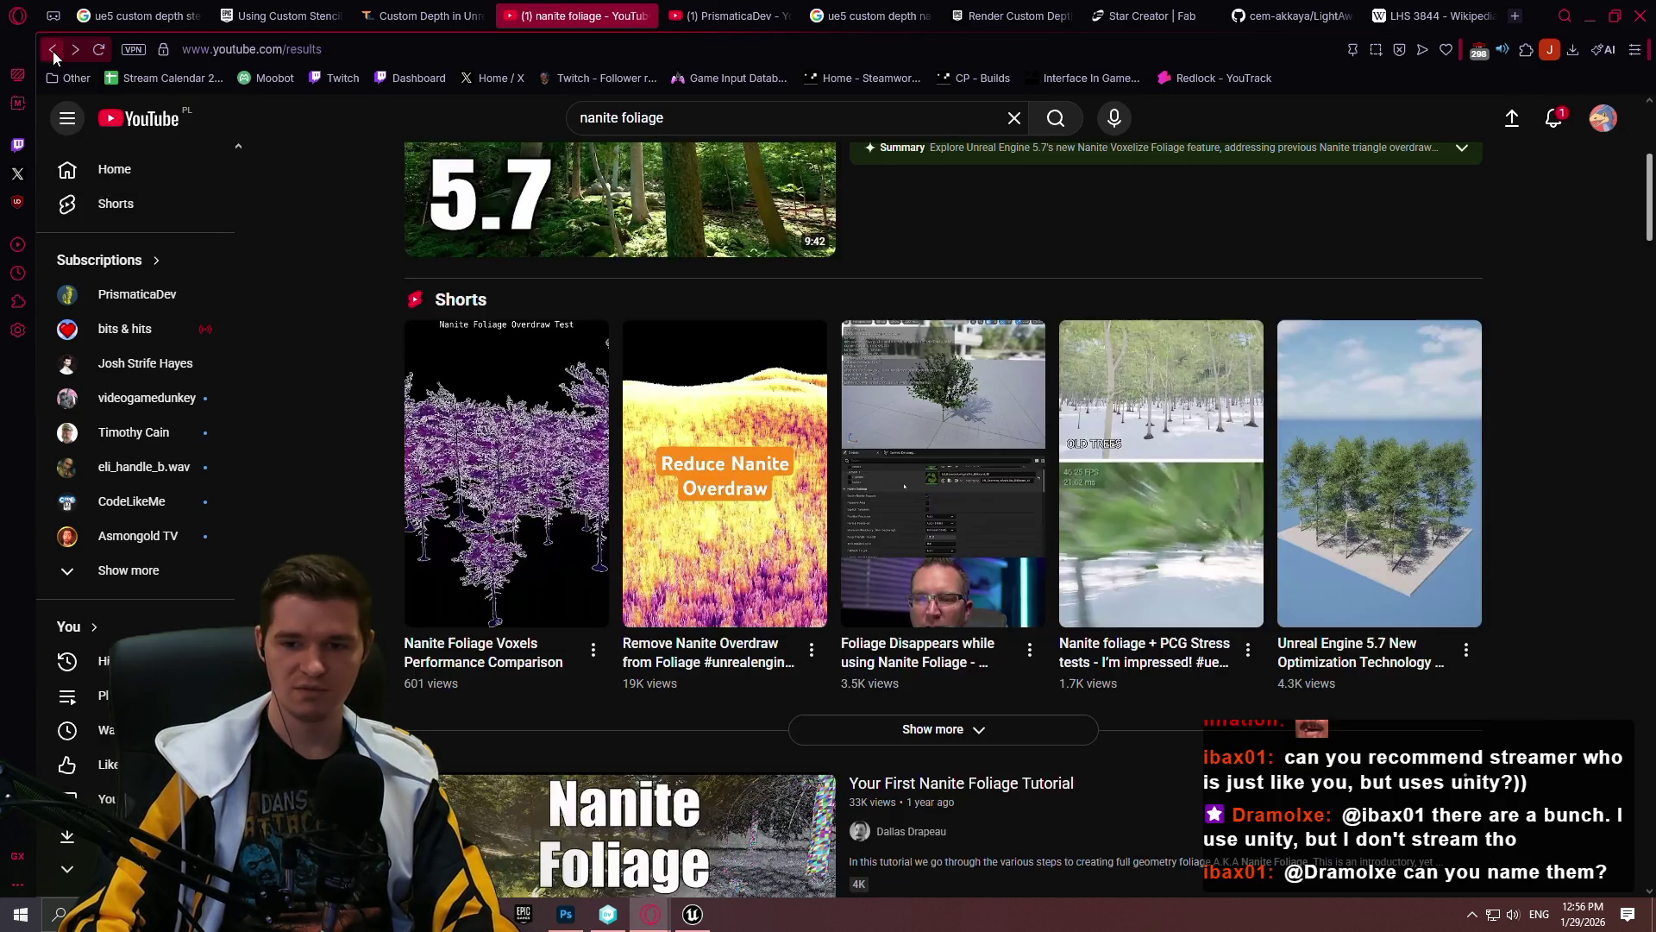
Step: Scroll down to the Unreal Engine 5.7 New Nanite Foliage Voxel and Voxelized Nanite Foliage Workflow videos
scroll(1603, 401, "down", 1)
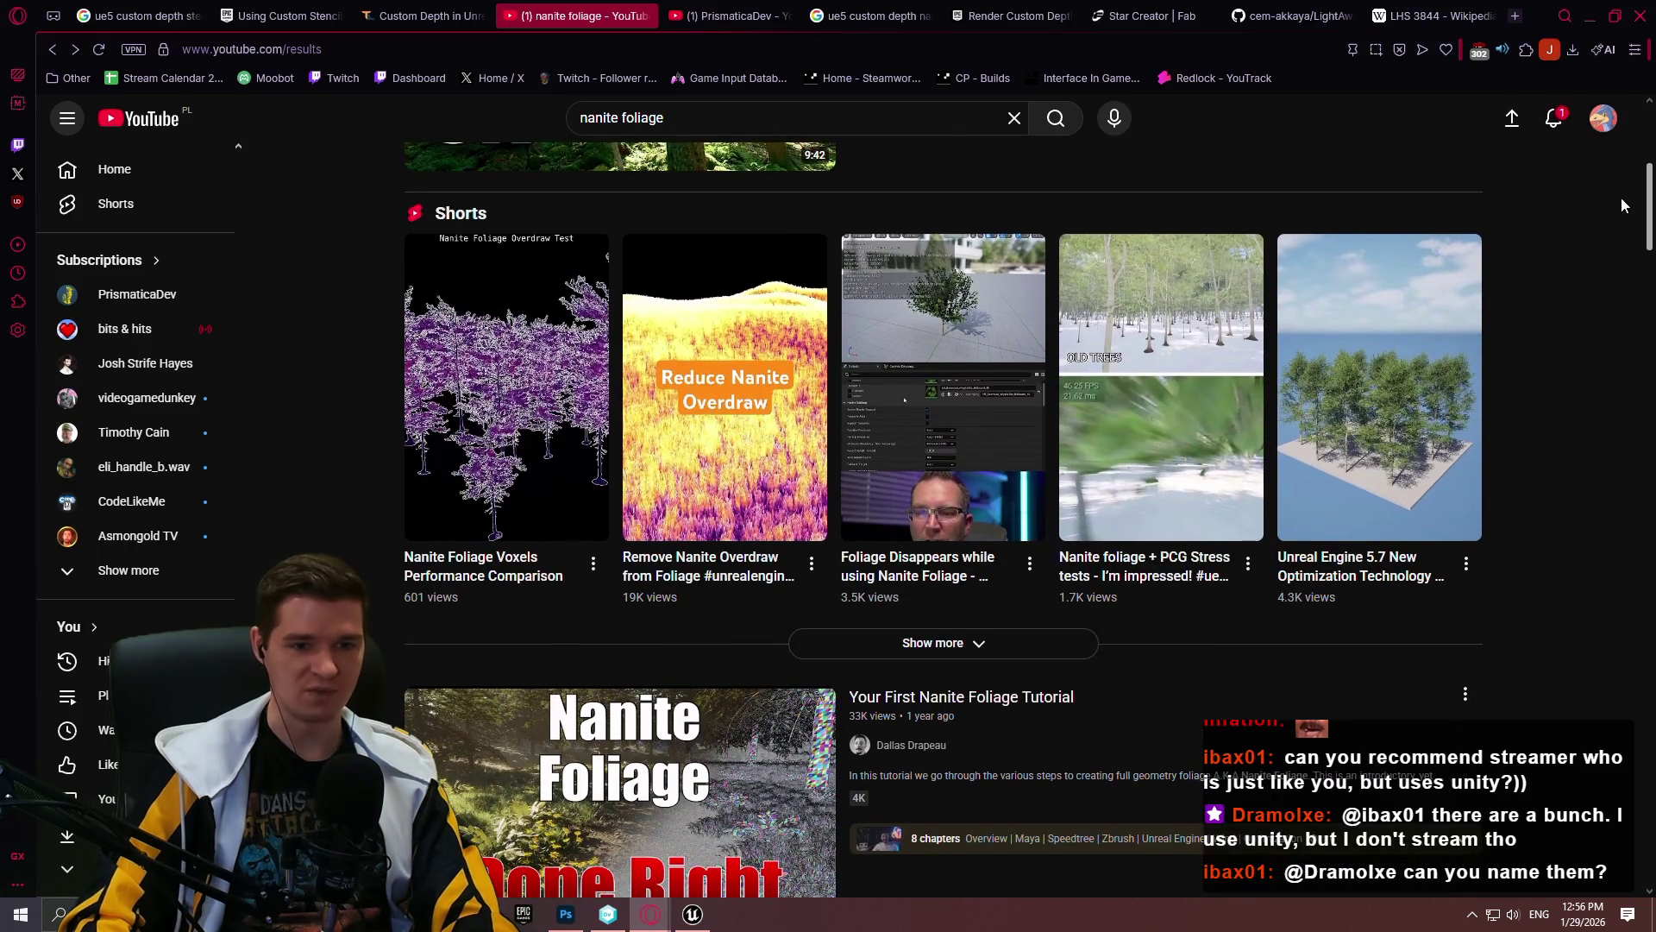
mouse_move(1649, 178)
left_mouse_down()
mouse_move(1639, 293)
mouse_move(1622, 220)
mouse_move(1633, 392)
left_mouse_up()
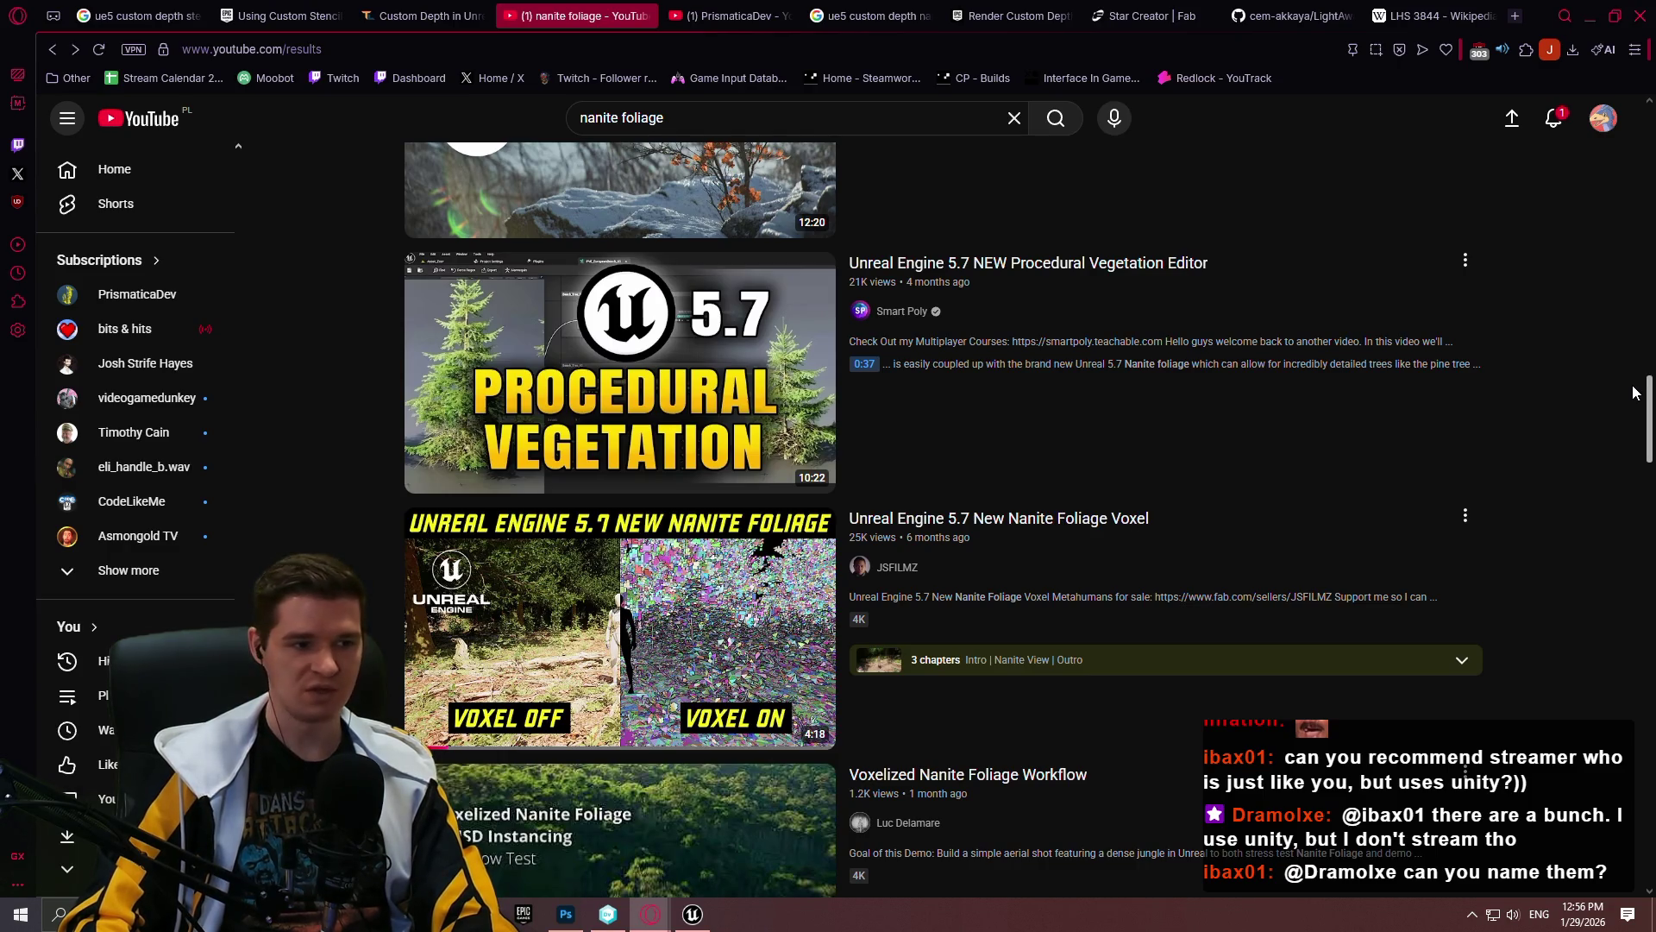
left_click_drag(1633, 393, 1633, 412)
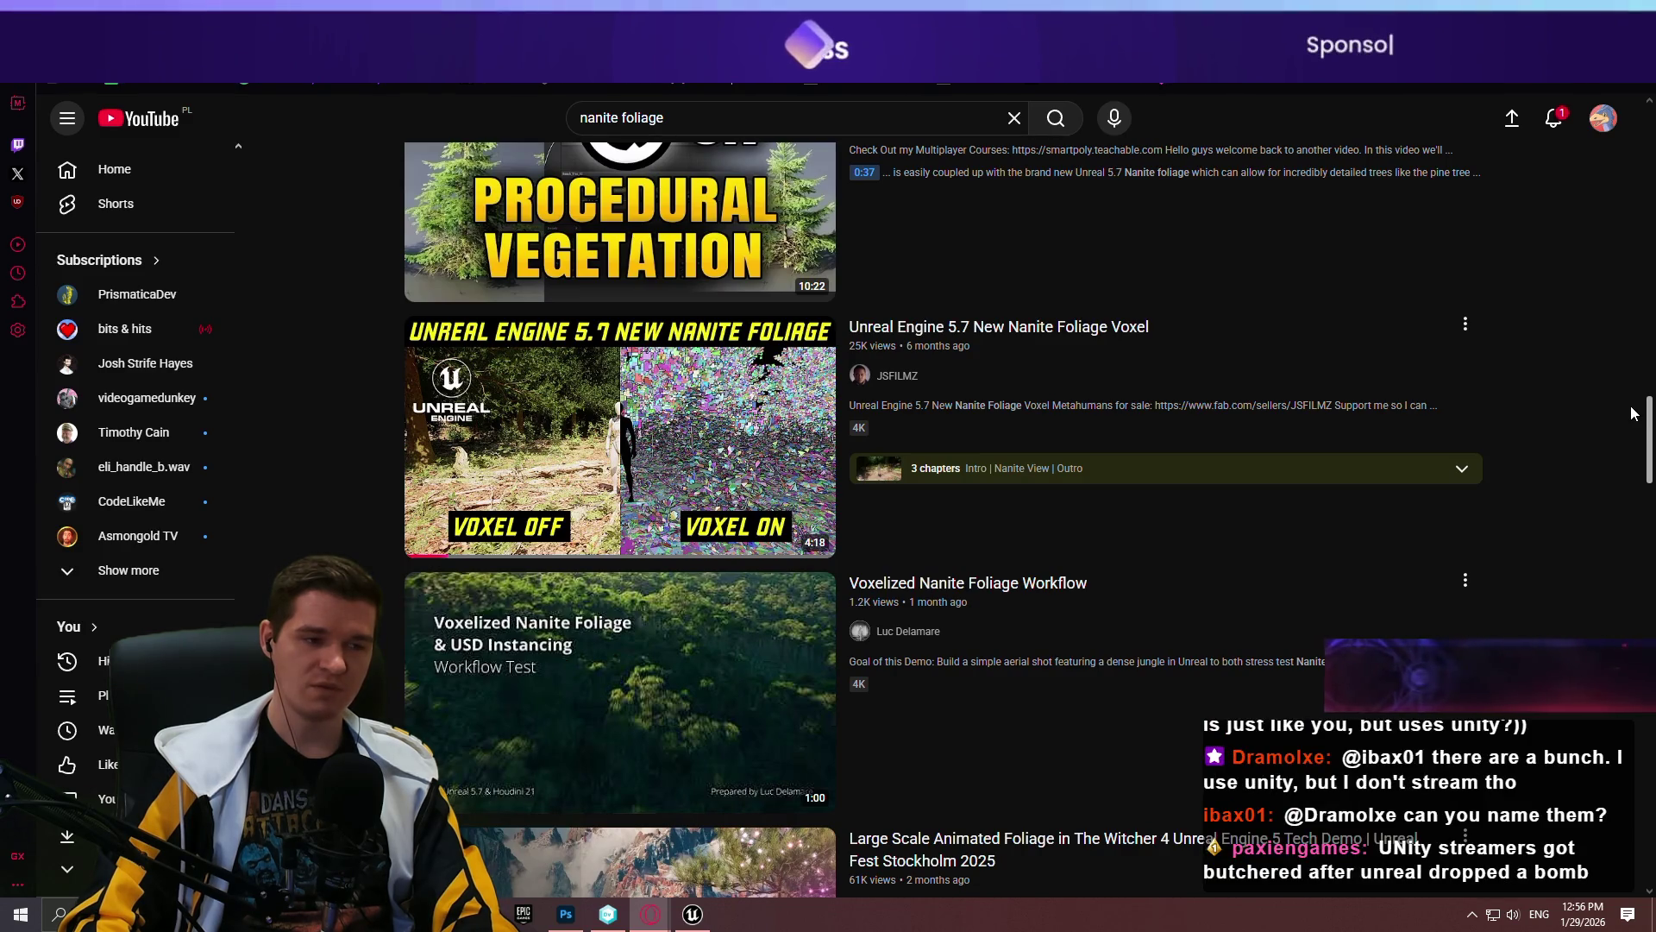
left_click_drag(1633, 413, 1625, 415)
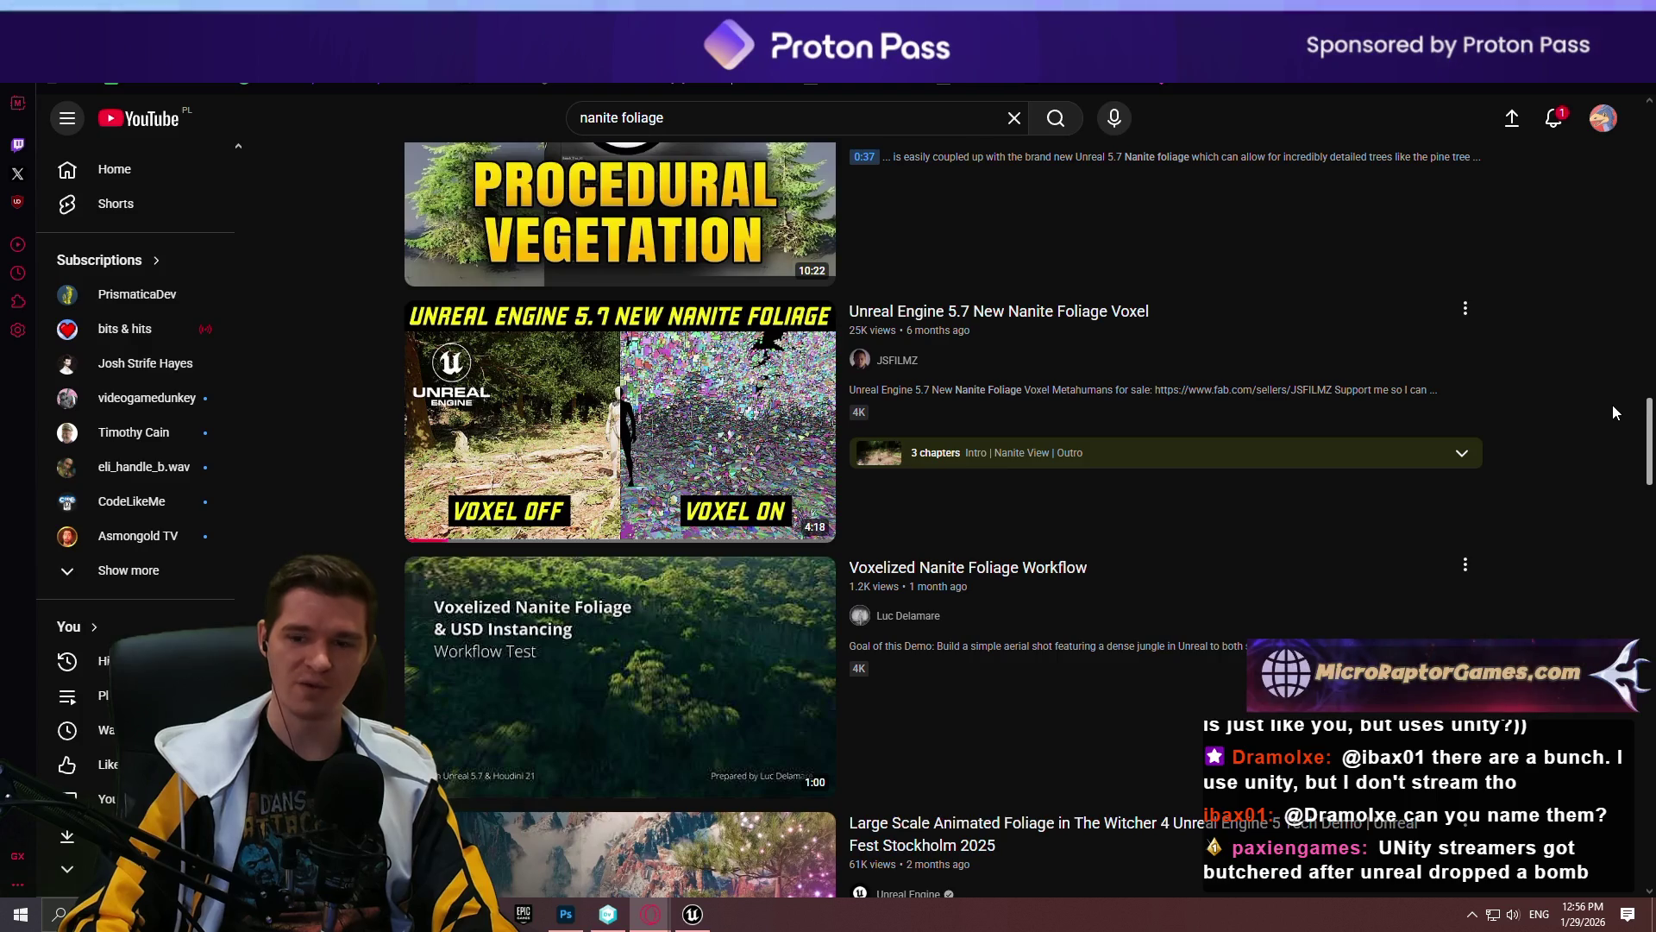
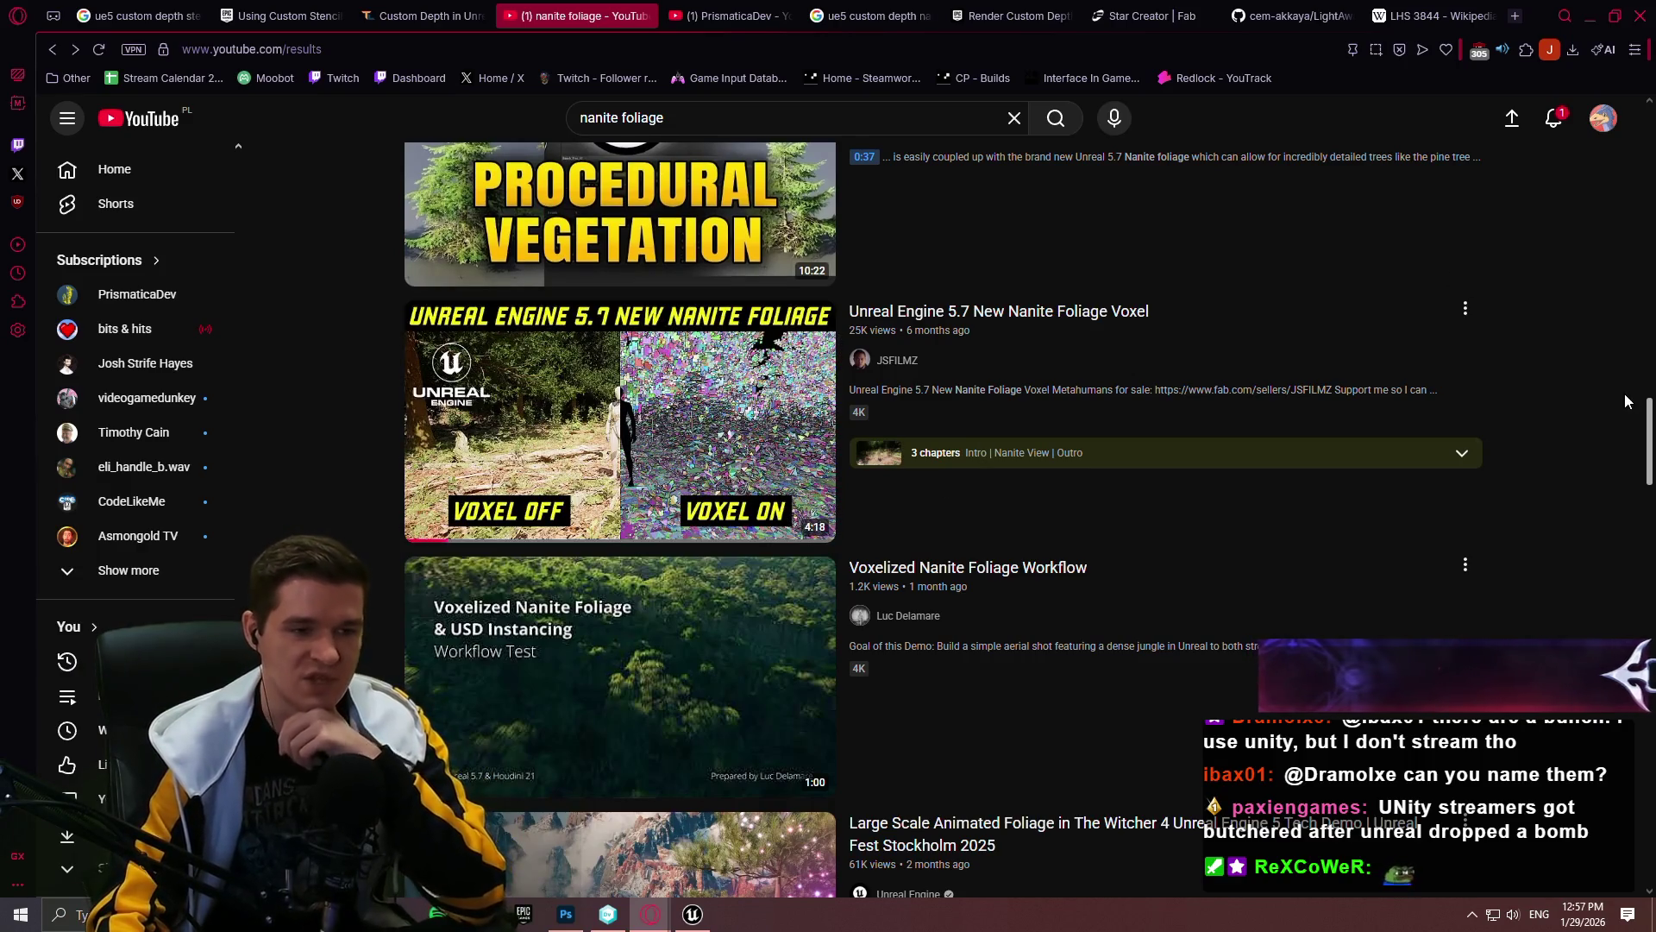
Step: Scroll the 'nanite foliage' YouTube results, then minimize the browser to reveal Unreal Editor
left_click_drag(1649, 422, 1645, 498)
scroll(1497, 389, "down", 2)
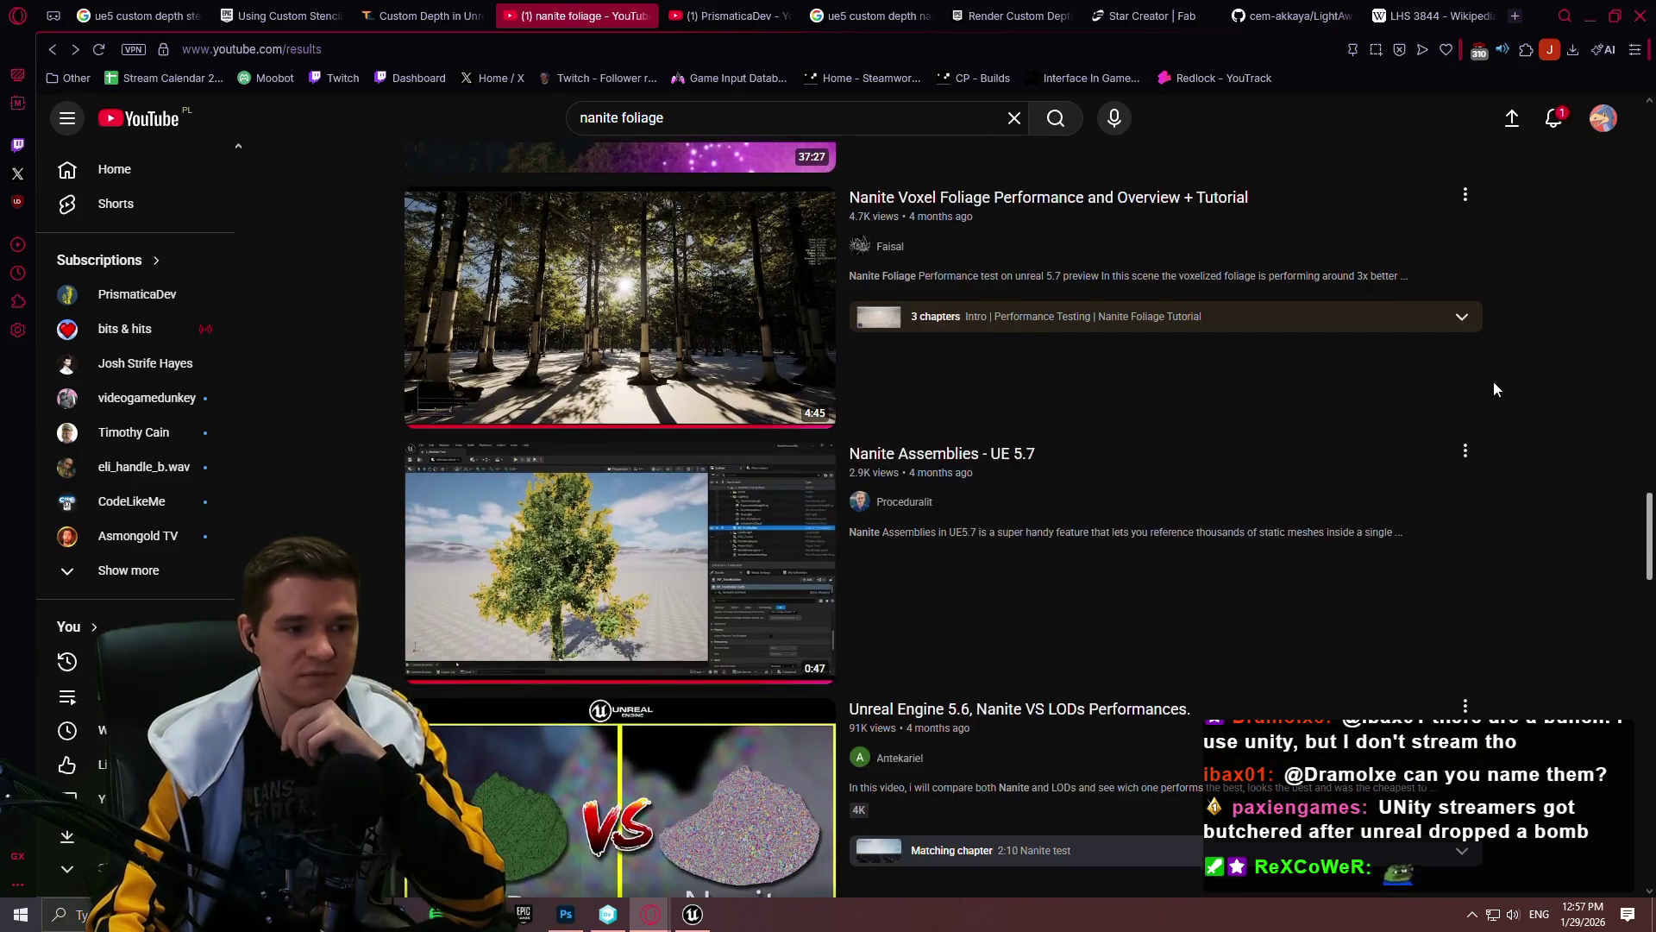
scroll(1558, 543, "up", 15)
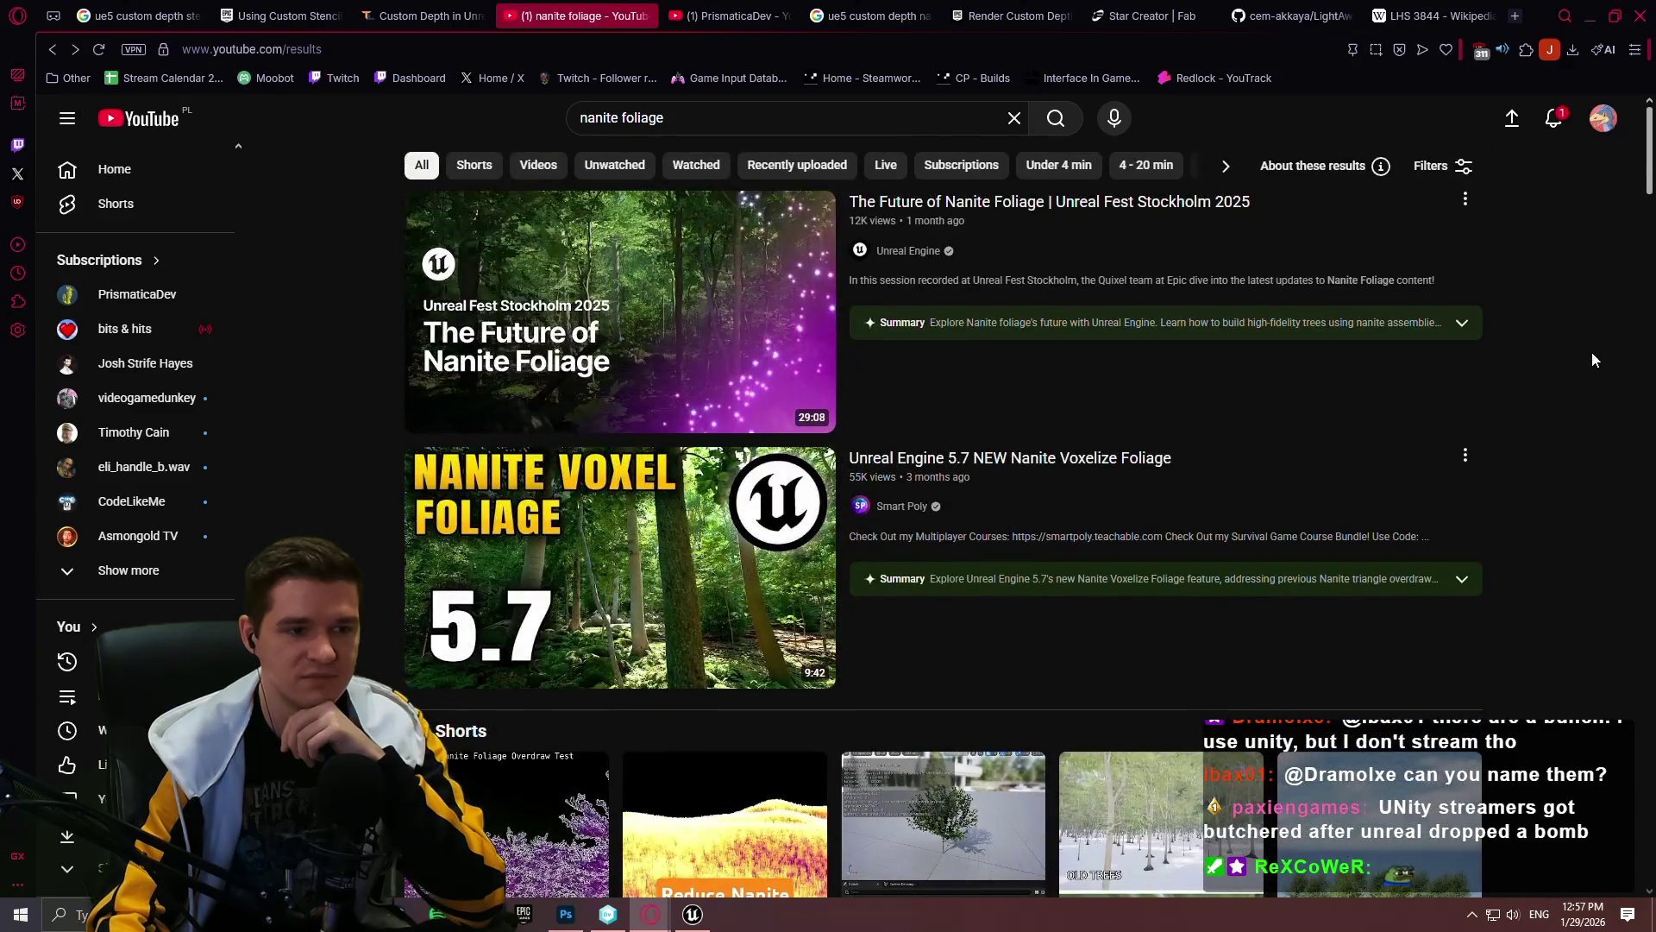
left_click(1591, 24)
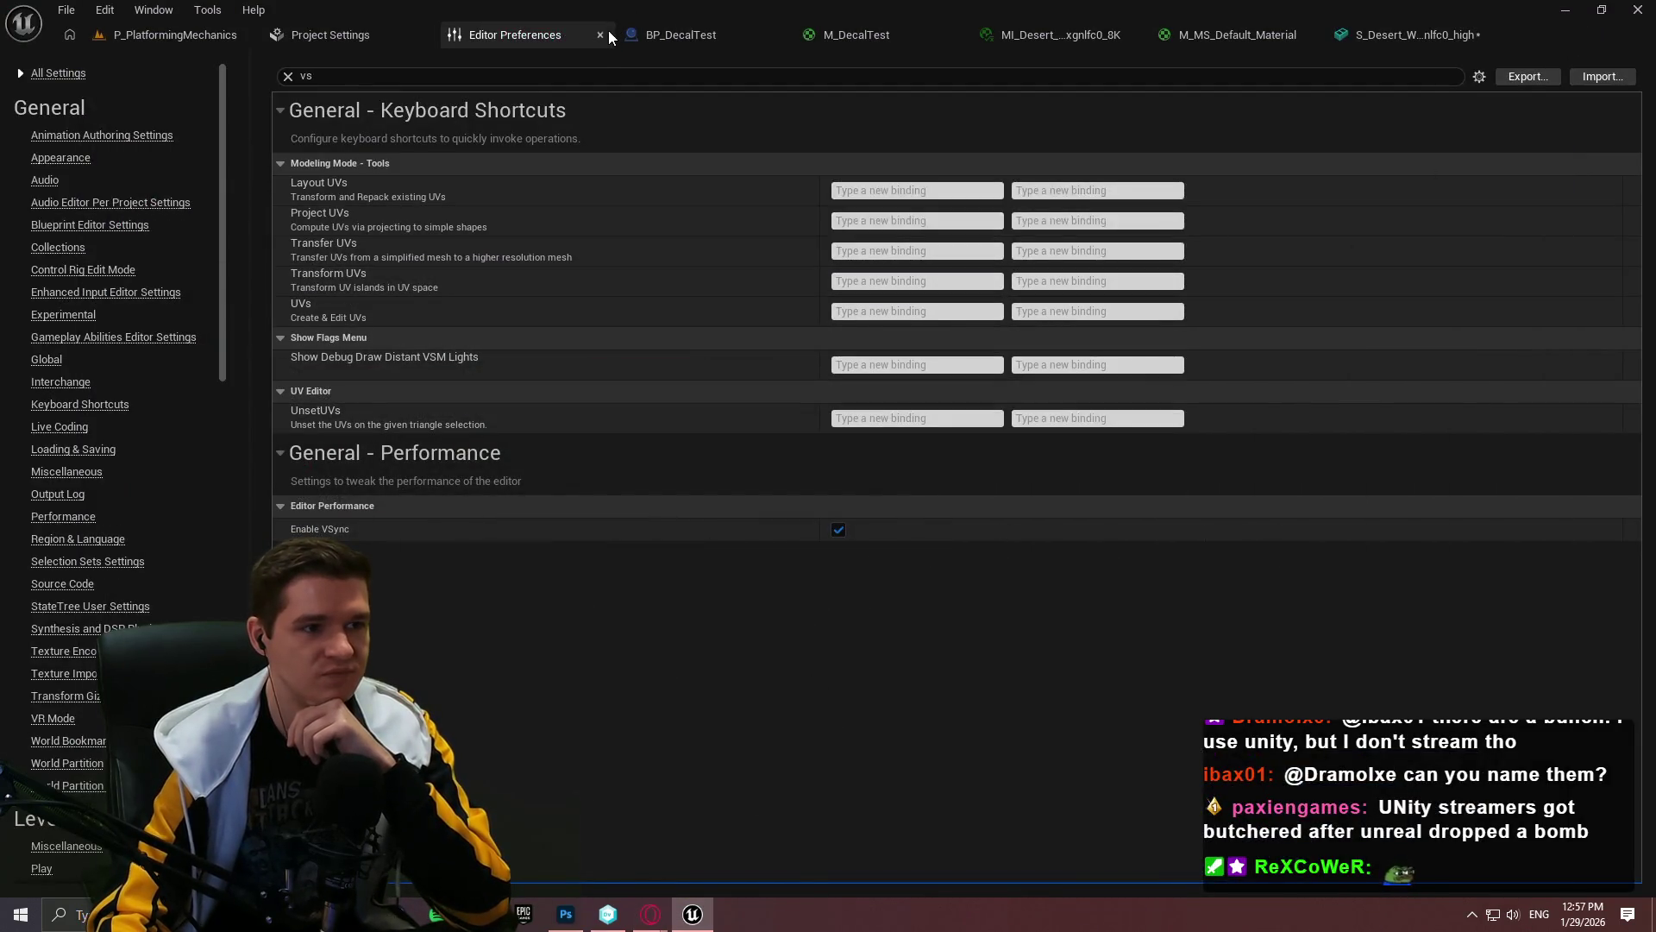
Step: Close Editor Preferences and assign the Z texture to M_DecalTest's Texture Sample node
left_click(600, 37)
left_click(206, 34)
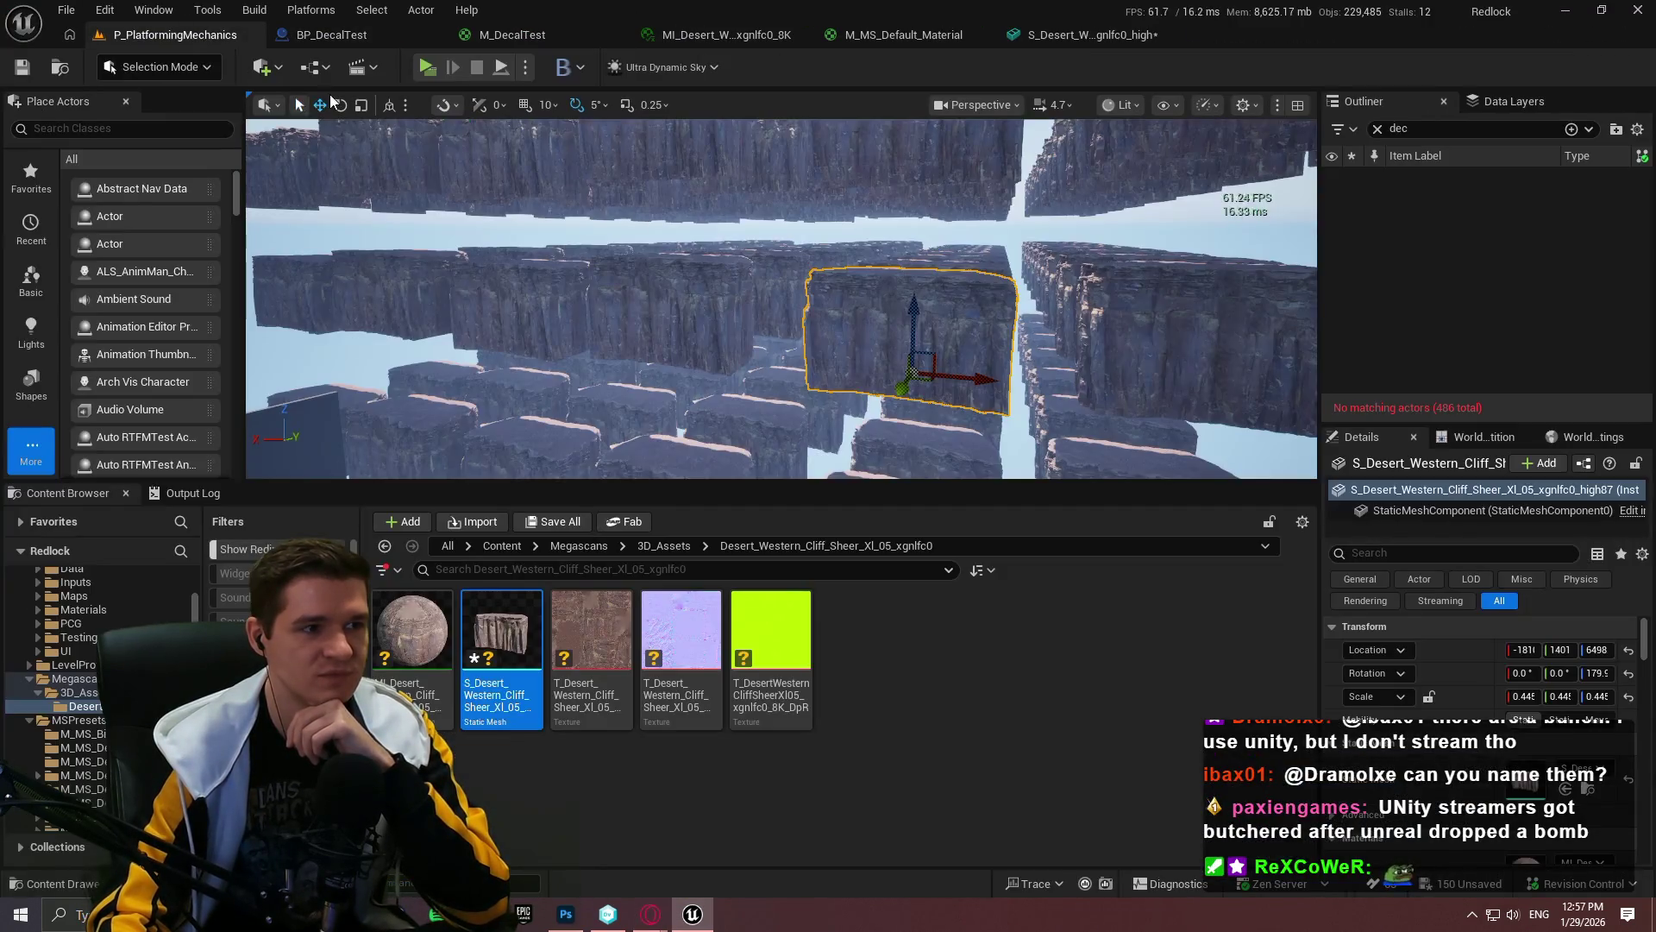
left_click(376, 40)
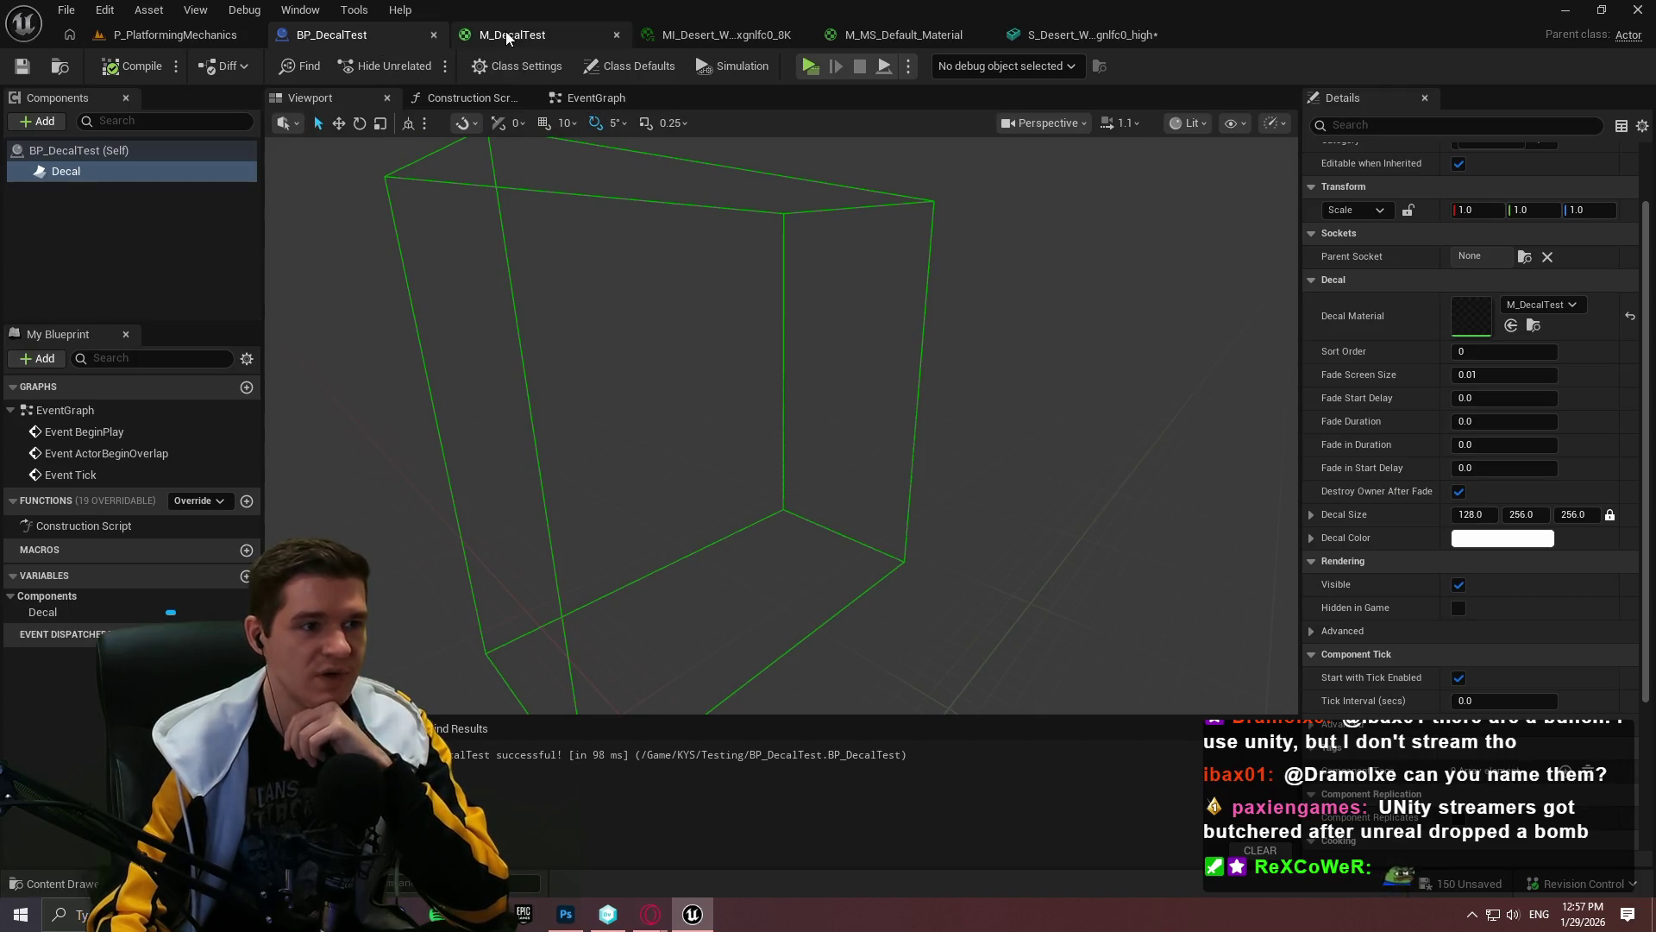
left_click(534, 36)
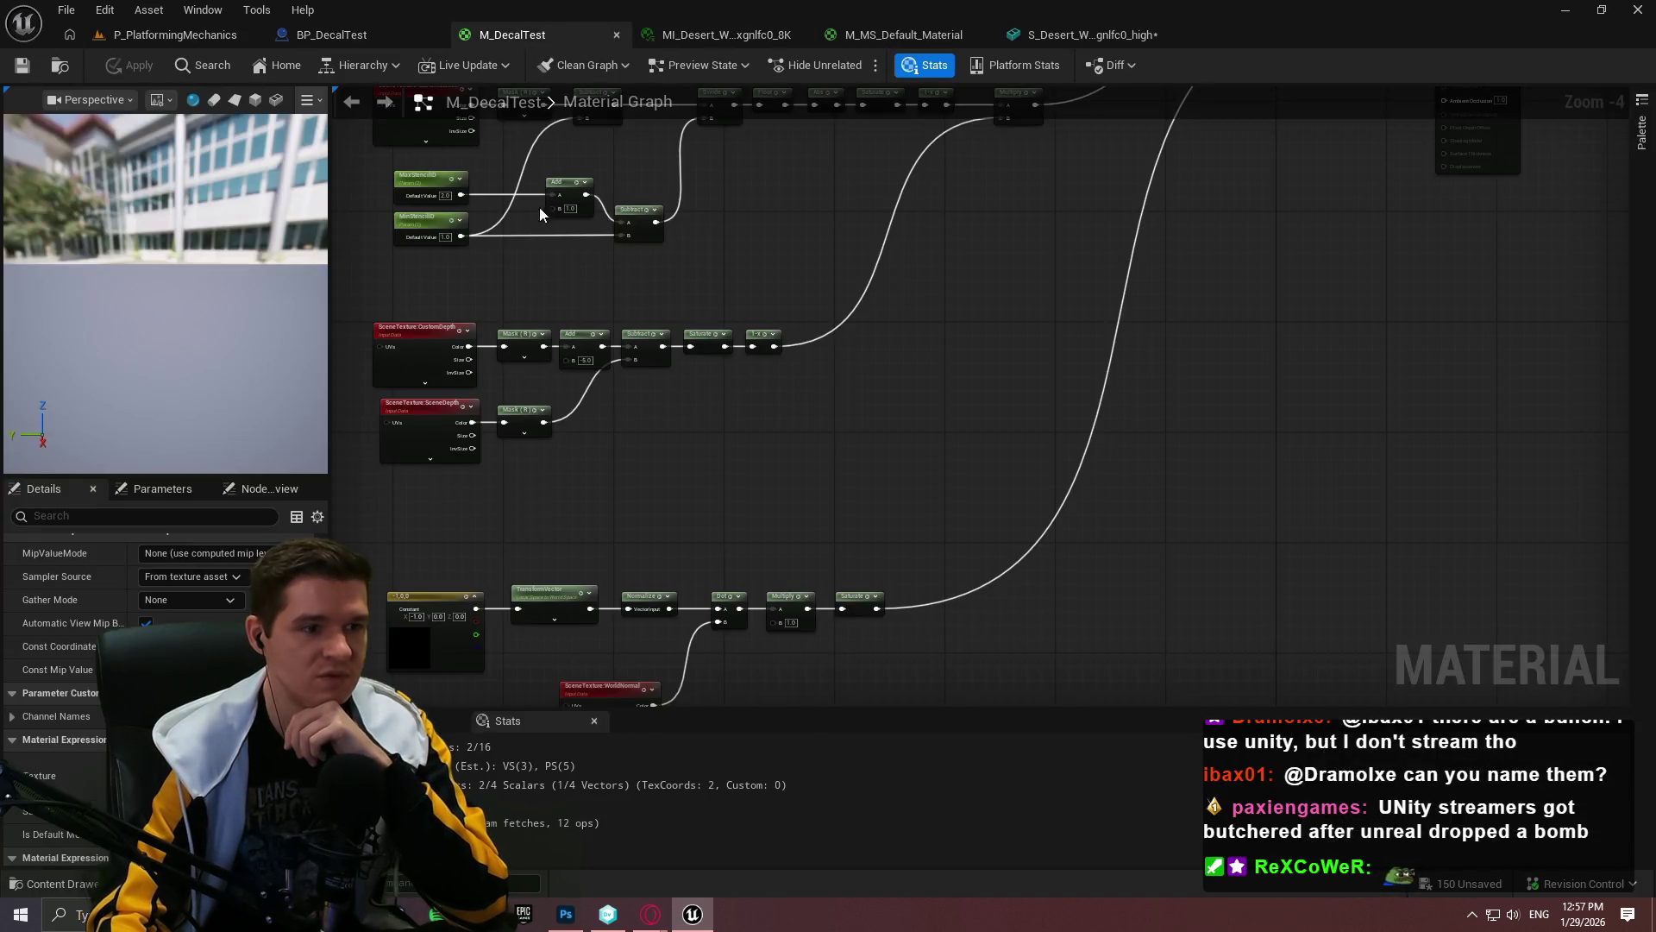
key("Home")
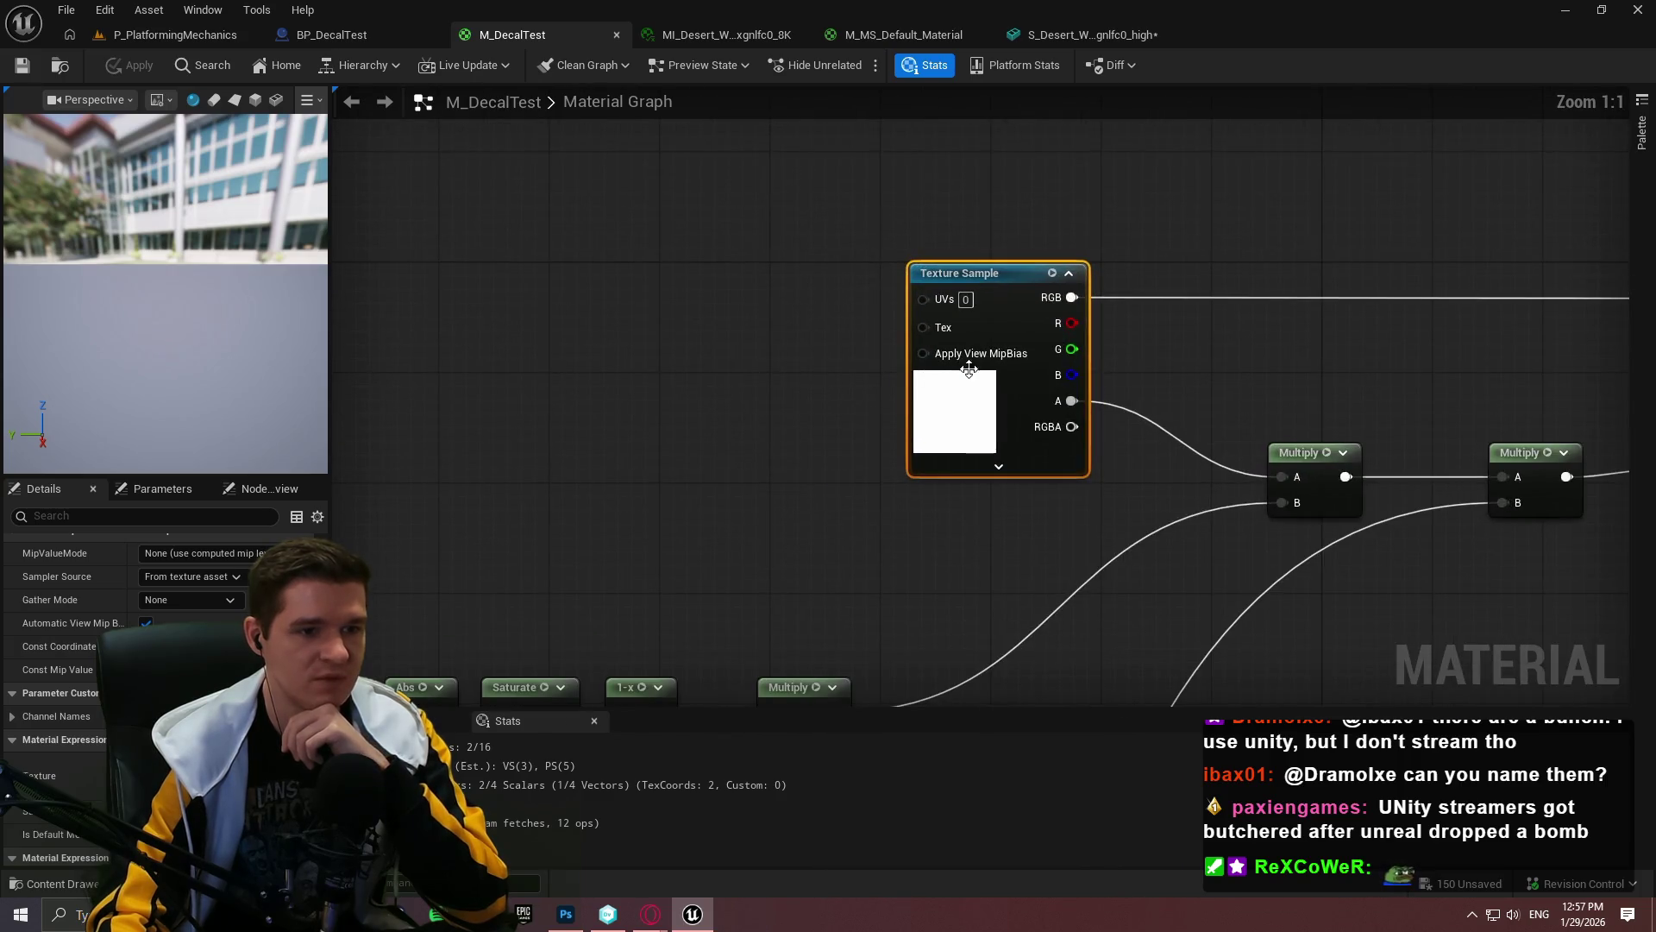
left_click(259, 772)
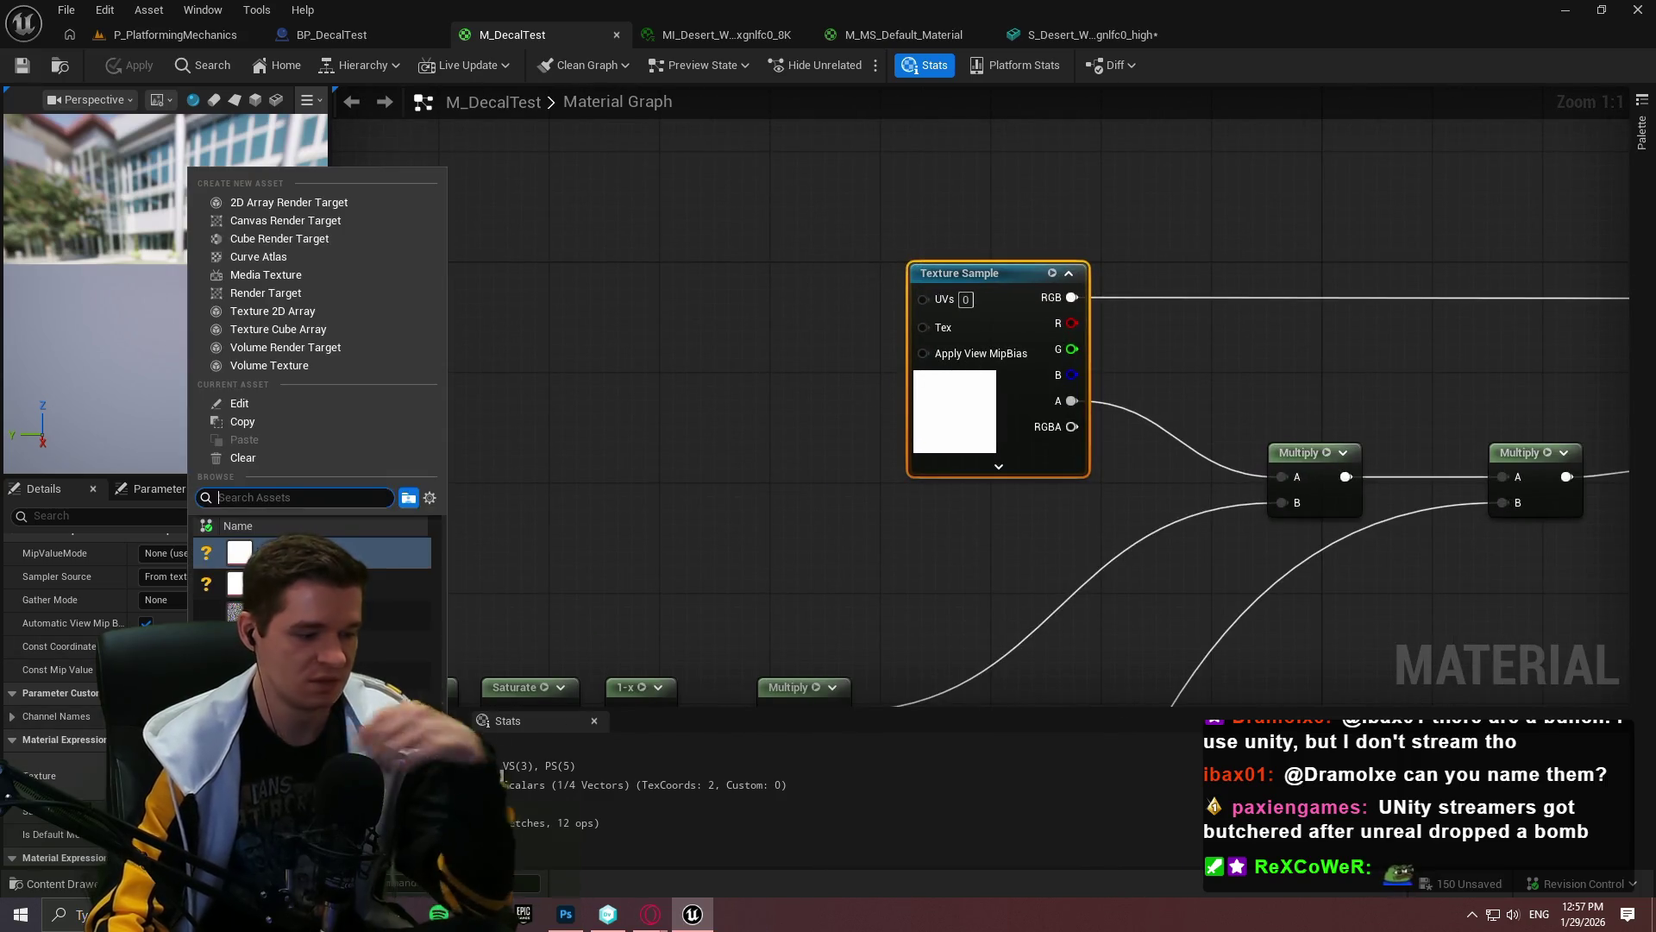
type("zen")
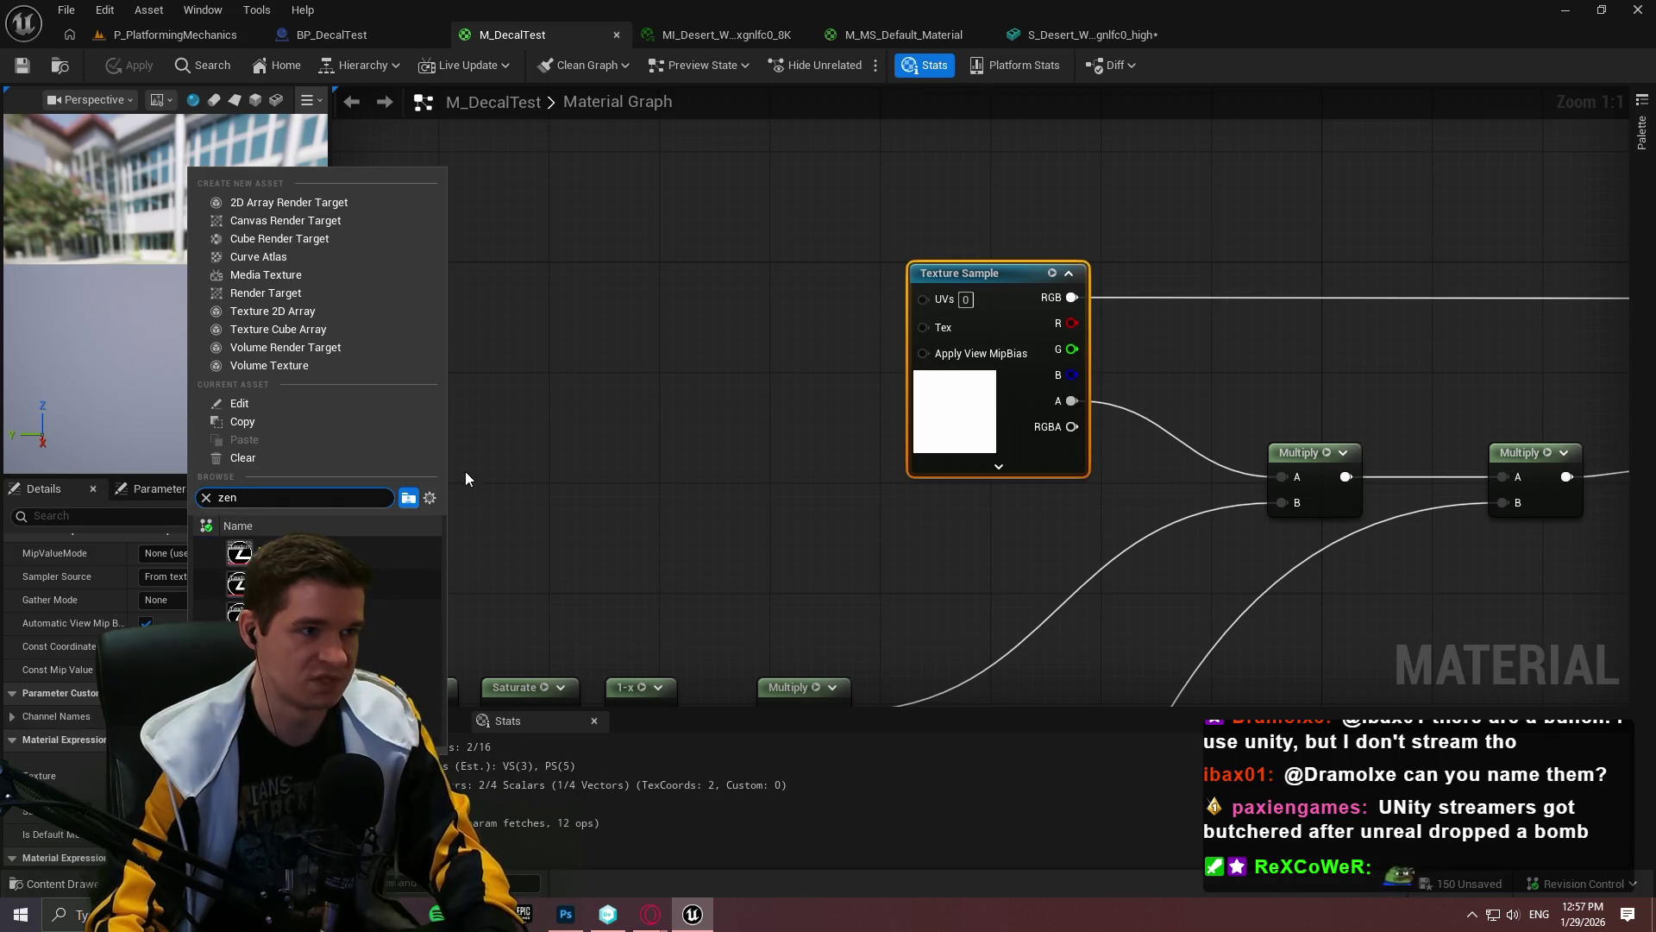
left_click(258, 553)
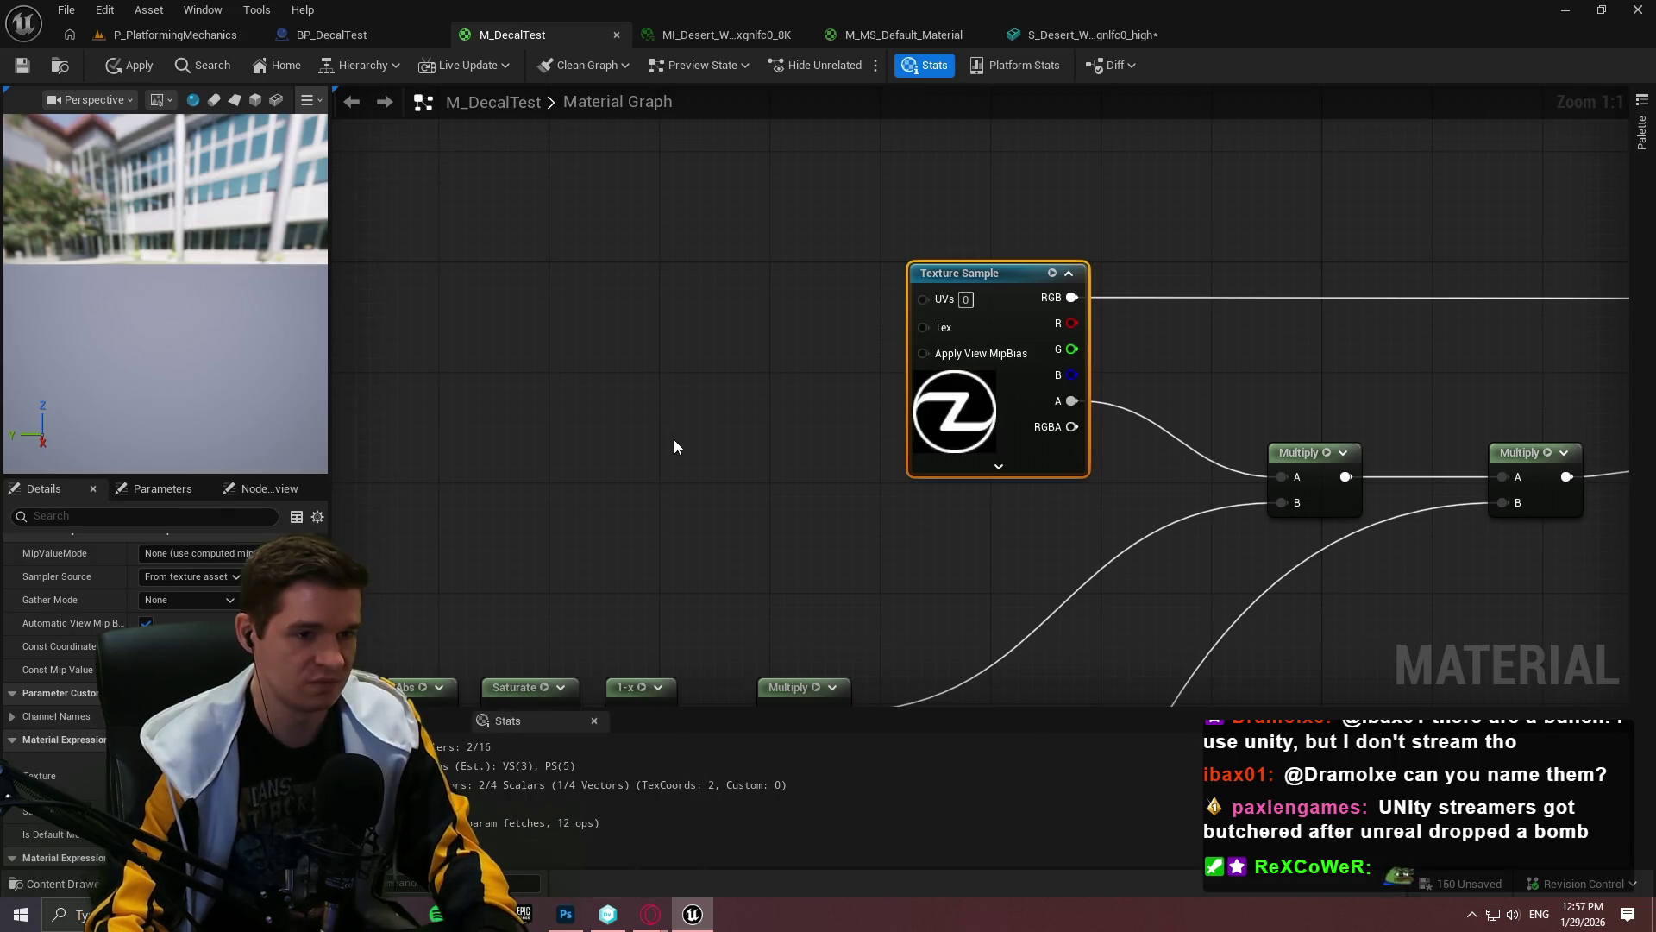
left_click(673, 448)
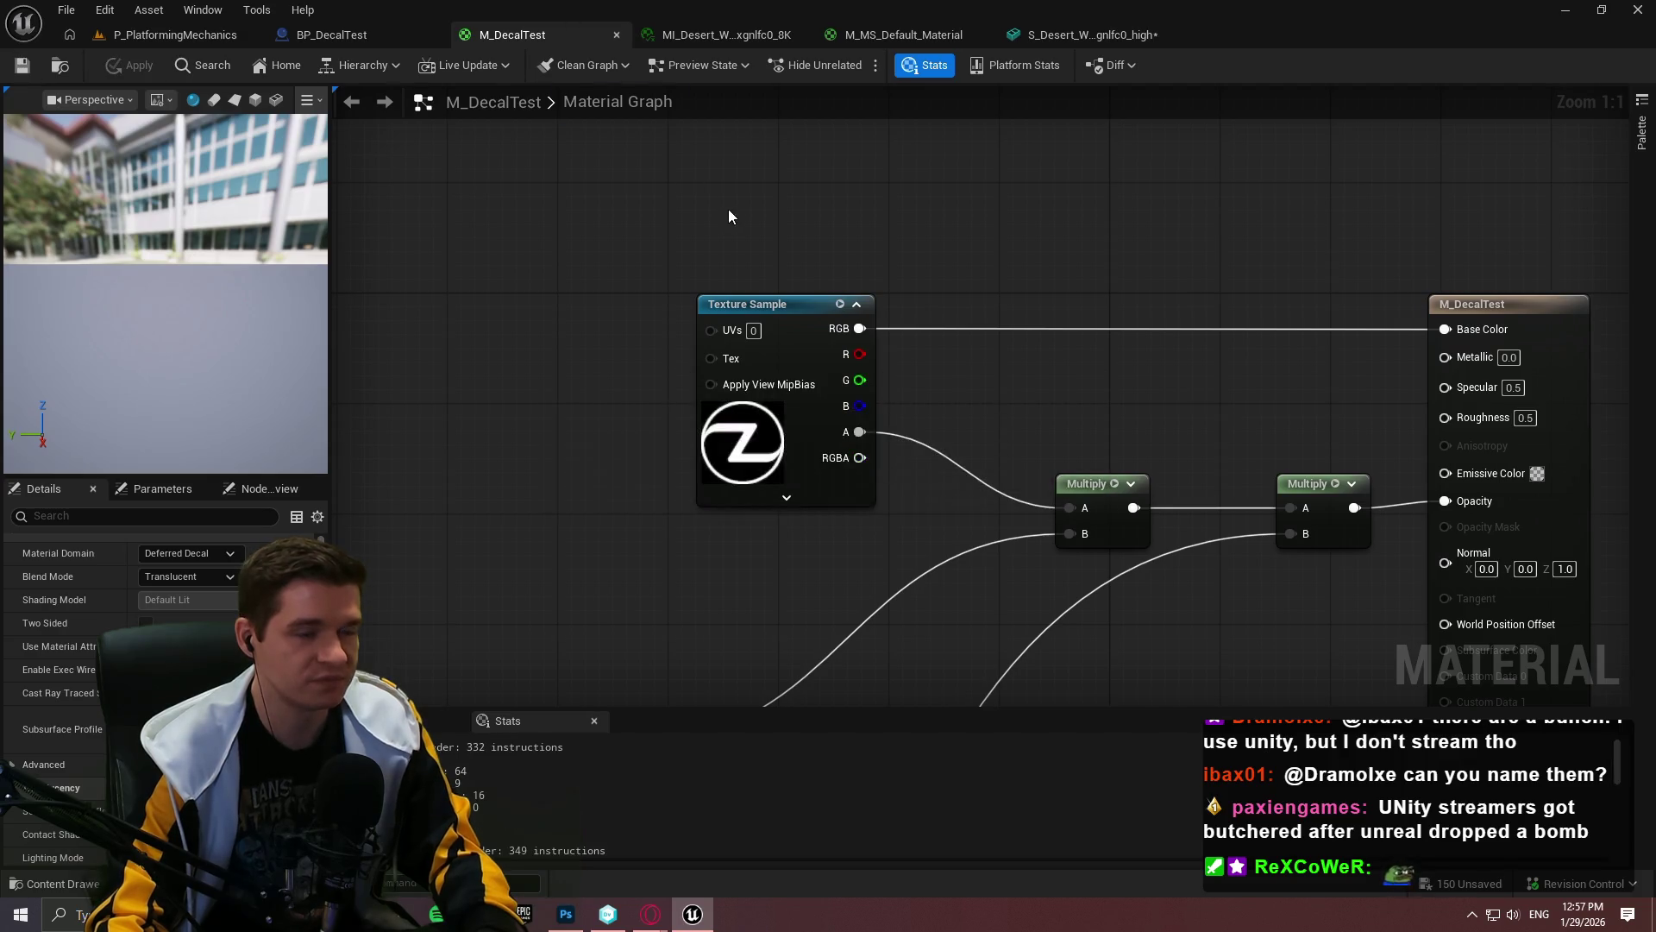
Step: Close the desert cliff material instance, static mesh editor and default Megascans material, dismissing the LOD prompt
left_click(729, 37)
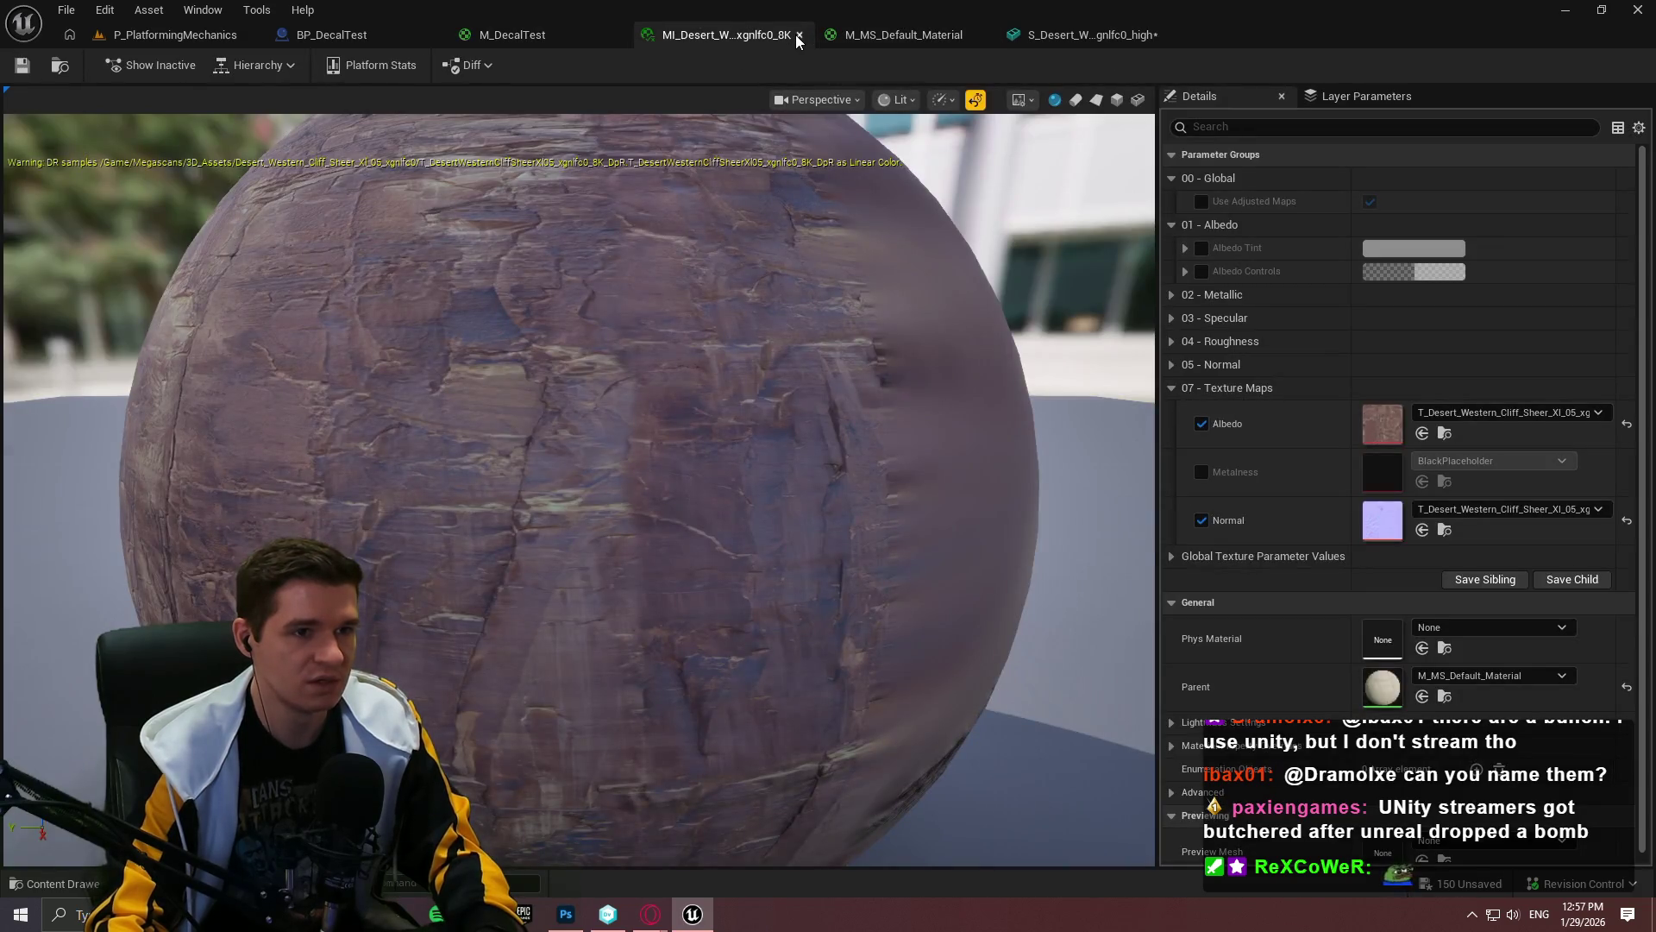
left_click(798, 36)
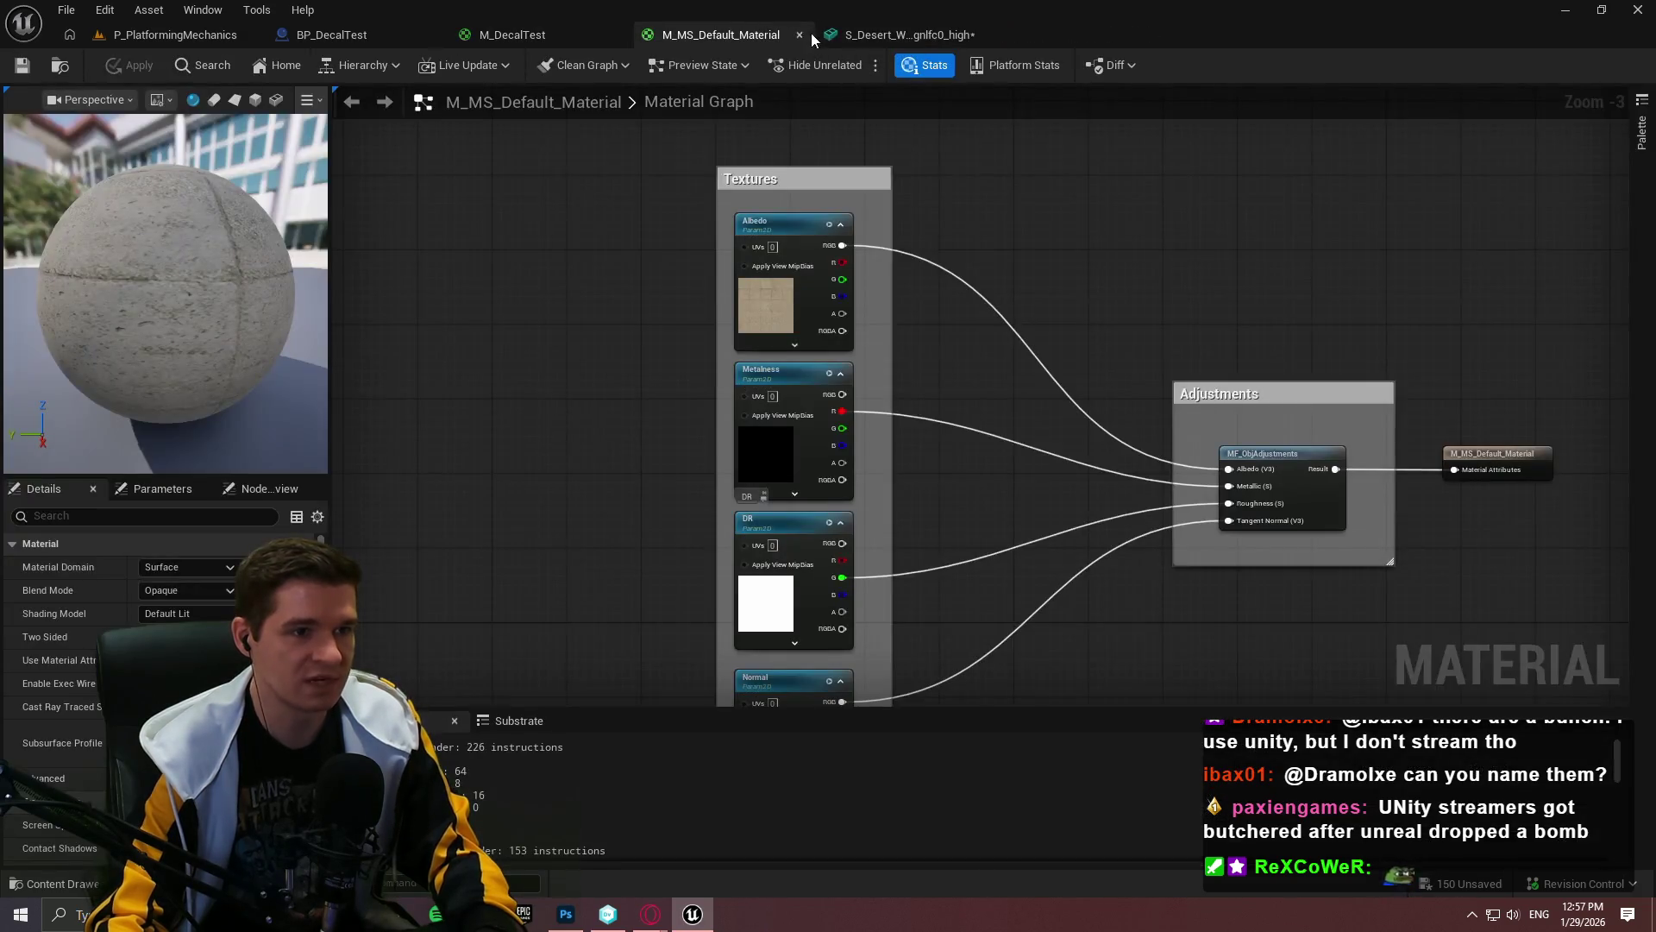
middle_click(894, 38)
left_click(883, 502)
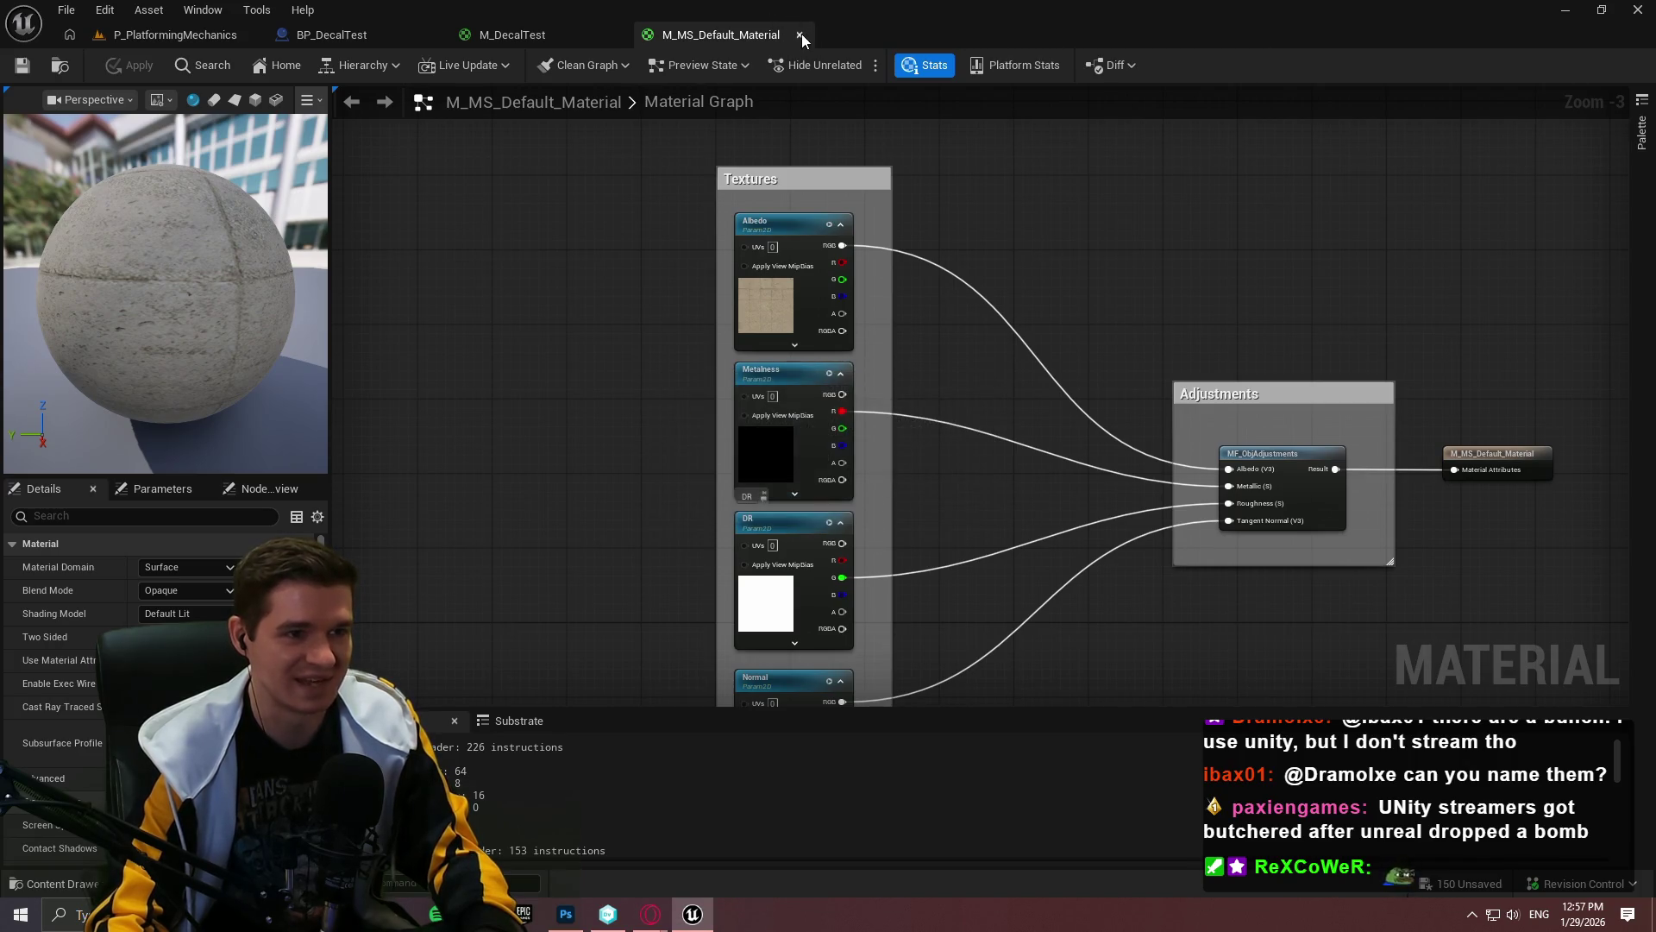
left_click(799, 35)
left_click(172, 35)
left_click_drag(777, 345, 716, 259)
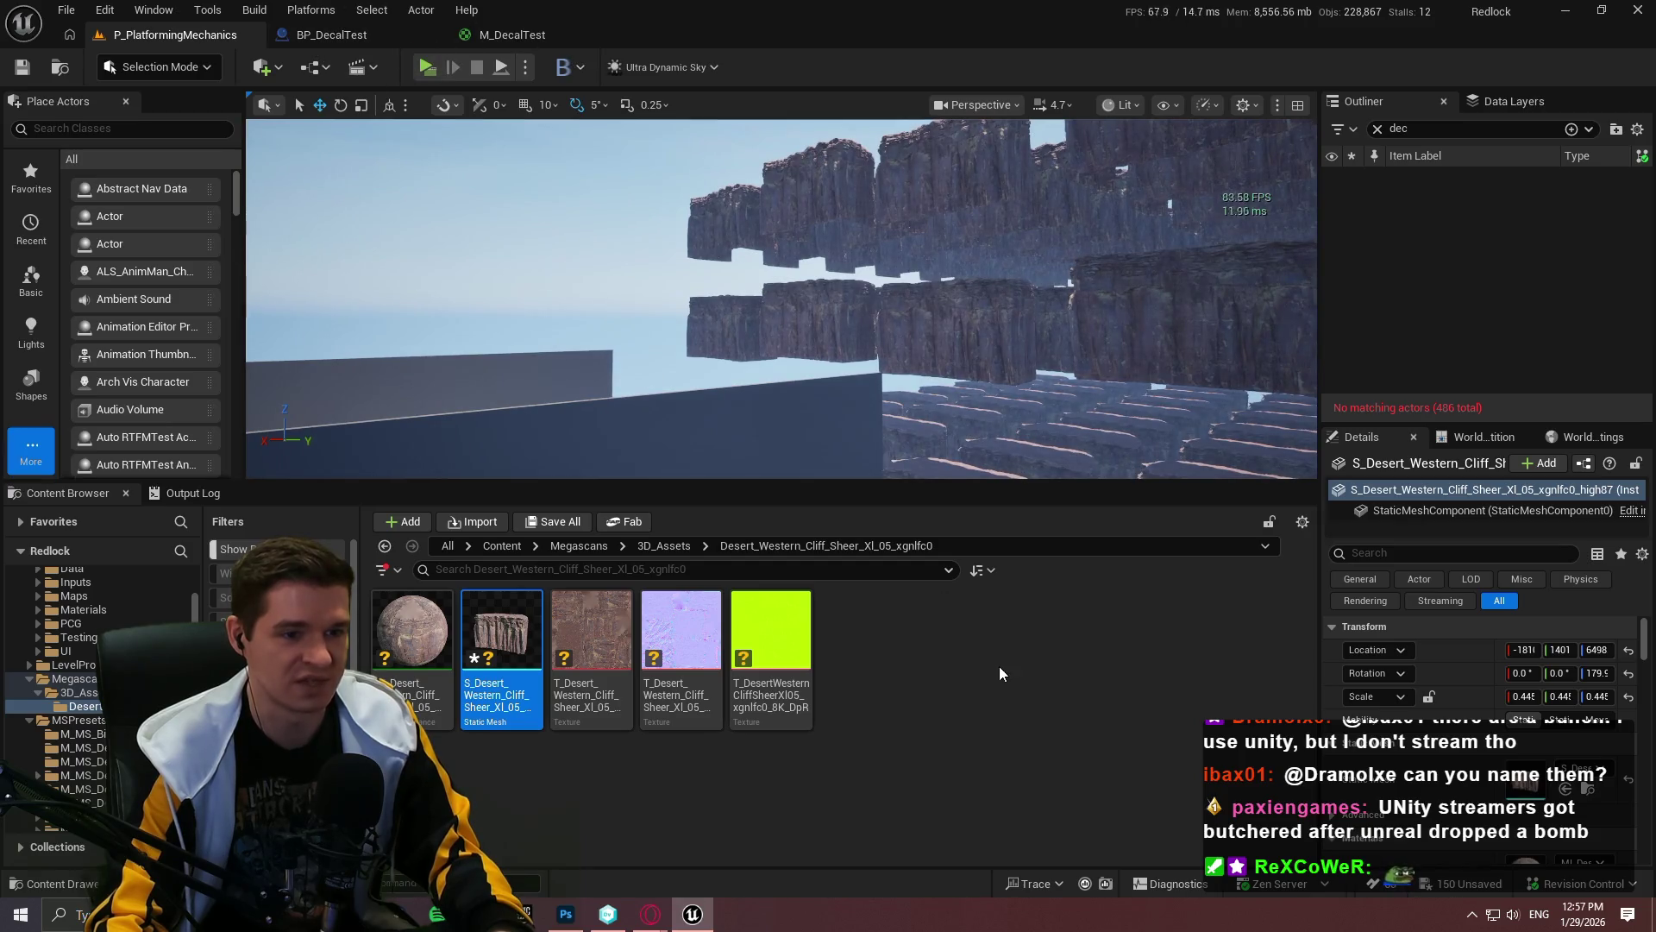
left_click(512, 35)
Step: Browse to Content/KYS/Testing and place BP_DecalTest onto the cliff, framing it in view
scroll(1035, 571, "down", 5)
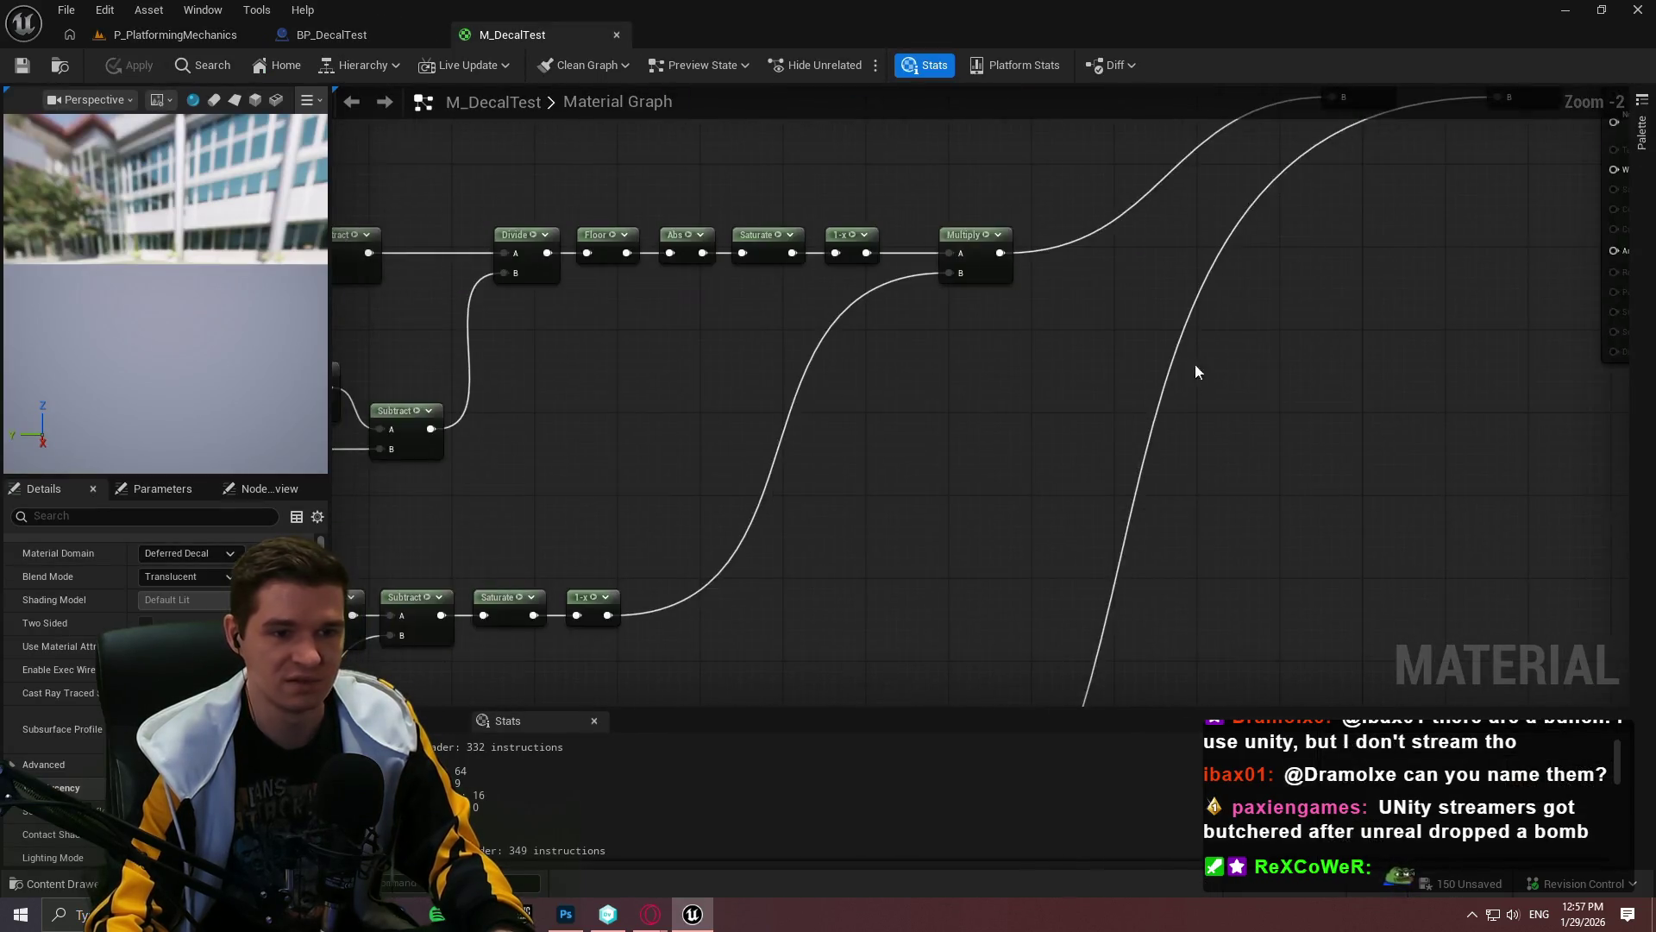
scroll(961, 498, "up", 2)
left_click(175, 34)
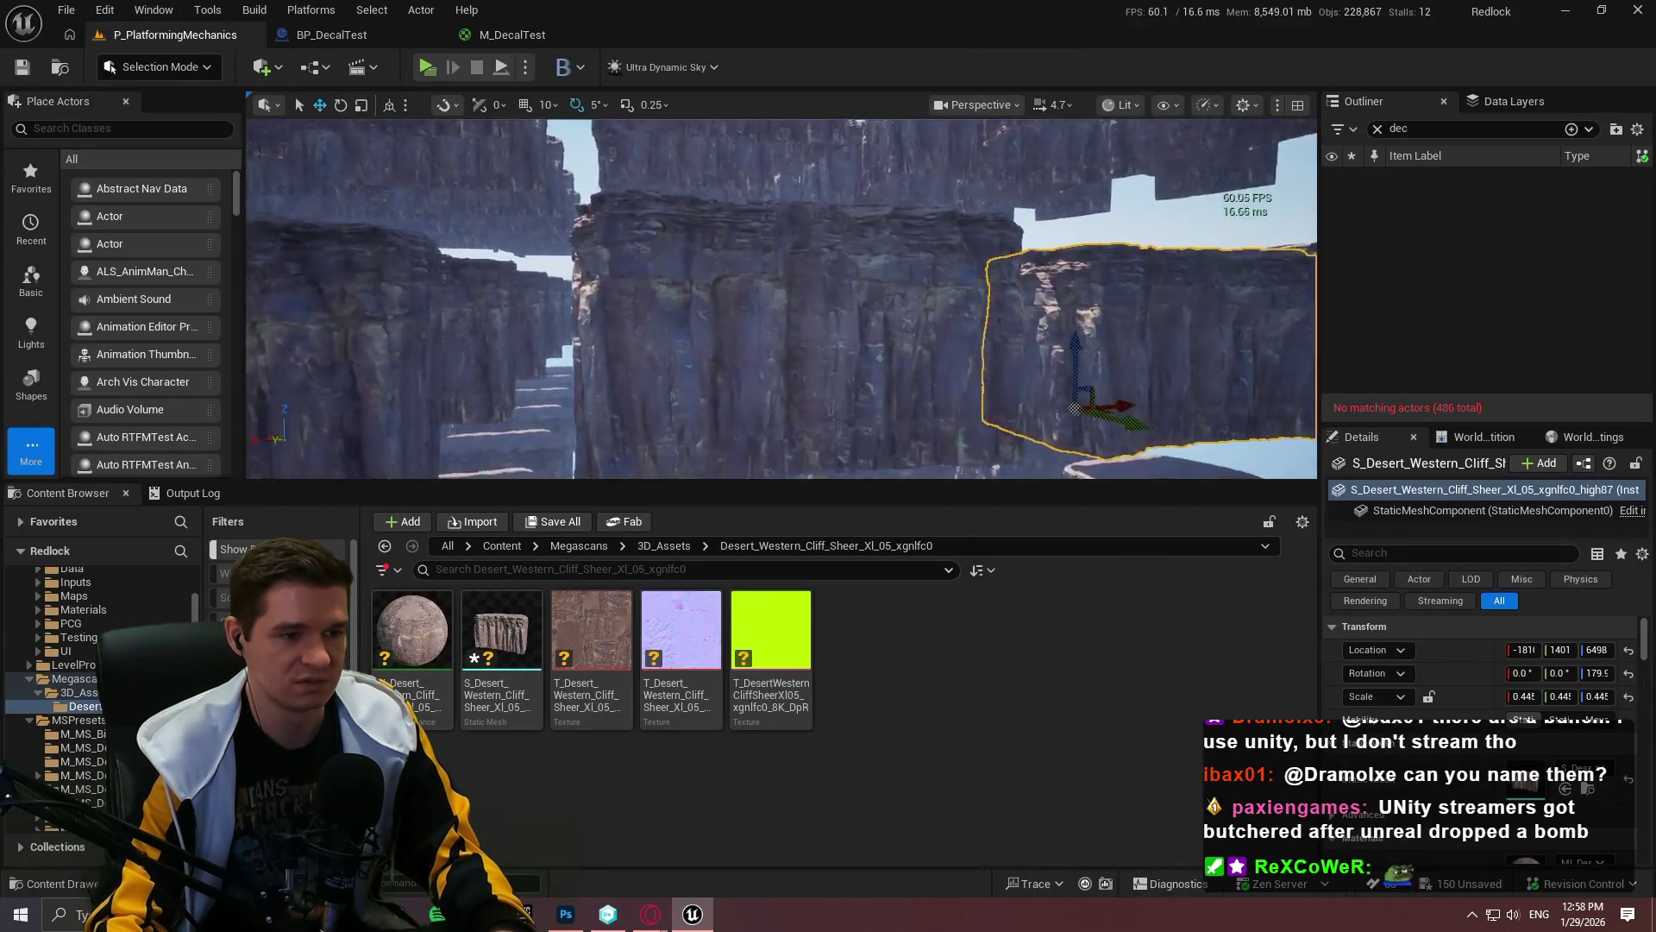
left_click(563, 547)
left_click(784, 521)
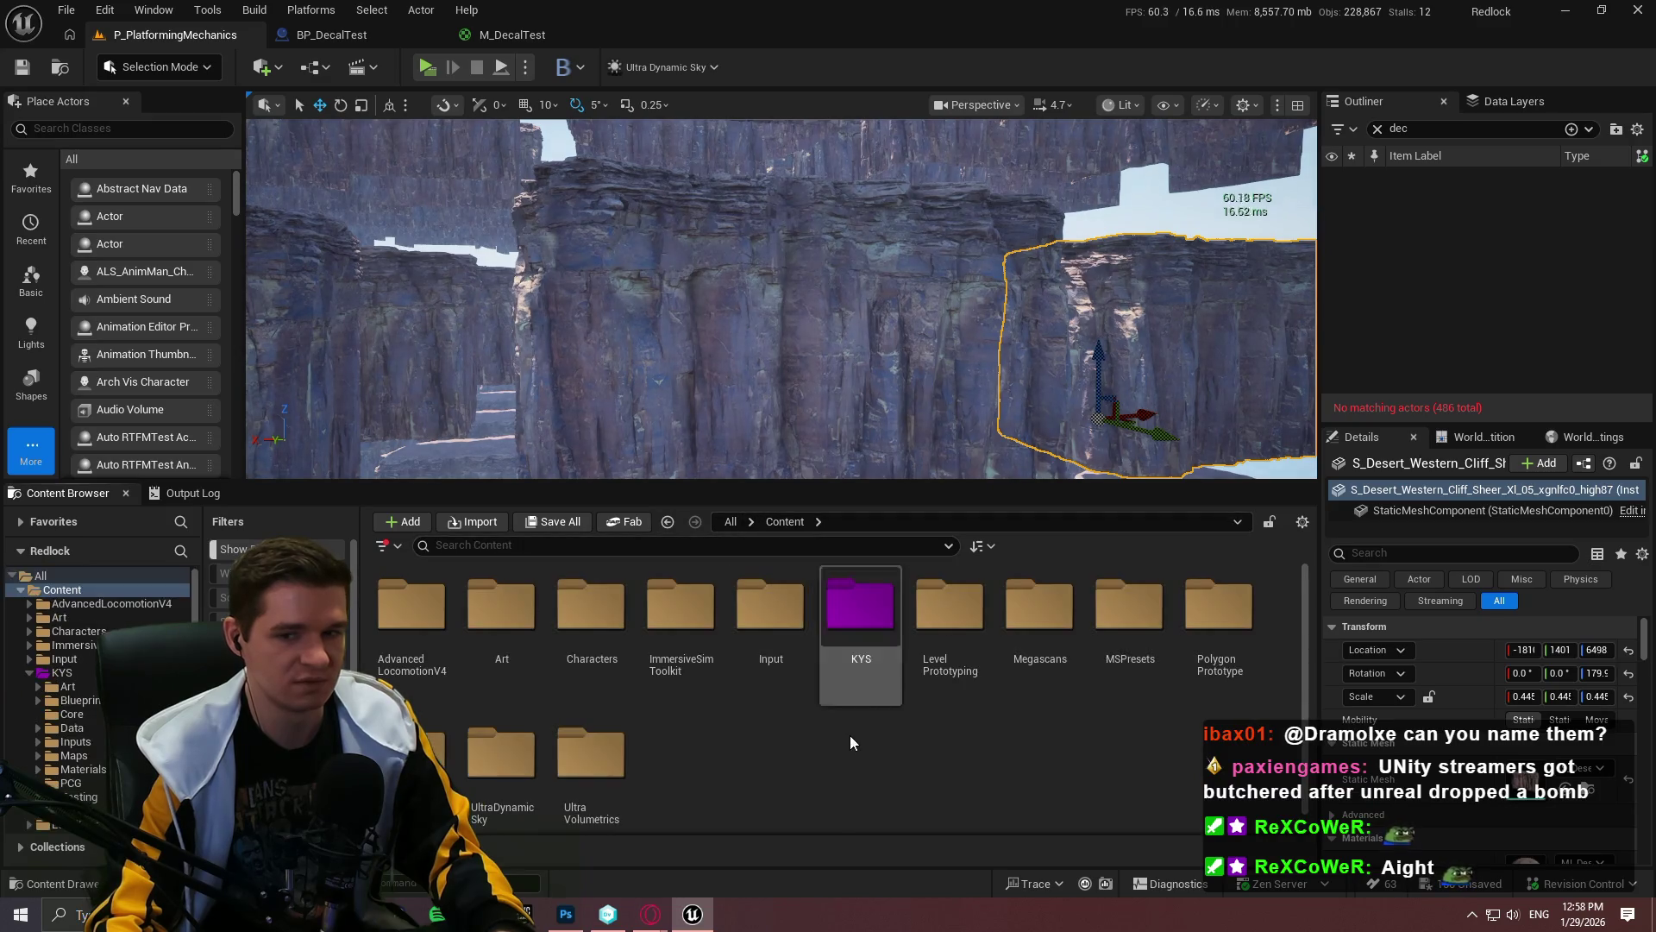
left_click(885, 608)
double_click(885, 608)
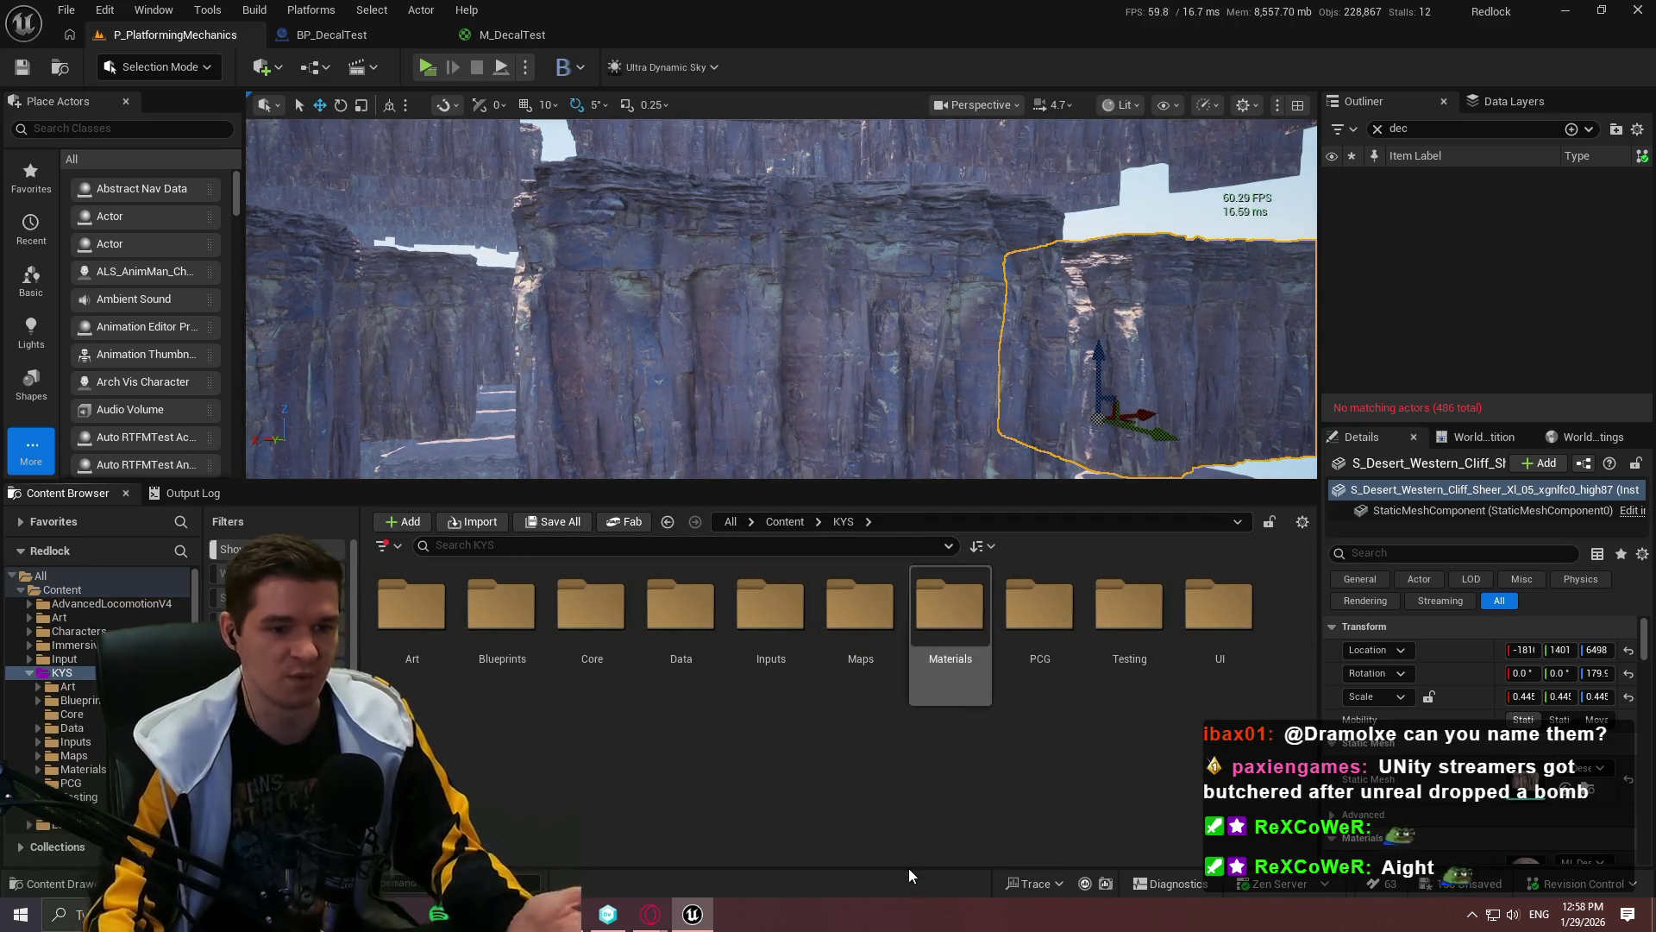
double_click(1130, 608)
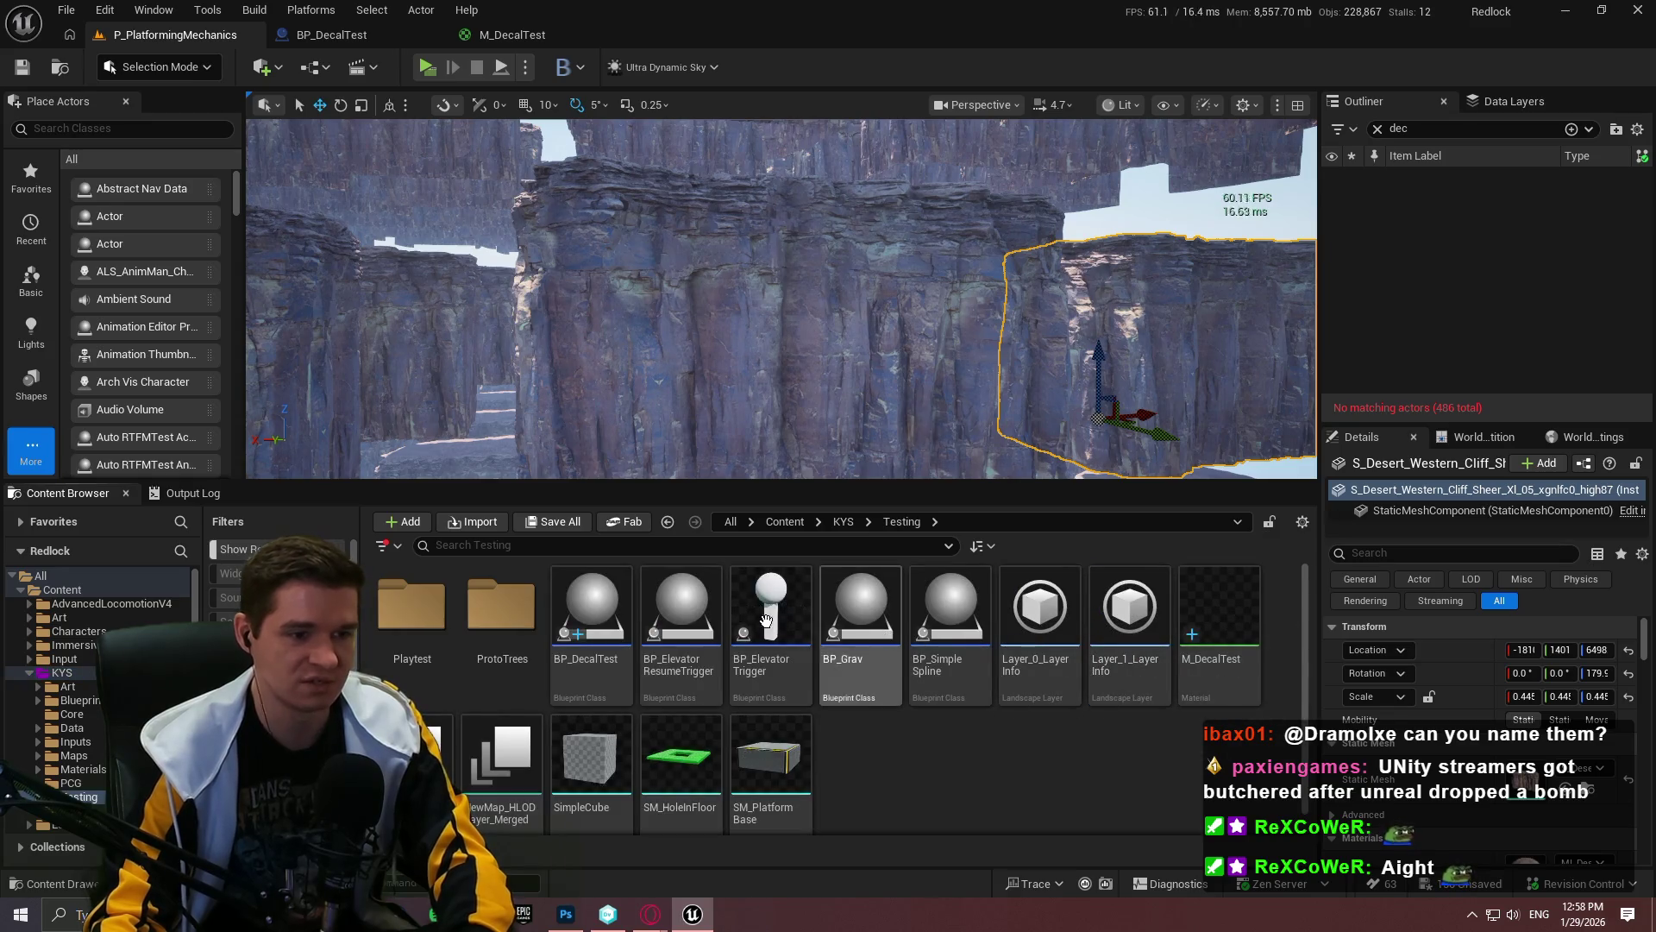
mouse_move(788, 321)
left_mouse_down()
mouse_move(784, 355)
mouse_move(621, 340)
mouse_move(787, 370)
mouse_move(665, 344)
mouse_move(763, 311)
mouse_move(626, 343)
mouse_move(826, 366)
mouse_move(753, 348)
left_mouse_up()
key("f")
Step: Widen the Details panel and set the cliff mesh's custom depth stencil value to 2
left_click(754, 348)
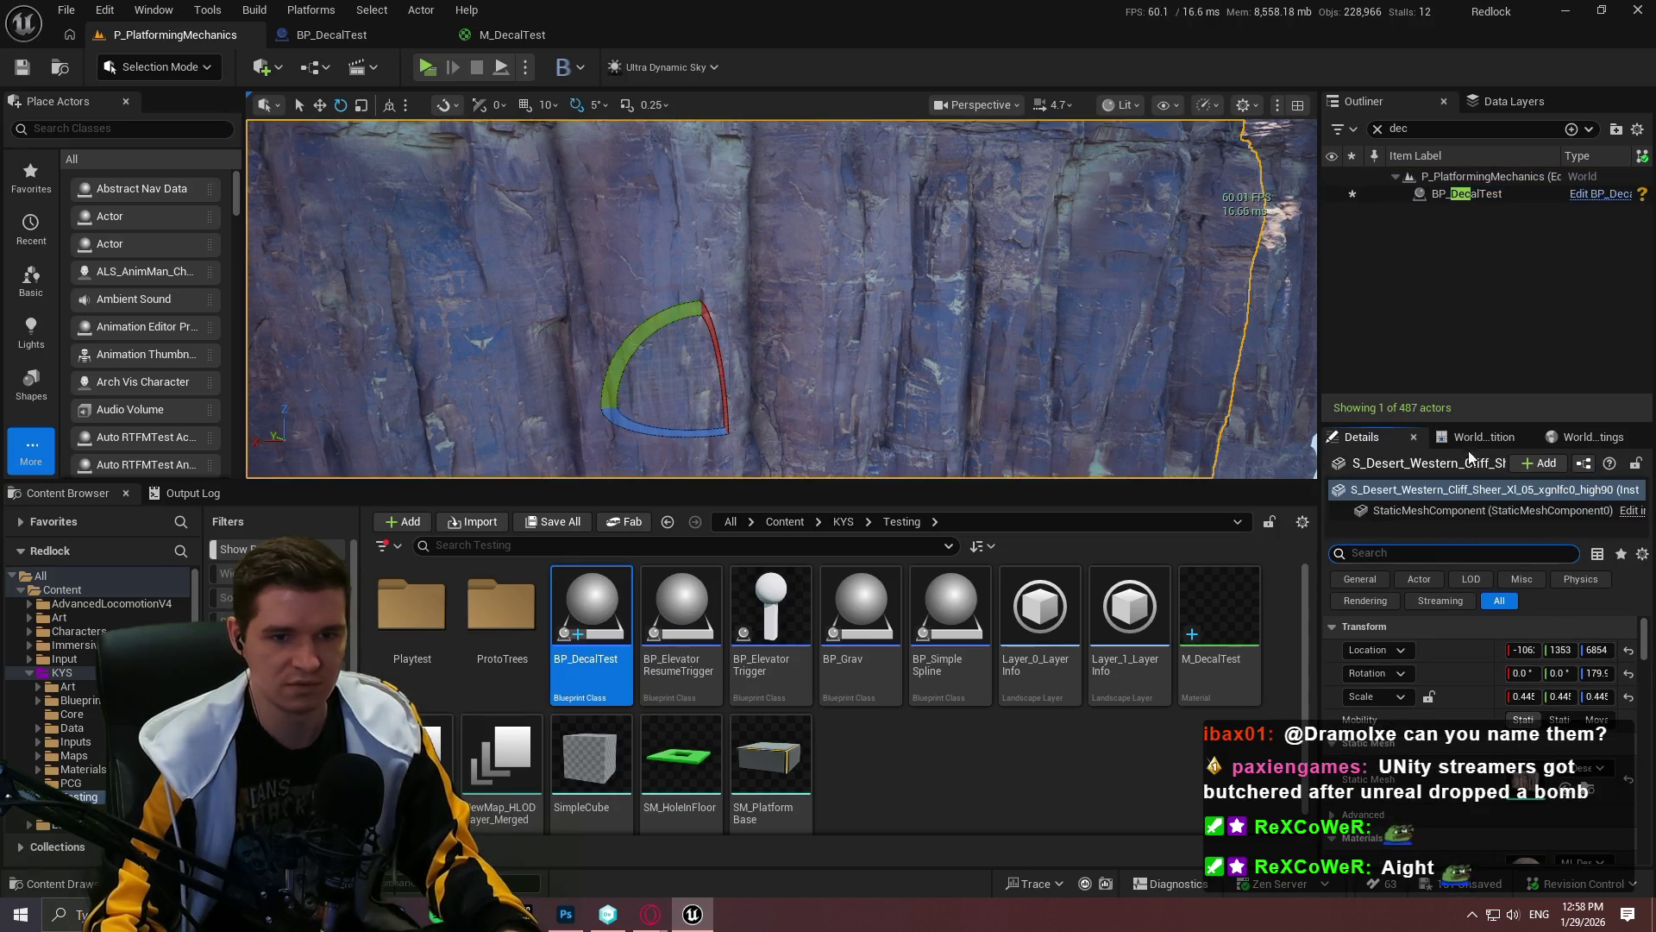
mouse_move(1312, 291)
left_mouse_down()
mouse_move(1078, 291)
mouse_move(1158, 291)
left_mouse_up()
left_click_drag(1374, 424, 1374, 303)
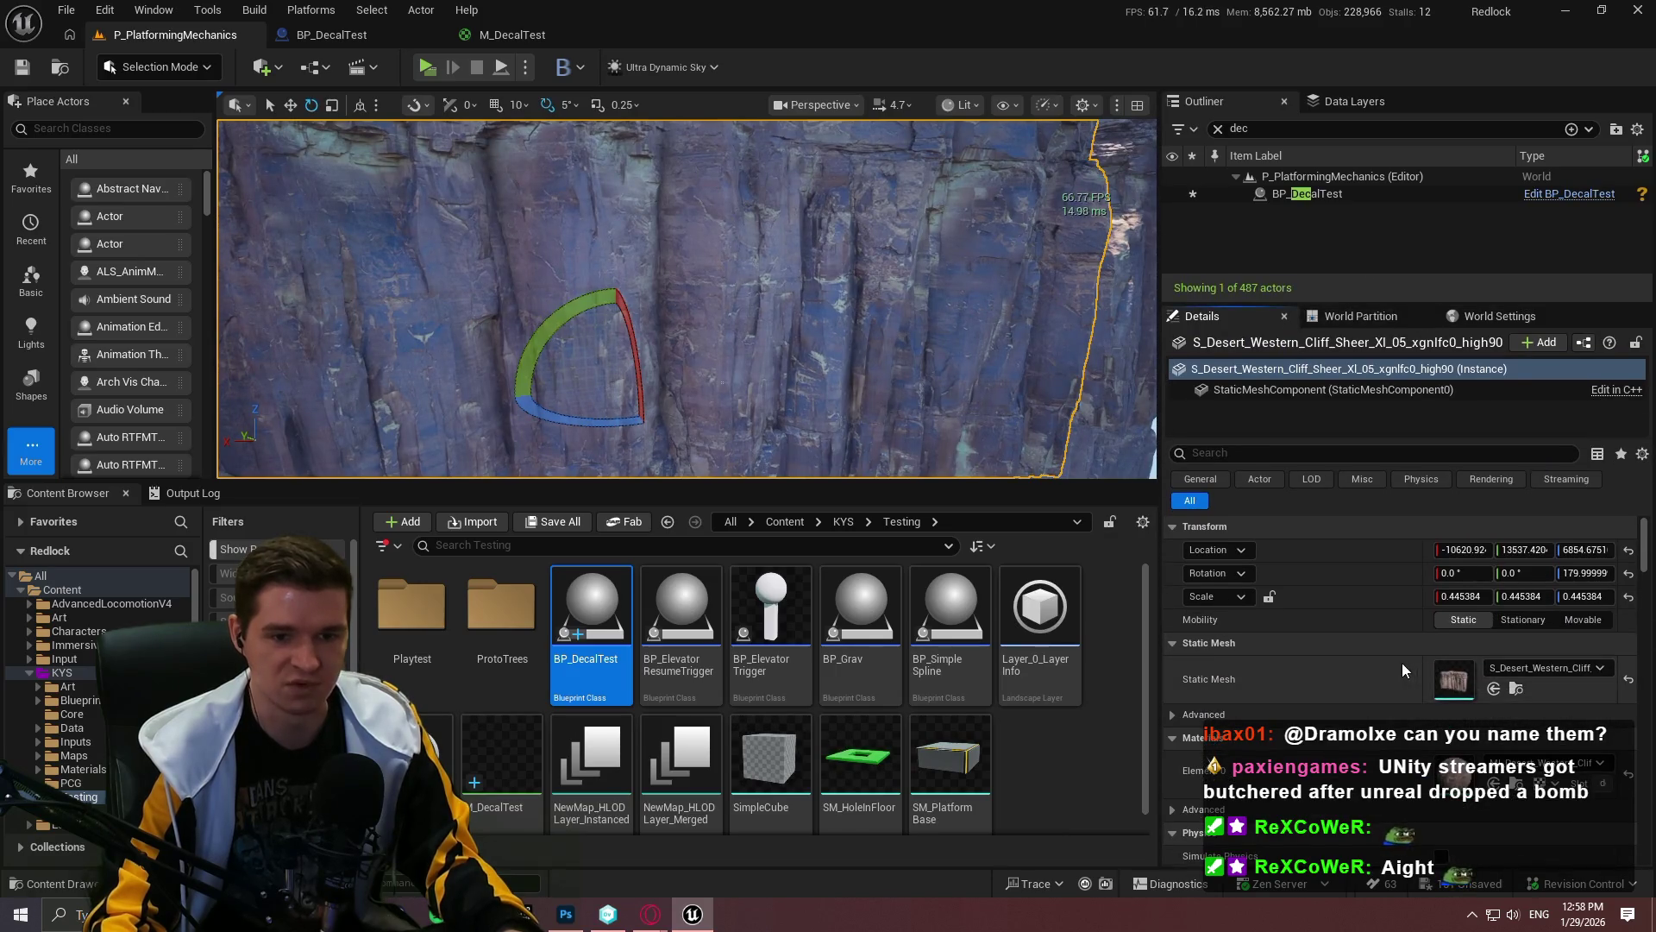
scroll(1435, 725, "down", 2)
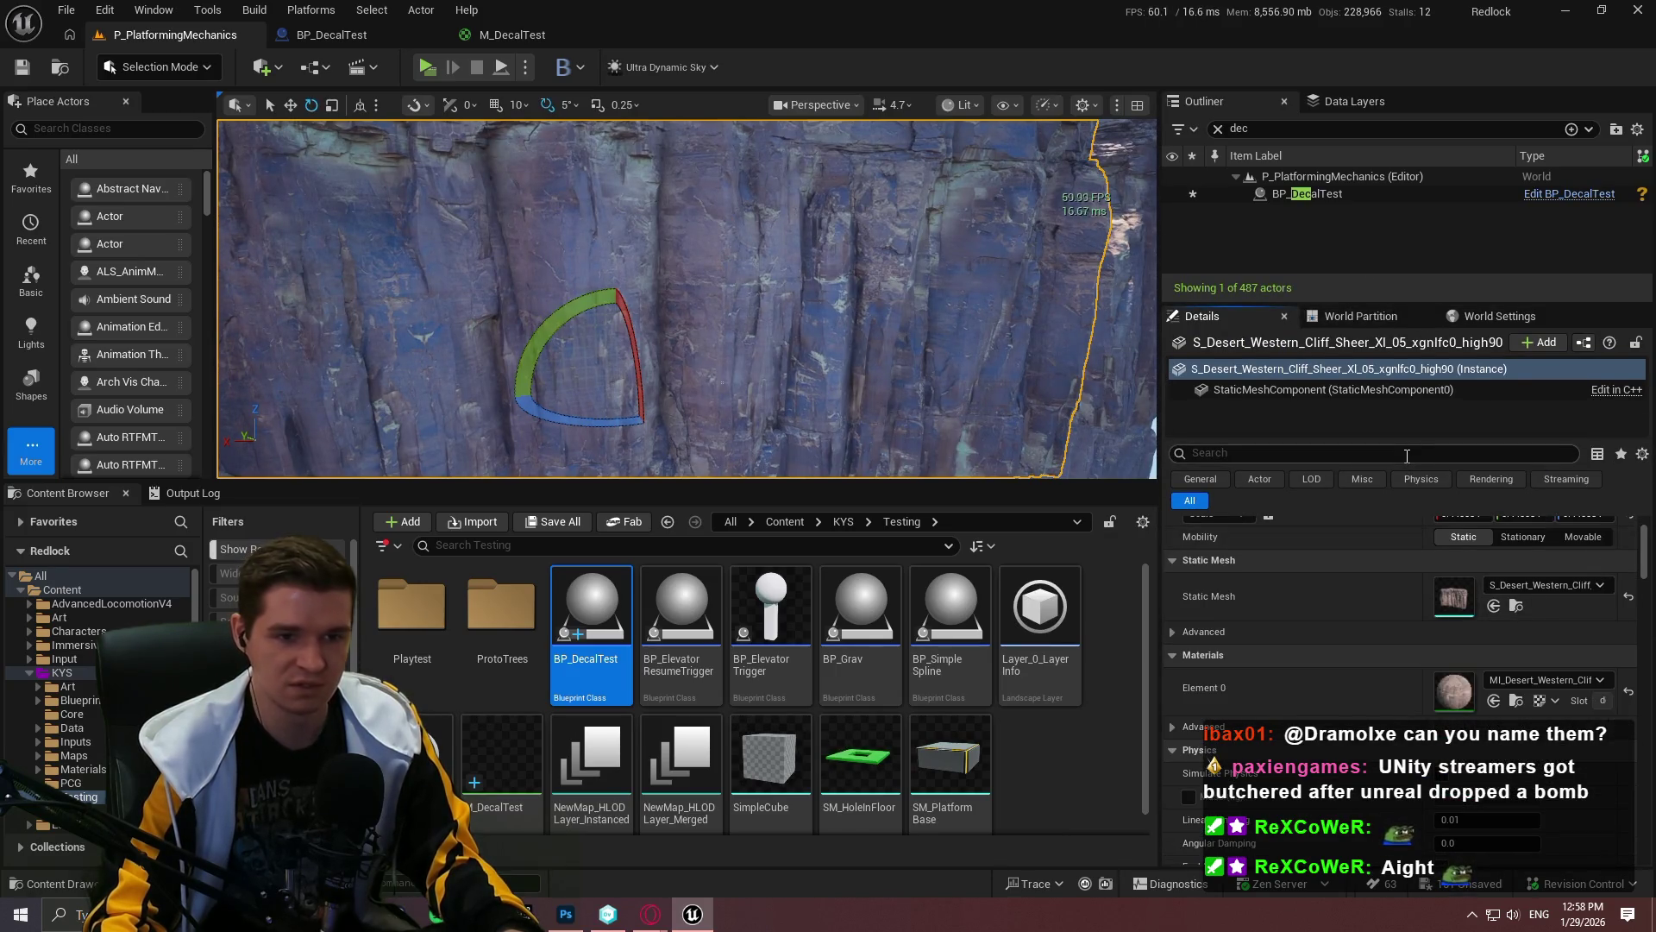
left_click(1407, 453)
type("sten")
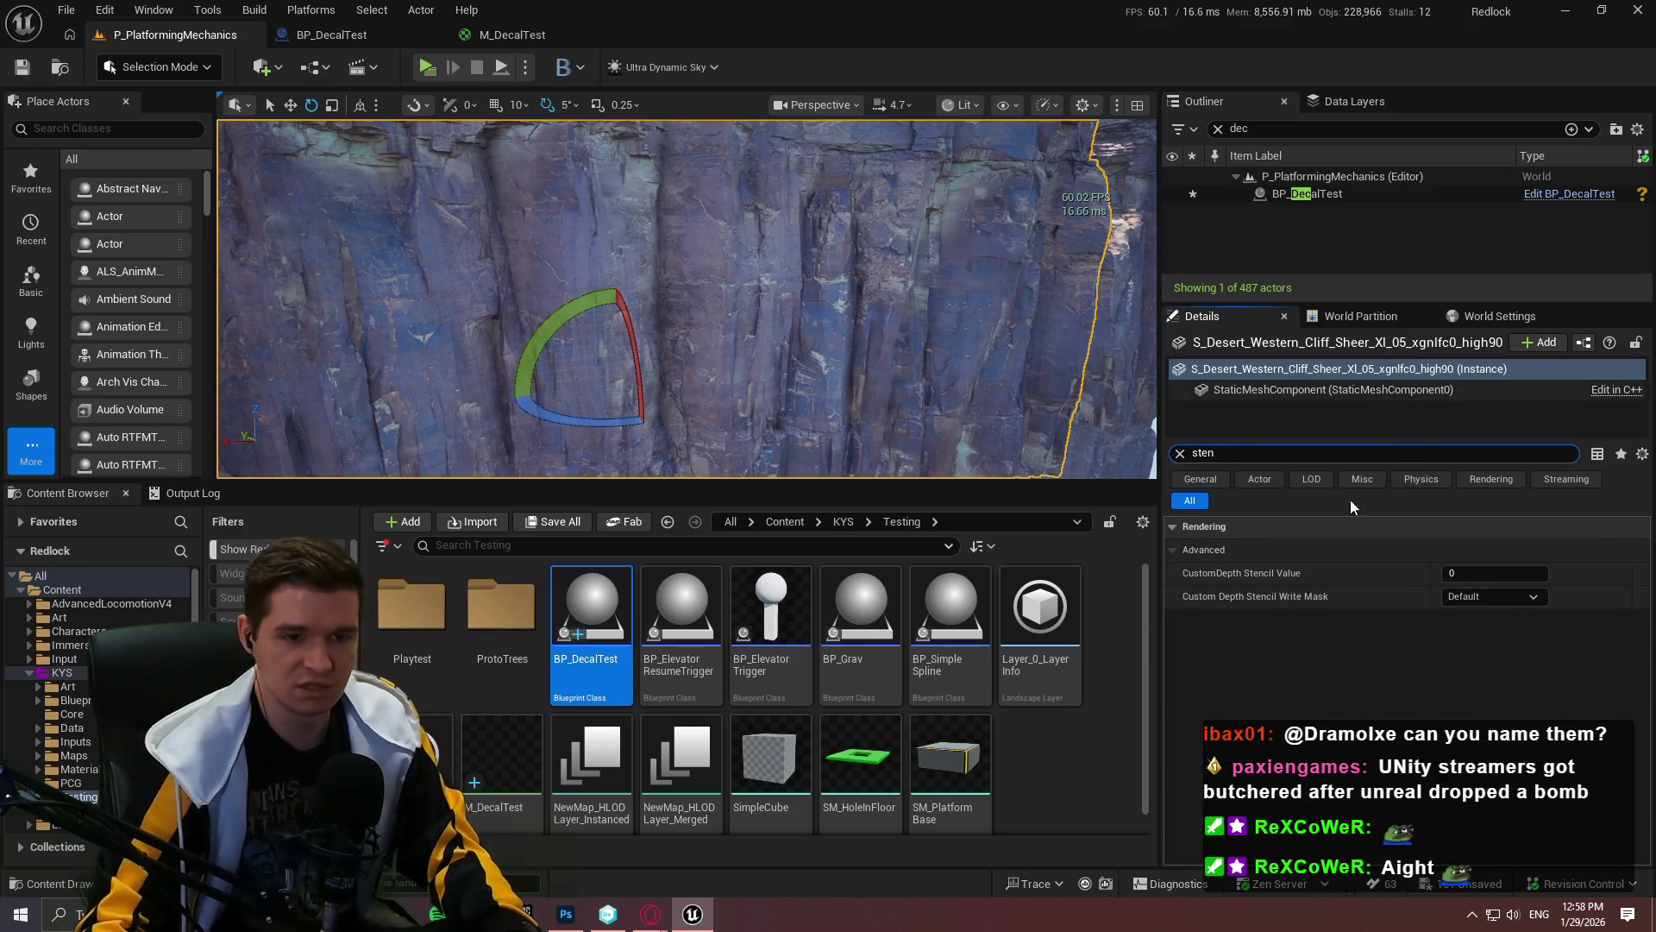
type("2")
key("Return")
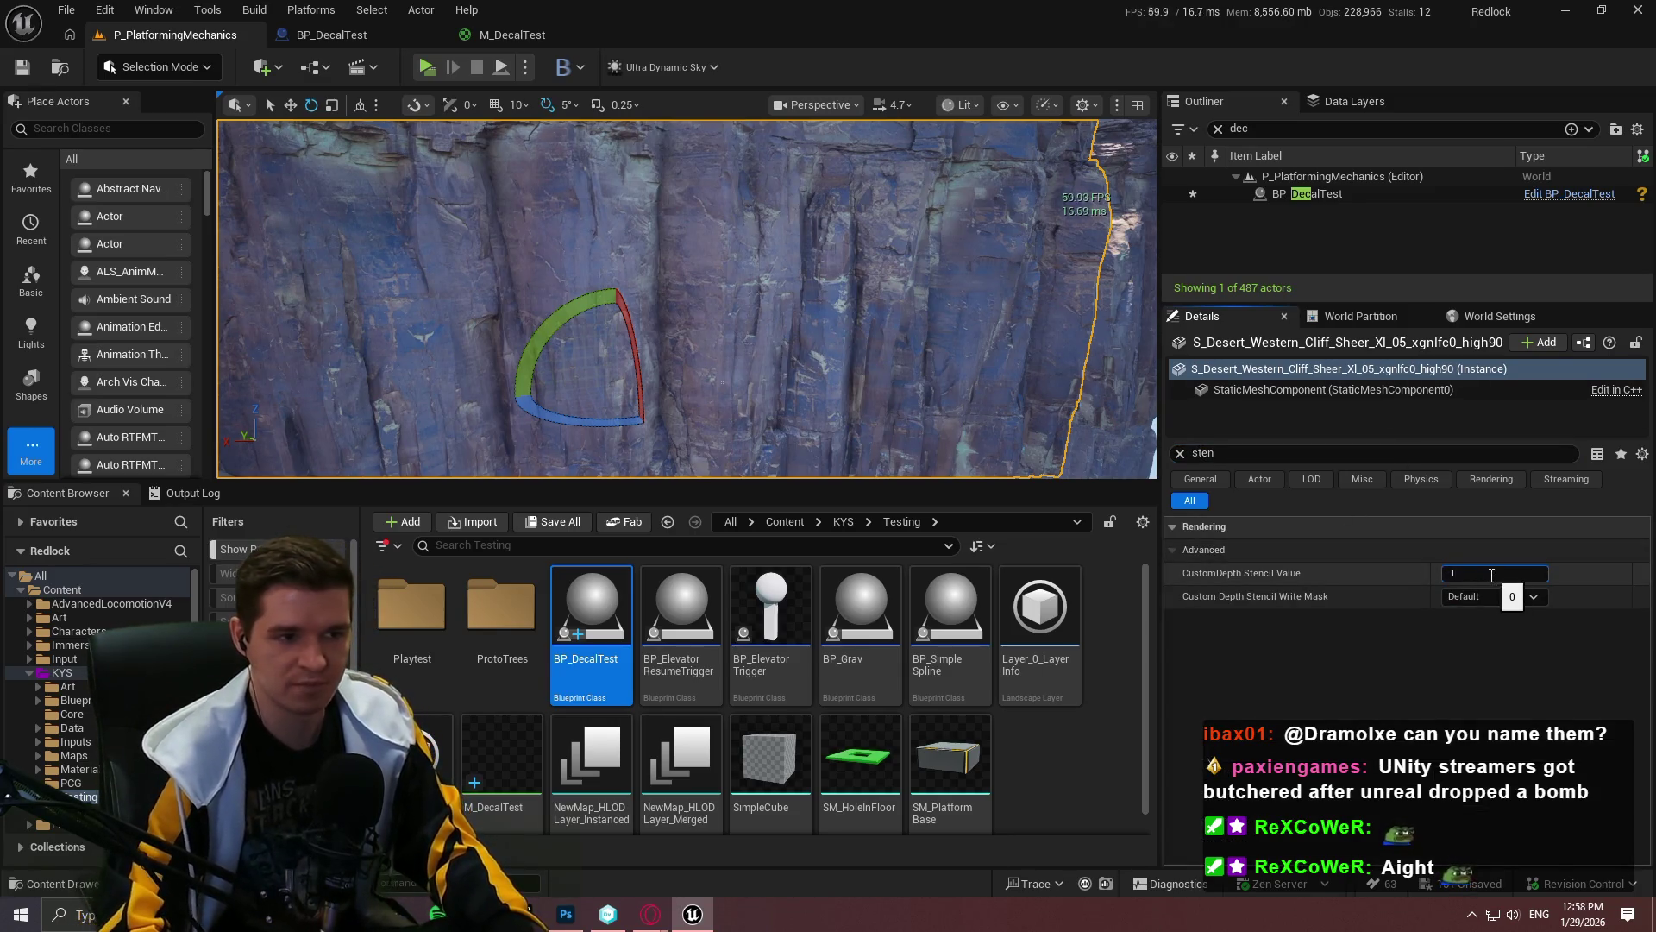
left_click(1180, 453)
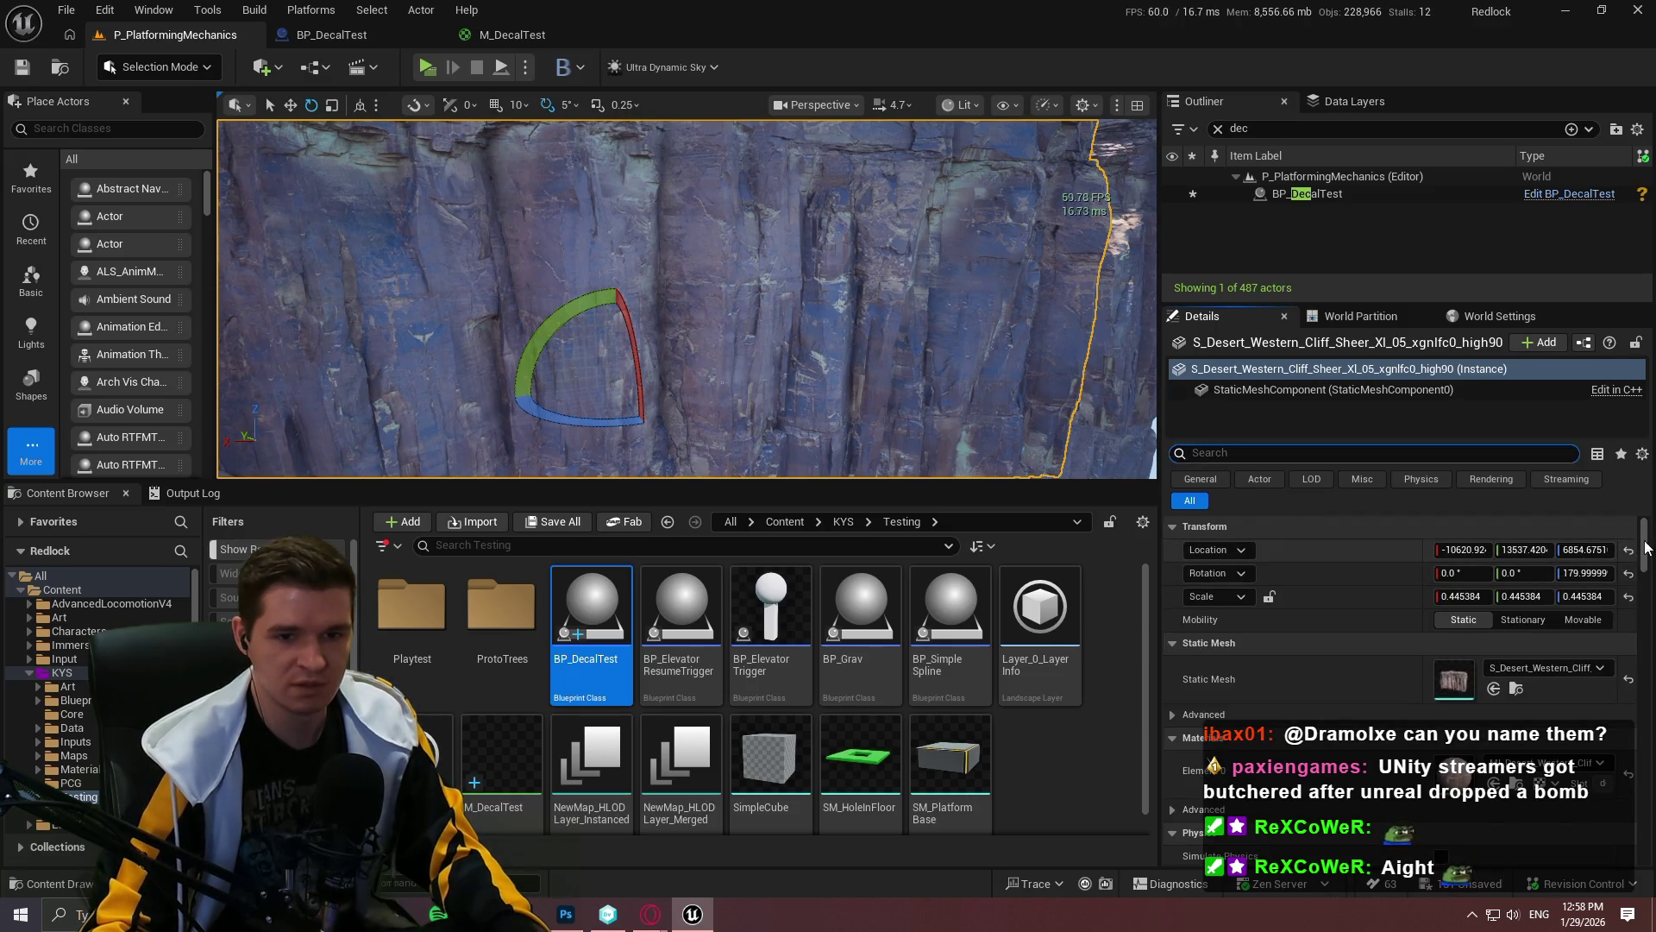
Step: Filter the cliff's properties for depth settings and undo an accidental cliff rotation
left_click_drag(1646, 548, 1628, 814)
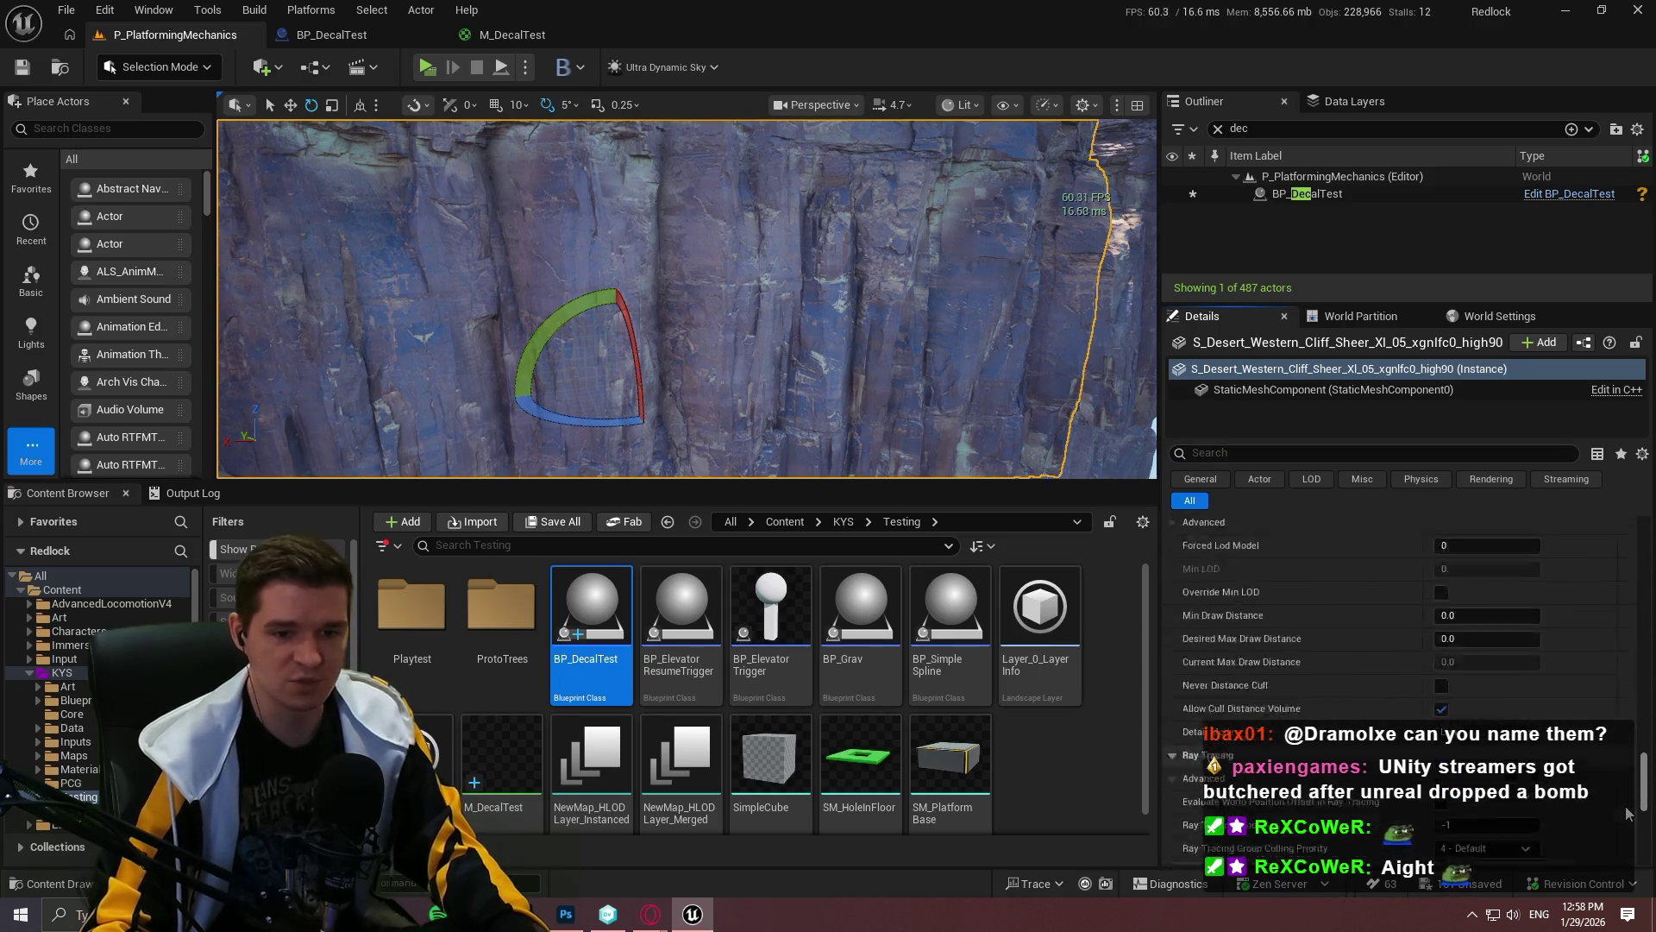
scroll(1628, 814, "down", 10)
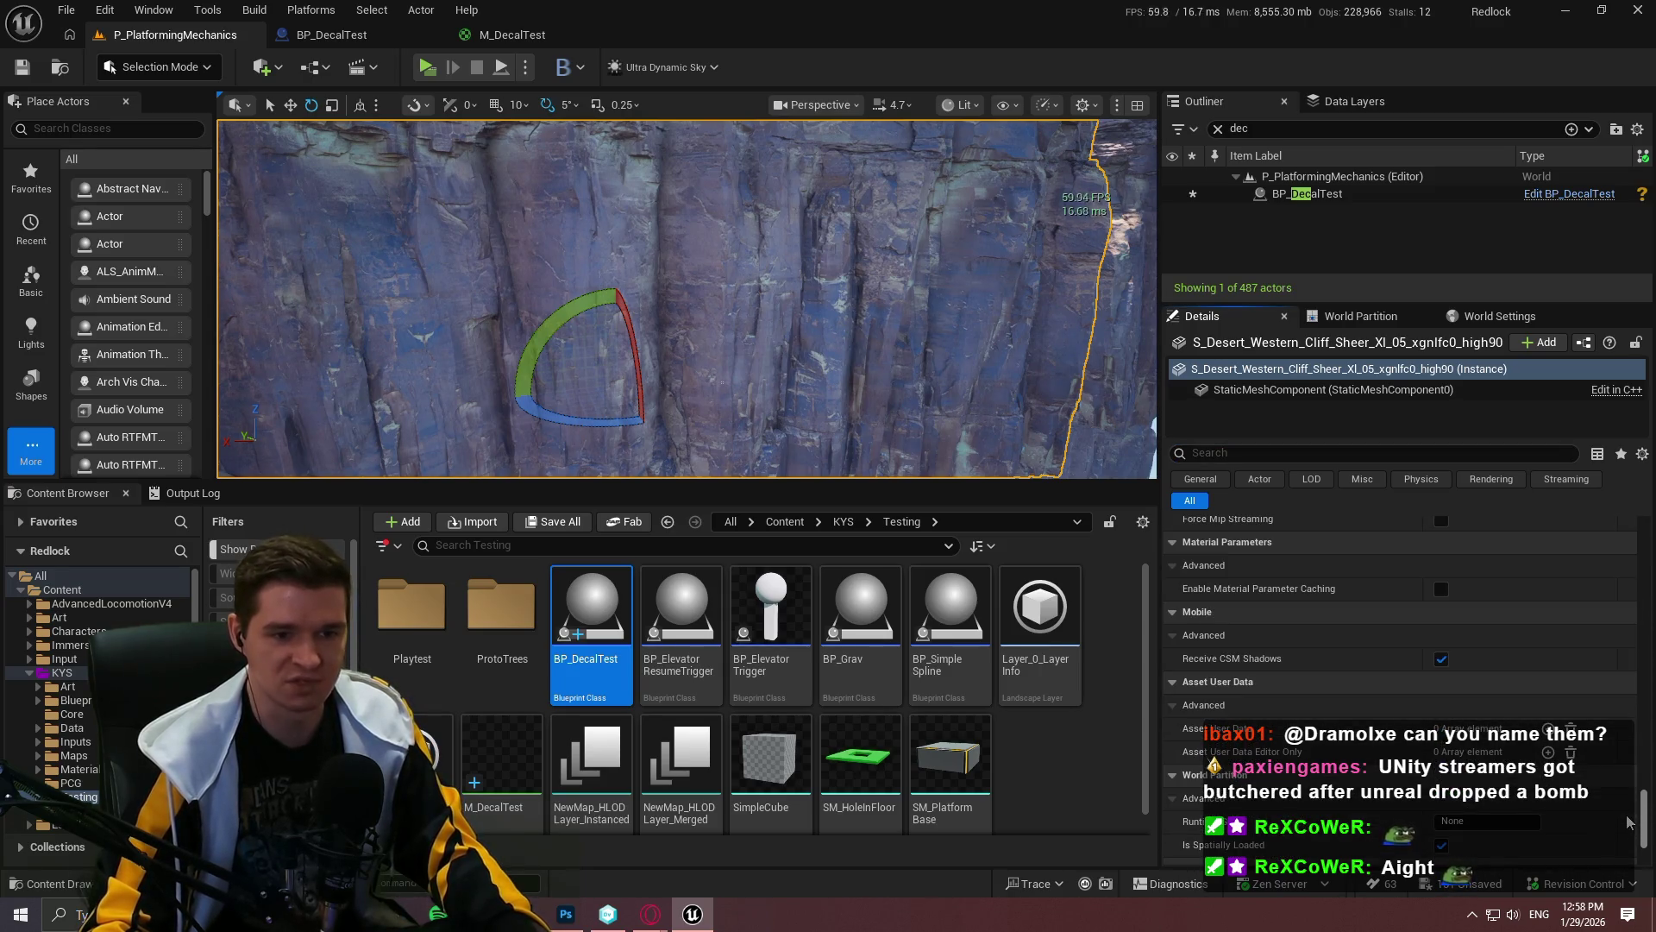
scroll(1419, 701, "up", 5)
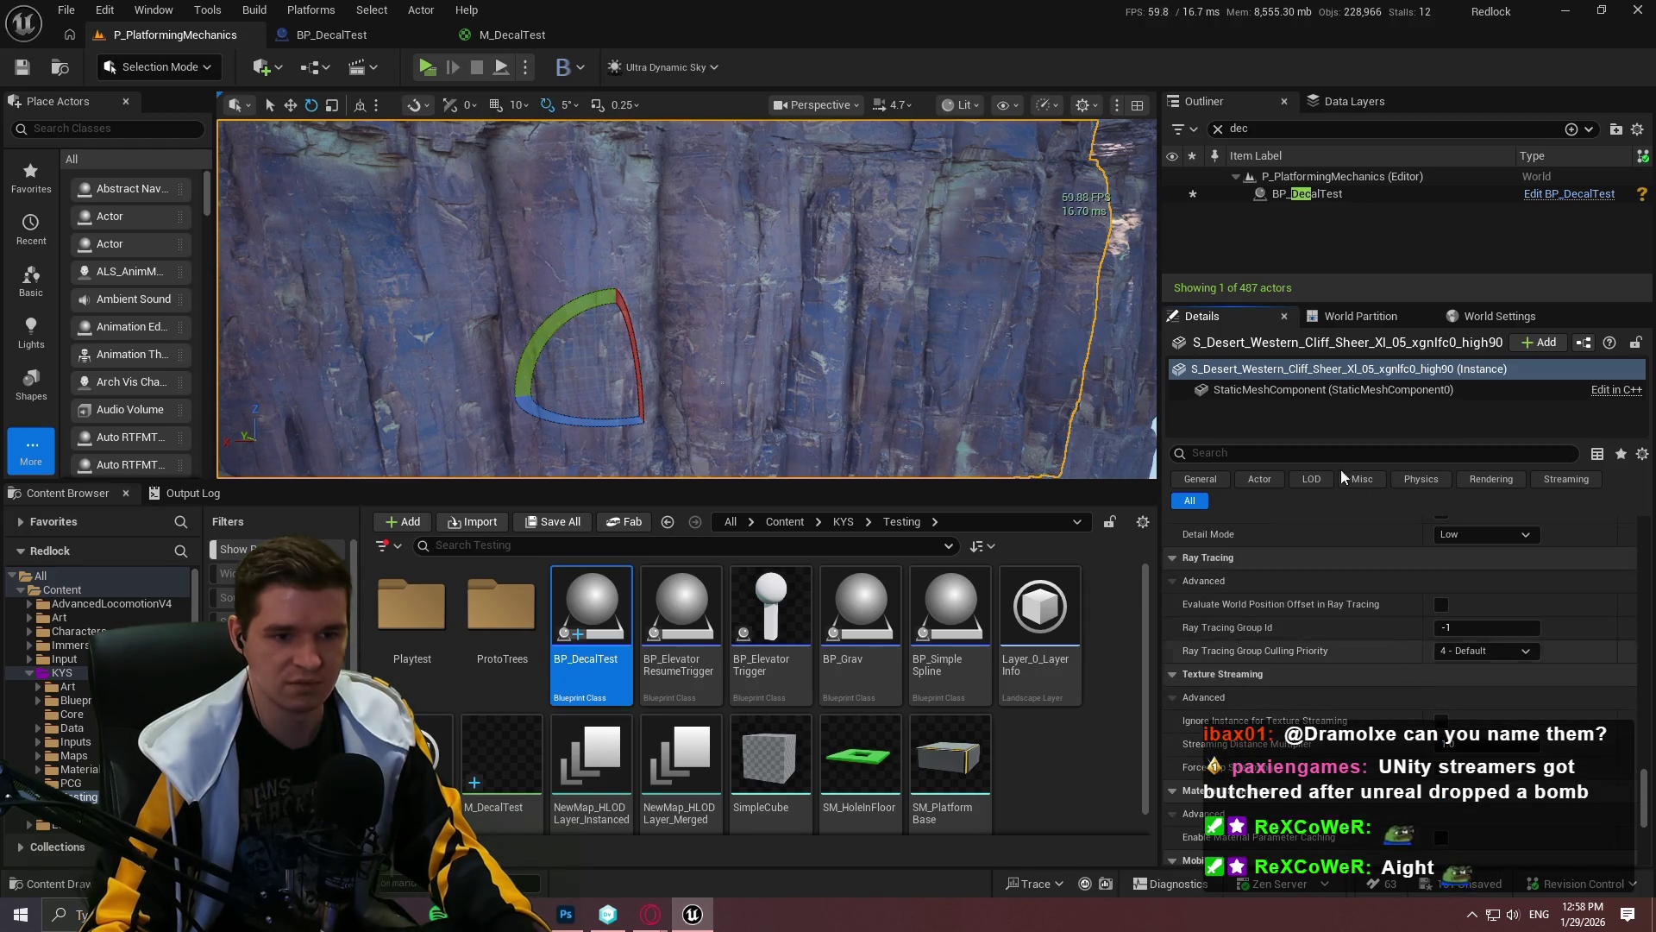
scroll(1344, 567, "up", 3)
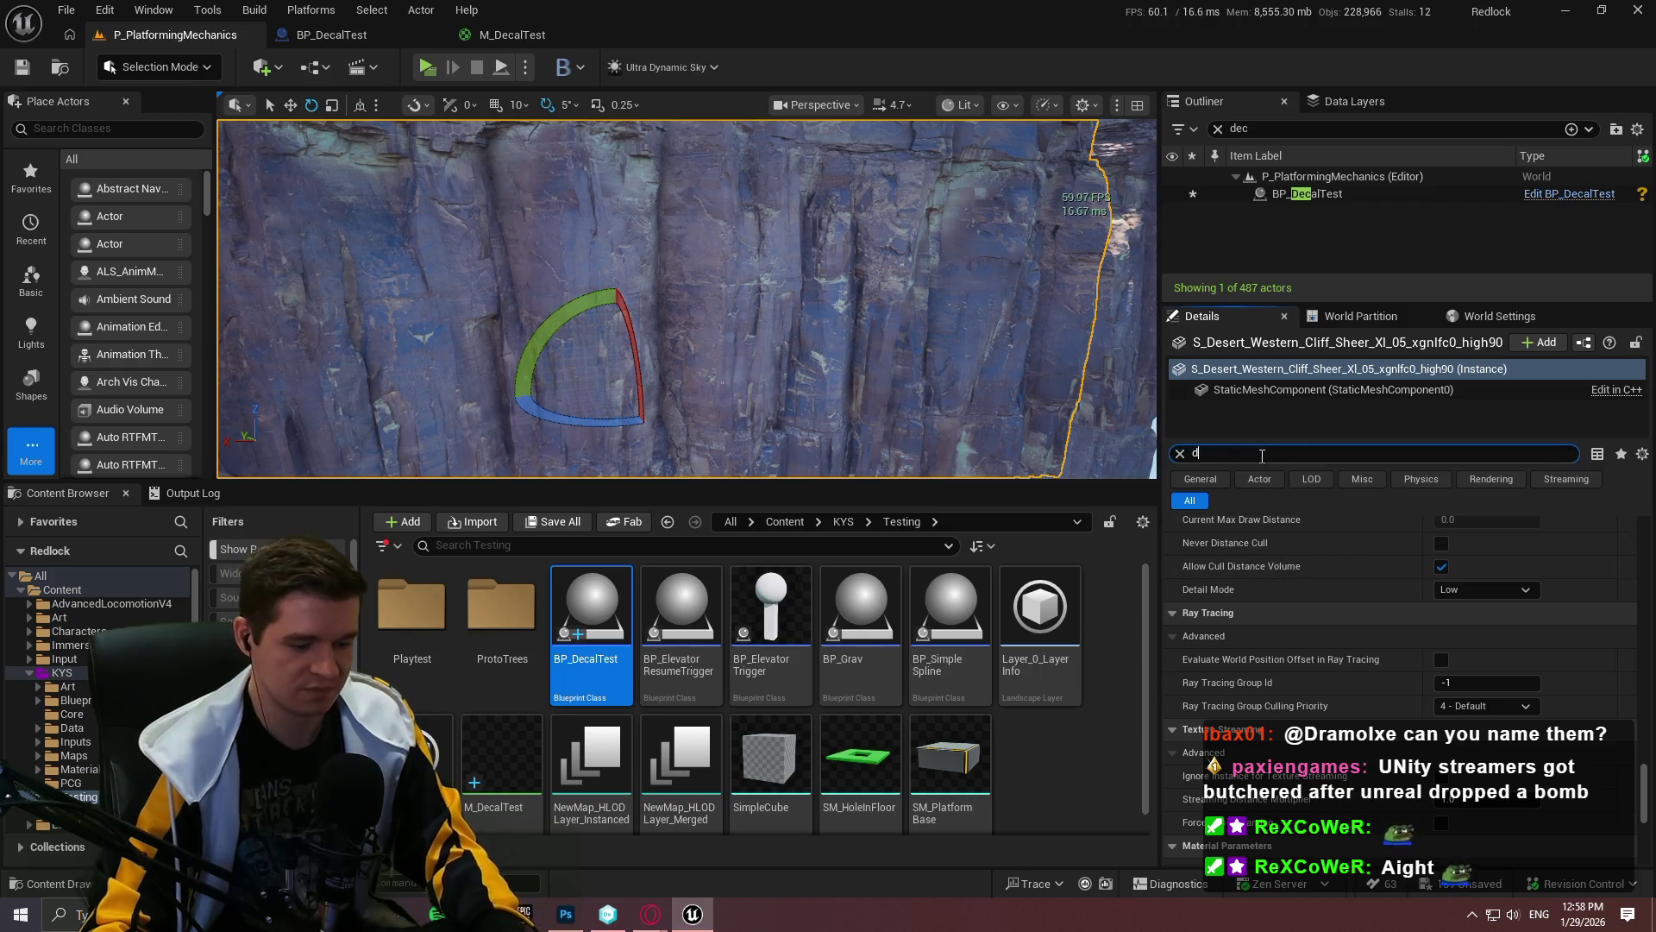
left_click(1380, 453)
type("dep")
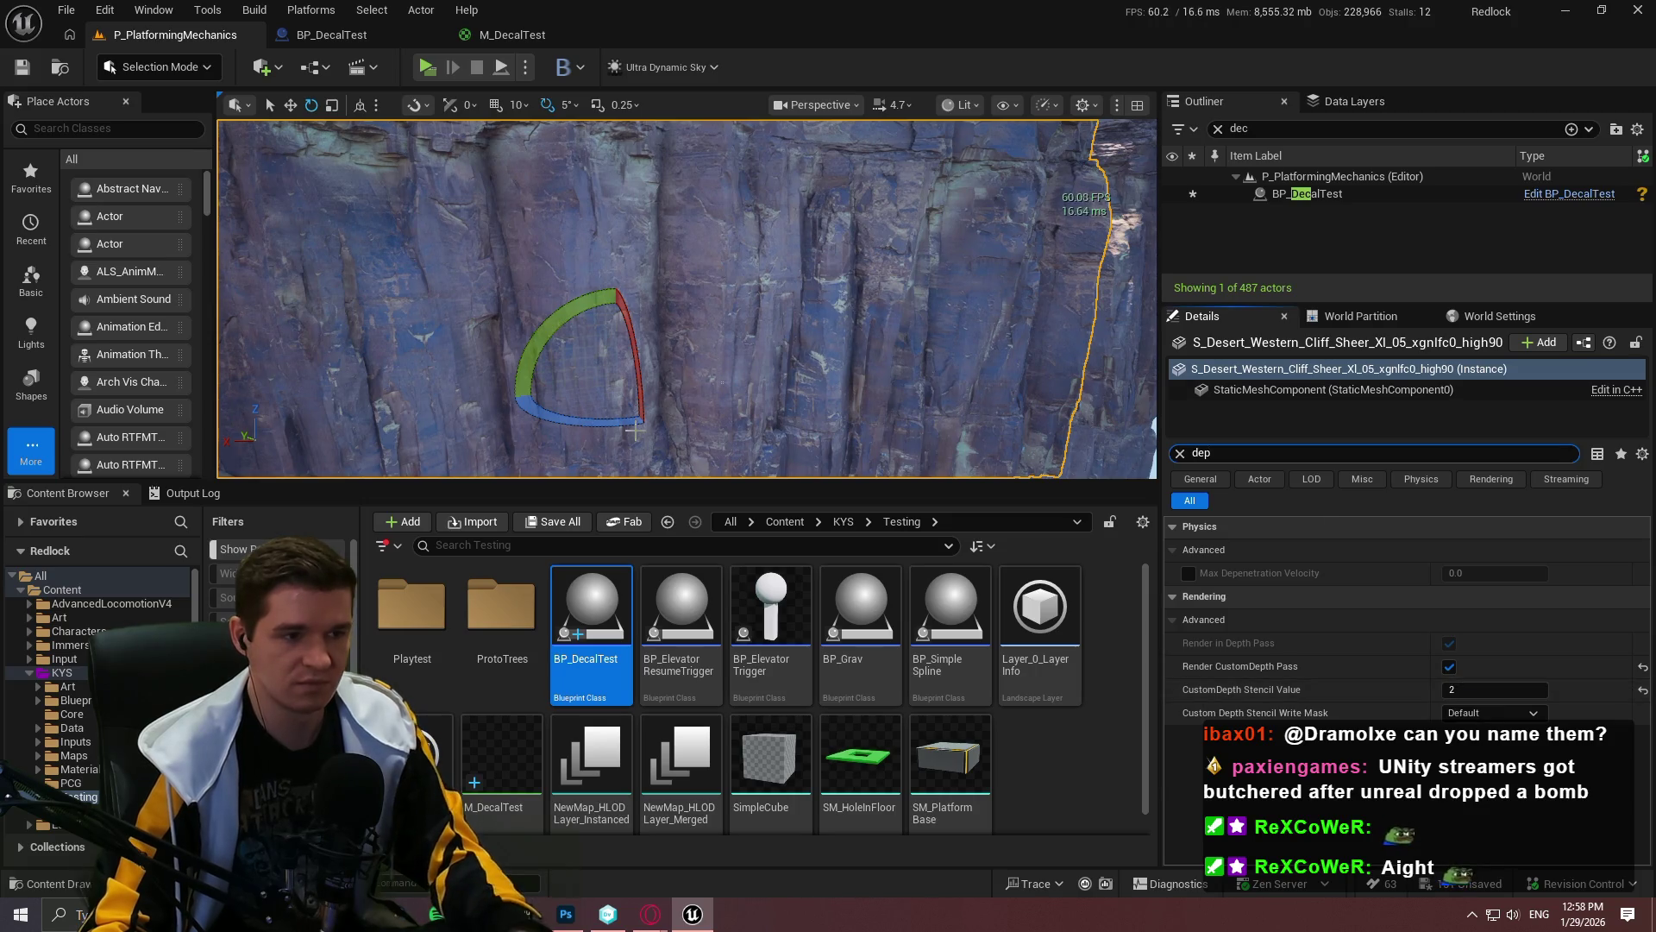
left_click_drag(635, 421, 677, 416)
key("ctrl+z")
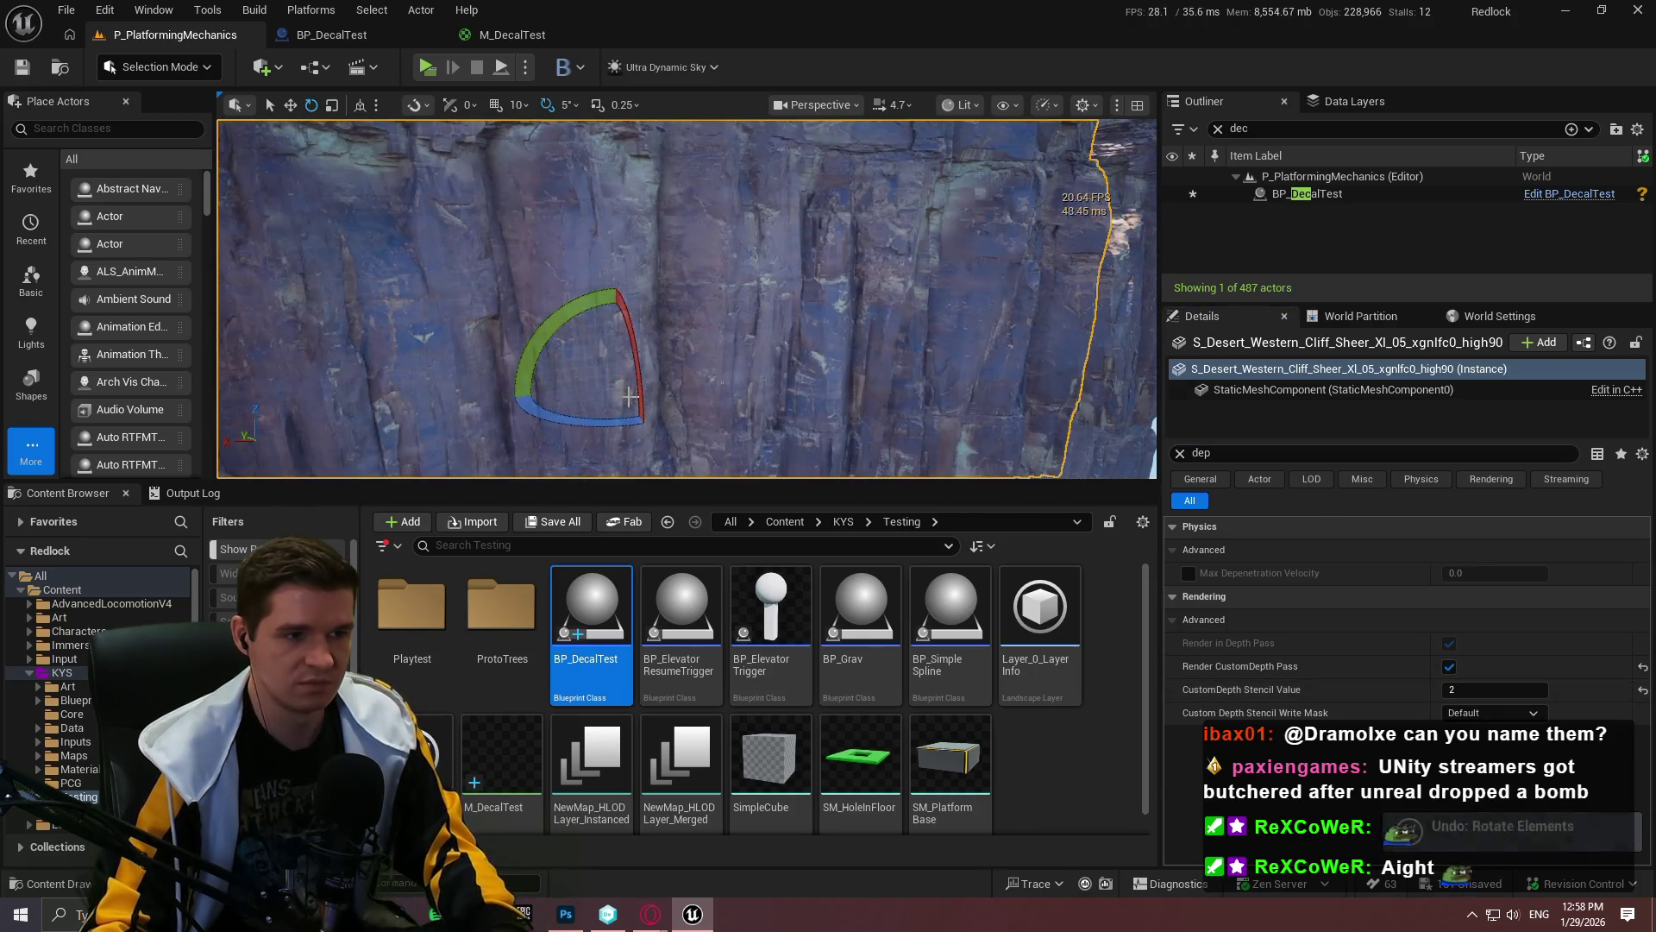
Step: Select BP_DecalTest from the Outliner, rotate the N decal to a new angle, and inspect it
double_click(1370, 196)
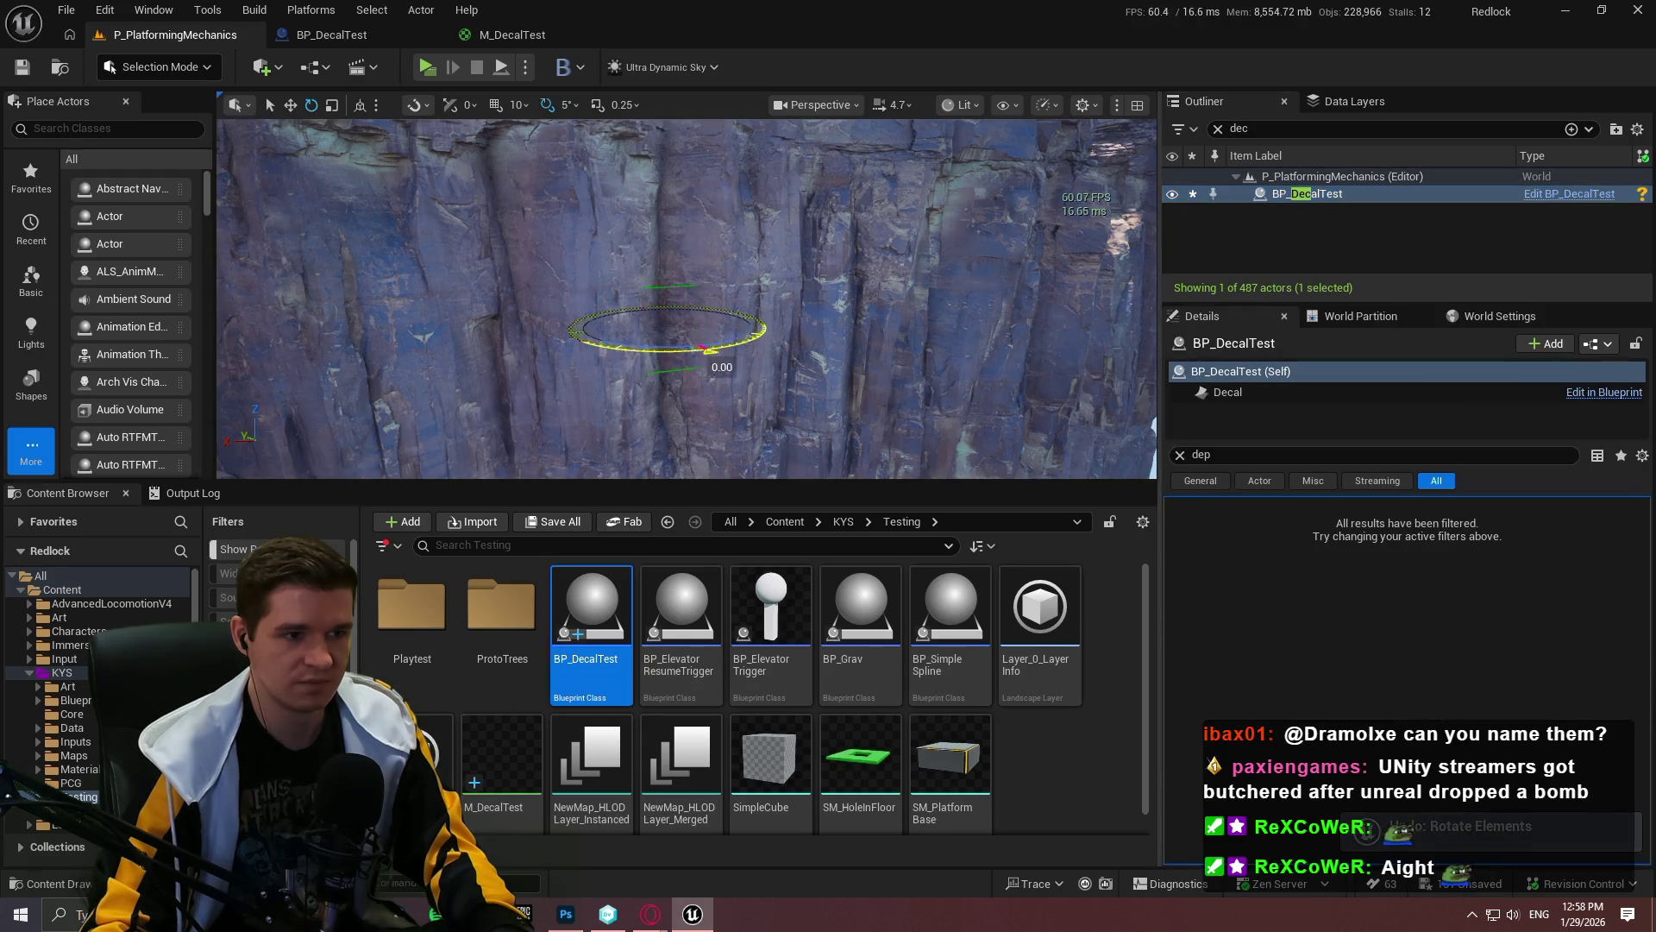
mouse_move(665, 349)
left_mouse_down()
mouse_move(711, 347)
mouse_move(655, 325)
mouse_move(734, 325)
mouse_move(686, 331)
left_mouse_up()
key("w")
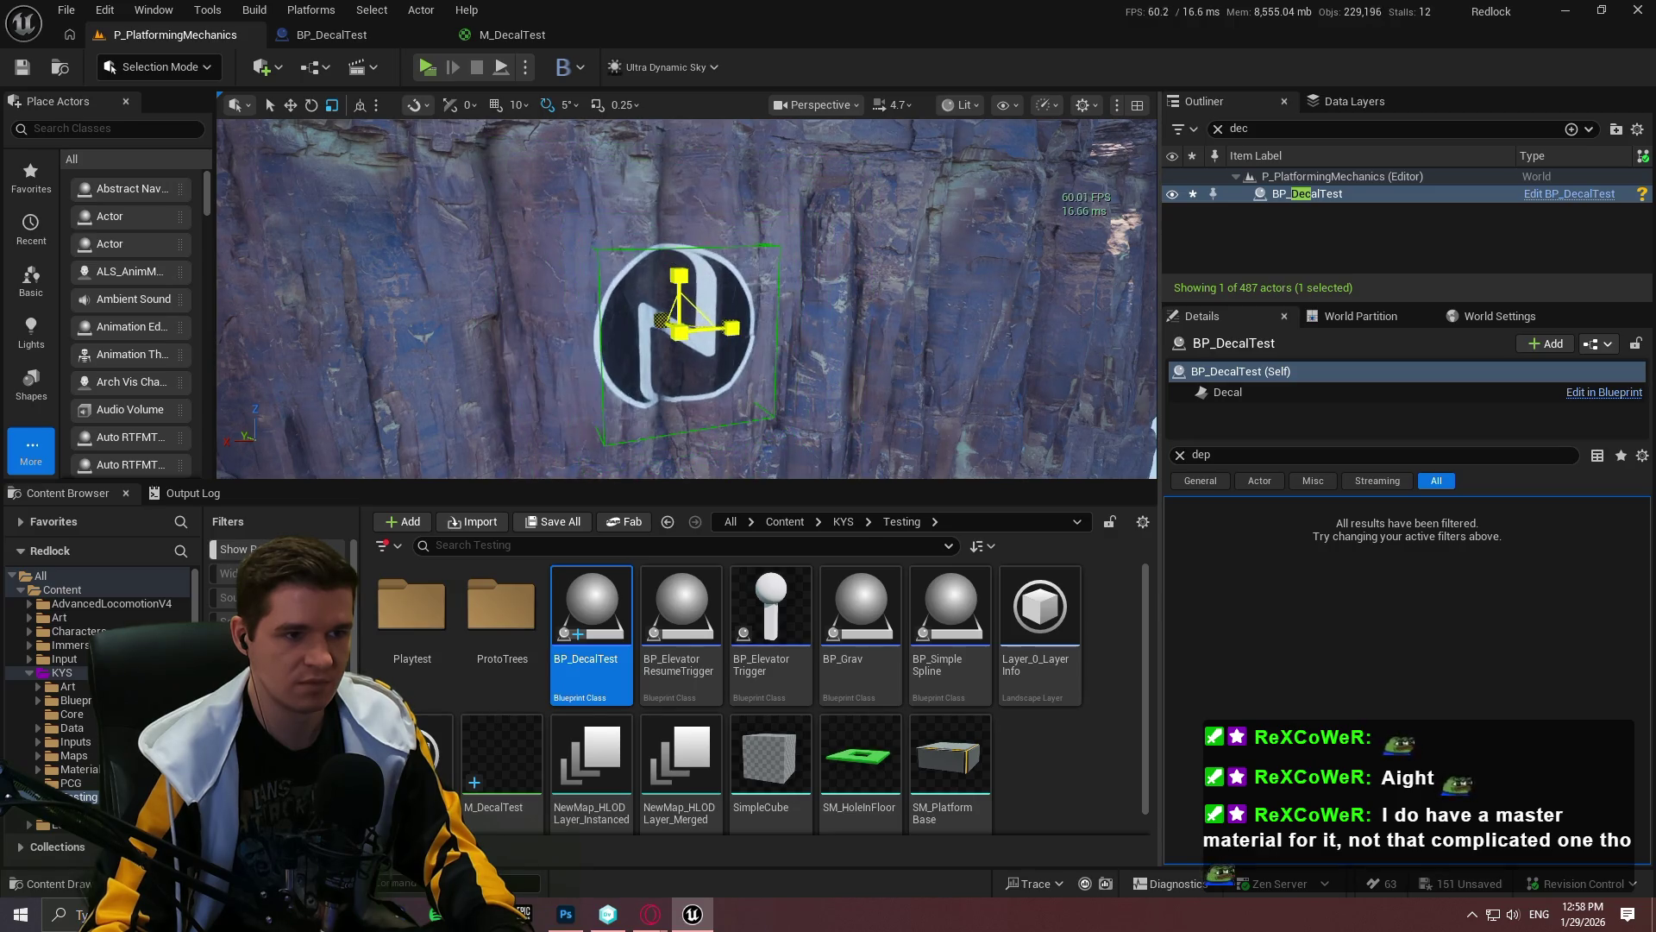
key("w")
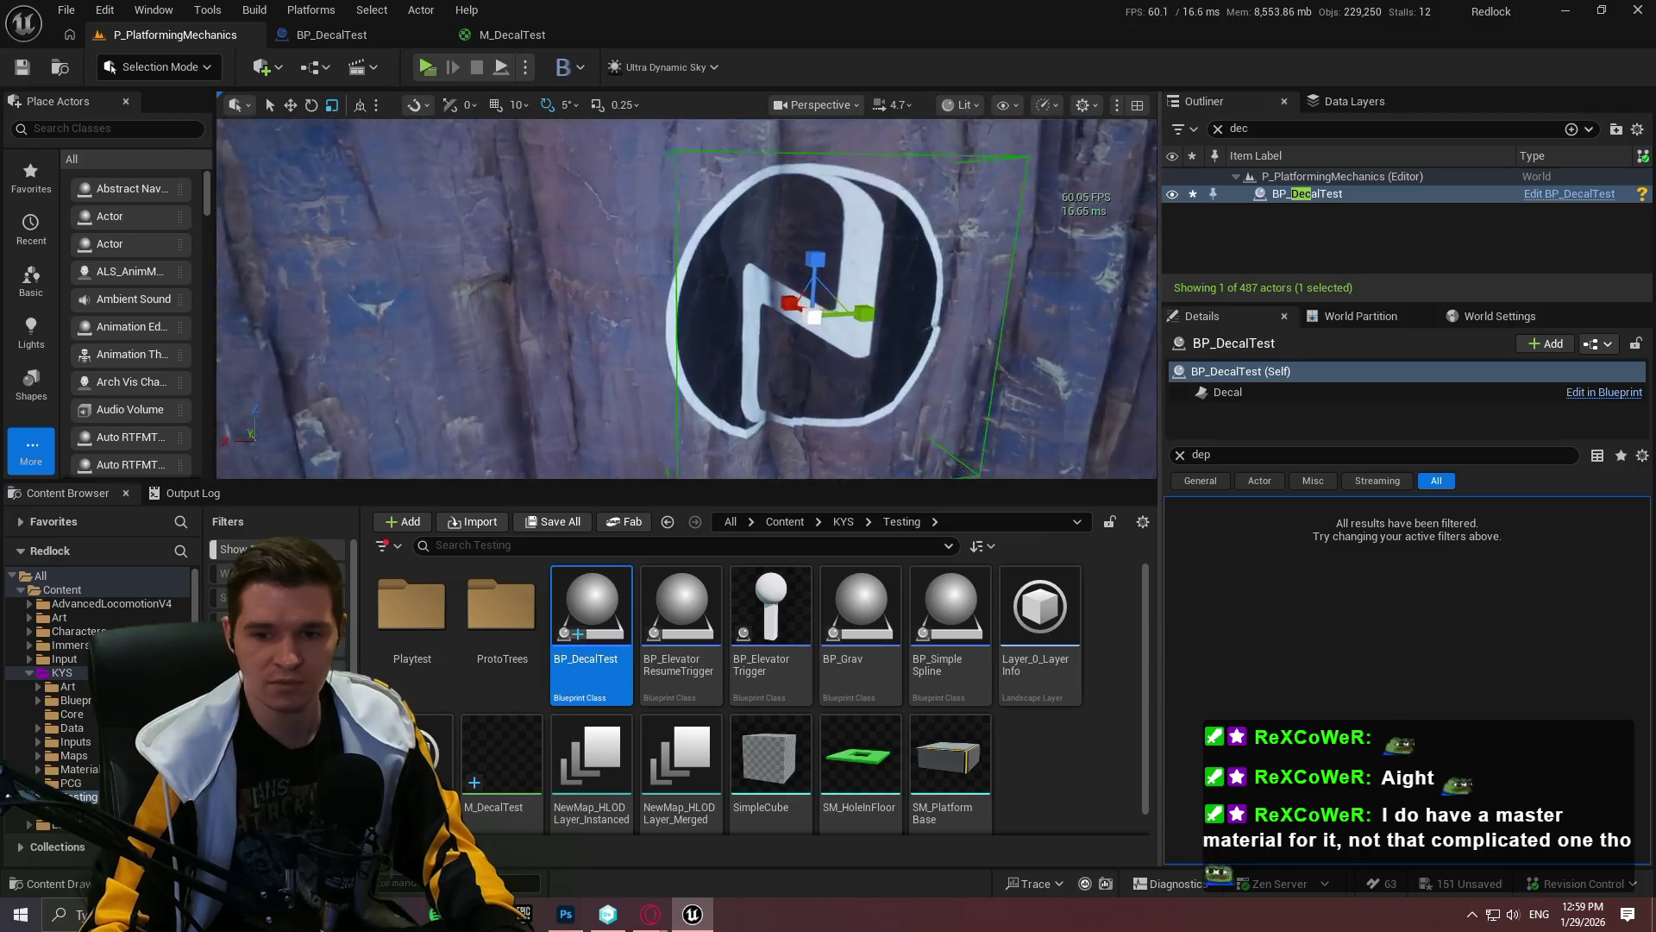
key("s")
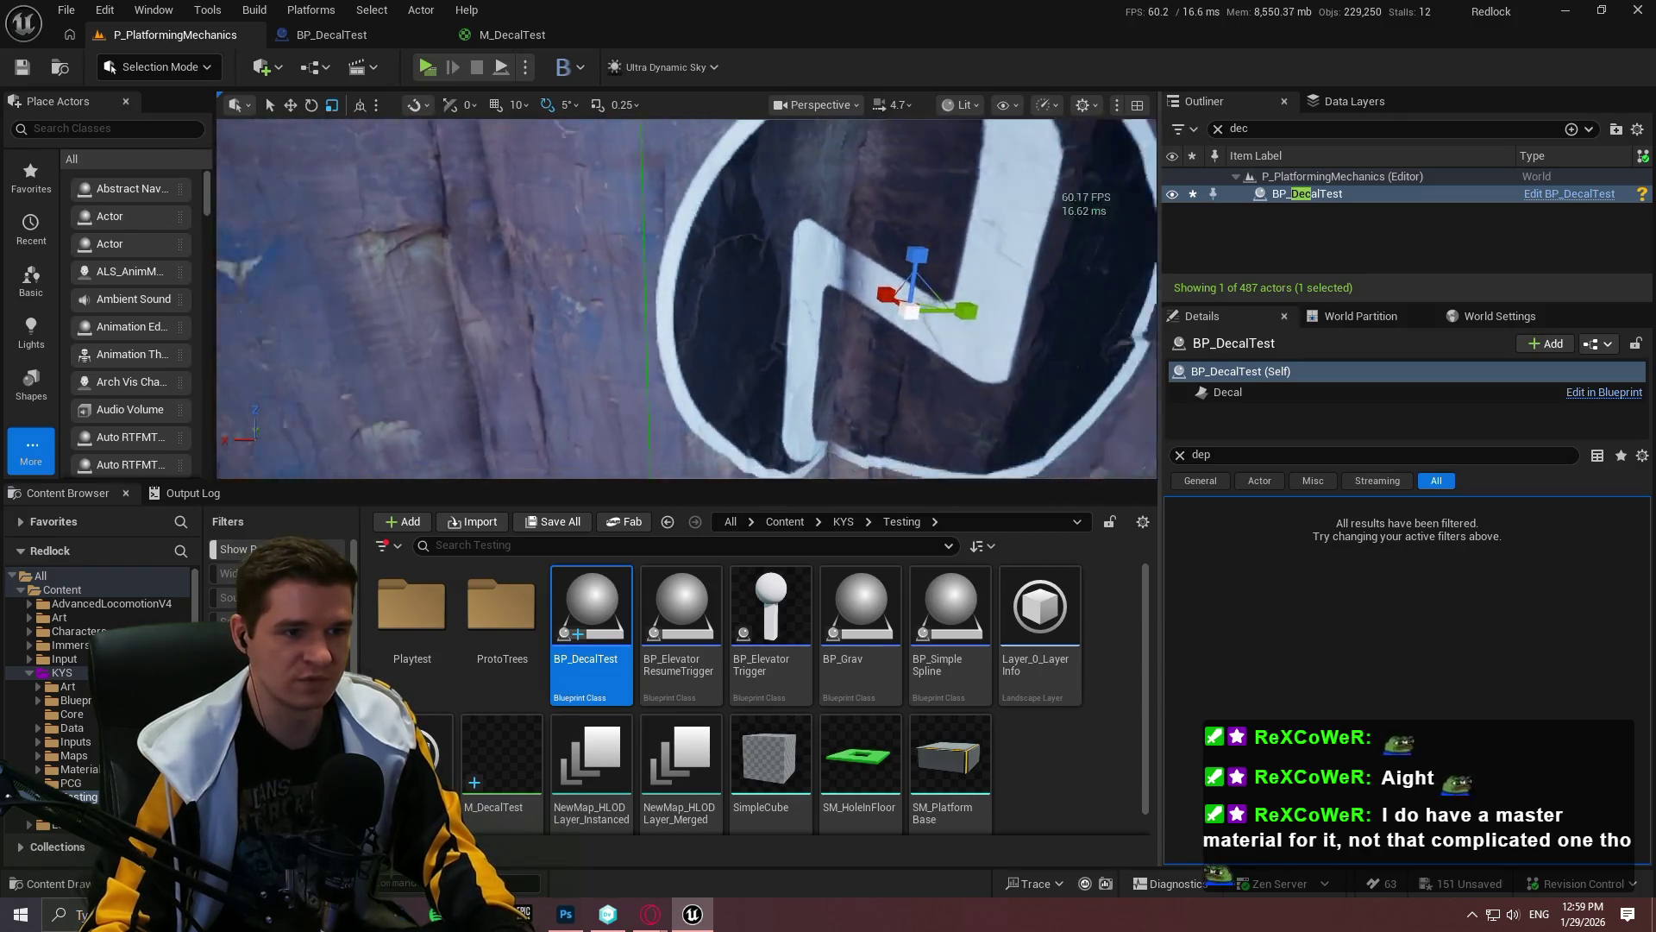
left_click(478, 42)
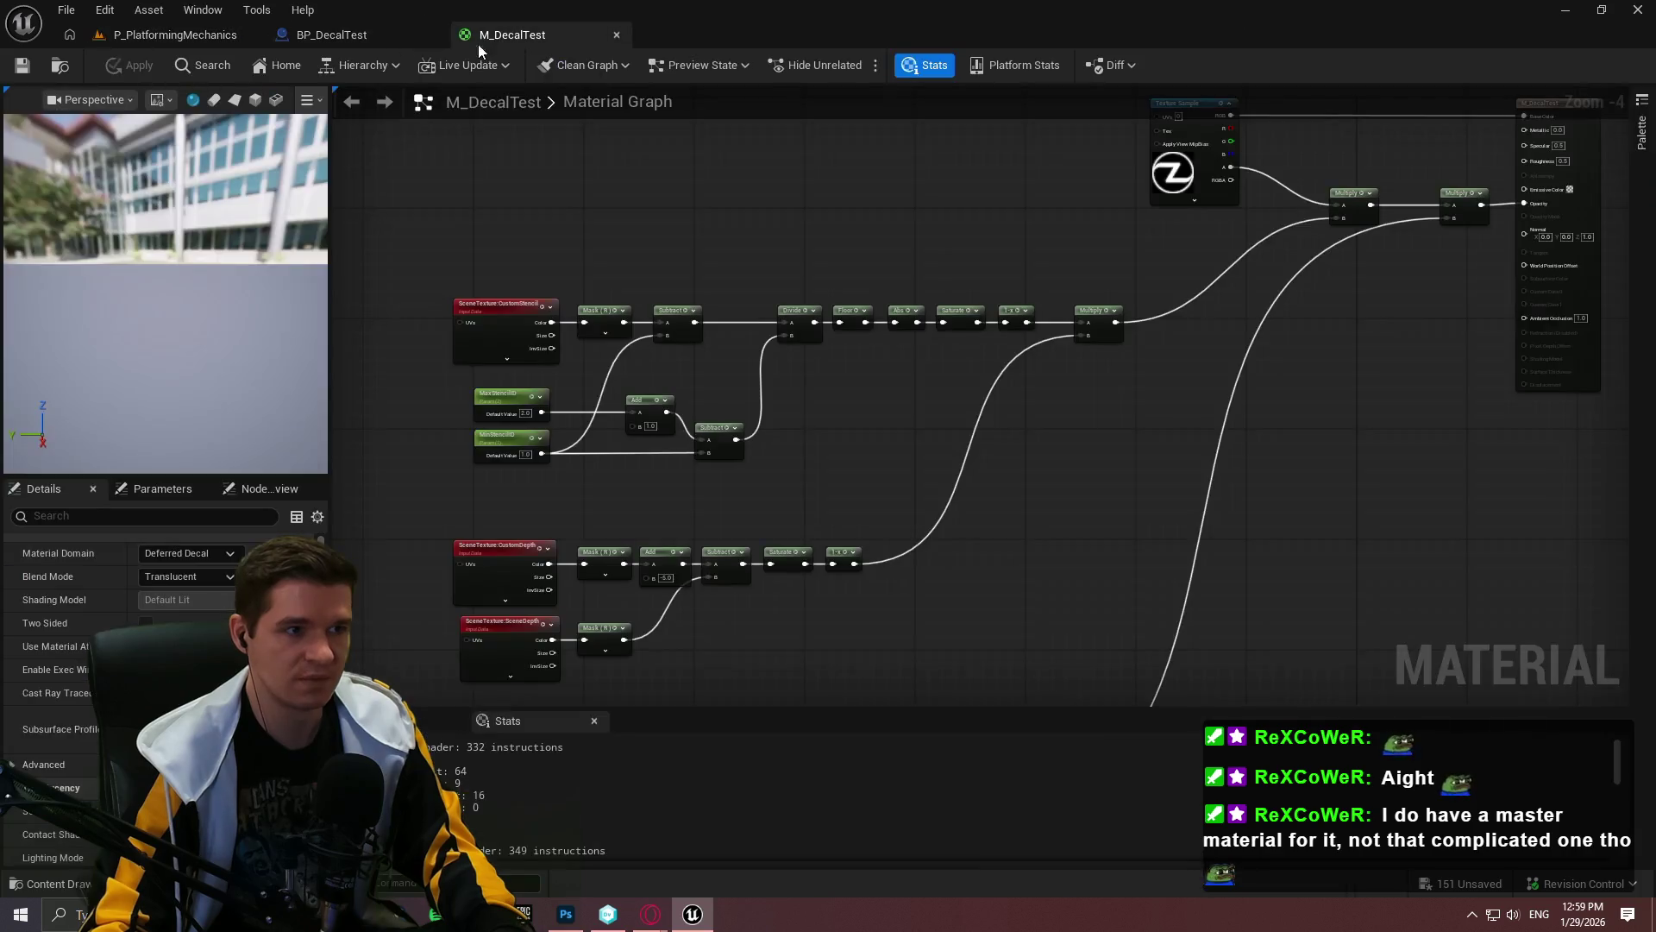
Step: Add an Arrow component under the Decal, tick Is Screen Size Scaled, and compile
left_click(375, 40)
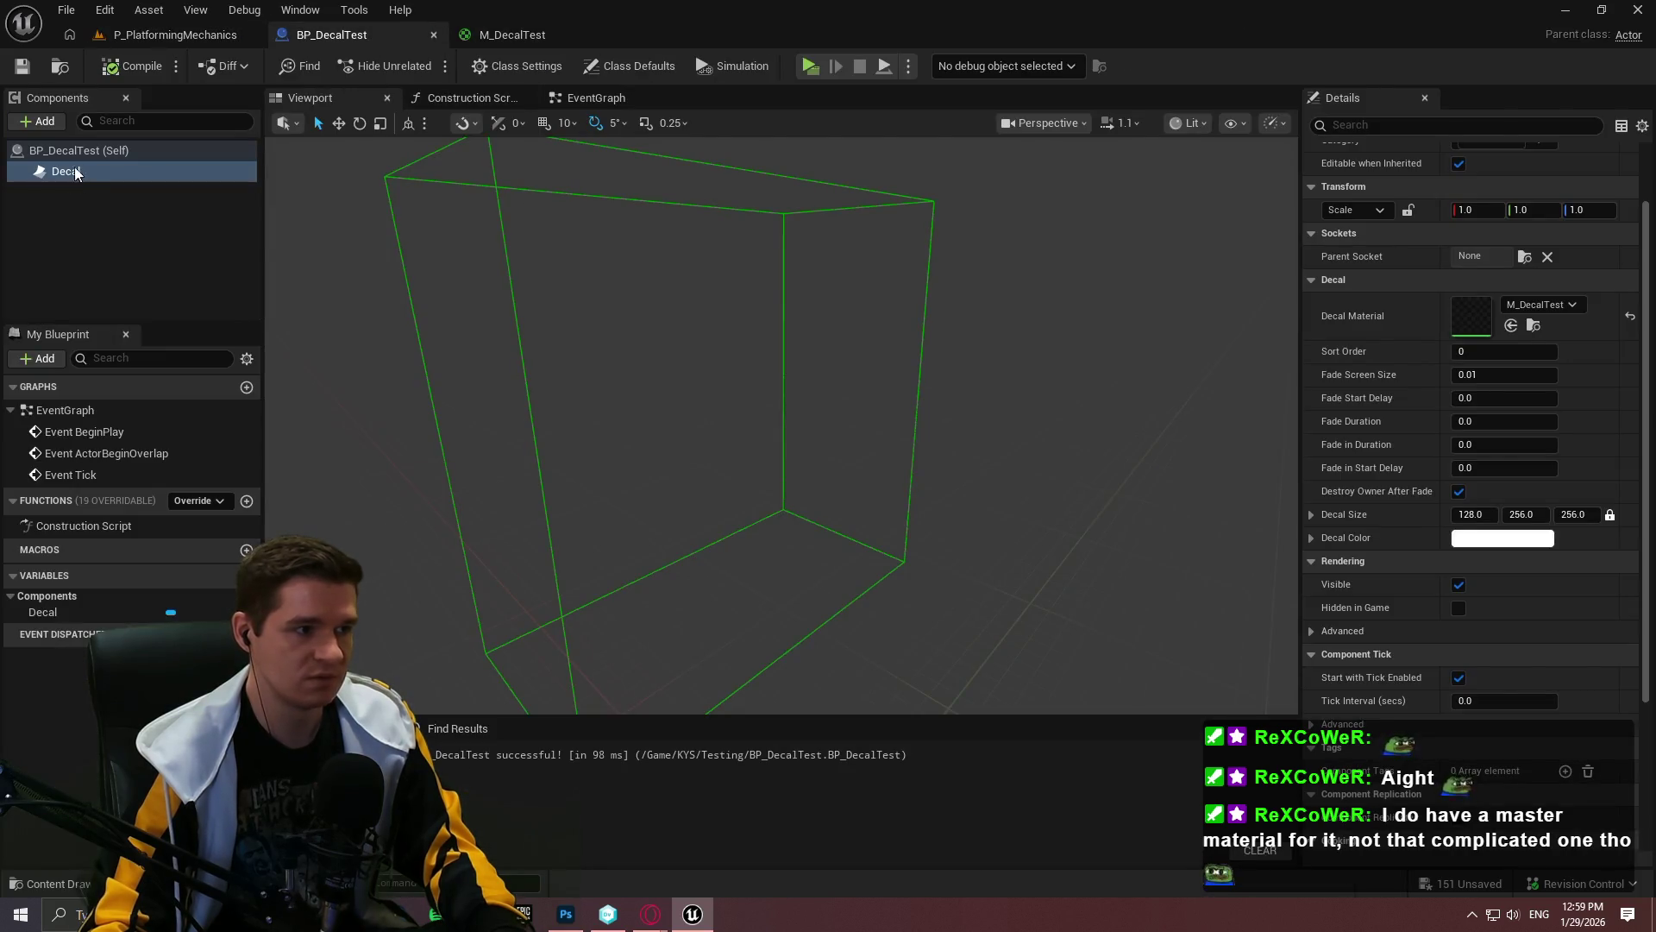
left_click(36, 121)
type("arrow")
left_click(96, 196)
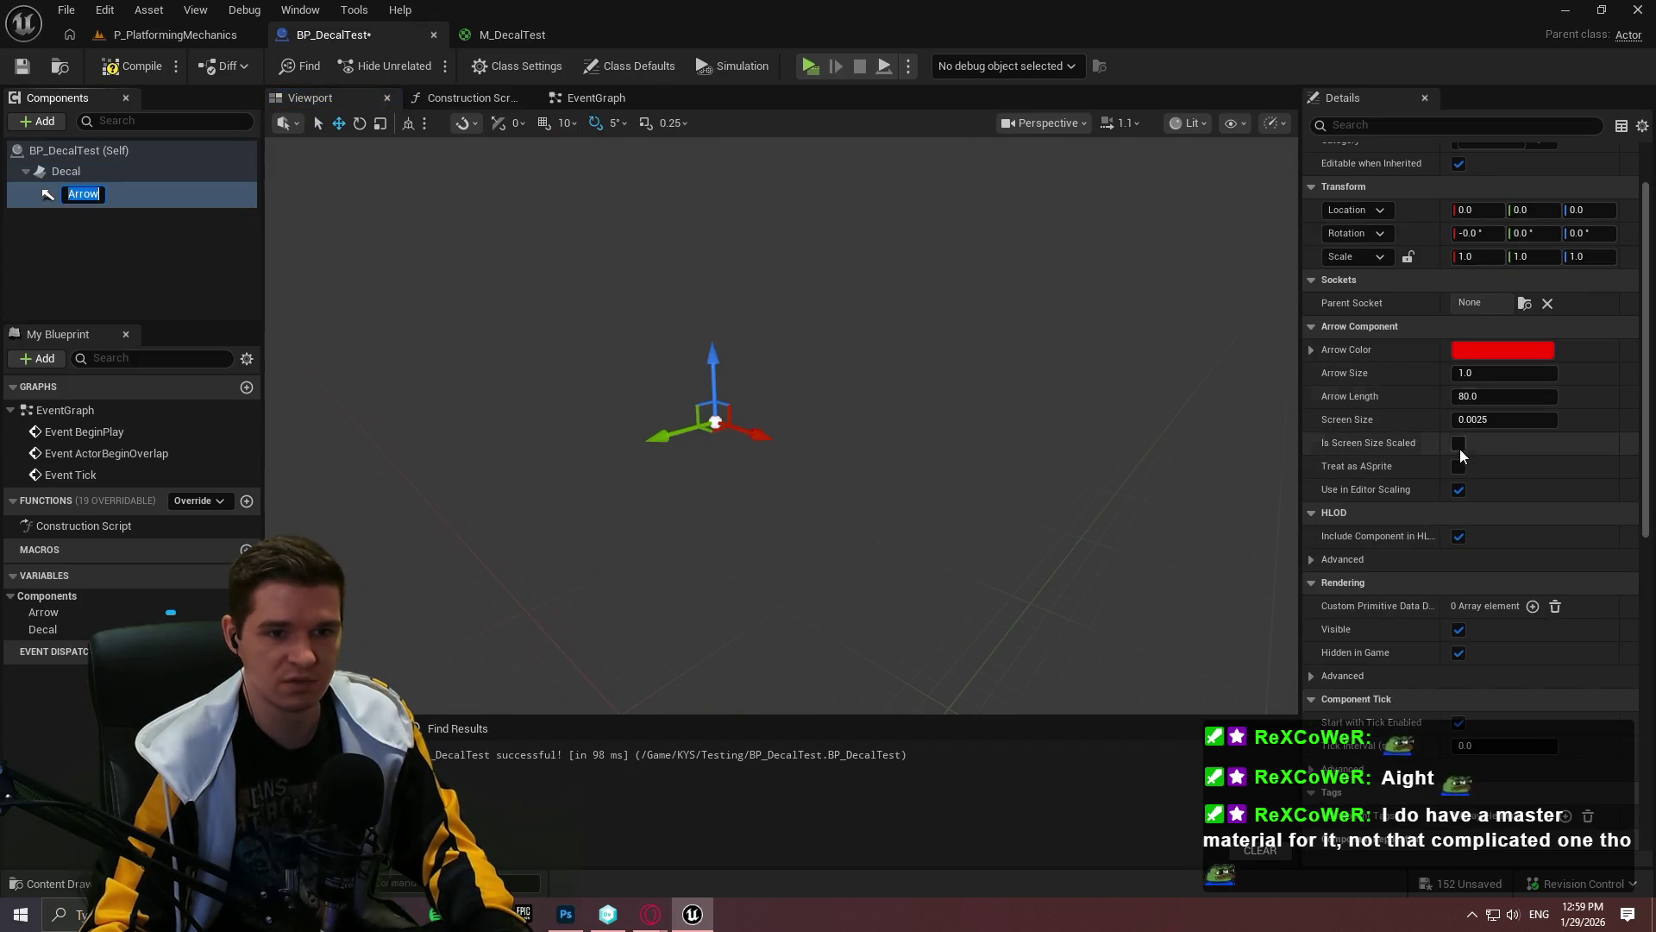
left_click(1458, 444)
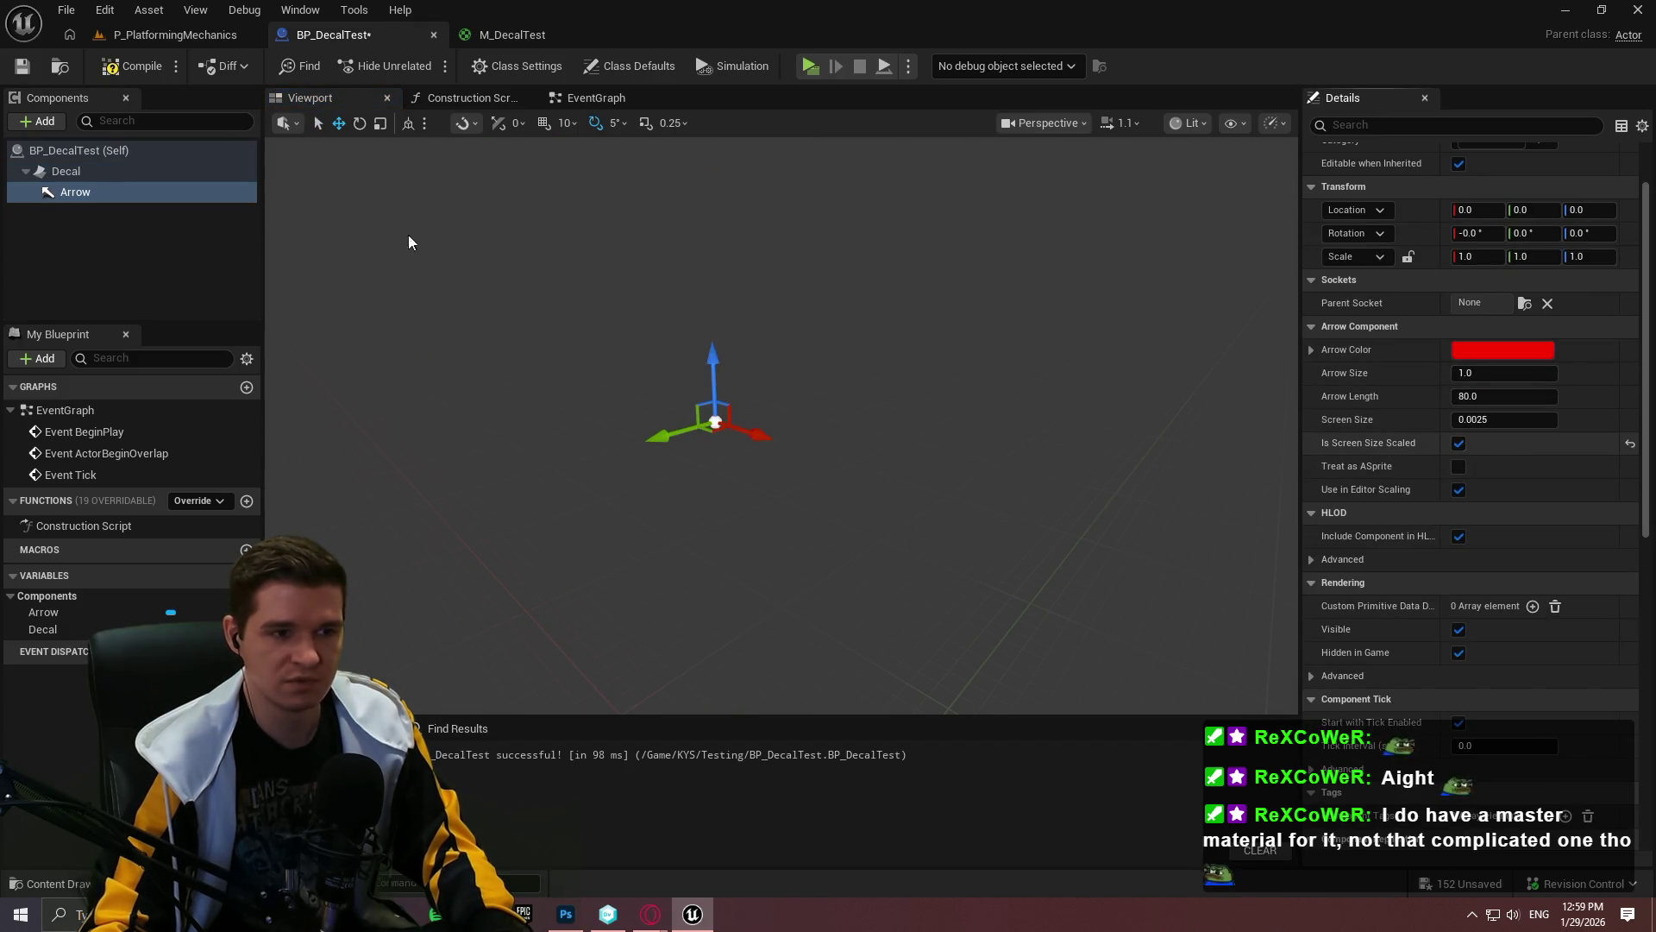
left_click(126, 72)
Step: Check the decal in P_PlatformingMechanics by selecting the BP_DecalTest actor, then return to its blueprint
left_click(178, 34)
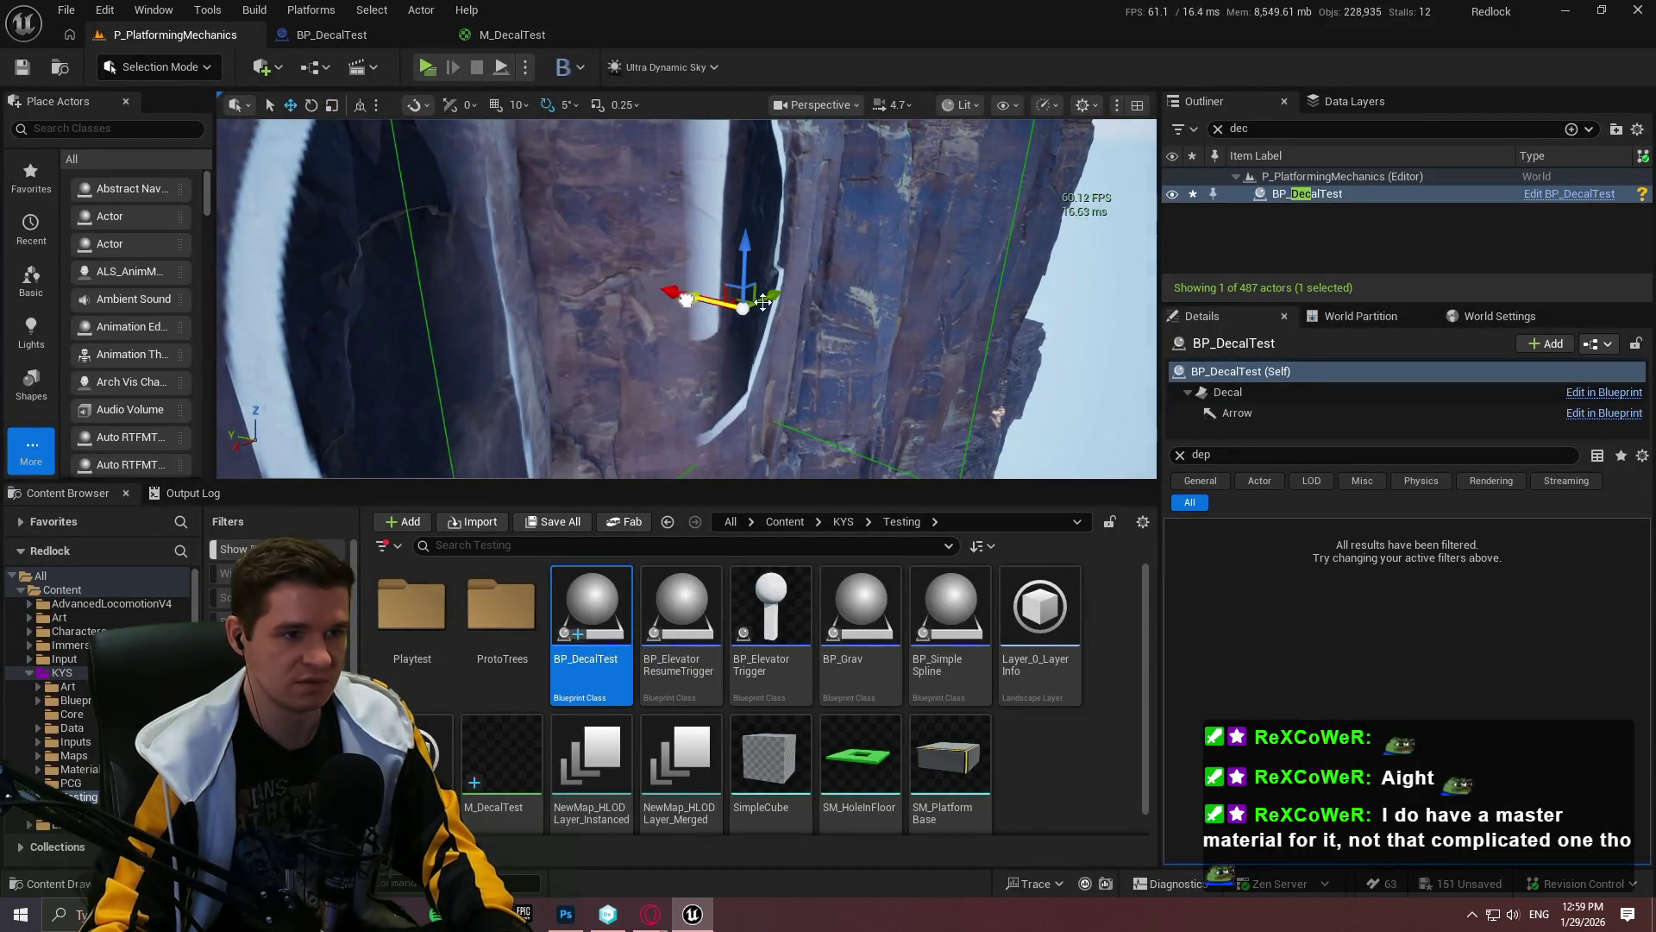
left_click(1054, 315)
left_click(739, 307)
left_click(318, 36)
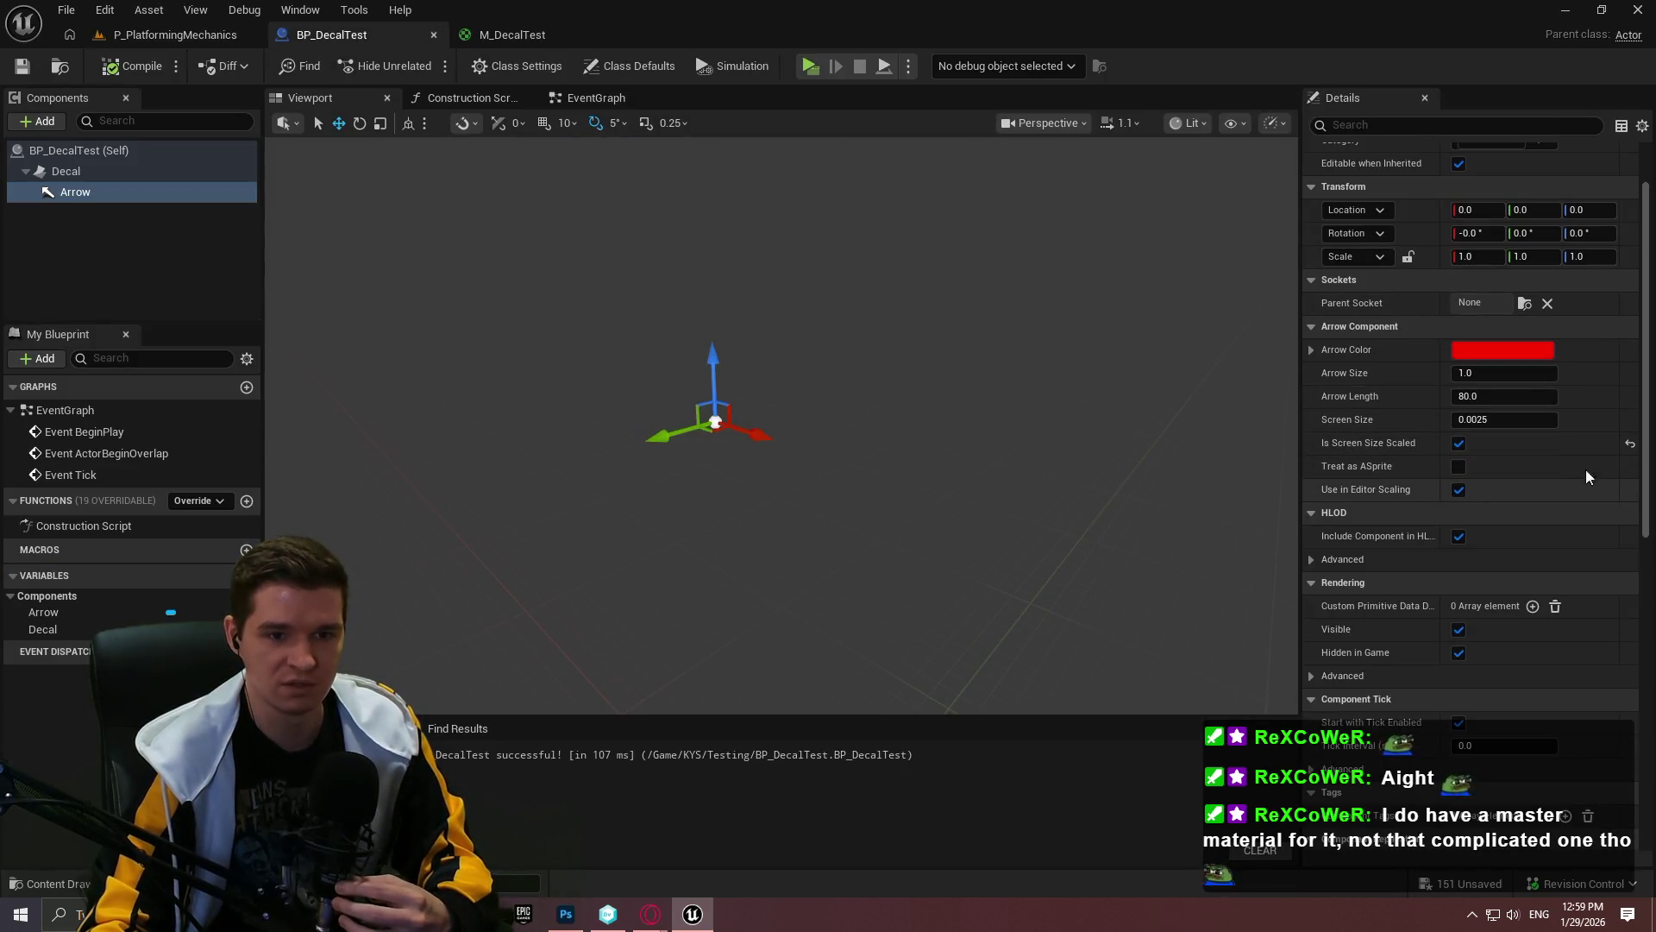
Step: Review the Arrow's properties, expanding advanced rendering and filtering for 'edit' settings
scroll(1652, 431, "down", 2)
scroll(1652, 431, "down", 5)
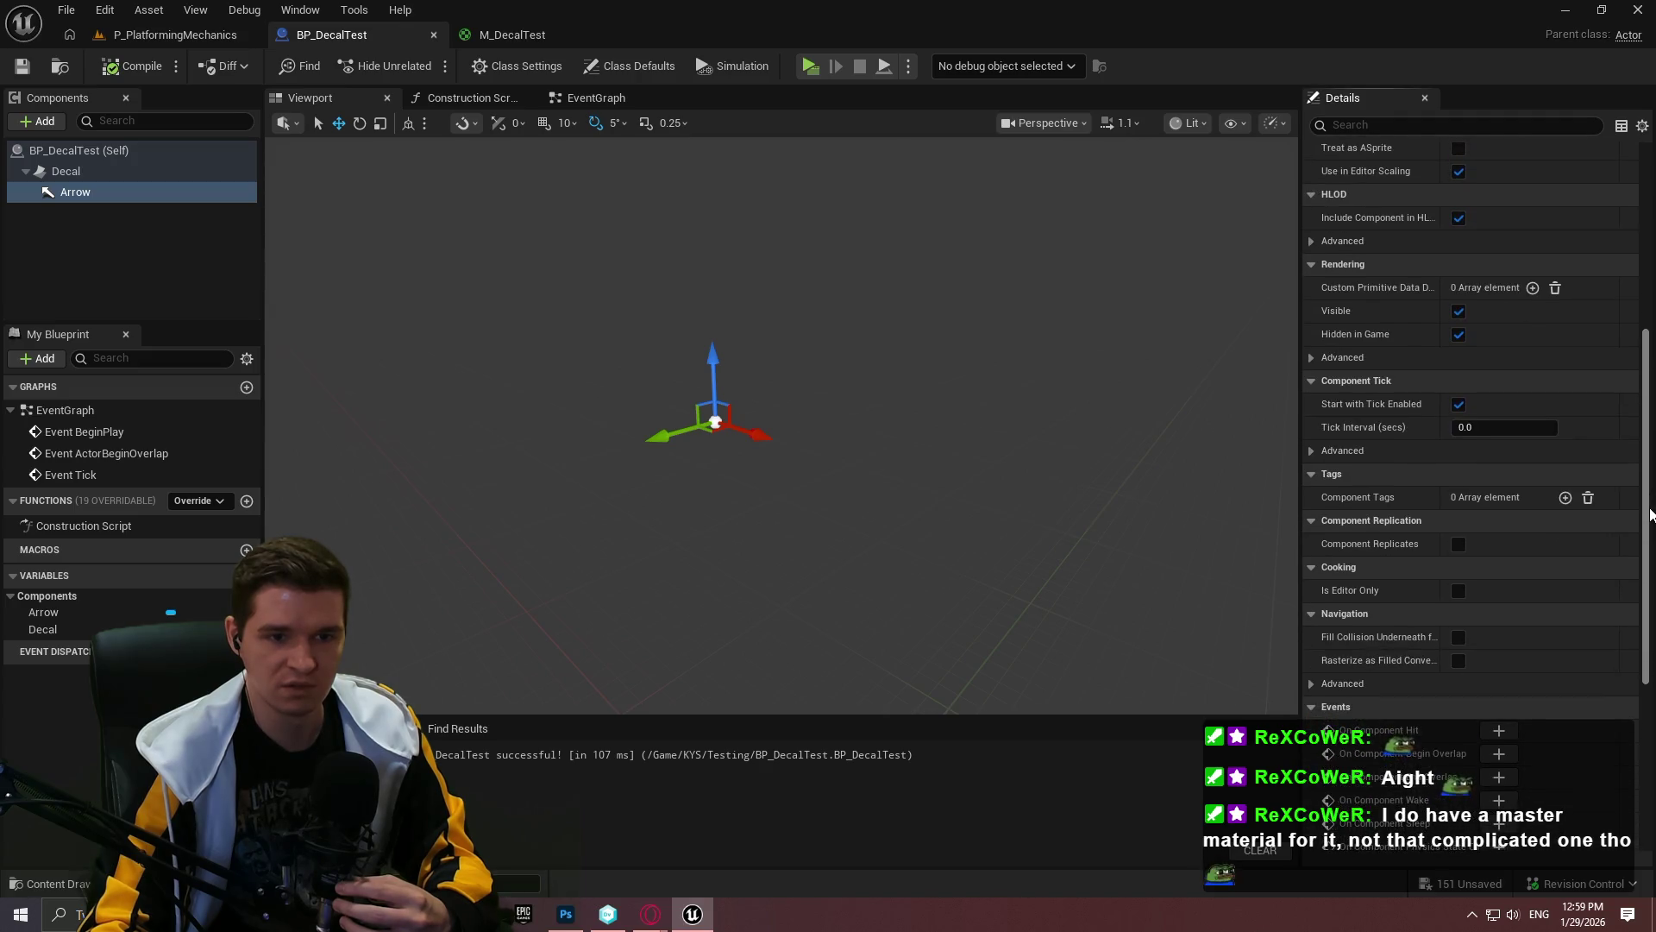
mouse_move(1650, 514)
left_mouse_down()
mouse_move(1645, 710)
mouse_move(1645, 511)
left_mouse_up()
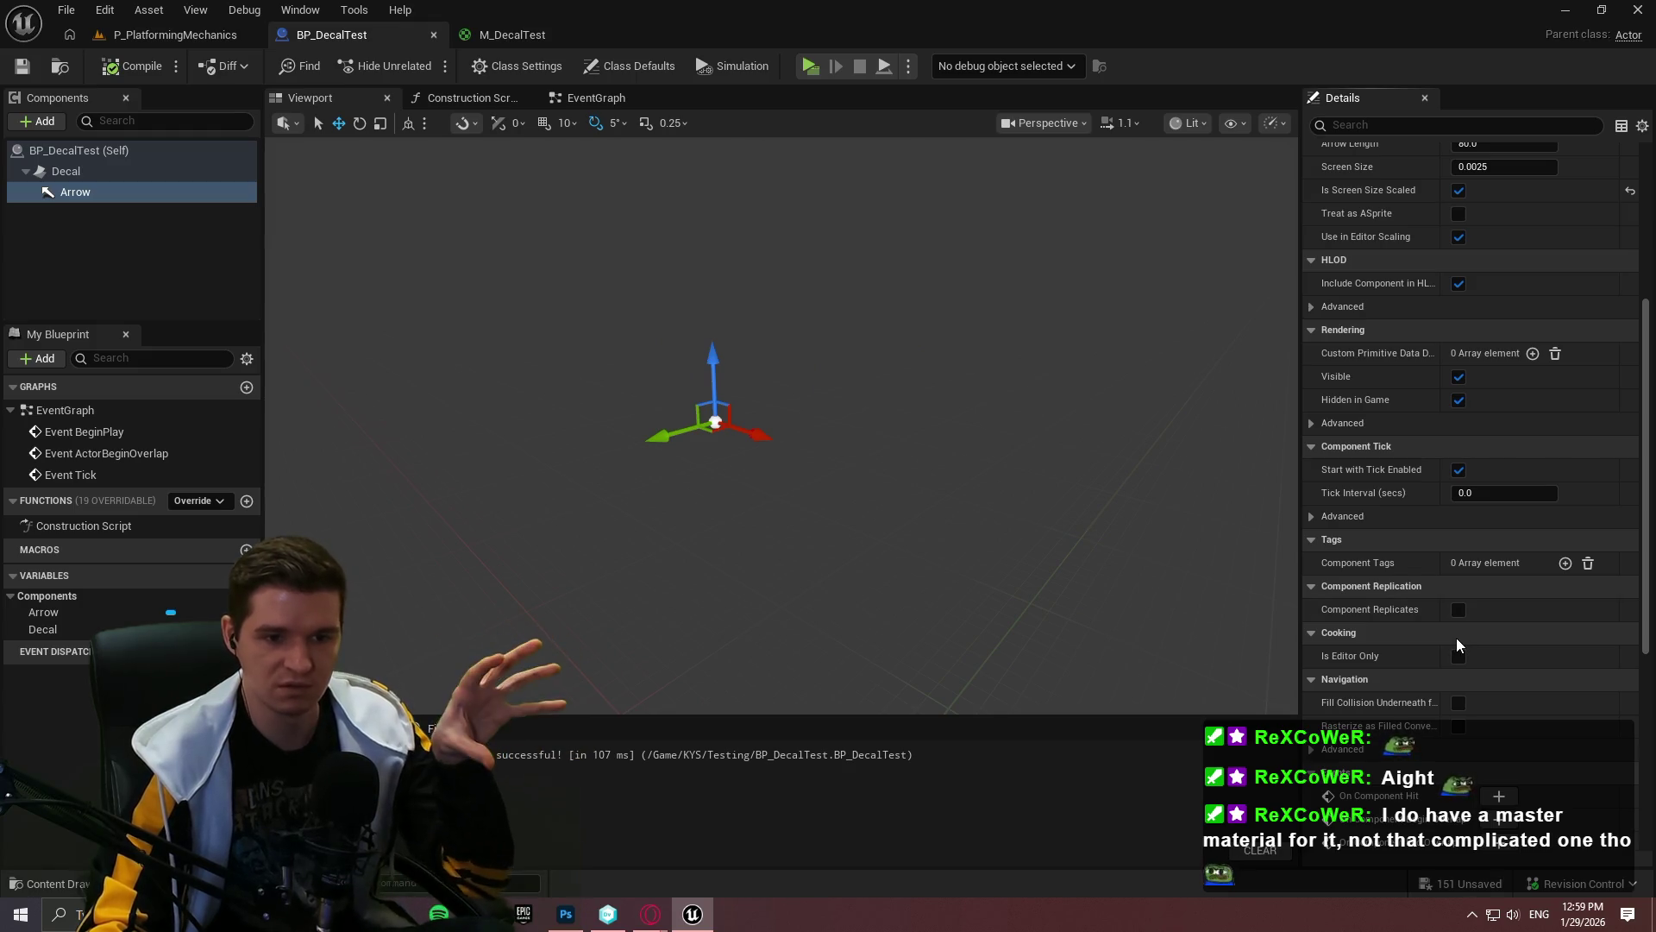
scroll(1462, 357, "up", 8)
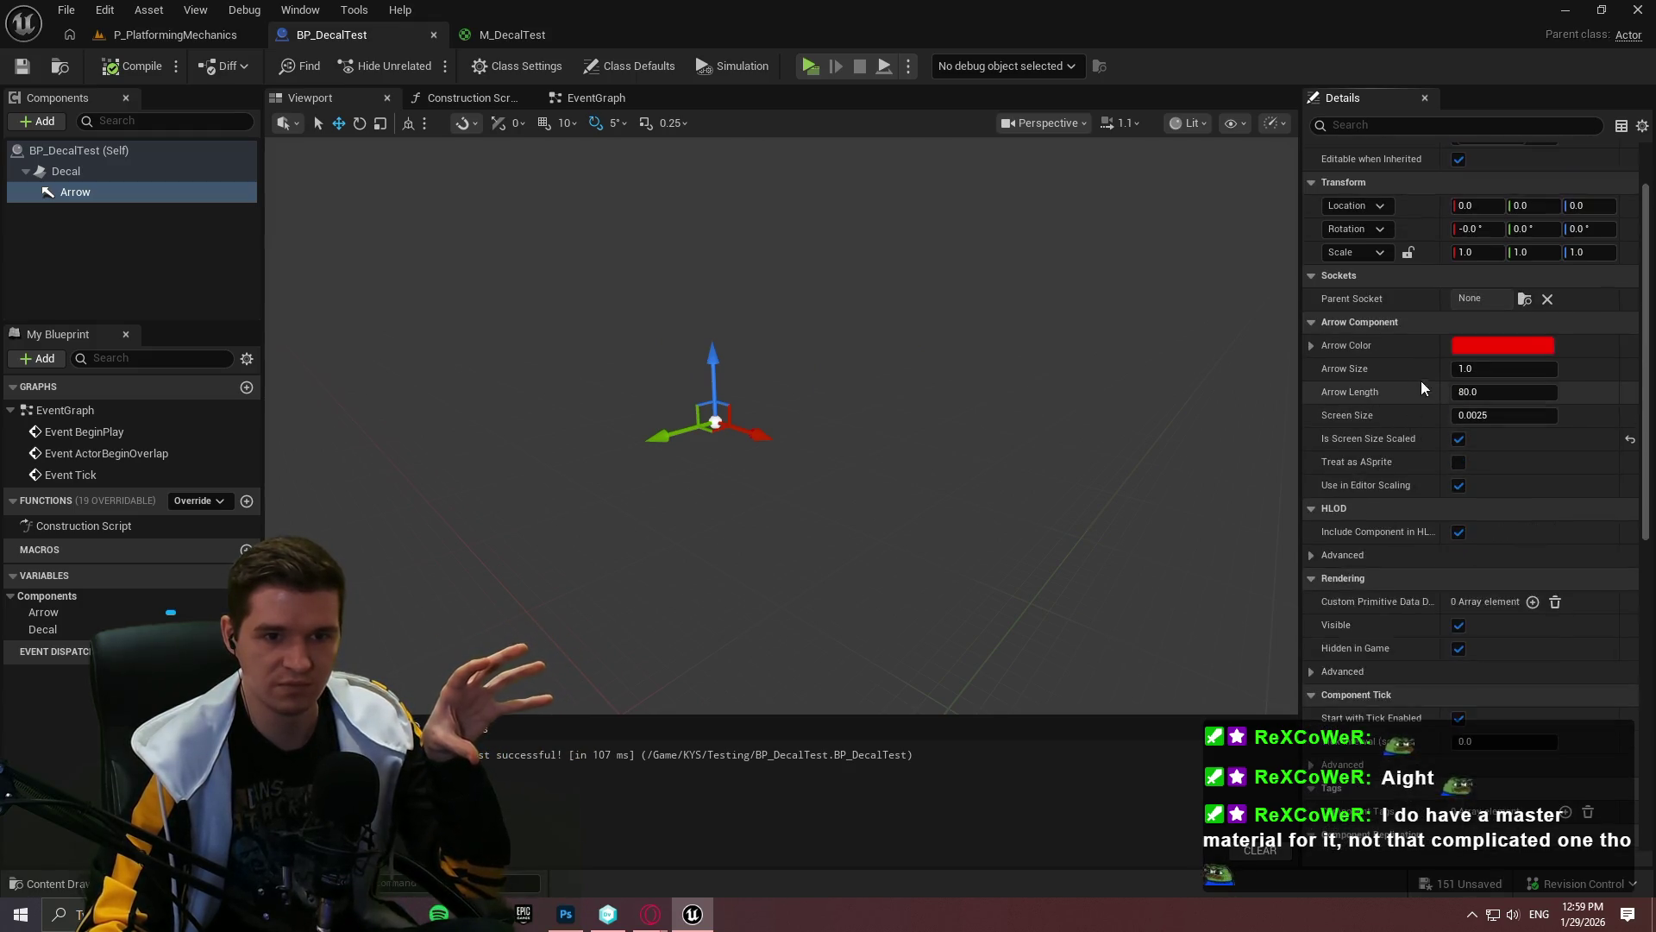
scroll(1422, 376, "down", 4)
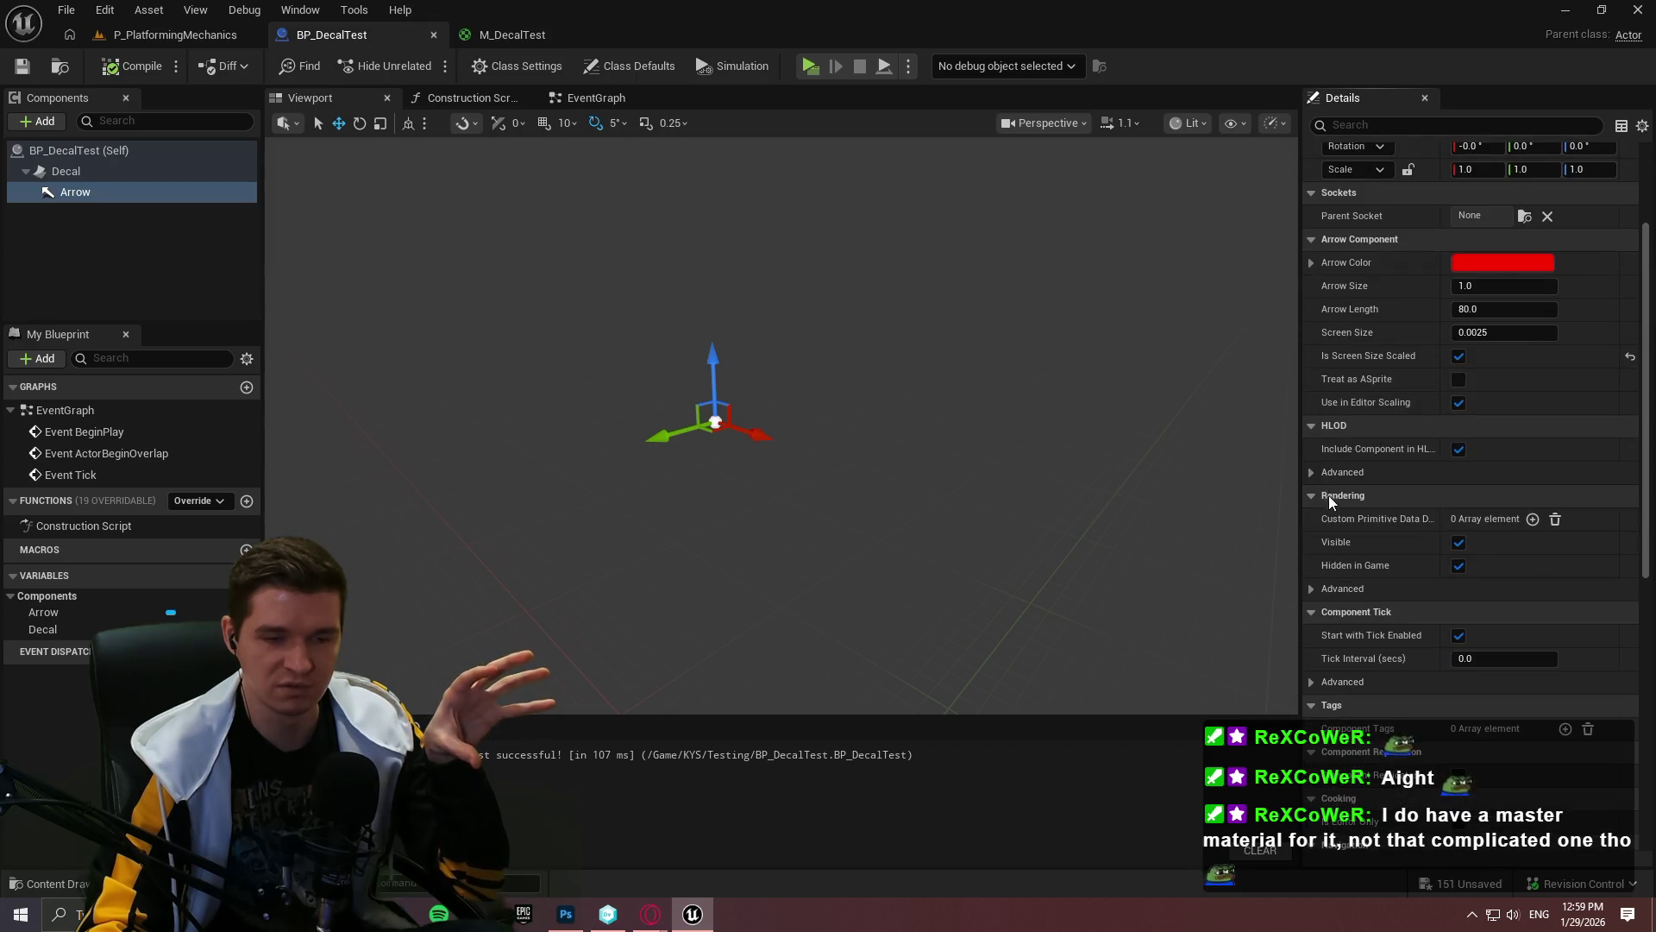
left_click(1308, 535)
scroll(1380, 541, "down", 2)
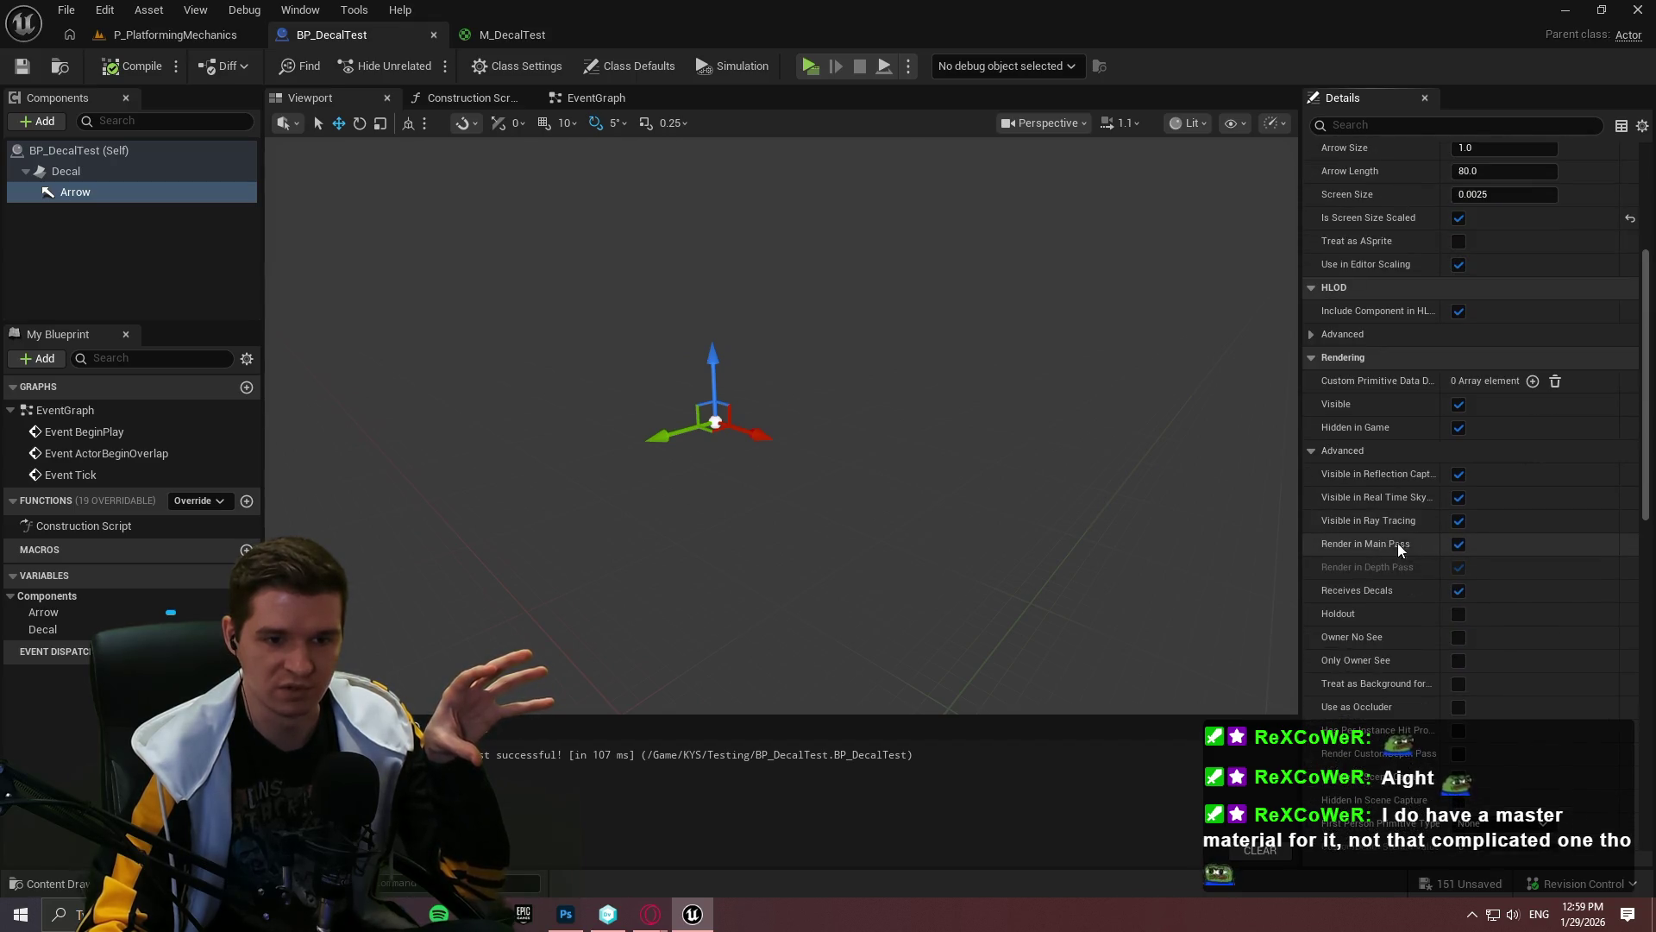
scroll(1432, 608, "down", 4)
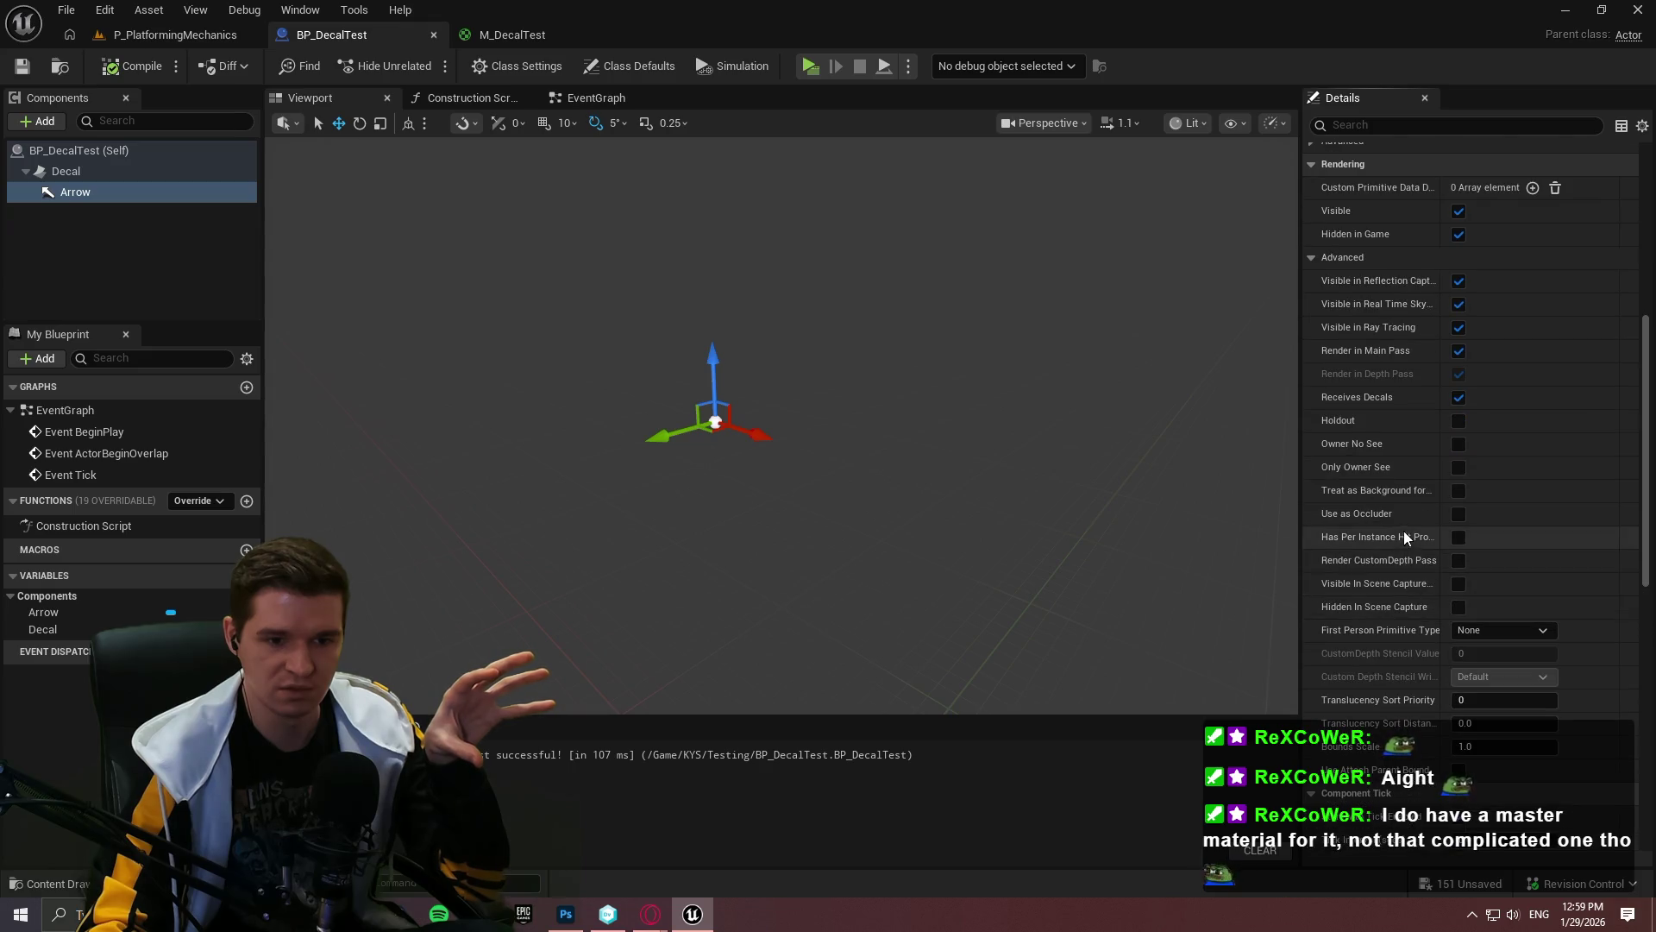
left_click(1363, 125)
type("edit")
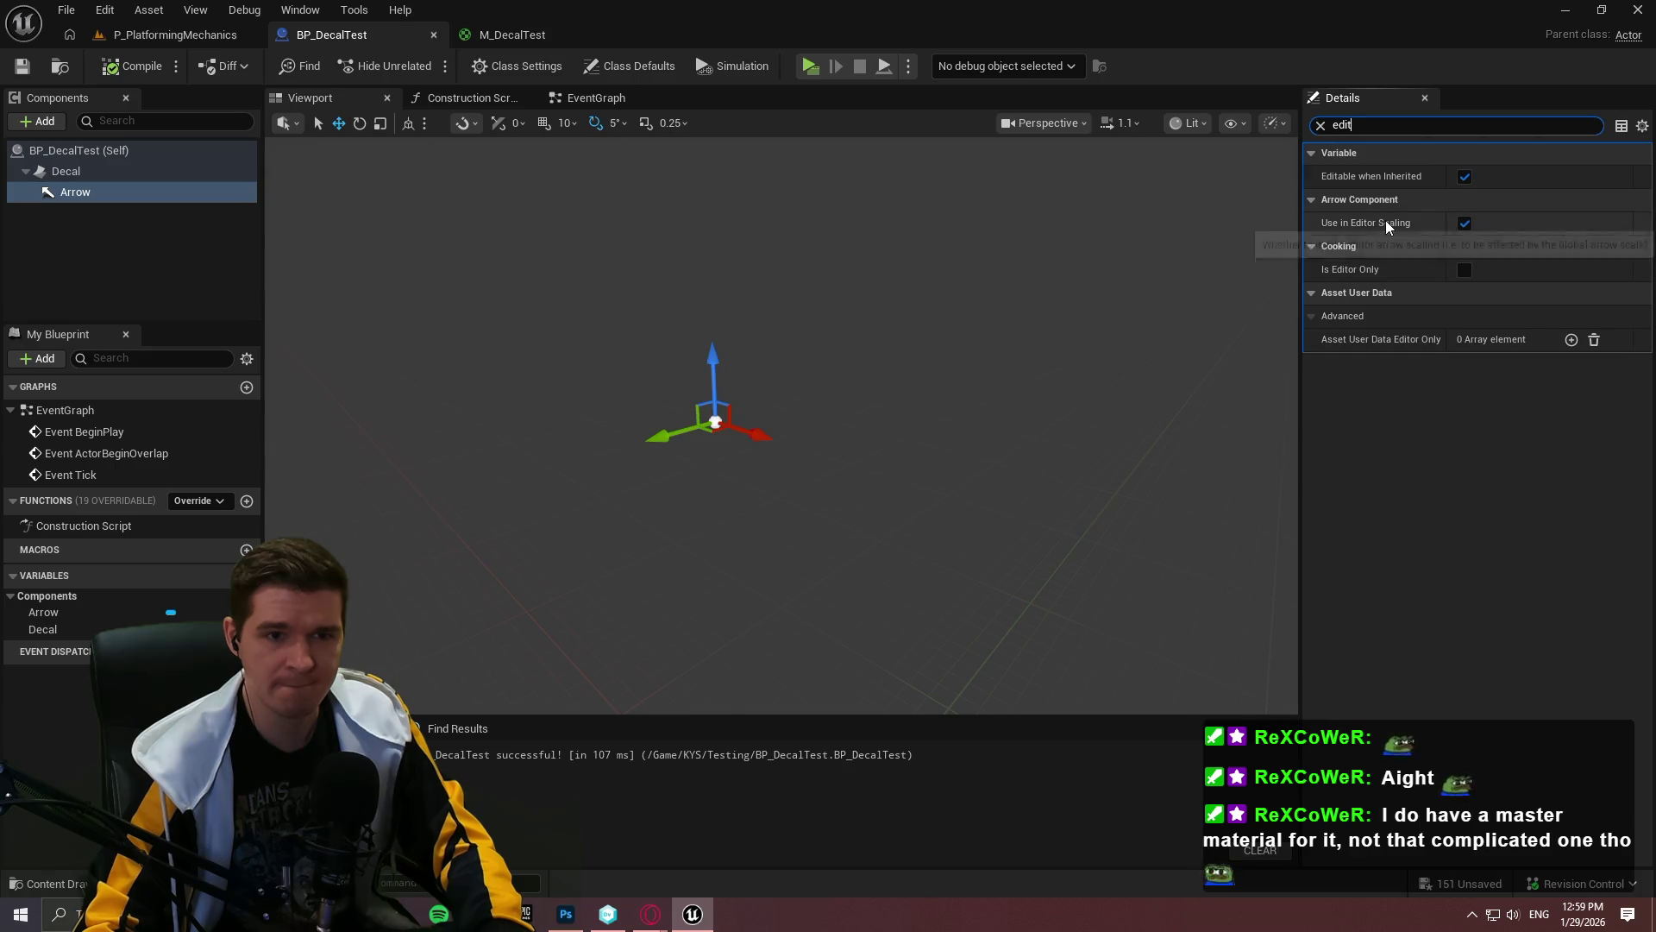
left_click(1320, 125)
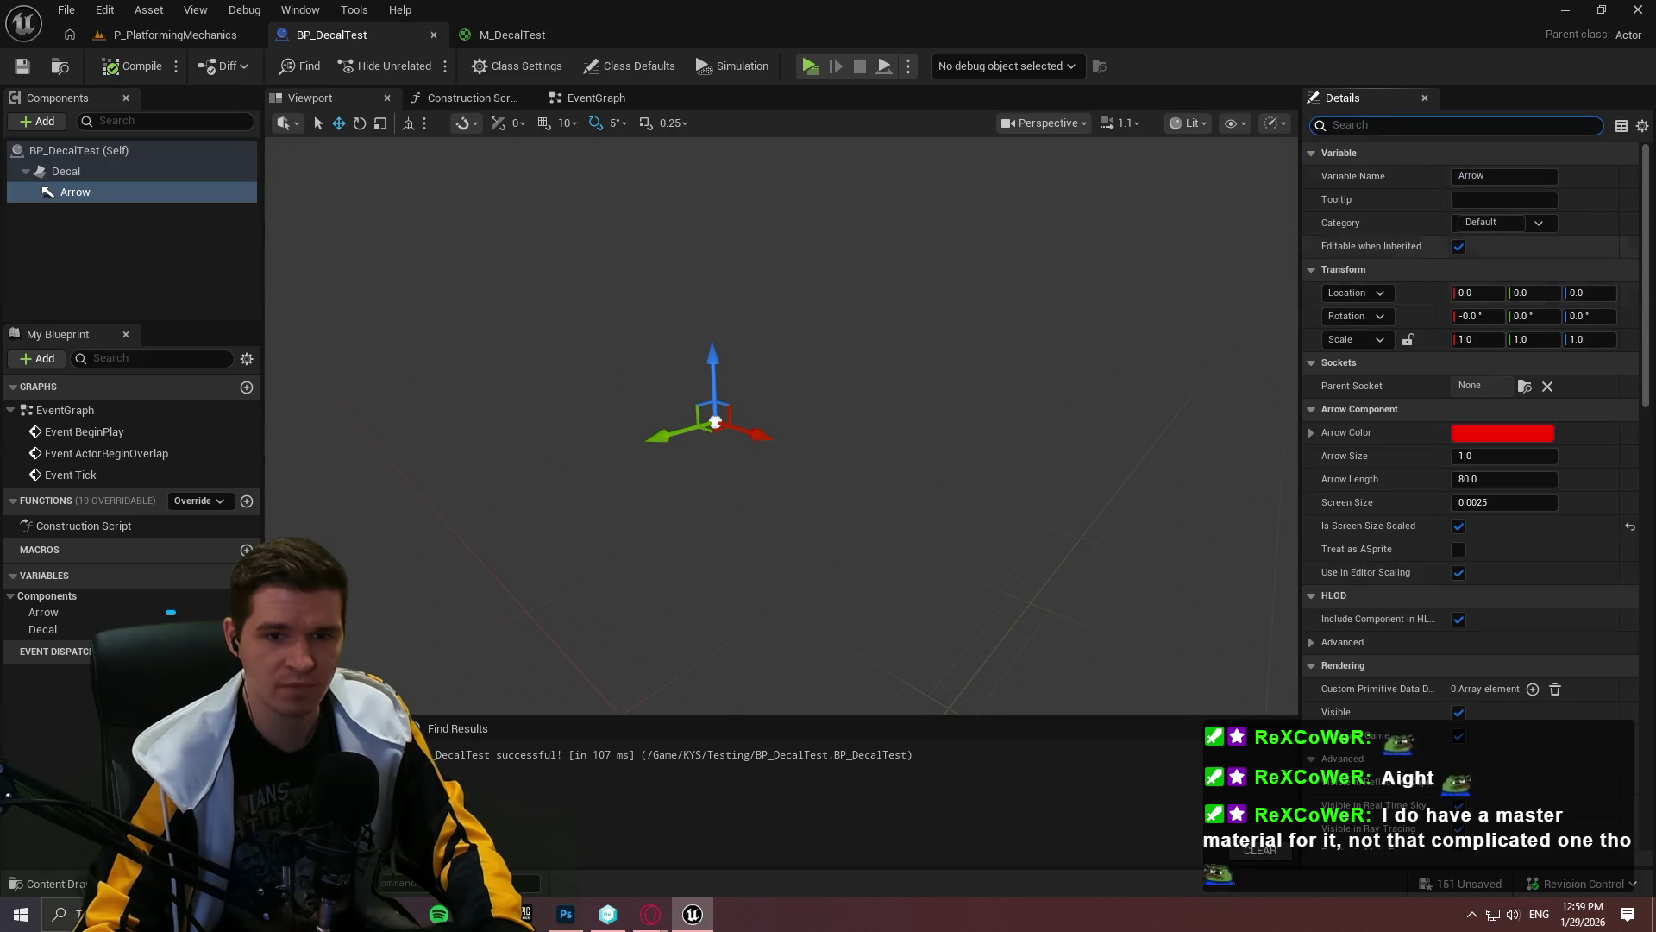
Step: Scroll back through the Arrow's details and bring up the blueprint's class defaults
left_click_drag(1642, 236, 1644, 576)
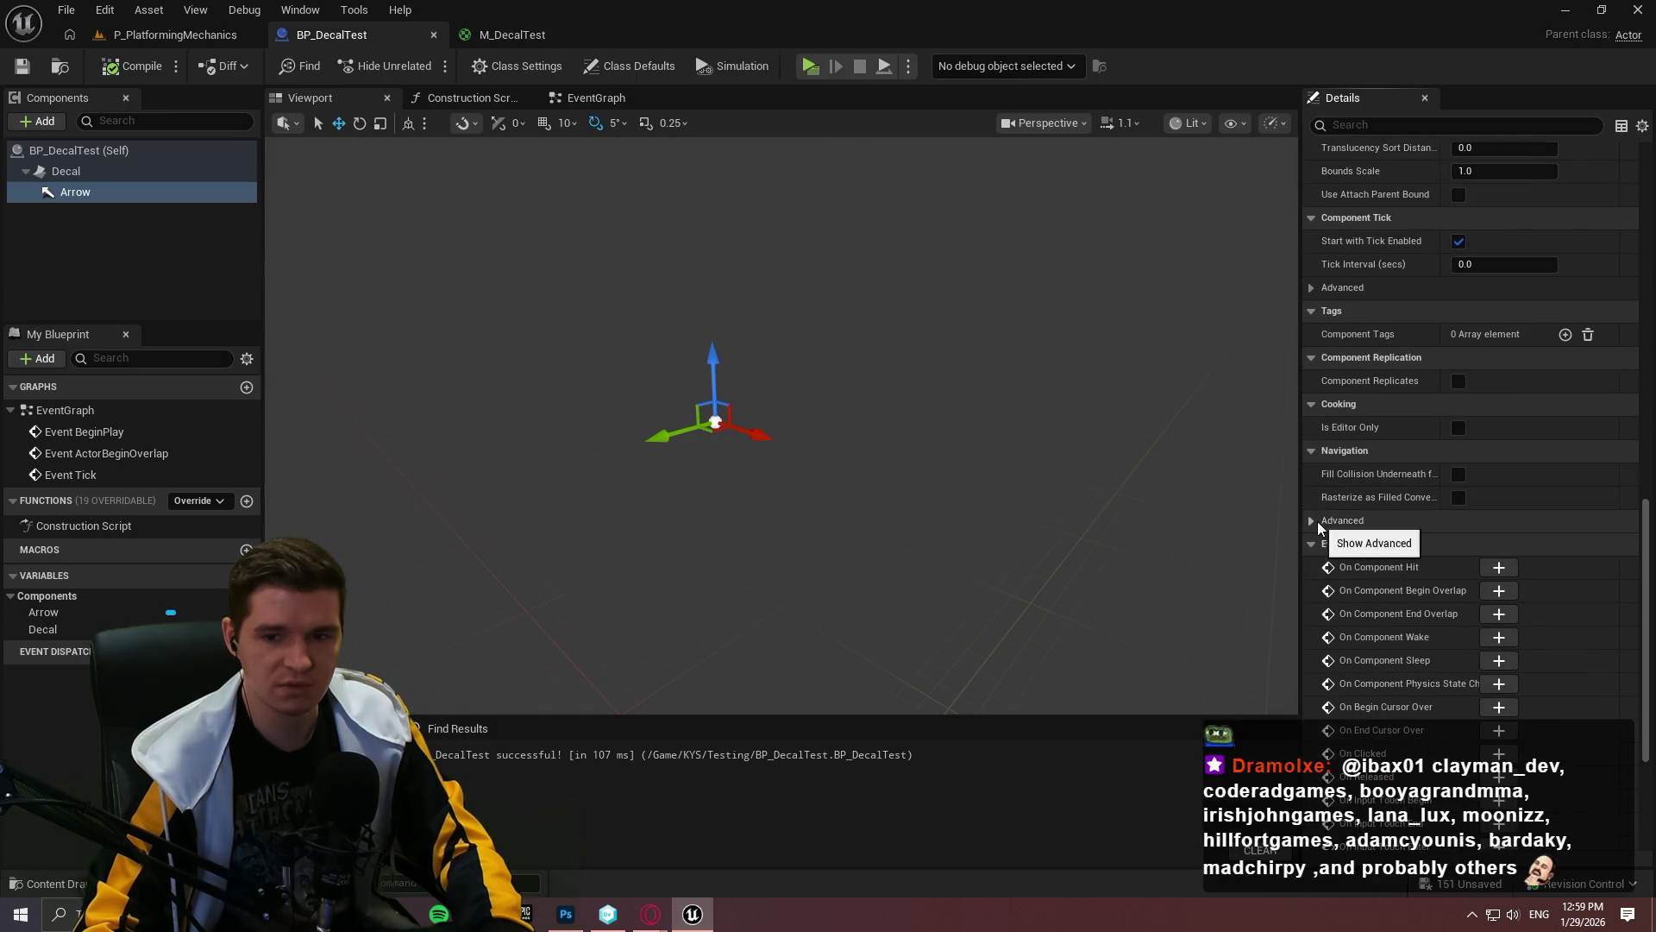
scroll(1459, 480, "down", 4)
scroll(1425, 516, "down", 3)
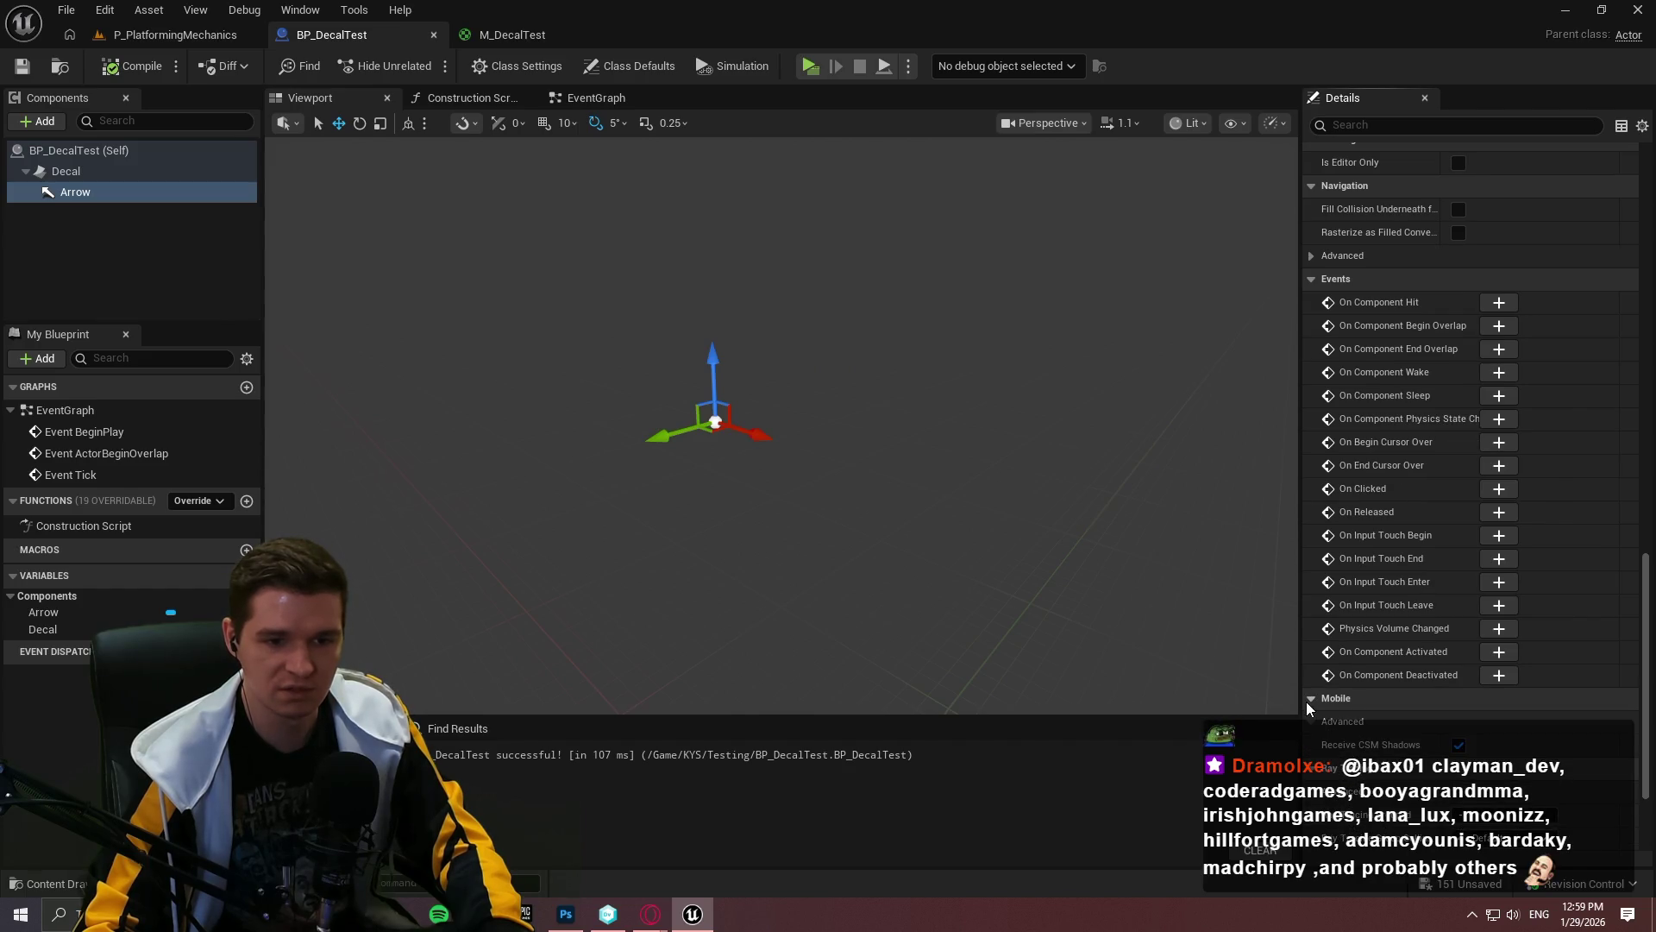
scroll(1434, 452, "up", 6)
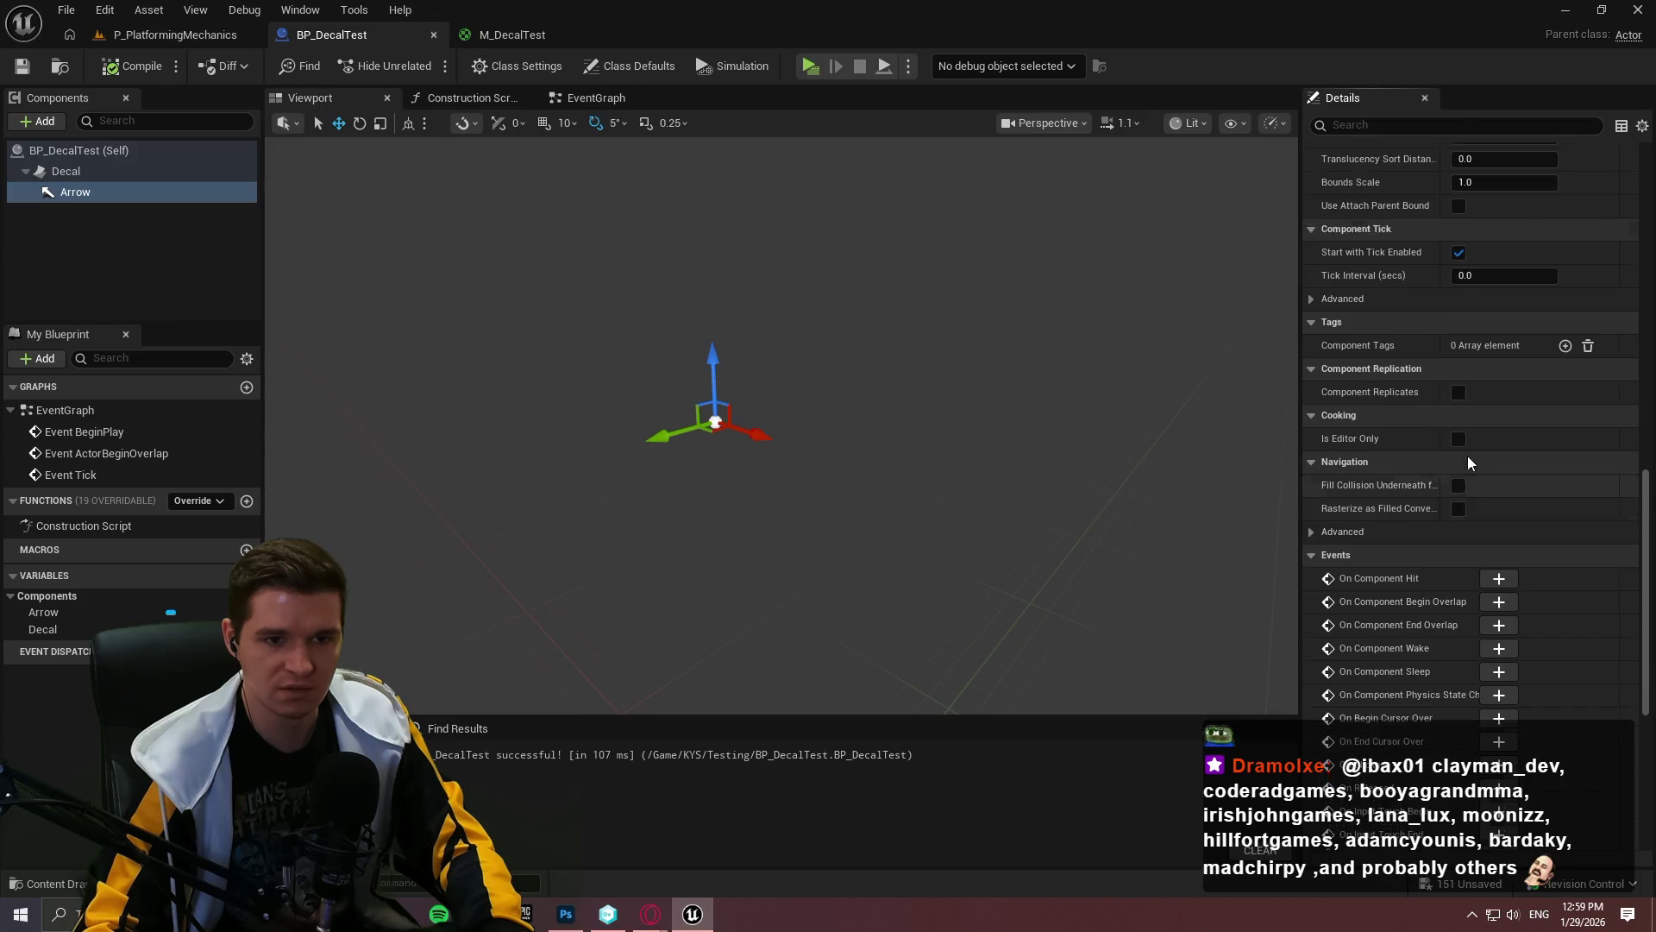
scroll(1640, 483, "up", 8)
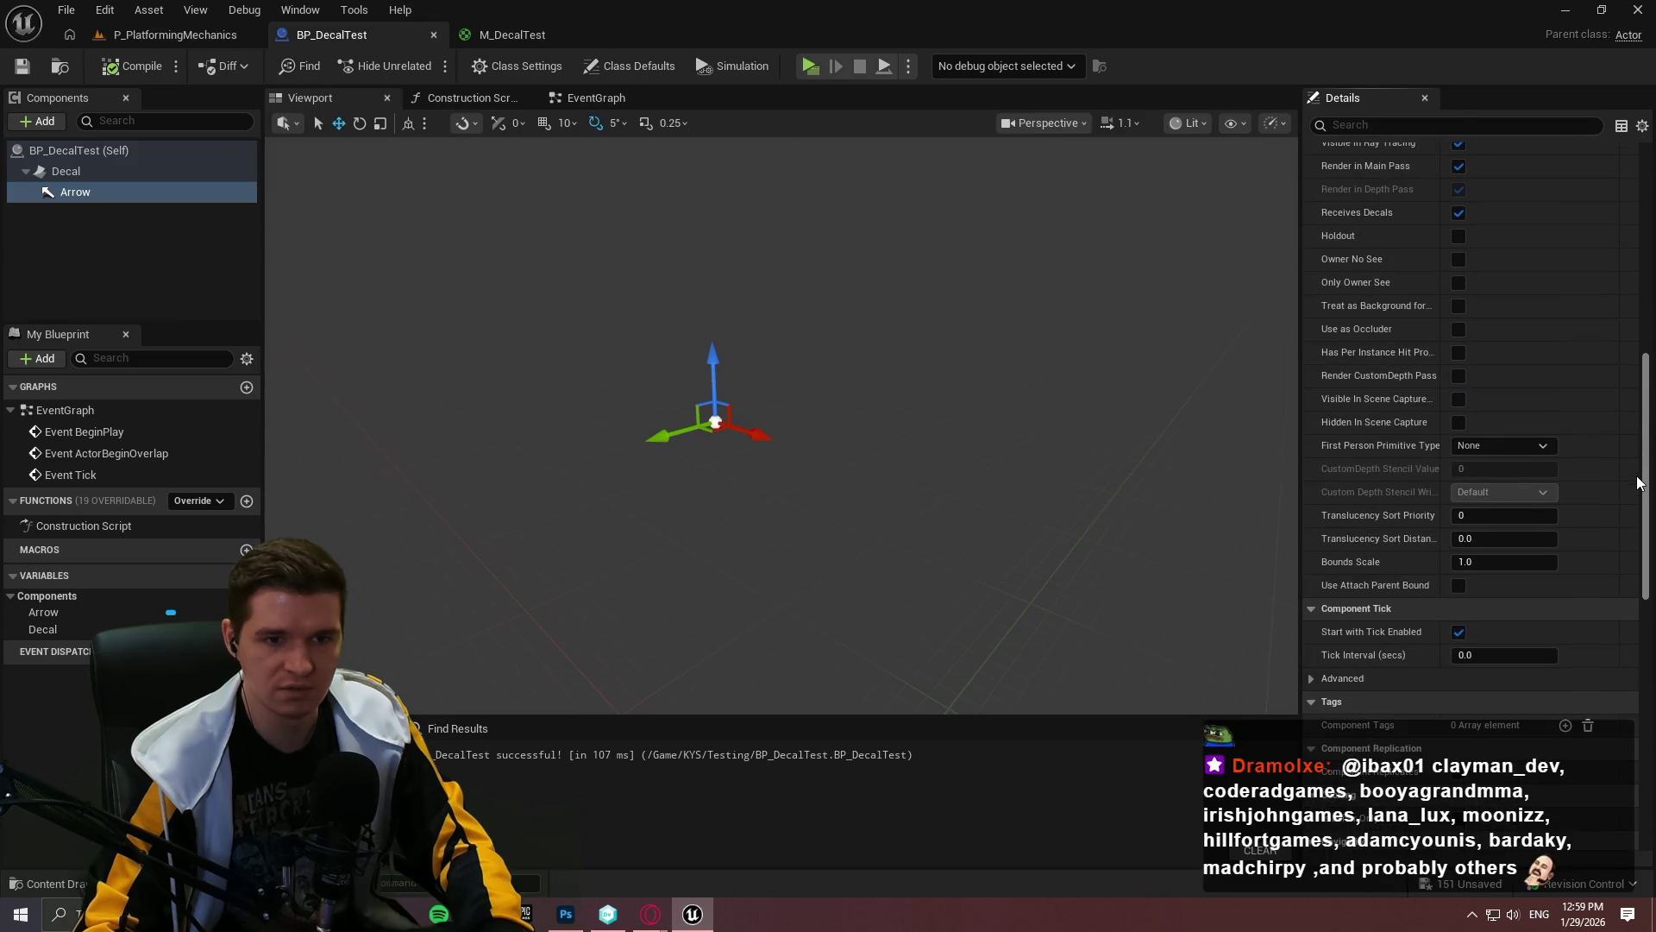
scroll(1633, 421, "up", 7)
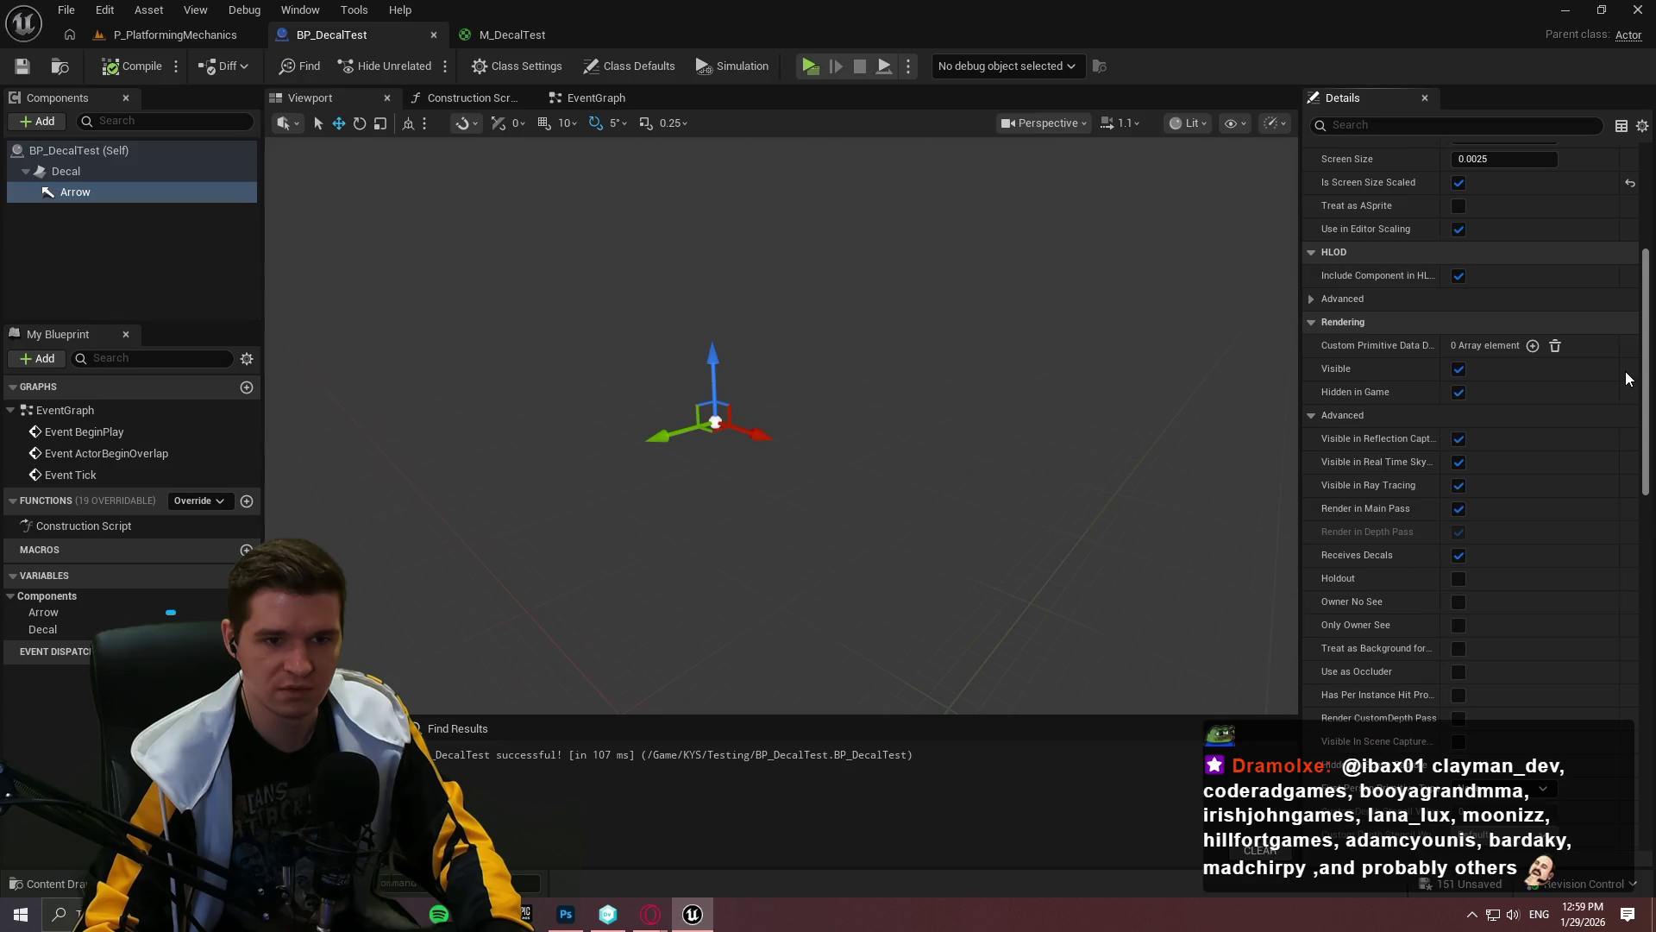
scroll(1644, 406, "up", 4)
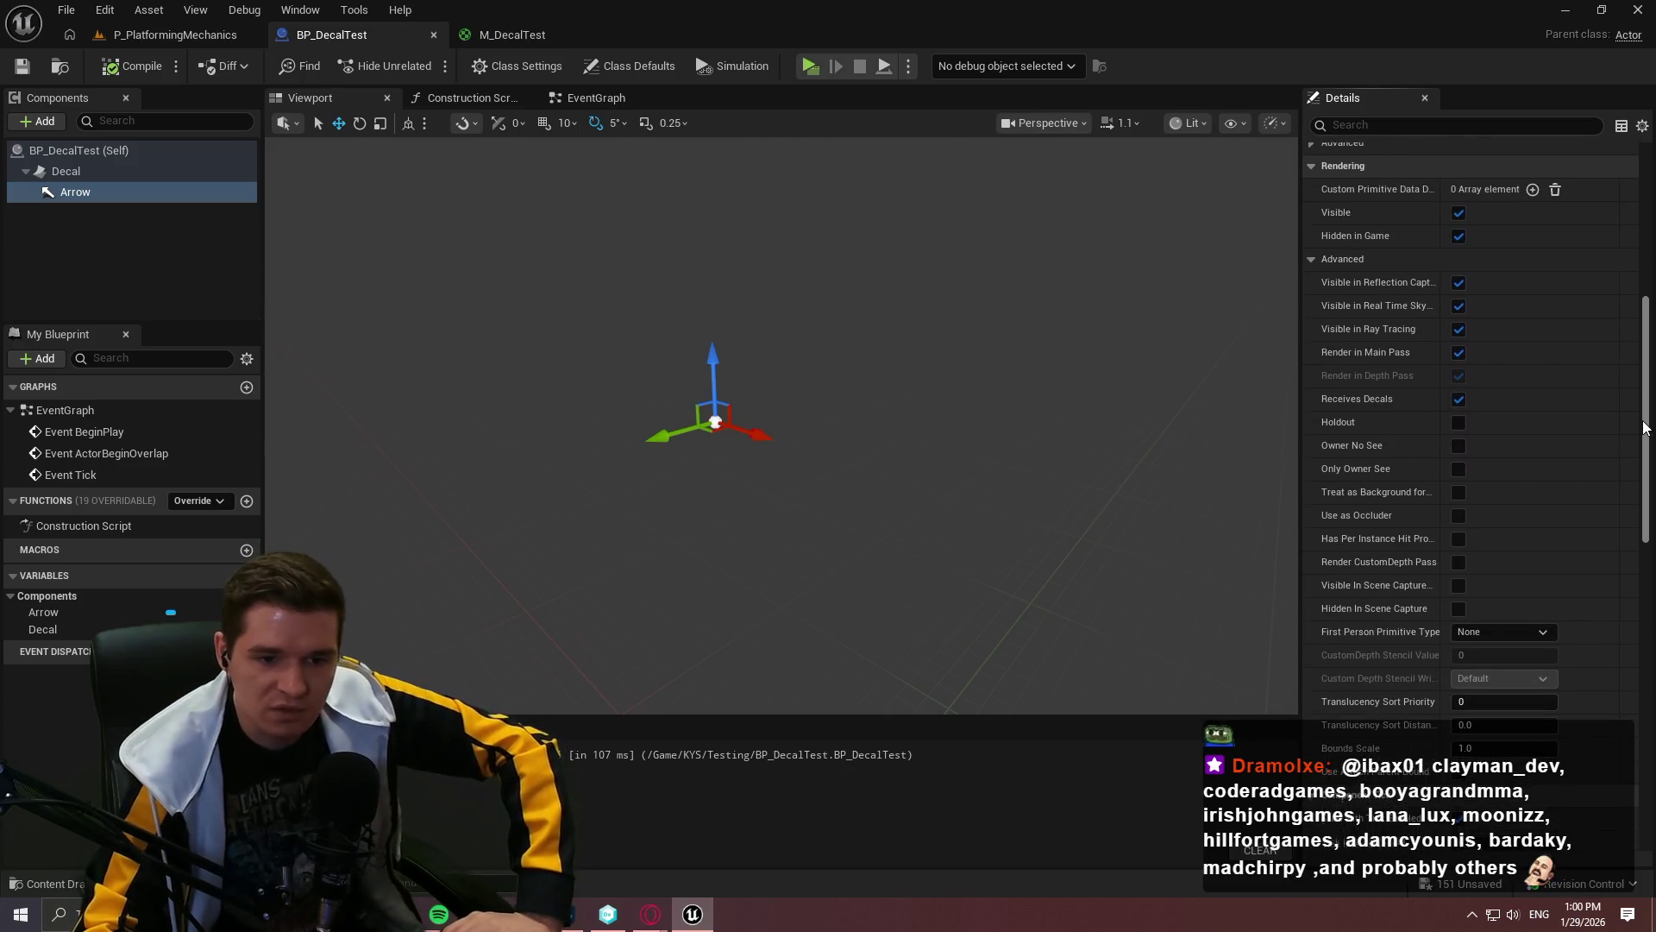
scroll(1626, 302, "up", 4)
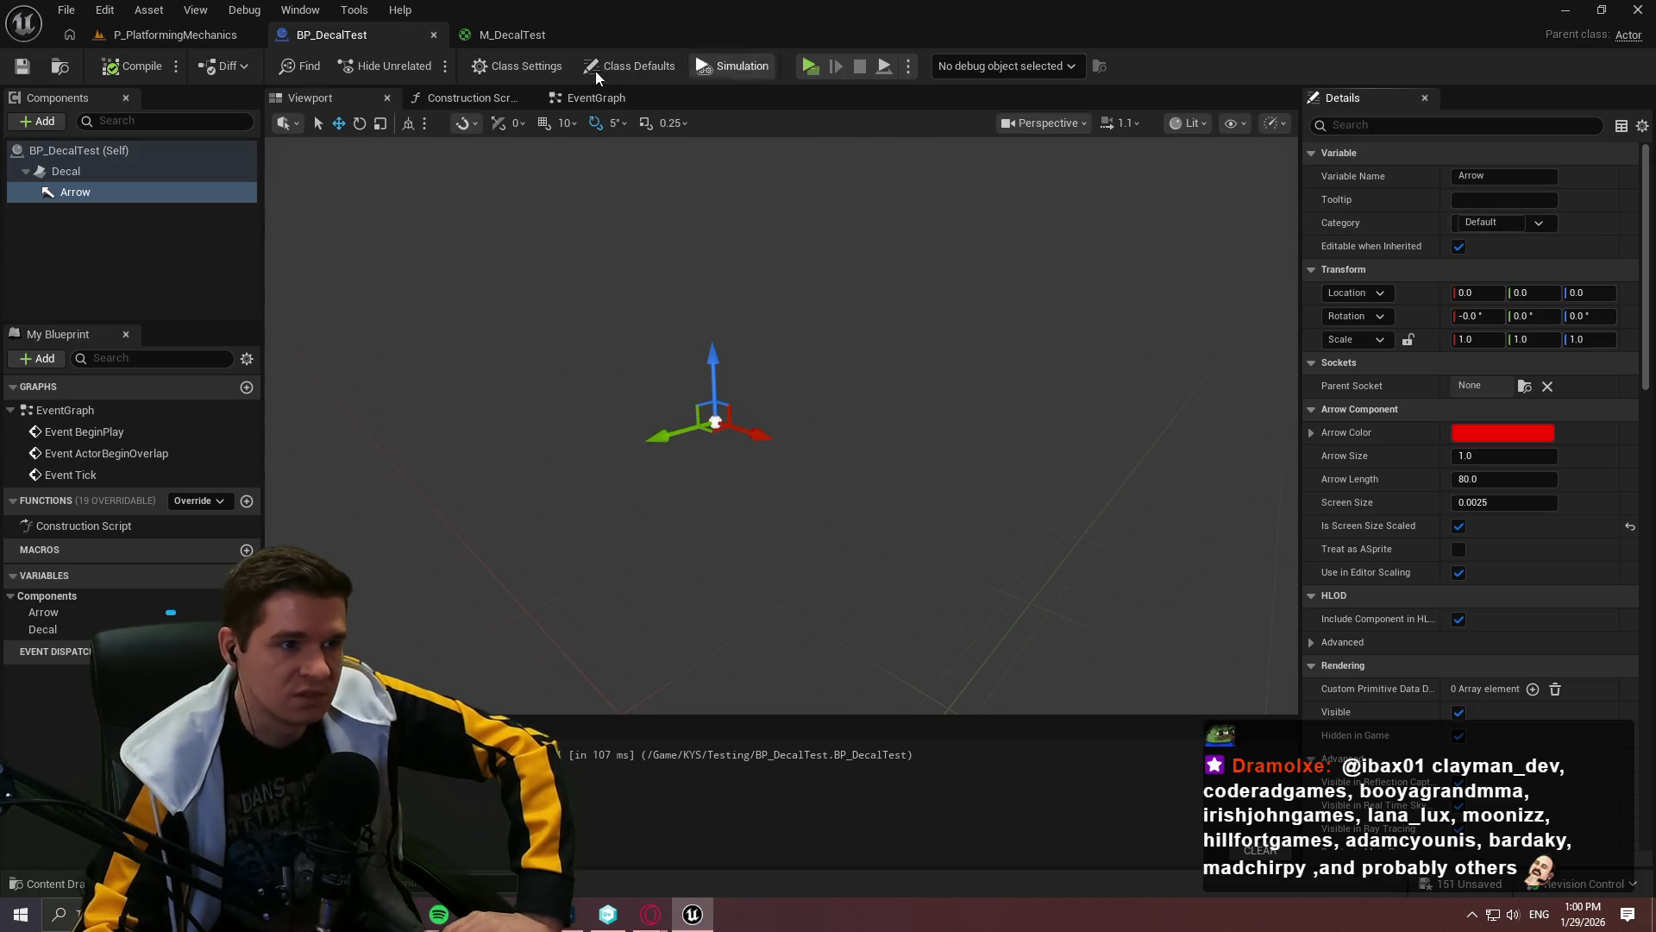
left_click(625, 66)
Step: In BP_DecalTest's class defaults, change Editor Billboard Scale to a new value
left_click(557, 68)
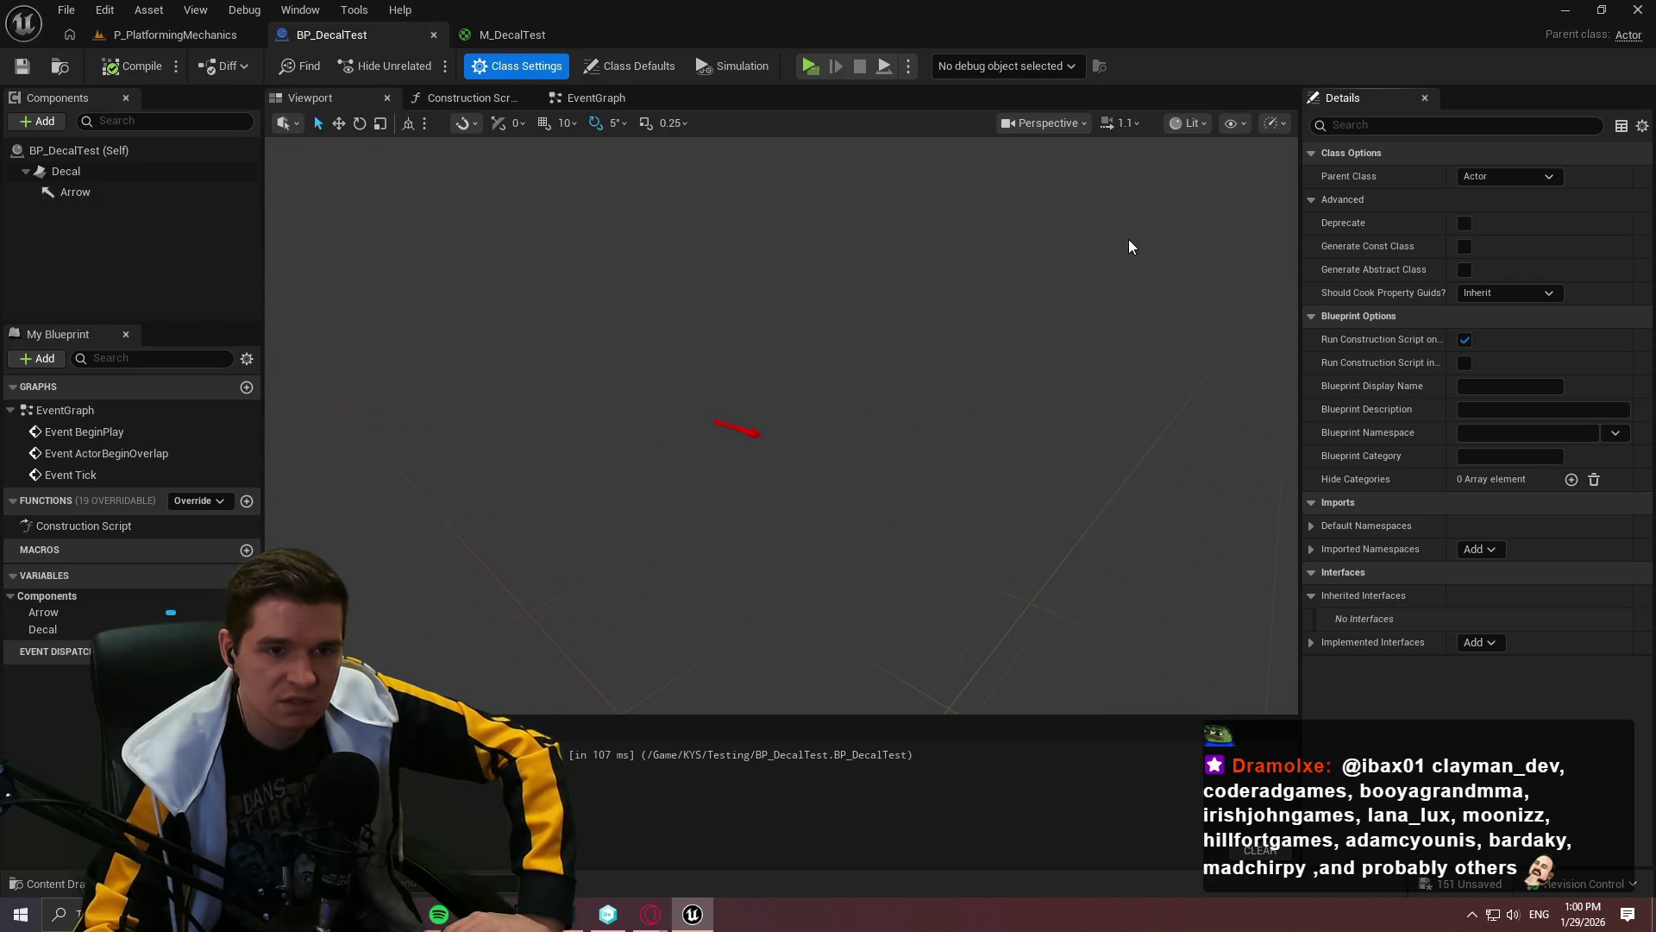
left_click(143, 150)
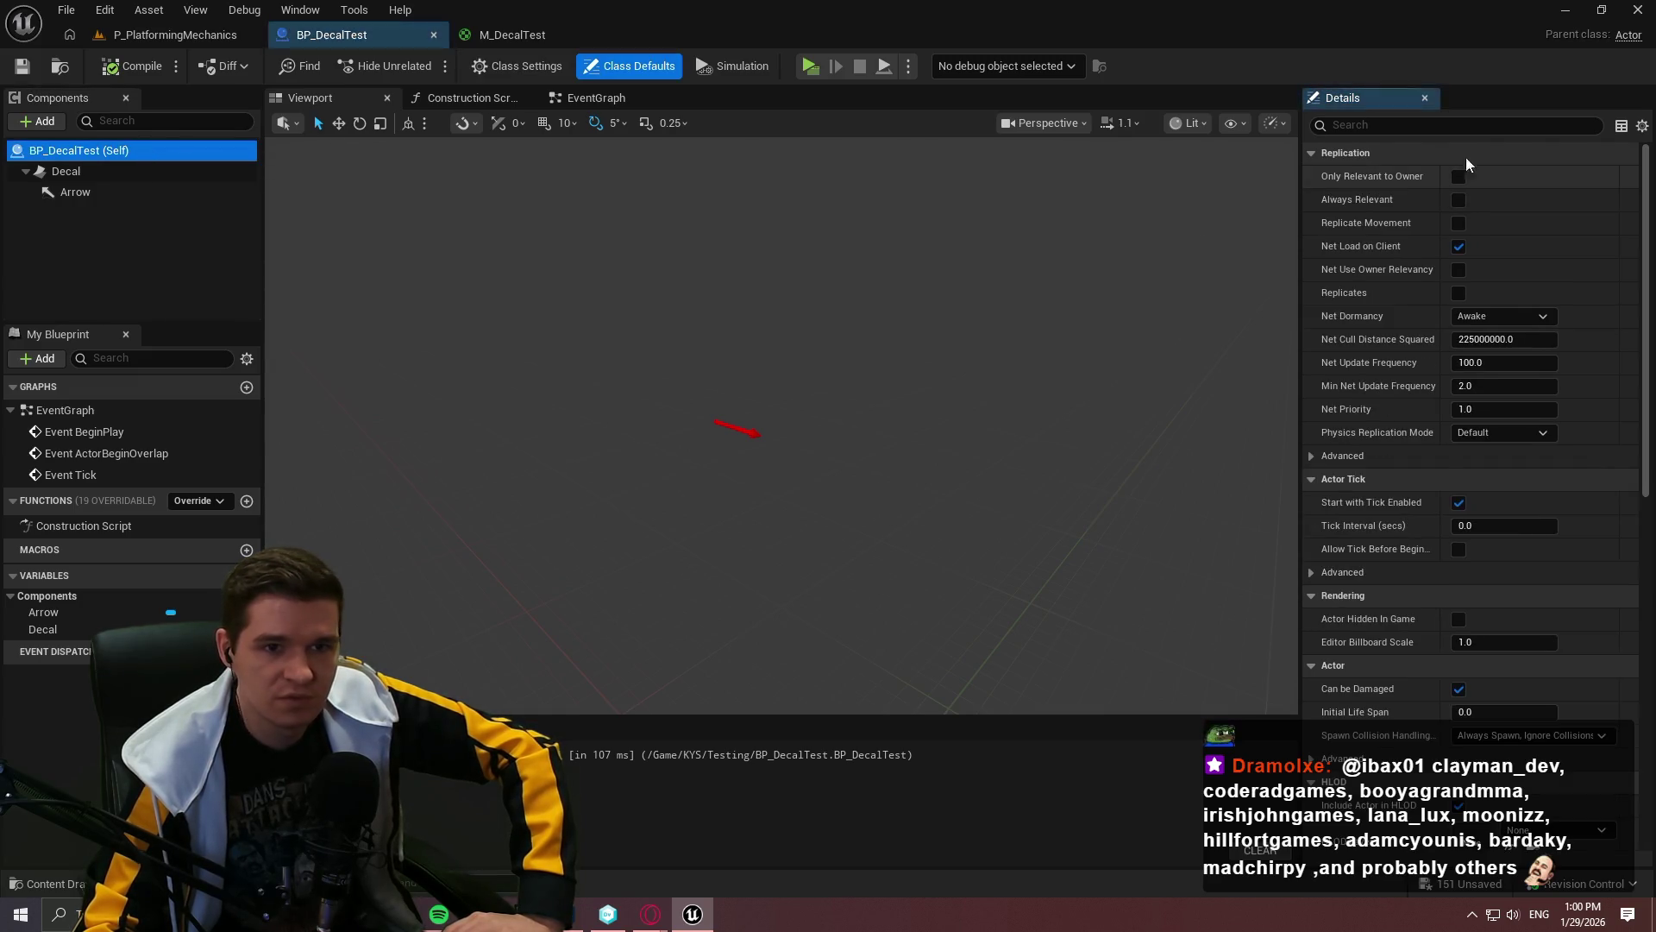
scroll(1648, 182, "down", 5)
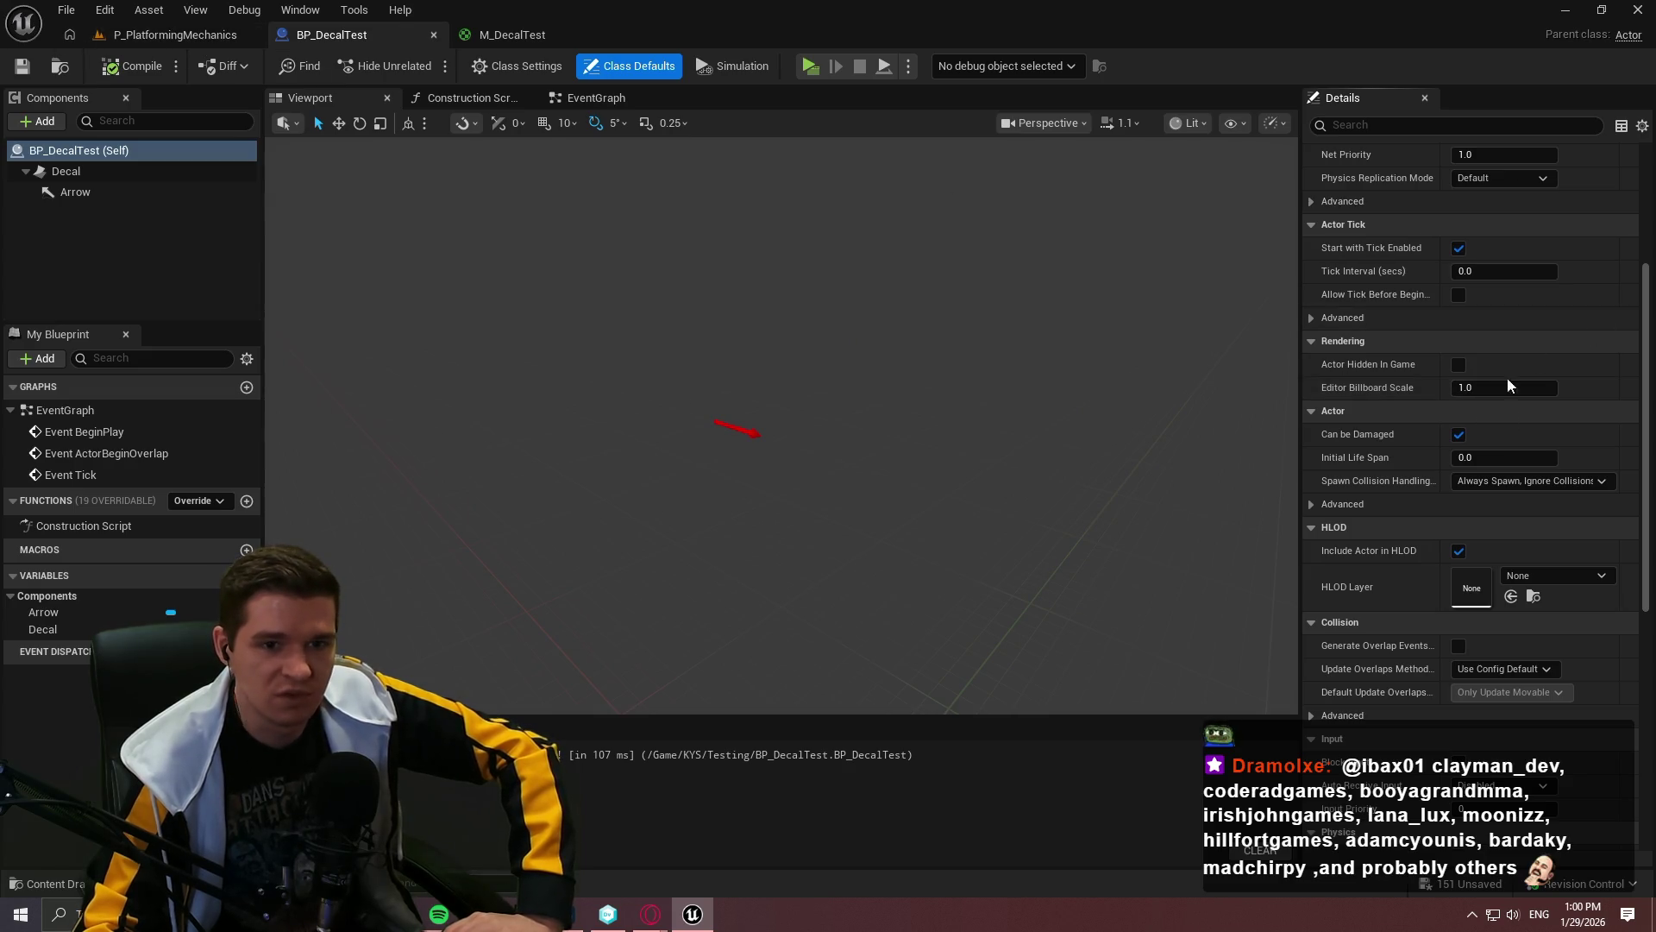
left_click(1471, 392)
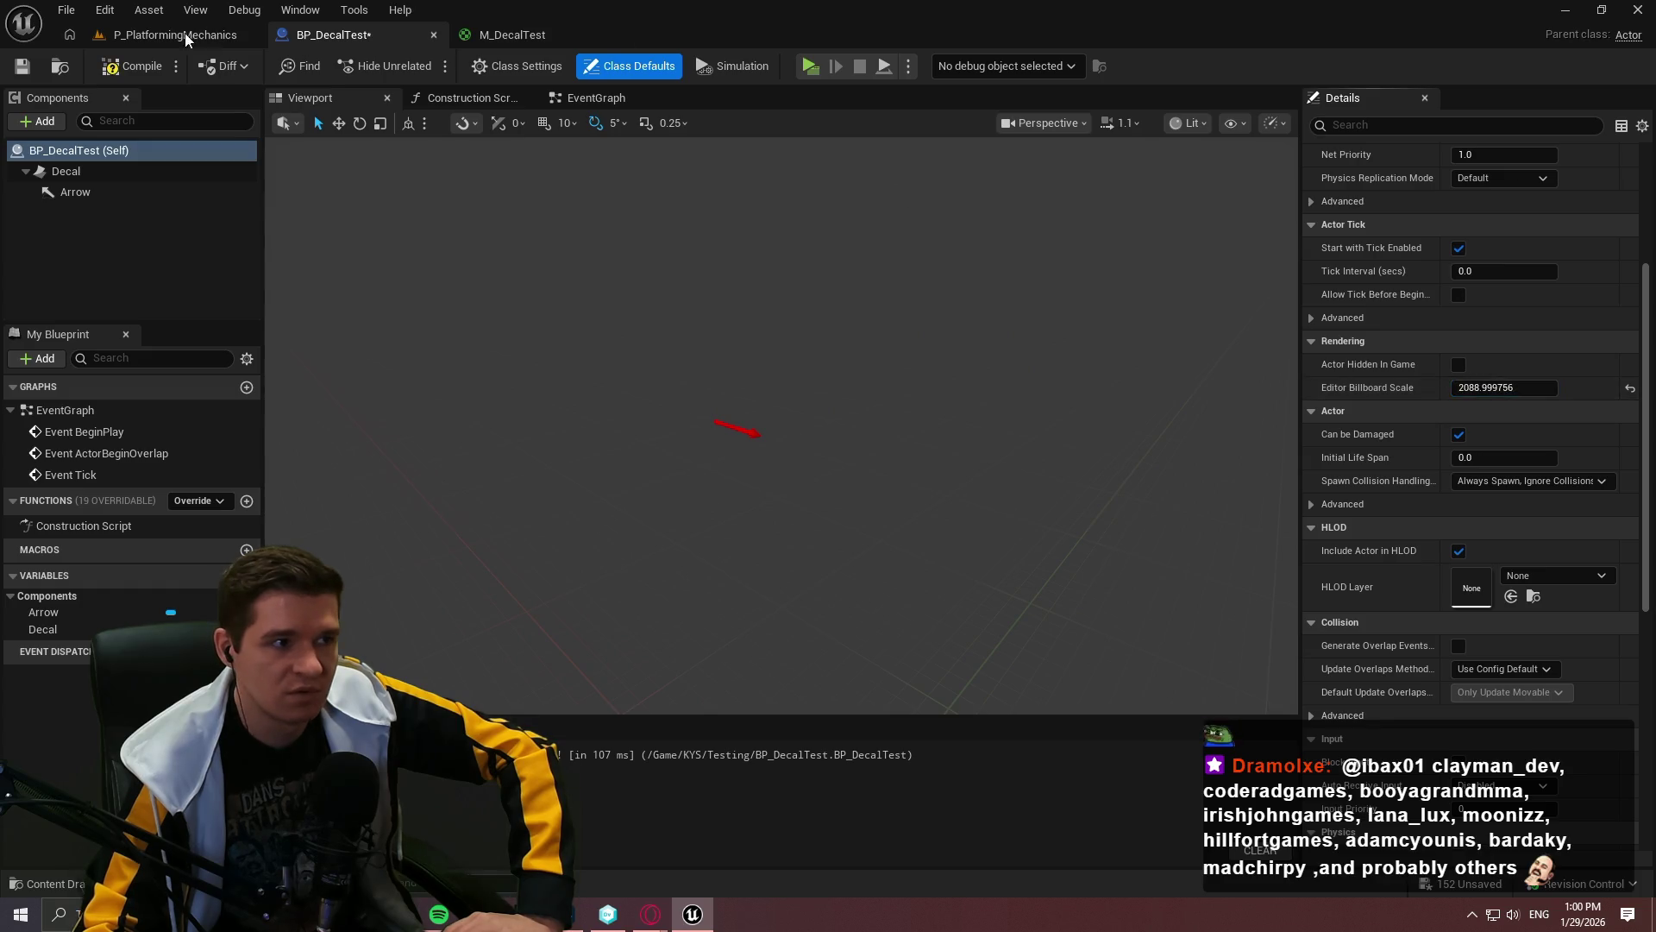
left_click(185, 33)
Step: Check the level, then reset Editor Billboard Scale to its default 1.0 in BP_DecalTest
left_click(375, 41)
left_click(197, 35)
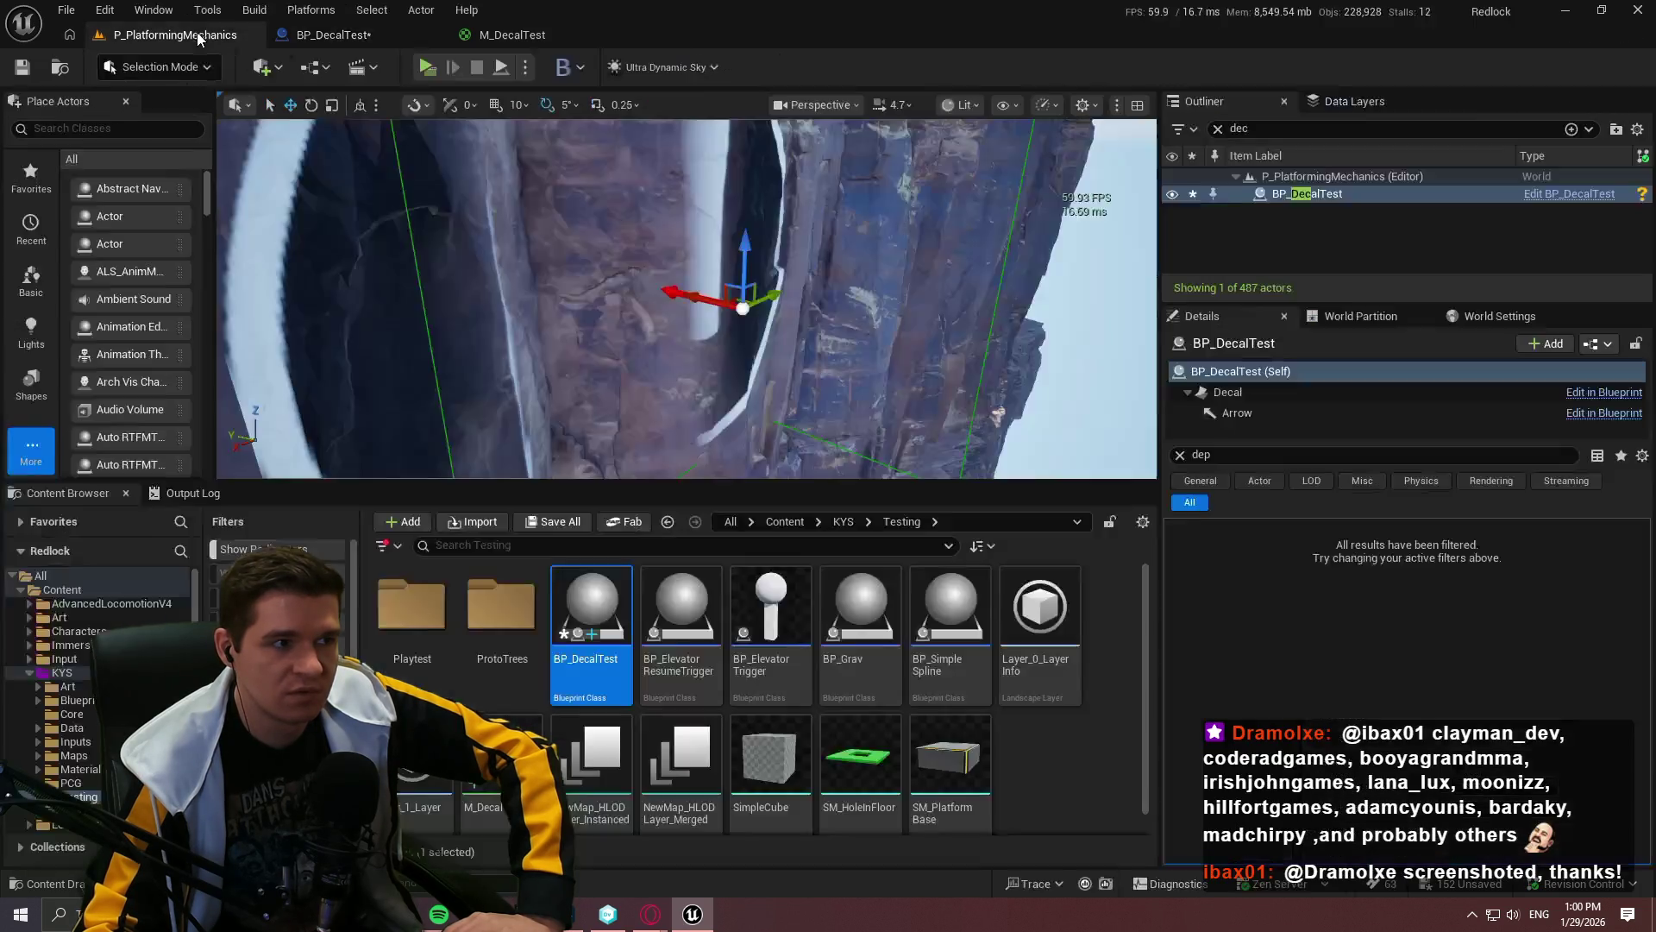
scroll(744, 292, "up", 5)
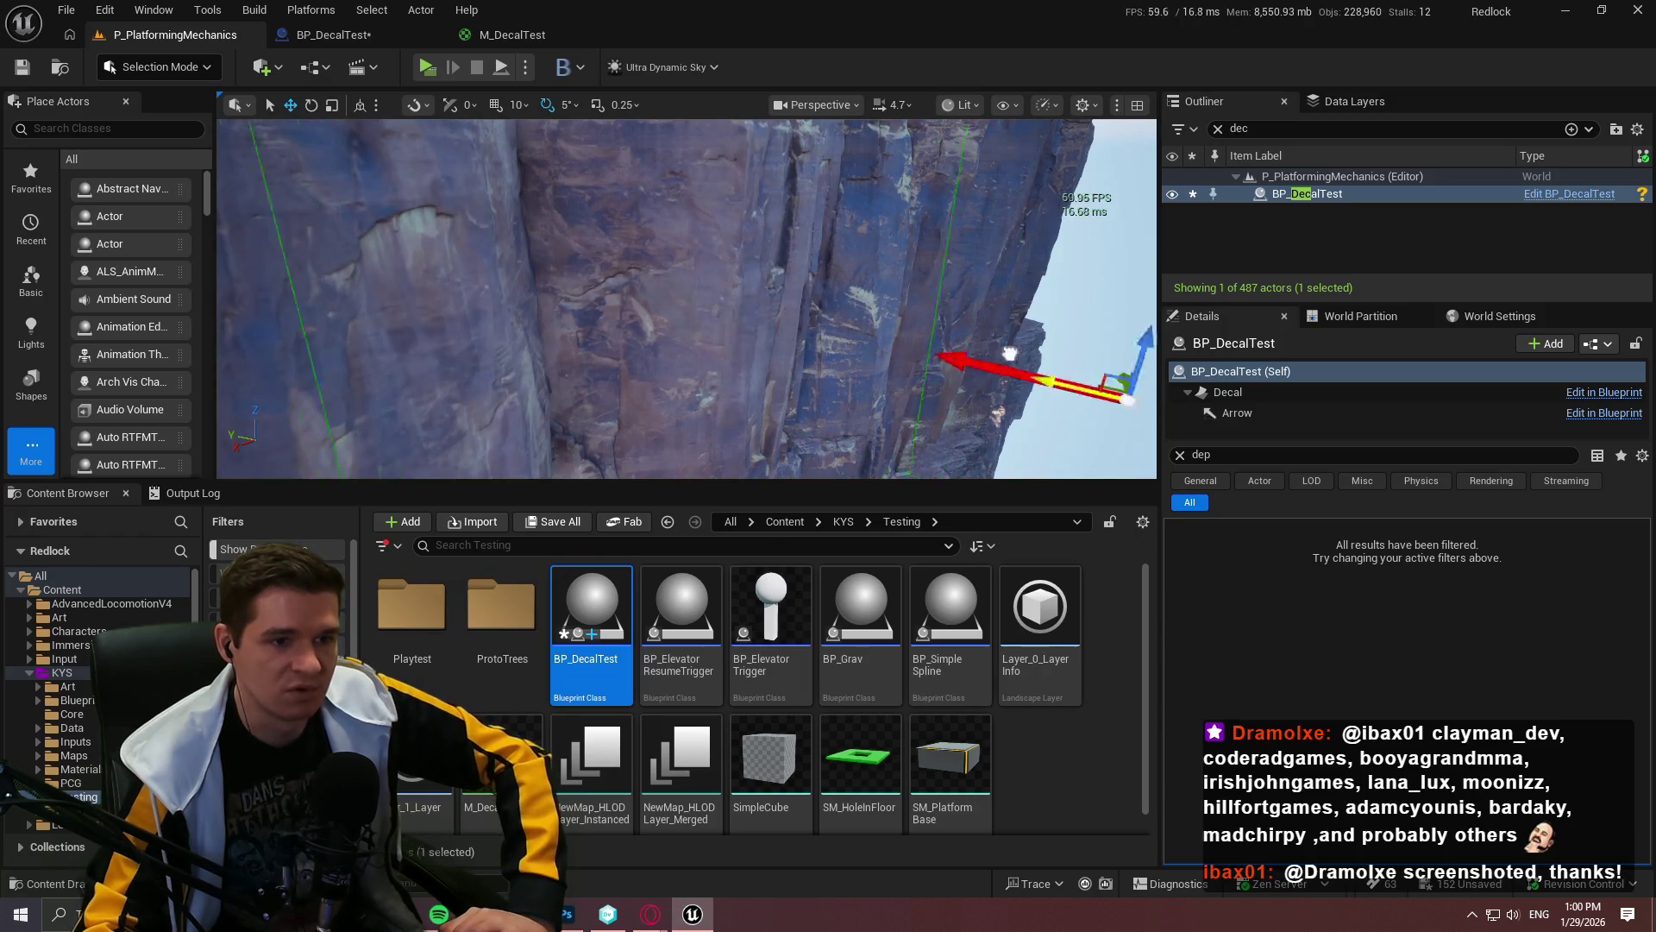
scroll(756, 315, "down", 5)
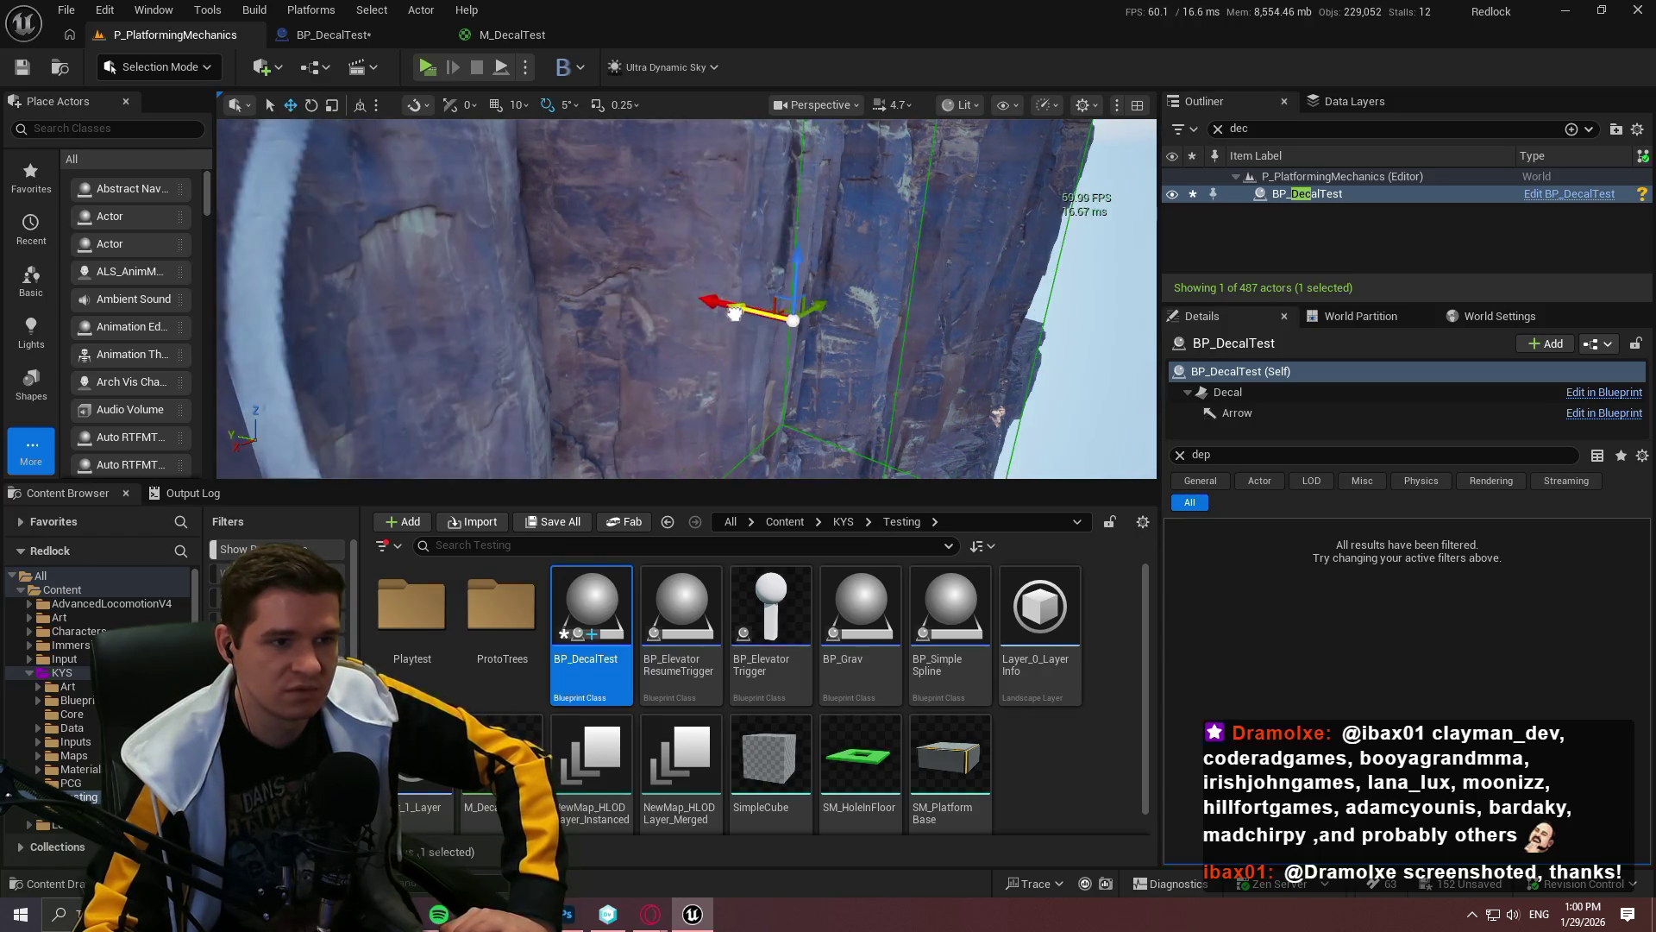
left_click(517, 35)
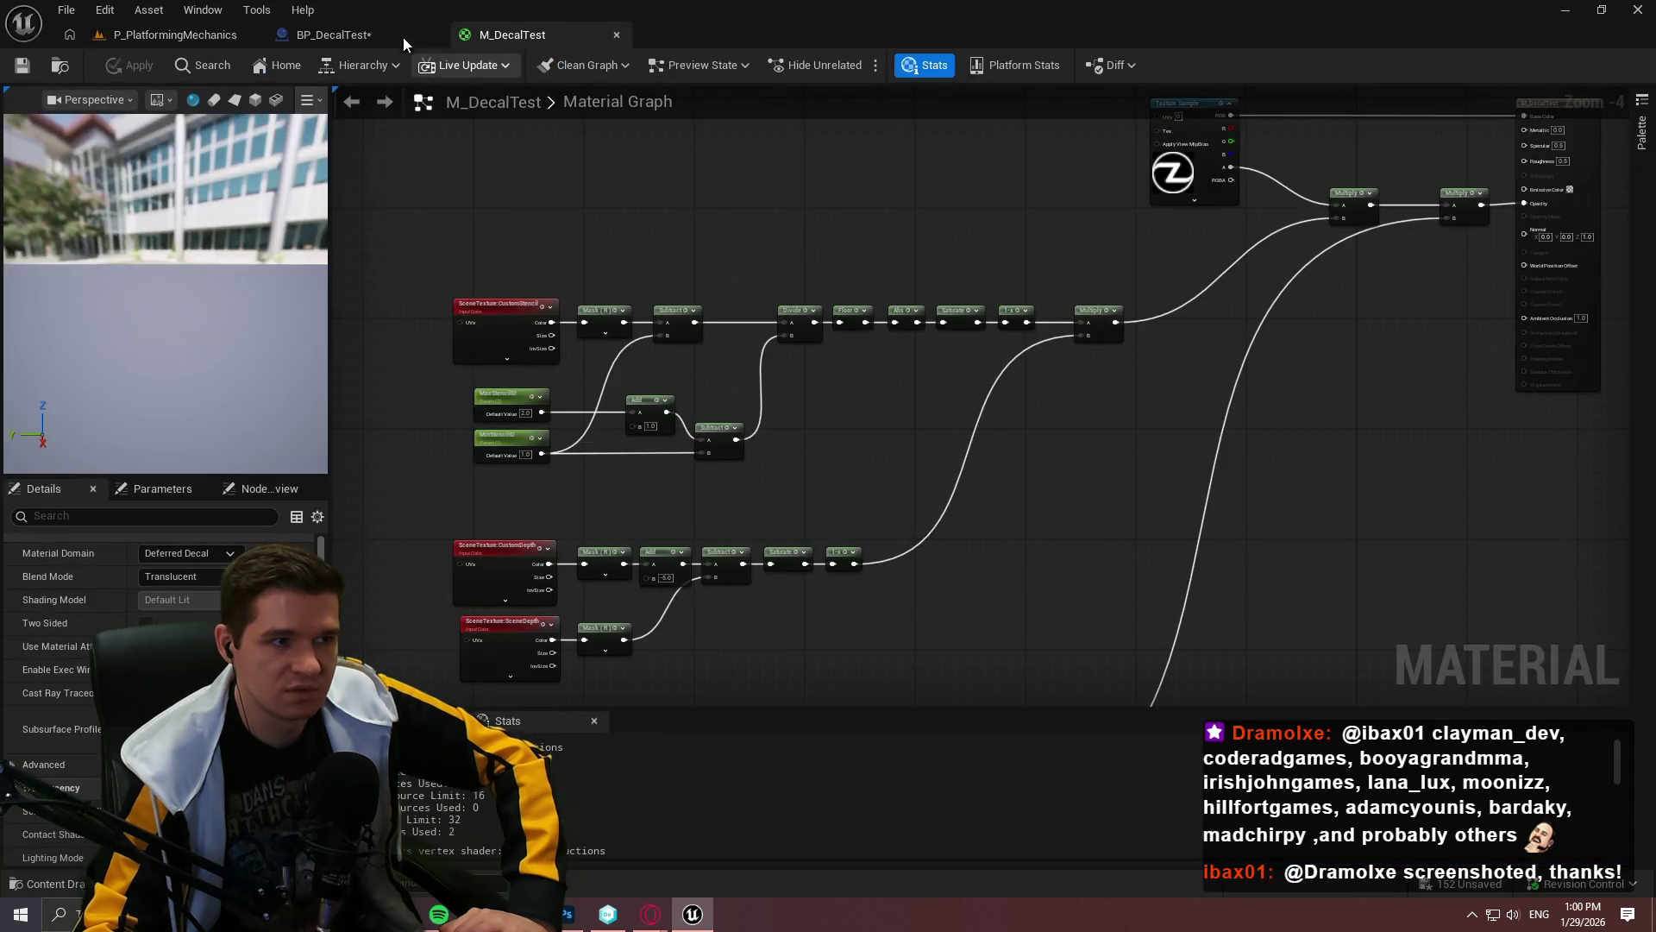
left_click(402, 38)
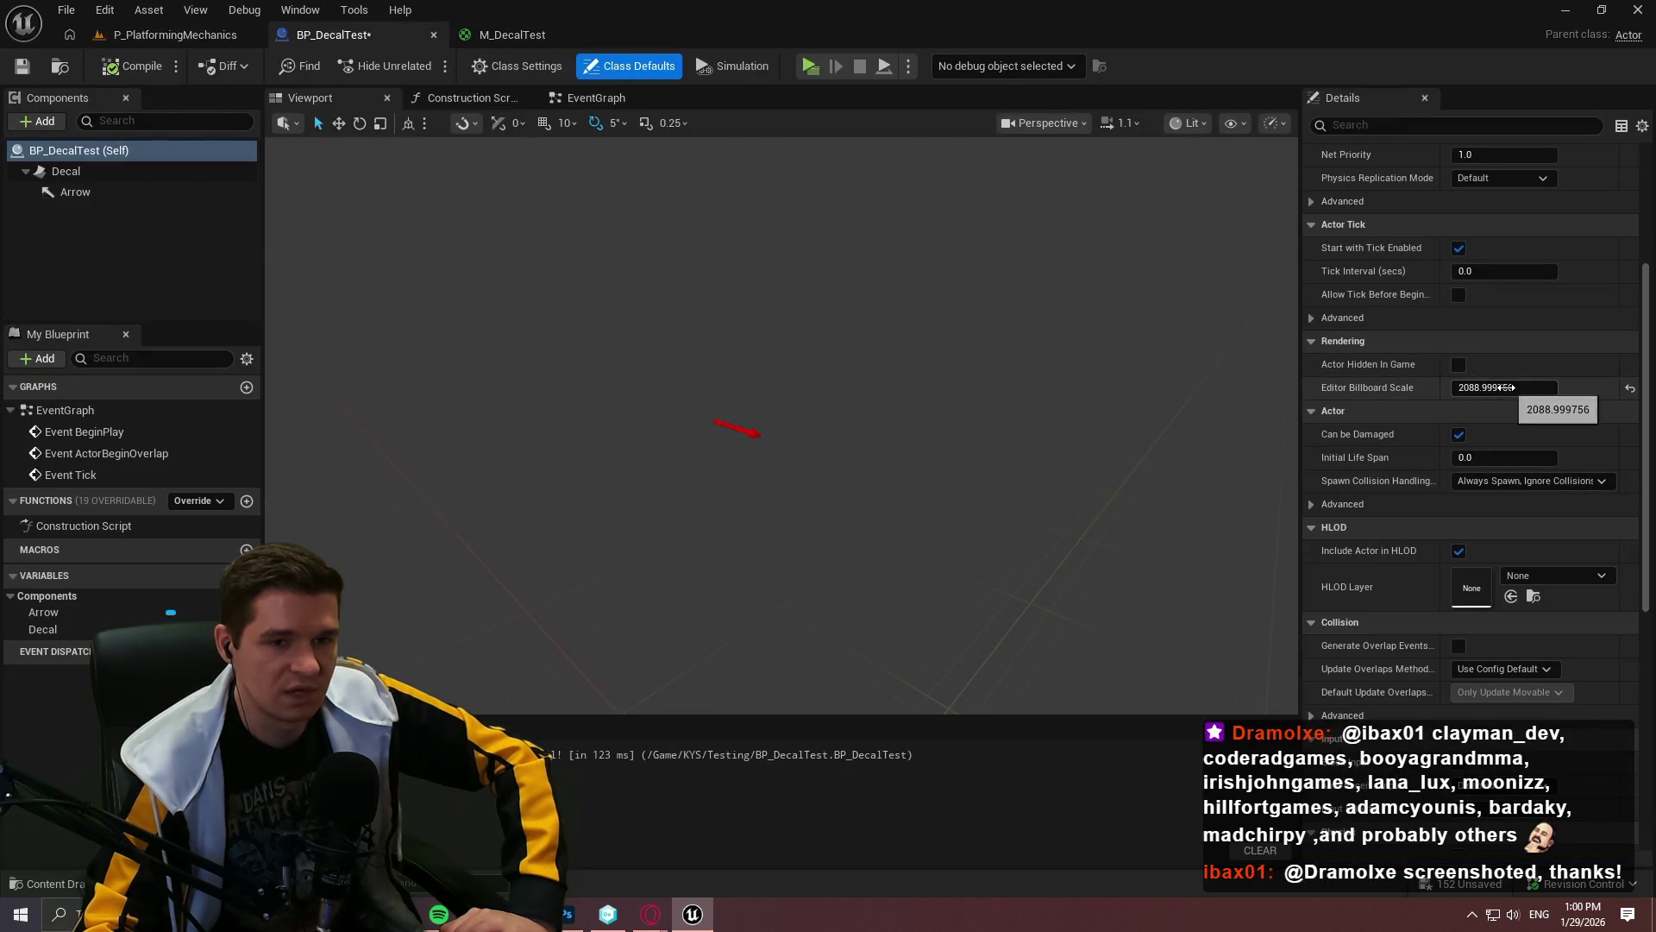
left_click(1631, 390)
left_click(40, 121)
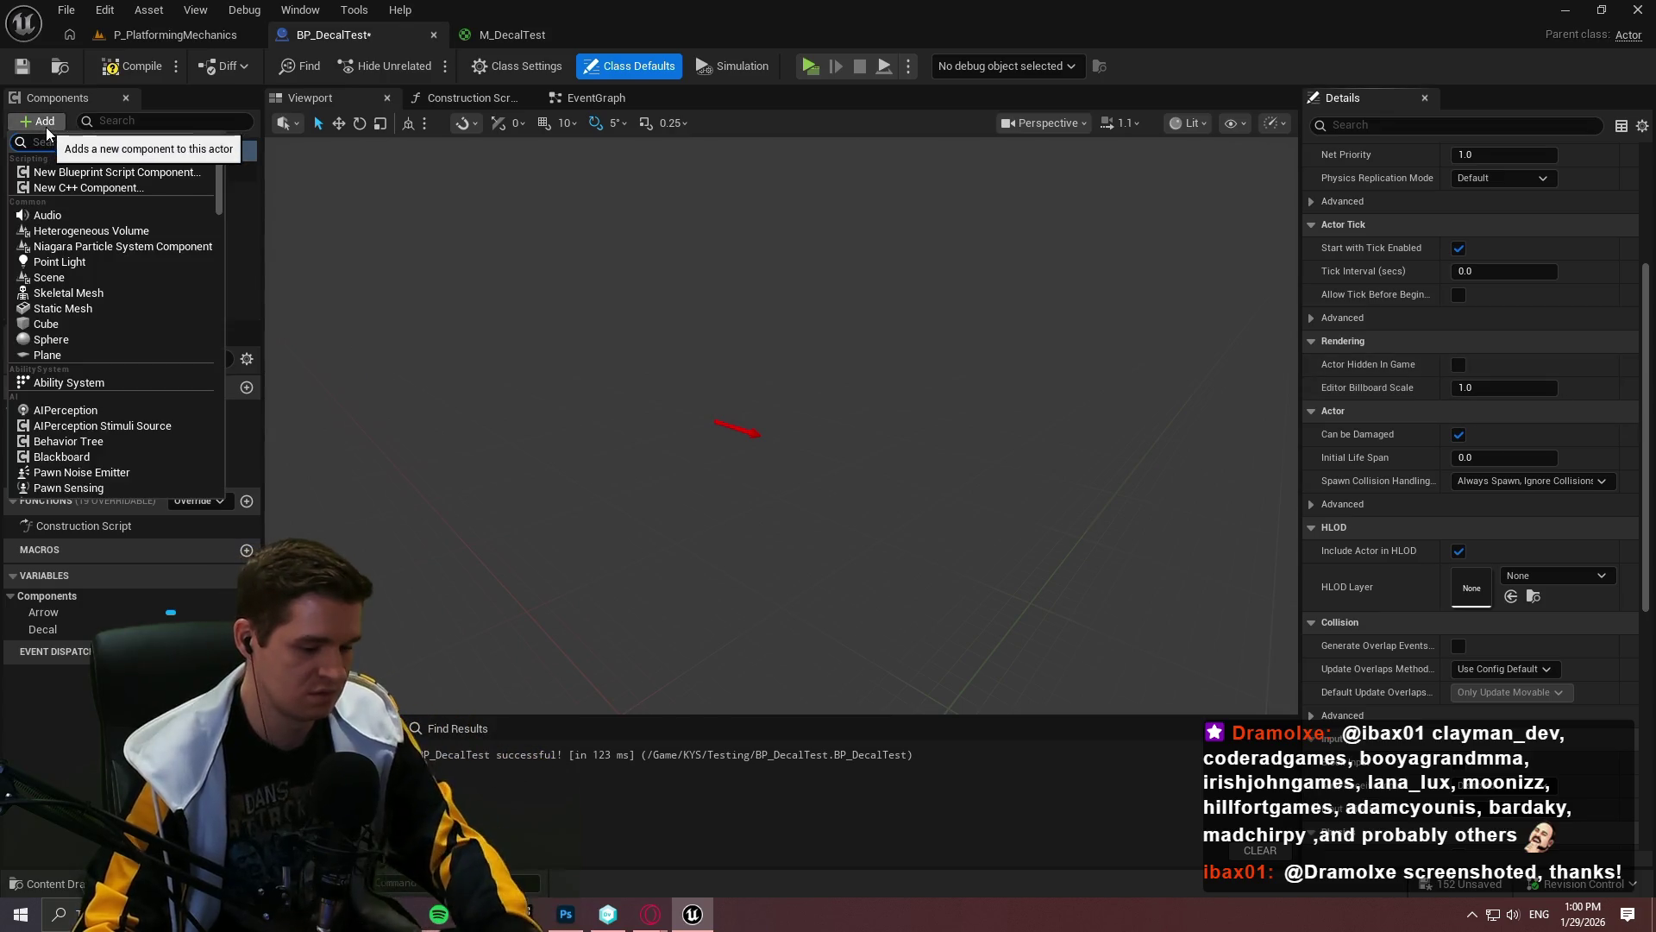
Step: Add a Billboard component under the Decal in BP_DecalTest and select it
type("billboard")
left_click(132, 179)
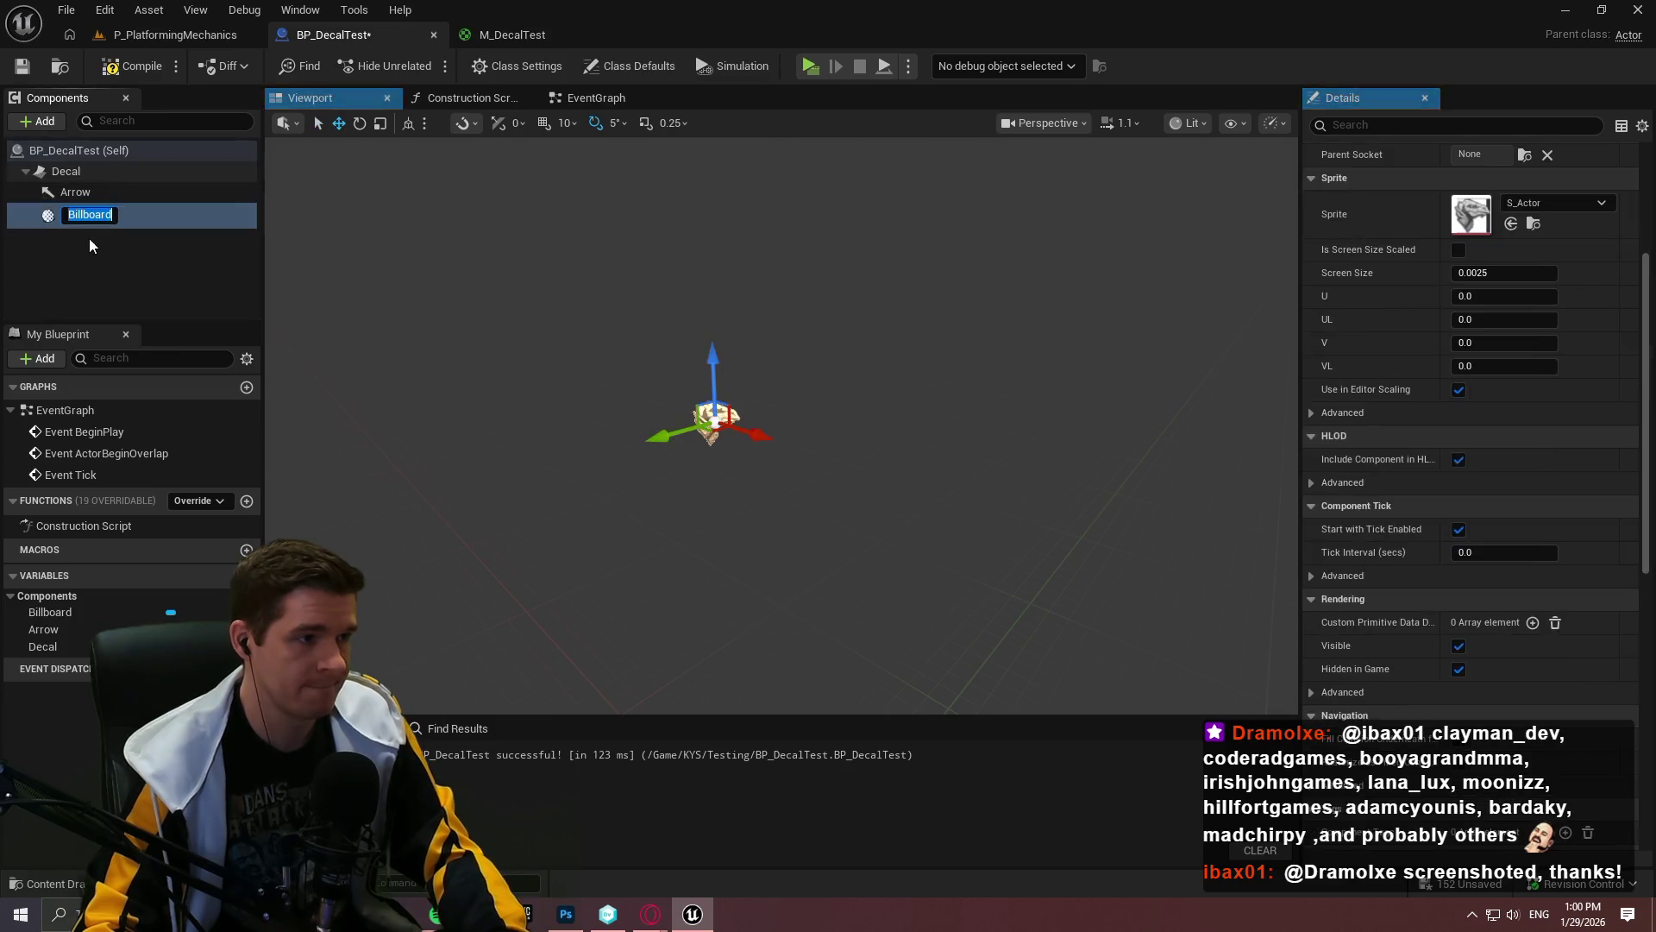
left_click(90, 238)
left_click(100, 217)
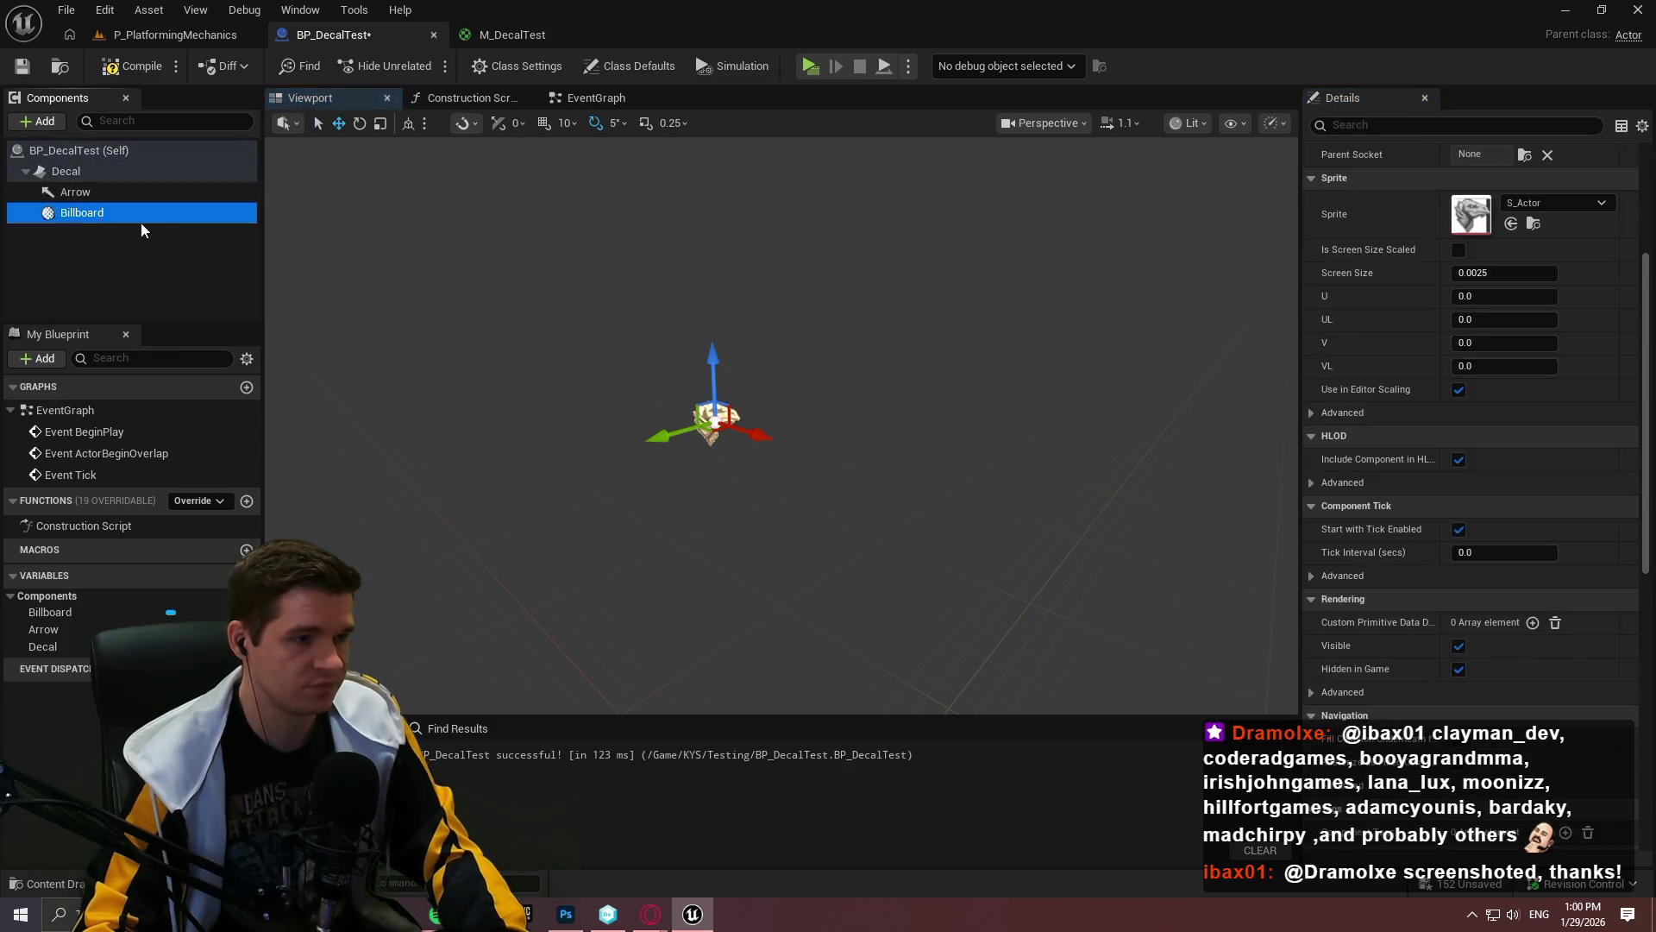
left_click(90, 246)
left_click(74, 209)
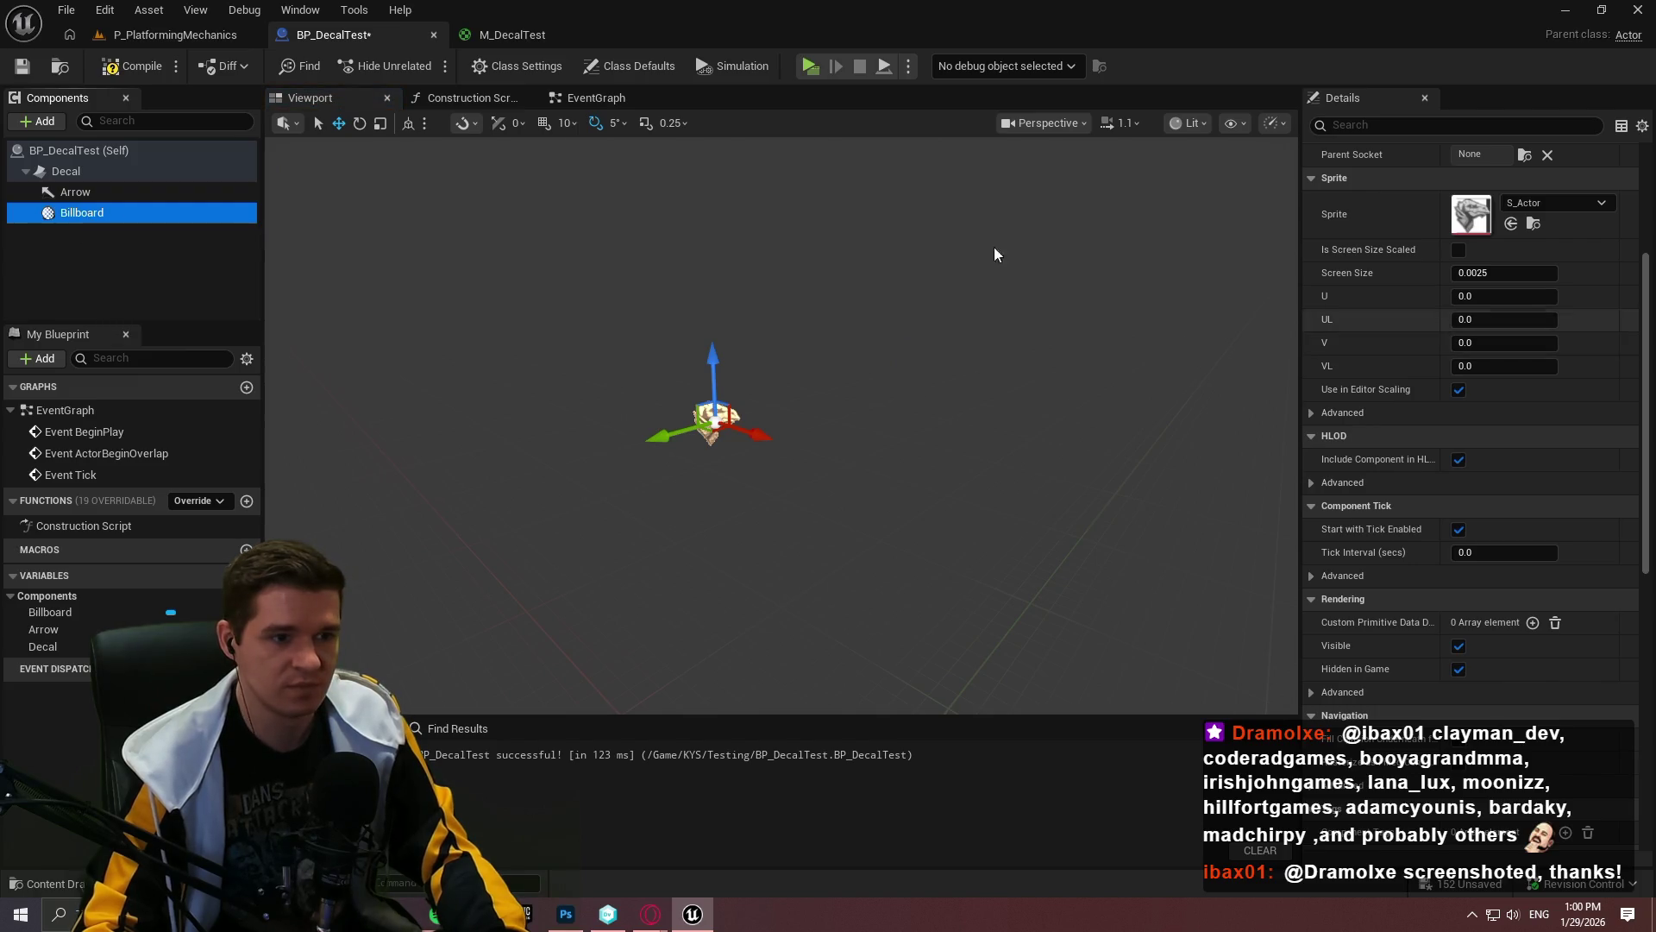
Step: In P_PlatformingMechanics, frame and select the BP_DecalTest decal on the rock wall
left_click(195, 36)
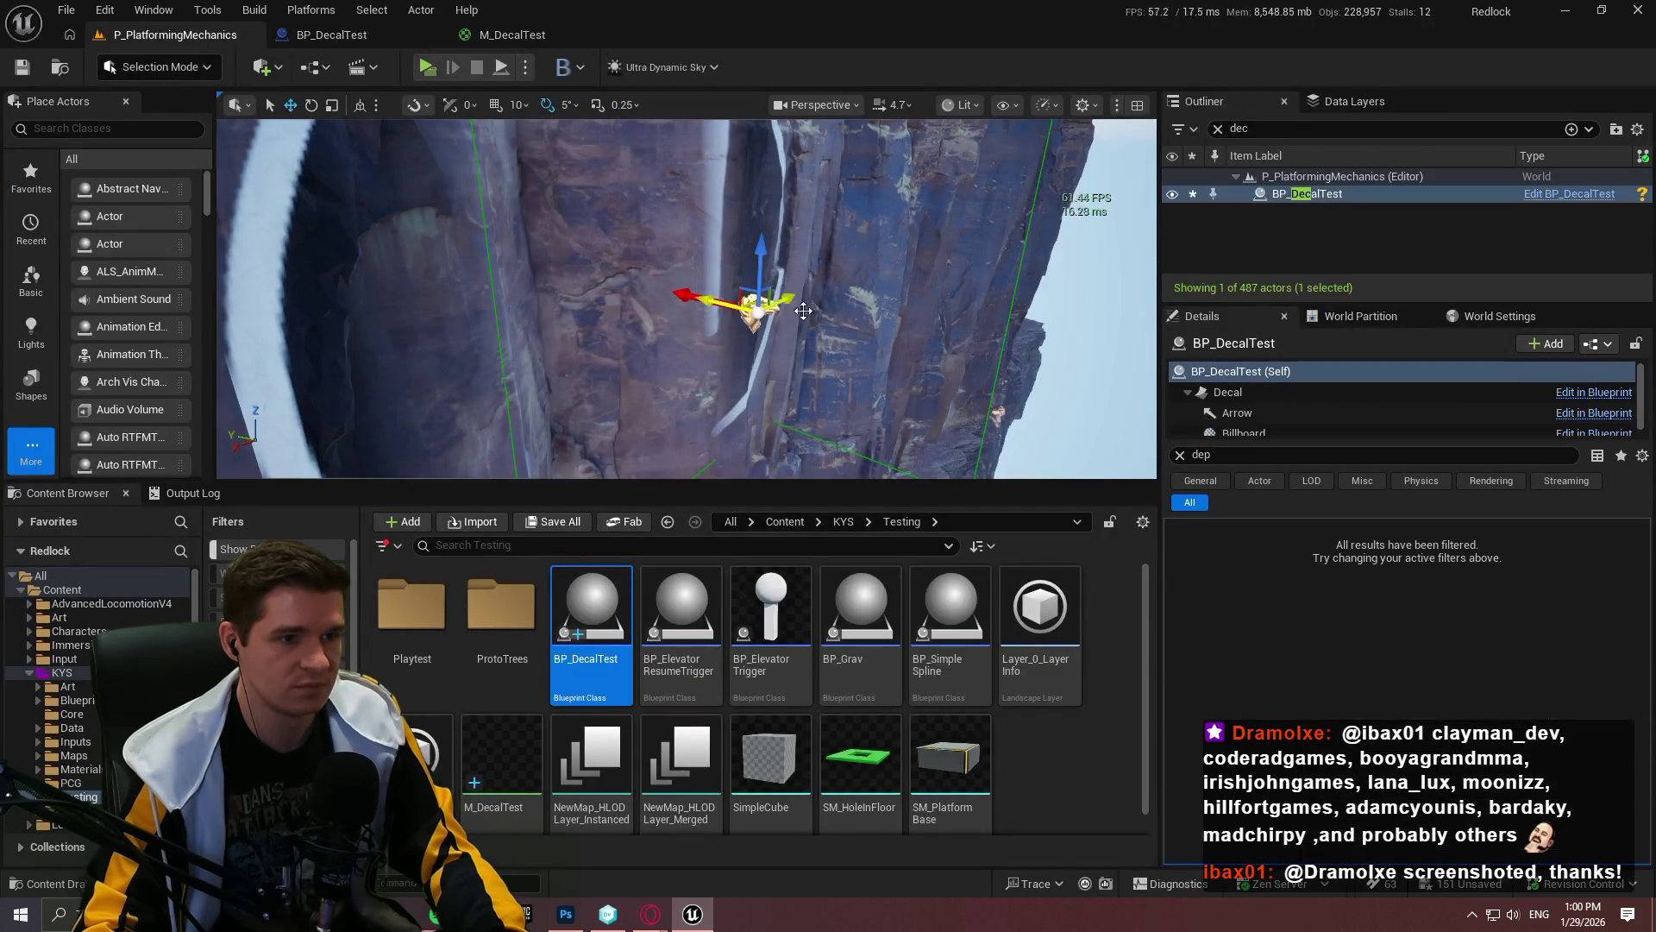
key("f")
scroll(656, 306, "up", 5)
key("Escape")
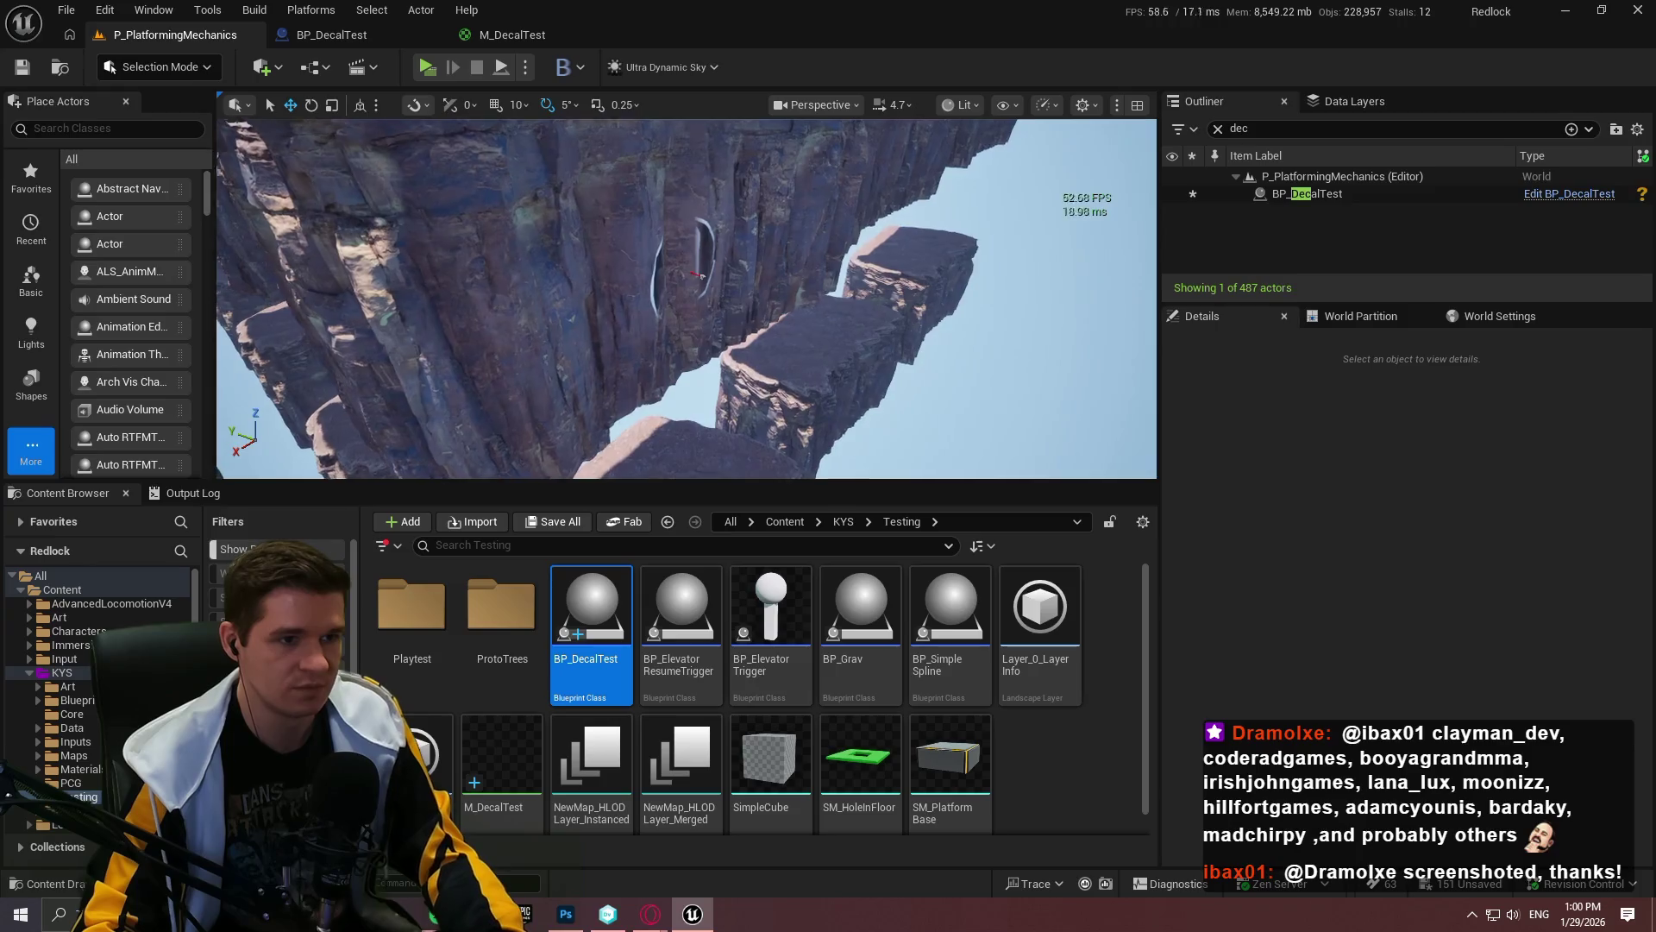
left_click(656, 305)
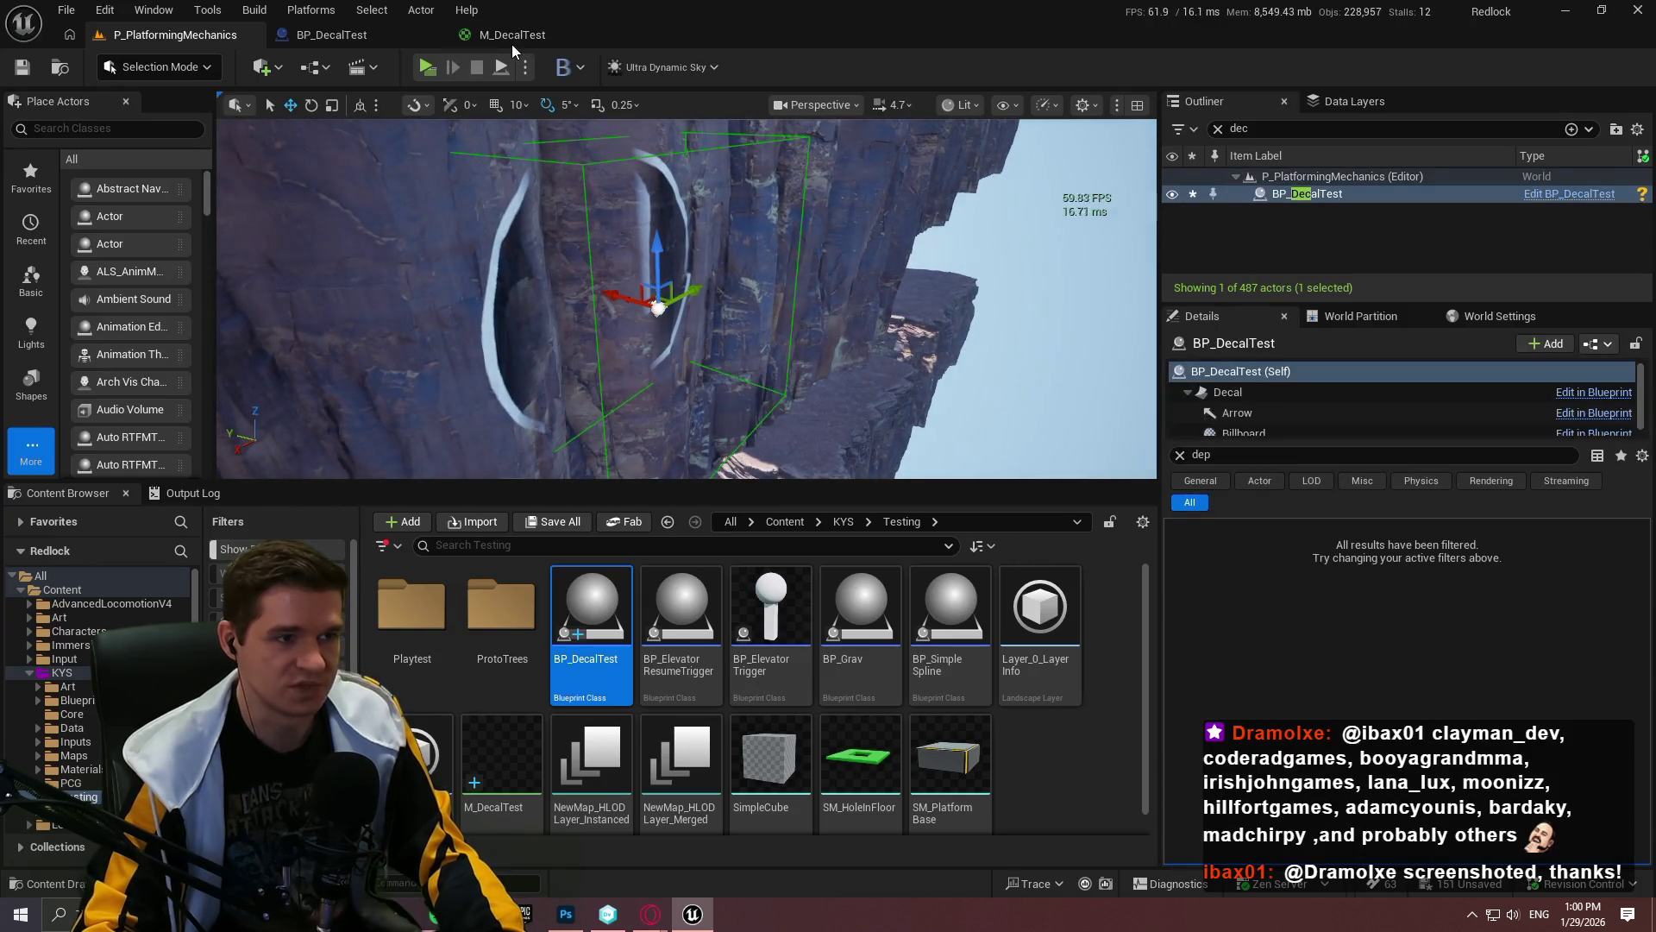
Step: Close the BP_DecalTest blueprint, clear the level's Details filter, and expand the viewport to full screen
left_click(511, 39)
left_click(354, 34)
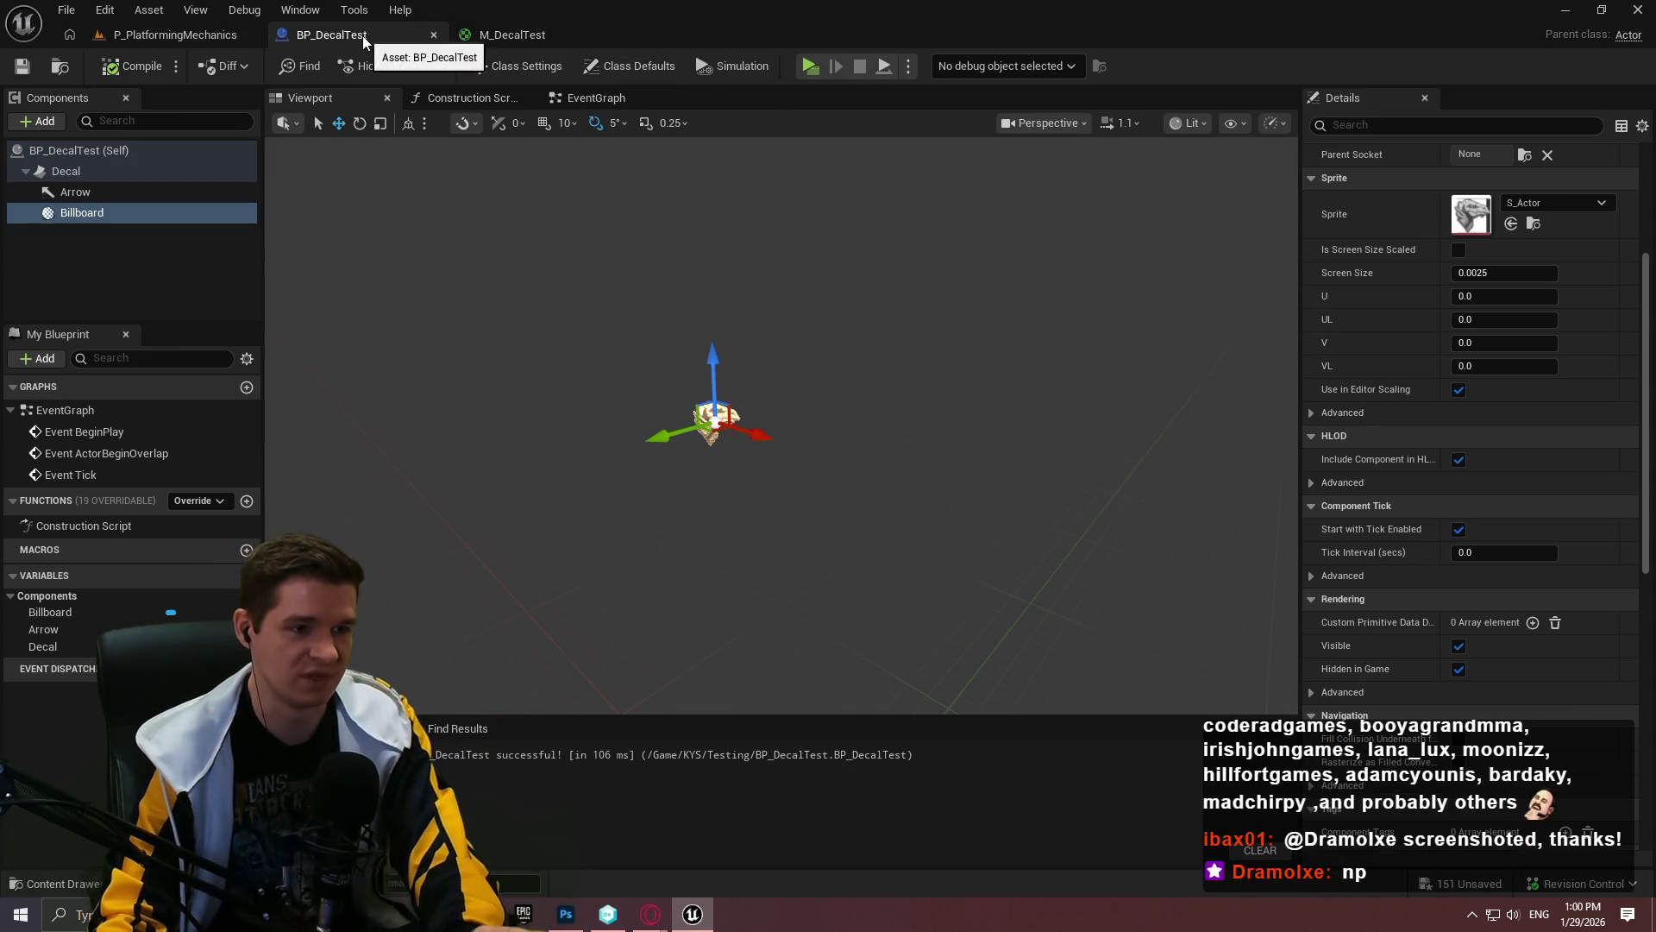
middle_click(339, 35)
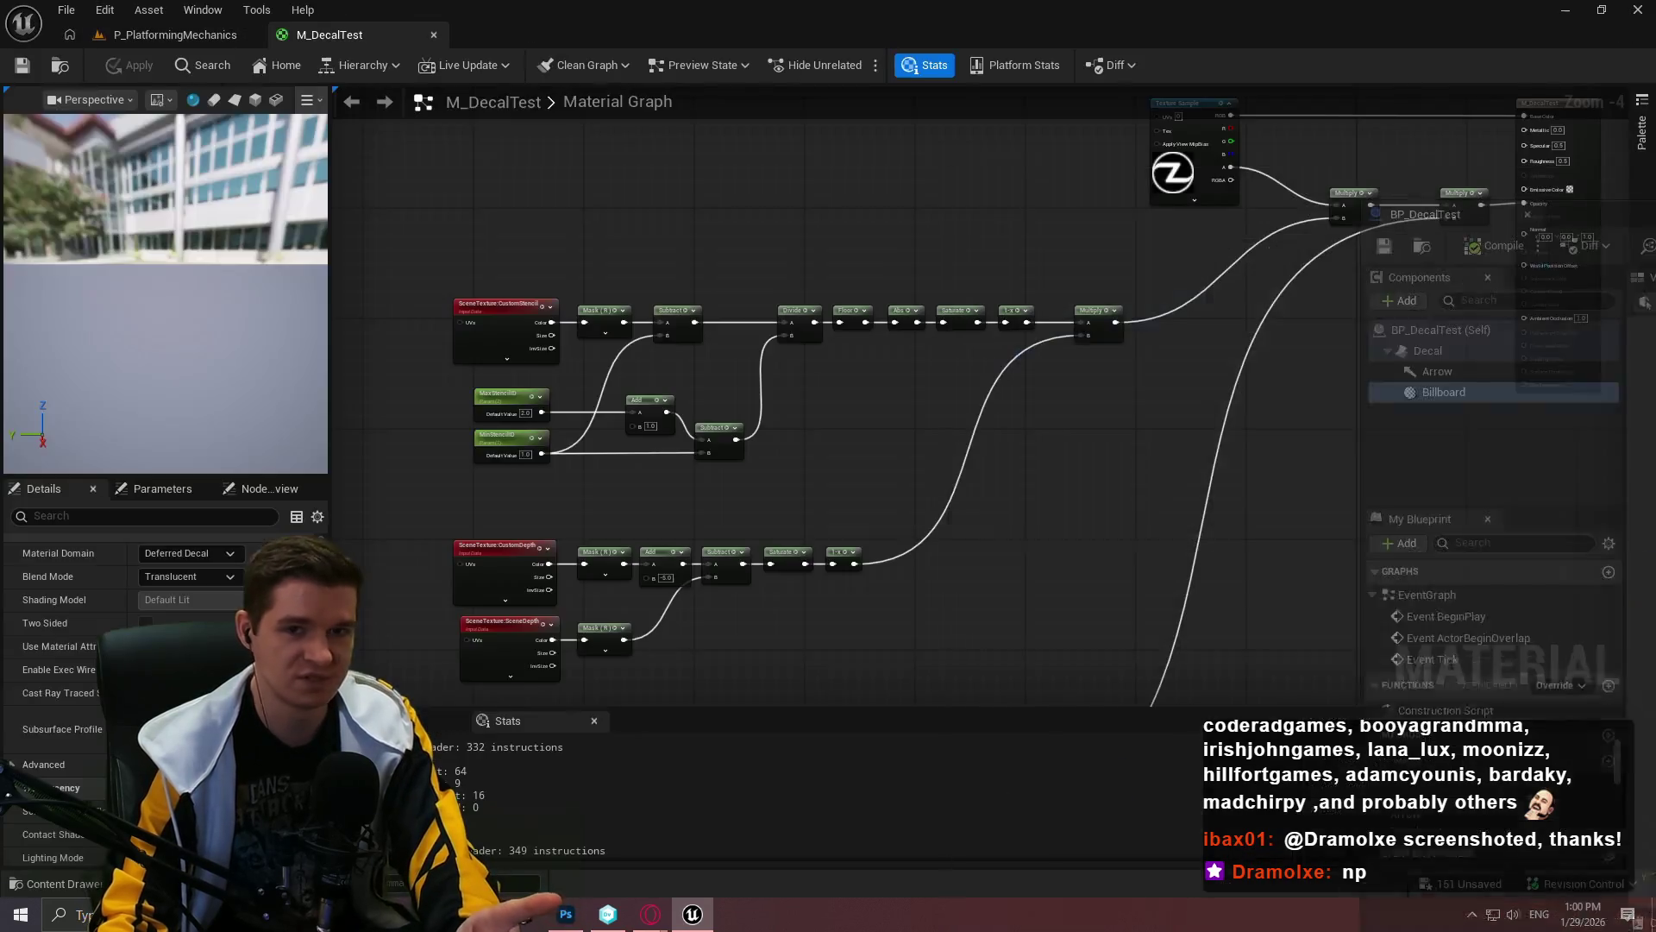
left_click(145, 35)
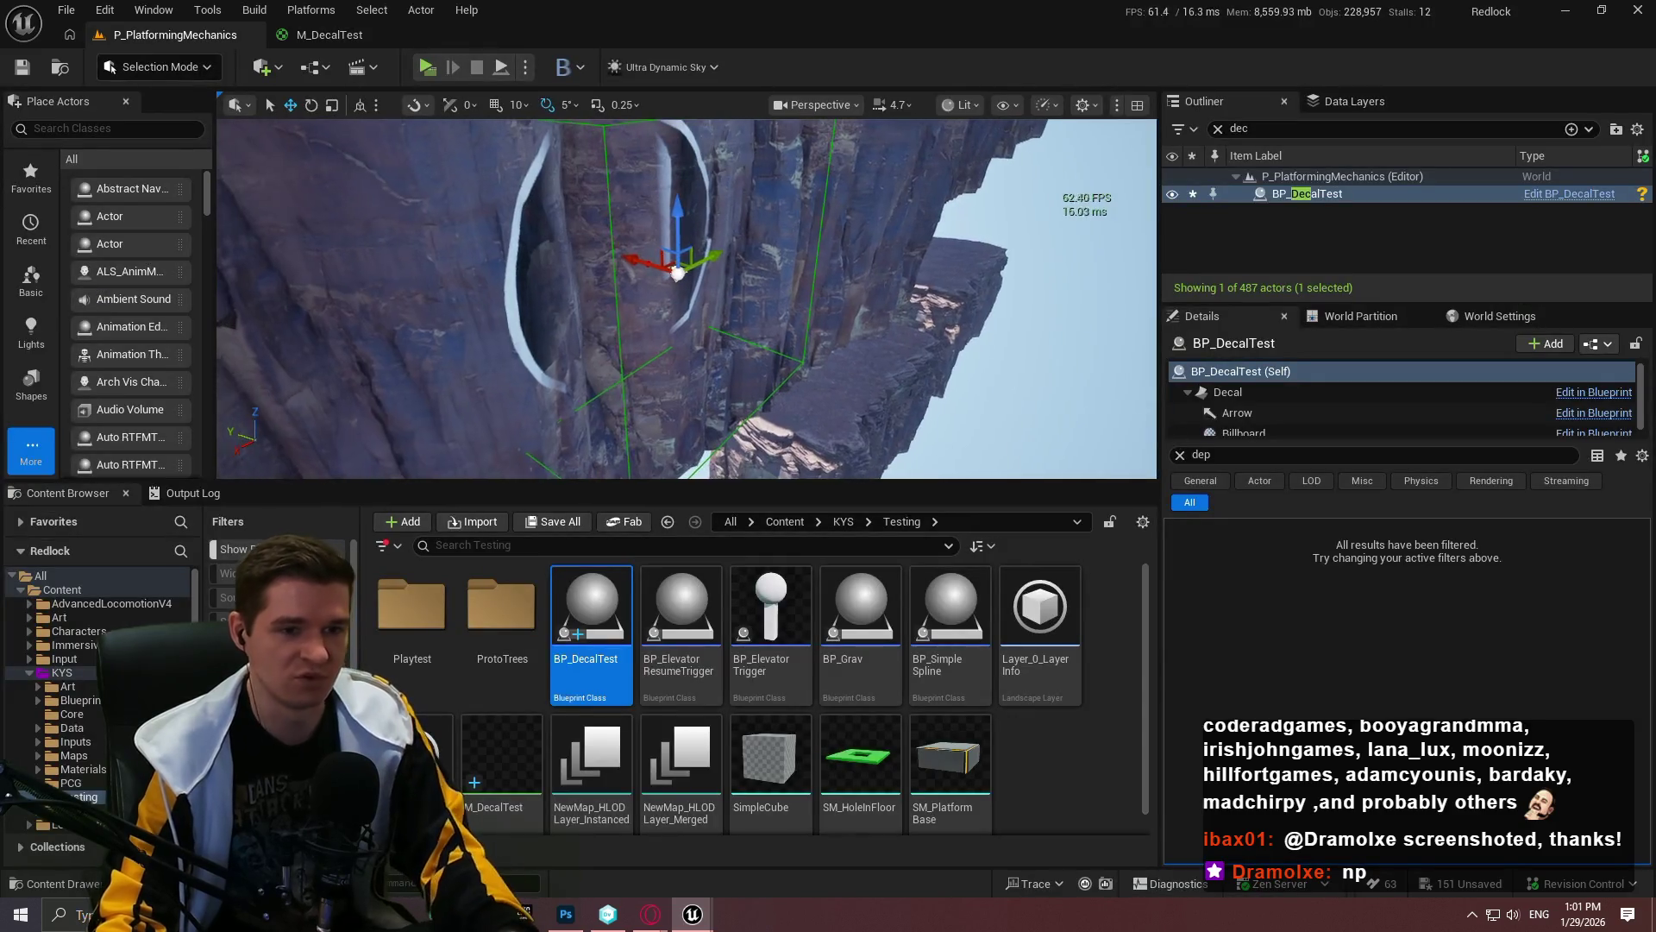
left_click(1180, 455)
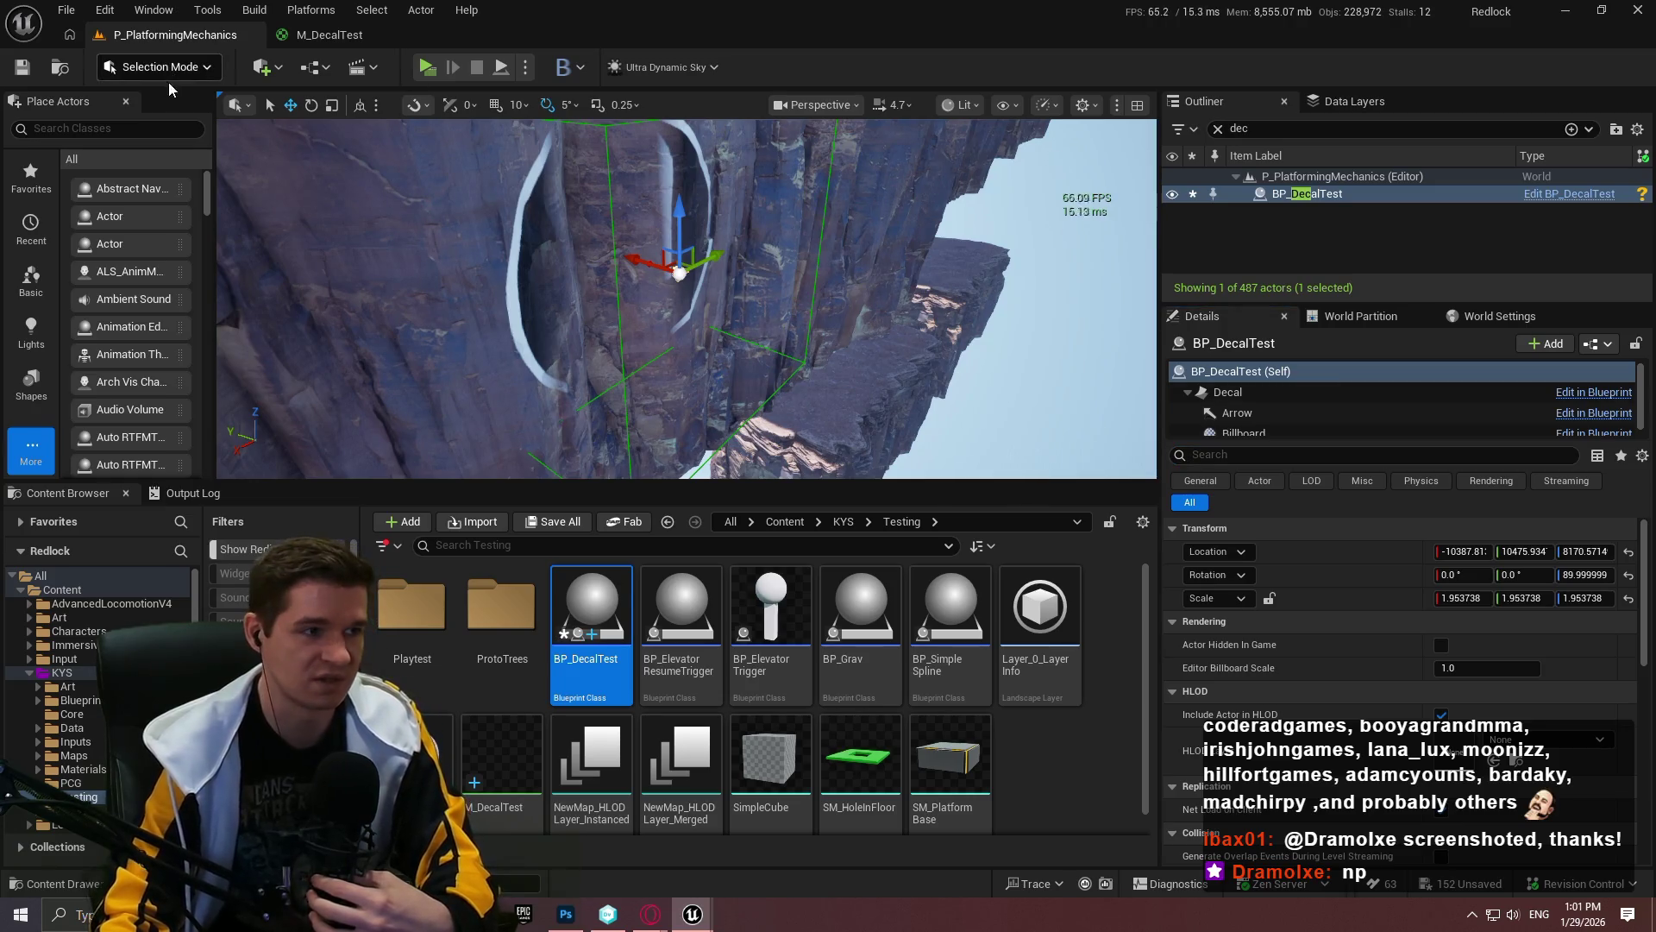
left_click(23, 66)
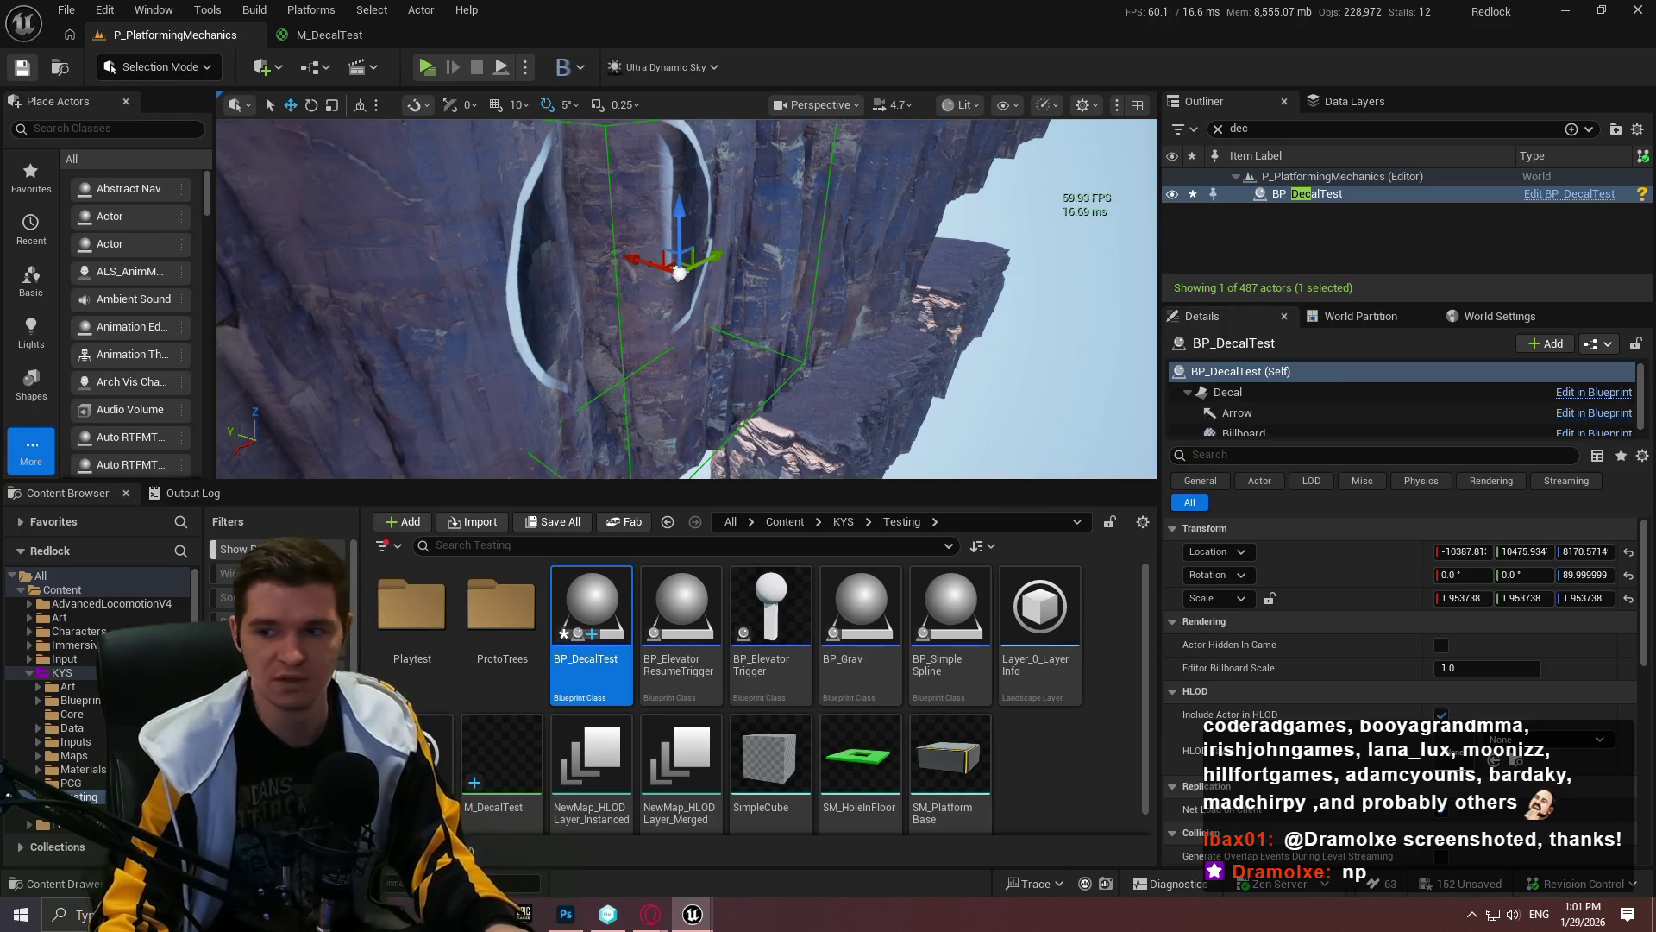
key("F11")
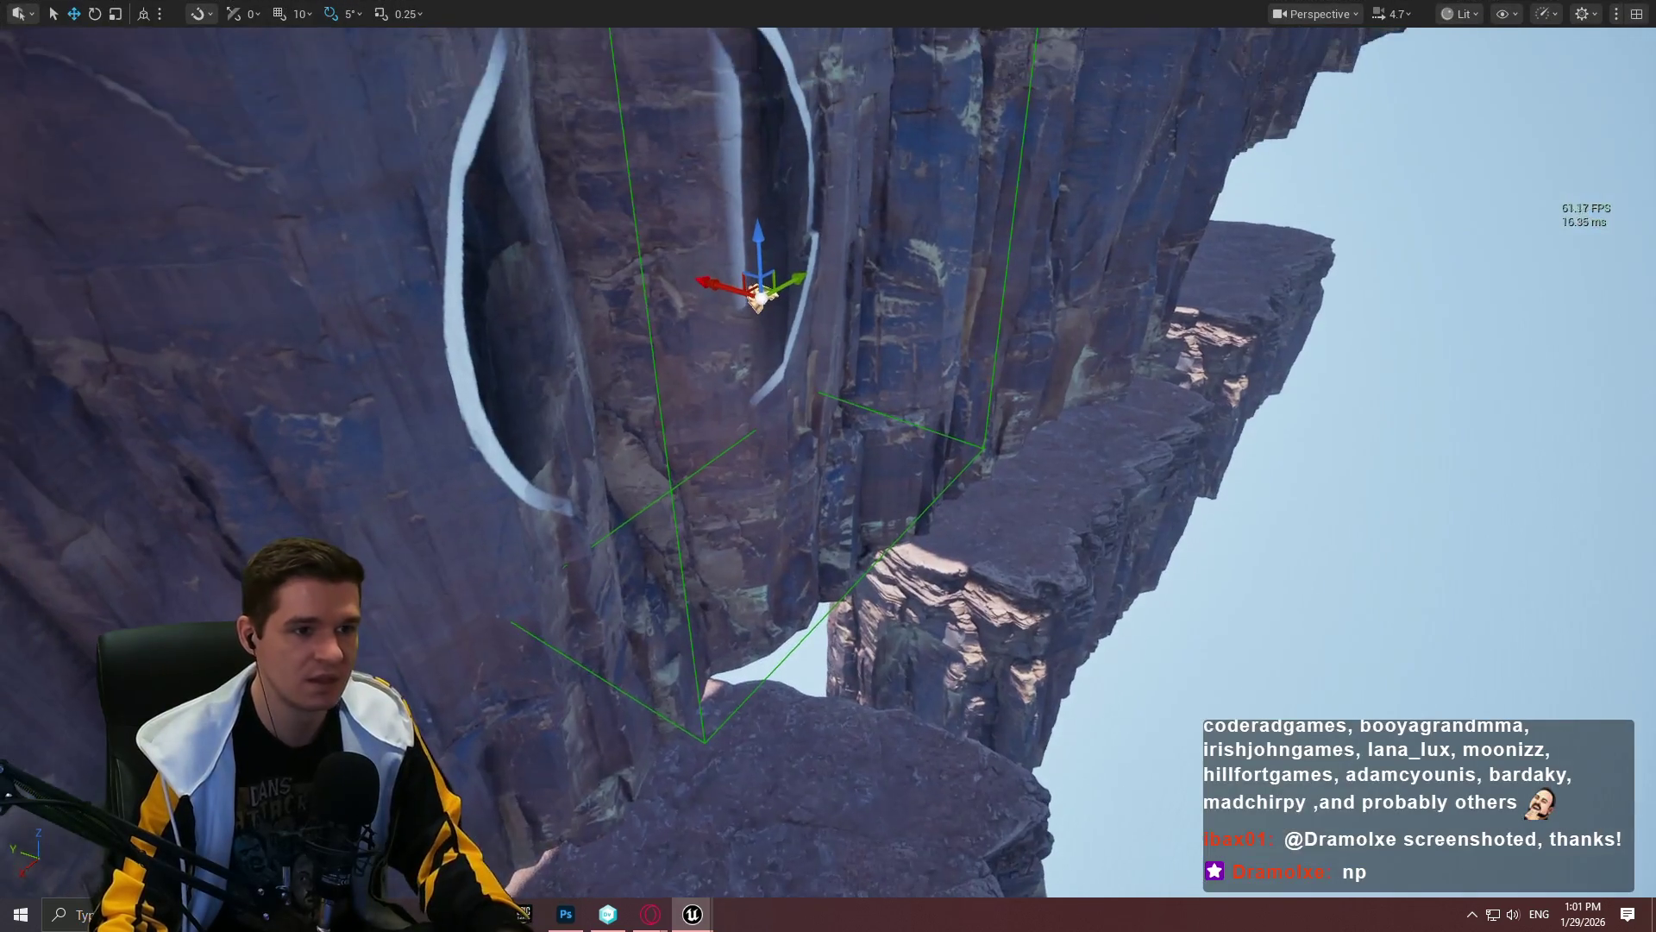
Step: Frame the arch decal, make the BP_DecalTest Screen Size negative, and save the blueprint
key("f")
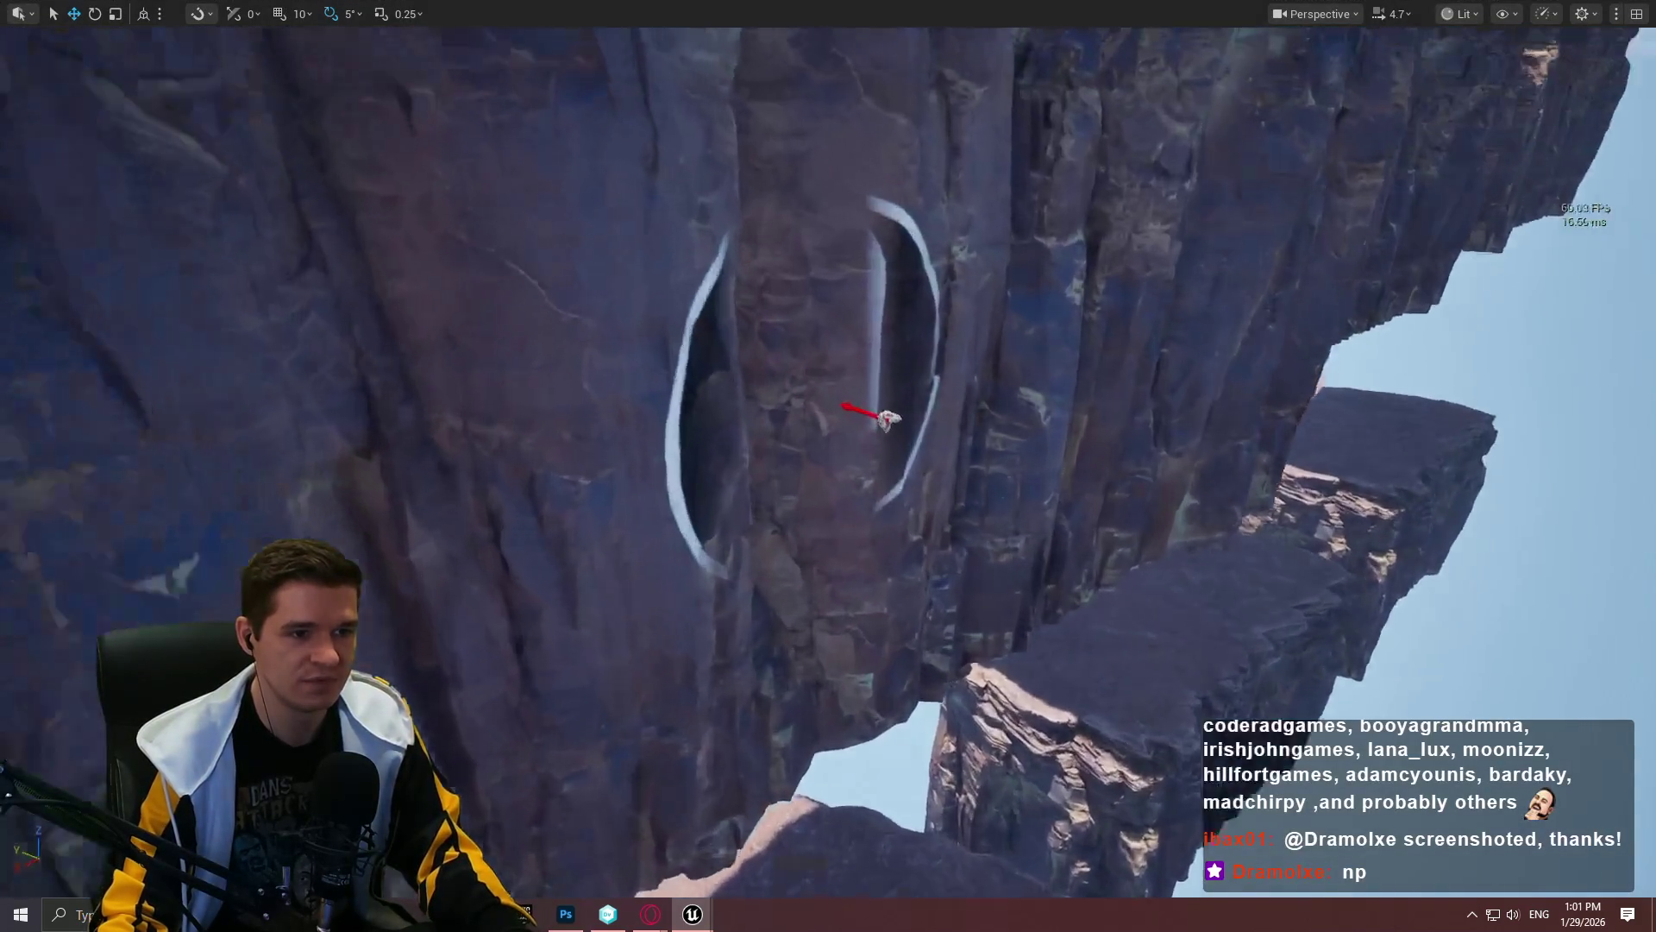
scroll(871, 419, "down", 10)
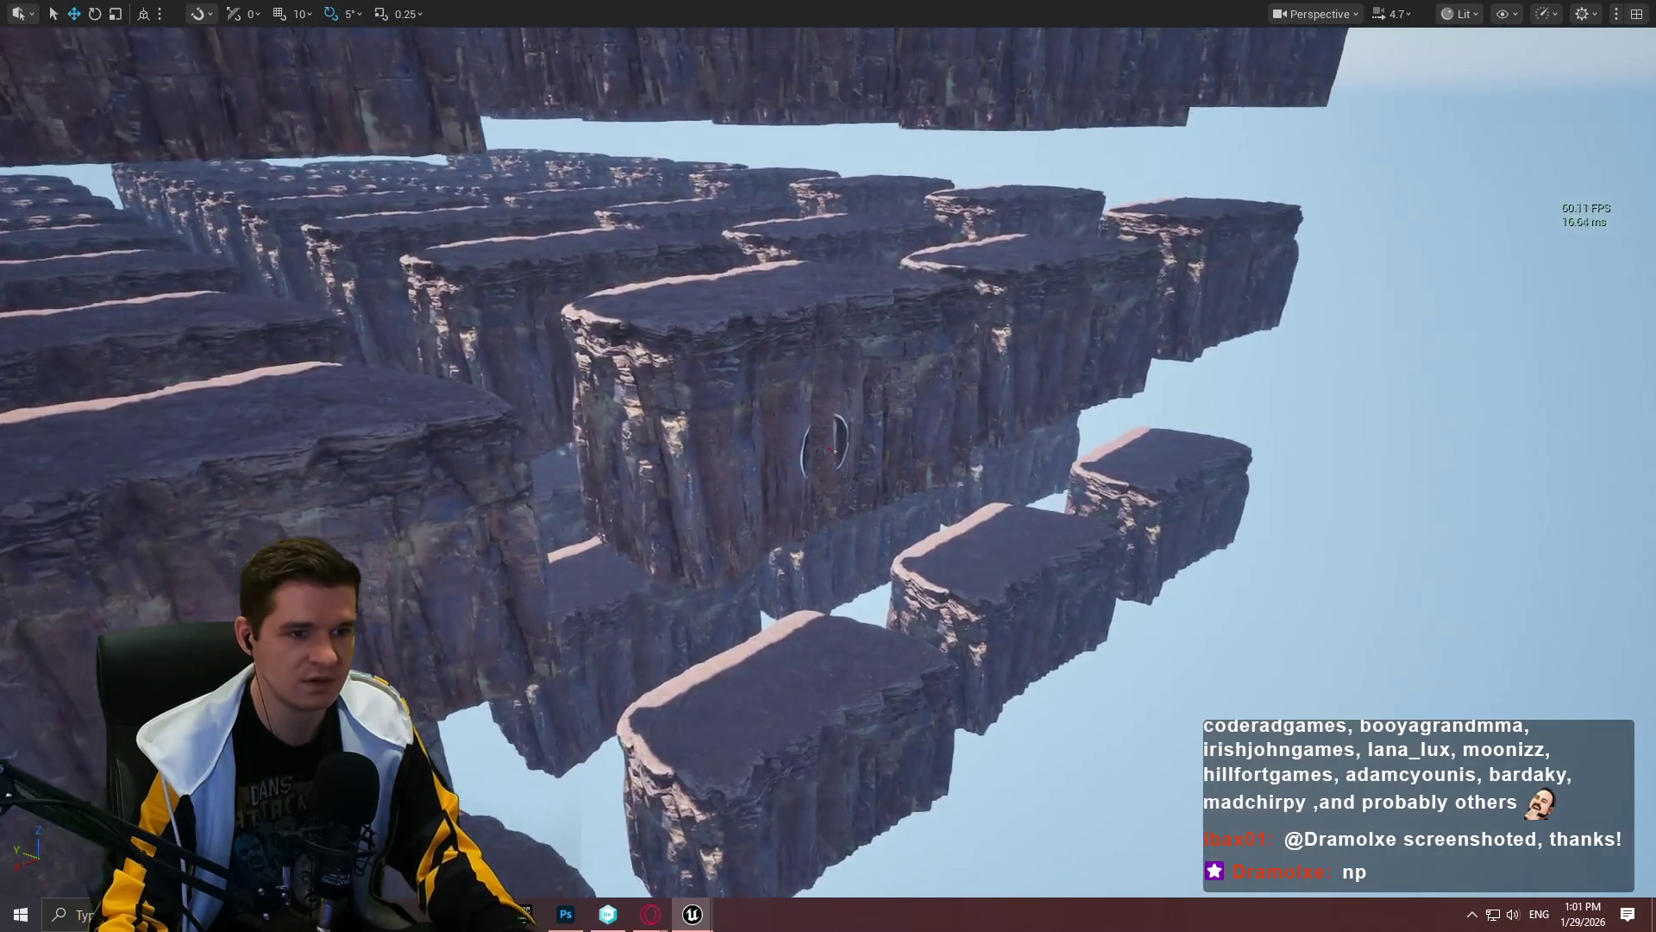
key("f")
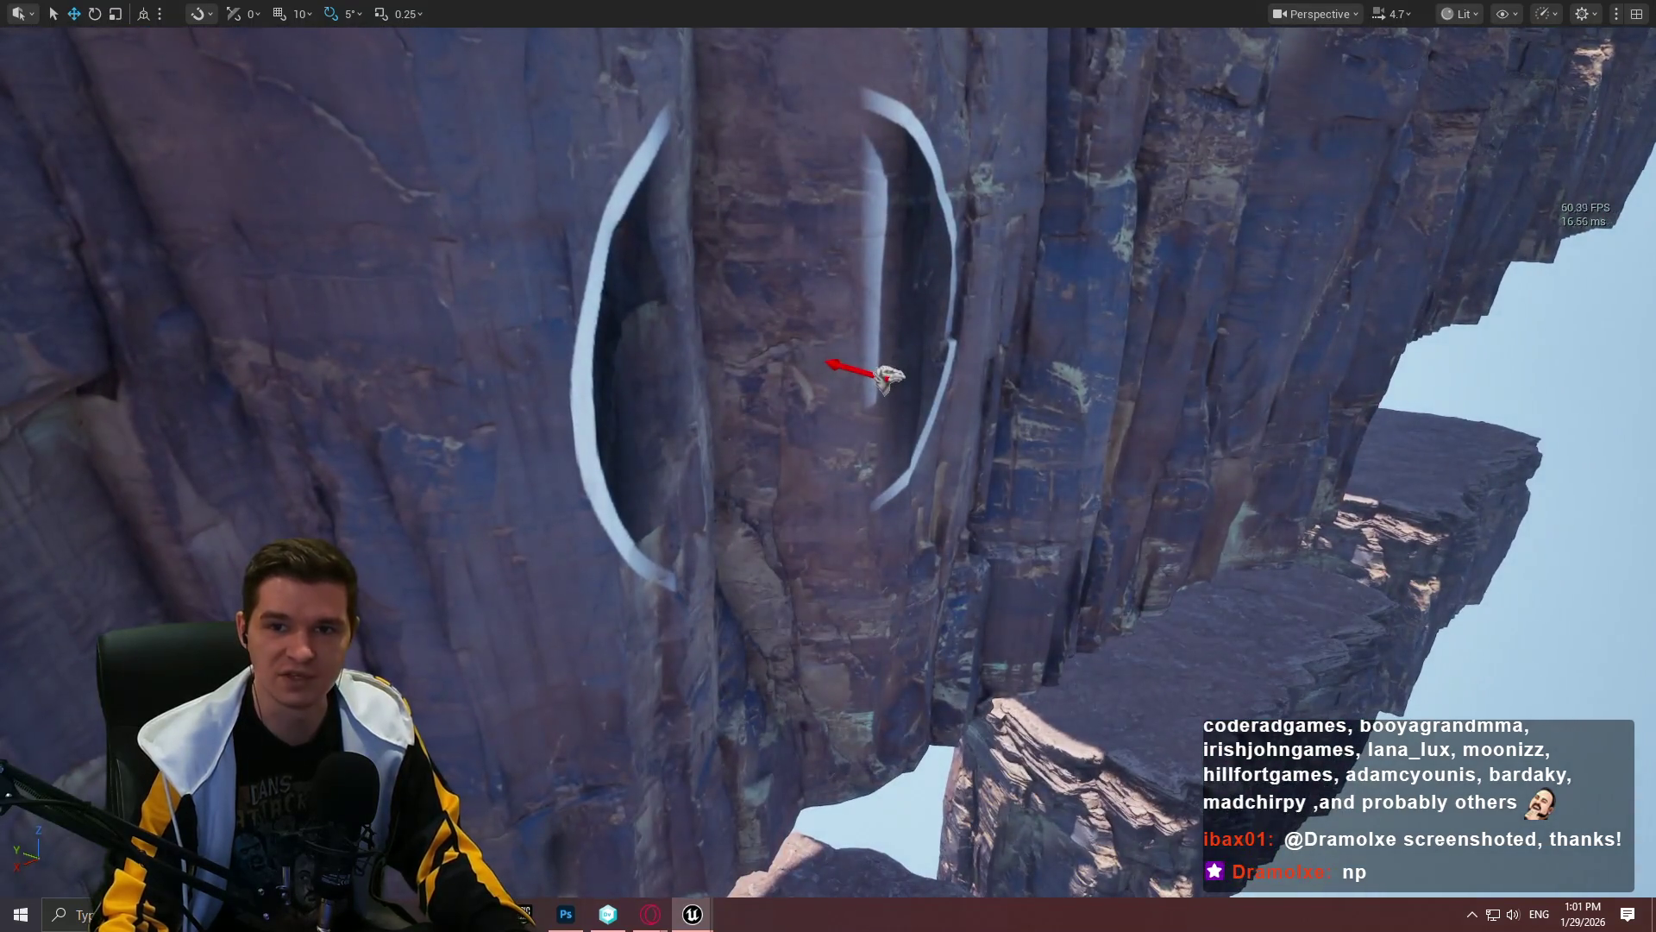
key("alt+Tab")
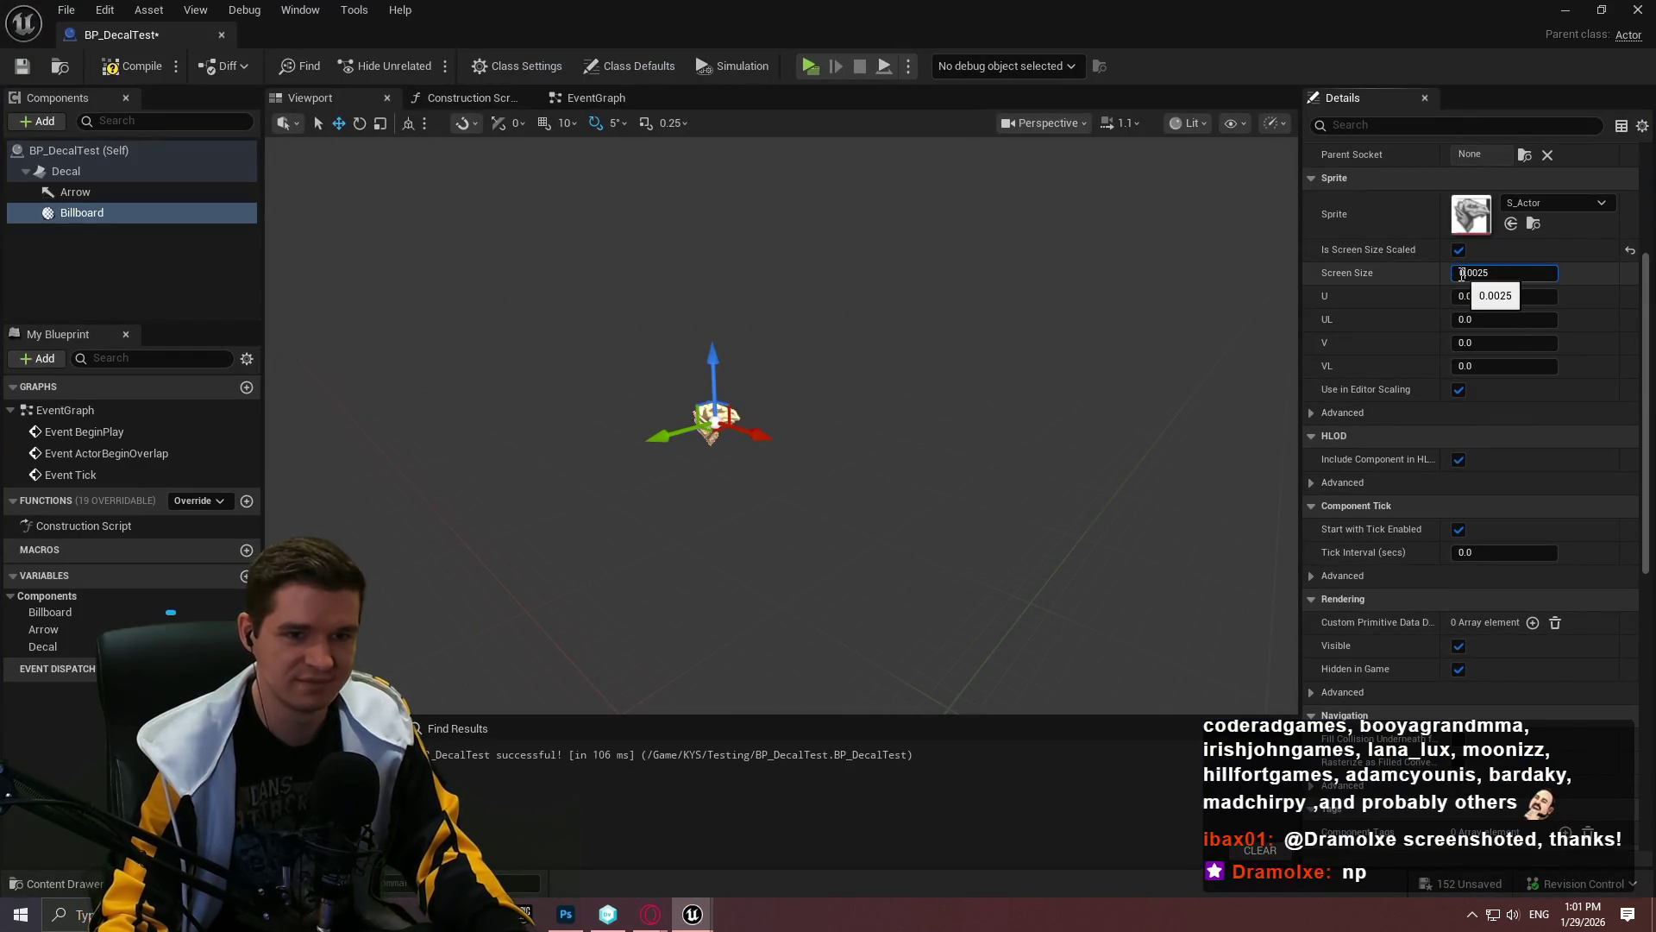
type("-")
key("Return")
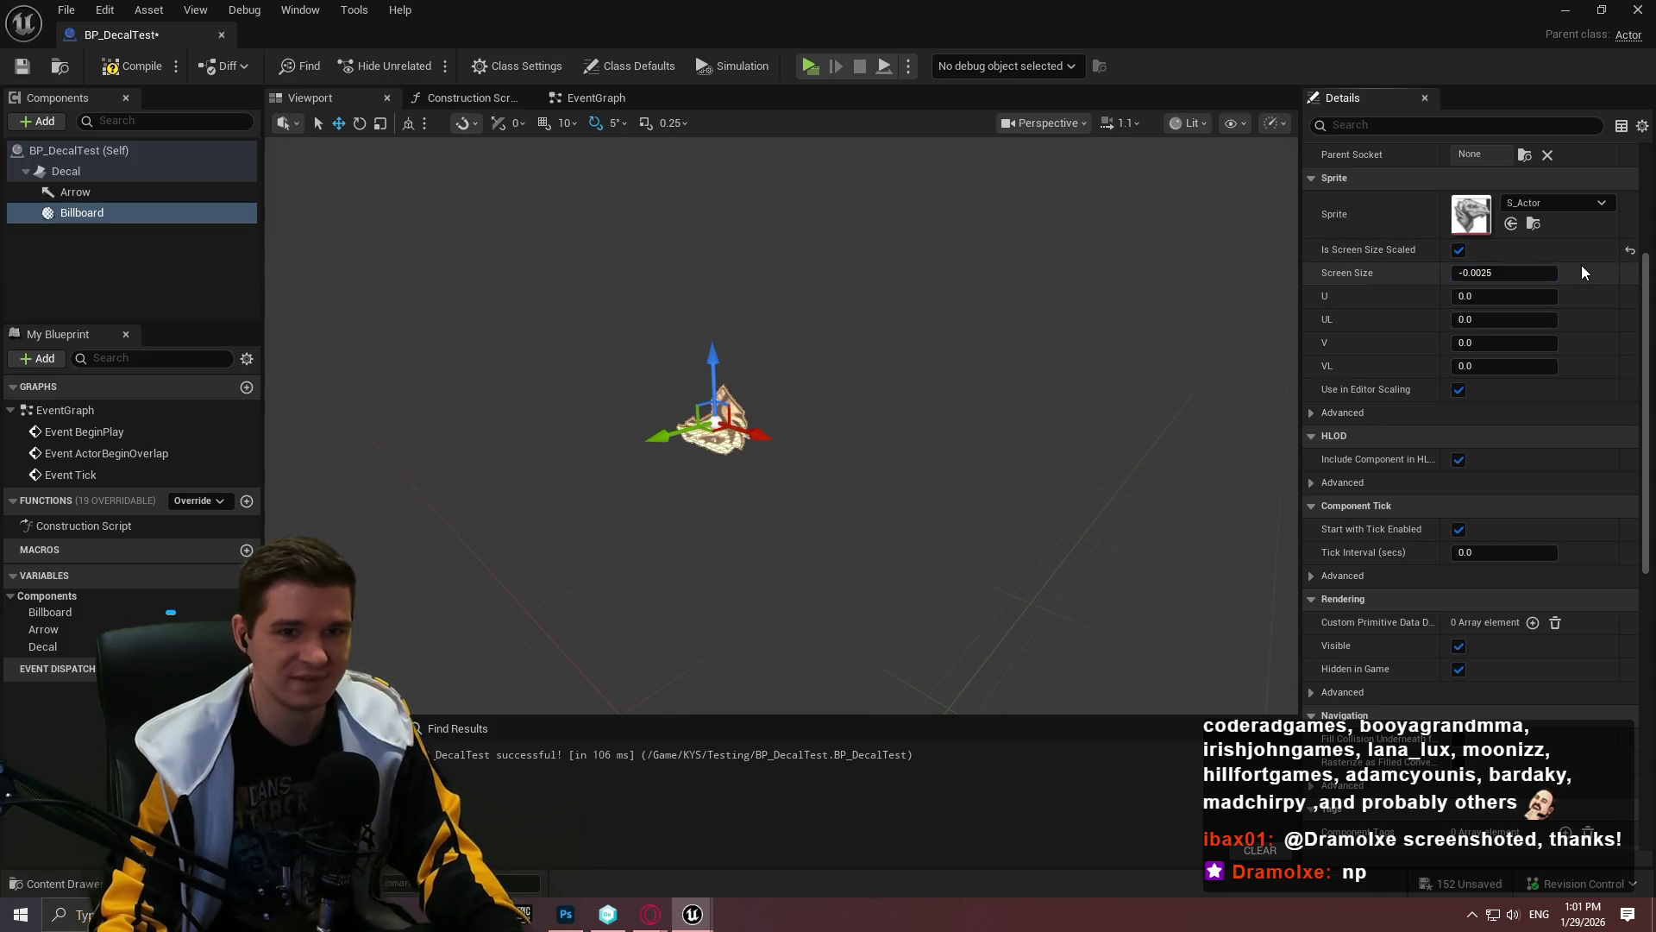
left_click(19, 70)
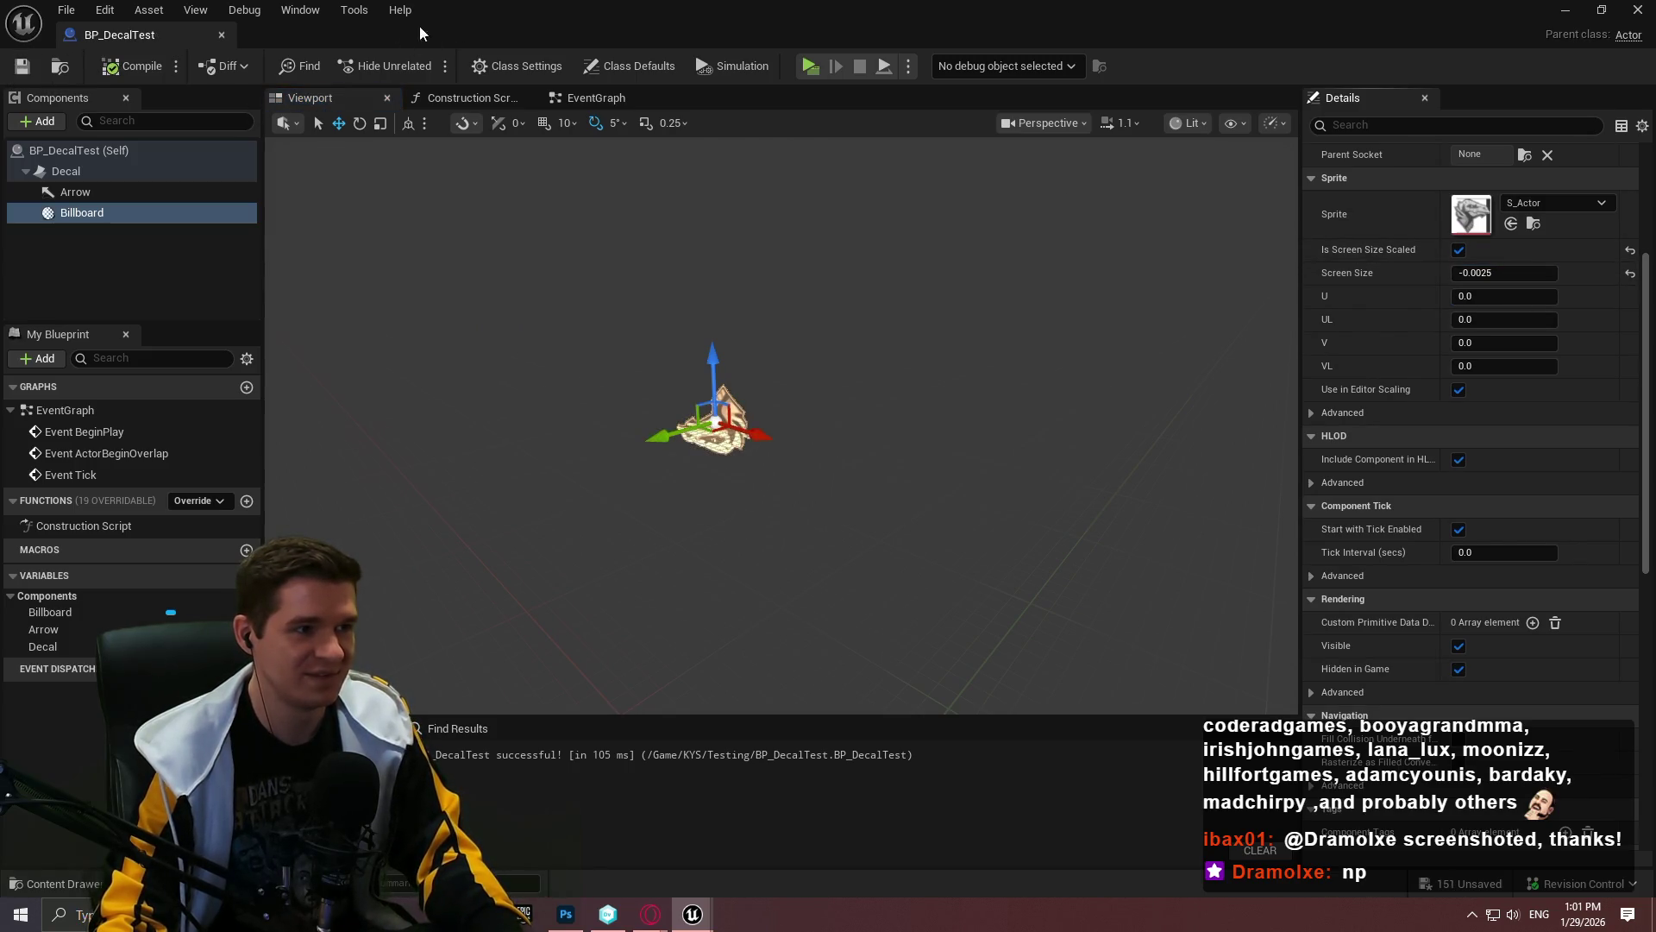
key("alt+Tab")
scroll(828, 431, "down", 10)
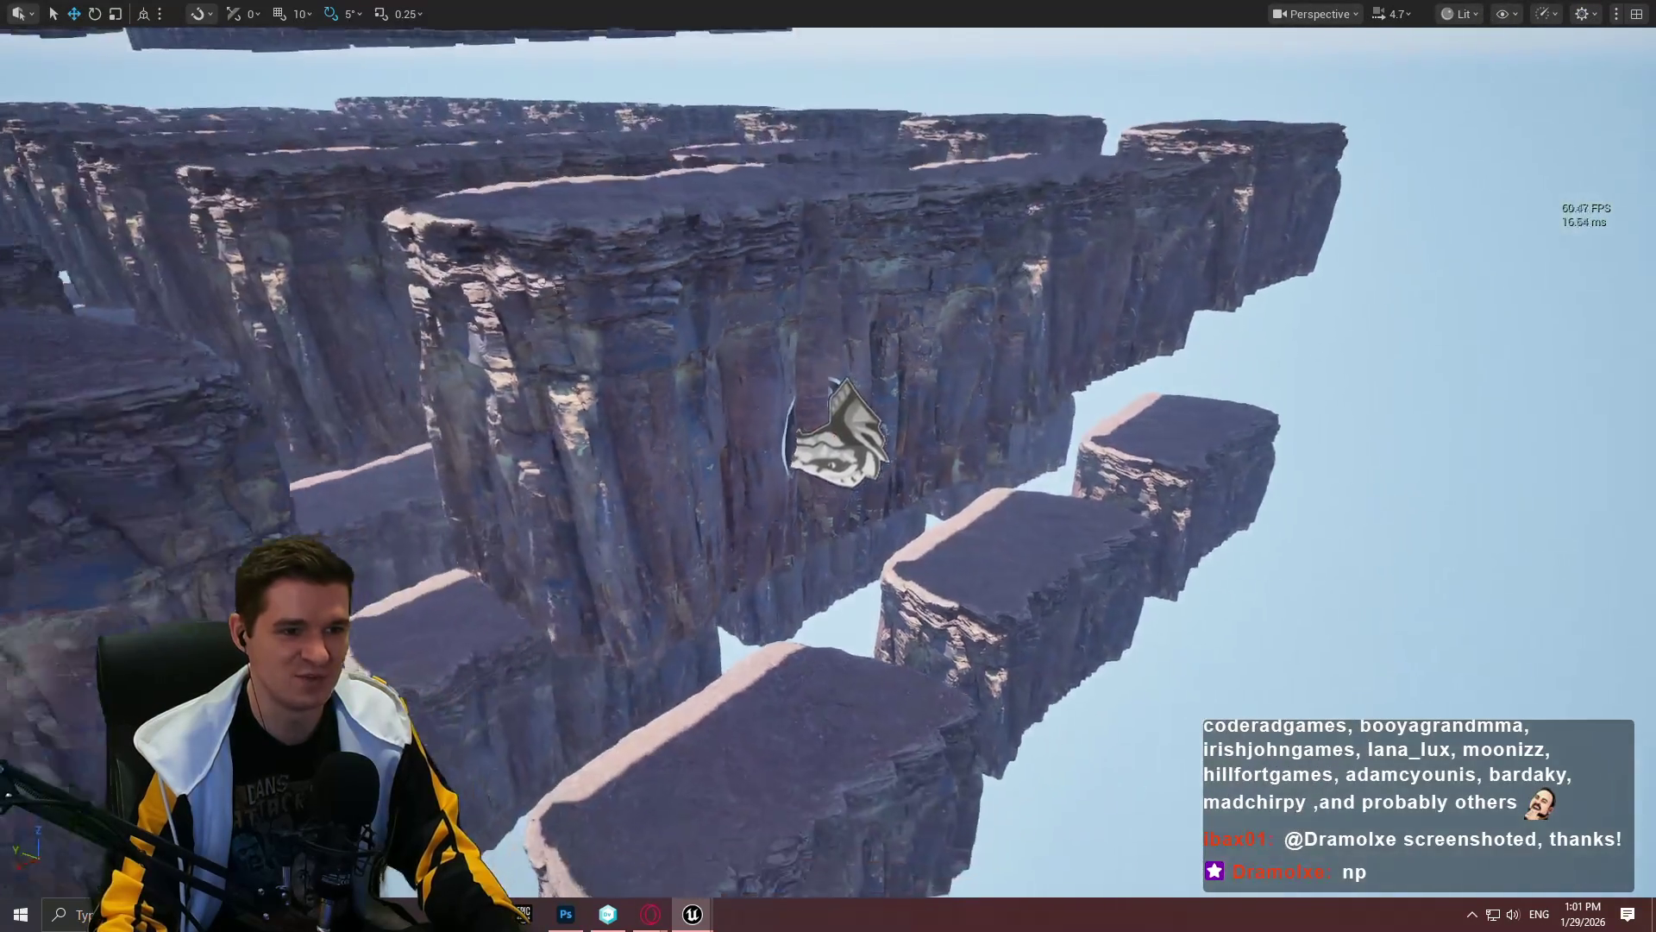
scroll(829, 466, "up", 8)
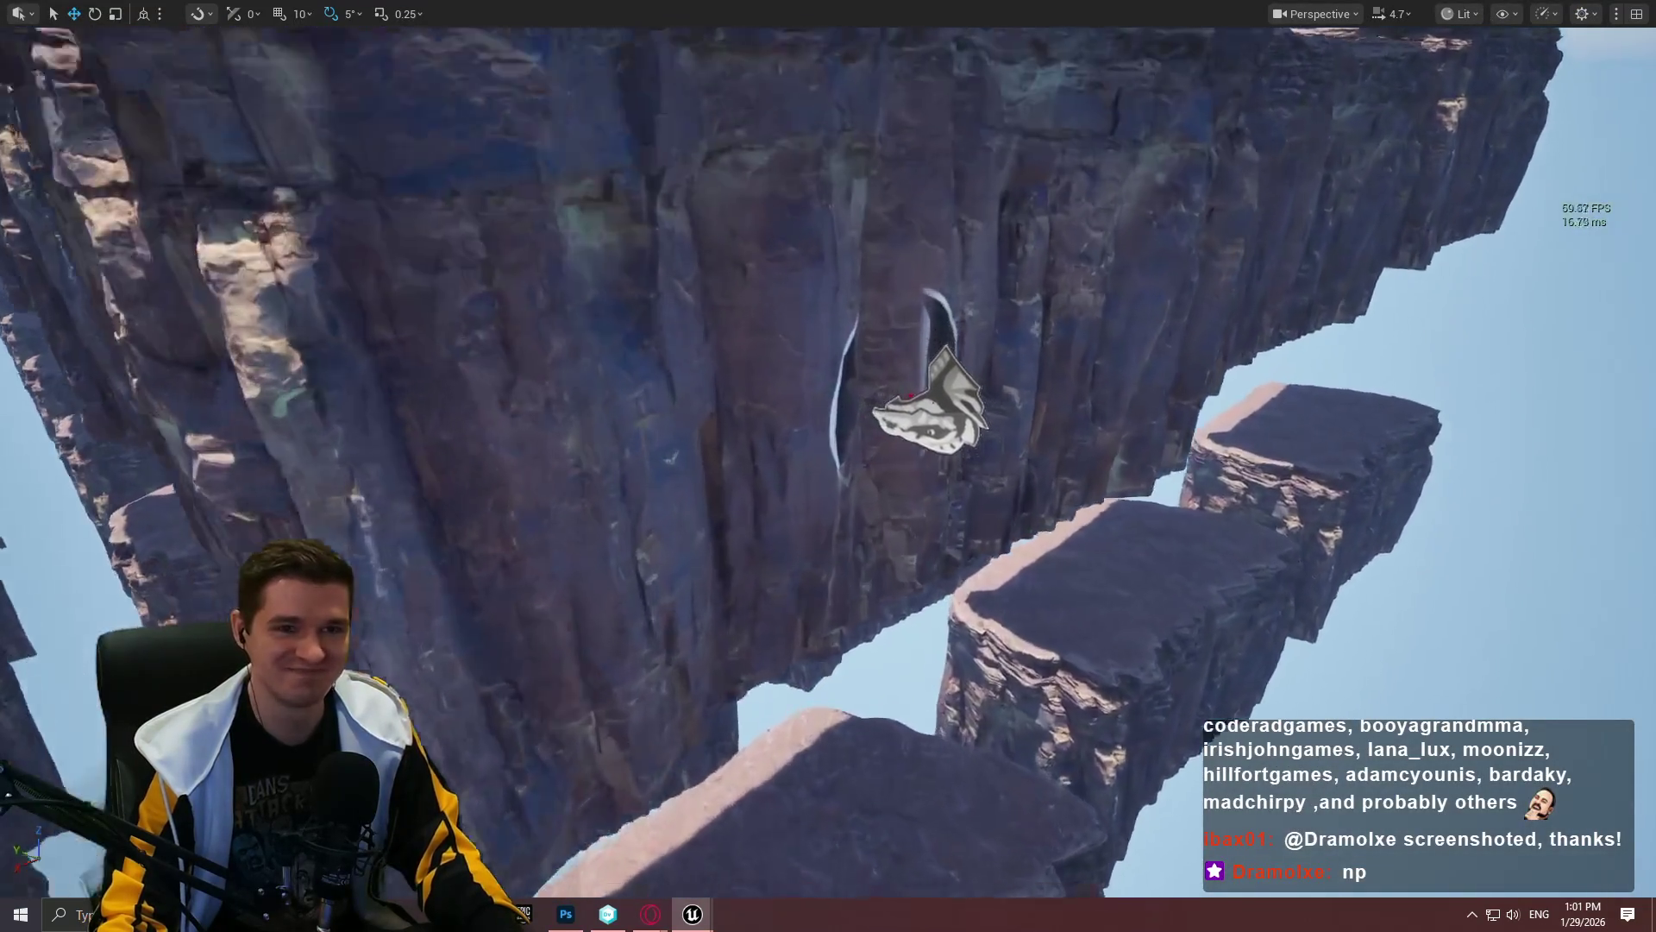
scroll(828, 466, "down", 4)
Step: Shrink the blueprint window, set Screen Size to -0.001, then compile and save BP_DecalTest
key("alt+Tab")
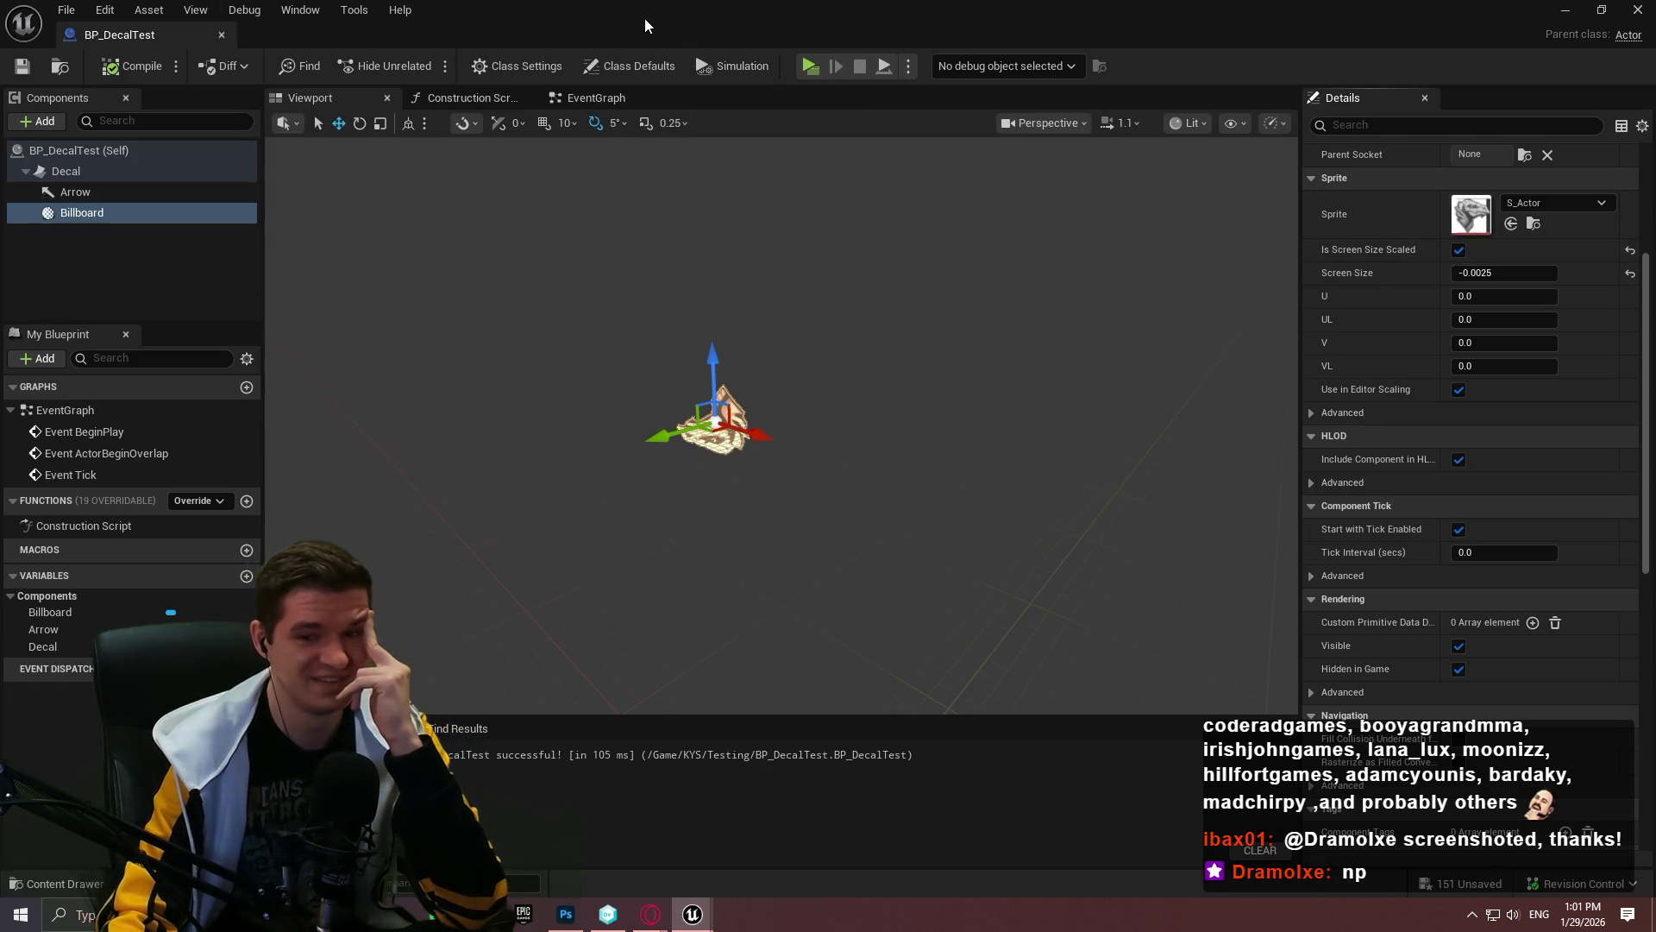
mouse_move(645, 18)
left_mouse_down()
mouse_move(1073, 287)
mouse_move(699, 514)
mouse_move(464, 272)
mouse_move(383, 229)
left_mouse_up()
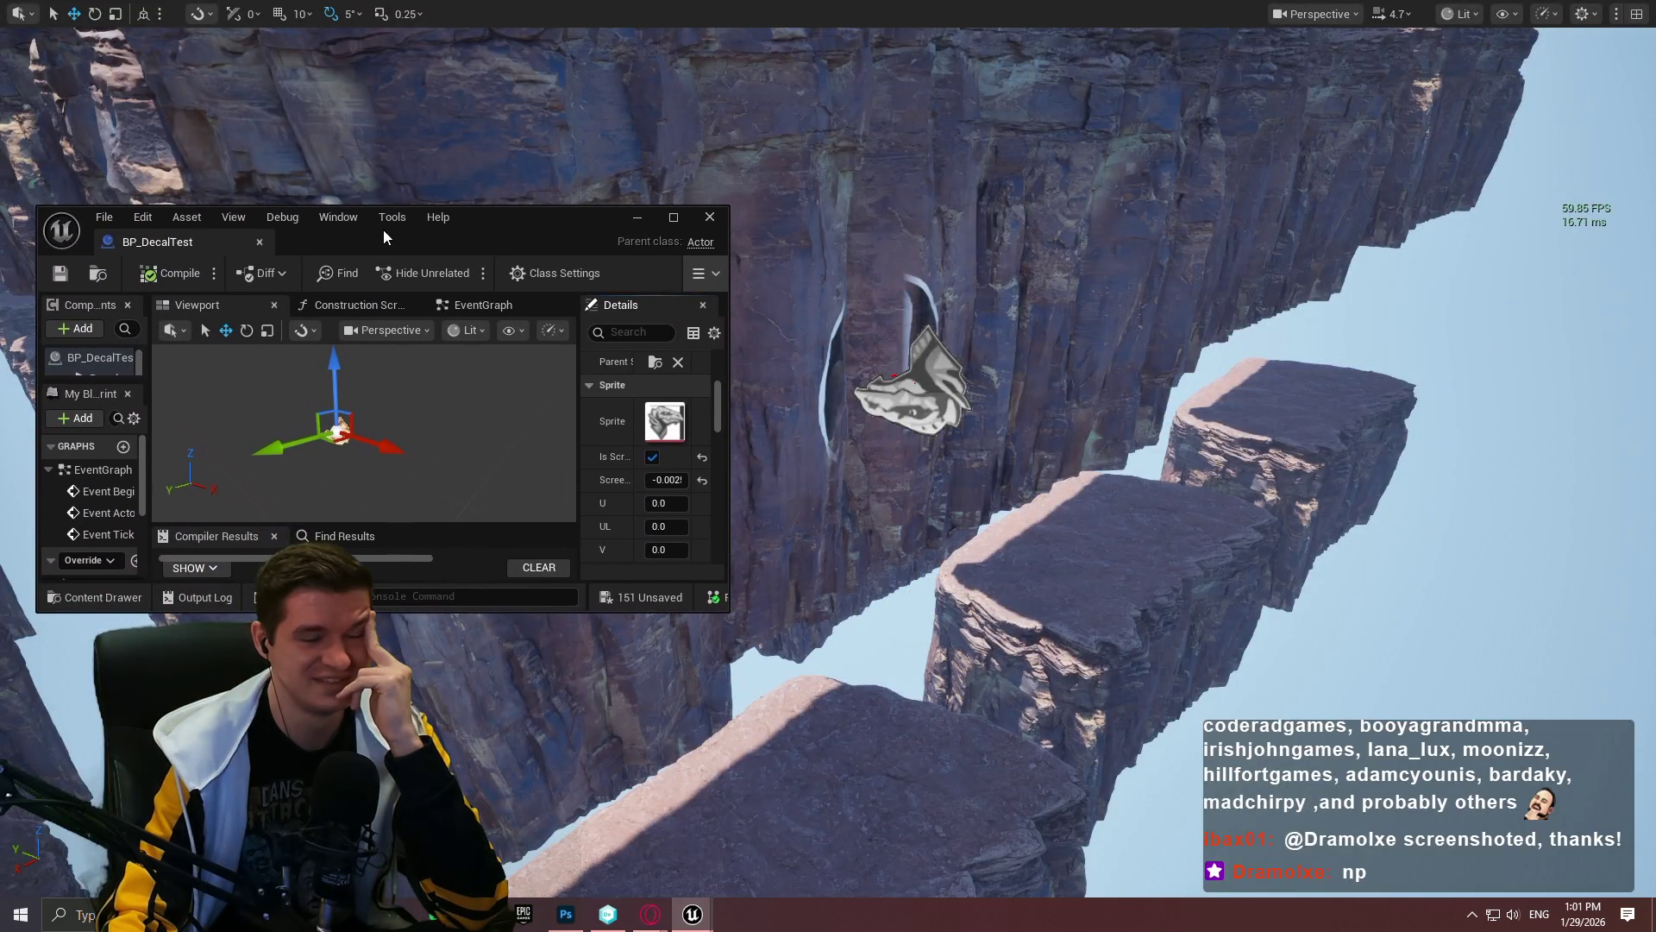
left_click(699, 483)
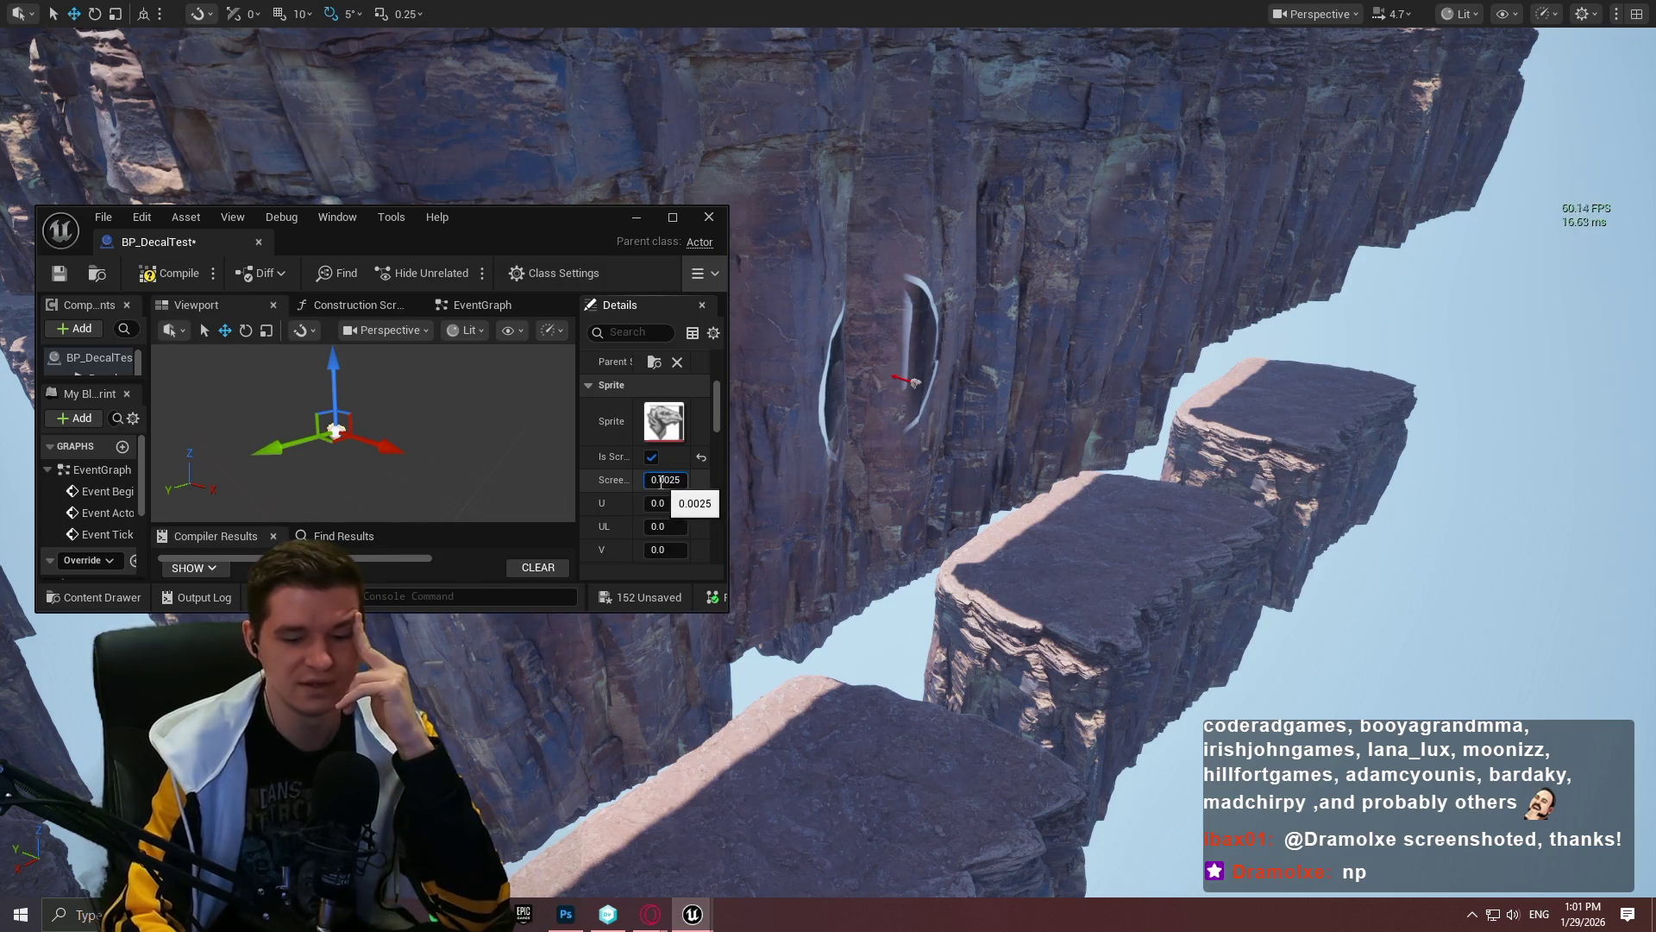
key("Return")
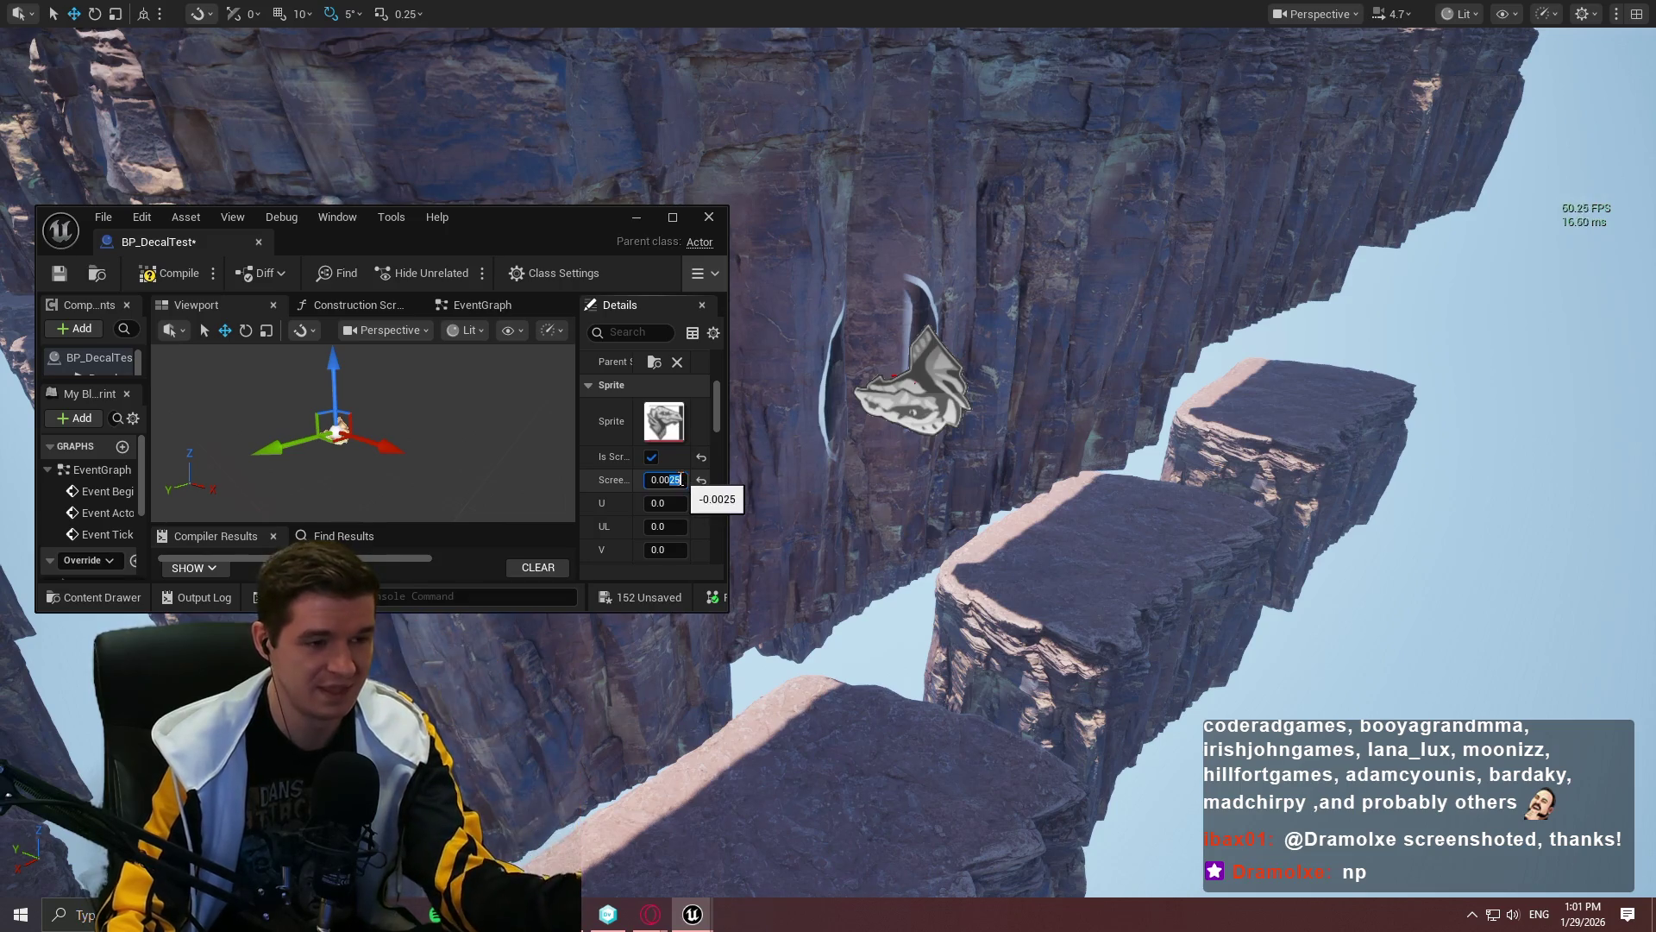
type("-0.001")
key("Return")
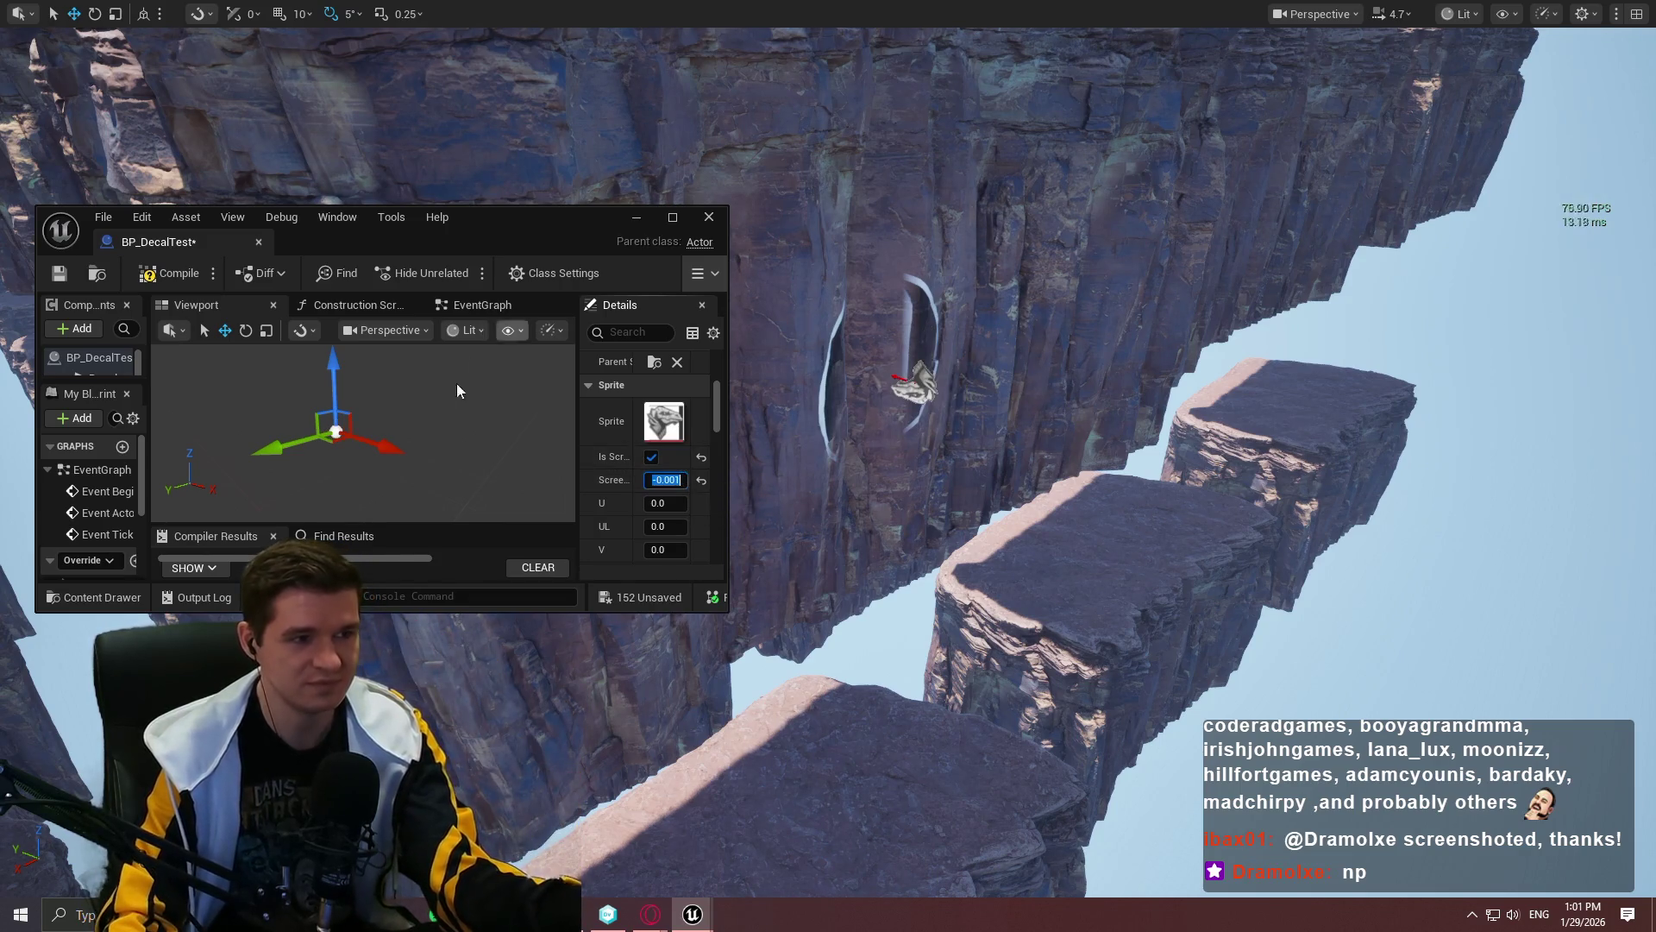
left_click(147, 277)
left_click(59, 276)
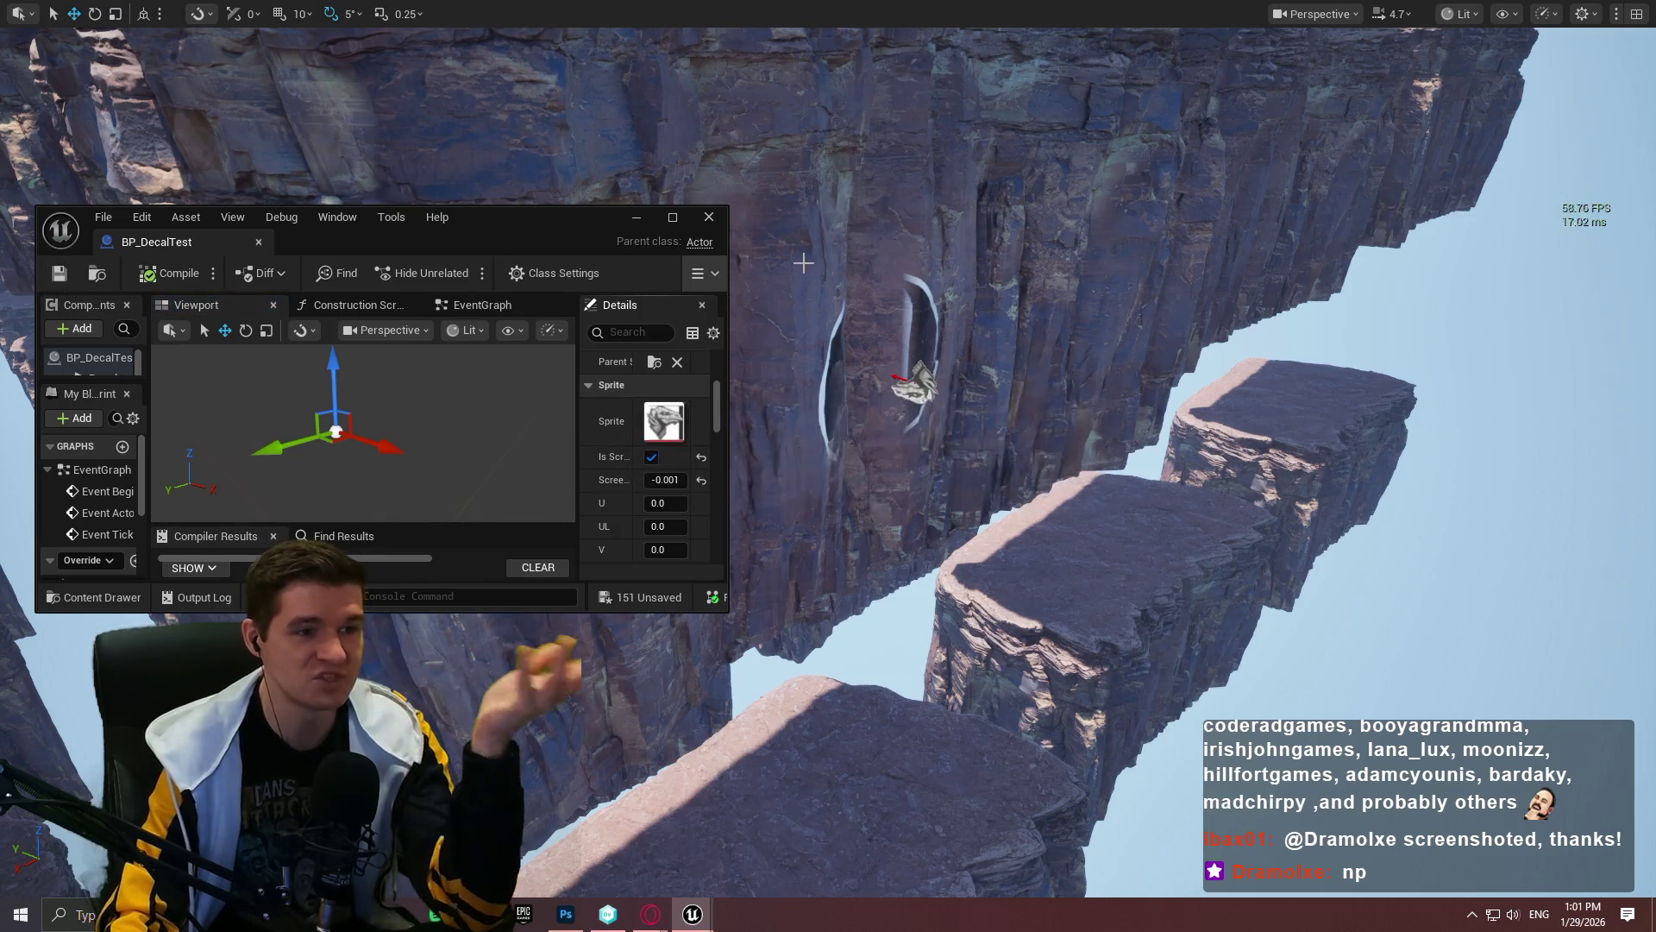
Step: Dock the BP_DecalTest editor into the main editor and select the decal actor on the cliff
left_click(636, 217)
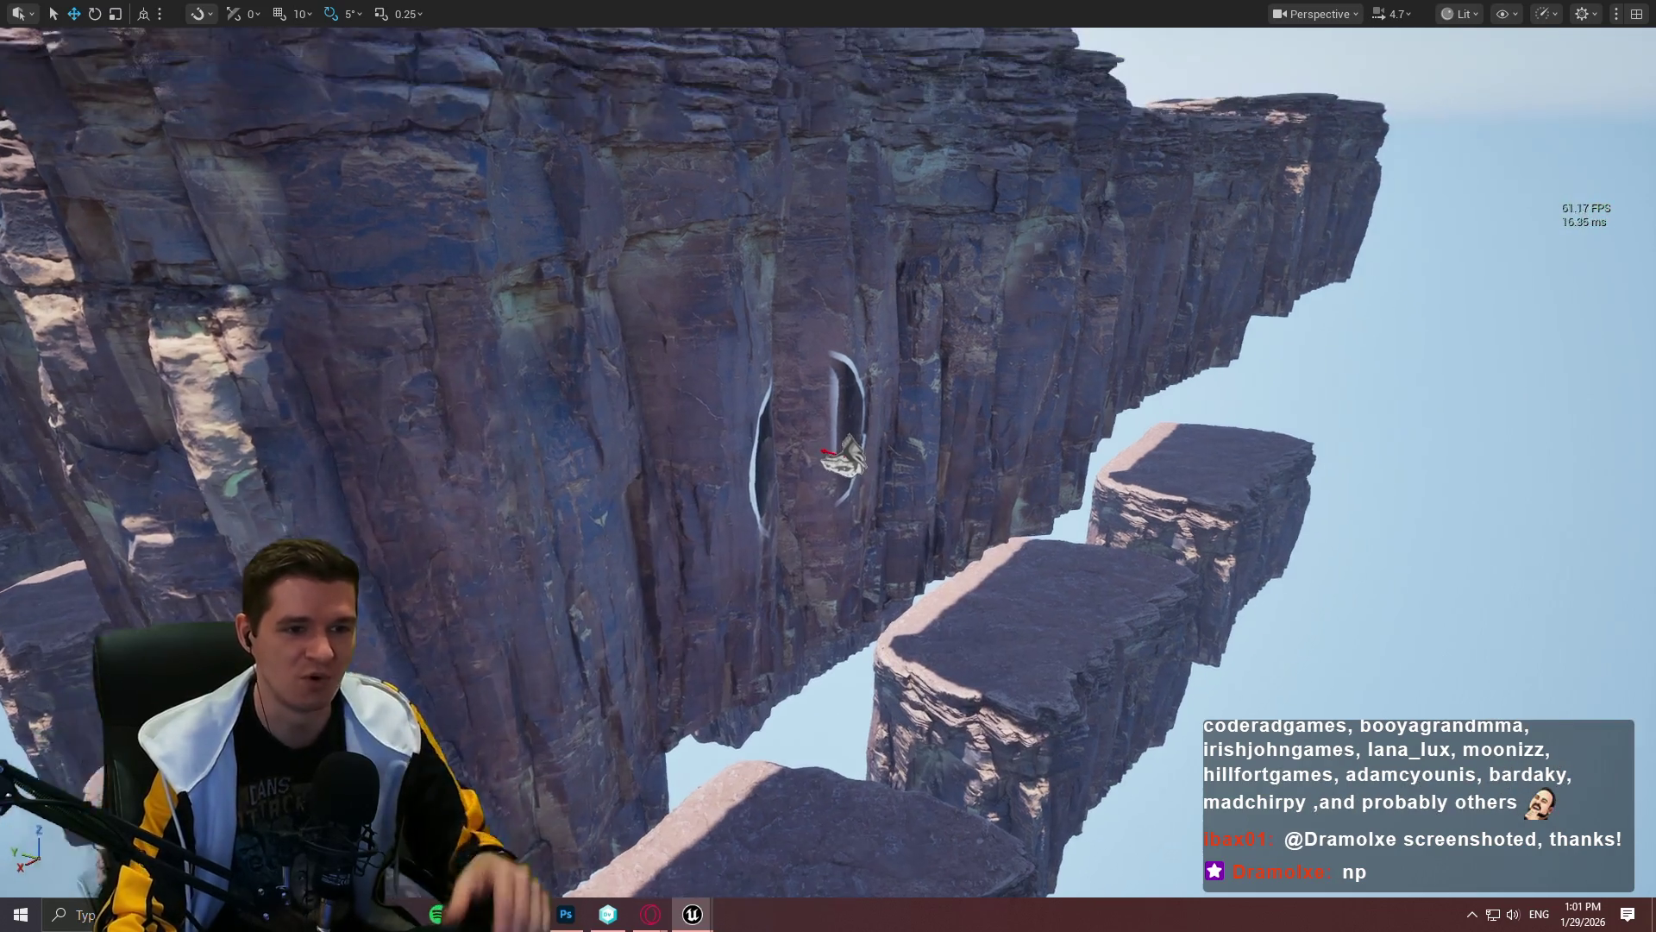
left_click_drag(1461, 340, 1456, 474)
key("f")
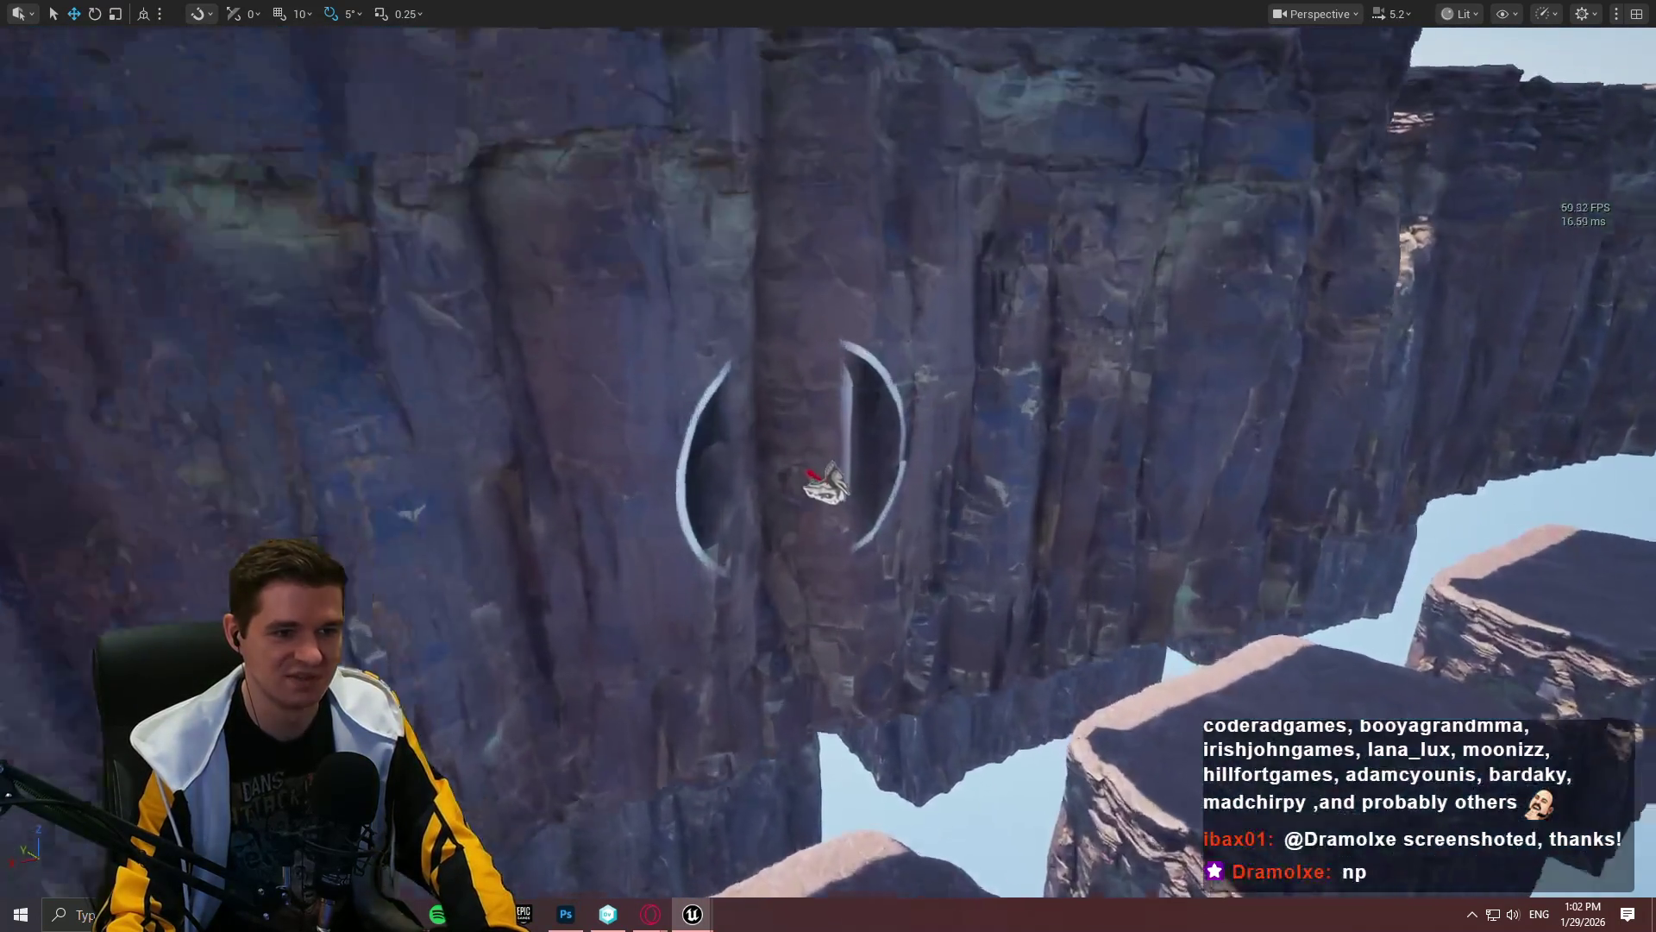
key("alt+Tab")
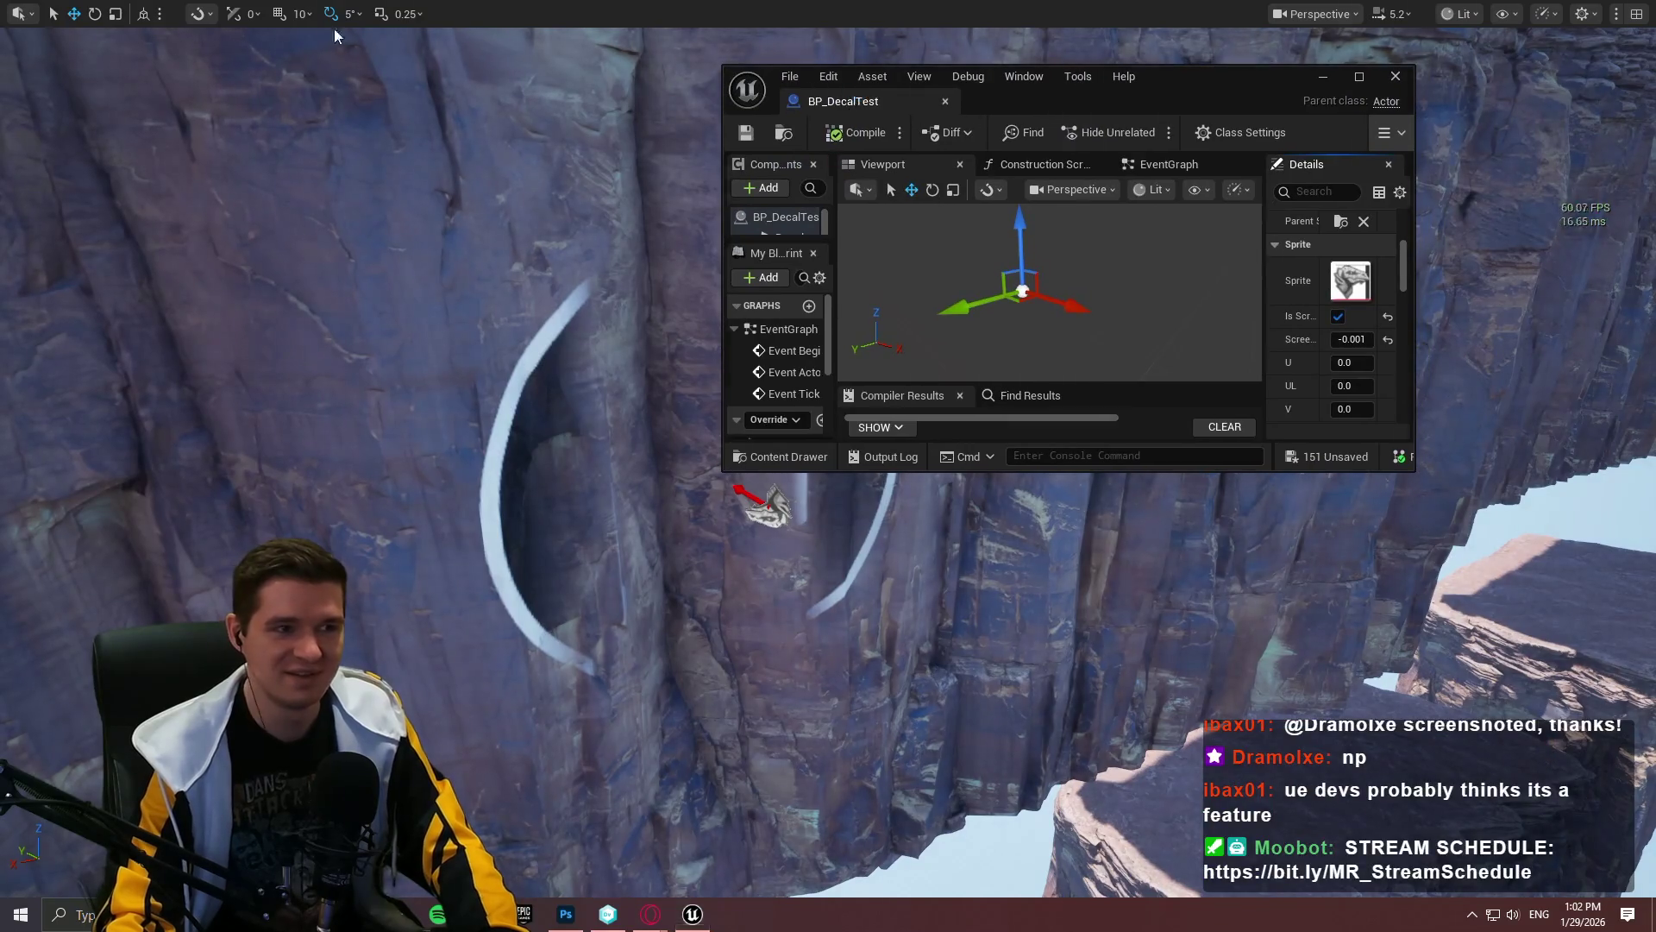
left_click_drag(1200, 85, 982, 190)
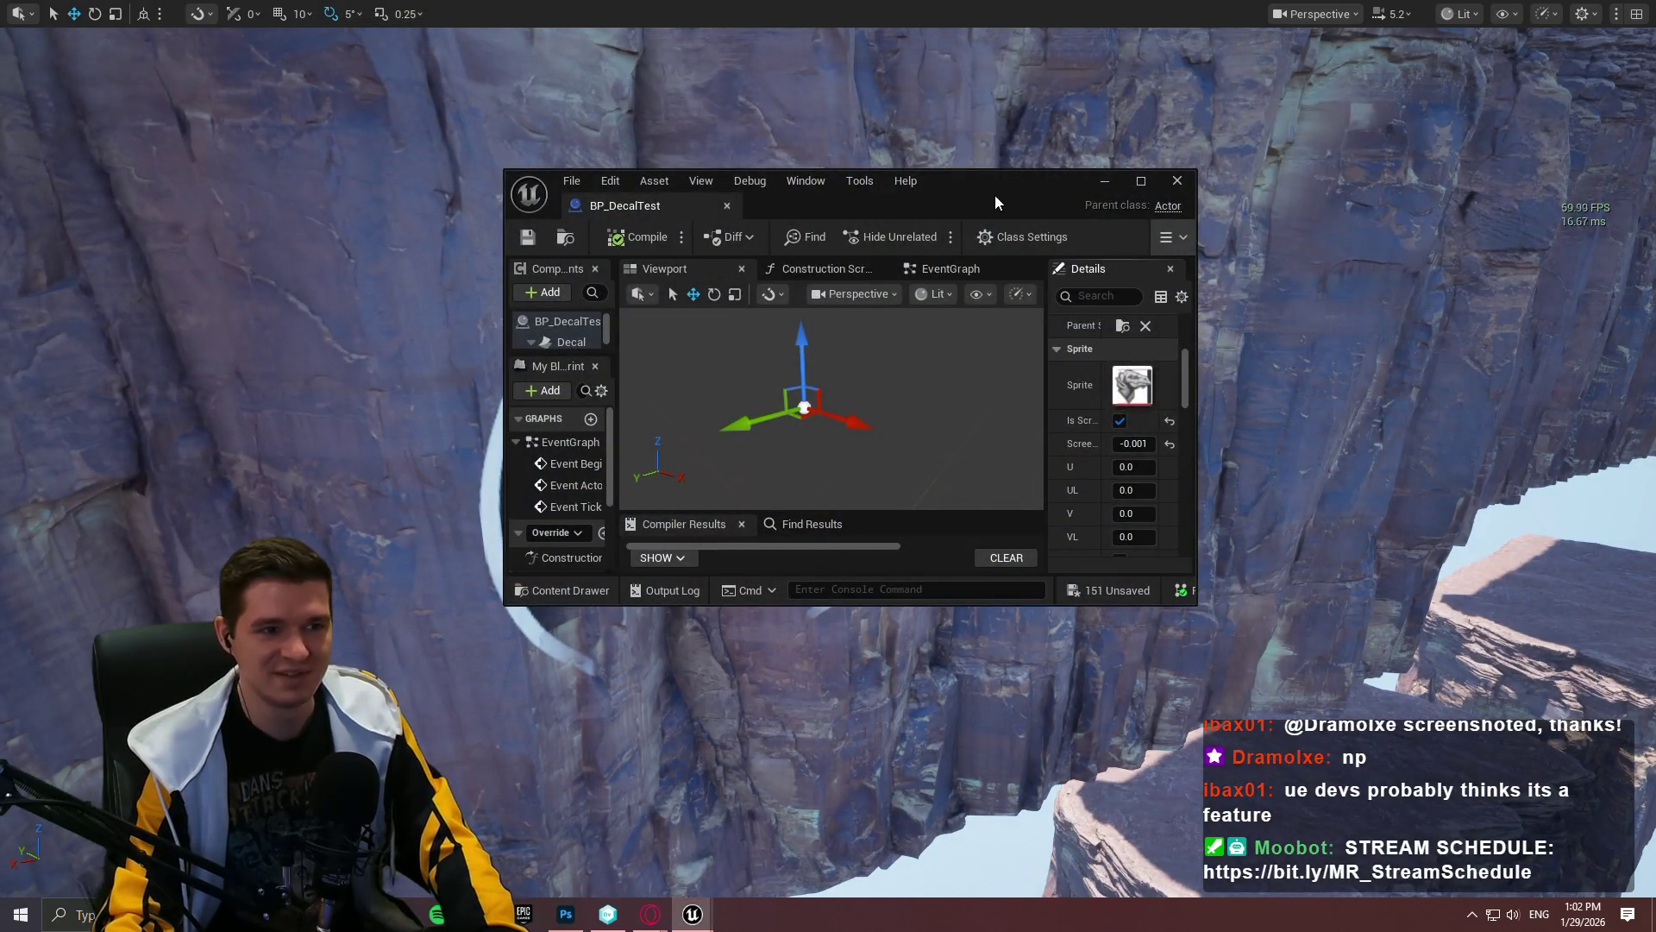
key("alt+Tab")
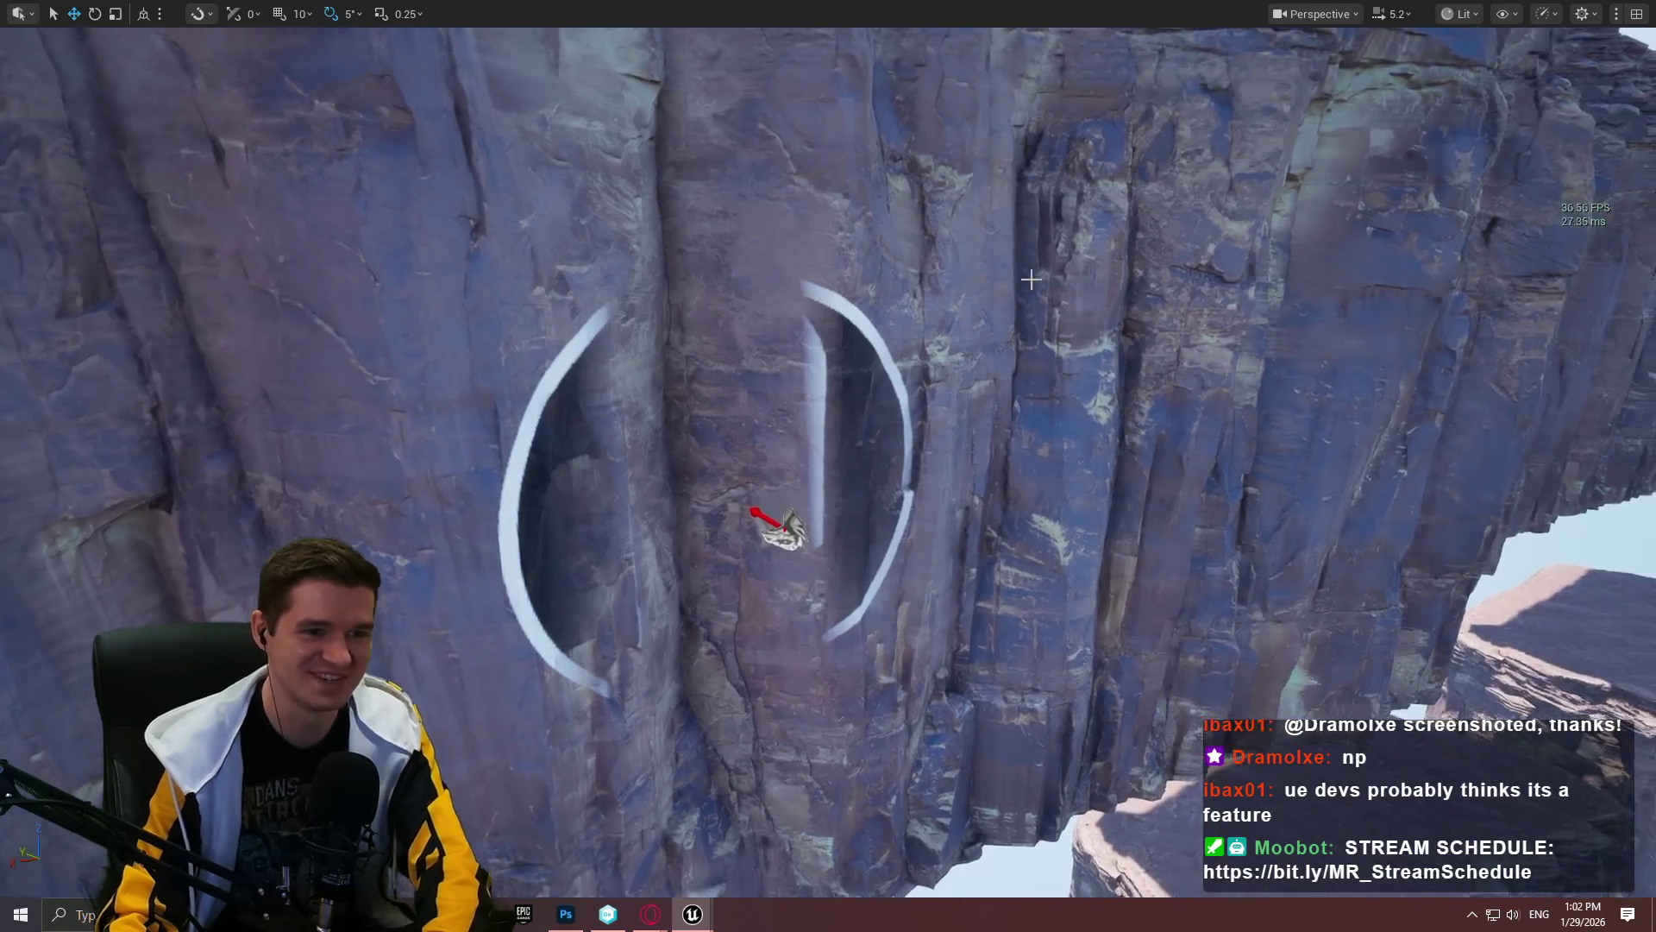
key("F11")
left_click(1569, 194)
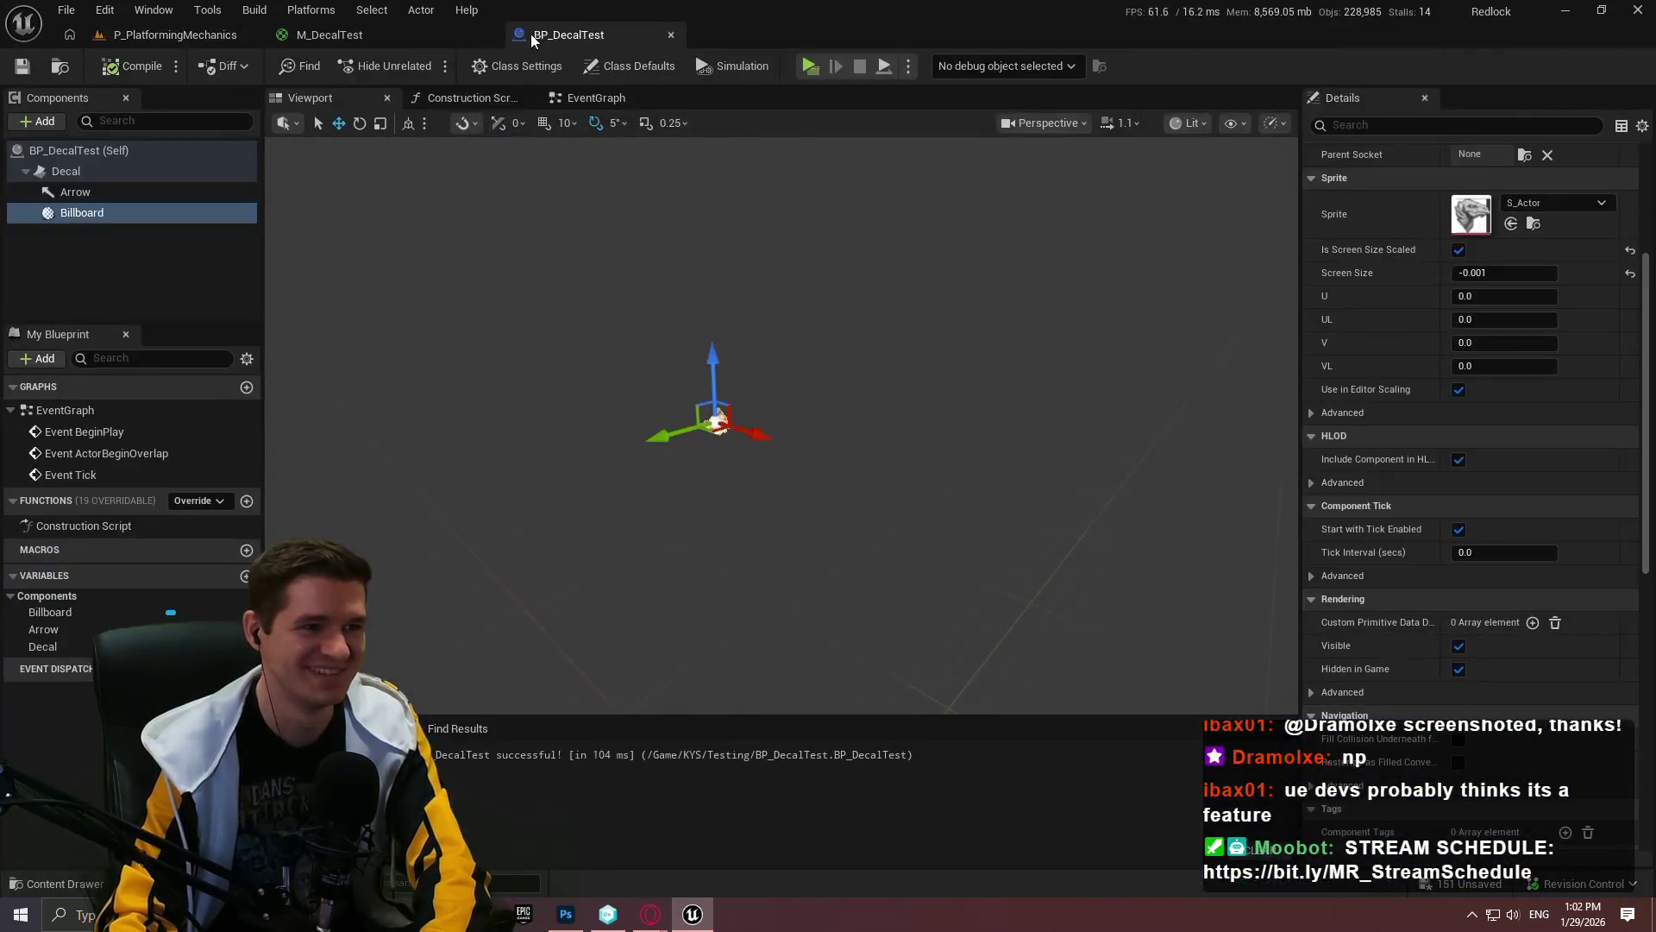
left_click(175, 34)
key("F11")
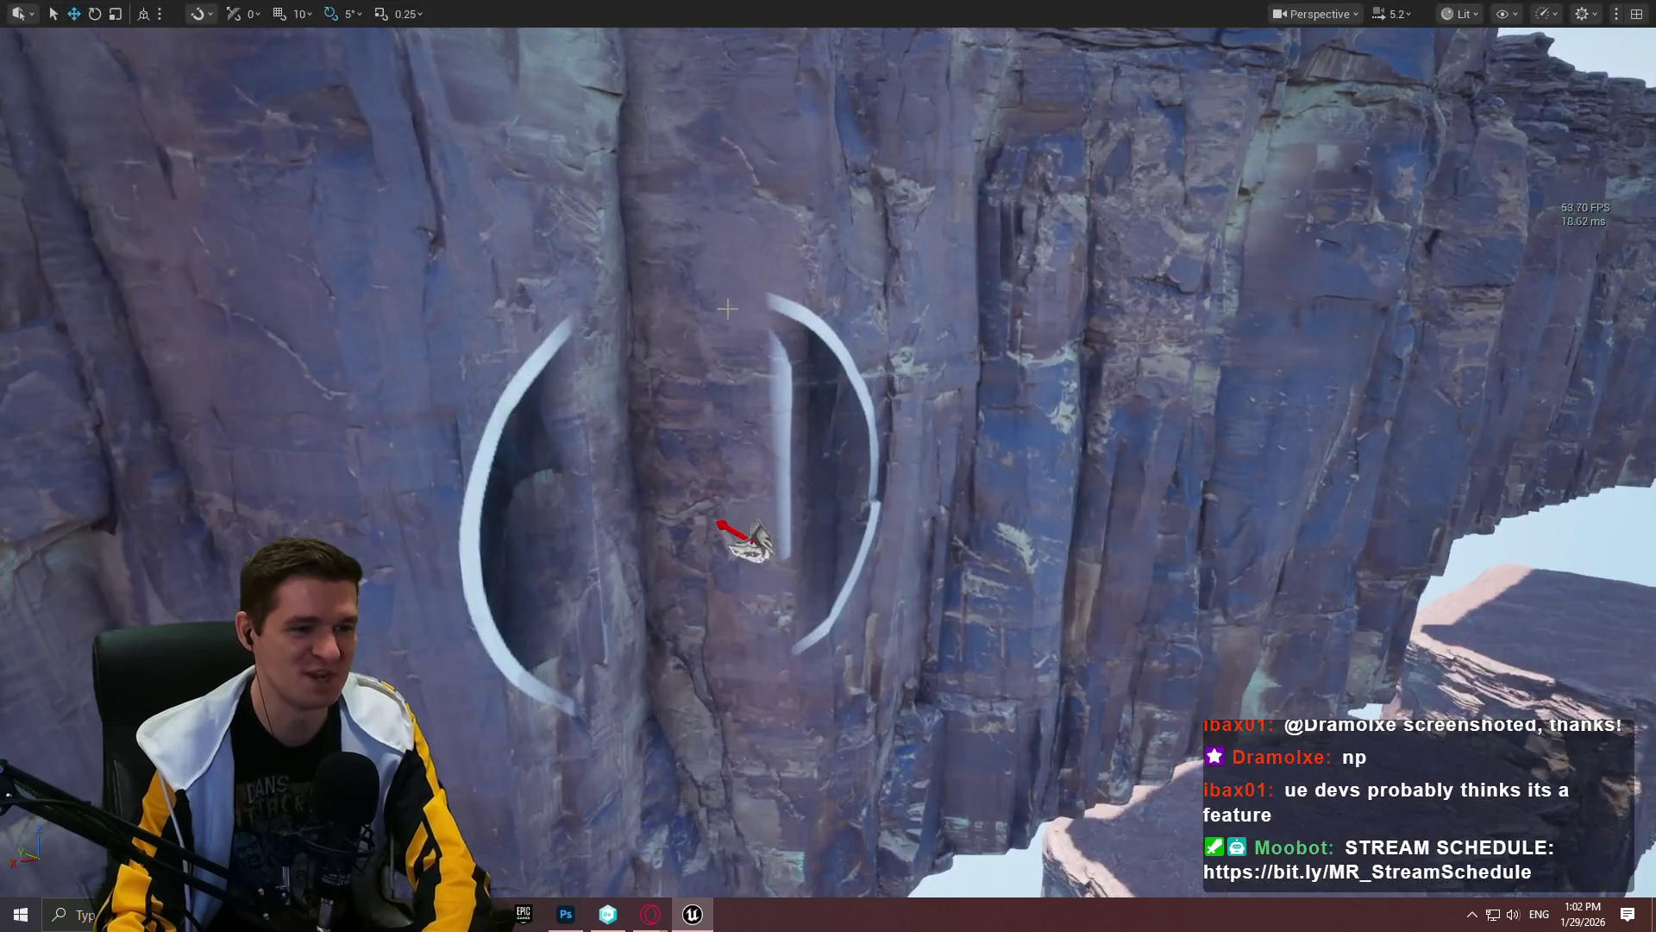
left_click(749, 549)
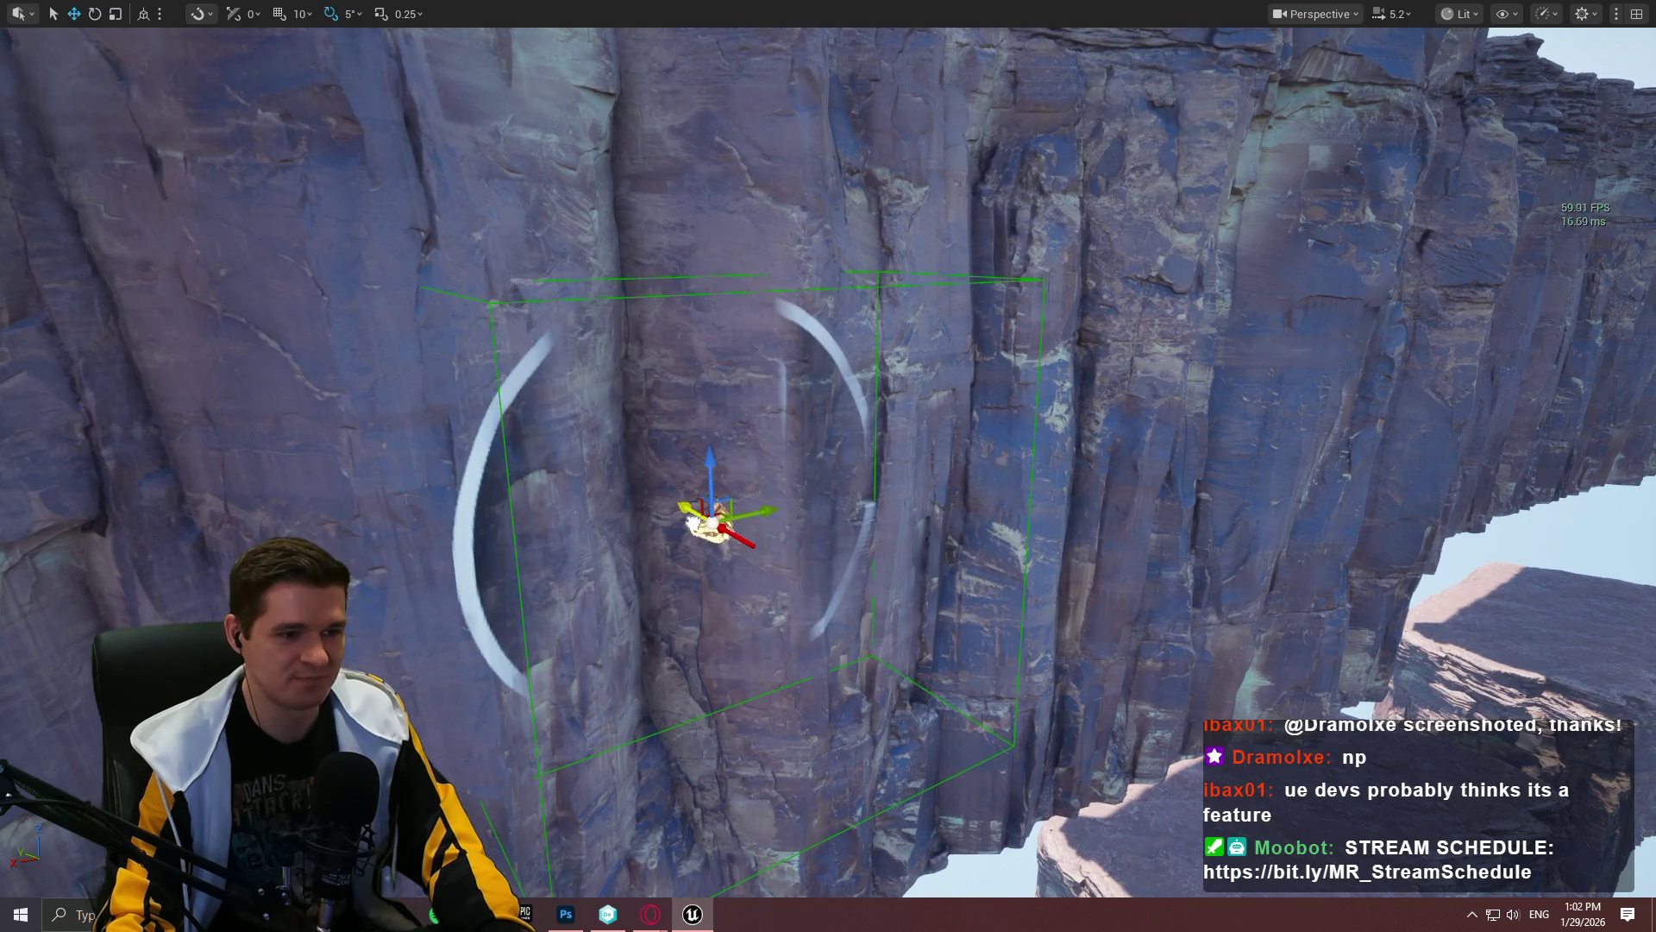
Step: Undo the last move and reposition the N logo decal up and left on the cliff
key("ctrl+z")
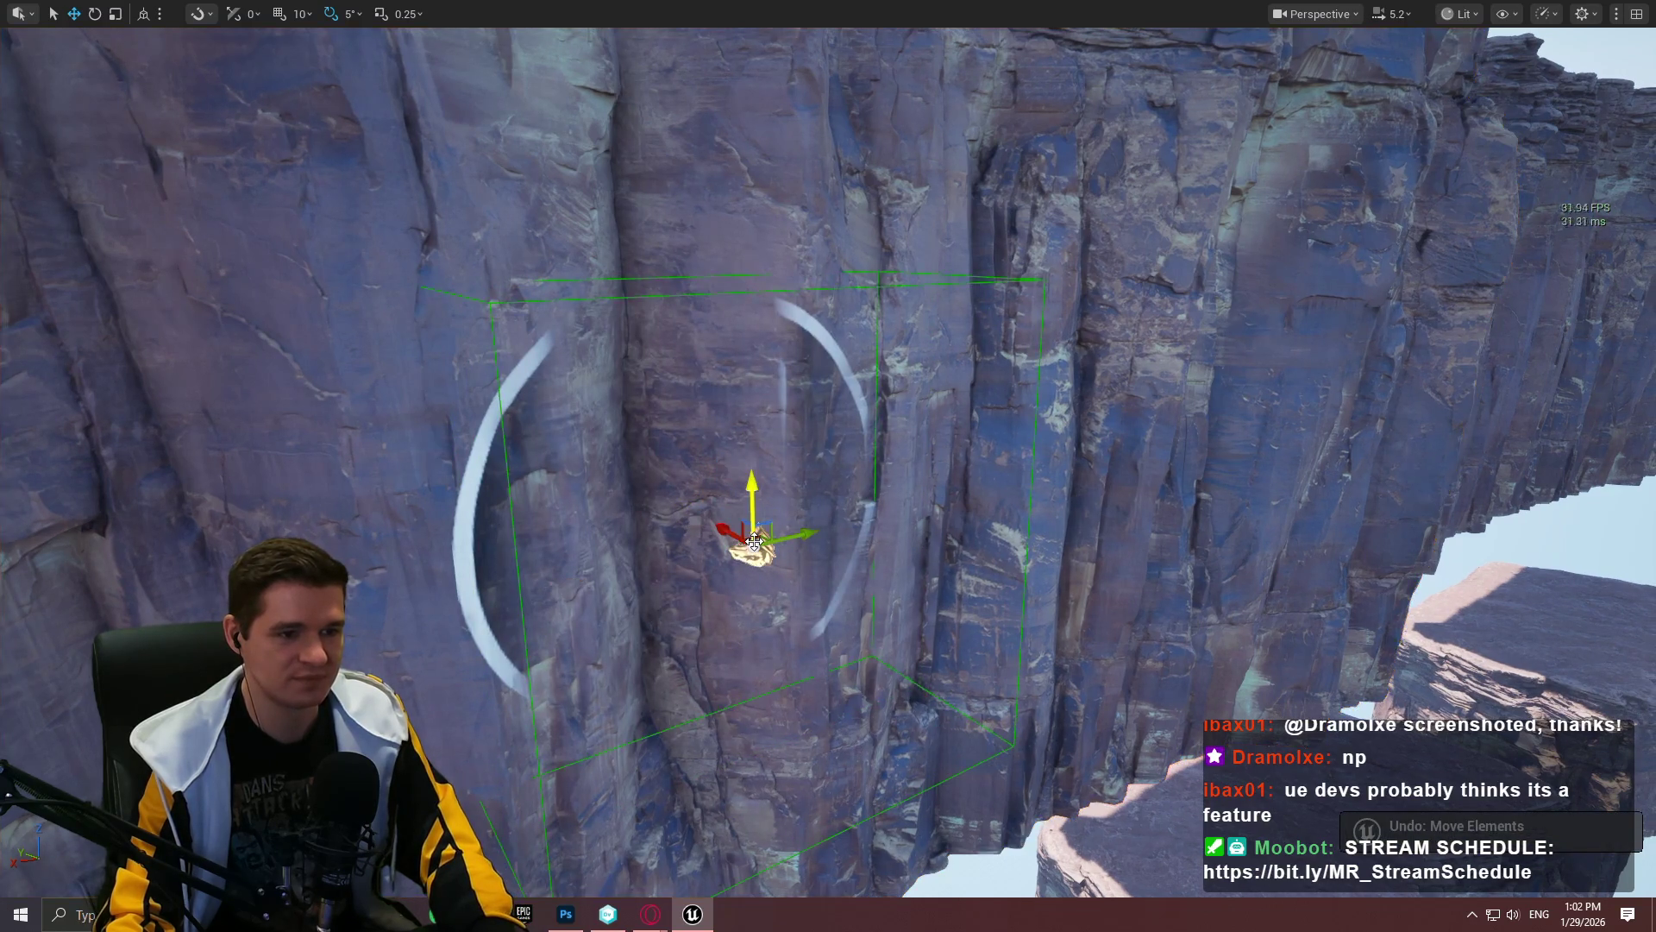
left_click_drag(727, 525, 645, 477)
left_click_drag(685, 524, 682, 526)
key("f")
scroll(828, 463, "up", 3)
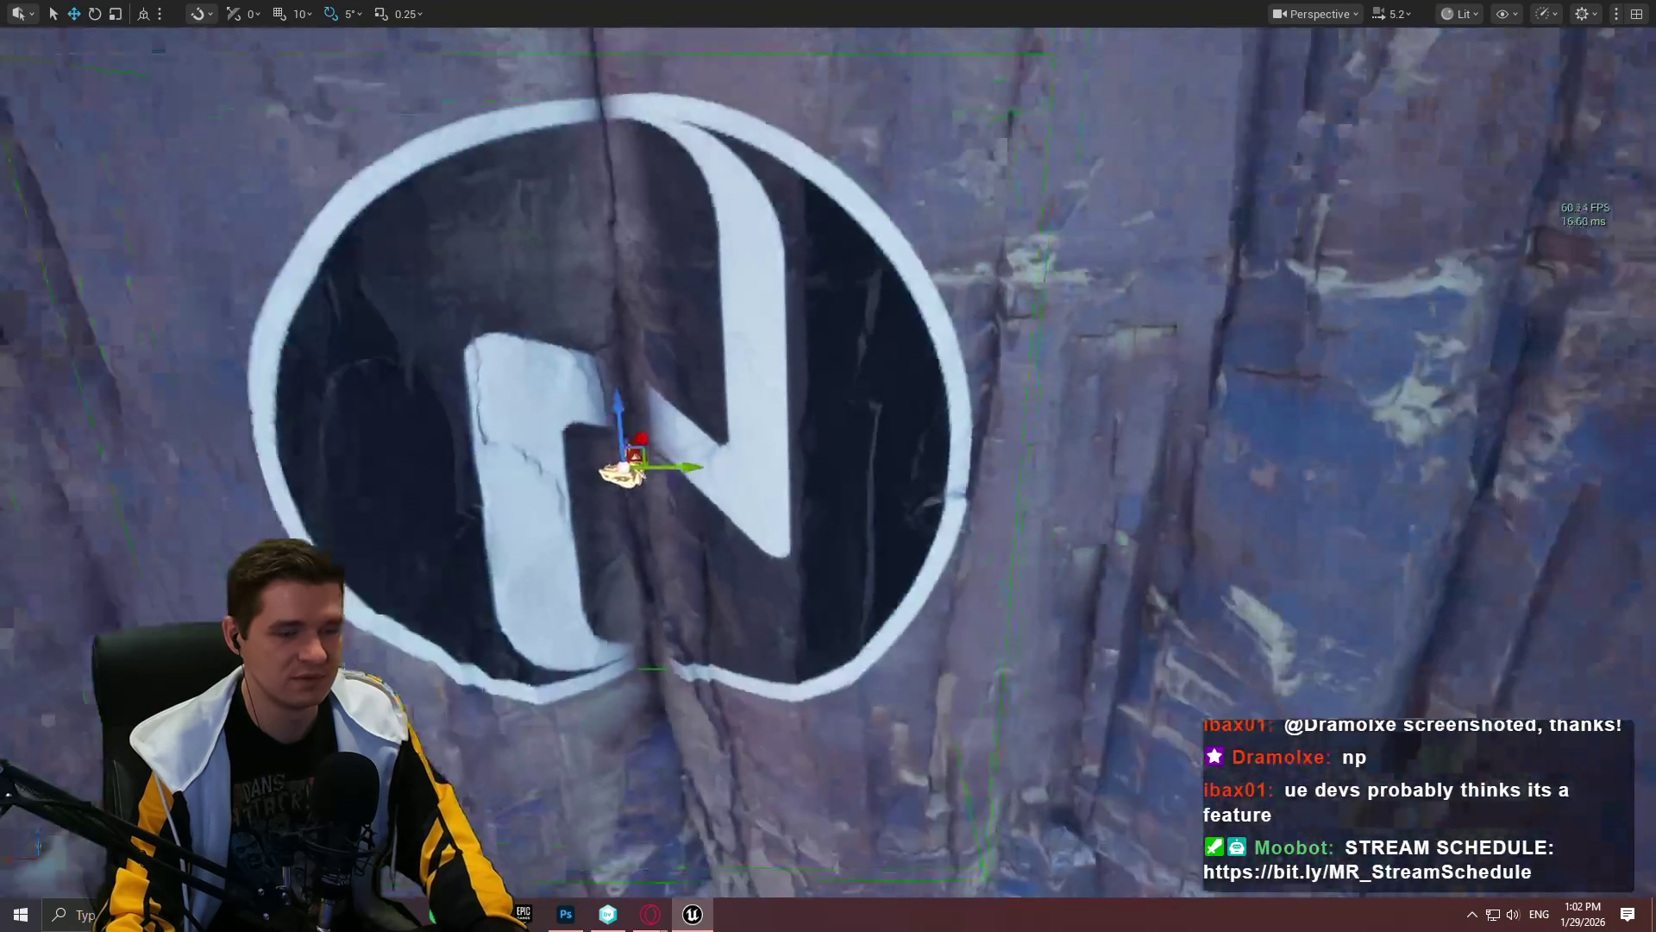
scroll(828, 463, "down", 5)
scroll(828, 462, "up", 6)
scroll(964, 509, "down", 10)
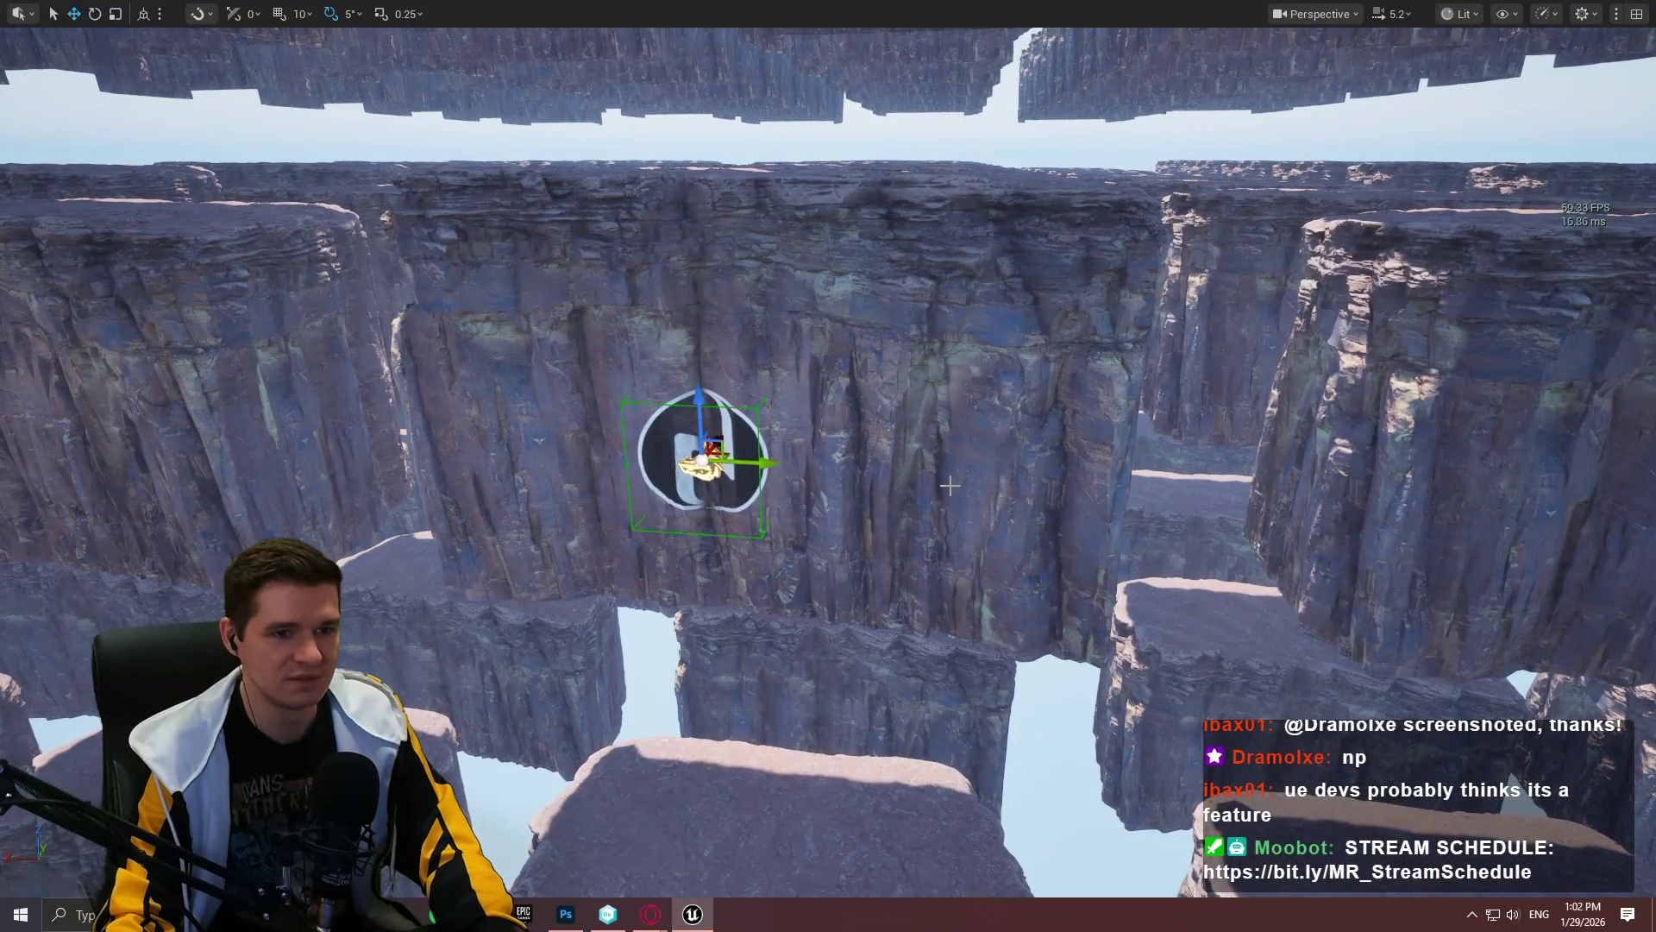
Step: Scale the decal up several times larger, then return to the move tool
mouse_move(699, 460)
left_mouse_down()
mouse_move(803, 440)
mouse_move(759, 449)
mouse_move(785, 457)
mouse_move(734, 373)
left_mouse_up()
key("w")
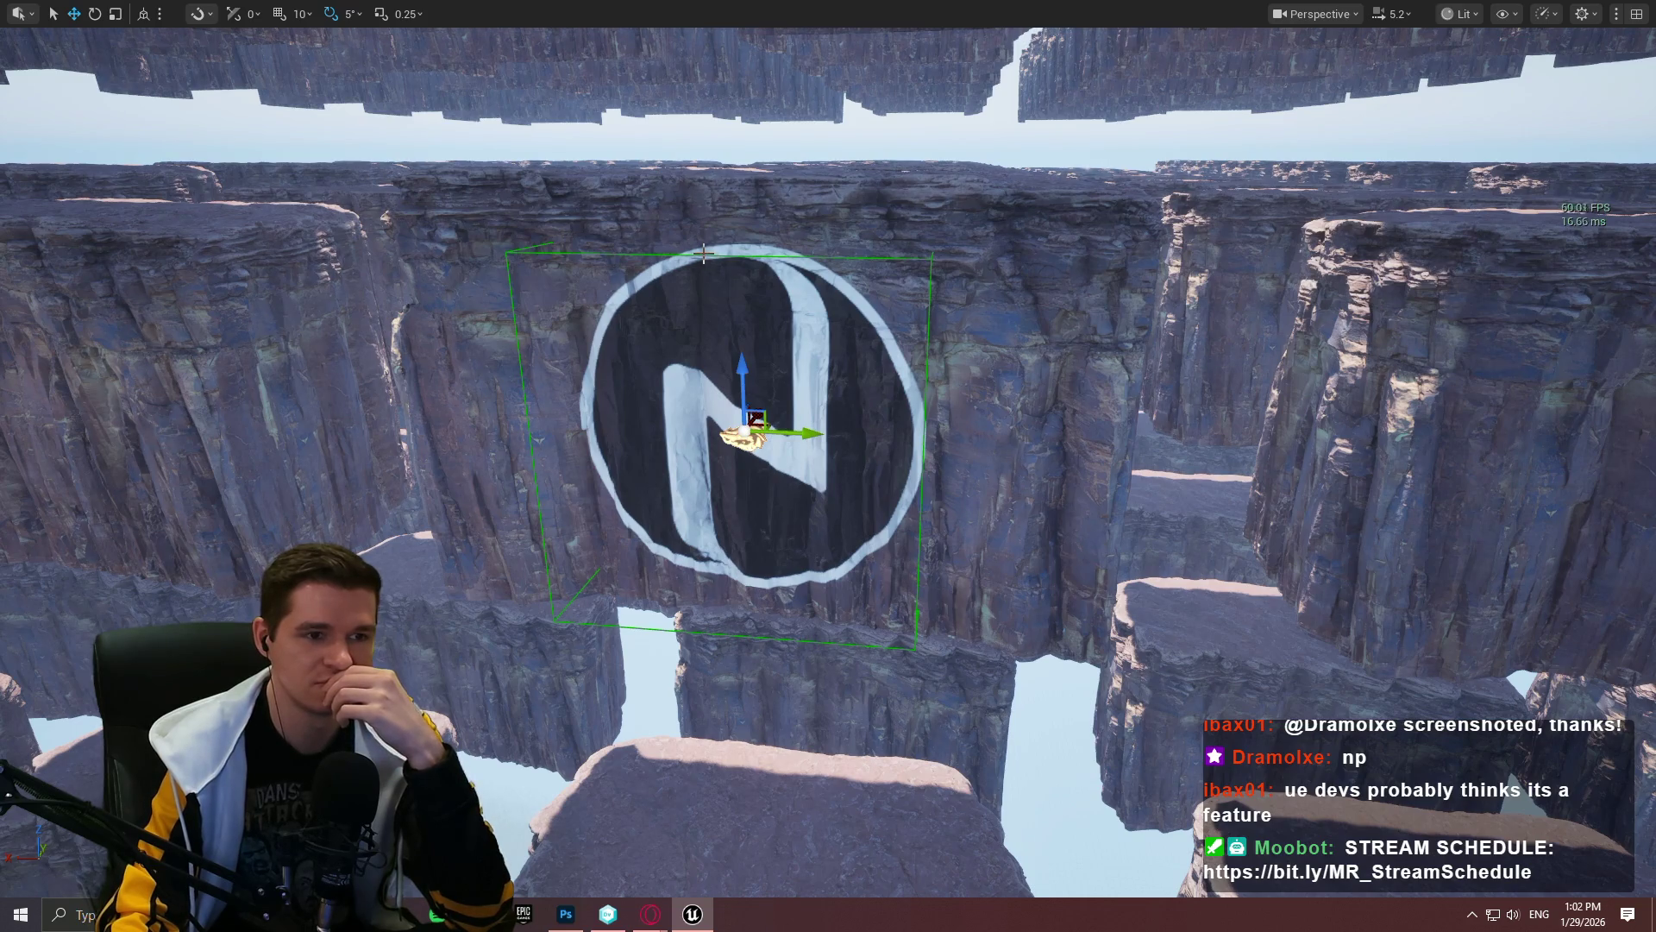
left_click(1459, 13)
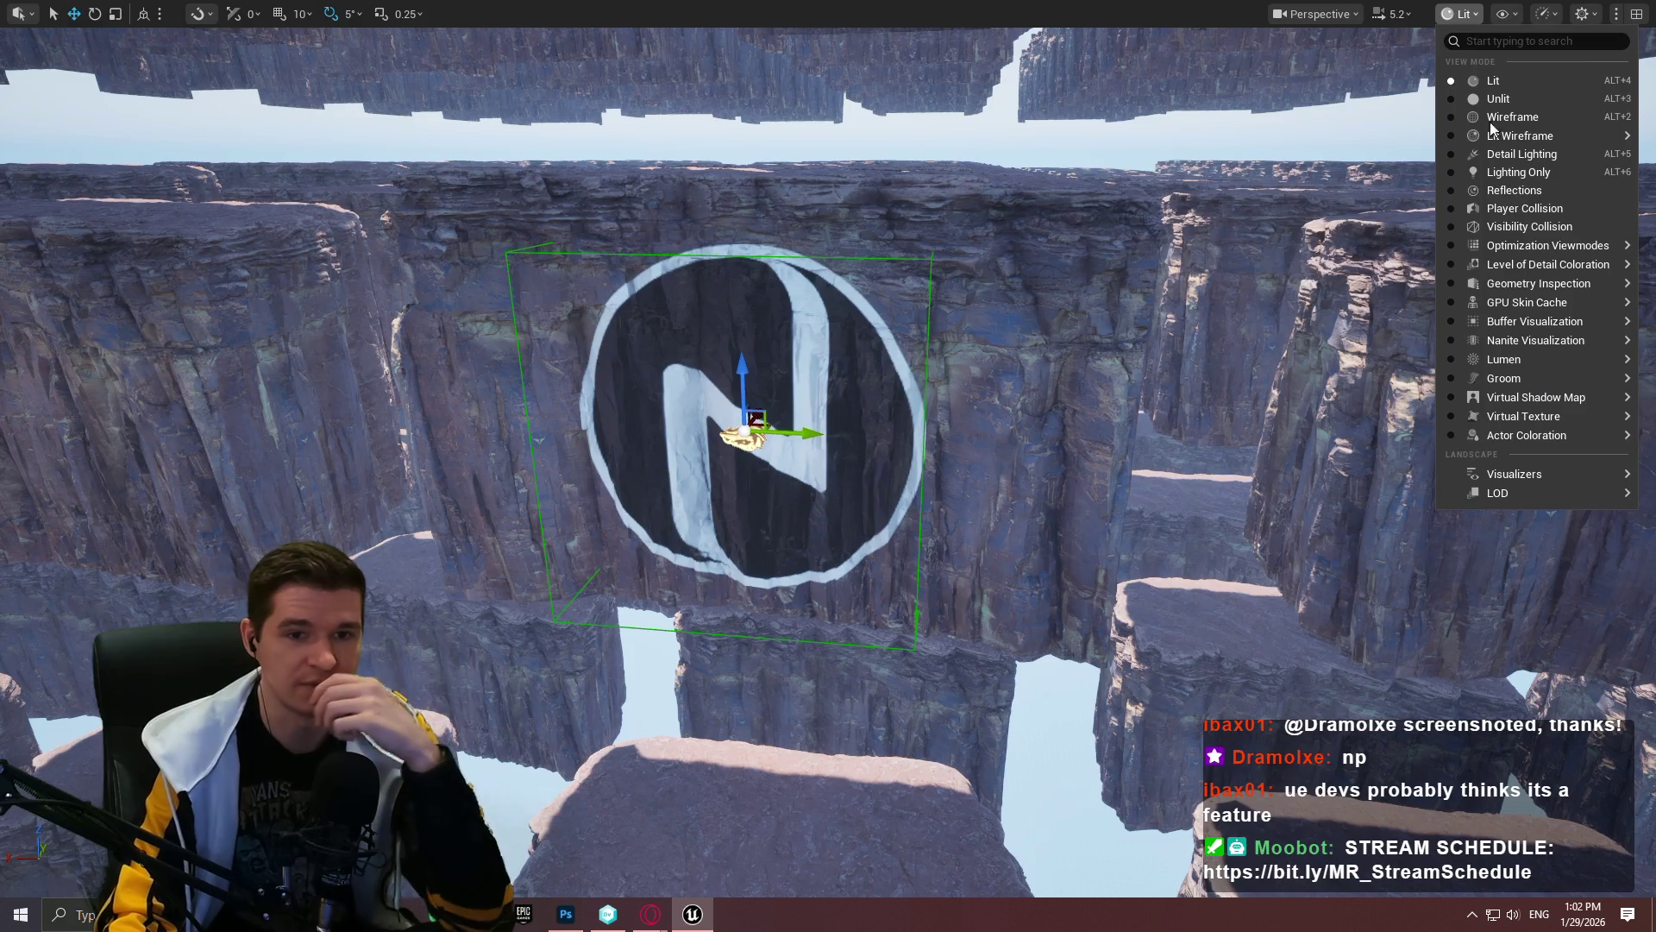
left_click(1505, 14)
left_click(1464, 10)
left_click(1464, 11)
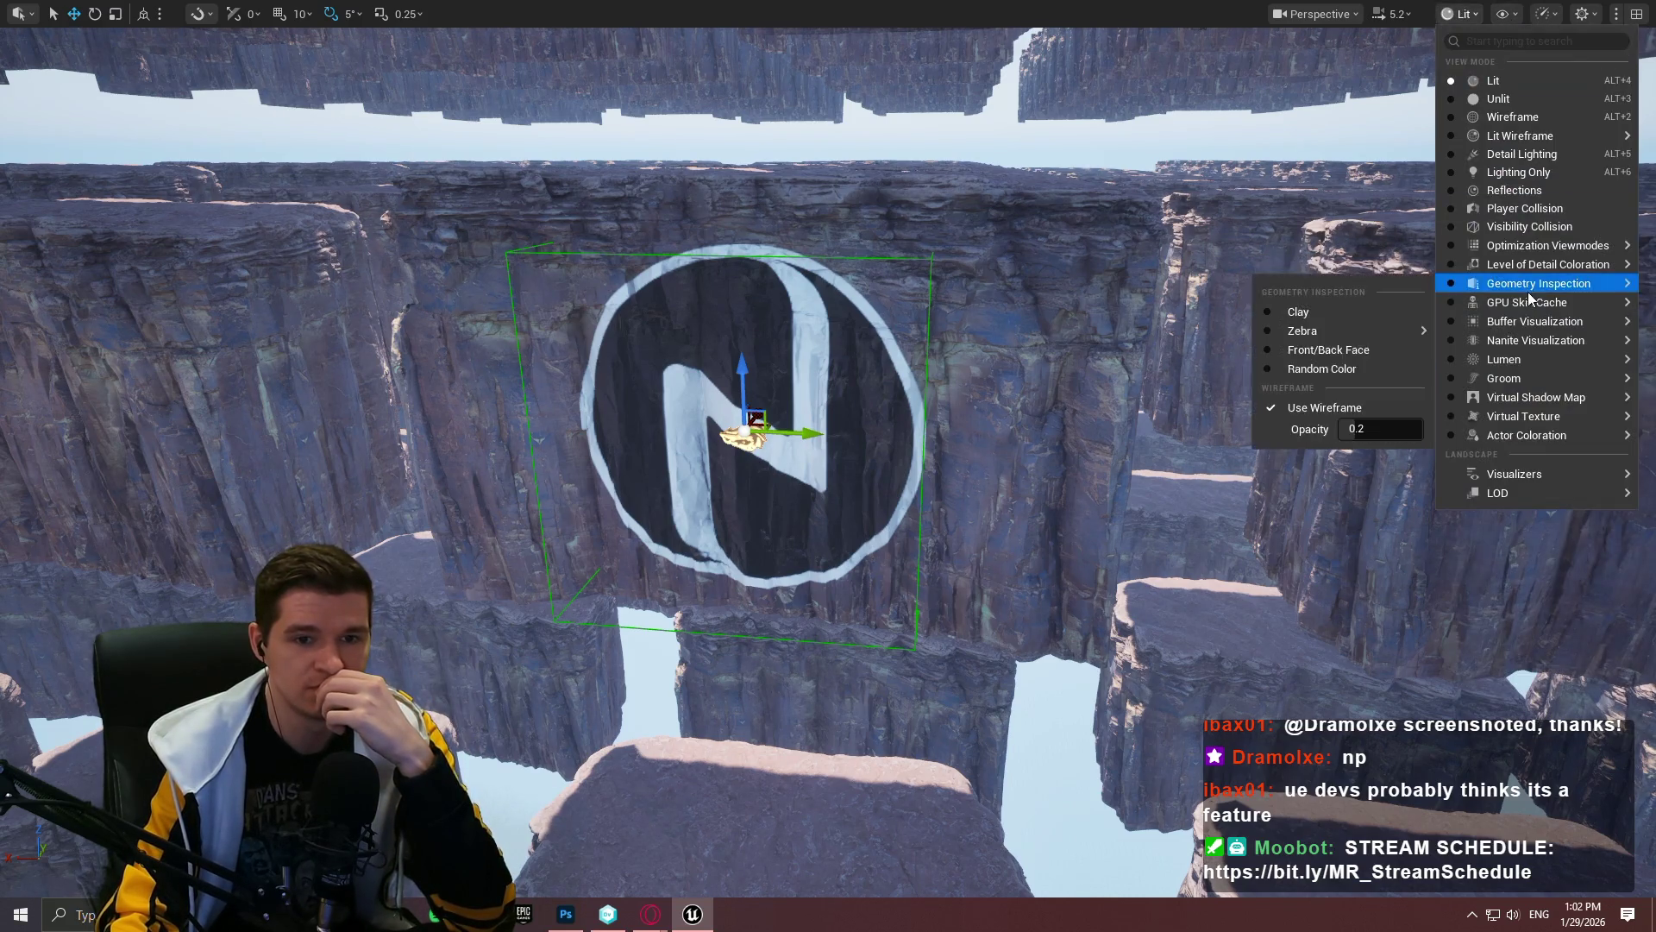
mouse_move(1532, 341)
mouse_move(1525, 267)
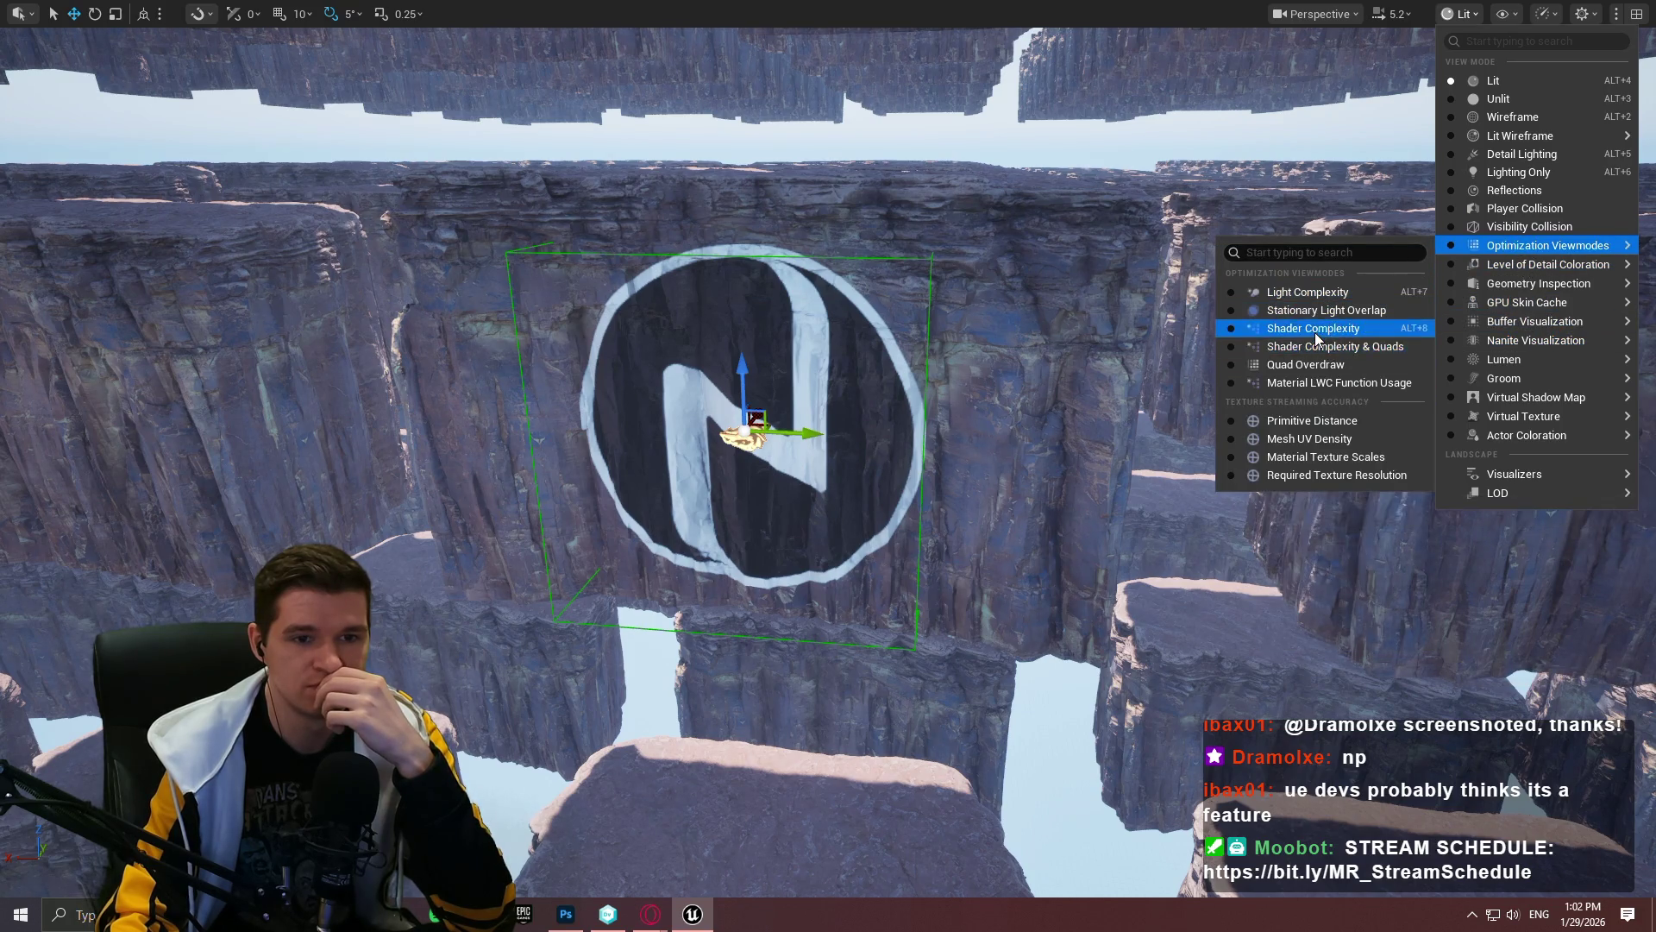
left_click(1315, 330)
left_click_drag(1122, 341, 1014, 339)
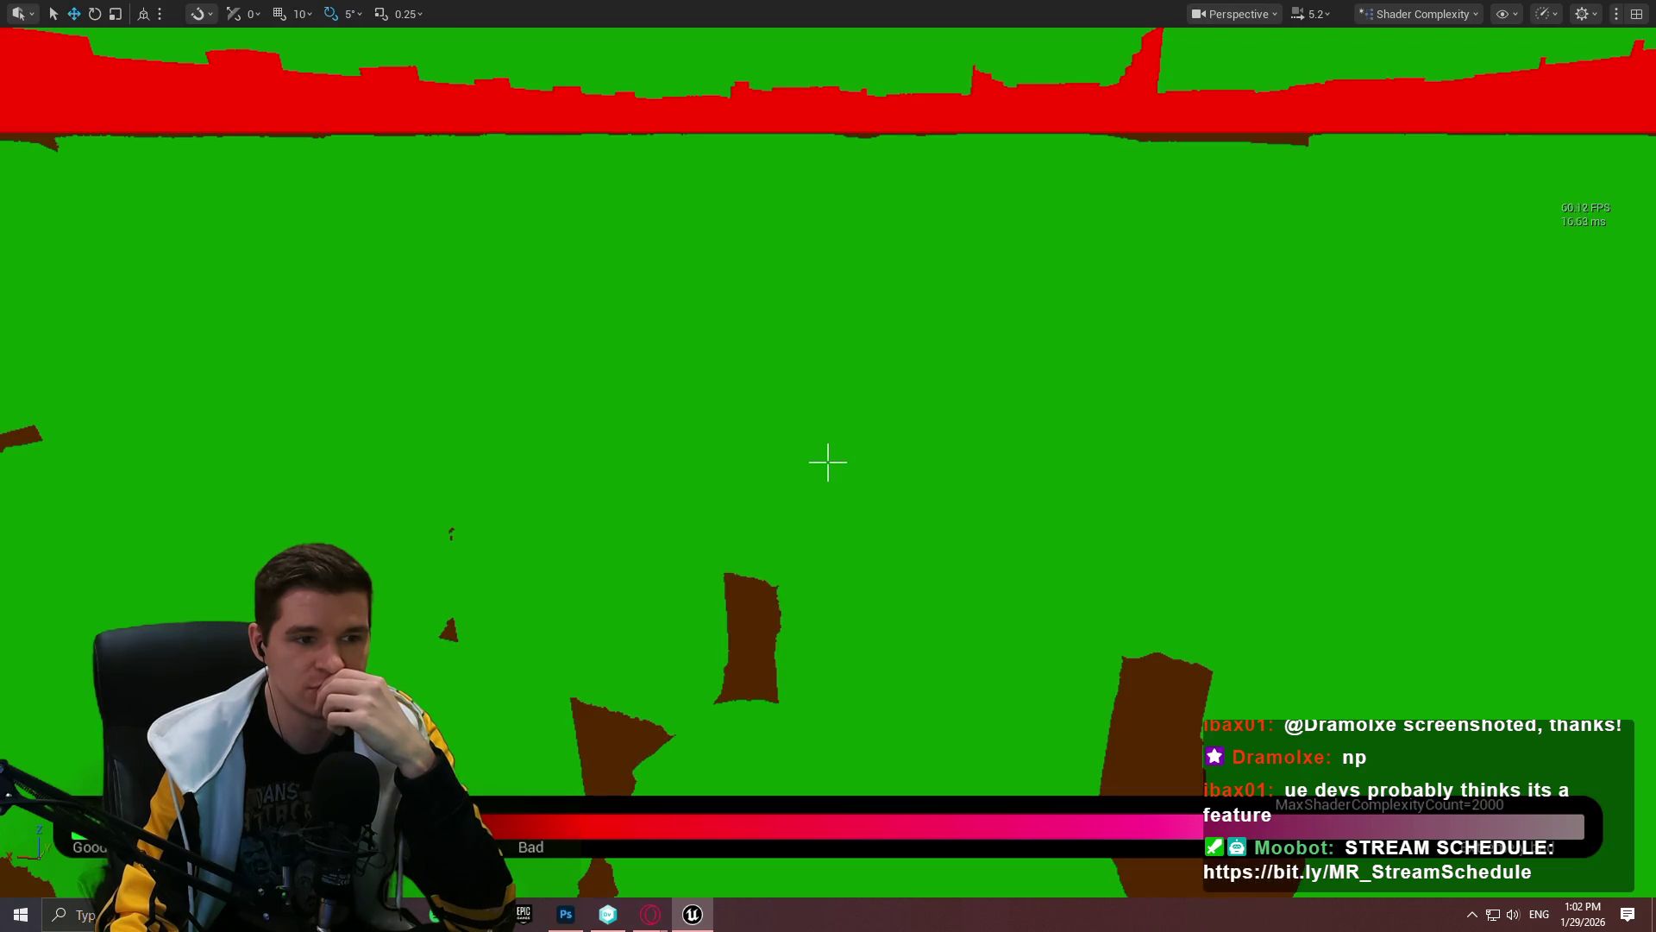
mouse_move(828, 463)
left_mouse_down()
mouse_move(849, 436)
mouse_move(828, 496)
mouse_move(828, 462)
left_mouse_up()
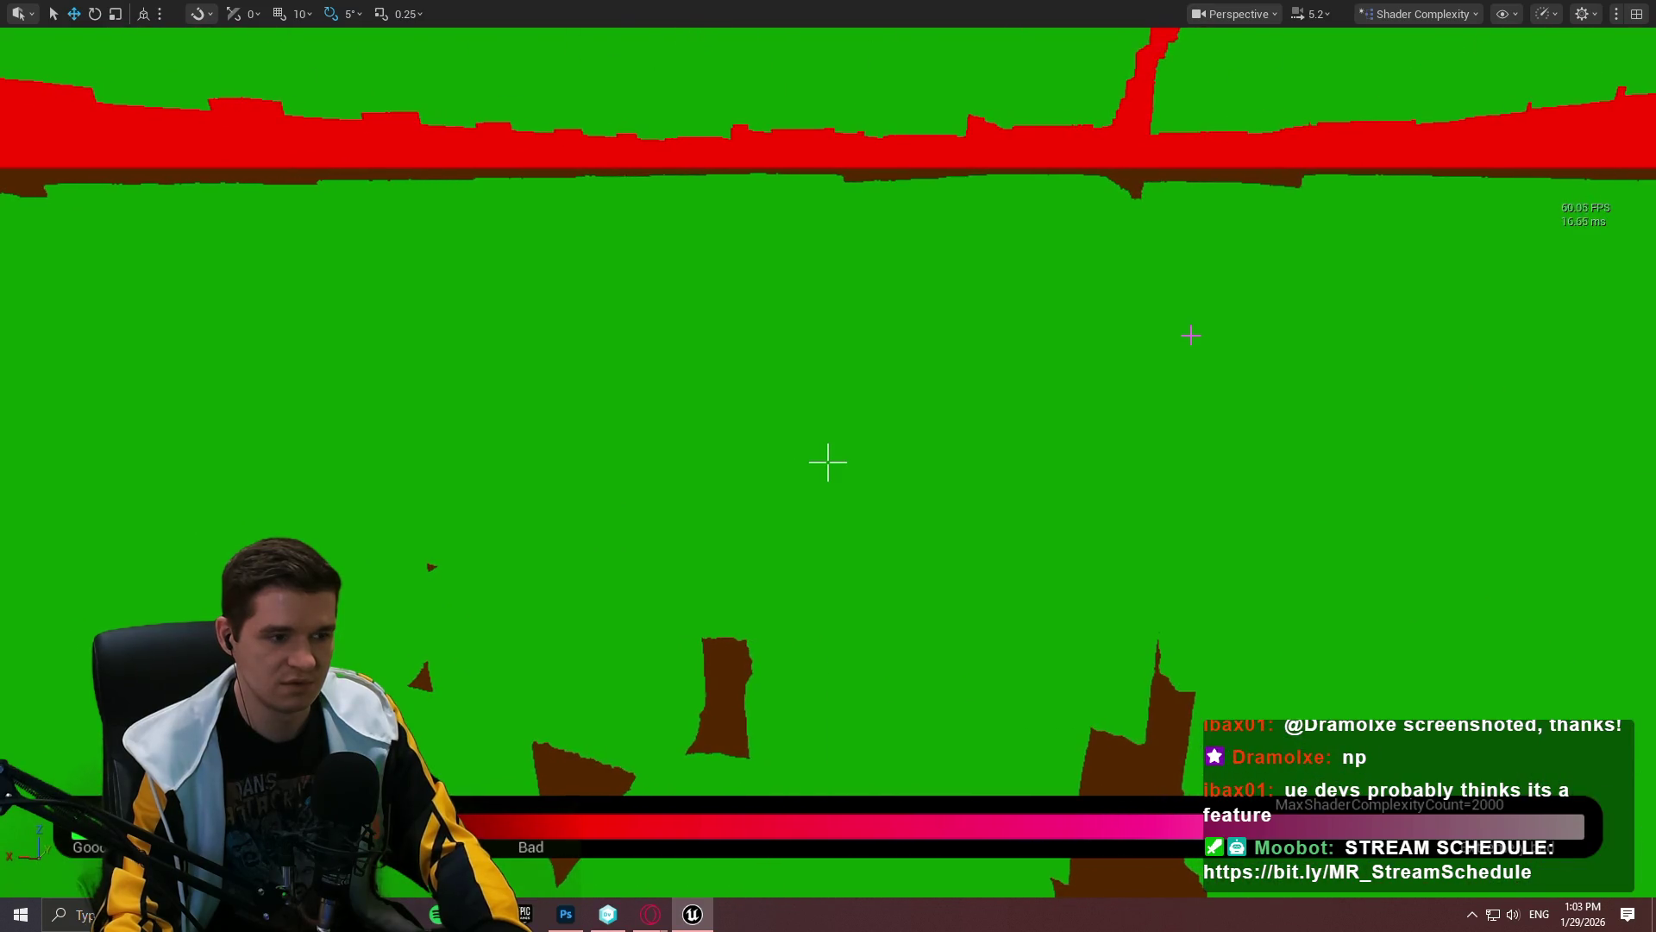
left_click(1455, 17)
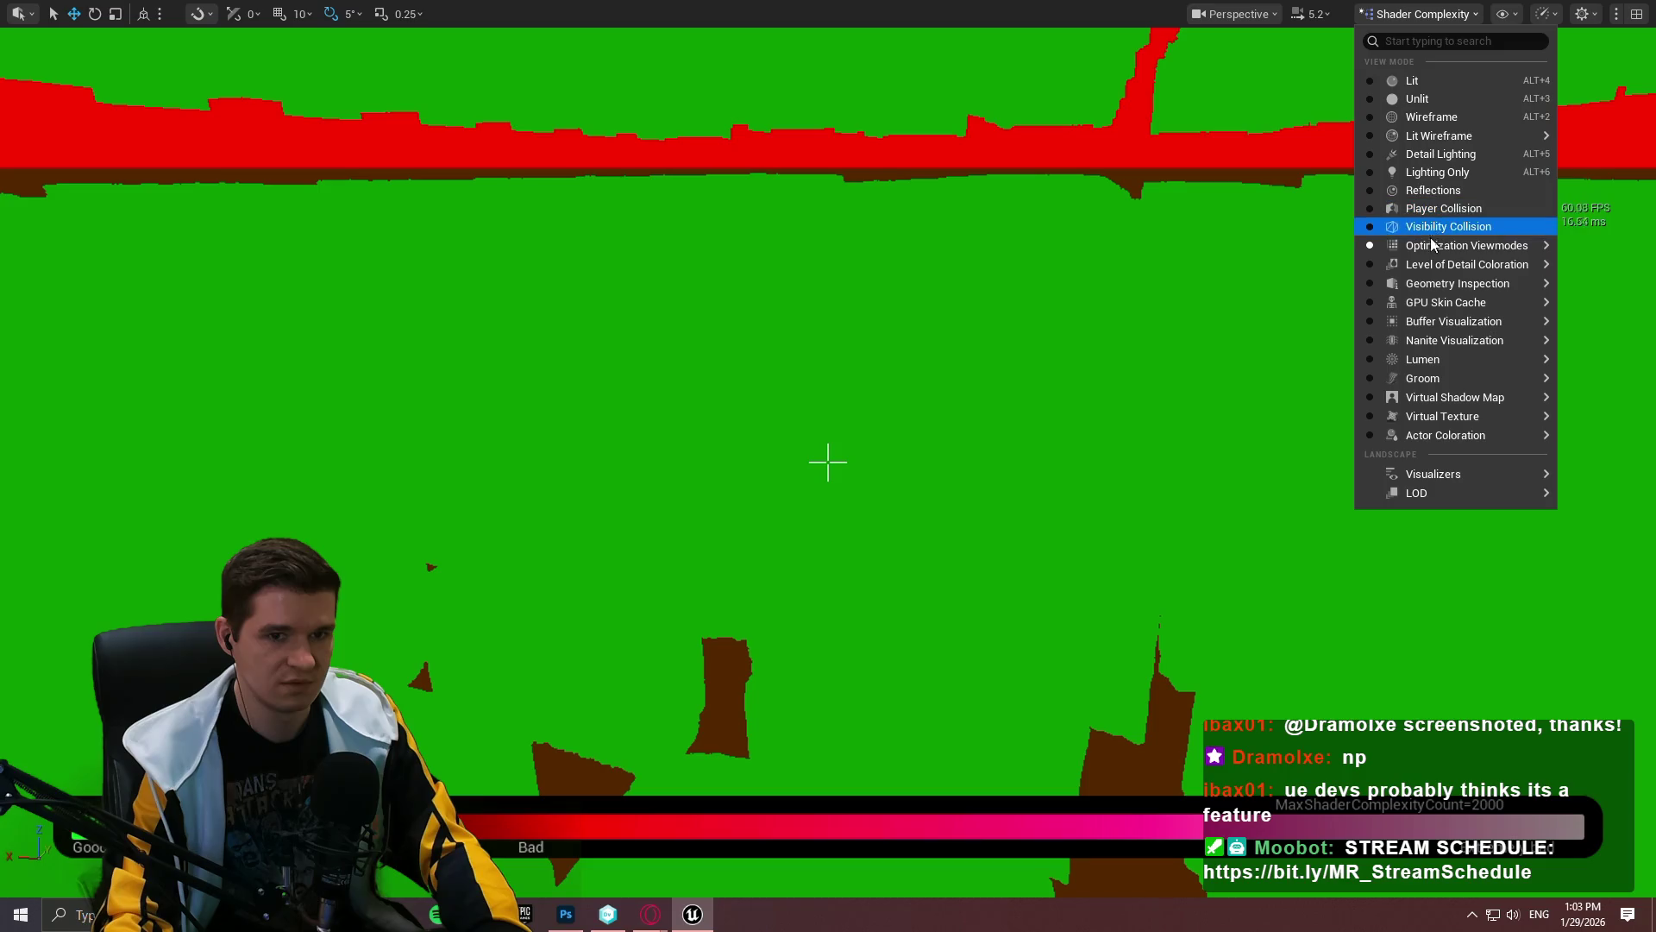
mouse_move(1433, 248)
left_click(1239, 348)
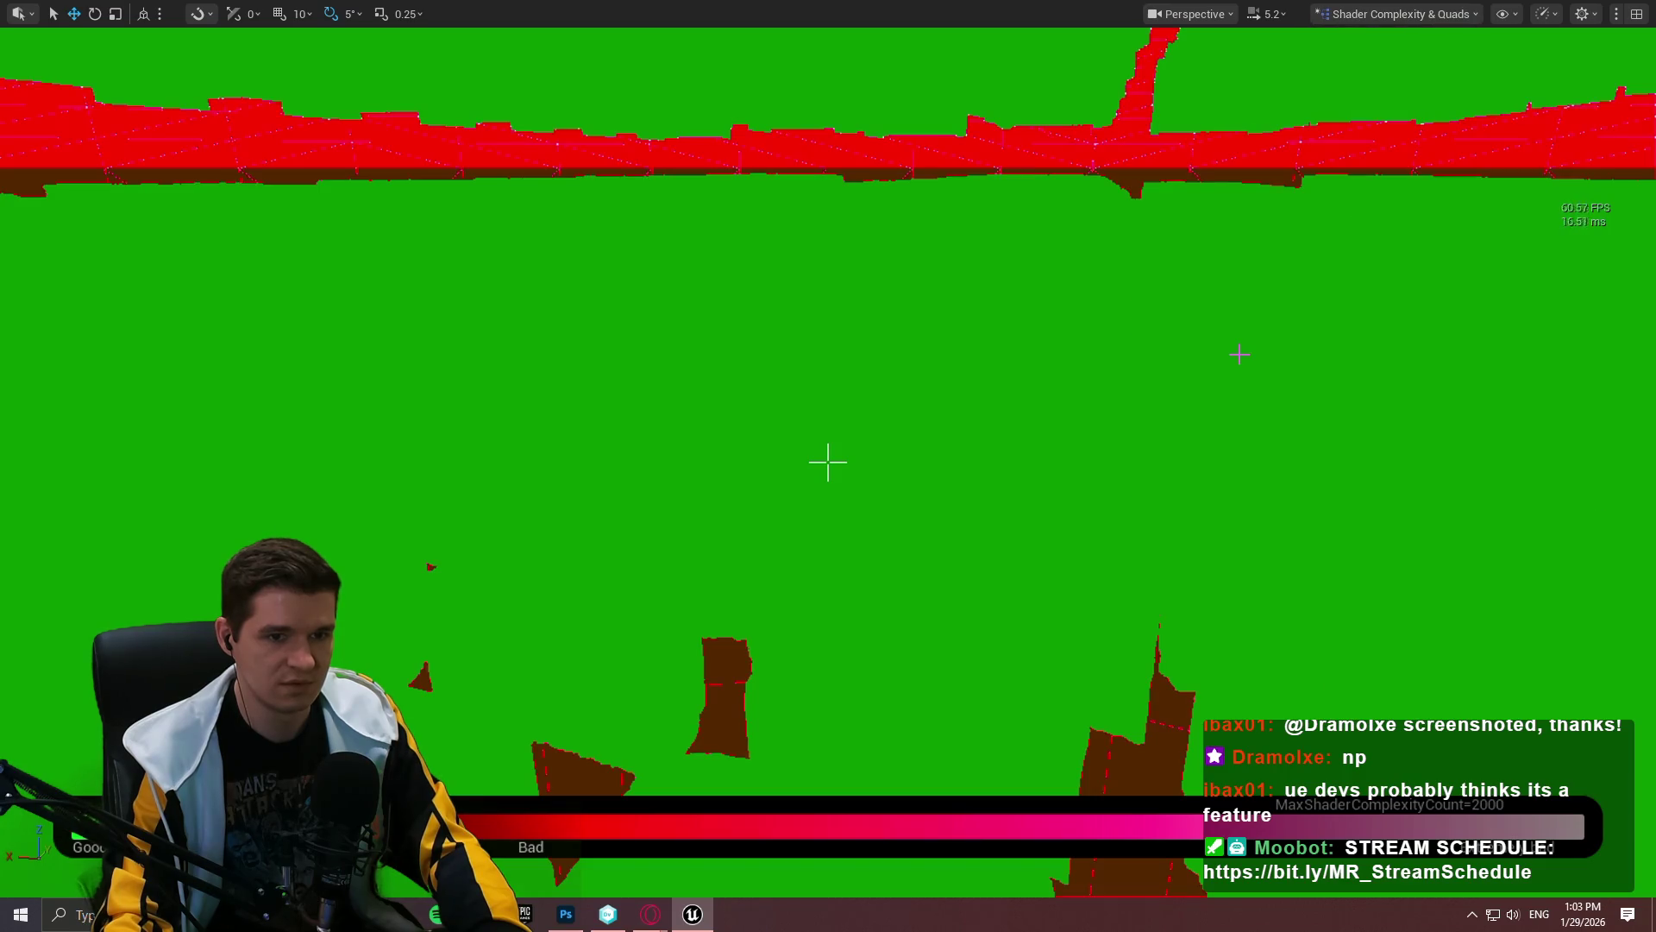
left_click(1434, 17)
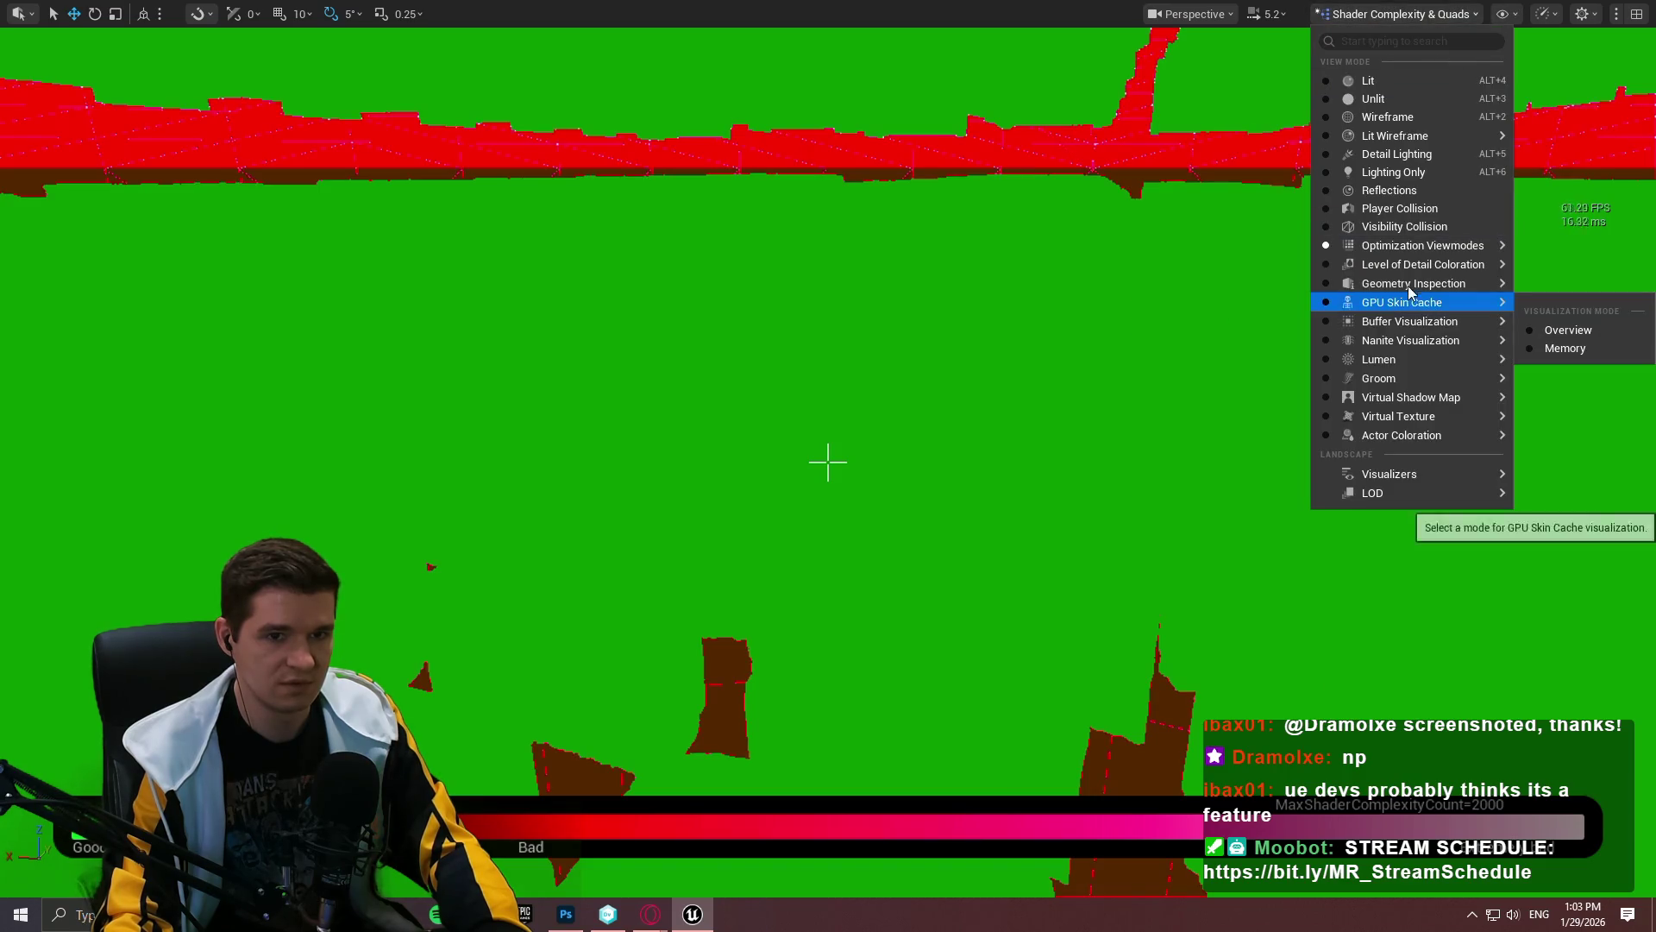
mouse_move(1402, 248)
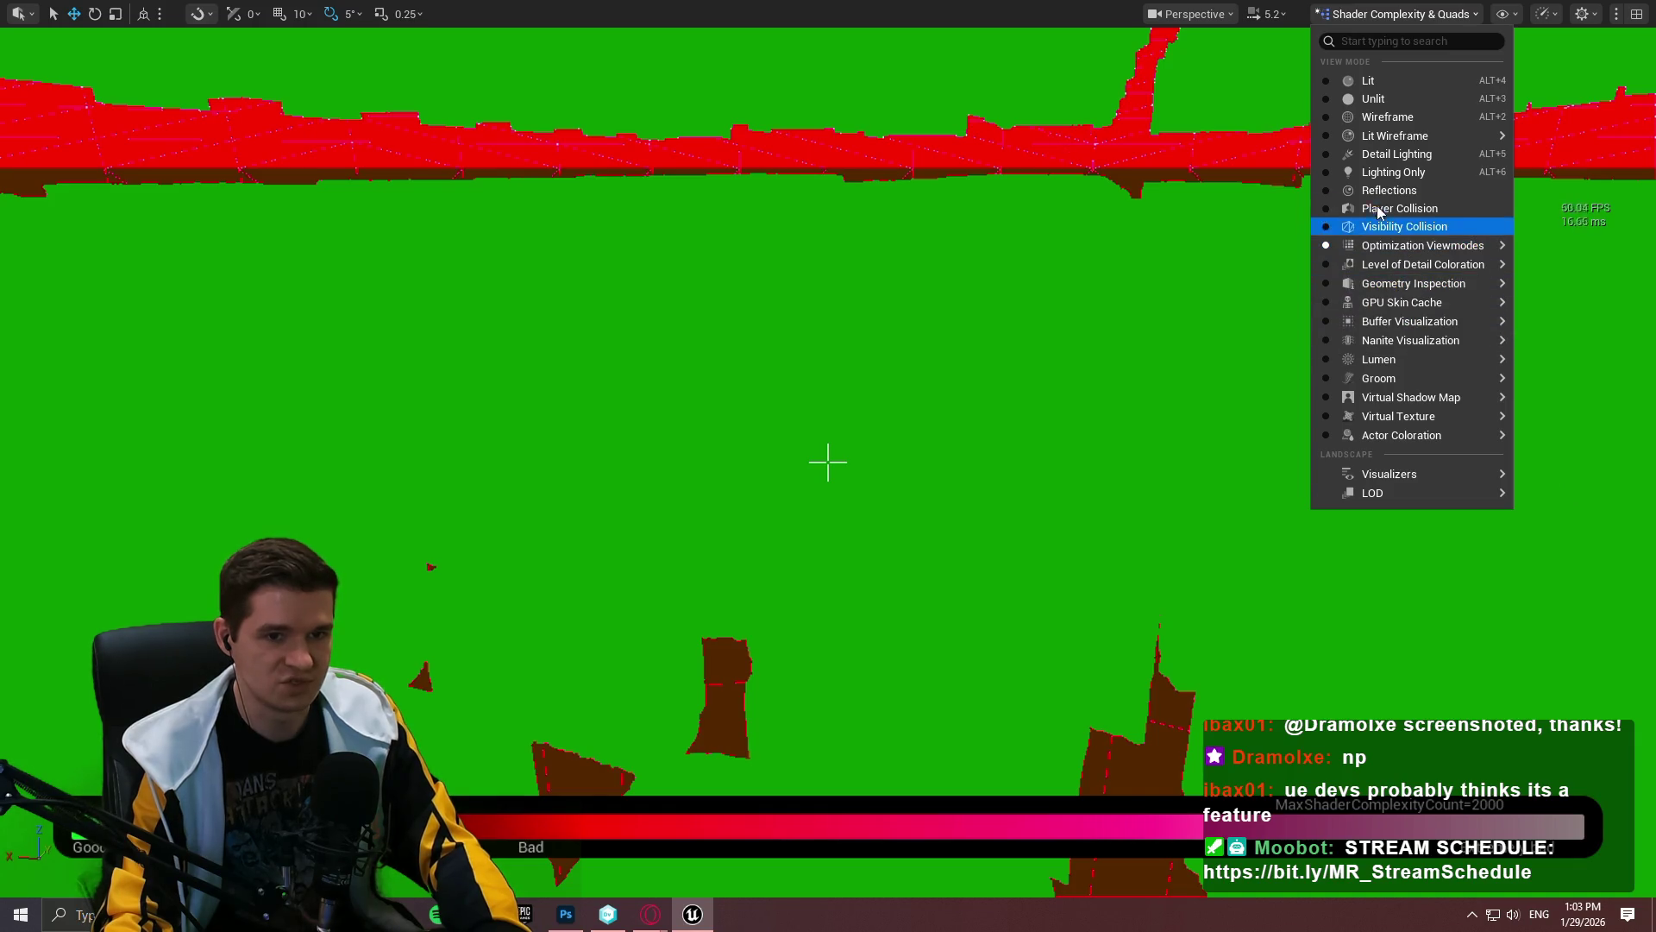
left_click(1381, 80)
key("w")
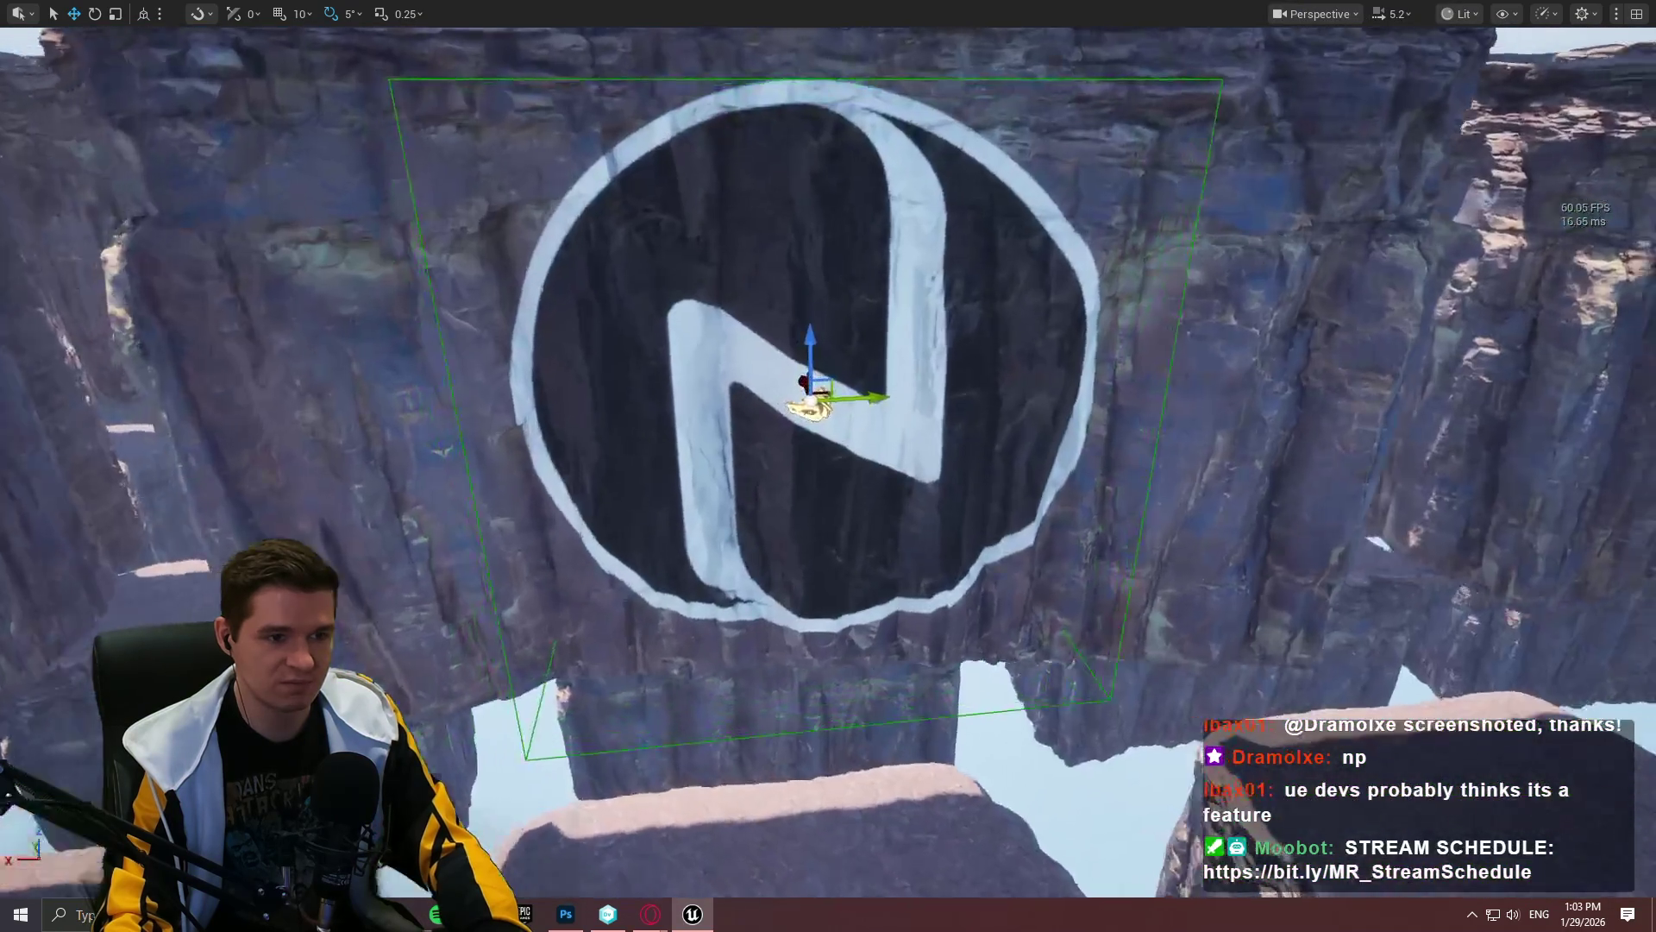
Step: Restore the editor layout, check the BP_DecalTest and M_DecalTest tabs, then Save All from P_PlatformingMechanics
key("w")
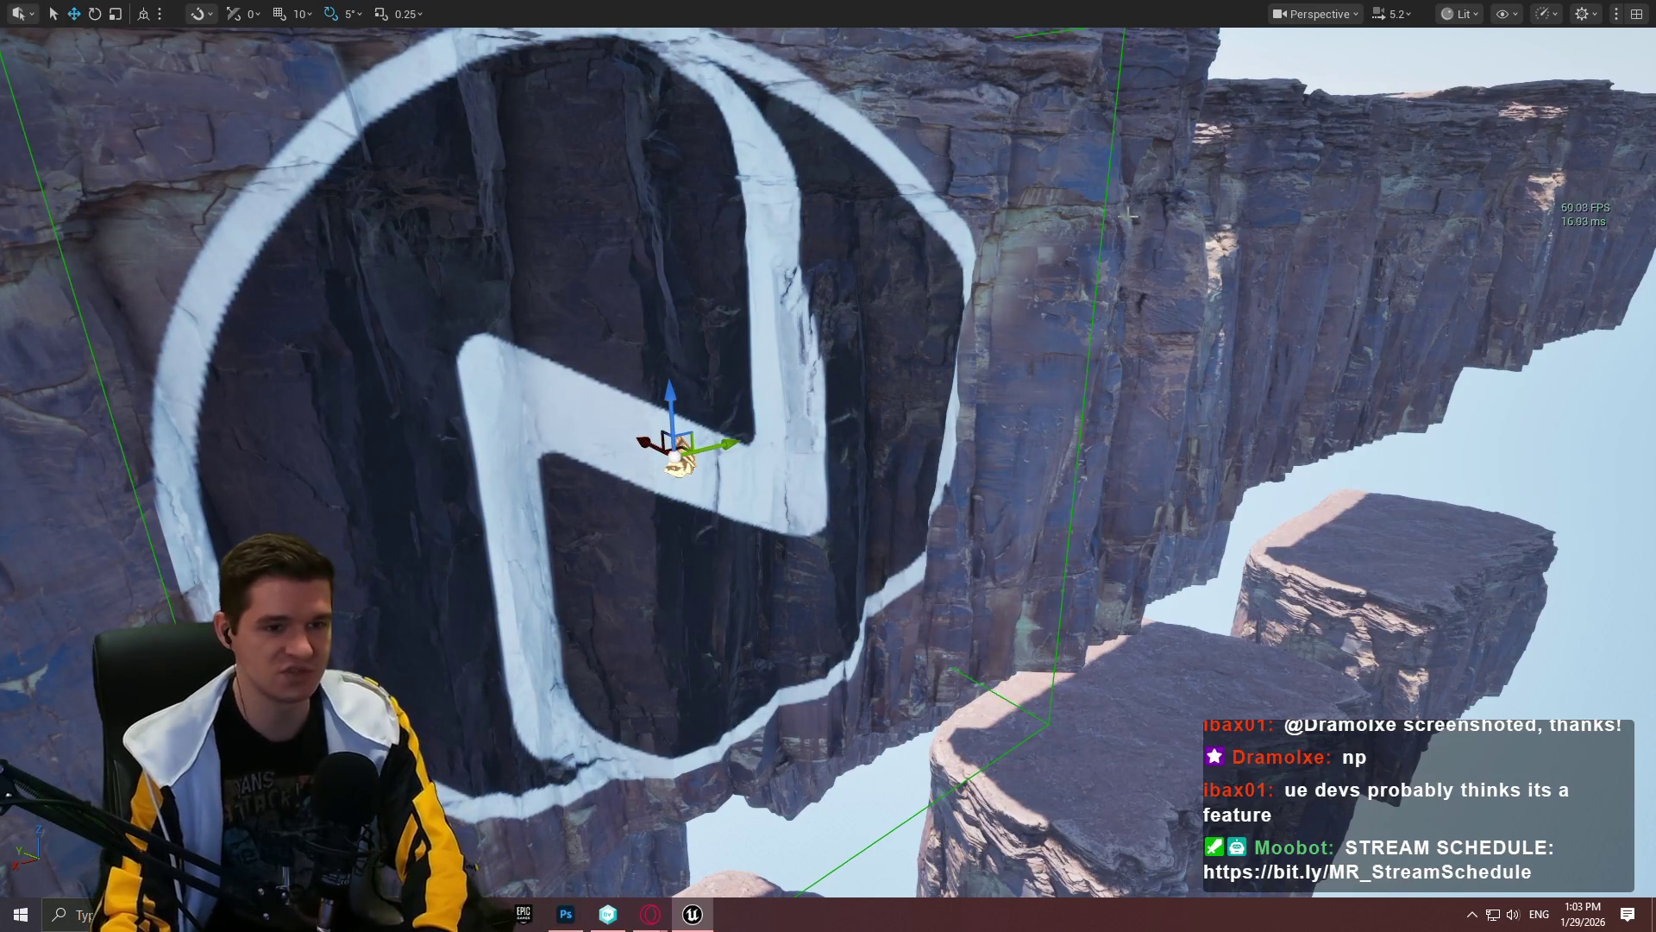
key("F11")
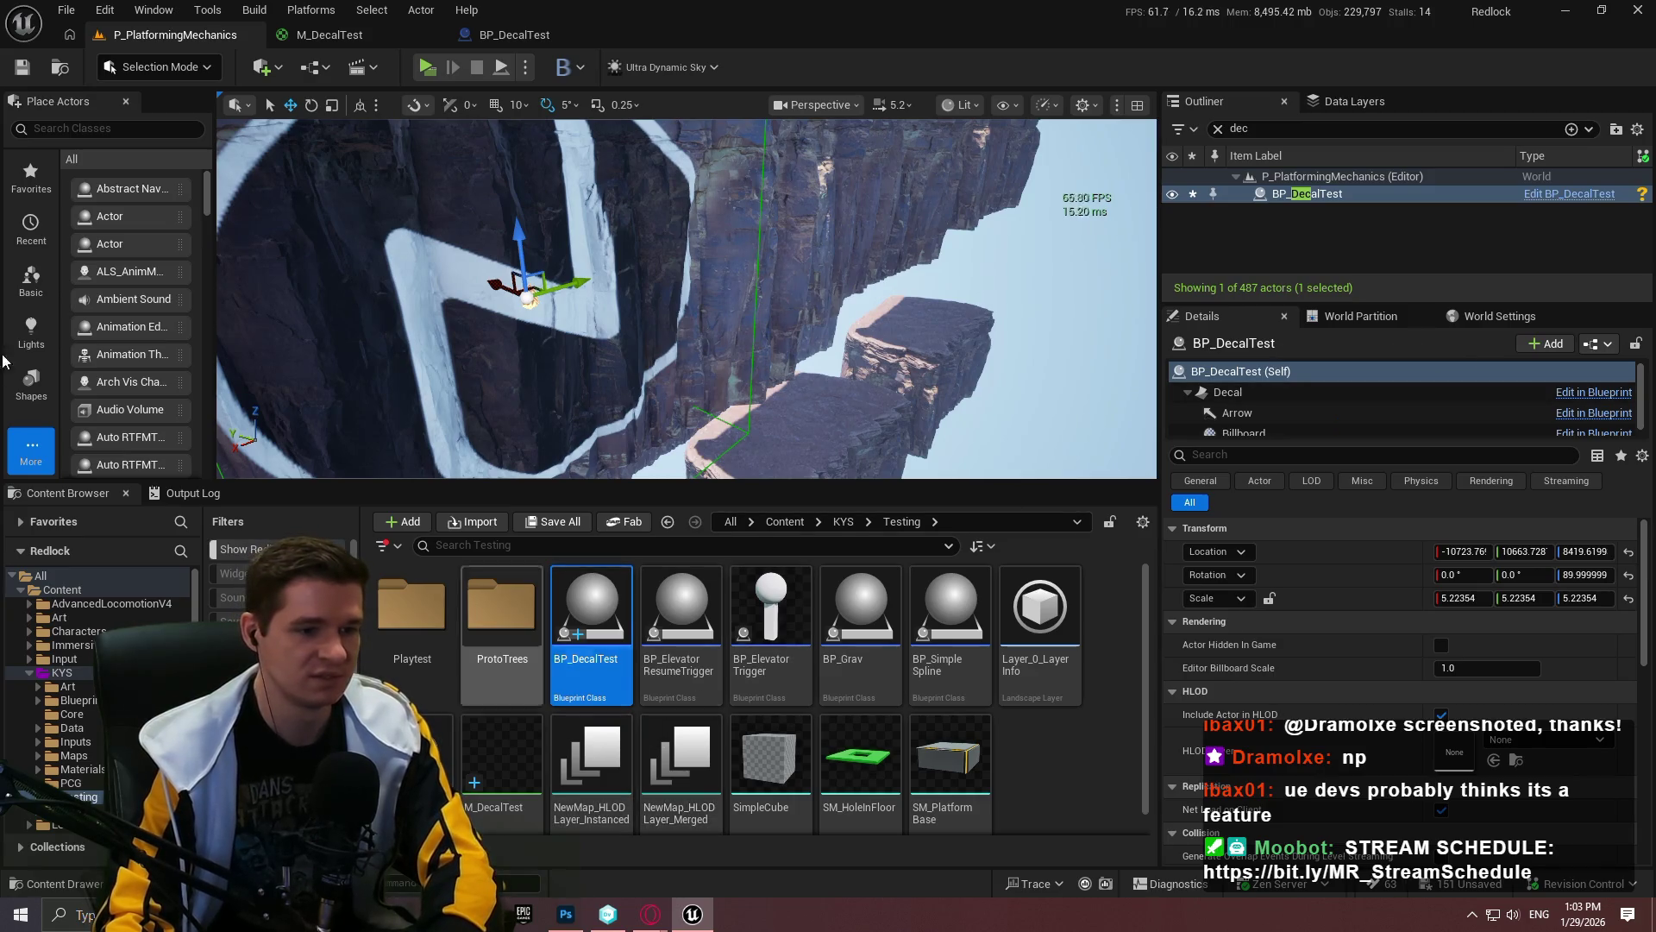
left_click(514, 35)
left_click(329, 34)
left_click(180, 35)
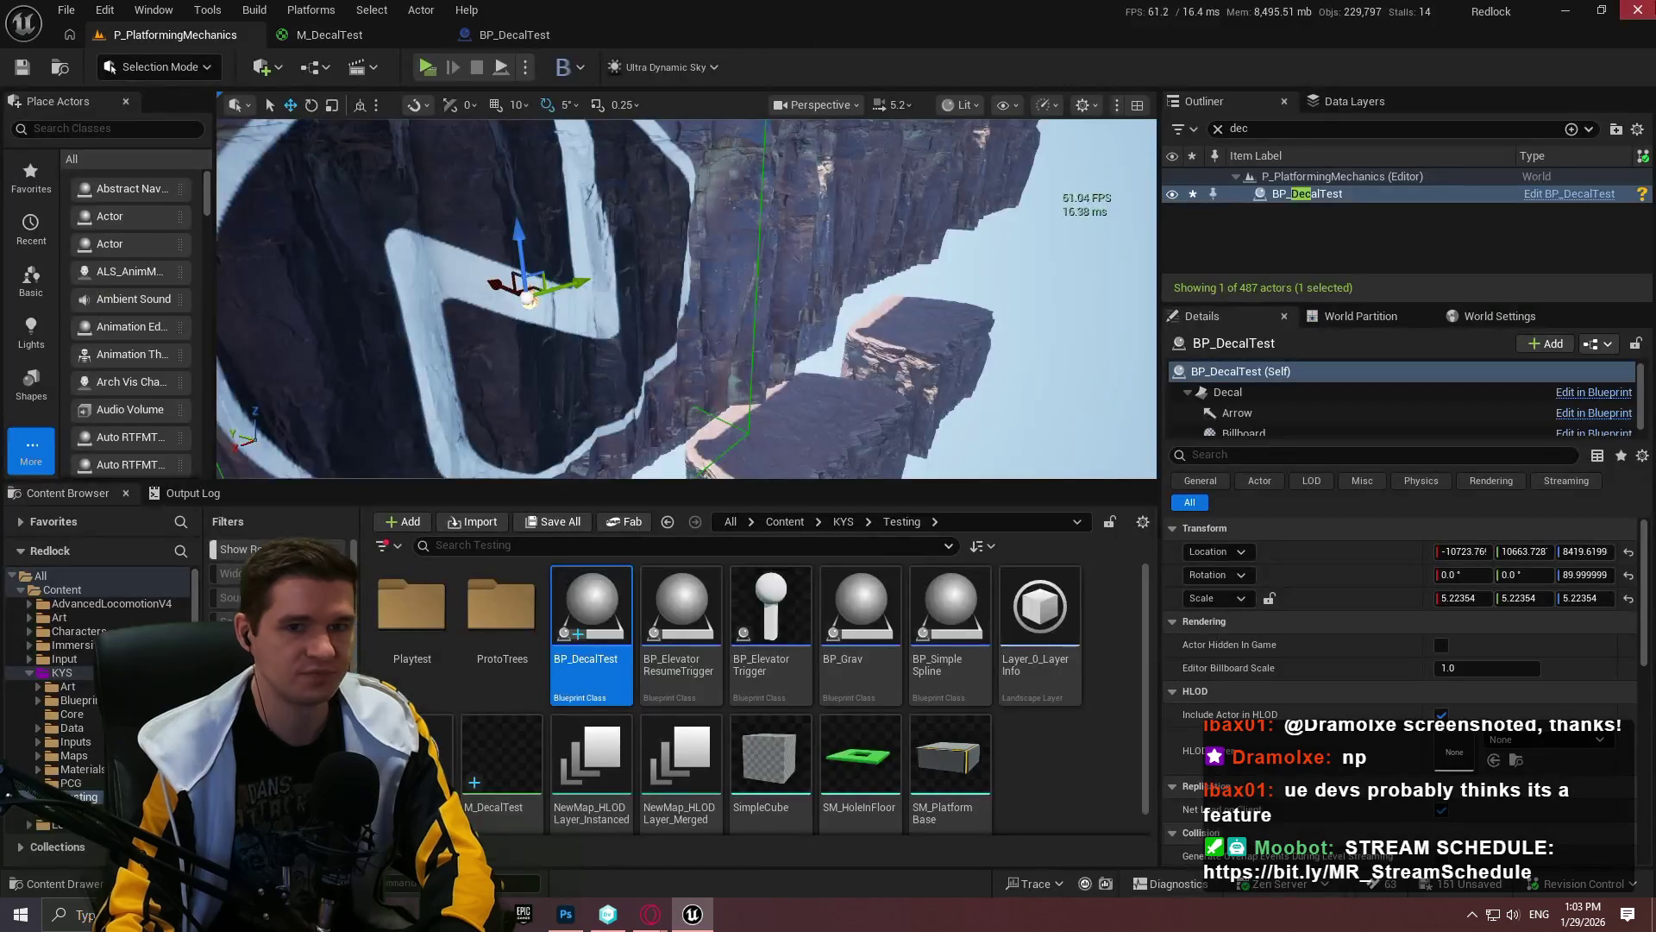
key("ctrl+shift+s")
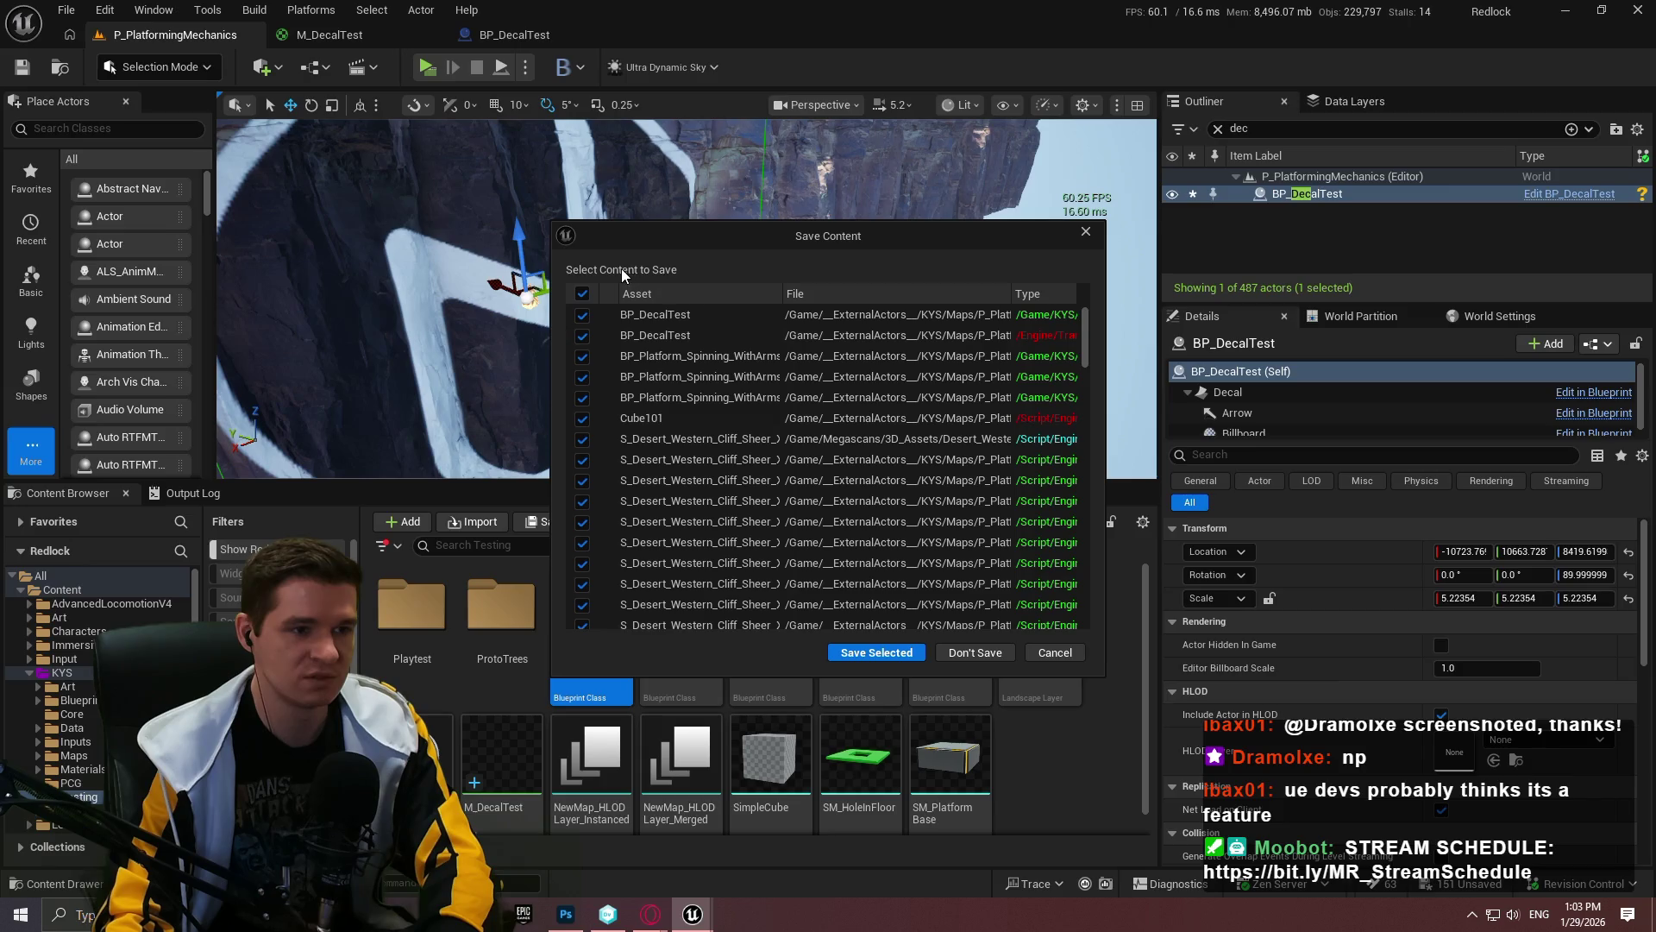
Step: Sort and review the Save Content list, save the checked assets, then close ZenLogo and Photoshop
left_click(844, 294)
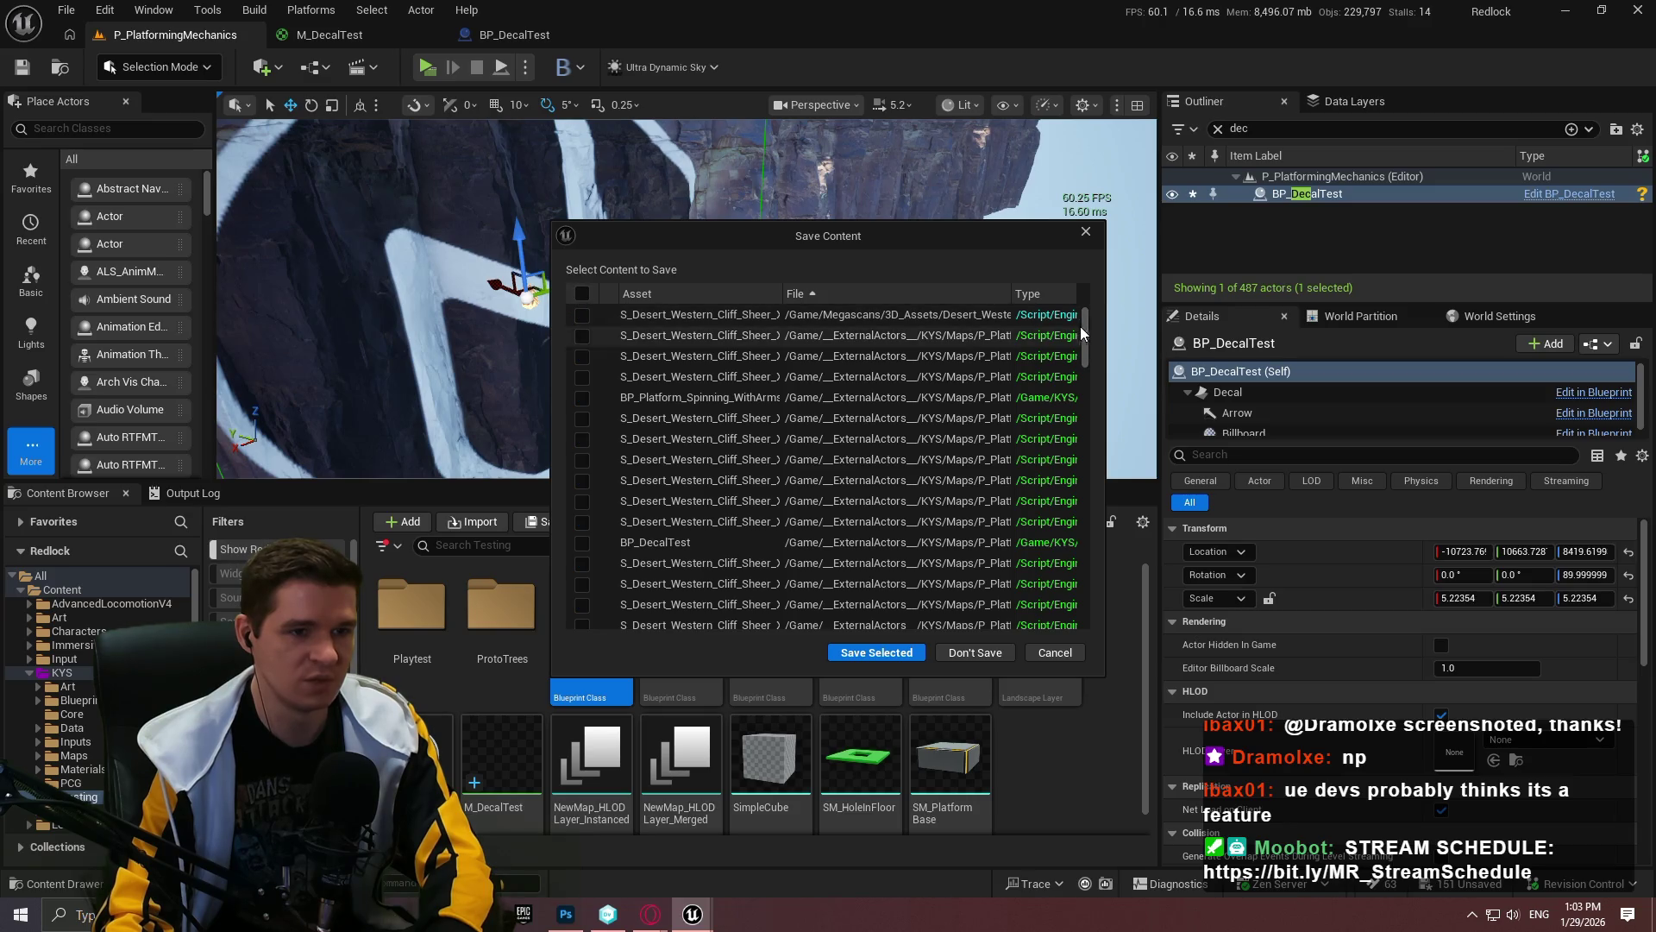
left_click_drag(1084, 324, 1087, 481)
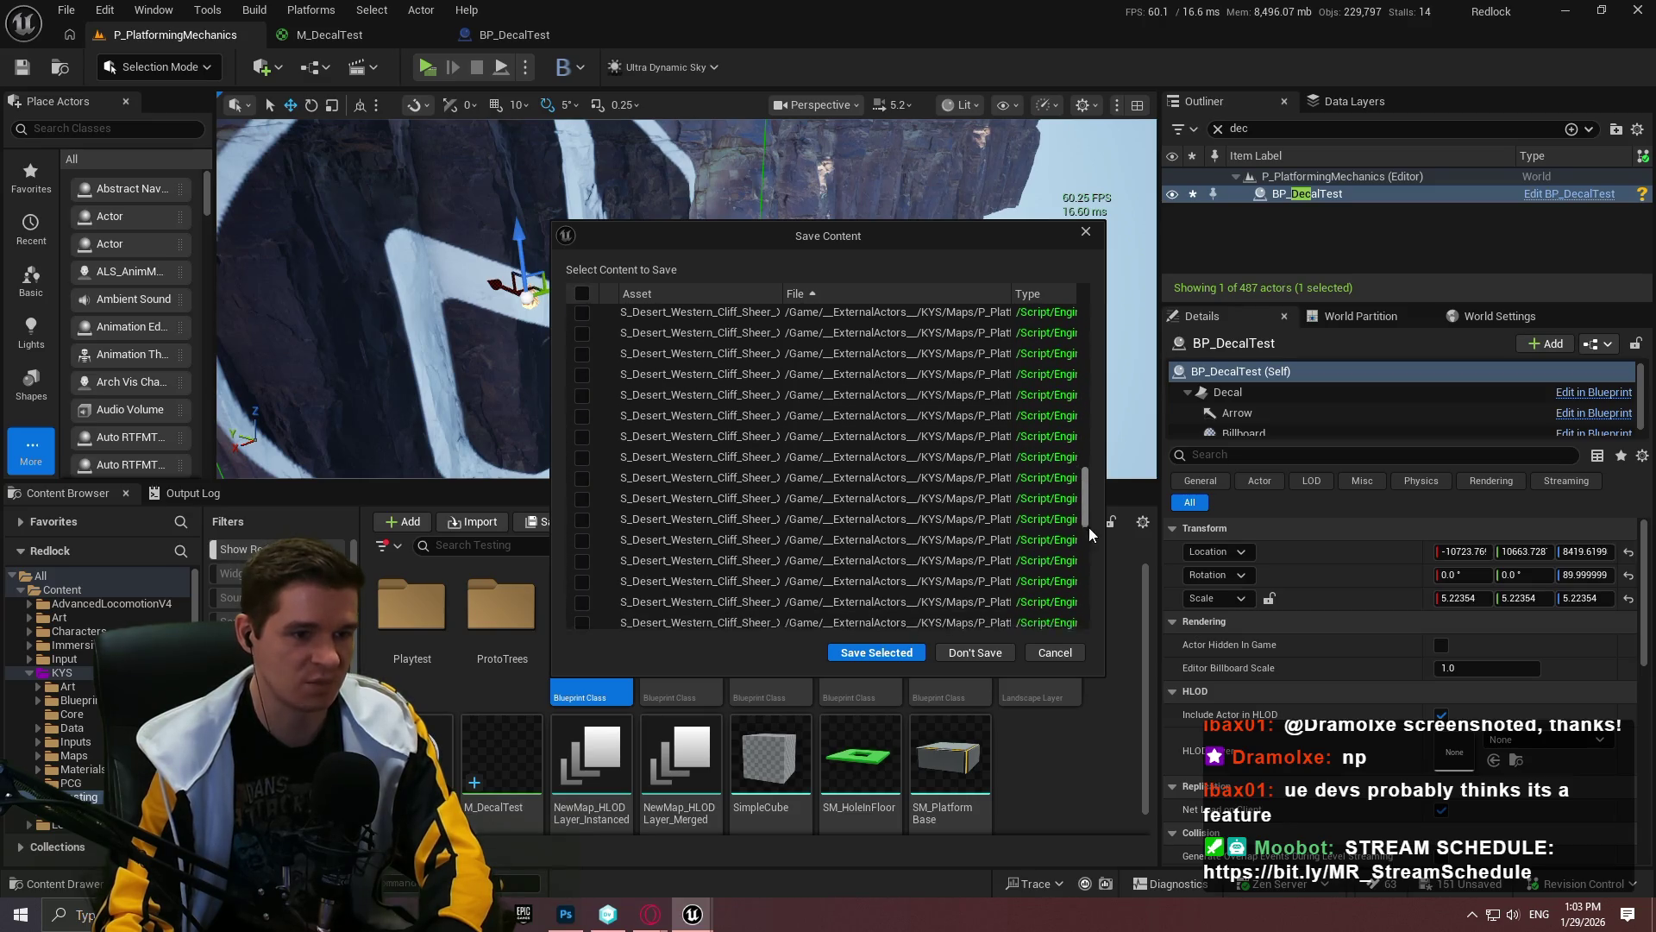
scroll(1113, 423, "up", 10)
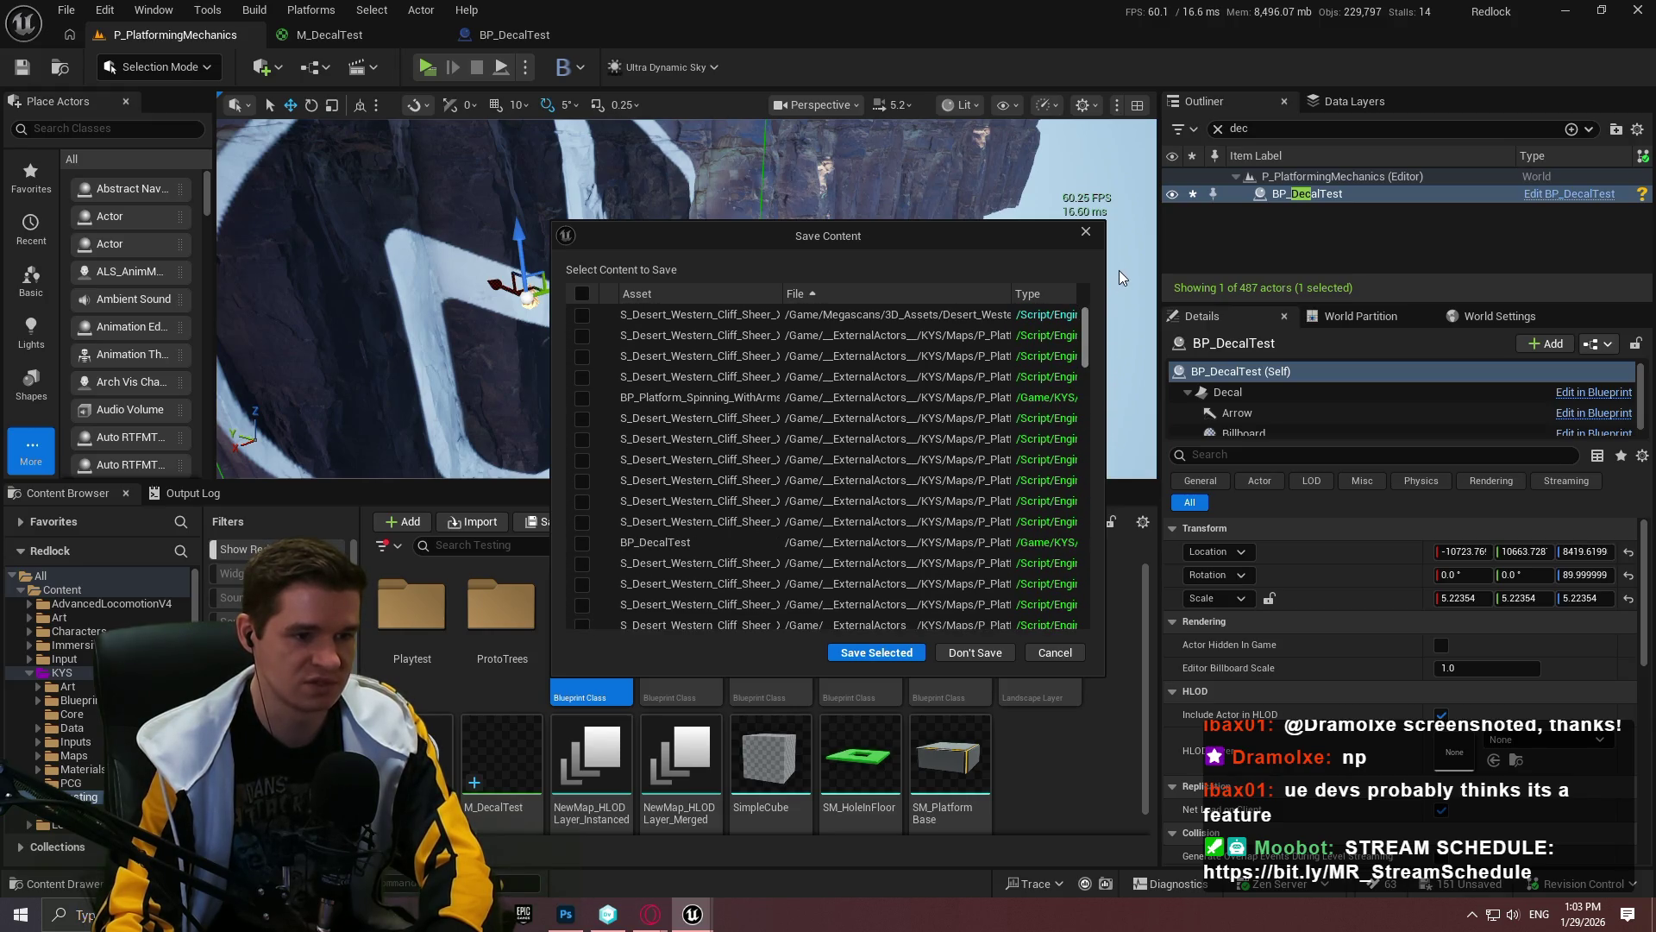
left_click(892, 654)
left_click(1632, 8)
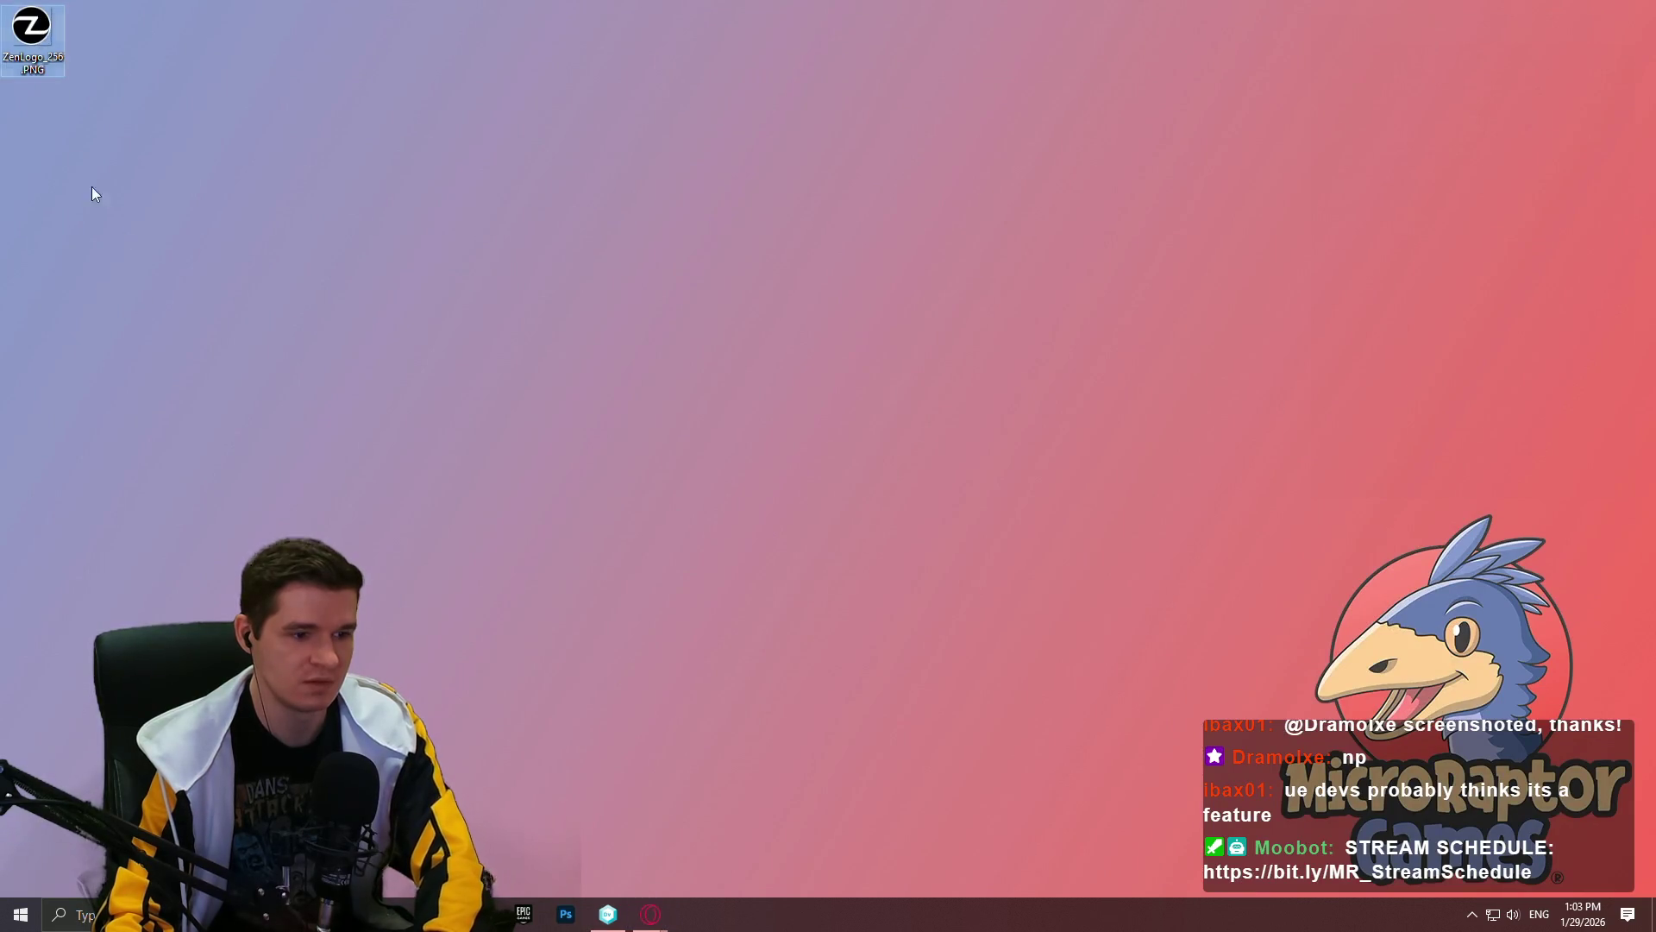
Step: Open Pending Changes and review the DefaultEngine.ini diff and the new Megascans texture entries
left_click(608, 914)
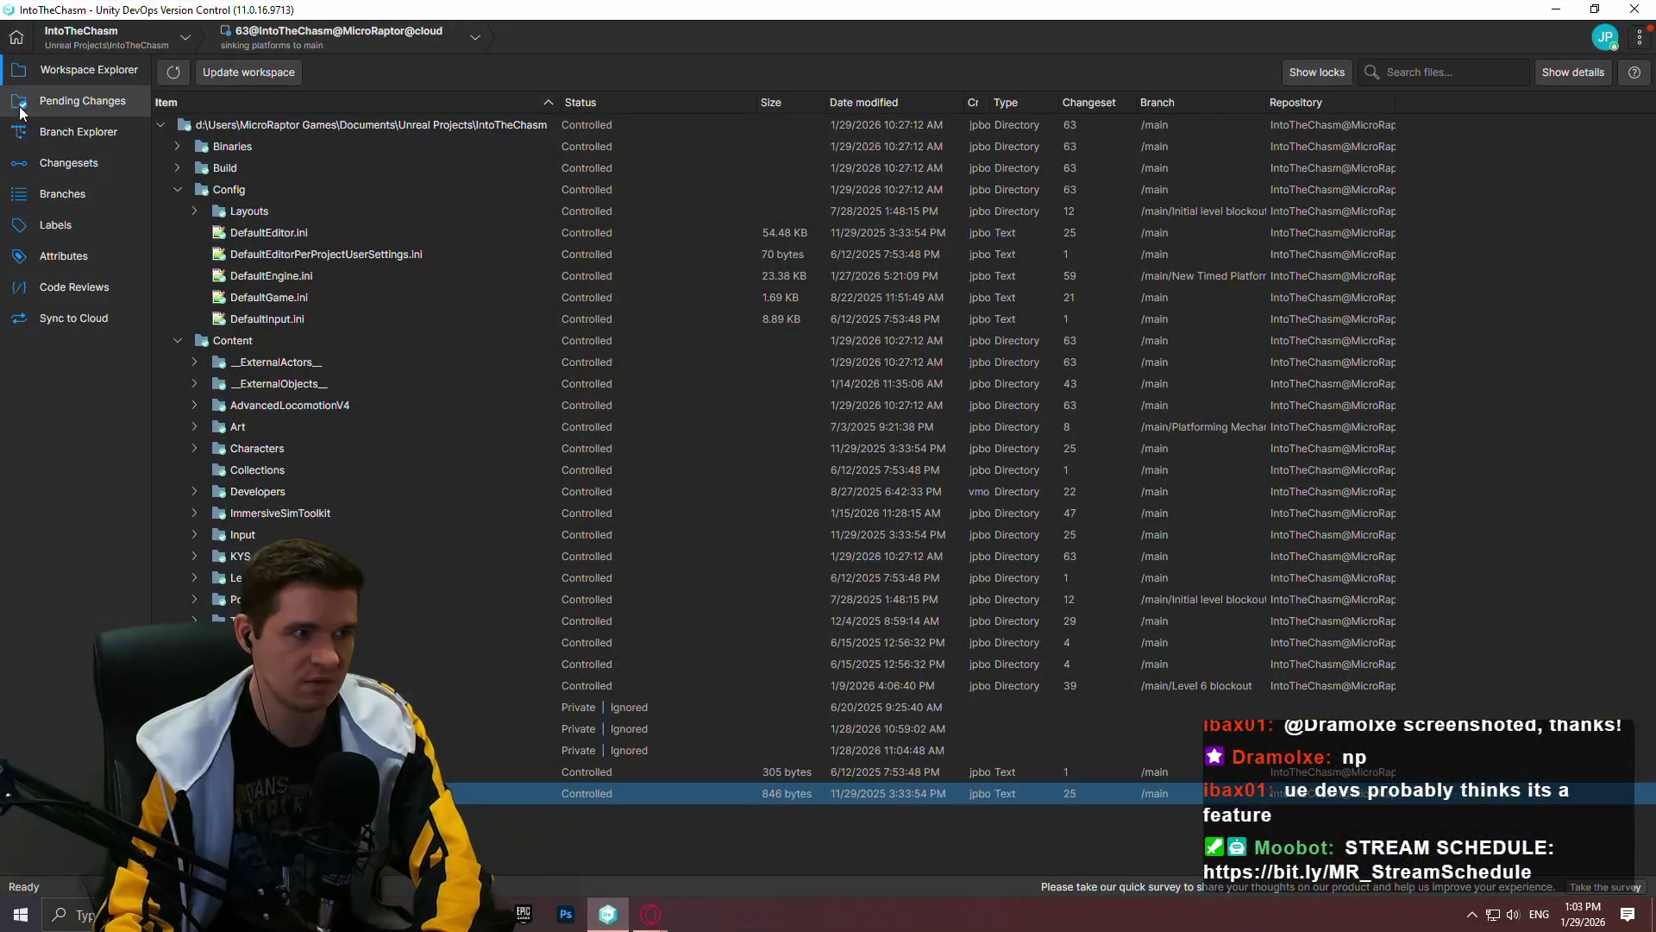
left_click(82, 100)
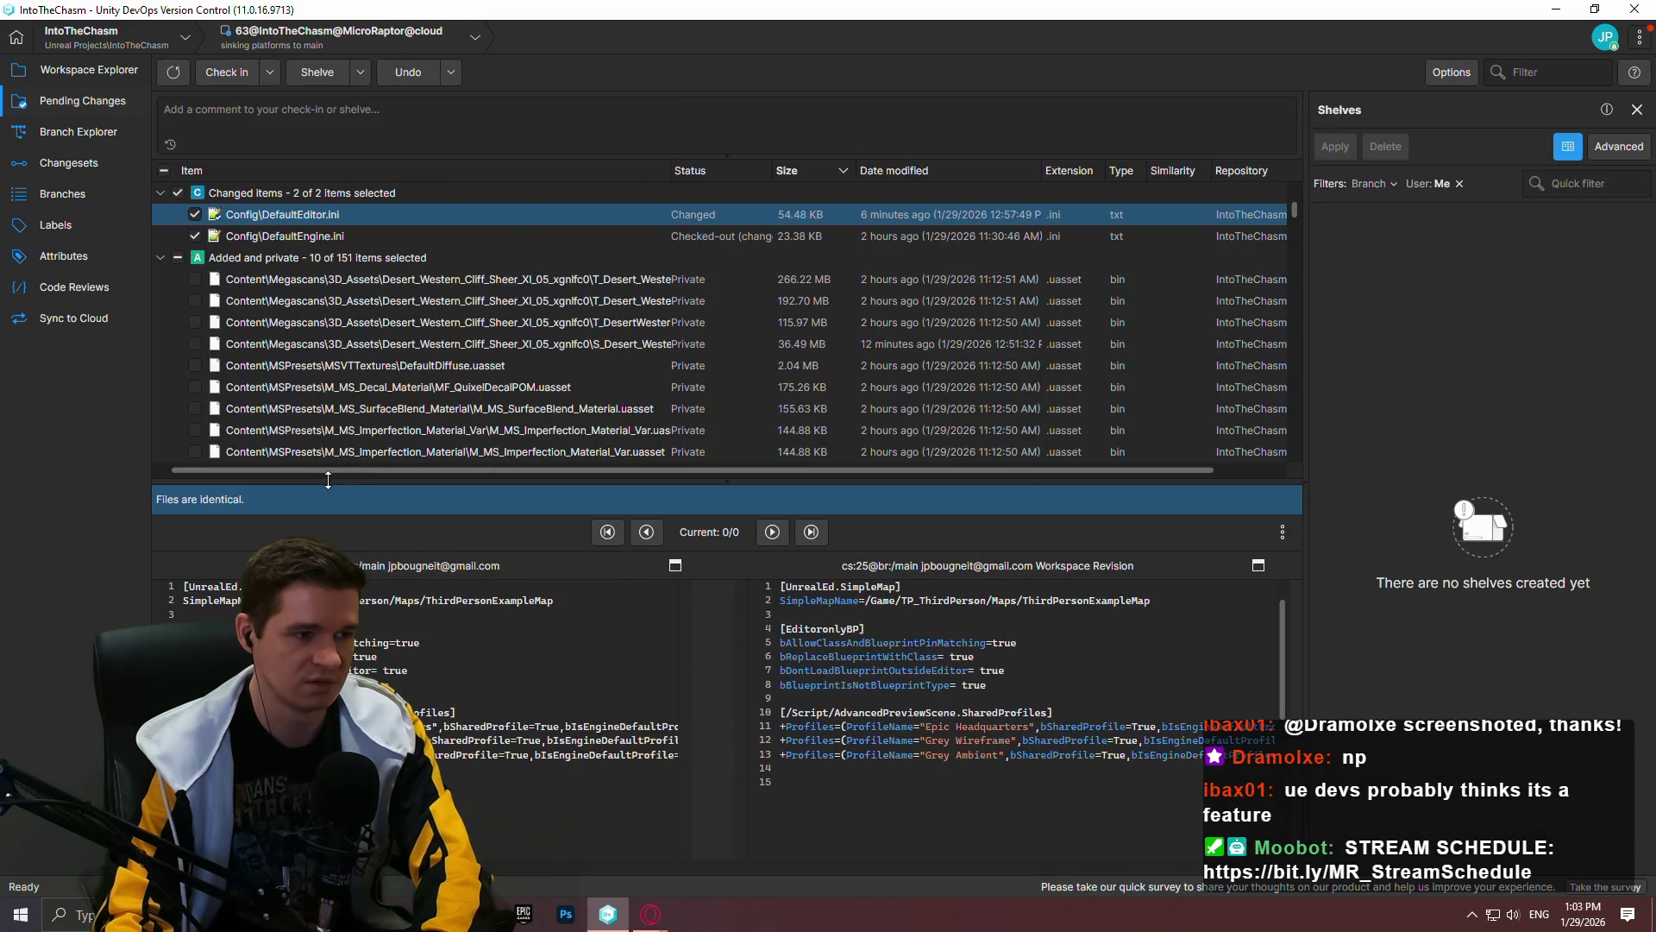
left_click_drag(328, 473, 328, 766)
left_click(264, 237)
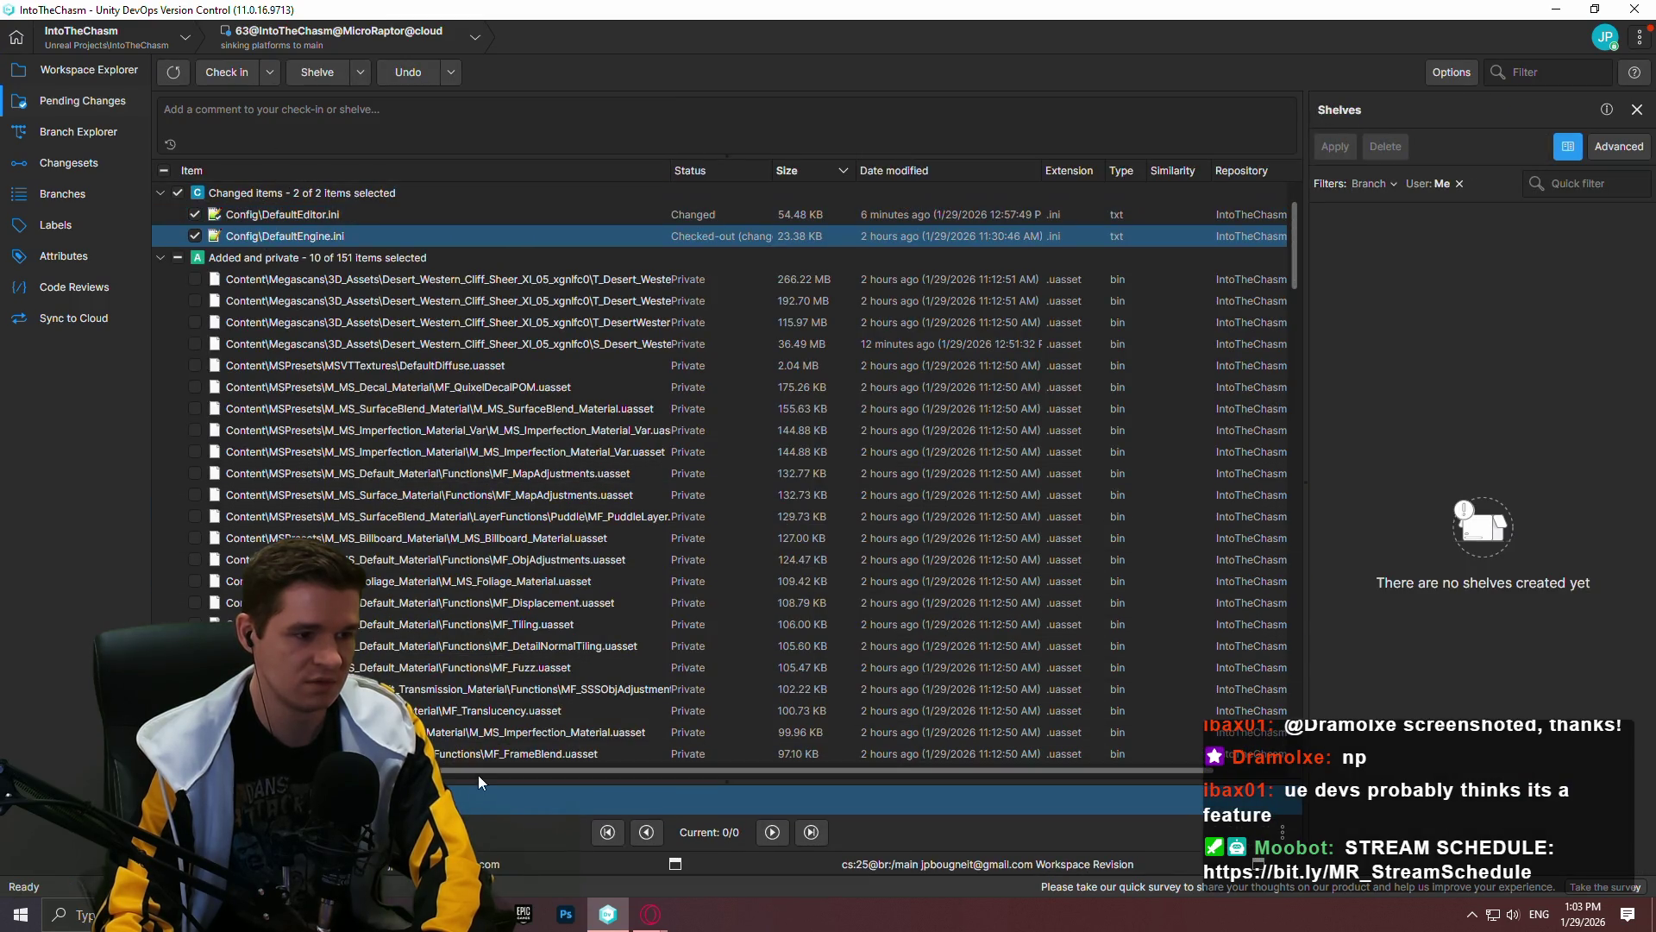
mouse_move(434, 781)
left_mouse_down()
mouse_move(434, 178)
mouse_move(436, 788)
mouse_move(440, 404)
mouse_move(454, 735)
left_mouse_up()
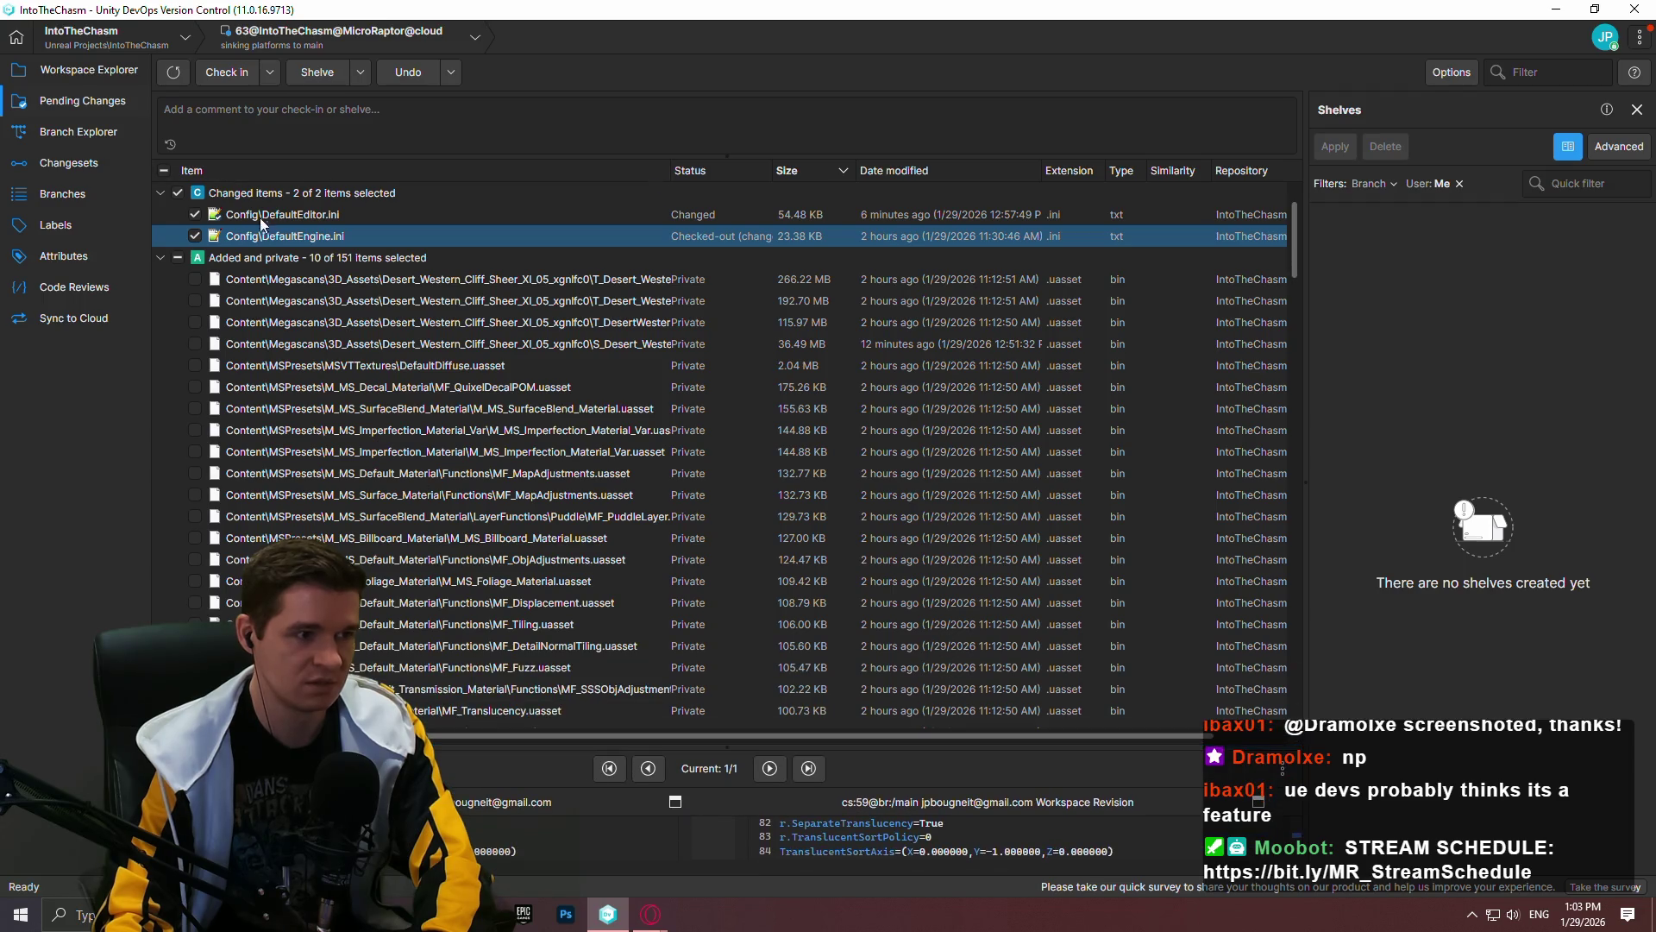
scroll(406, 259, "down", 1)
left_click(349, 243)
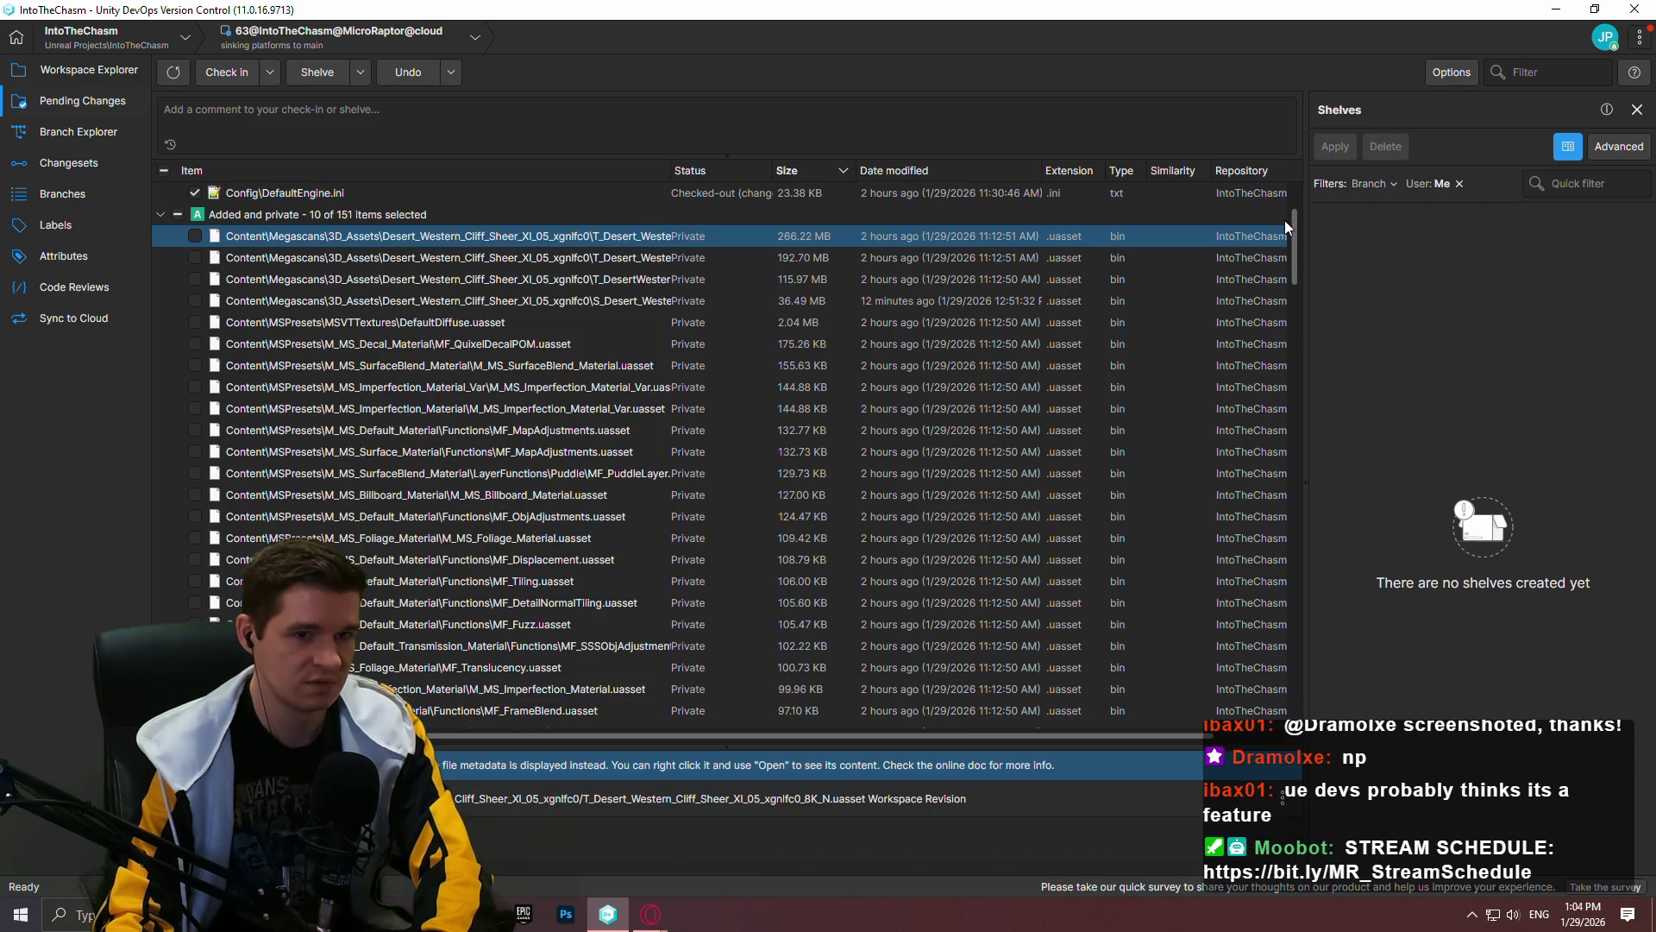
mouse_move(1296, 225)
left_mouse_down()
mouse_move(1287, 678)
mouse_move(1244, 184)
left_mouse_up()
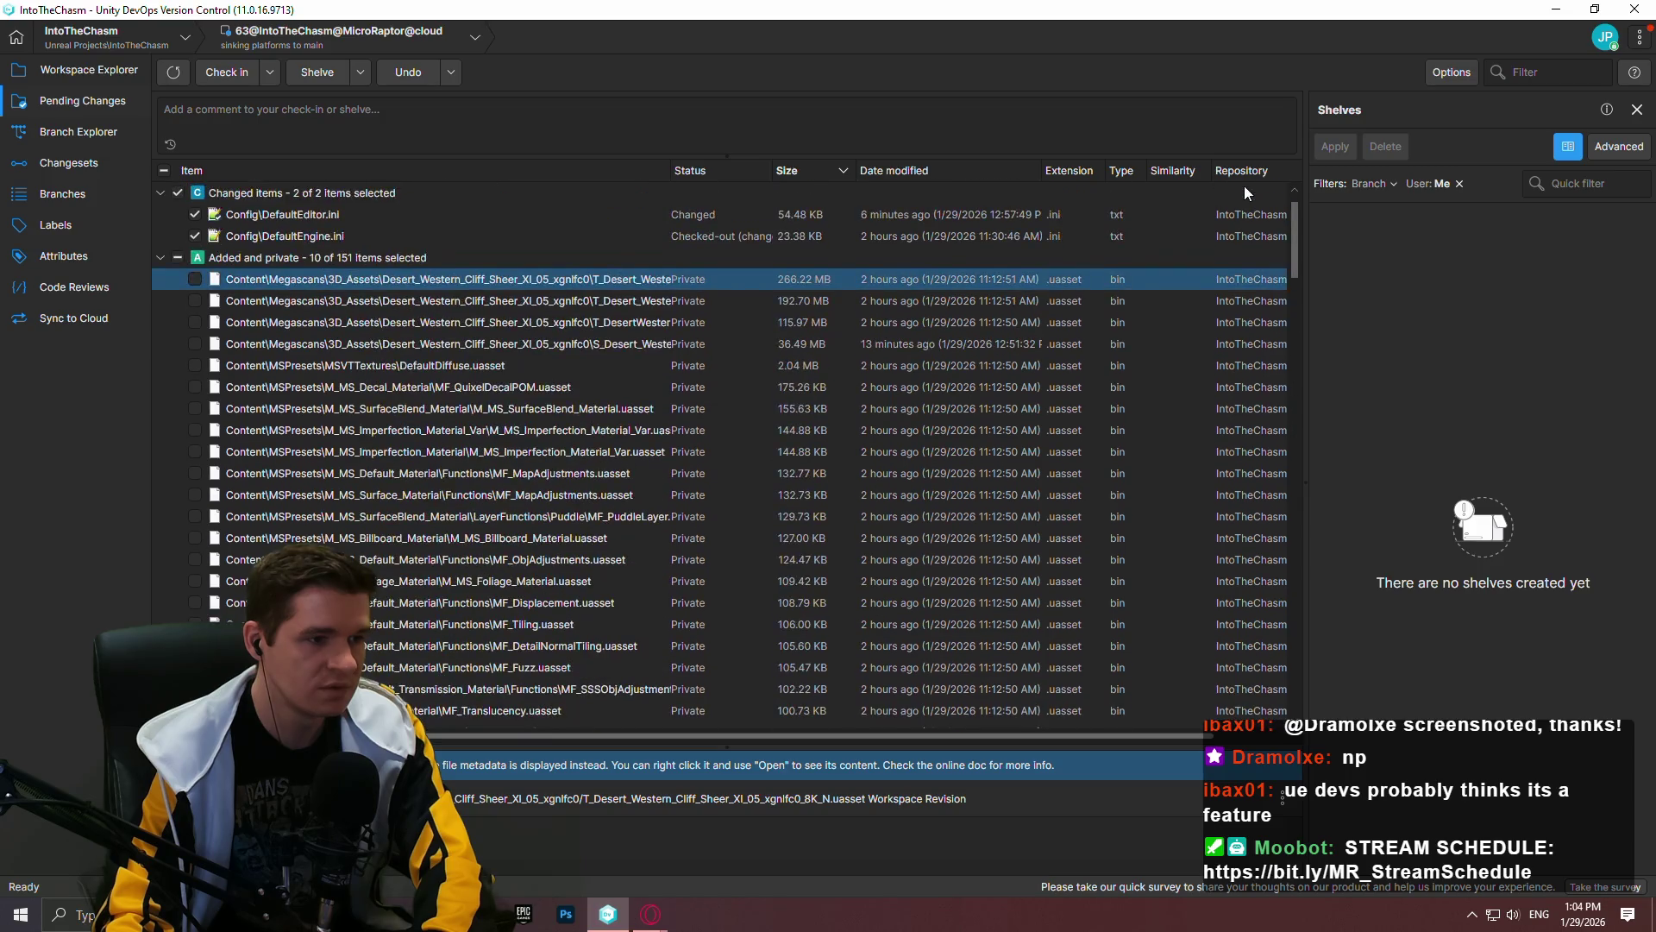
Step: Sort by Item, untick the Added and private group, then tick only M_DecalTest and BP_DecalTest
left_click(412, 168)
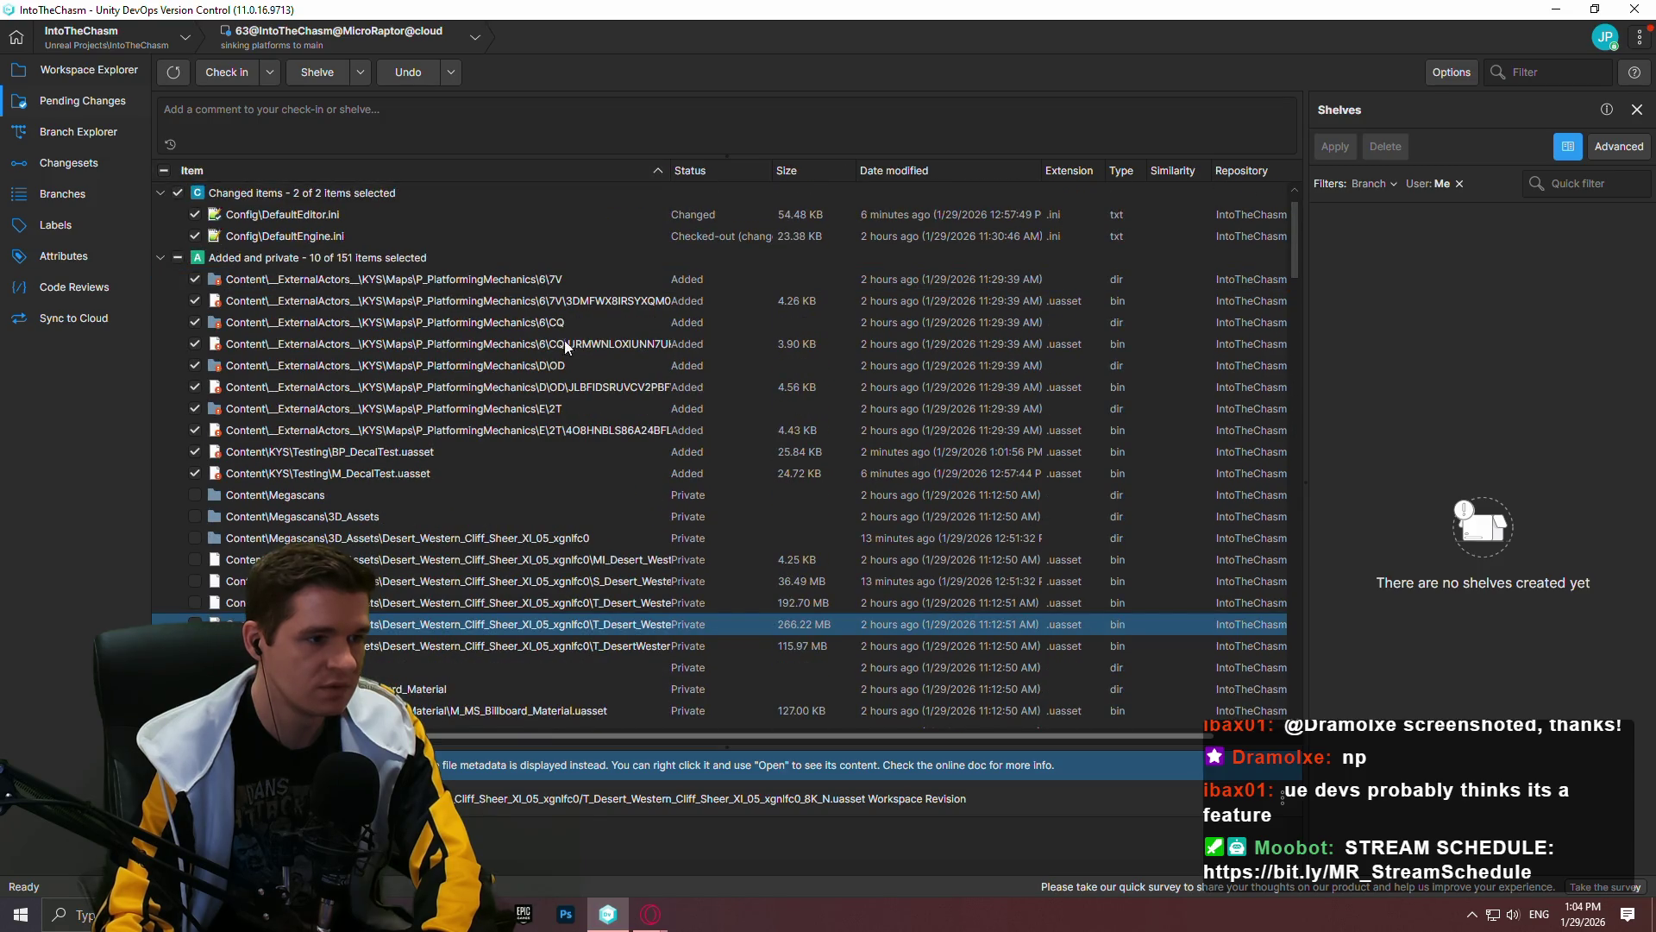
scroll(564, 340, "down", 4)
mouse_move(1291, 246)
left_mouse_down()
mouse_move(1253, 662)
mouse_move(1278, 516)
mouse_move(1277, 227)
left_mouse_up()
left_click(406, 381)
scroll(320, 389, "up", 2)
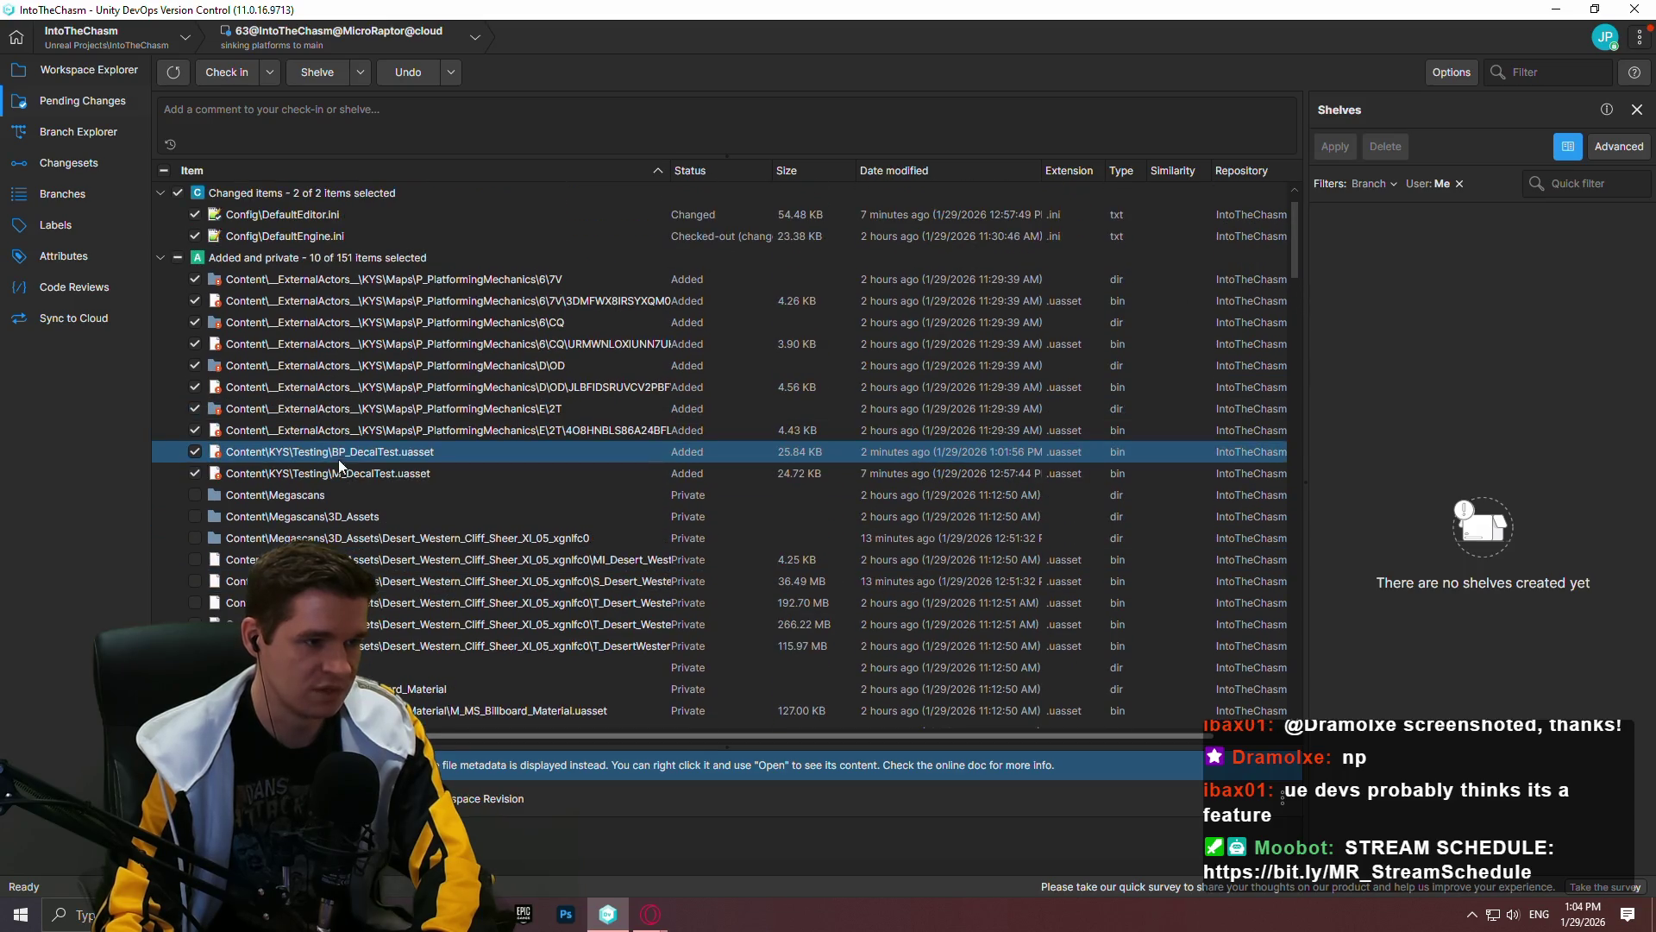
double_click(175, 258)
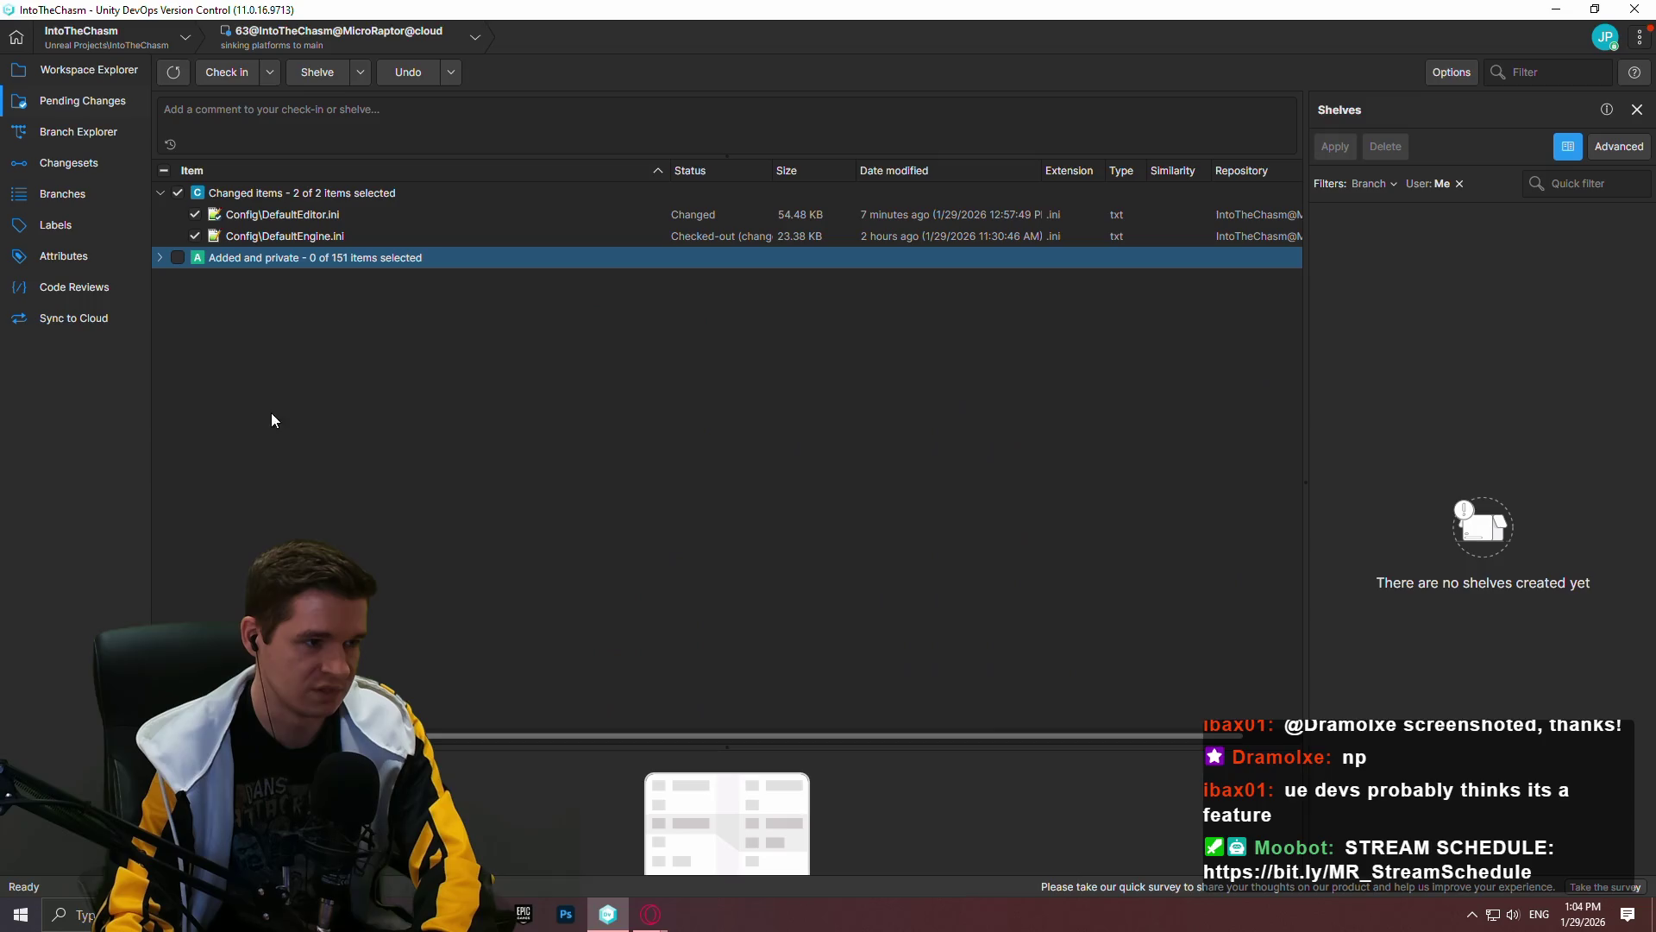
left_click(159, 258)
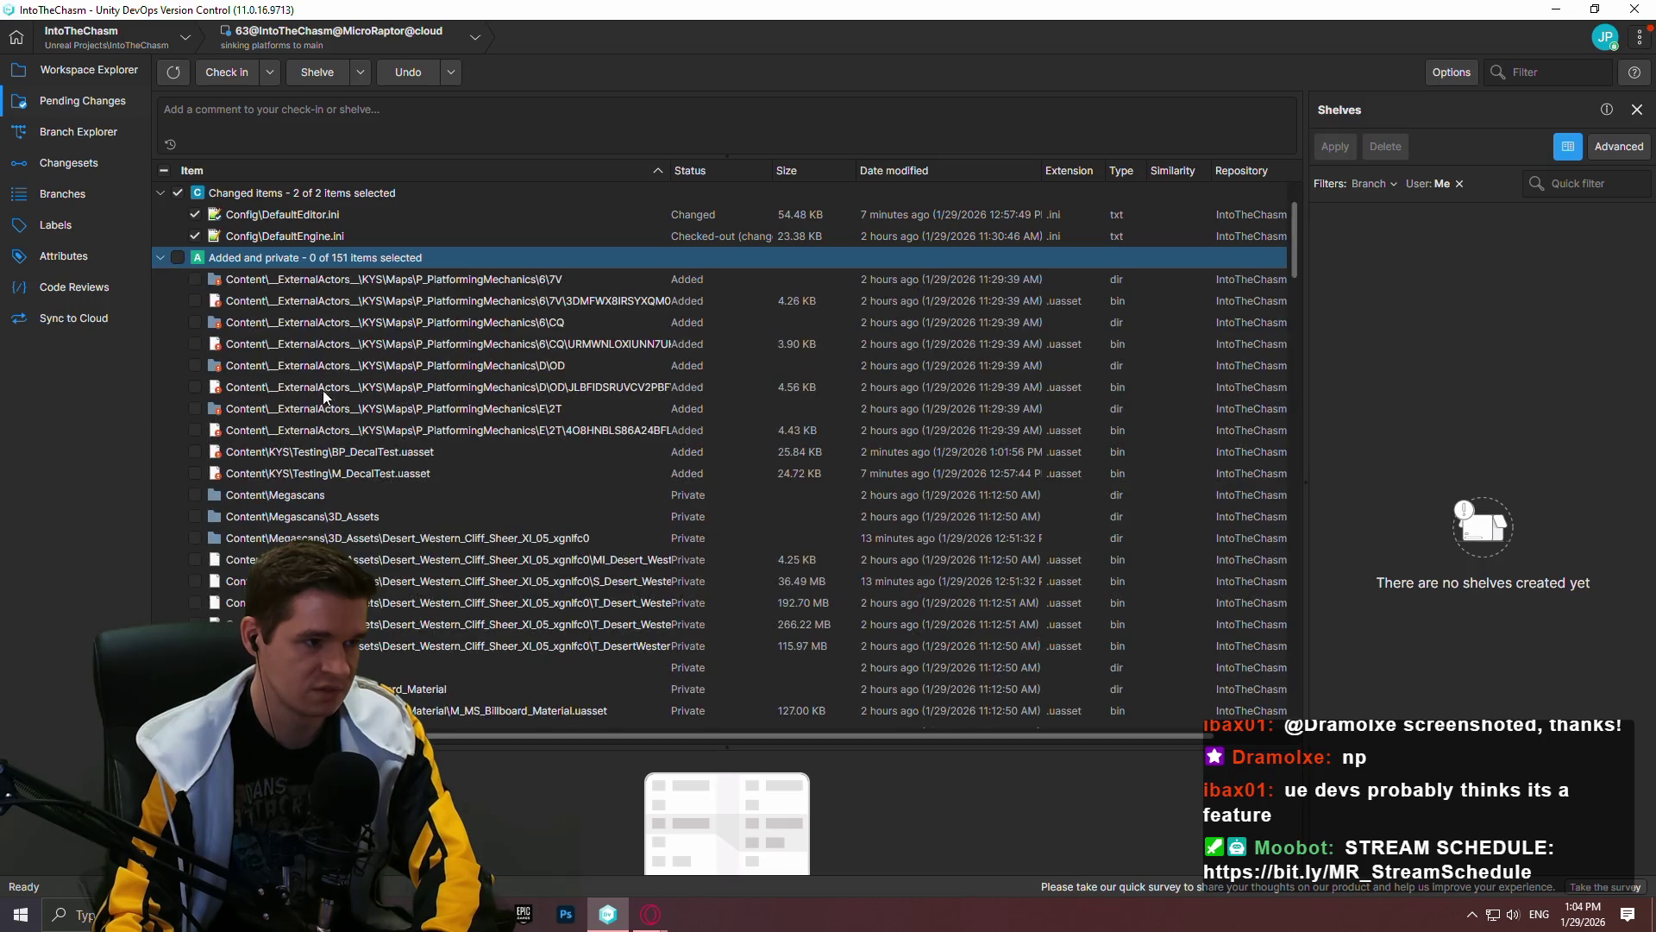
left_click(195, 473)
left_click(194, 452)
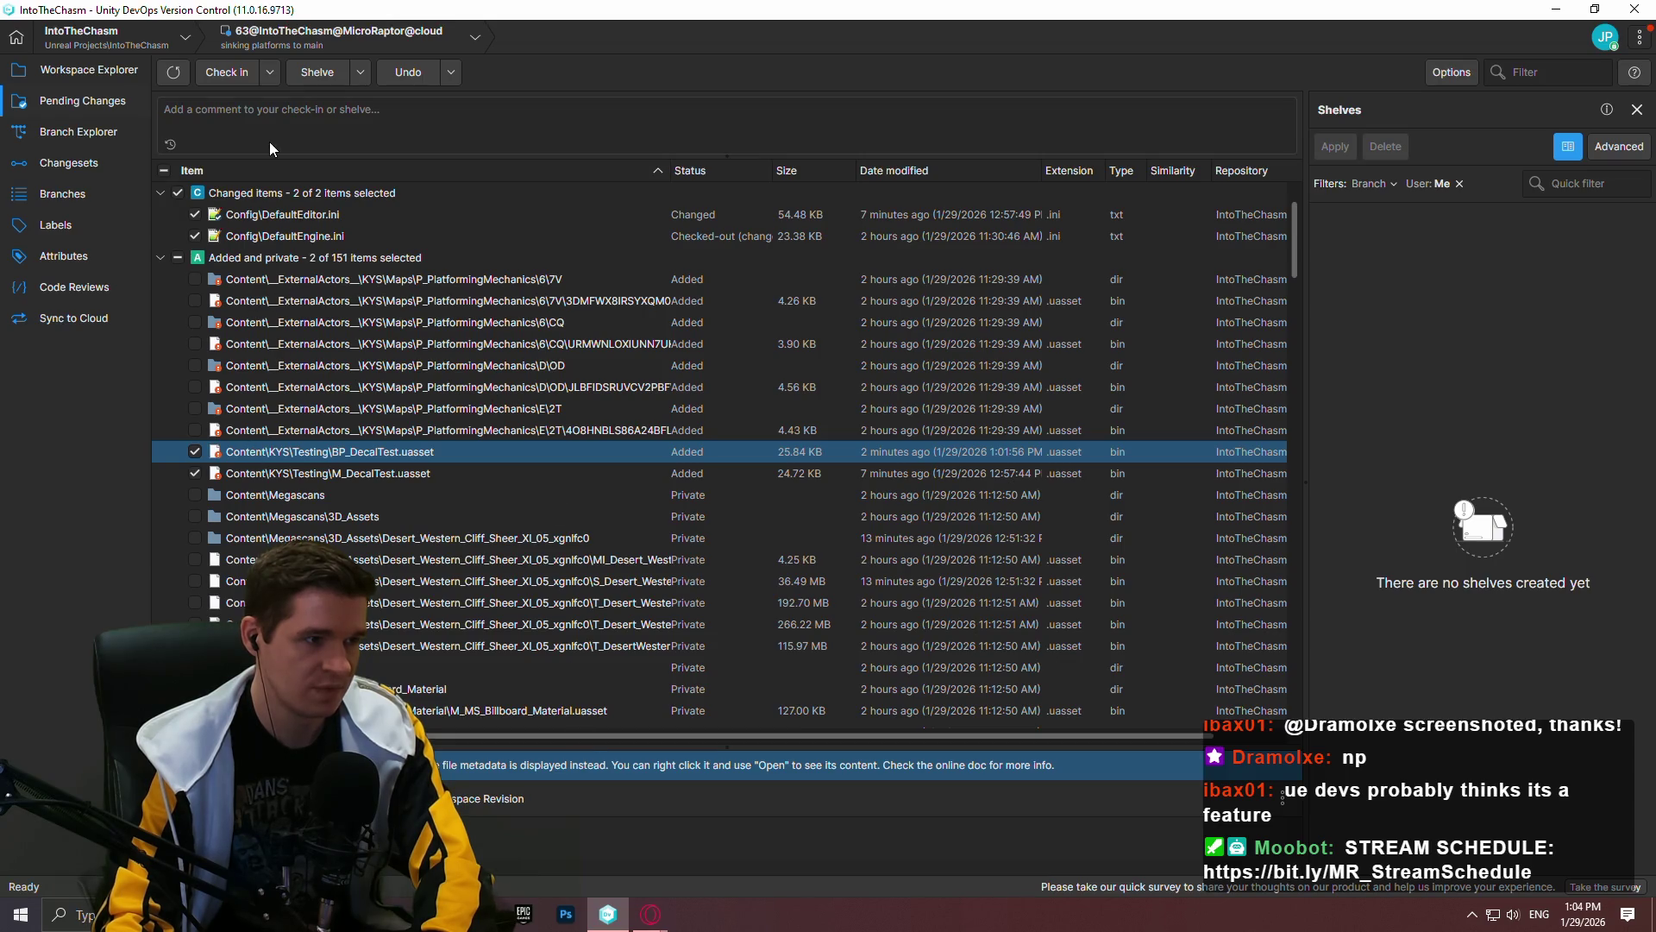
left_click(247, 118)
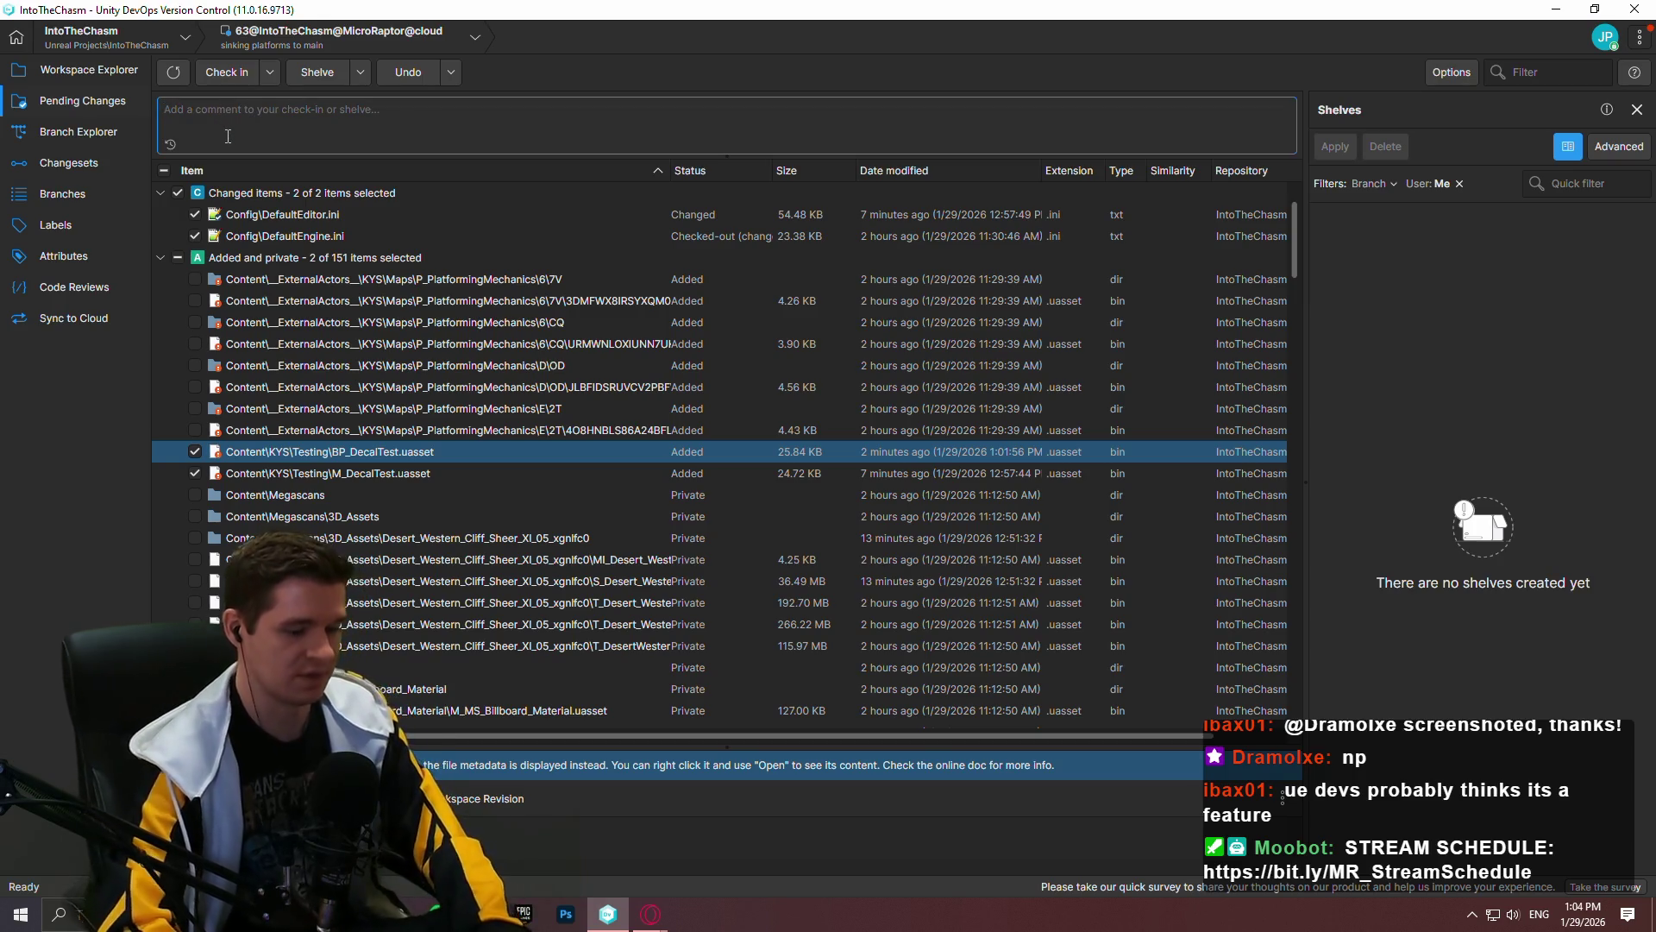
Step: Enter a comment describing the test decal and check in the marked changes as changeset 64
type("Ad")
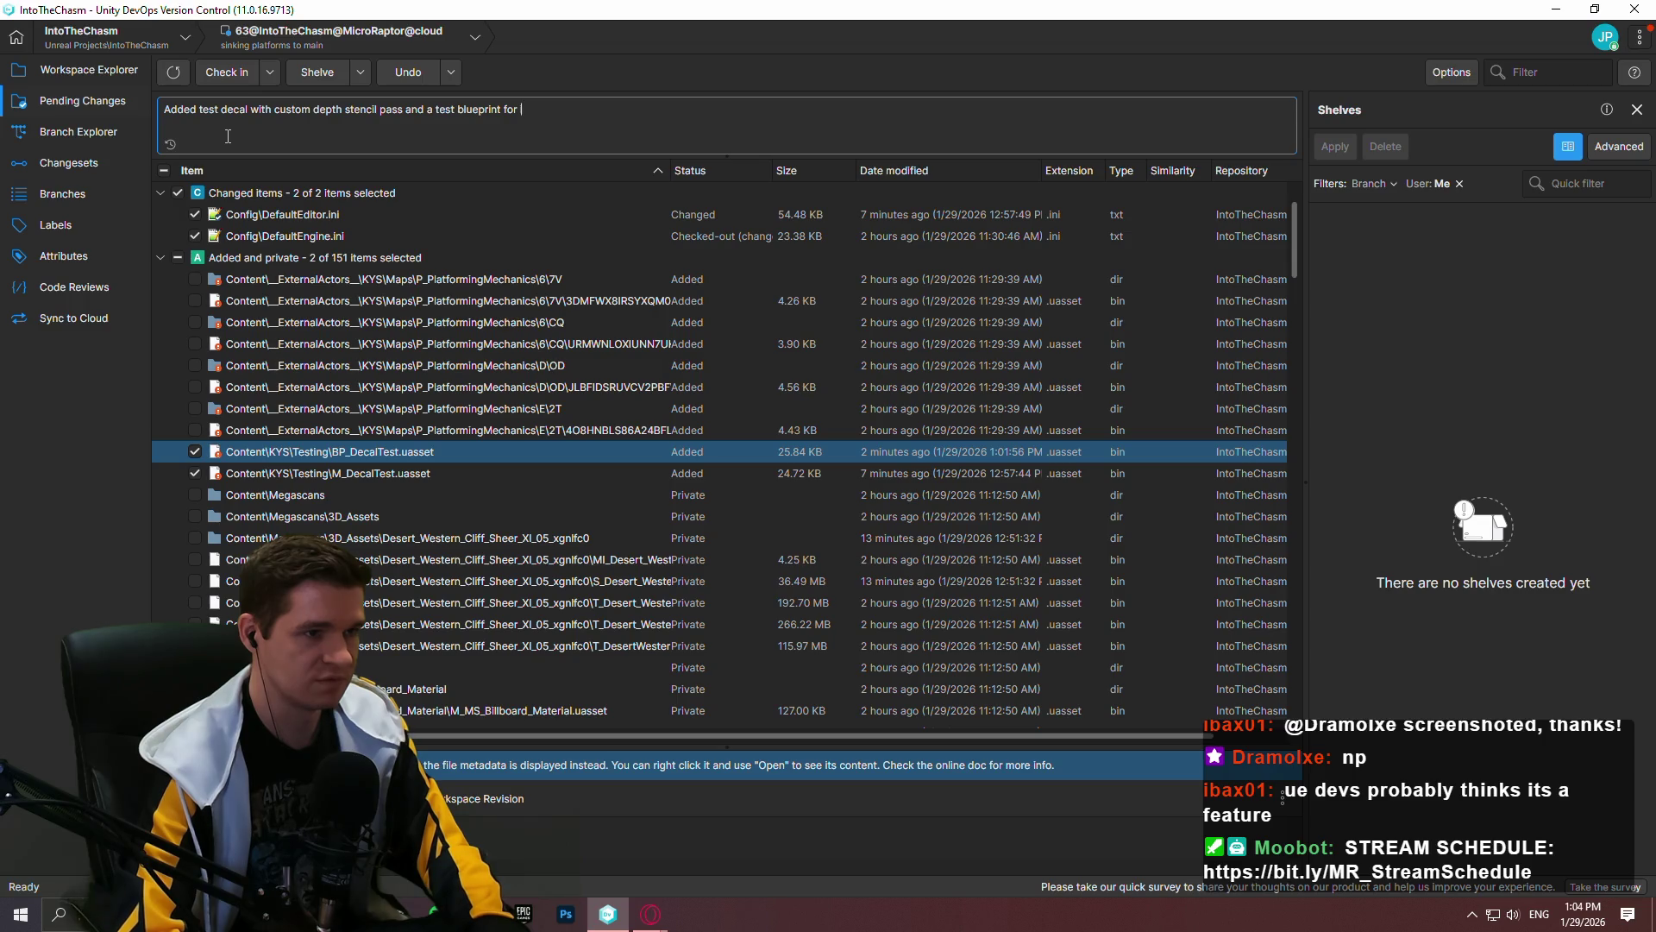
left_click(234, 75)
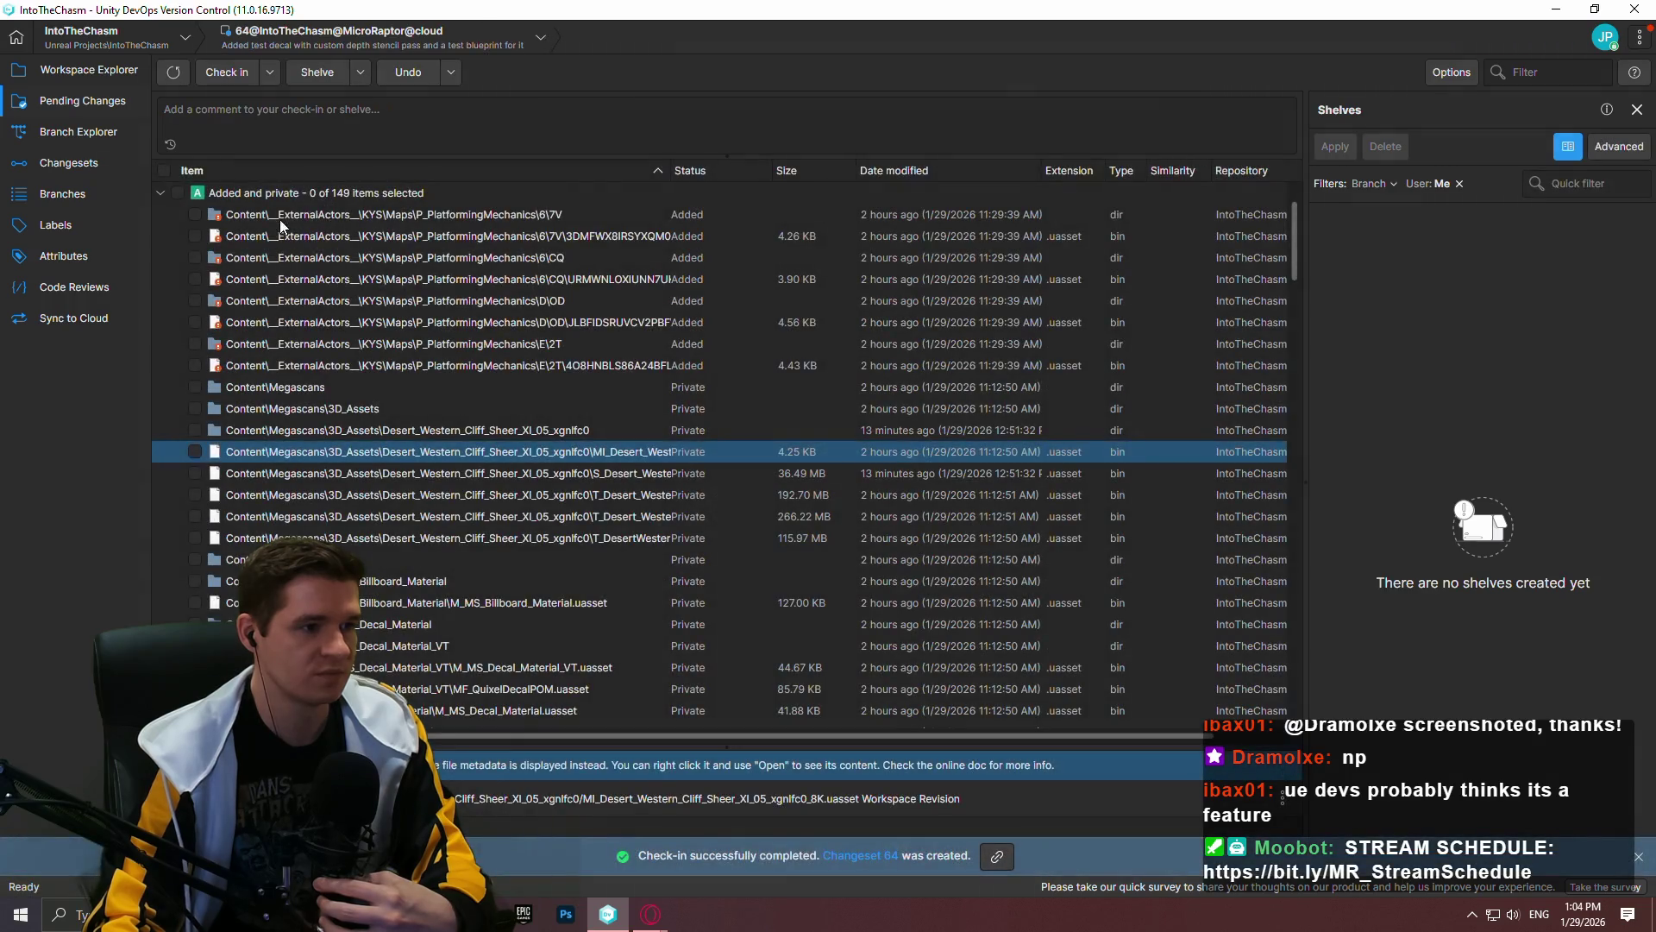
Step: Select all pending files and look through the available revert options
left_click_drag(1294, 235, 1294, 662)
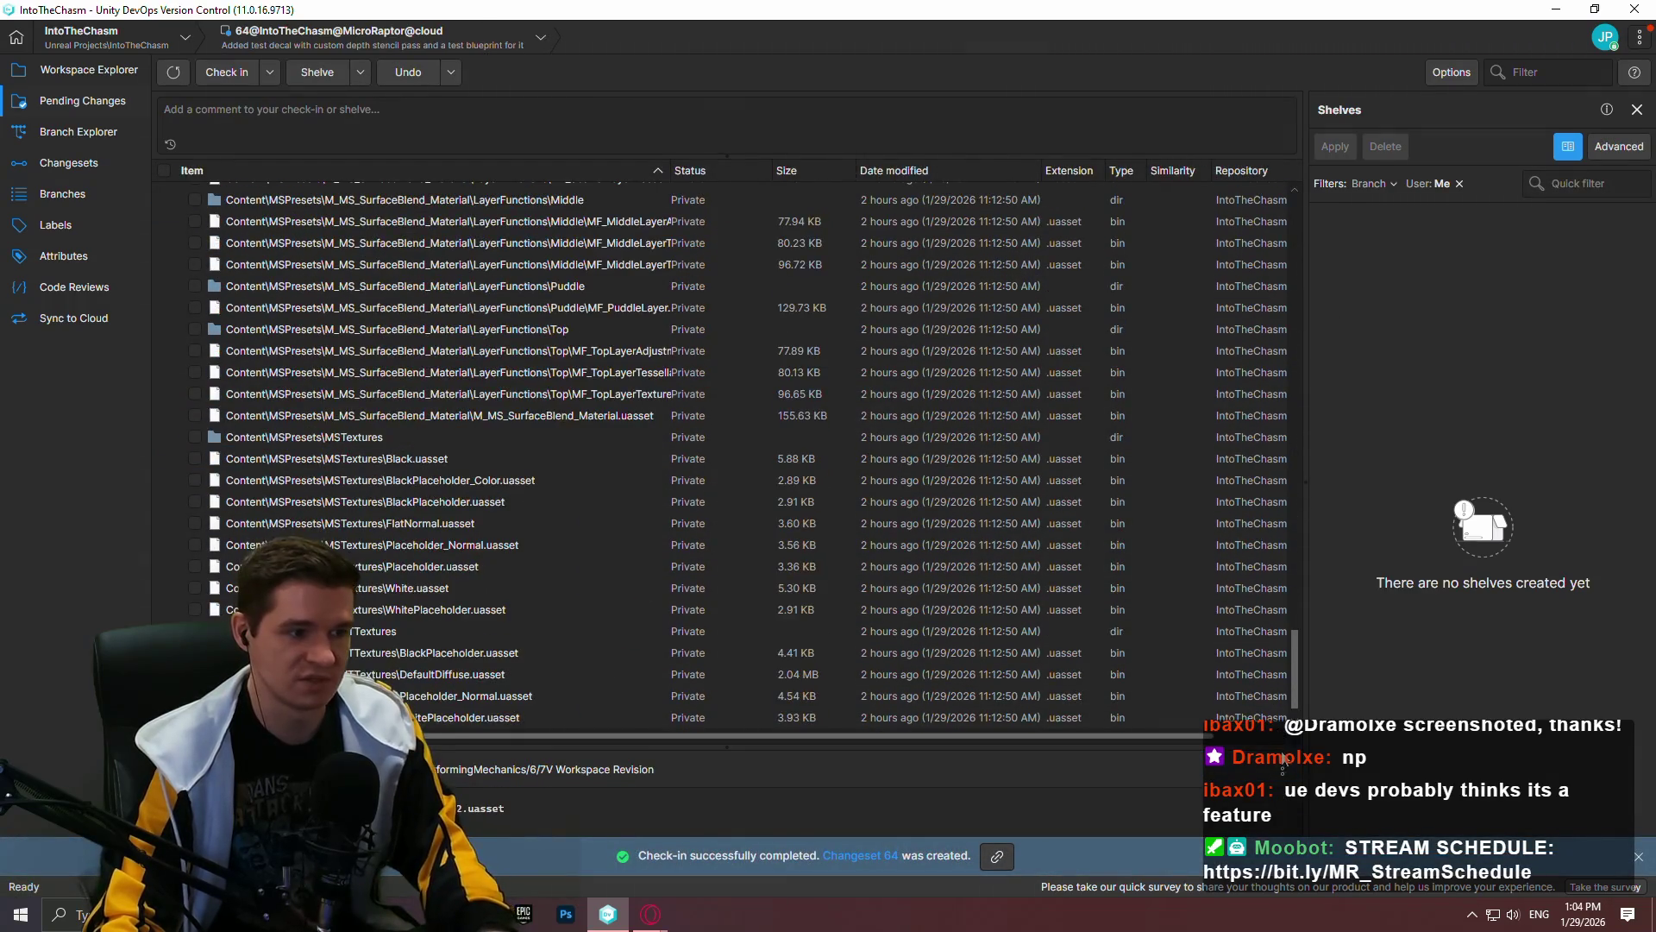
key("ctrl+a")
right_click(407, 461)
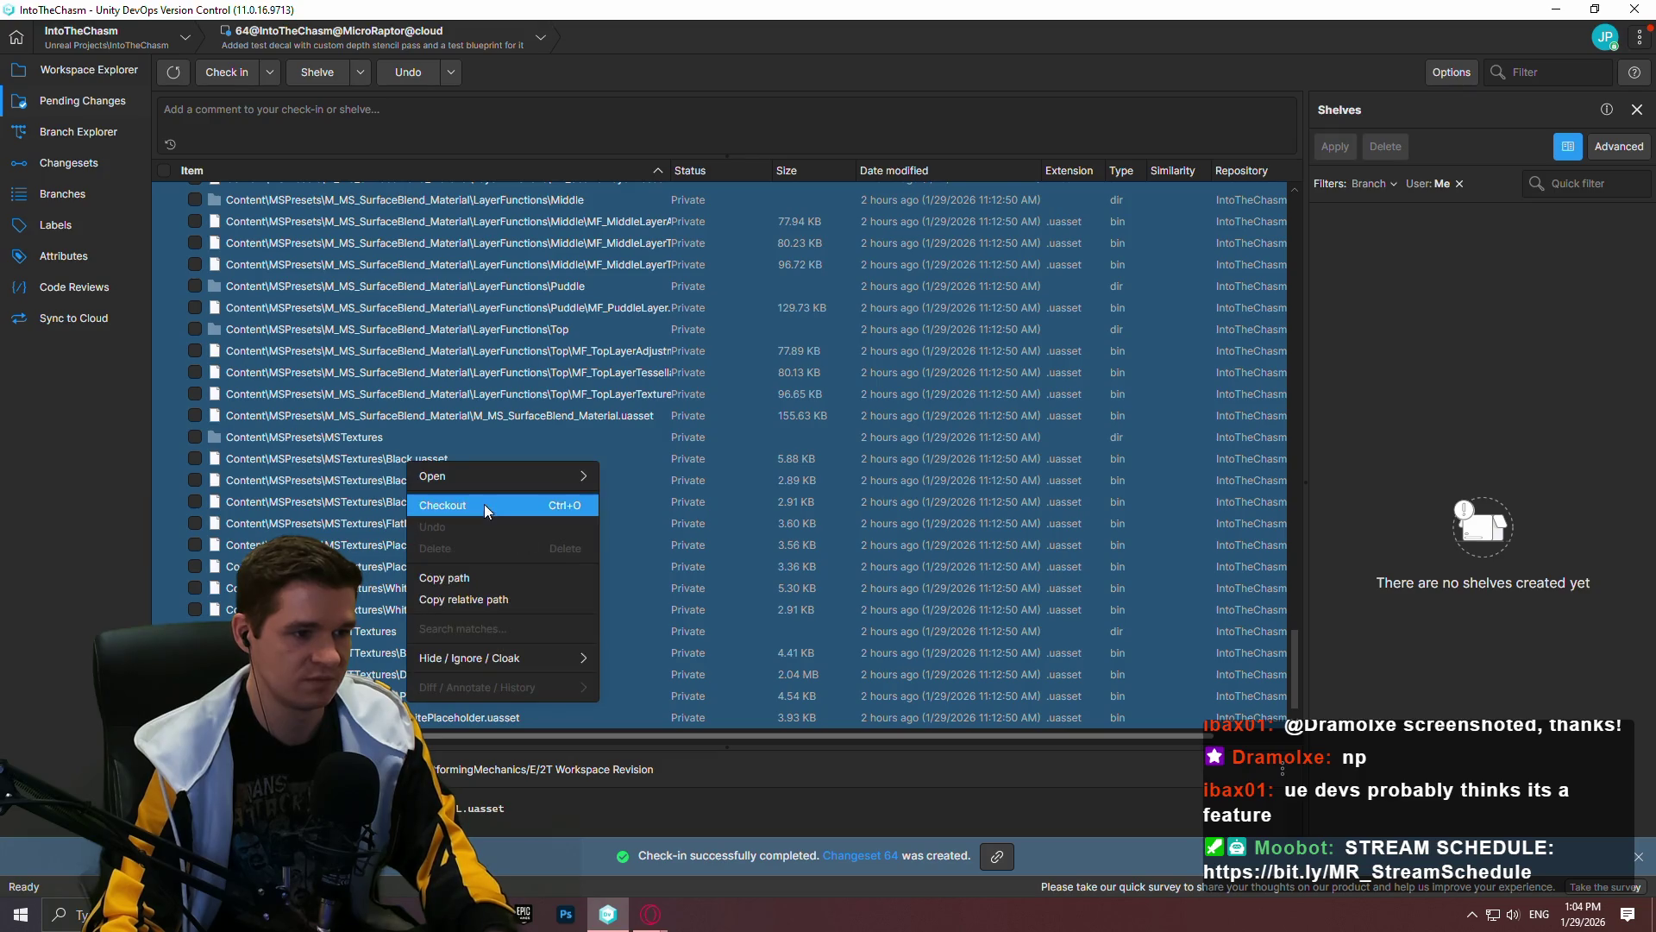
left_click(388, 501)
left_click(427, 716)
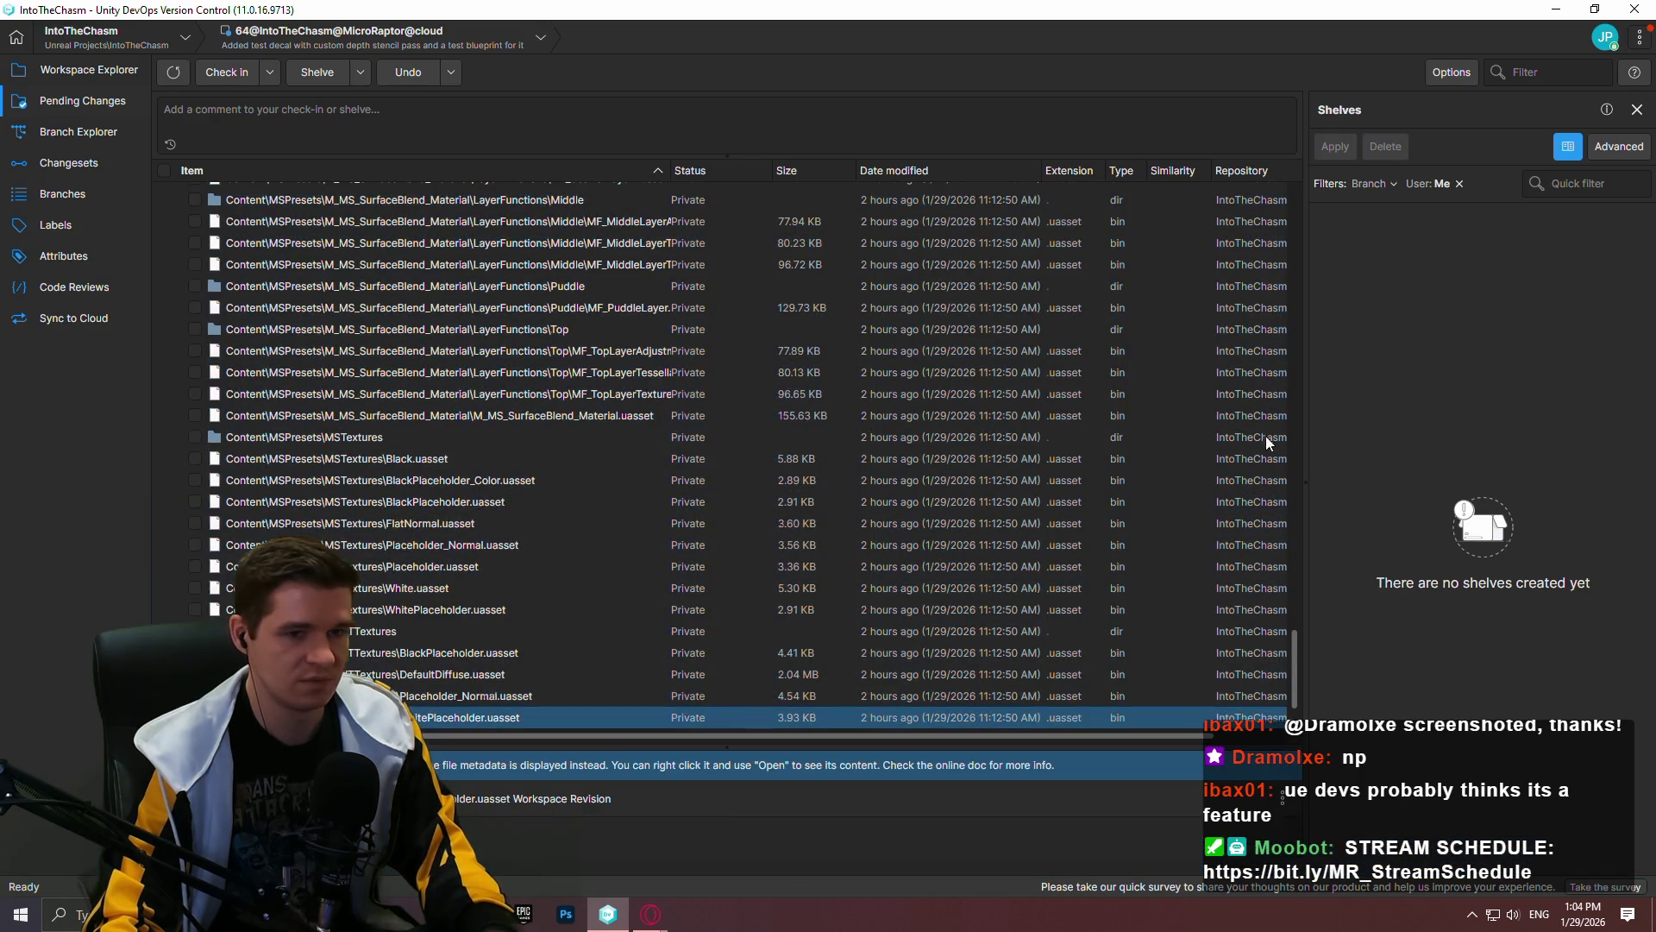
left_click_drag(1292, 635, 1313, 215)
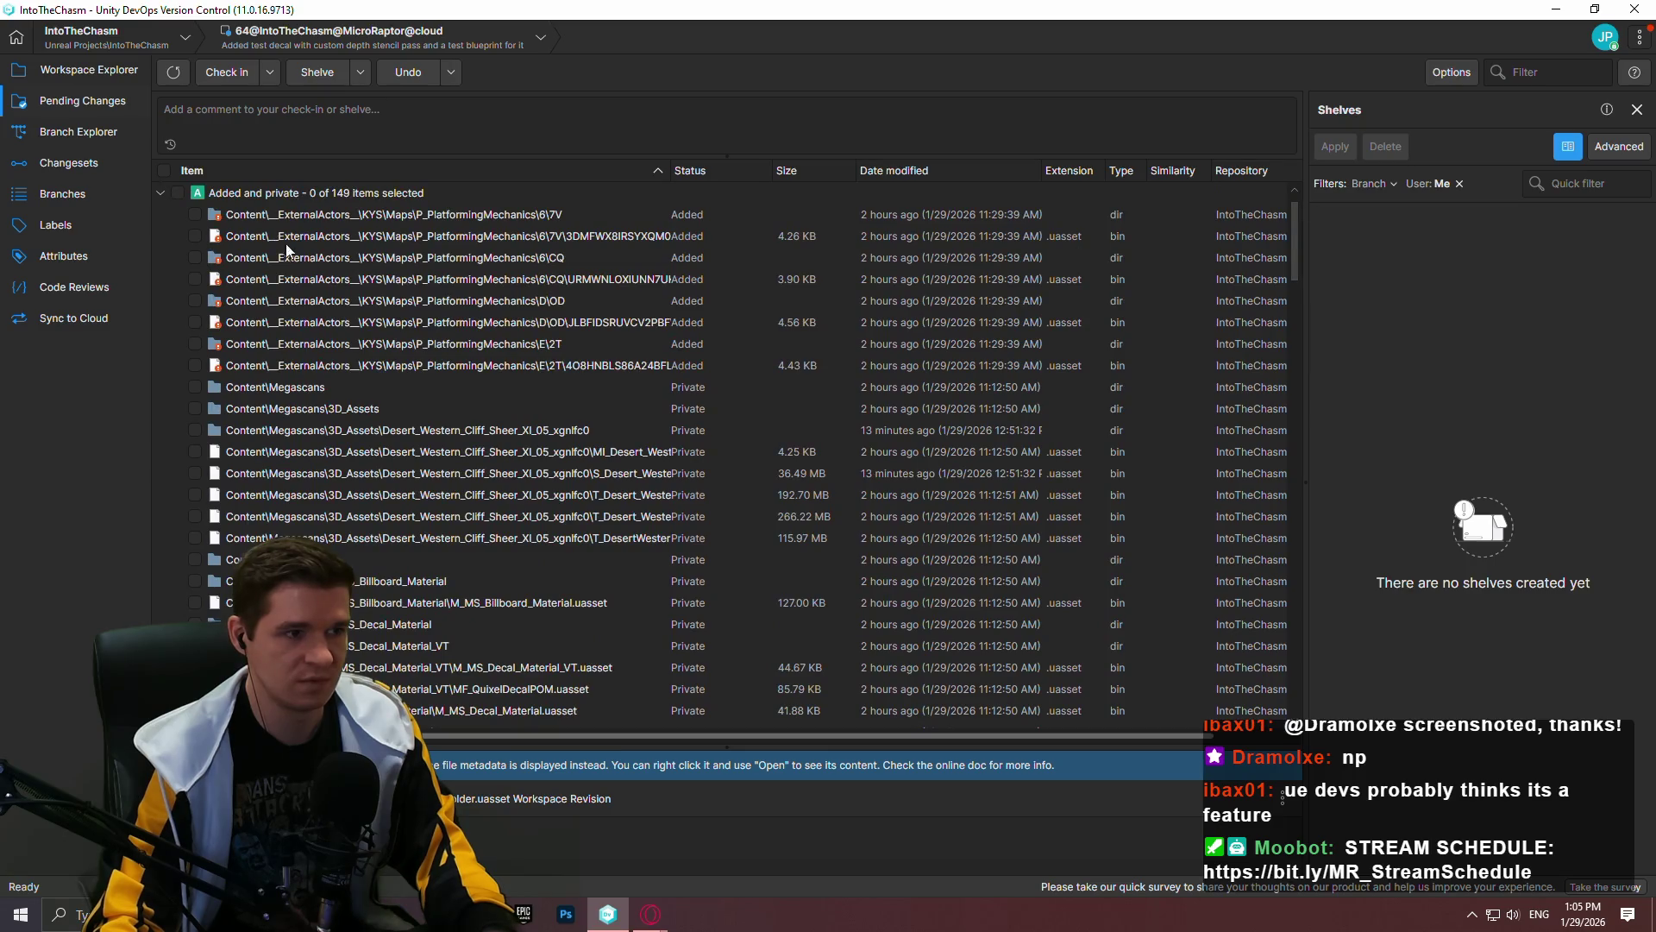
key("ctrl+a")
right_click(305, 213)
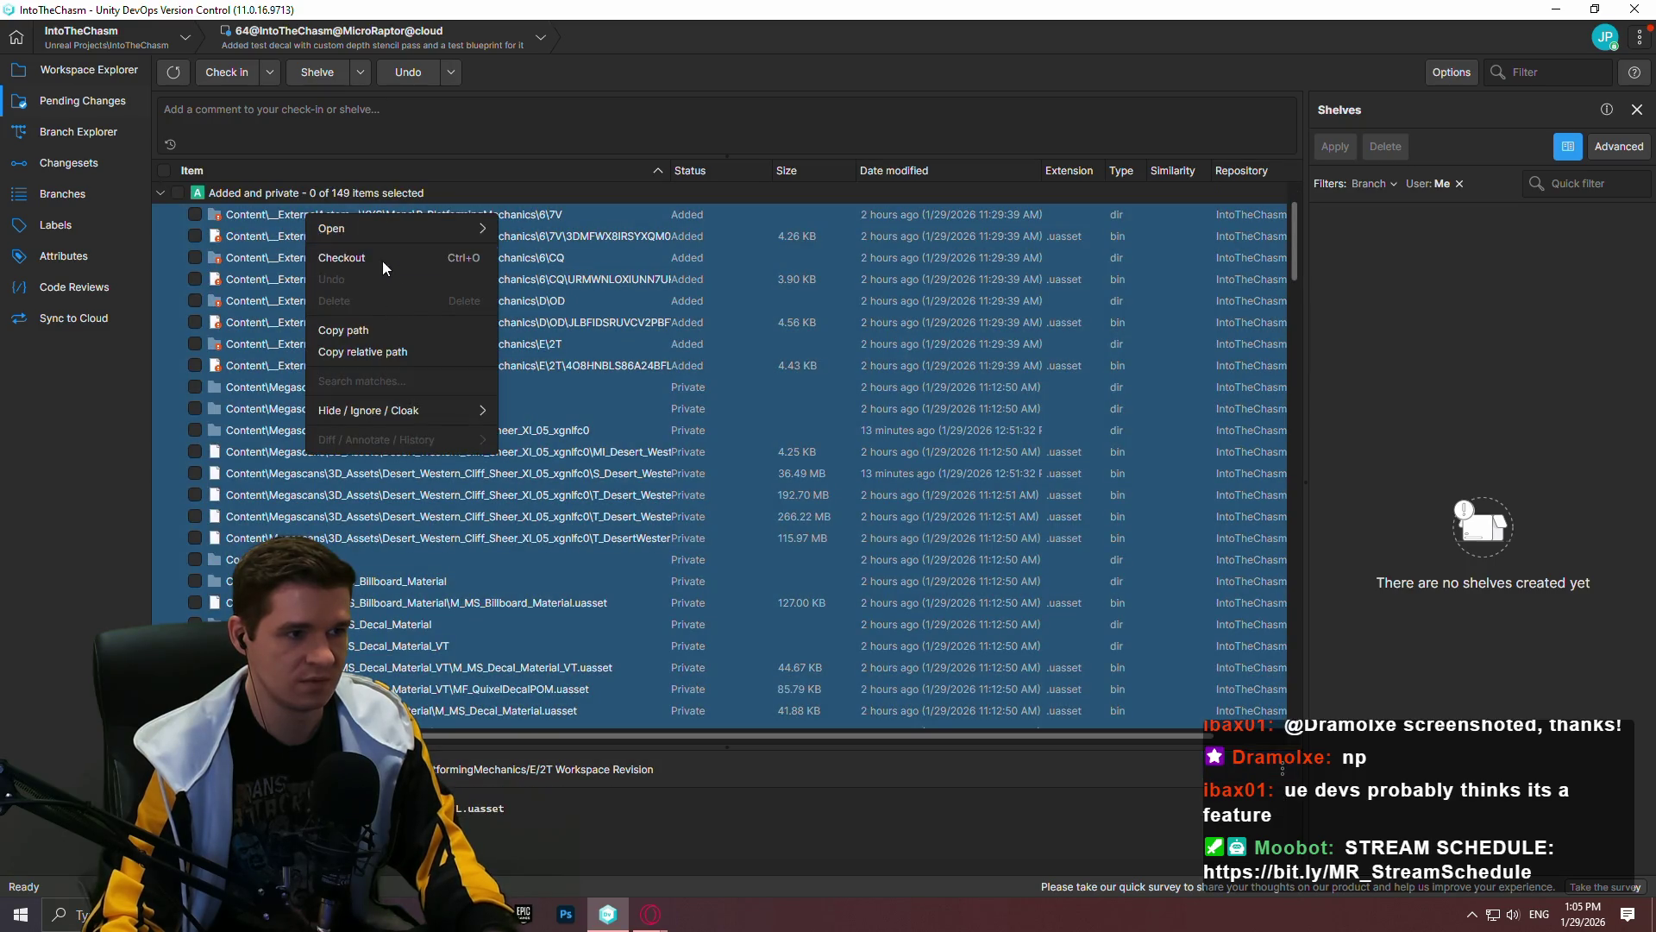
left_click(410, 75)
left_click(451, 72)
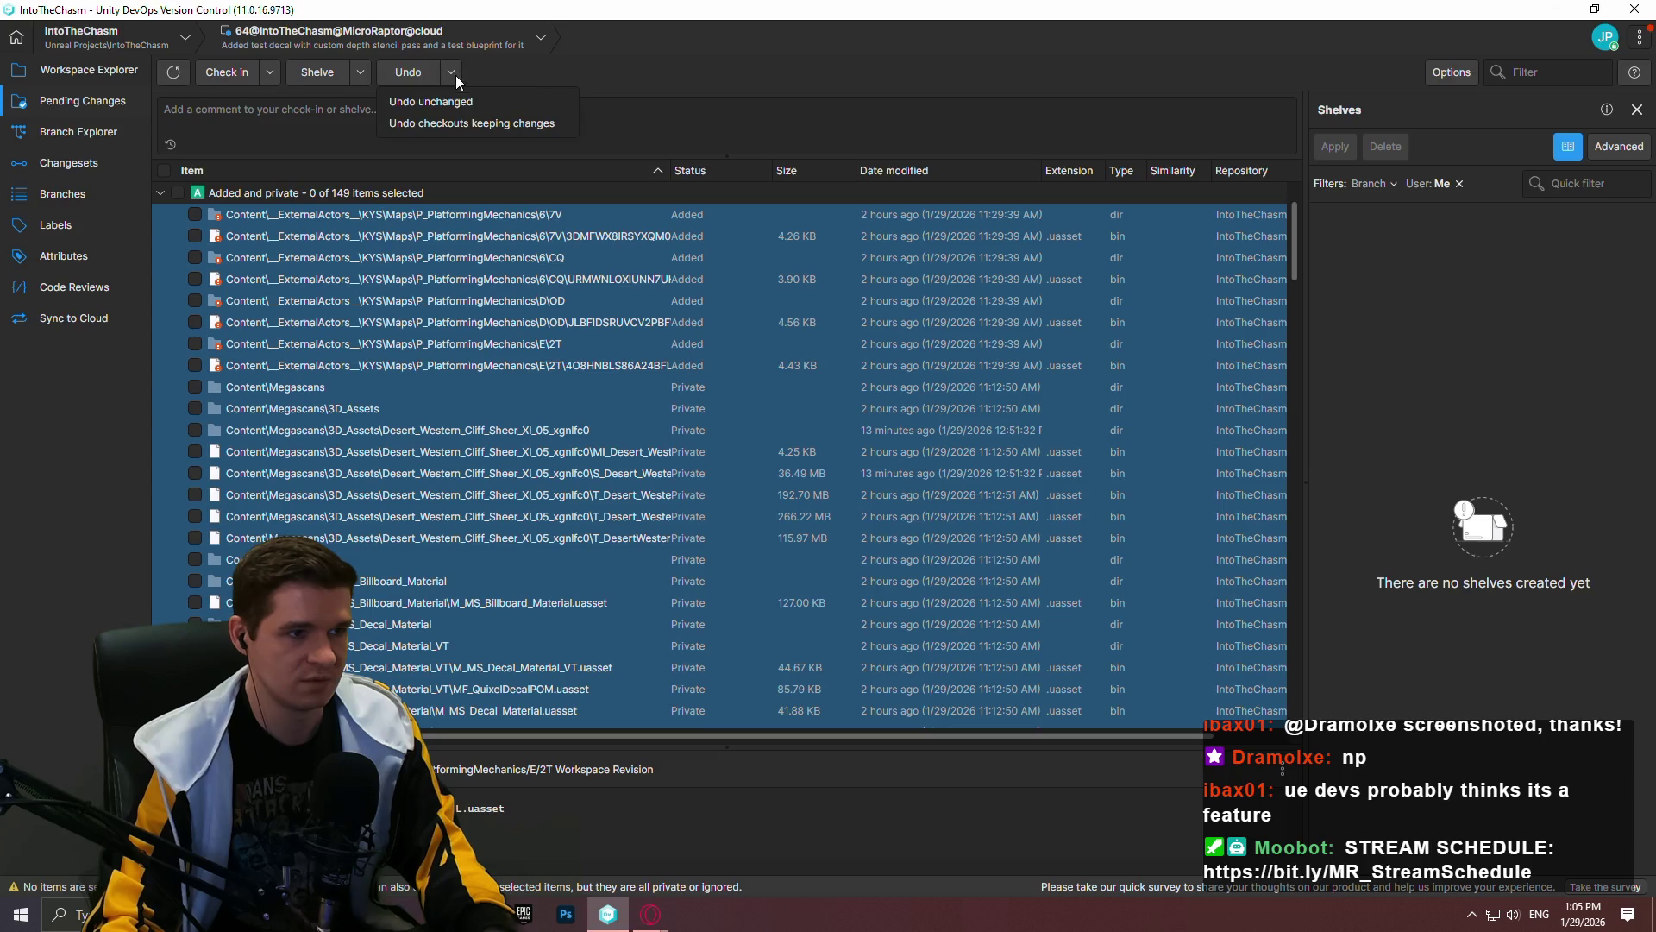
left_click(483, 97)
left_click(450, 75)
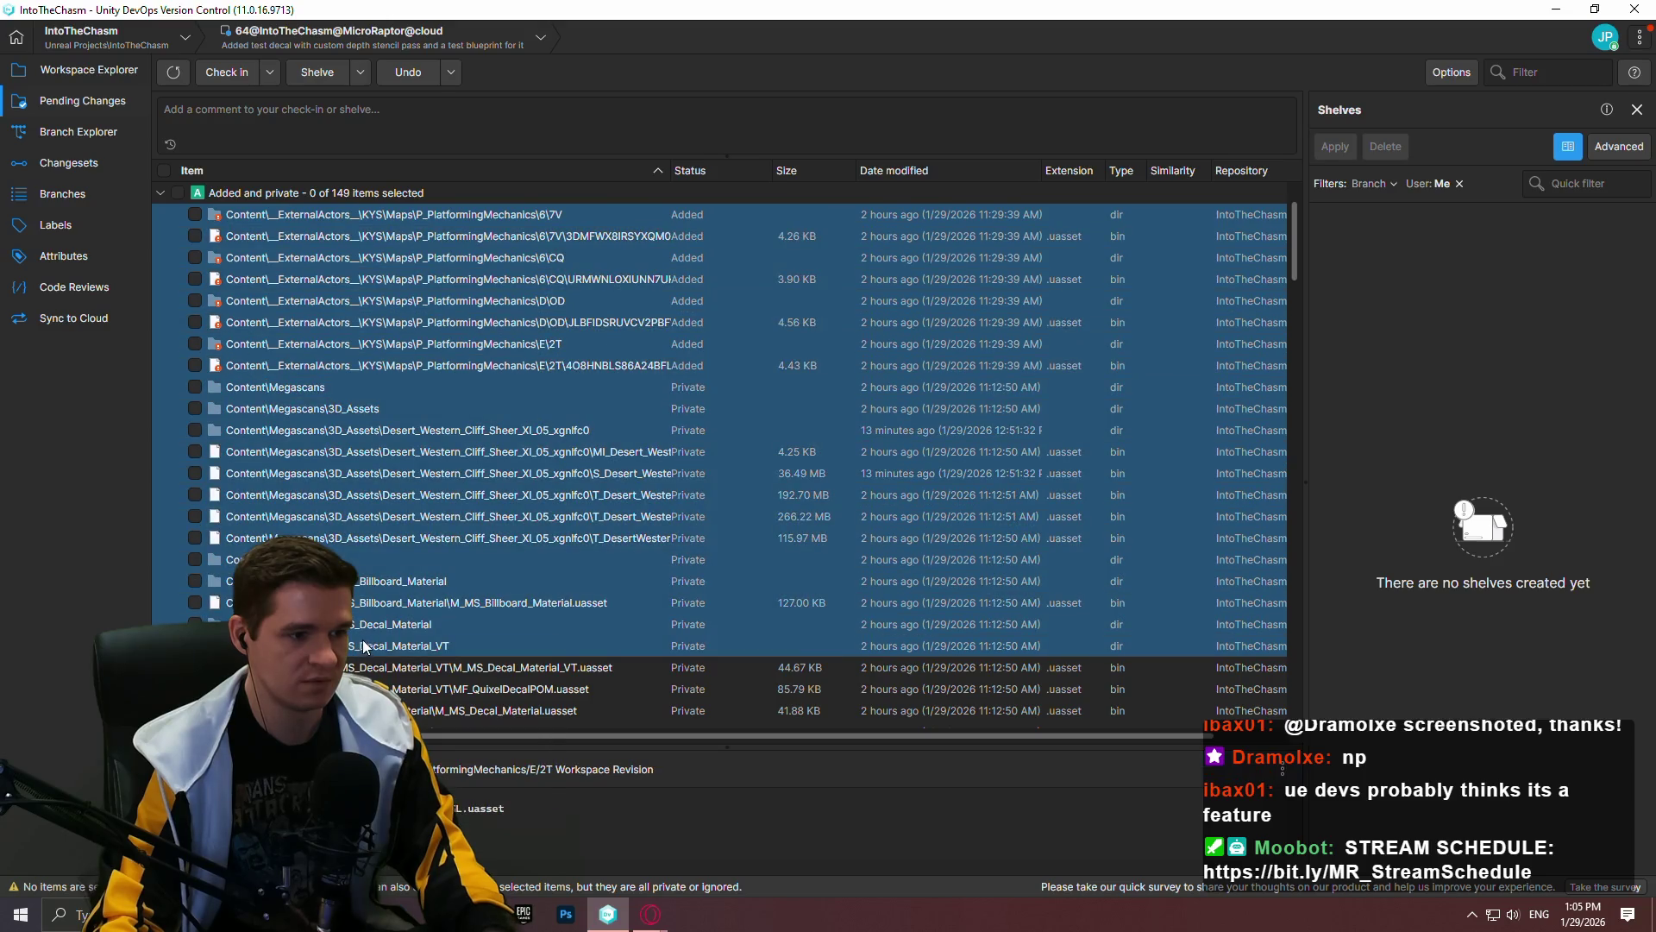
Step: Mark all 149 added and private items and revert the 8 added files
right_click(362, 643)
left_click(433, 690)
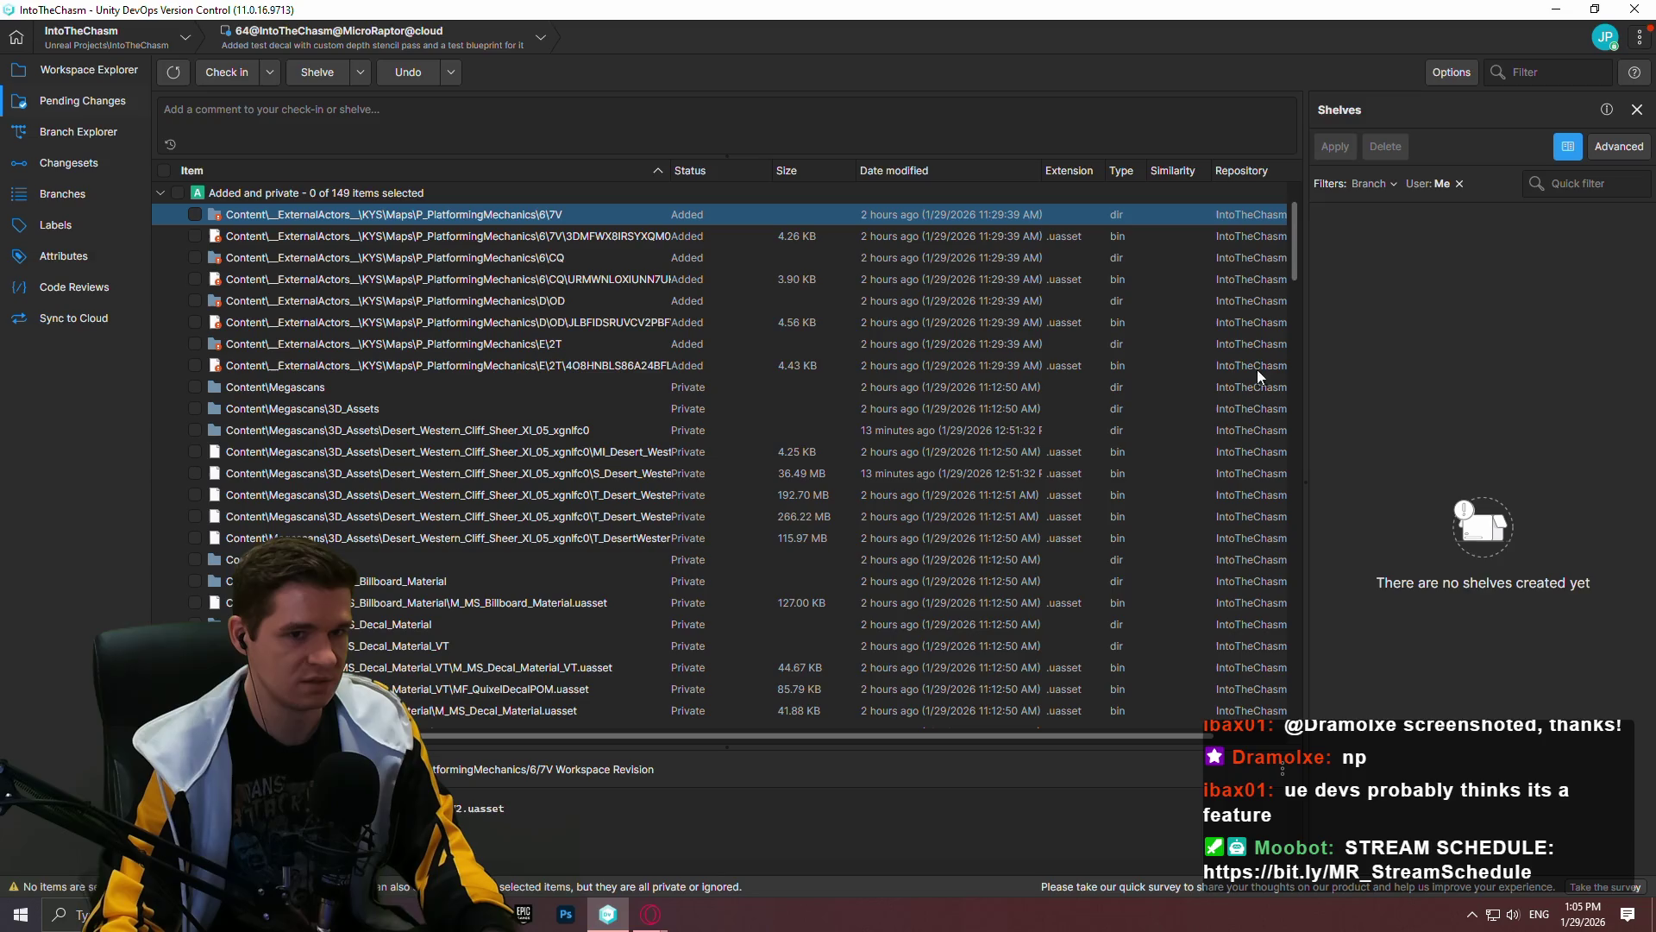
left_click_drag(1294, 220, 1272, 712)
mouse_move(587, 717)
left_mouse_down()
mouse_move(523, 638)
mouse_move(378, 371)
left_mouse_up()
left_click_drag(1294, 649, 338, 308)
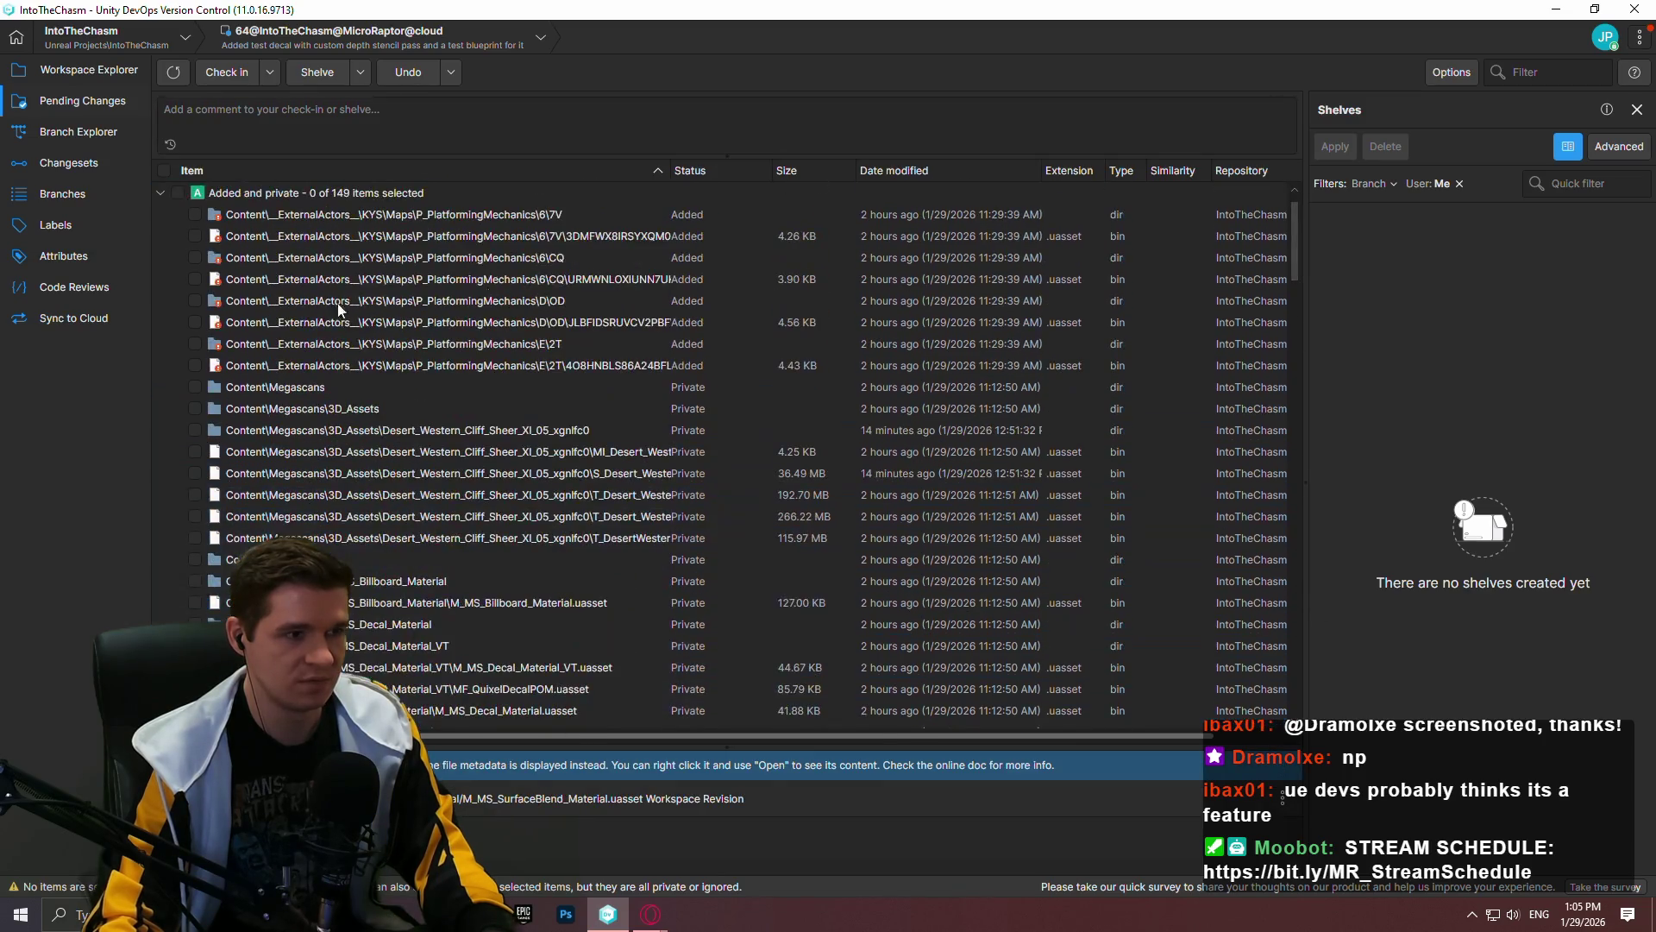
left_click(183, 191)
left_click(302, 215)
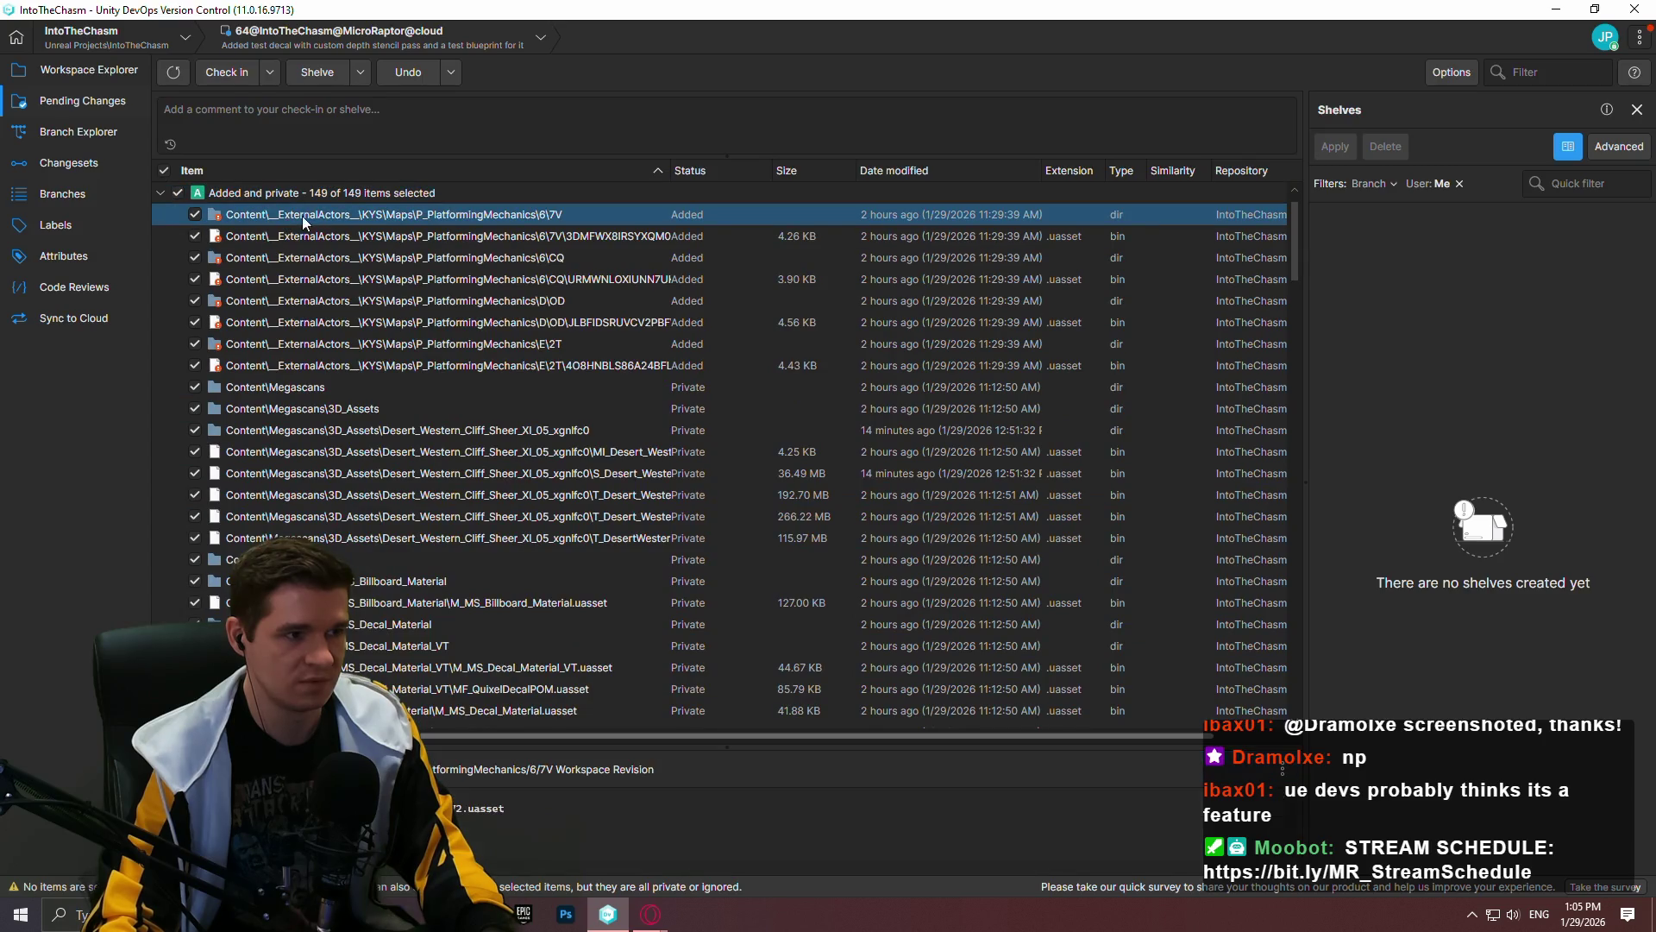
left_click(399, 71)
left_click(924, 479)
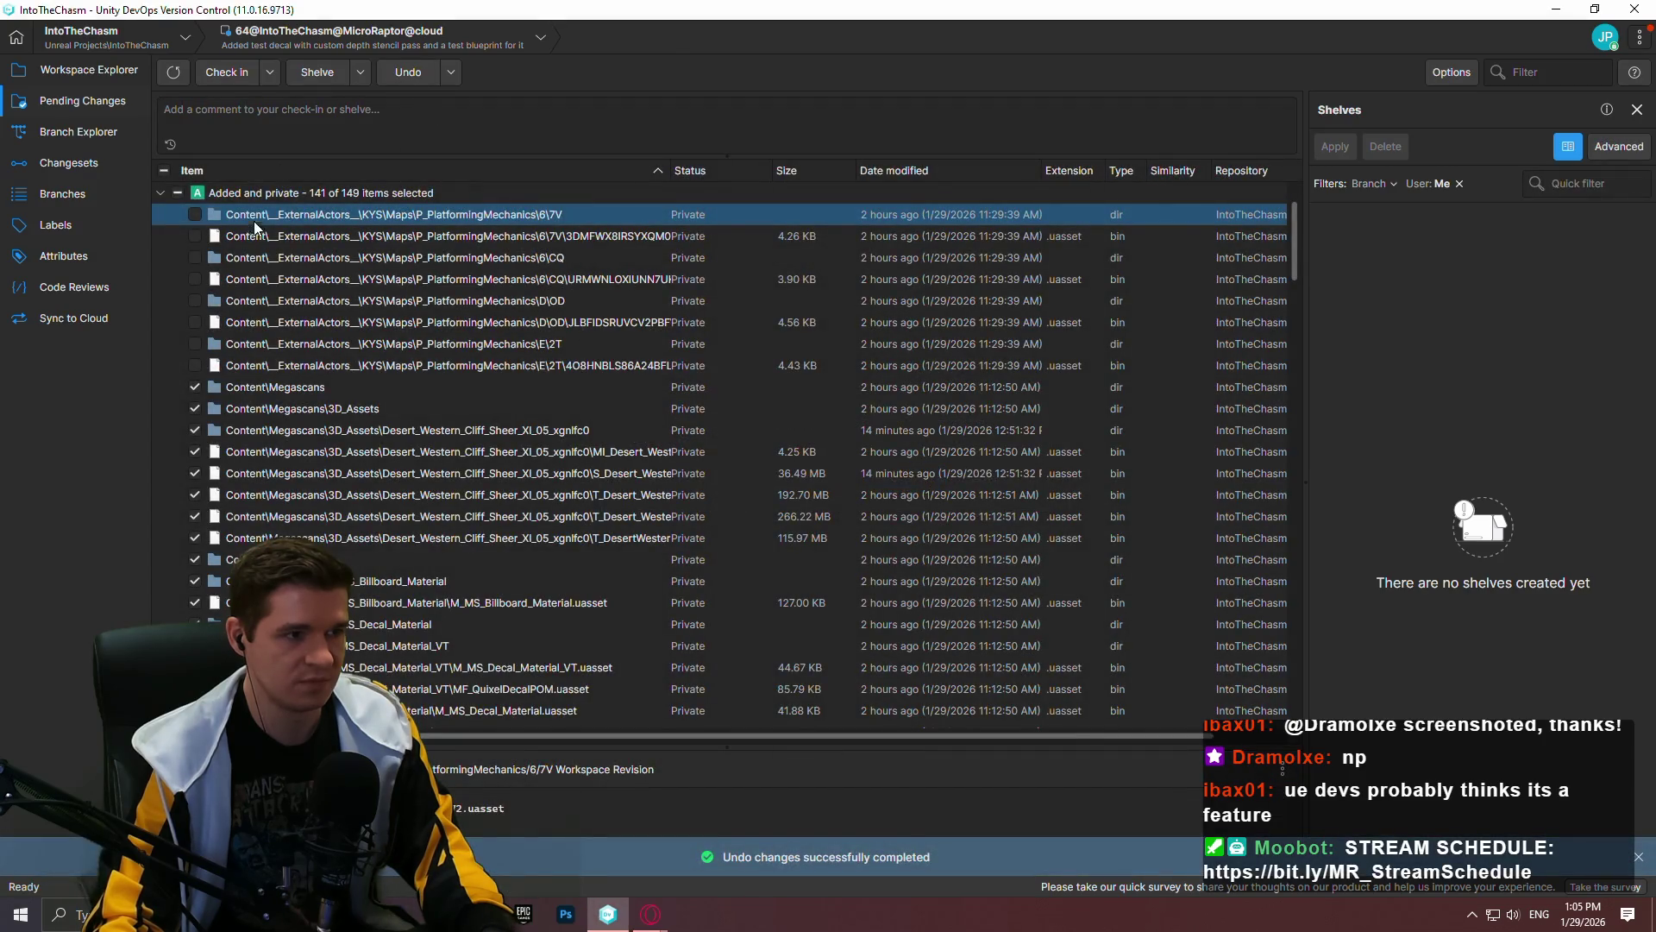
Step: Delete all remaining private items and refresh until no pending changes remain
left_click(181, 191)
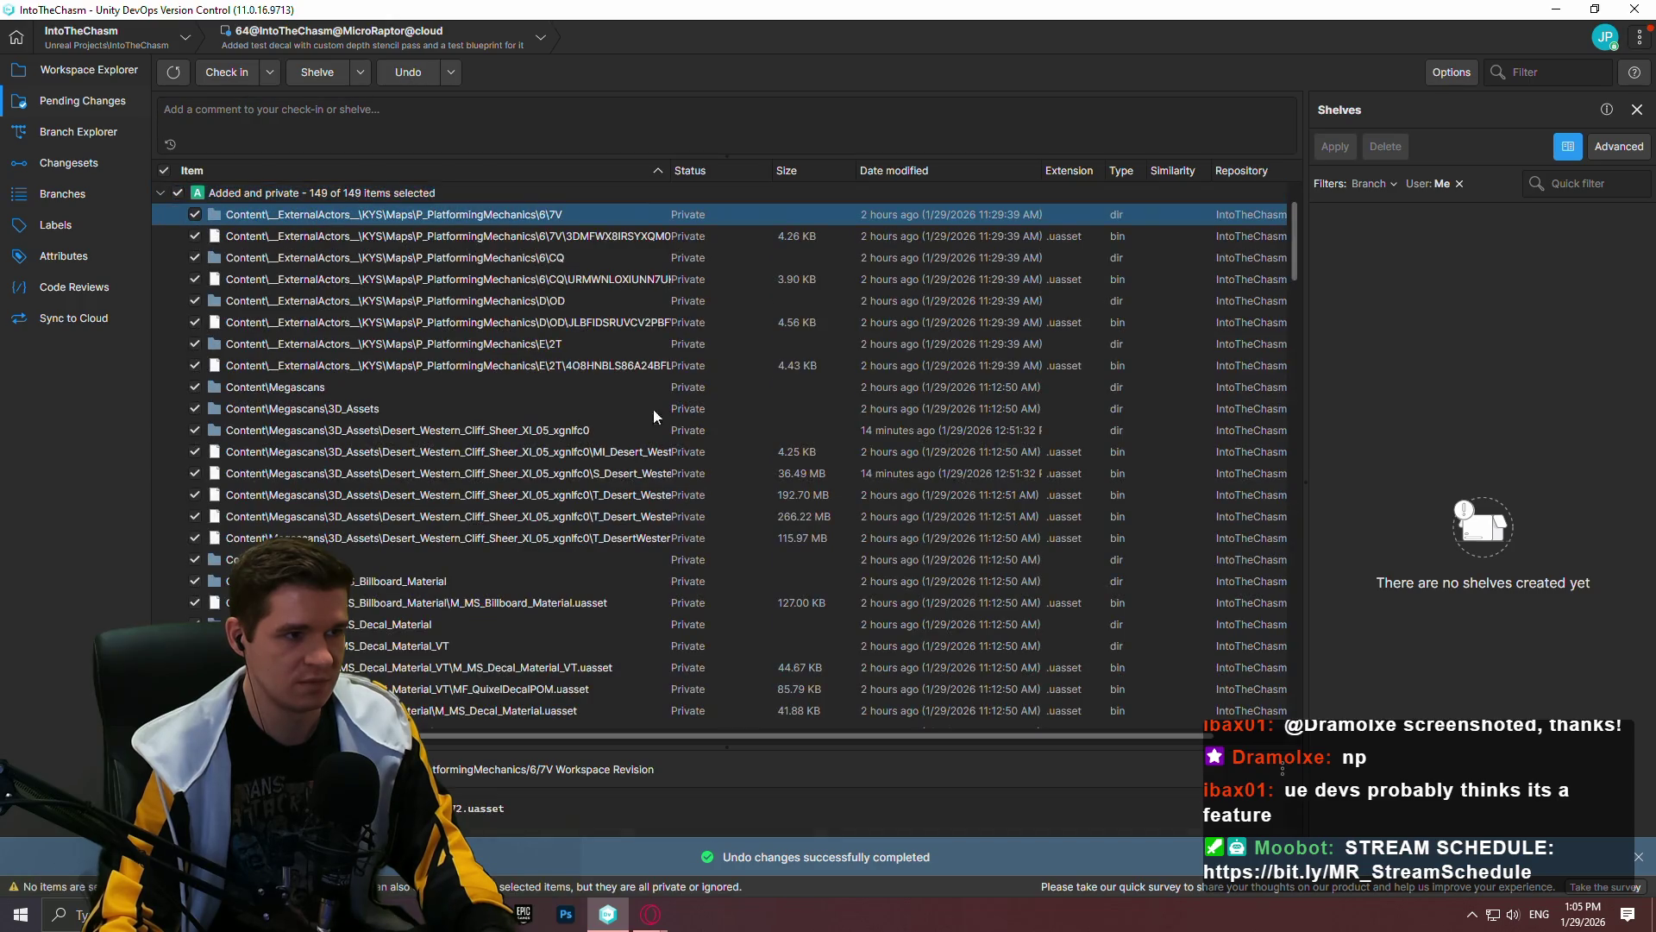
key("ctrl+a")
right_click(647, 670)
left_click(702, 504)
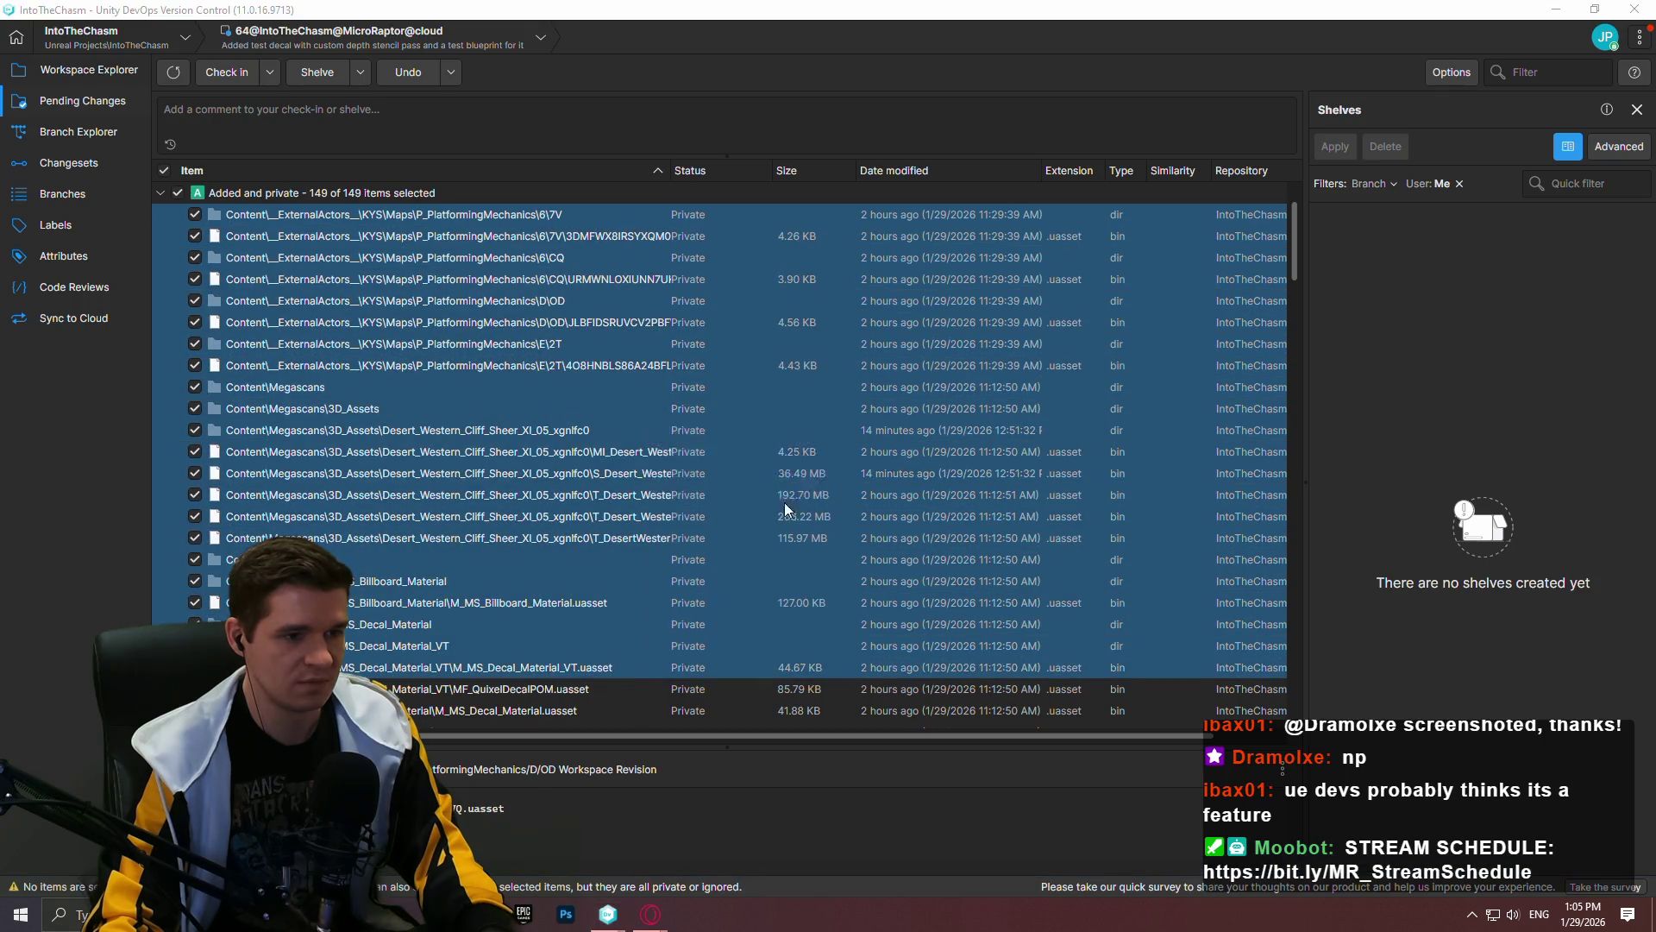
left_click(906, 479)
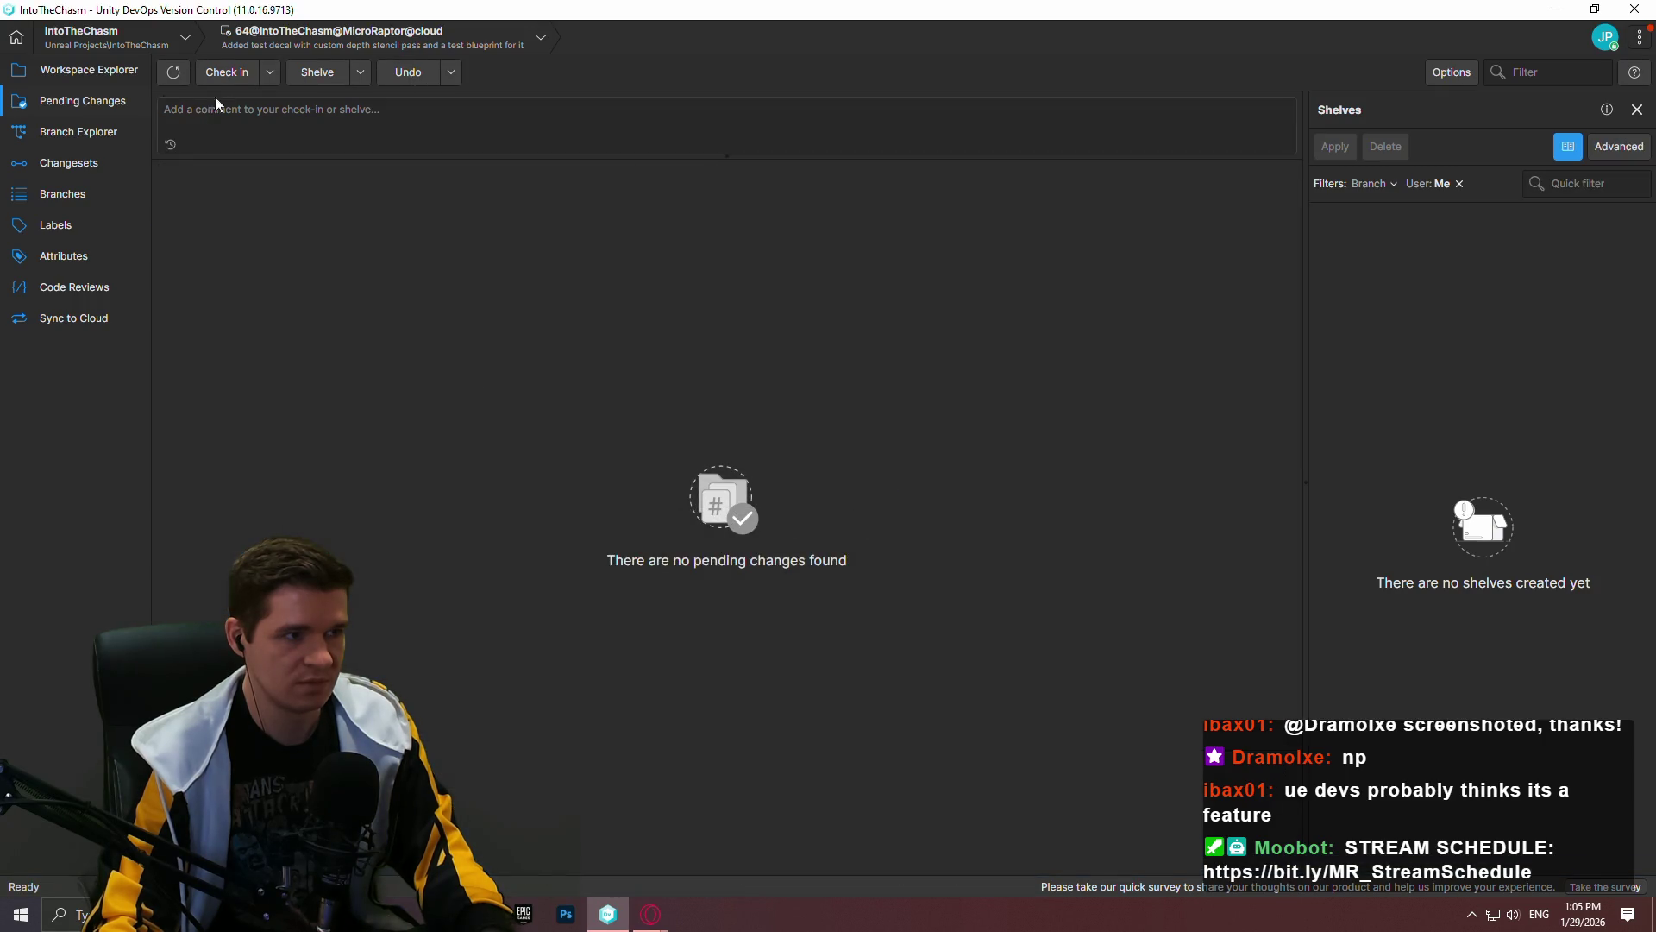
left_click(173, 74)
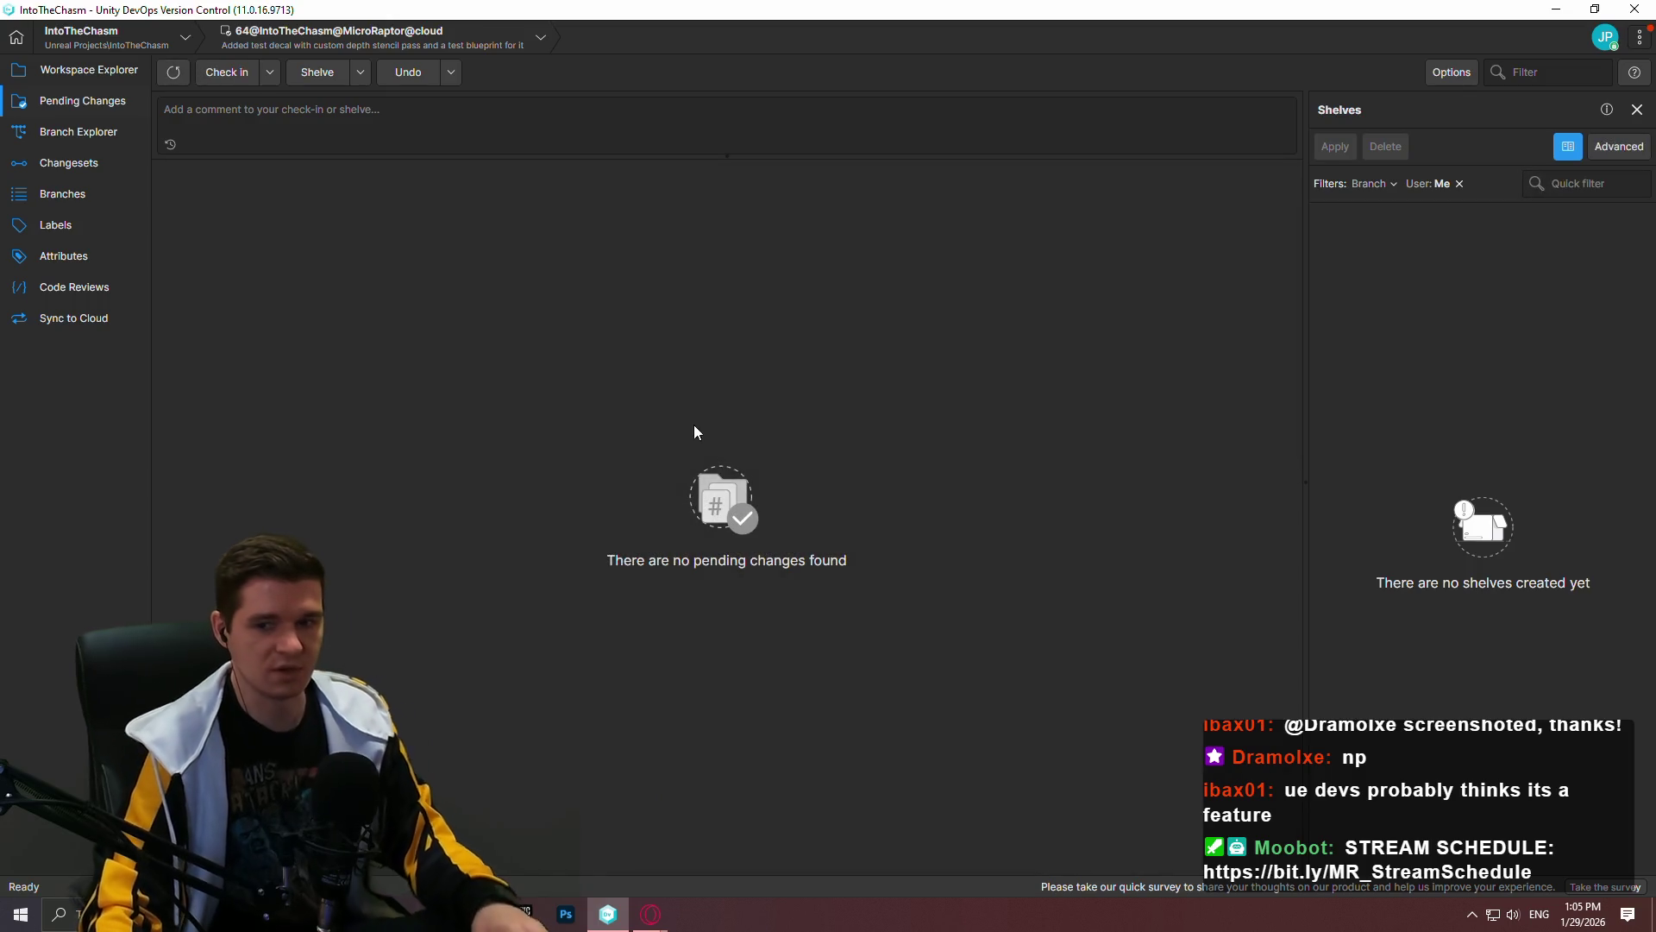
Step: In Branch Explorer, merge main's newest changeset into the Its a beaut corner! branch
left_click(77, 71)
left_click(102, 133)
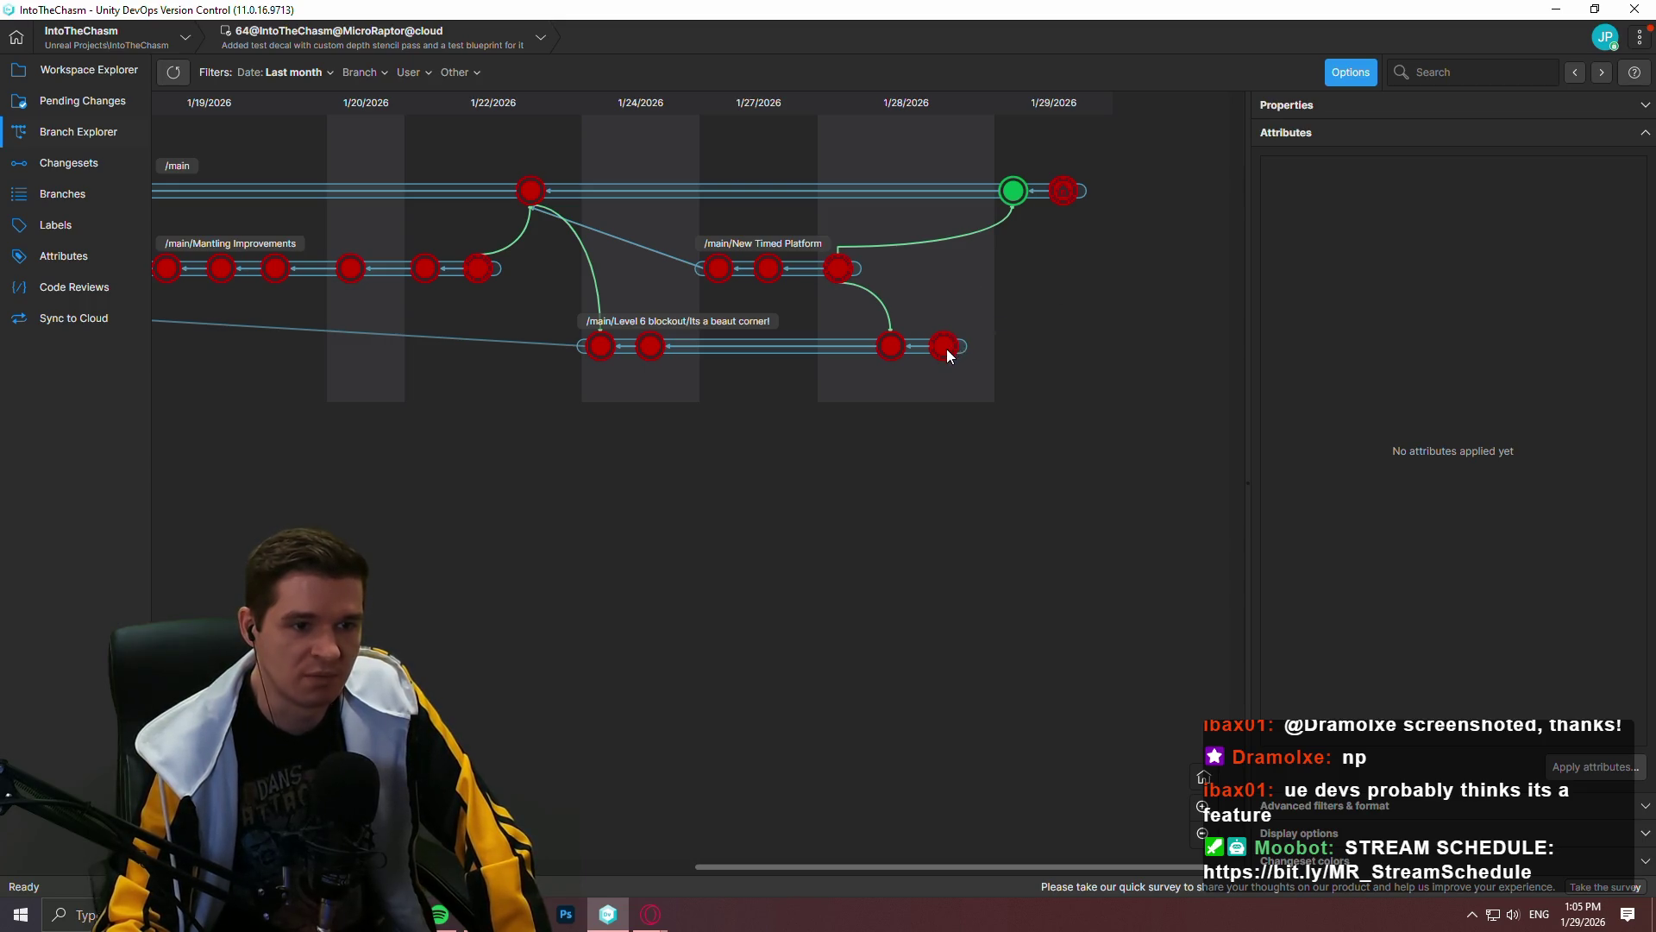
mouse_move(956, 356)
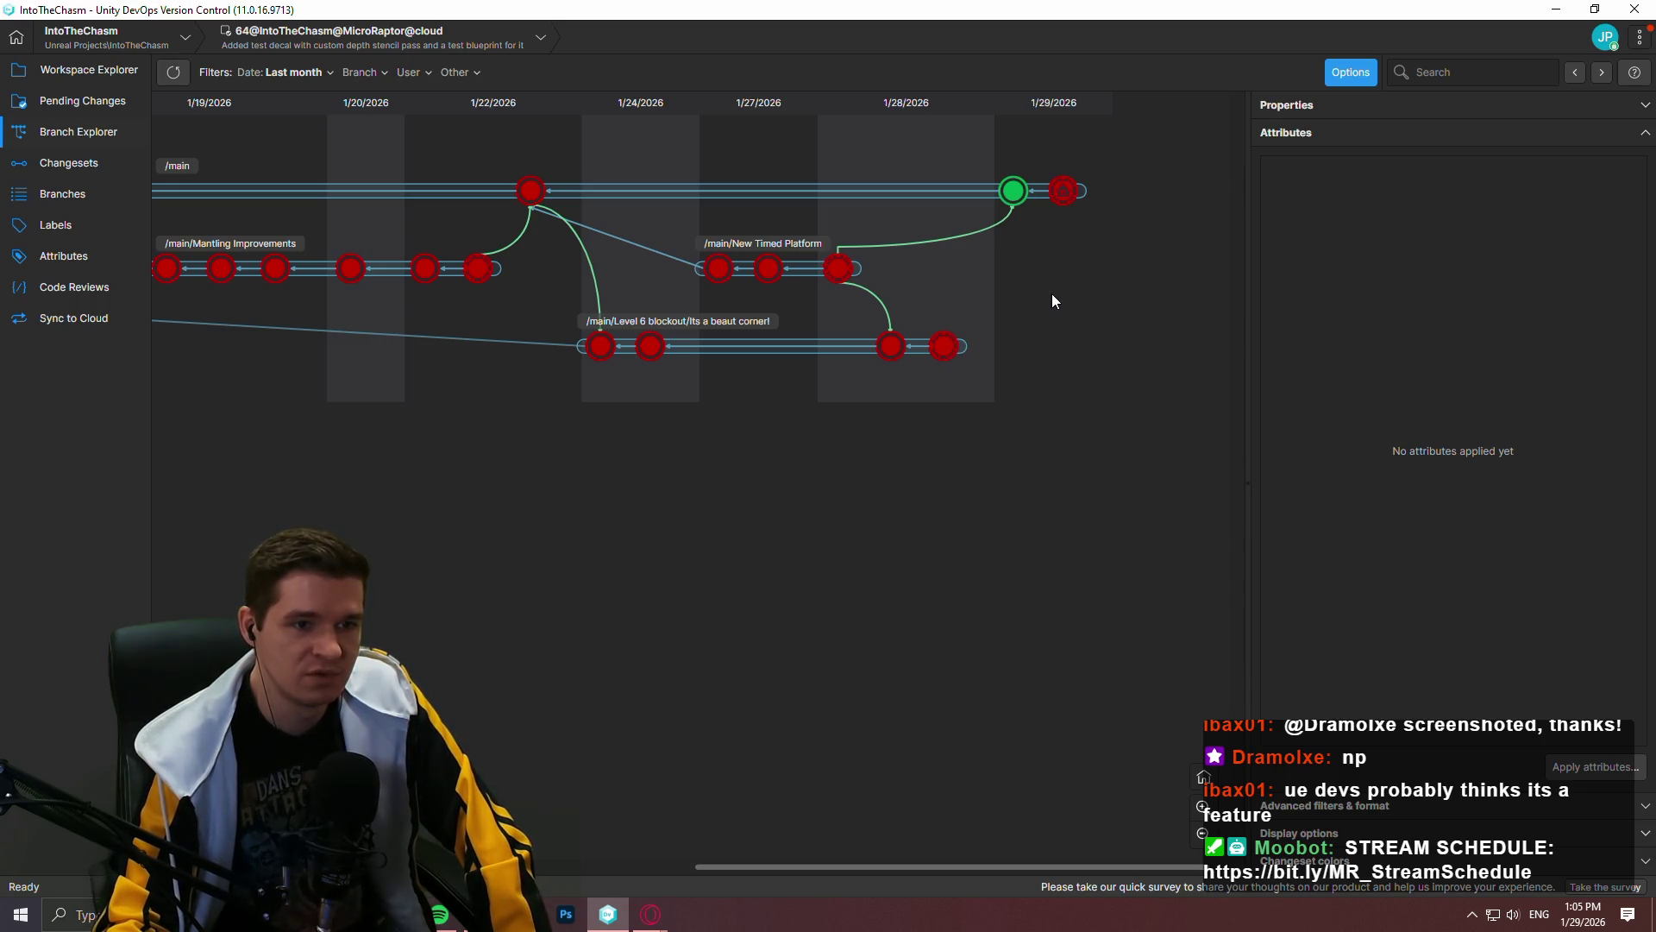
right_click(1064, 197)
left_click(1121, 412)
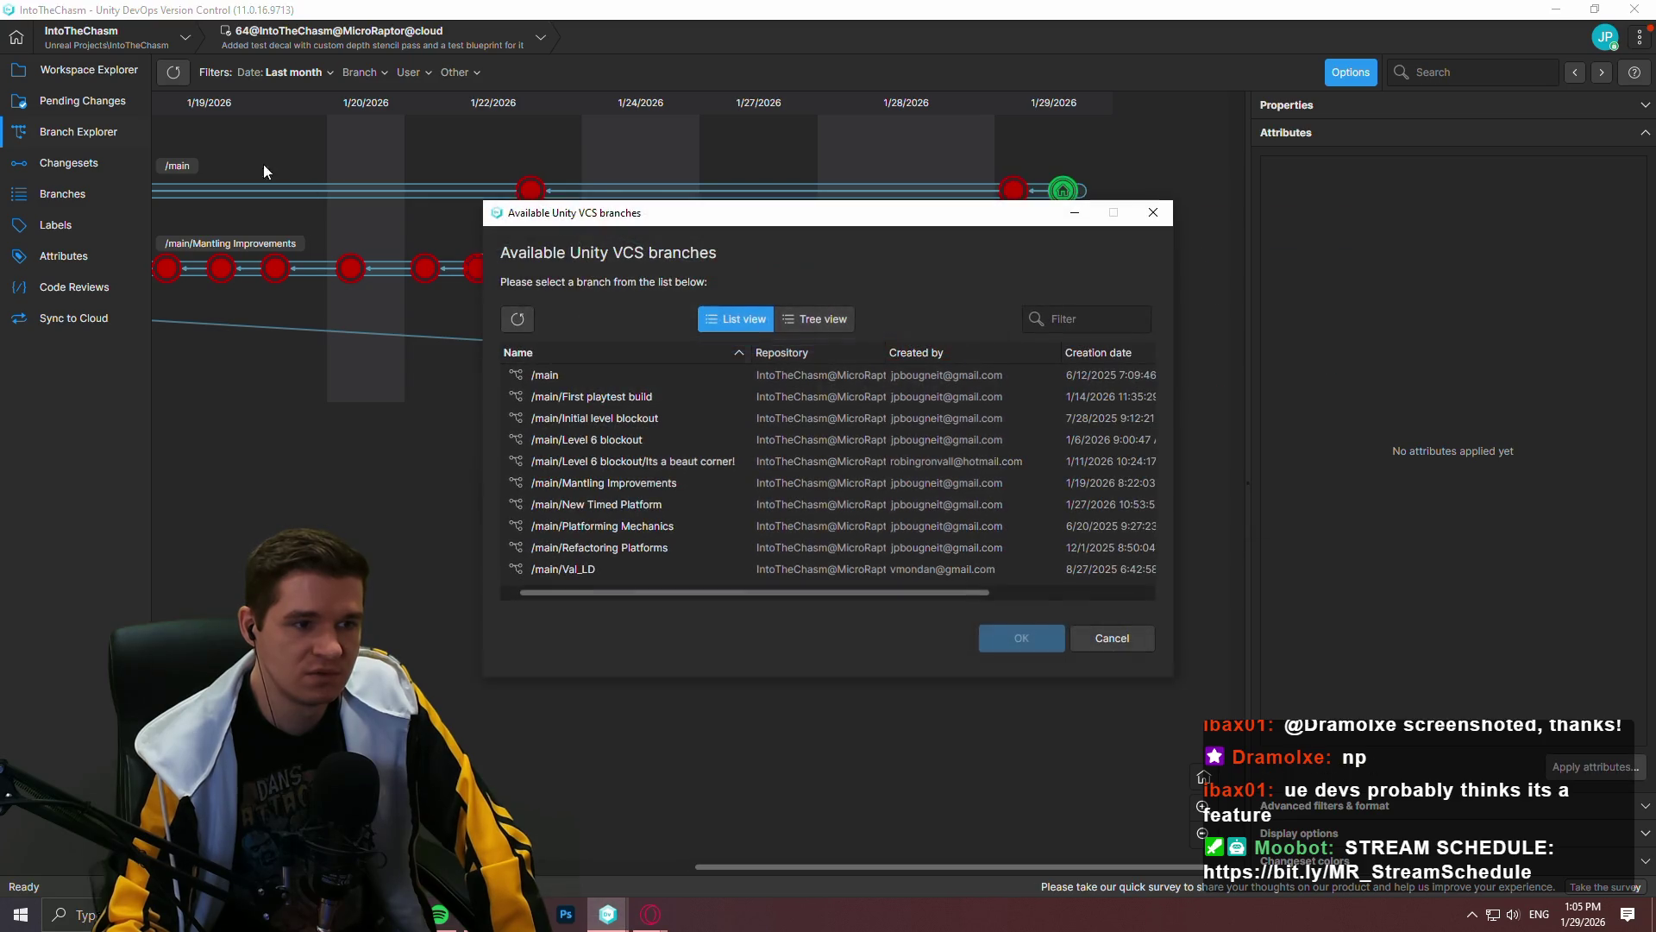
double_click(648, 462)
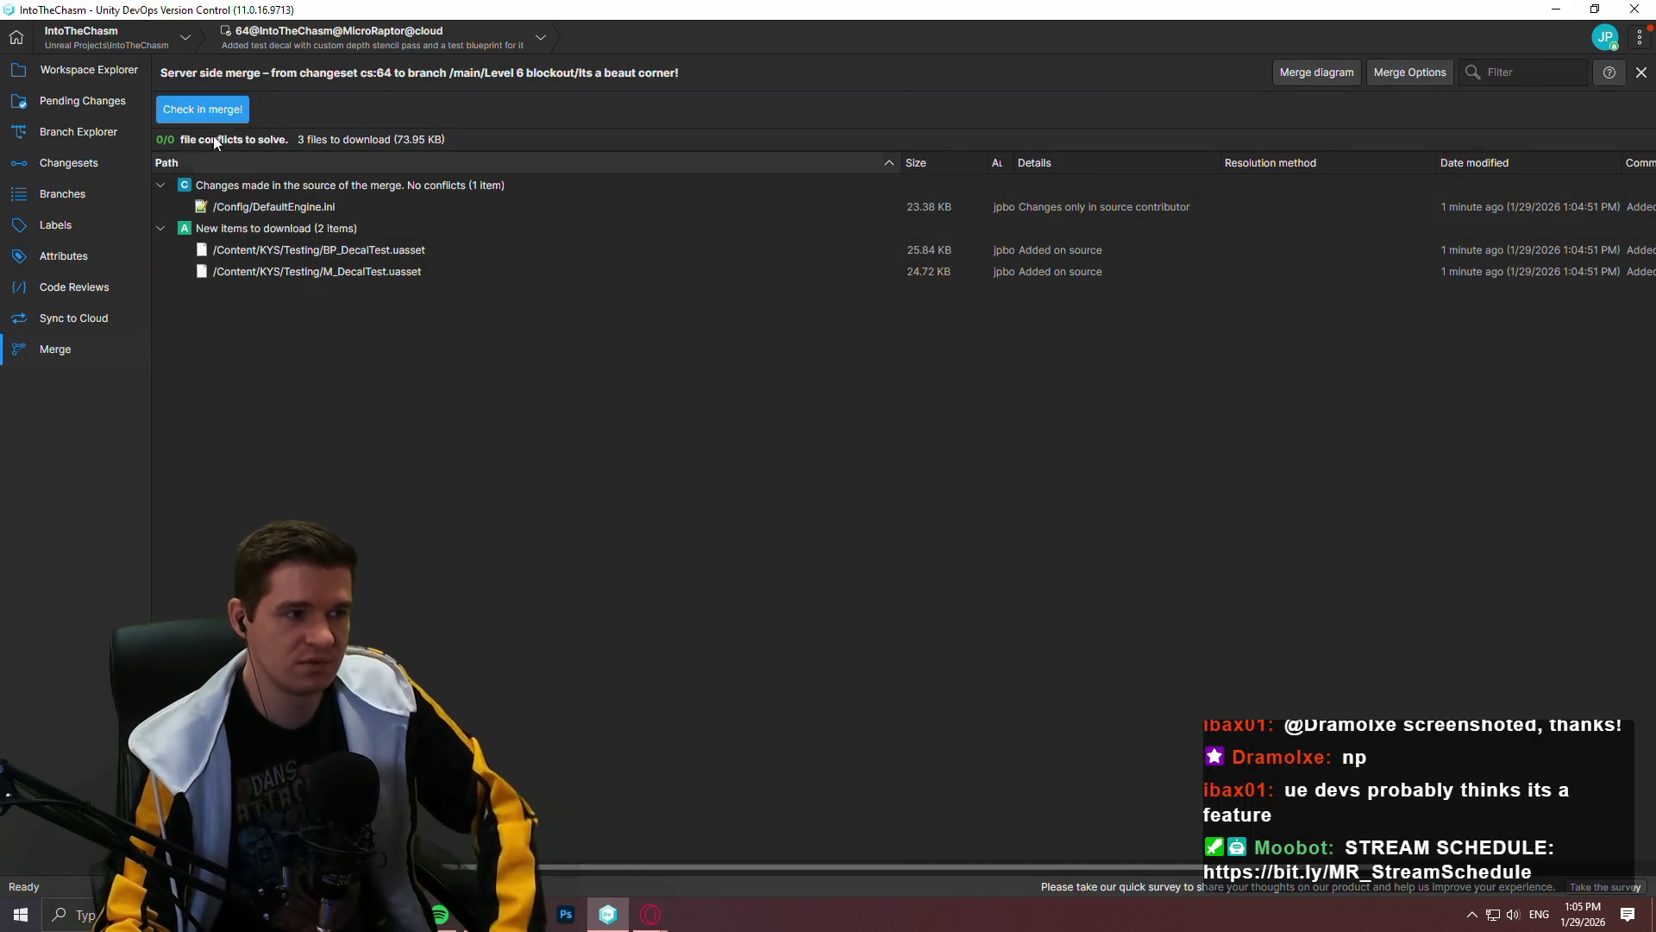
Step: Check in the merge with the comment 'Merging in main and decals to beautiful corner'
left_click(202, 111)
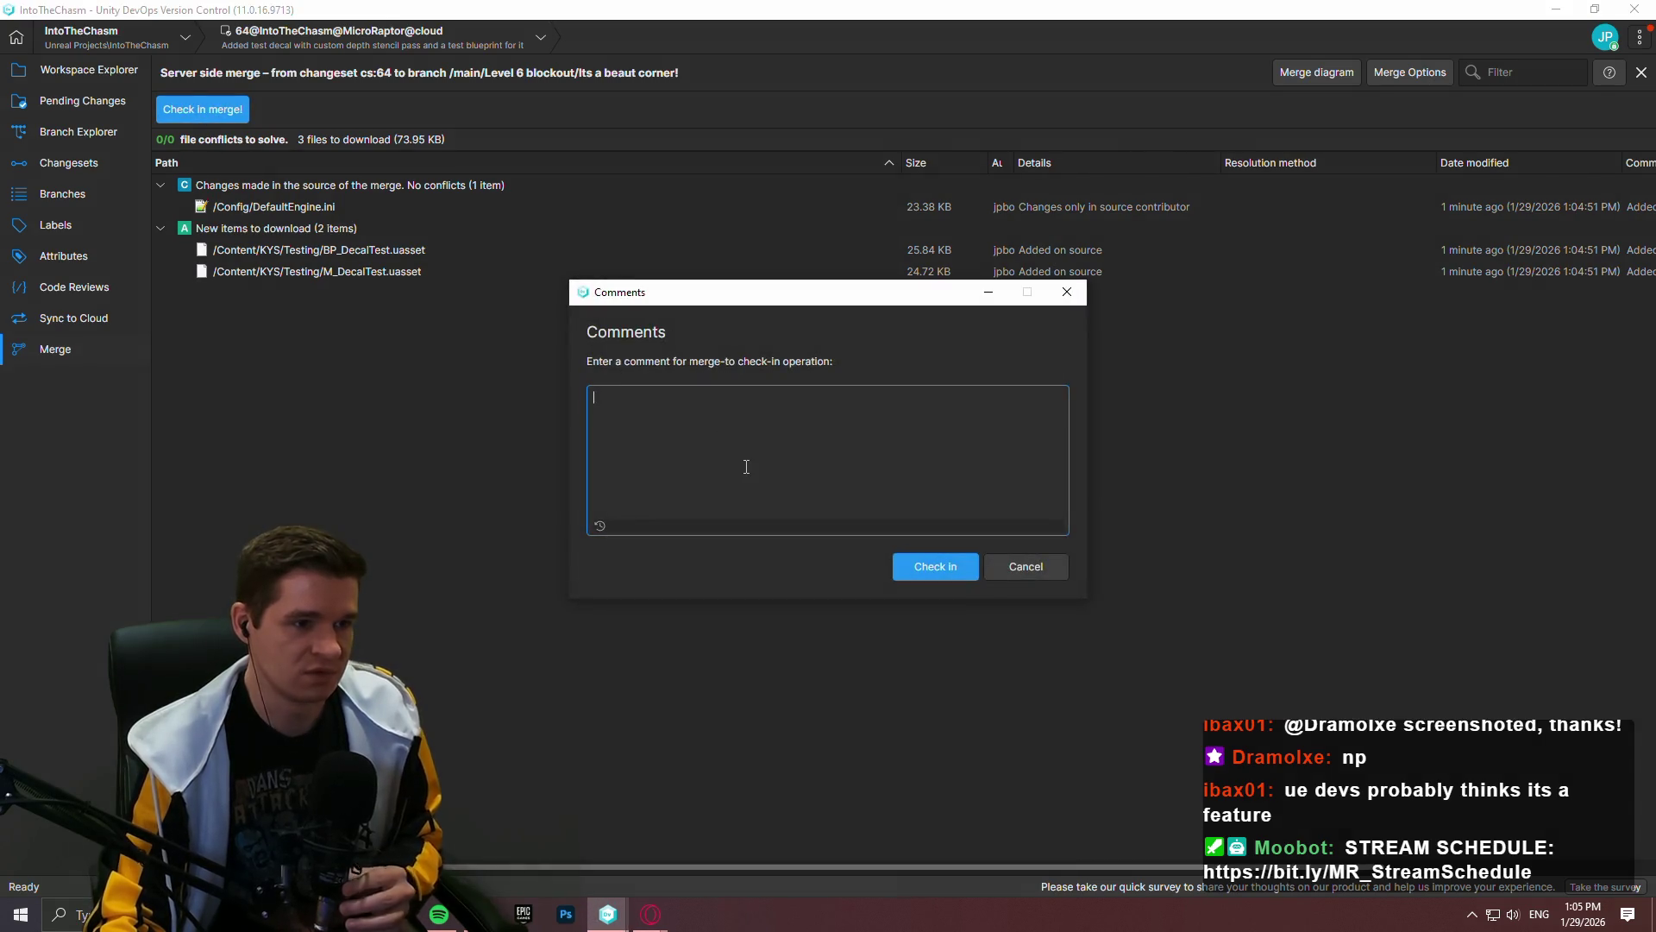
type("Merging in mai")
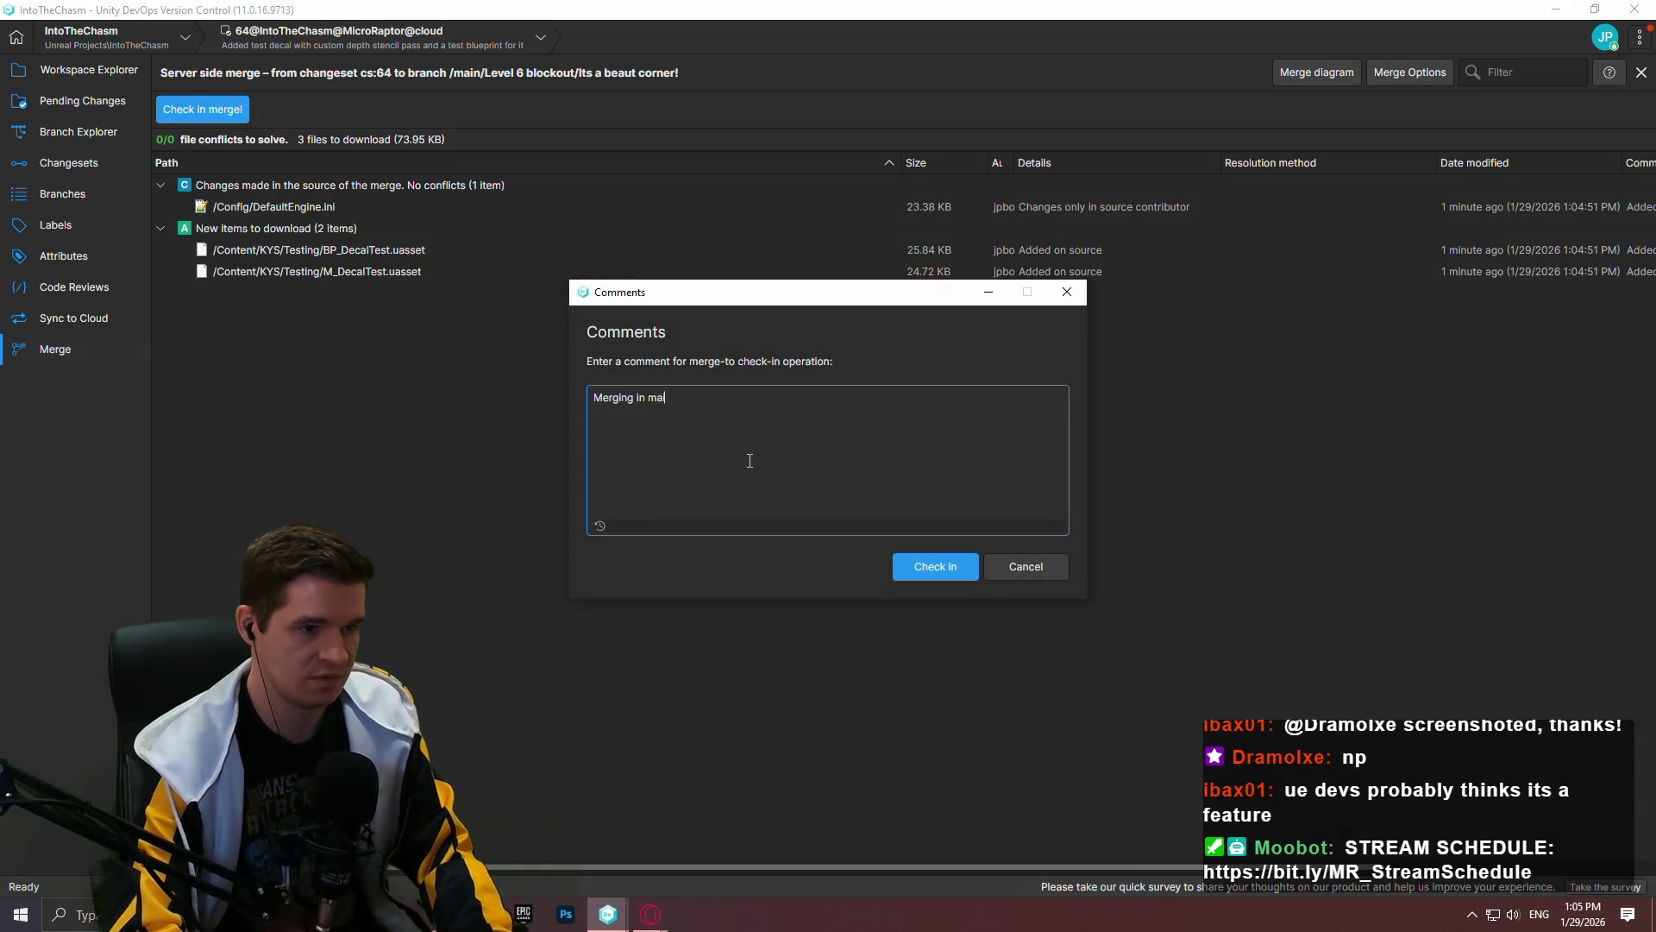
type("n and decals to beautic")
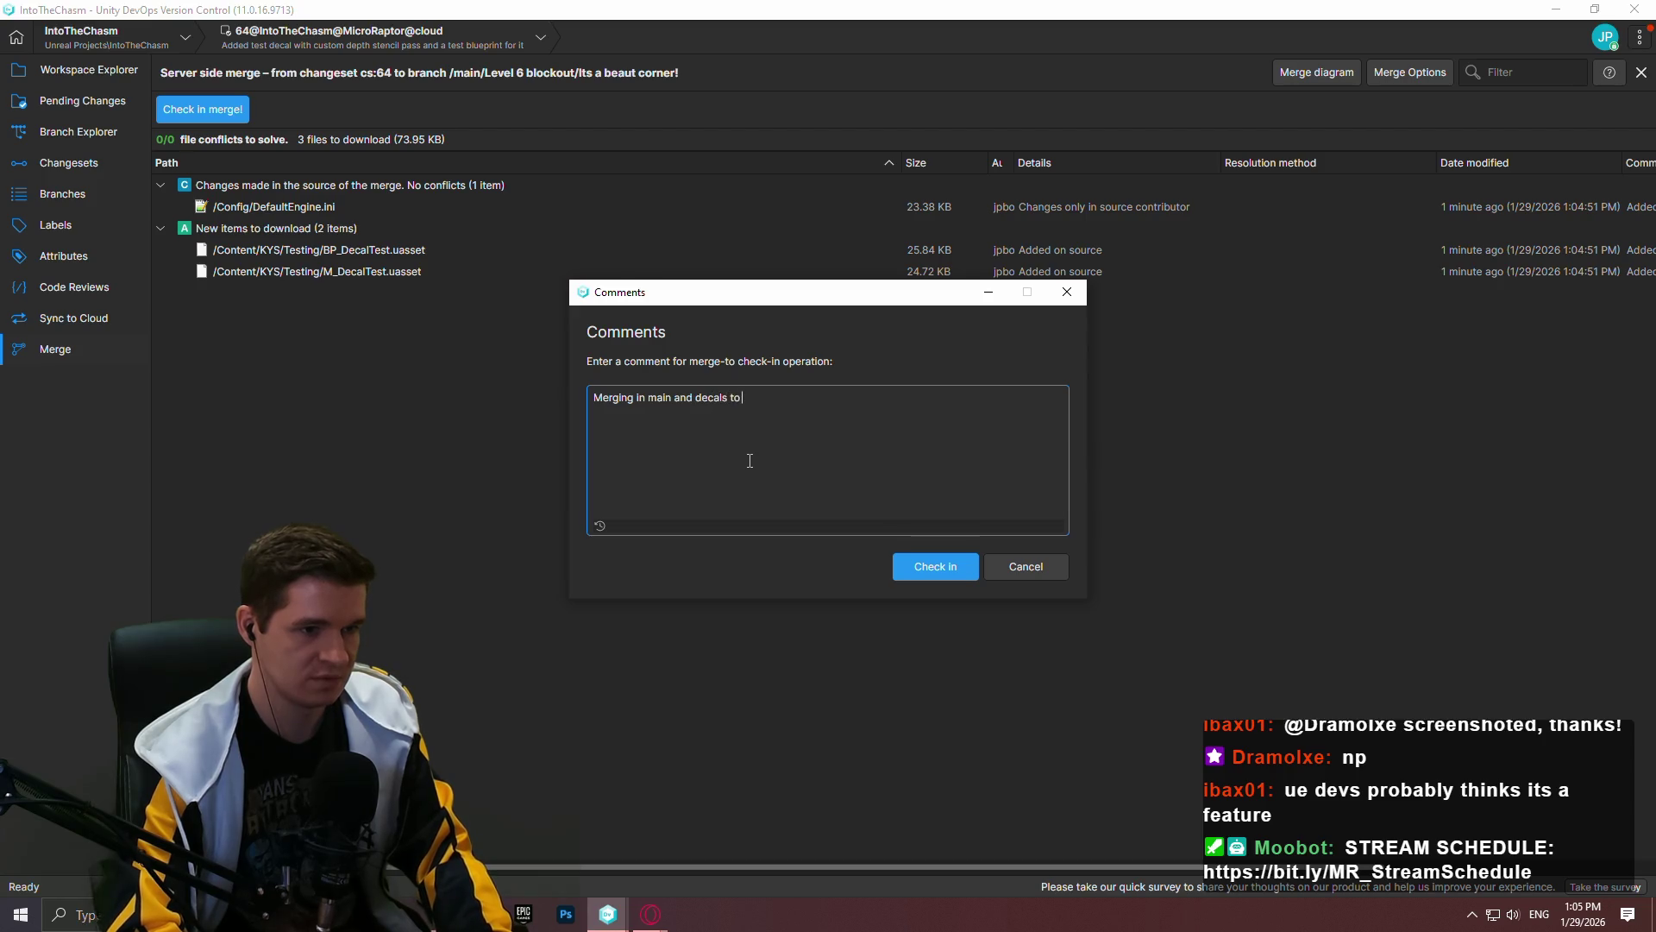
key("BackSpace")
type("ful corner")
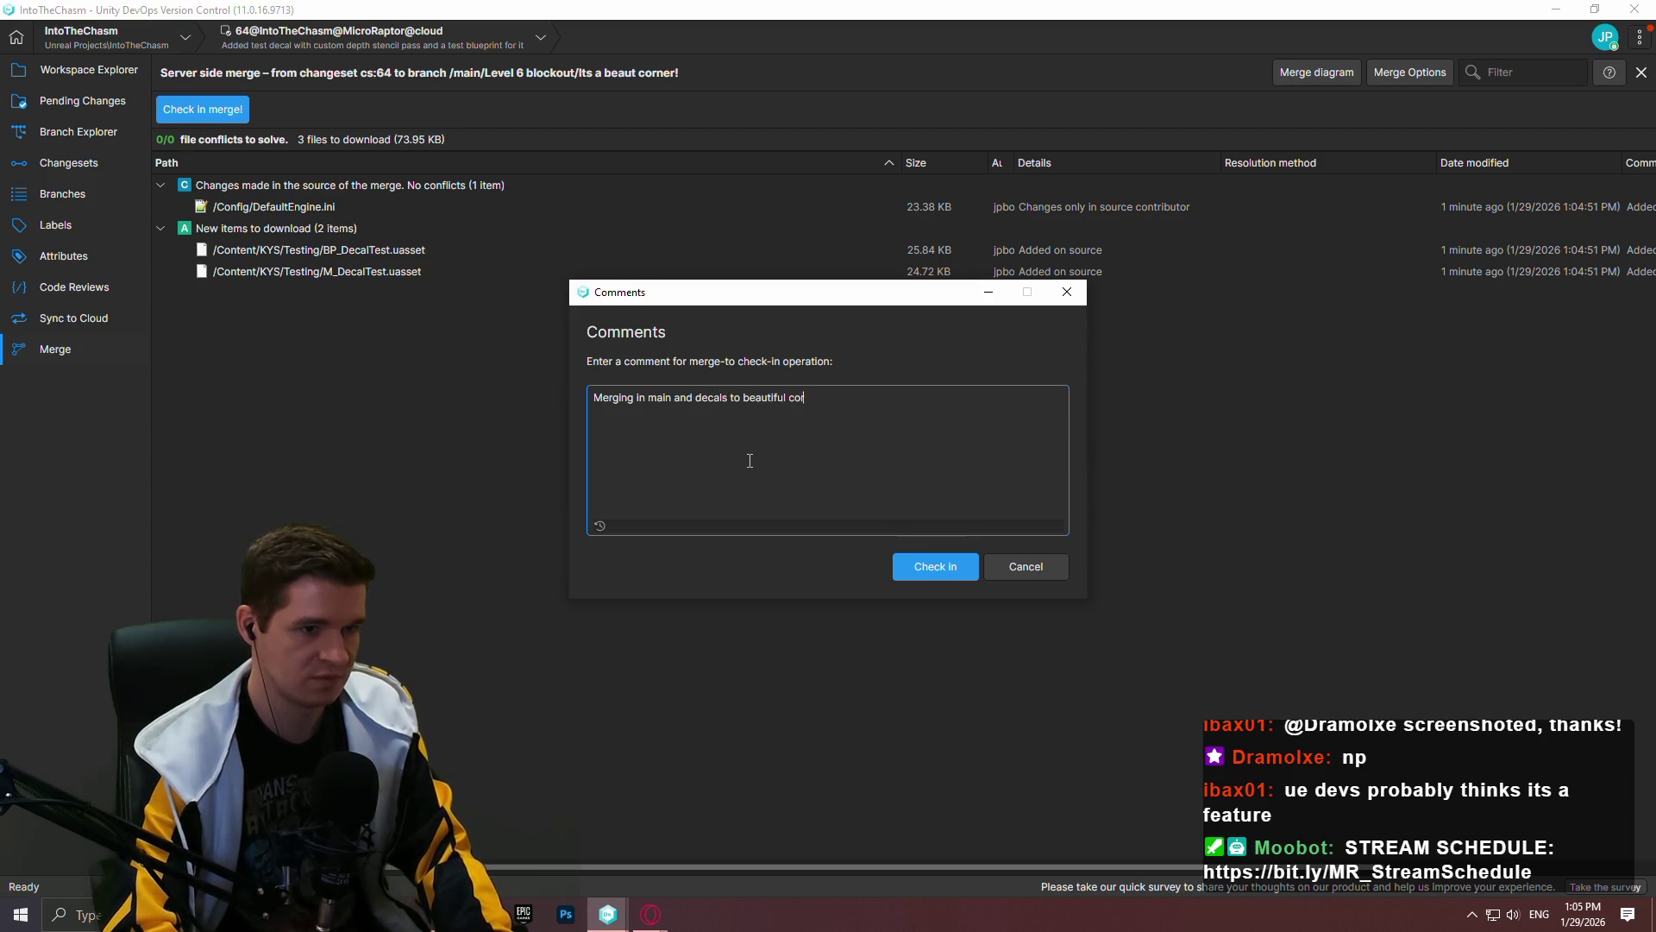
left_click(939, 575)
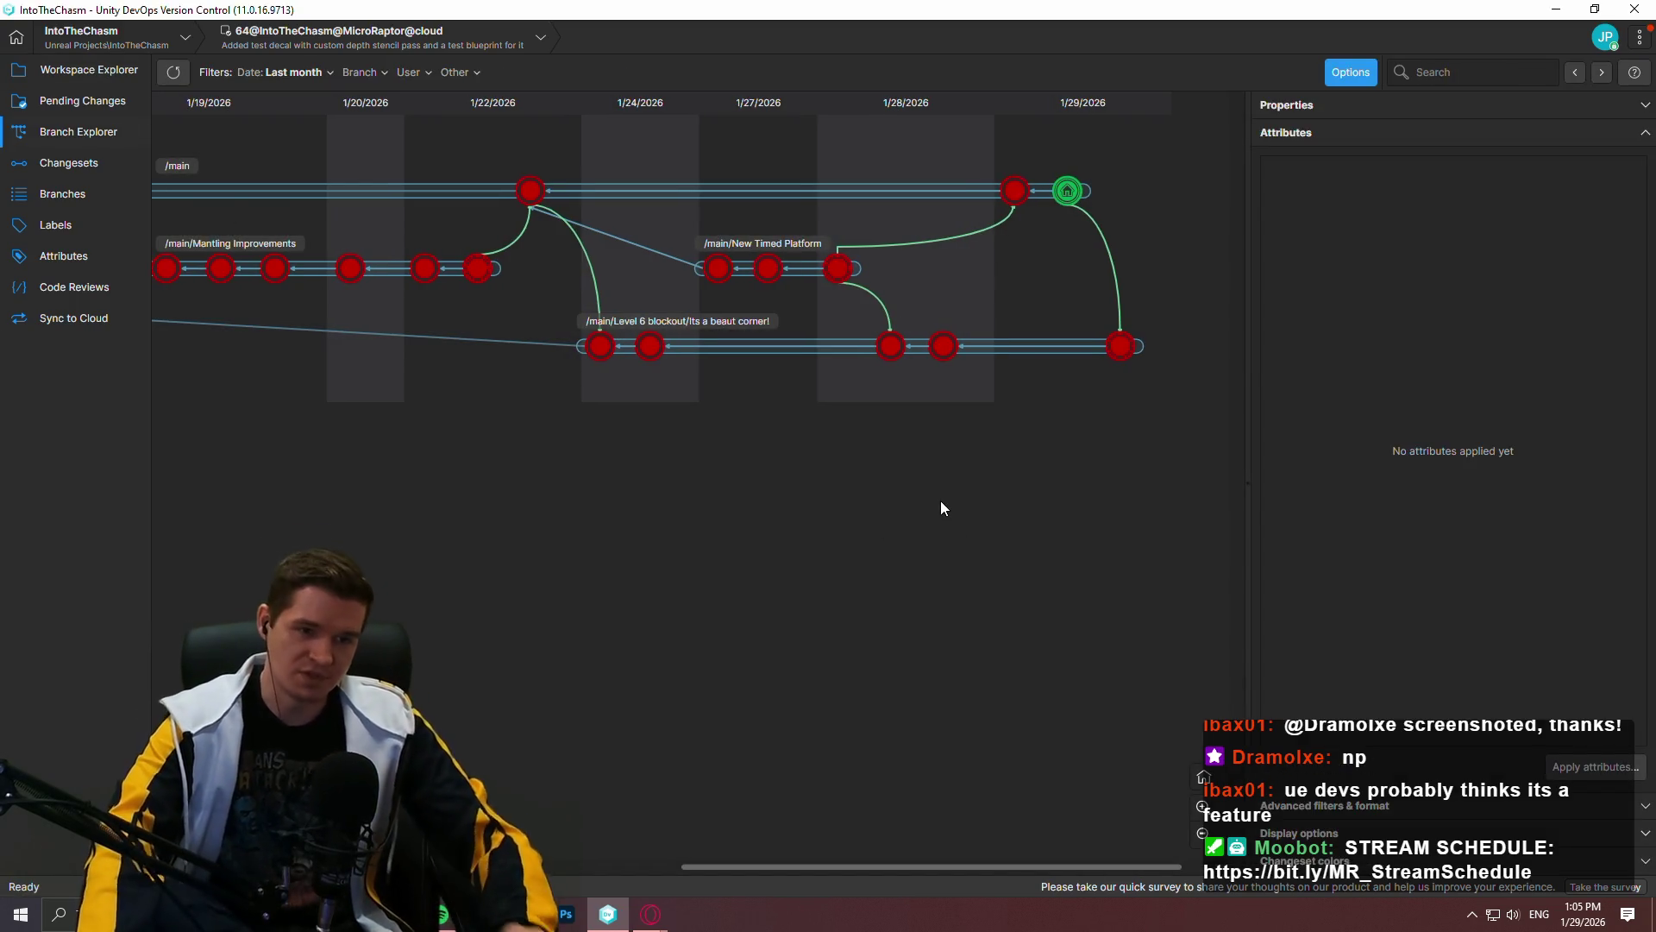
Step: Switch the workspace to the new merge changeset 65 and view the workspace files
right_click(1121, 346)
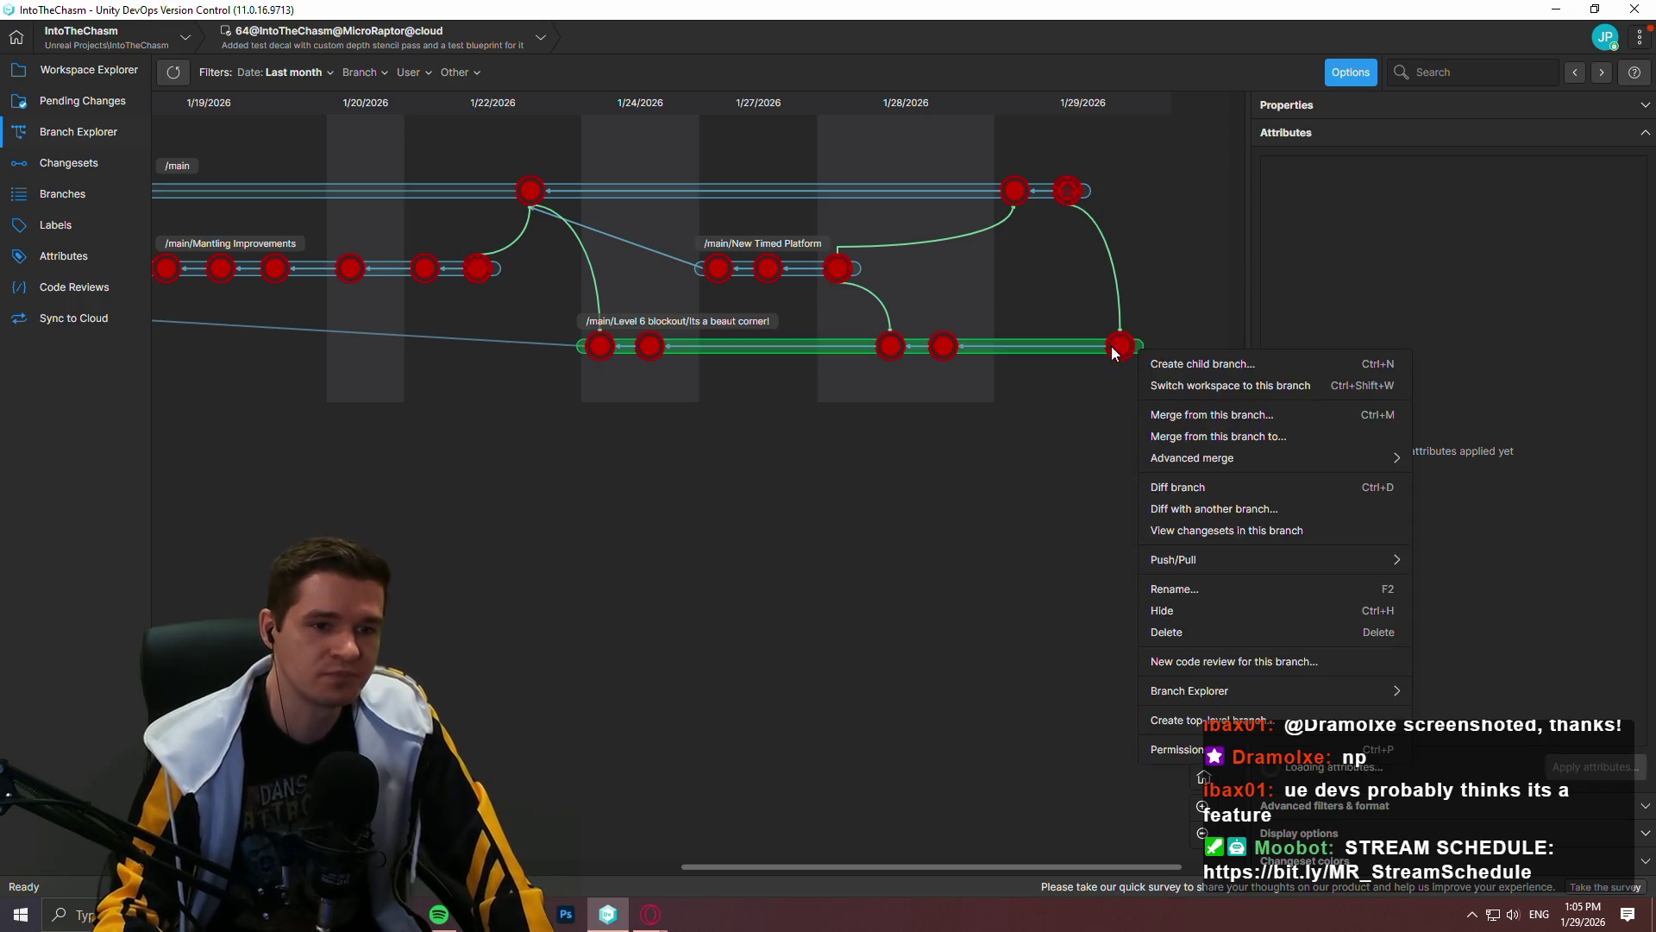
right_click(1121, 346)
left_click(1194, 485)
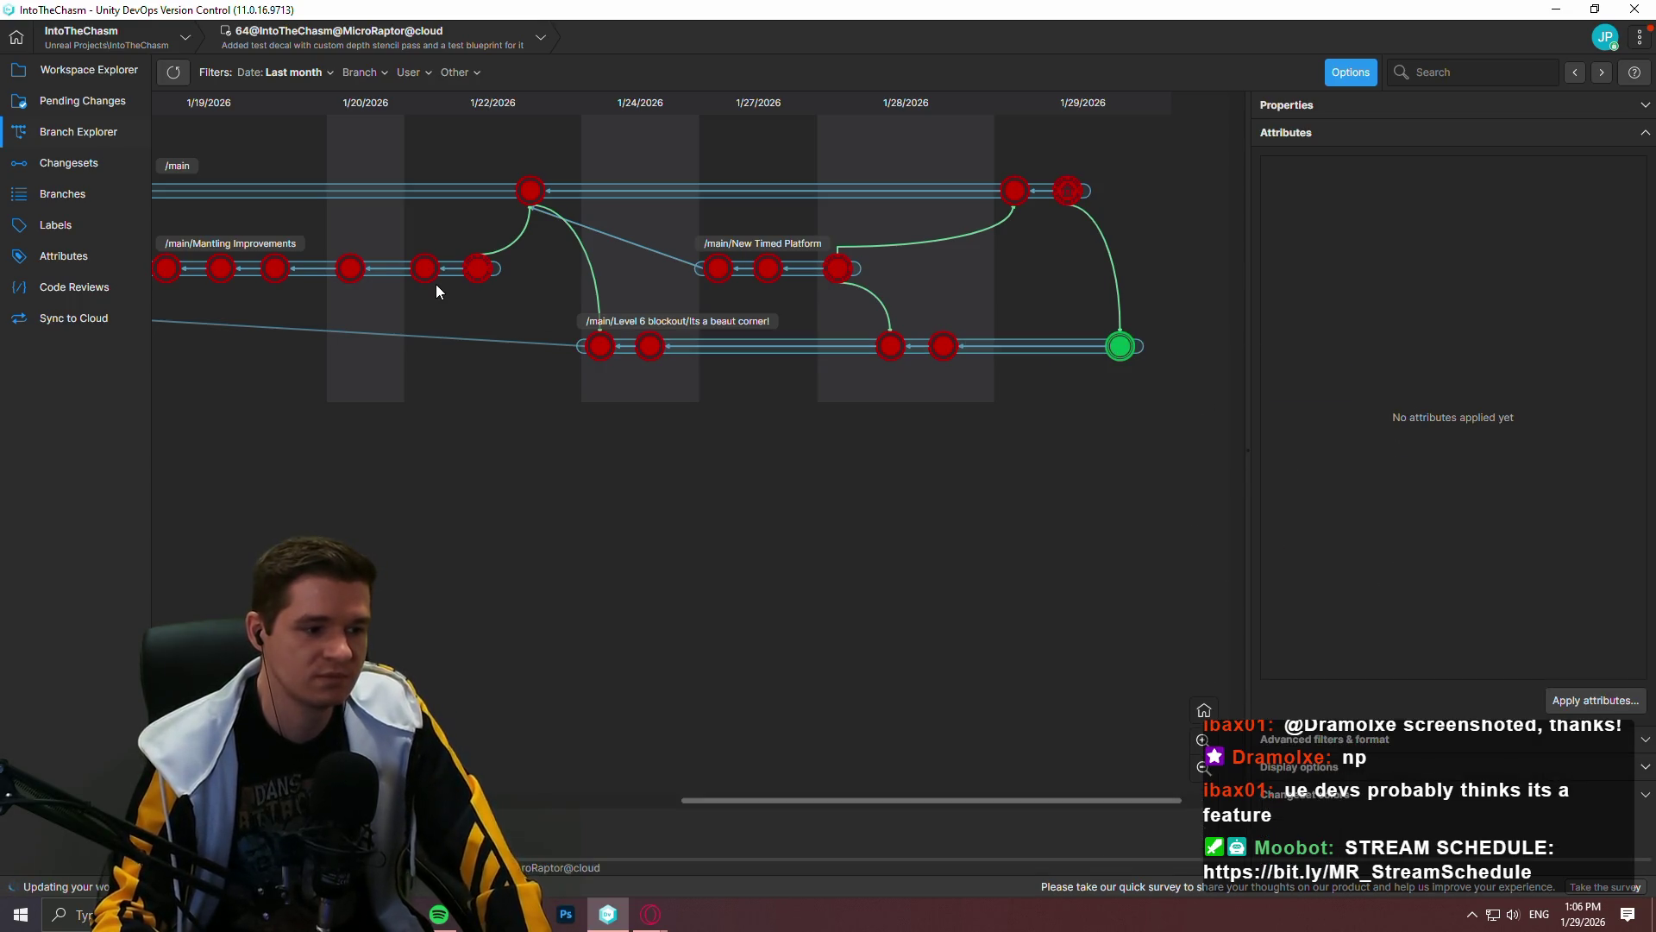
left_click(85, 62)
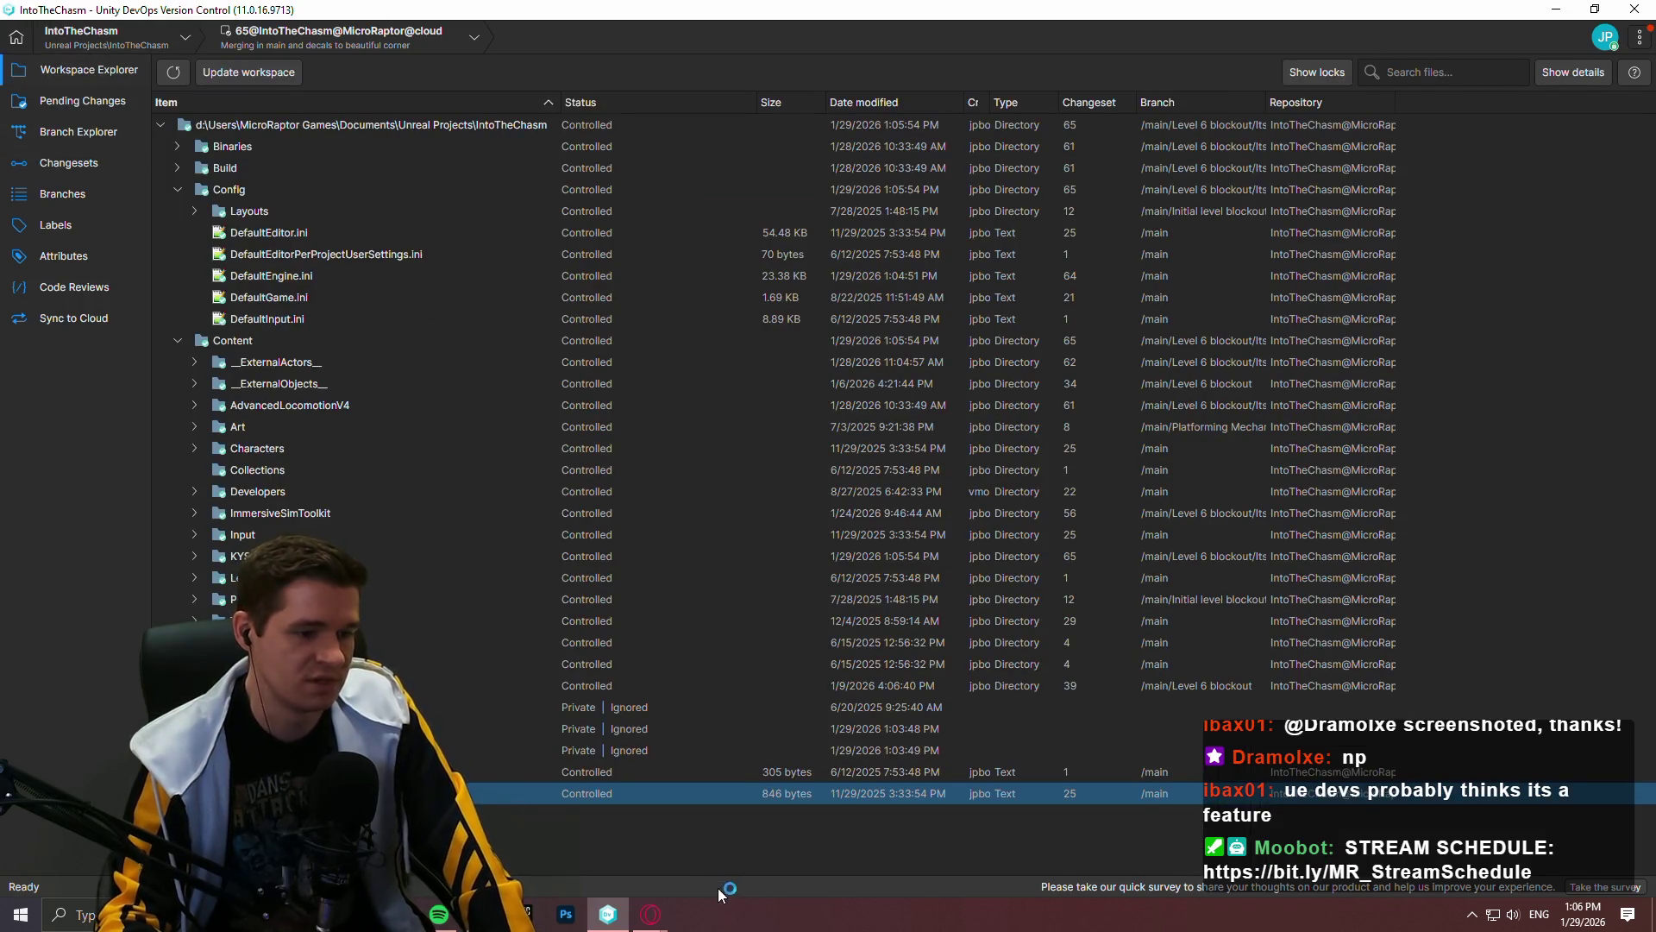
Step: Open the Production Plan article in the Redlock YouTrack knowledge base
mouse_move(651, 915)
left_click(774, 862)
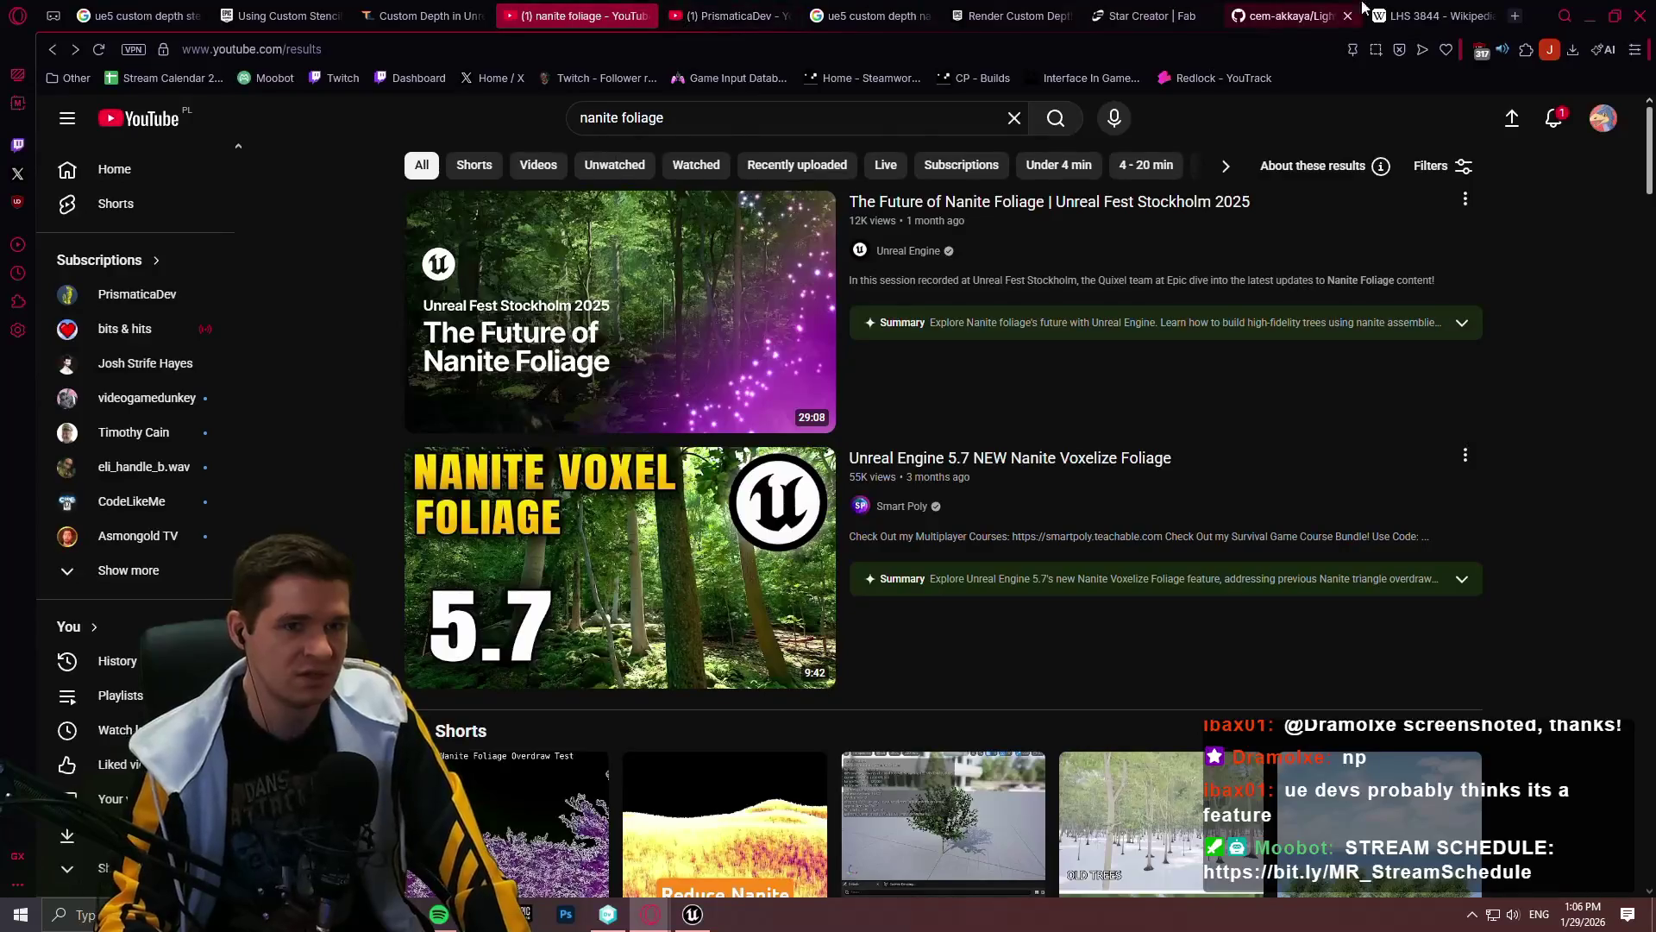
left_click(1334, 17)
left_click_drag(1335, 18, 147, 16)
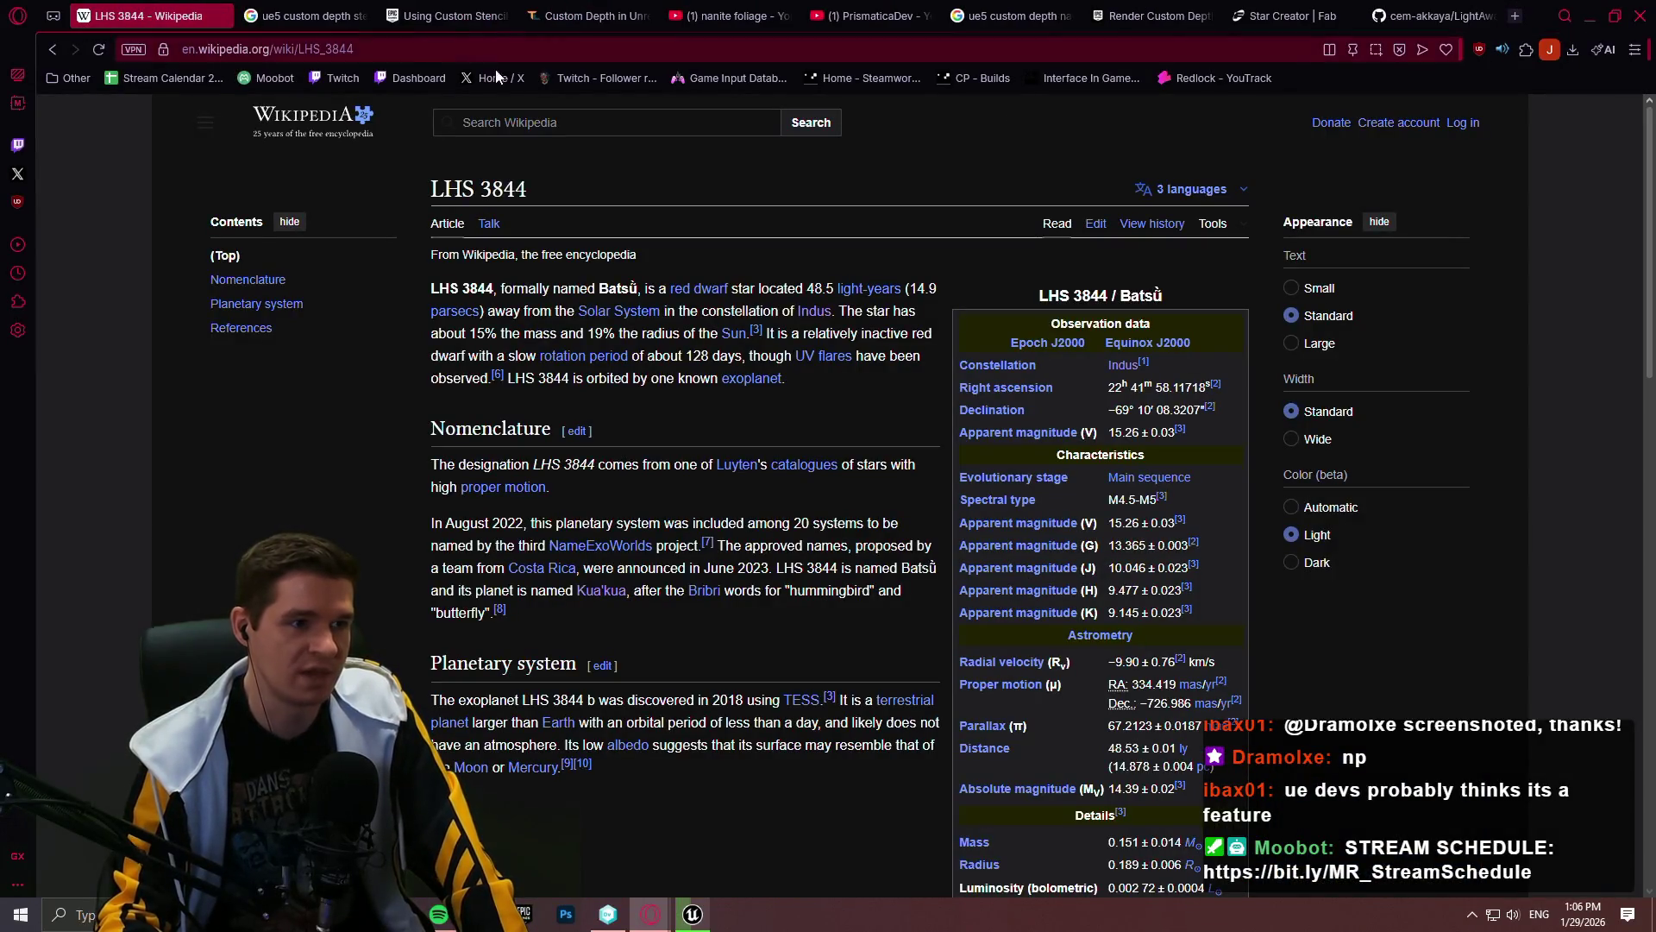
left_click(1192, 75)
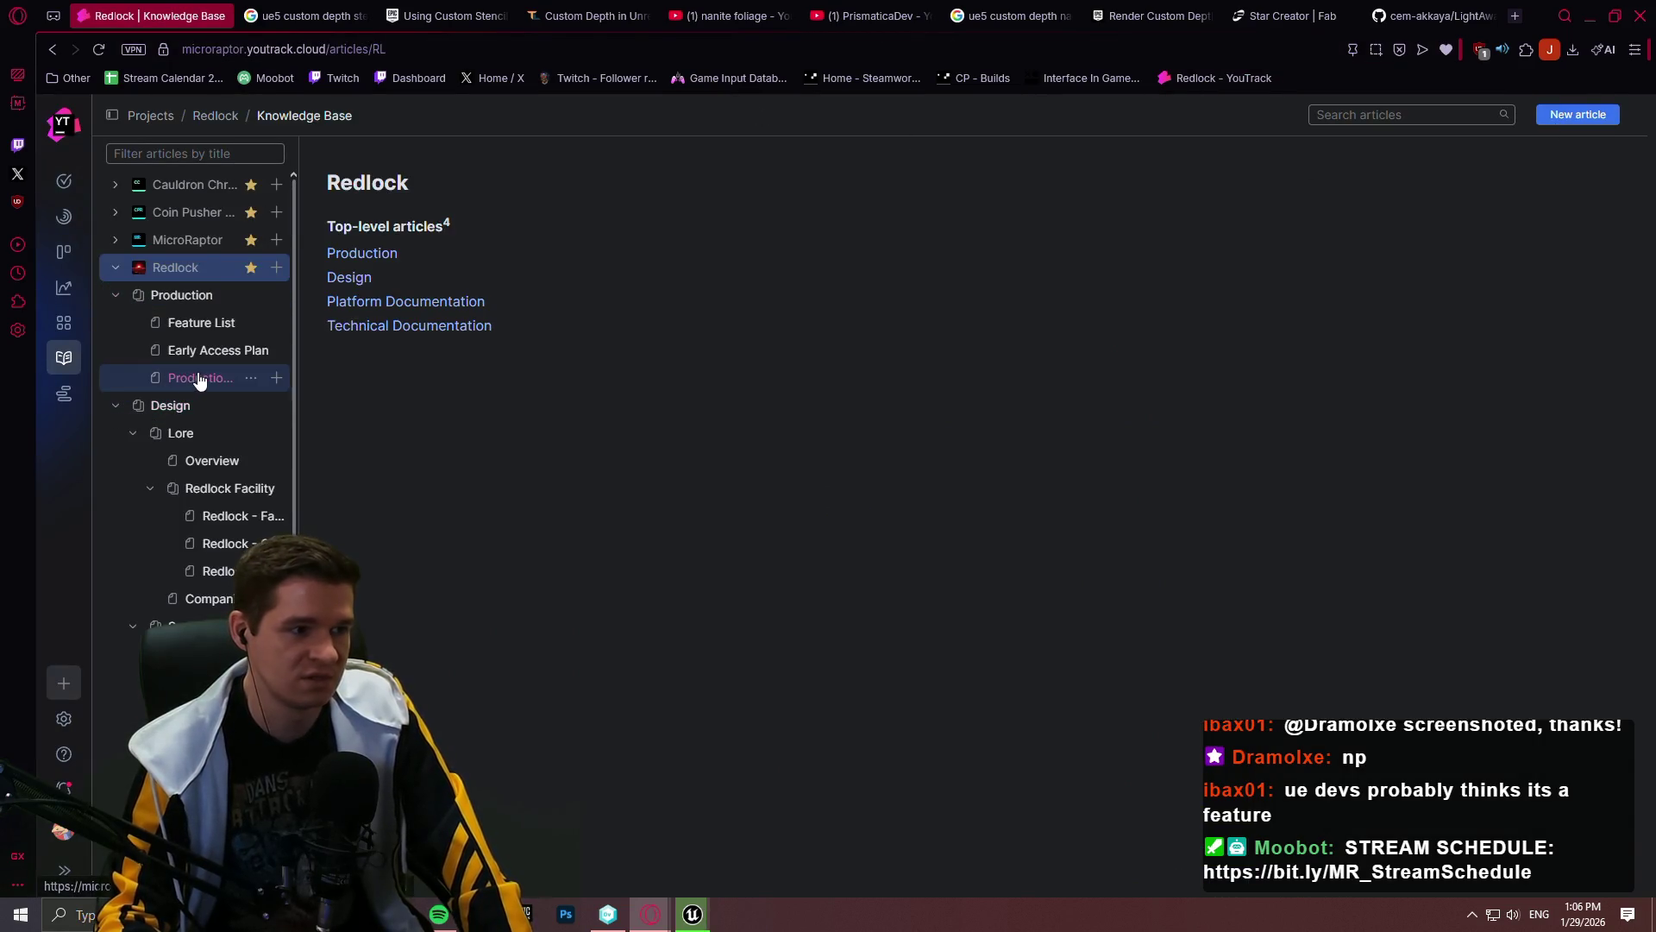
left_click(212, 377)
scroll(995, 293, "down", 3)
scroll(1360, 371, "down", 10)
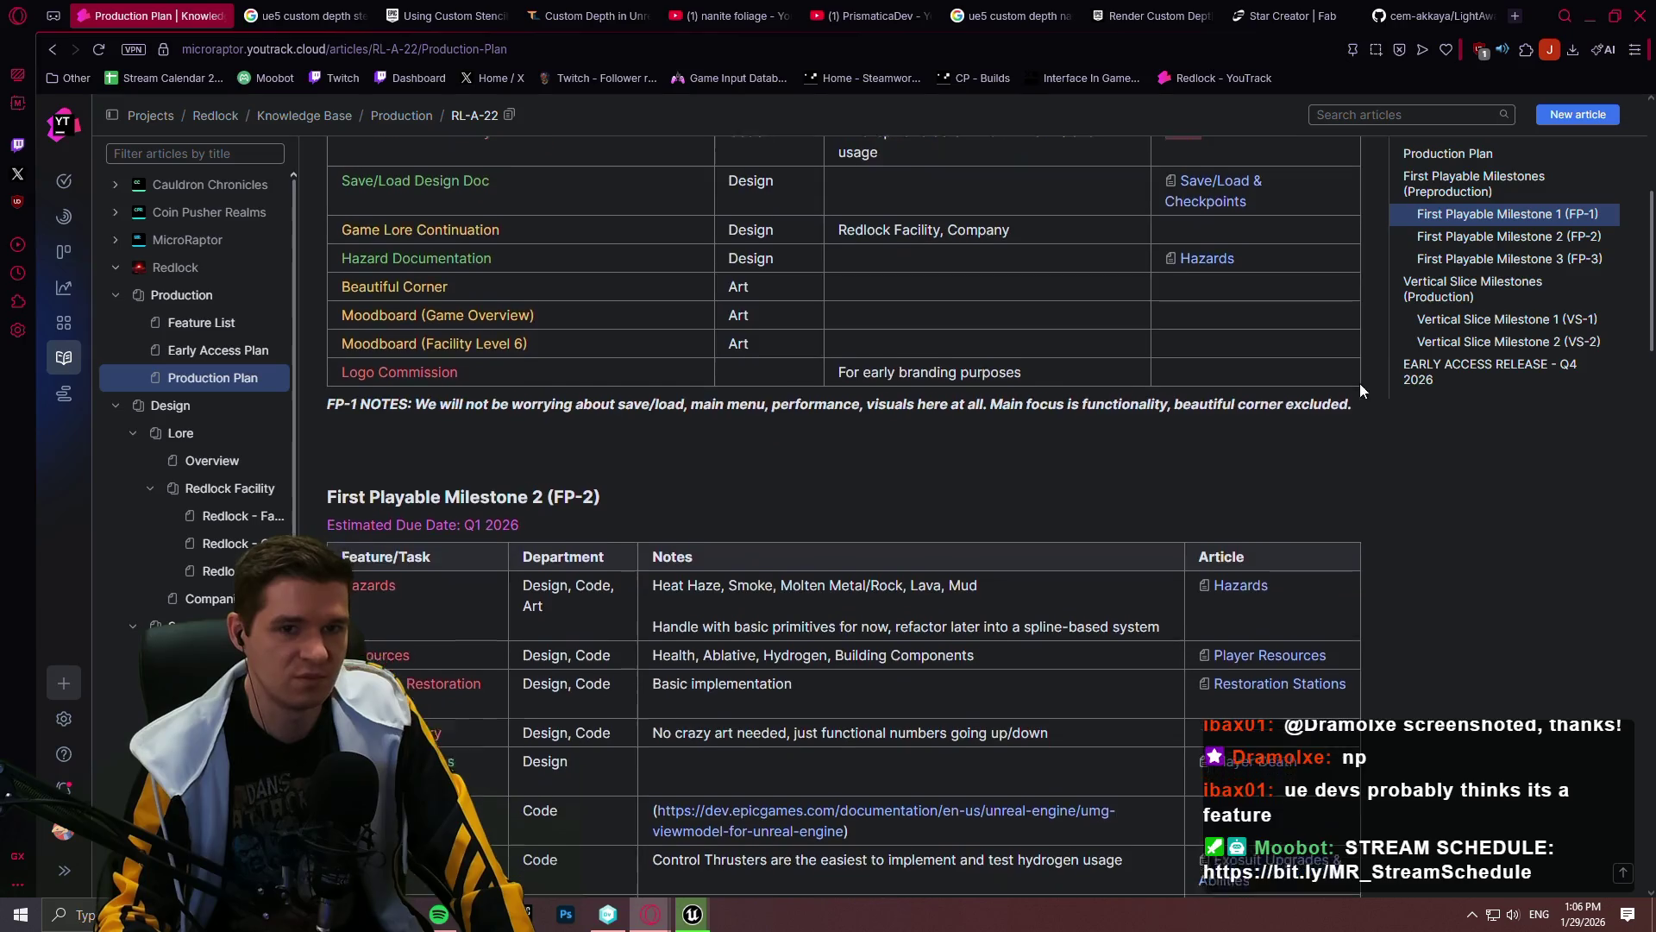
scroll(1372, 375, "up", 3)
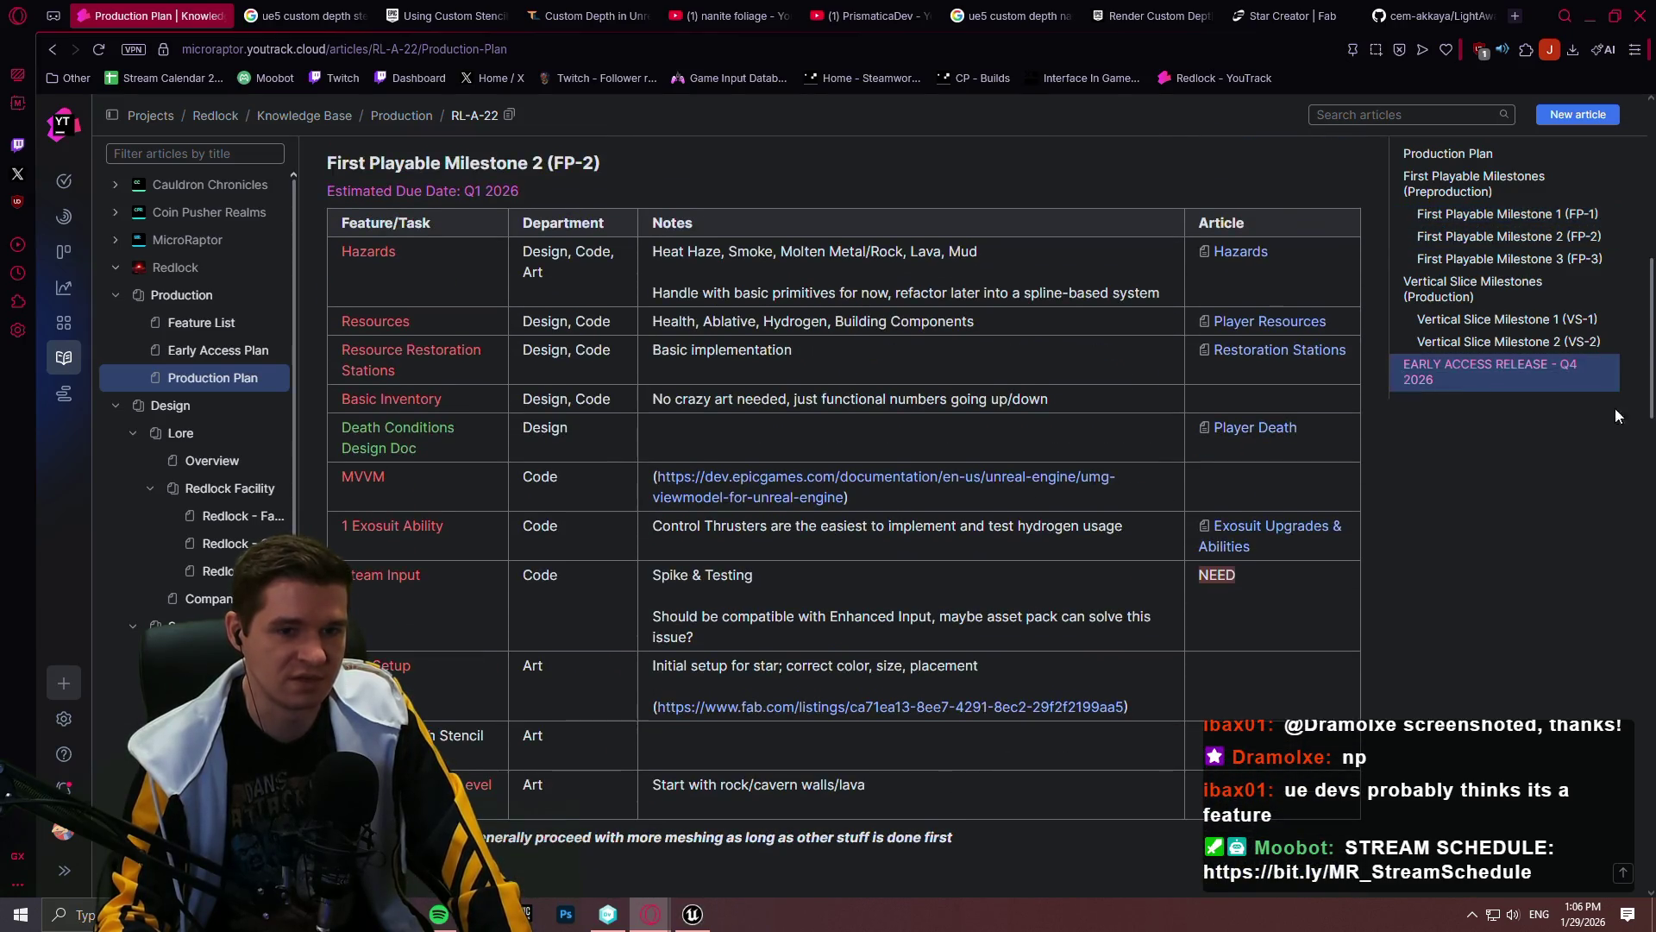
mouse_move(1653, 301)
left_mouse_down()
mouse_move(1652, 342)
mouse_move(1650, 130)
left_mouse_up()
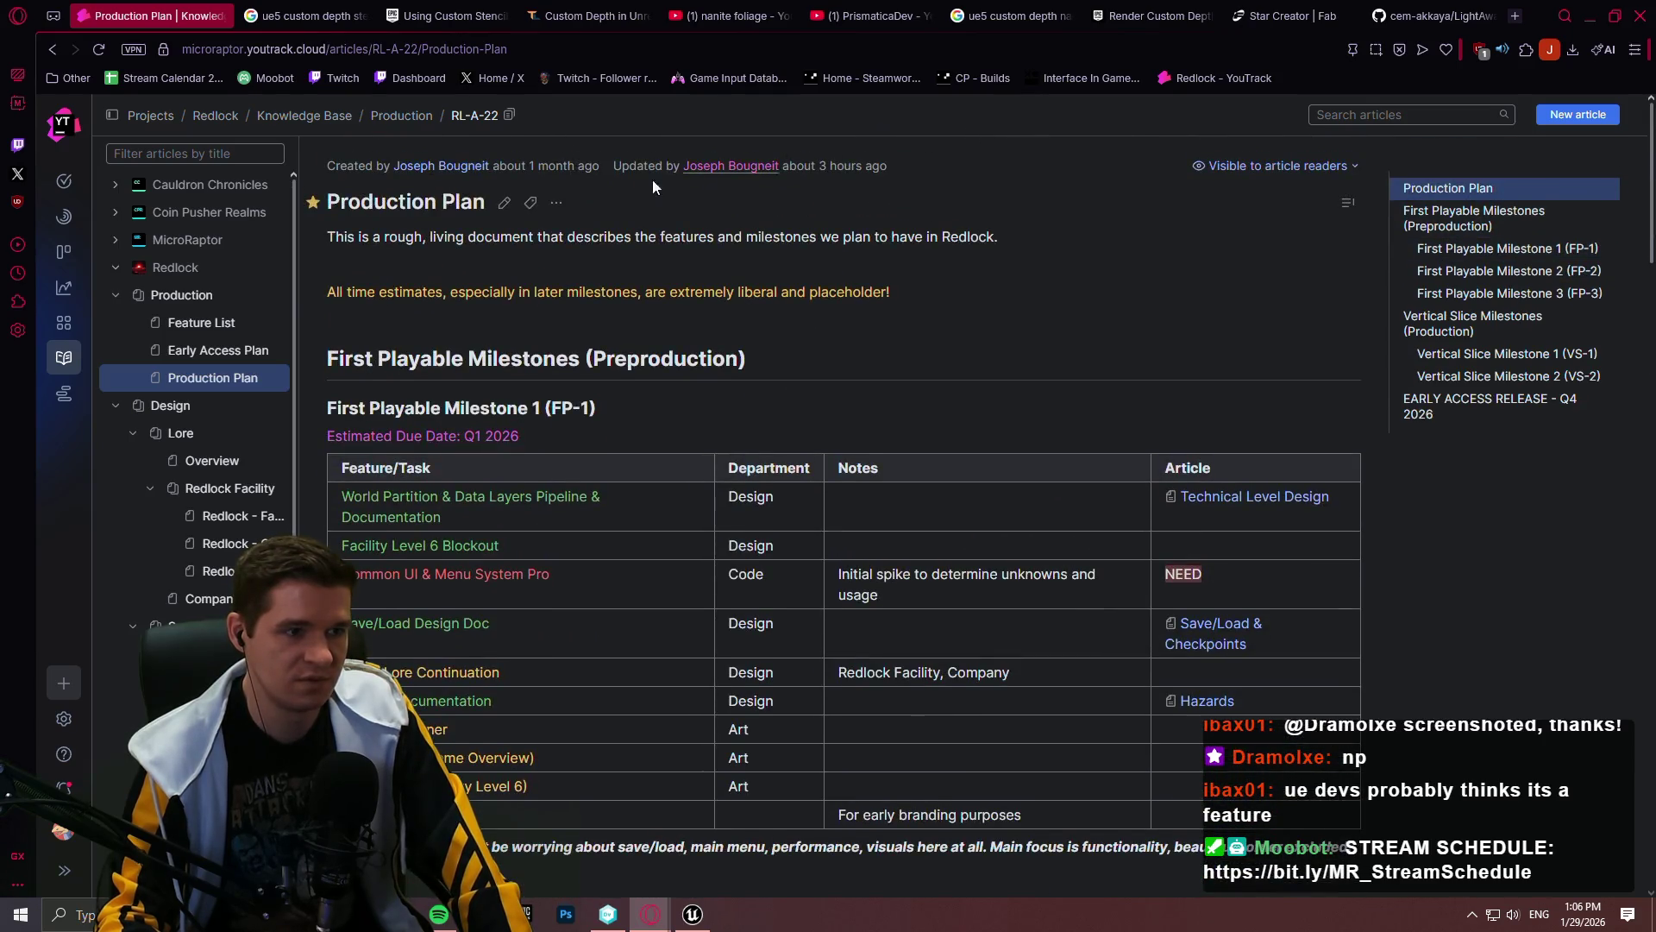
Step: Color the Custom Depth Stencil Pass task text orange and publish the article with Ctrl+Enter
double_click(609, 566)
scroll(609, 566, "down", 15)
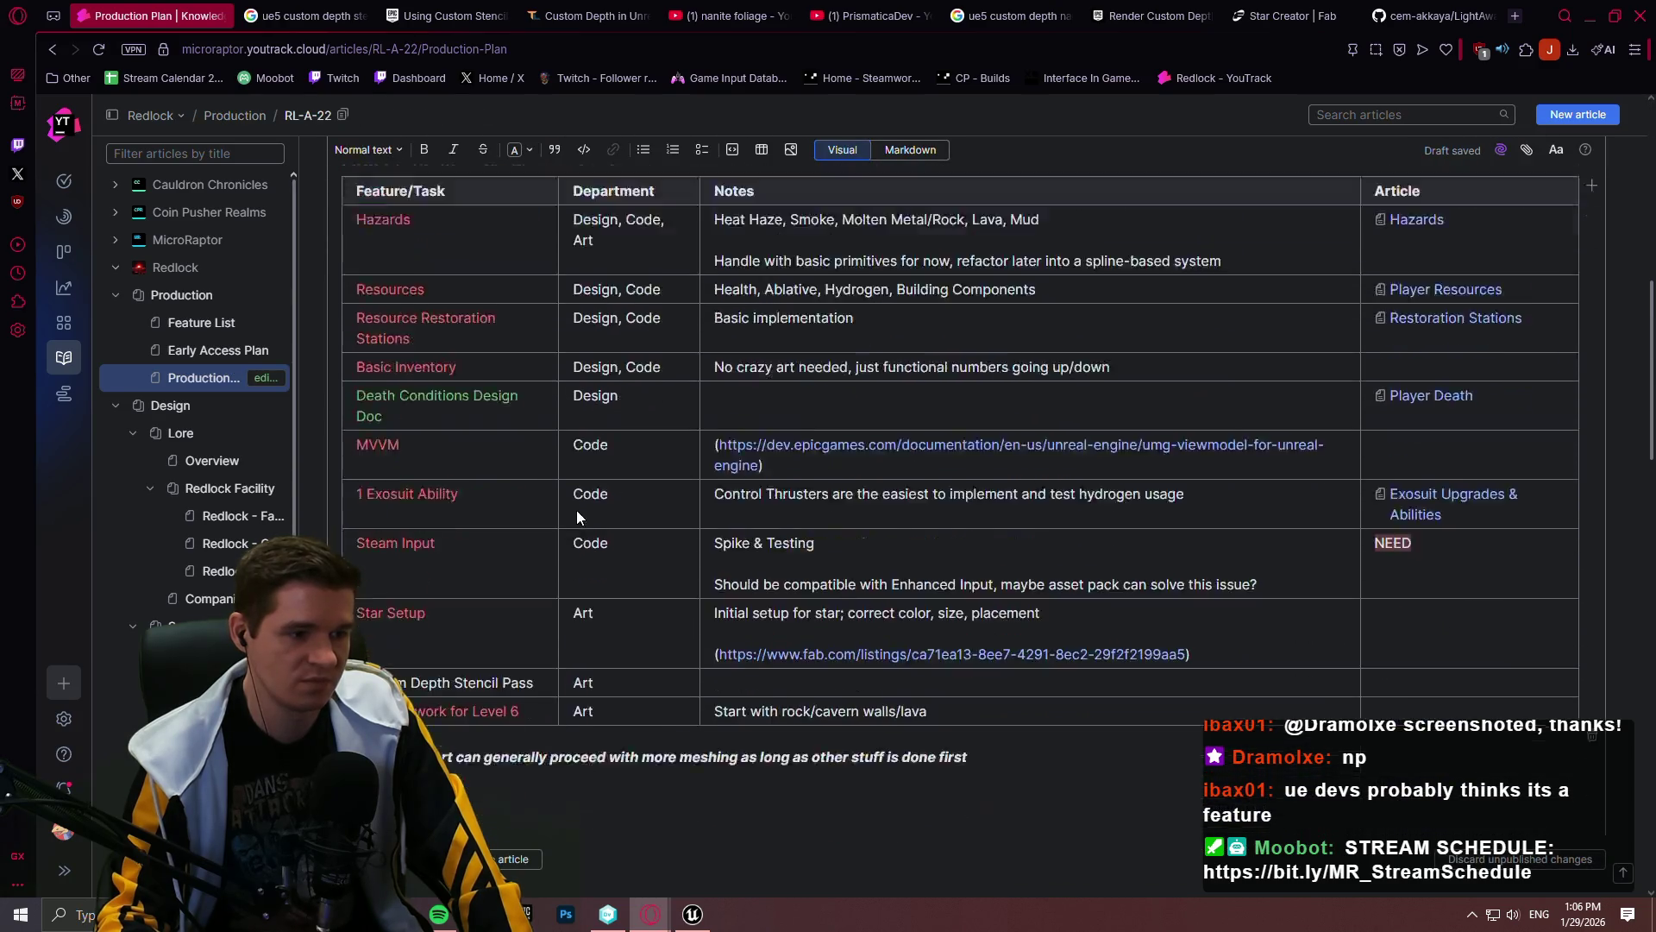
scroll(535, 394, "up", 3)
left_click_drag(535, 618, 369, 617)
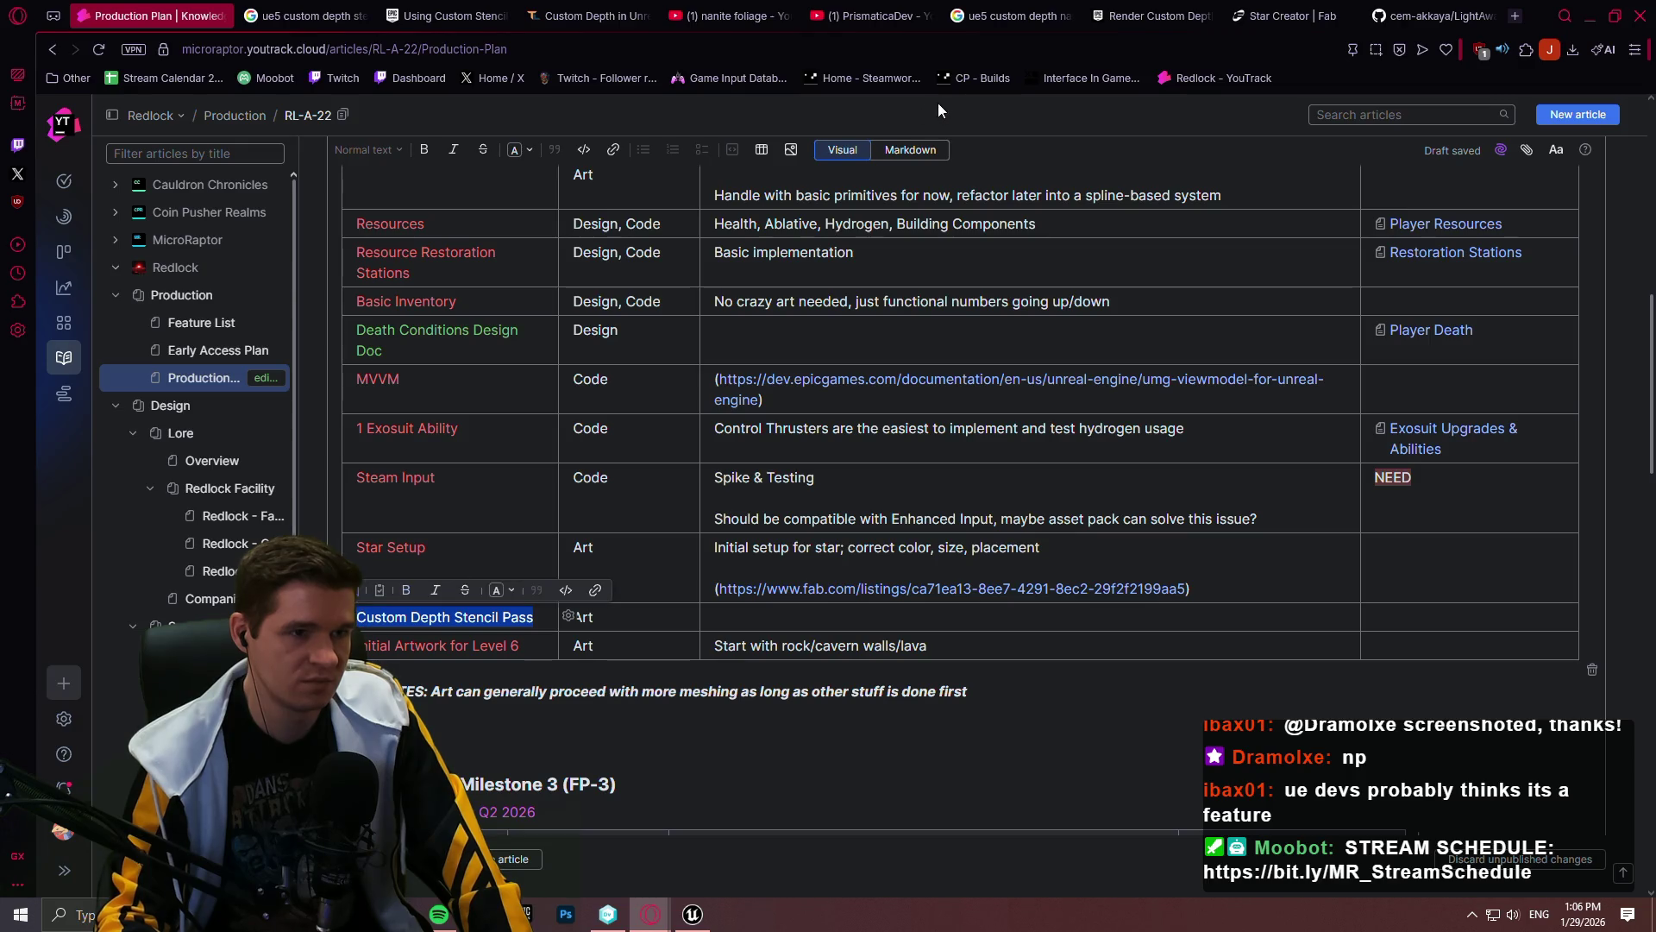
left_click(516, 151)
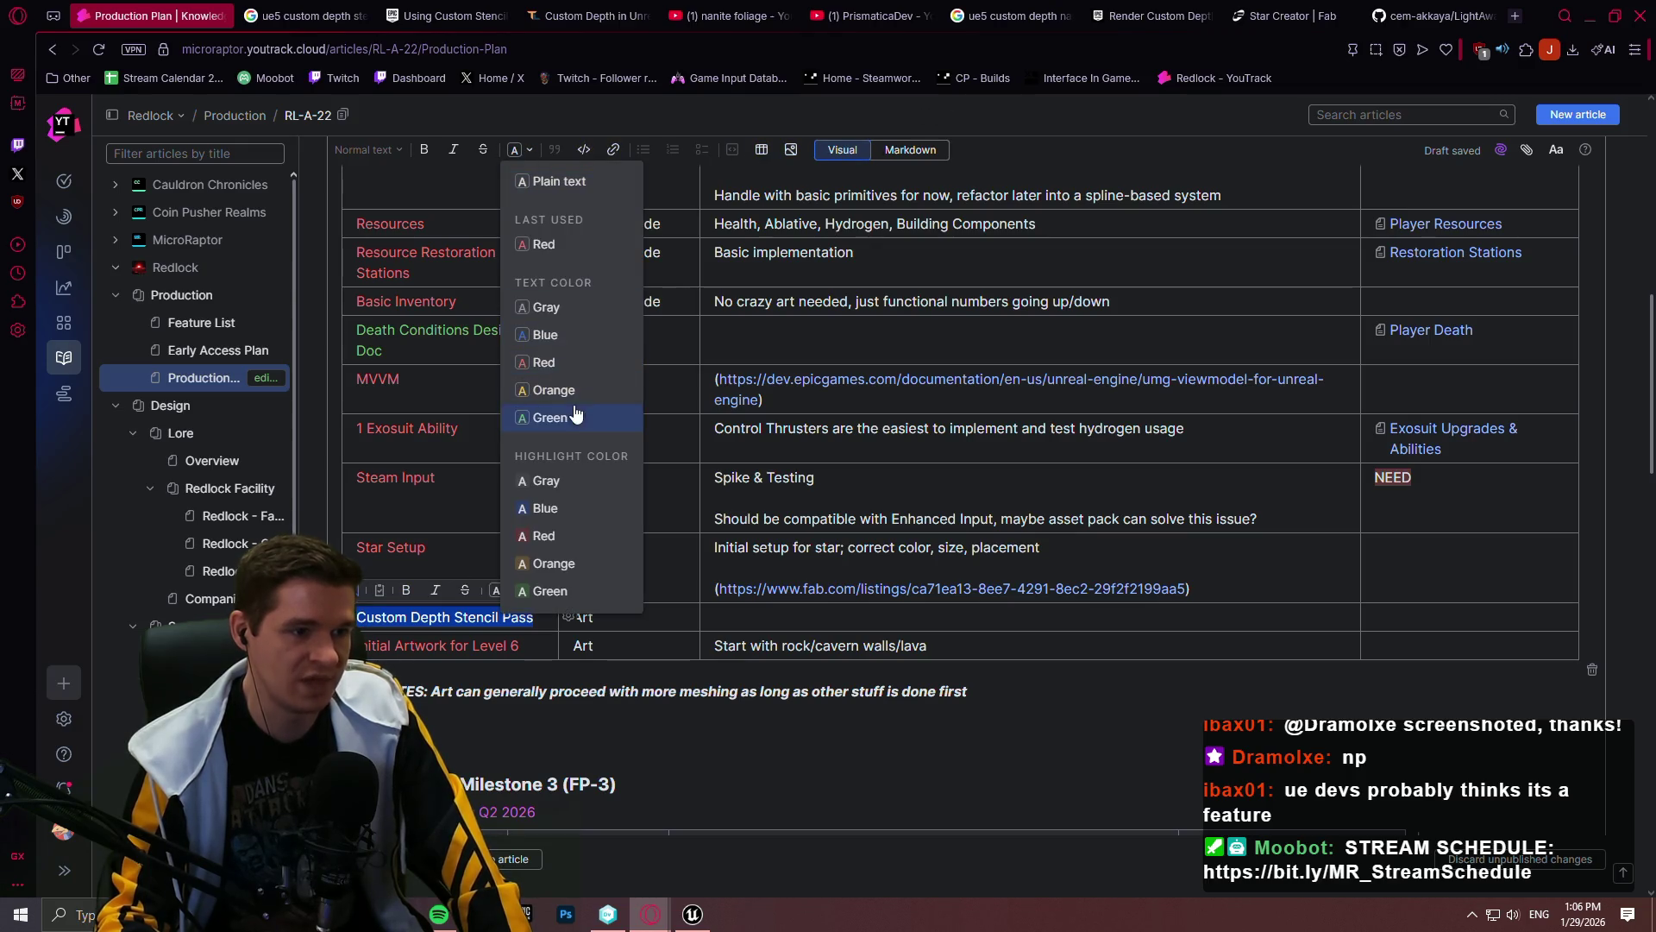
left_click(577, 395)
left_click(935, 625)
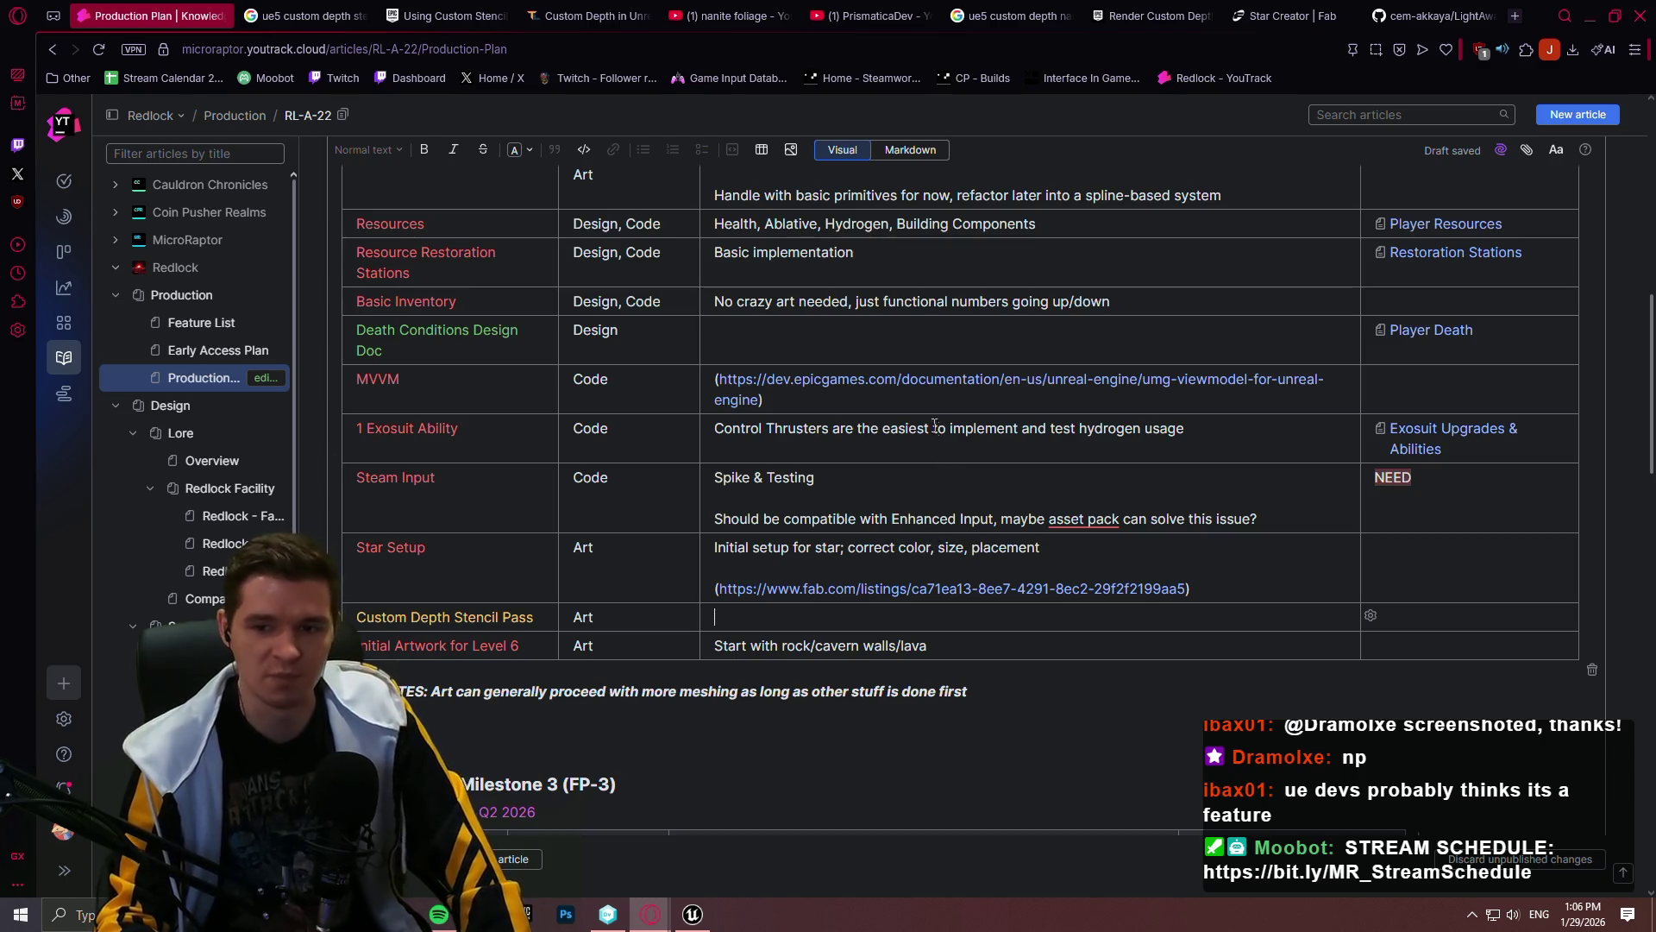
scroll(658, 561, "up", 1)
scroll(659, 561, "down", 1)
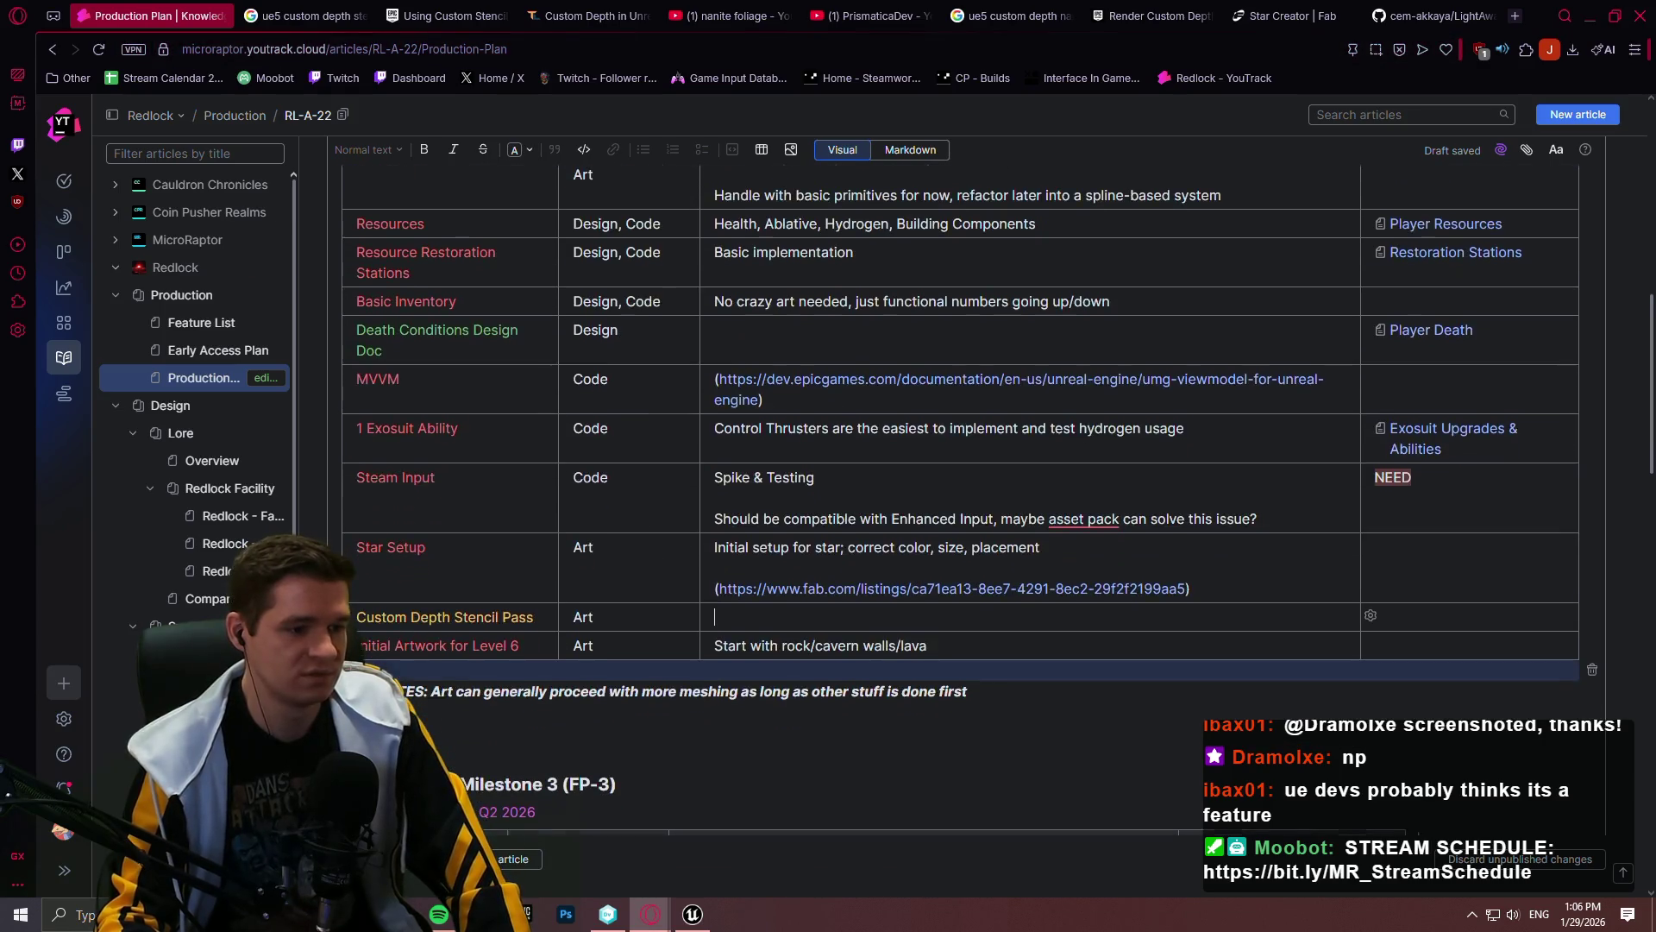
key("ctrl+Return")
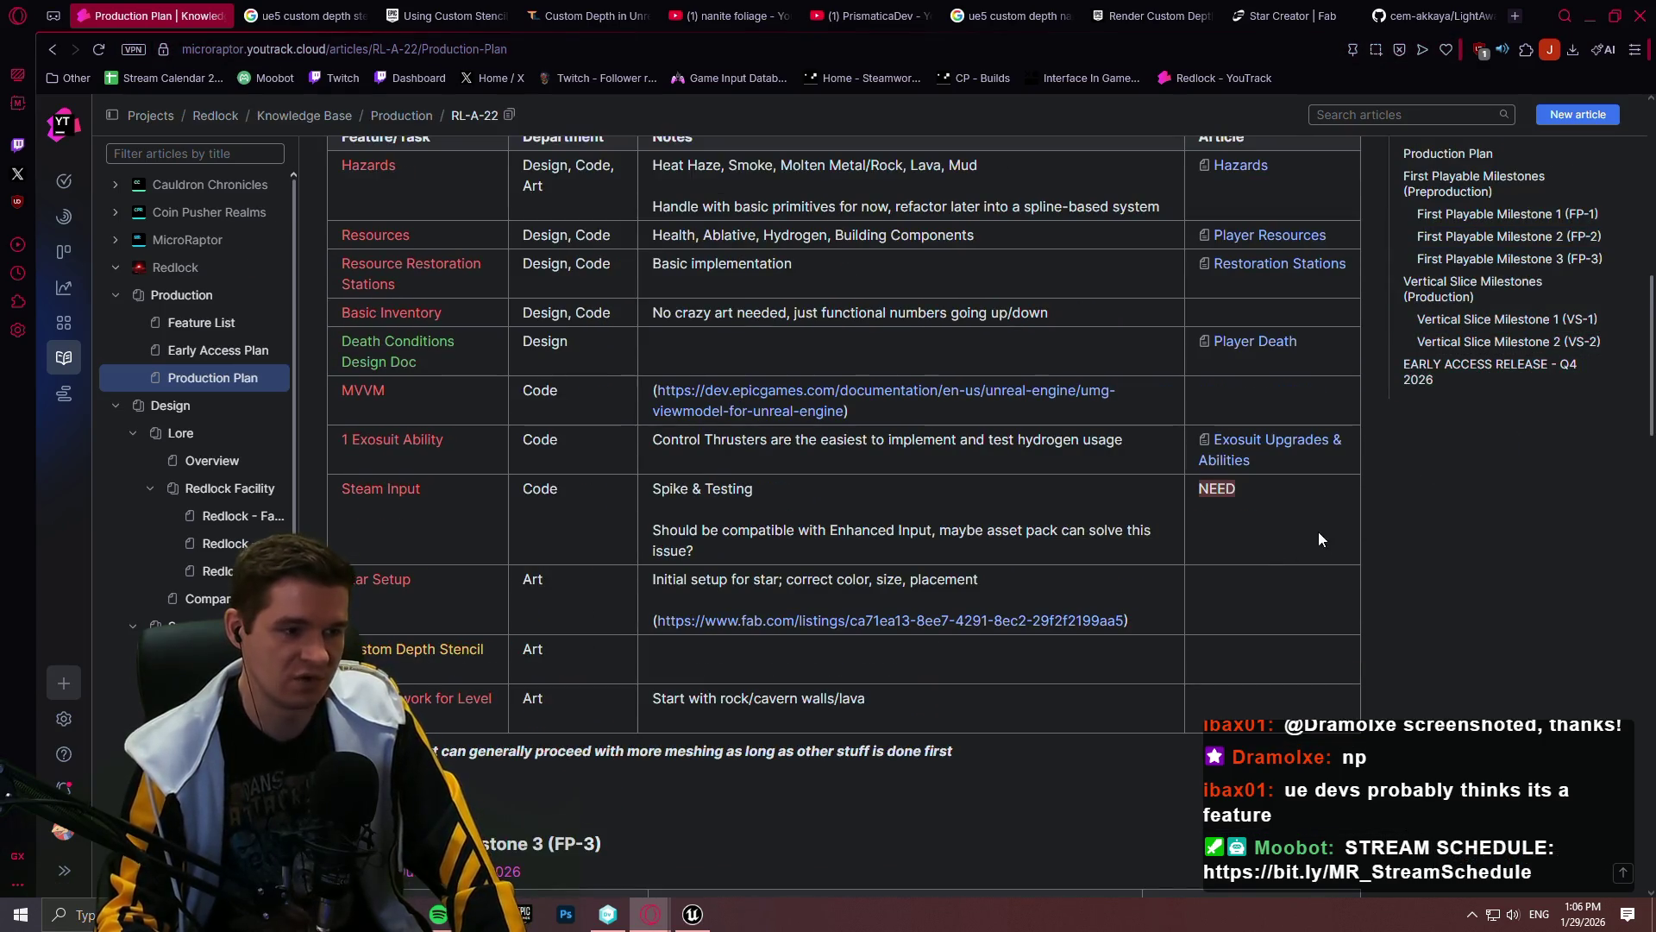
left_click(693, 914)
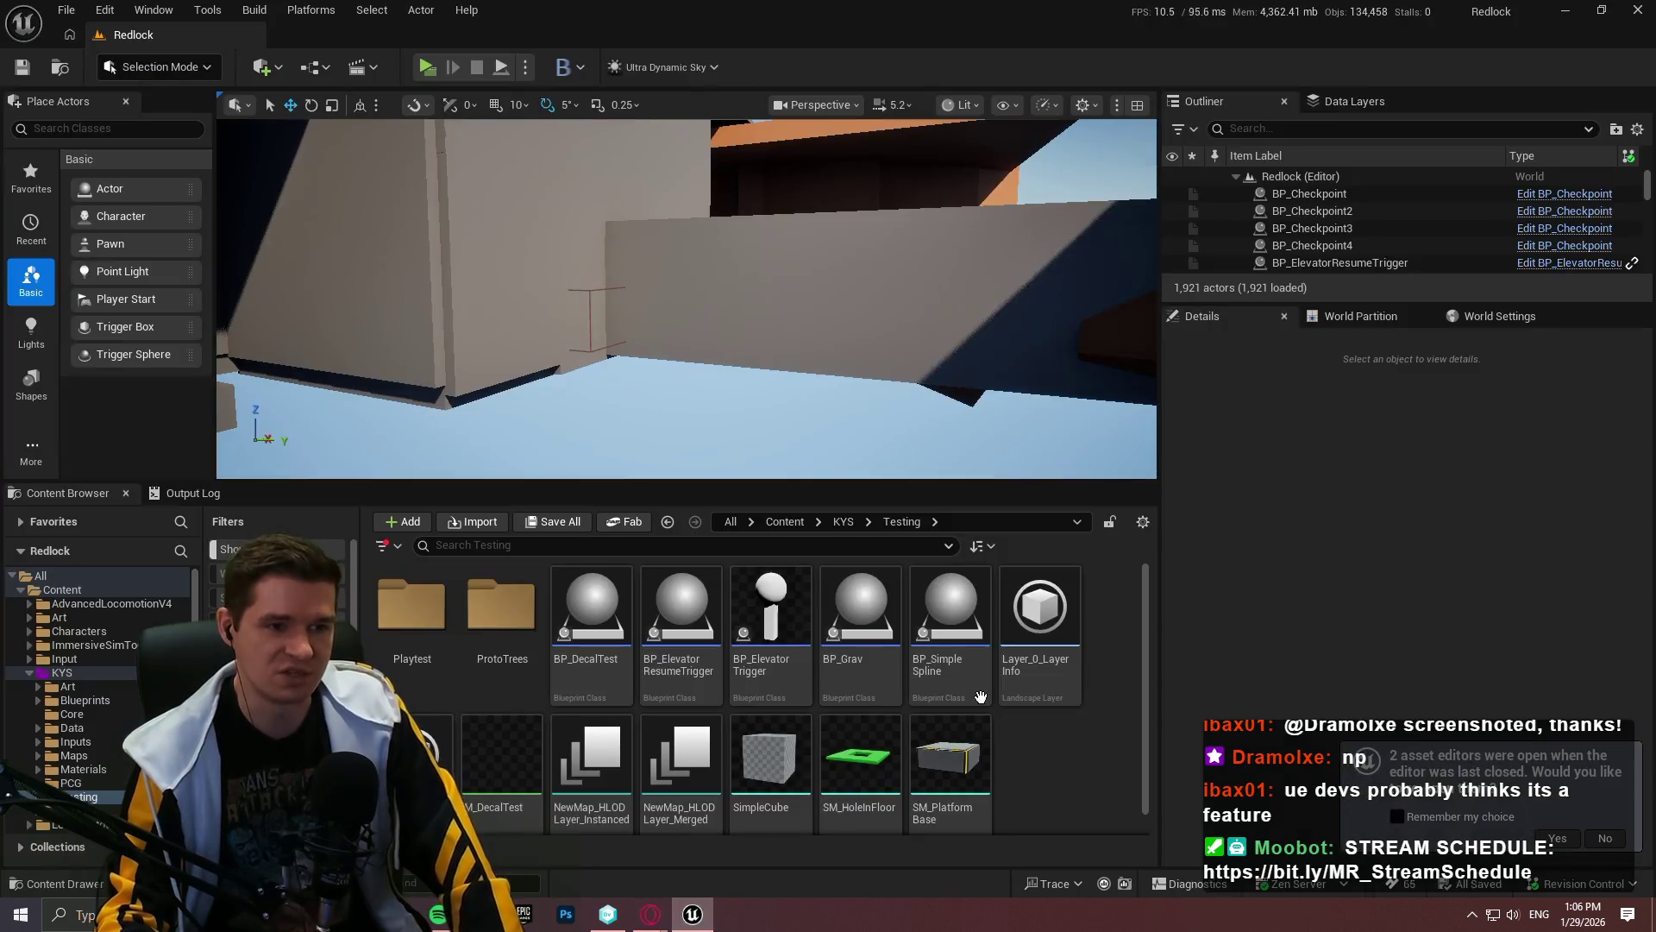
Step: Skip reopening editors, open Content/KYS/Maps/BeautifulCorner, and play it in a standalone preview
left_click(1603, 841)
left_click(785, 521)
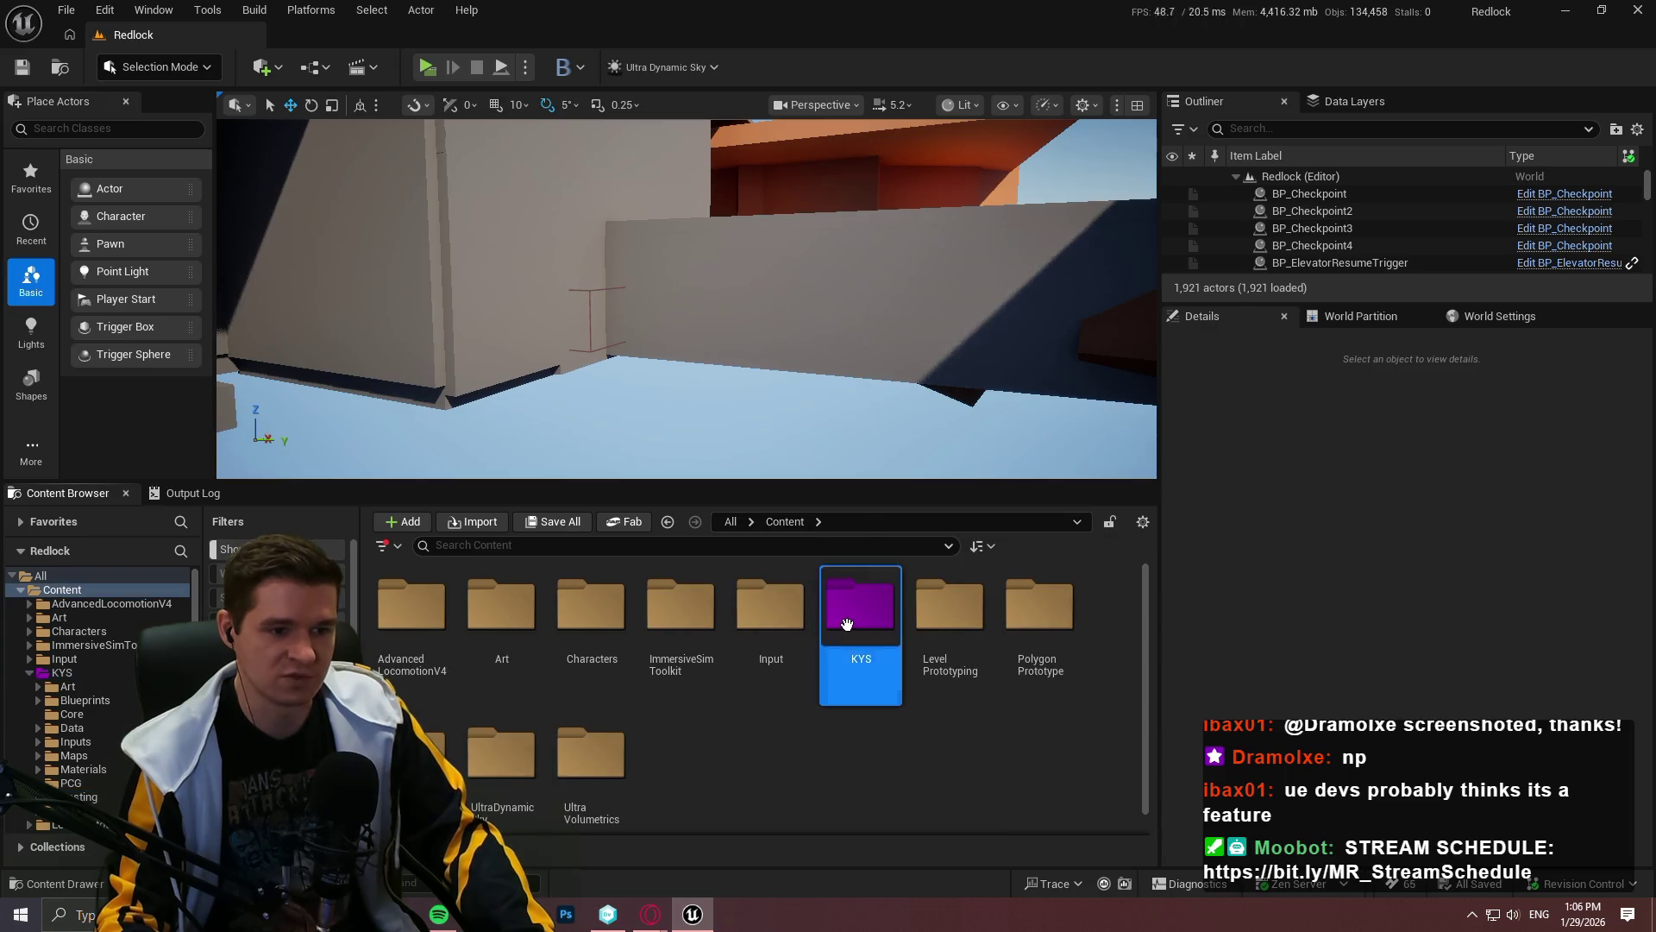
double_click(860, 613)
double_click(859, 612)
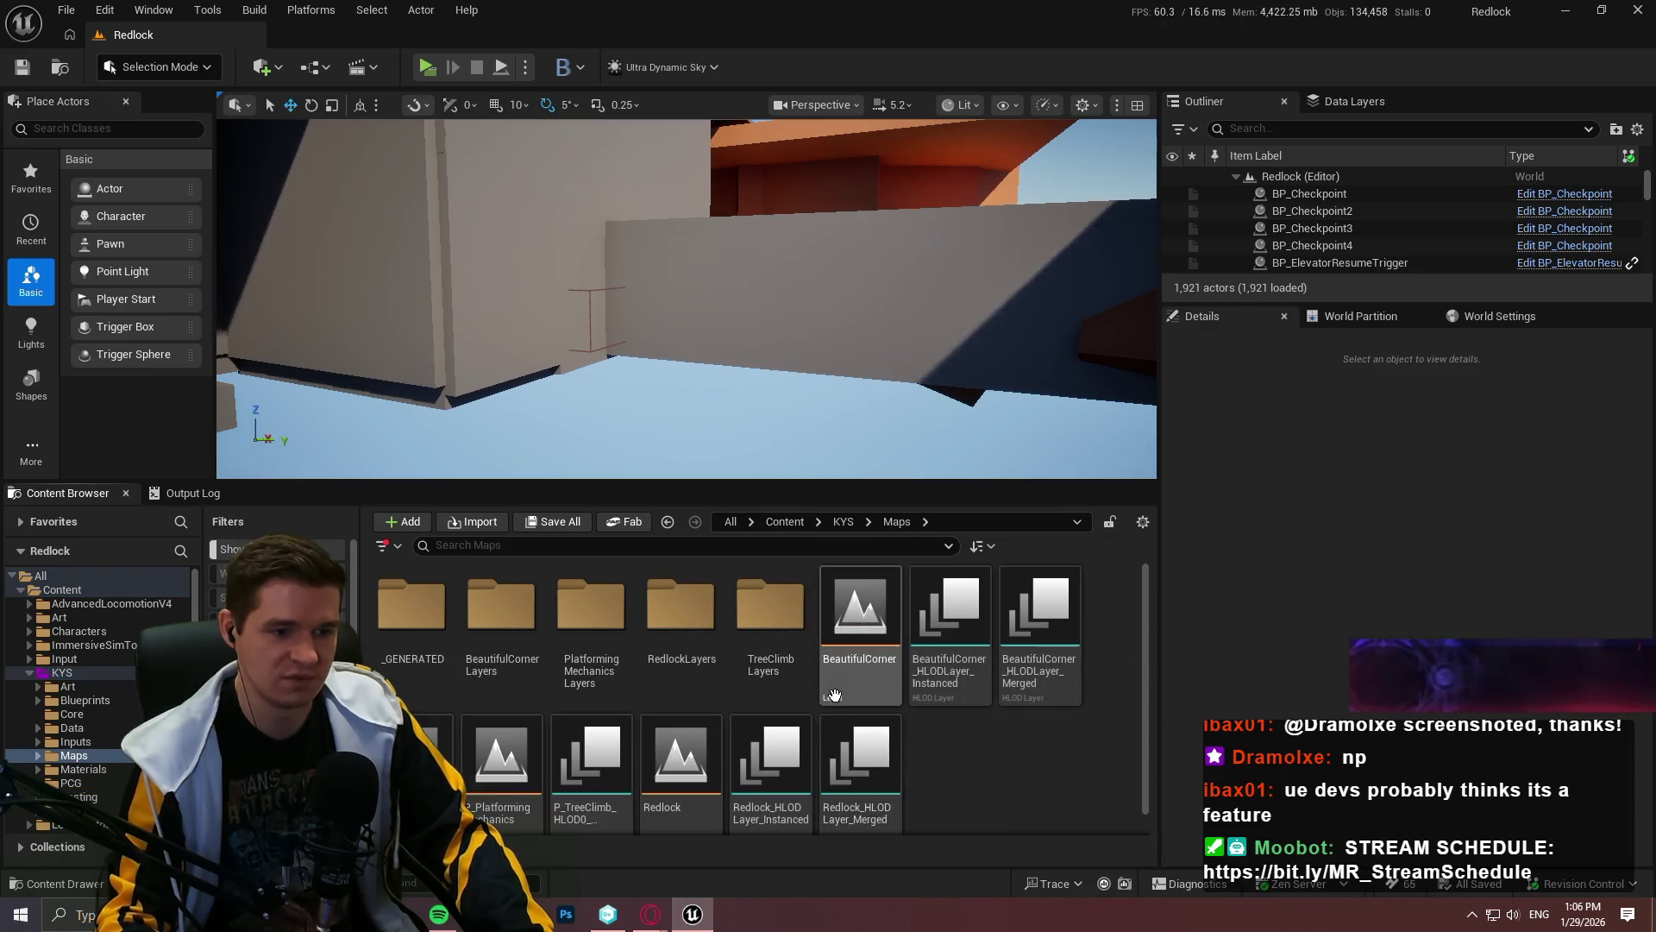
double_click(863, 608)
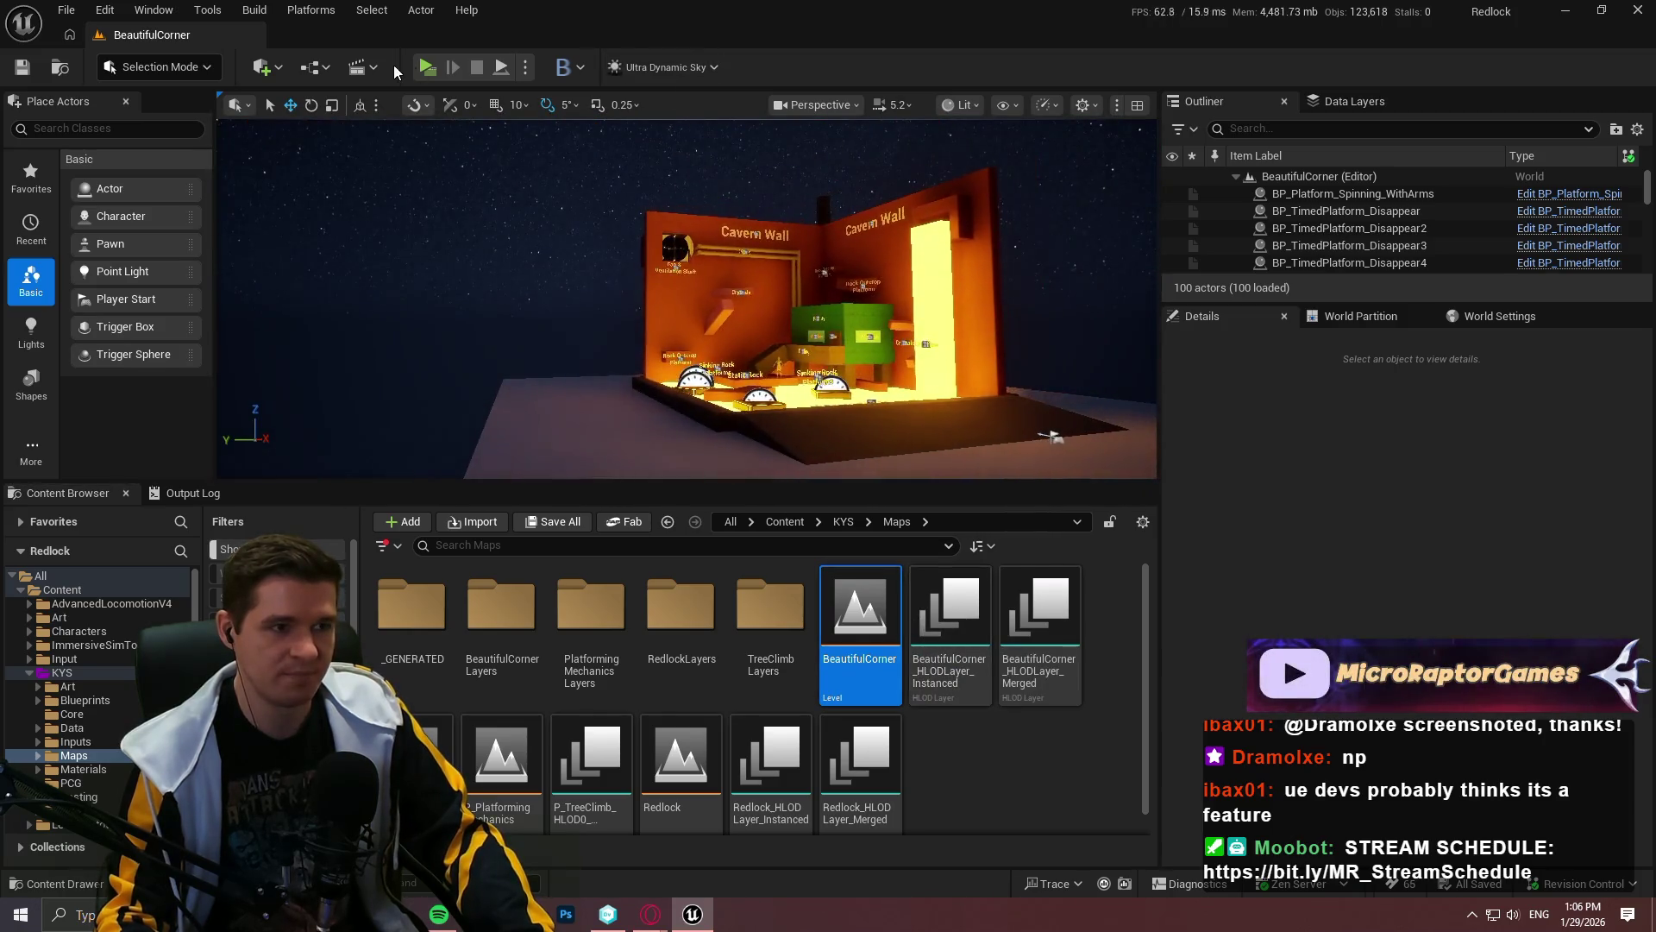
left_click(427, 67)
key("w")
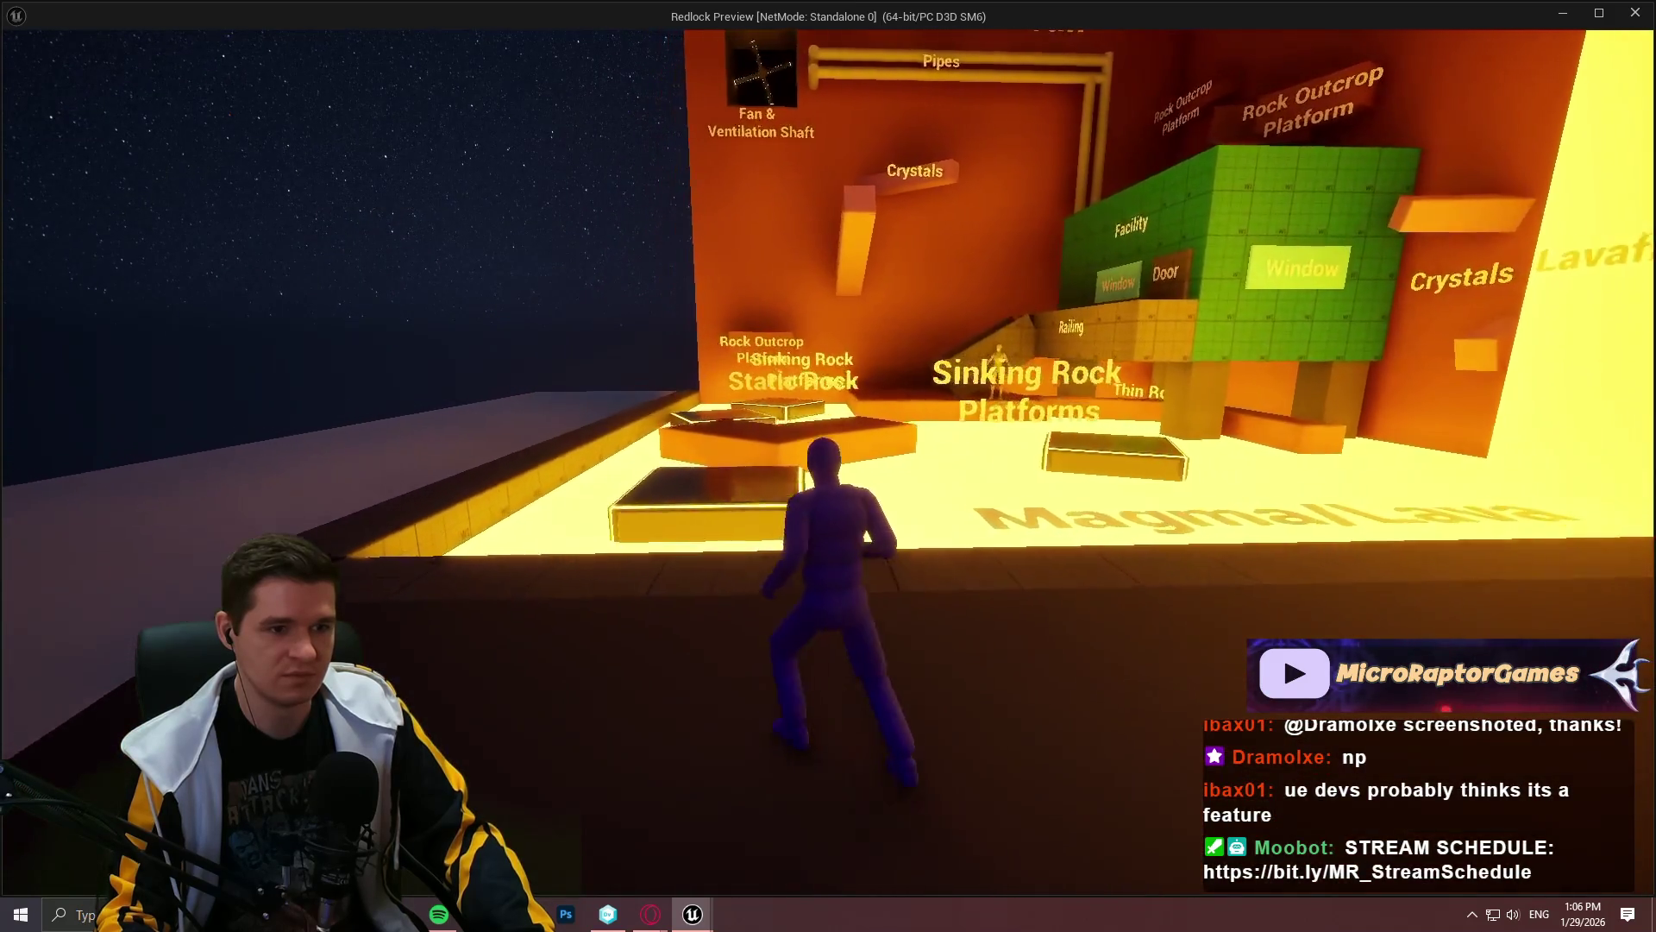
Step: Jump across the lava via the green platform to the Static Rock platform, then end the session
key("space")
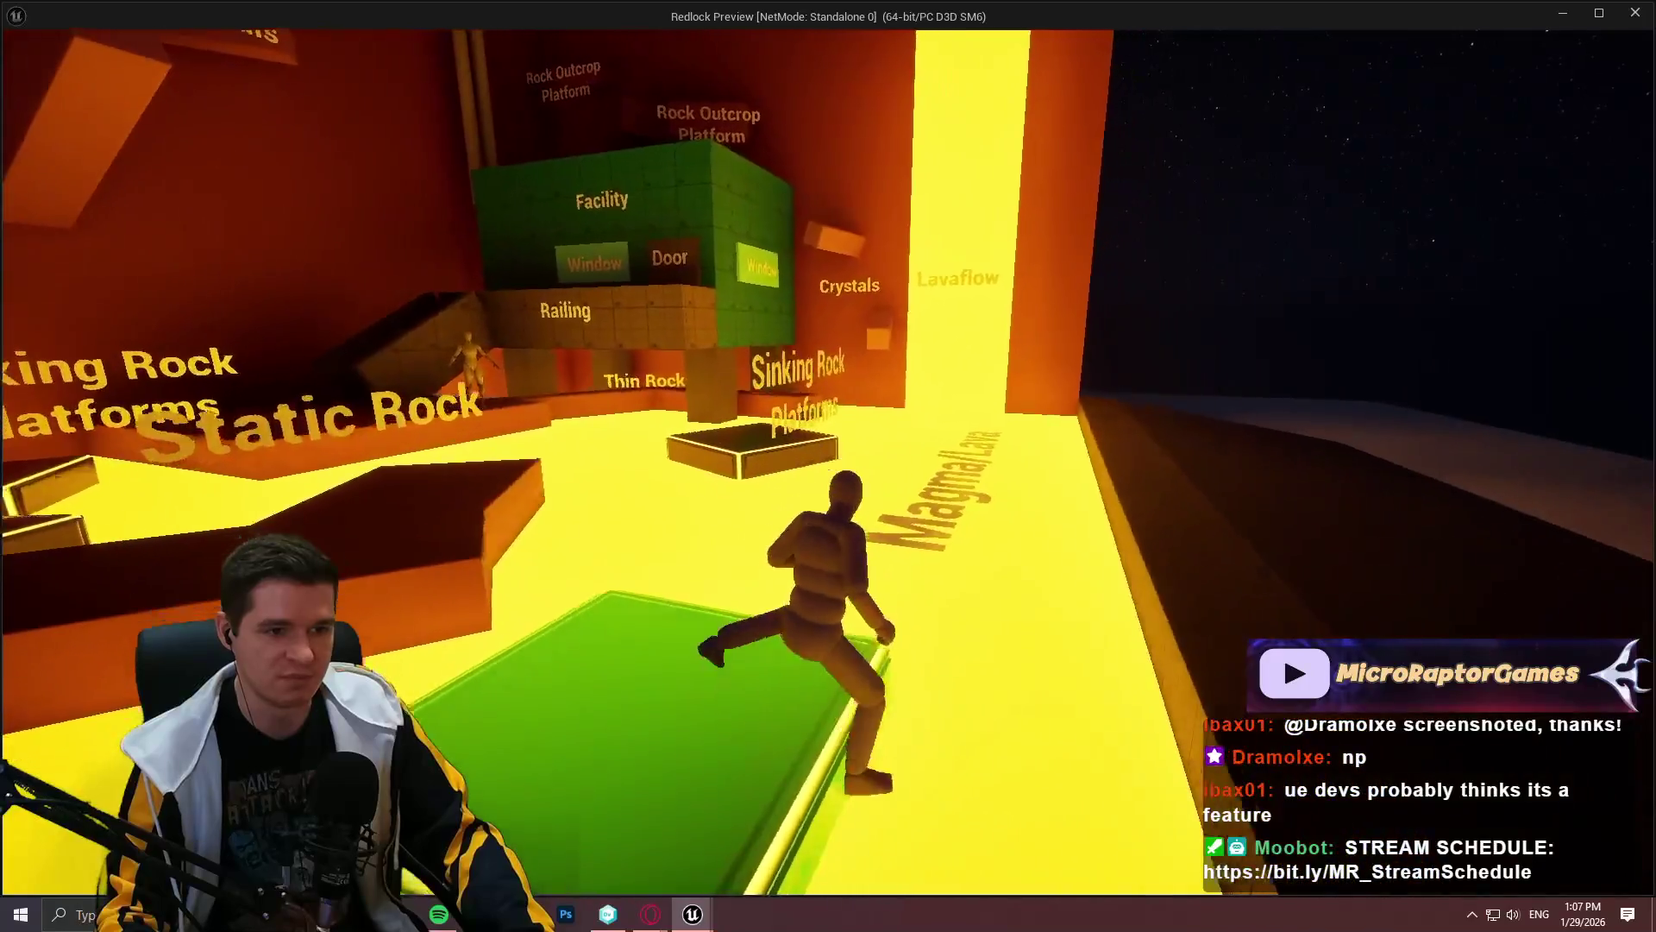
key("space")
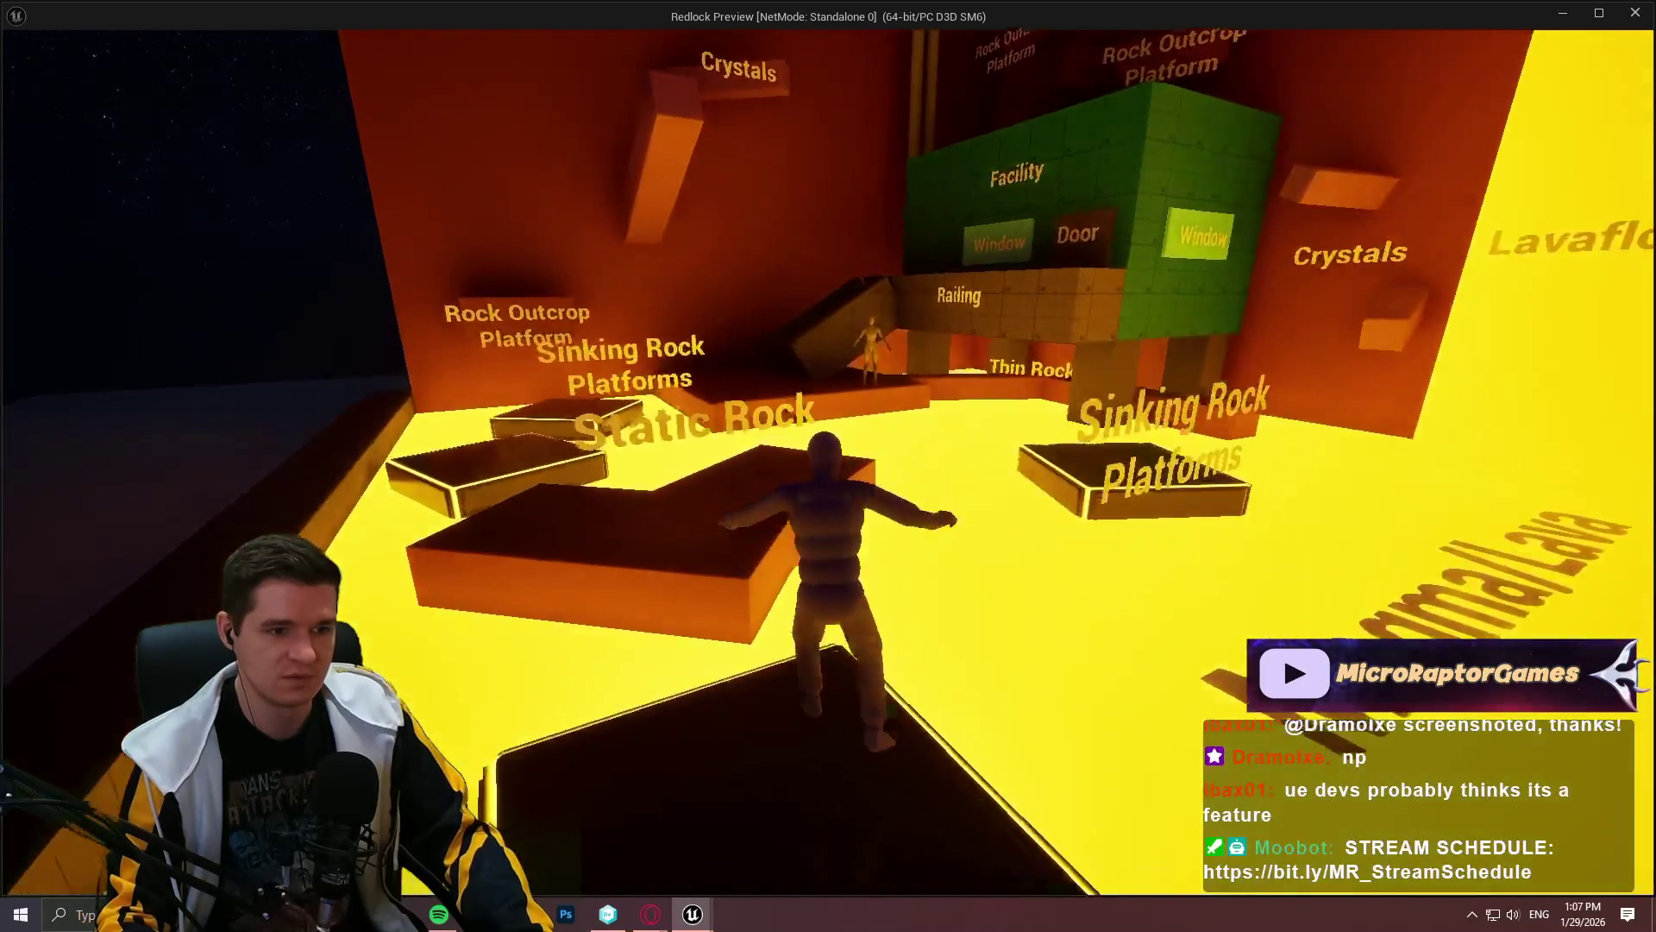
key("space")
key("w")
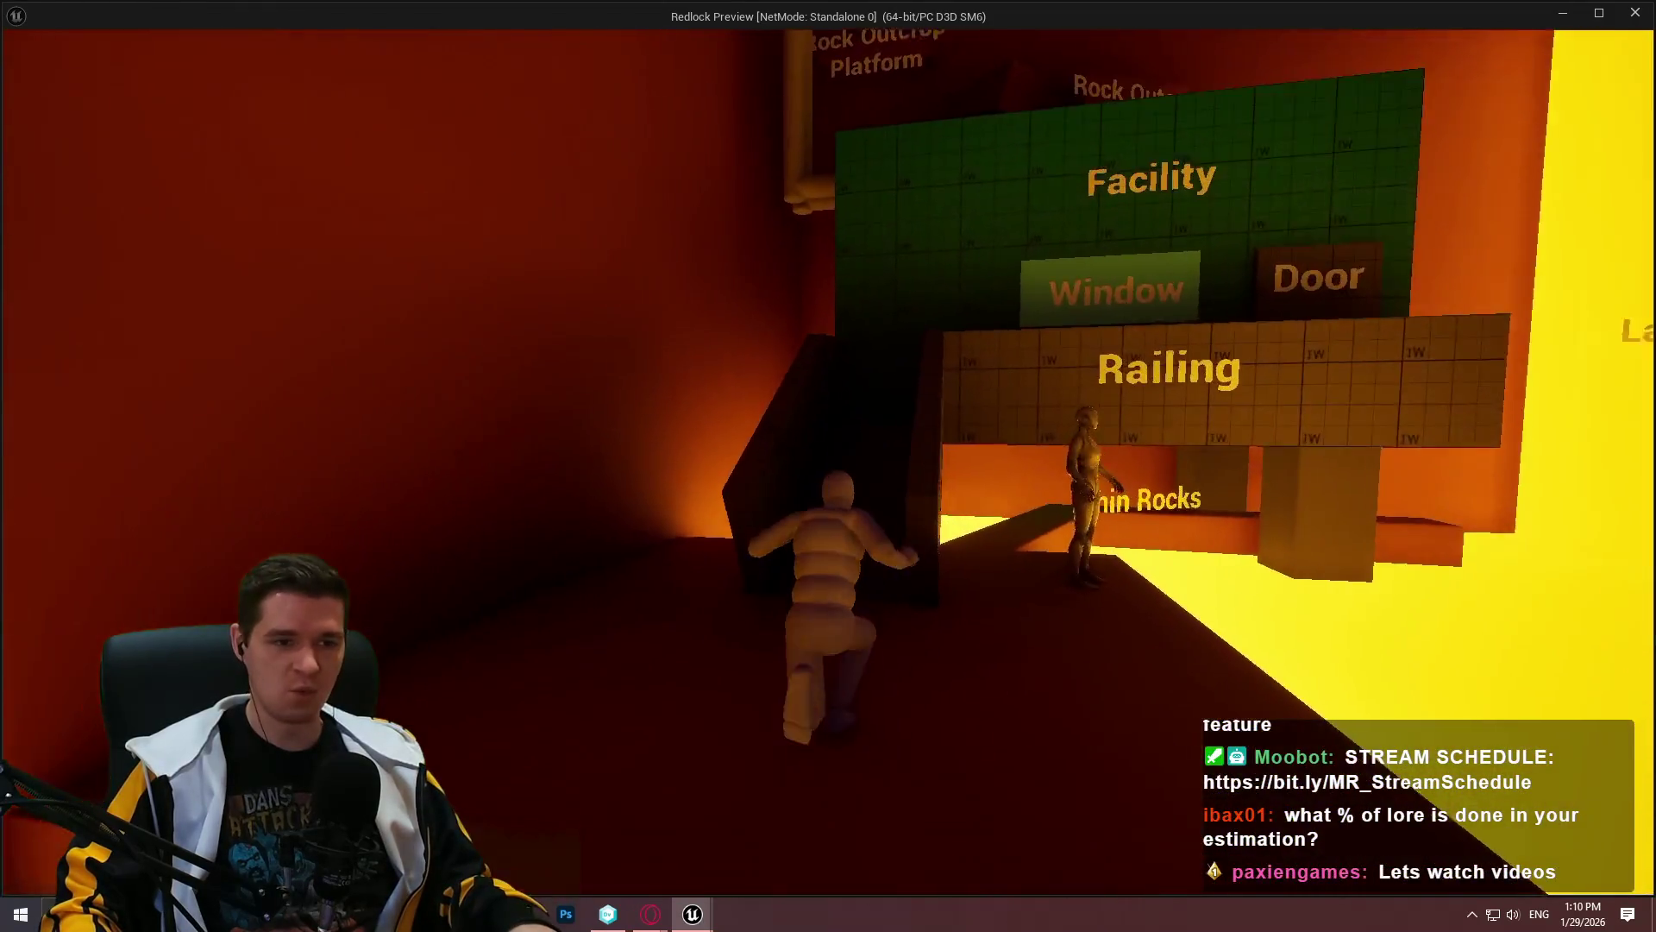
key("Escape")
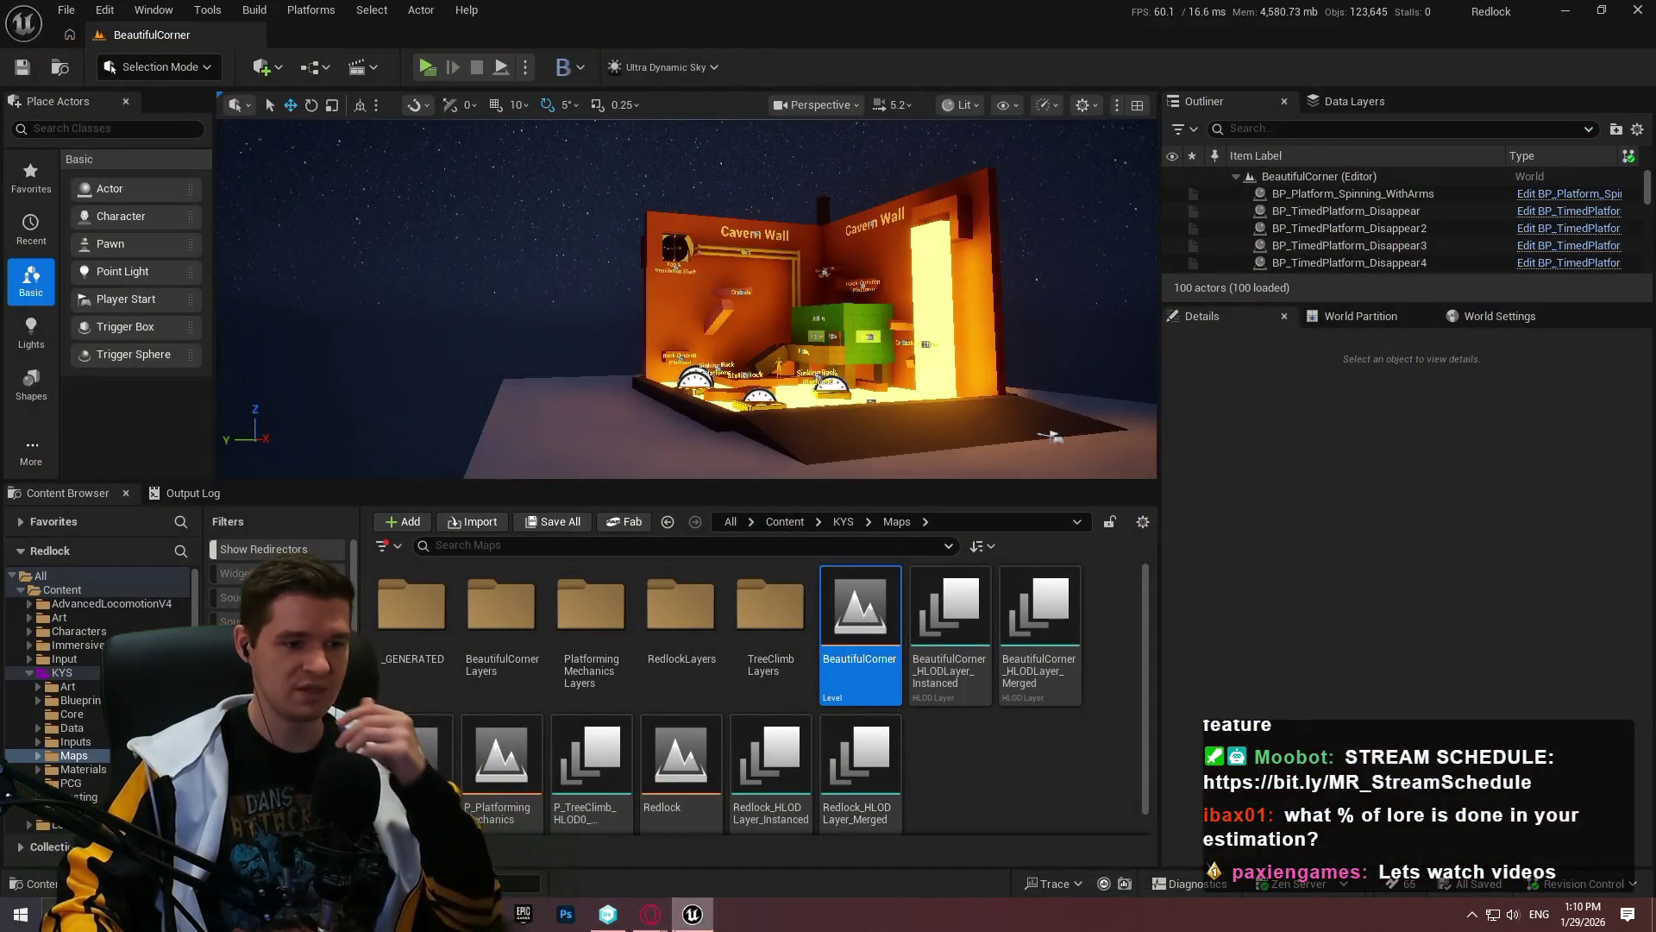
Step: In the browser, load the Redlock YouTrack knowledge base and move its tab beside the Production Plan
mouse_move(651, 914)
left_click(751, 820)
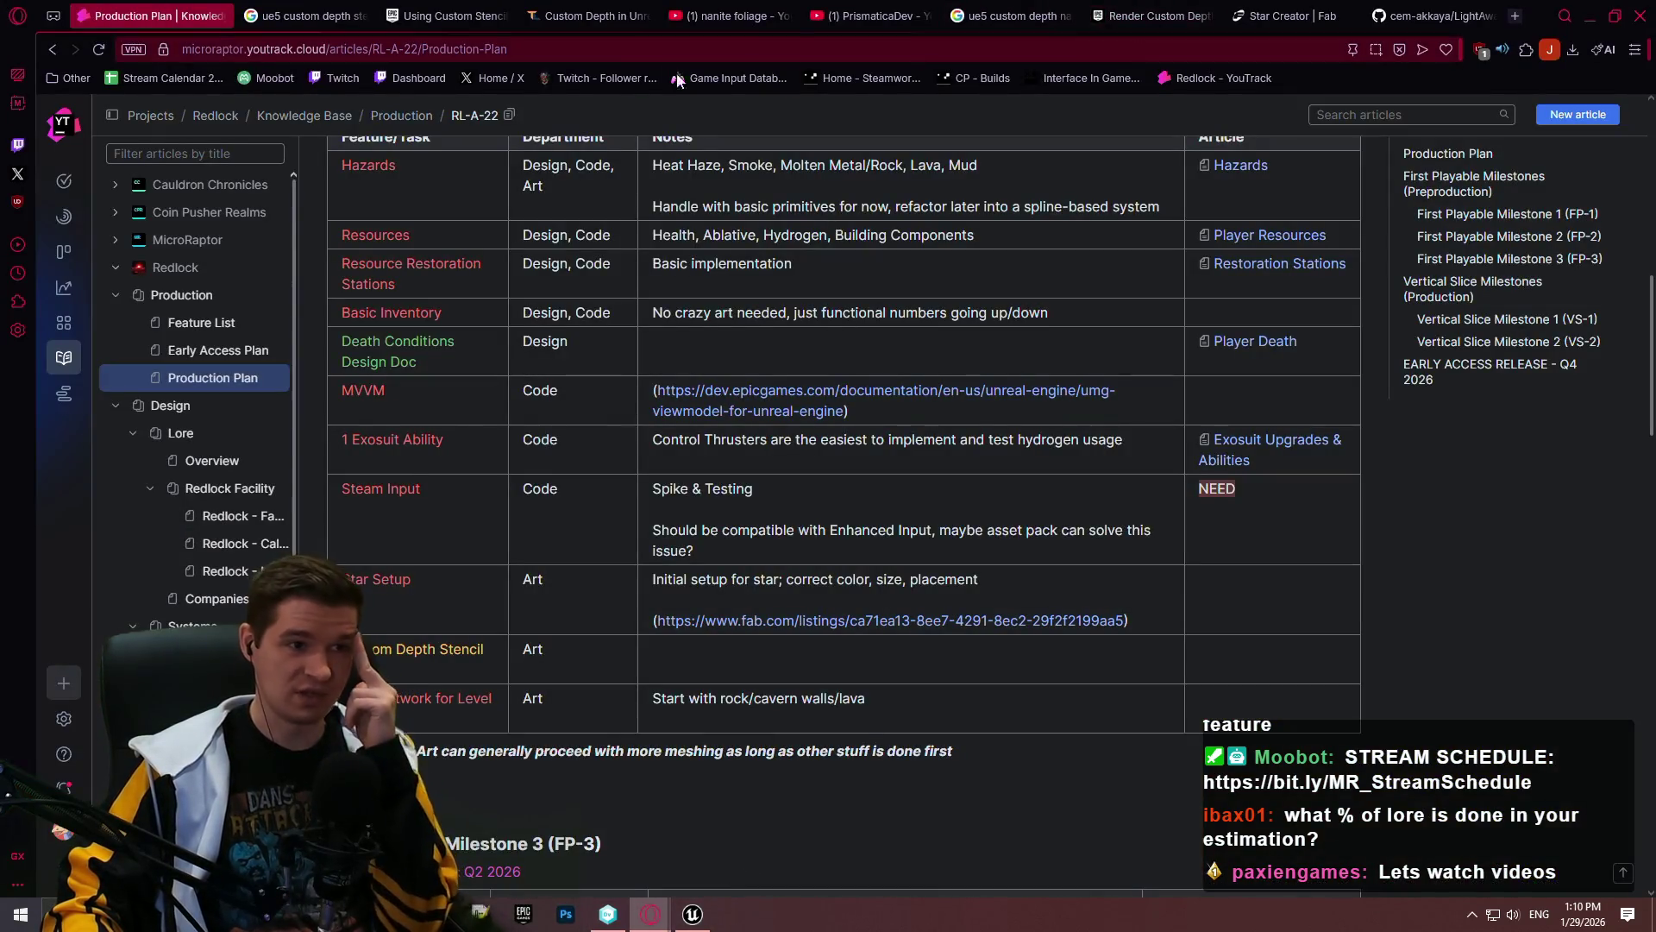
left_click(1423, 16)
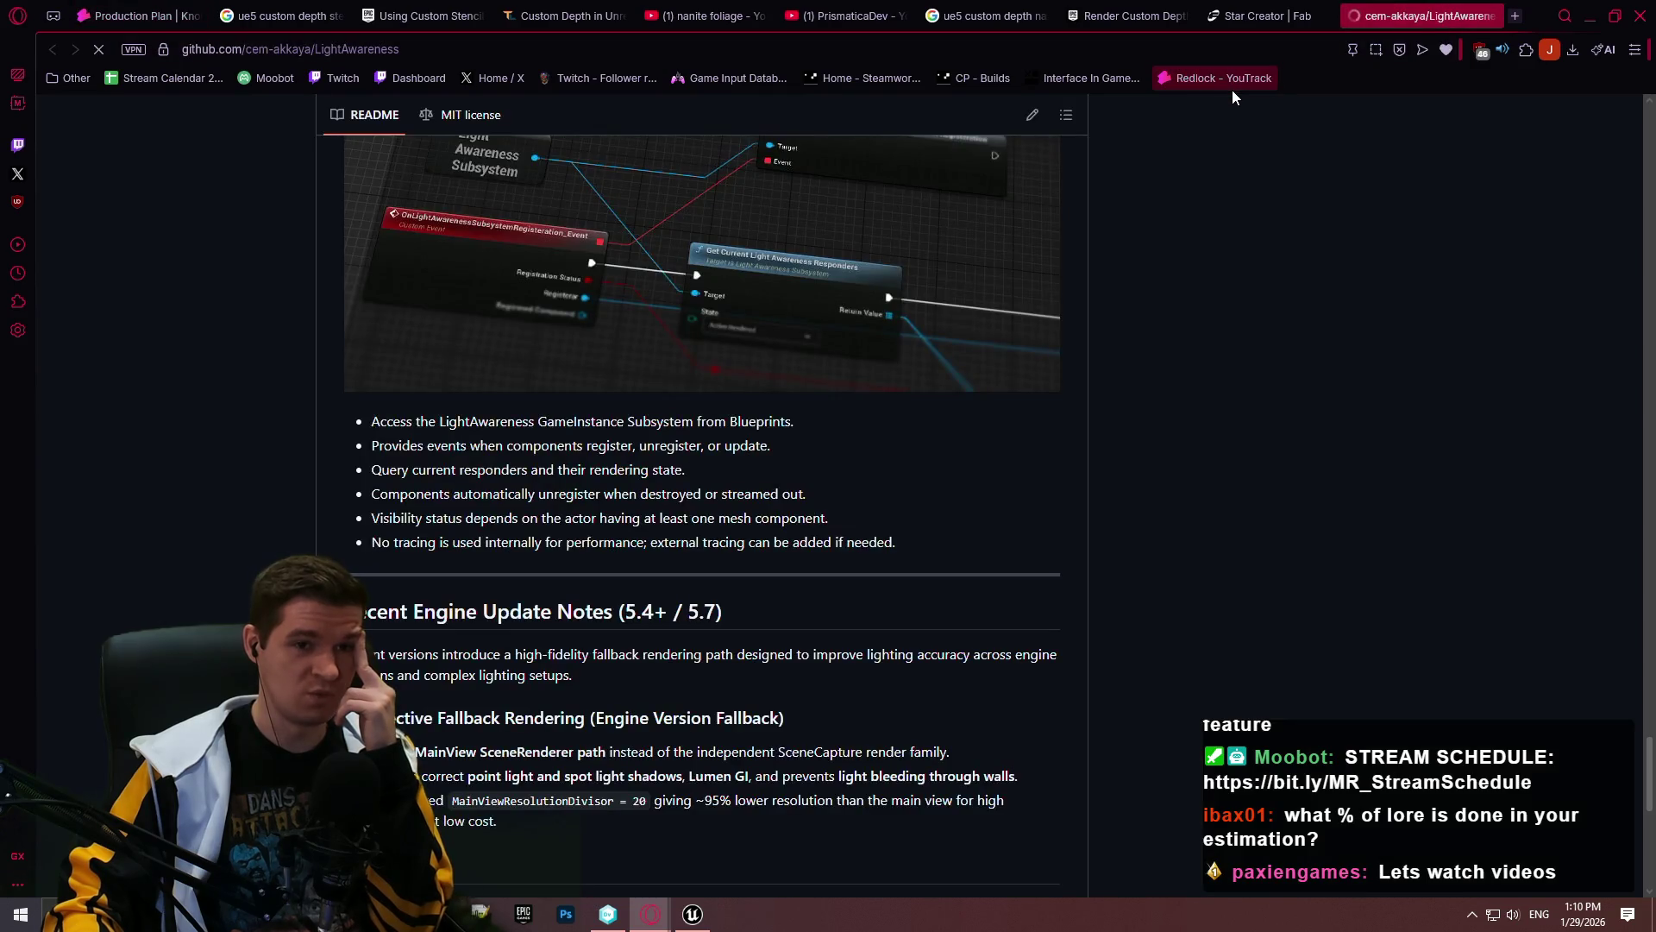
left_click(1223, 78)
left_click_drag(1423, 16, 285, 15)
right_click(294, 22)
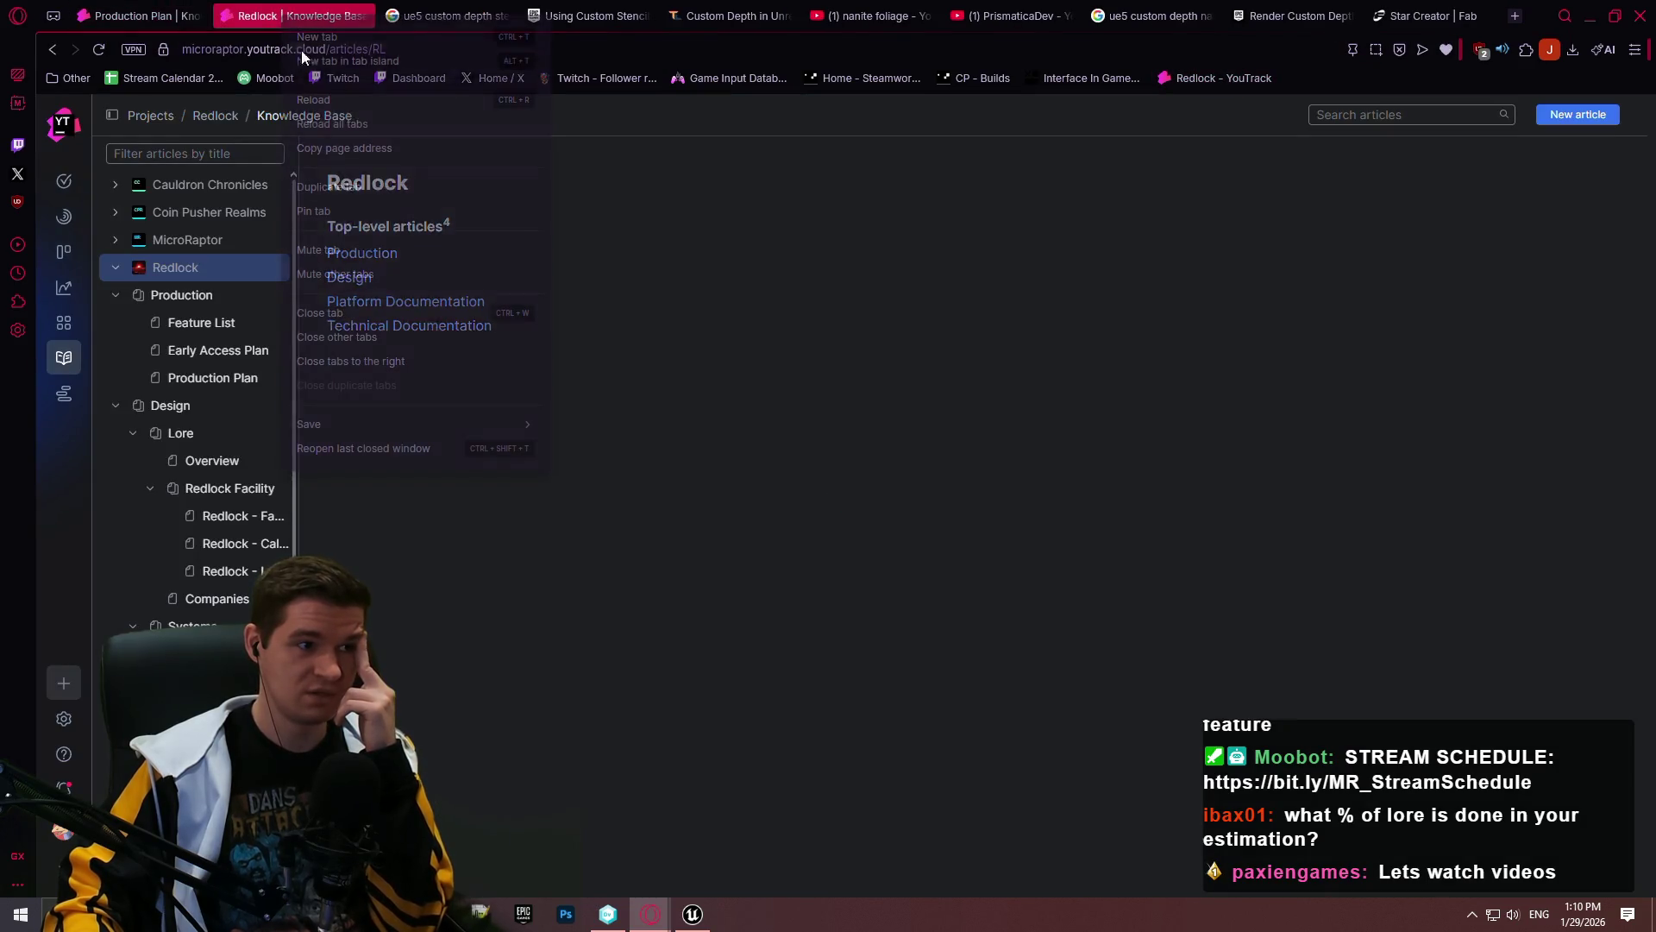
Step: Close the tabs to the right, then read the Overview, Facility Power and Level 6 articles
left_click(385, 363)
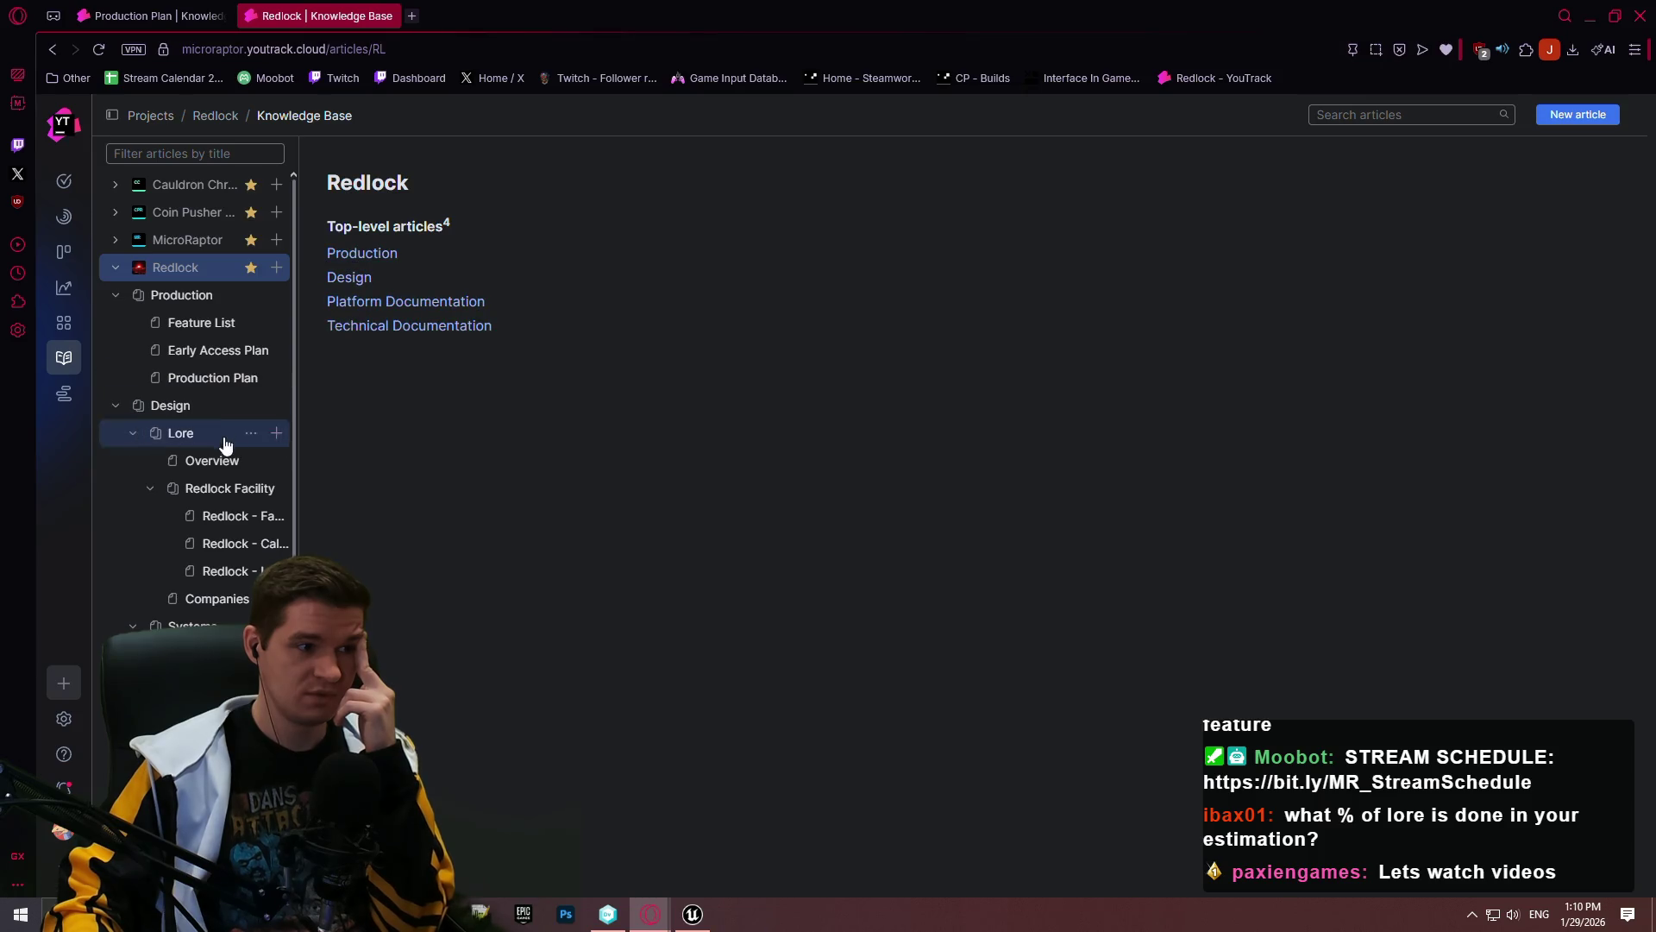
left_click(207, 461)
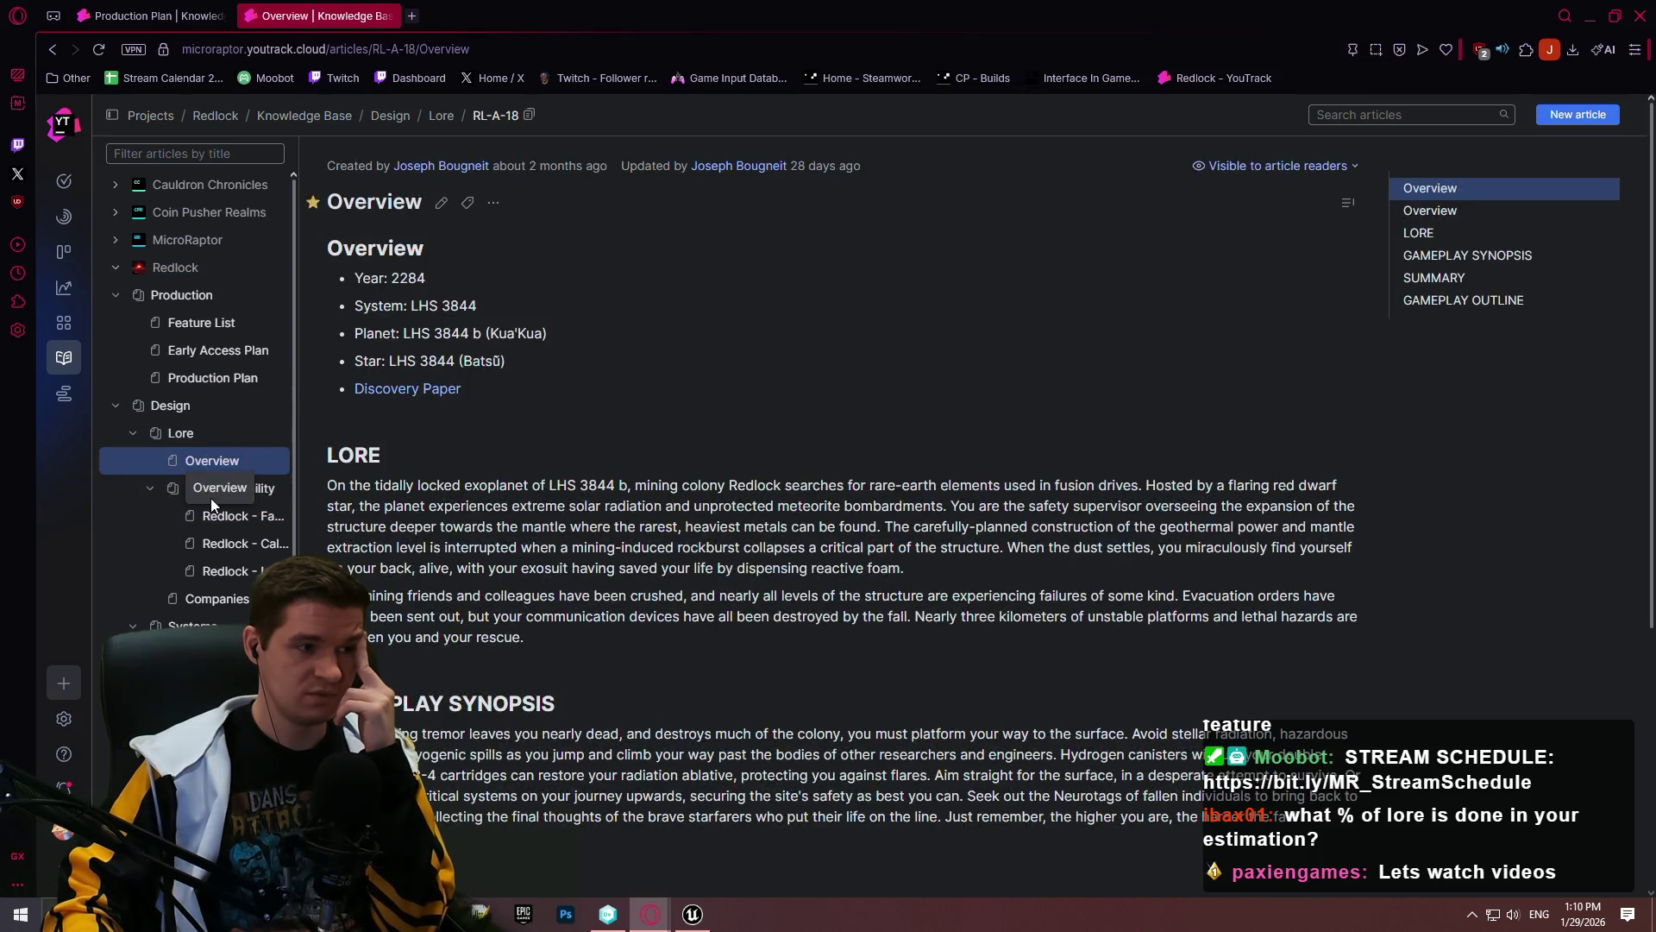
left_click(218, 515)
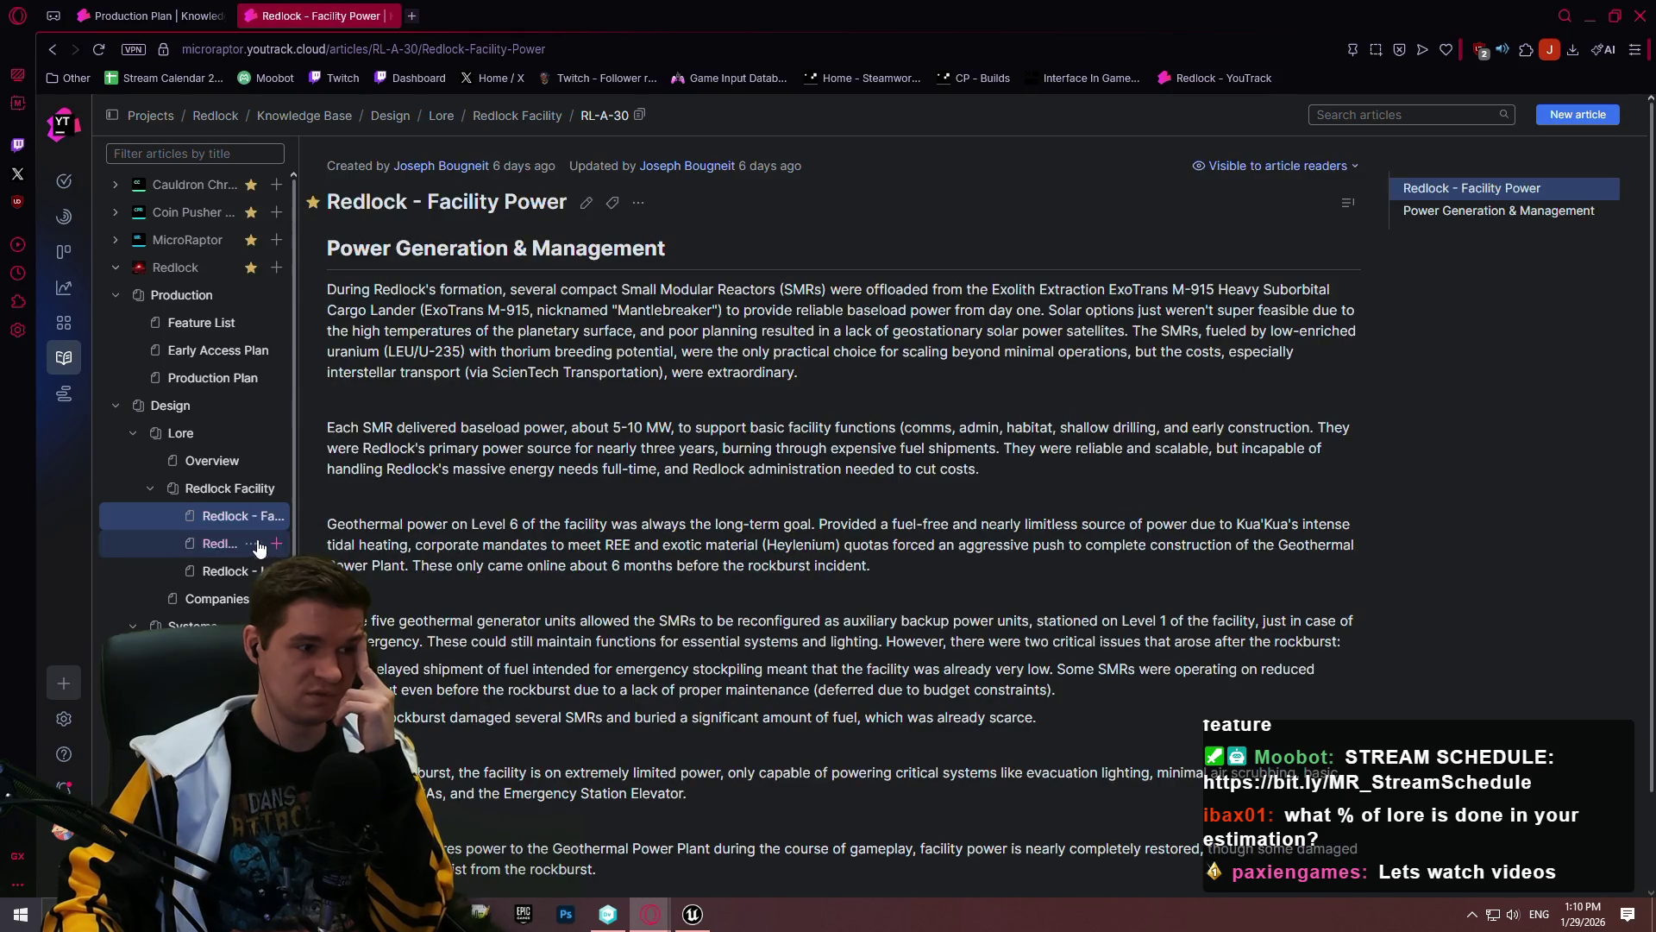
left_click(226, 571)
scroll(689, 427, "down", 3)
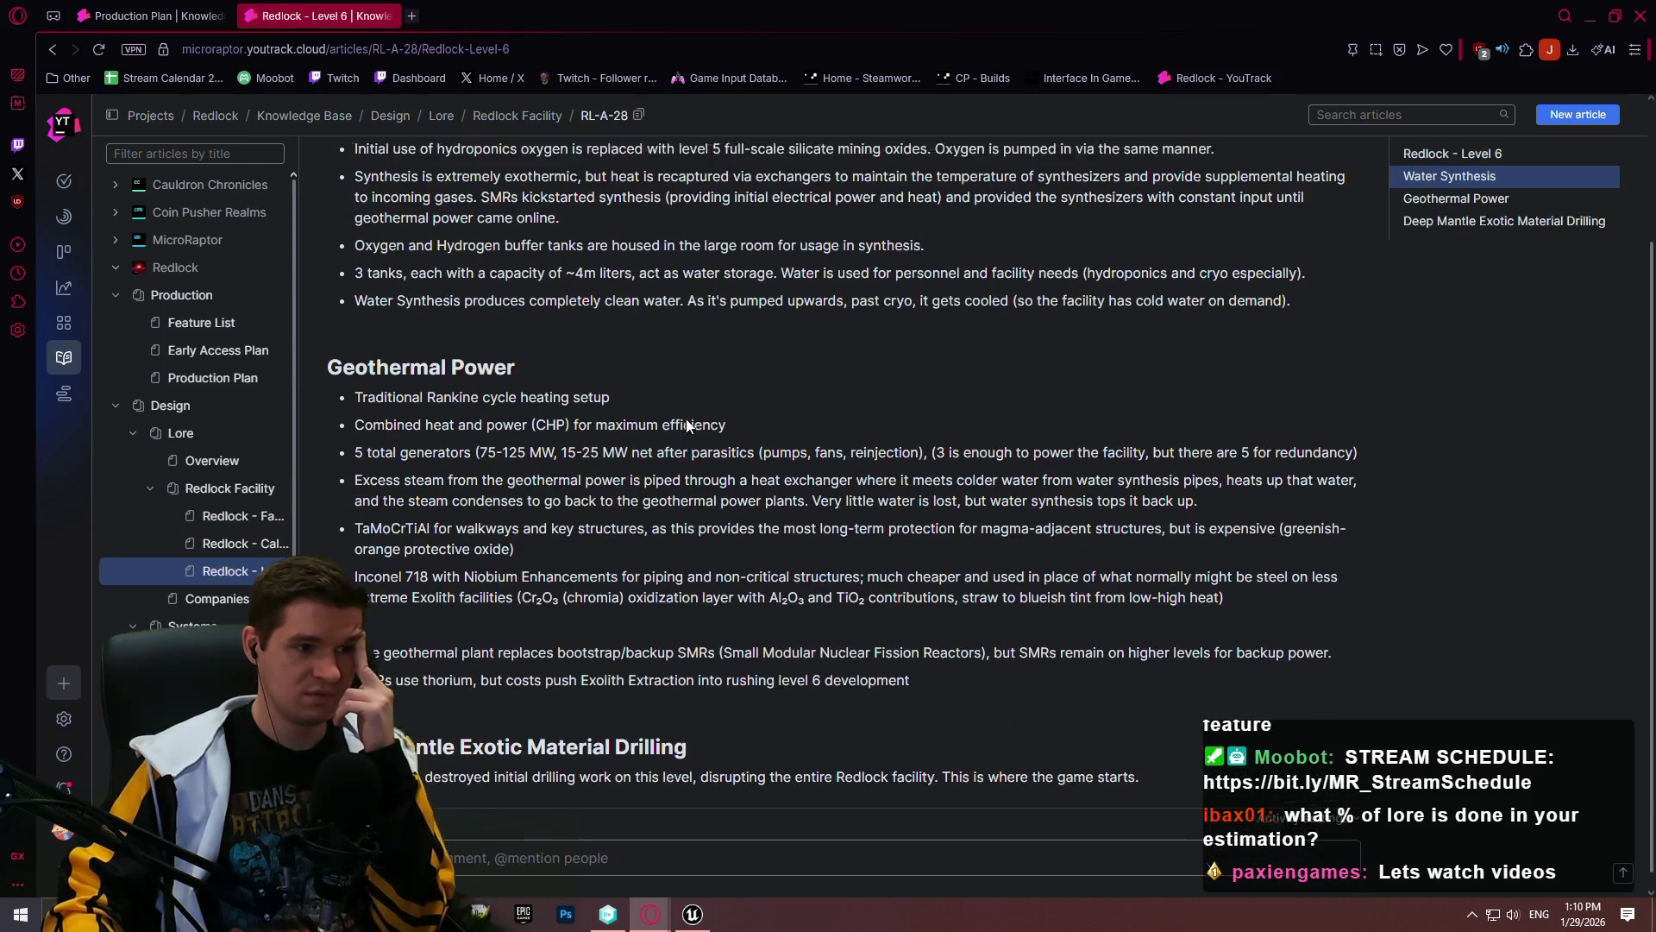
scroll(690, 423, "up", 2)
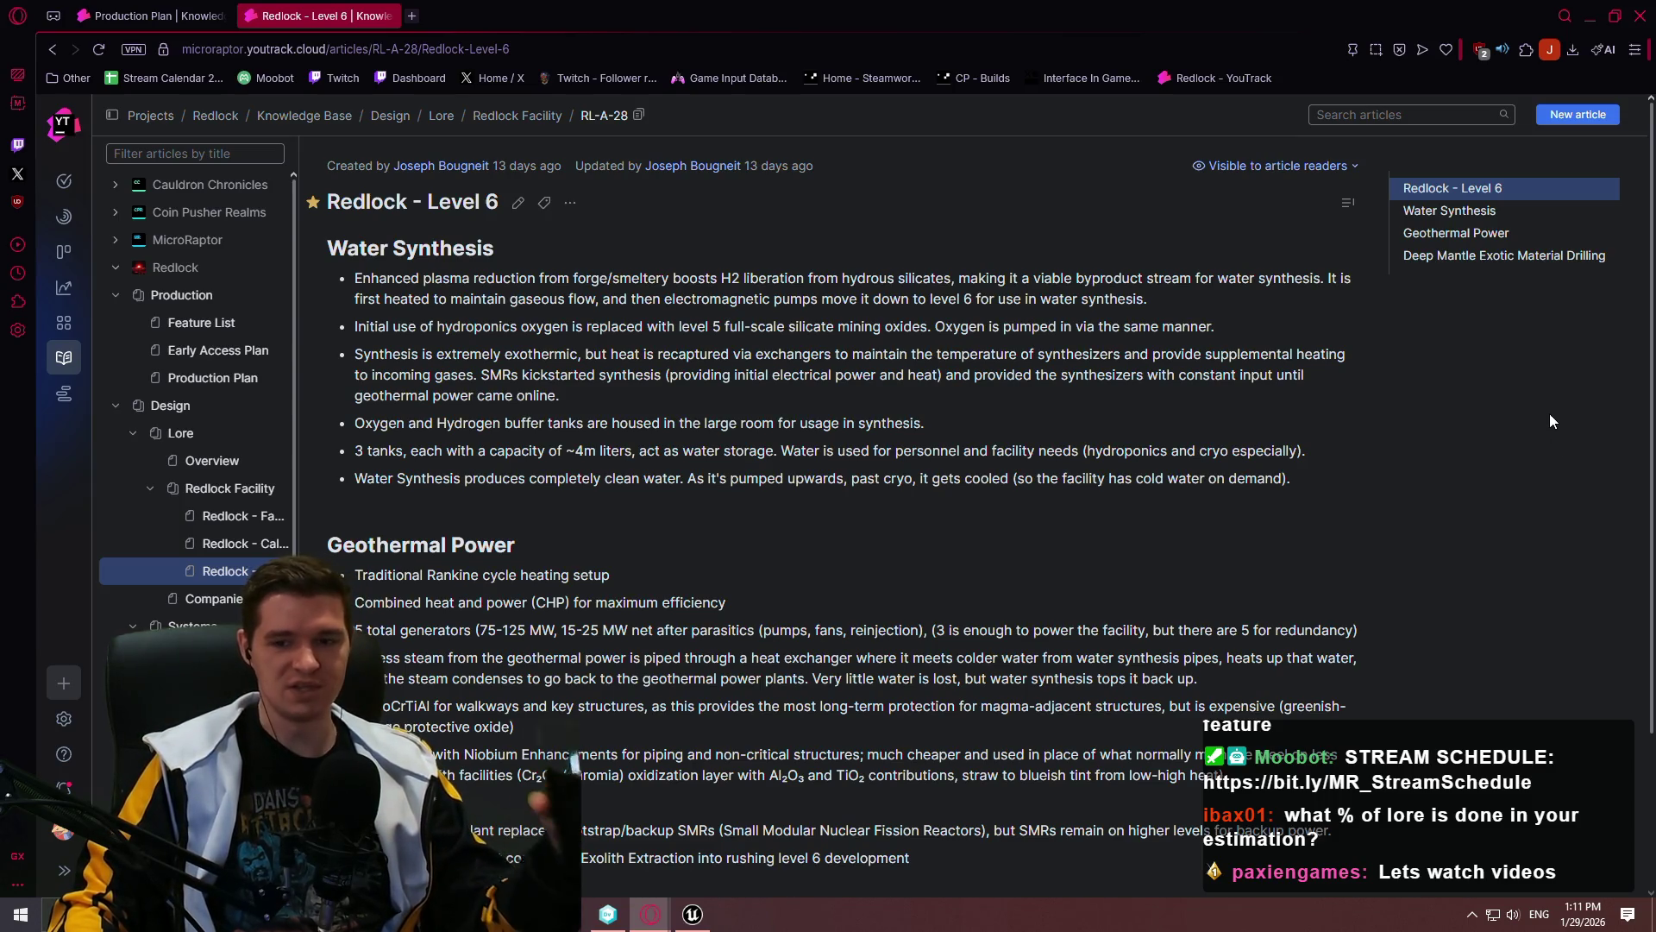
Step: Read the Calendar & Mental Health article, revisit Facility Power, and return to the Production Plan
left_click(231, 545)
scroll(699, 445, "down", 2)
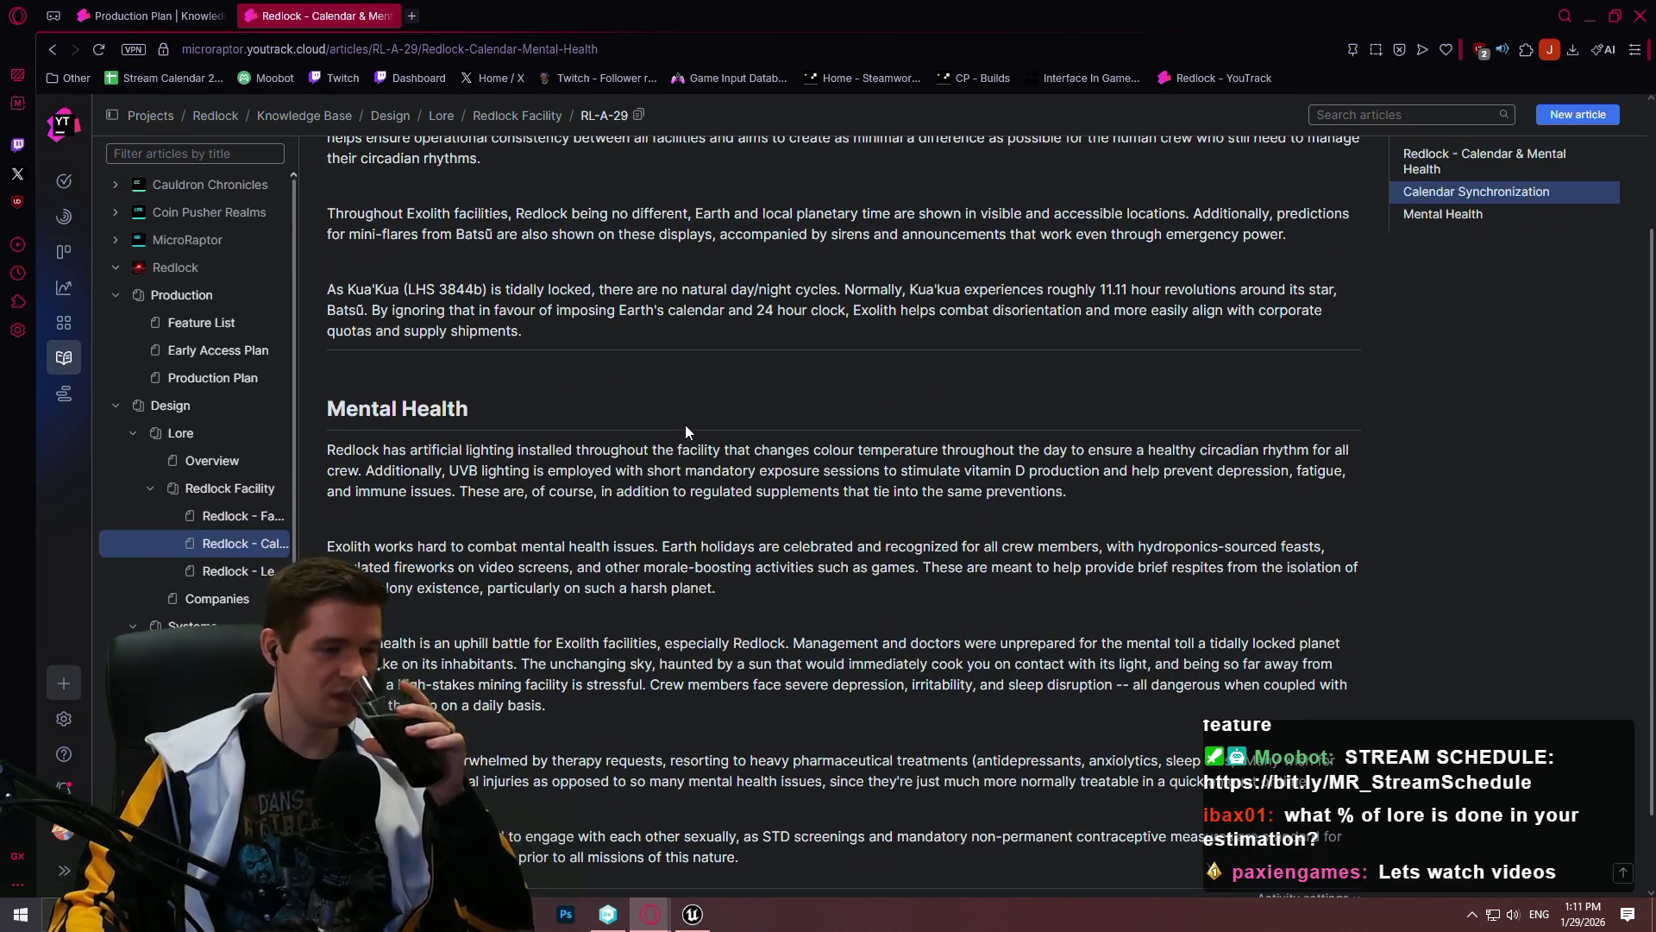
left_click(261, 516)
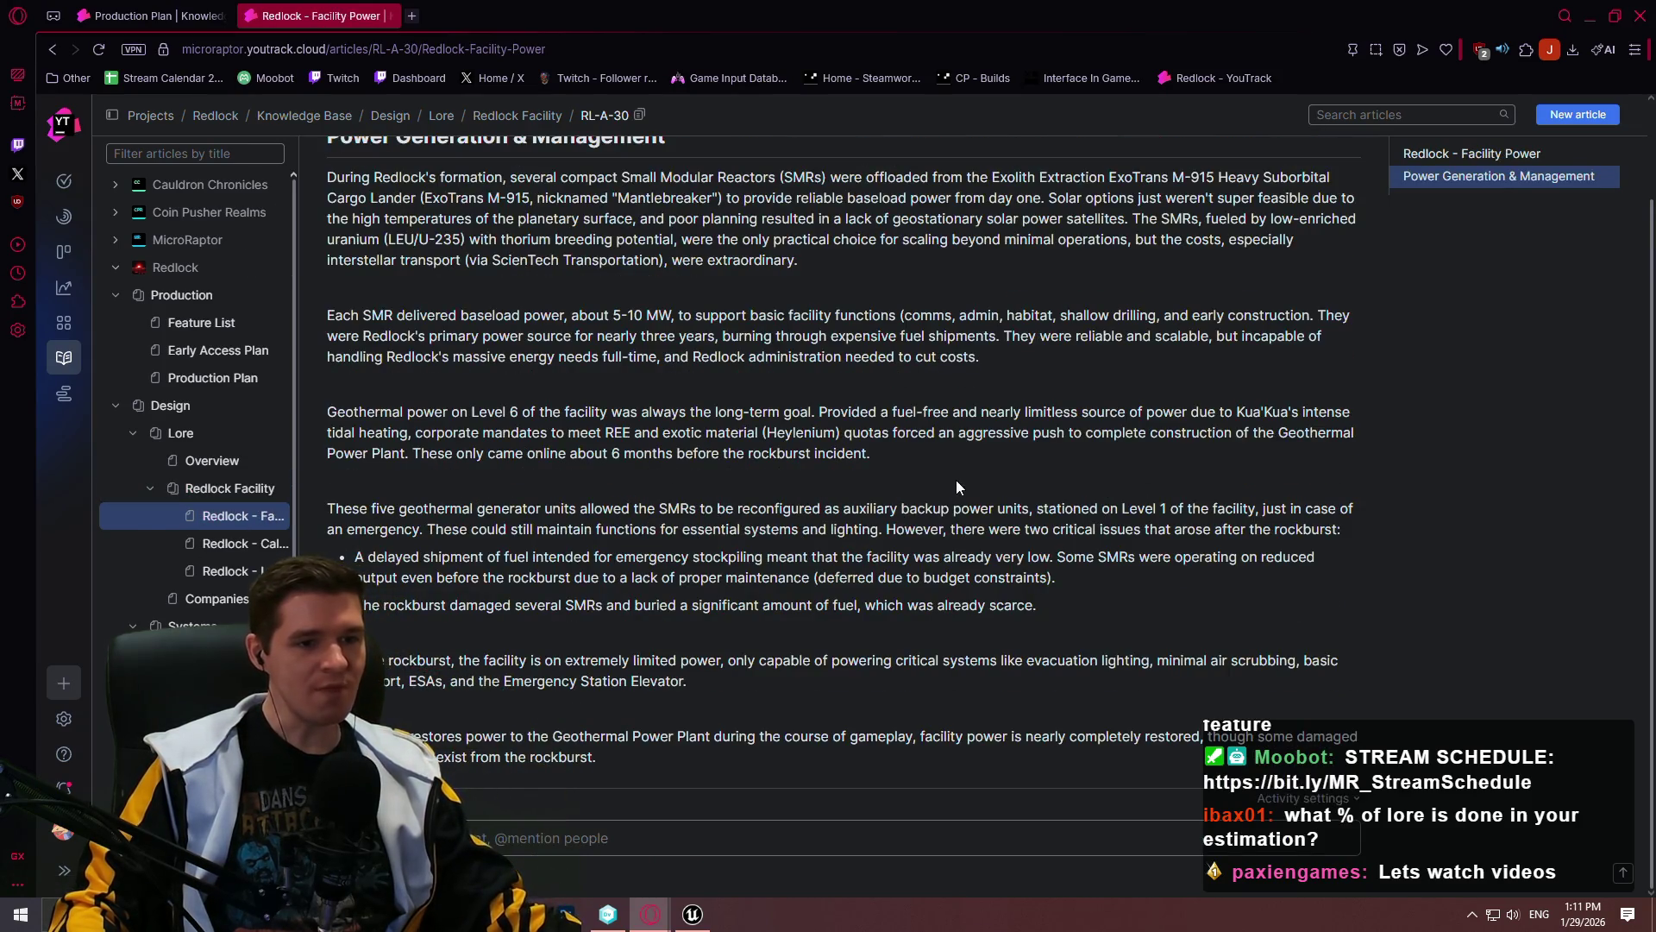
scroll(1425, 444, "up", 2)
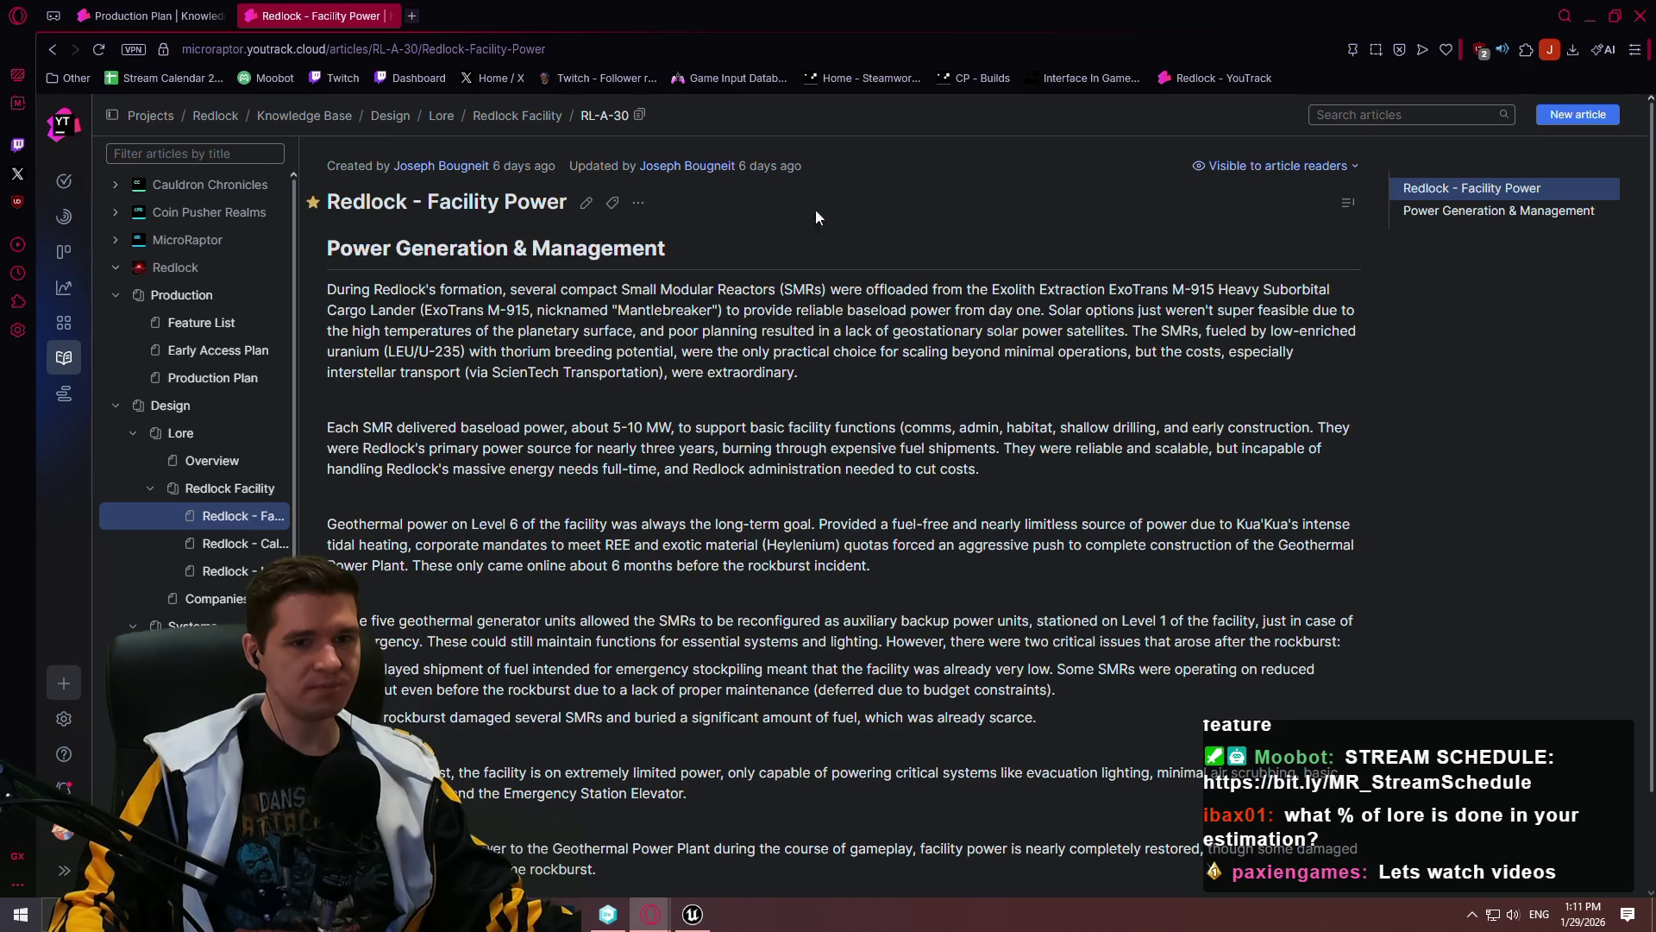
key("ctrl+Tab")
scroll(1635, 251, "up", 3)
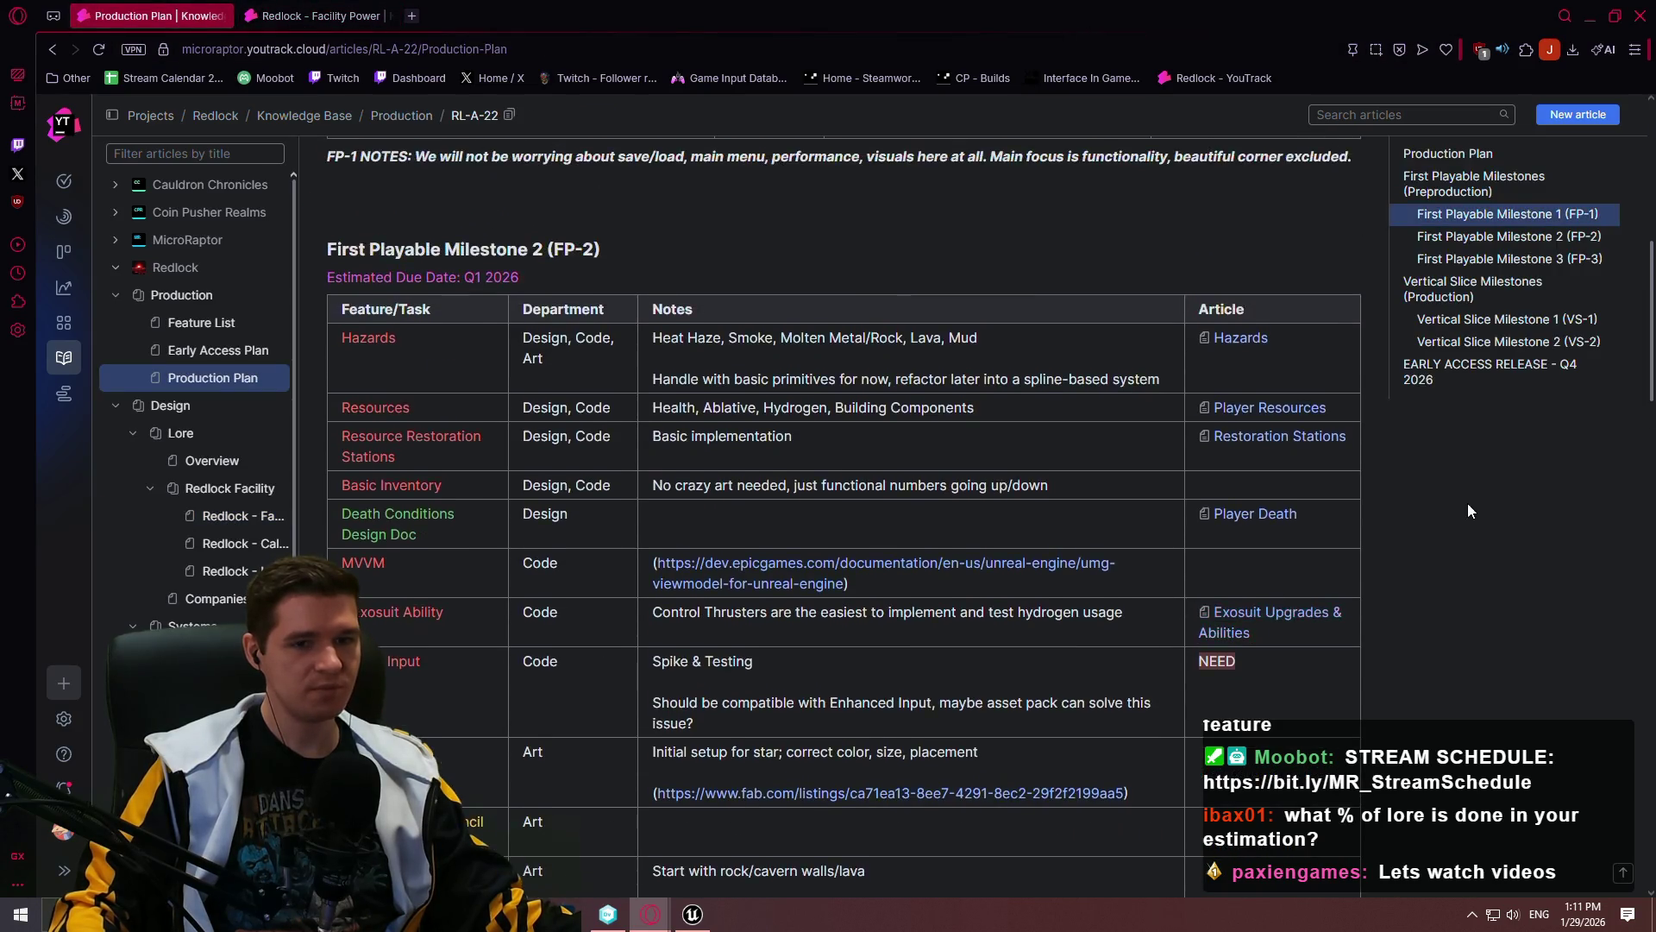
mouse_move(1650, 249)
left_mouse_down()
mouse_move(1649, 205)
mouse_move(1638, 415)
left_mouse_up()
scroll(1639, 415, "up", 10)
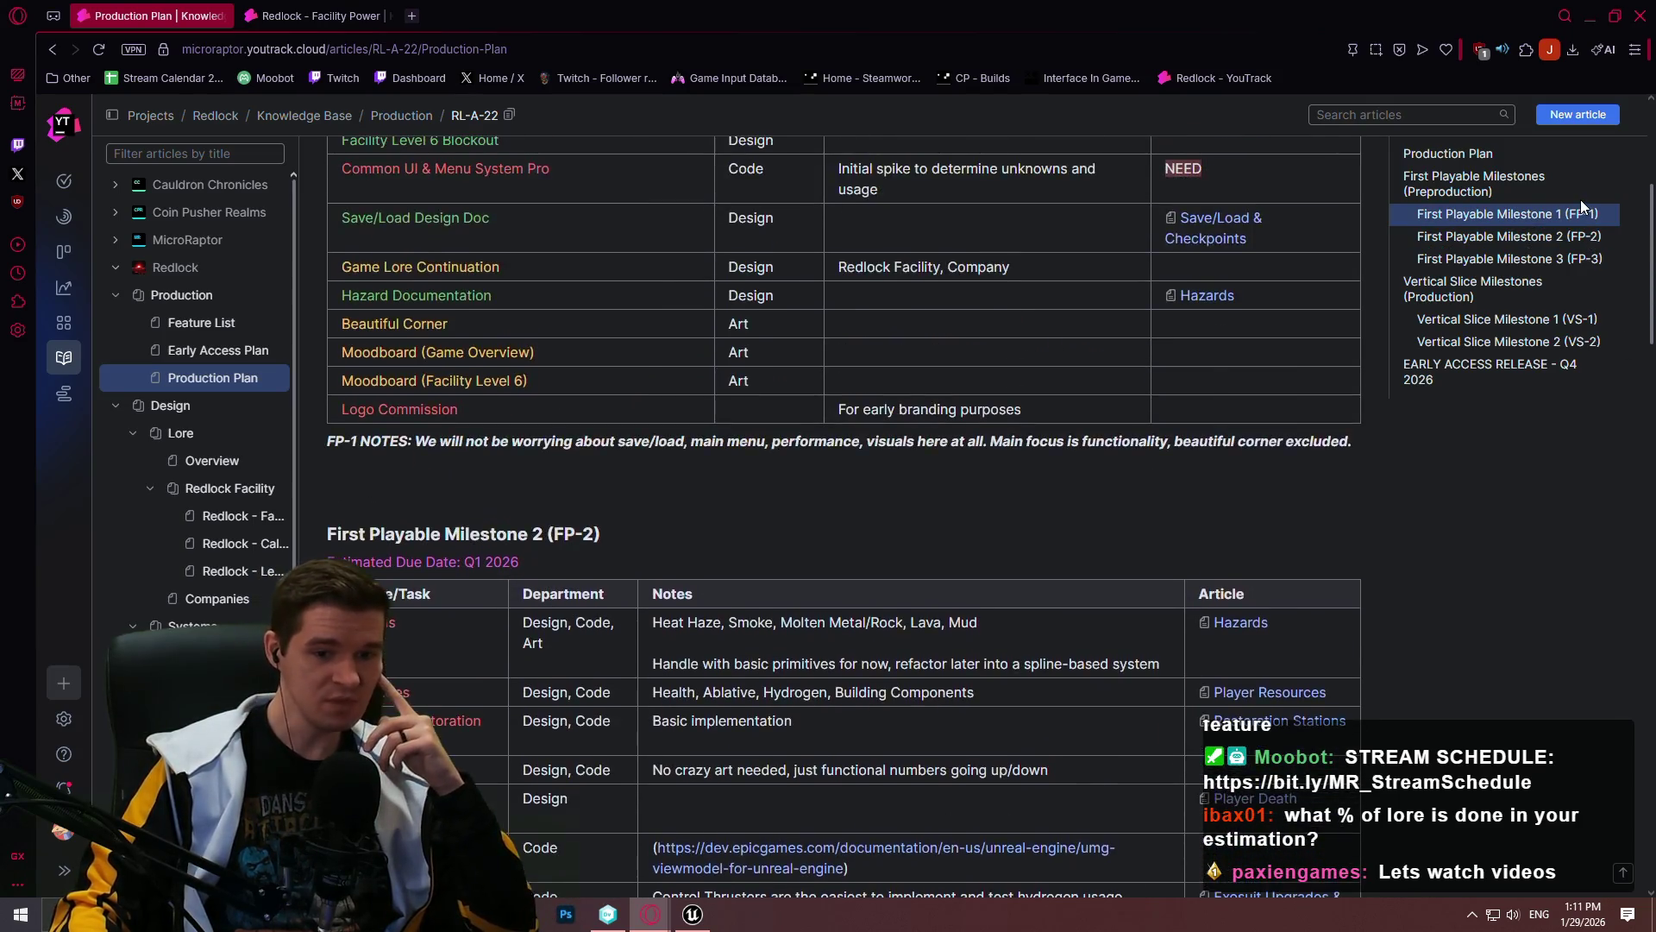
scroll(1572, 349, "down", 5)
scroll(1588, 173, "up", 7)
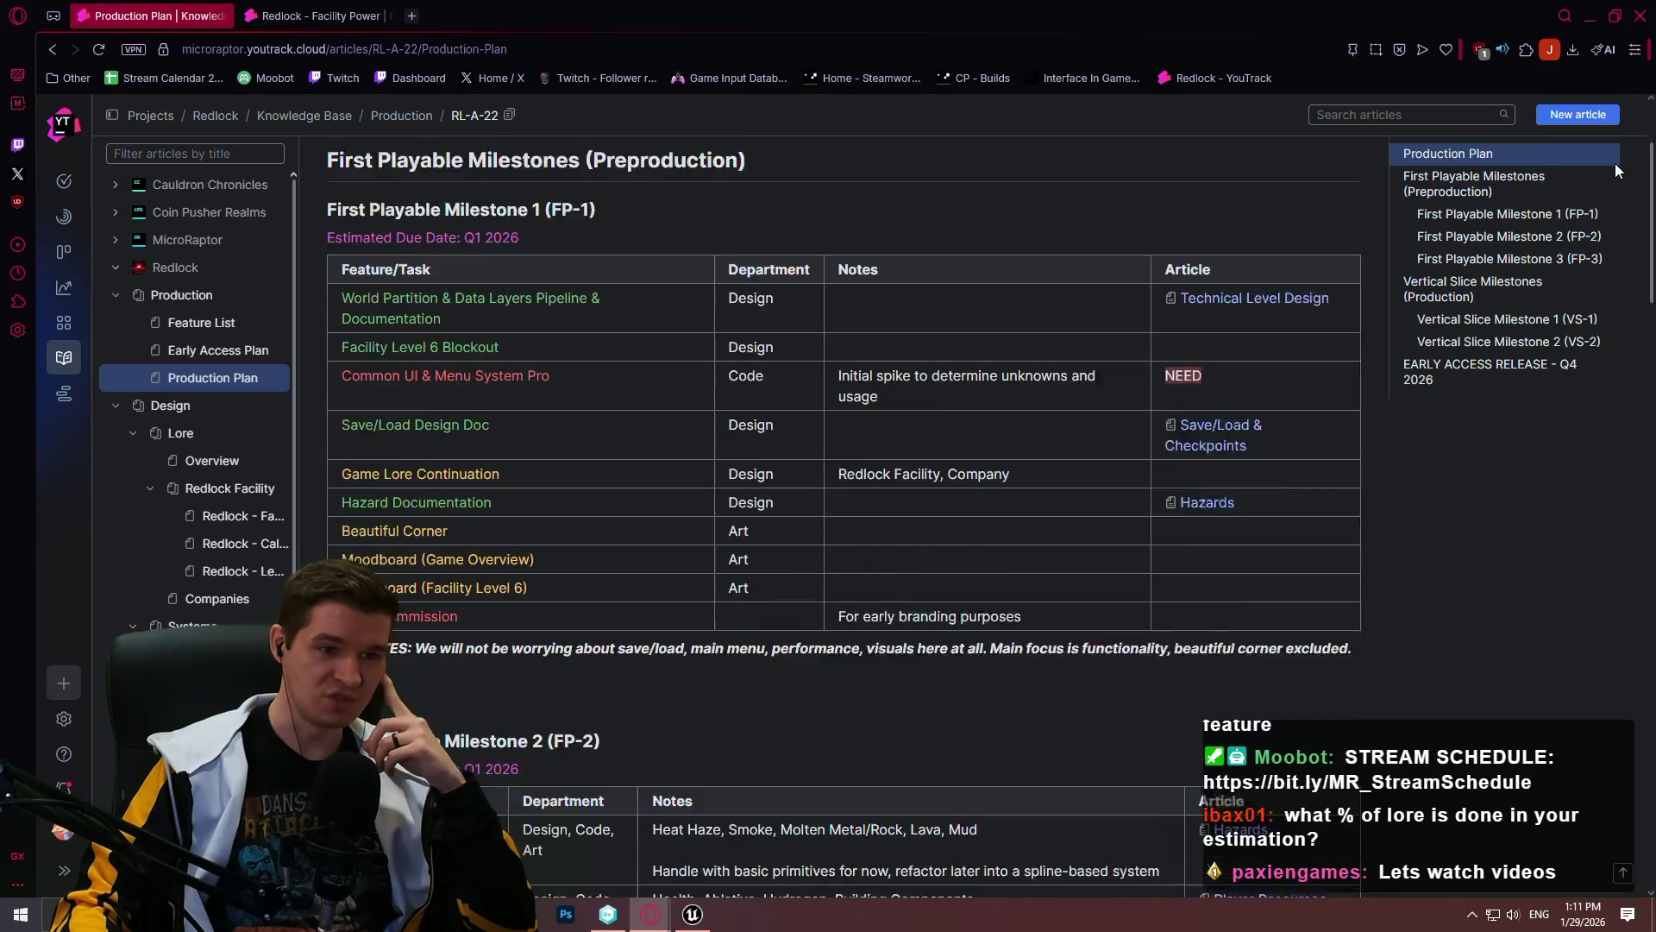
scroll(1639, 259, "down", 9)
scroll(1652, 291, "down", 1)
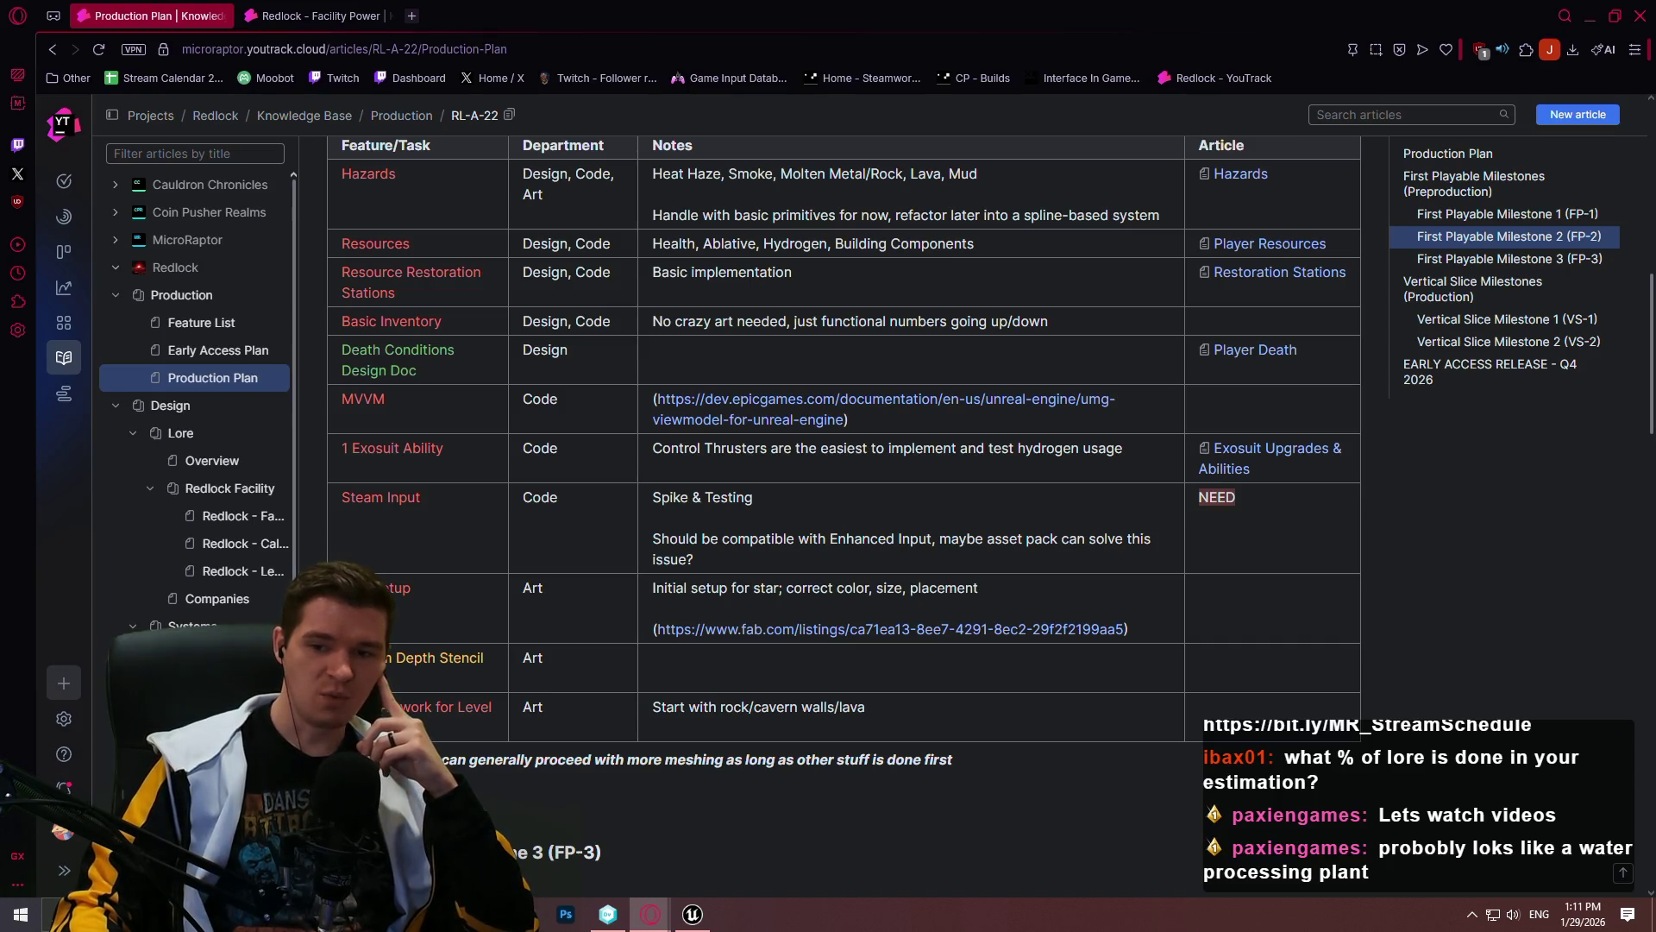
scroll(844, 440, "up", 1)
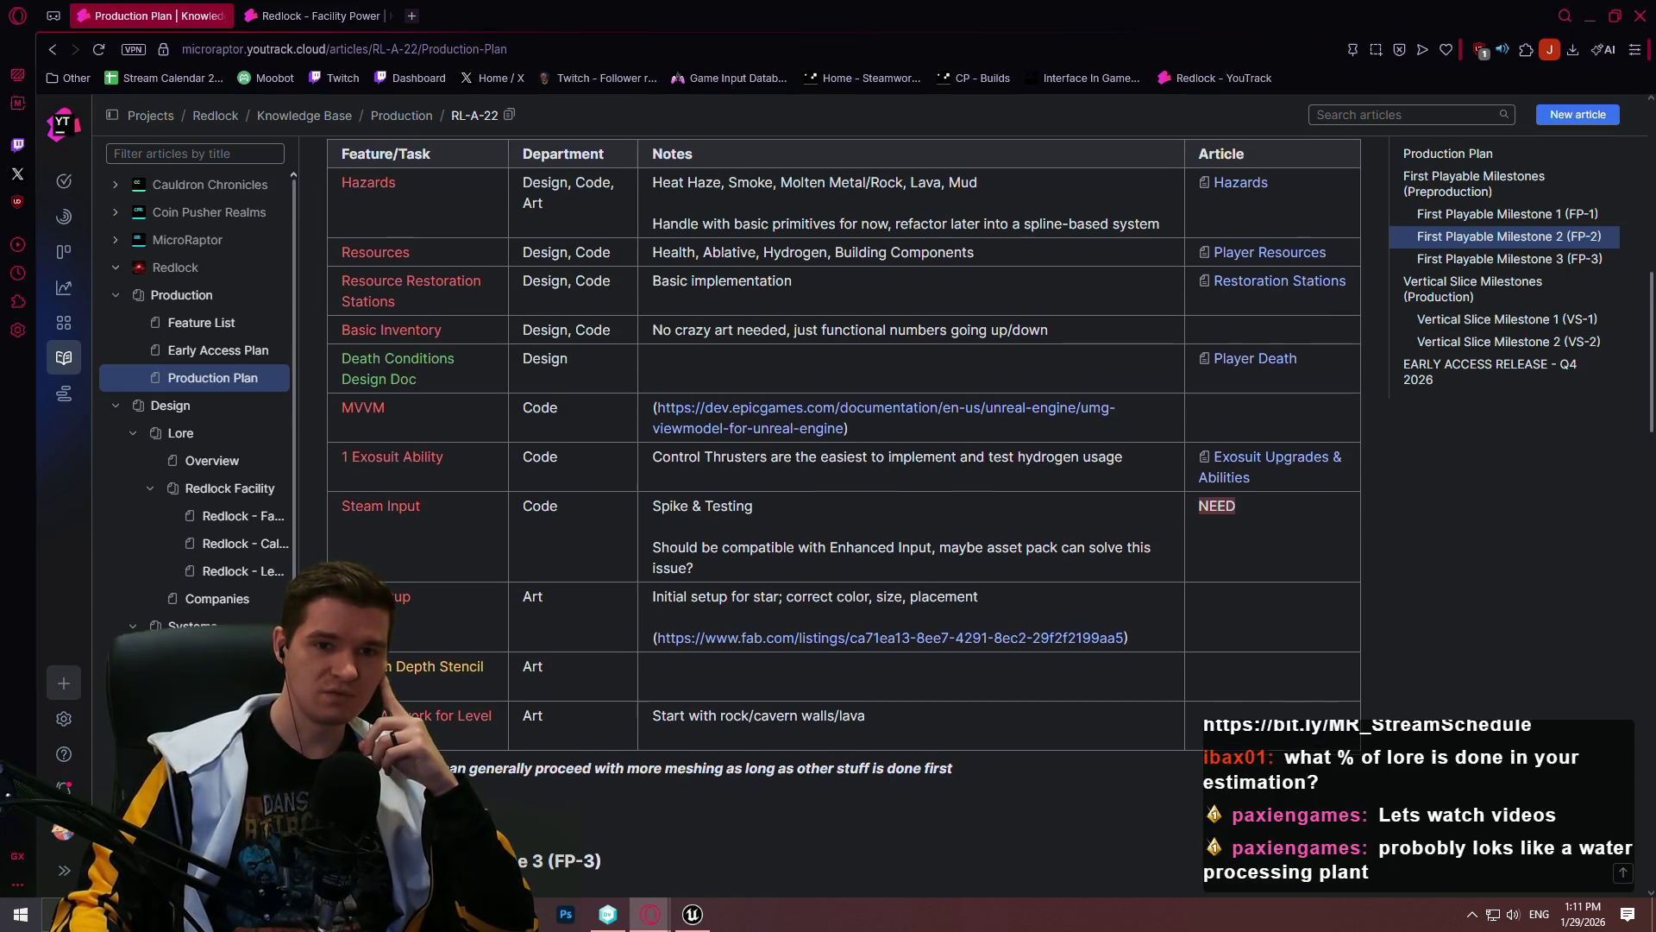
scroll(1652, 274, "up", 2)
scroll(1652, 274, "down", 5)
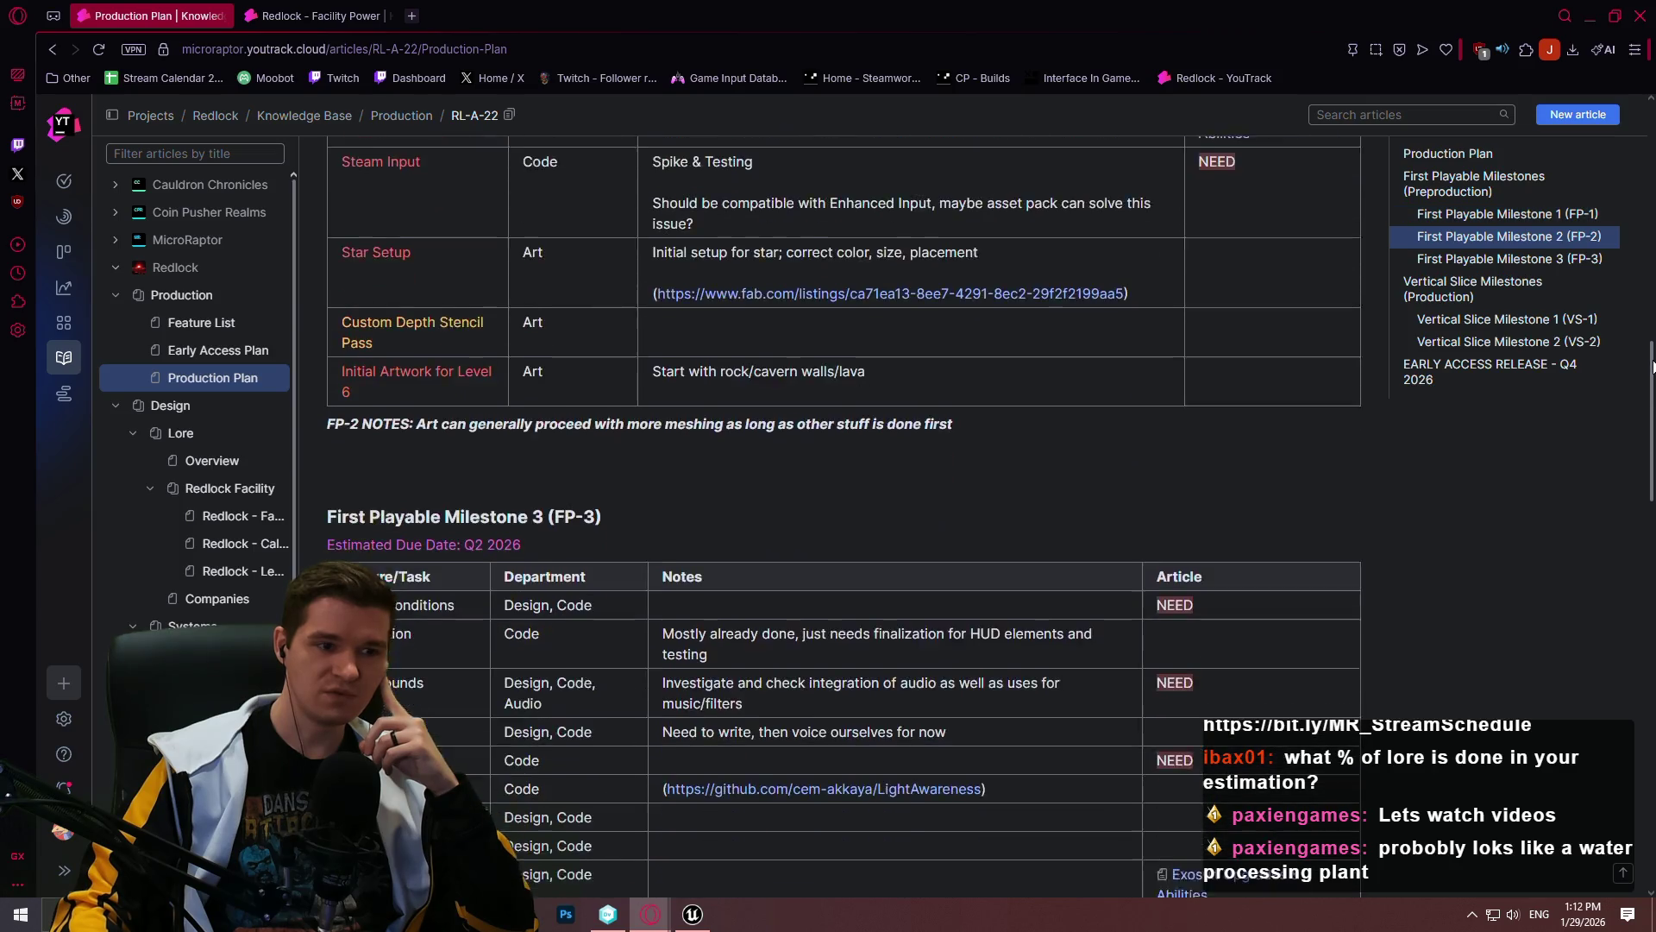
scroll(1653, 274, "up", 4)
left_click_drag(1652, 273, 1649, 147)
scroll(1649, 147, "down", 13)
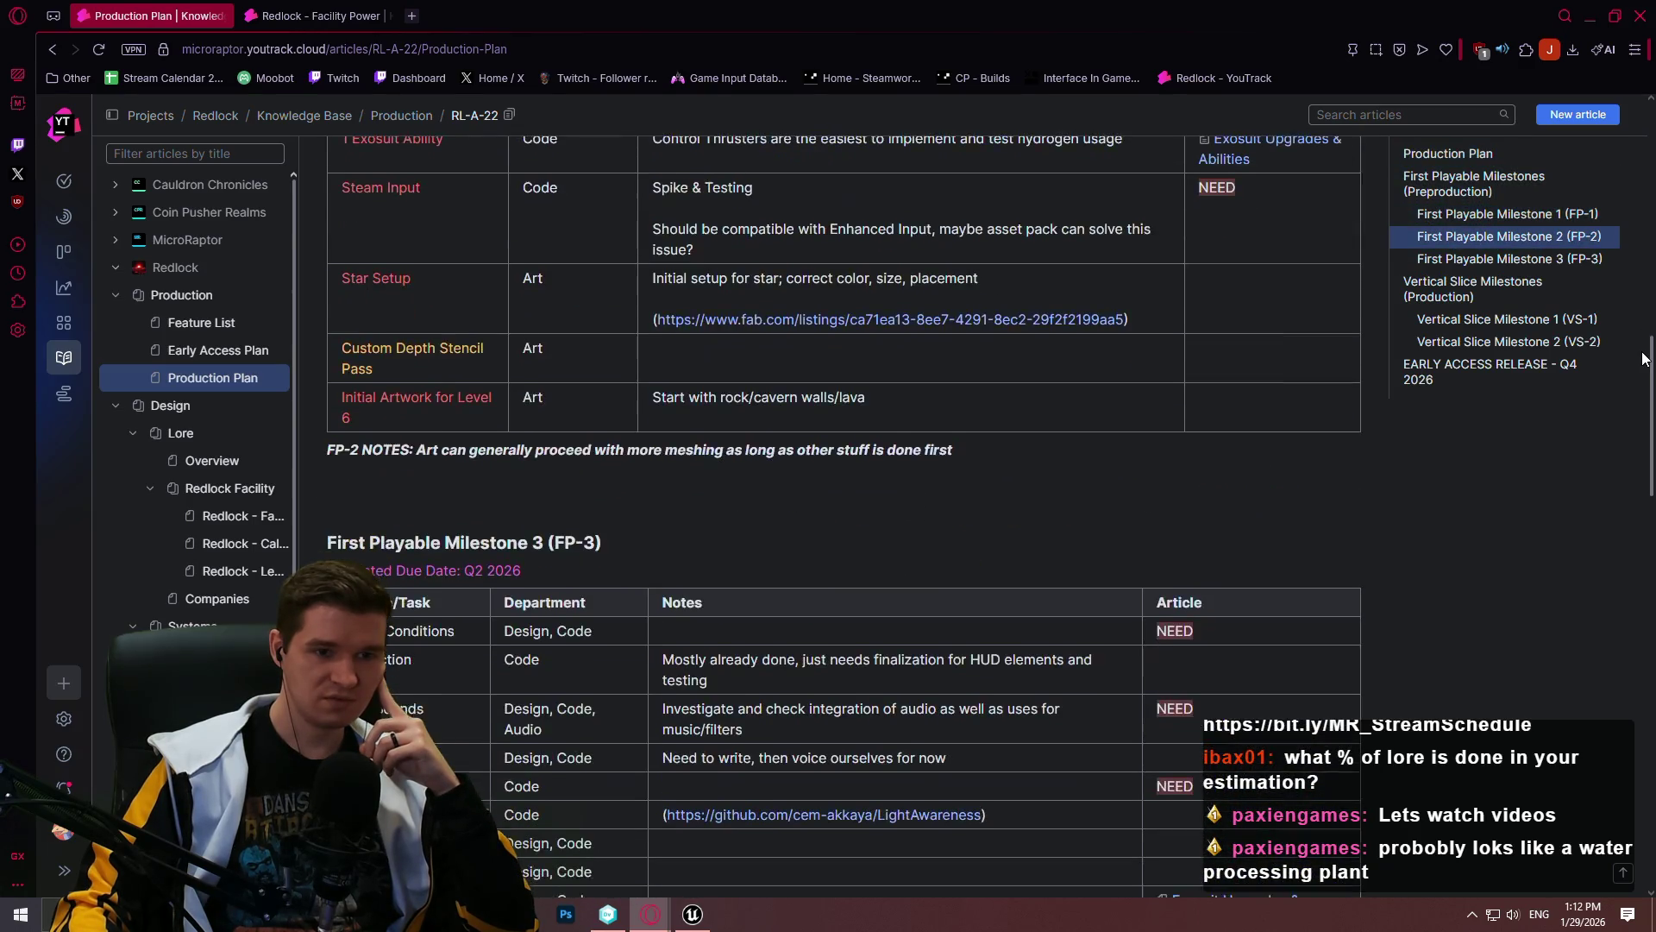
scroll(1630, 236, "up", 8)
left_click_drag(1649, 235, 1648, 189)
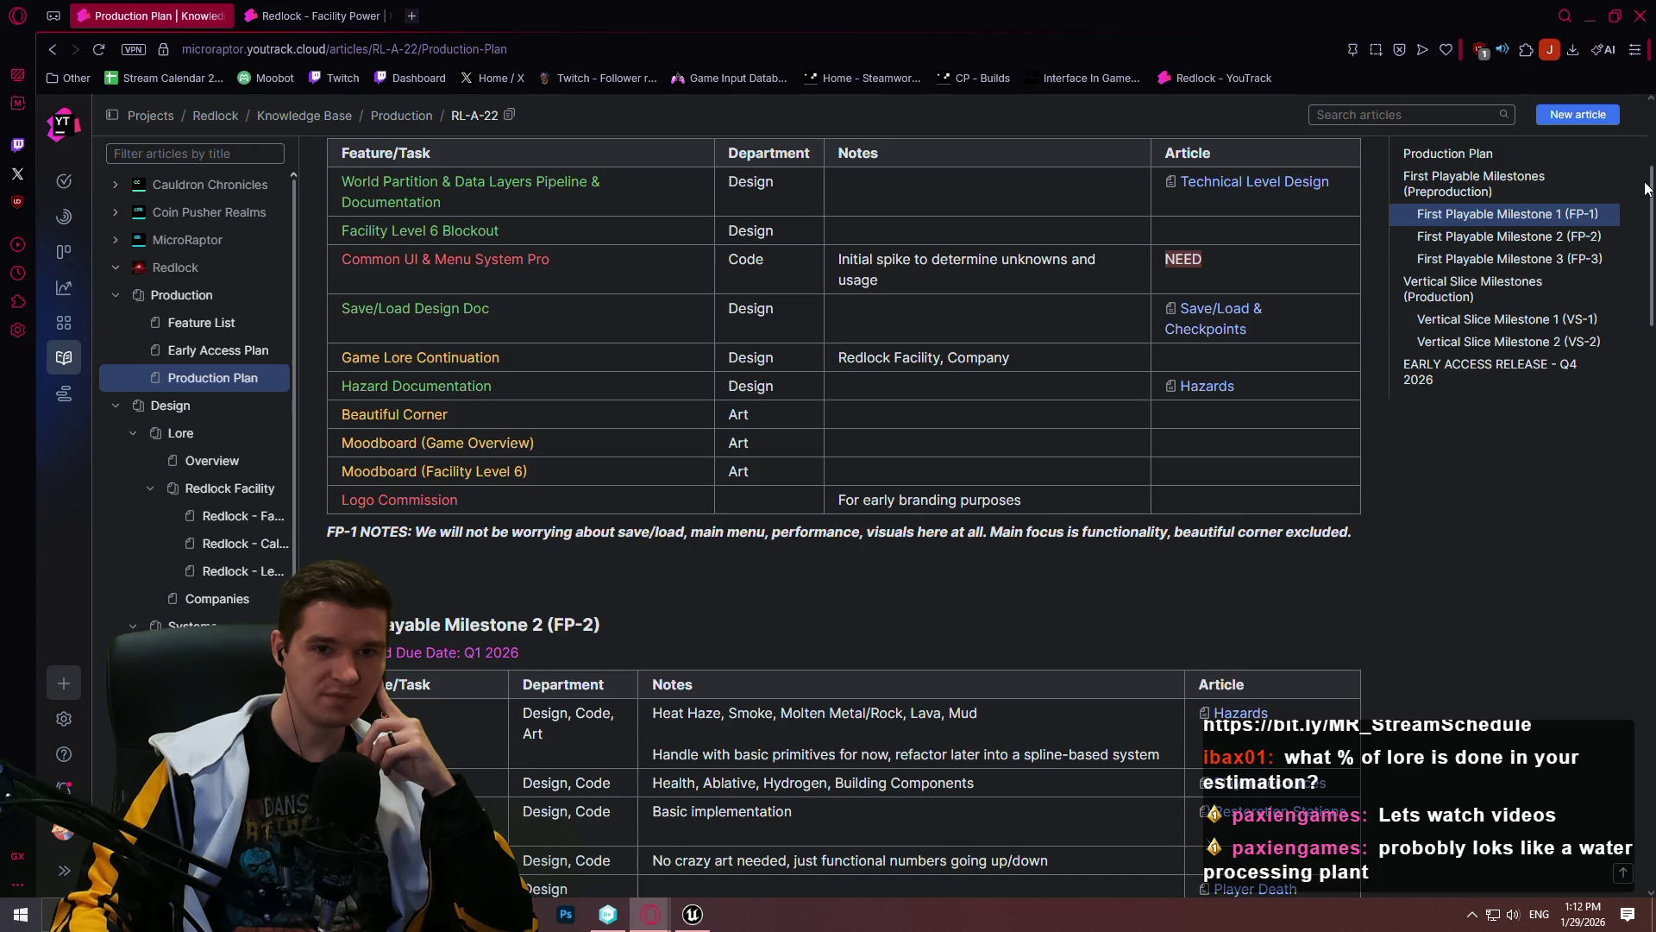
mouse_move(1647, 188)
left_mouse_down()
mouse_move(1637, 119)
mouse_move(1647, 747)
mouse_move(1559, 65)
mouse_move(1588, 138)
mouse_move(1622, 125)
left_mouse_up()
scroll(1258, 449, "down", 12)
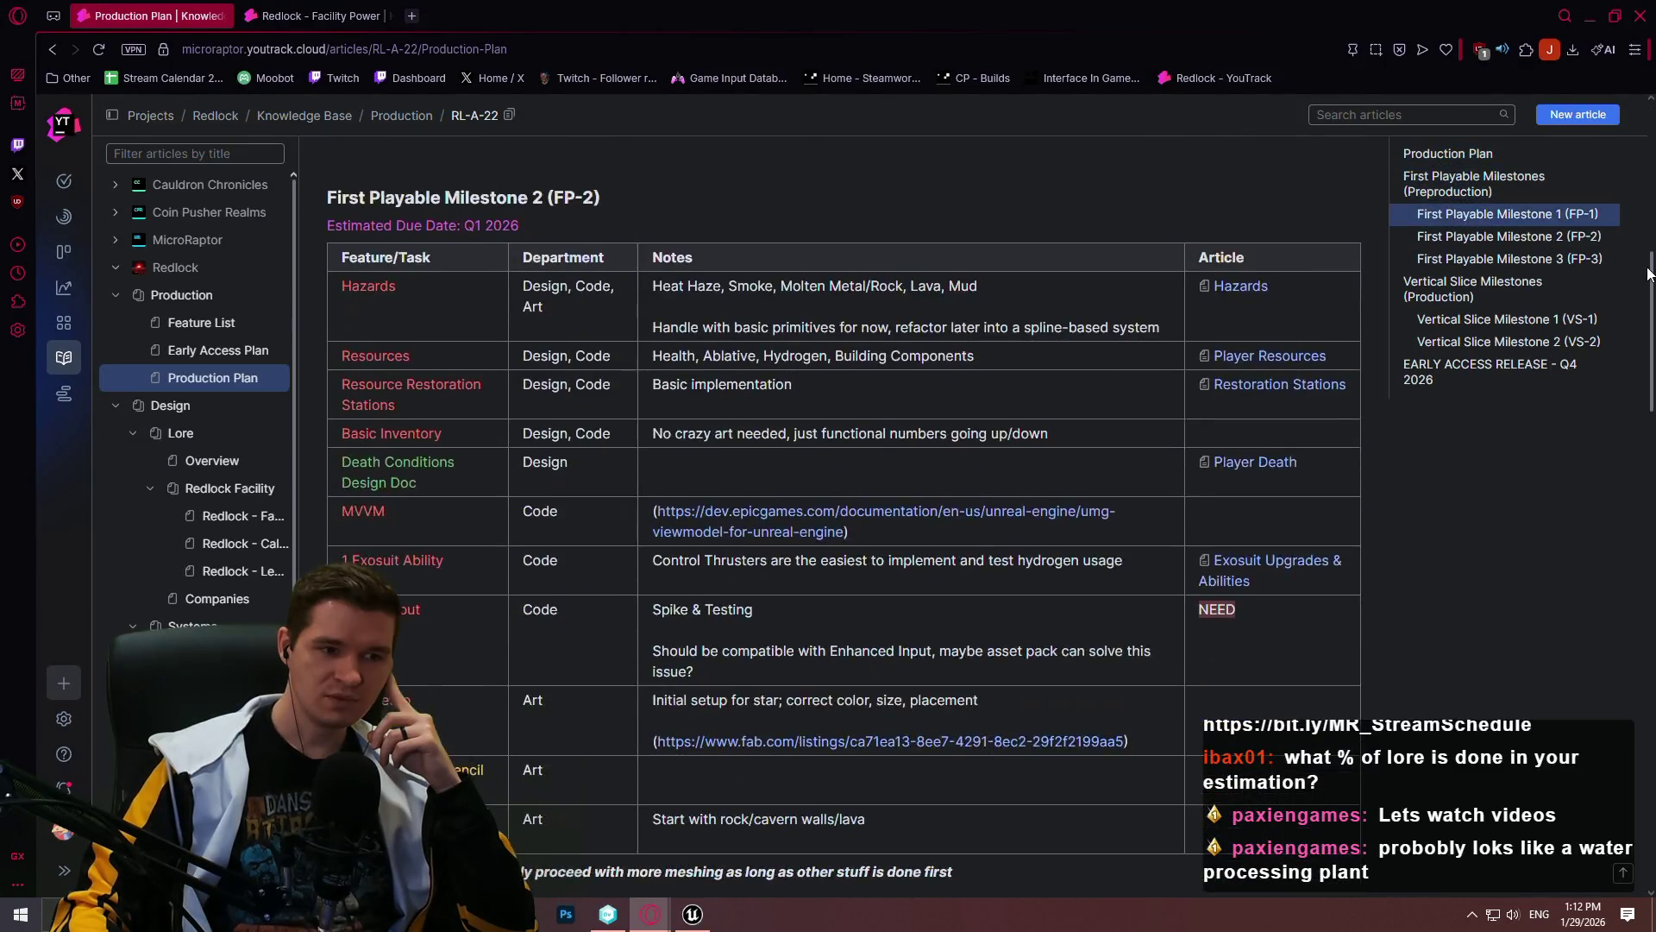
scroll(1258, 449, "up", 5)
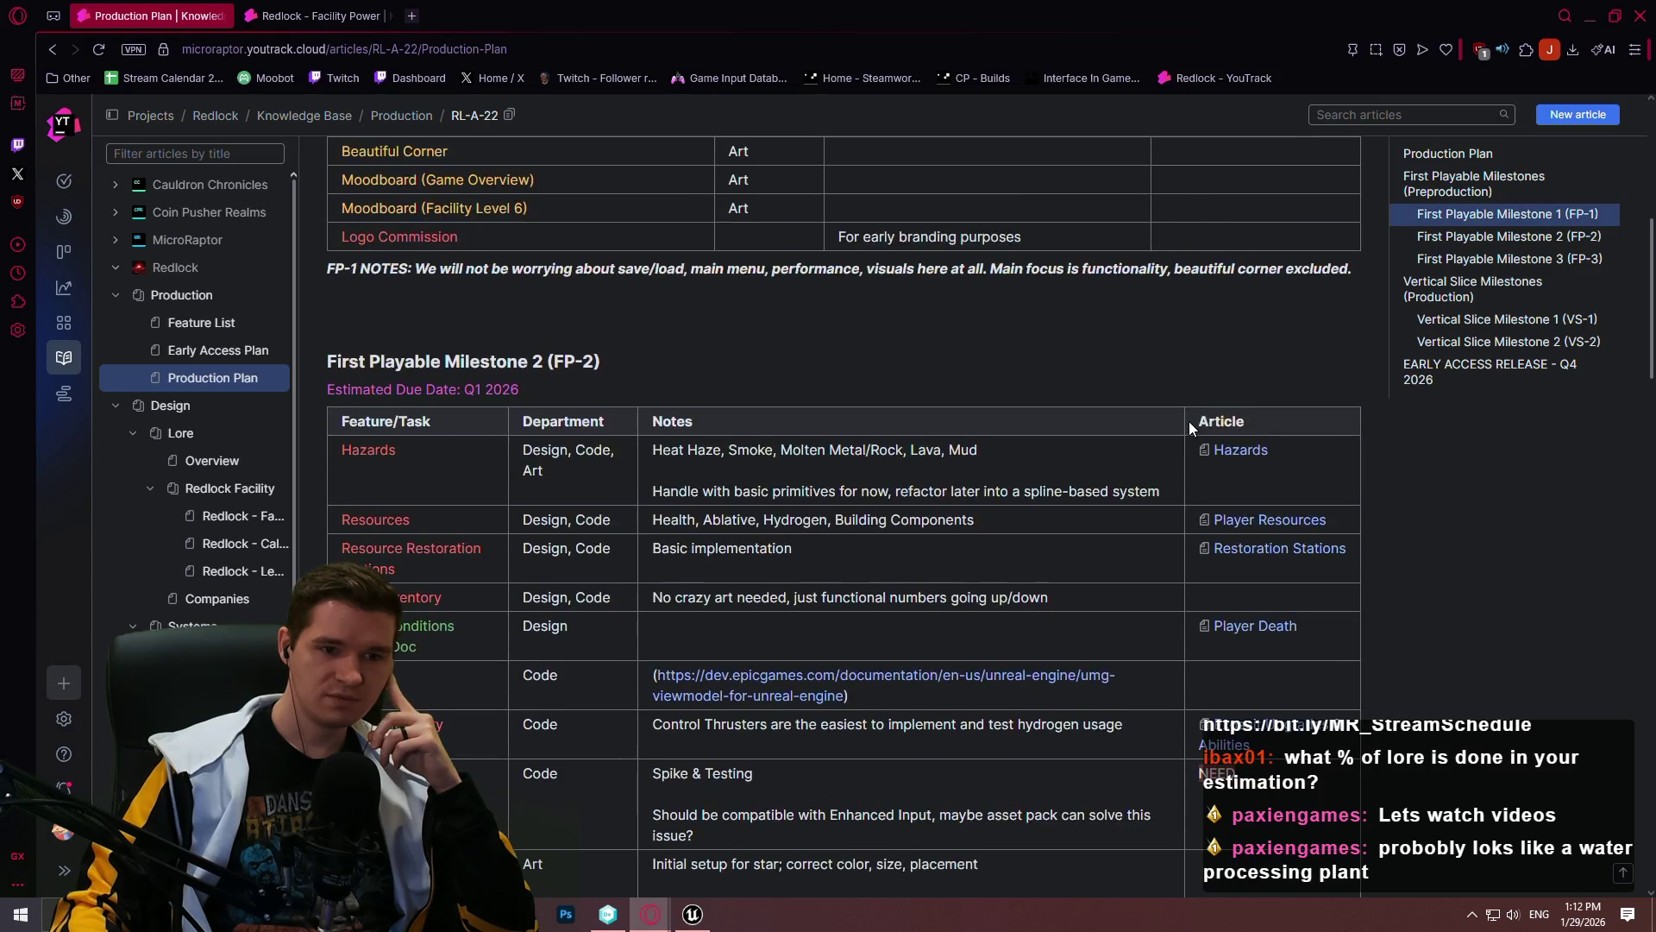
scroll(1189, 421, "down", 3)
scroll(1239, 382, "down", 1)
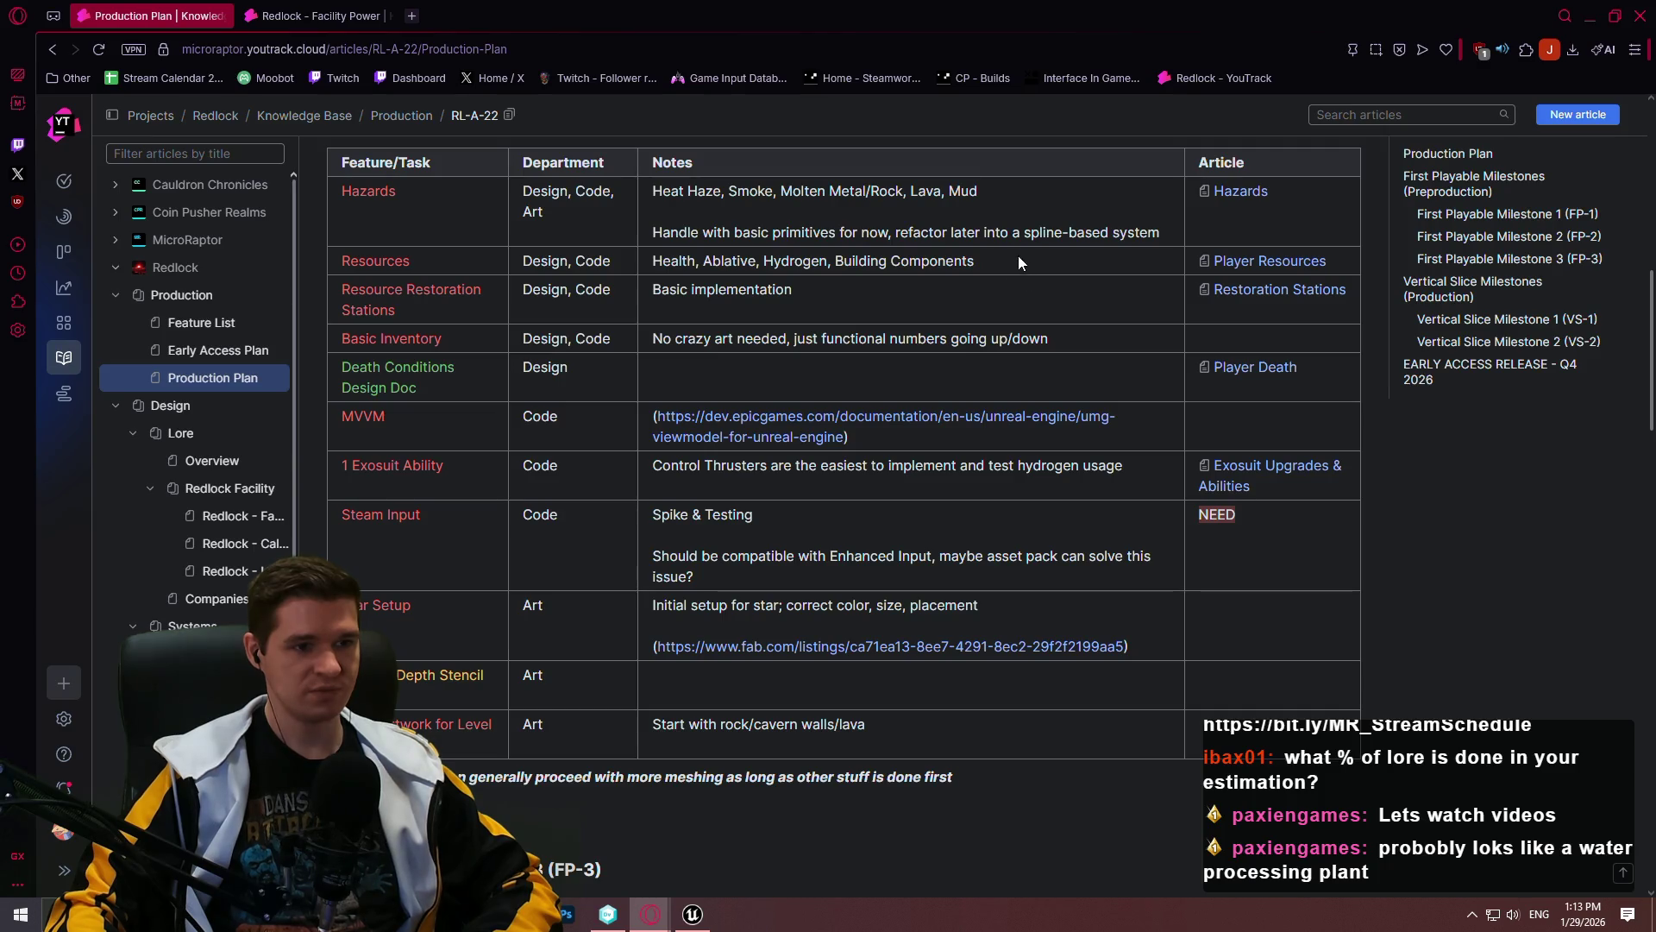
left_click_drag(1018, 255, 654, 257)
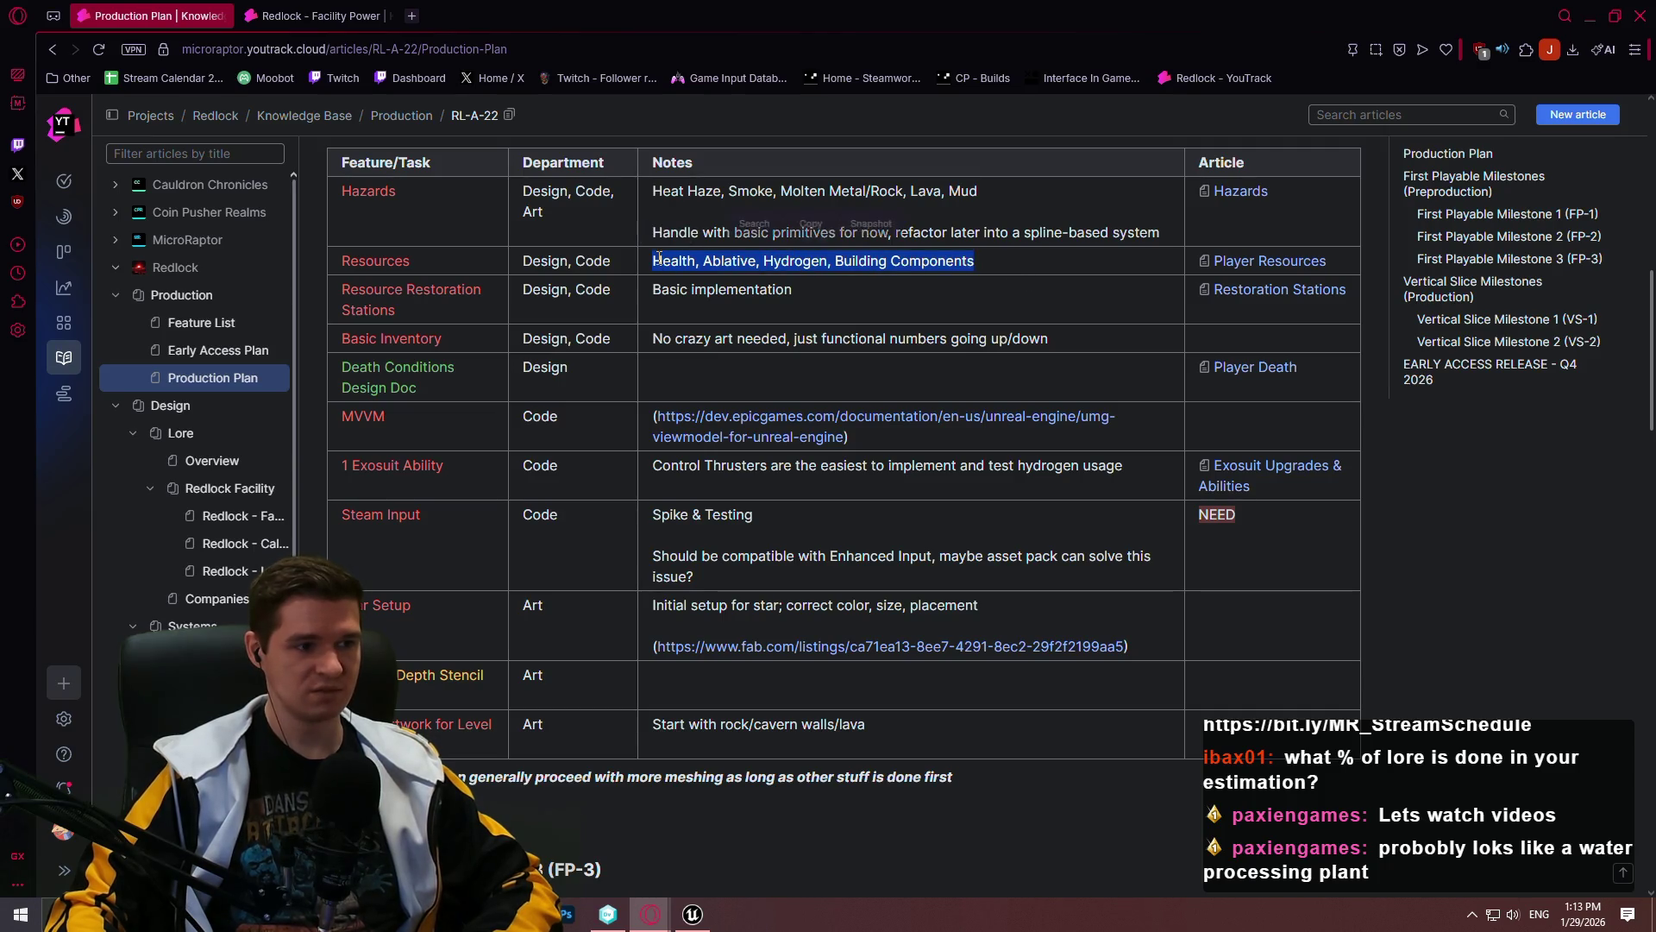
left_click(830, 302)
left_click_drag(830, 302, 660, 293)
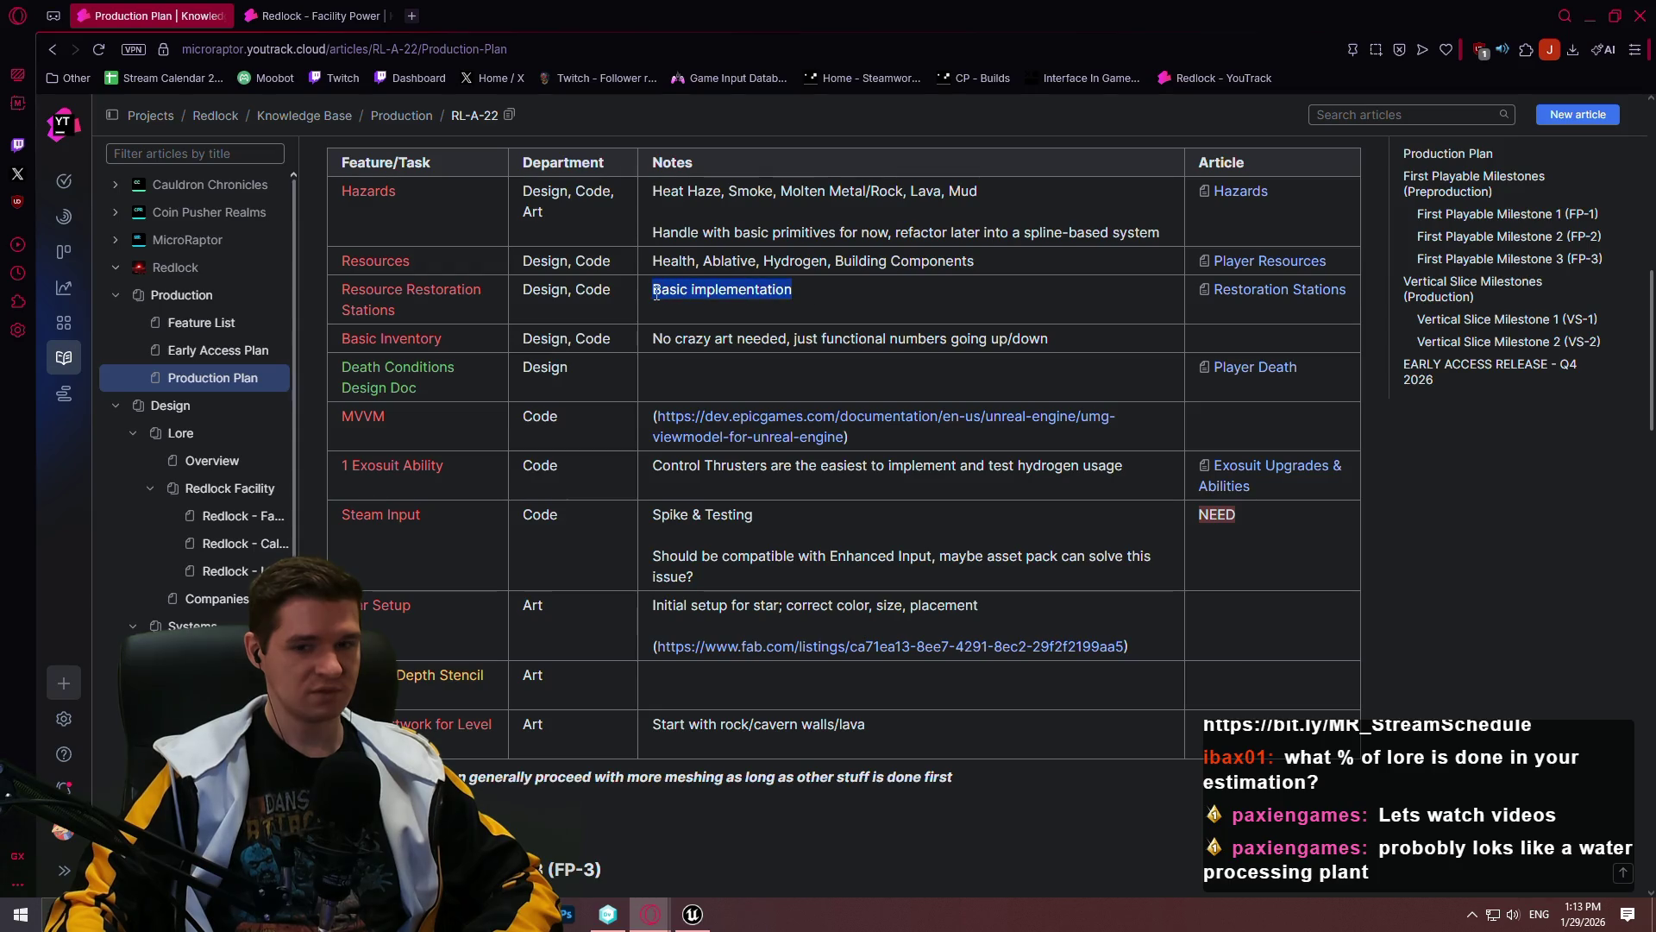
left_click(828, 299)
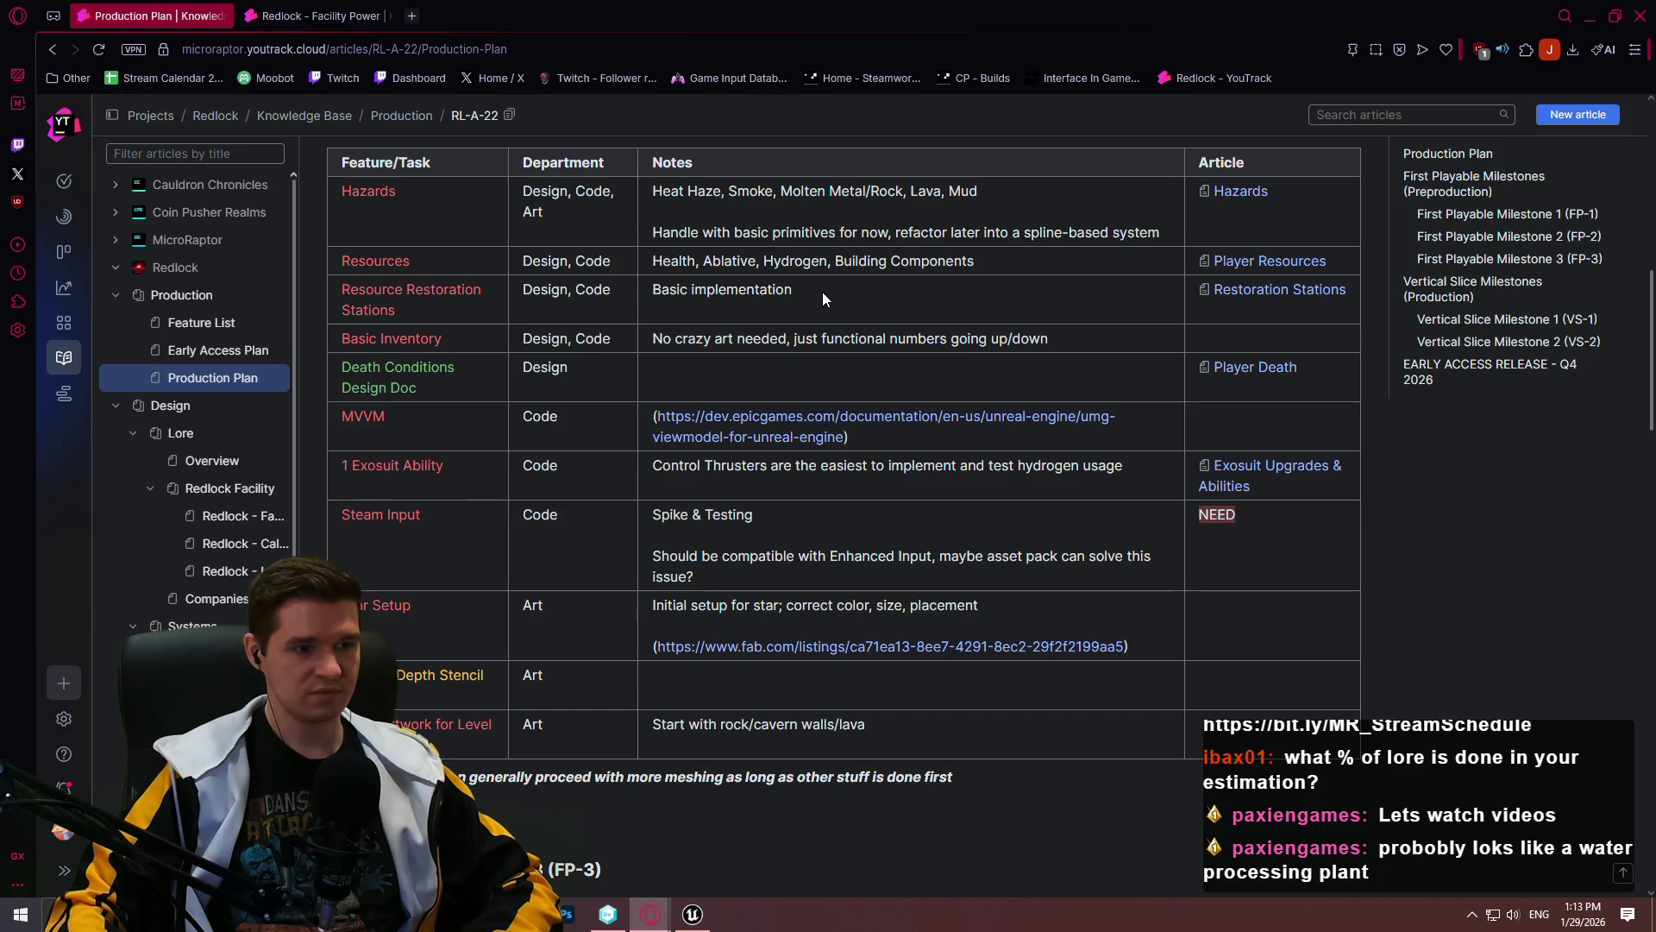
left_click_drag(807, 288, 578, 275)
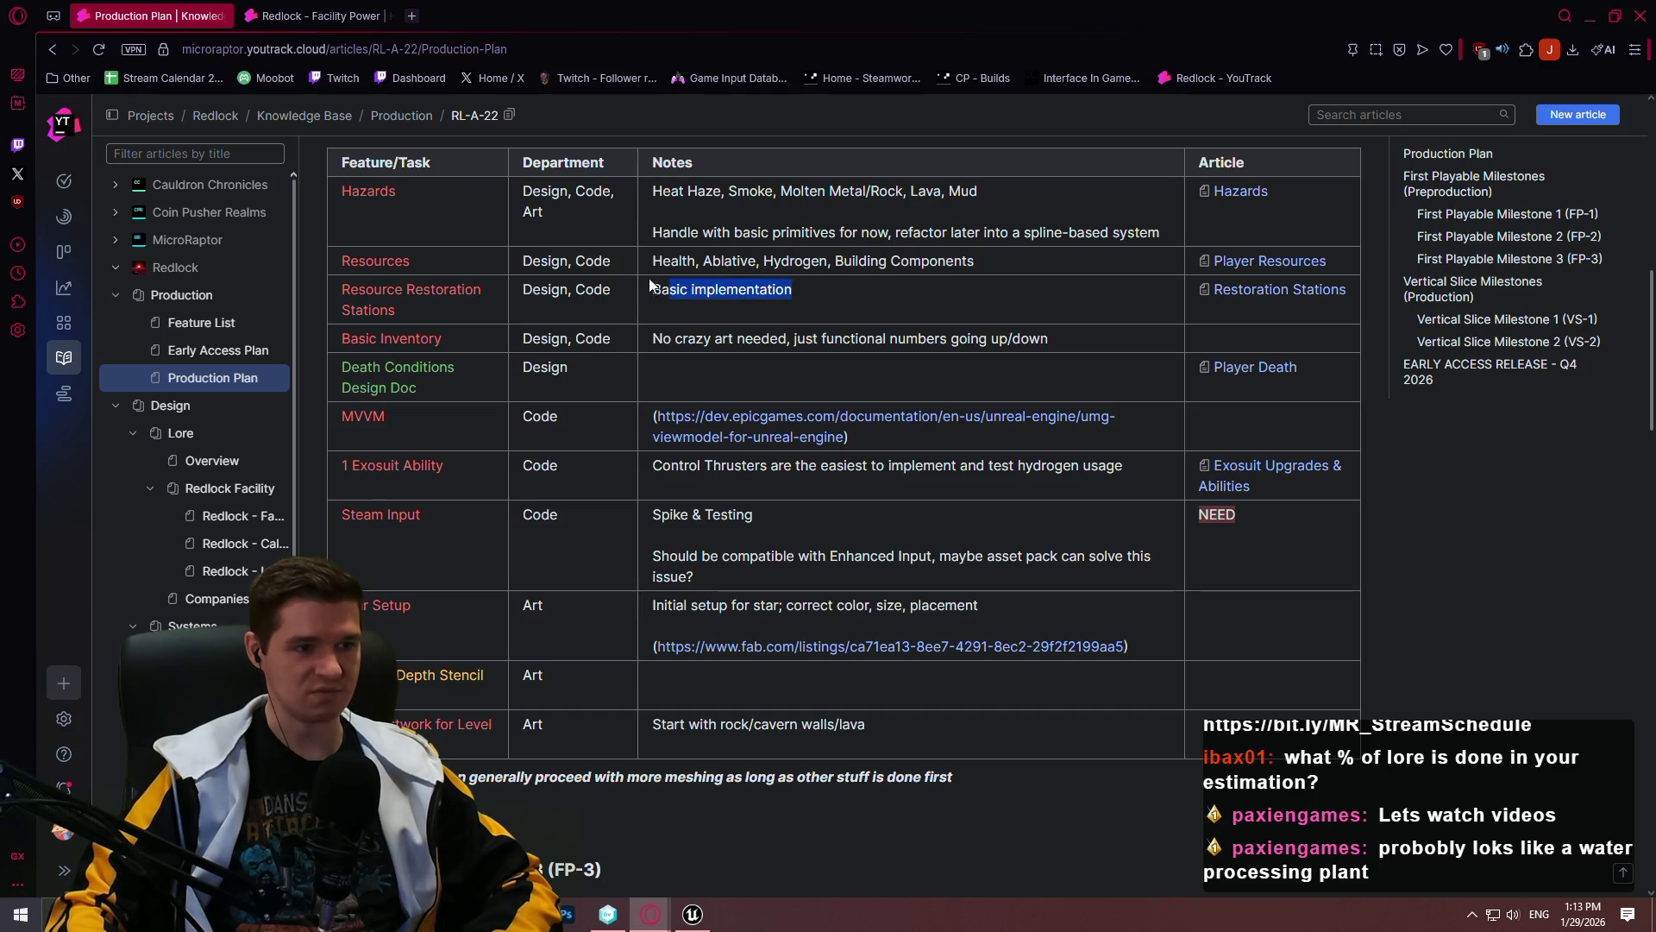
left_click(956, 343)
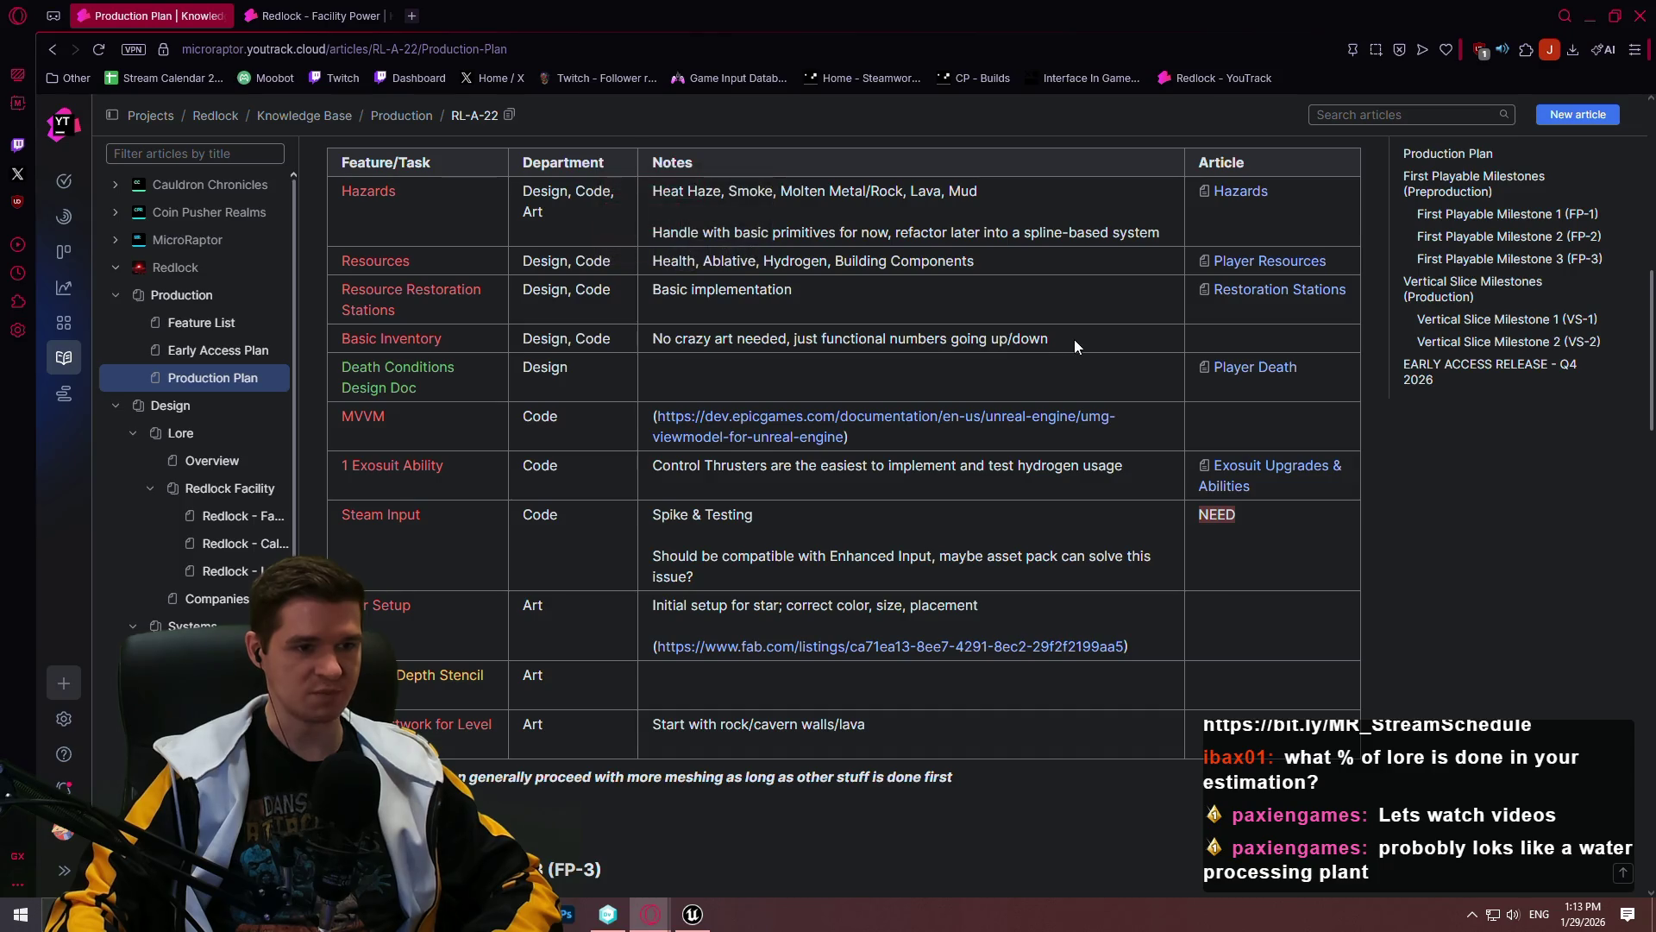
mouse_move(1057, 343)
left_mouse_down()
mouse_move(425, 277)
mouse_move(441, 270)
left_mouse_up()
left_click(800, 293)
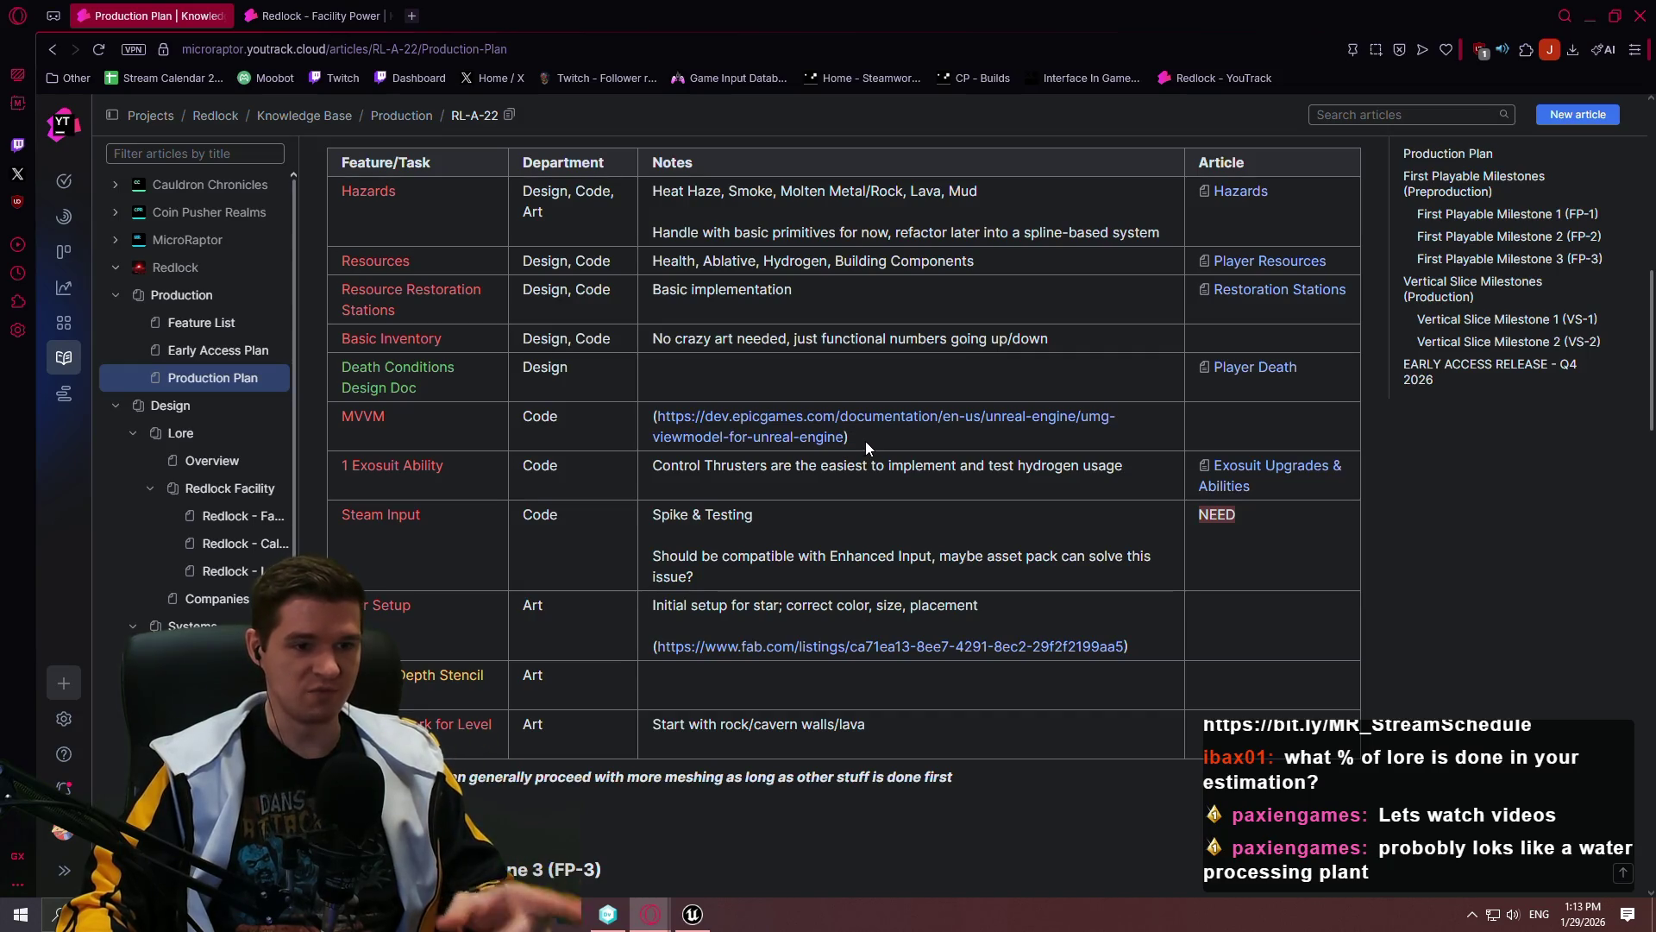
left_click(693, 917)
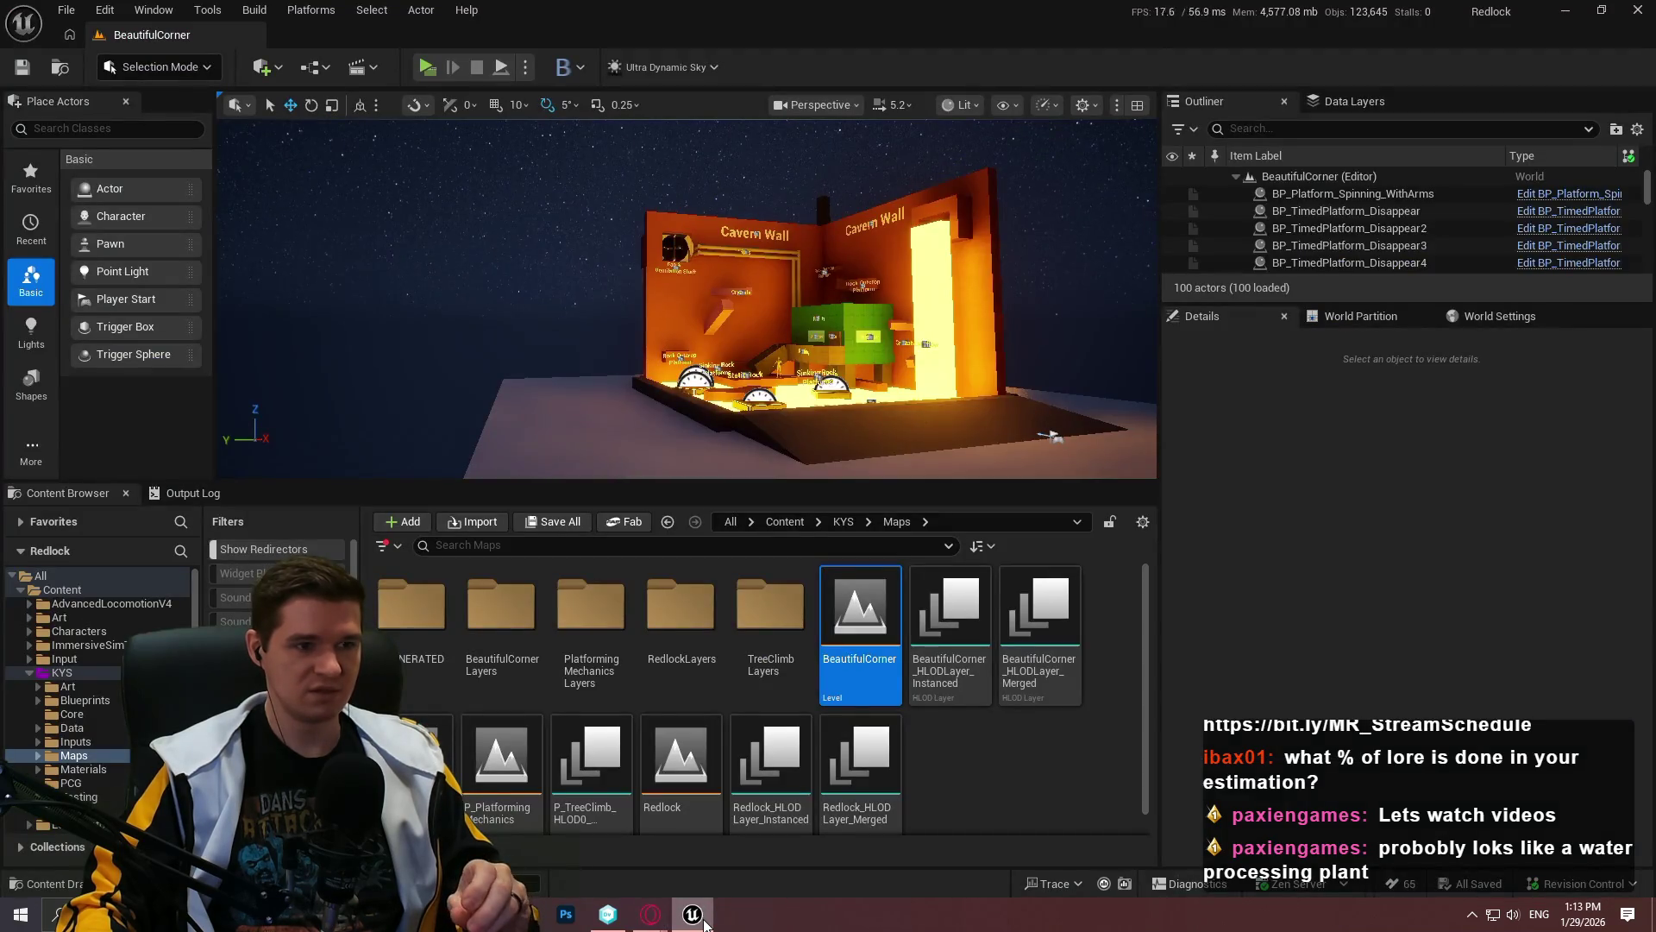
left_click(695, 916)
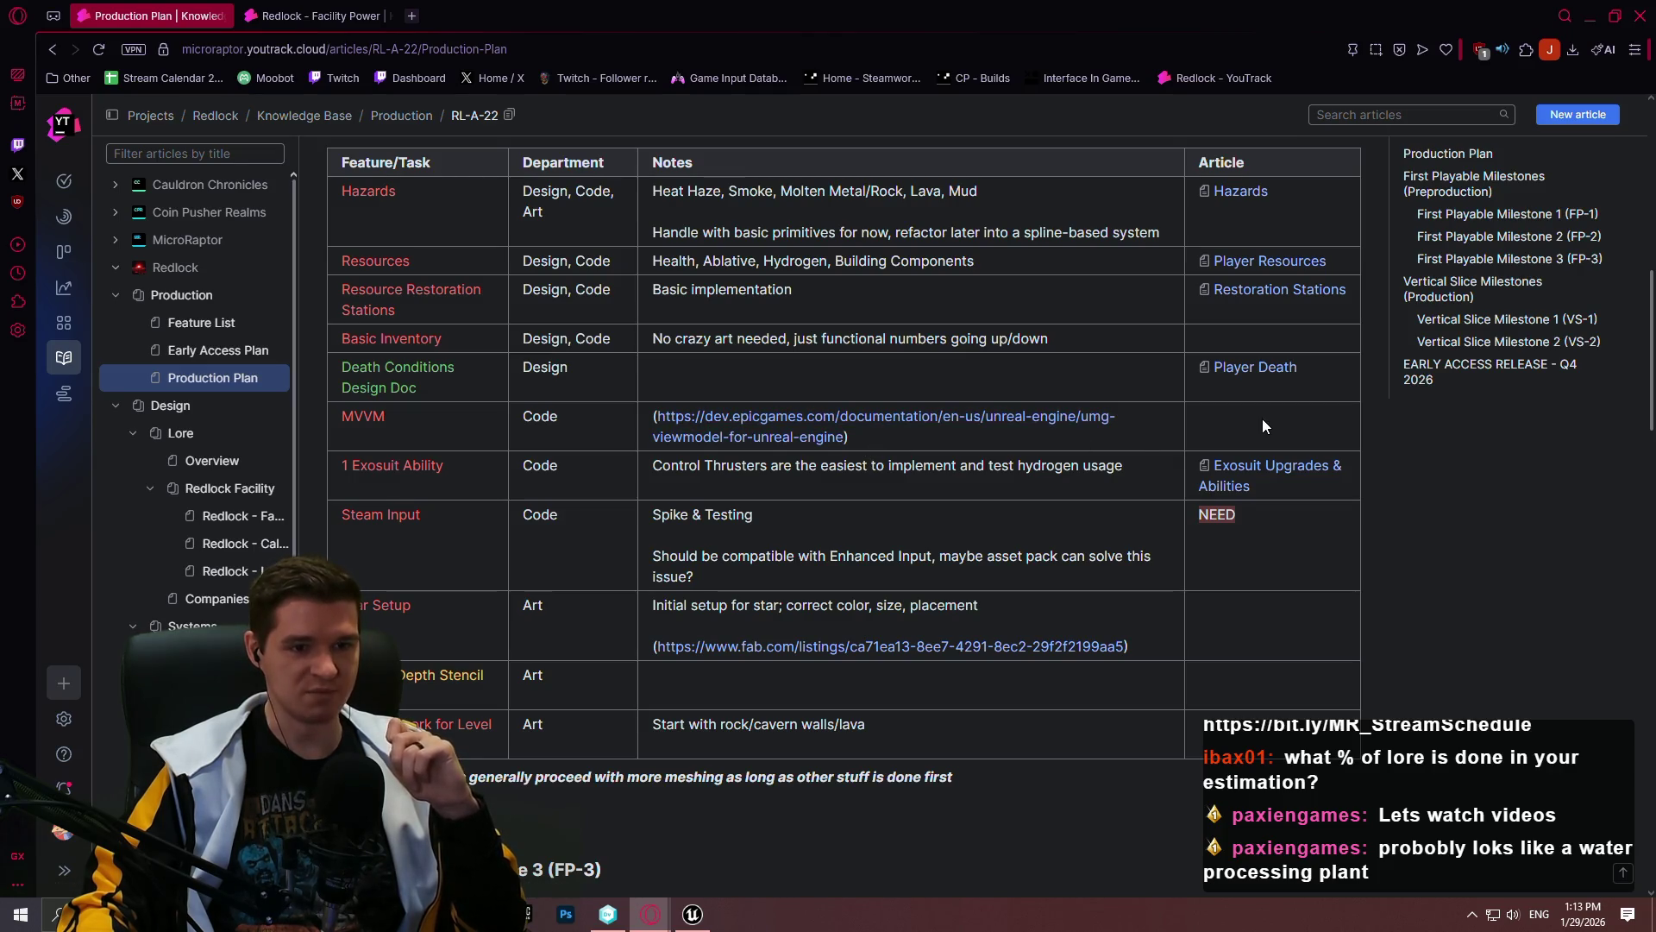
scroll(854, 356, "up", 2)
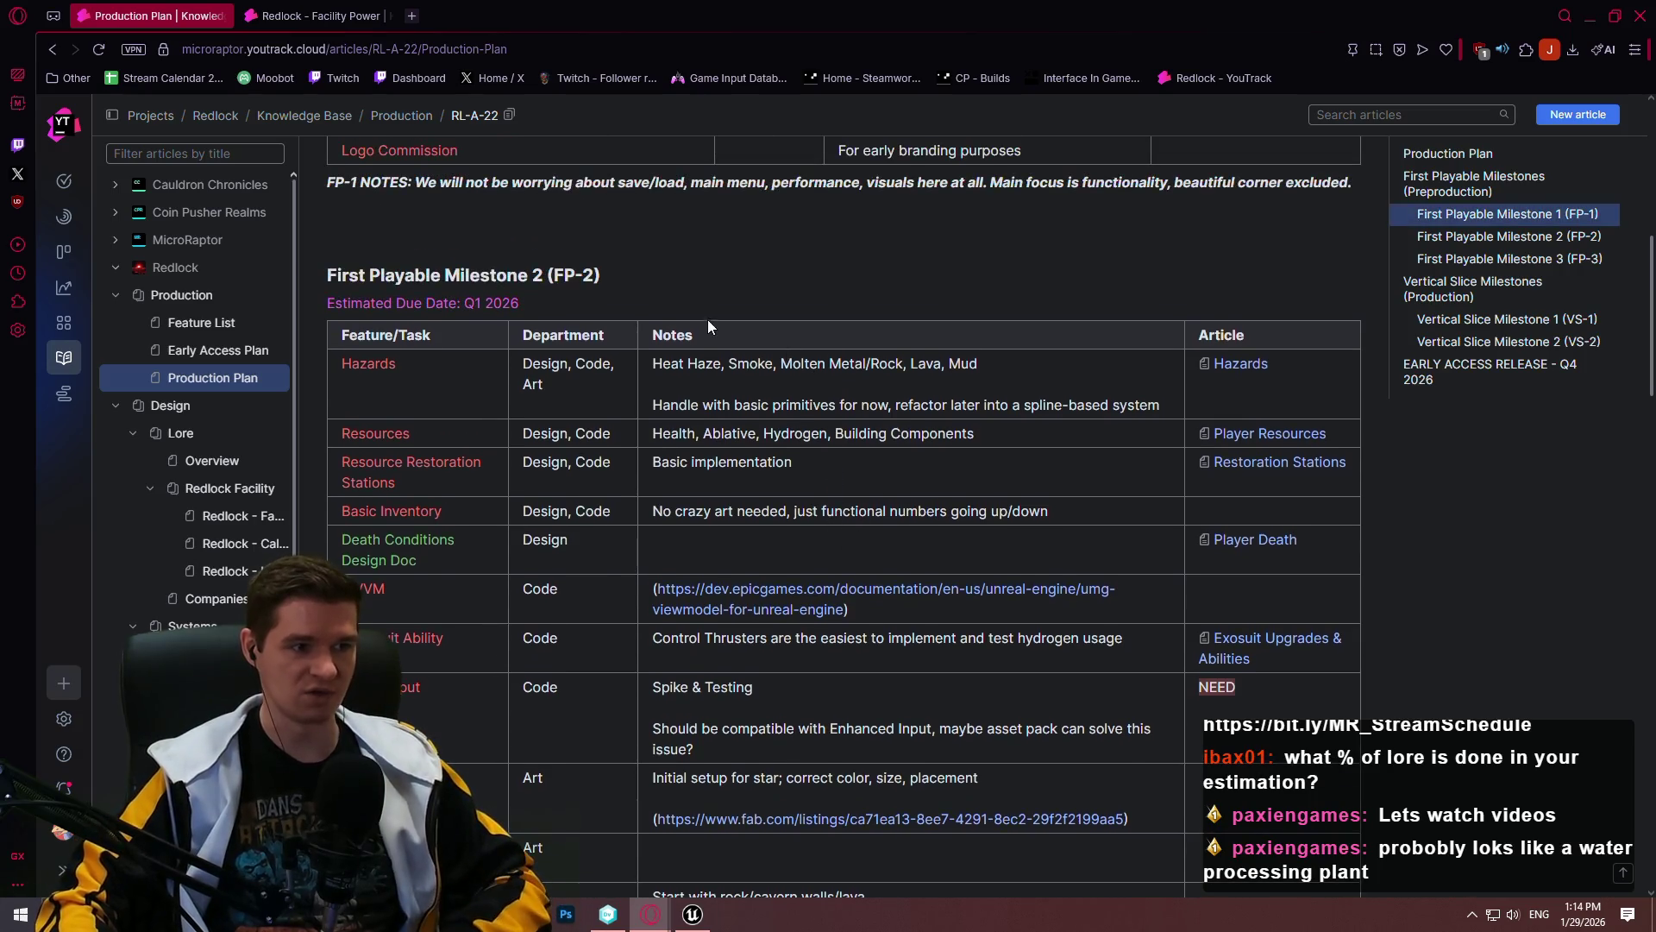
scroll(789, 286, "up", 3)
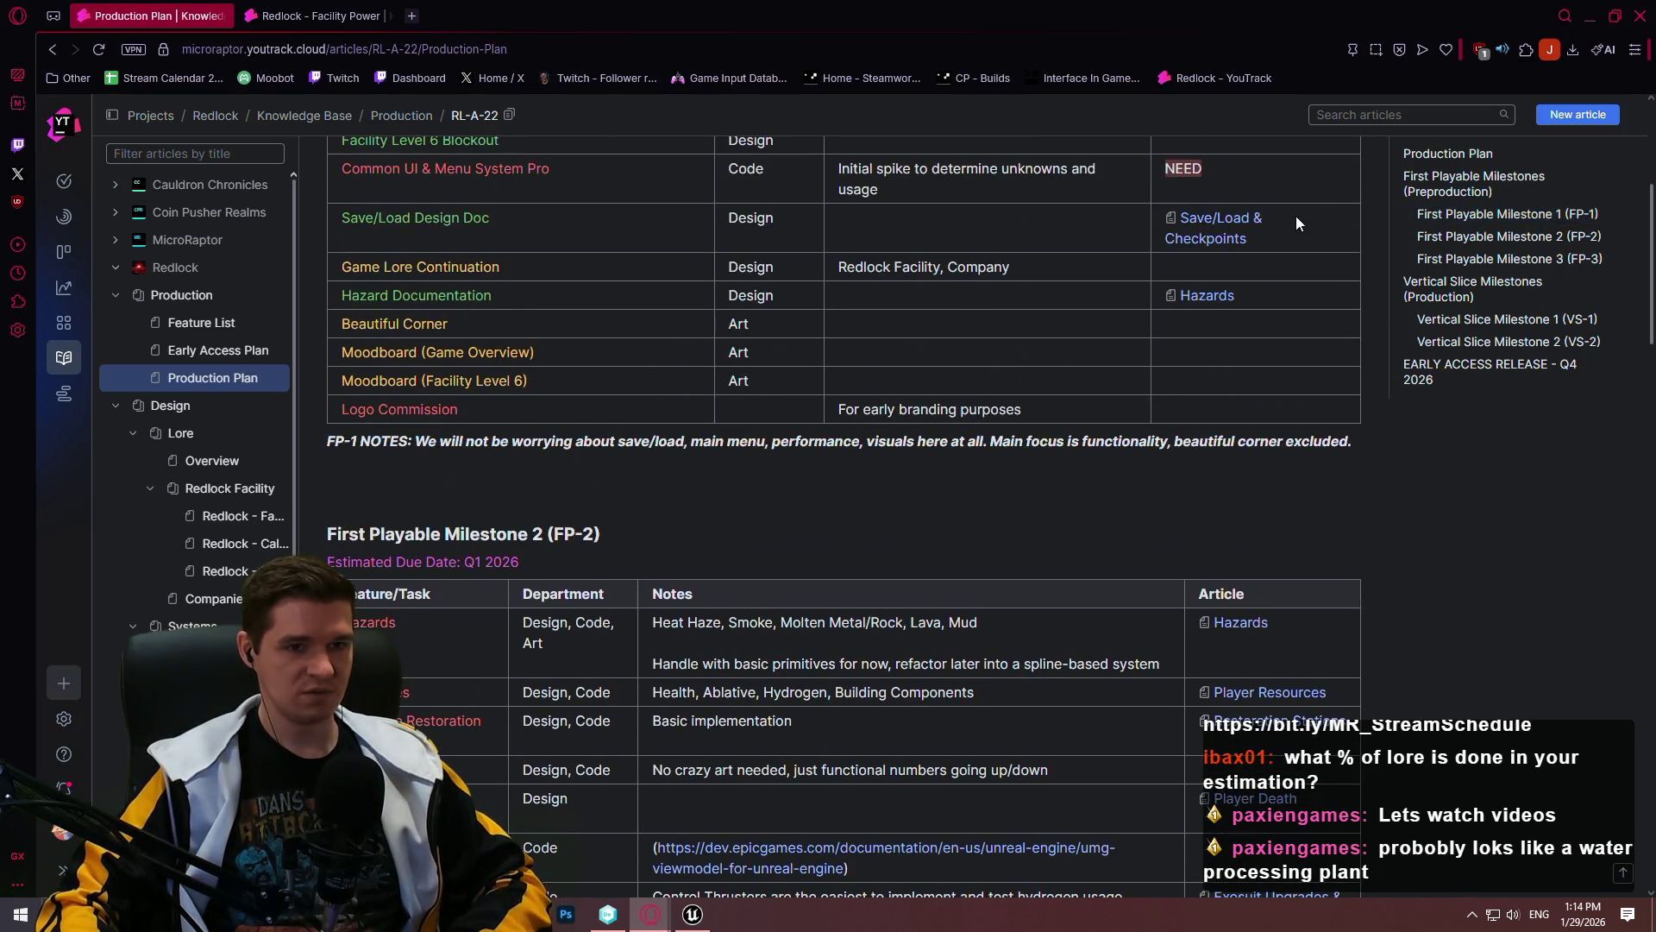
scroll(1370, 493, "up", 5)
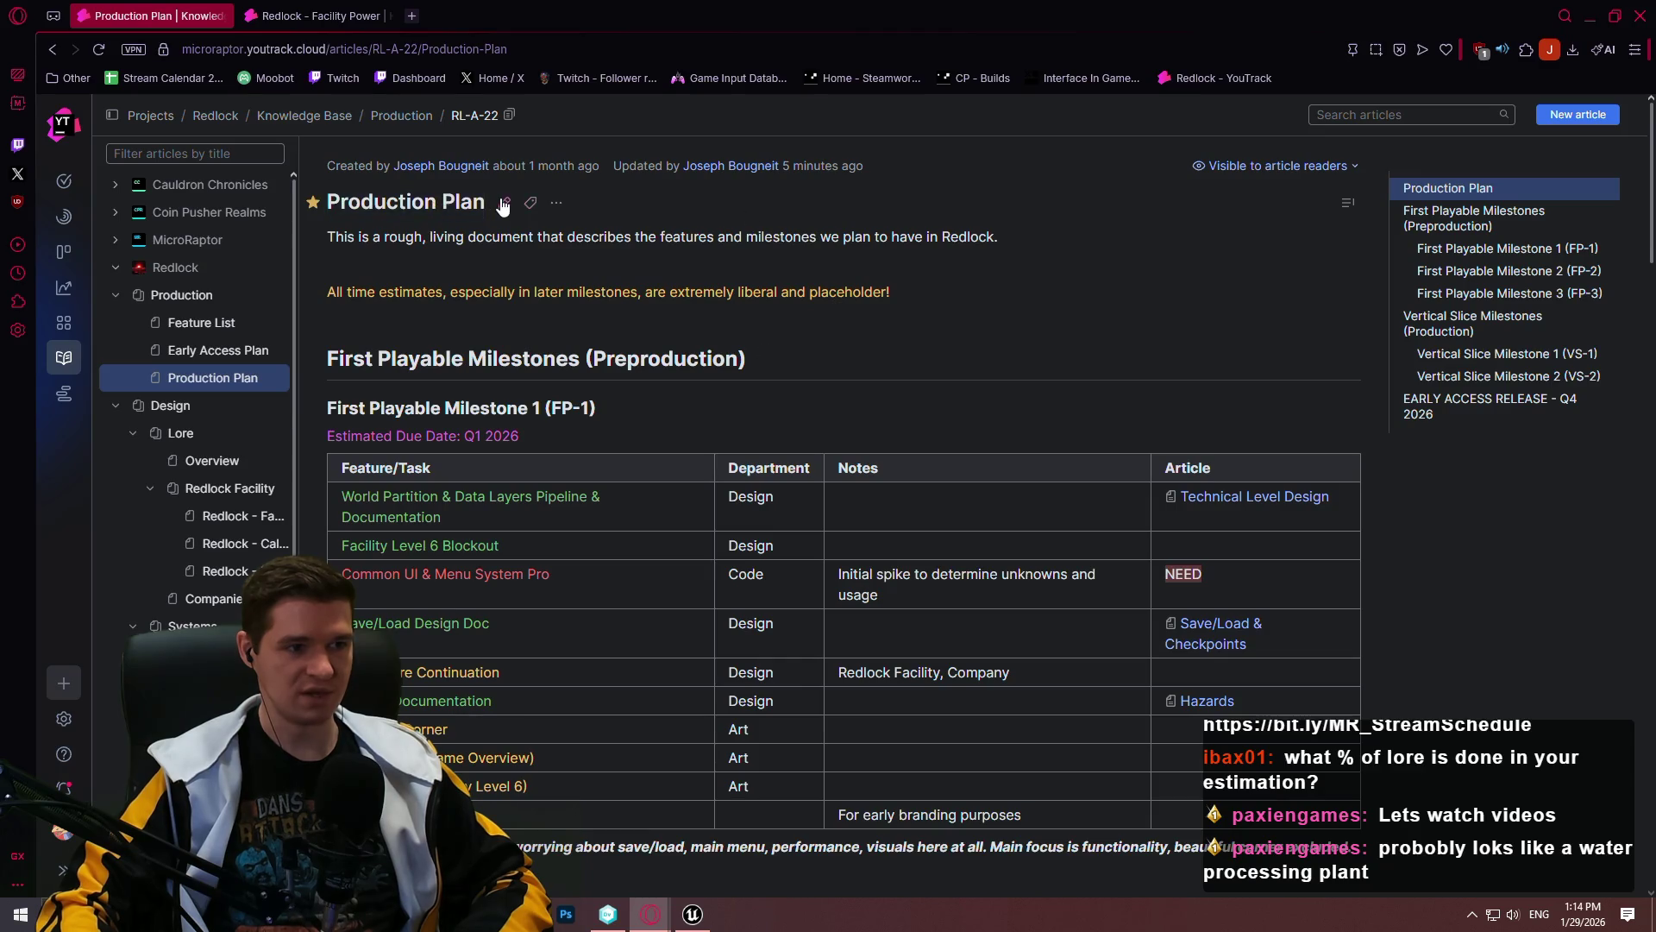
Step: Enter a red 'NEED' in the MVVM row's Article cell and publish the Production Plan
left_click(500, 207)
scroll(942, 451, "down", 15)
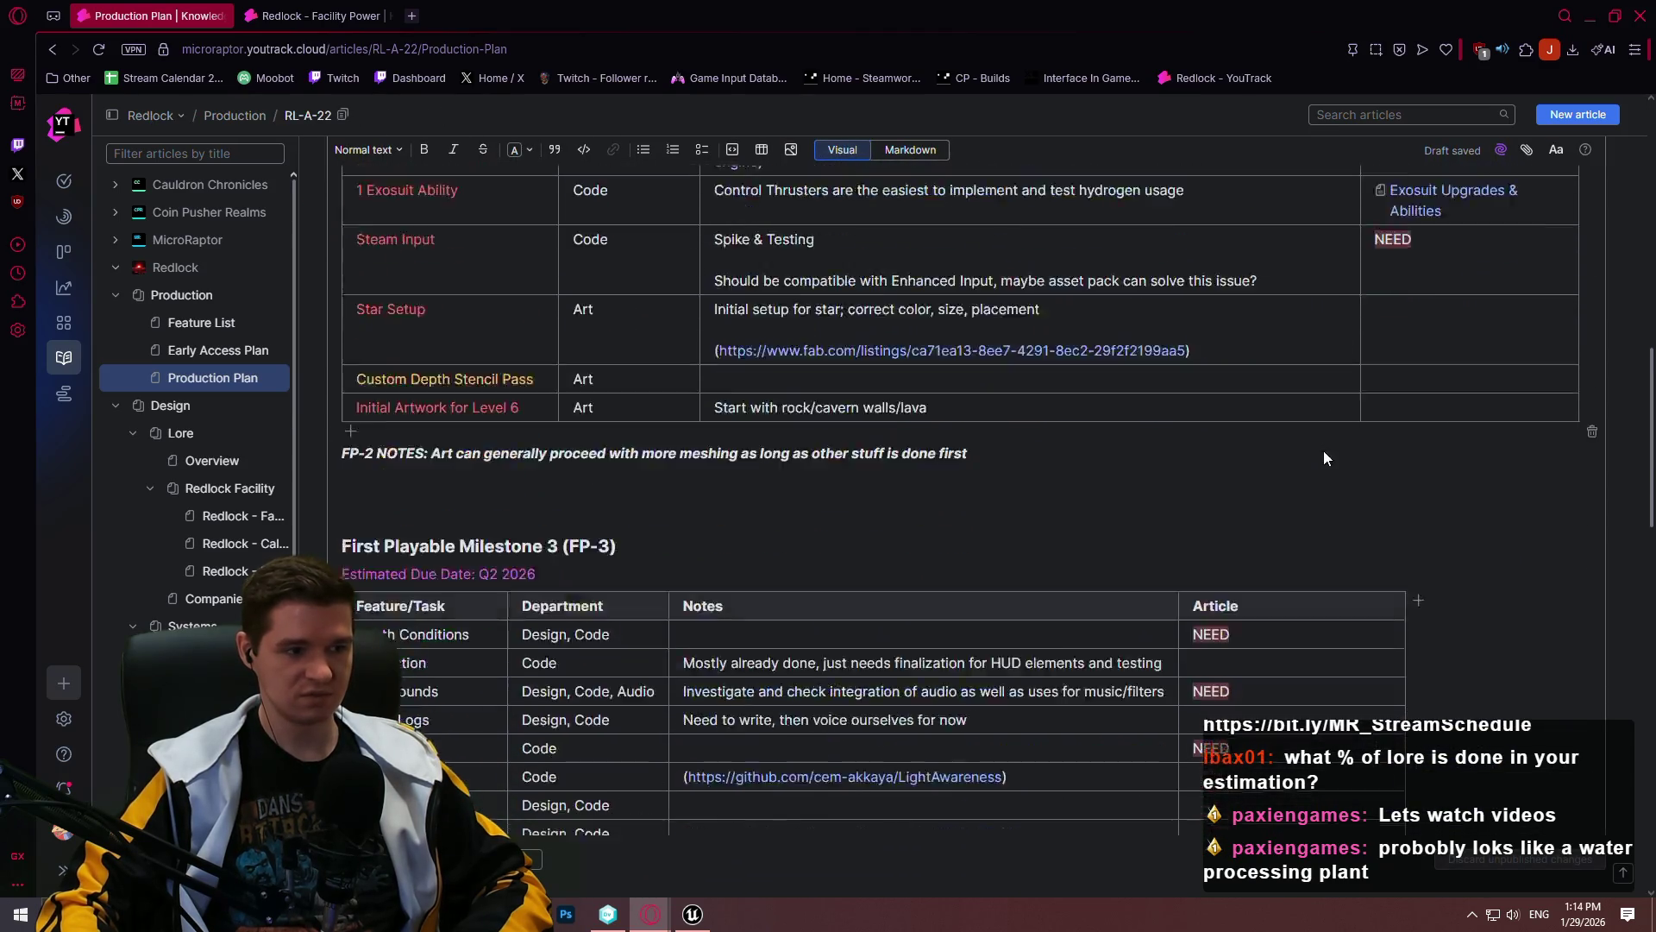
scroll(1285, 431, "up", 7)
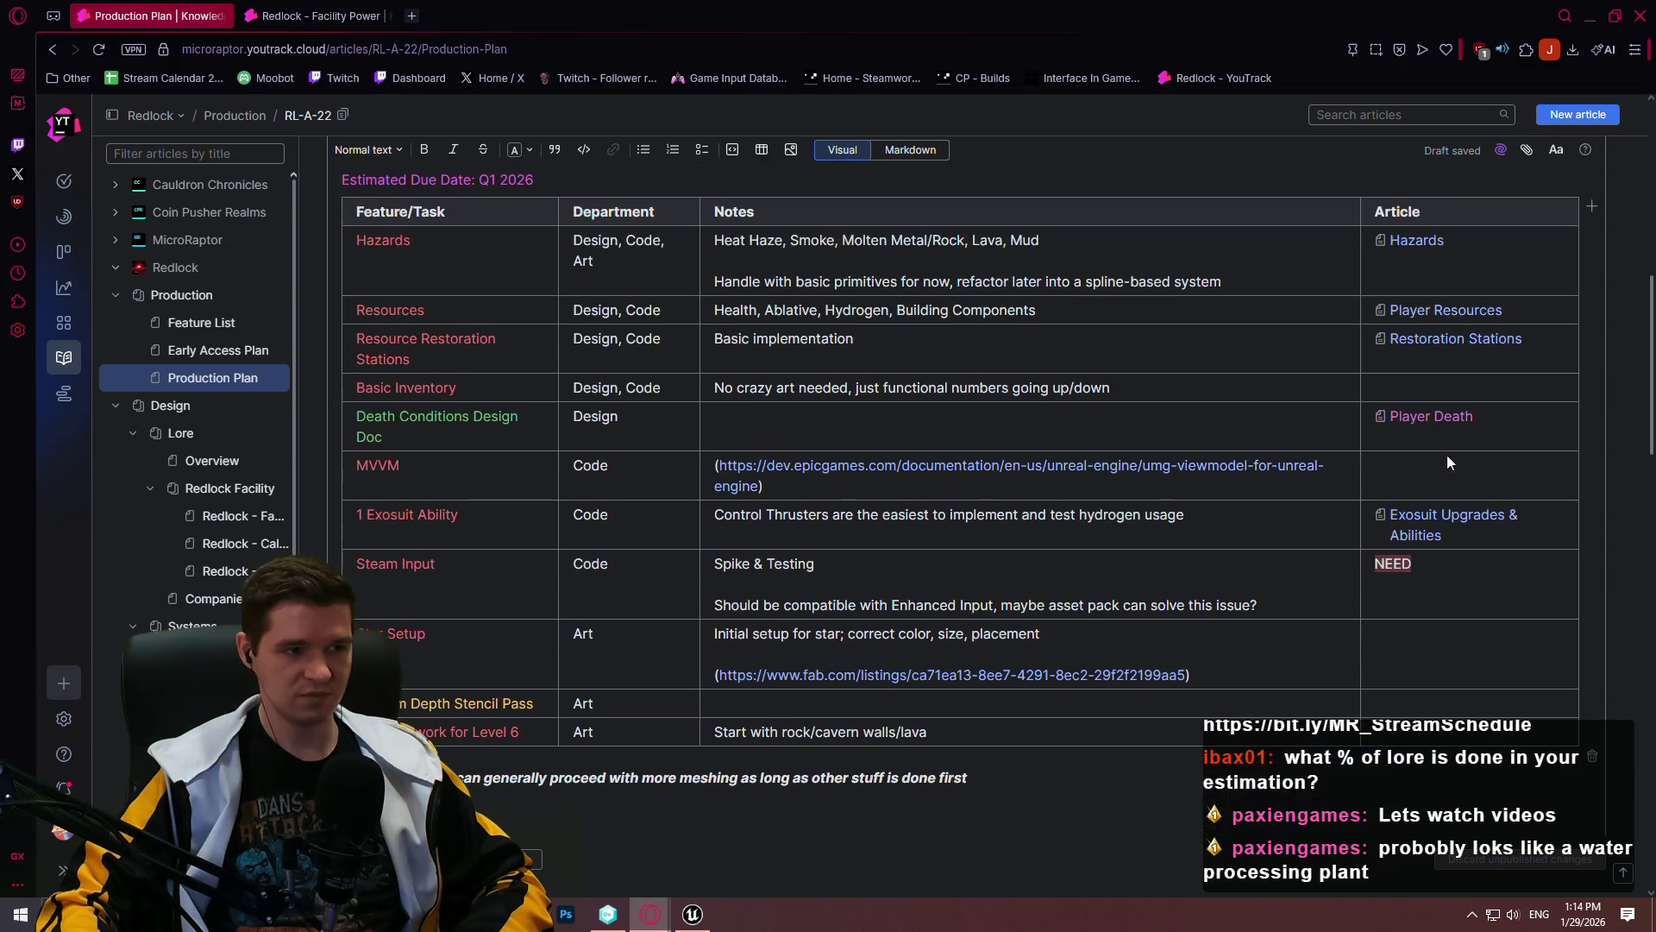
left_click(1426, 486)
type("NEED")
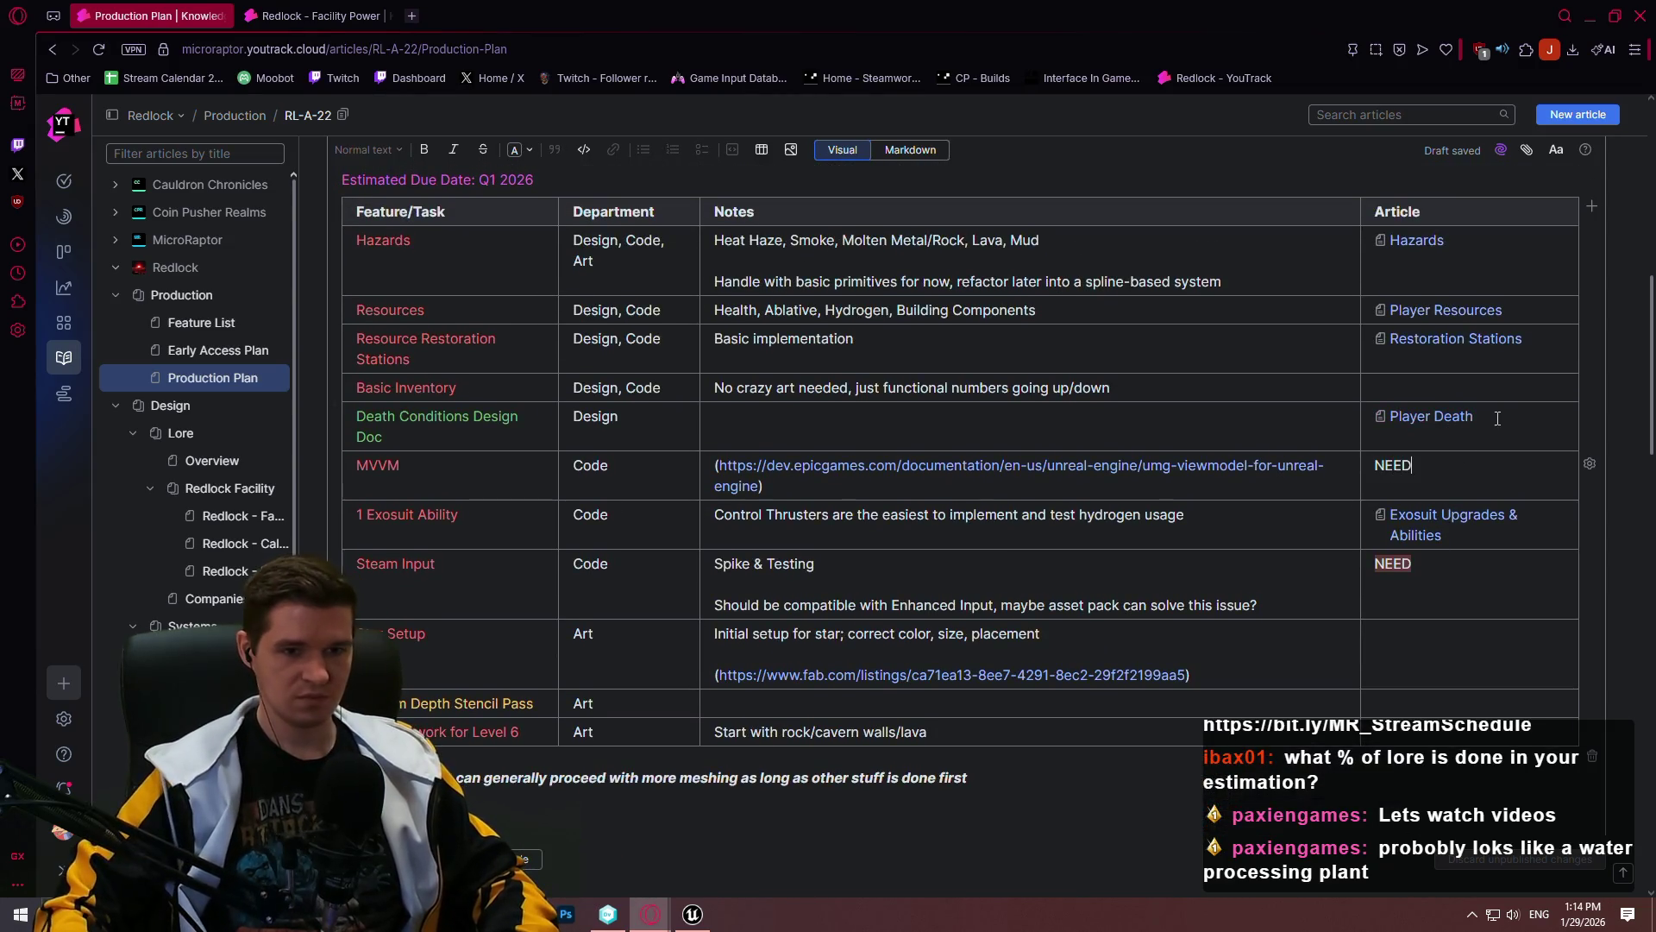
key("shift+Left")
key("shift+Left")
key("shift+Left")
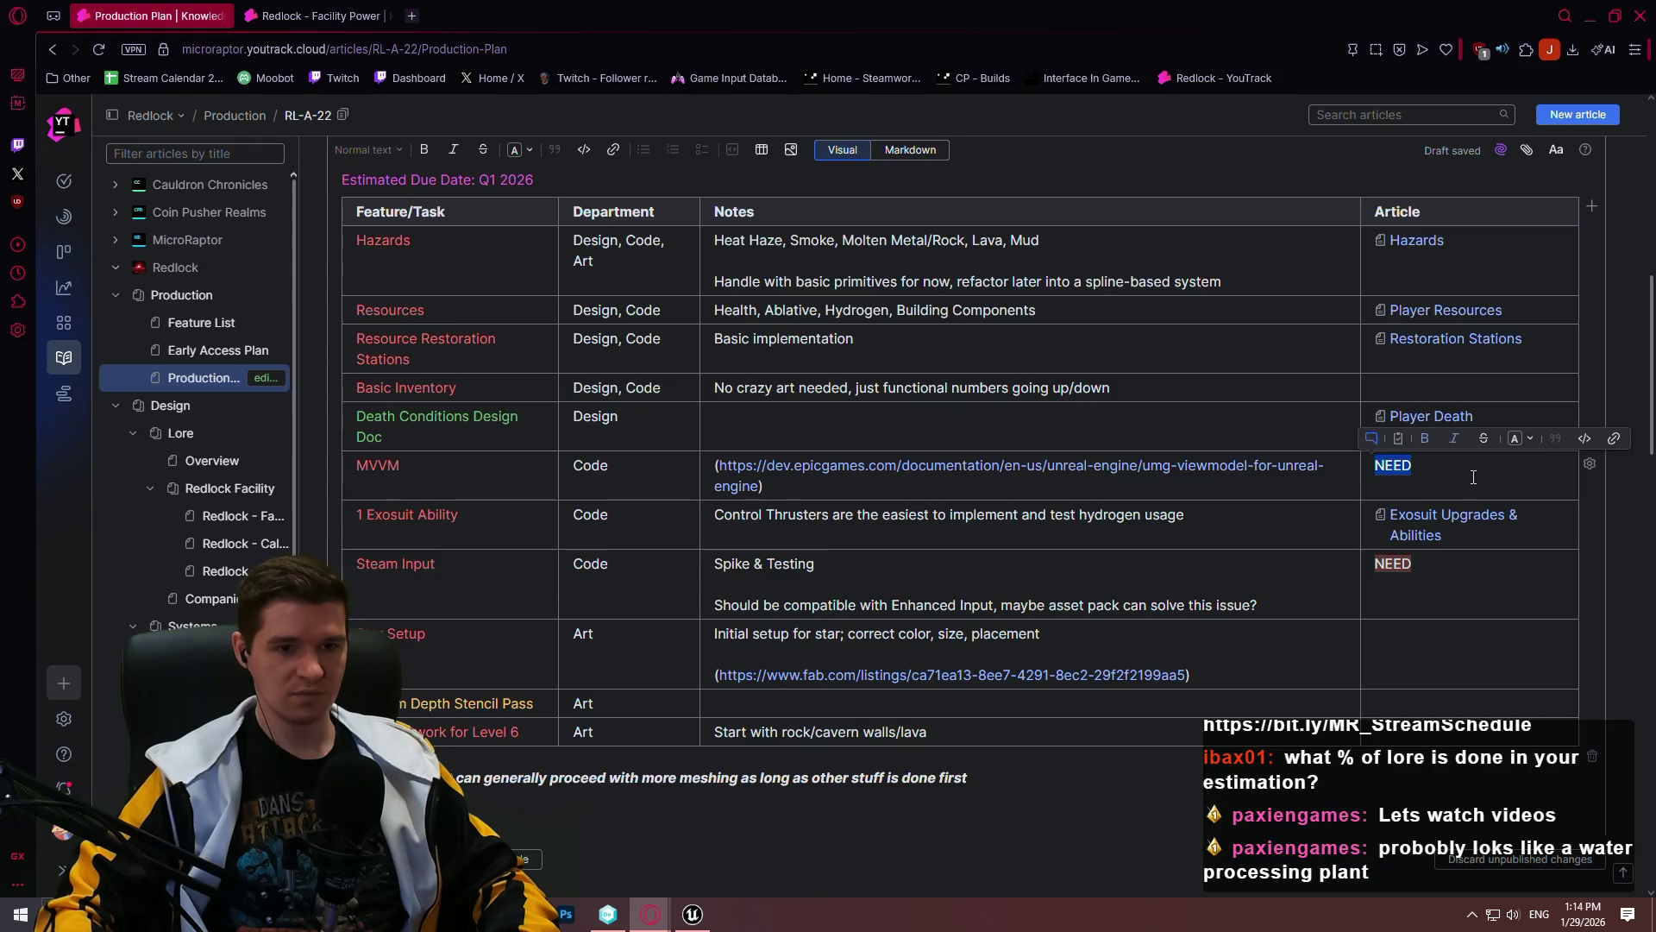
left_click(1518, 442)
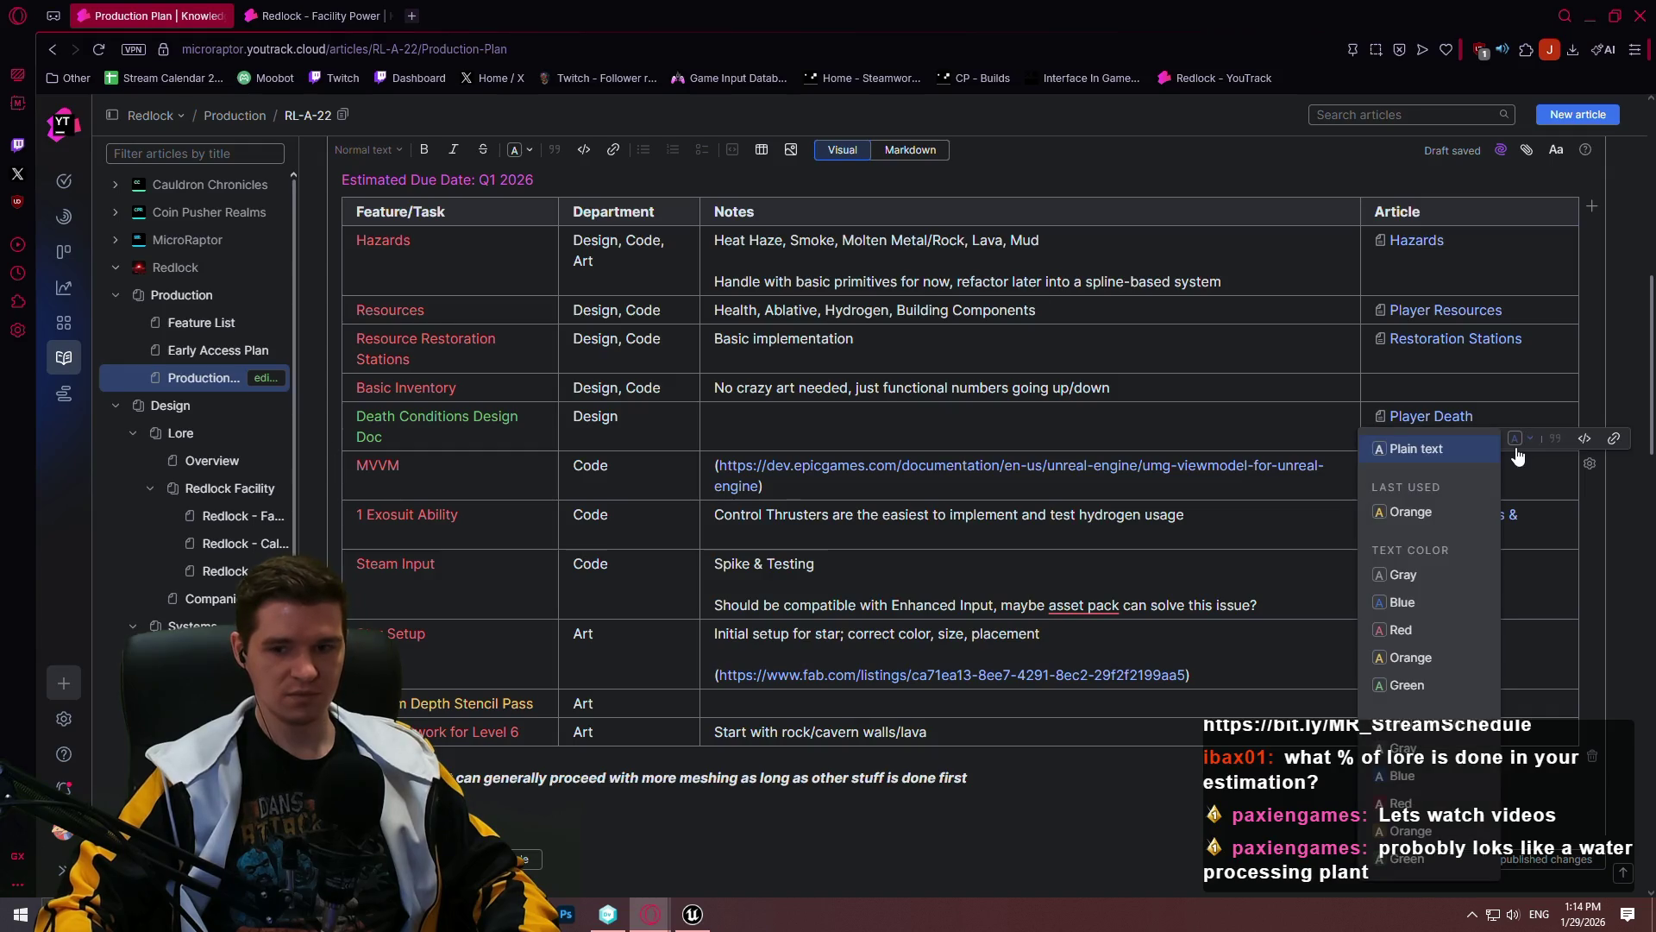
left_click(1401, 804)
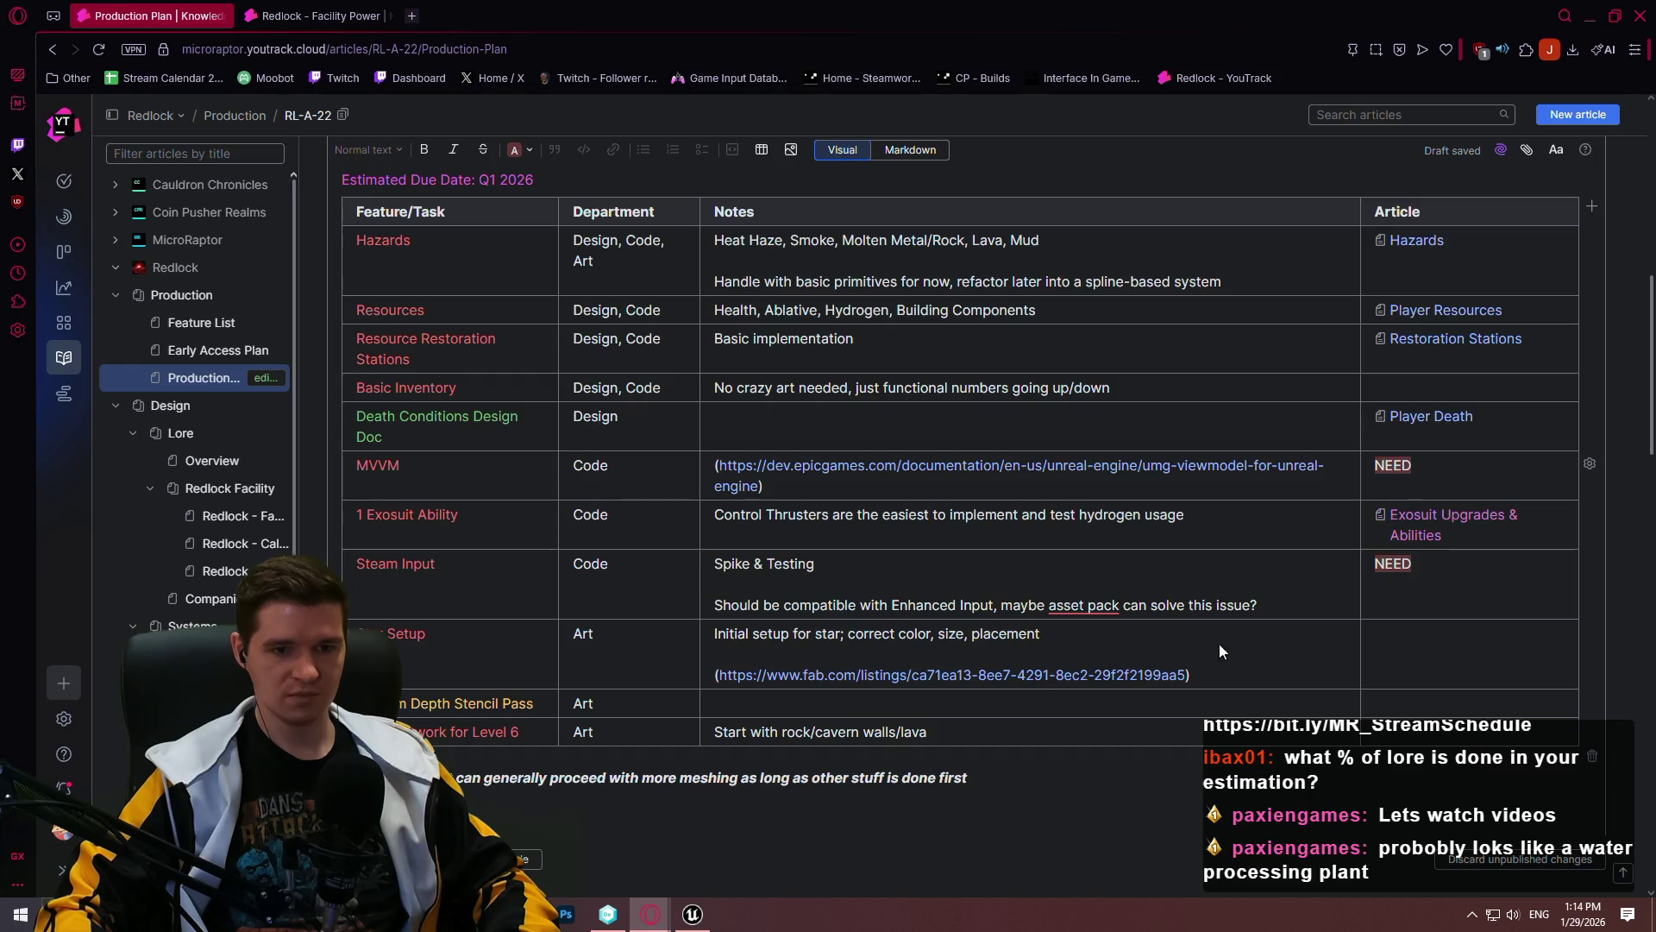
left_click(509, 859)
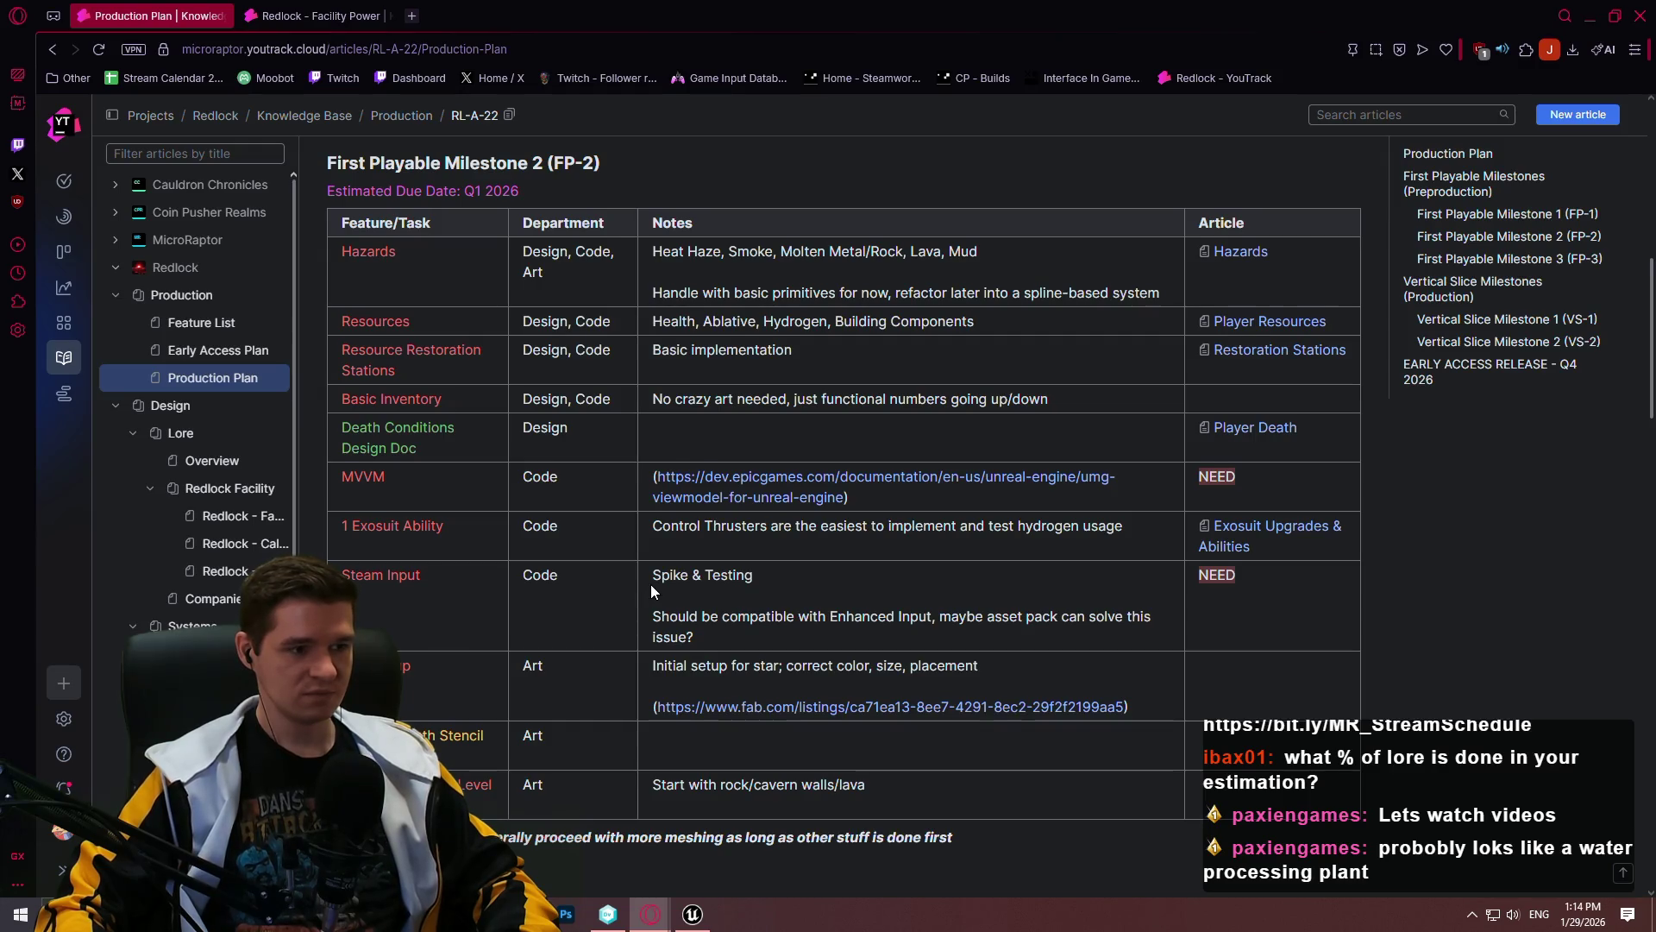
Step: Close the Redlock - Facility Power tab and leave the browser for version control
scroll(823, 545, "down", 1)
scroll(1120, 520, "up", 4)
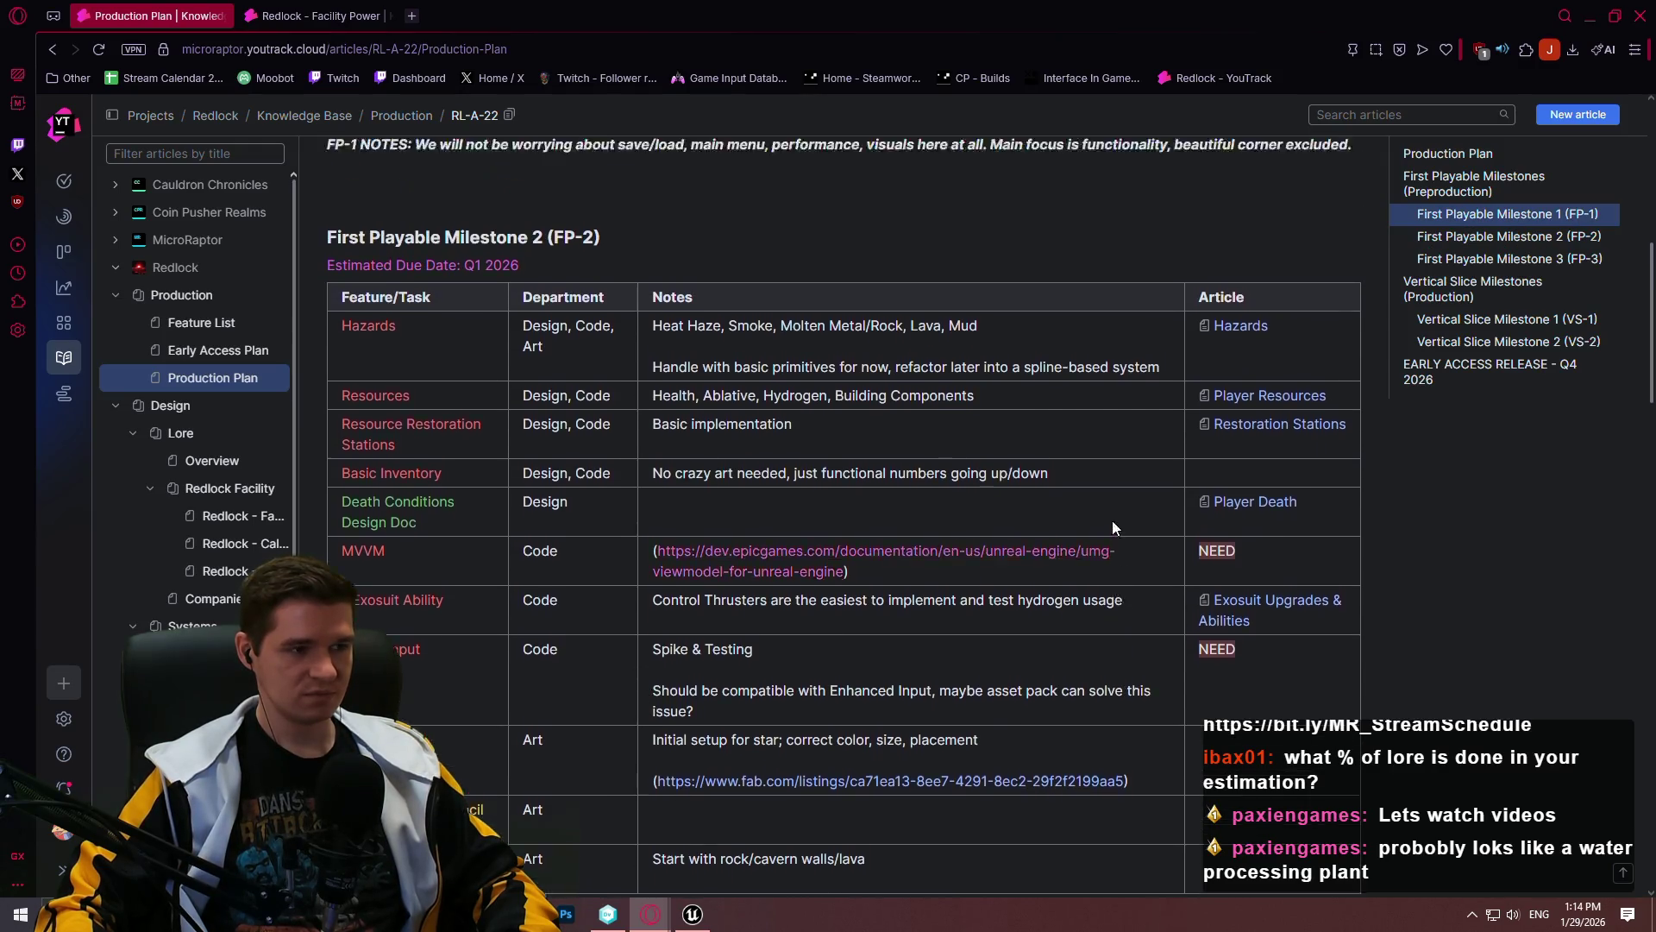
left_click(366, 13)
left_click(392, 16)
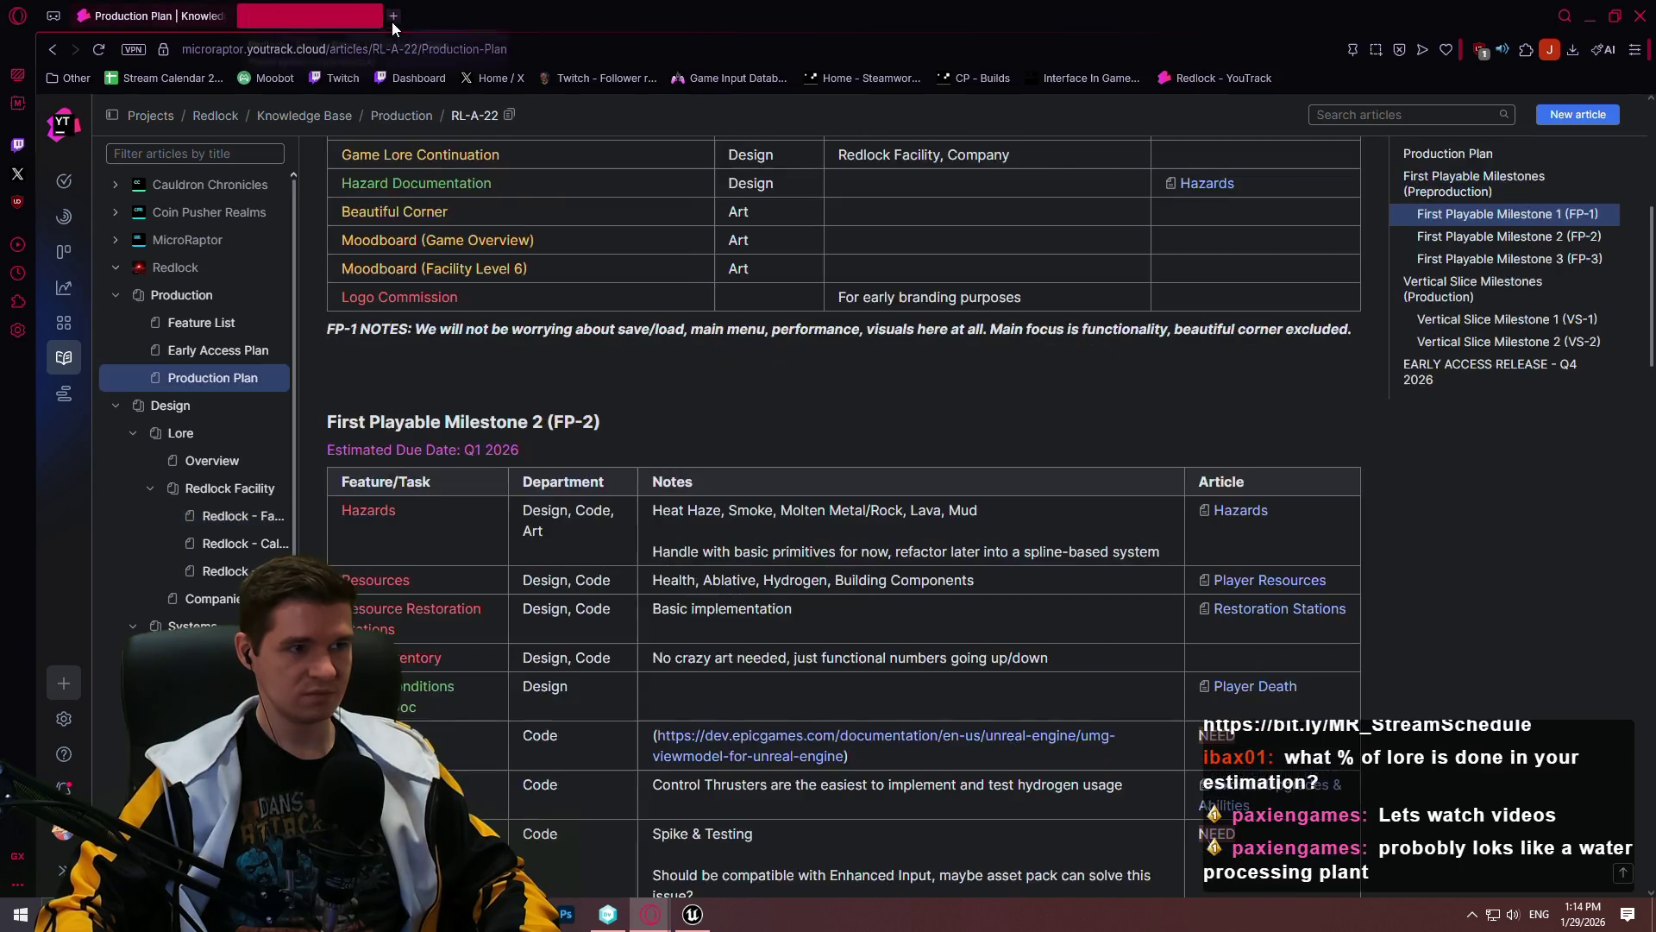
scroll(1467, 596, "down", 3)
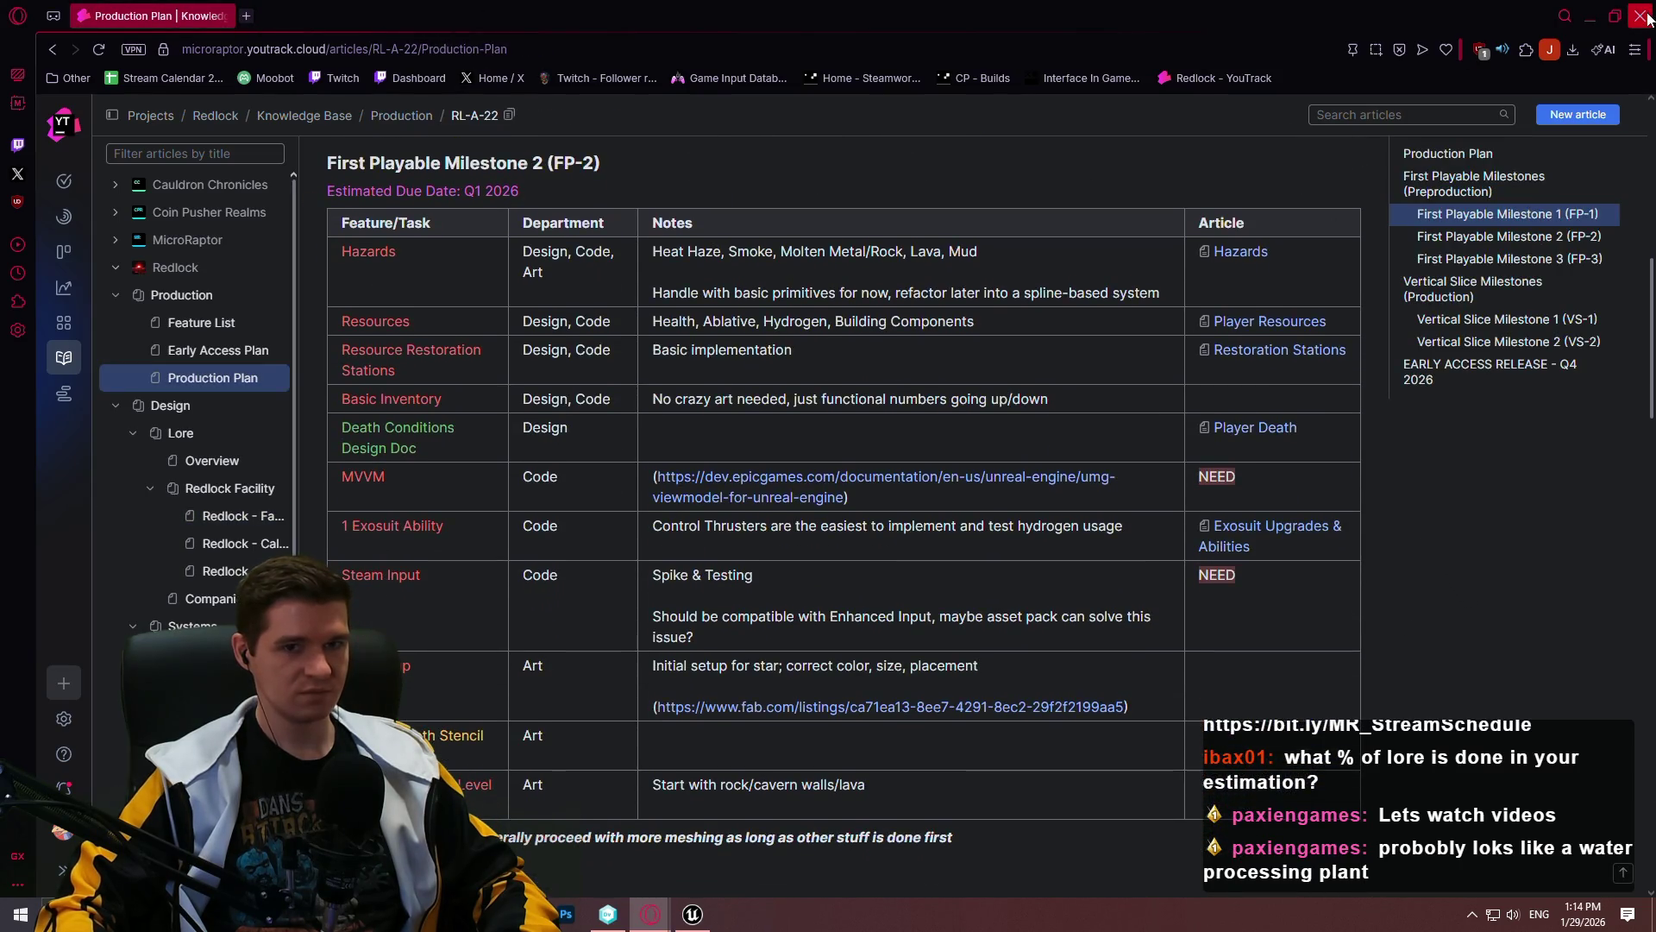
left_click(609, 914)
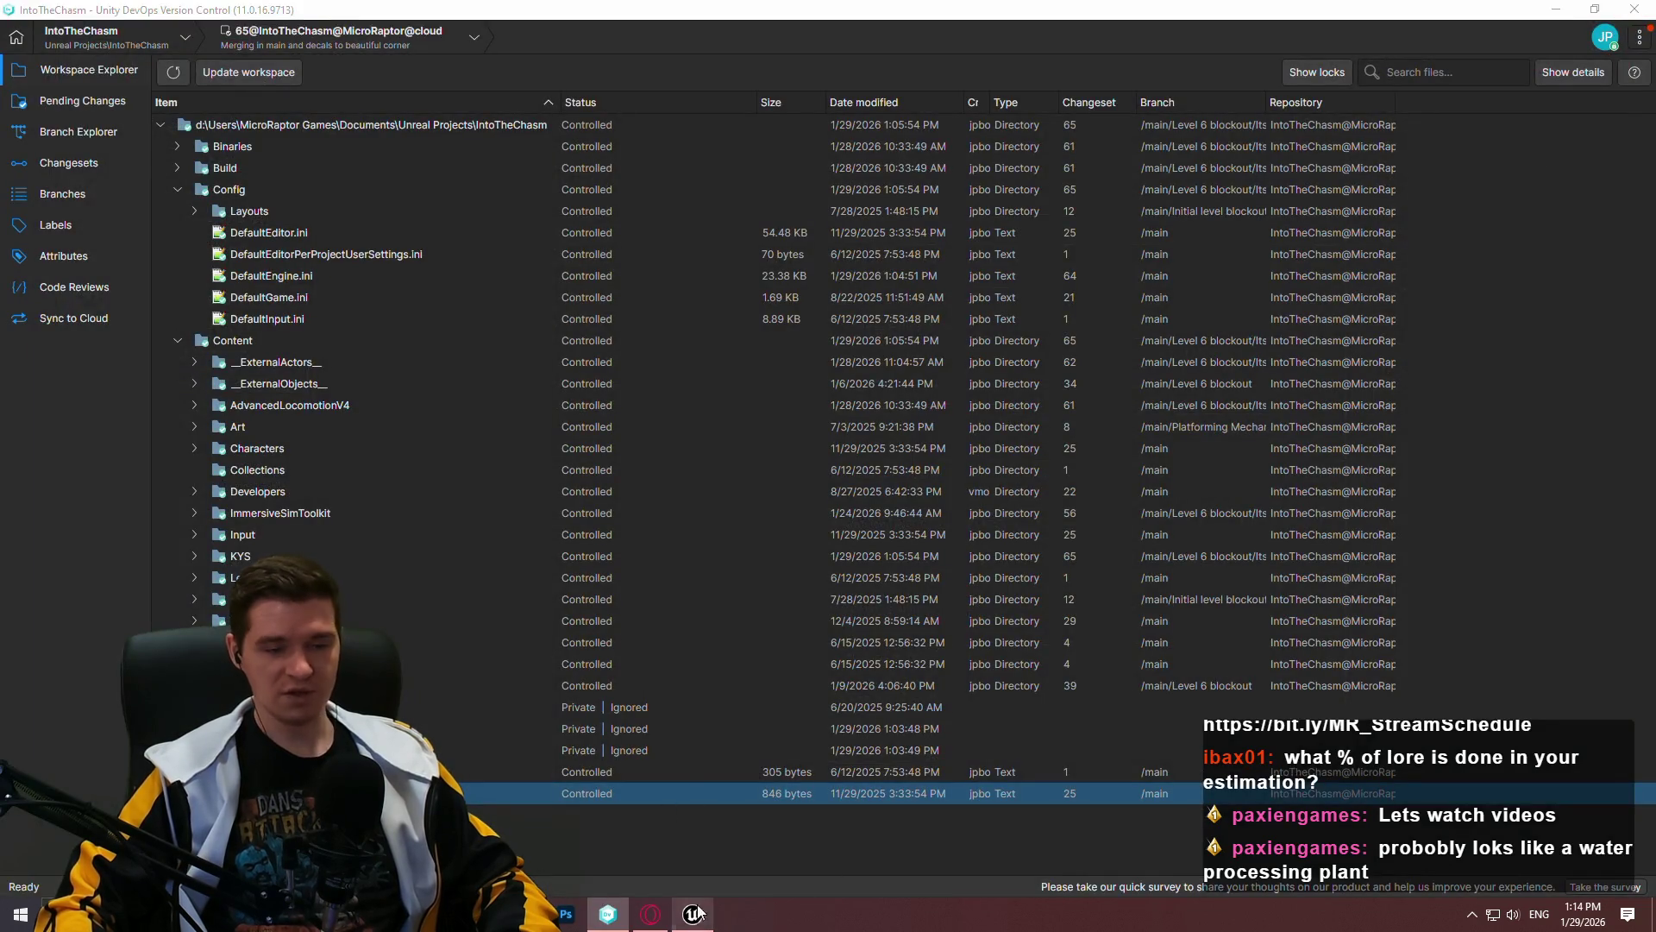
Step: Close the open Unreal project, switch to the immersive-sim-toolkit workspace, and launch ImmersiveSim.uproject
left_click(692, 914)
left_click(1639, 11)
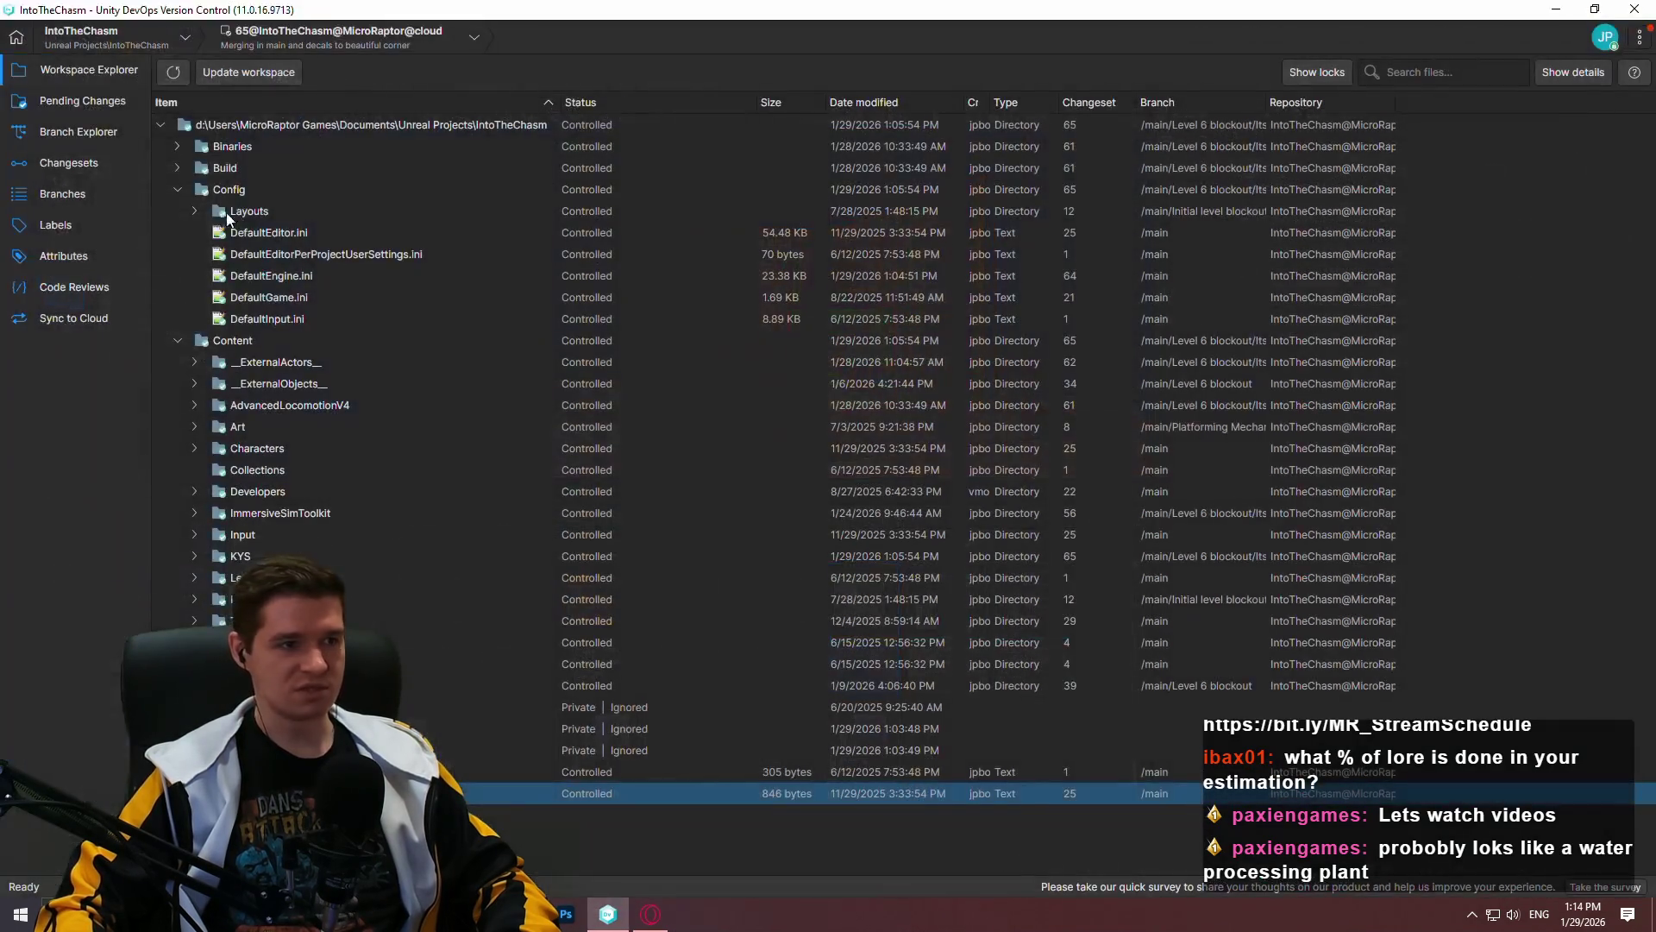
left_click(74, 45)
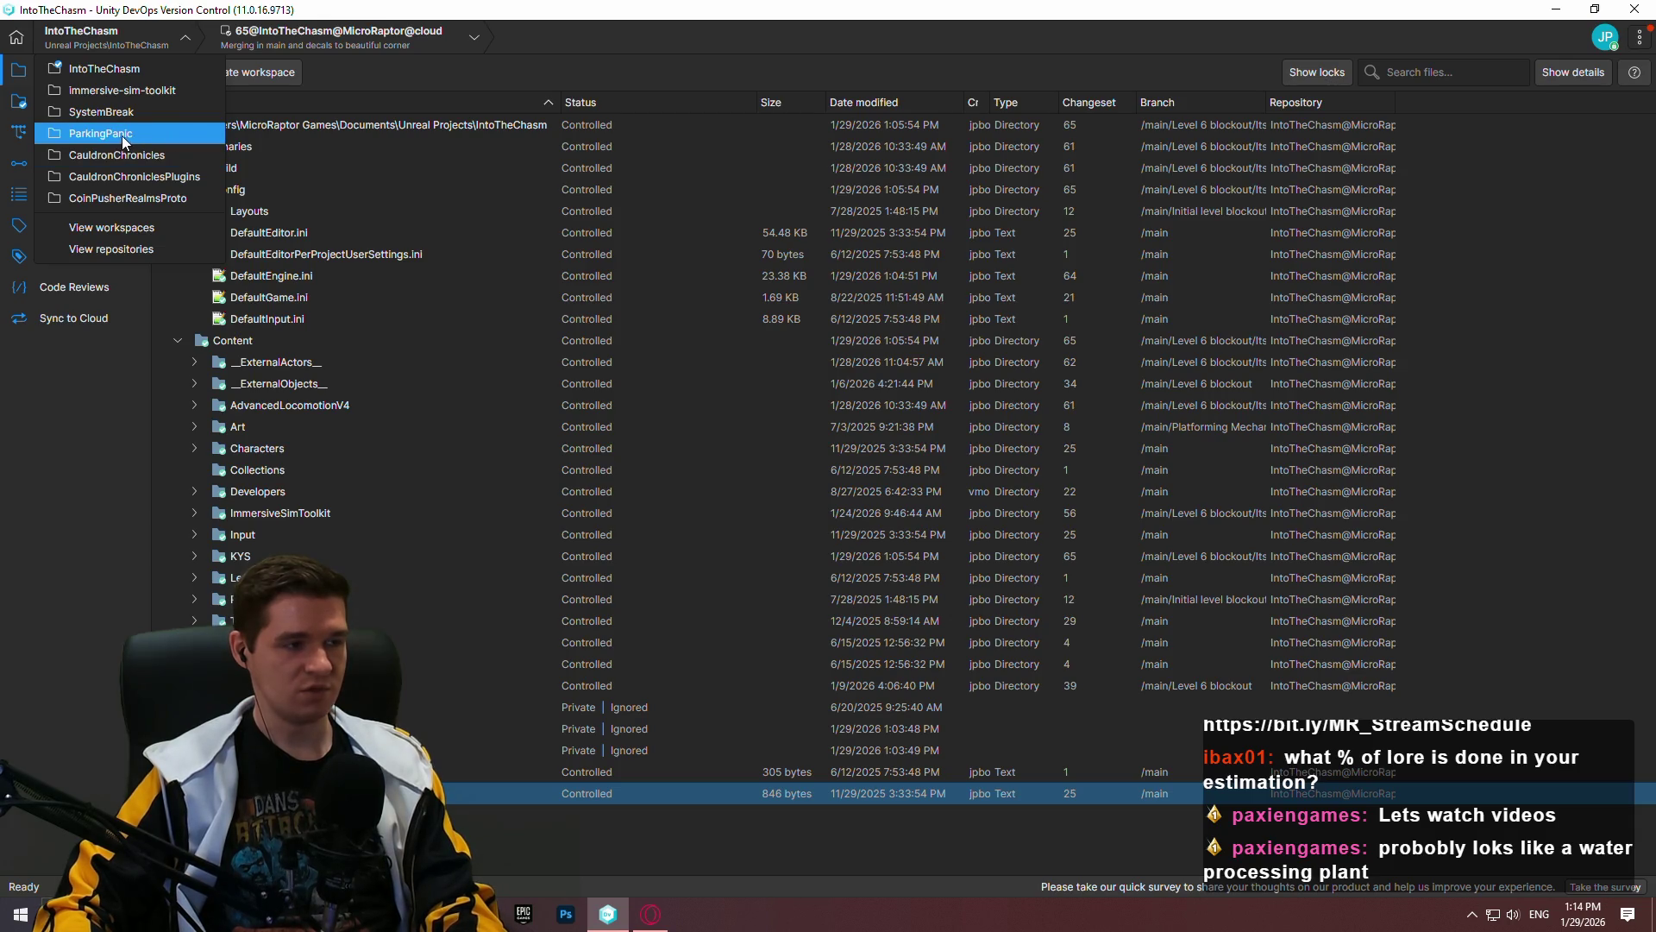
left_click(118, 90)
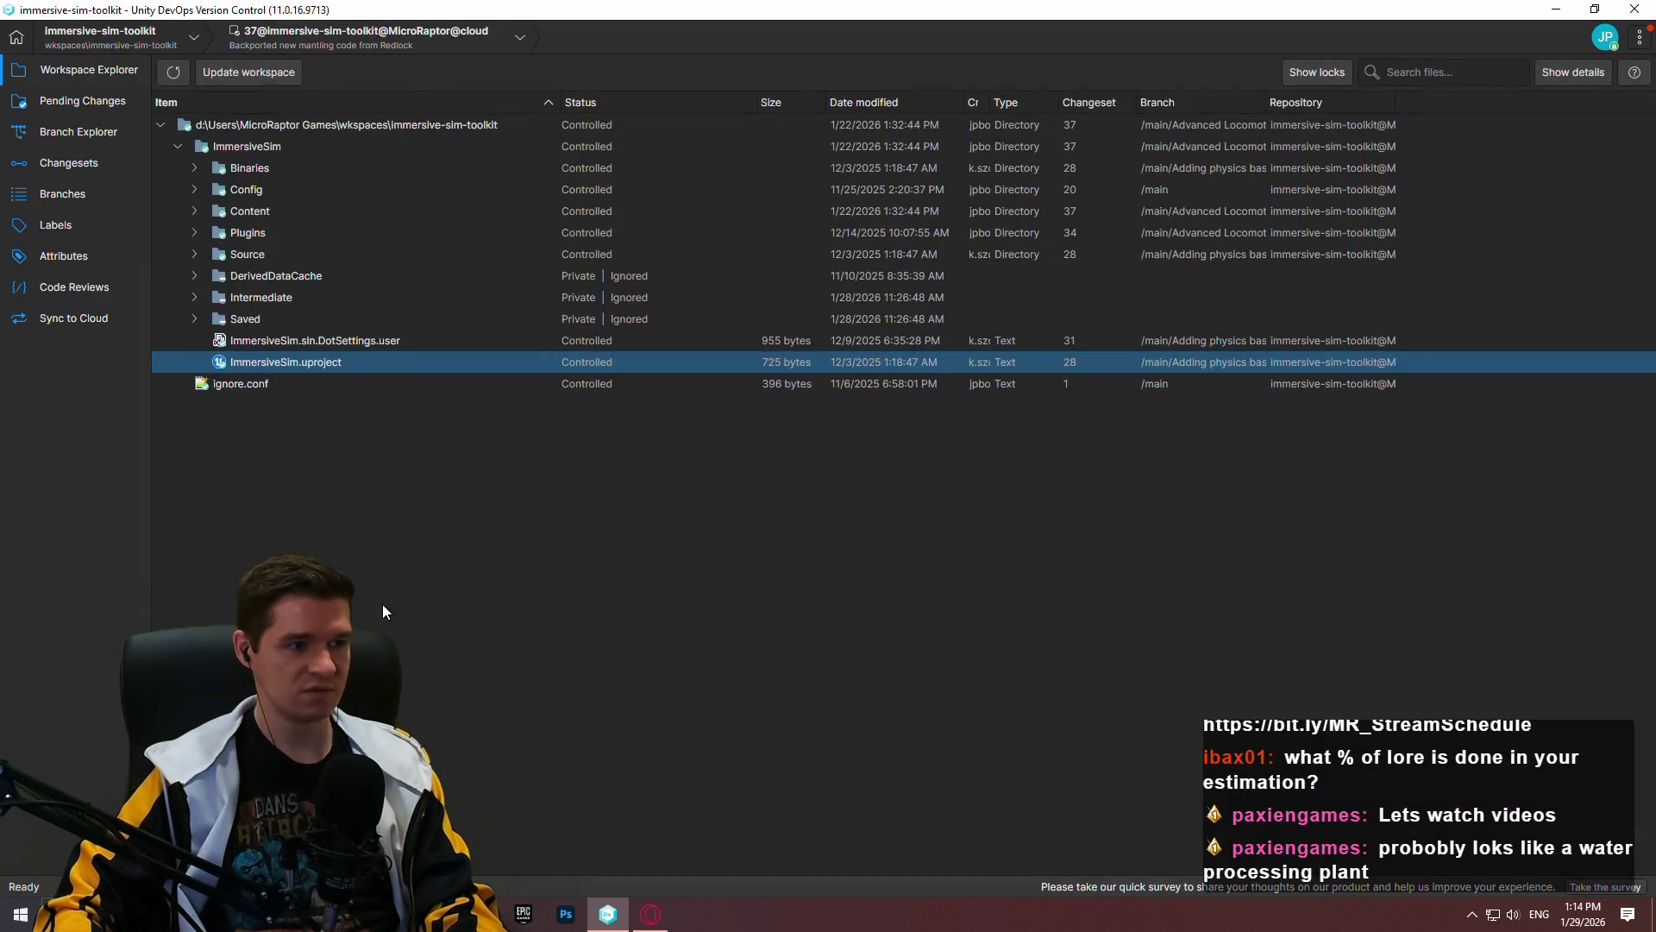
double_click(284, 364)
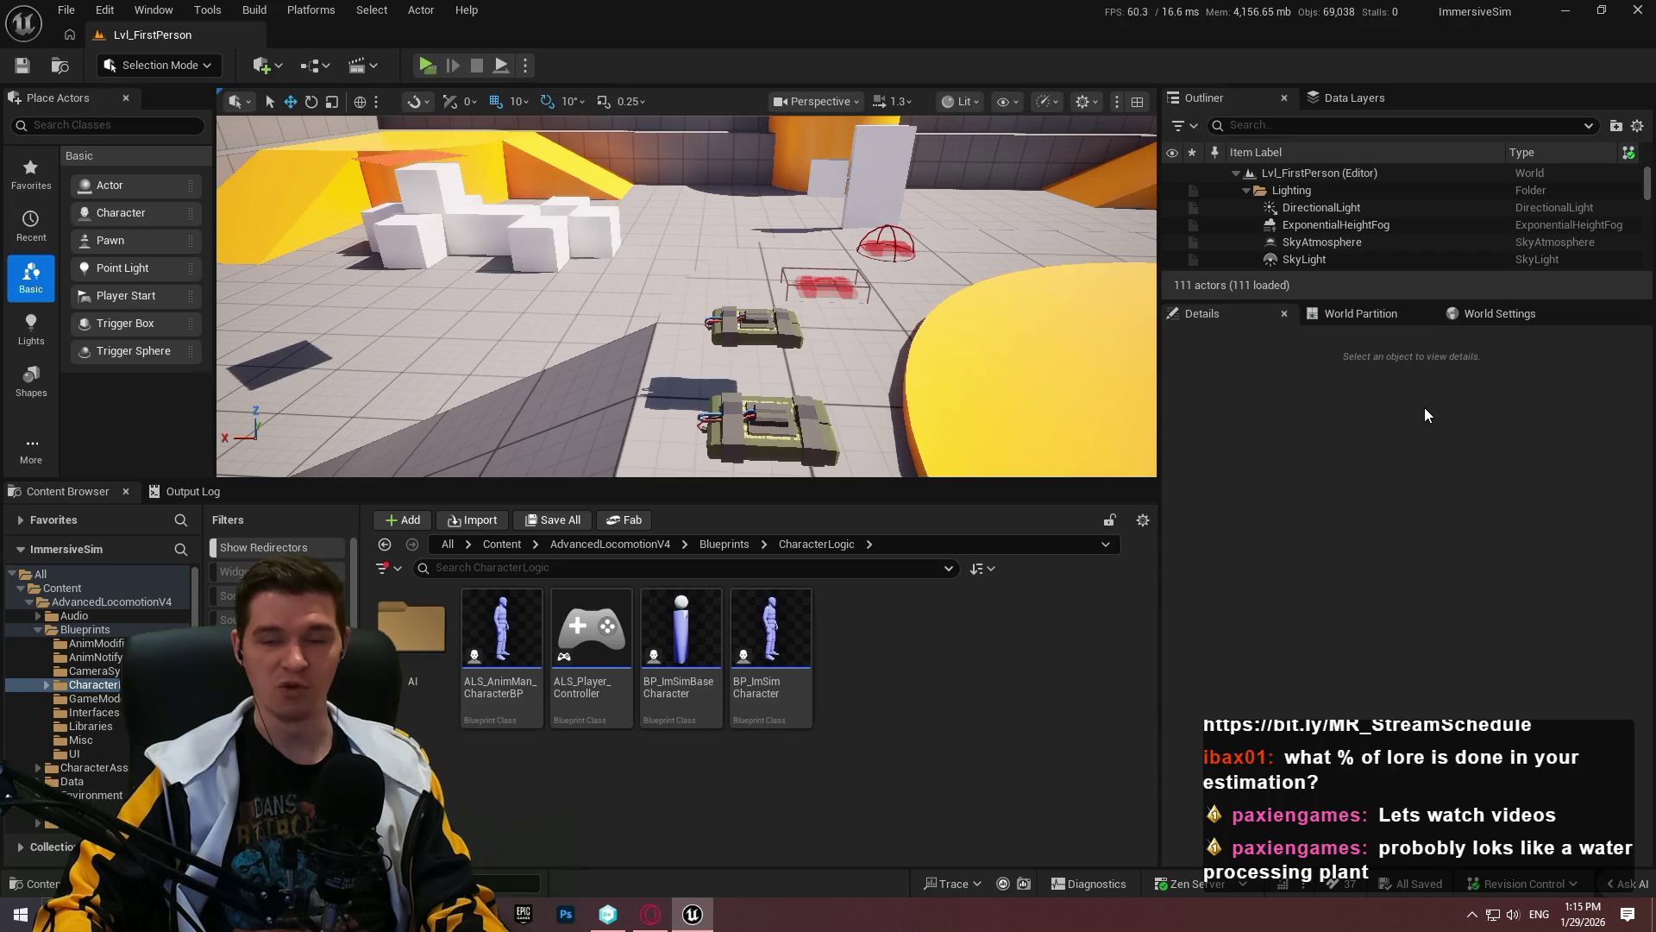
Step: Start the play-test, then pick up and throw the wooden crate and the C4
left_click(427, 65)
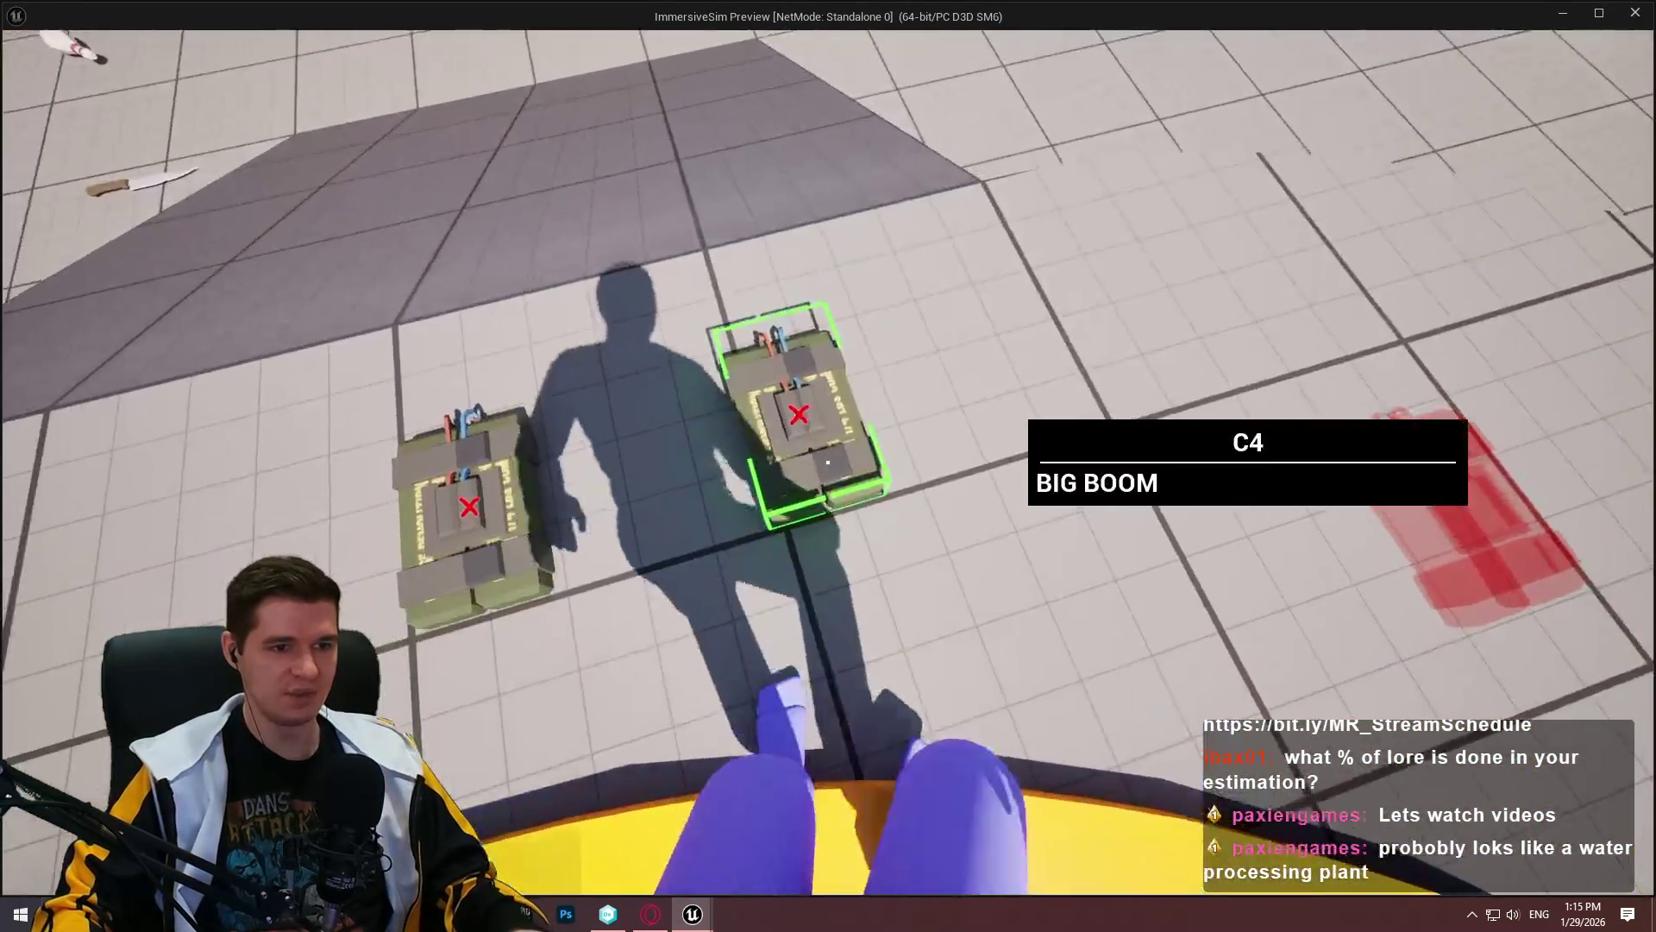
key("e")
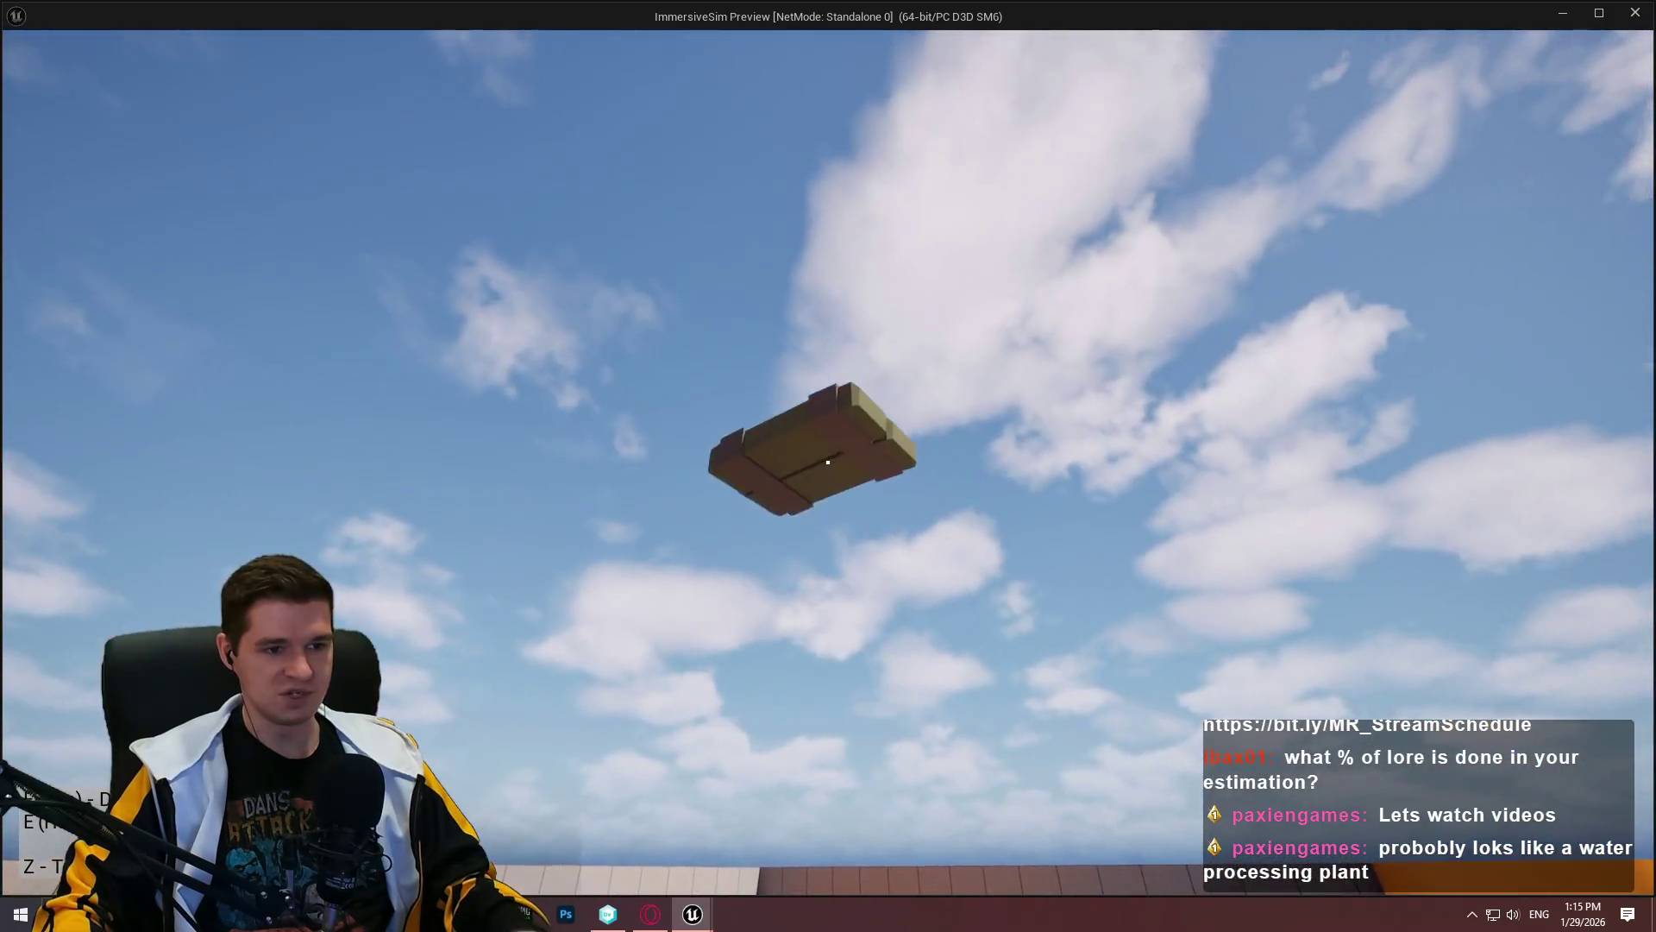
left_click(828, 463)
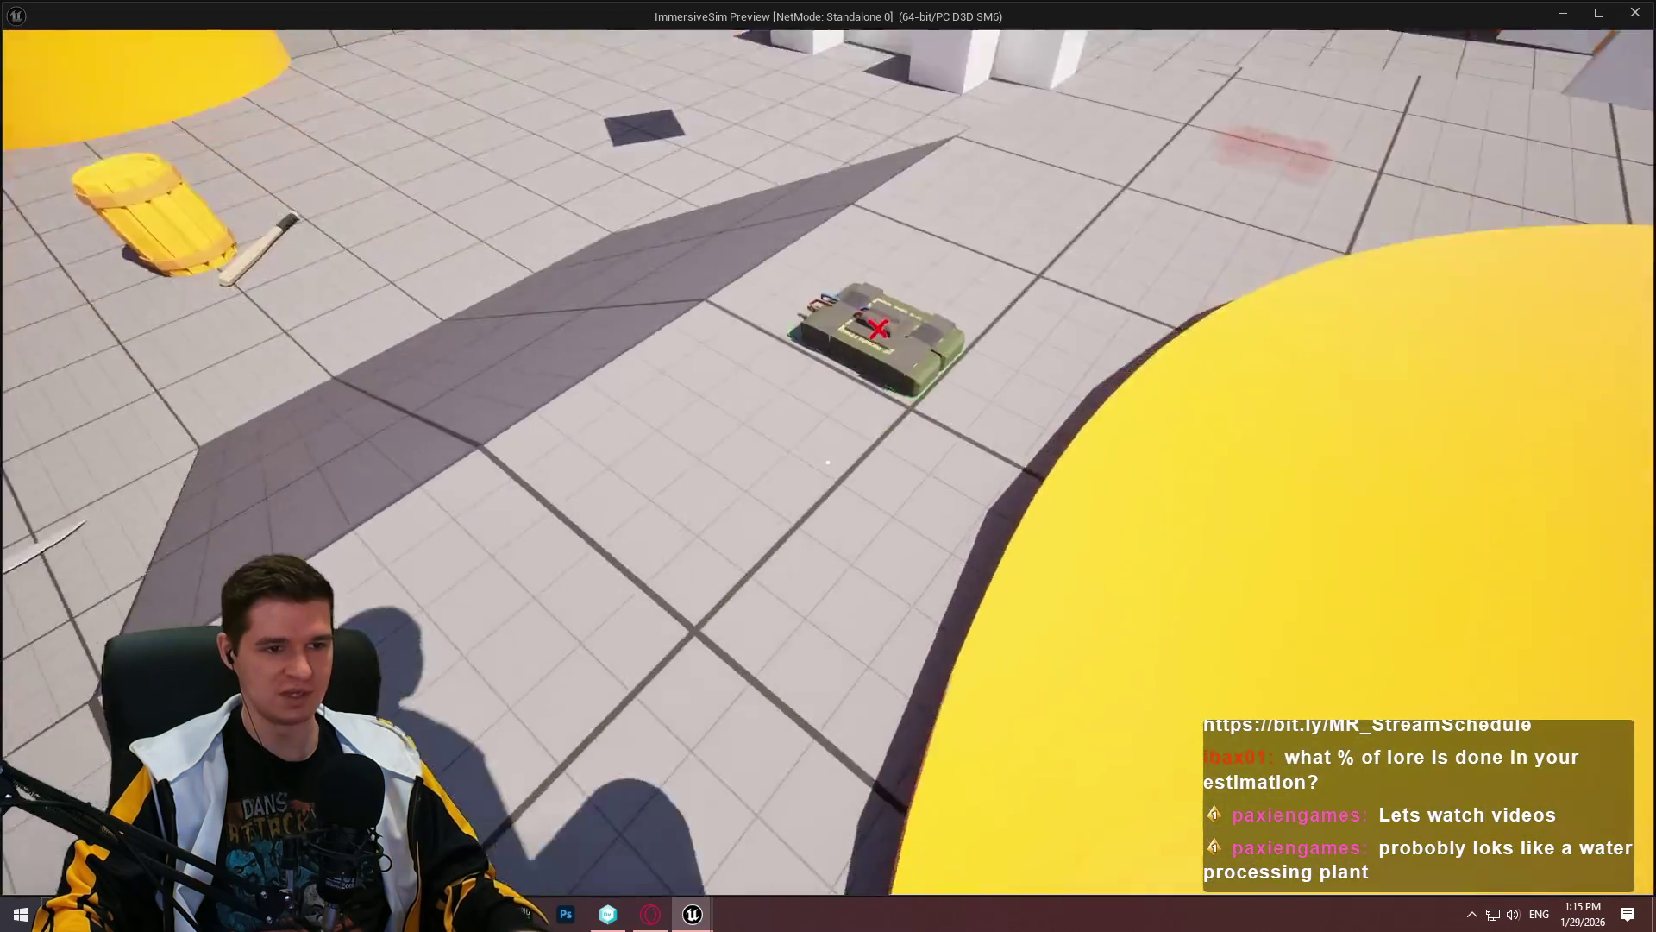
key("e")
left_click(828, 462)
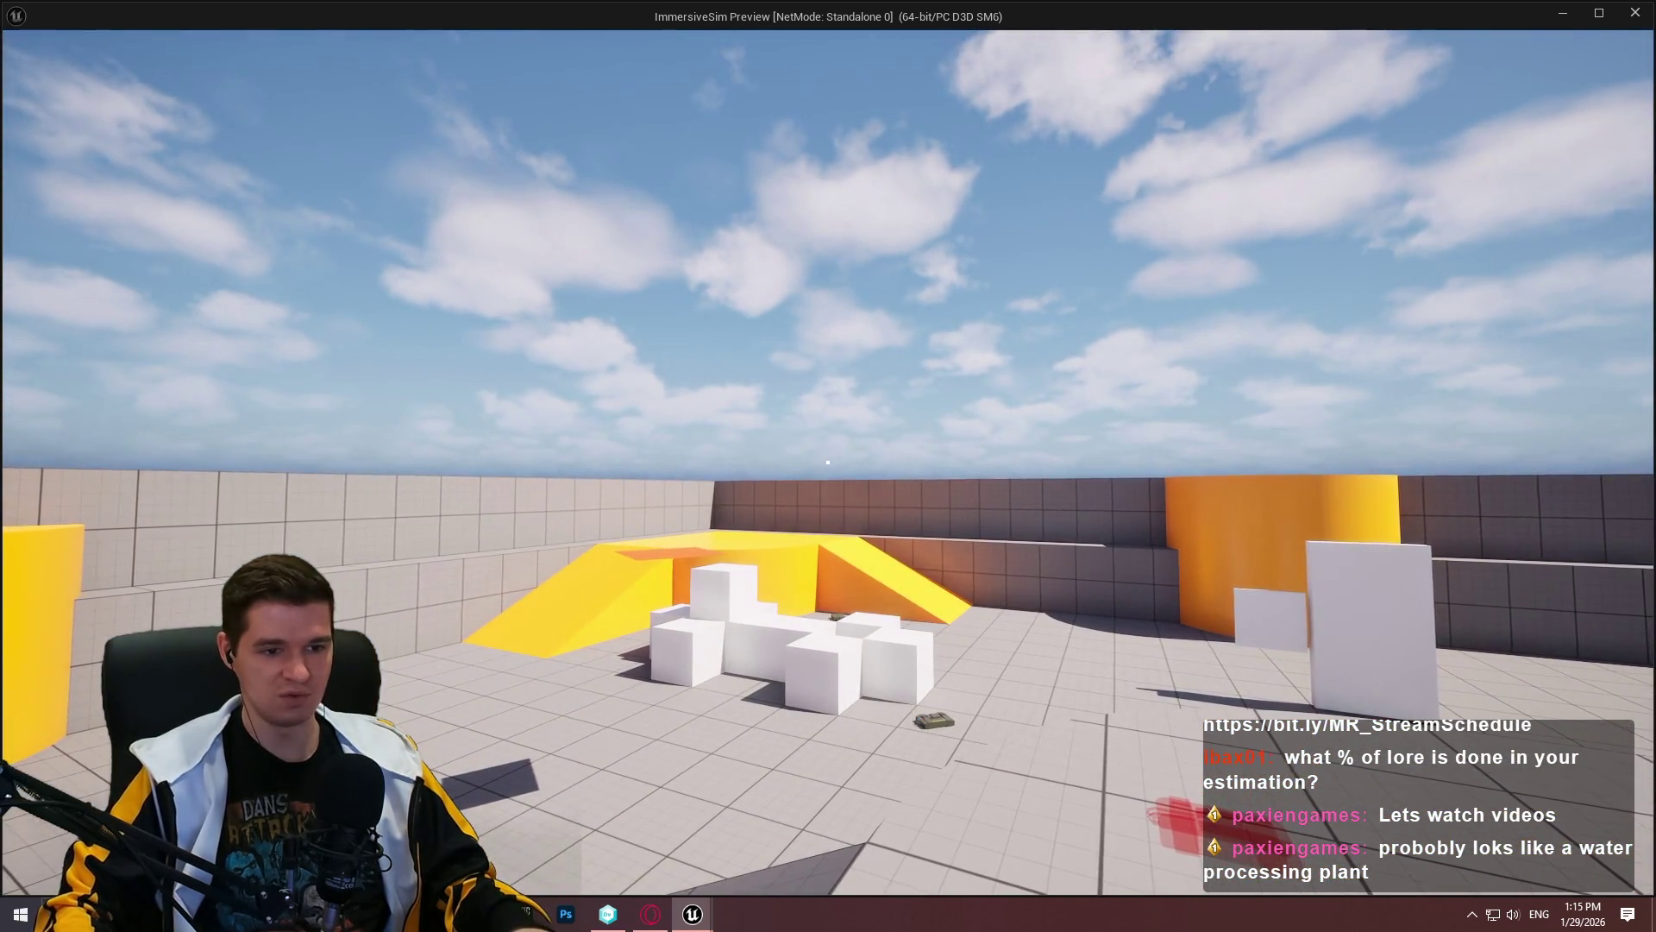
Step: Walk past the white blocks, fling the crate skyward, and pick up the C4 by the striped tower
key("w")
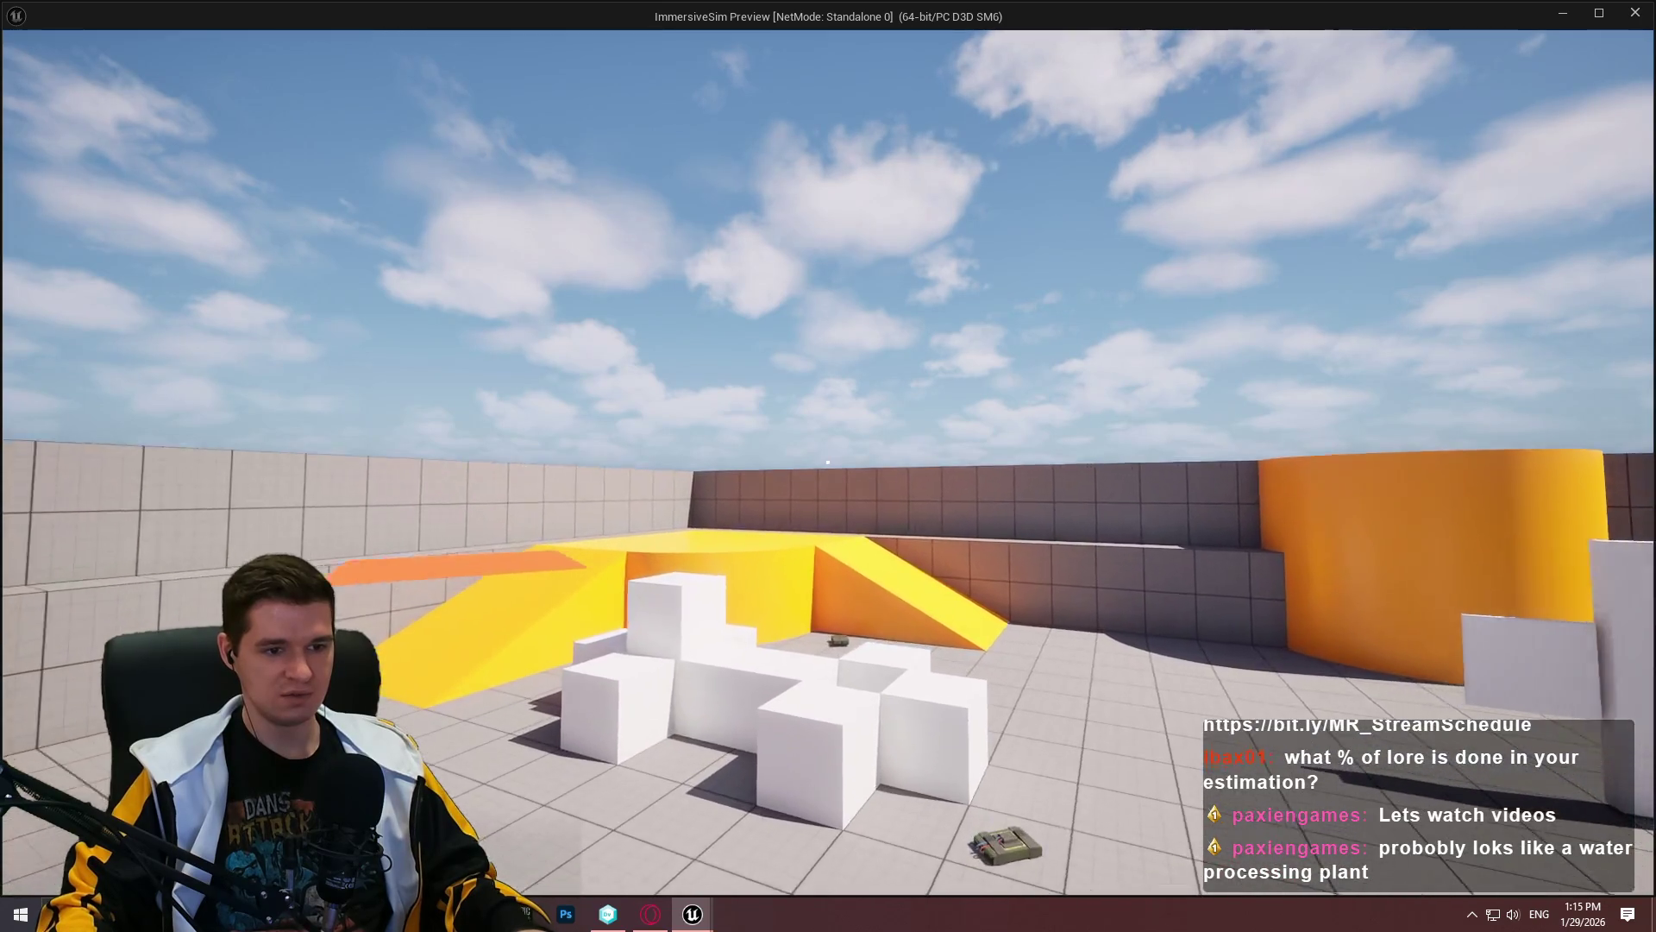
key("w")
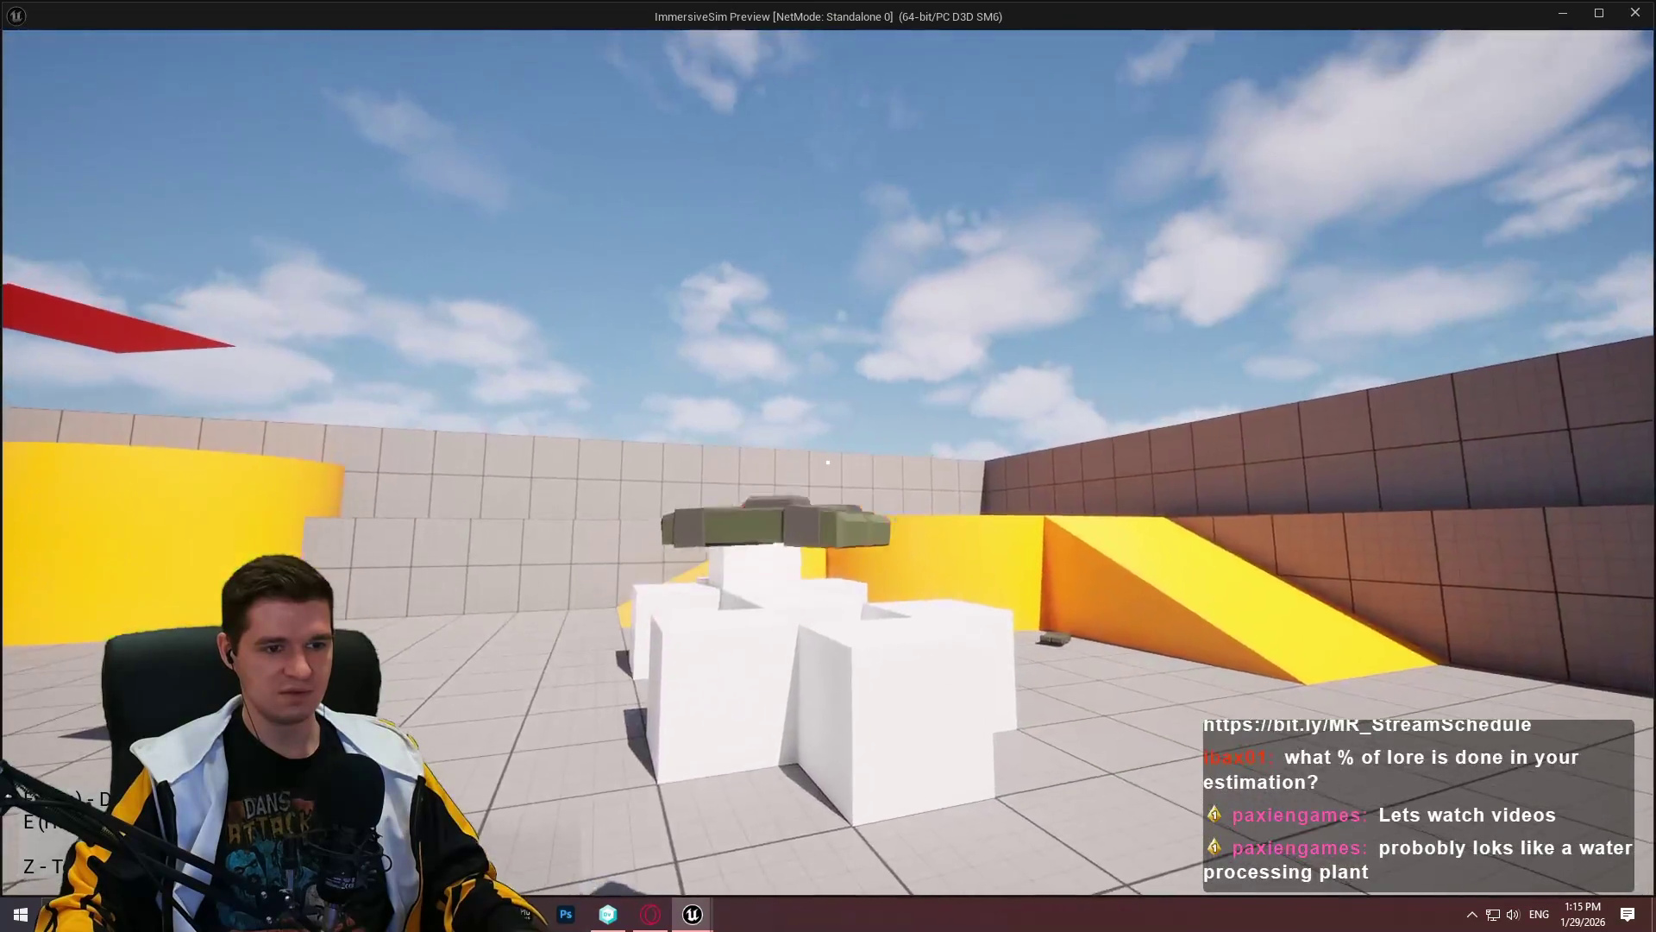
key("w")
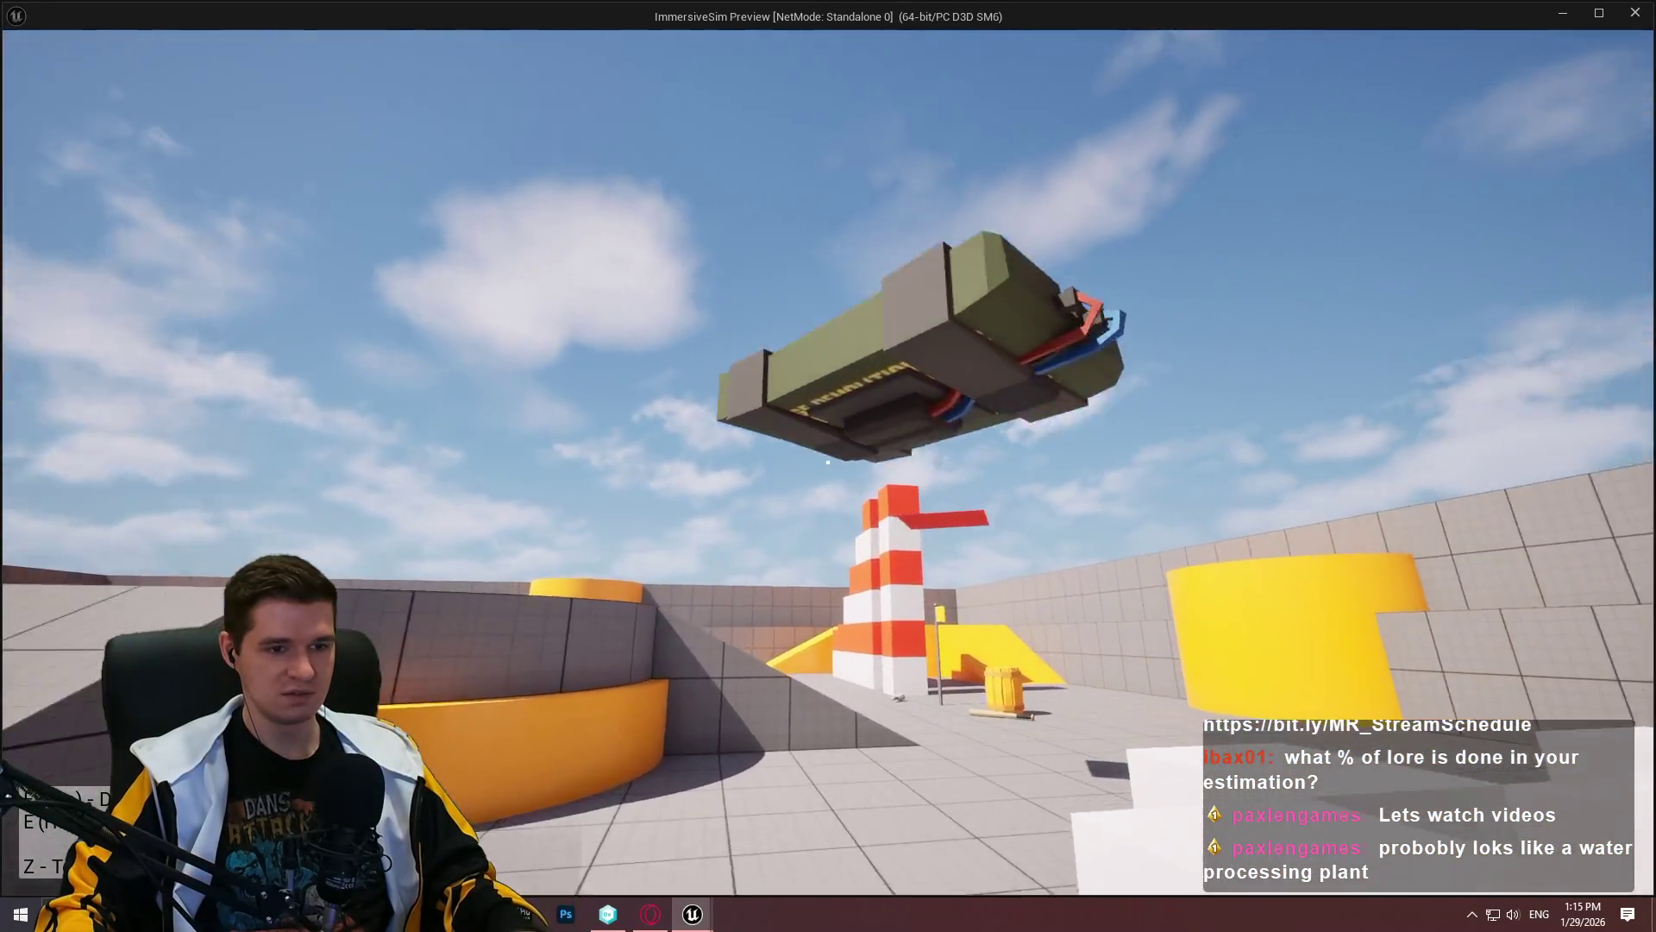
left_click(827, 461)
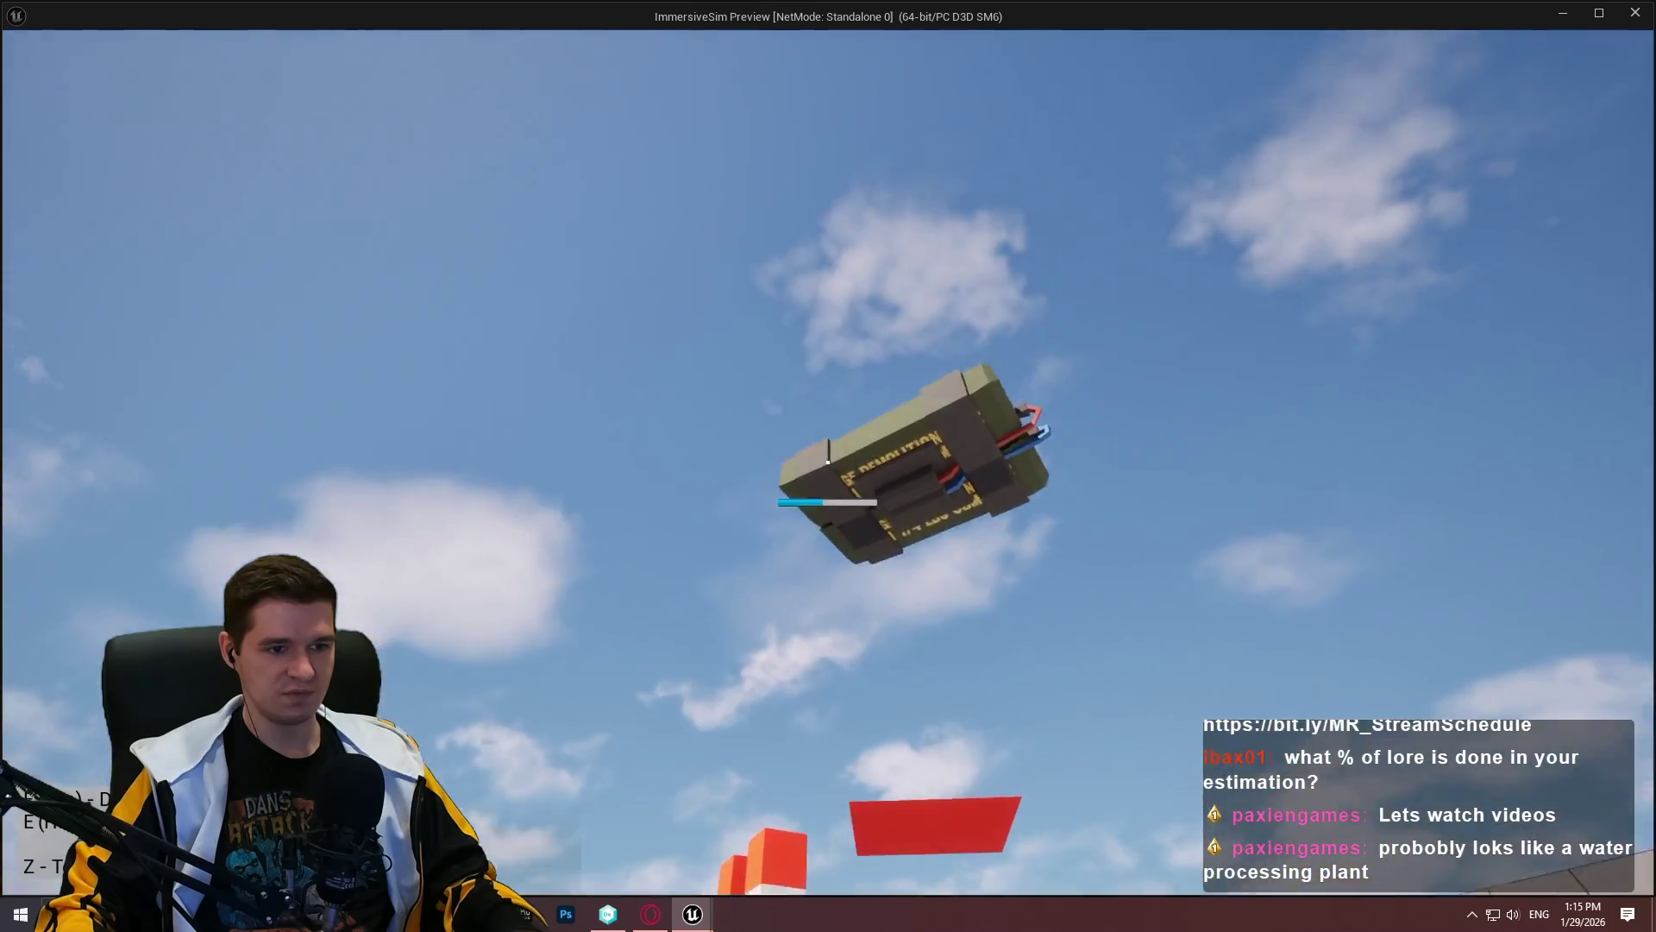
key("w")
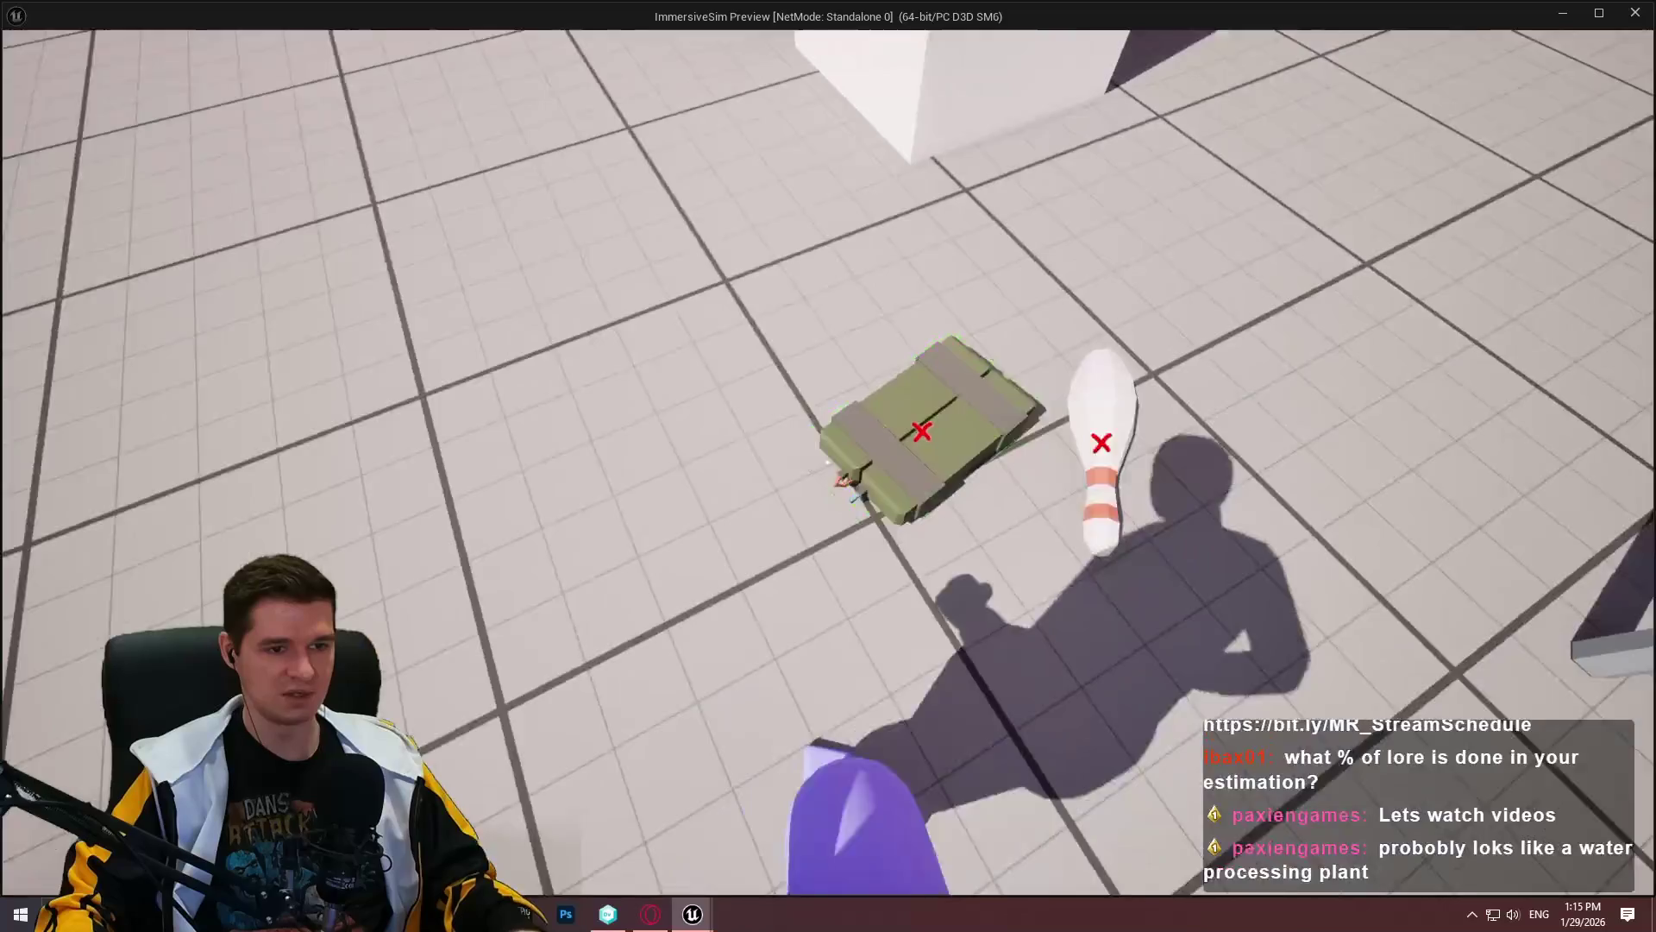
key("e")
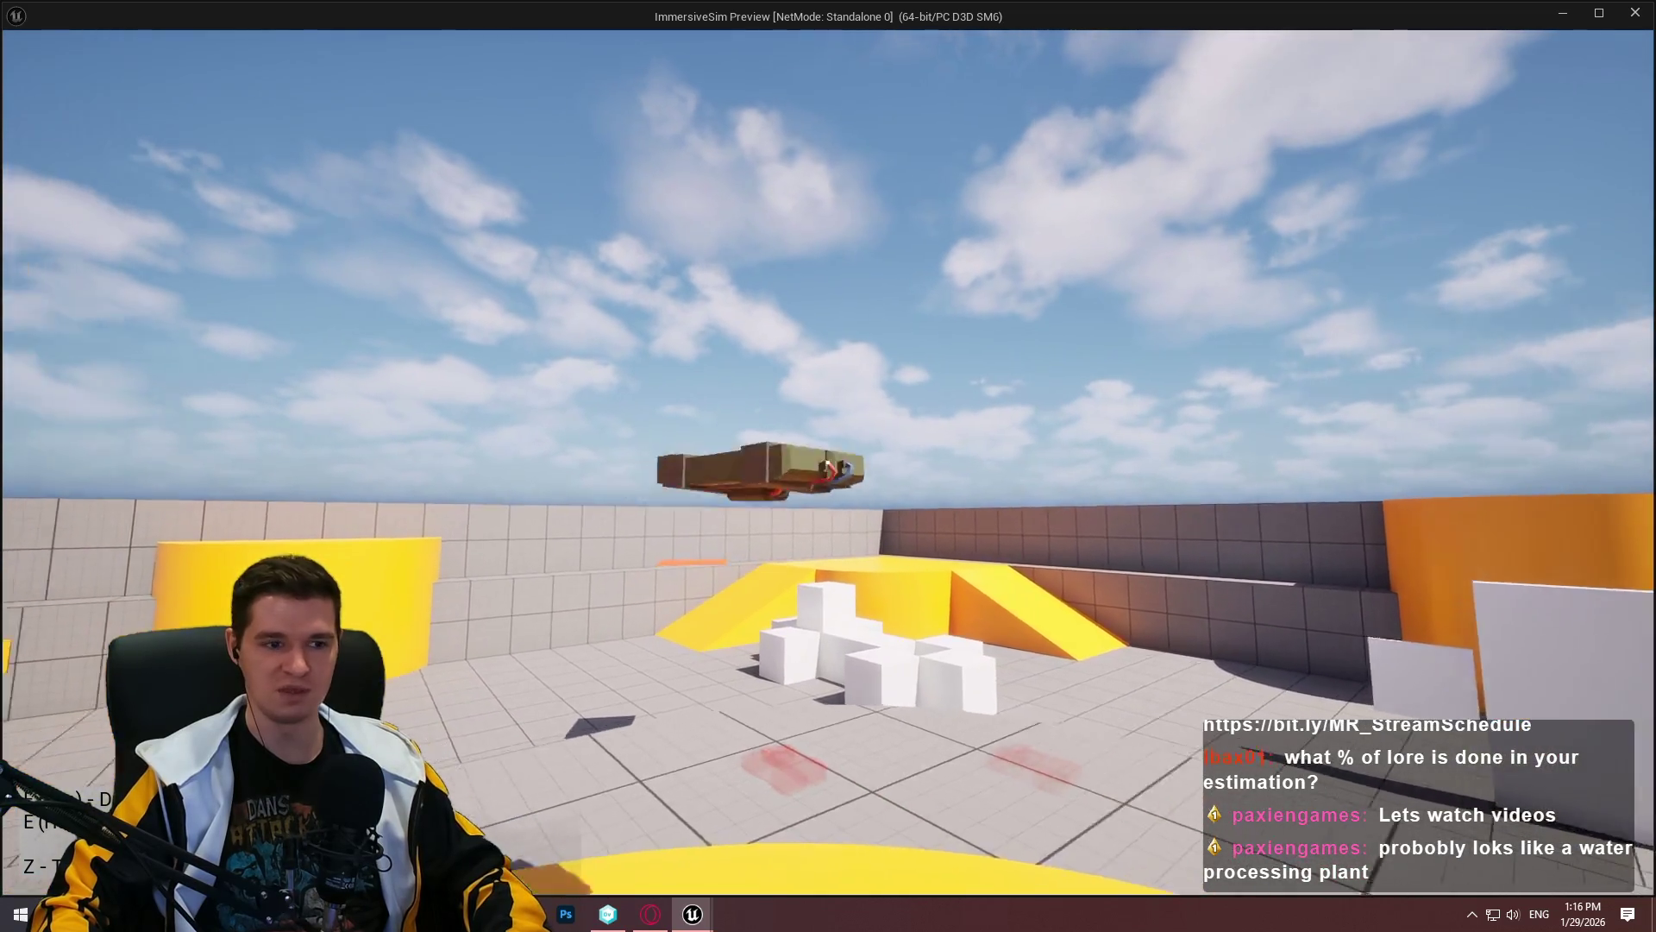
key("w")
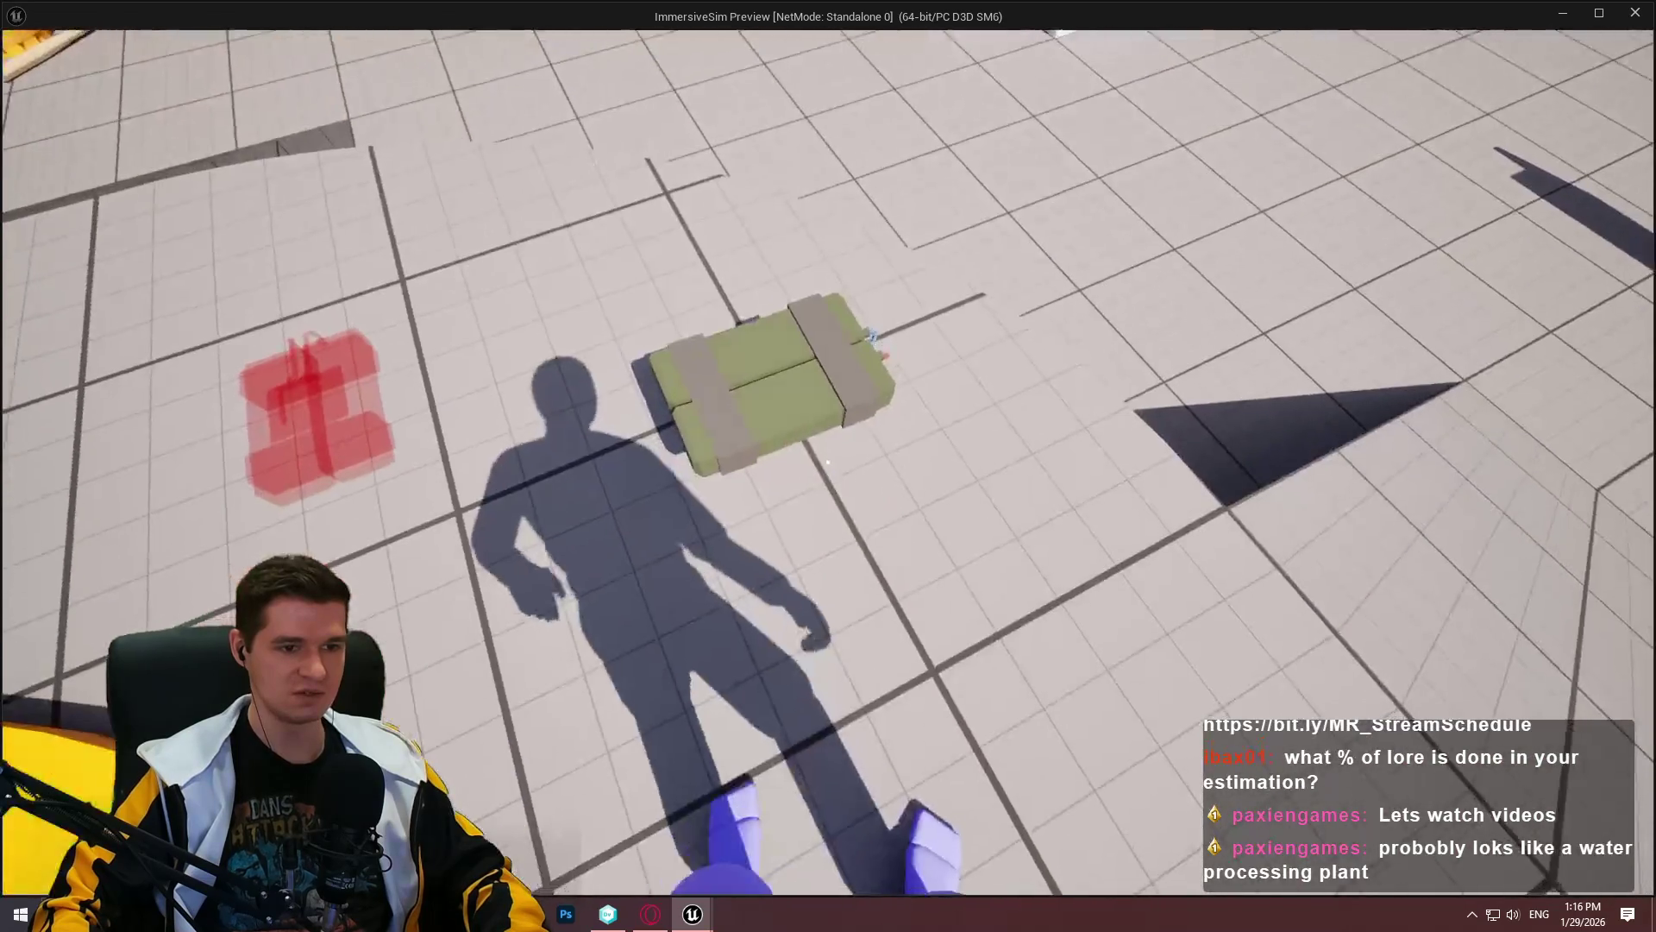
Step: Drop the held object, approach the green crate, and throw the crate at the back wall
left_click(827, 463)
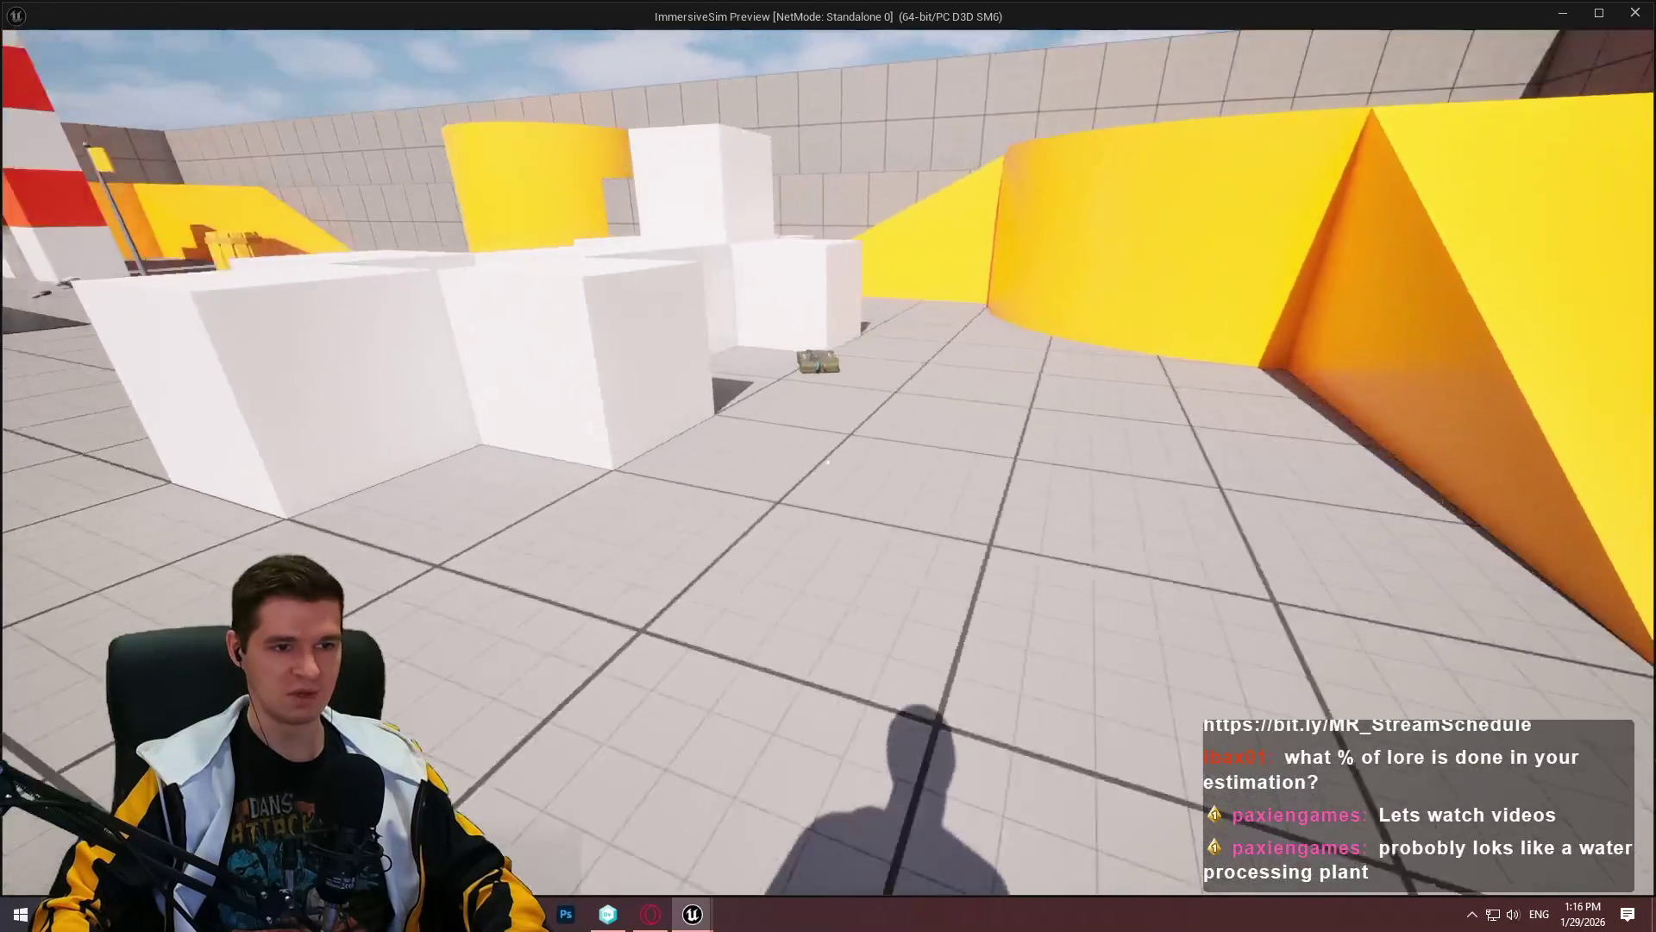
key("w")
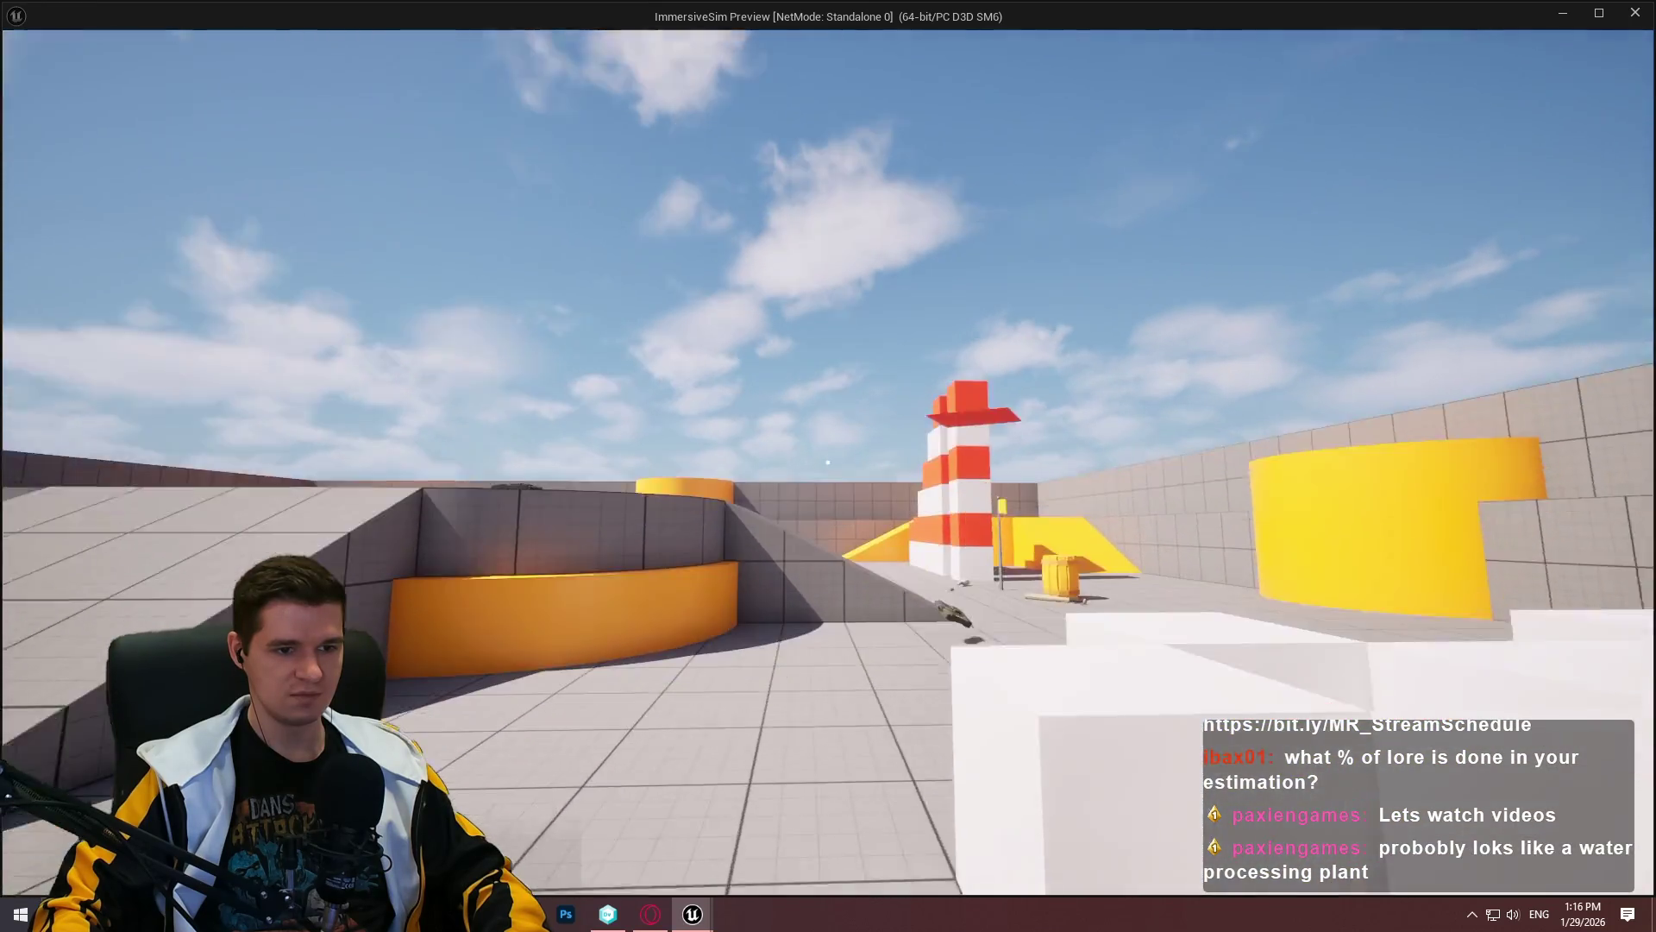
key("w")
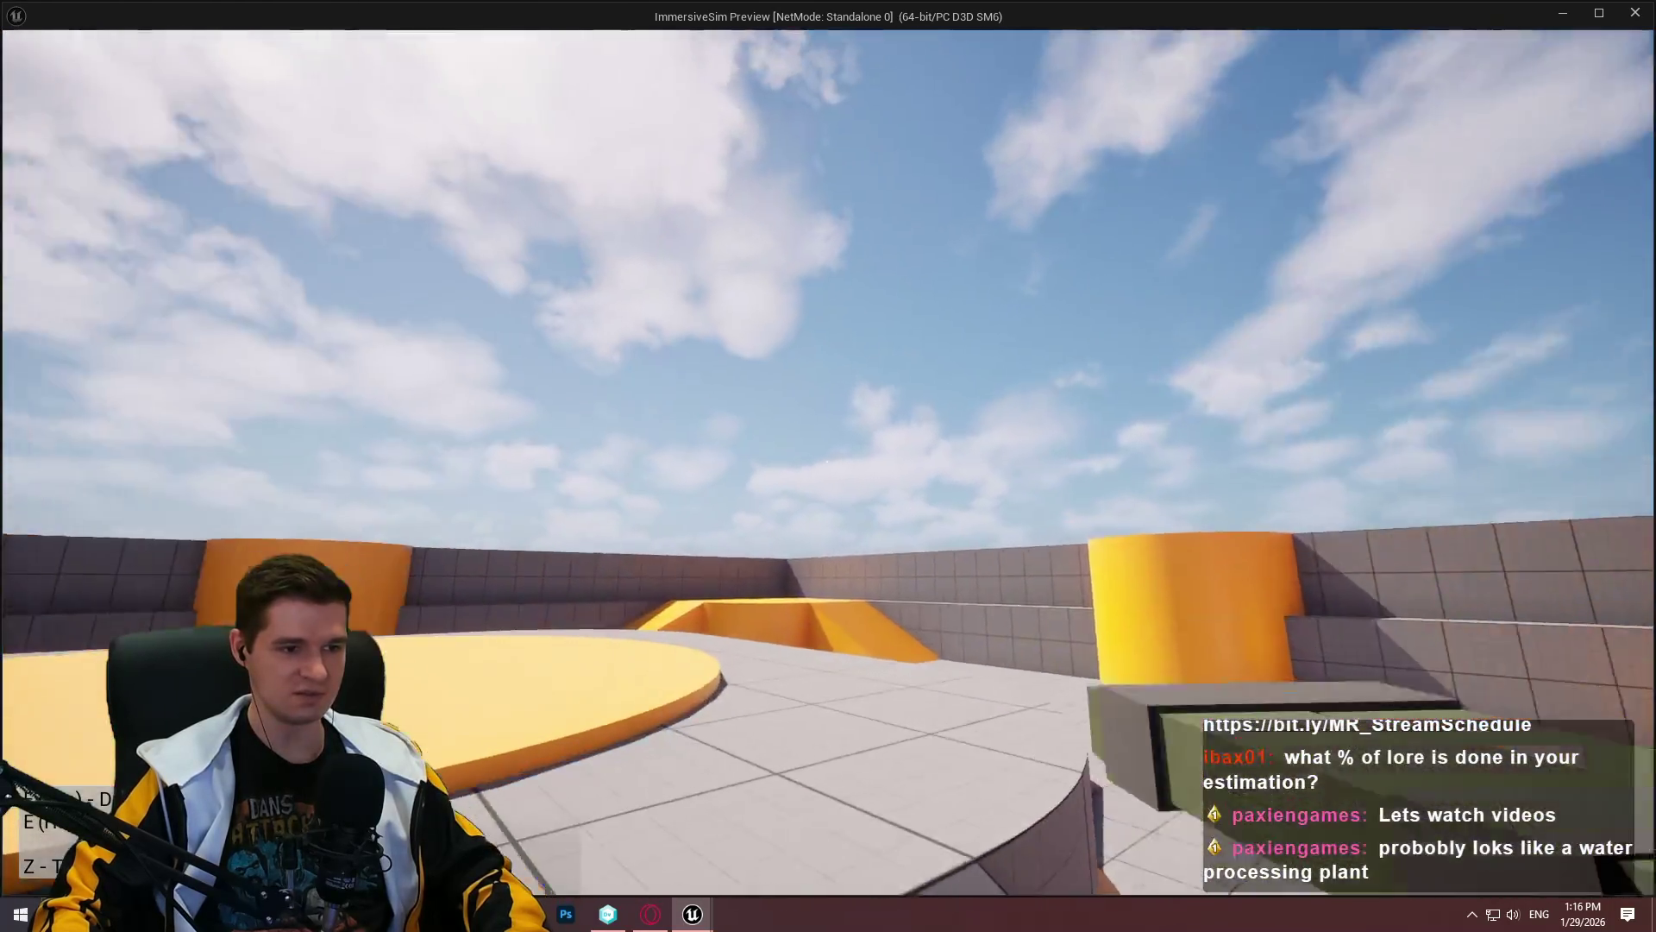
mouse_move(827, 463)
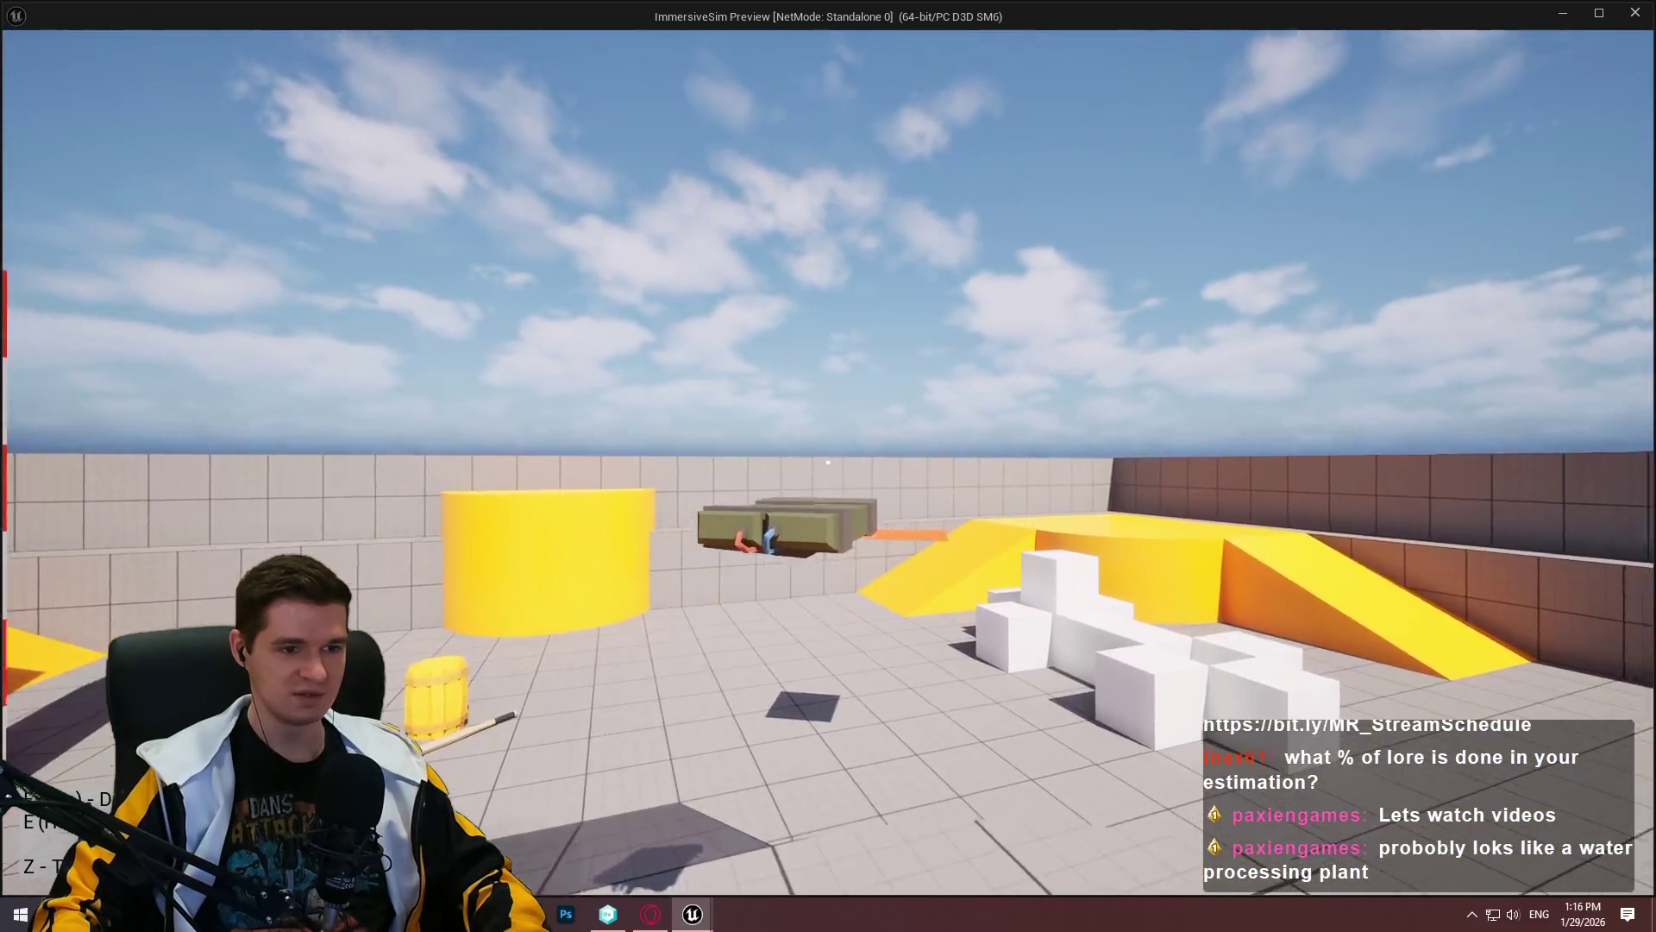
key("w")
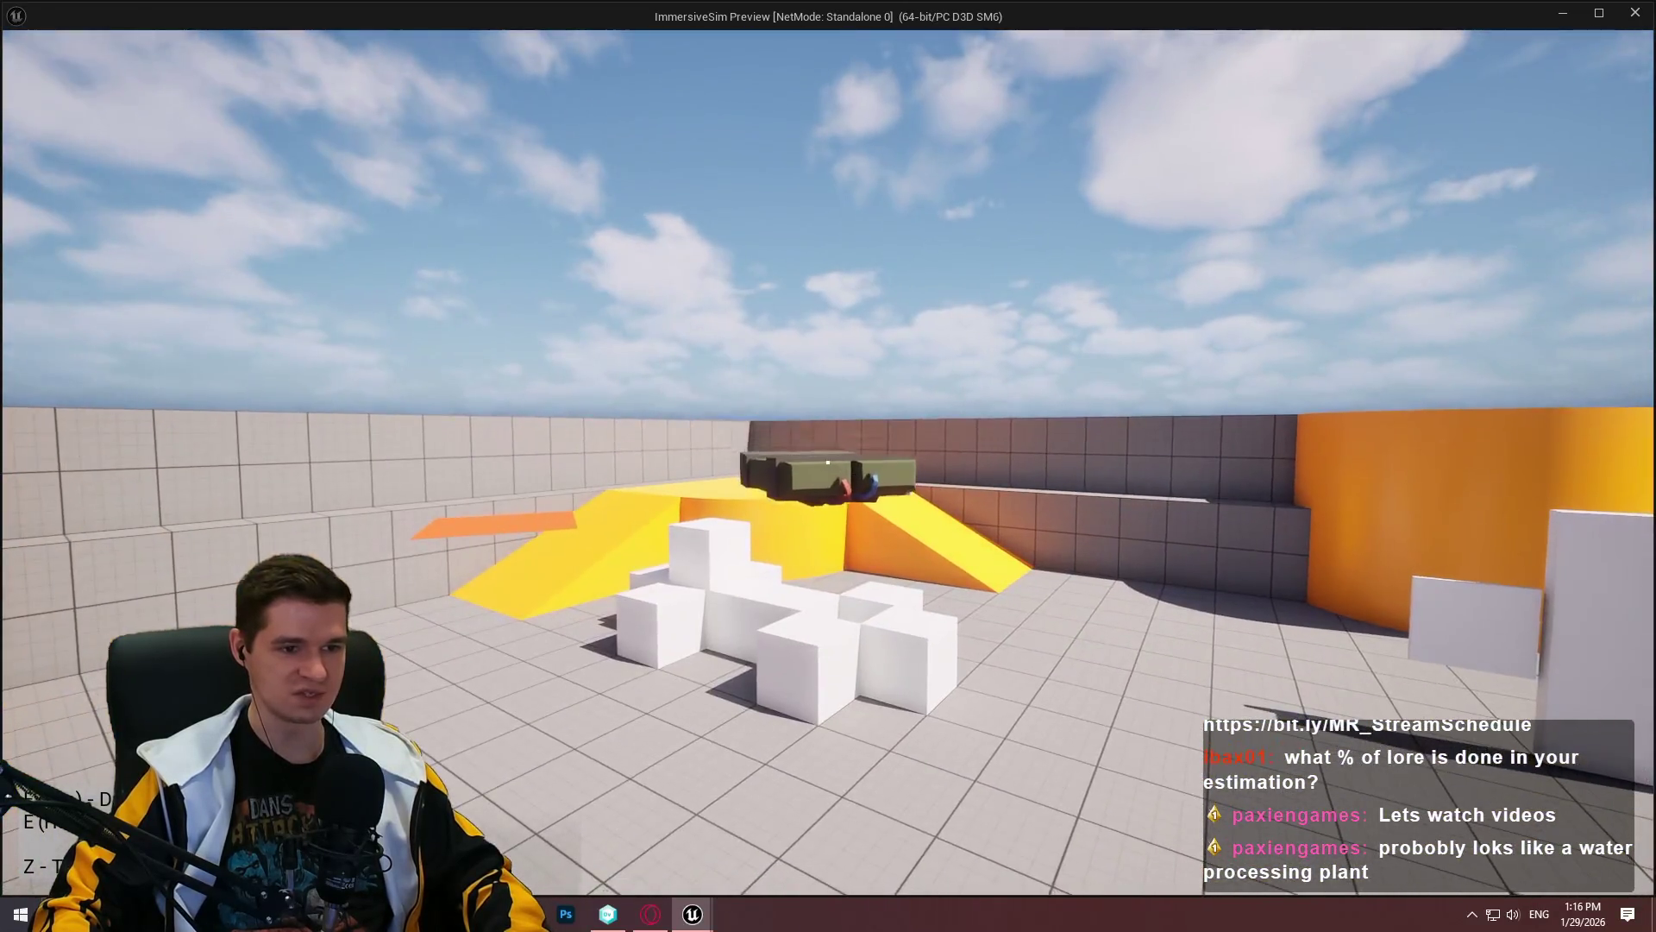
left_click(827, 462)
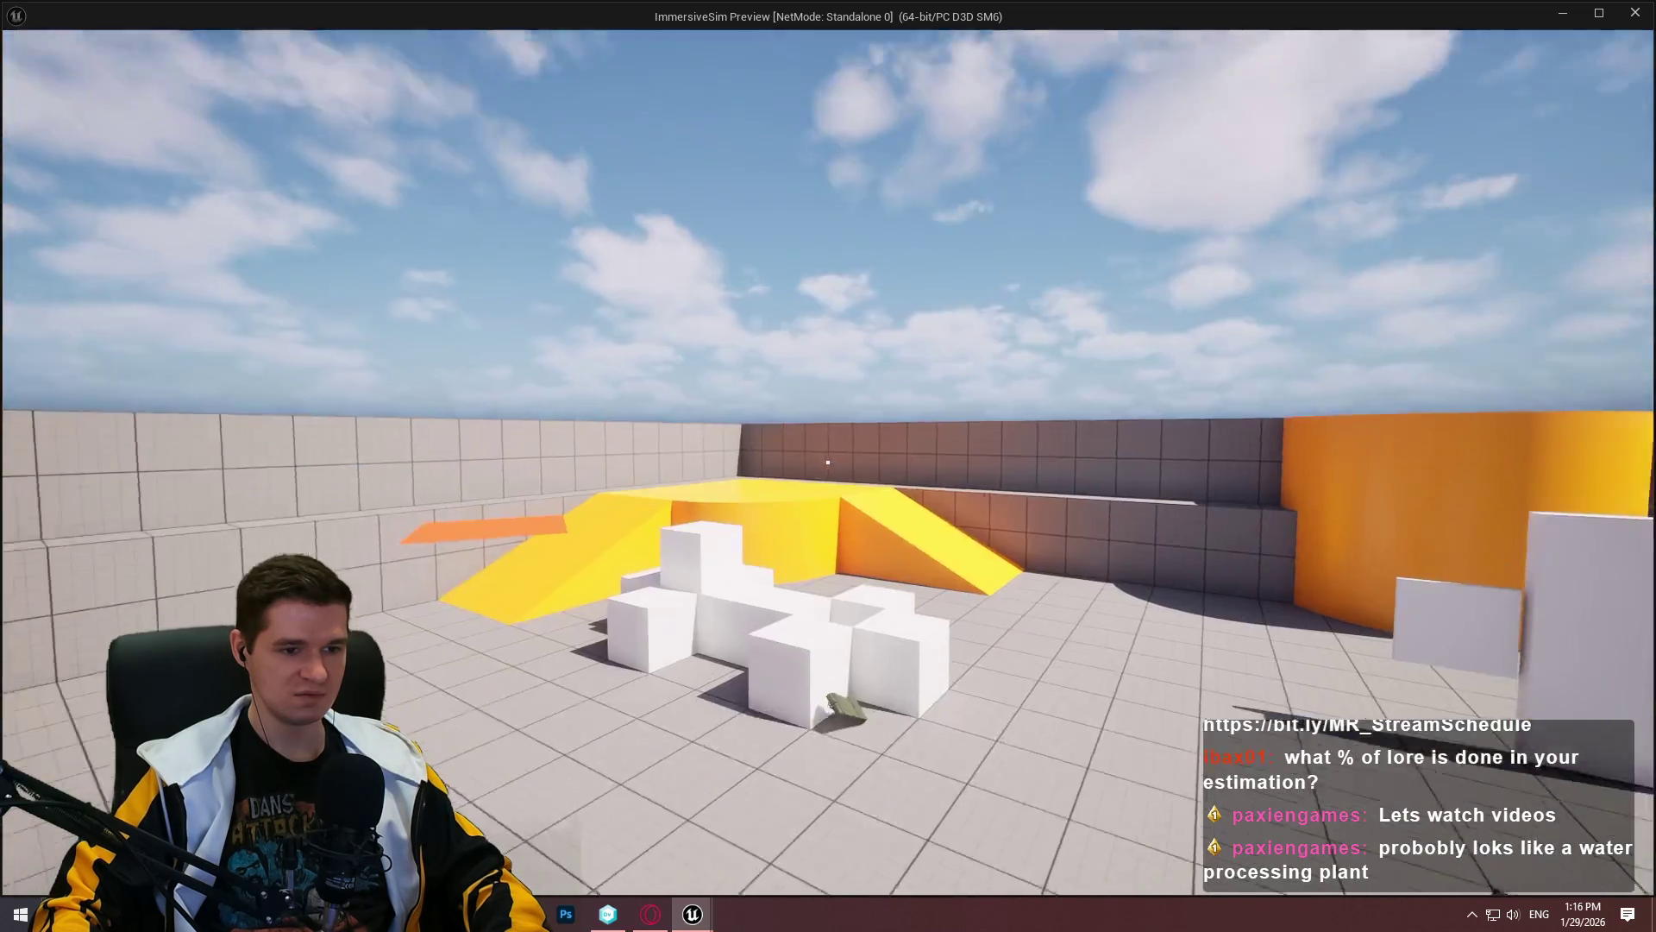
Step: Grab and drop the C4, toss it into the air, then lift and drop the green box
key("w")
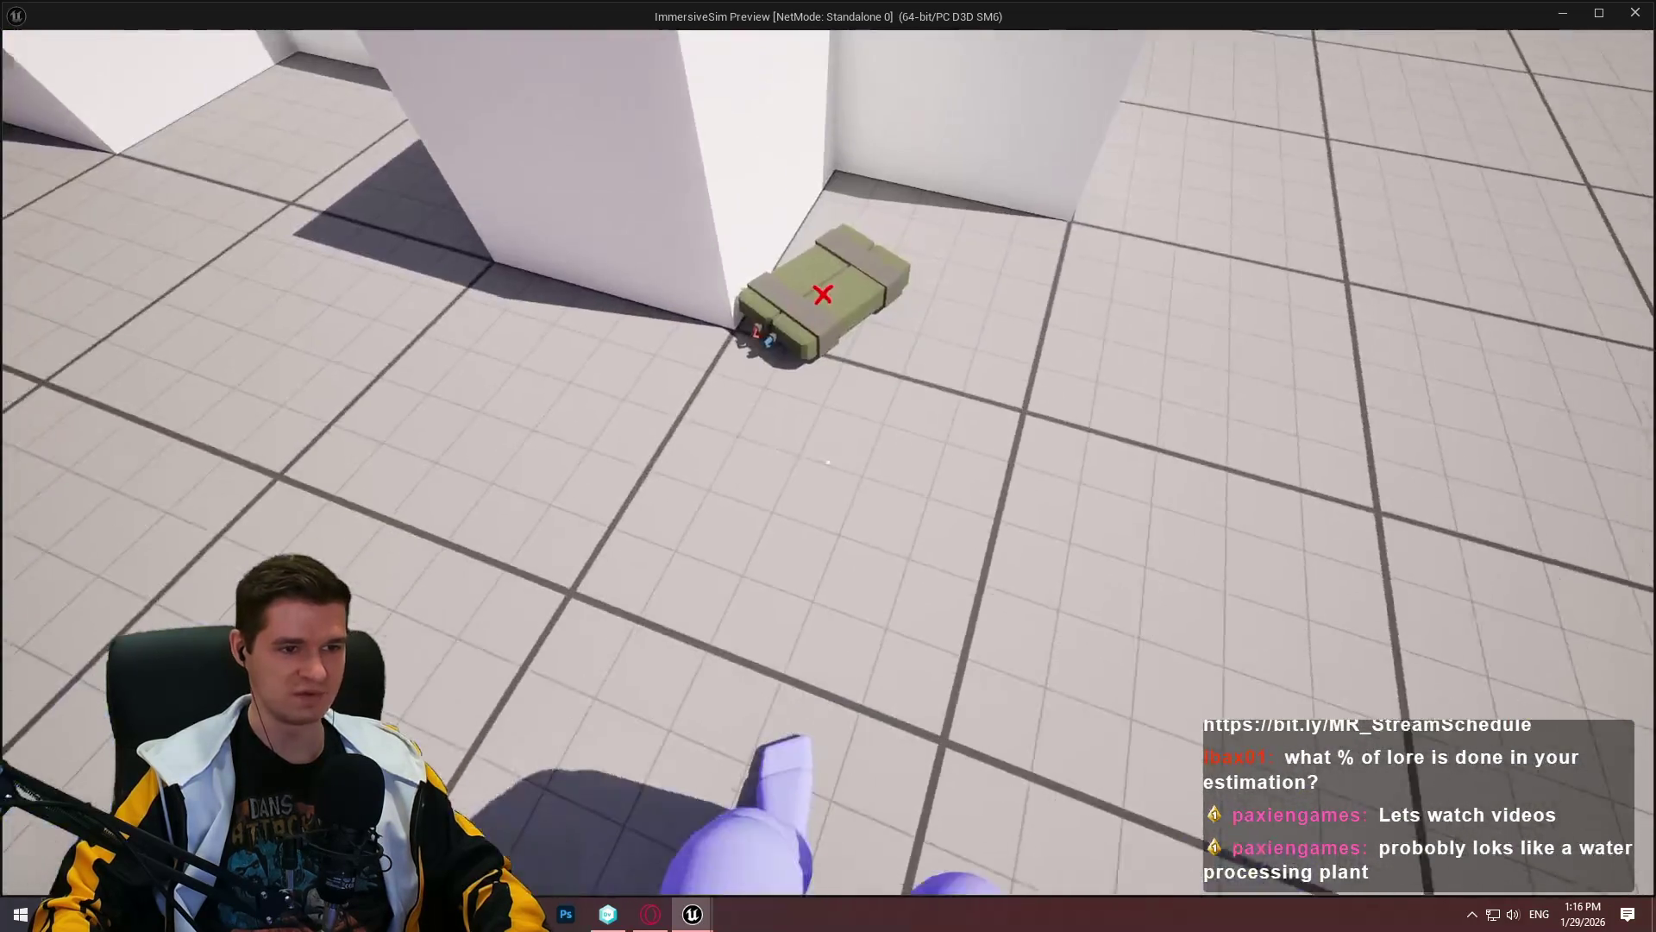
key("w")
left_click(827, 462)
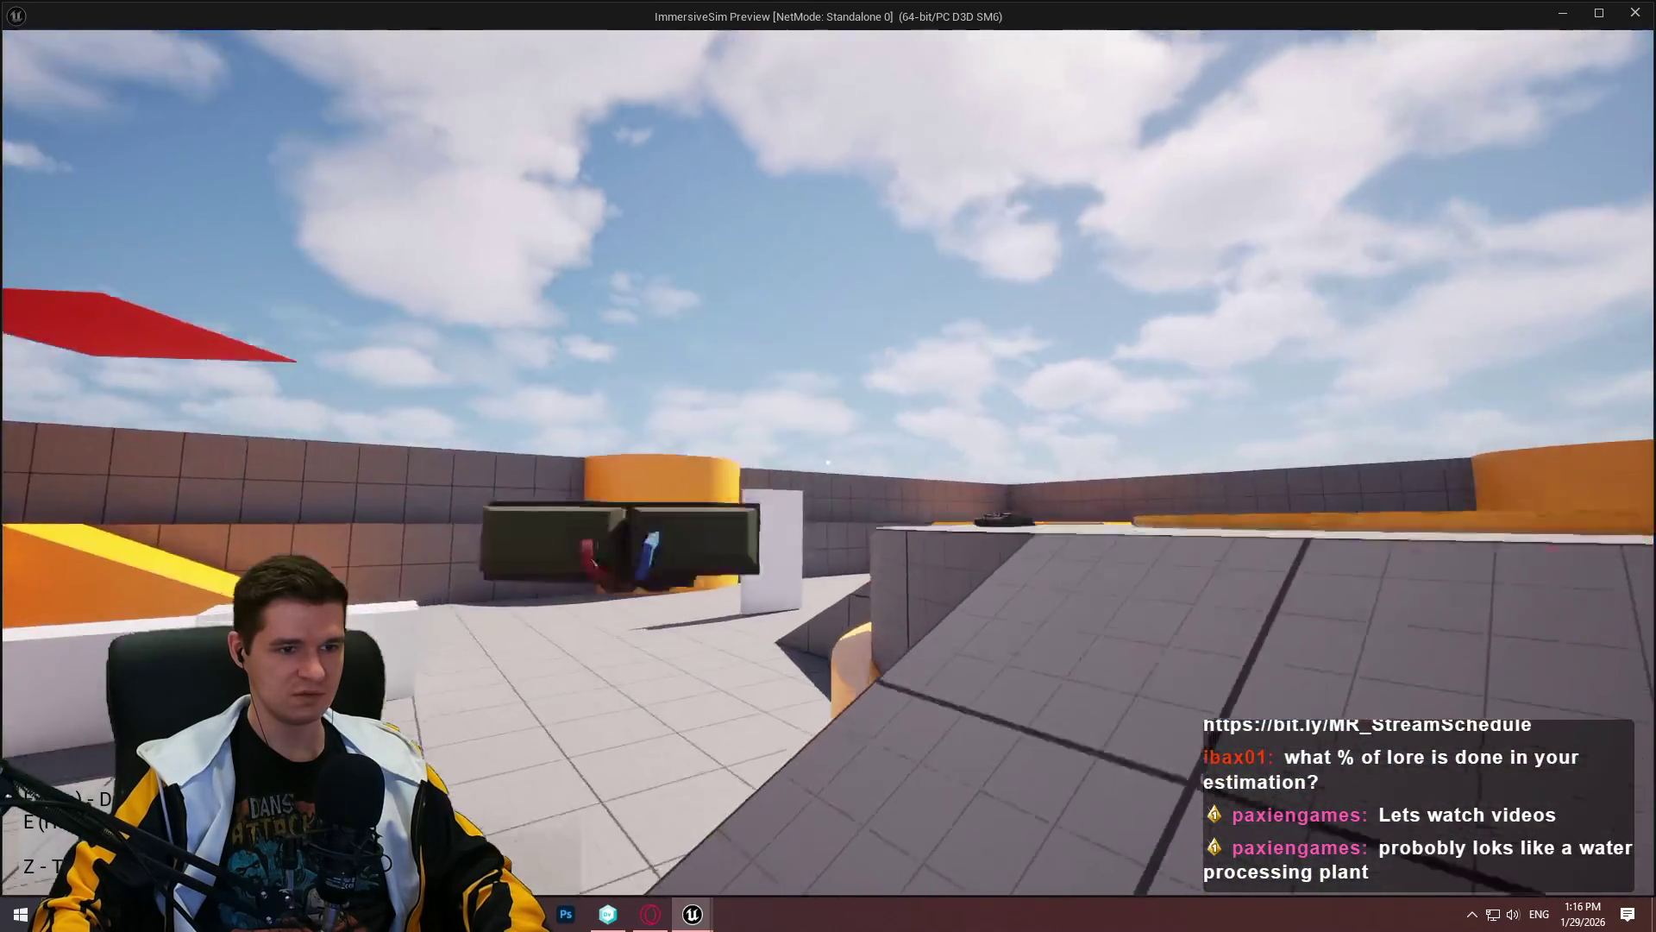
left_click(828, 463)
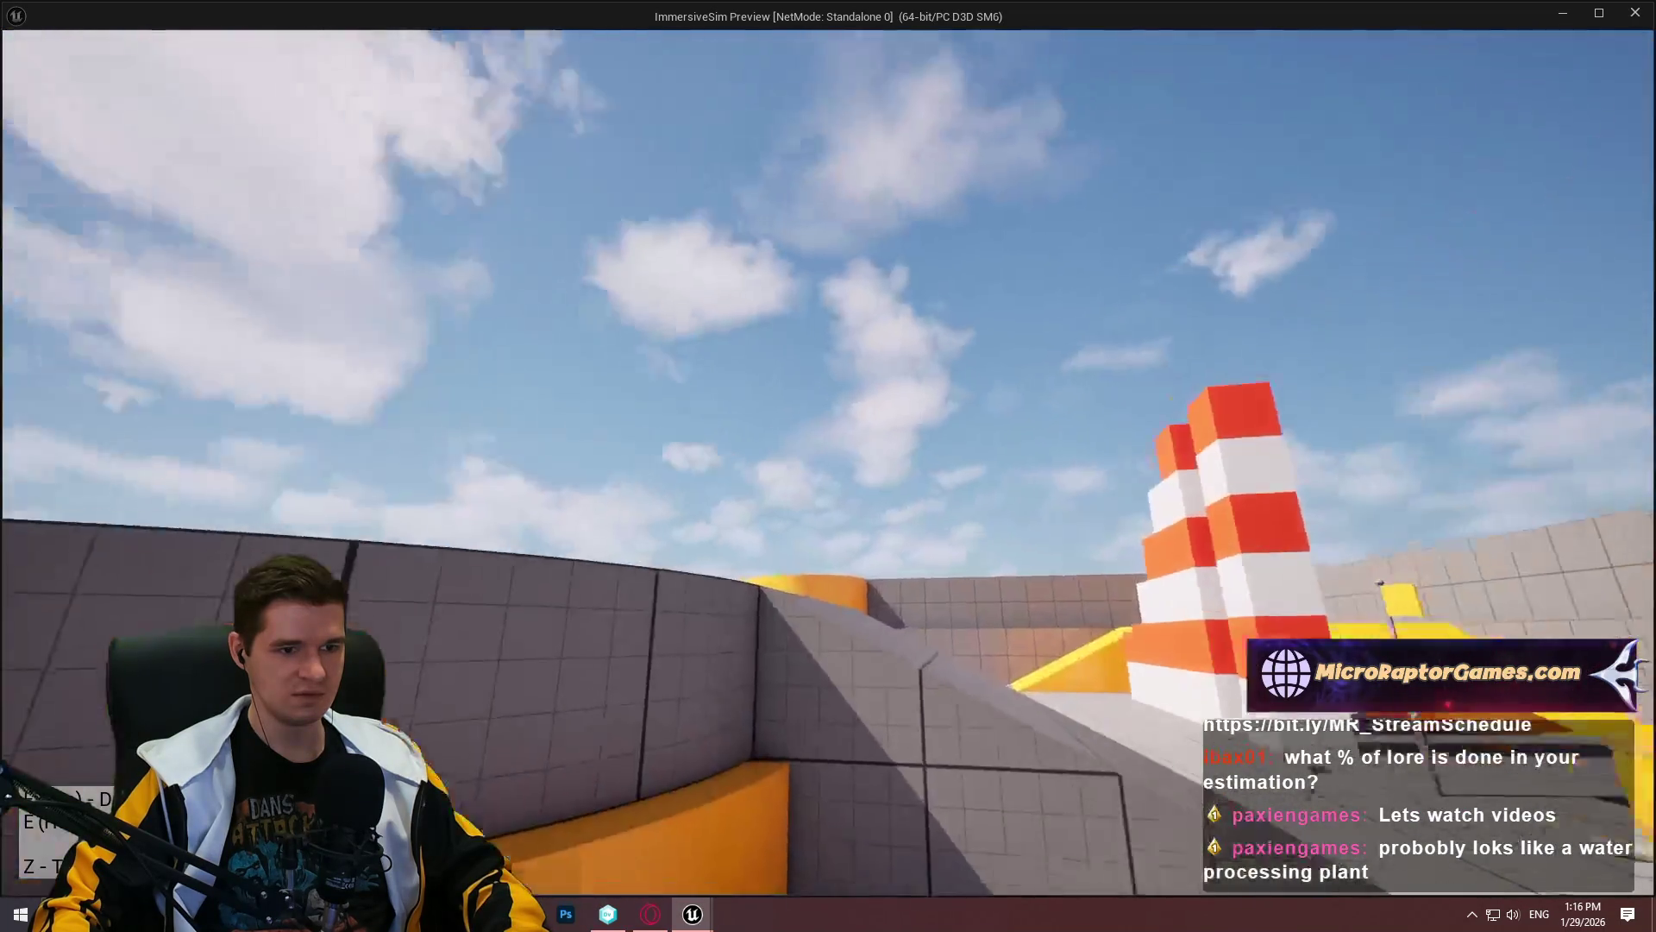
left_click(828, 463)
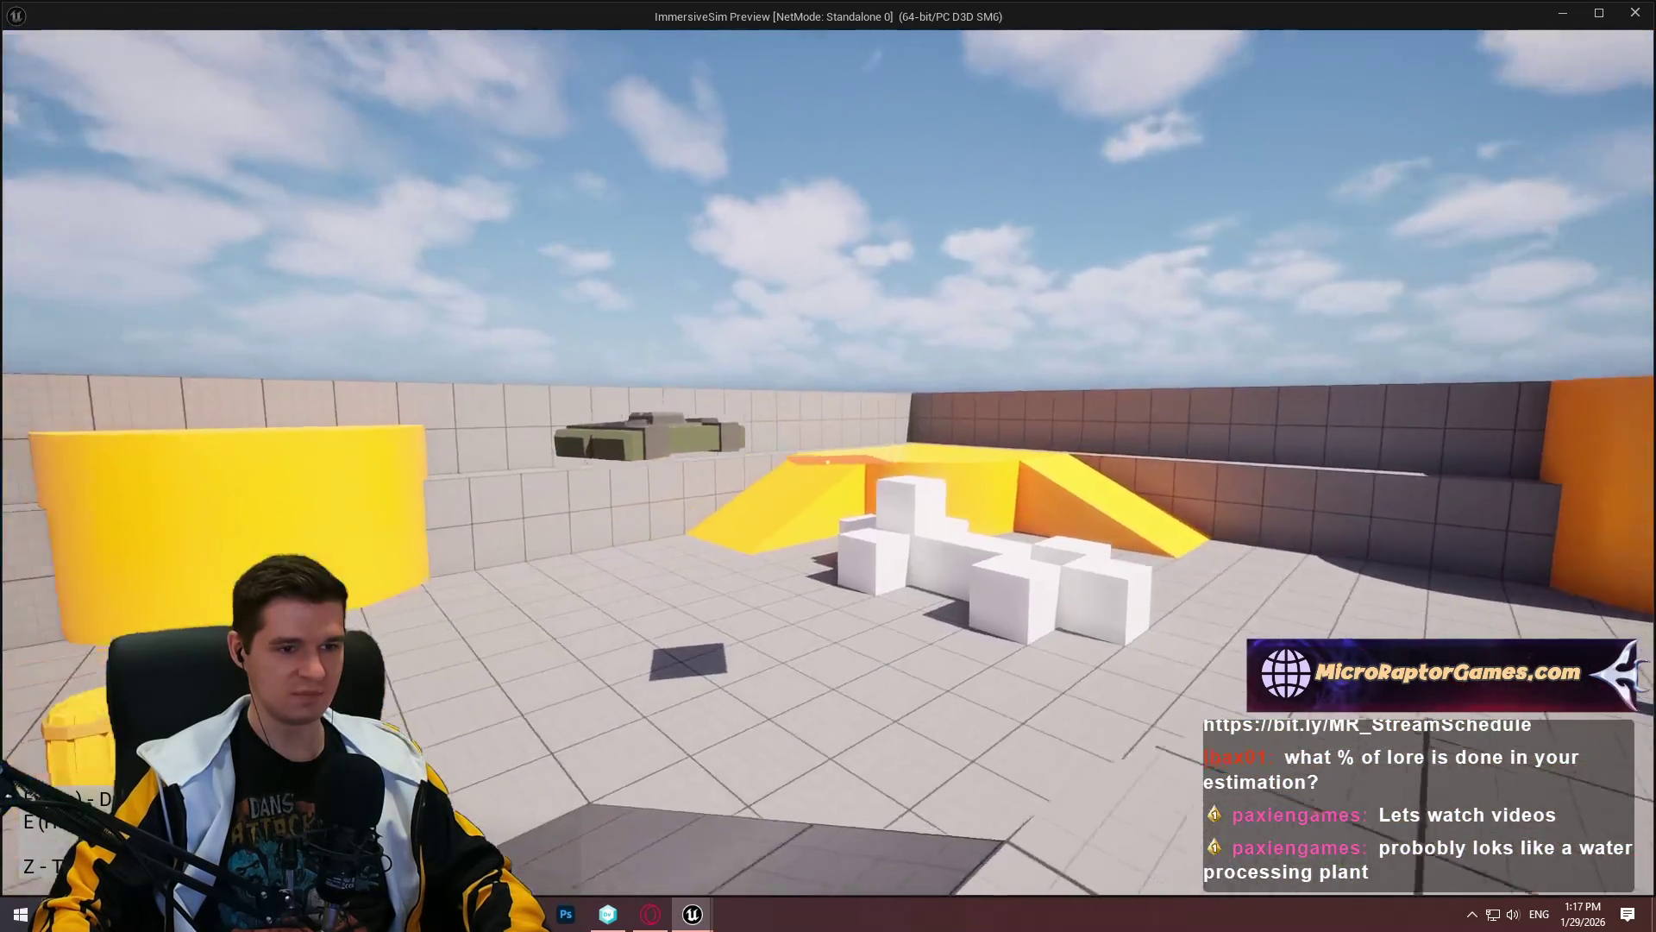
key("e")
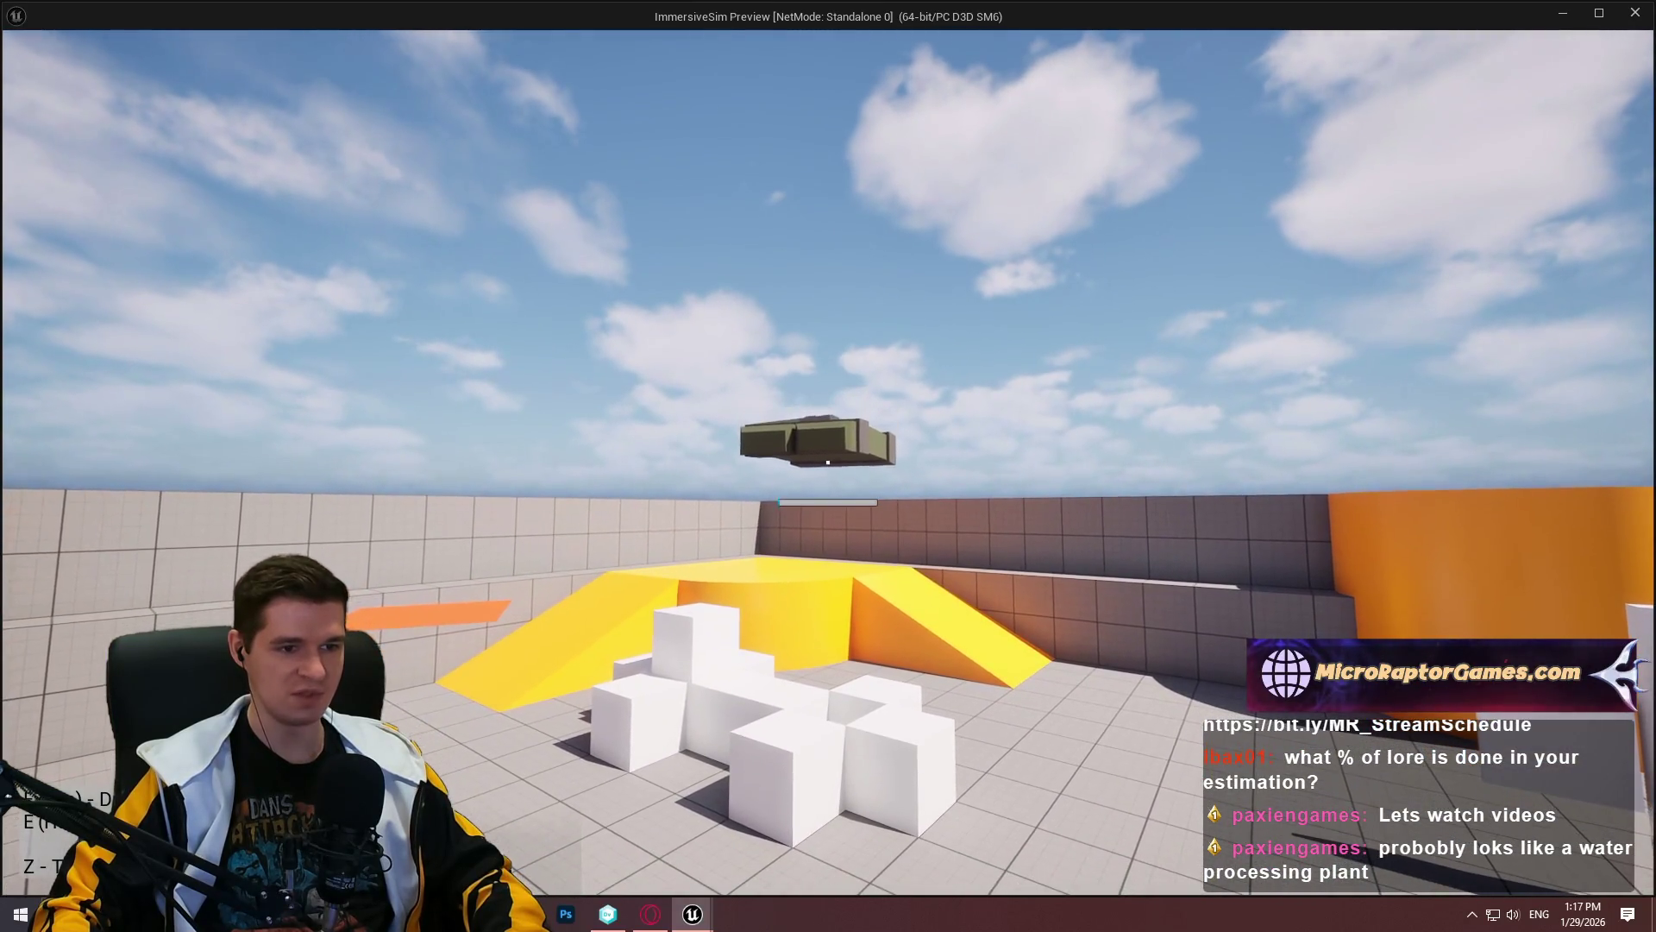
key("e")
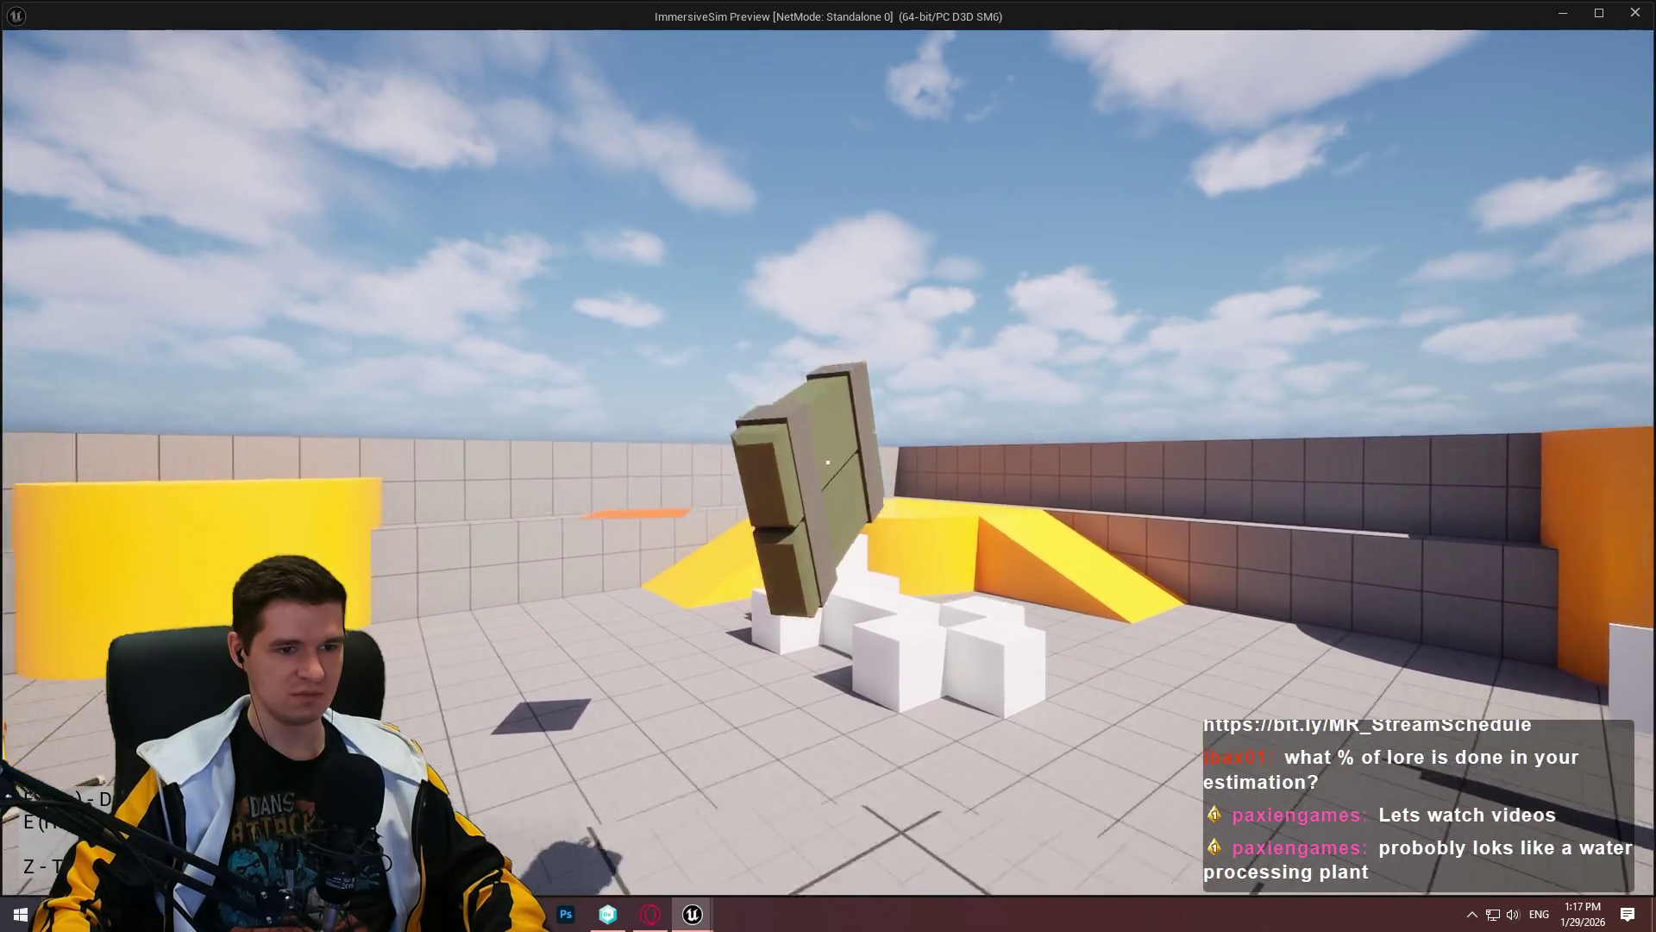
Step: Carry the crate past the white cubes and orange plate, climb a block, and throw it across
key("w")
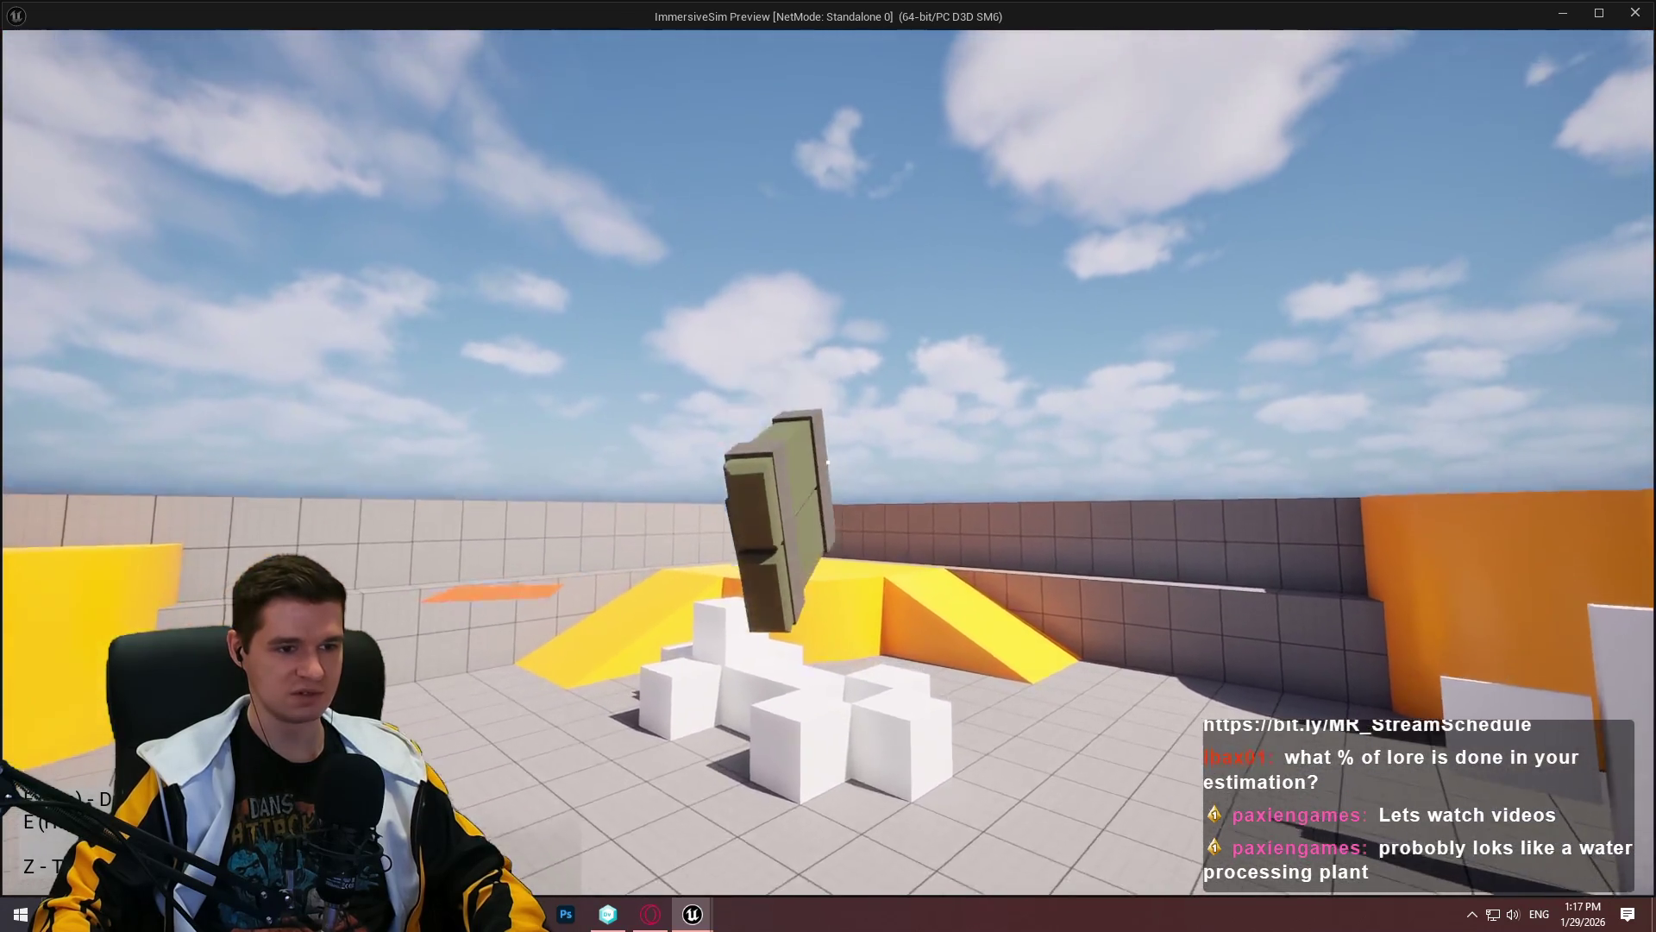
left_click(828, 466)
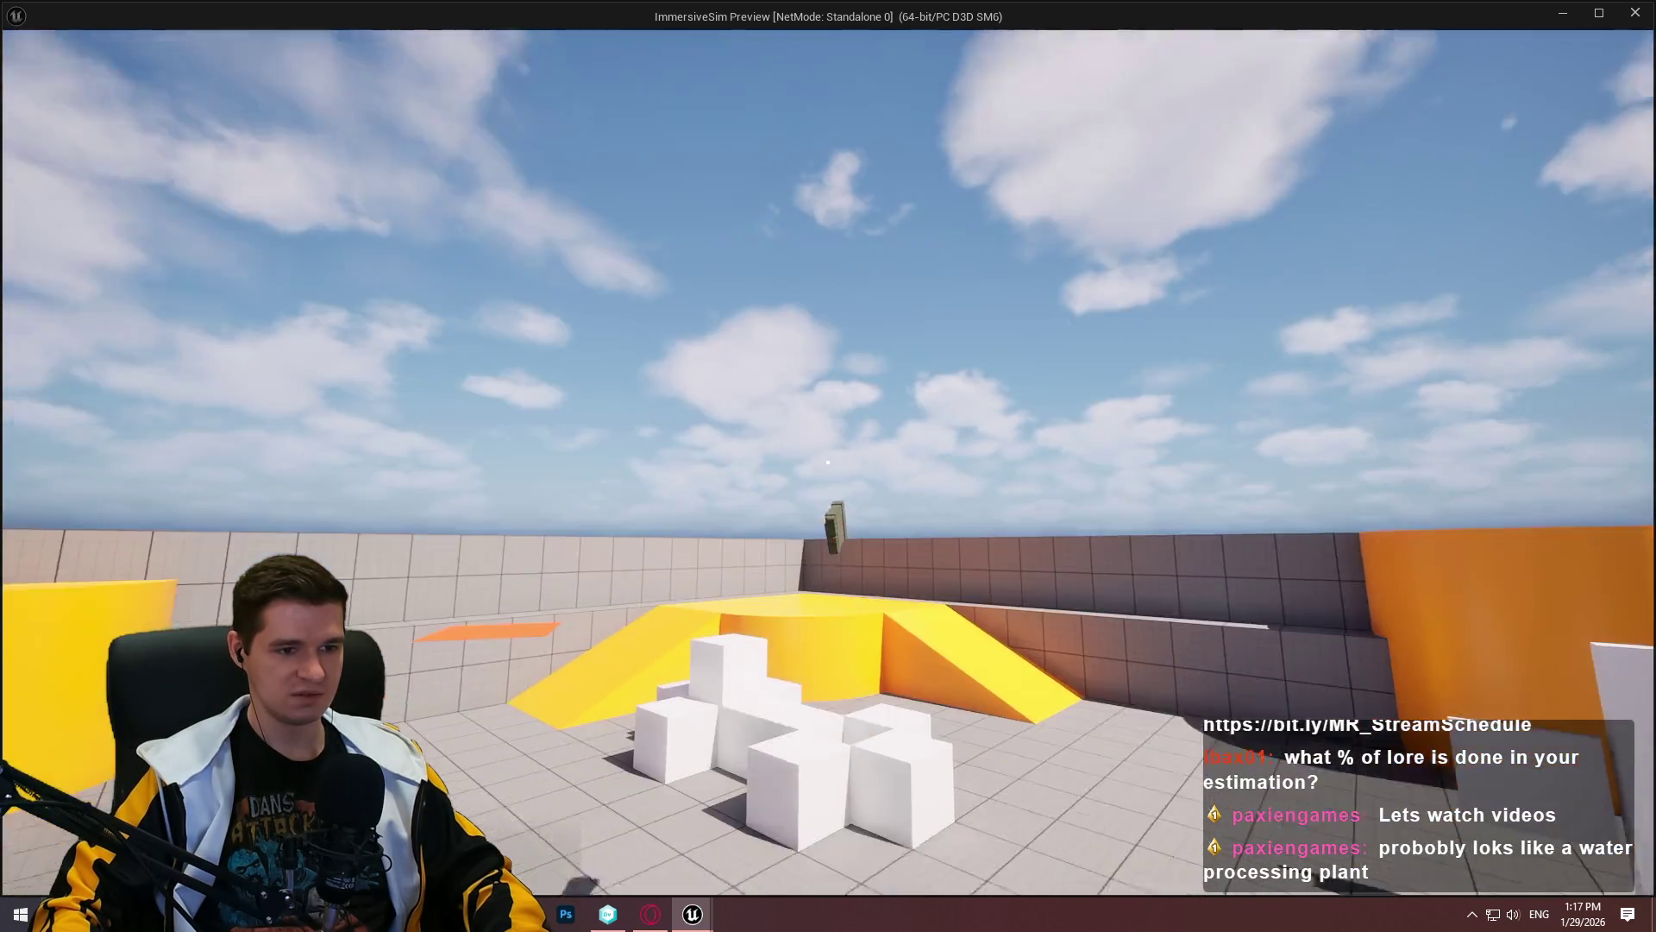
key("w")
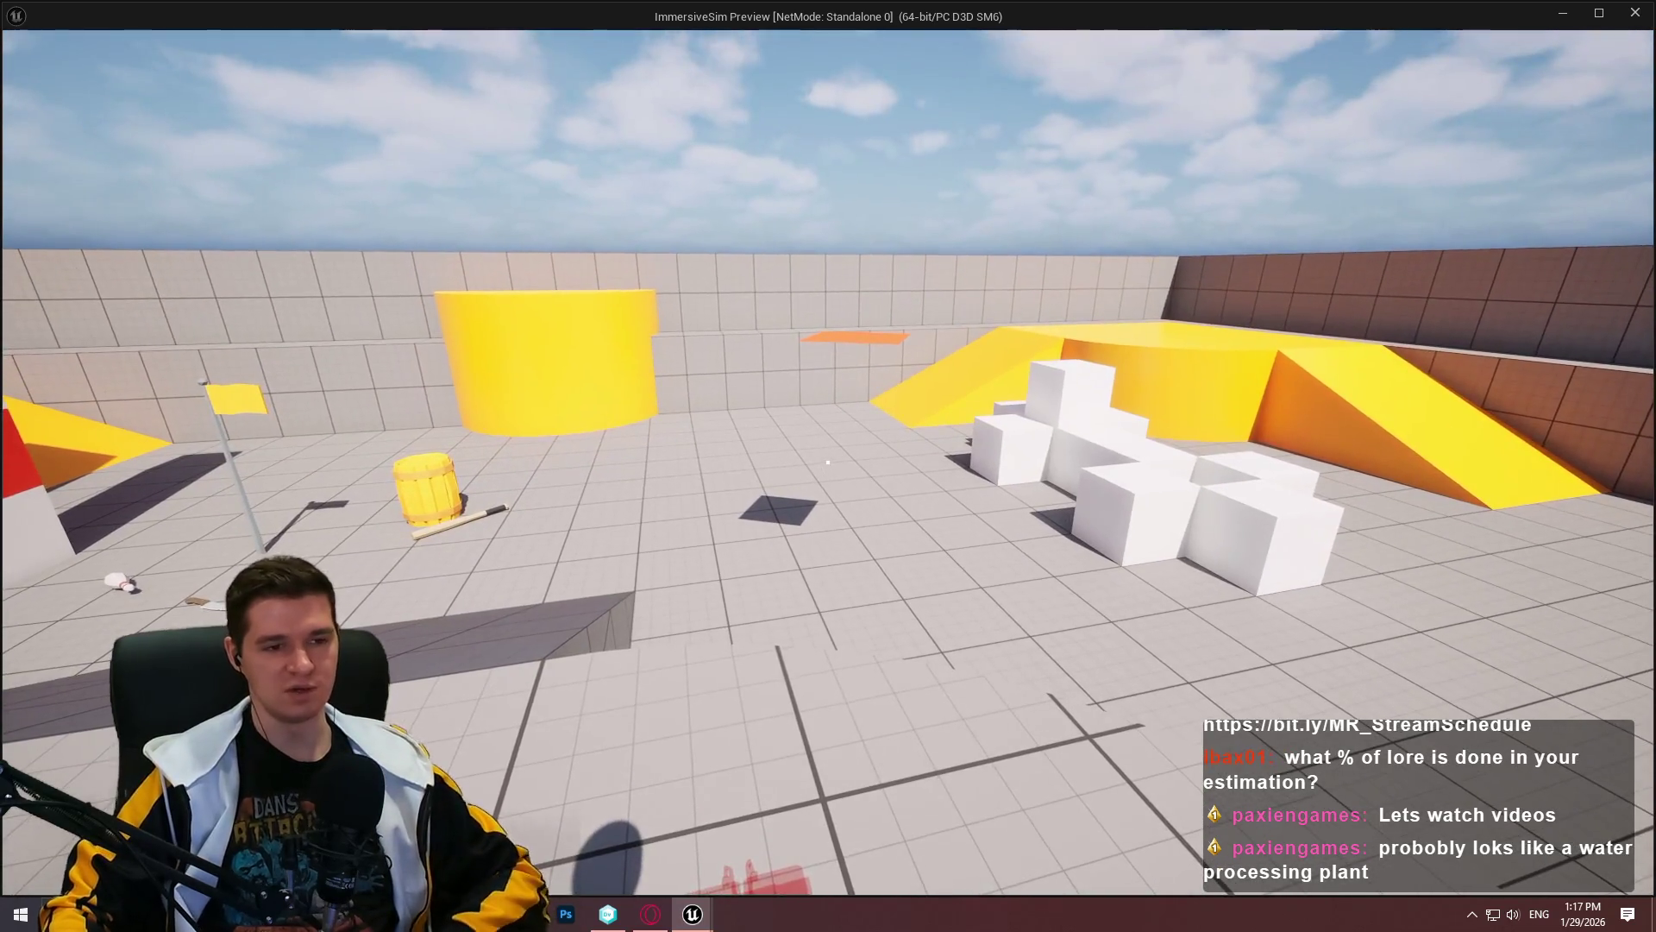
key("w")
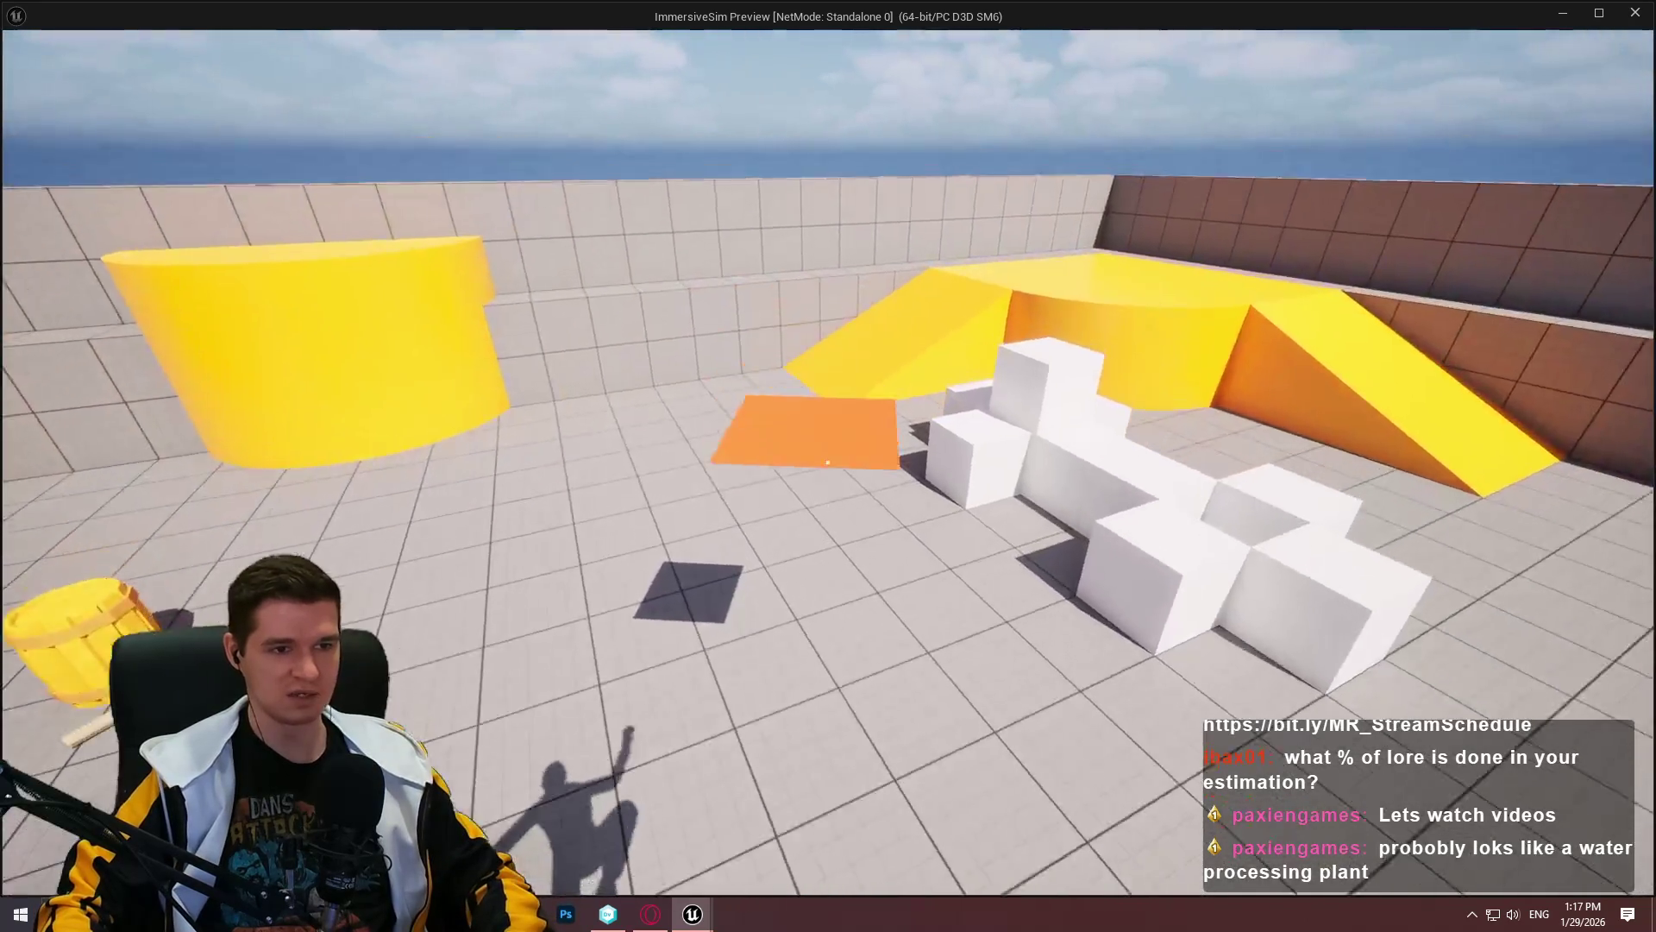
key("w")
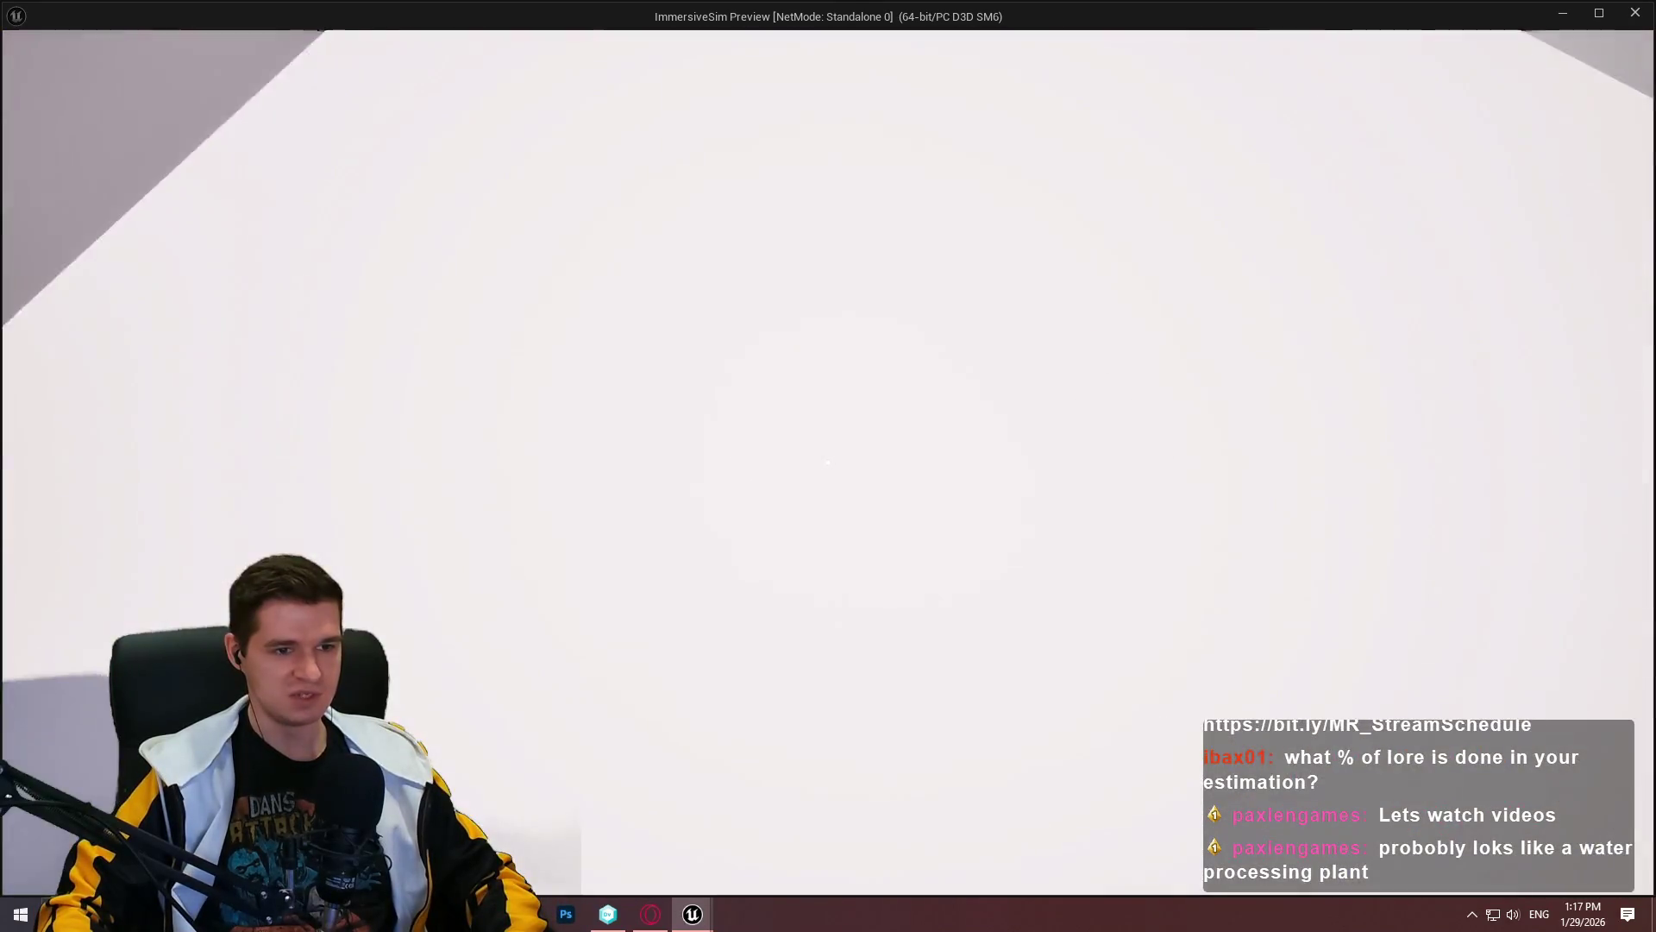
key("space")
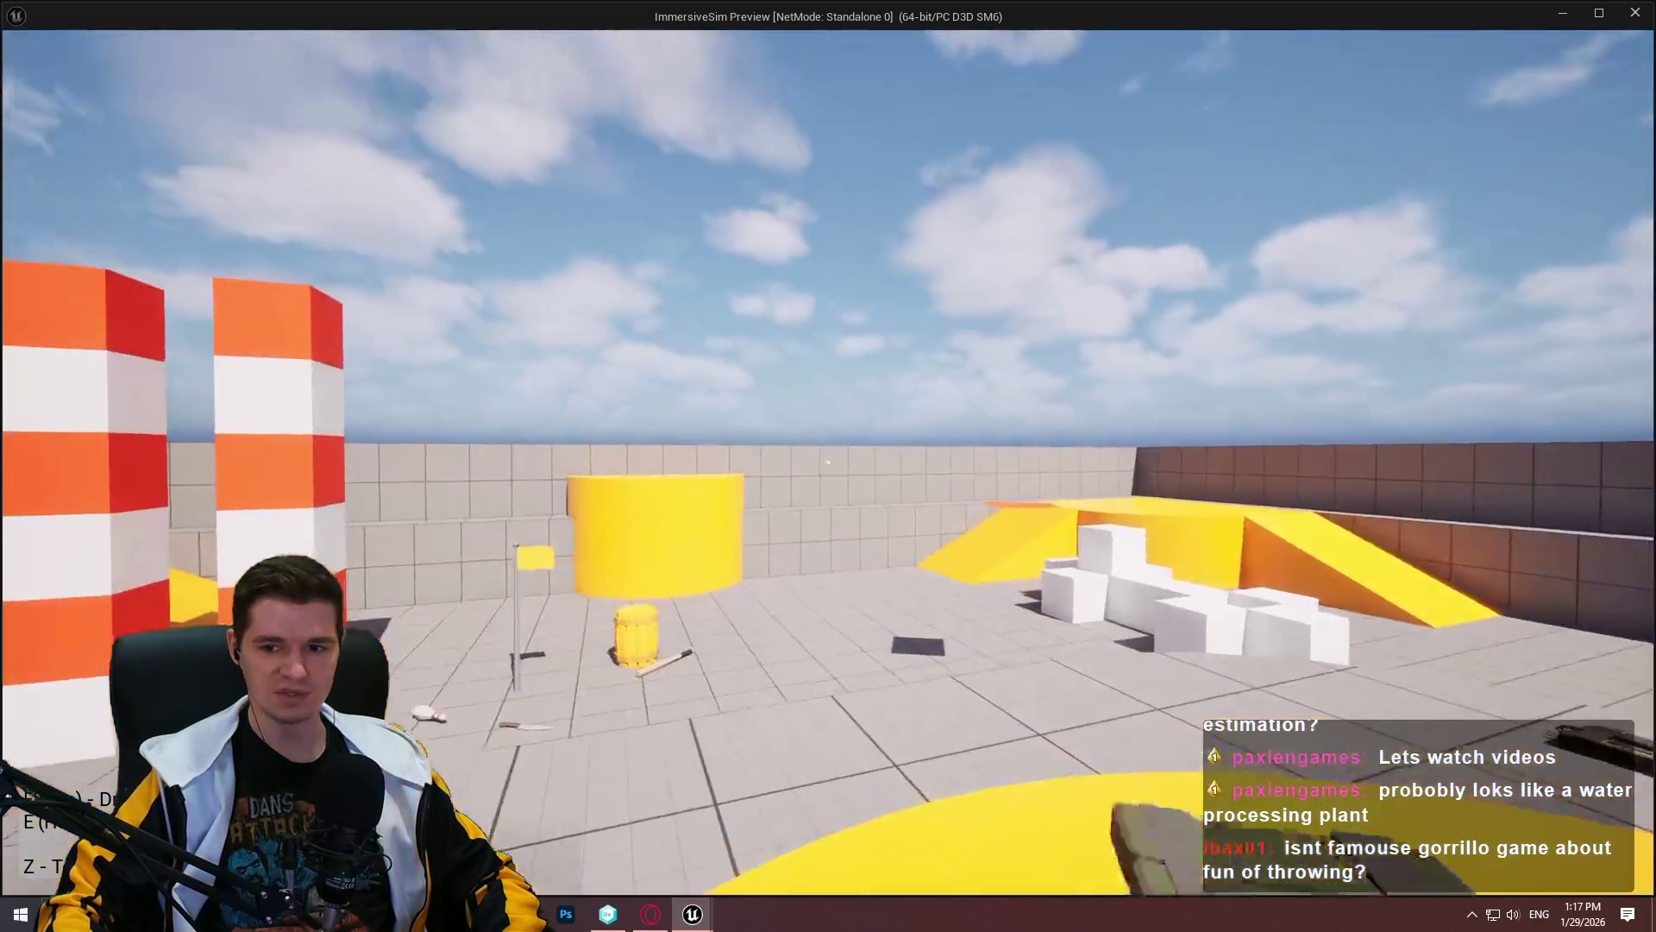
left_click(828, 464)
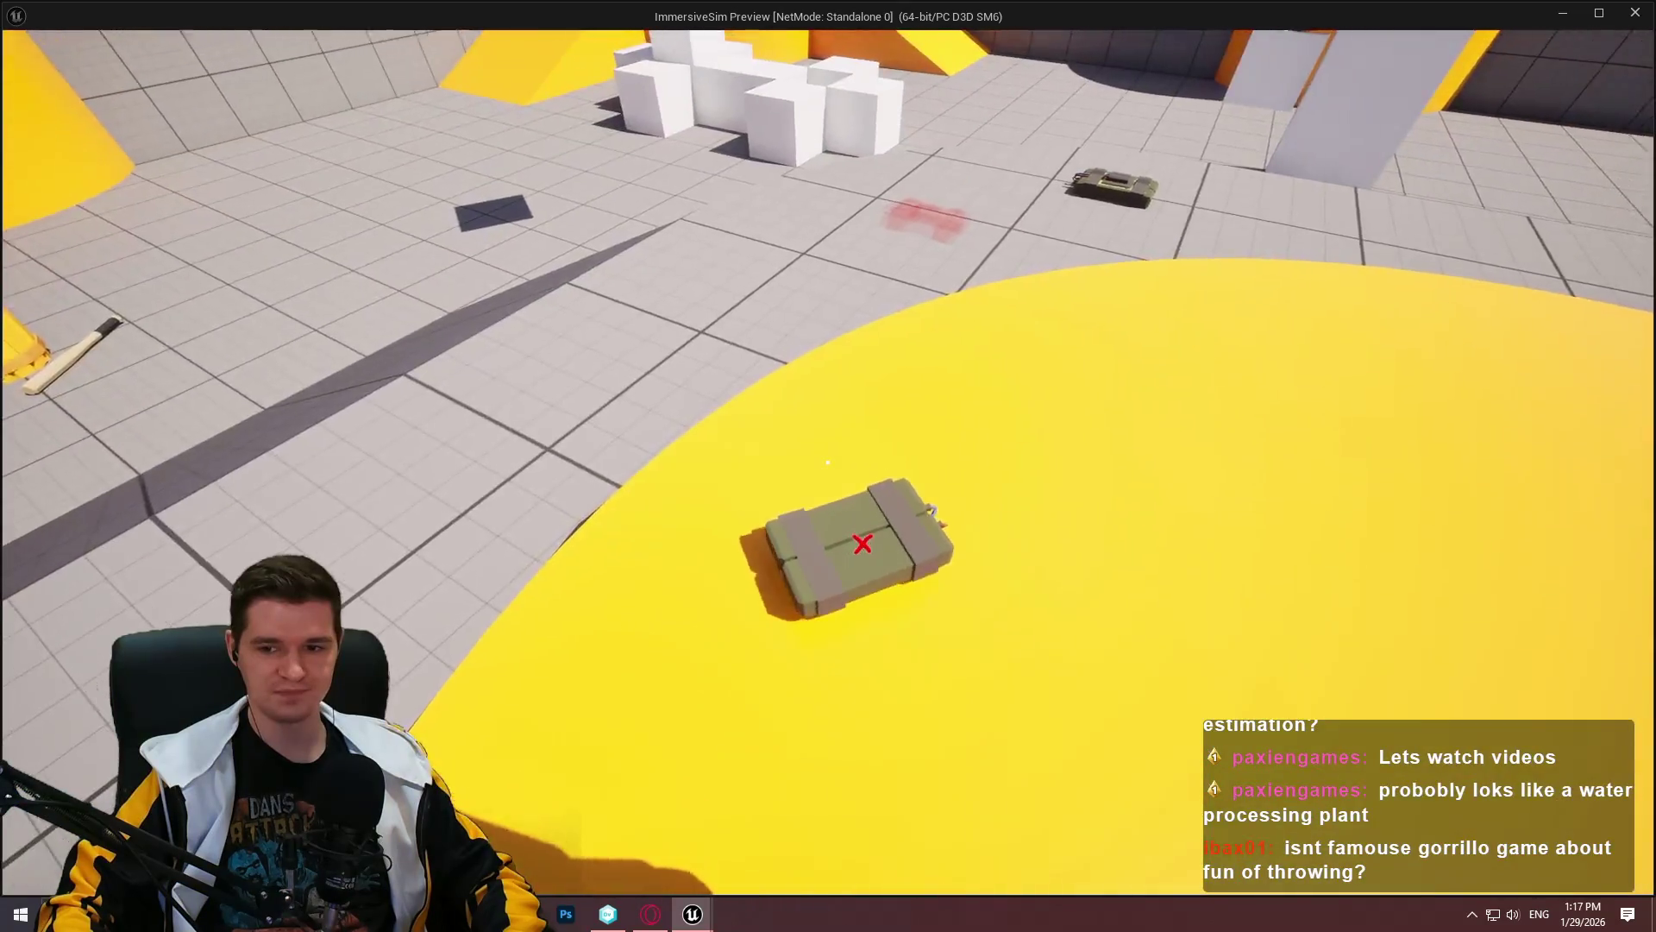
Step: Pick up the C4 box, drop it, and walk over to where it landed
key("w")
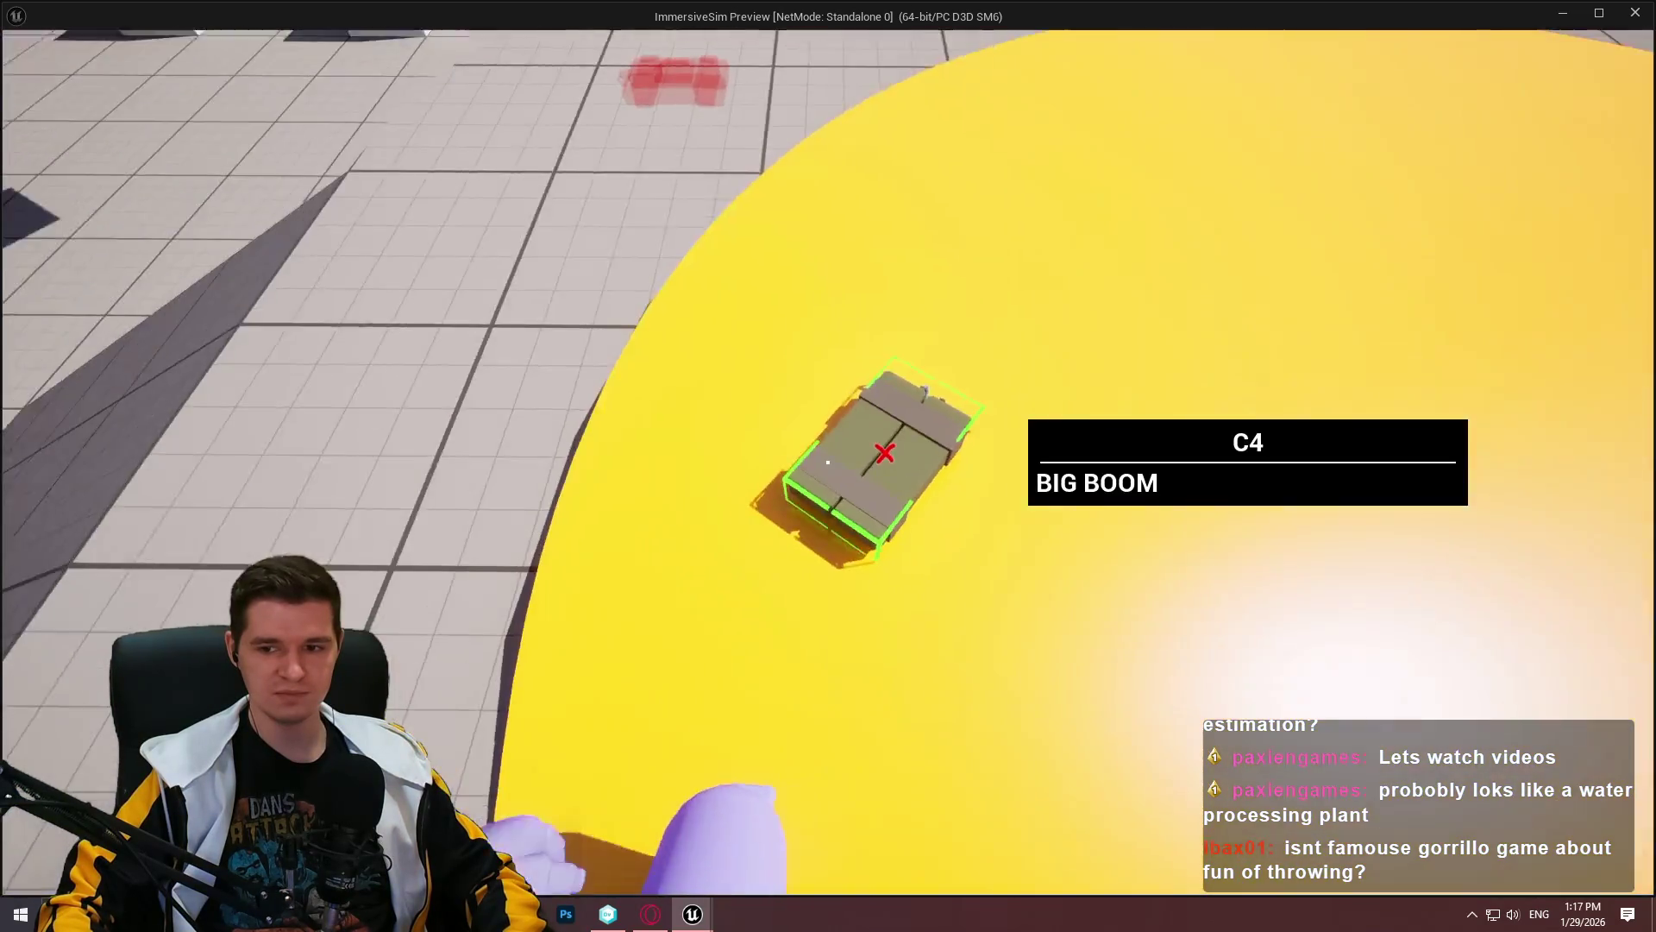
key("e")
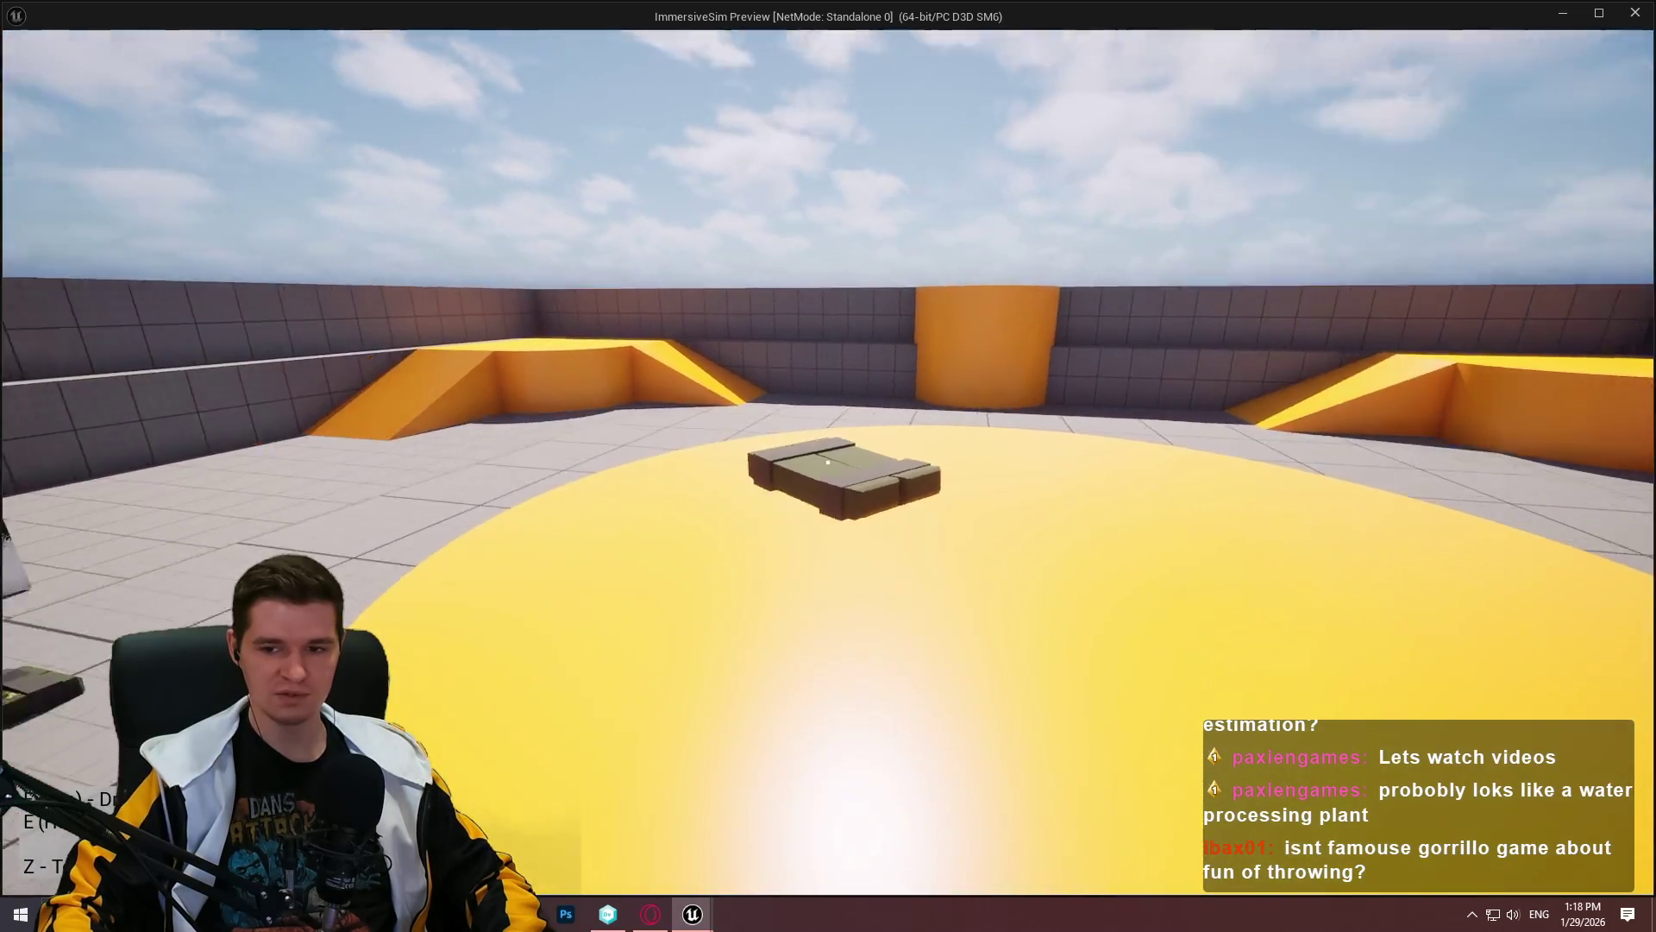
key("e")
key("w")
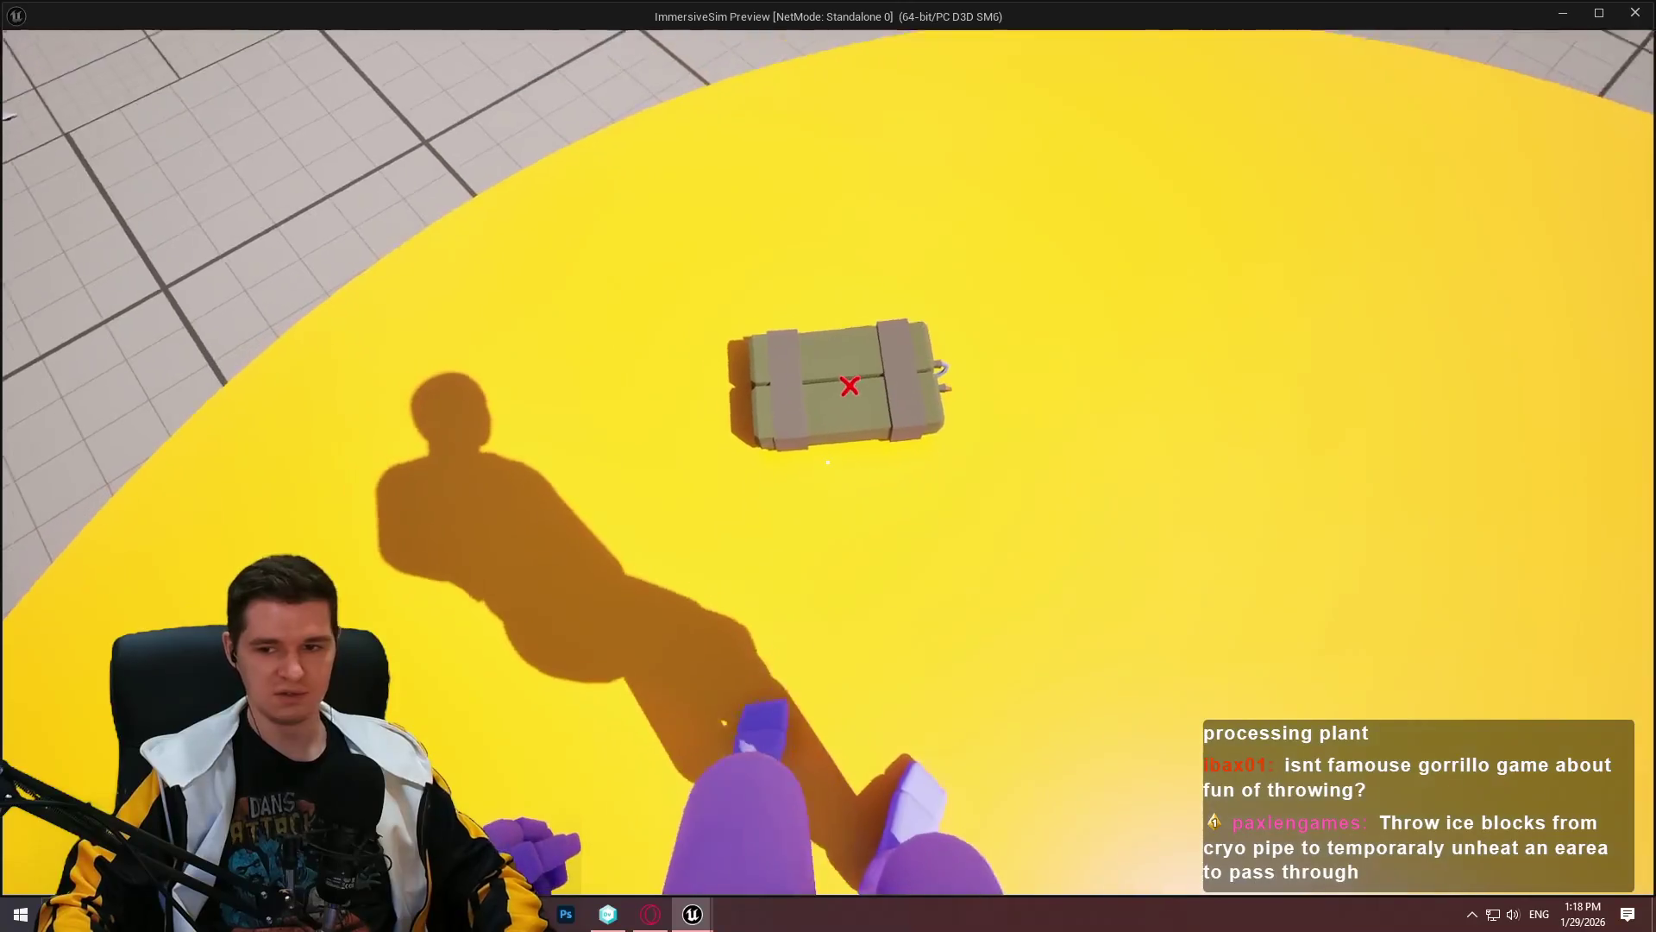
mouse_move(828, 466)
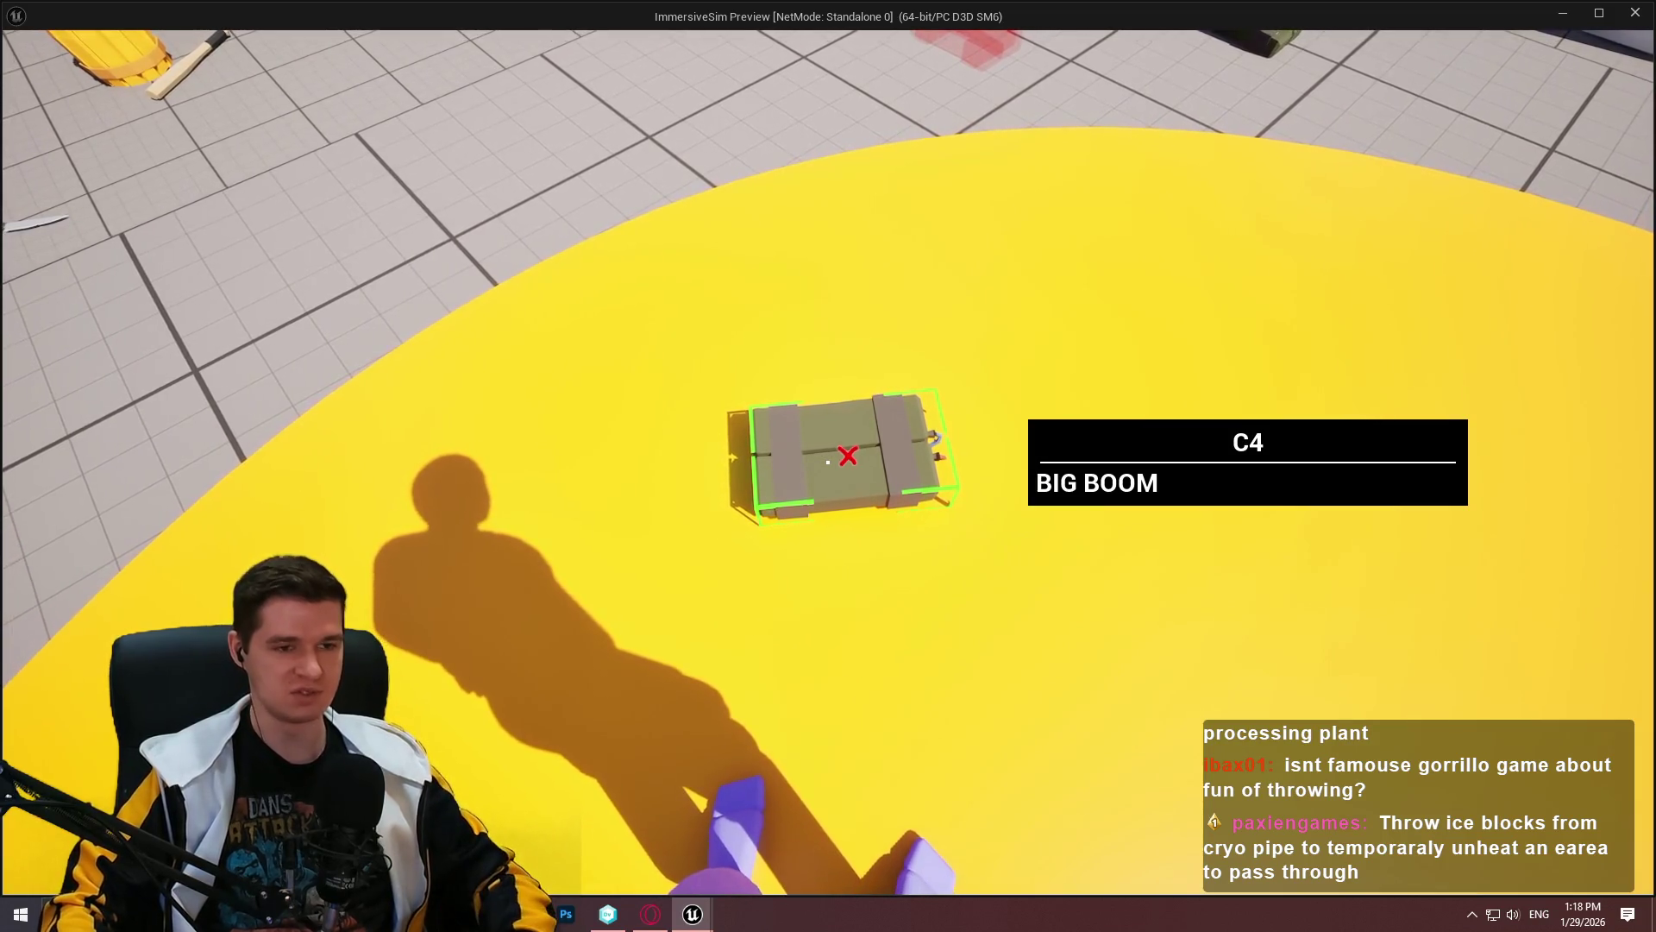
Step: Throw the C4 upward, walk to where it landed, and discard the held block
key("e")
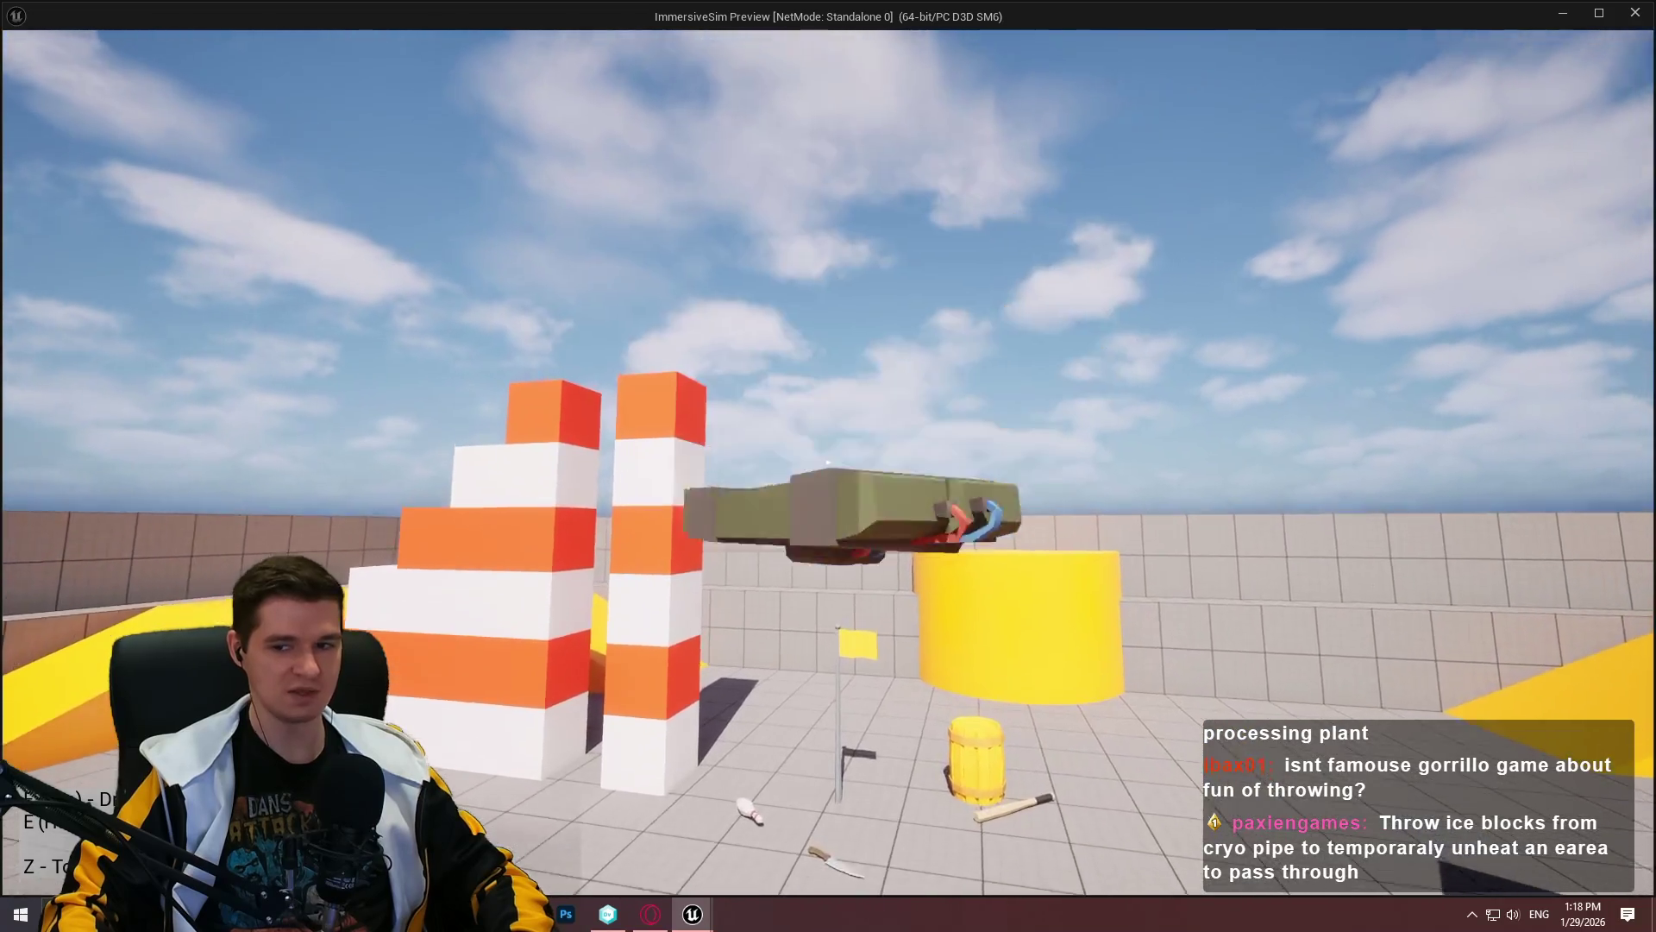
left_click(828, 466)
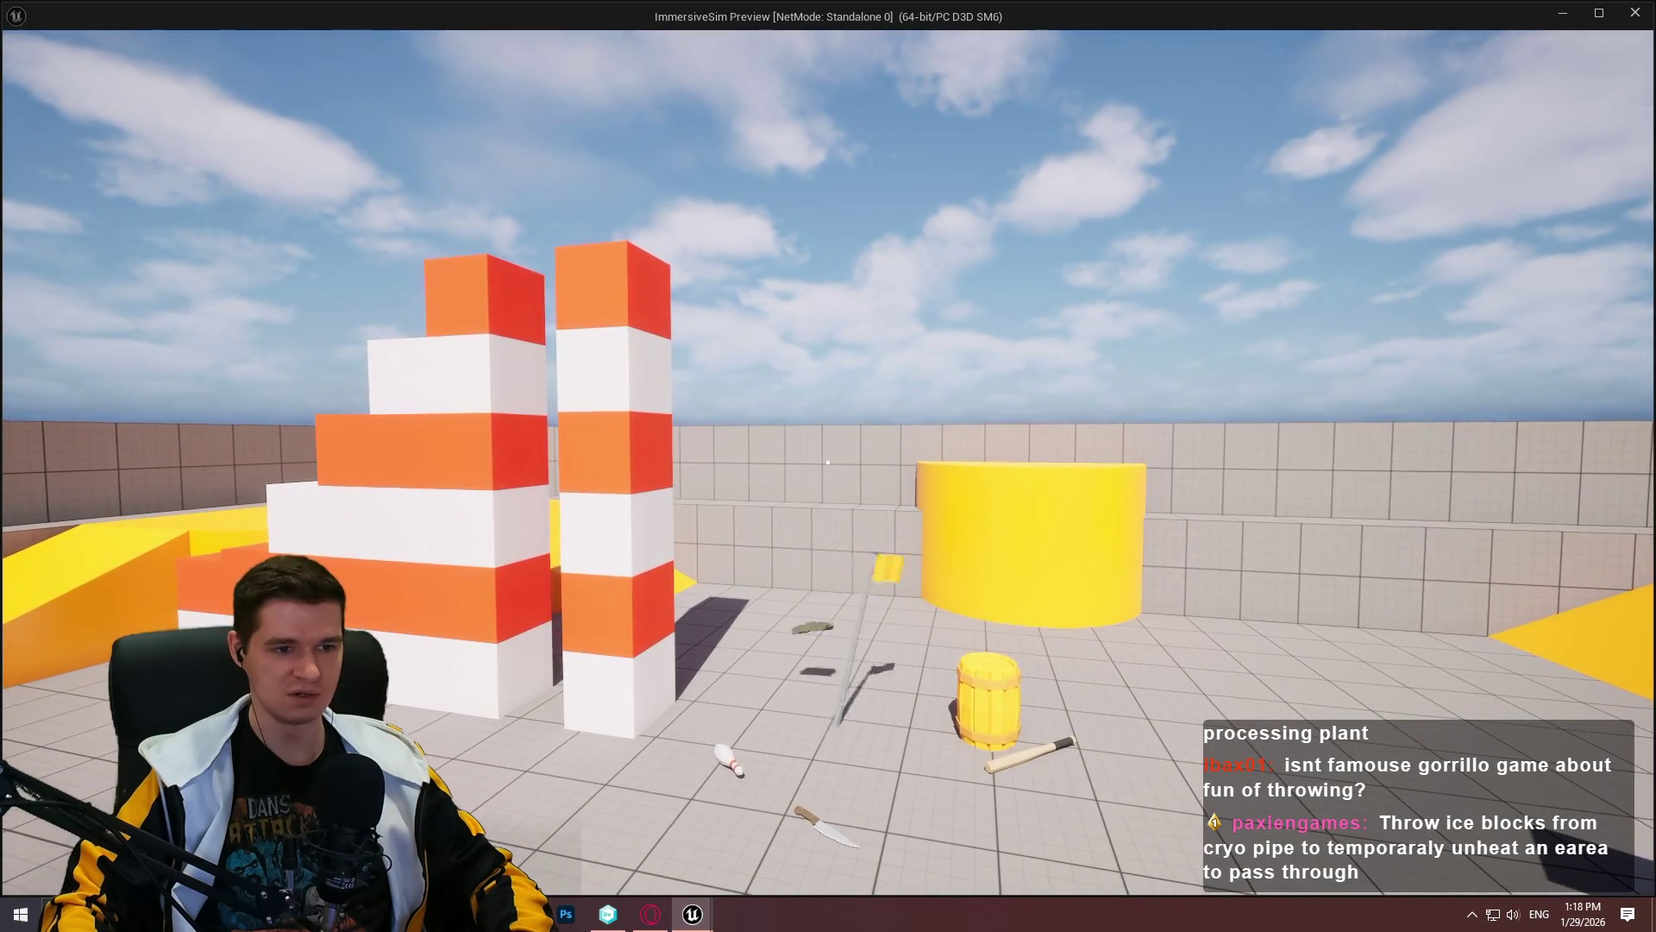
key("w")
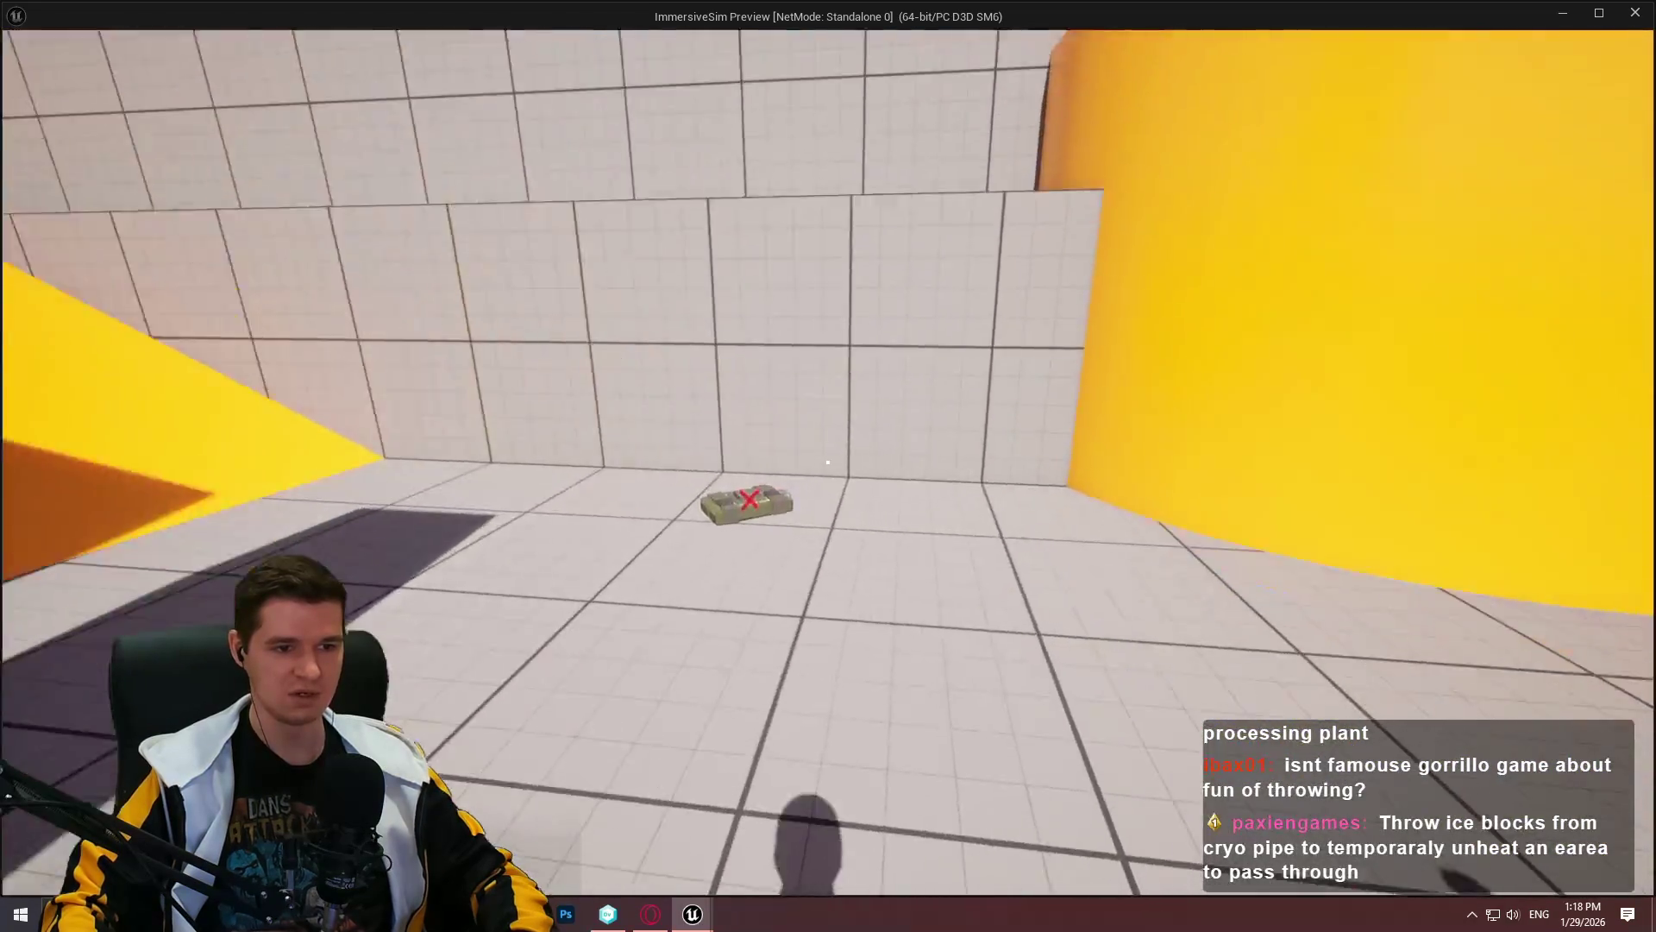
key("w")
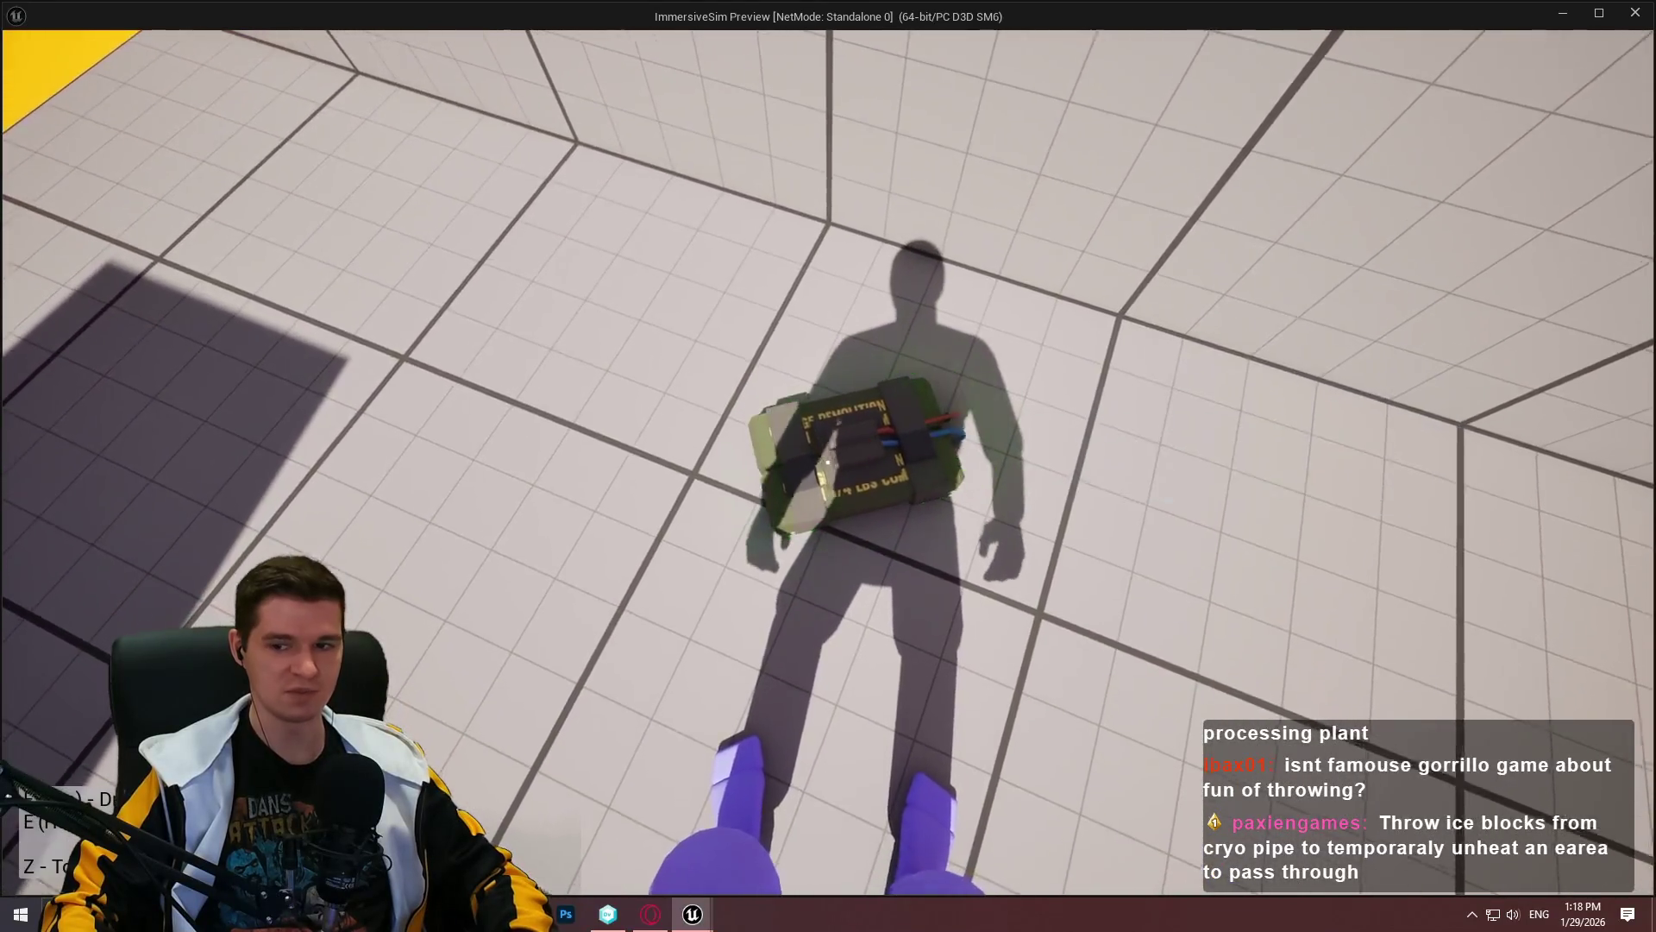
mouse_move(829, 464)
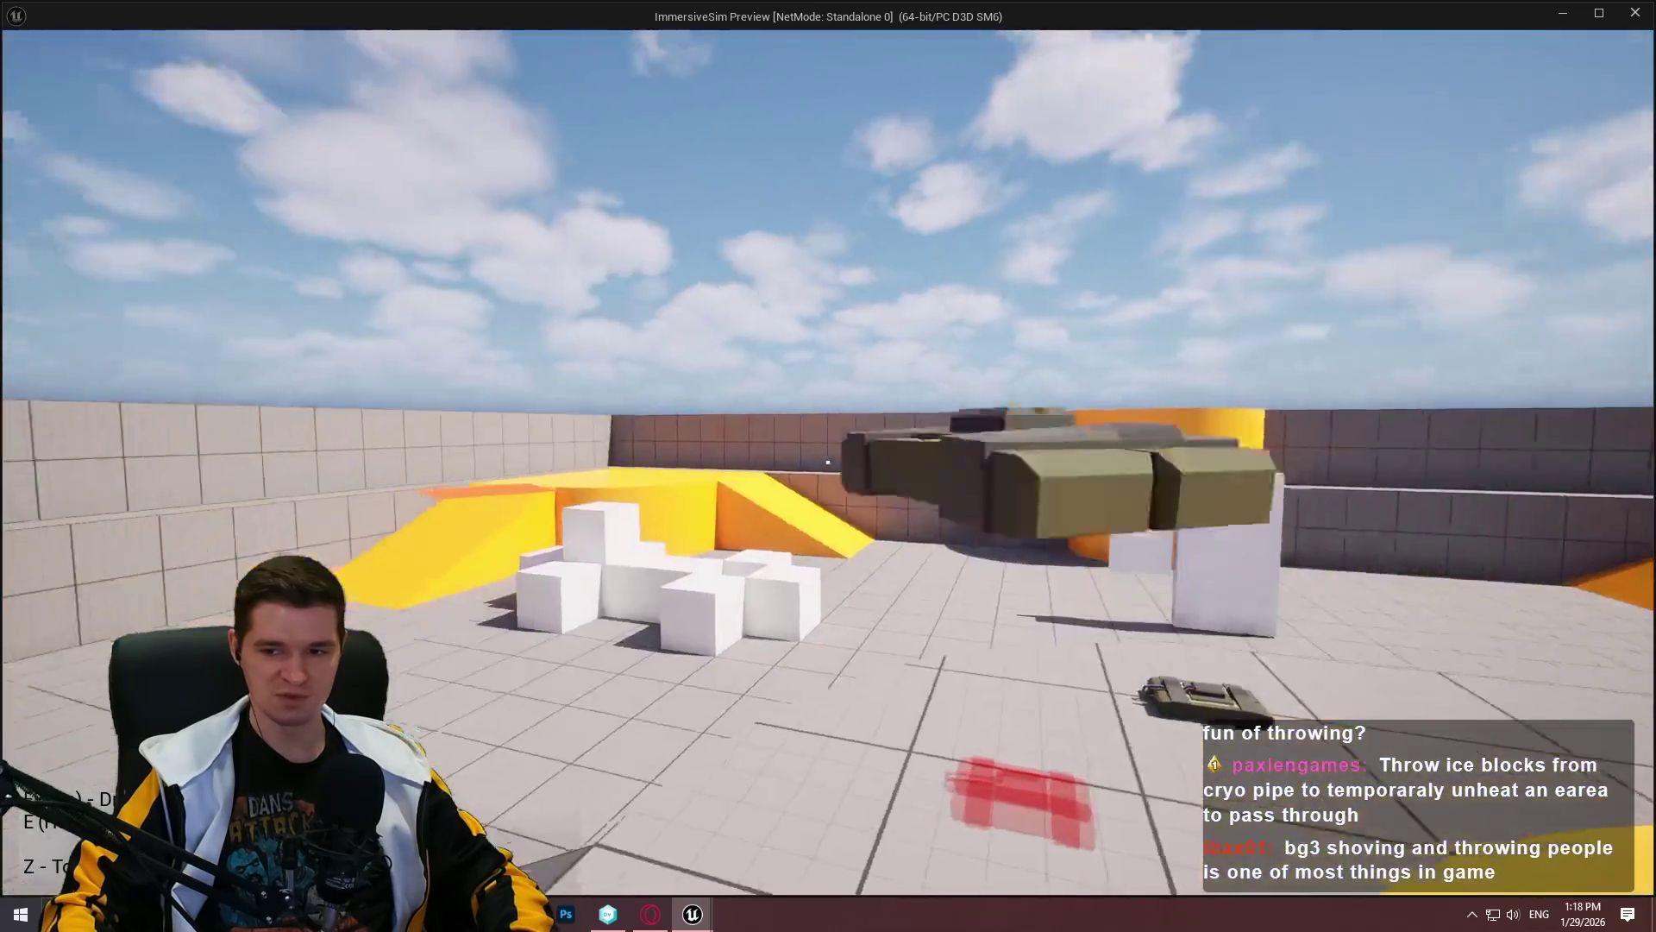
left_click(828, 463)
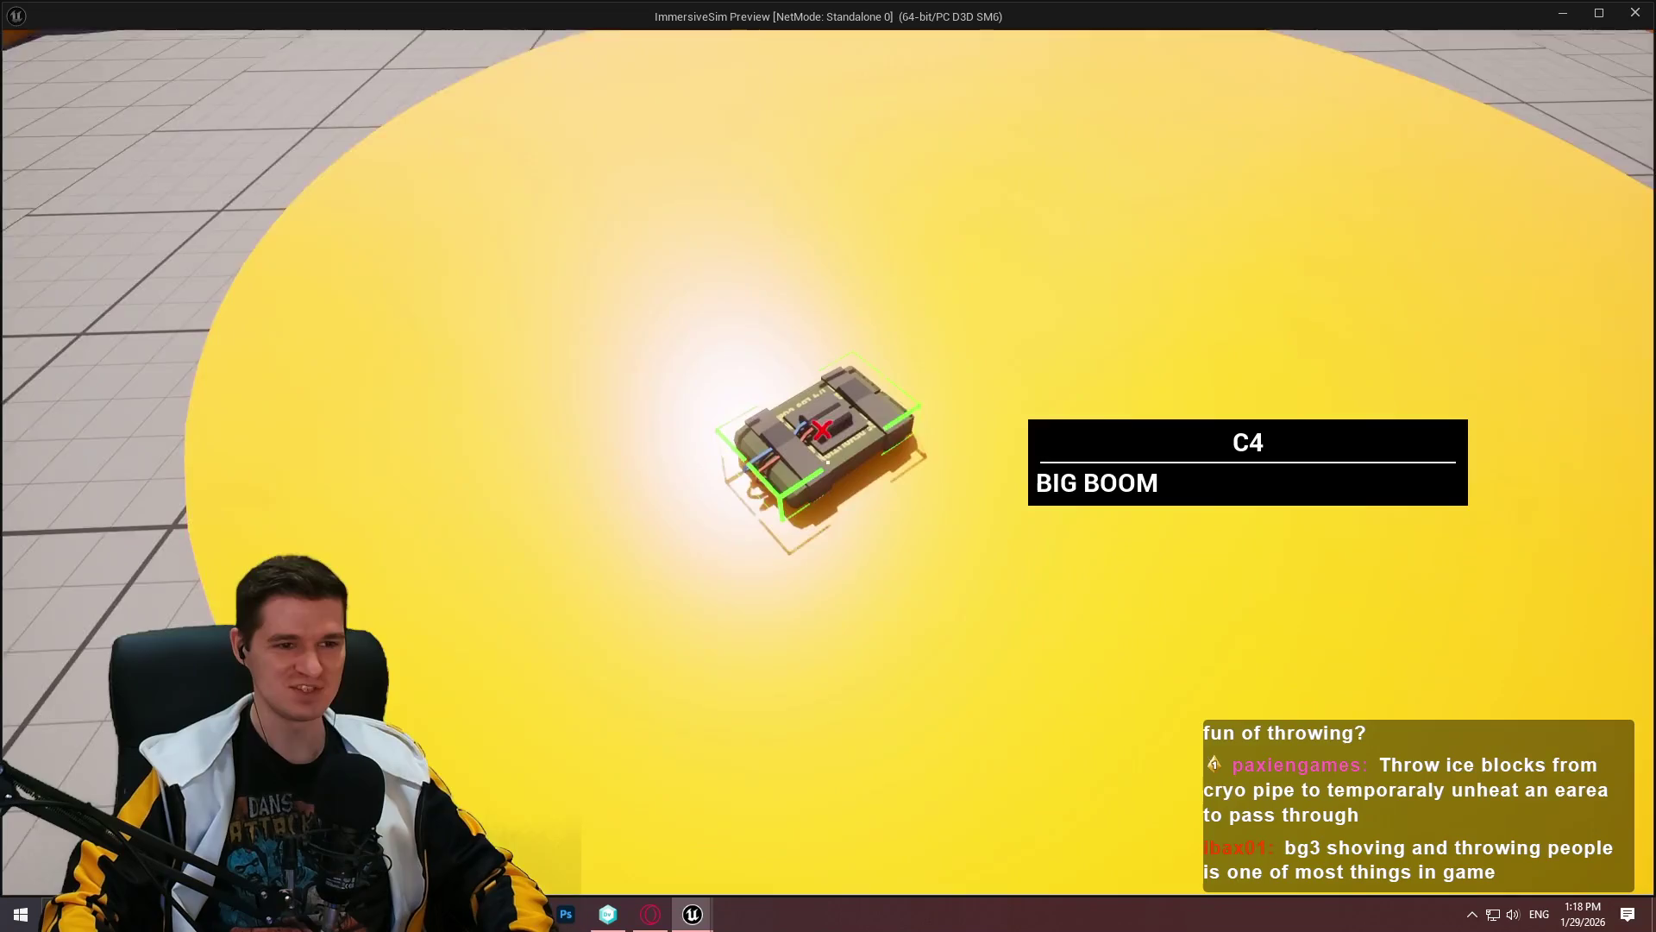
Step: Grab the C4 at the centre pillar and throw it to the orange pillar's base
key("e")
mouse_move(828, 463)
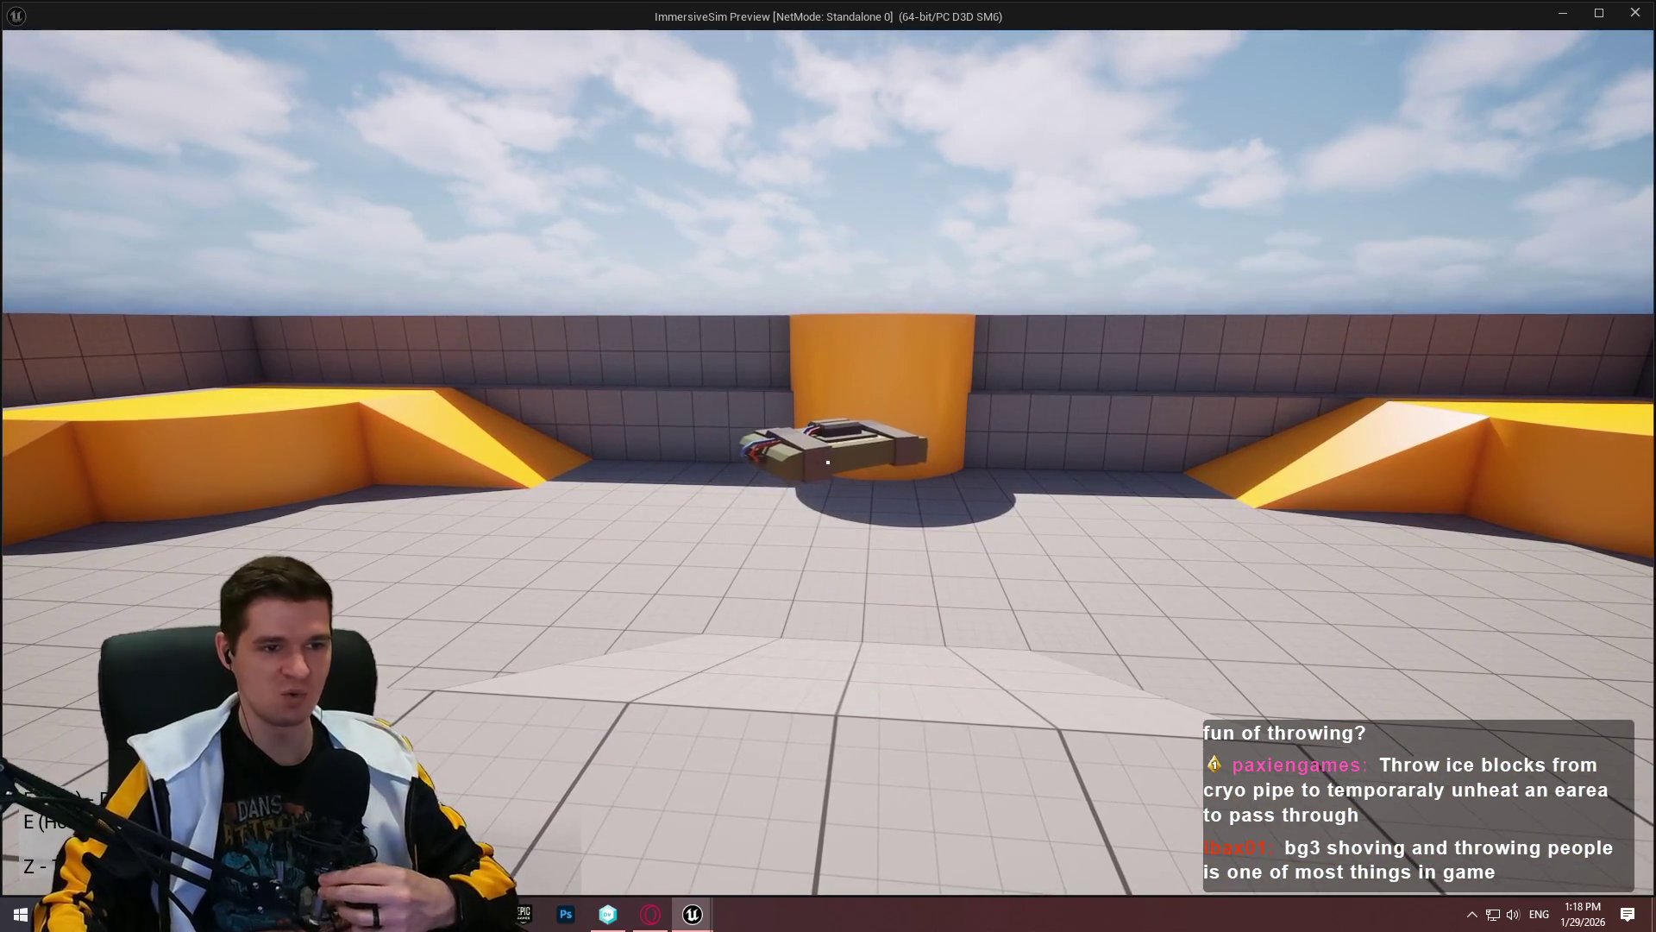
key("w")
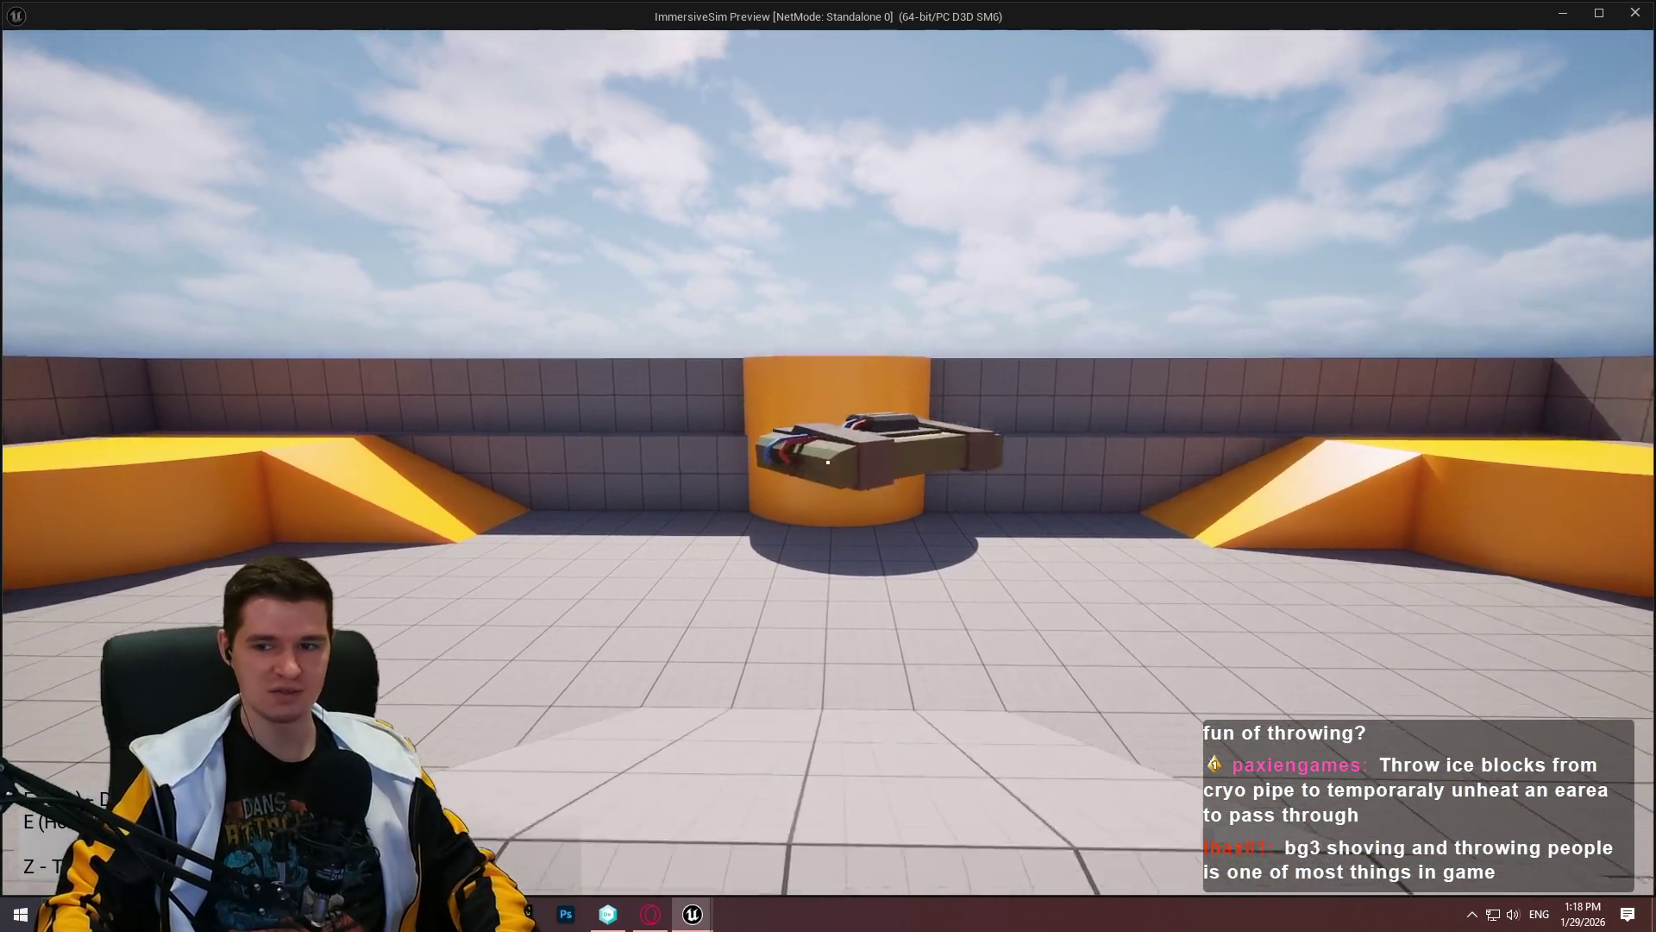
key("e")
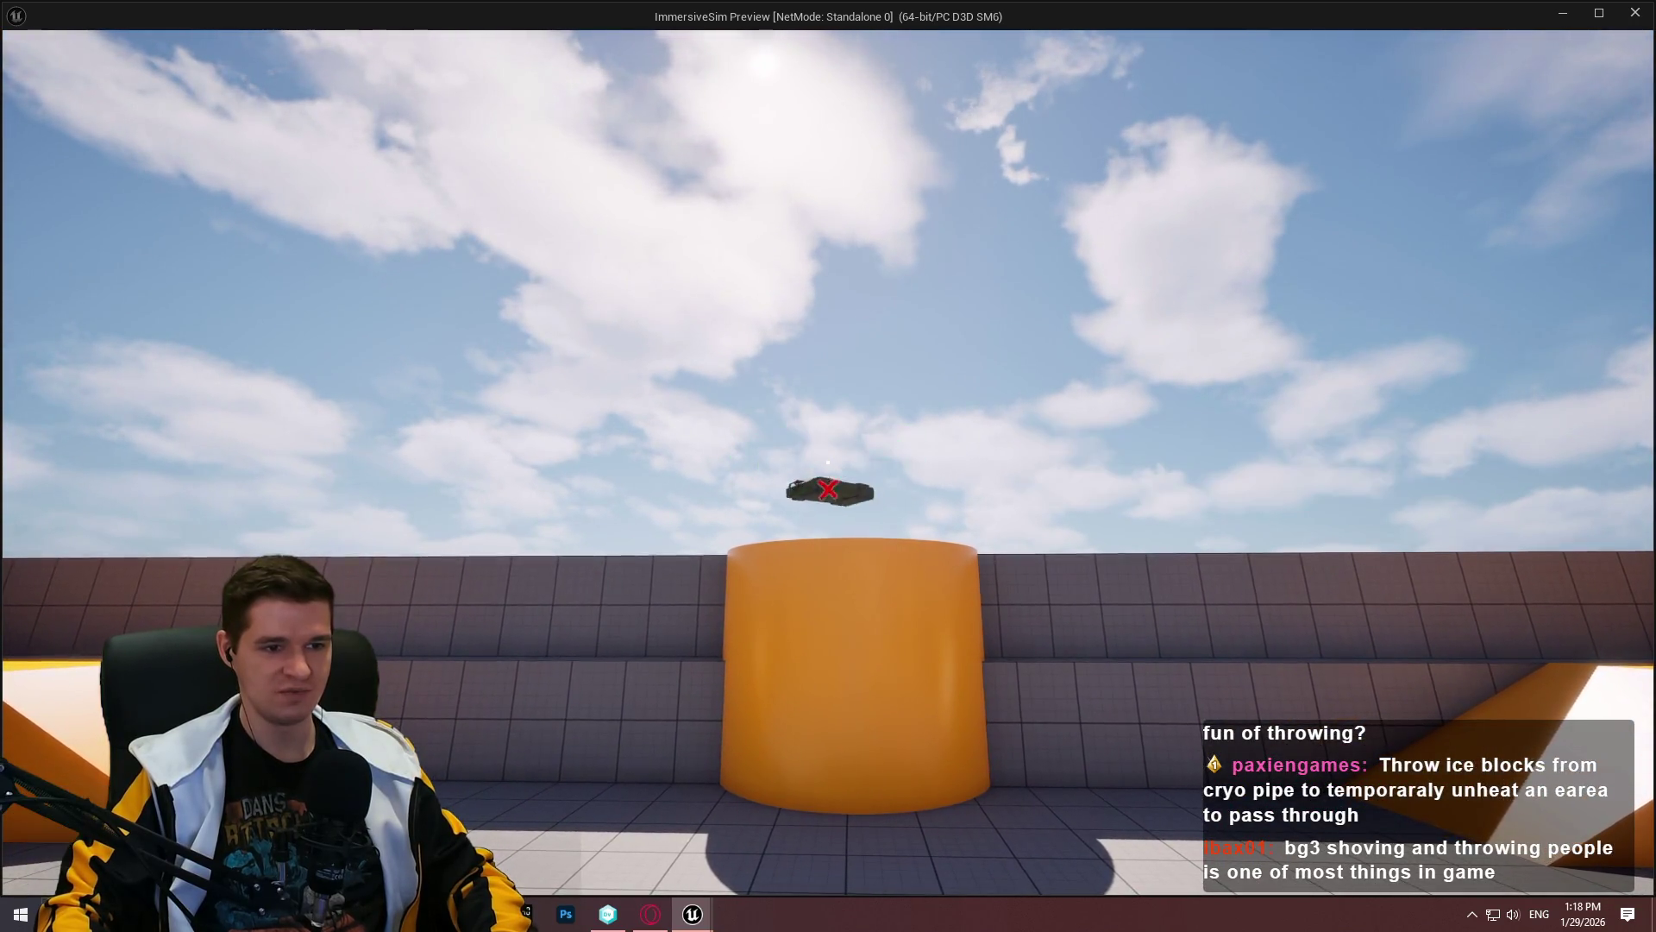
key("w")
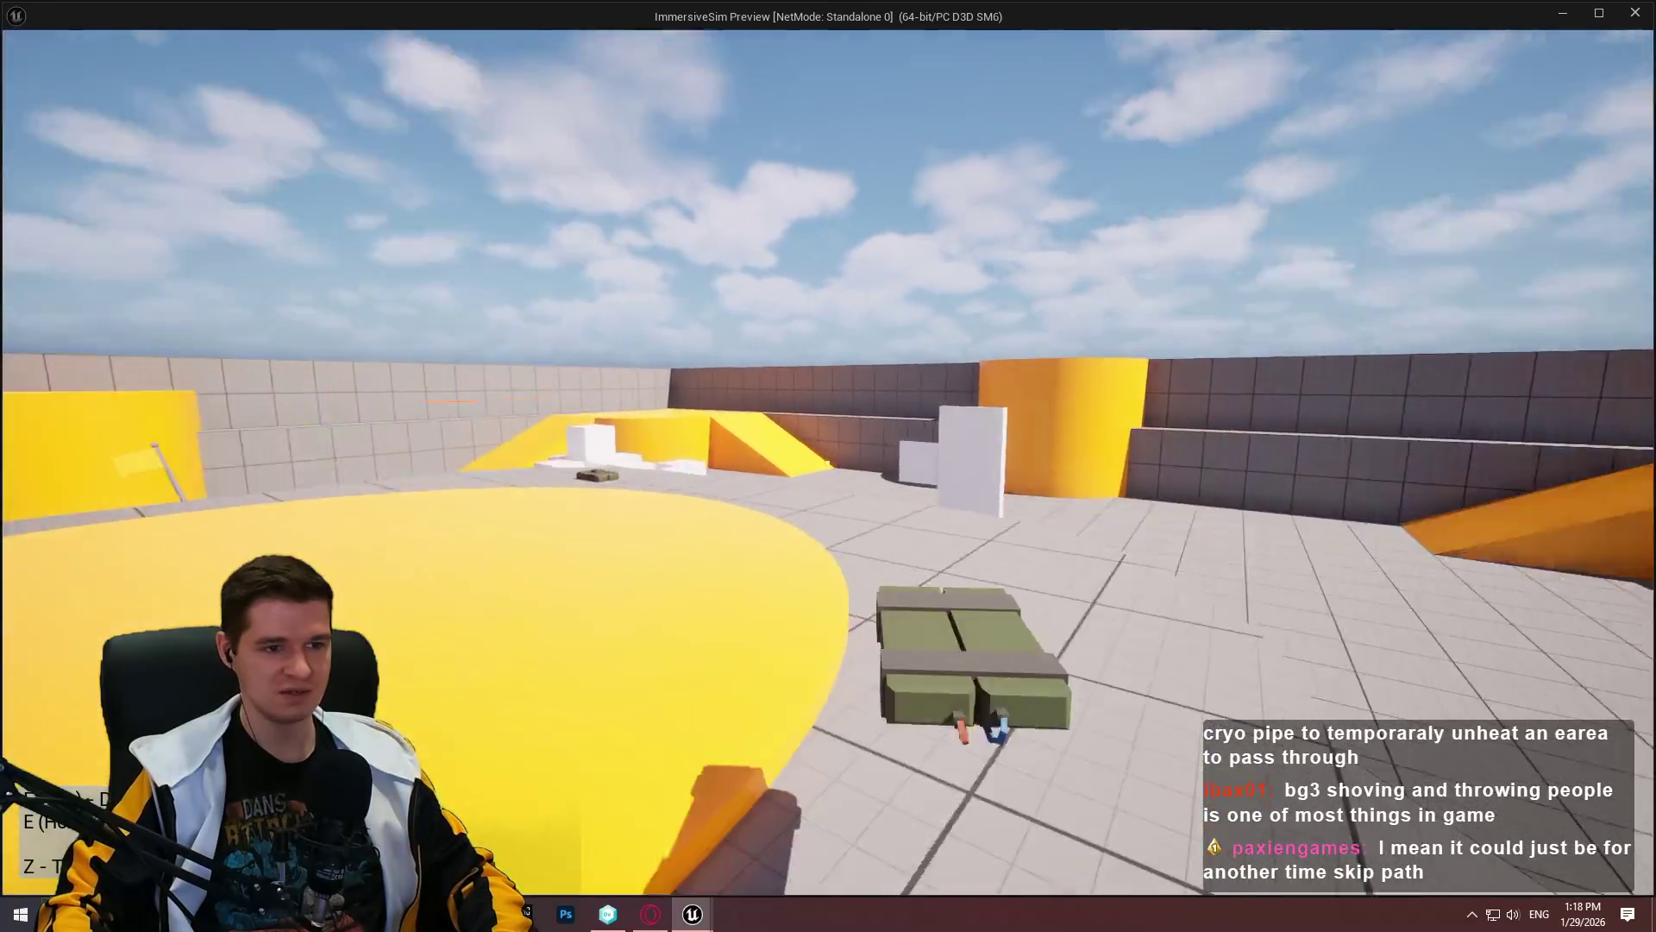
left_click(828, 464)
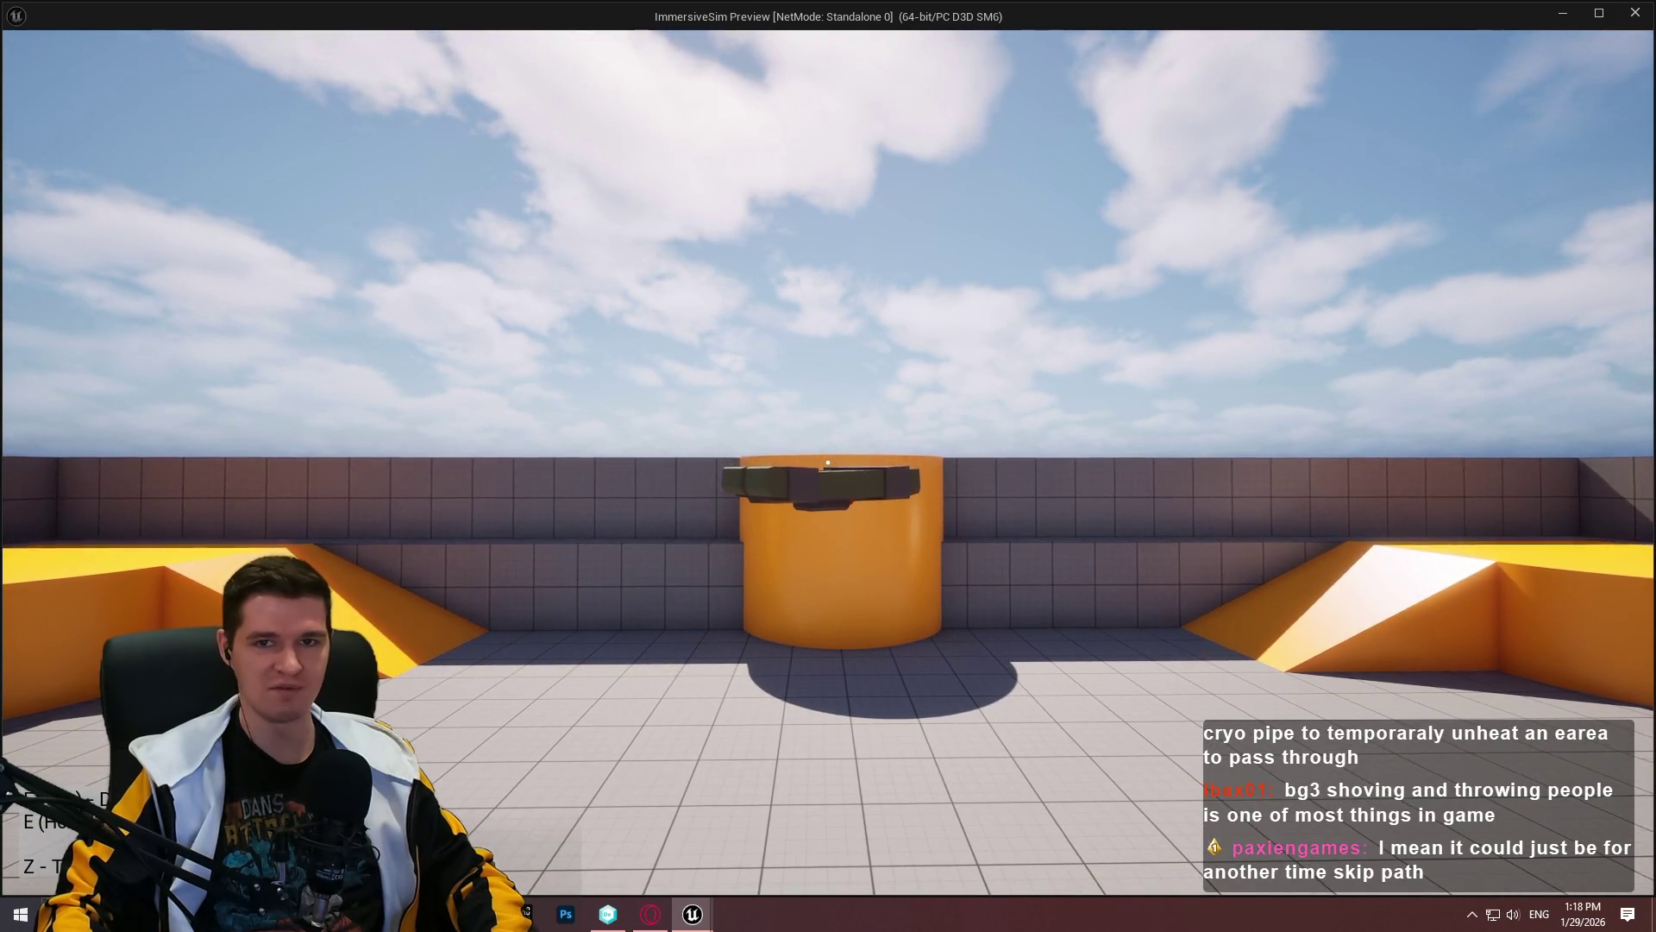
mouse_move(828, 463)
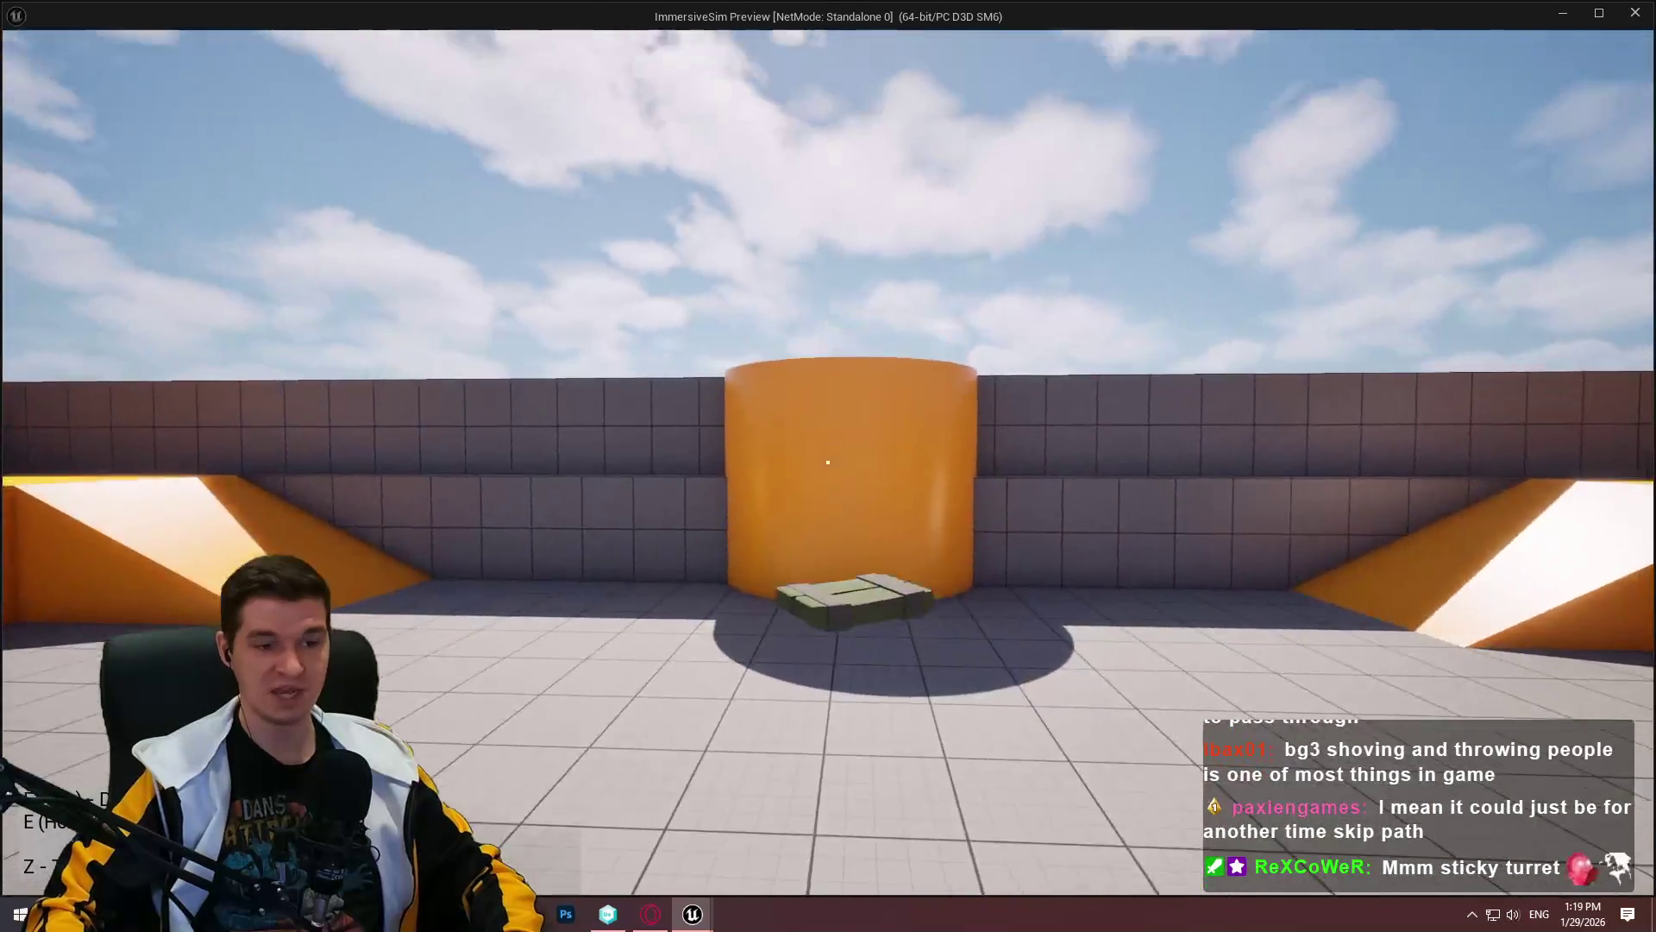
Step: Throw the C4 onto the orange cylinder, retrieve and toss it, then throw another C4 across the arena
key("e")
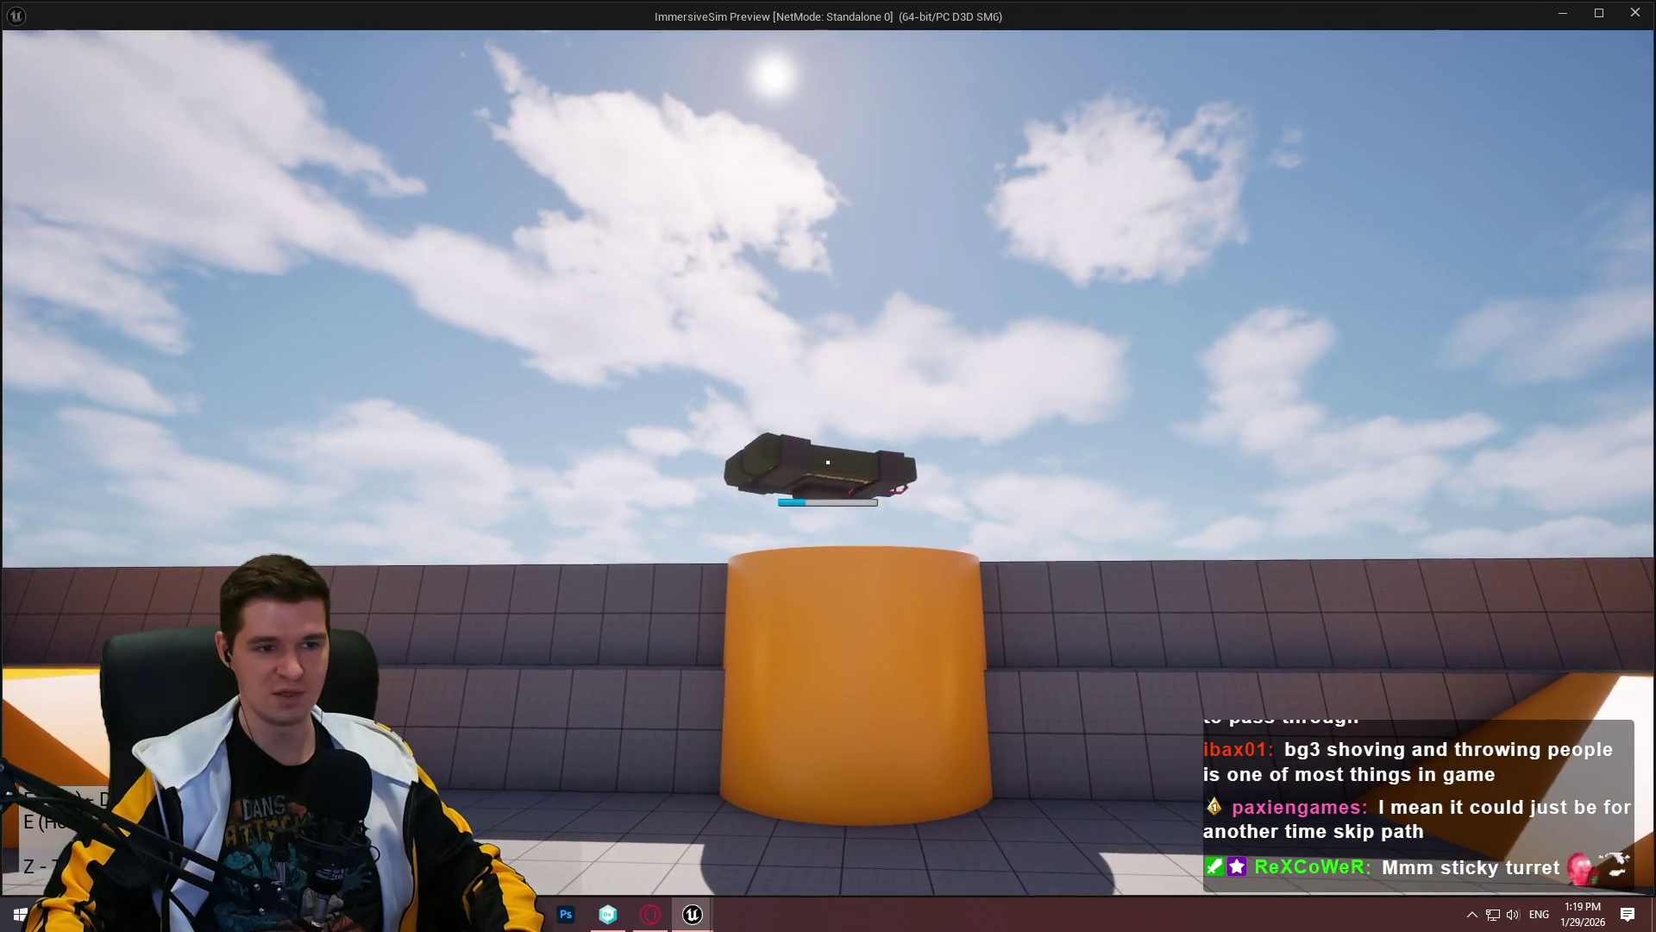
left_click(828, 466)
key("w")
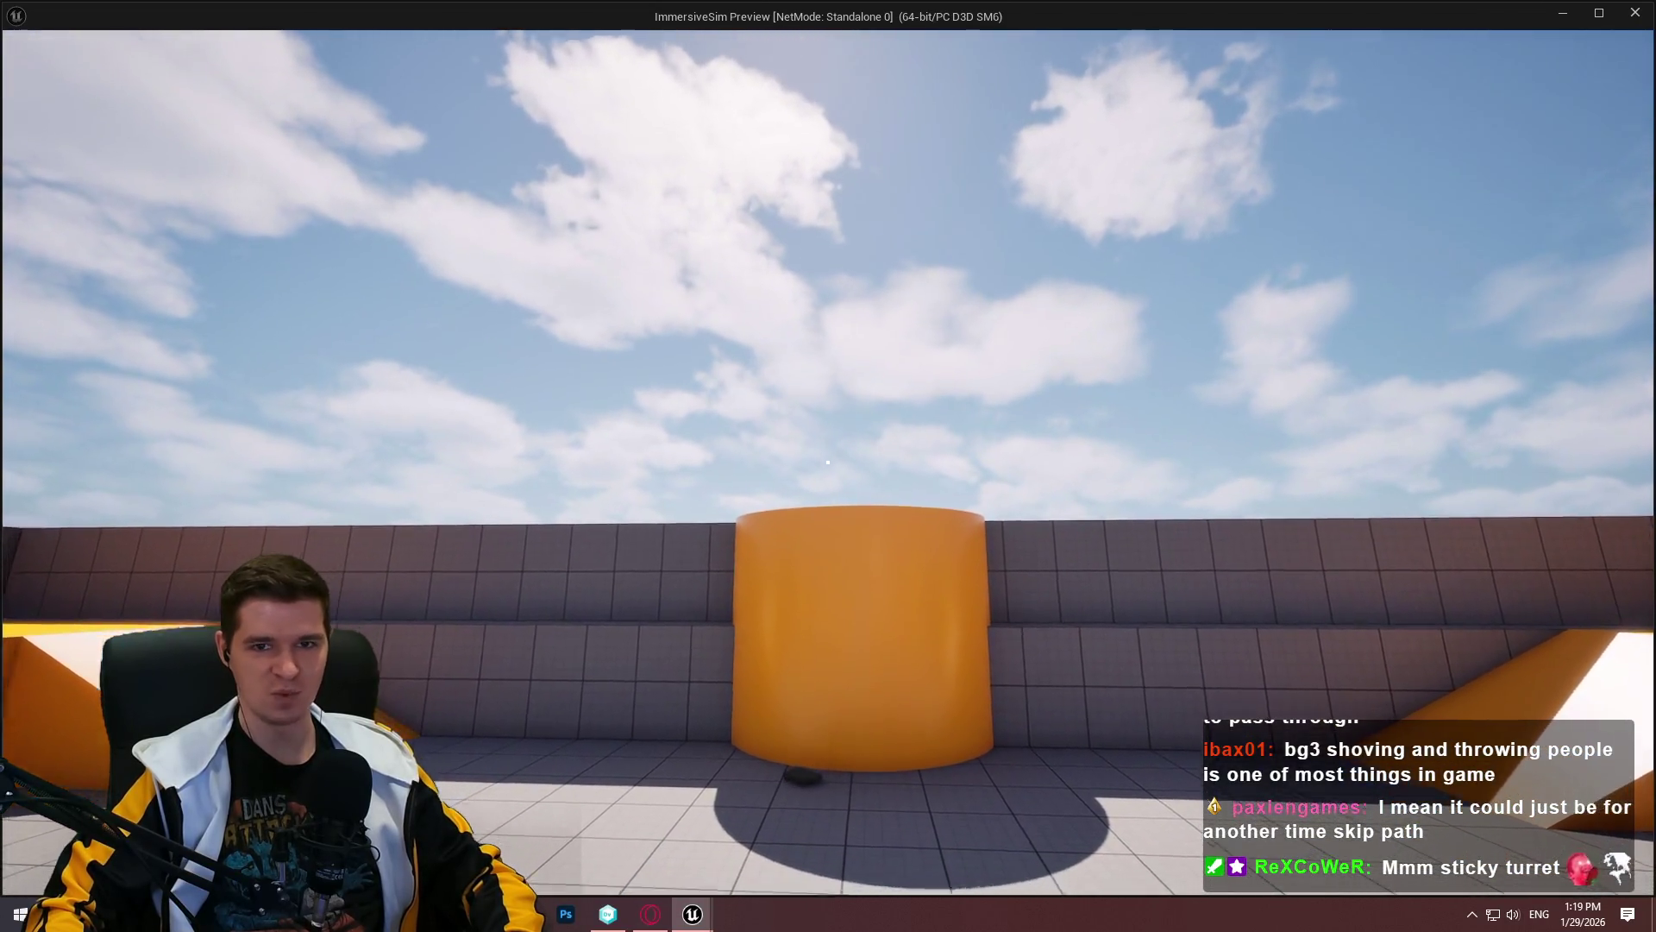
key("w")
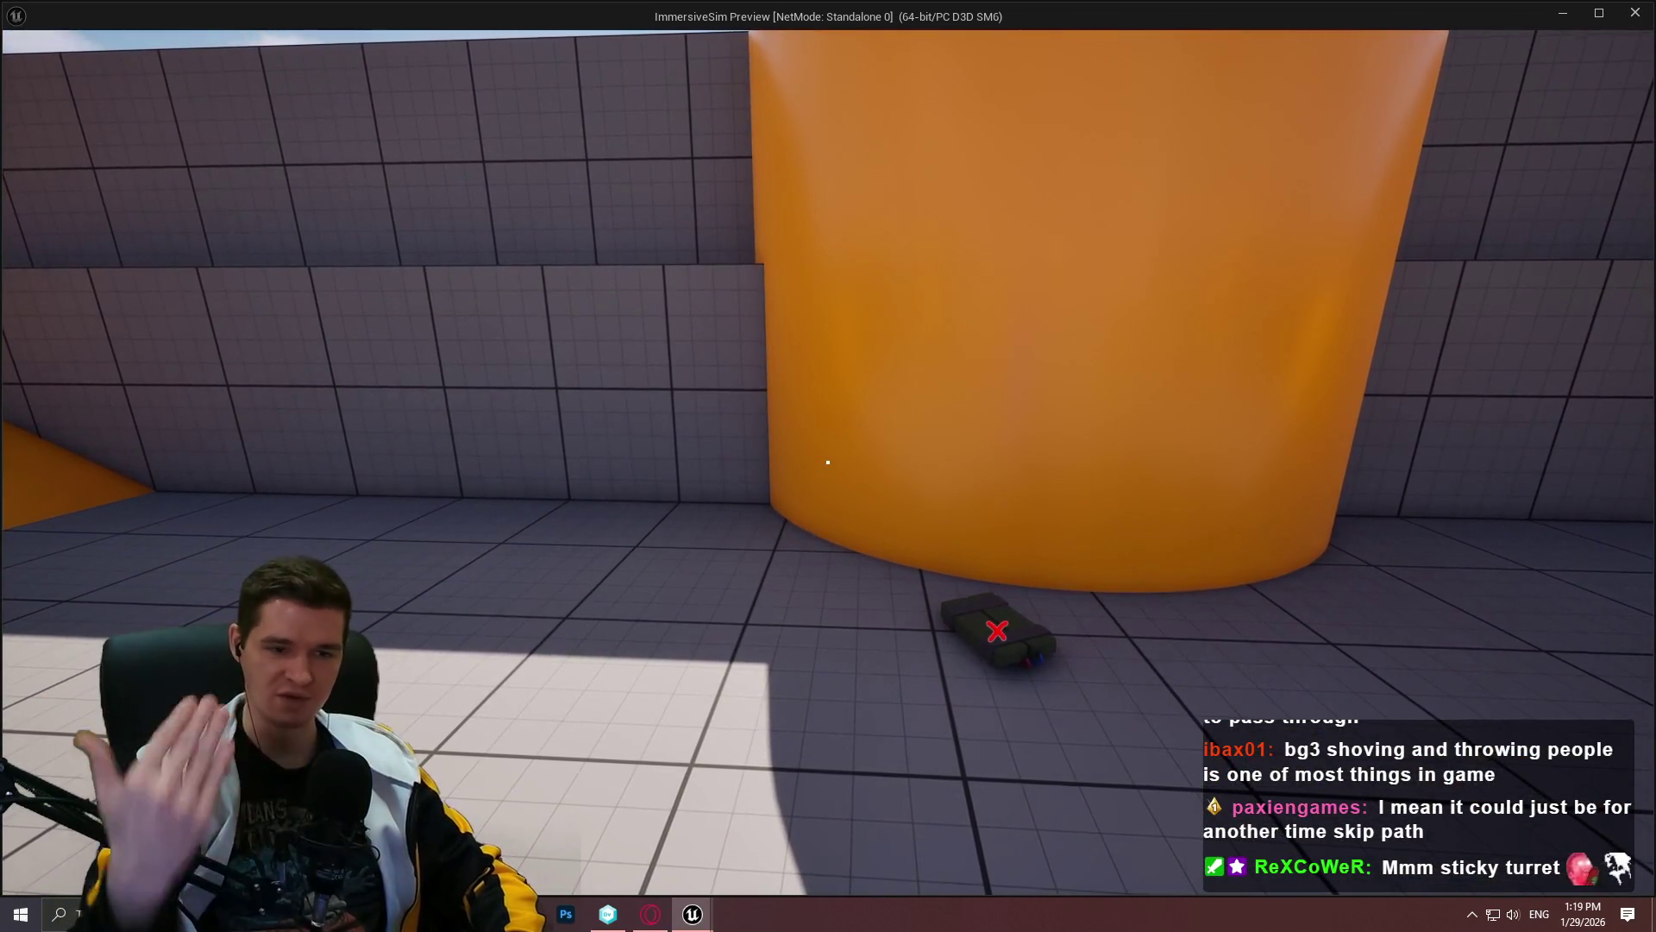
key("w")
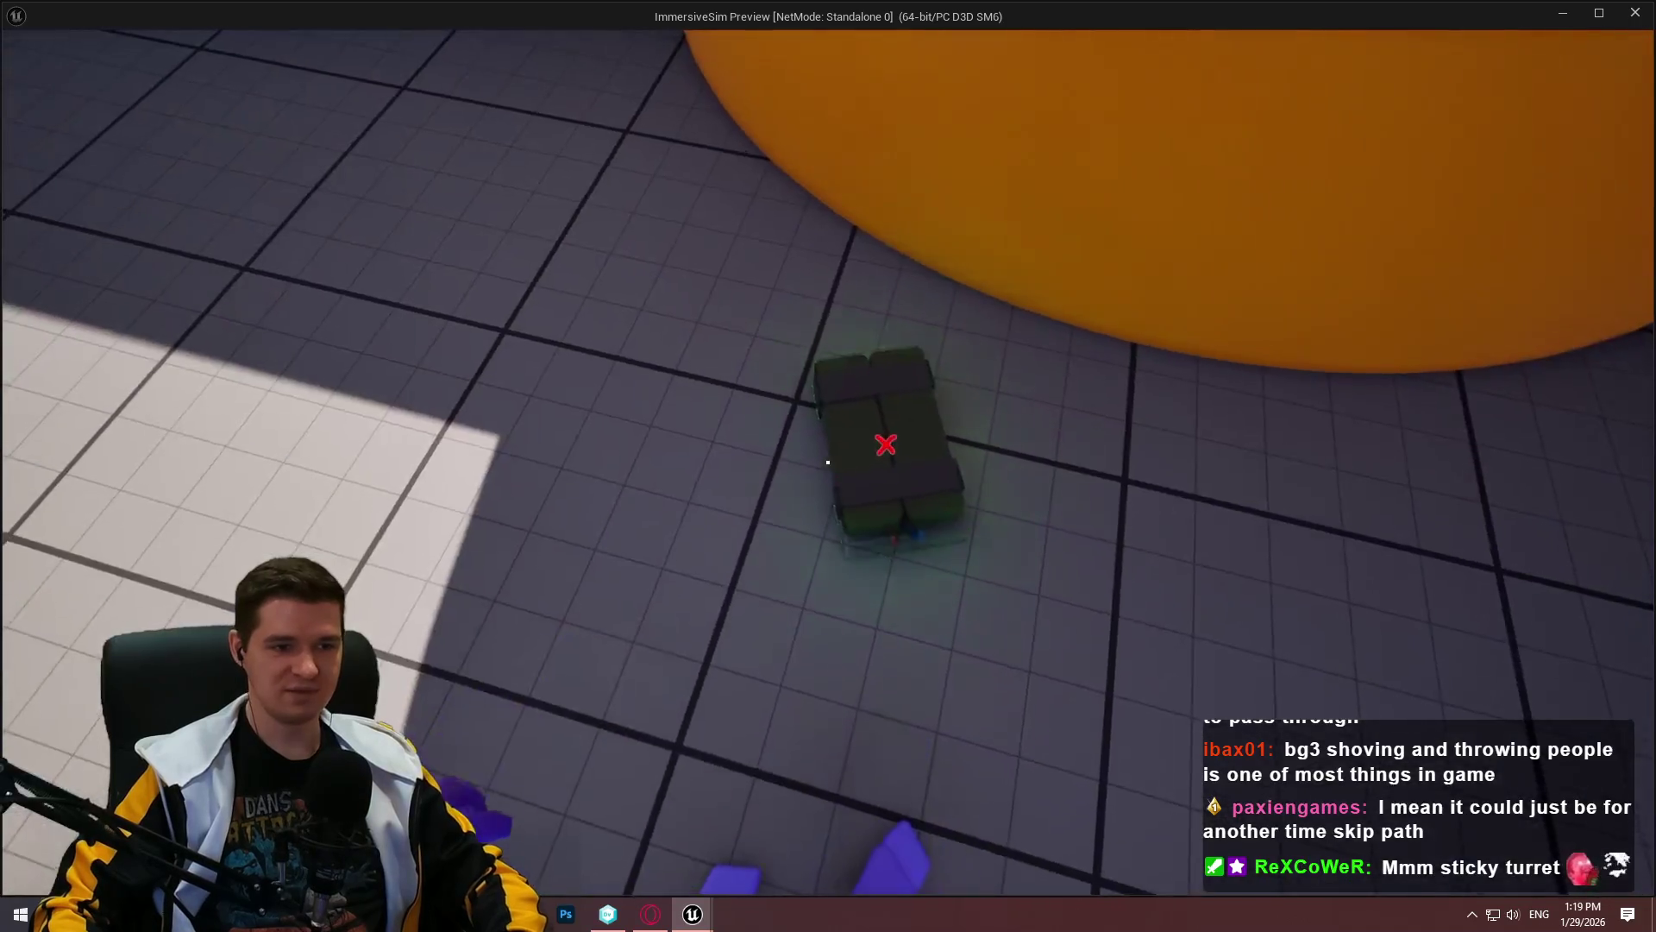
key("e")
left_click(829, 462)
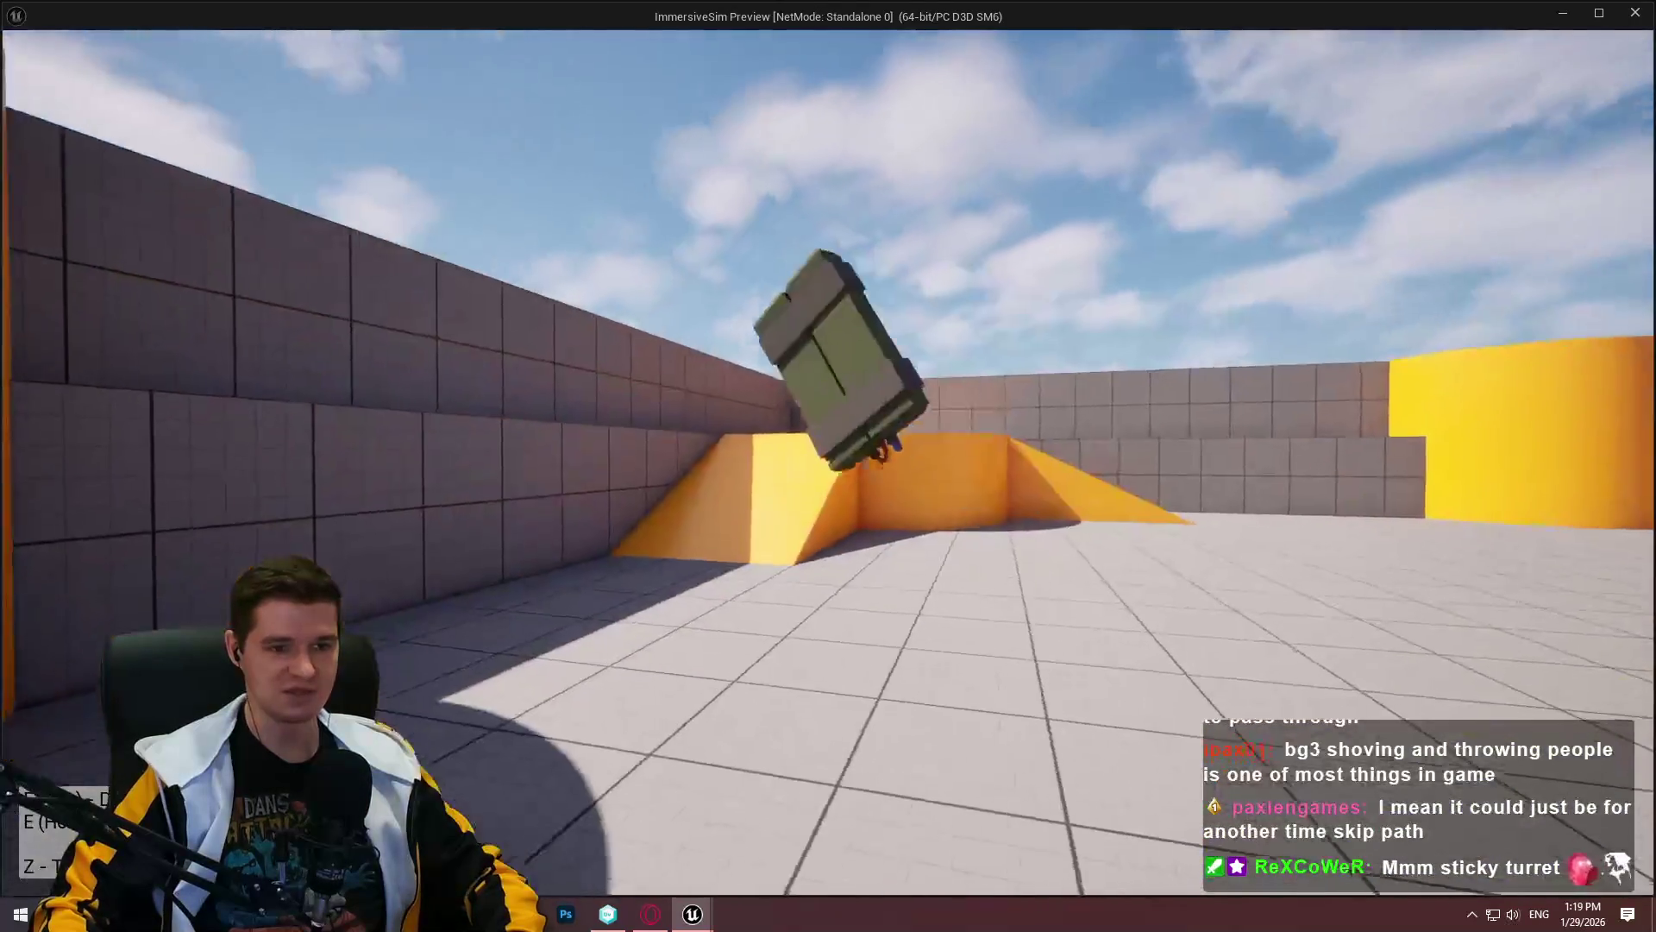
key("w")
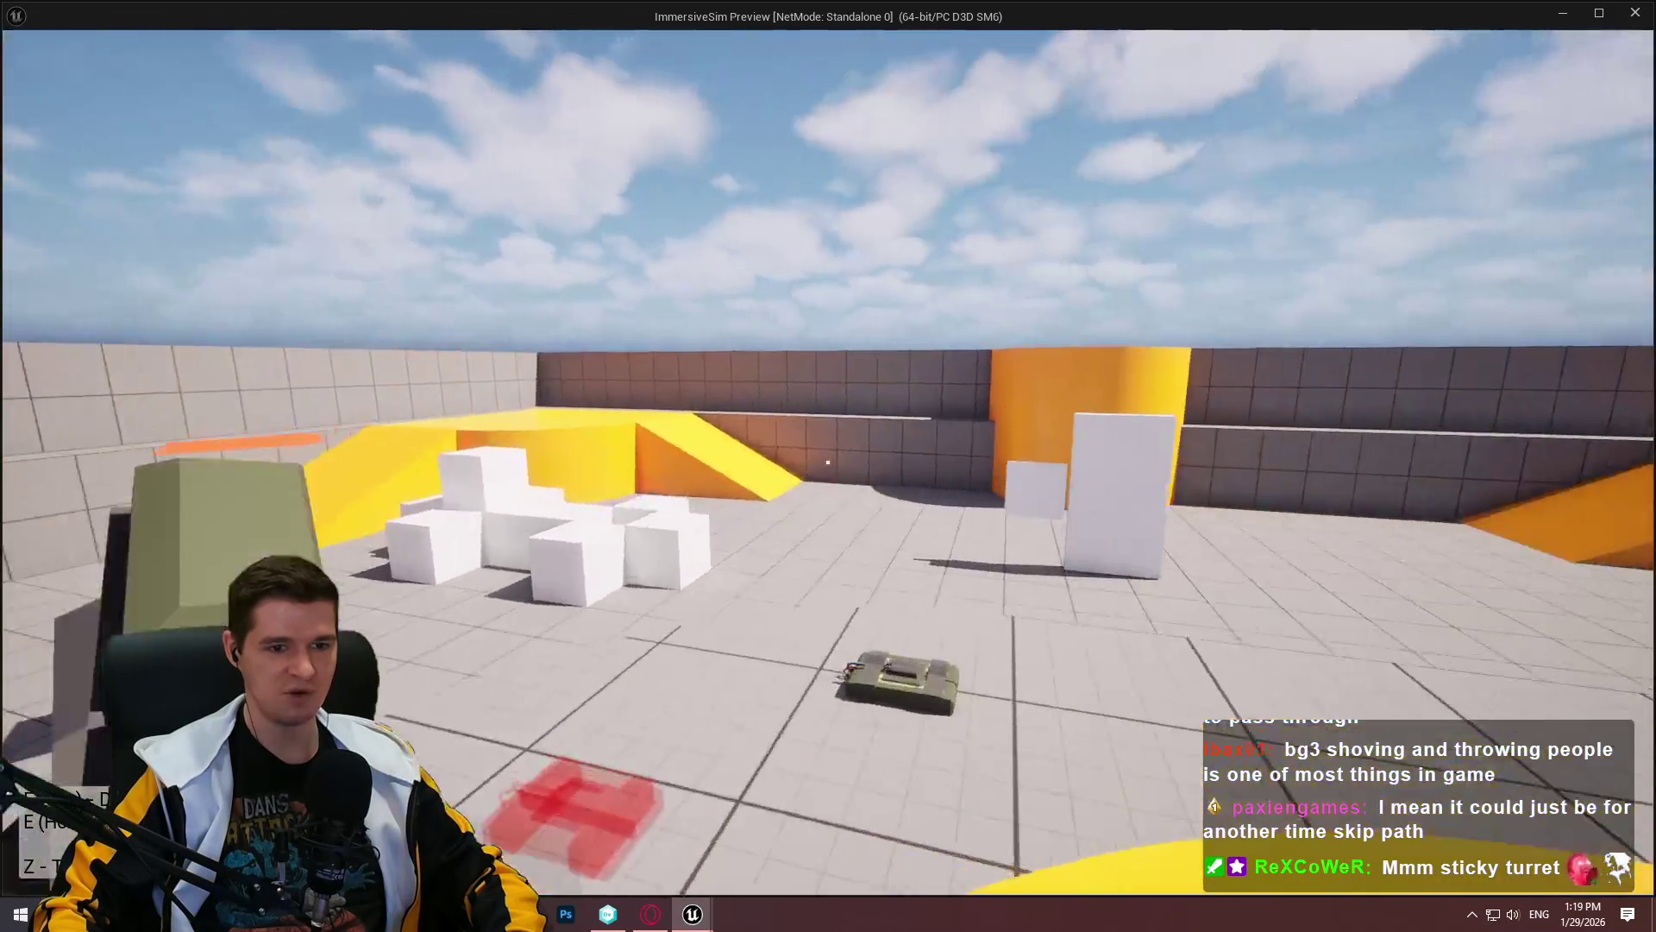
left_click(828, 462)
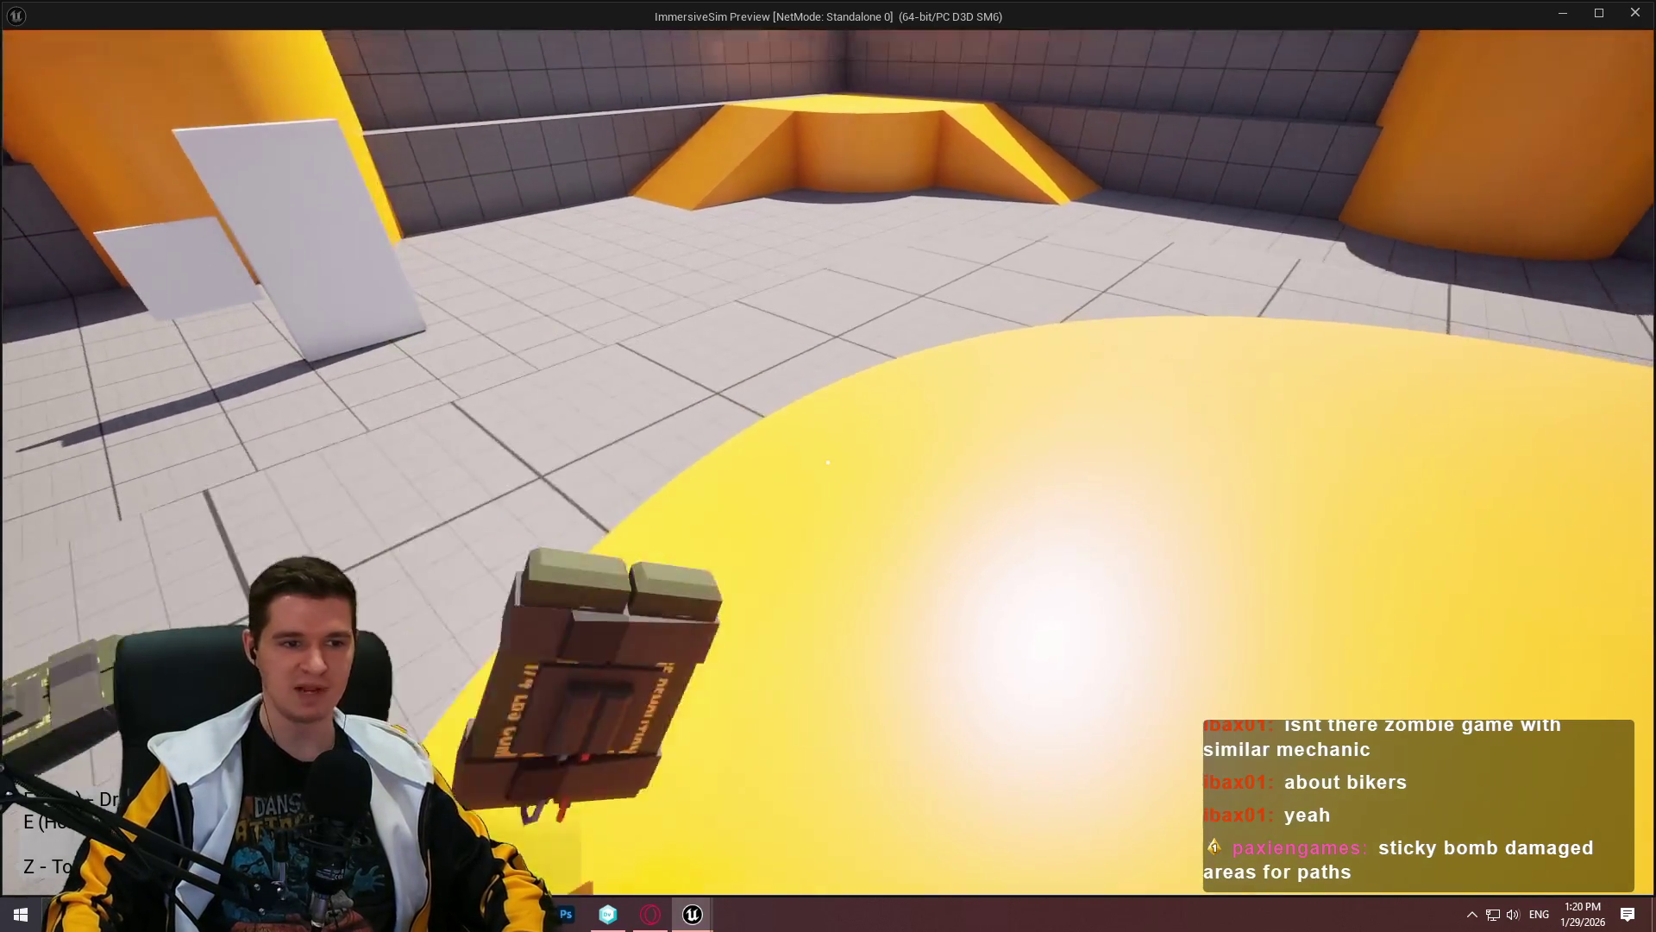
Step: Place the C4 on the yellow platform, pick it back up, and rotate it to show its front
left_click(828, 466)
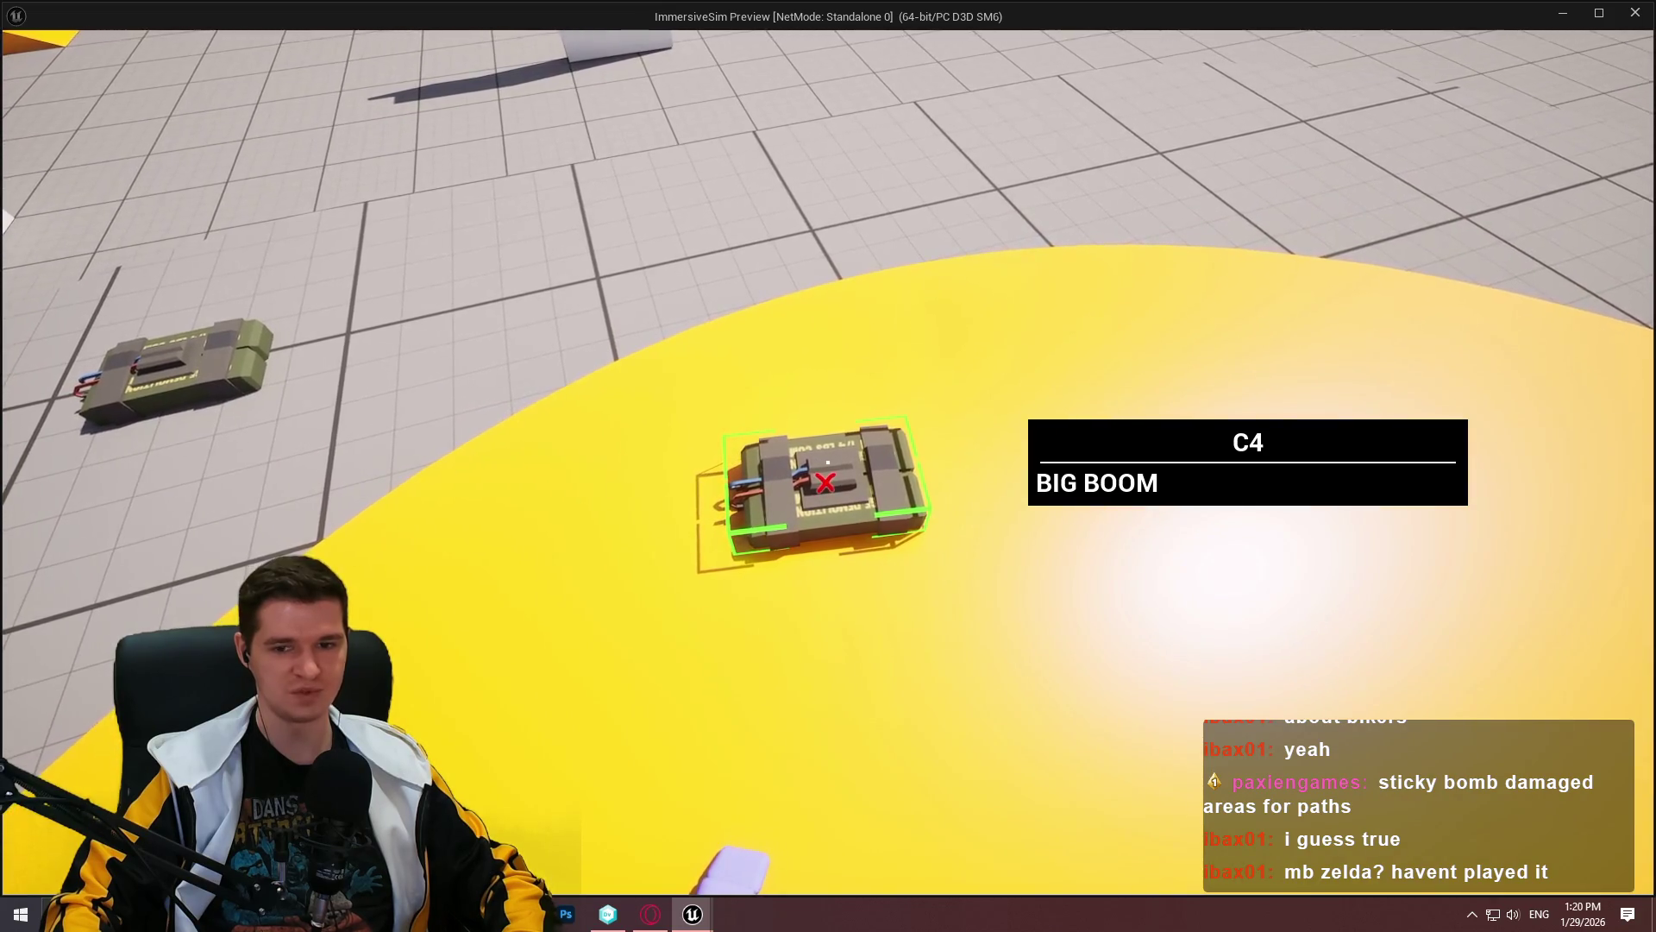
key("e")
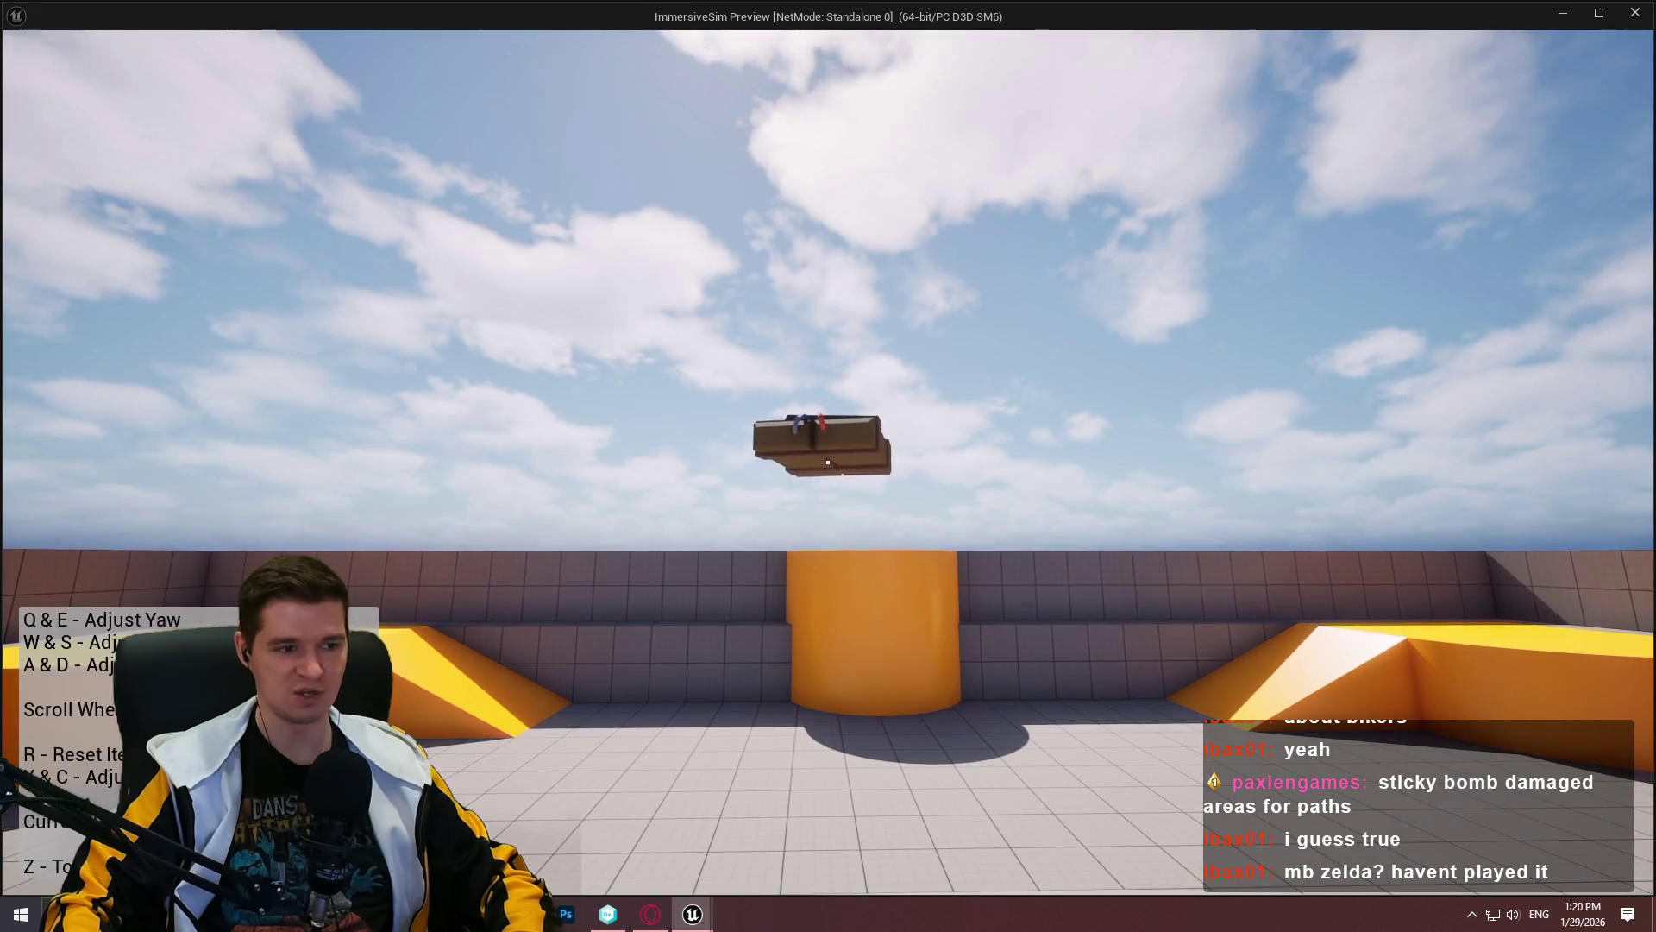
key("w")
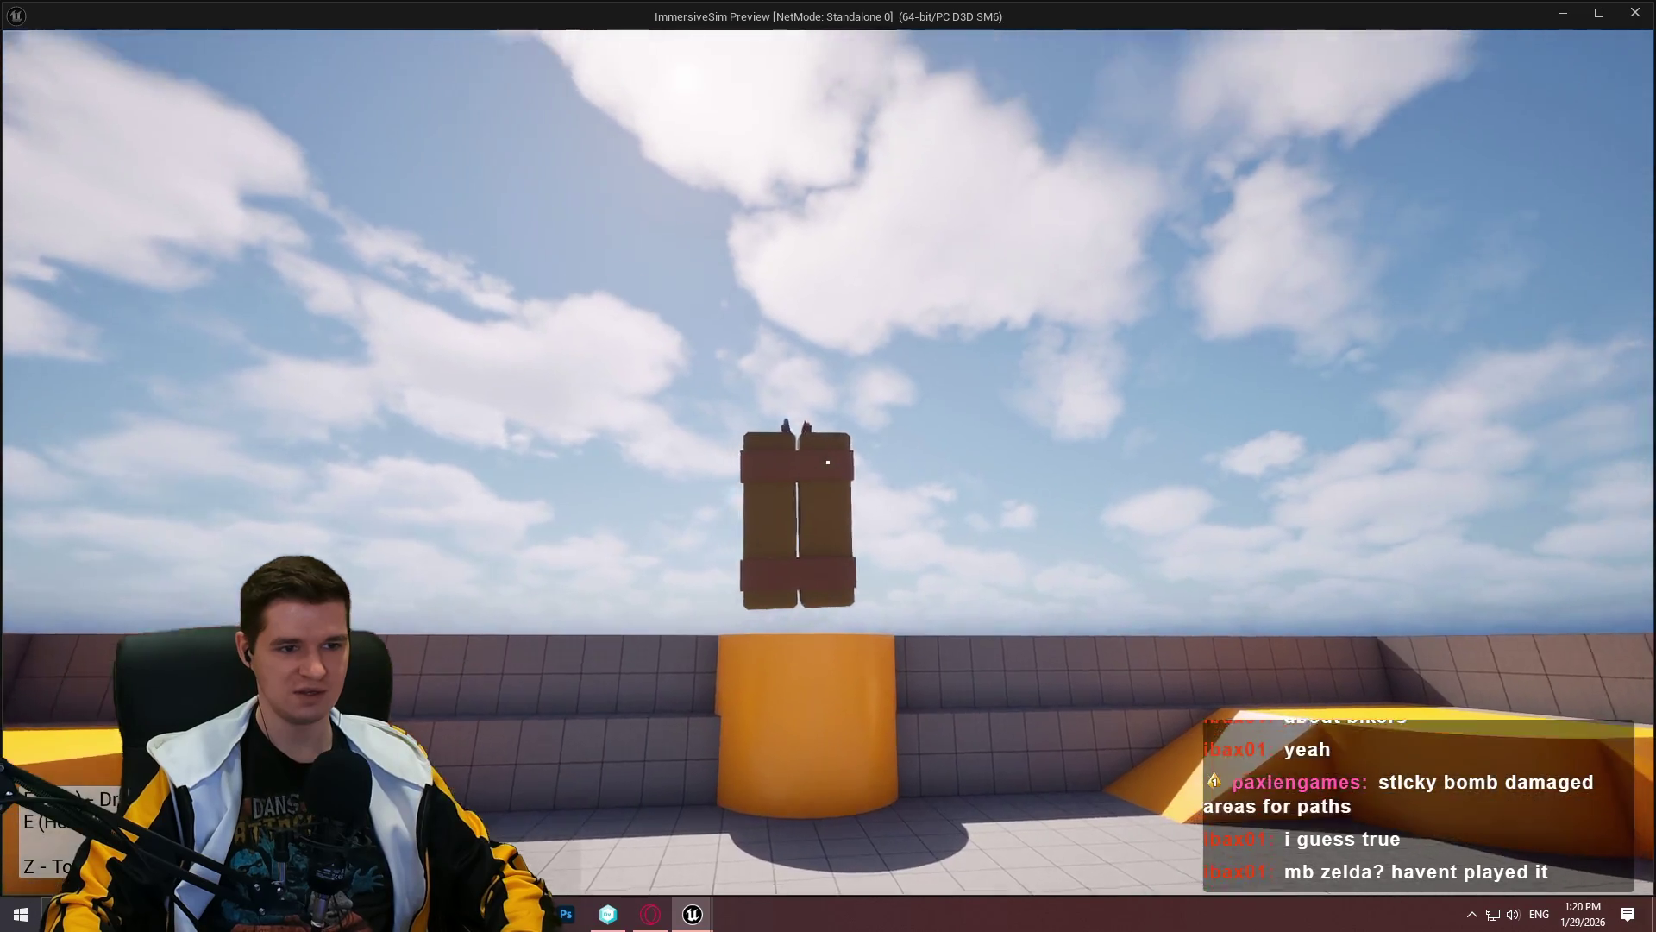
key("z")
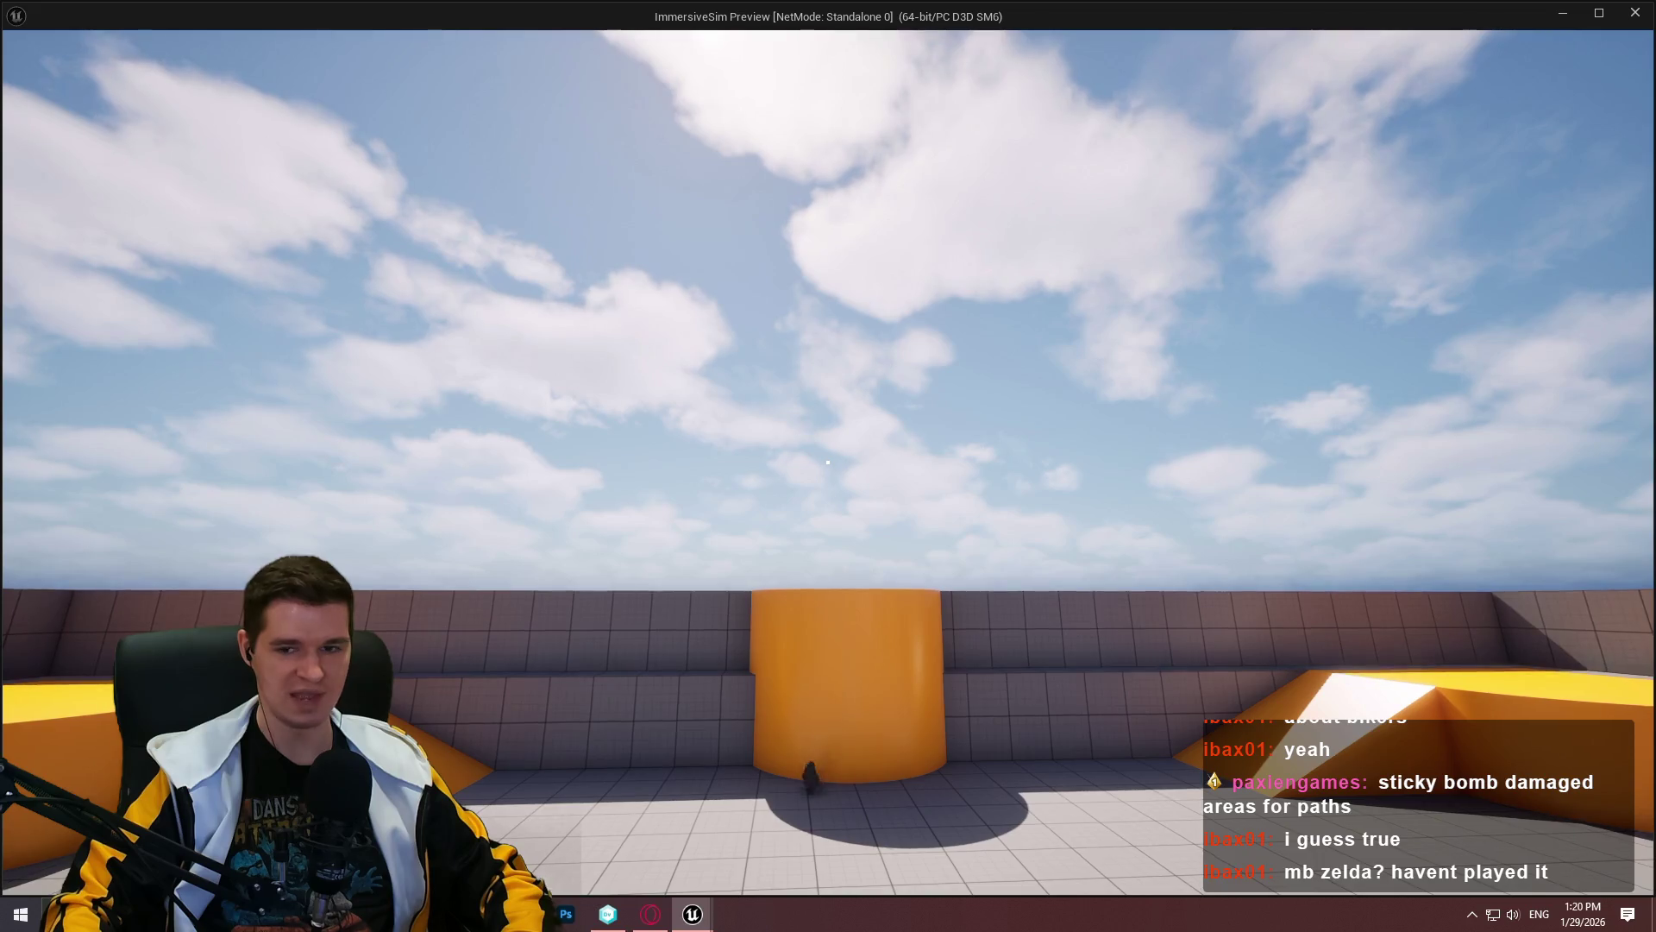
Step: Fetch the C4 near the orange pillar and set it down on the yellow platform
key("w")
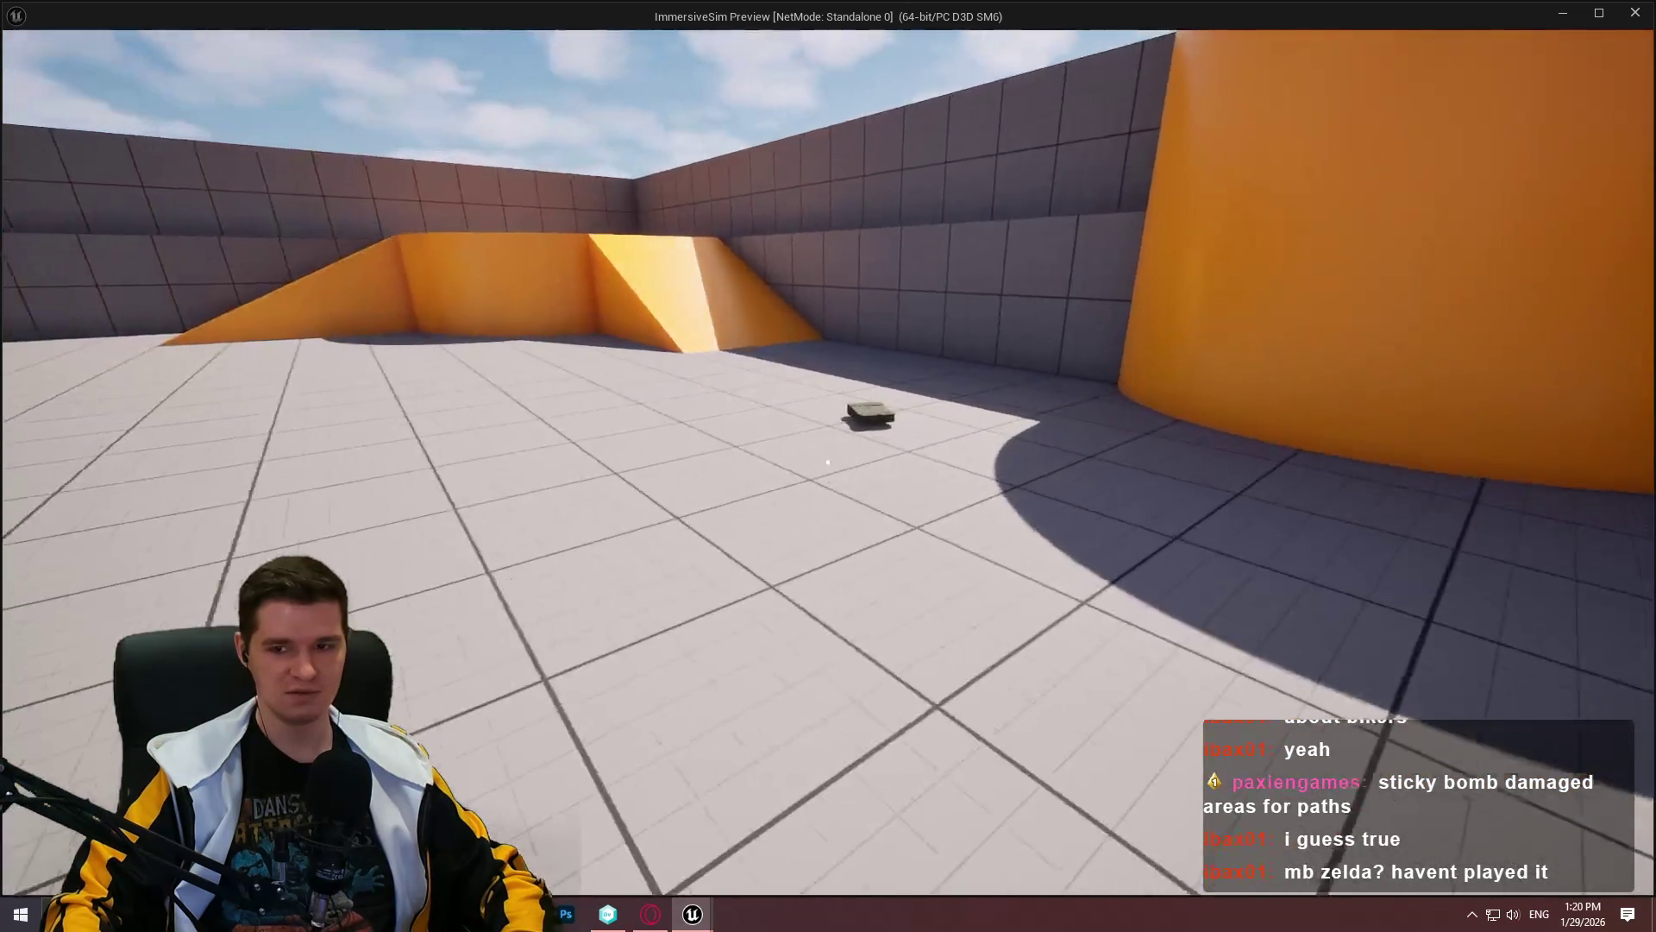
key("w")
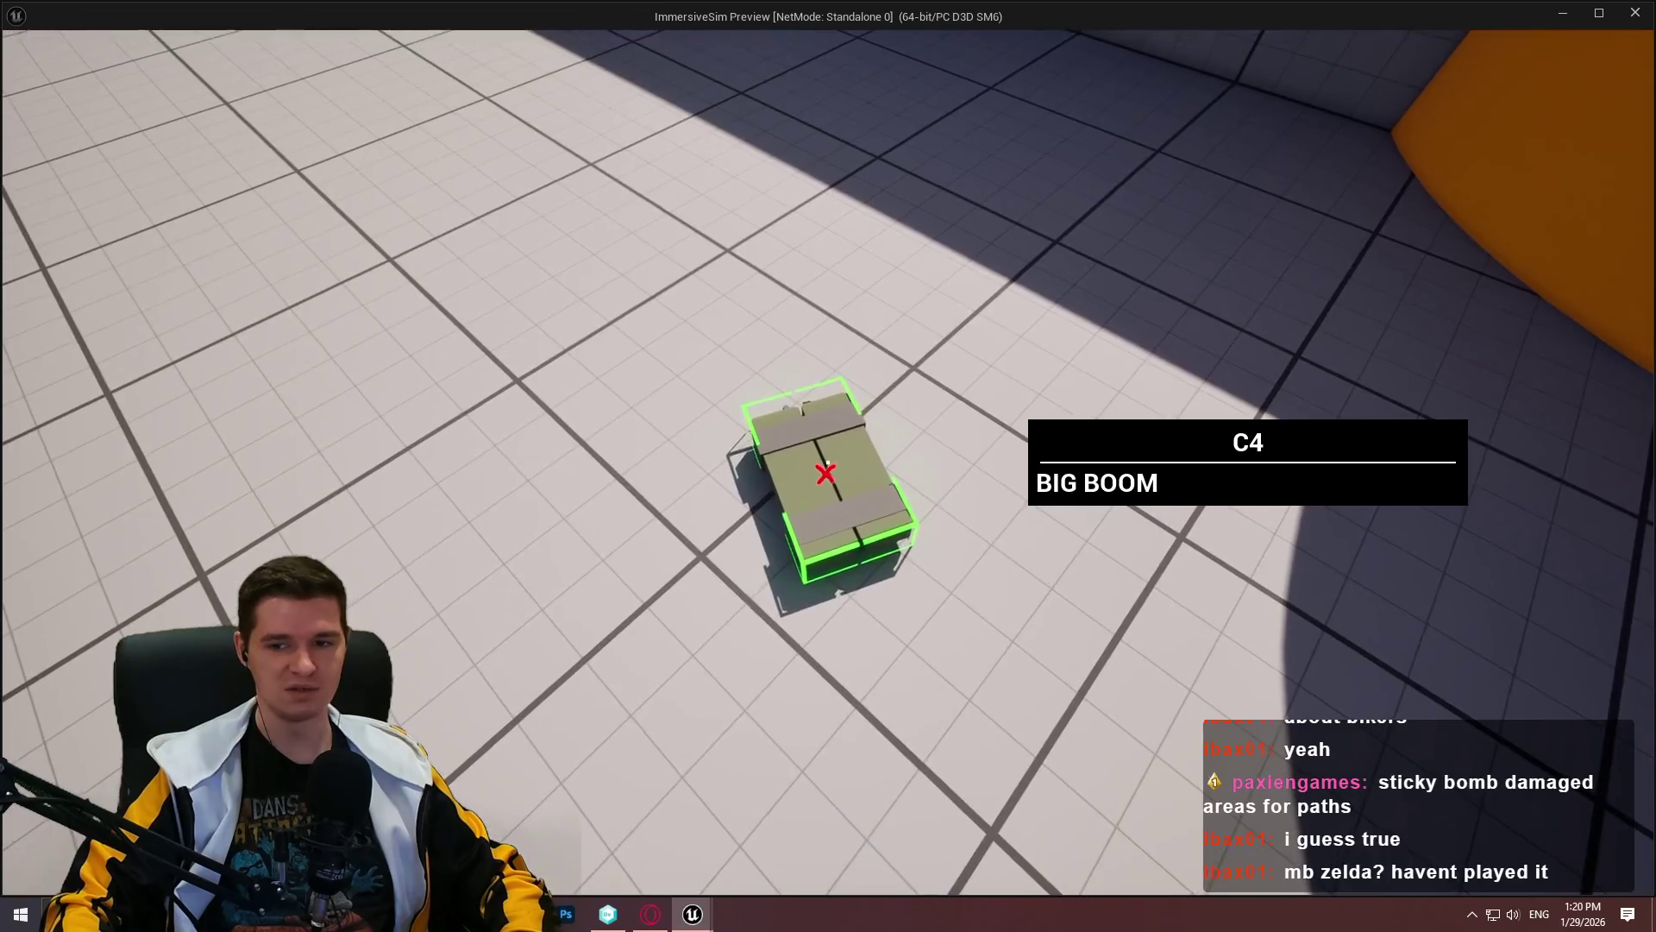
key("e")
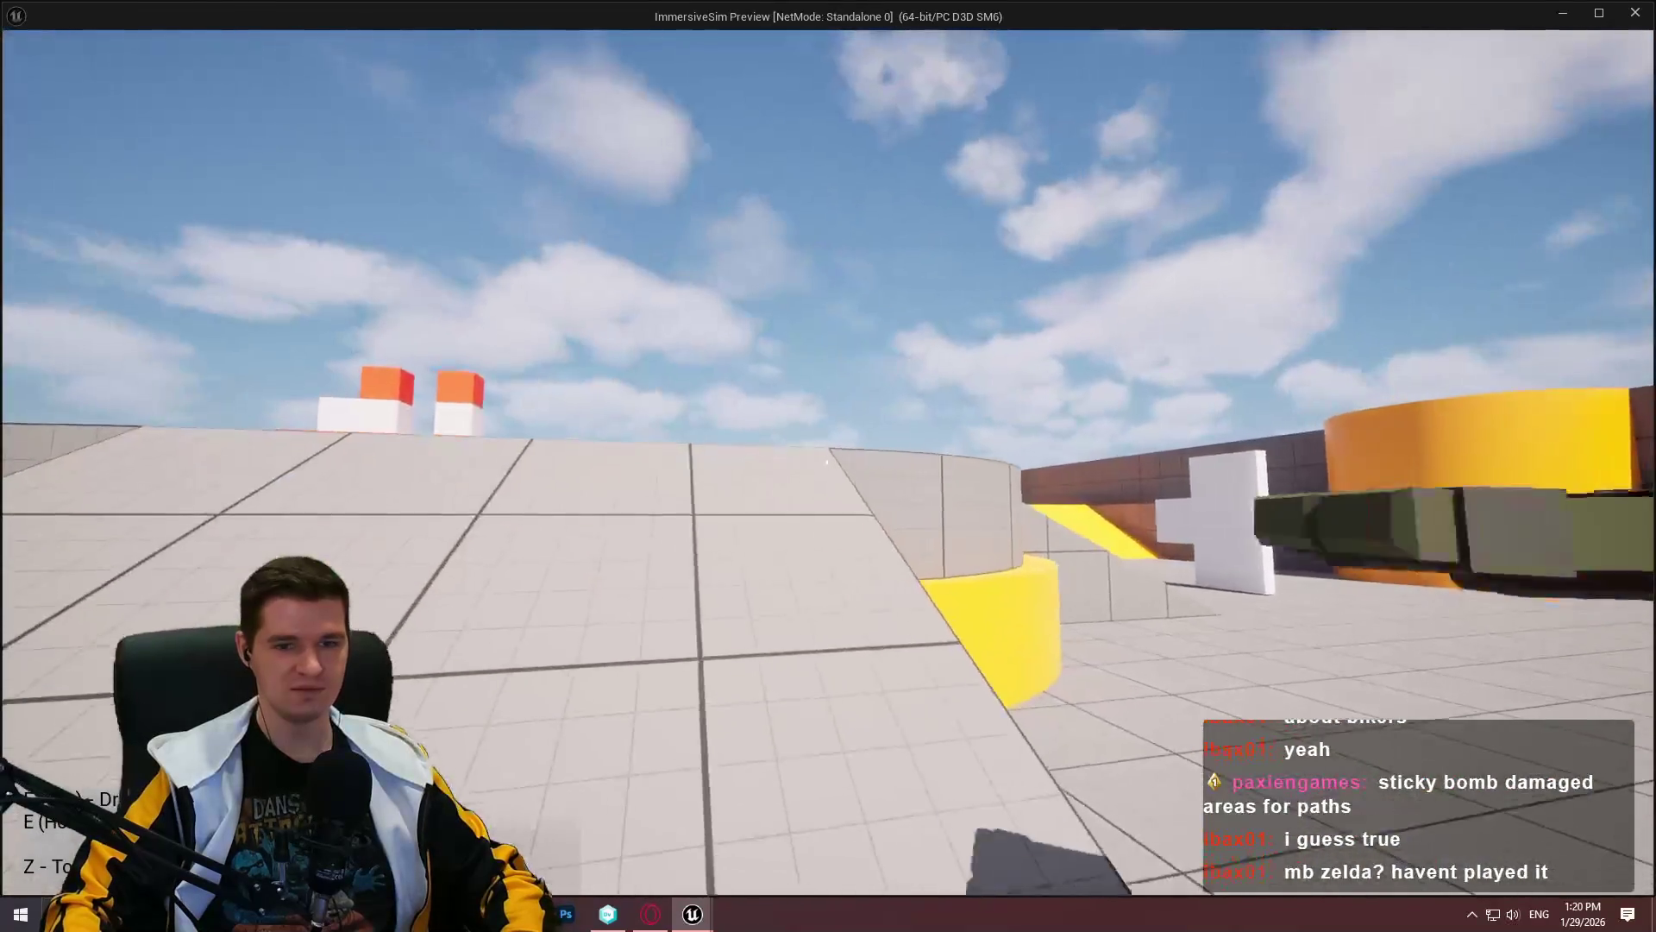
key("w")
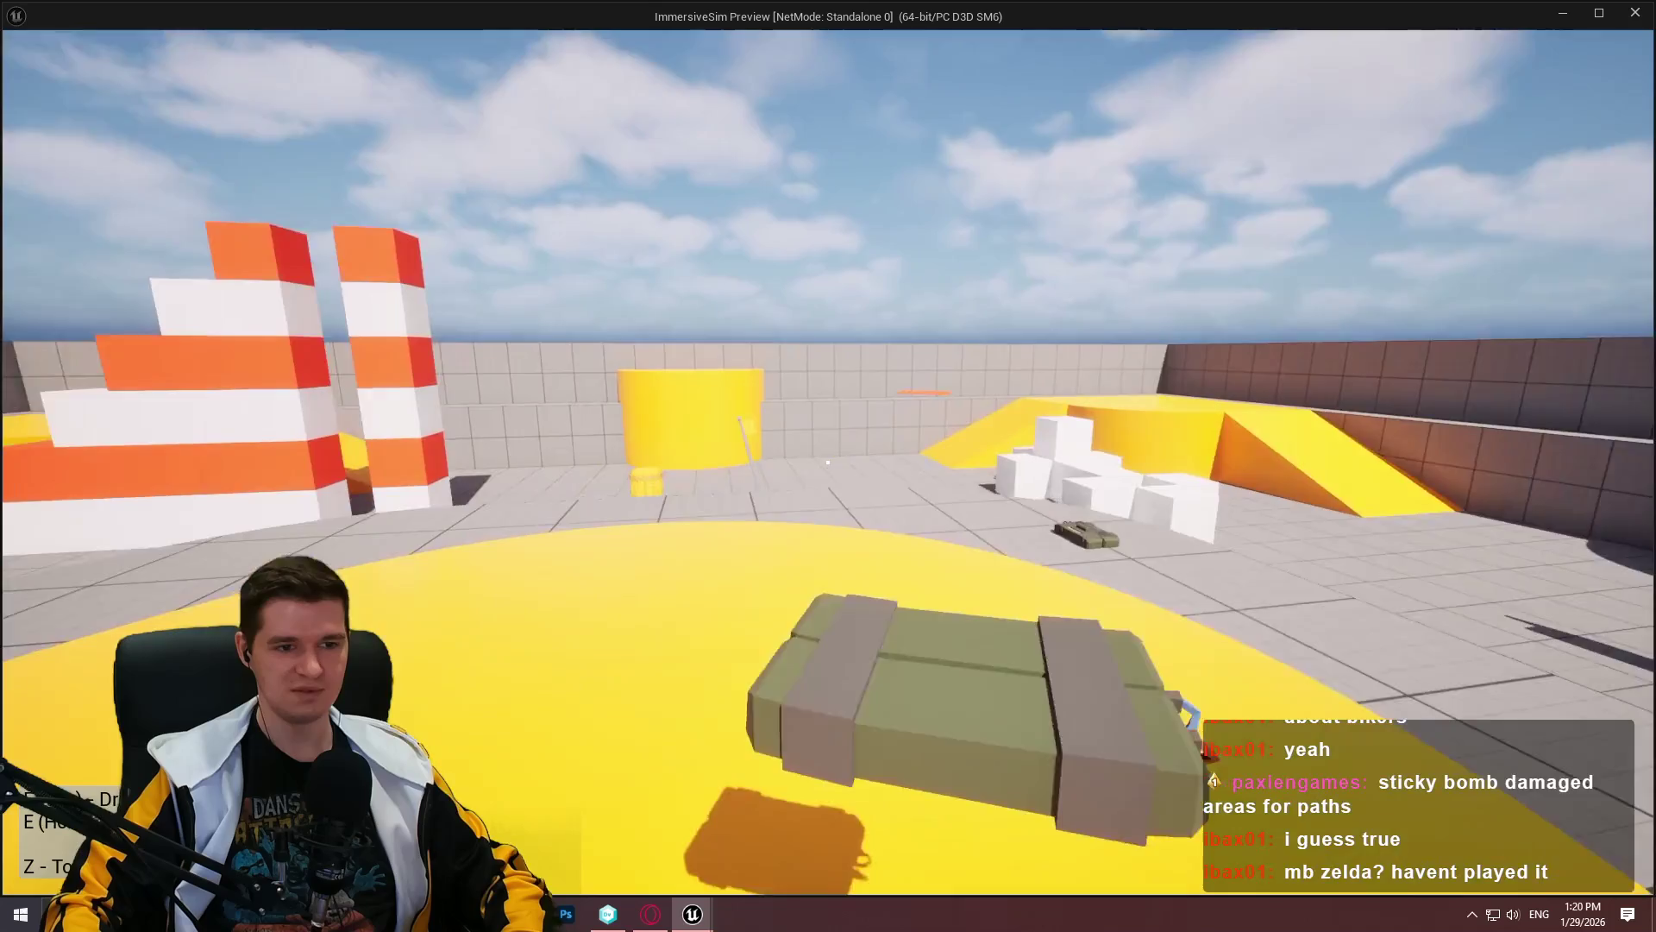
key("e")
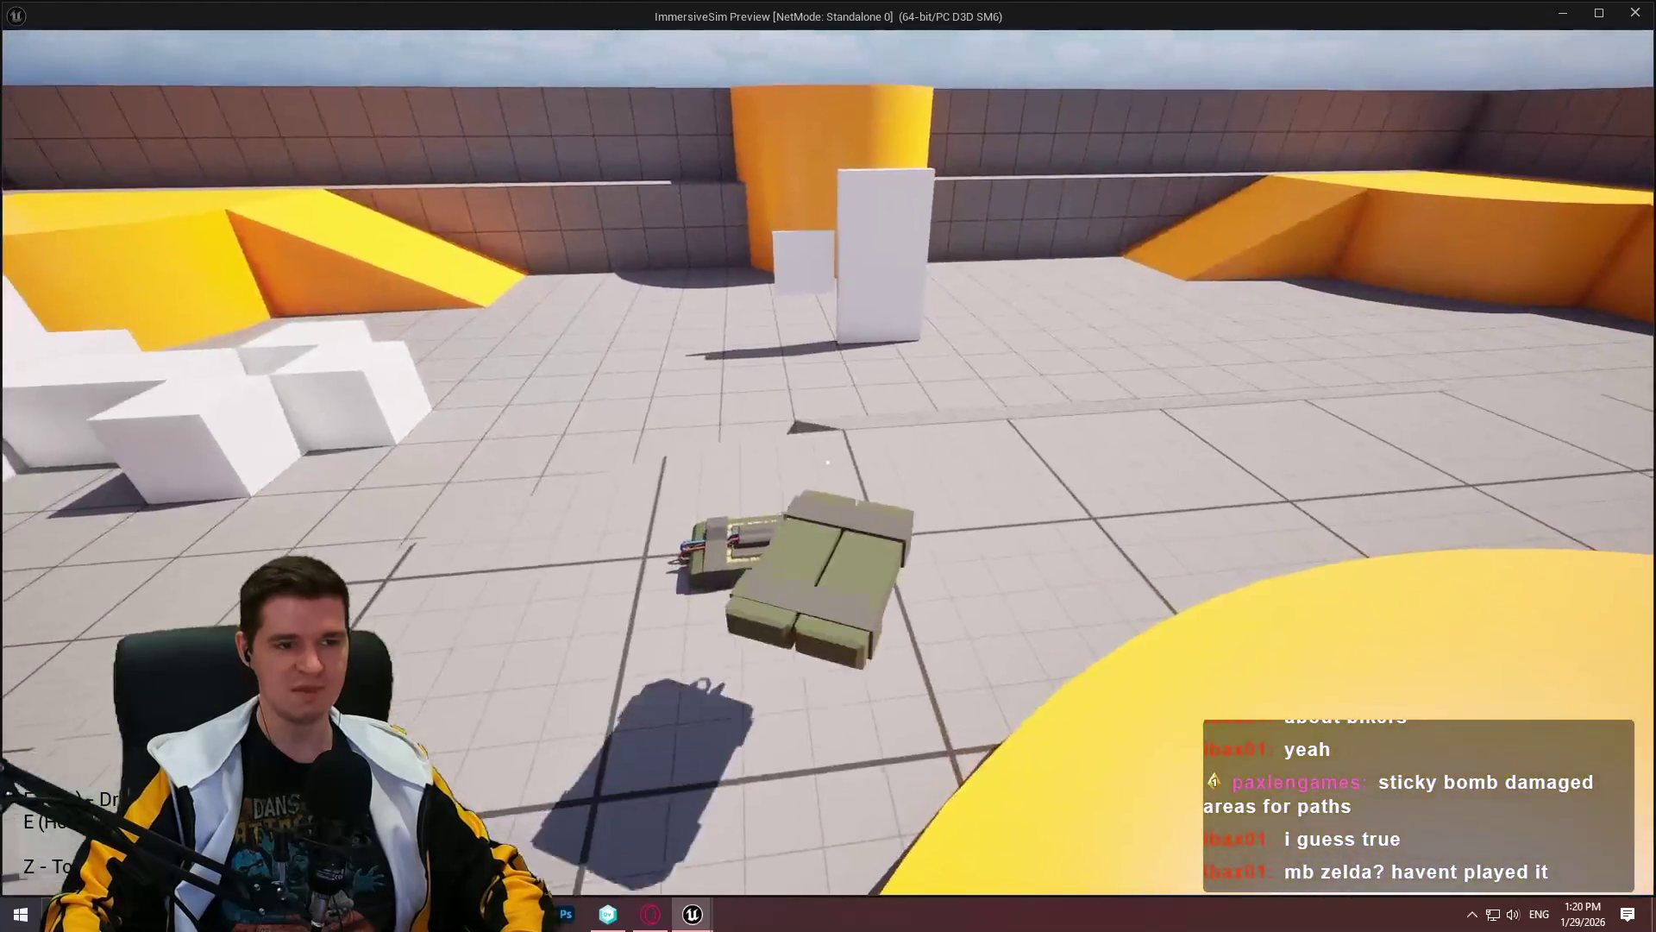
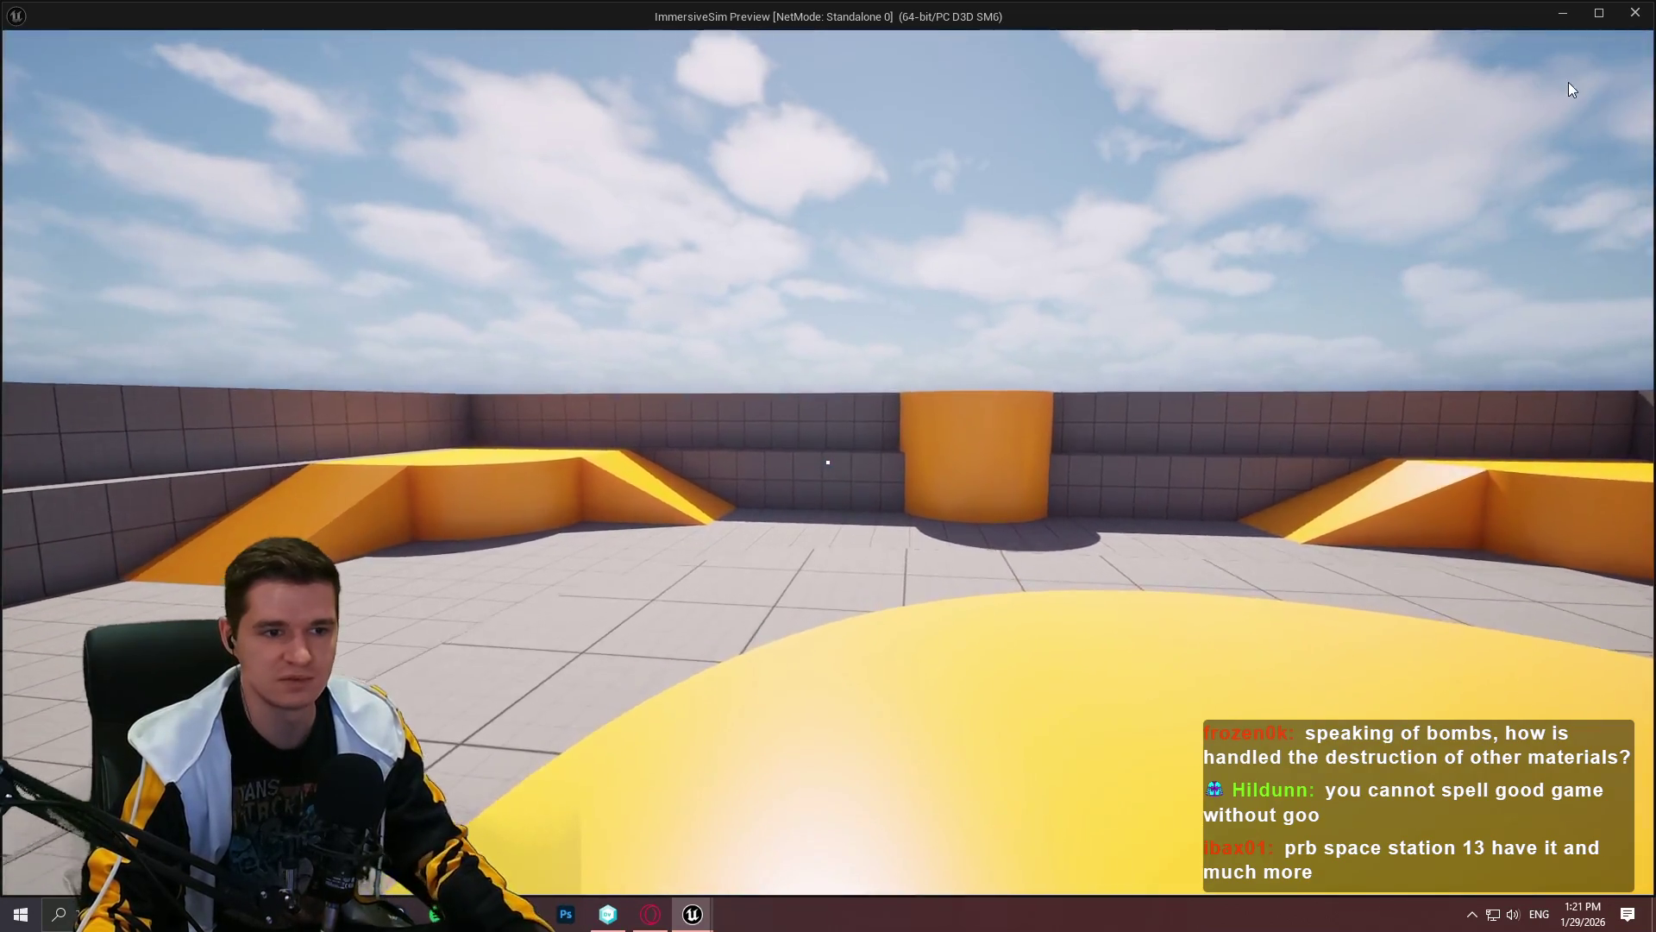
Step: Exit play mode, close Unreal, and switch Unity DevOps to the IntoTheChasm workspace
key("Escape")
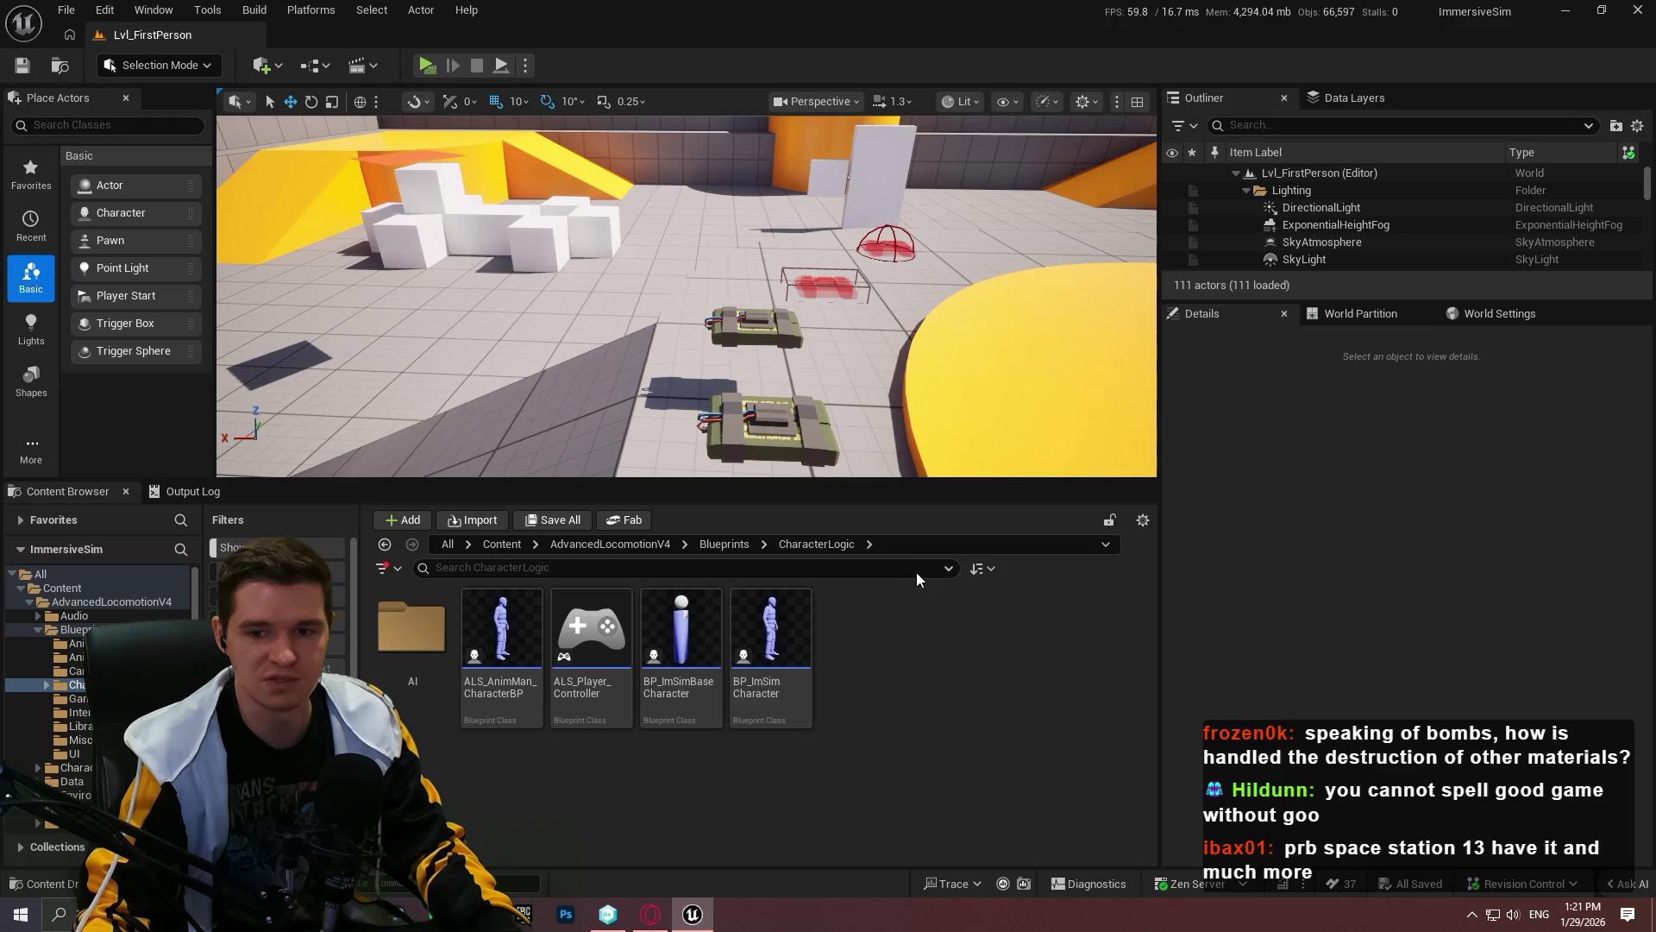
left_click(689, 912)
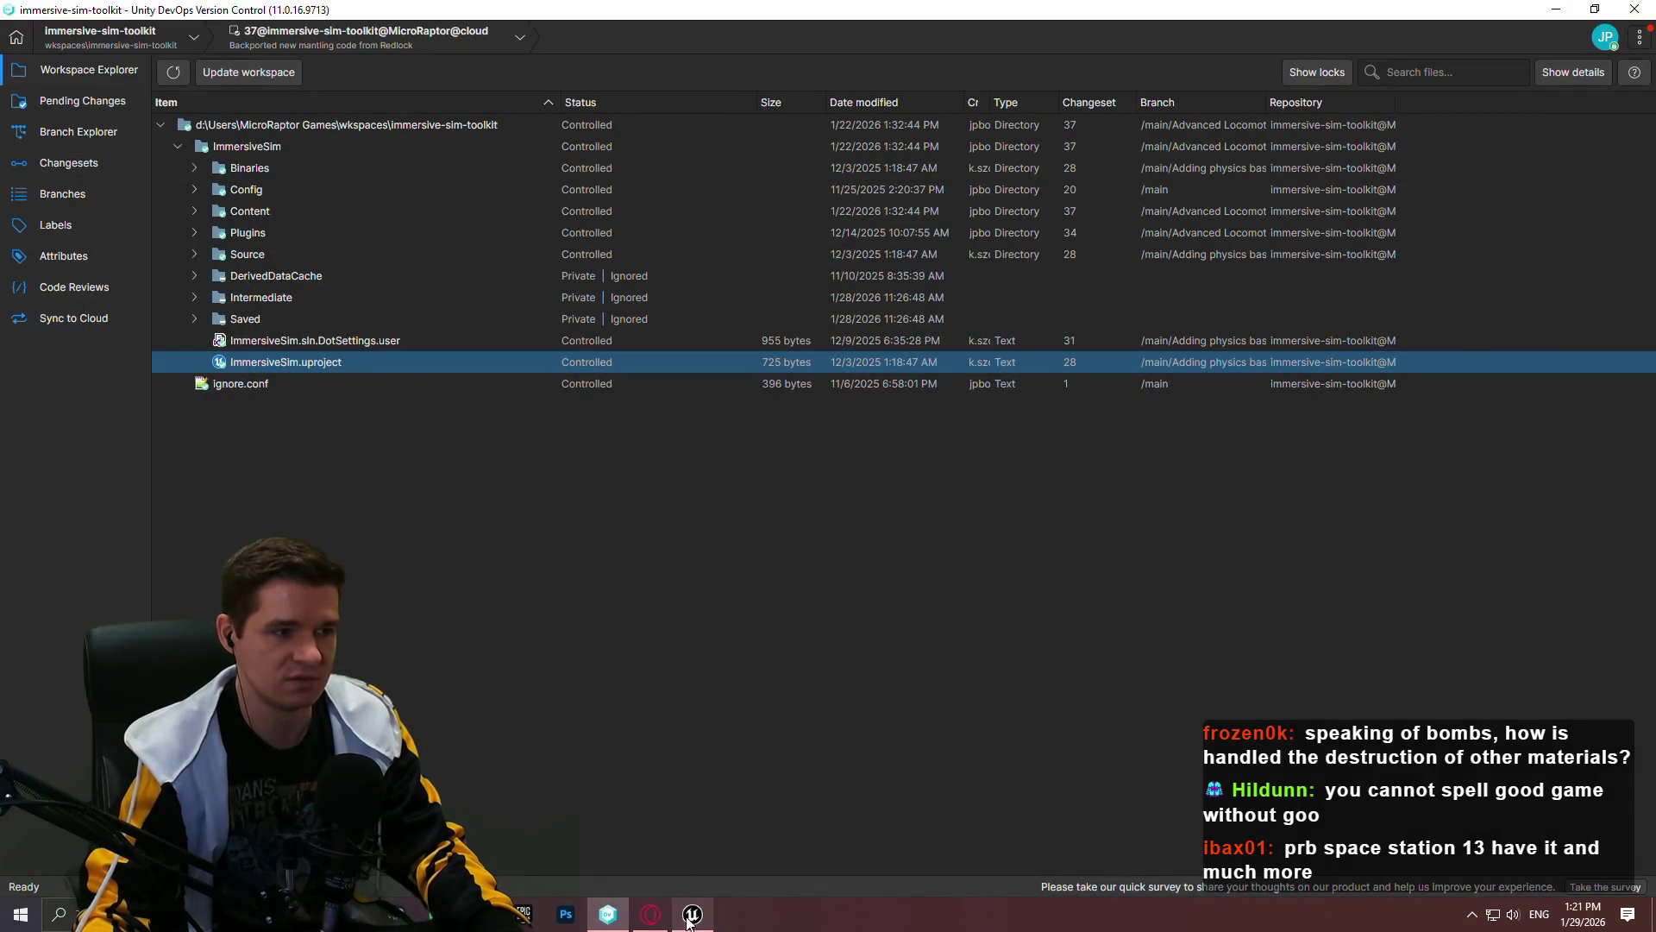
left_click(122, 40)
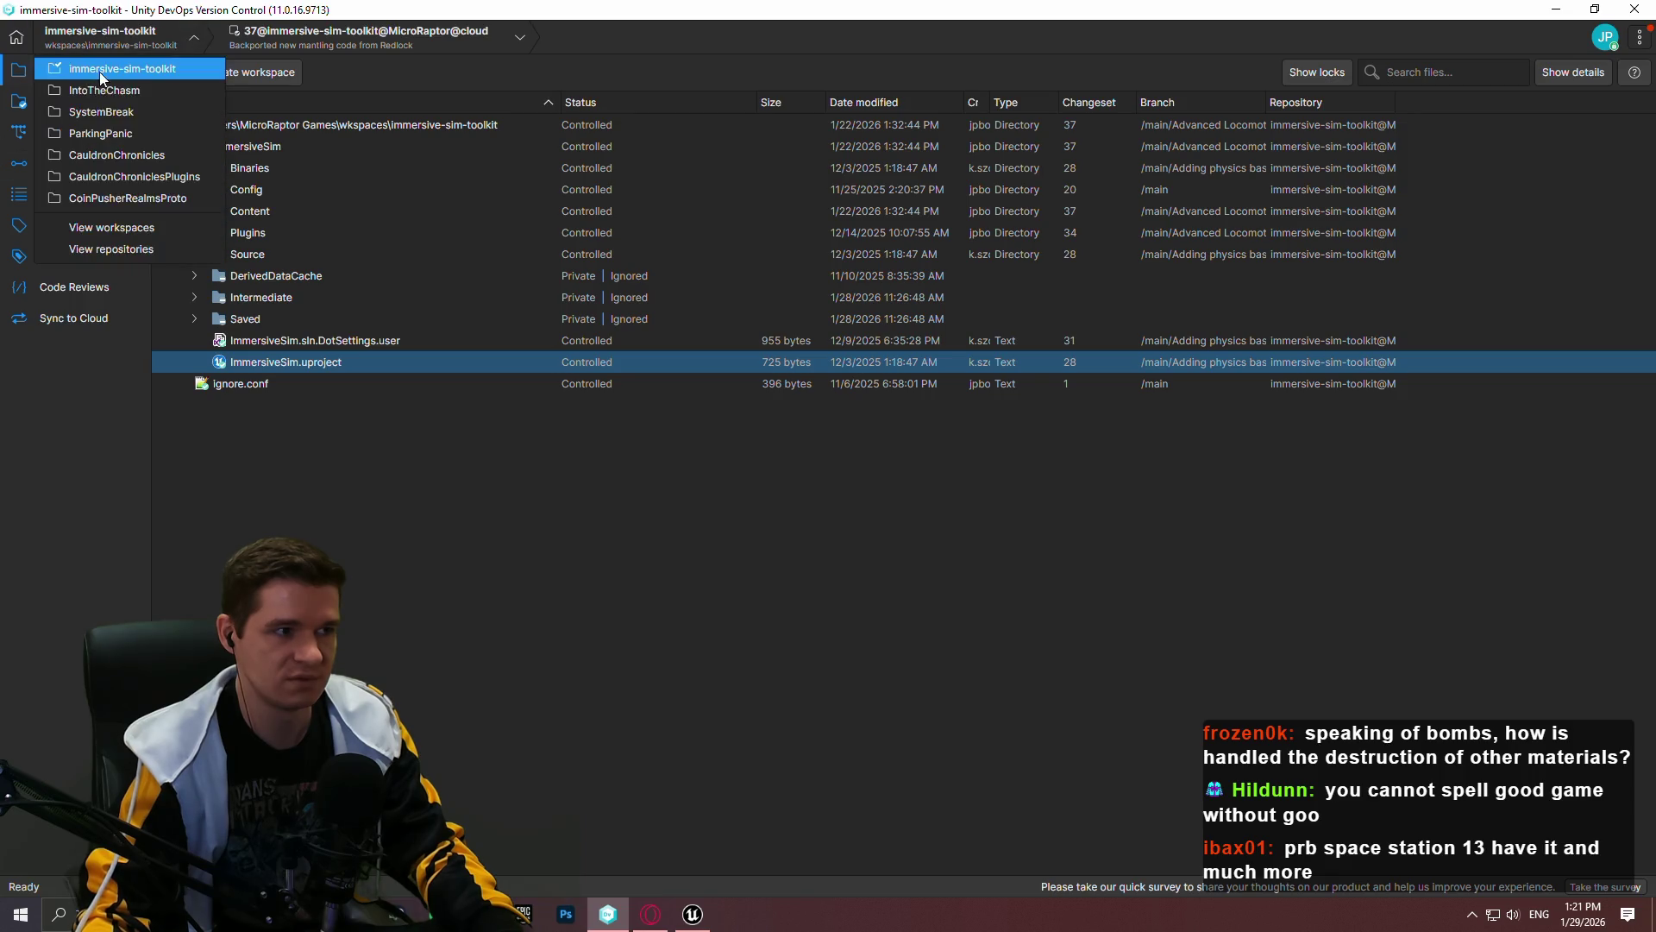
left_click(692, 914)
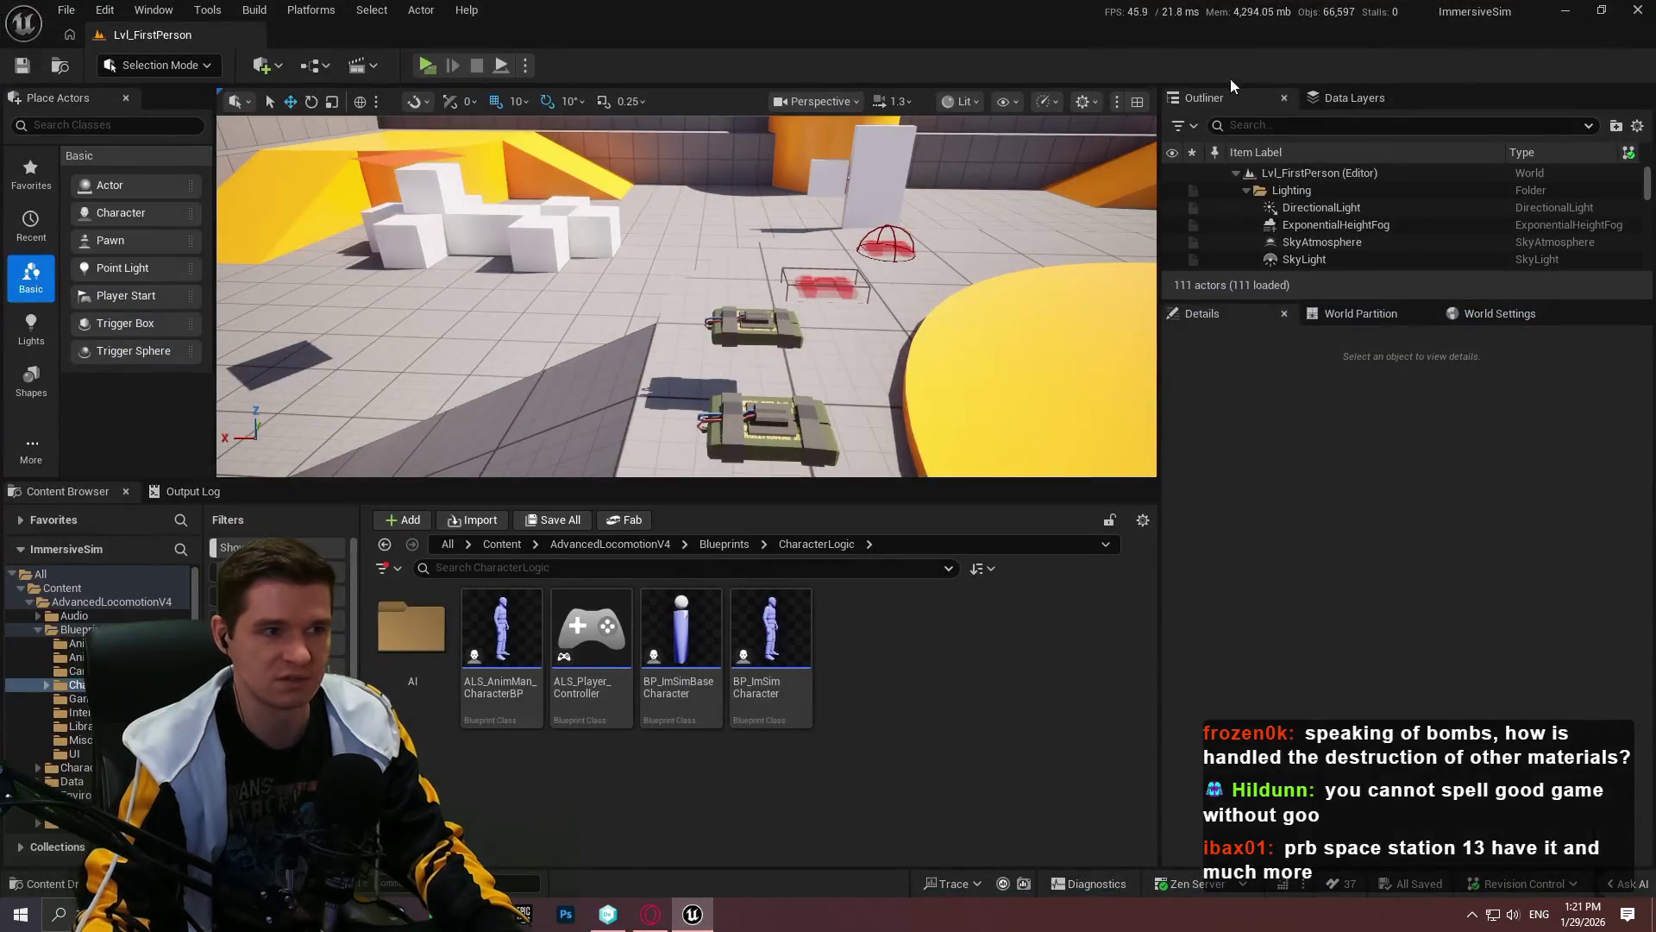
left_click(1634, 15)
left_click(103, 38)
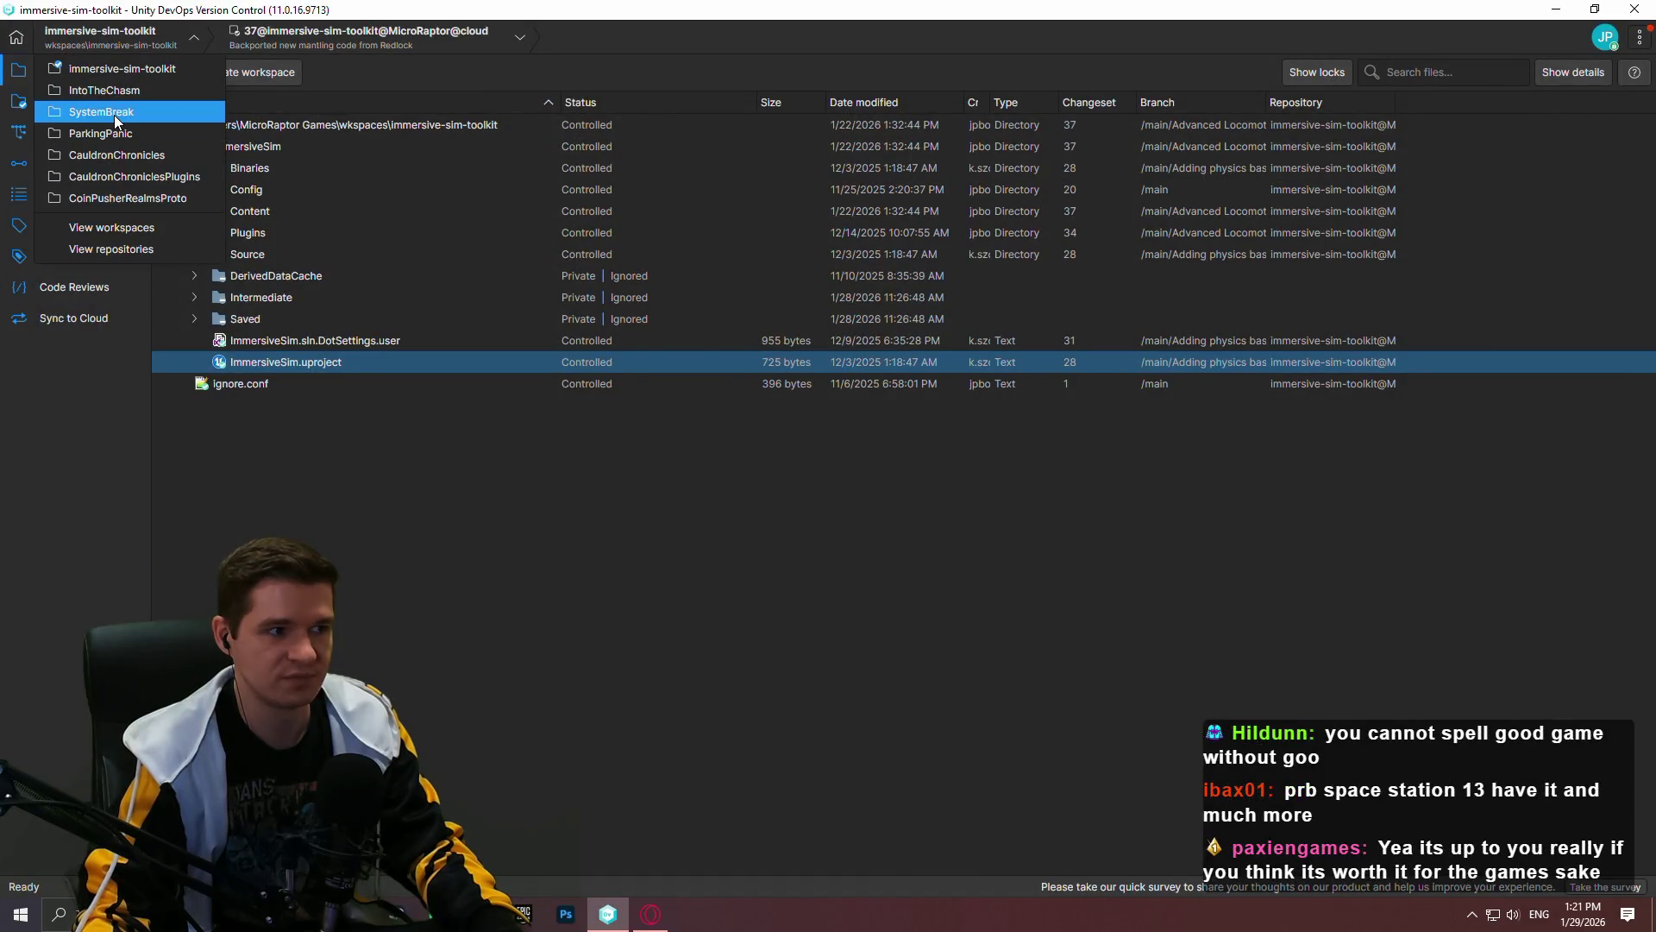
left_click(124, 93)
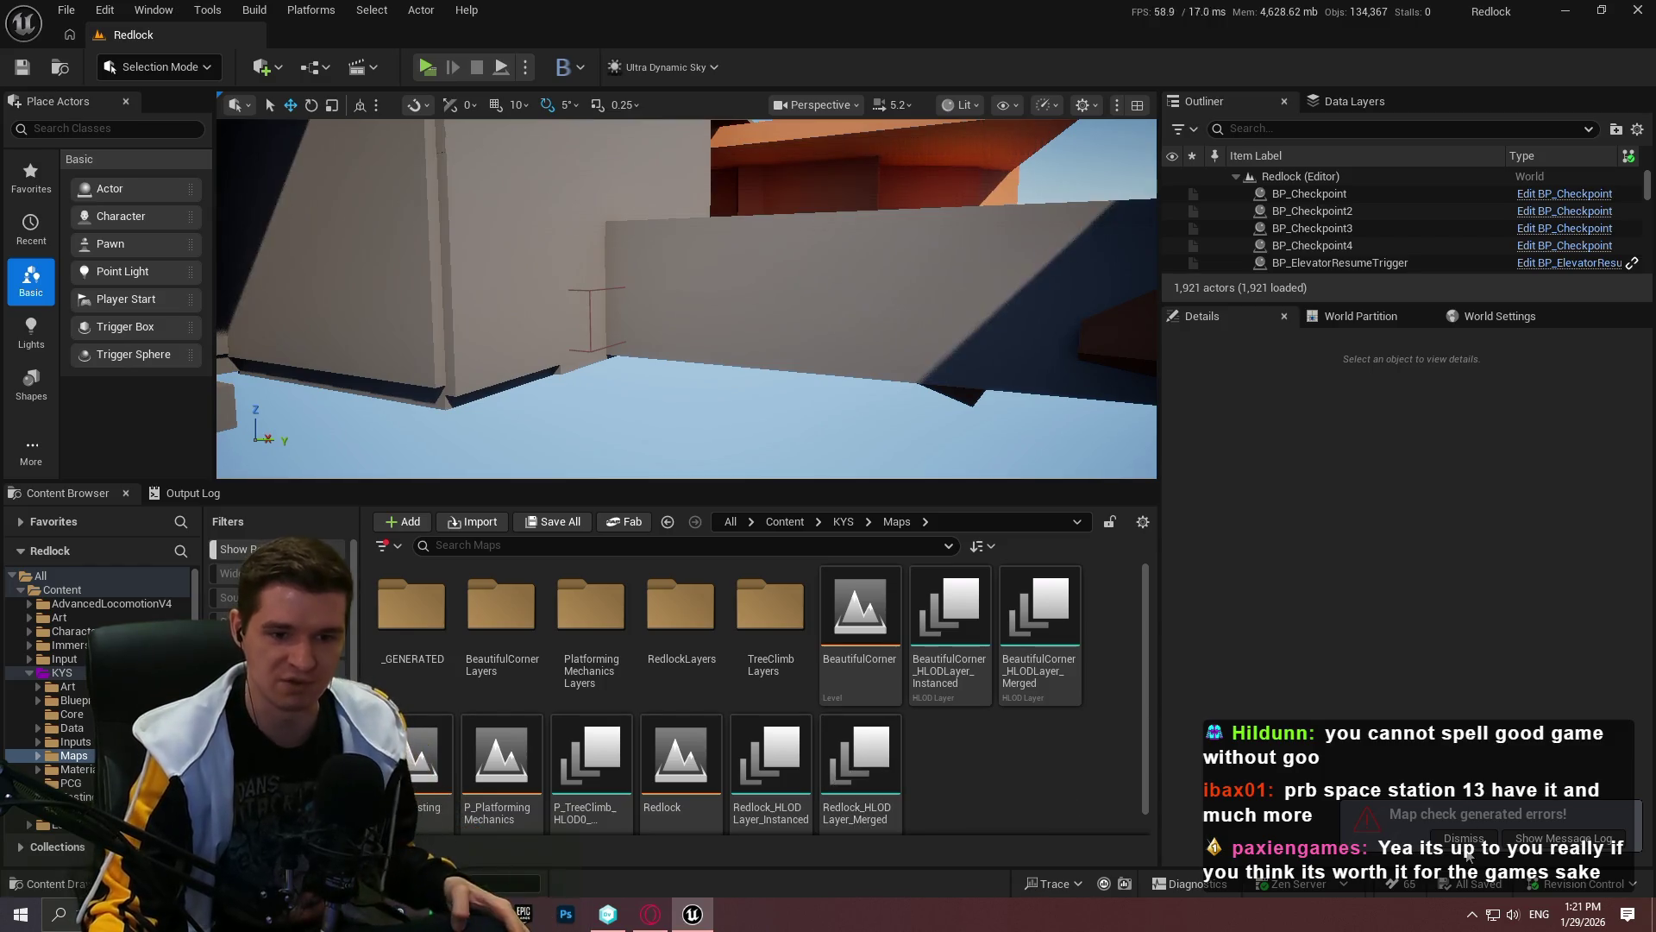
Step: Open P_PlatformingMechanics and playtest it standalone, walking forward onto the destructible platforms
left_click(1466, 840)
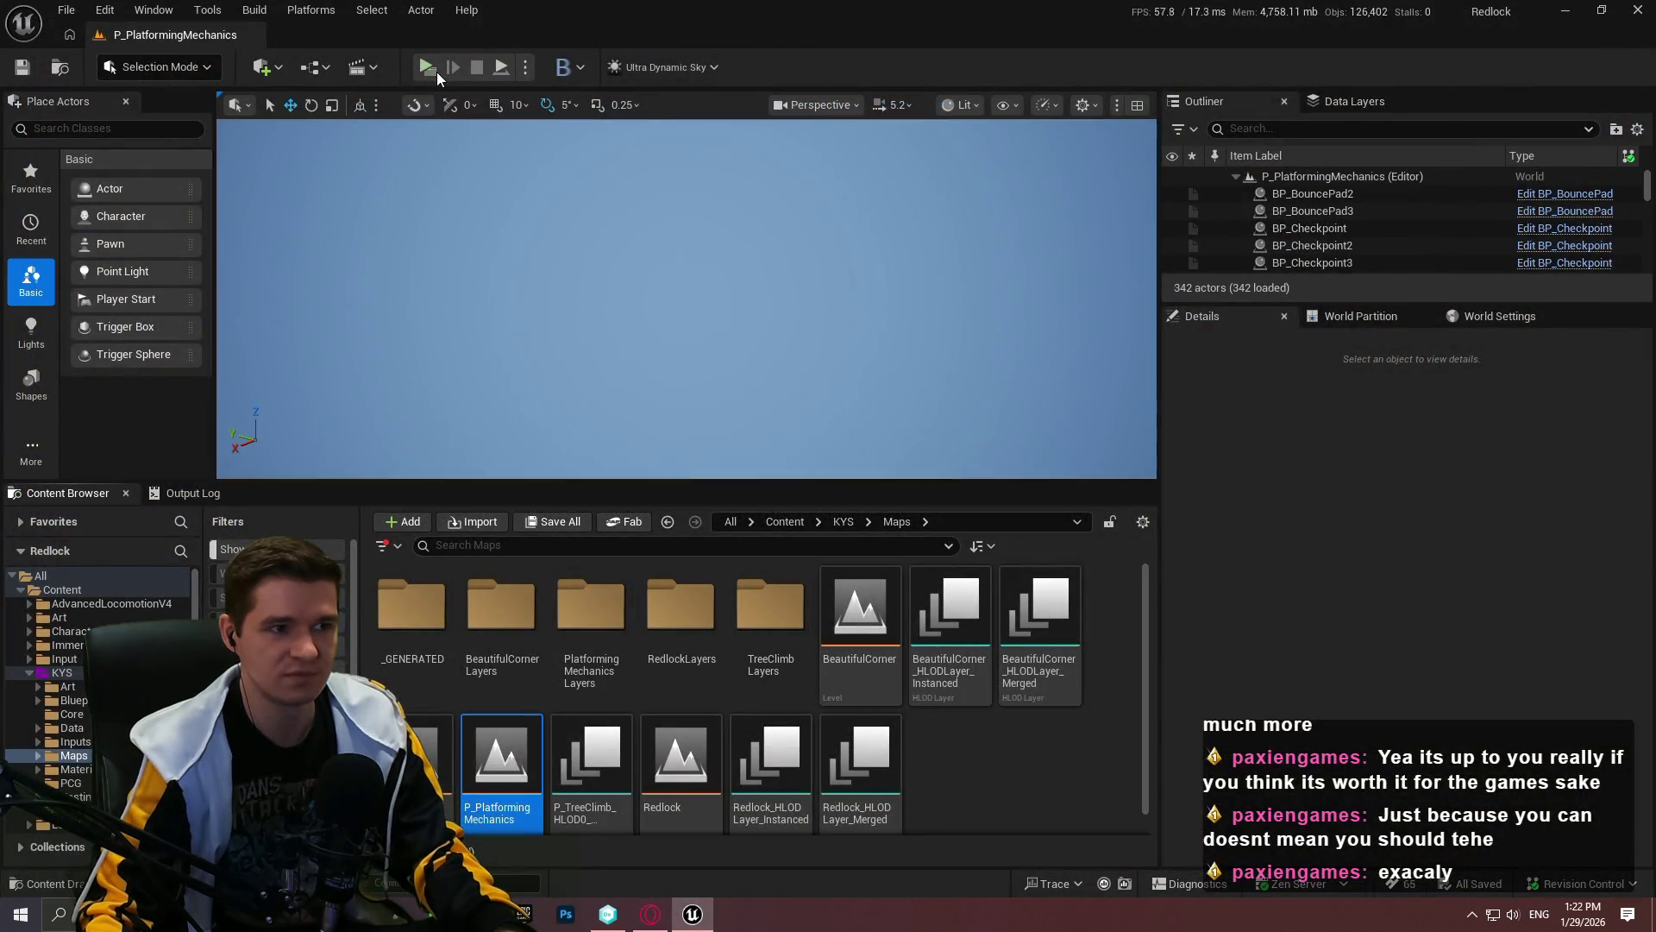
left_click(427, 67)
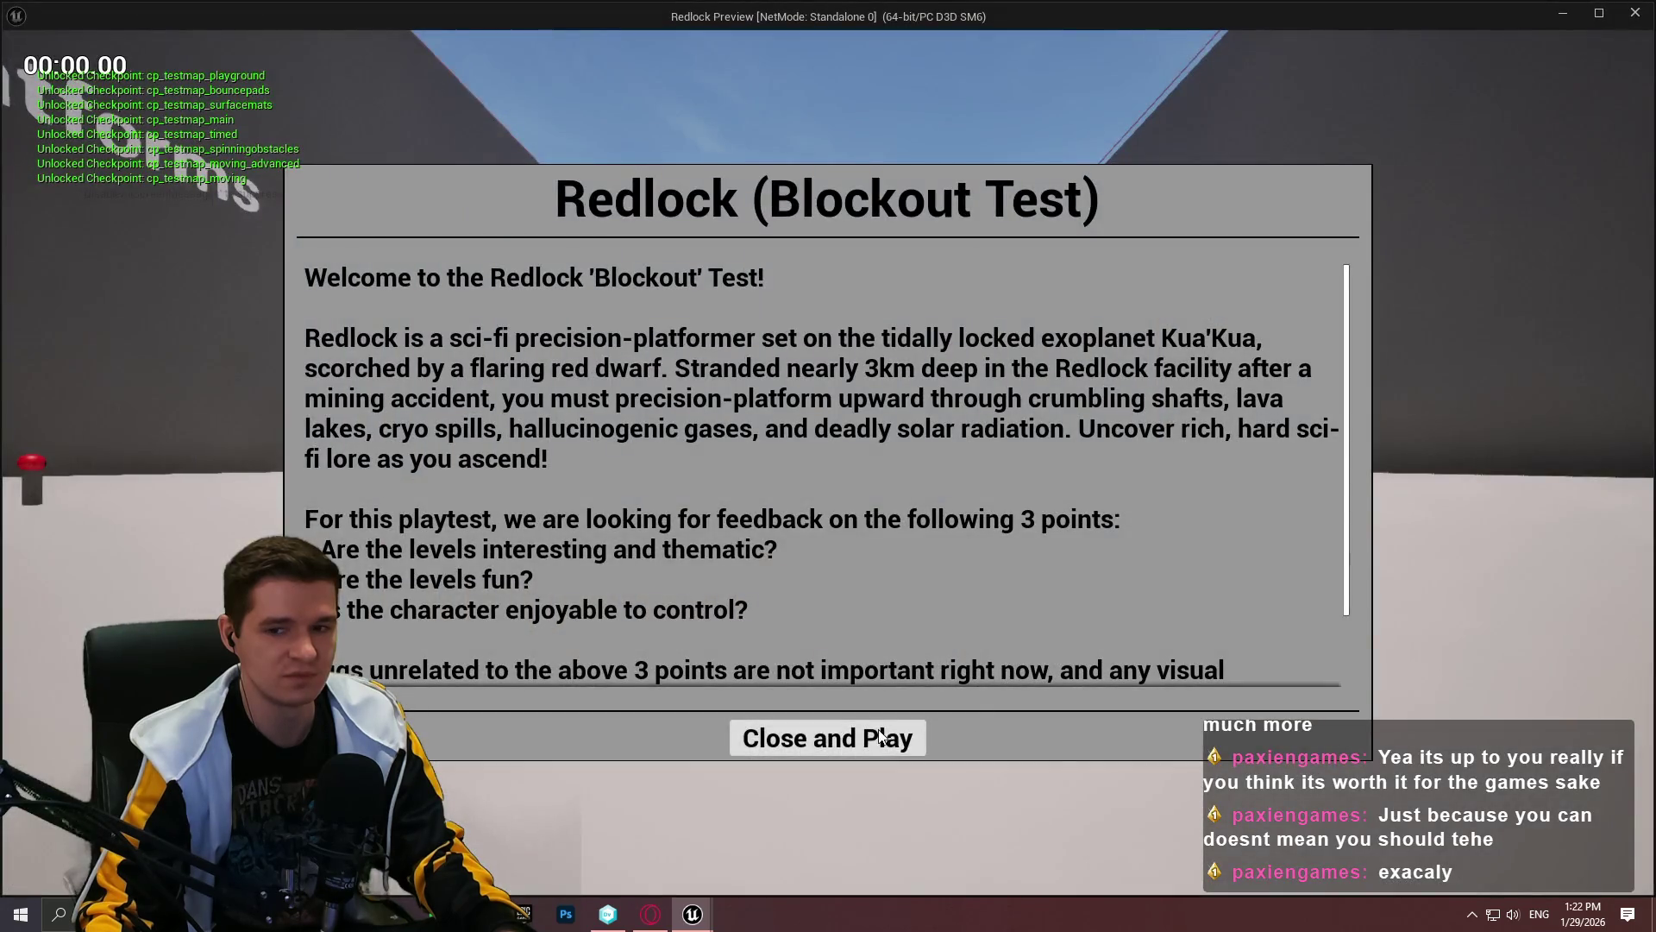
left_click(828, 737)
key("w")
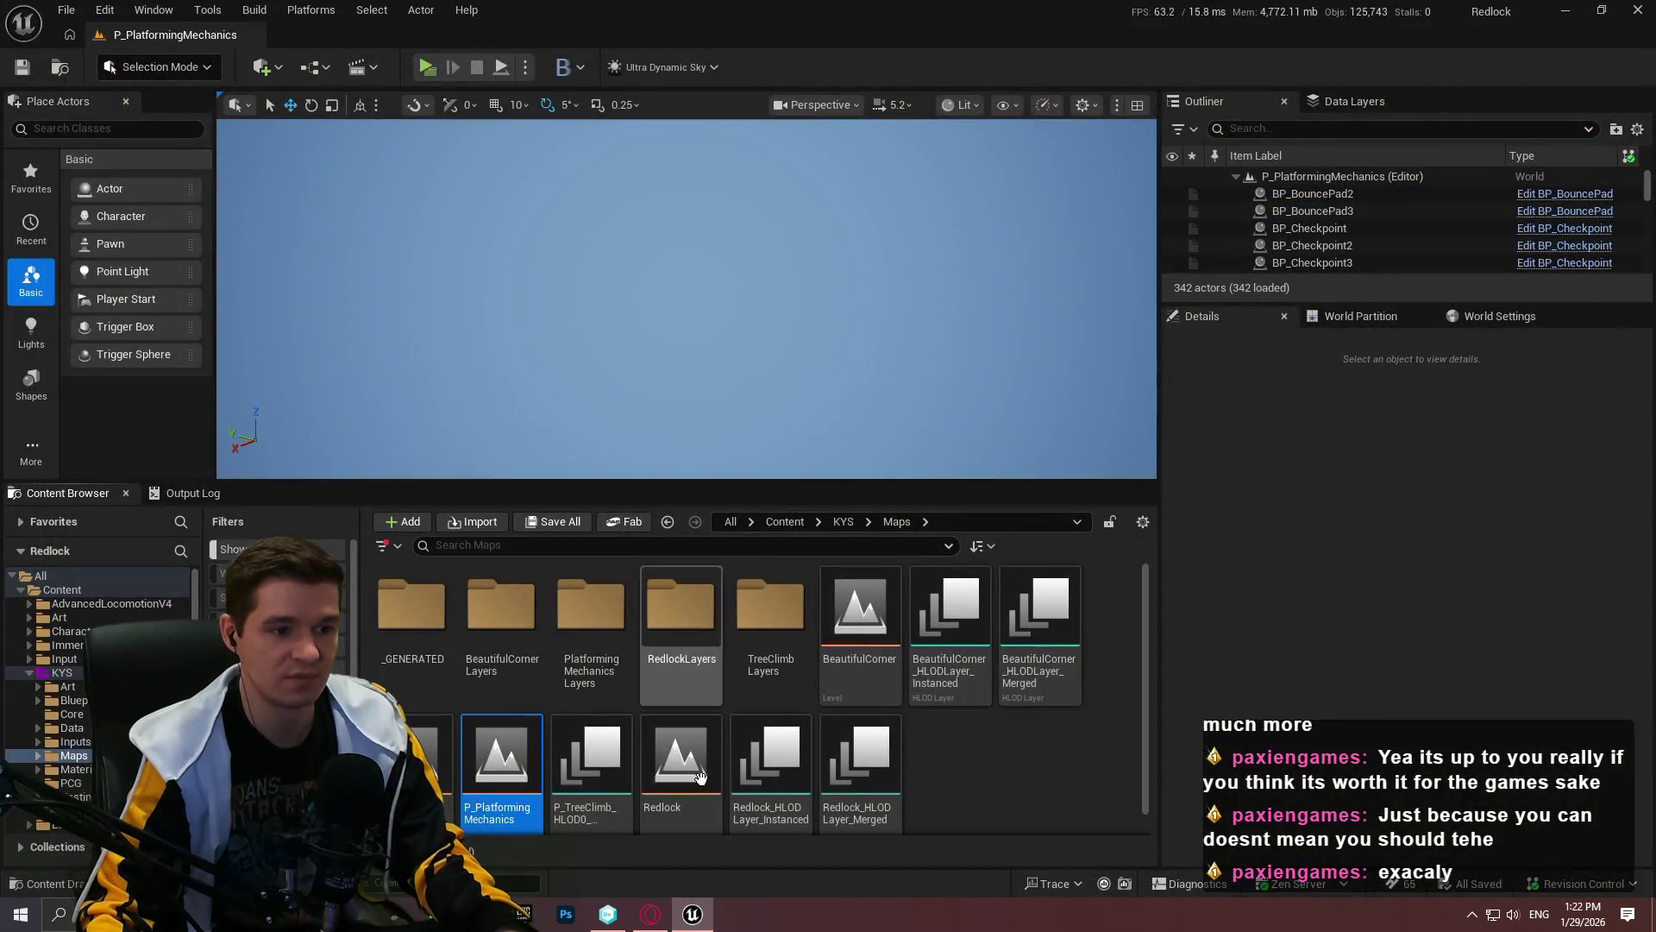
Step: Browse the Content Browser to the KYS > Art > Prototyping folder
key("alt+Left")
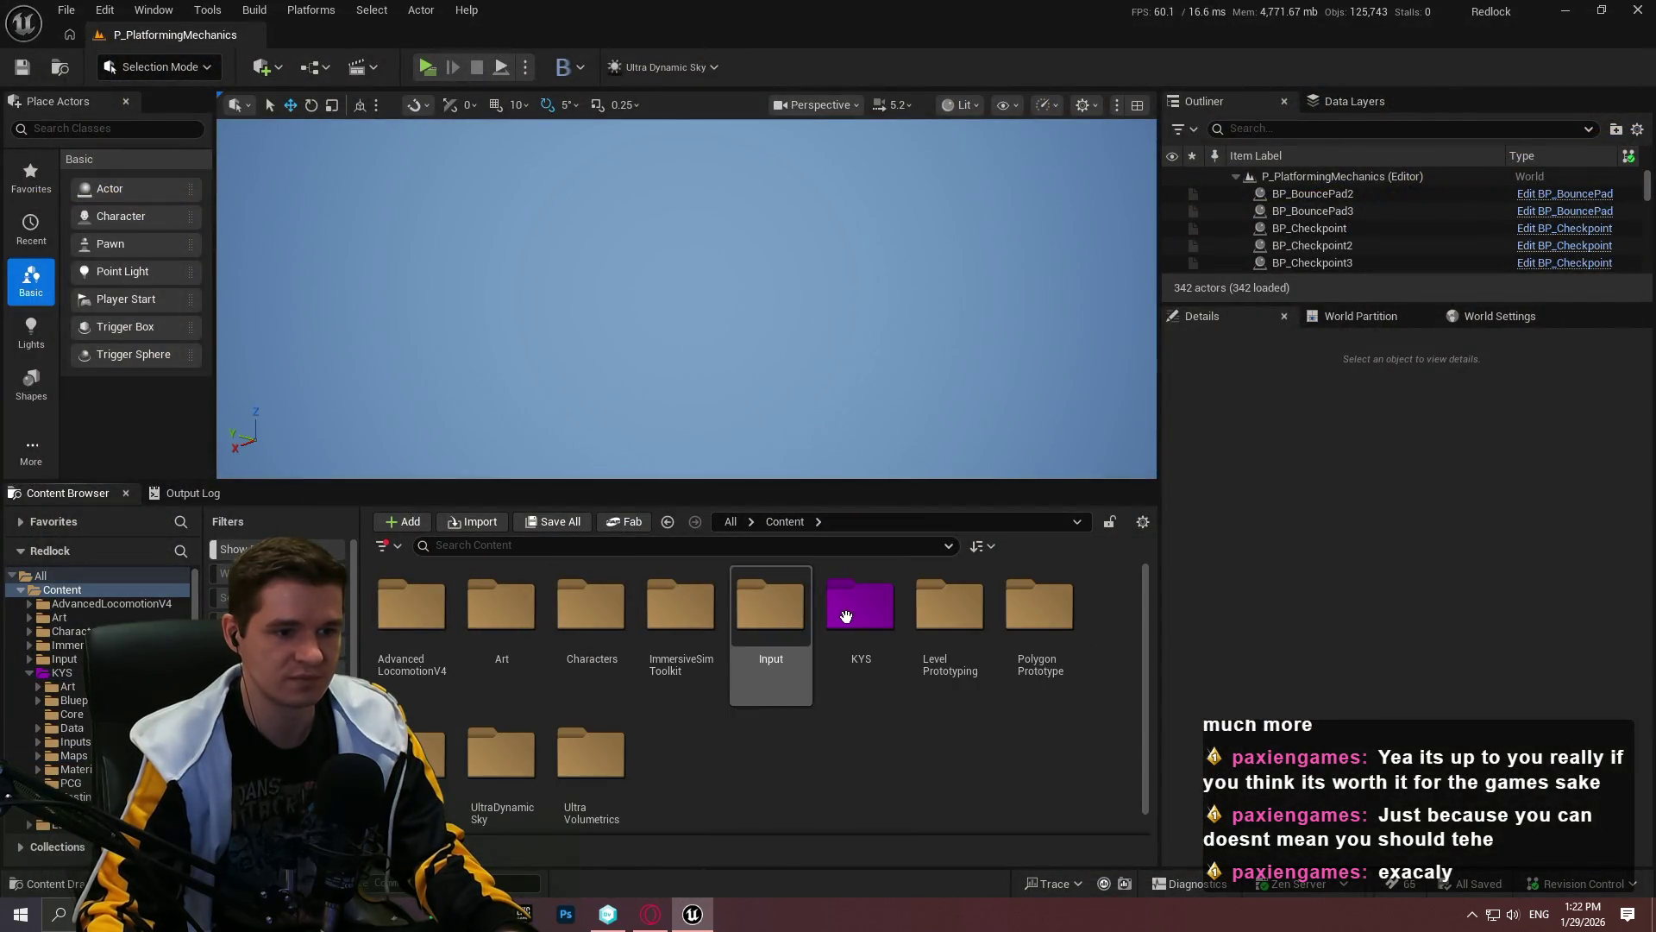
left_click(785, 521)
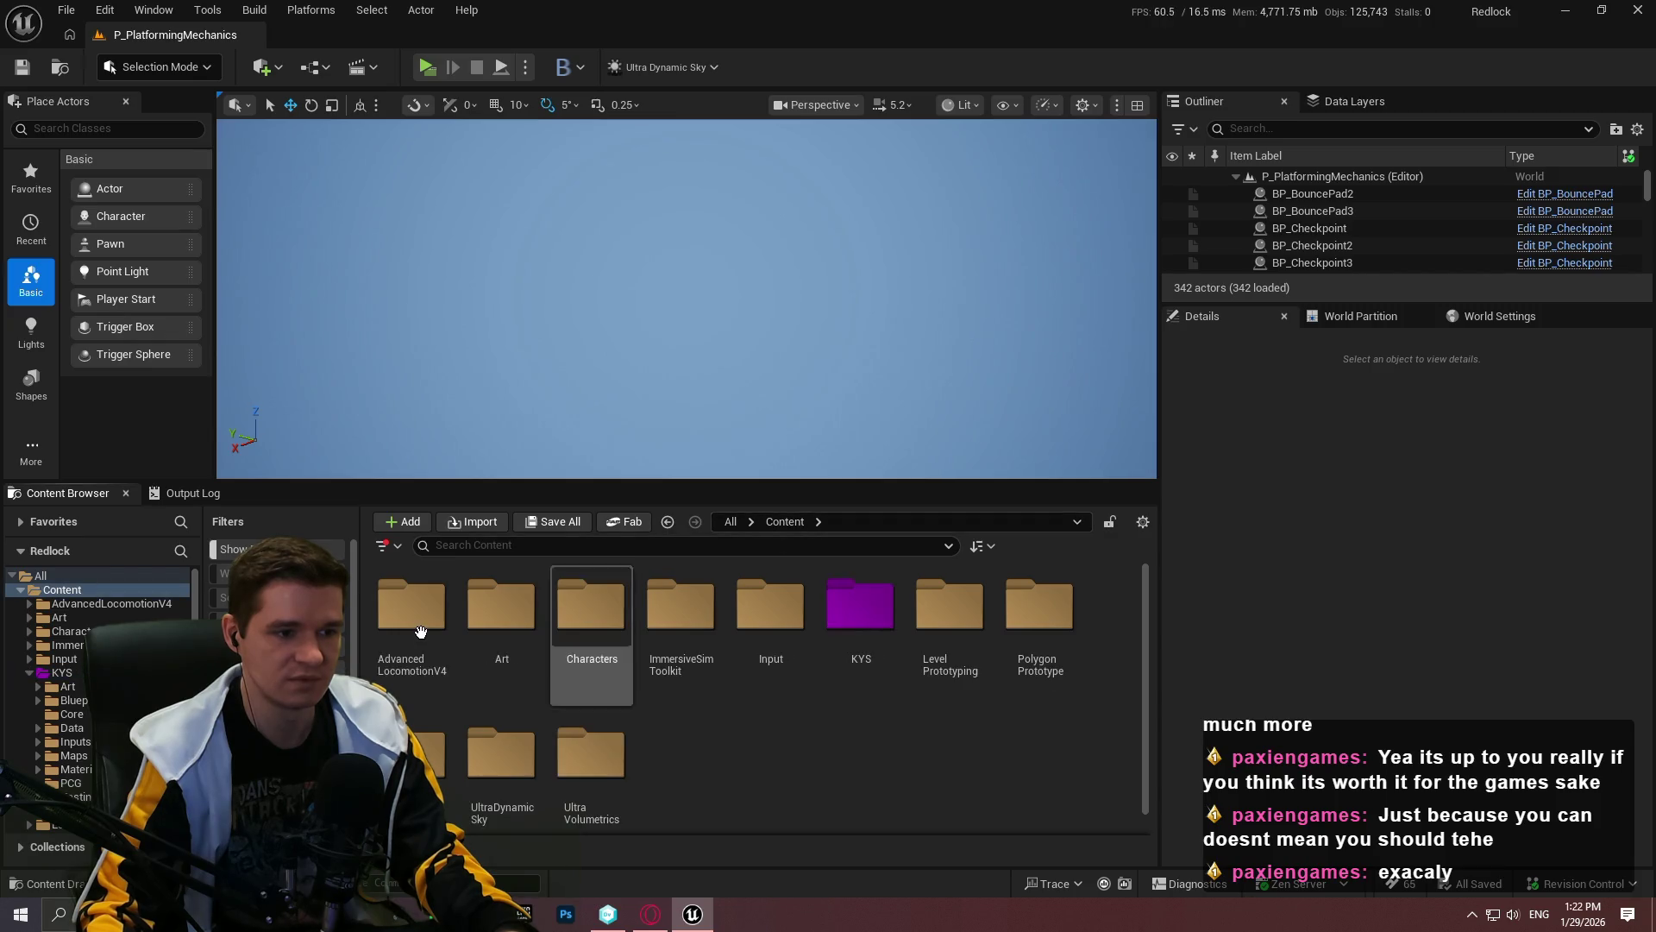
double_click(484, 616)
left_click(764, 519)
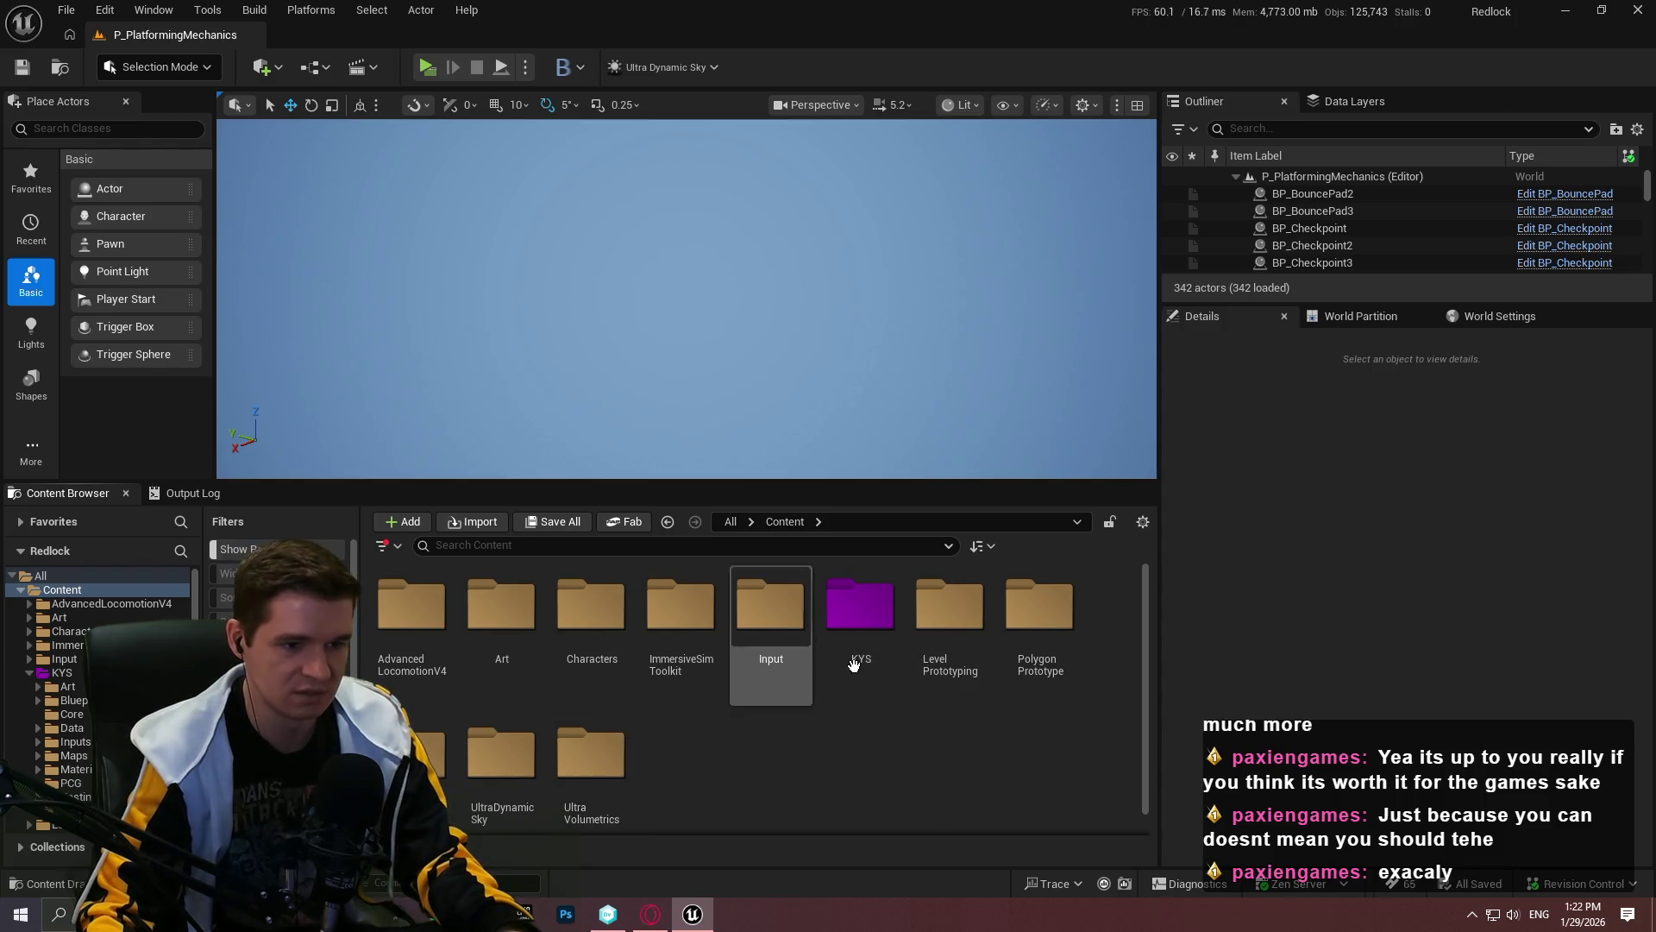
double_click(860, 608)
double_click(411, 609)
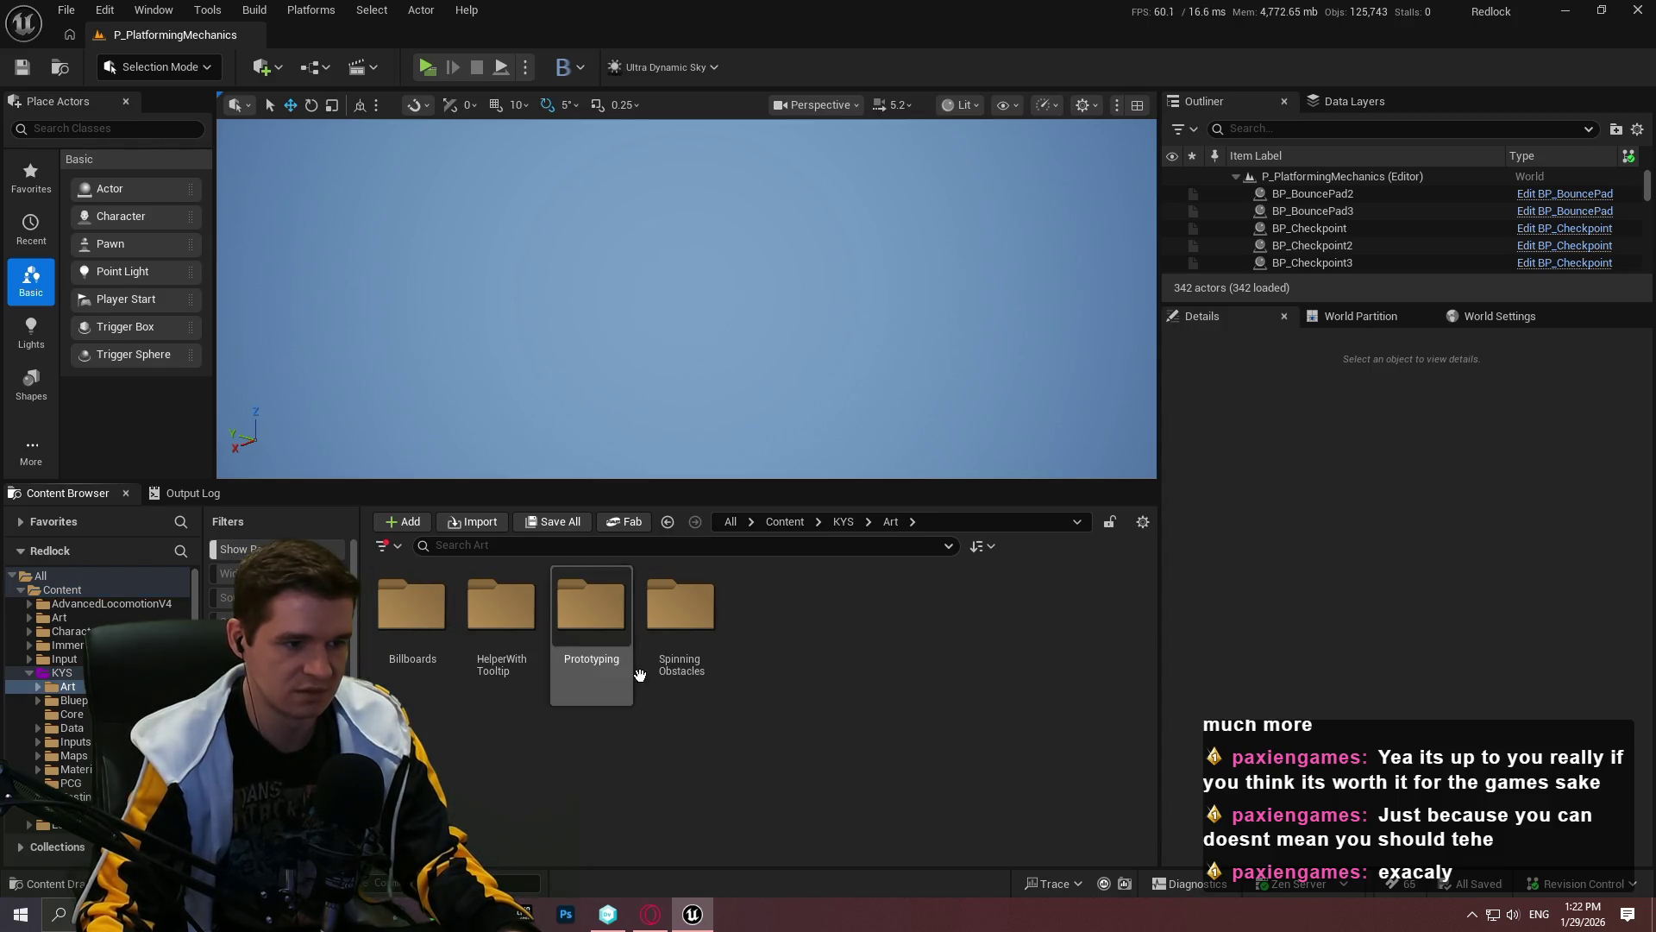
double_click(604, 621)
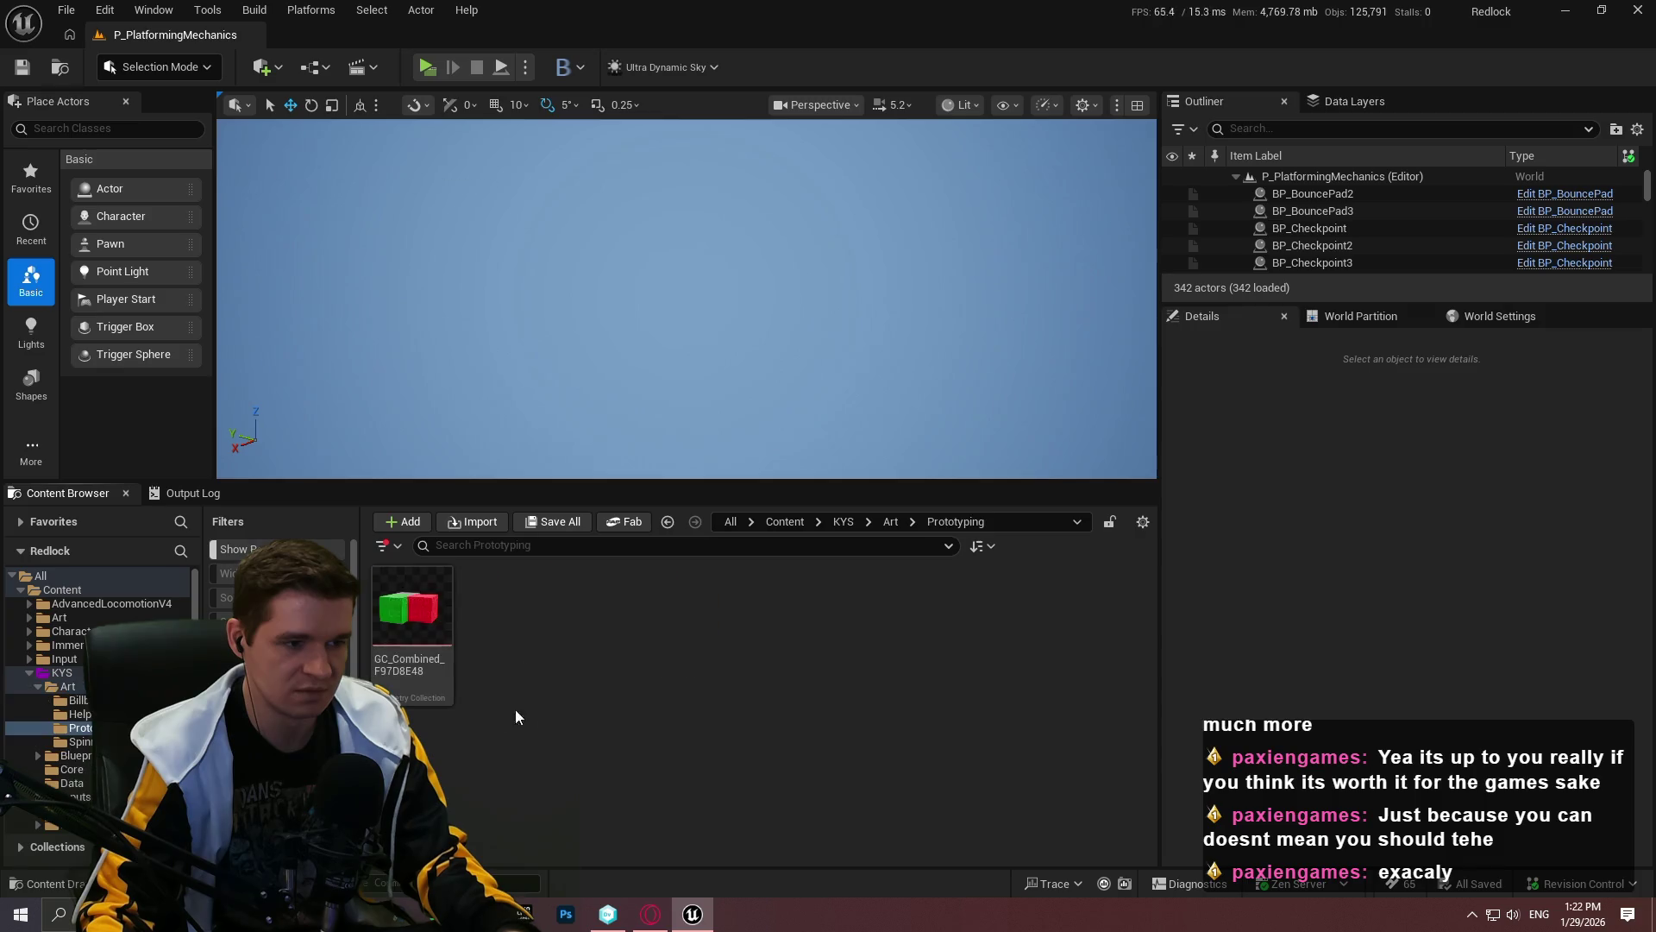
left_click(903, 521)
Step: Open GC_Combined_F97D8E48 without creating a Dataflow graph, then close its asset editor
left_click(419, 671)
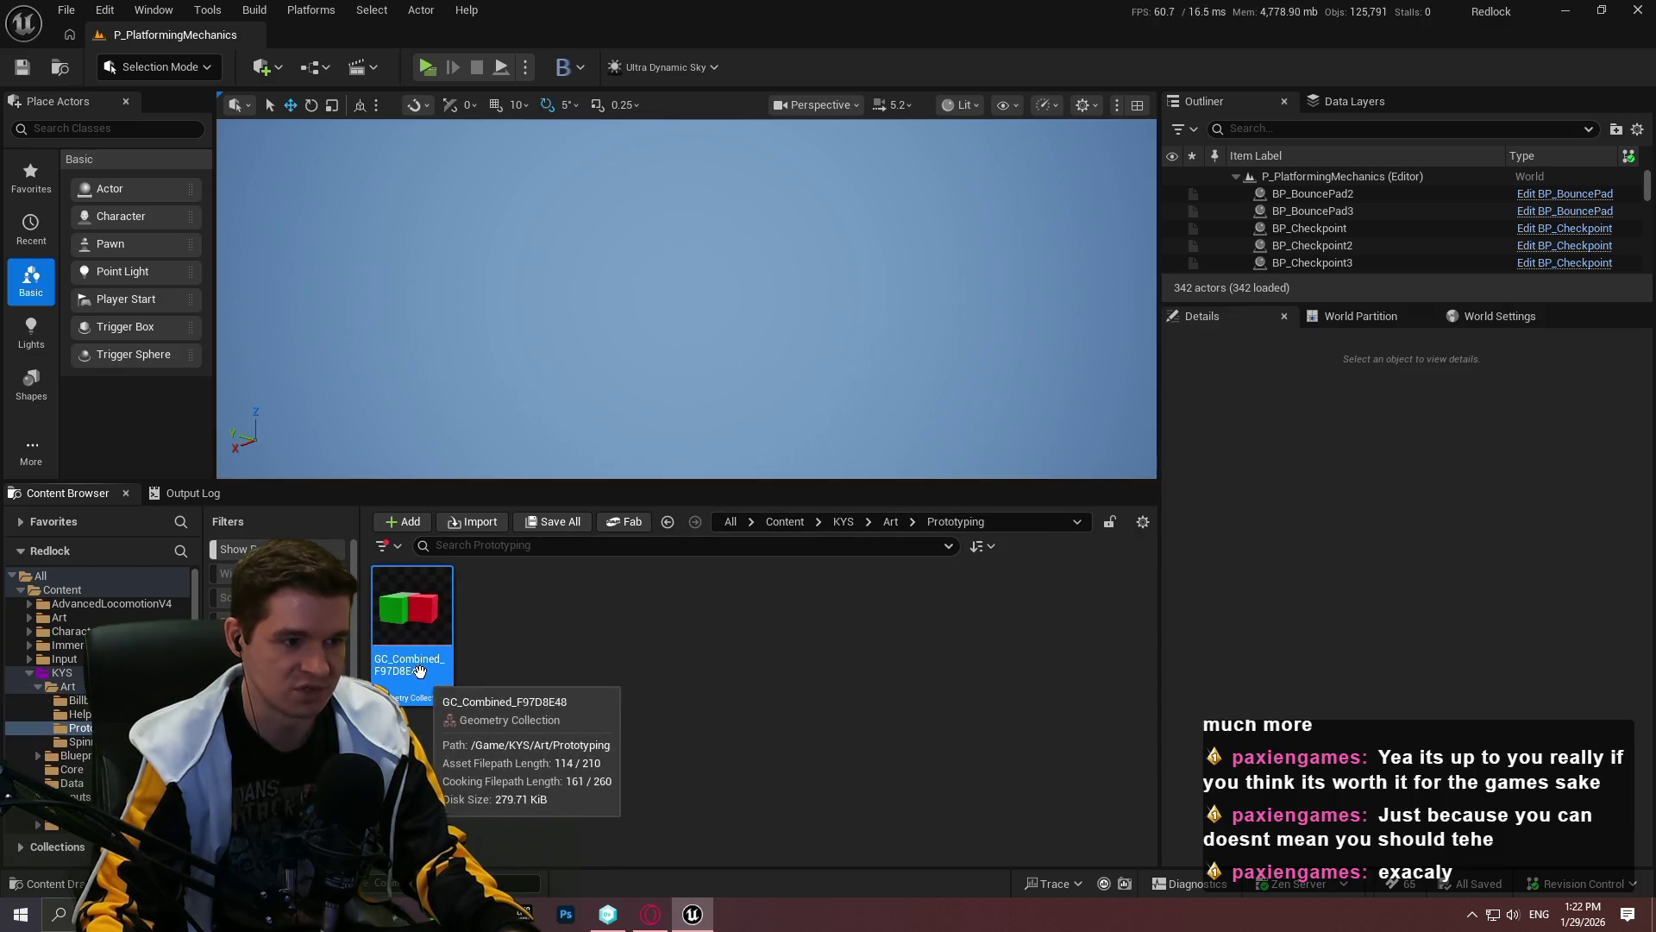
double_click(420, 671)
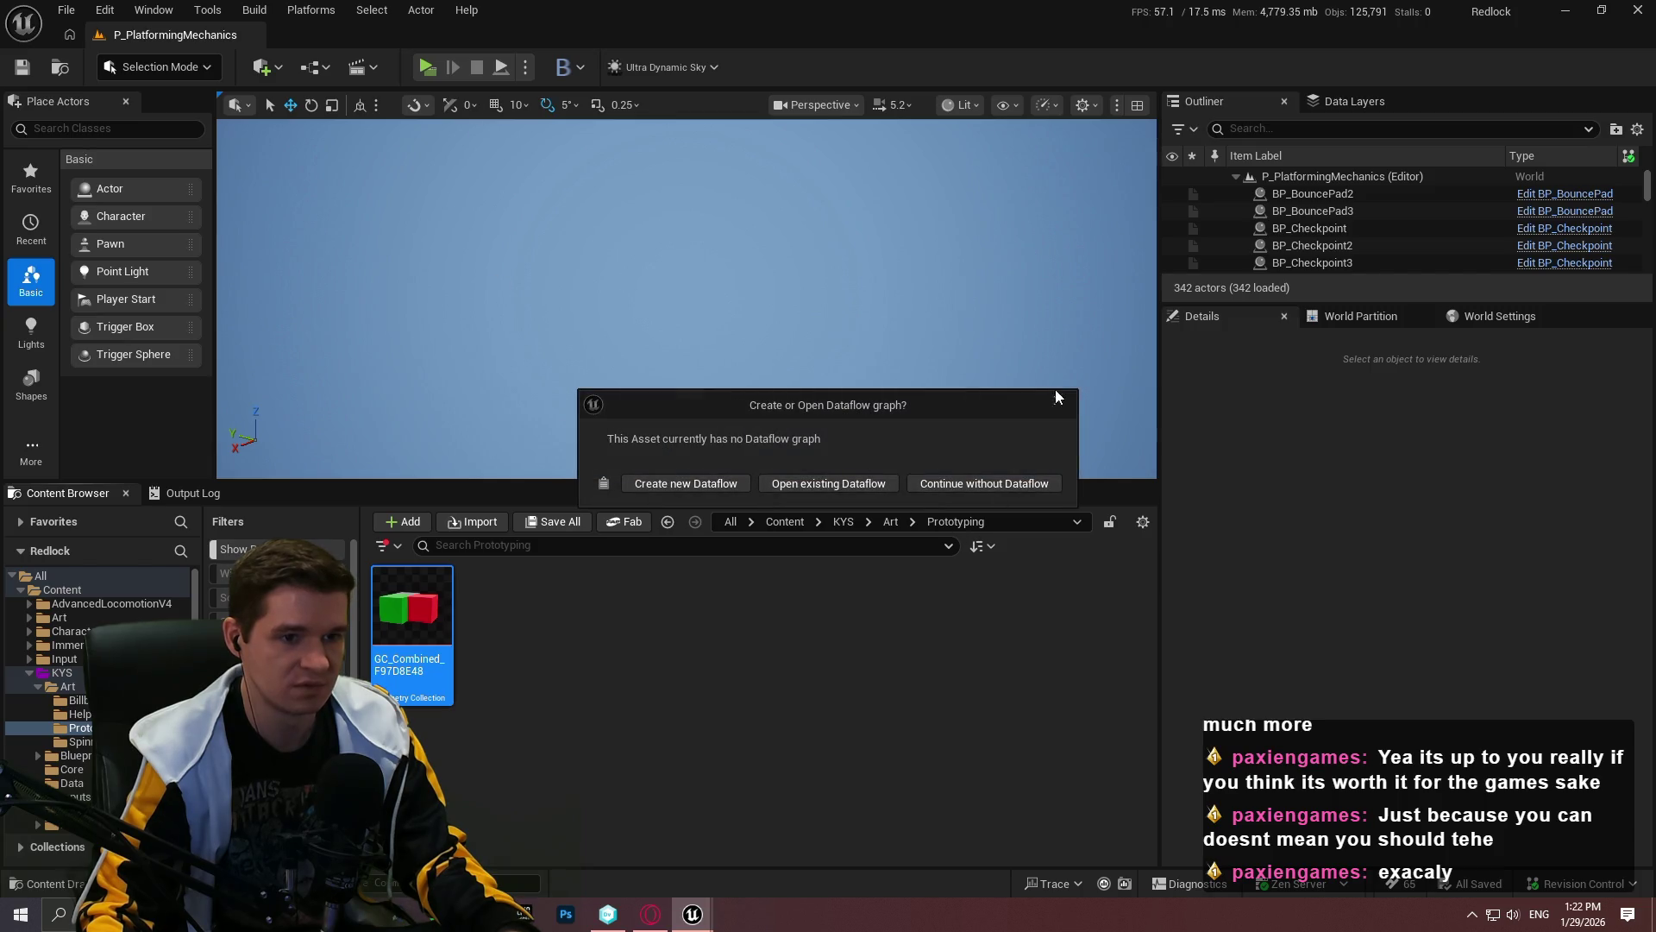
left_click(1059, 403)
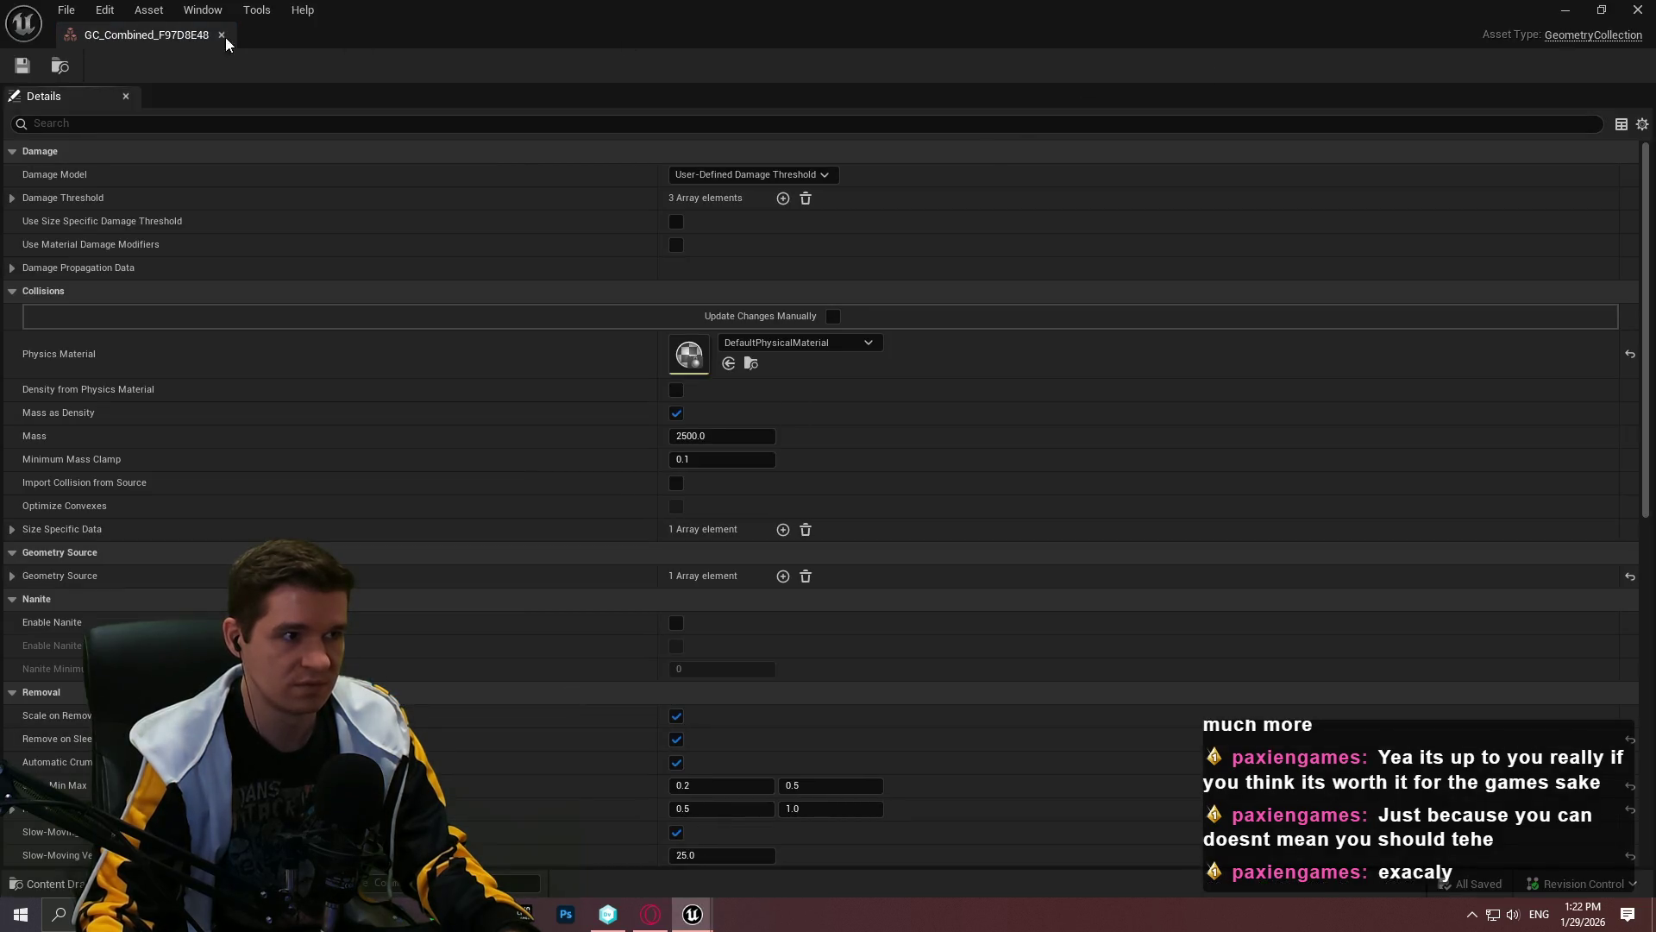
left_click(221, 35)
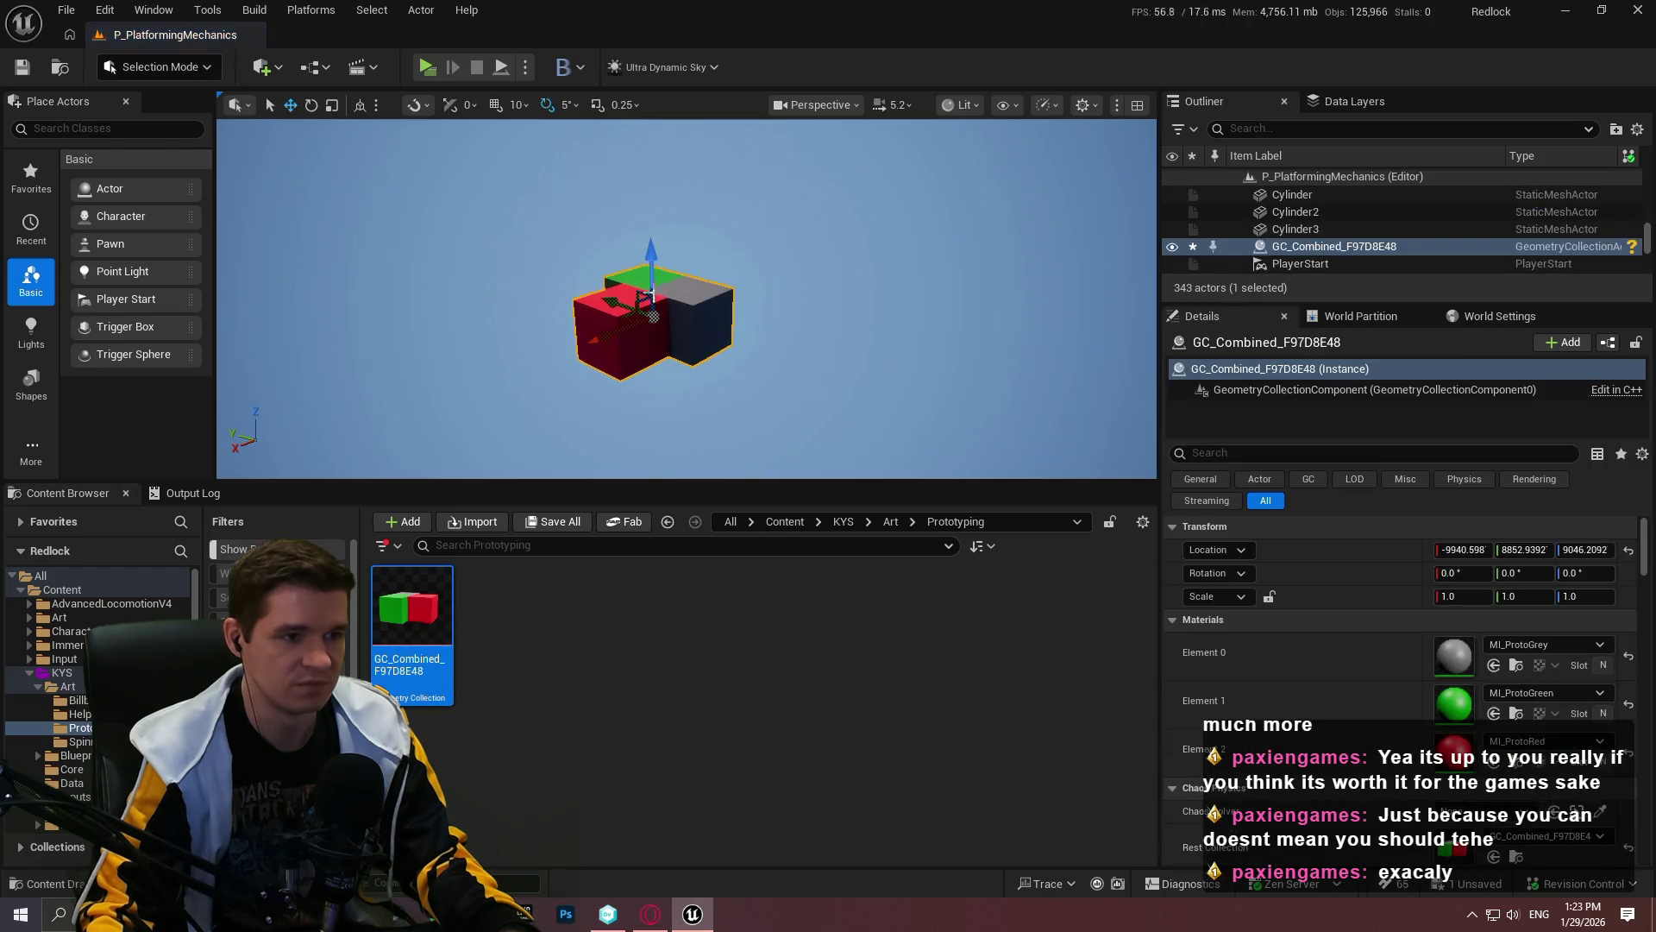
left_click(133, 70)
Step: Switch to Fracture mode and raise Explode Amount to spread the cube's pieces apart
left_click(184, 184)
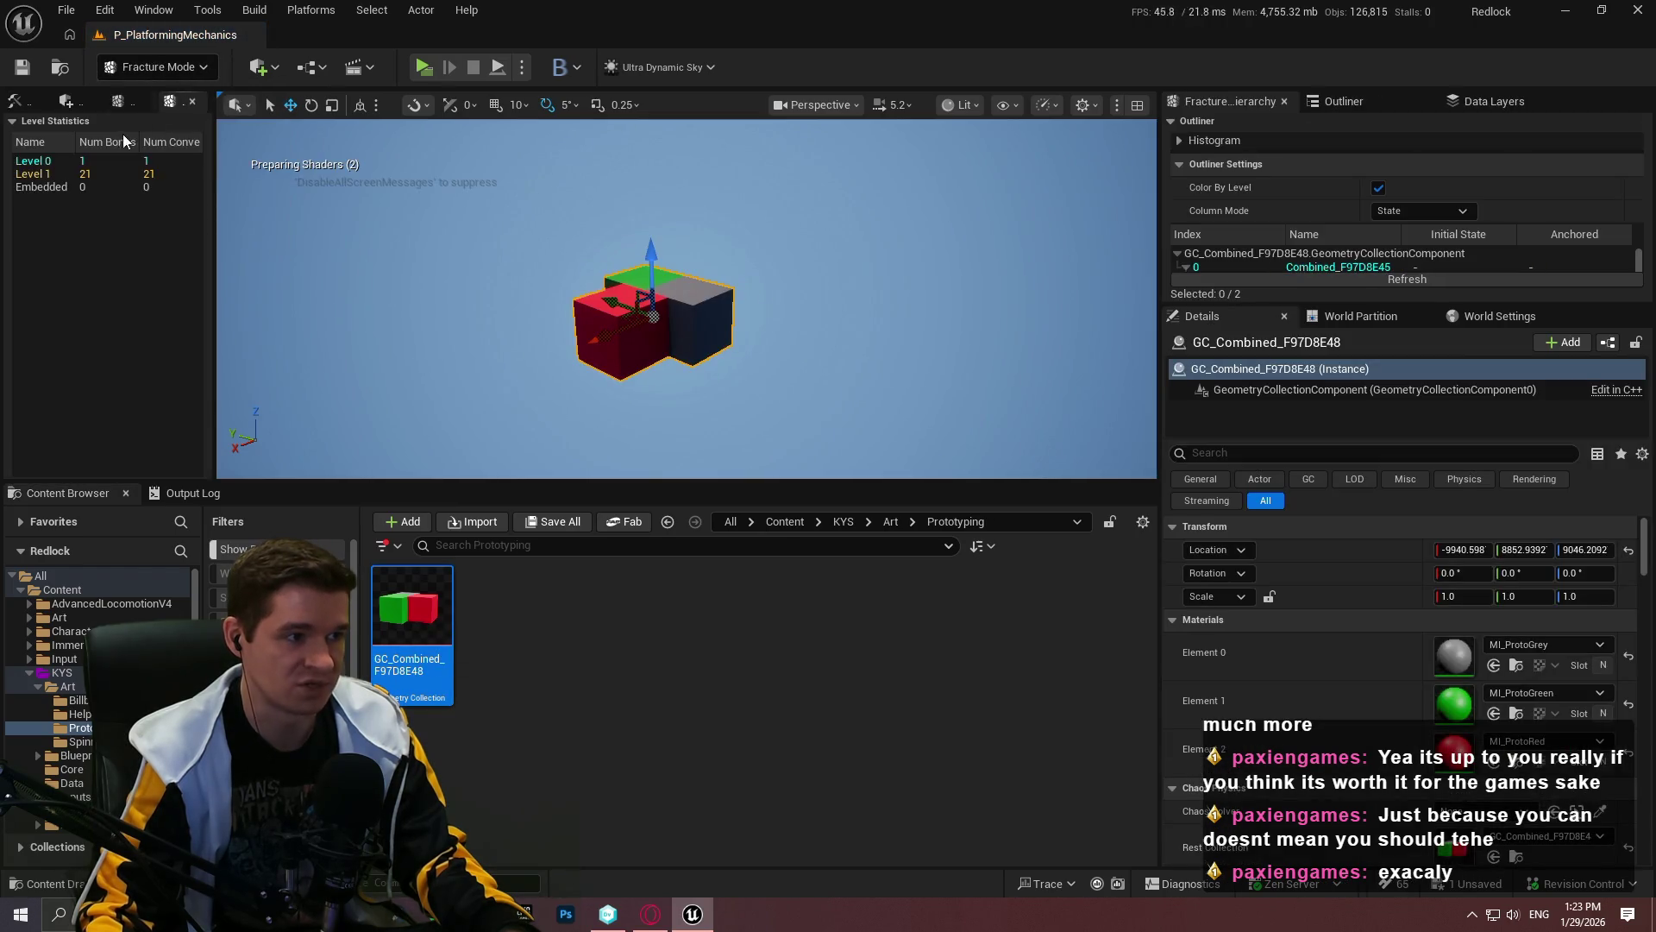
left_click(121, 101)
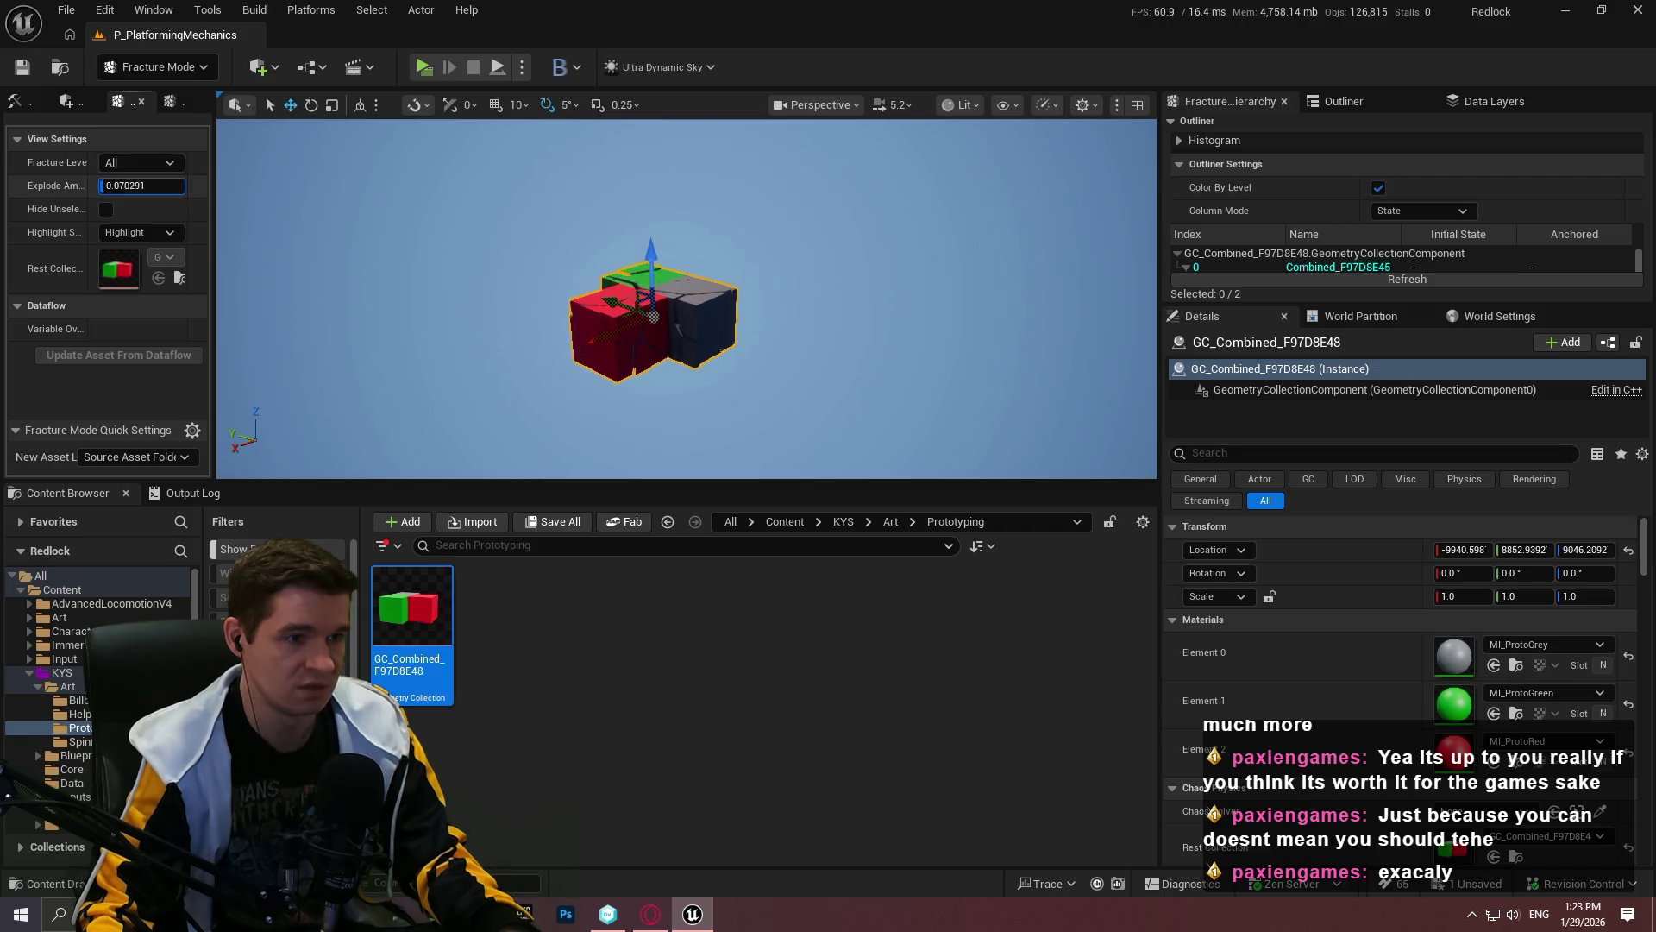
left_click_drag(106, 185, 170, 185)
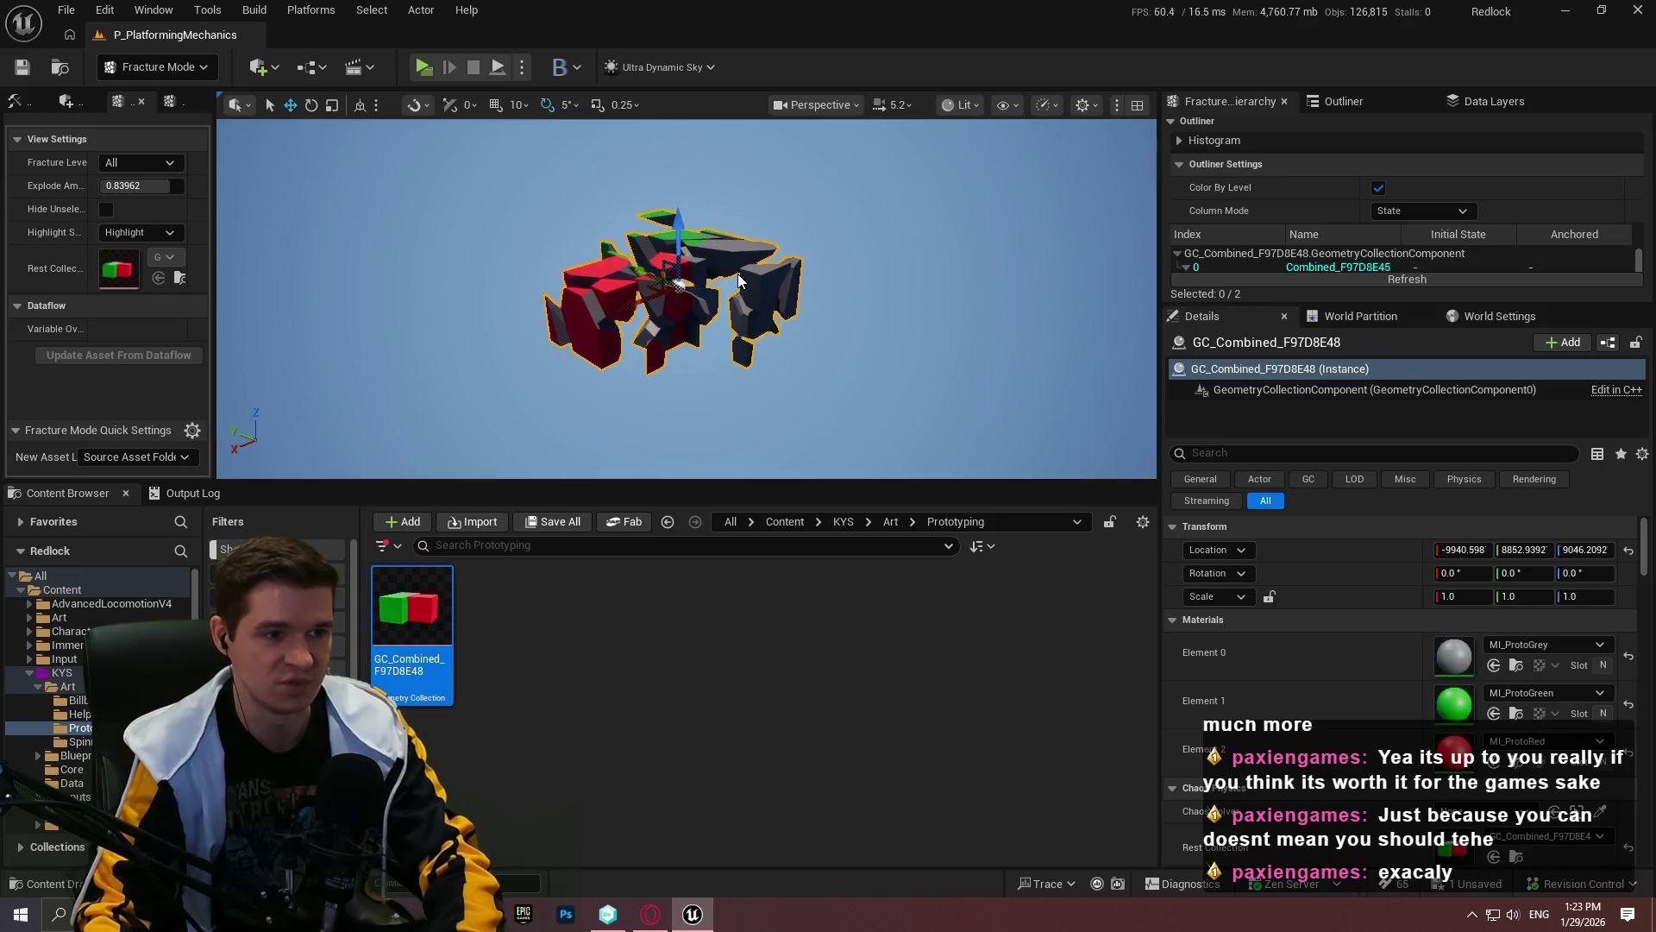
key("F11")
mouse_move(702, 267)
left_mouse_down()
mouse_move(702, 190)
mouse_move(716, 294)
mouse_move(725, 207)
mouse_move(724, 285)
mouse_move(716, 259)
mouse_move(706, 268)
left_mouse_up()
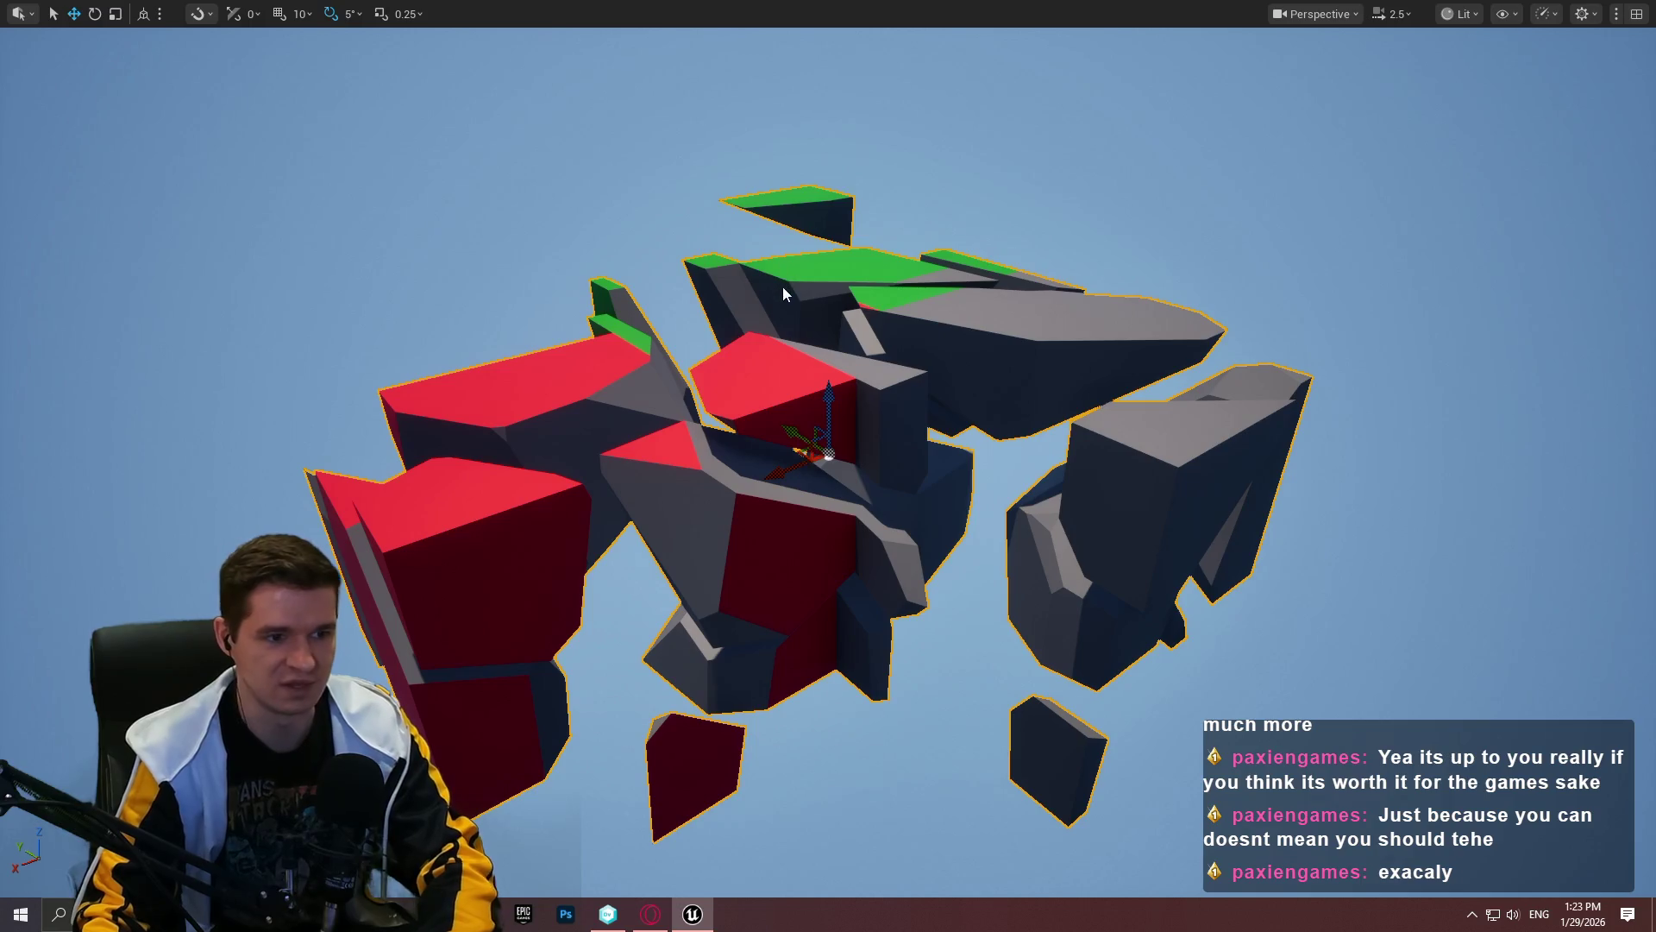
Step: Enlarge the viewport panel and set Explode Amount back to 0 to reassemble the cube
key("F11")
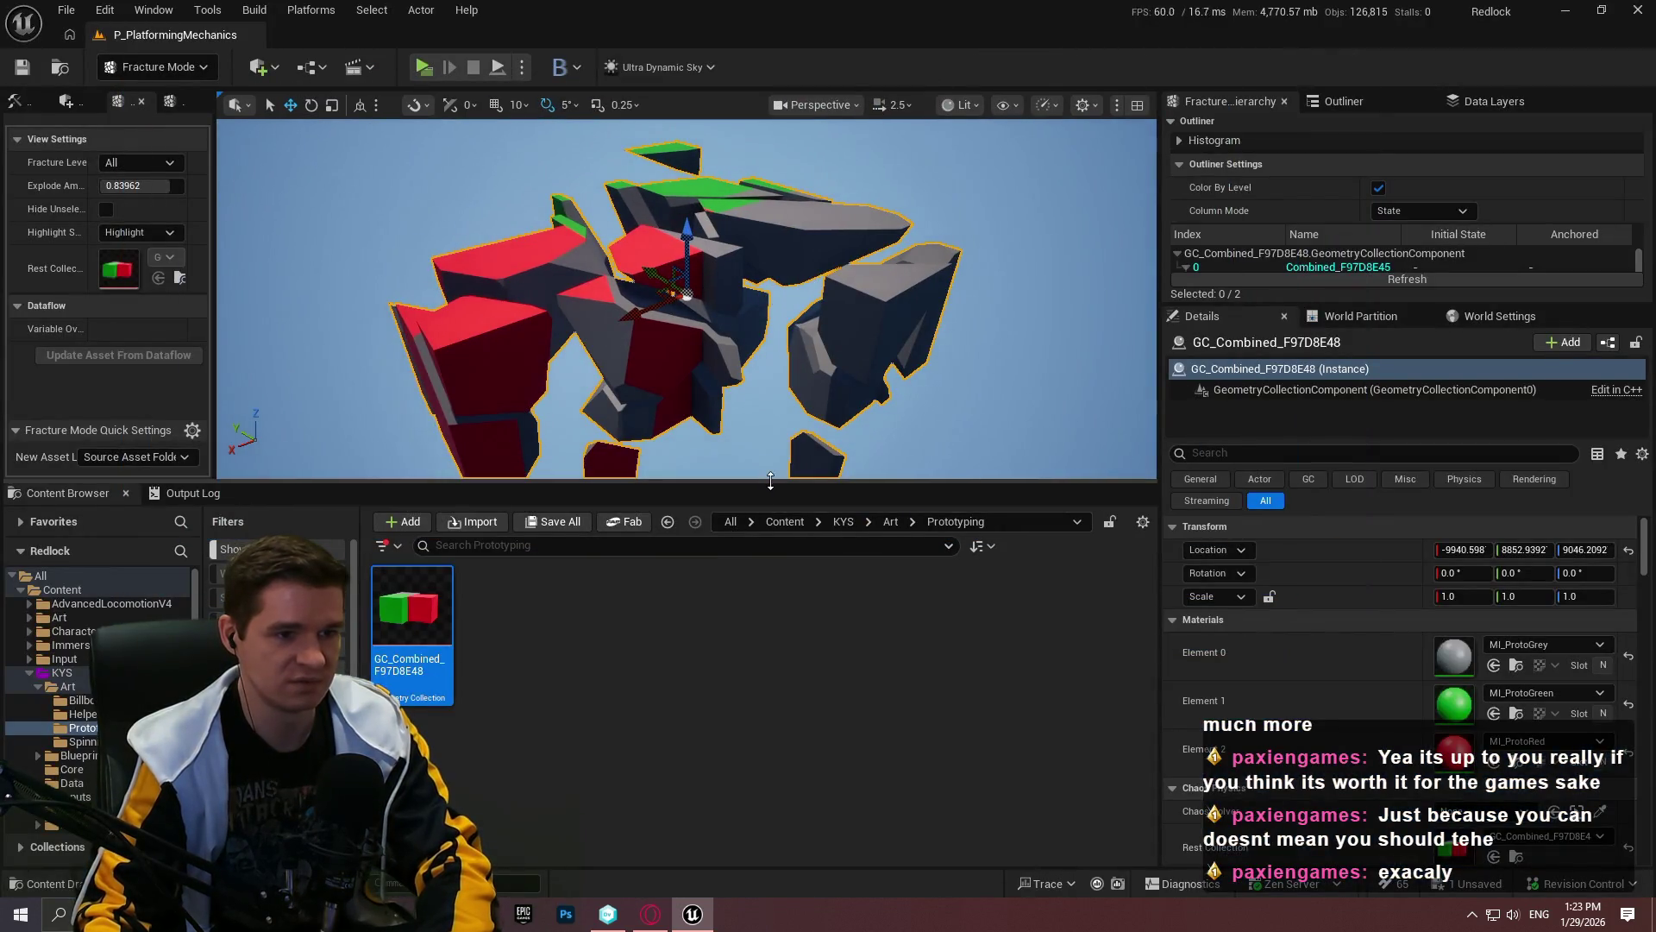
left_click_drag(771, 481, 770, 699)
left_click_drag(1161, 201, 1348, 202)
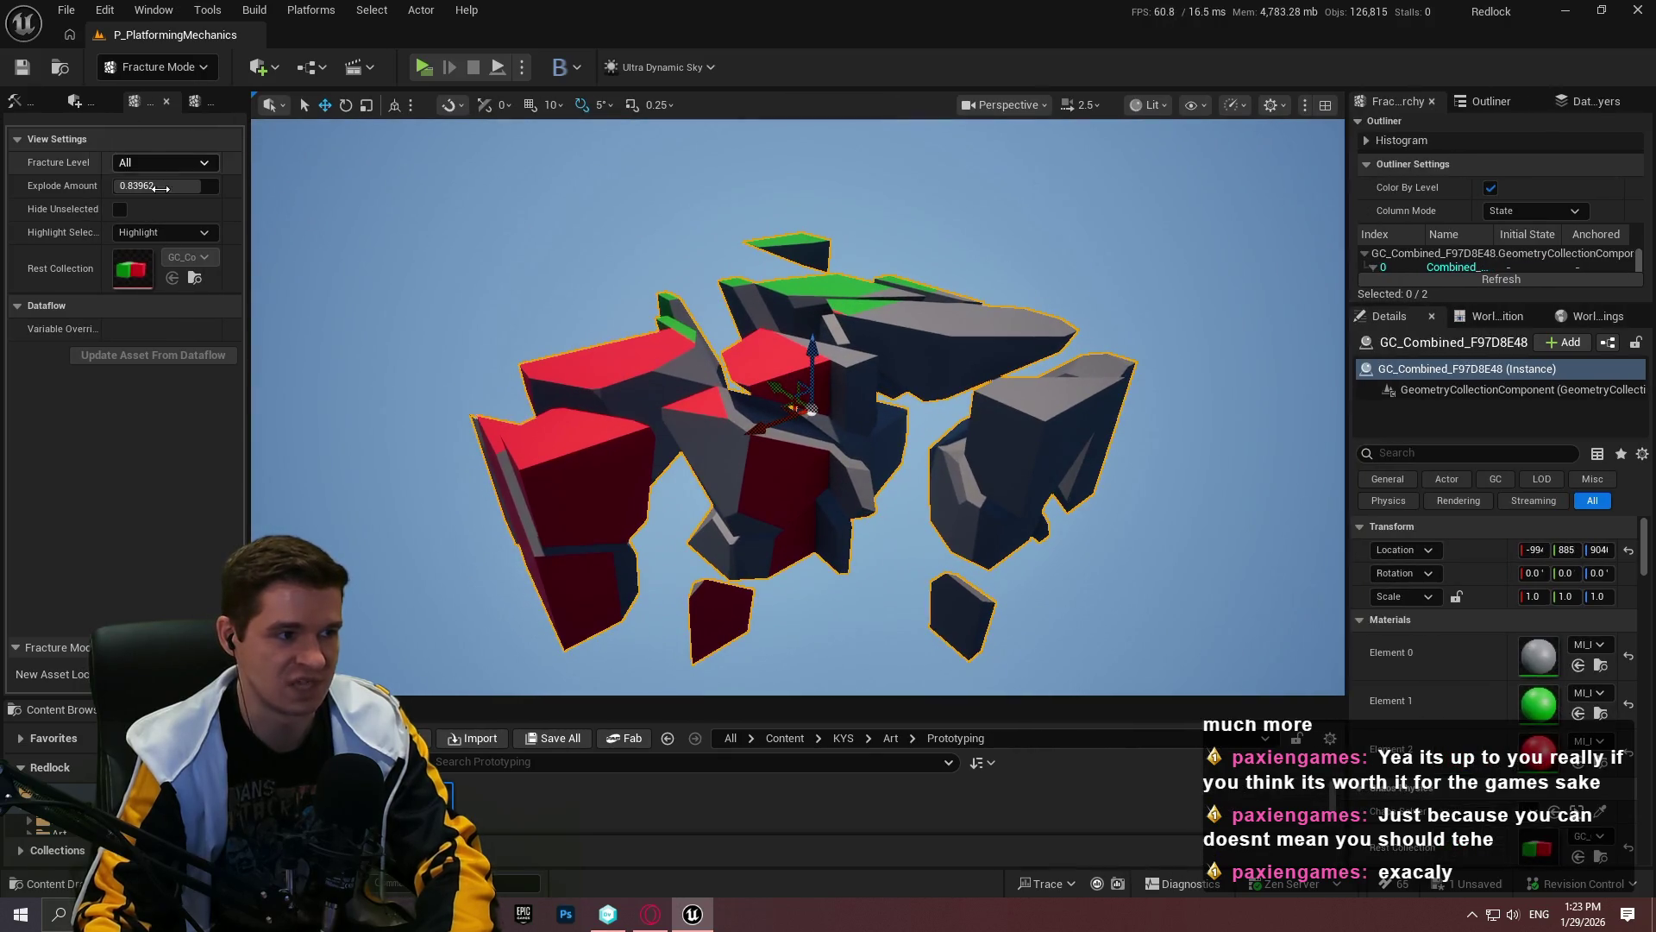
mouse_move(164, 186)
left_mouse_down()
mouse_move(113, 185)
mouse_move(219, 186)
mouse_move(113, 185)
left_mouse_up()
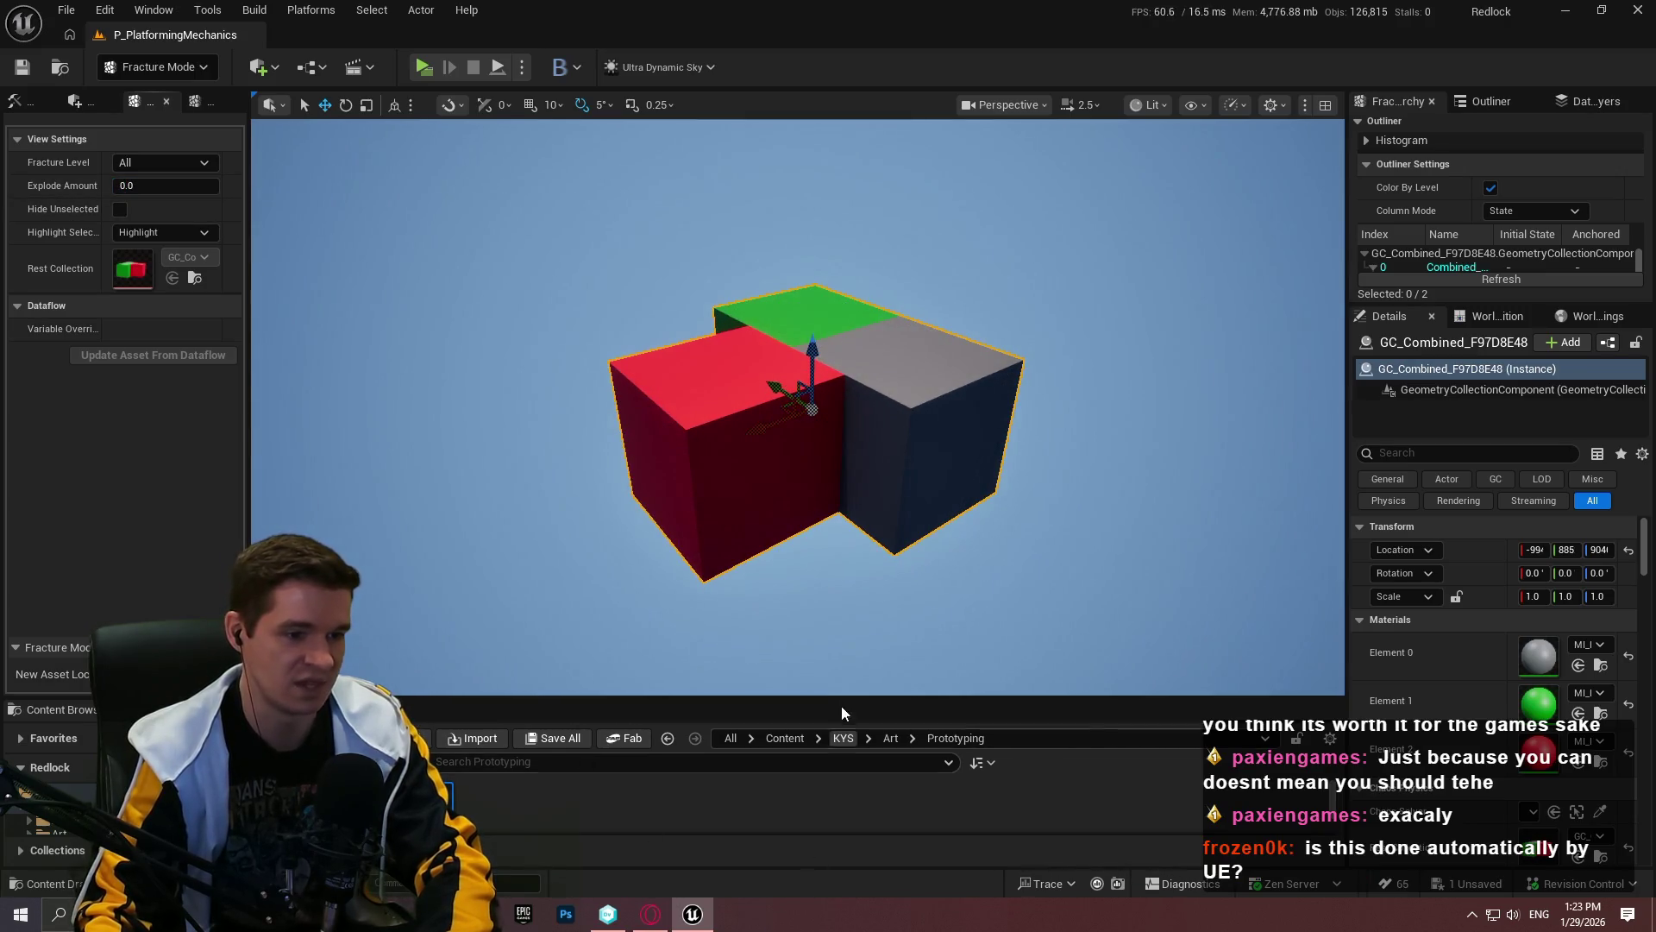
left_click(782, 739)
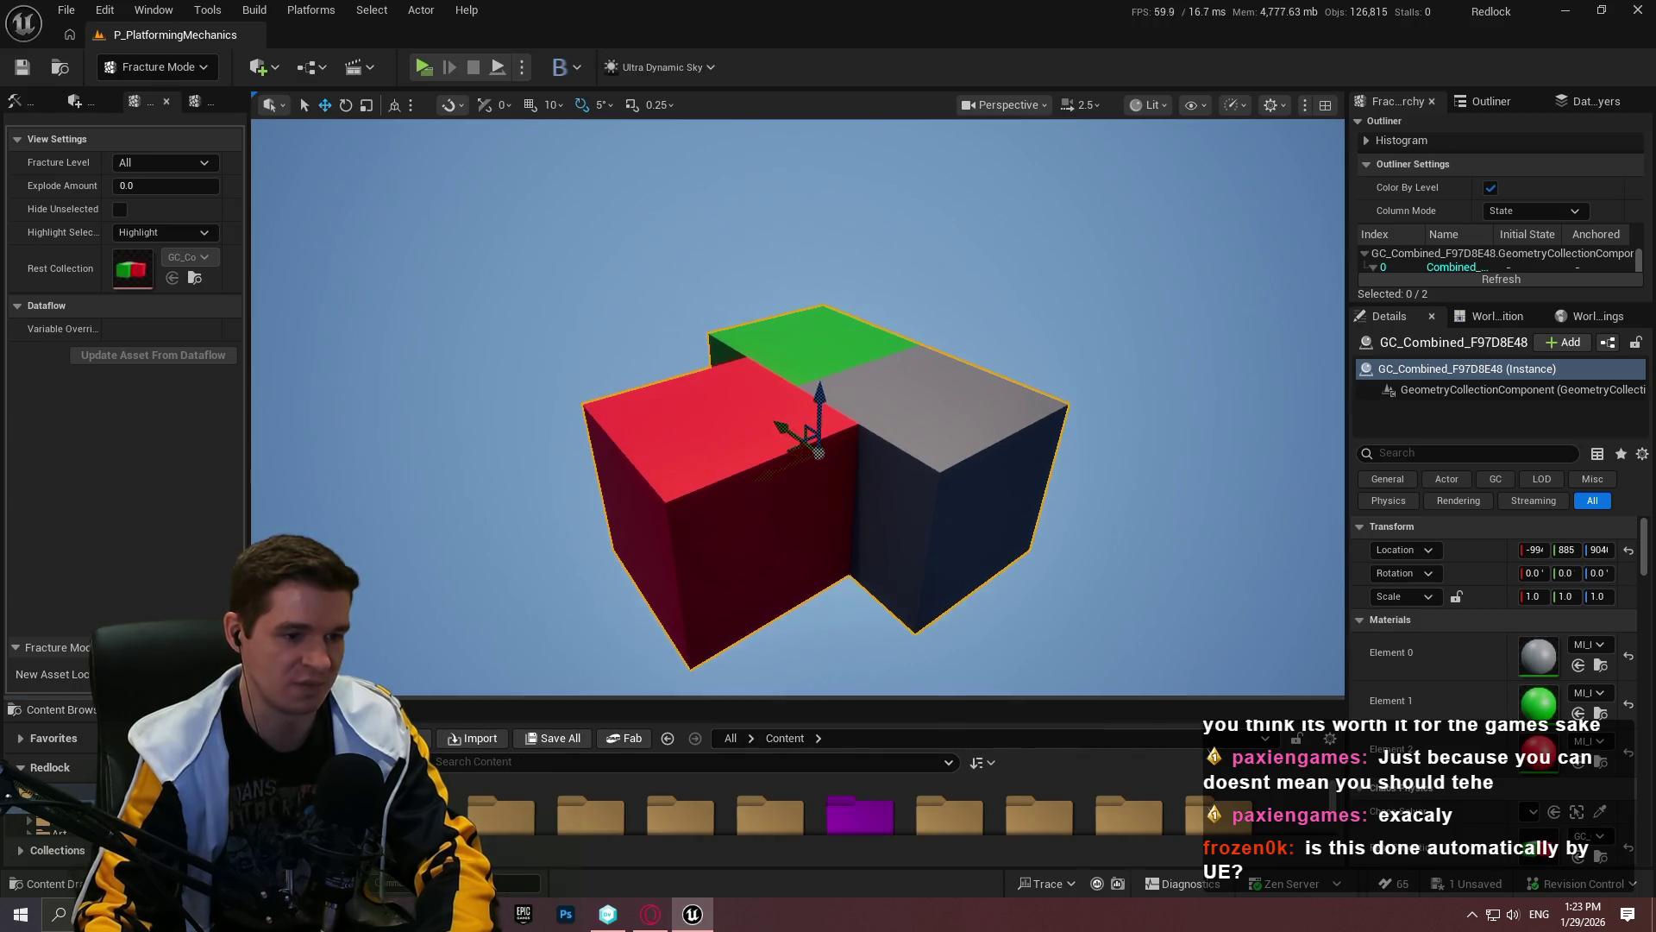
Step: Browse all content to locate the SM_Bld_Block_1x1_01P building block
left_click_drag(794, 697, 795, 498)
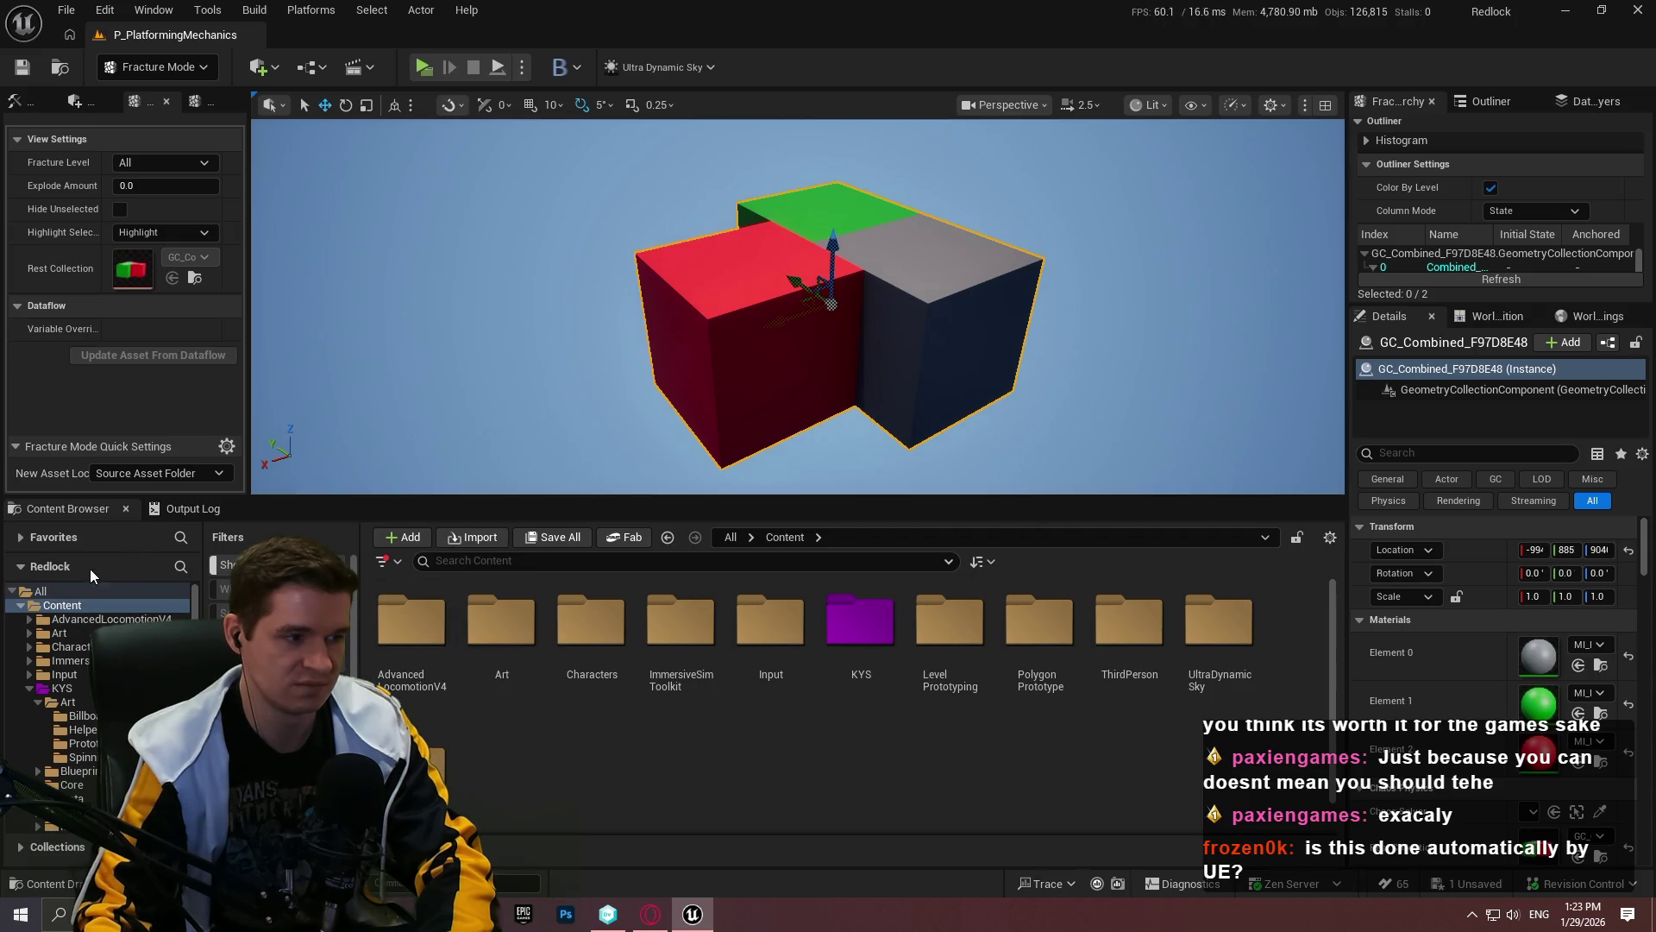
left_click(110, 601)
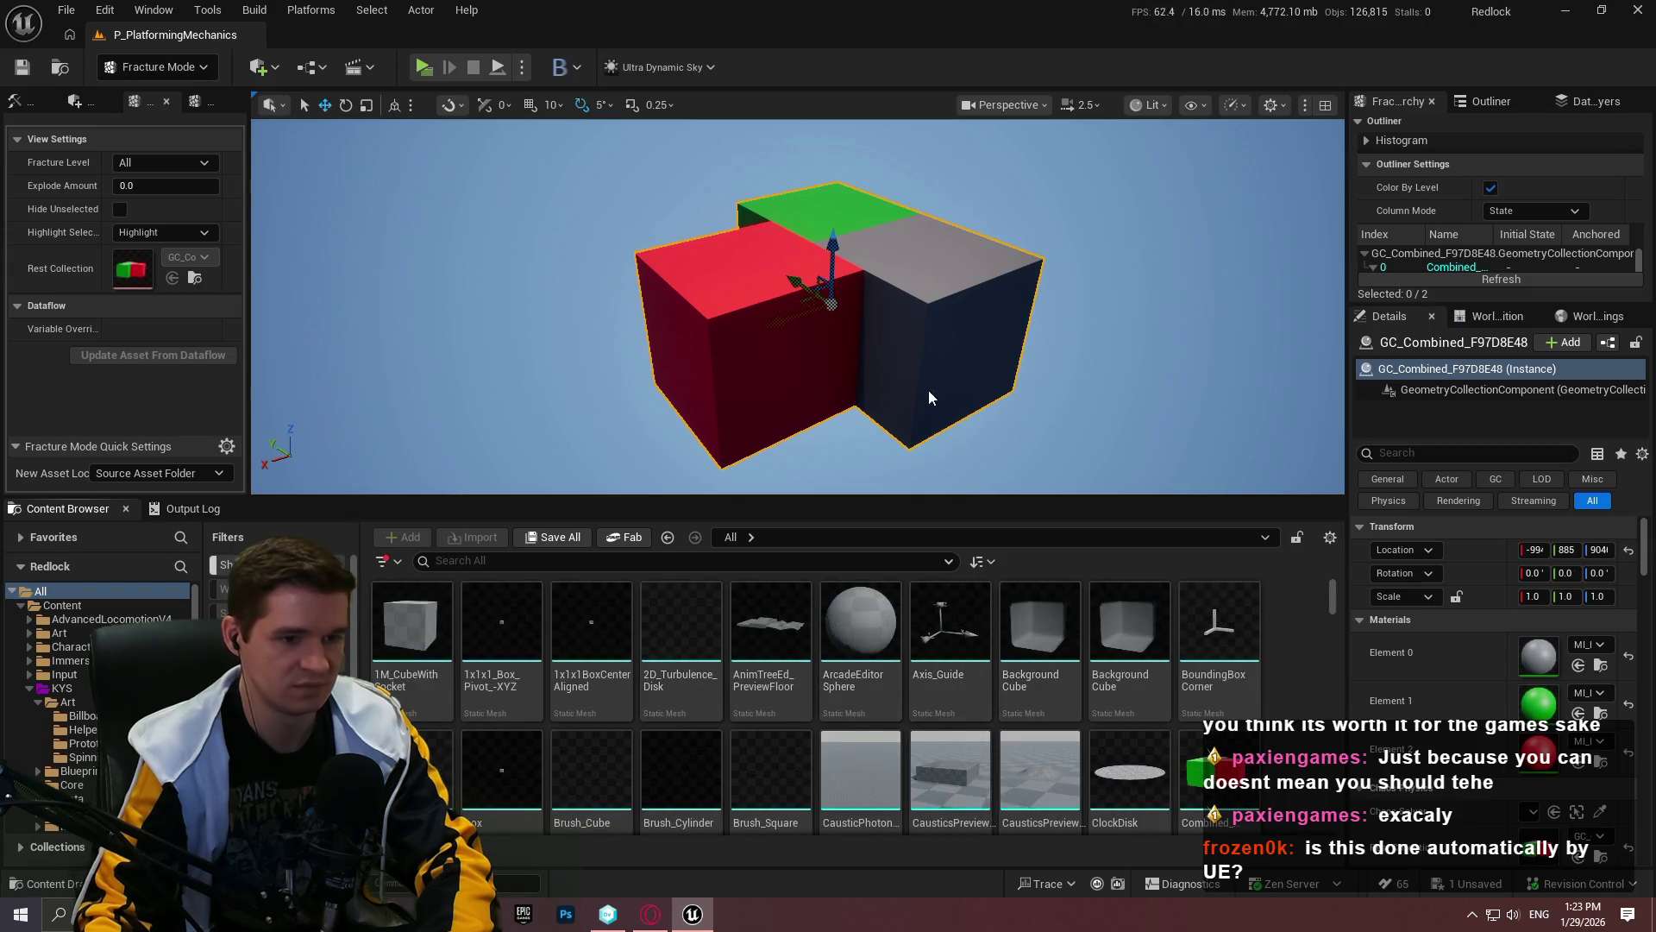
left_click_drag(924, 388, 1087, 389)
scroll(1319, 682, "down", 10)
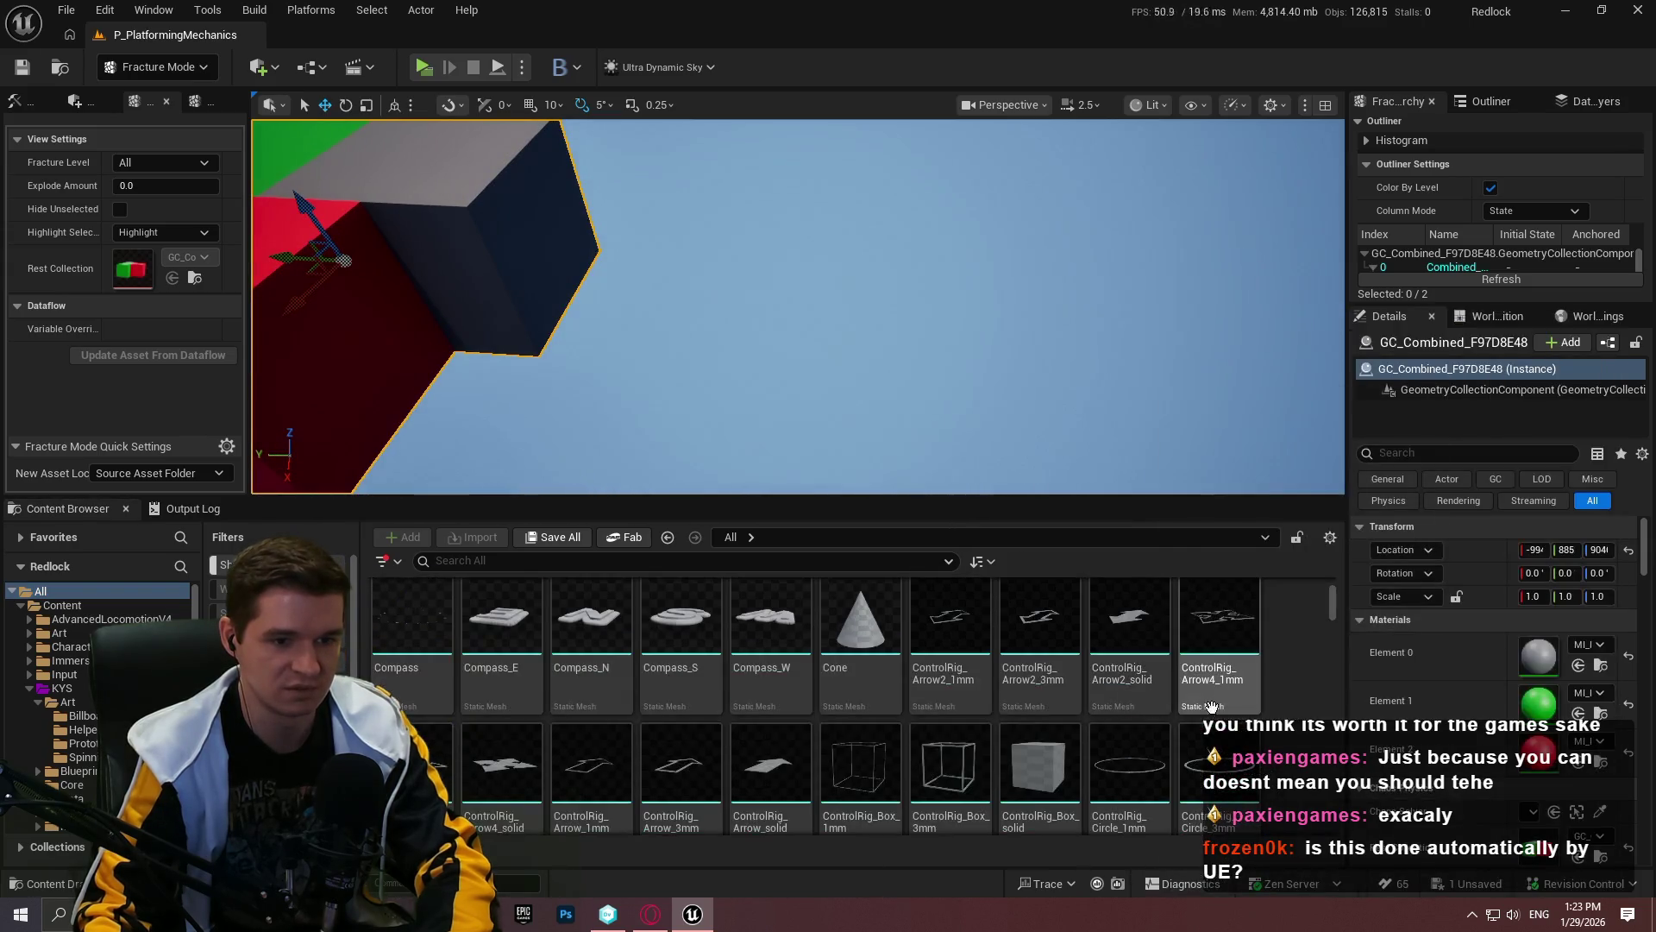
left_click_drag(1338, 598, 1330, 697)
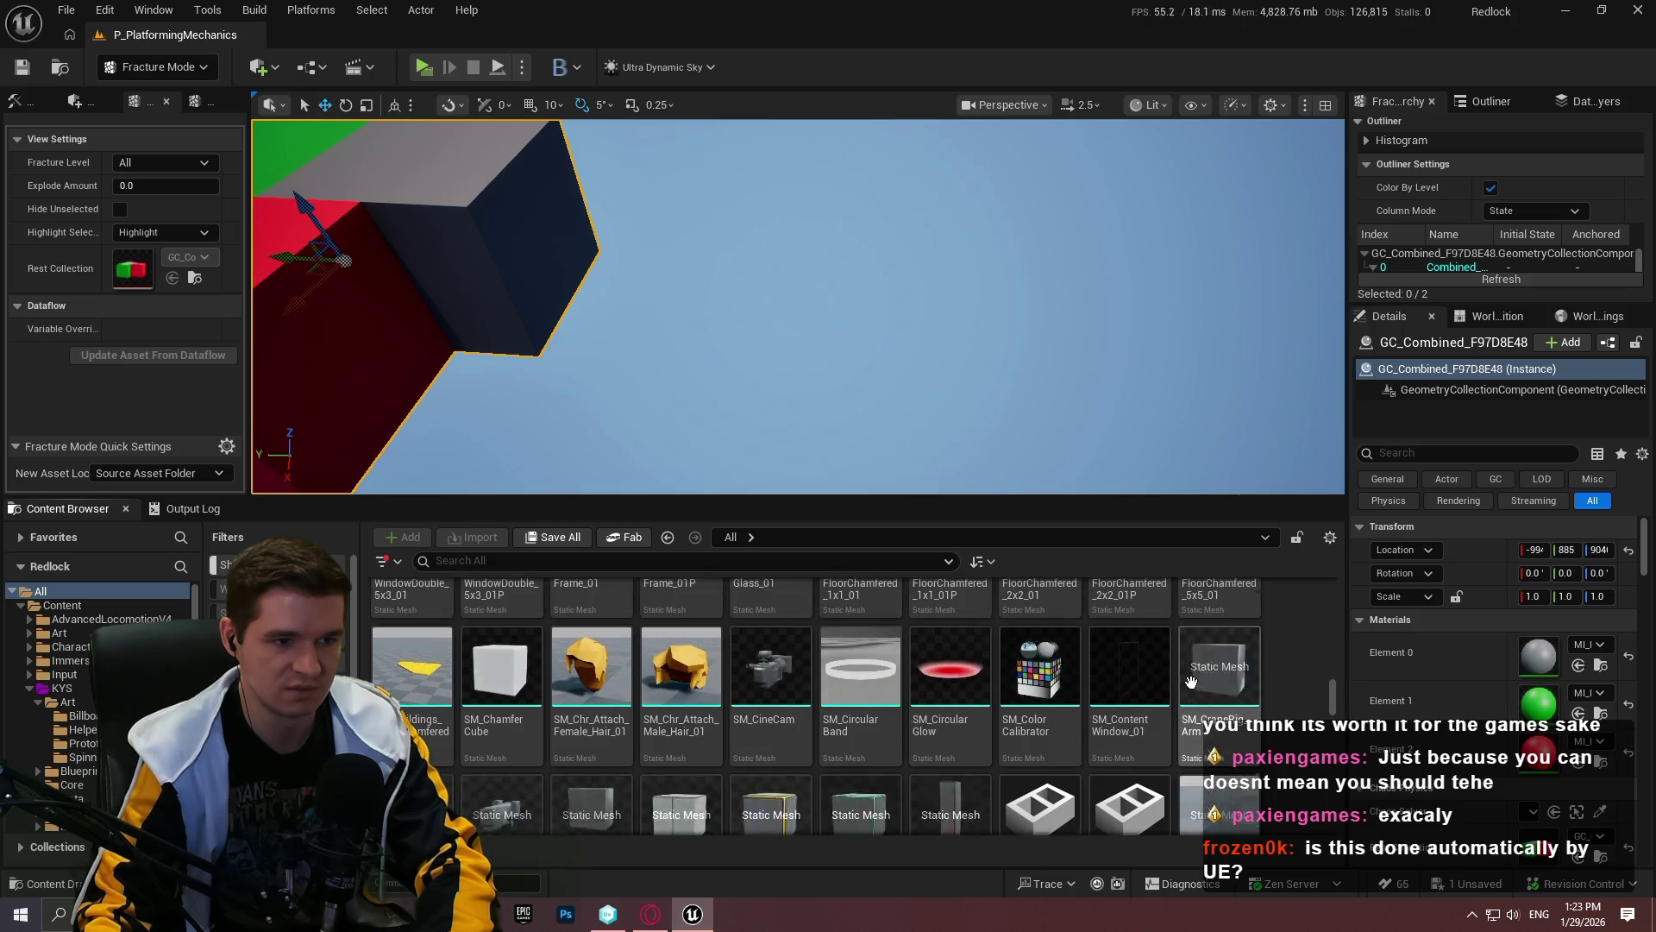
scroll(1329, 712, "up", 2)
left_click_drag(1335, 701, 1337, 652)
Step: Place SM_Bld_Block_1x1_01P in the level and scale it uniformly to about 4.28
mouse_move(526, 665)
left_mouse_down()
mouse_move(656, 518)
mouse_move(966, 353)
mouse_move(979, 431)
left_mouse_up()
key("f")
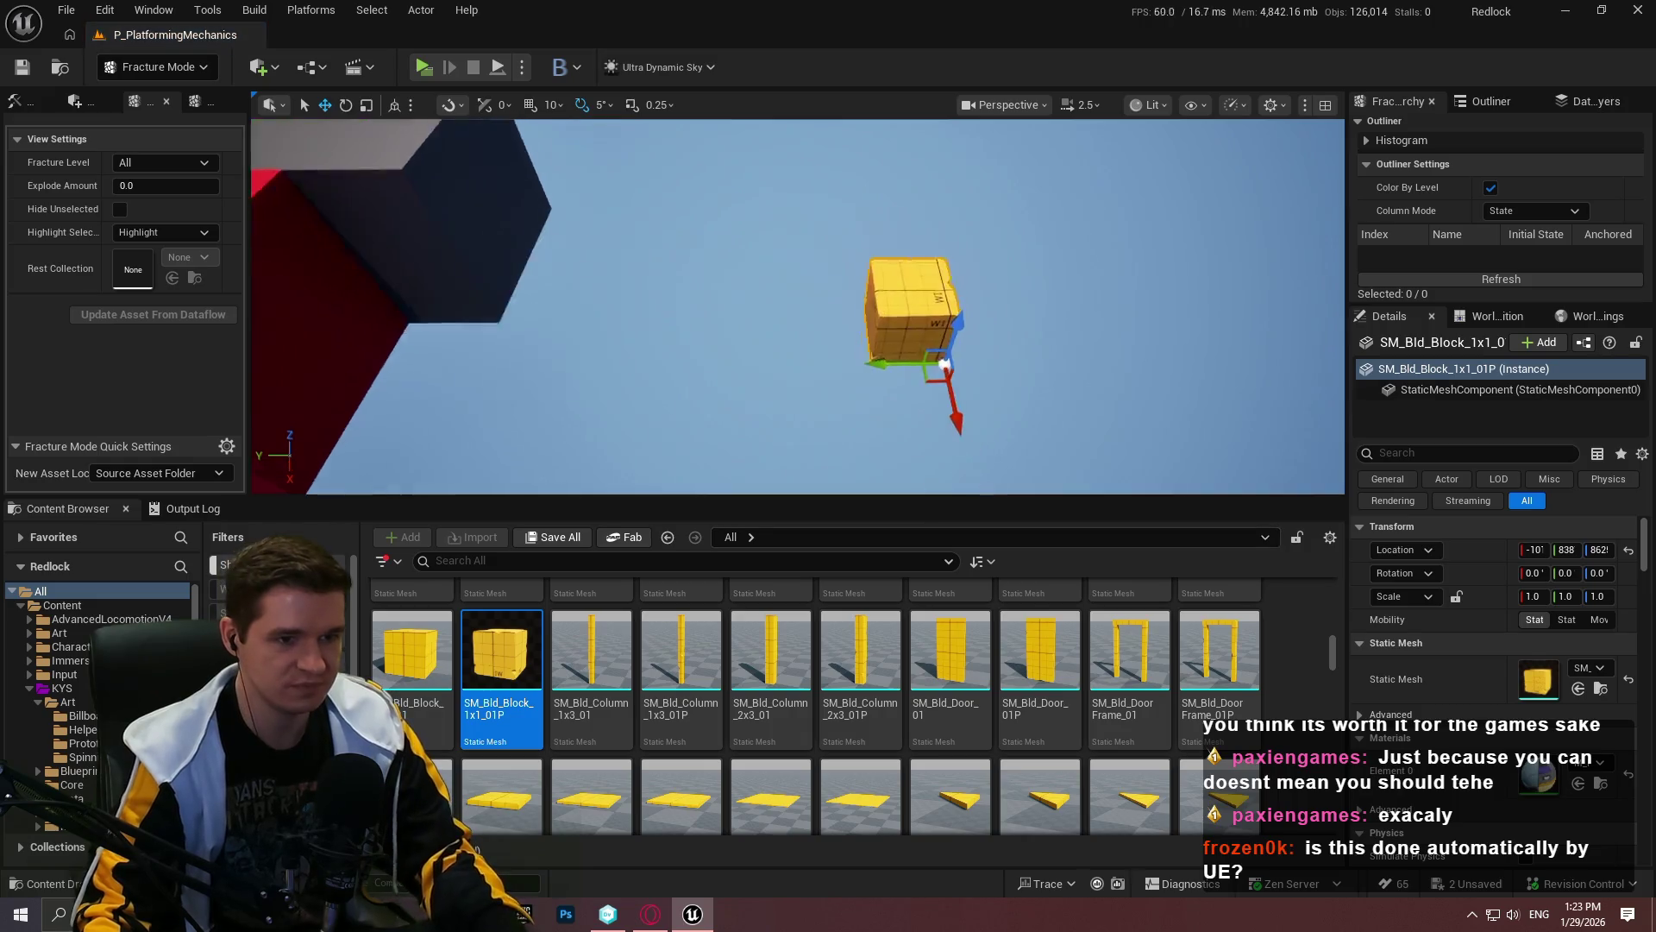
mouse_move(900, 429)
left_mouse_down()
mouse_move(932, 380)
mouse_move(829, 469)
mouse_move(924, 443)
mouse_move(835, 362)
mouse_move(790, 279)
mouse_move(1035, 427)
mouse_move(992, 388)
mouse_move(1012, 346)
left_mouse_up()
key("w")
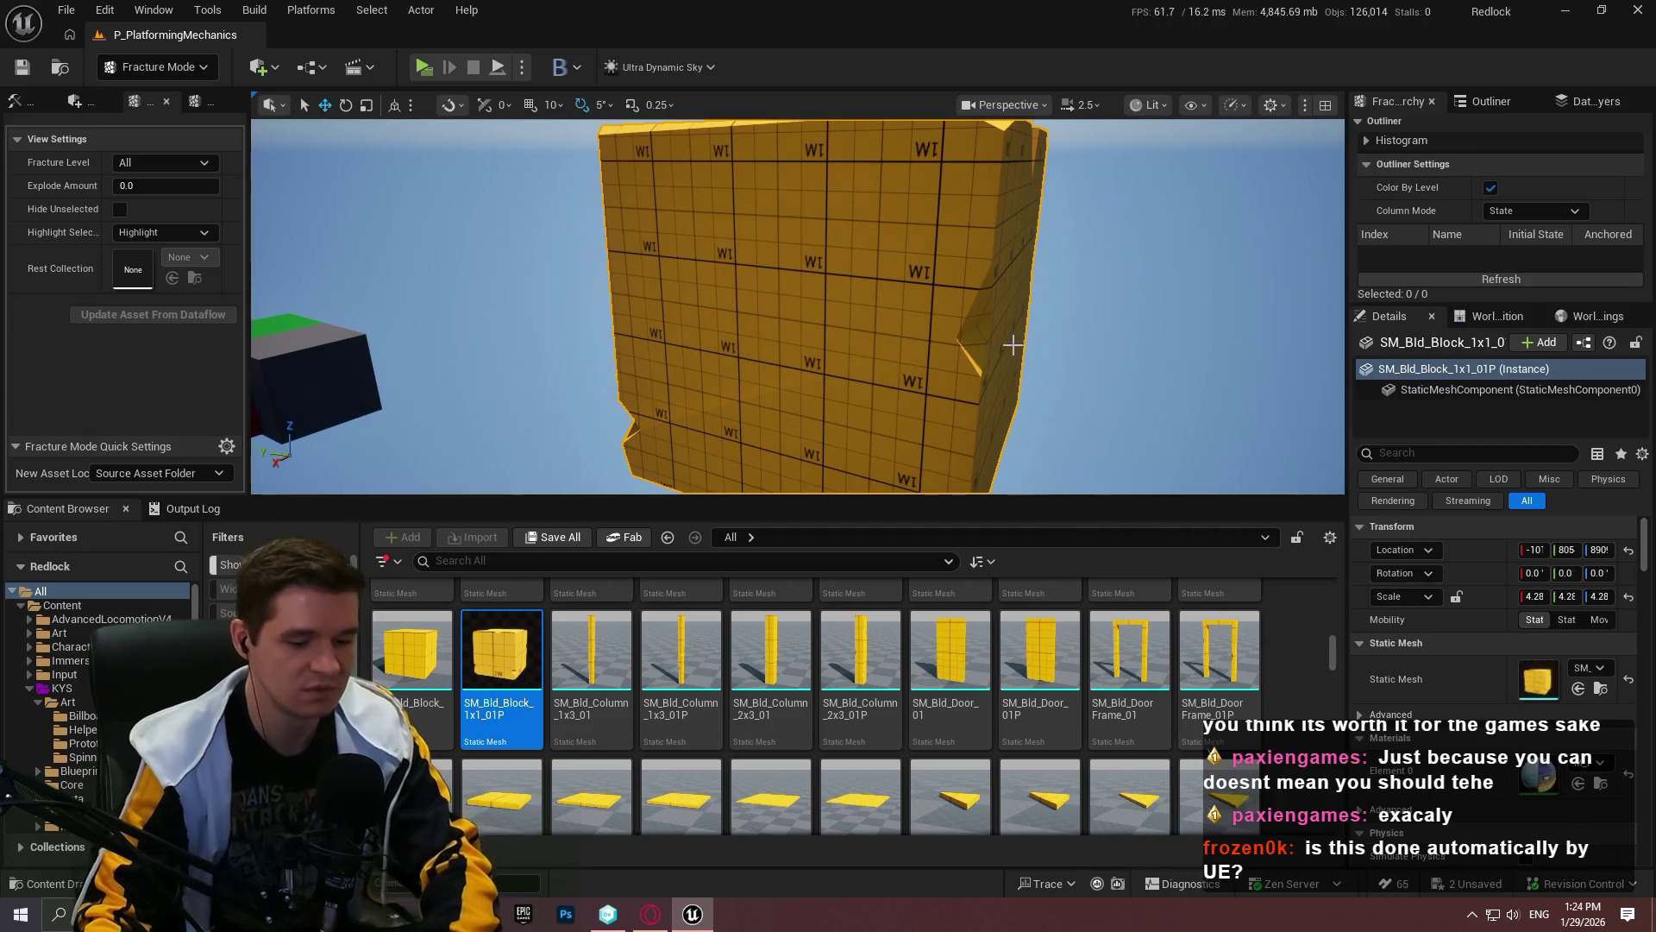
Step: Generate the new geometry collection GC_SM_Bld_Block_1x1_01P from the enlarged block
left_click(80, 102)
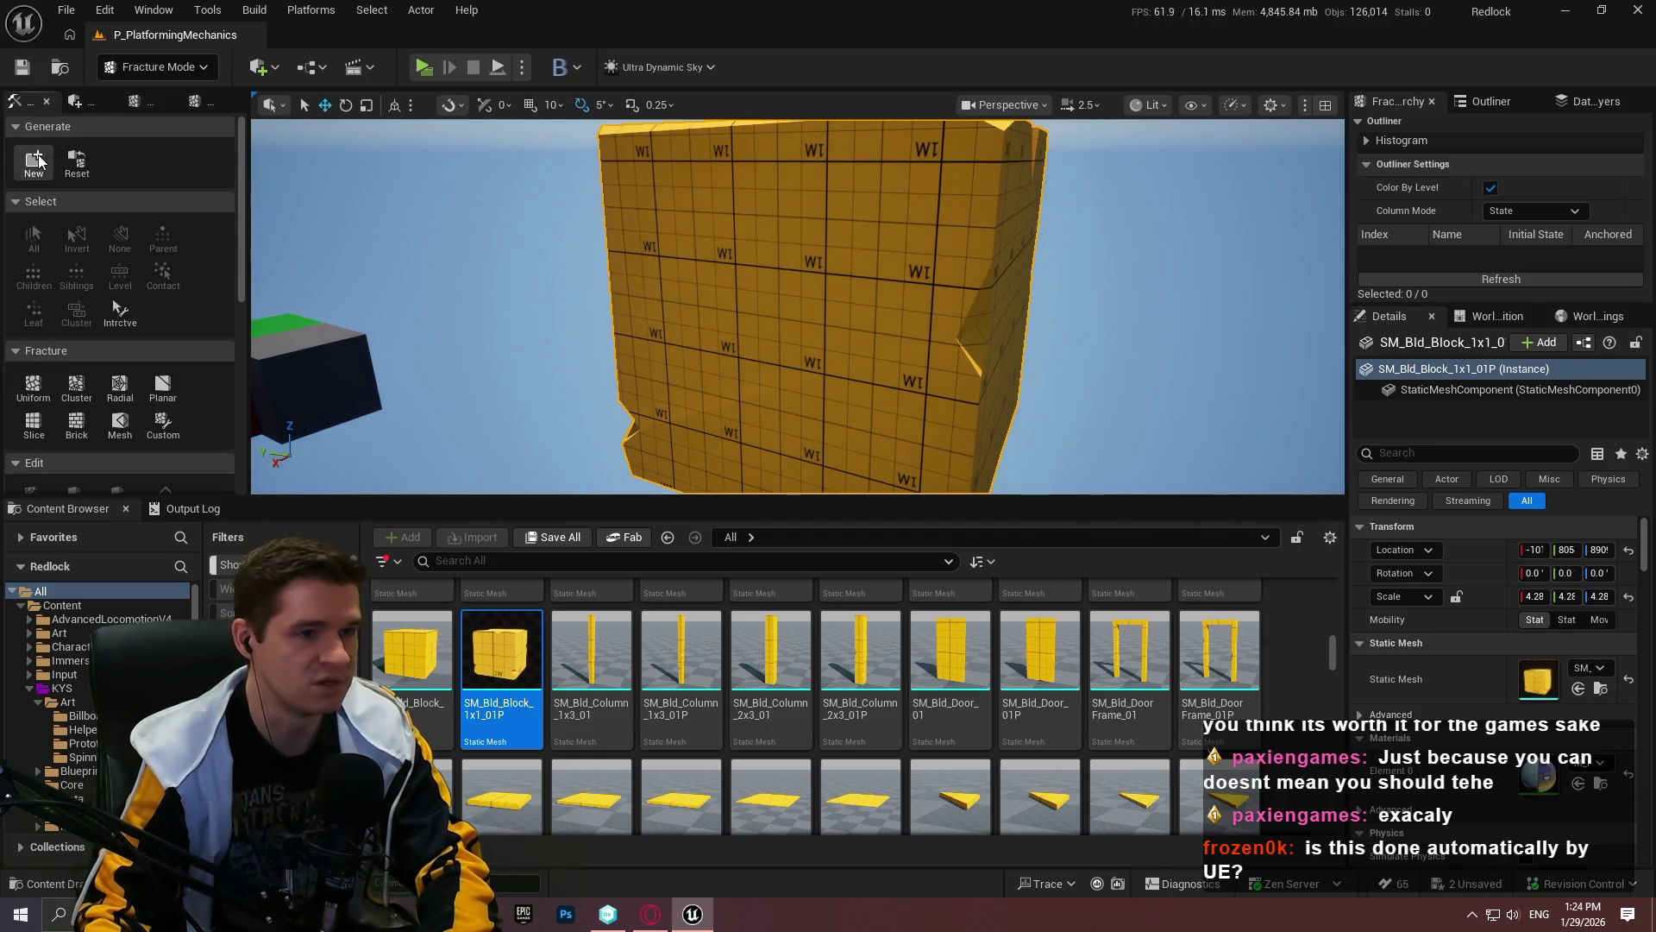
left_click(35, 161)
scroll(773, 465, "down", 10)
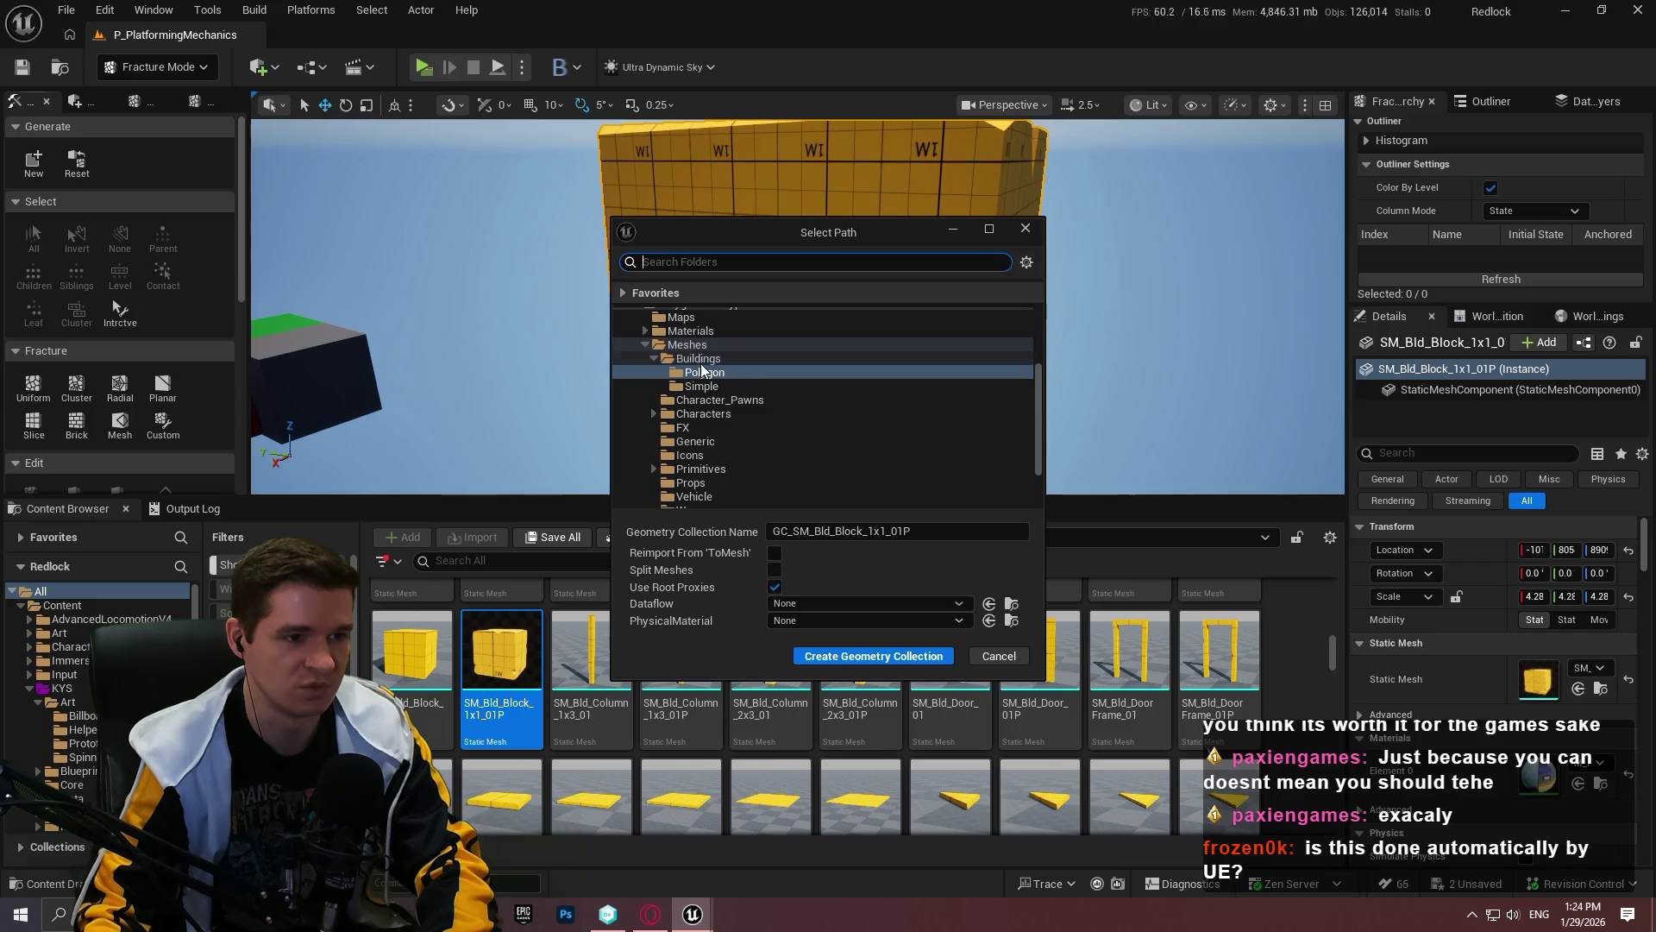
scroll(709, 449, "up", 10)
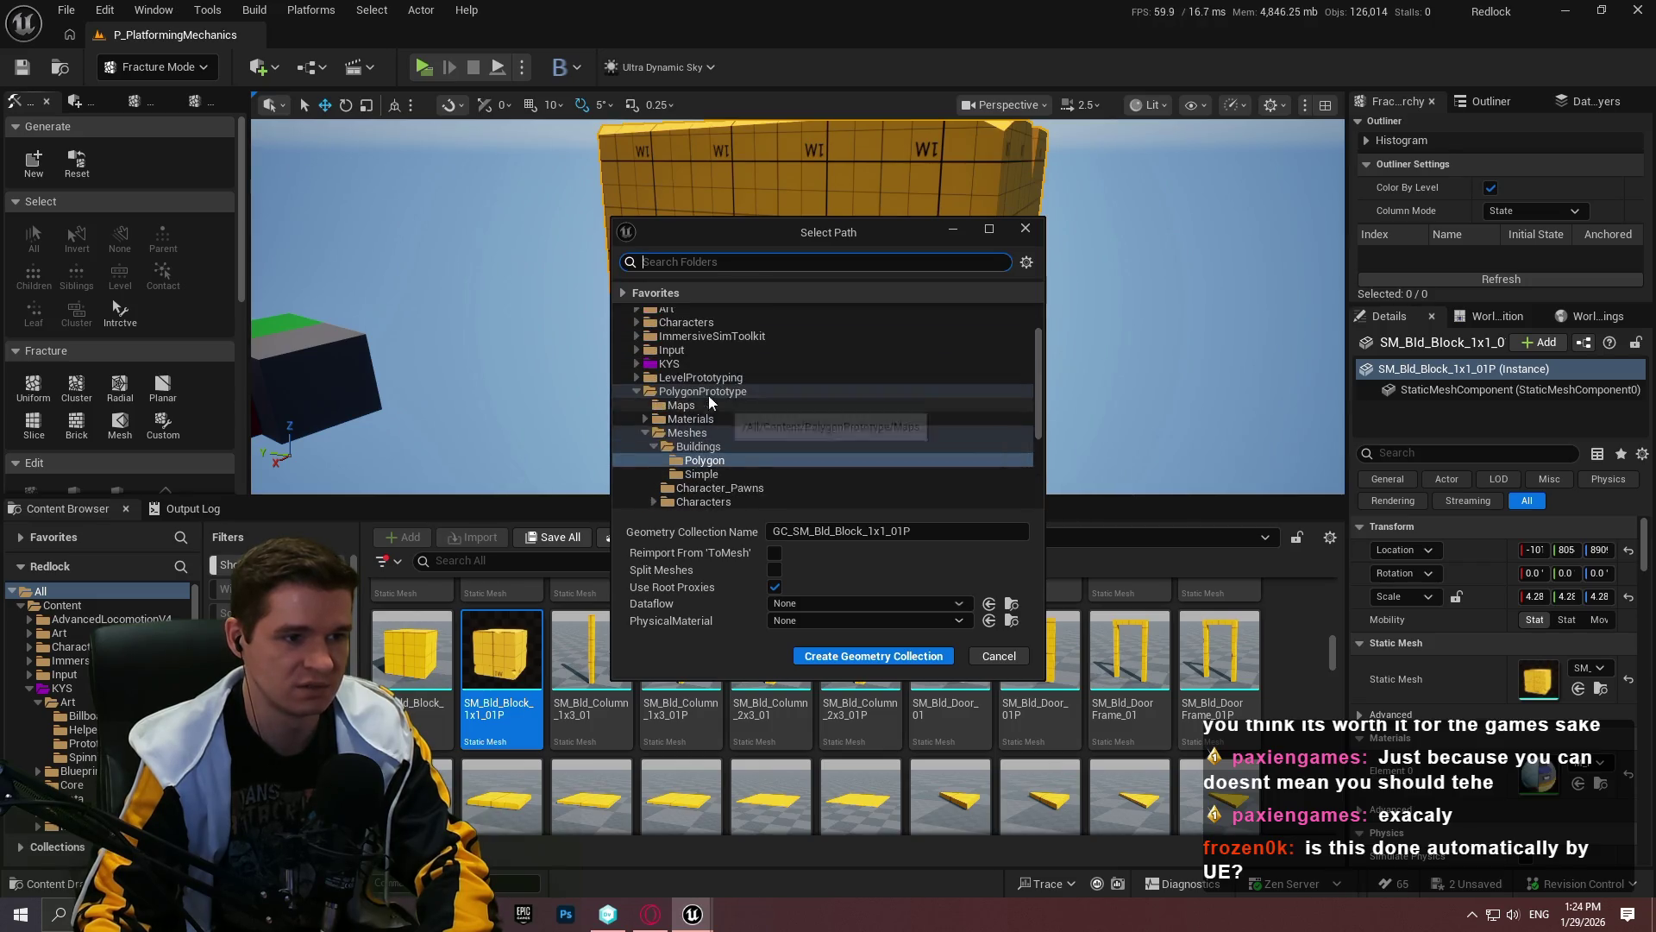
left_click(886, 658)
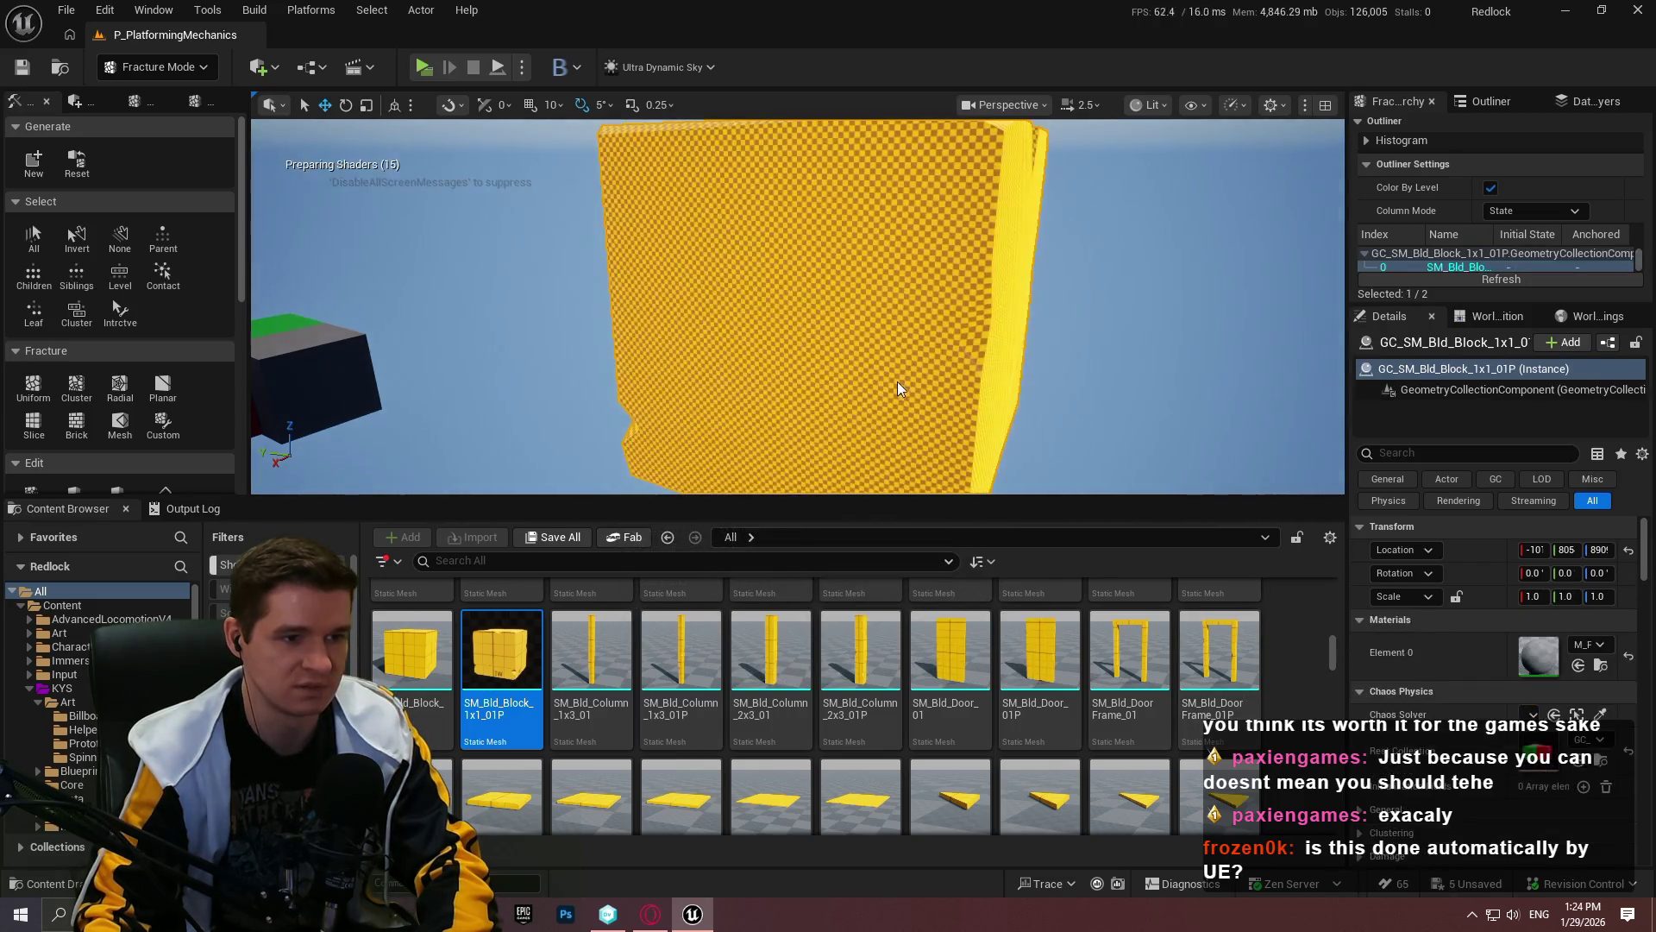
left_click_drag(944, 498, 912, 677)
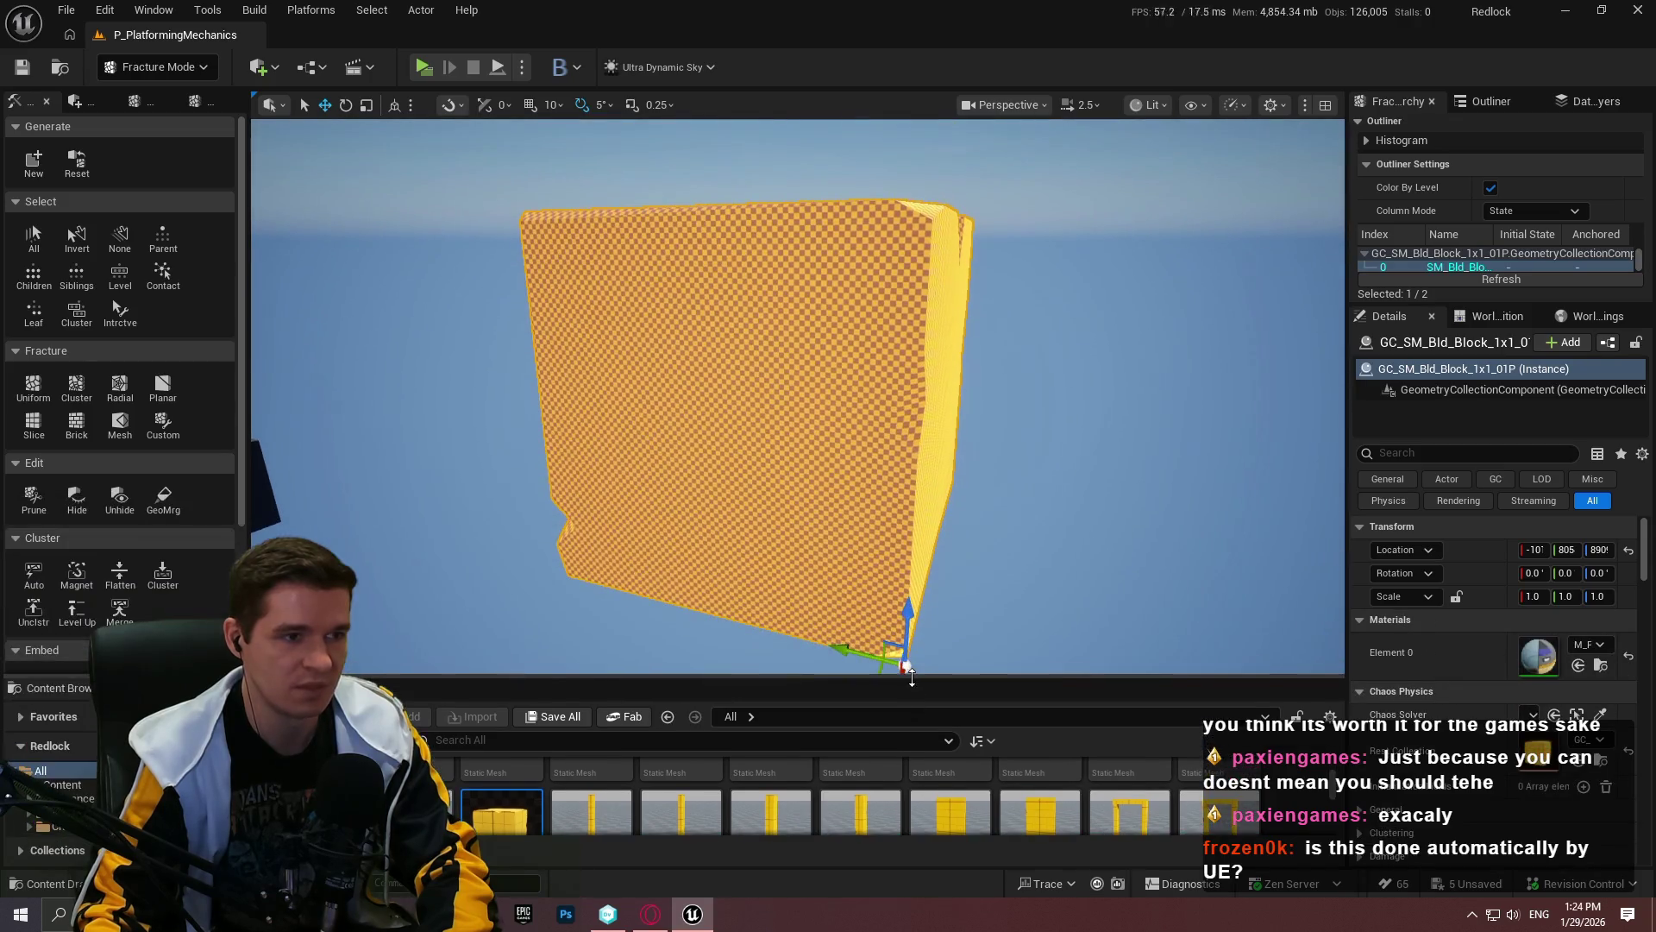
Step: Choose the Planar fracture tool for the block
left_click(93, 105)
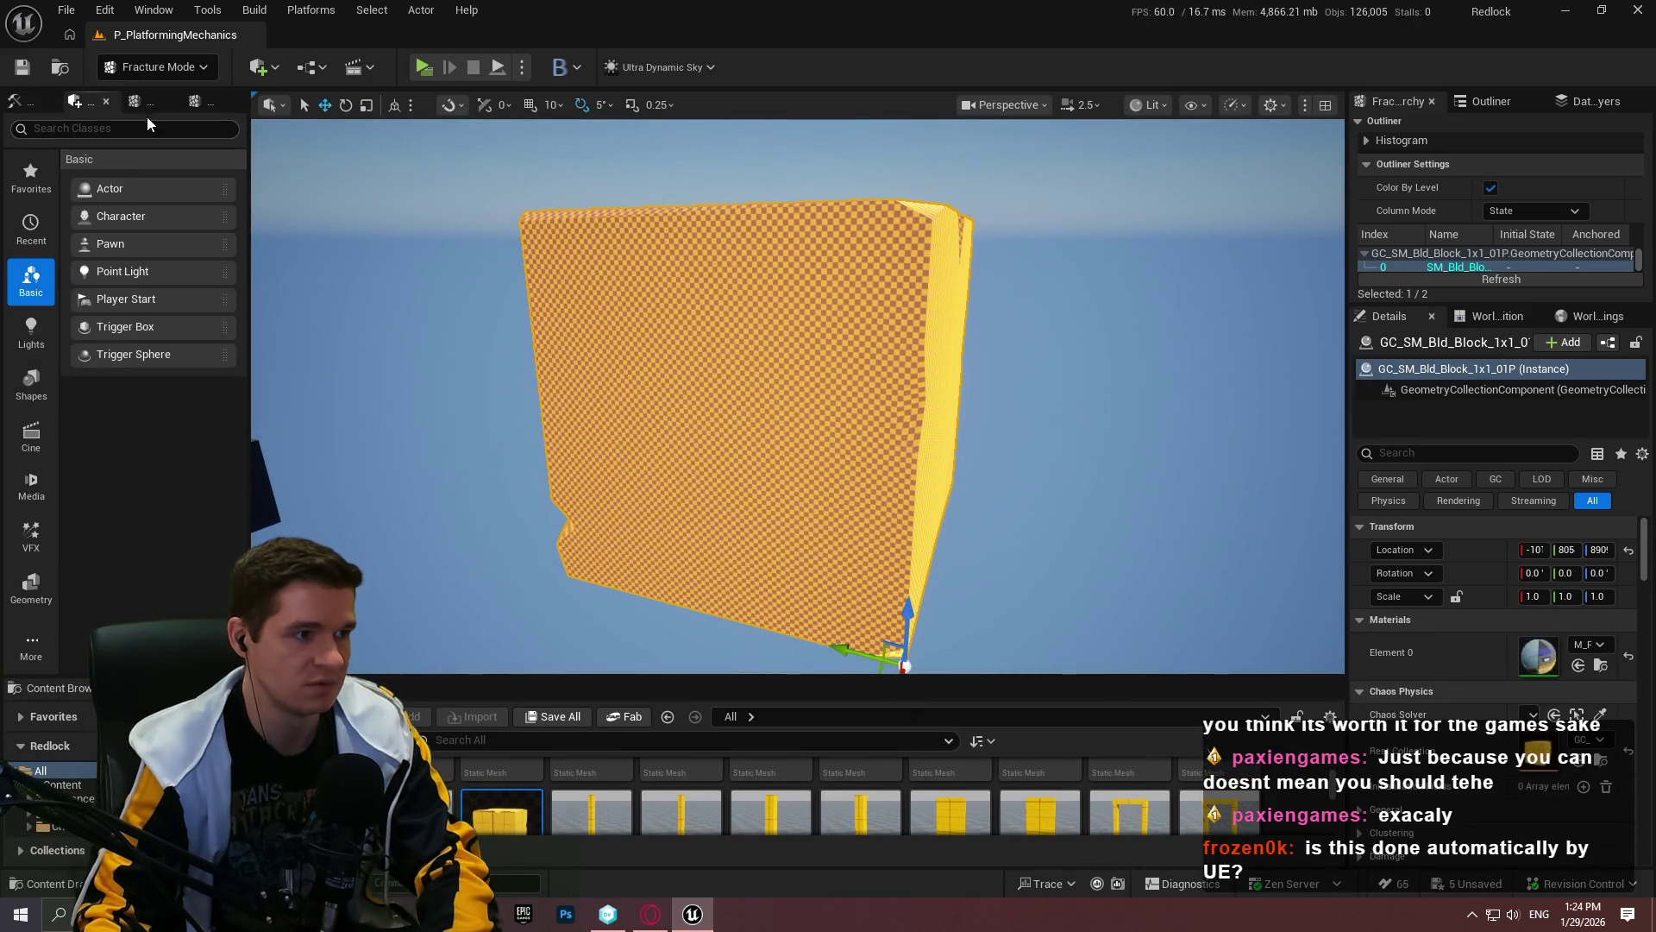
left_click(140, 101)
left_click(24, 103)
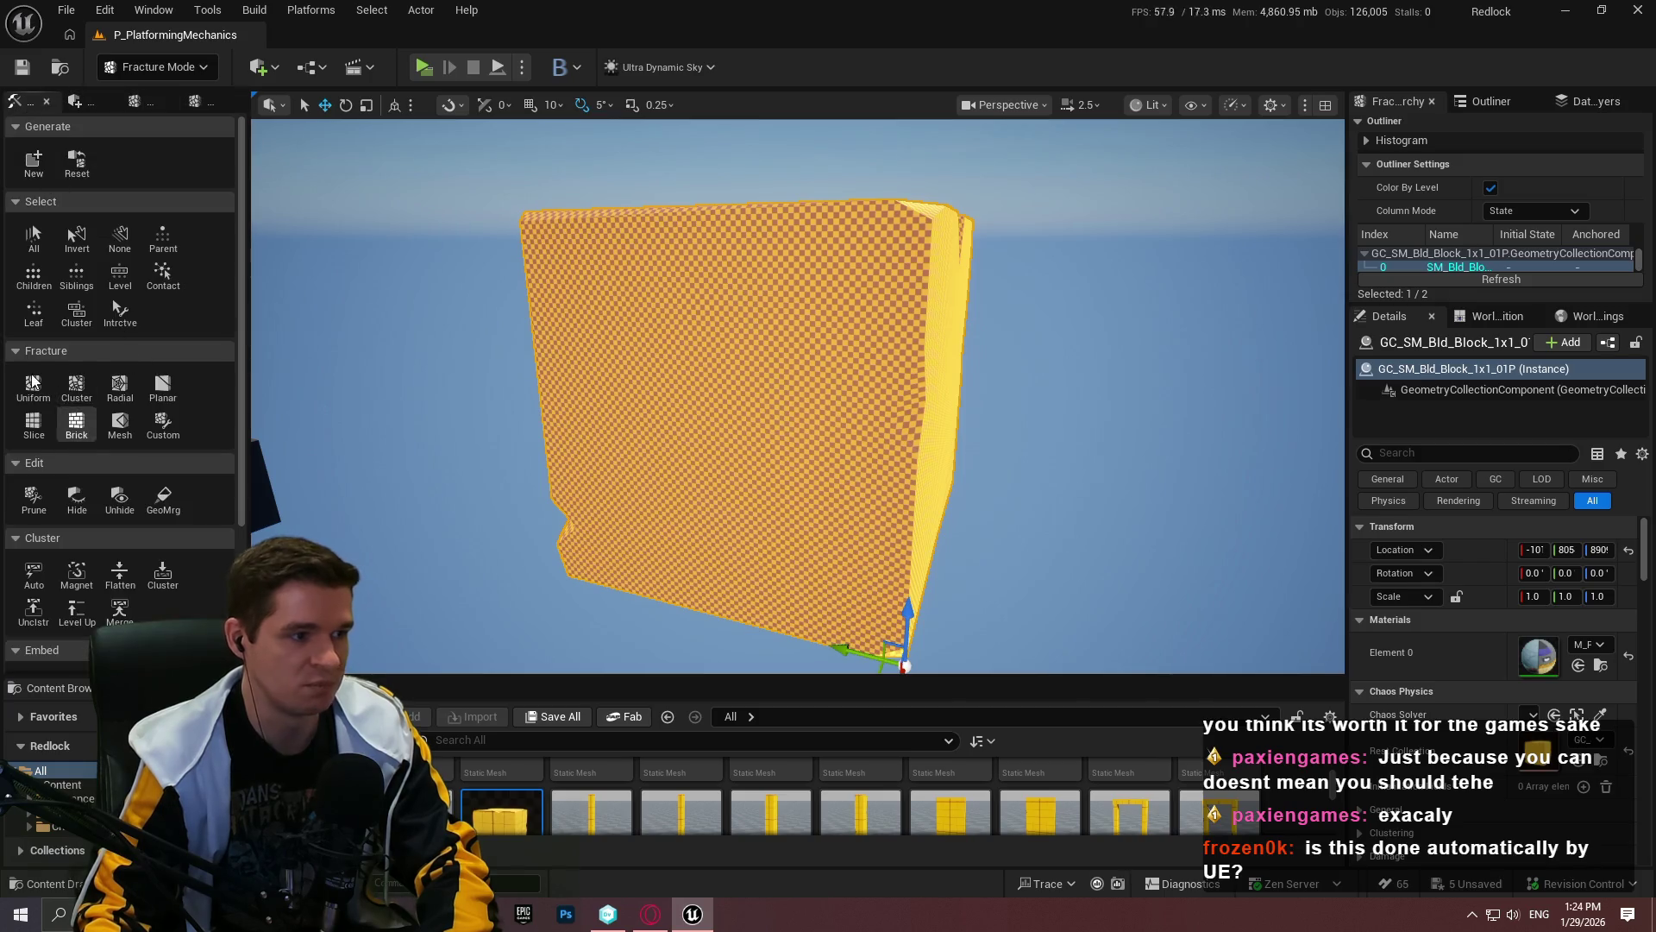
scroll(932, 310, "up", 3)
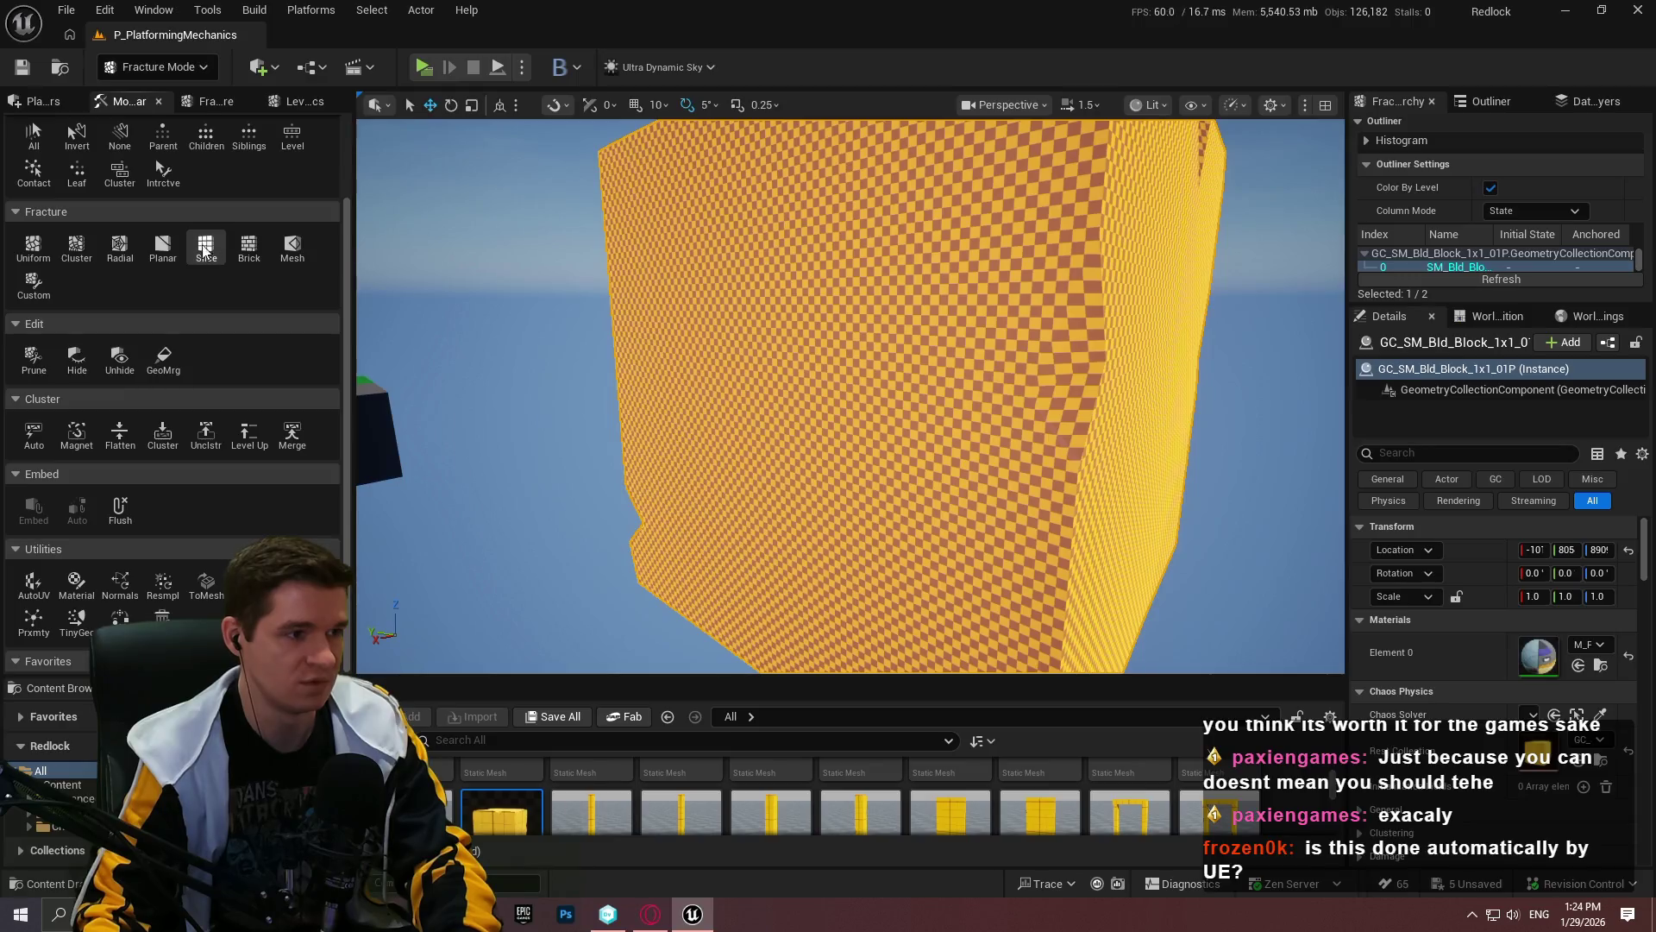
left_click(162, 248)
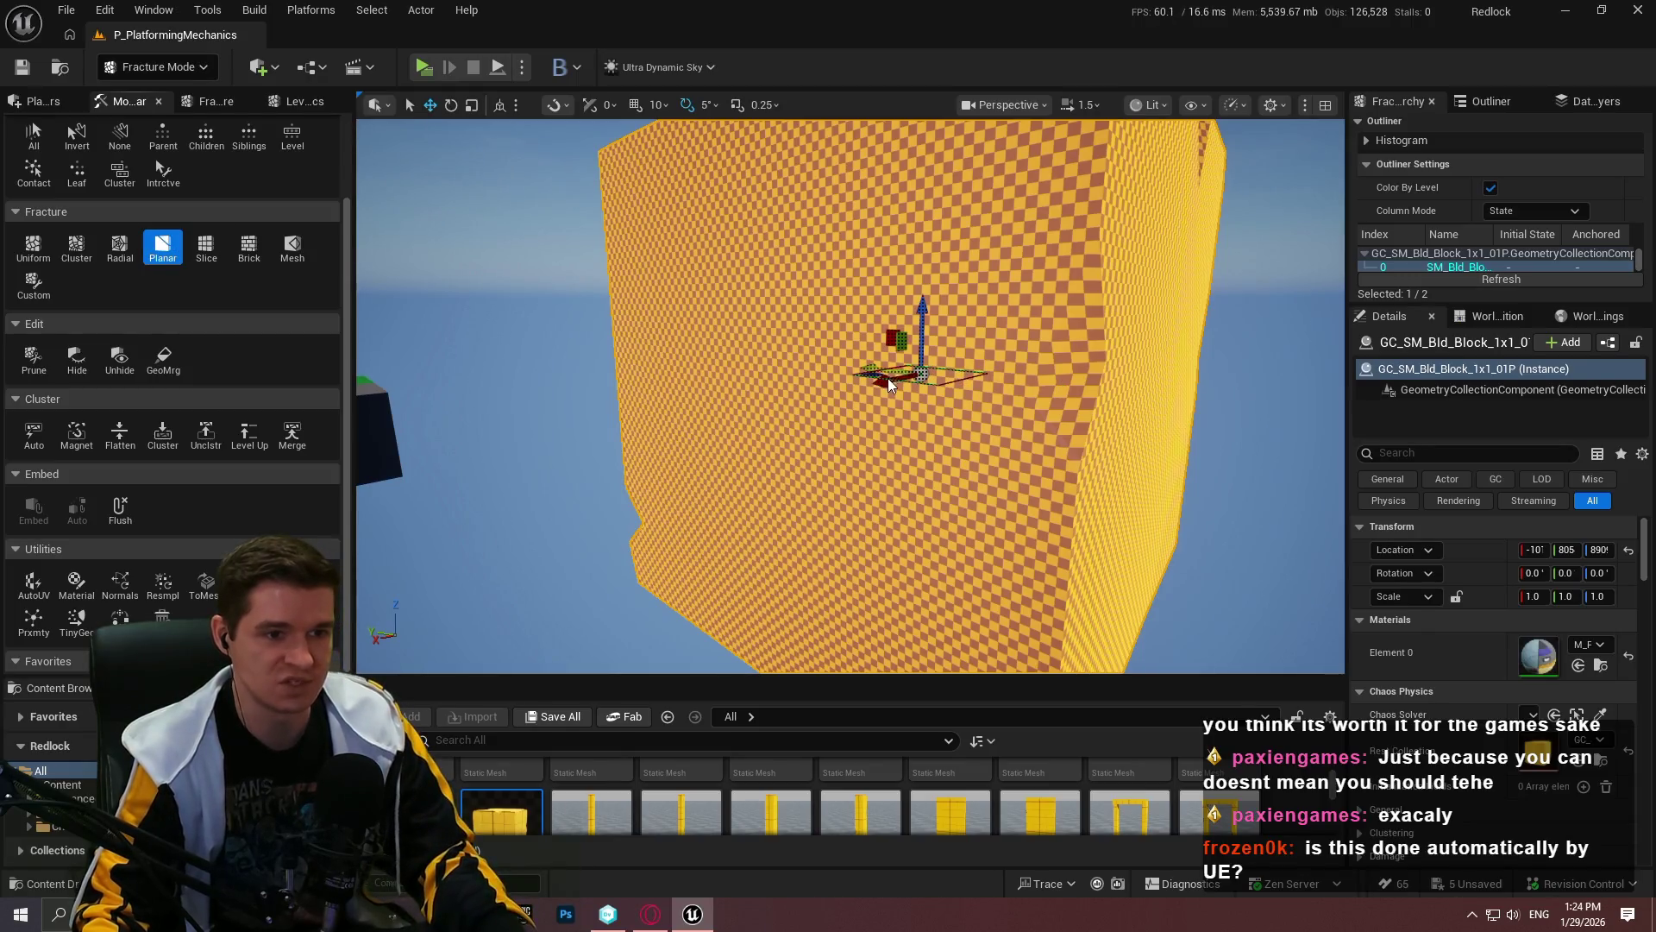
Step: Move the cutting plane diagonally across the block and apply the planar fracture, splitting it in two
left_click_drag(972, 341, 1052, 345)
left_click(818, 361)
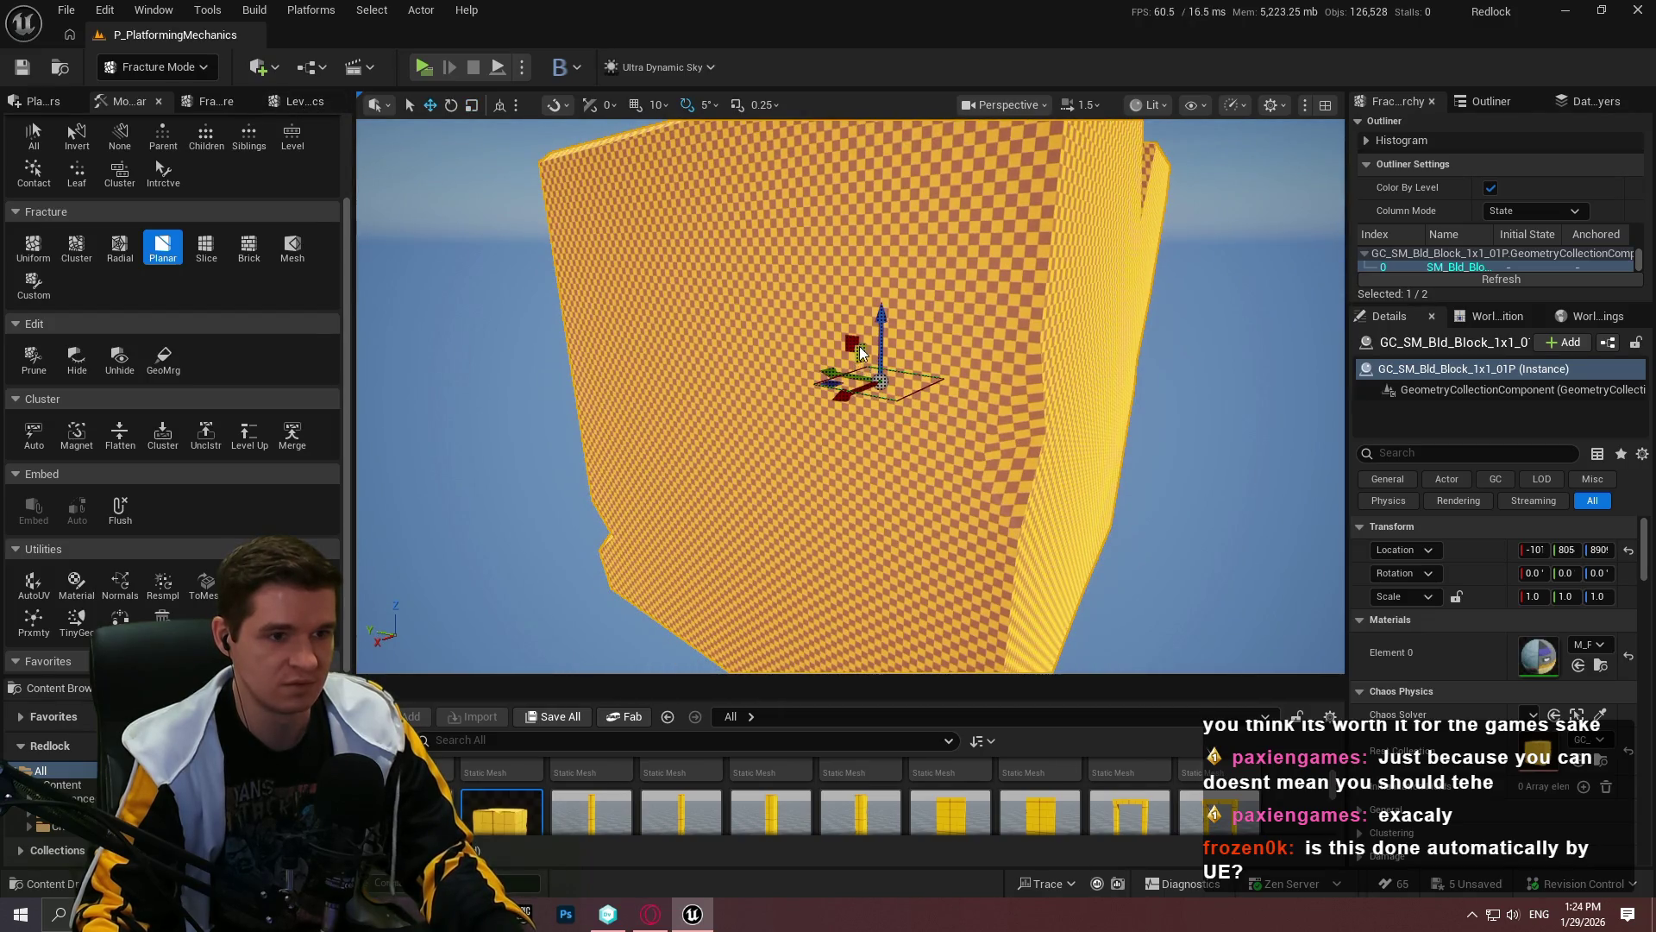
left_click_drag(846, 392, 638, 462)
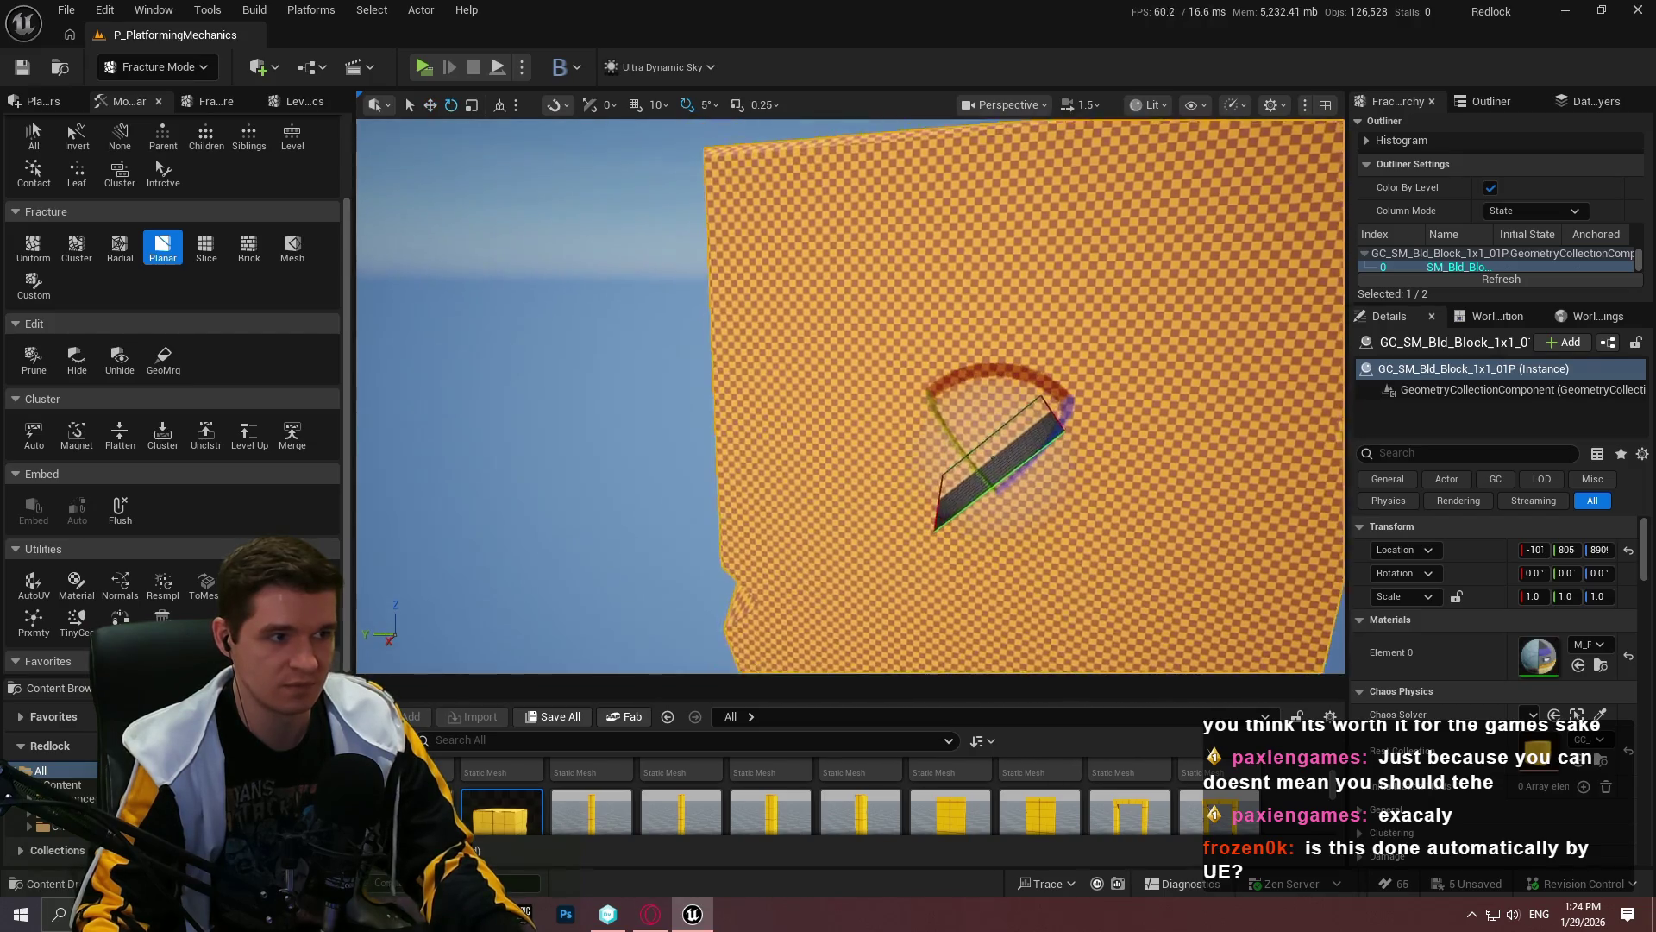
left_click(215, 103)
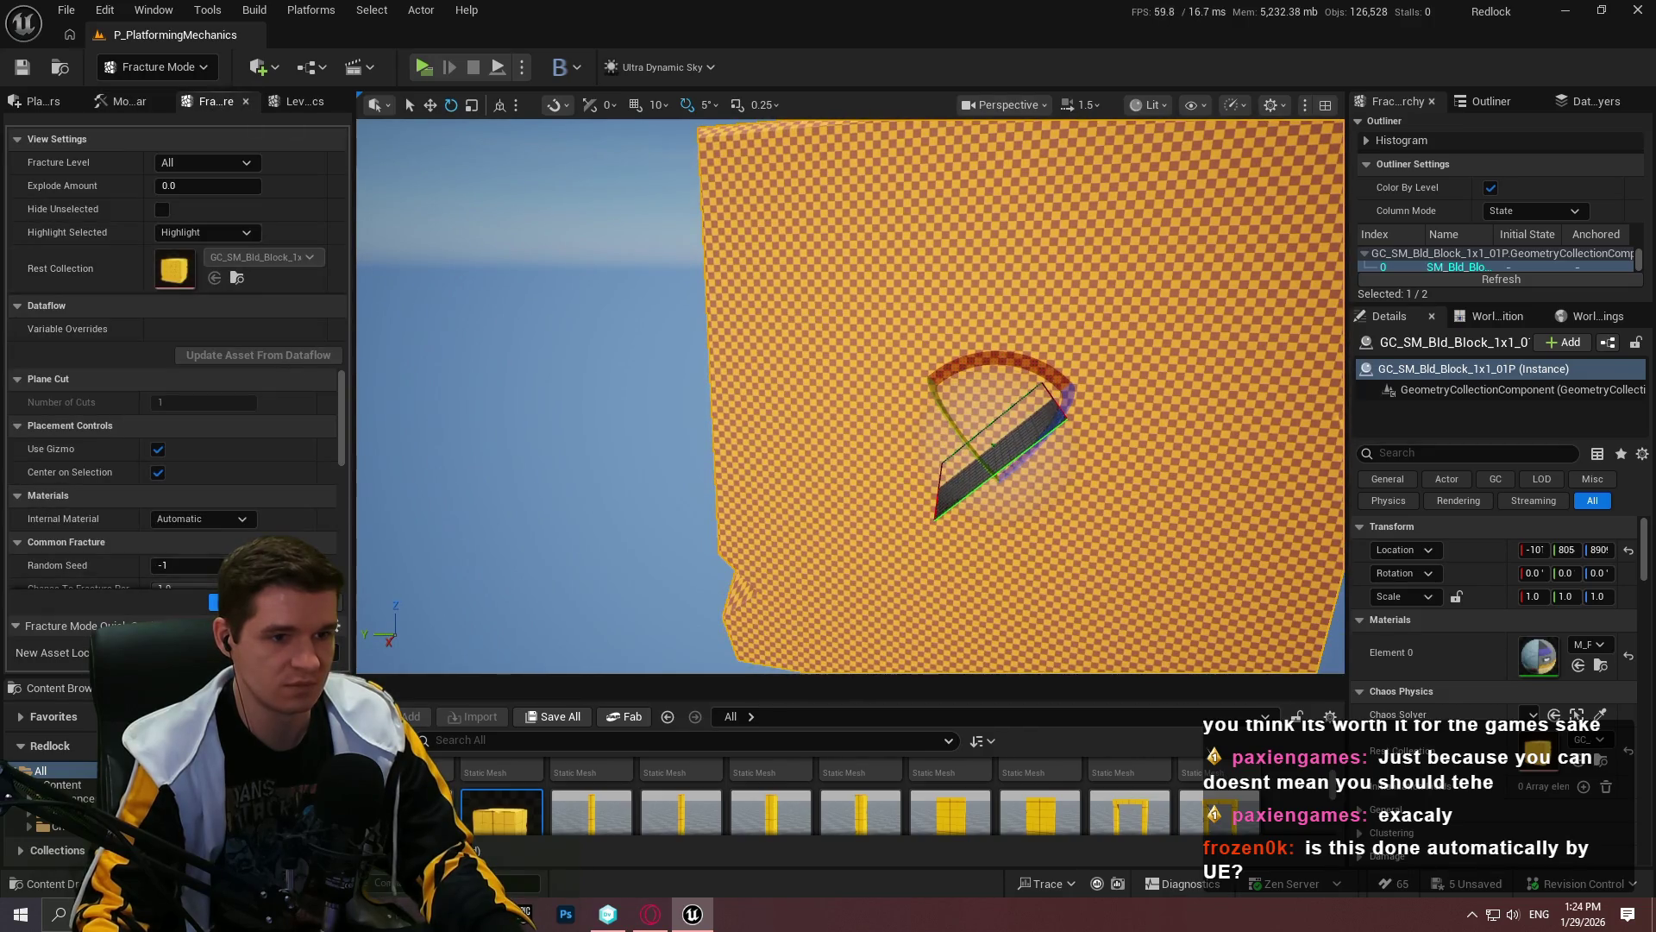
key("ctrl+a")
mouse_move(850, 397)
left_mouse_down()
mouse_move(940, 422)
mouse_move(1000, 393)
left_mouse_up()
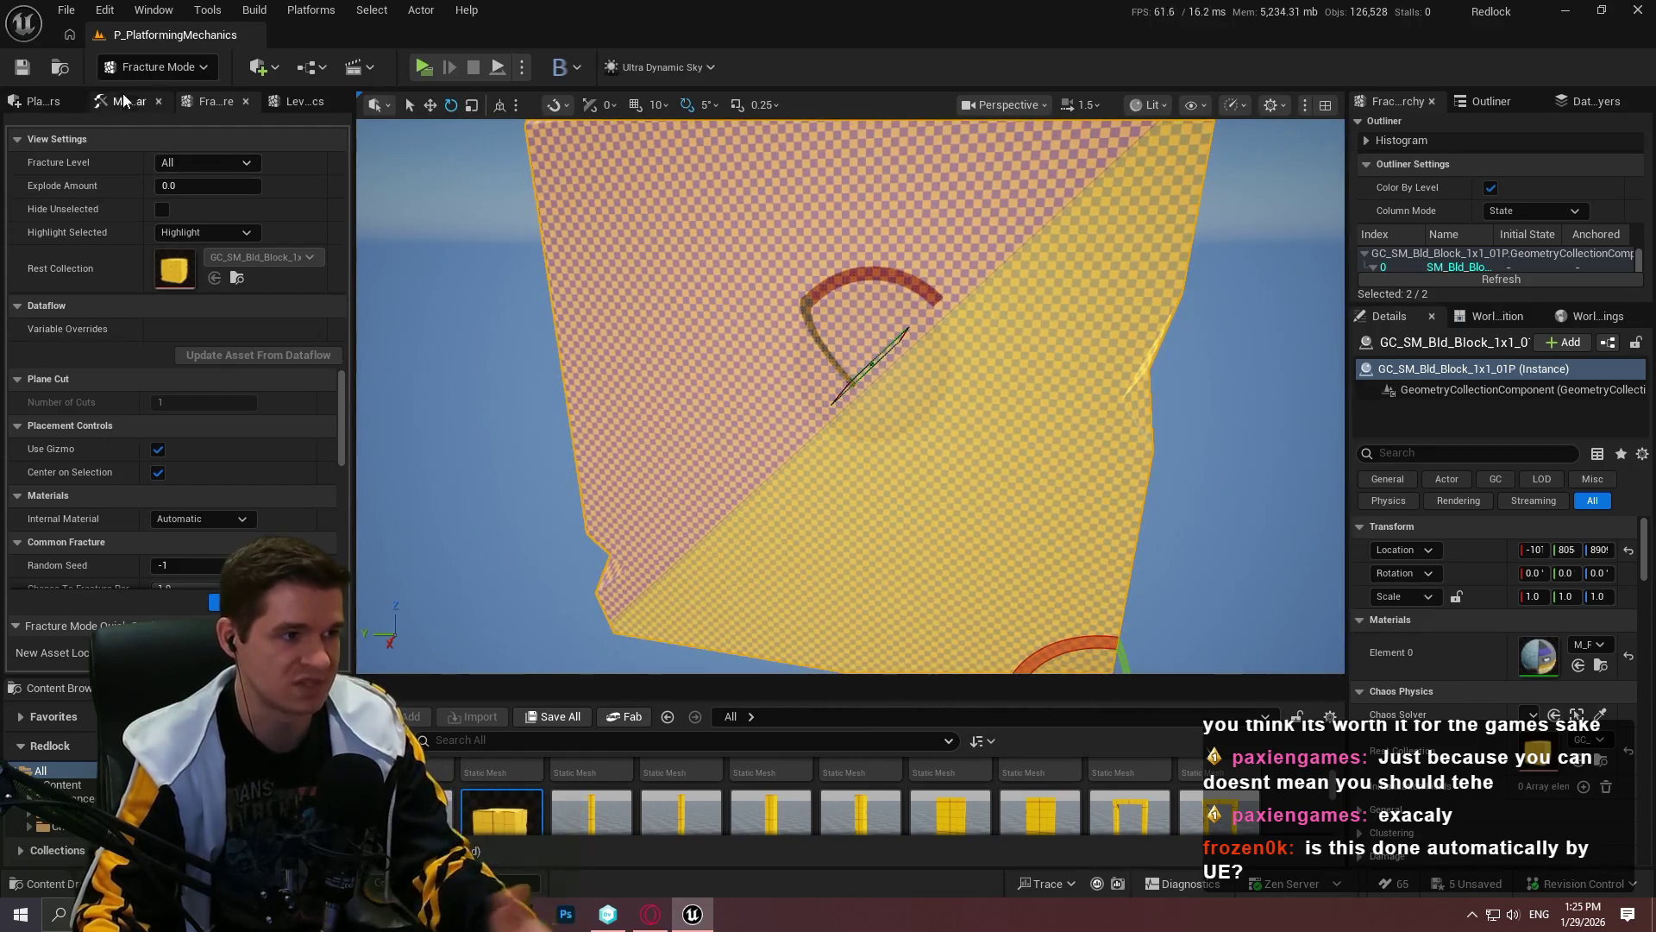
left_click(123, 99)
left_click(205, 248)
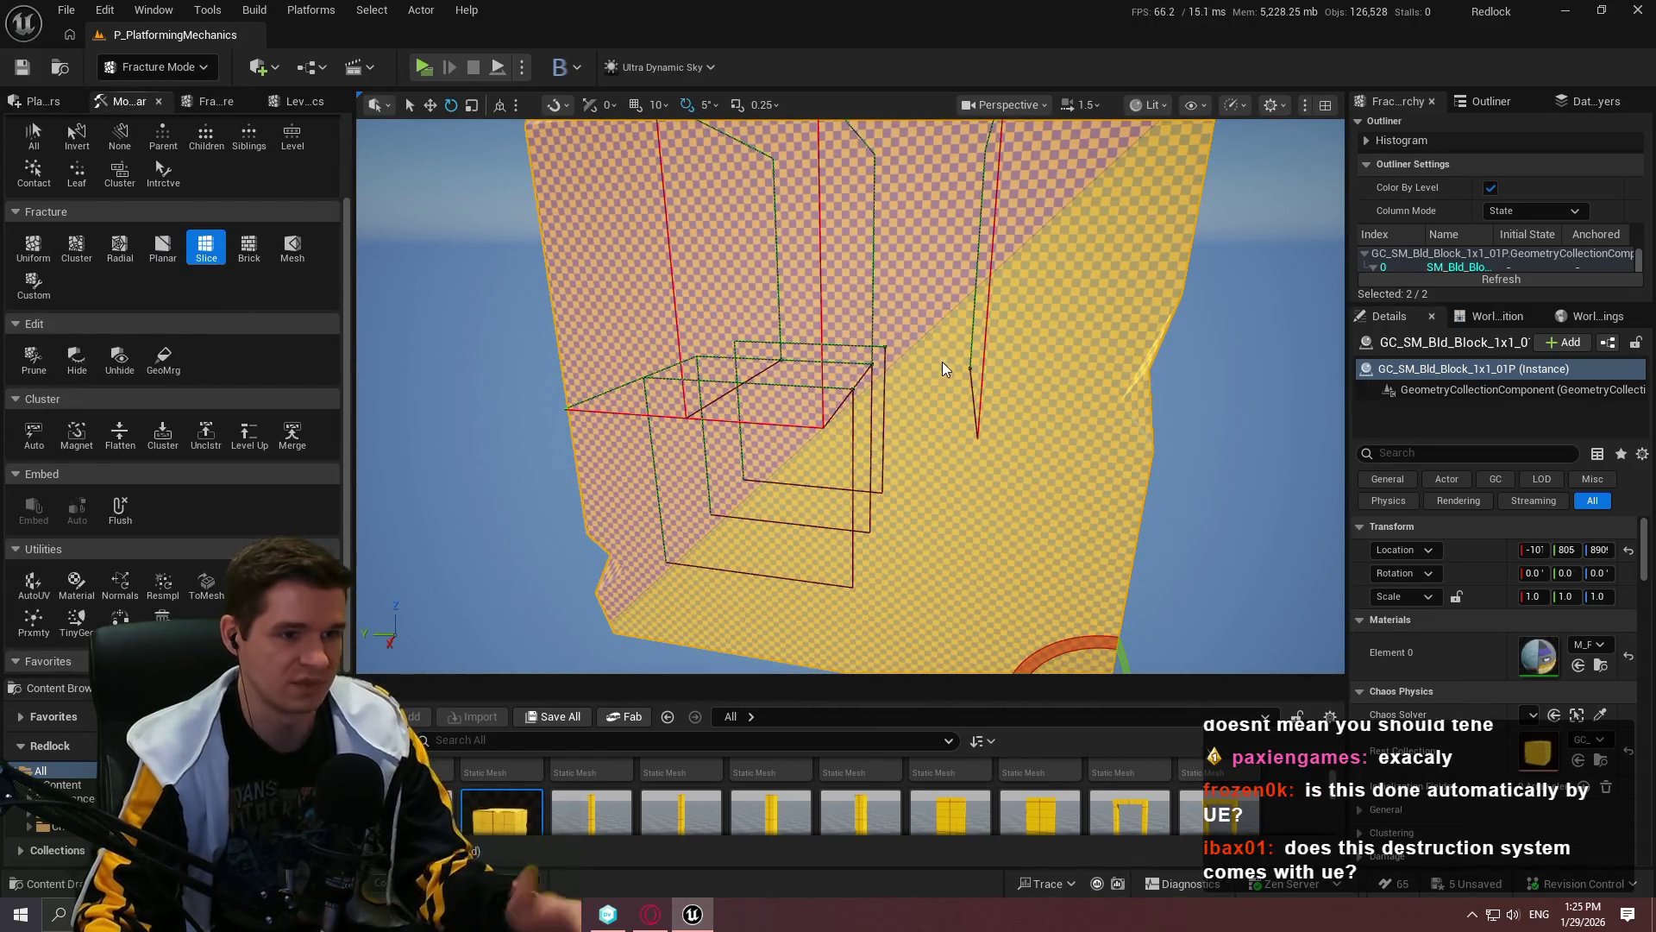
Step: Slice the block with Slices X 3, Y 3, Z 1 and orbit around to inspect the pieces
left_click_drag(475, 220, 476, 222)
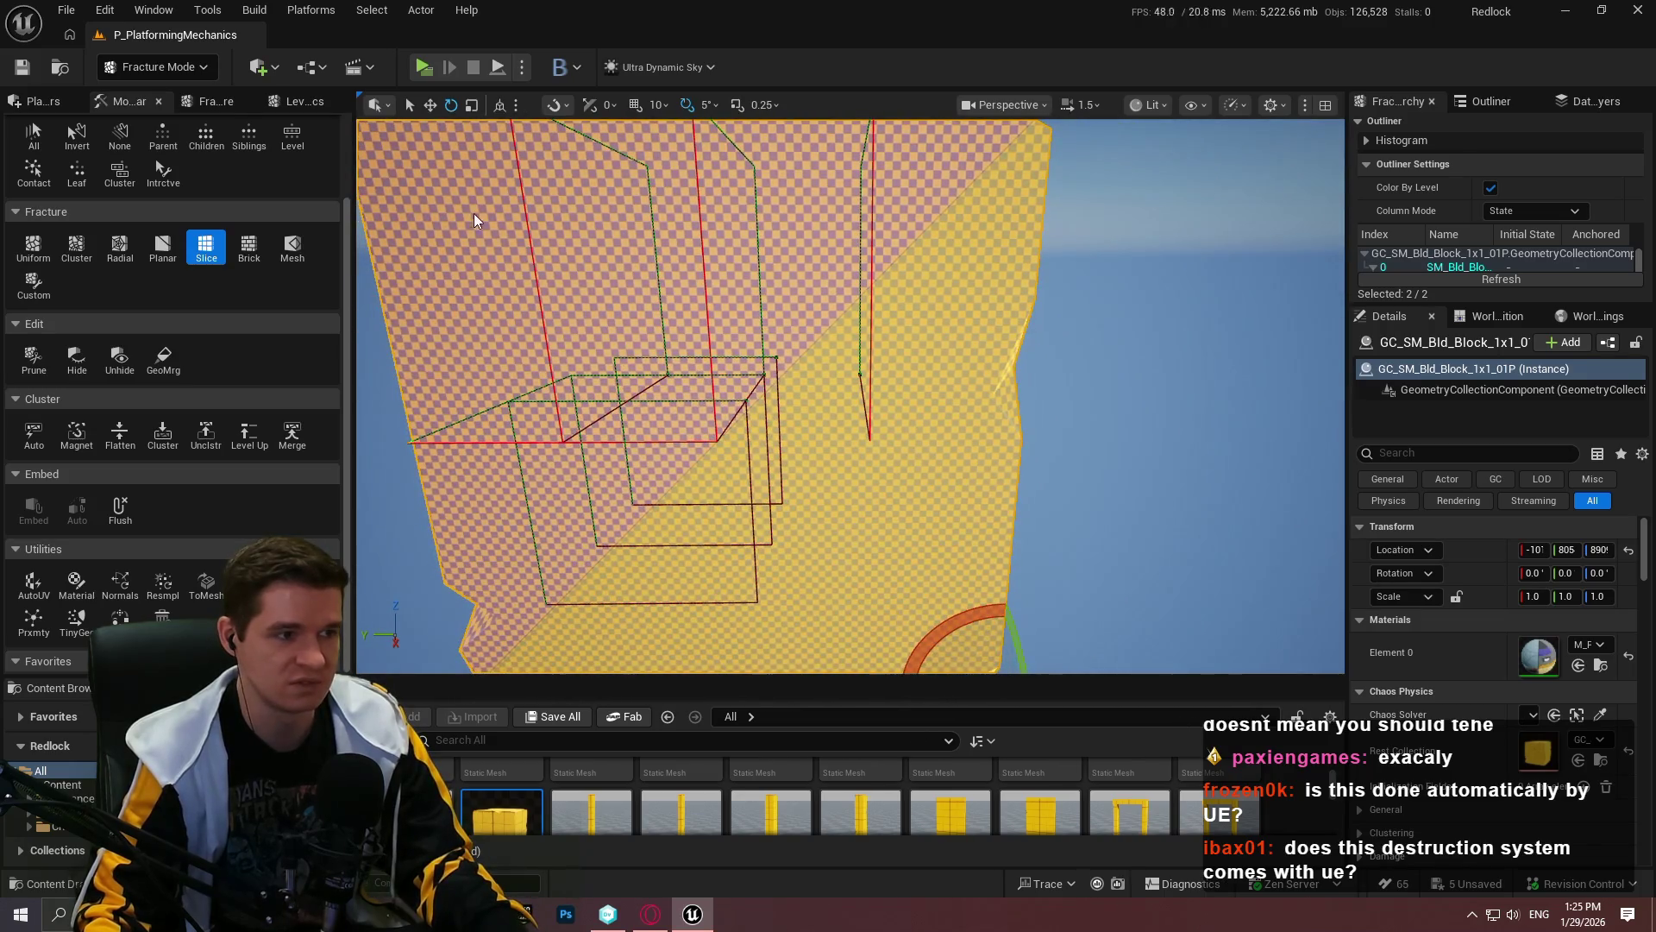
left_click(214, 101)
left_click_drag(850, 397, 850, 396)
left_click_drag(795, 575, 795, 576)
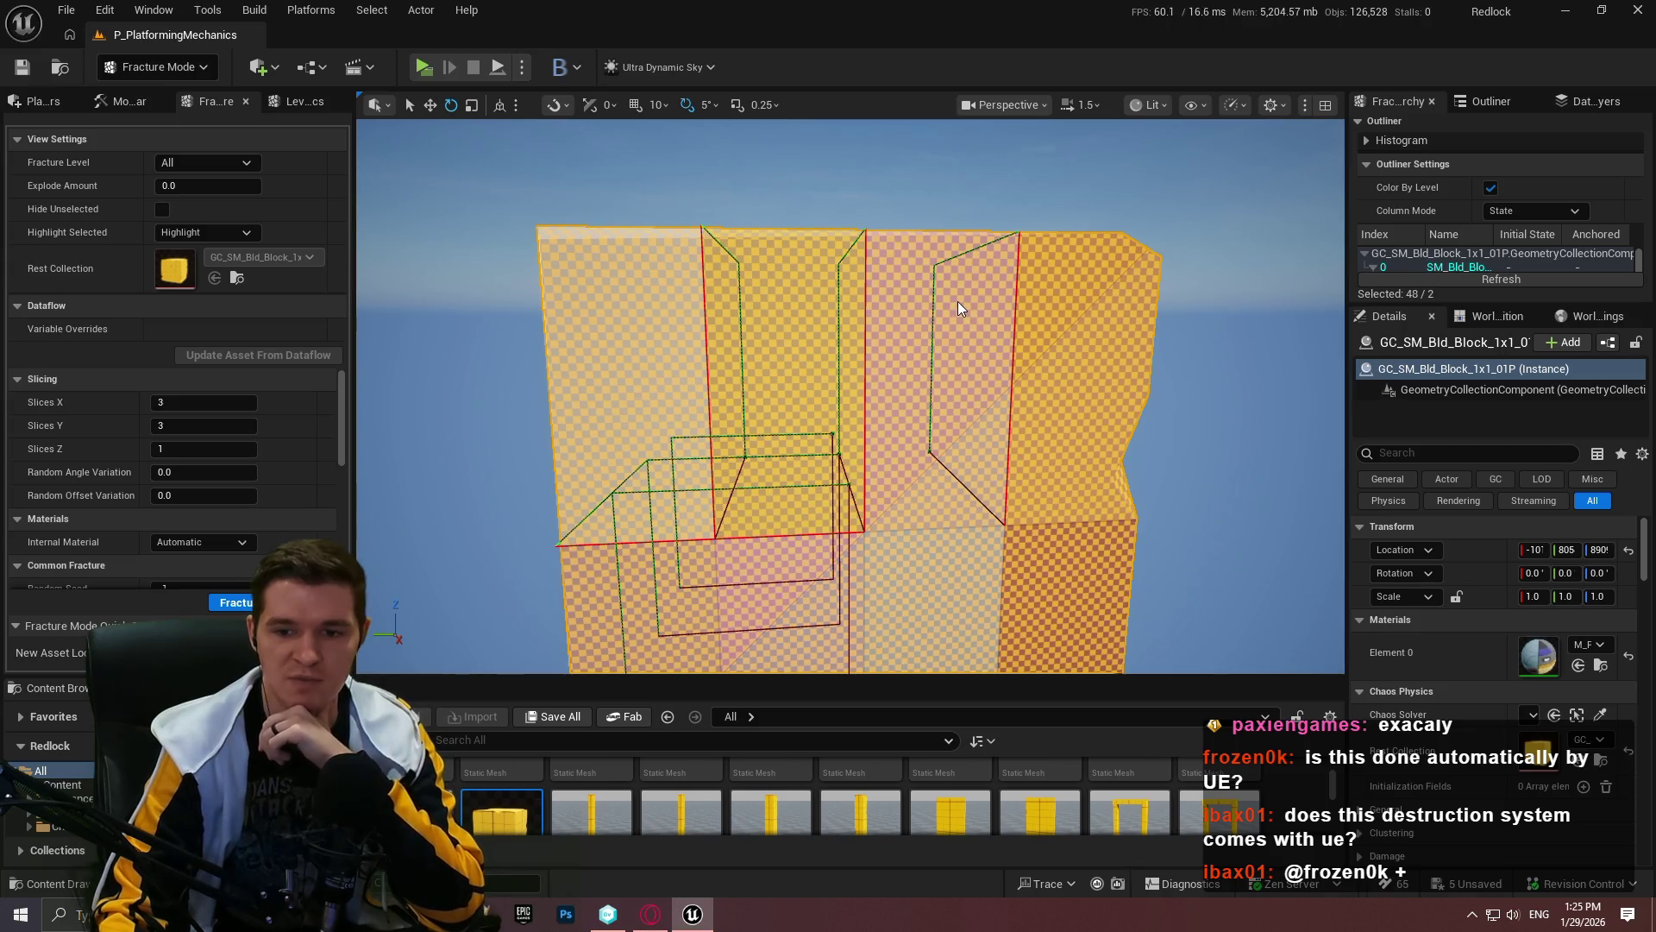
left_click_drag(856, 443, 856, 443)
mouse_move(728, 310)
left_mouse_down()
mouse_move(789, 462)
mouse_move(715, 466)
left_mouse_up()
left_click_drag(662, 316, 662, 316)
left_click_drag(1033, 268, 1032, 267)
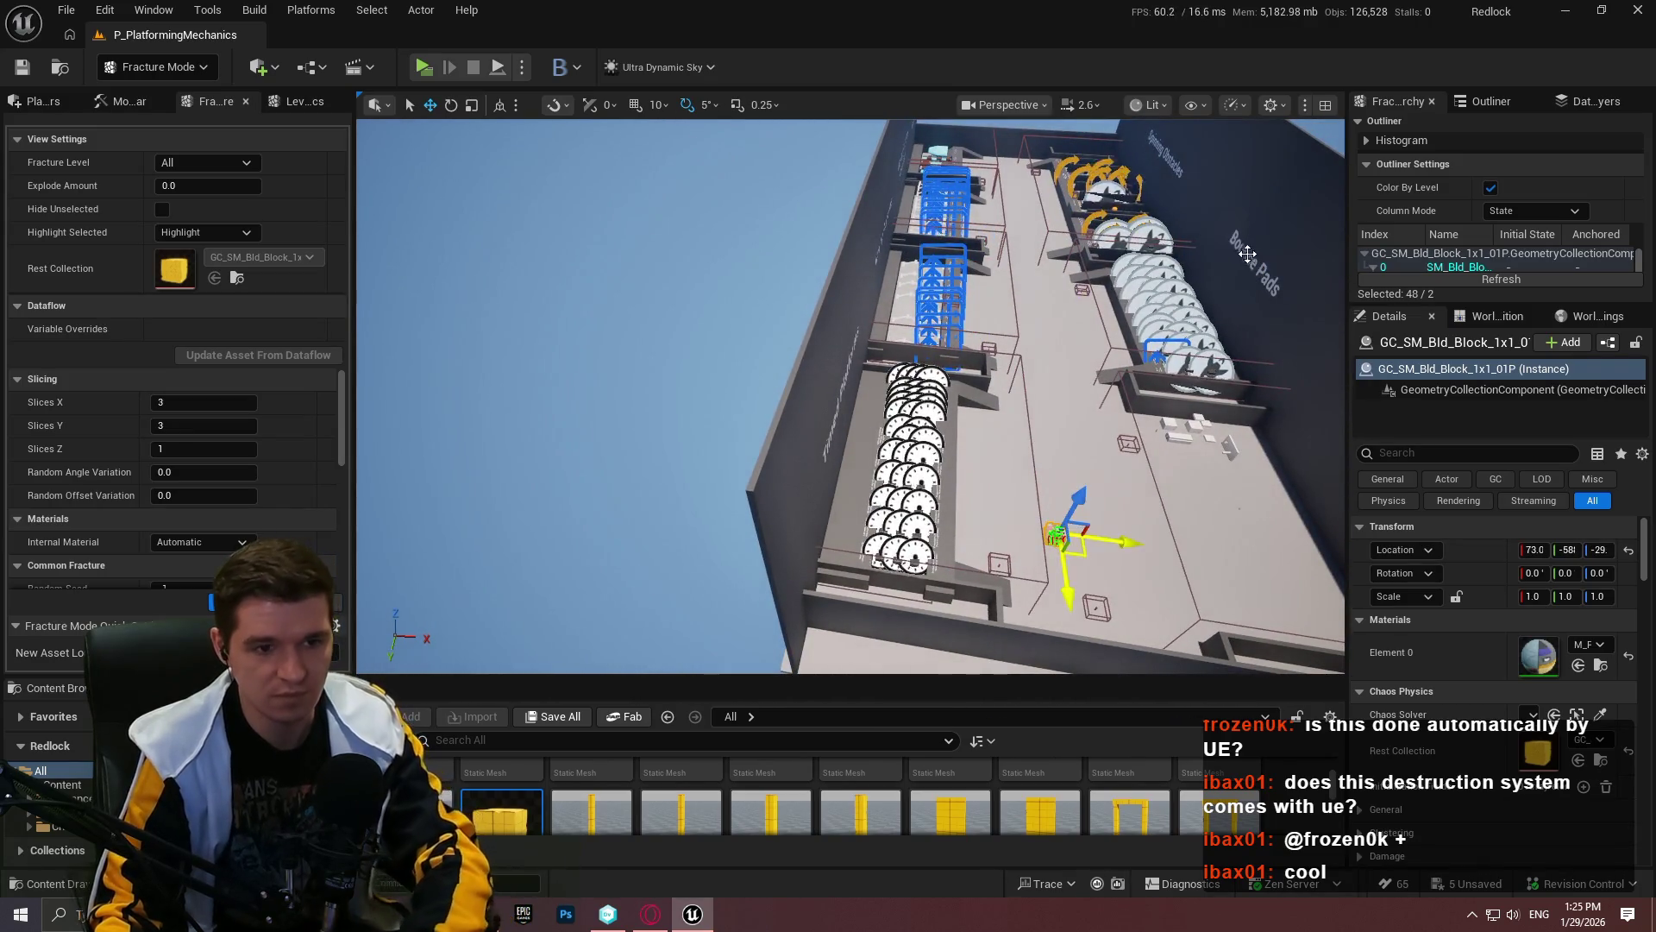
Step: Frame the fractured block, raise it above the floor, and open its Rest Collection asset
left_click_drag(1248, 253, 1248, 252)
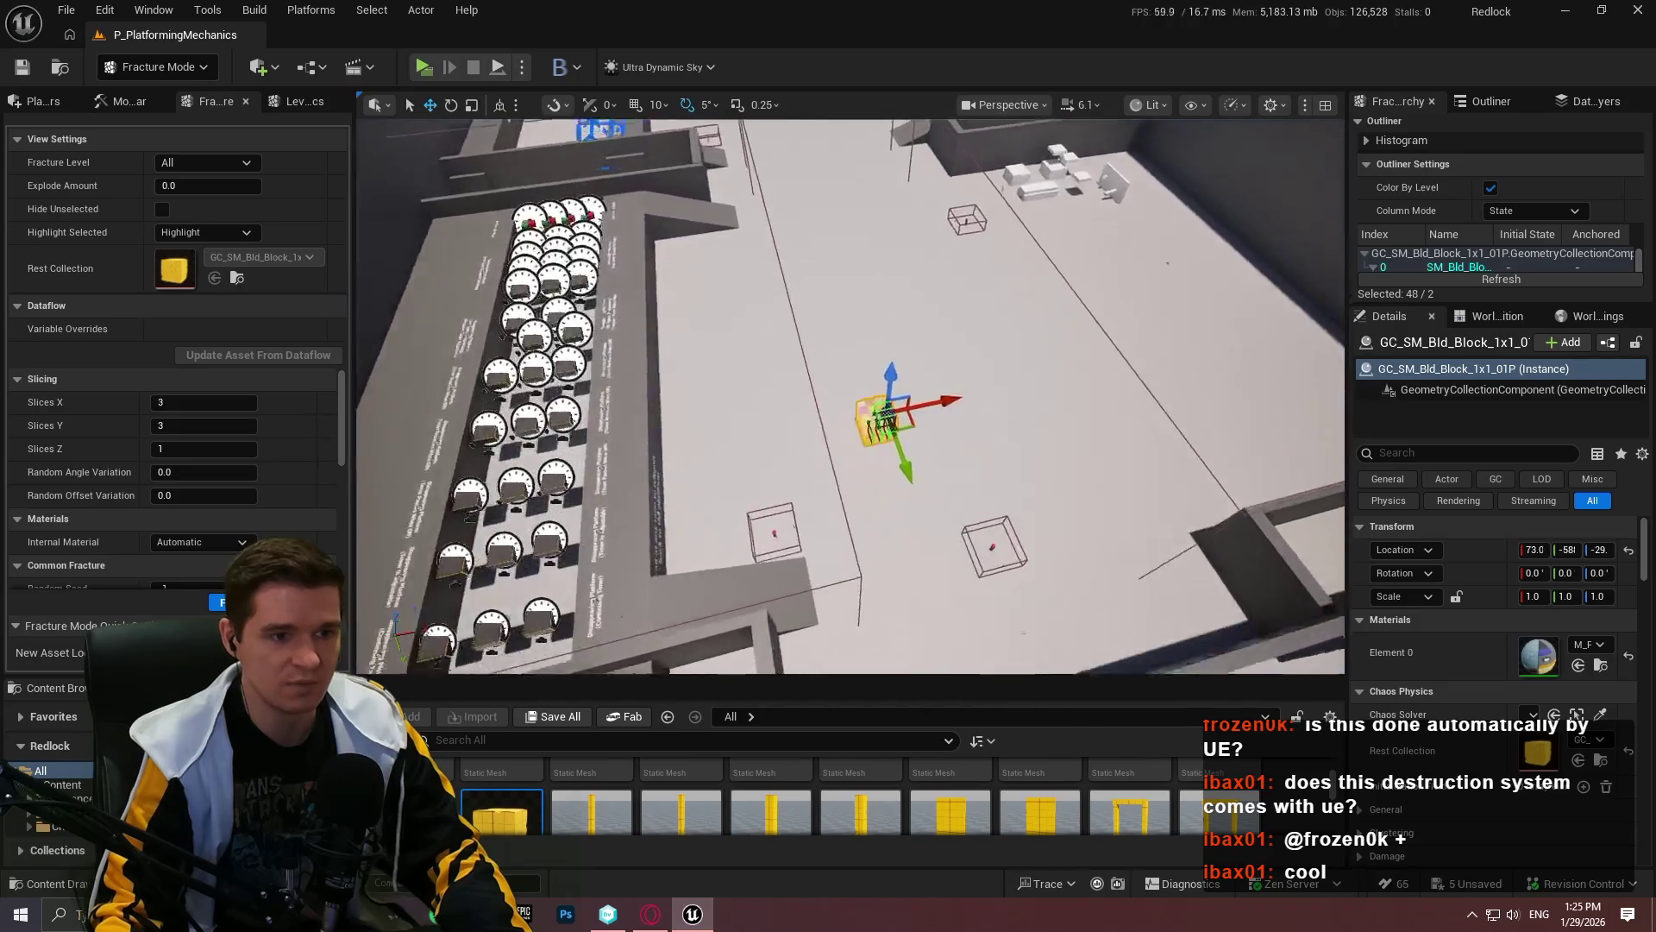
key("f")
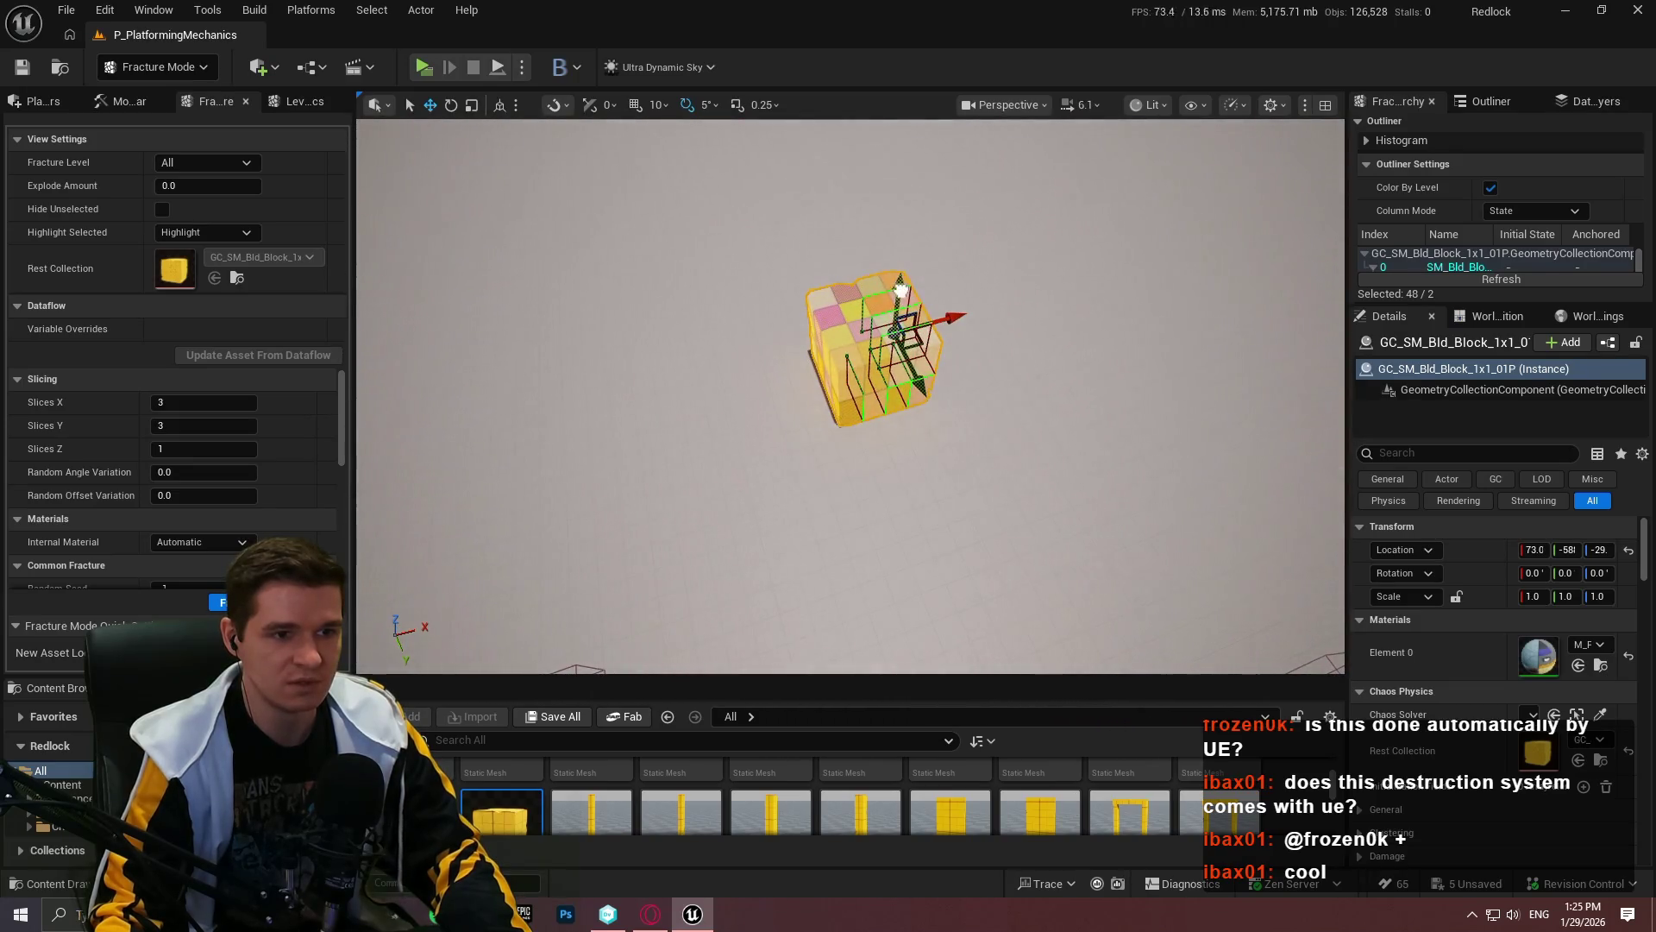
mouse_move(900, 291)
left_mouse_down()
mouse_move(924, 277)
mouse_move(720, 314)
mouse_move(716, 345)
mouse_move(1048, 323)
left_mouse_up()
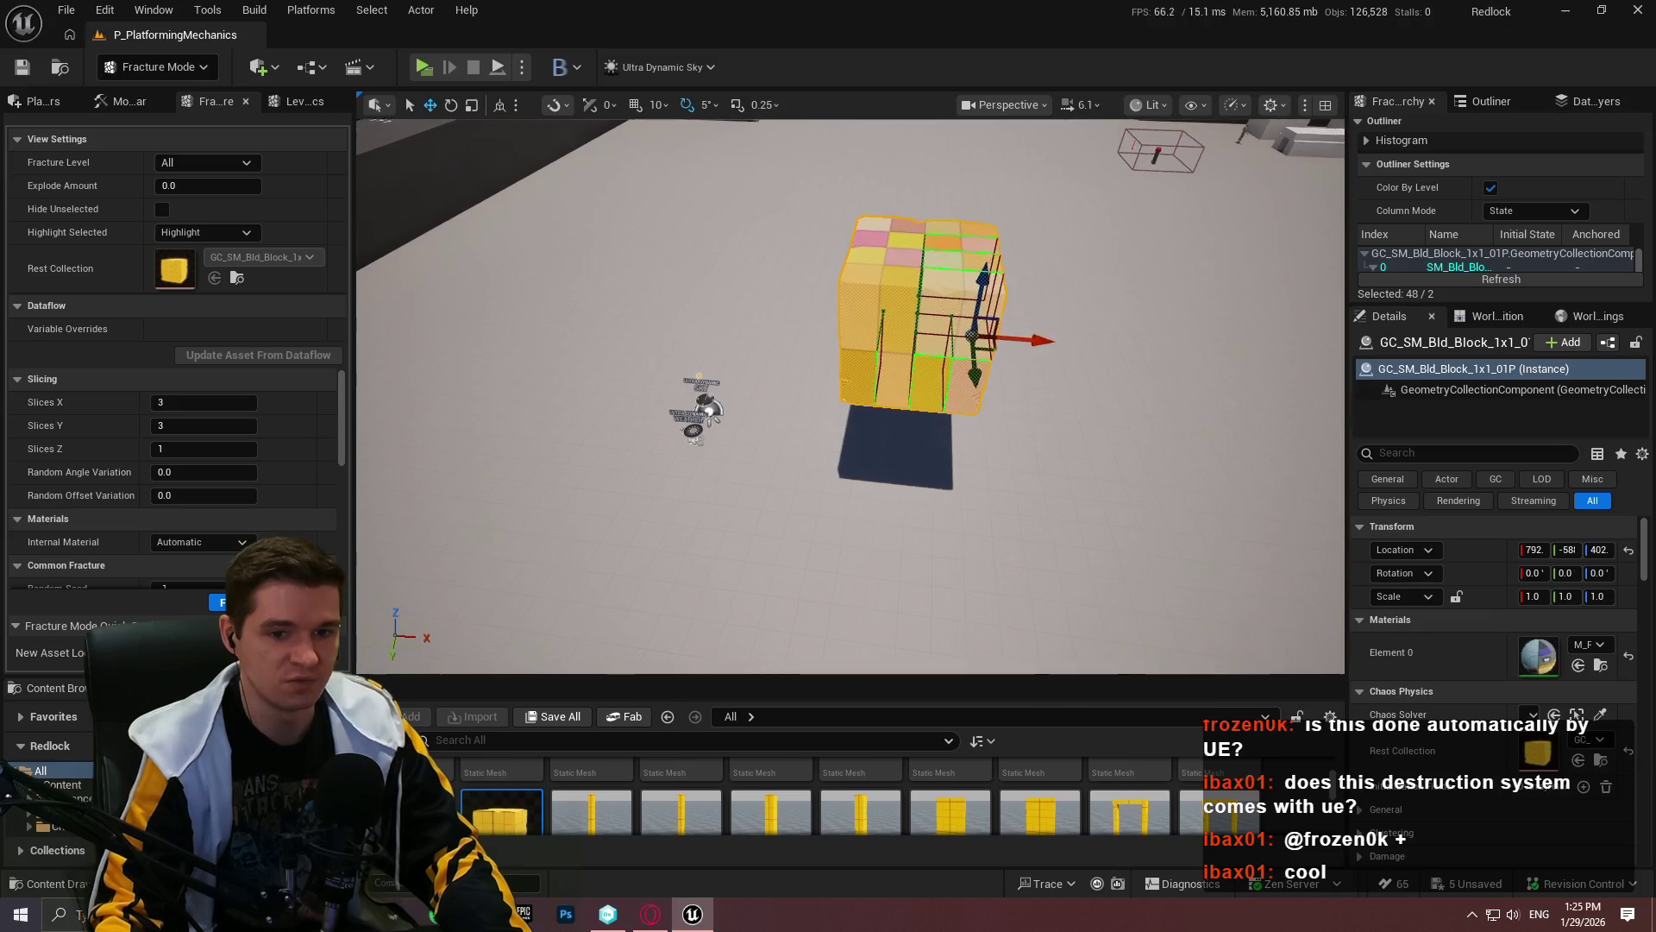
mouse_move(863, 388)
left_mouse_down()
mouse_move(863, 363)
mouse_move(863, 397)
mouse_move(863, 380)
left_mouse_up()
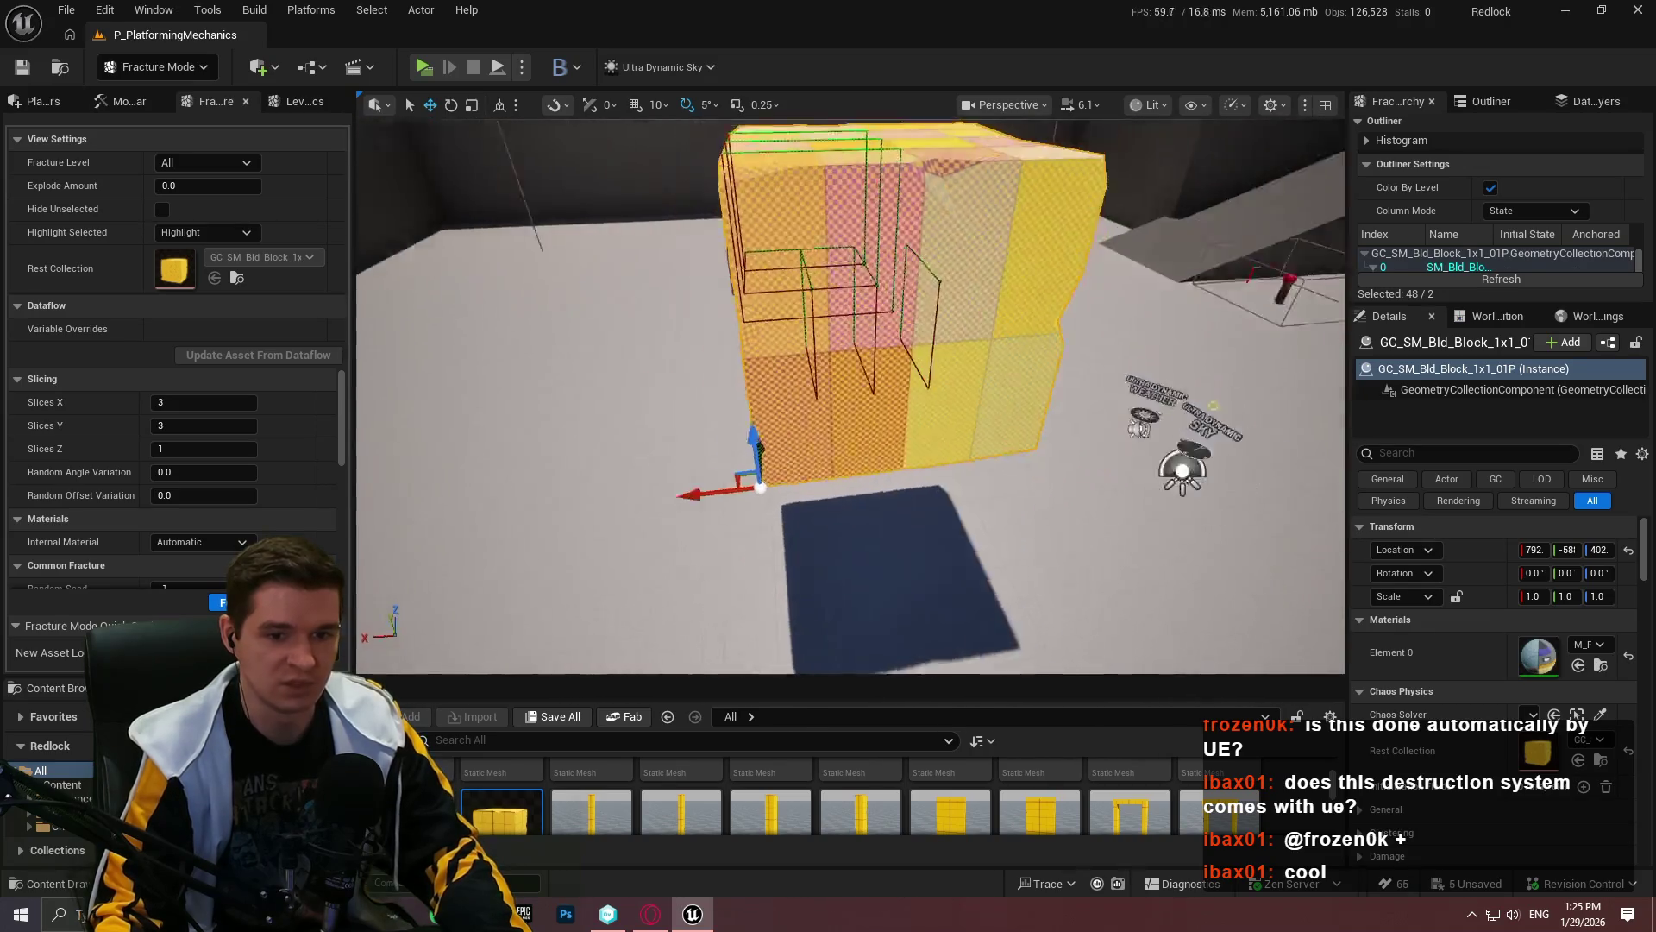
double_click(1547, 757)
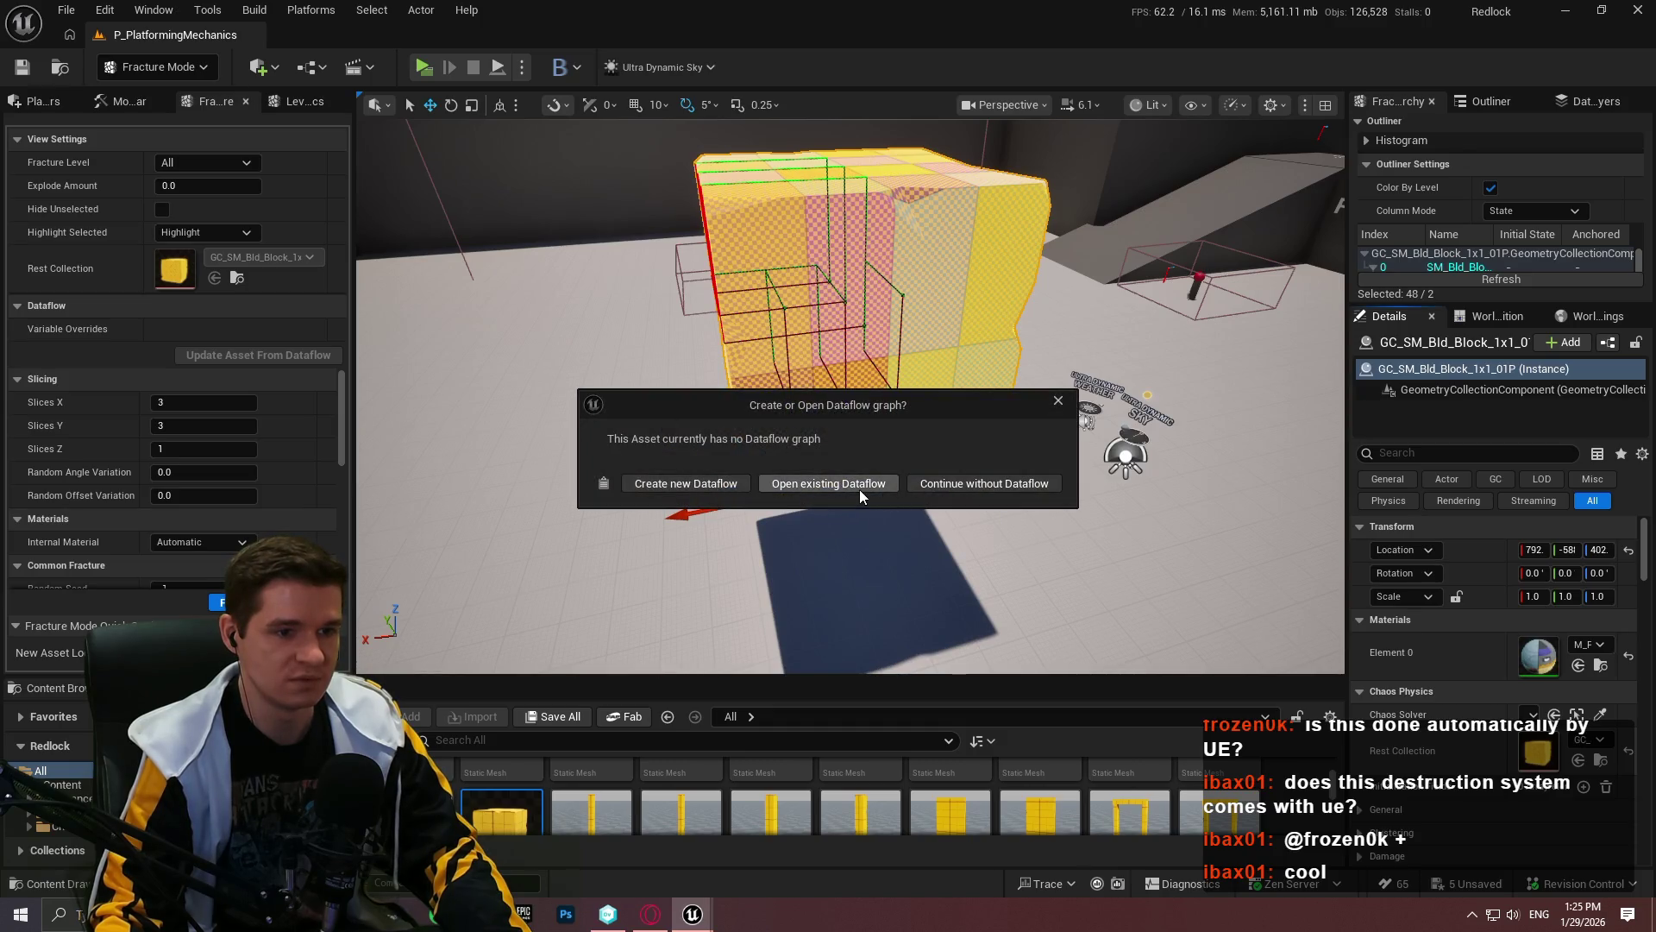
left_click(960, 485)
Step: Dock the geometry collection editor beside the level and scroll to its damage settings
left_click_drag(210, 38, 345, 34)
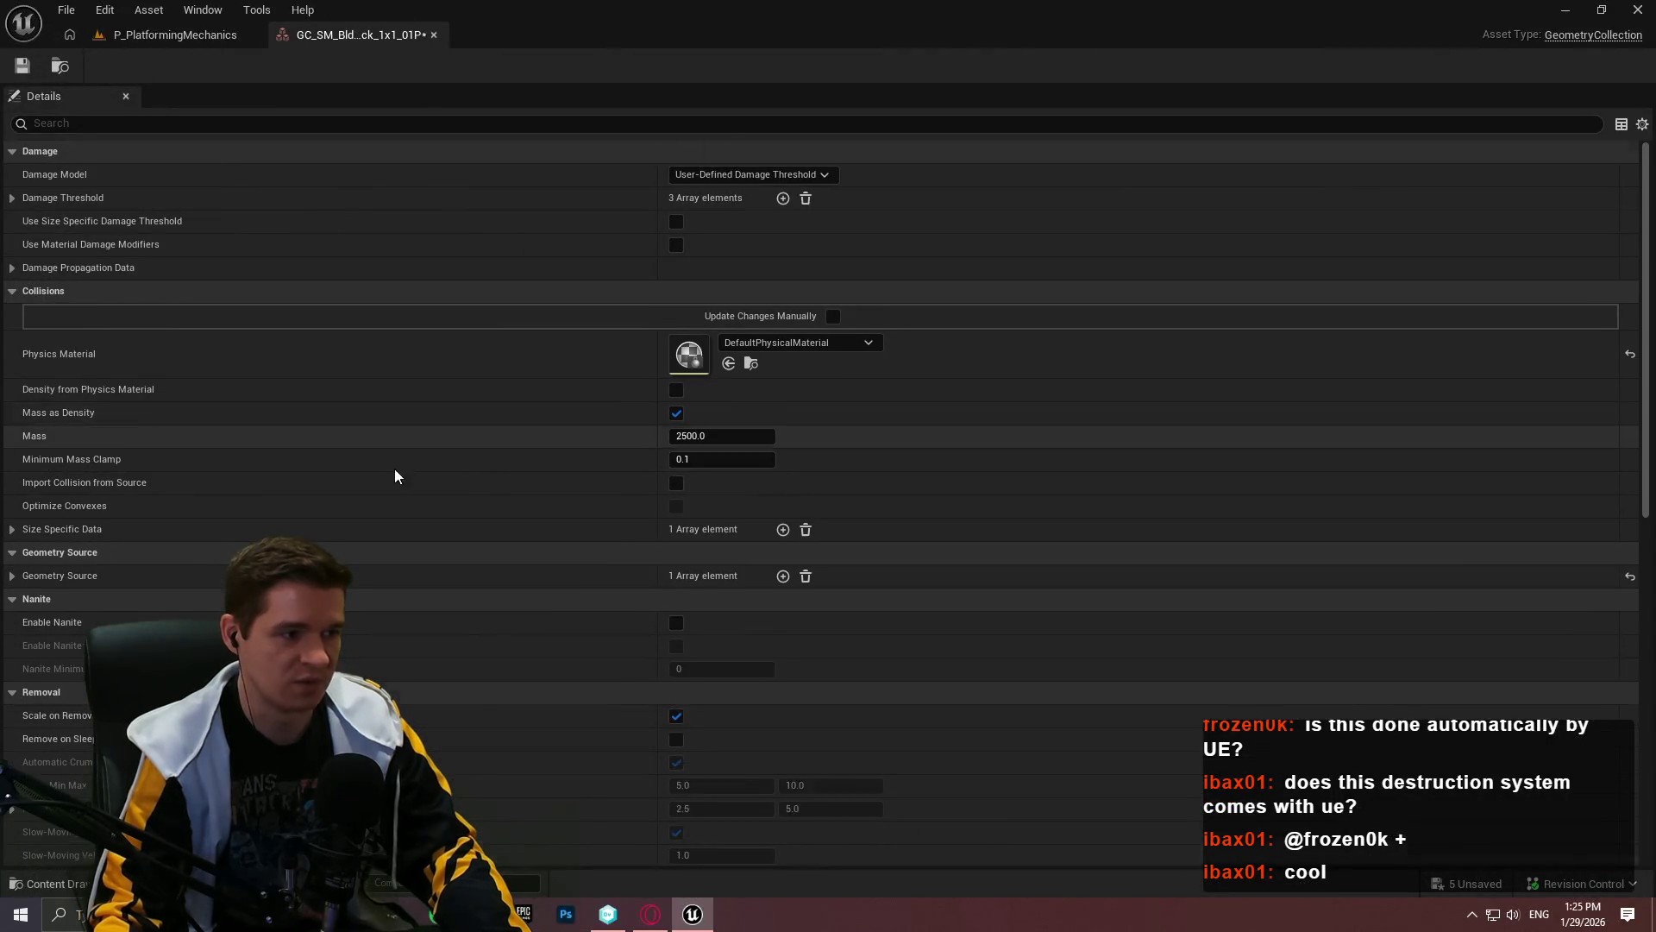
scroll(397, 470, "down", 3)
scroll(568, 608, "down", 12)
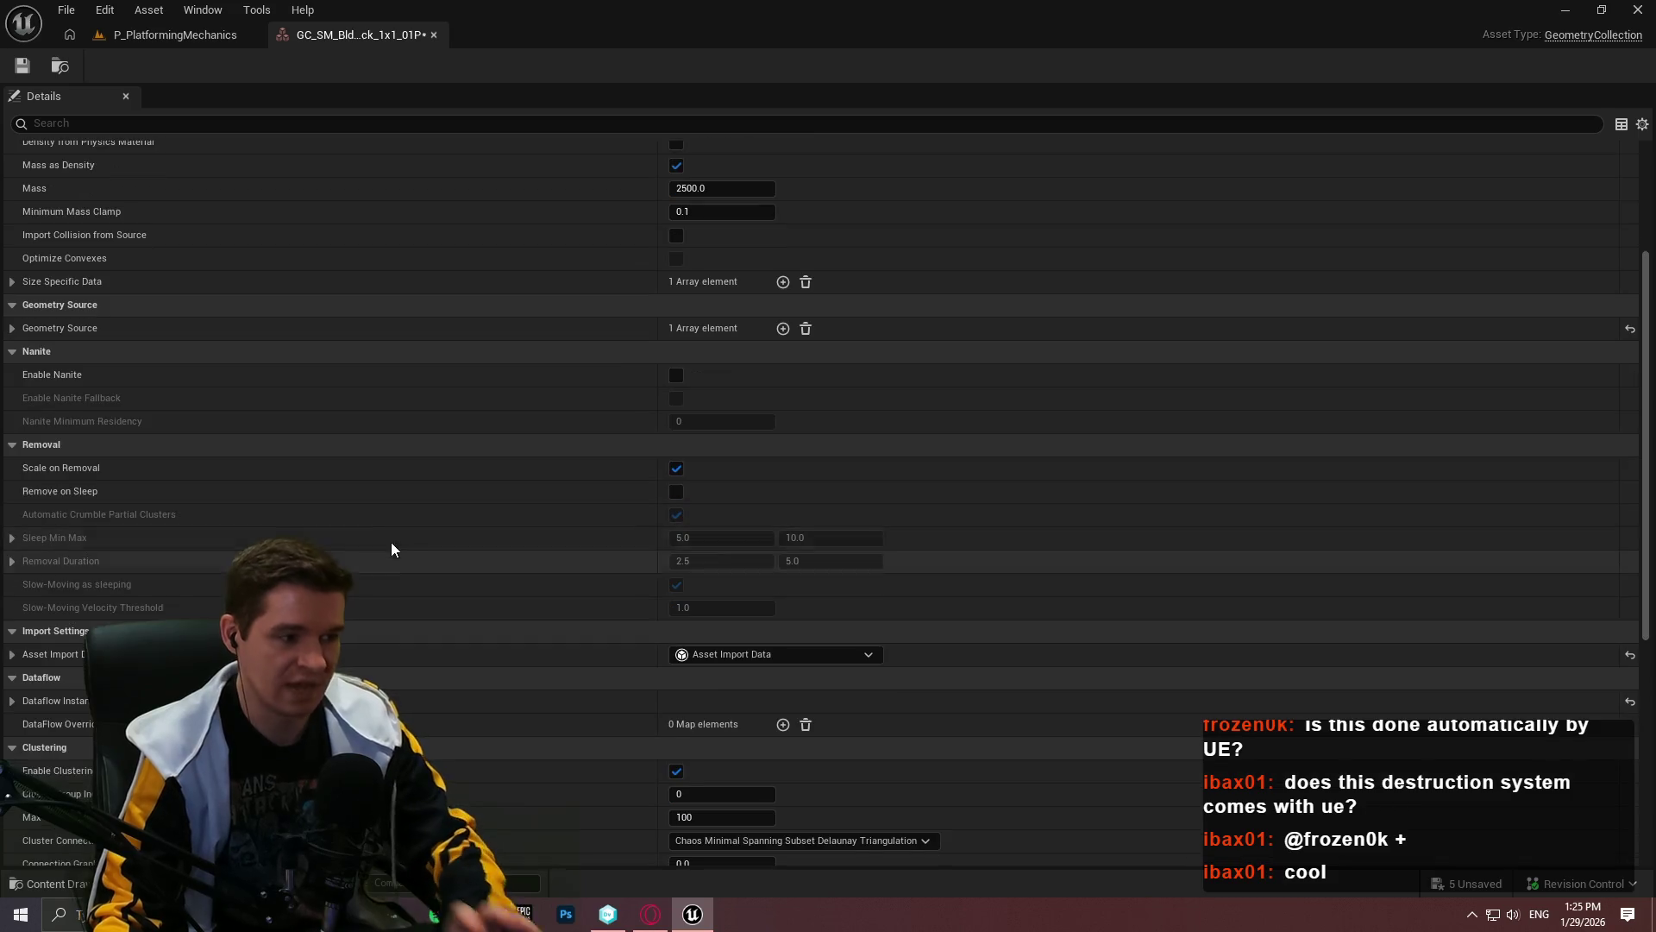
scroll(666, 583, "down", 6)
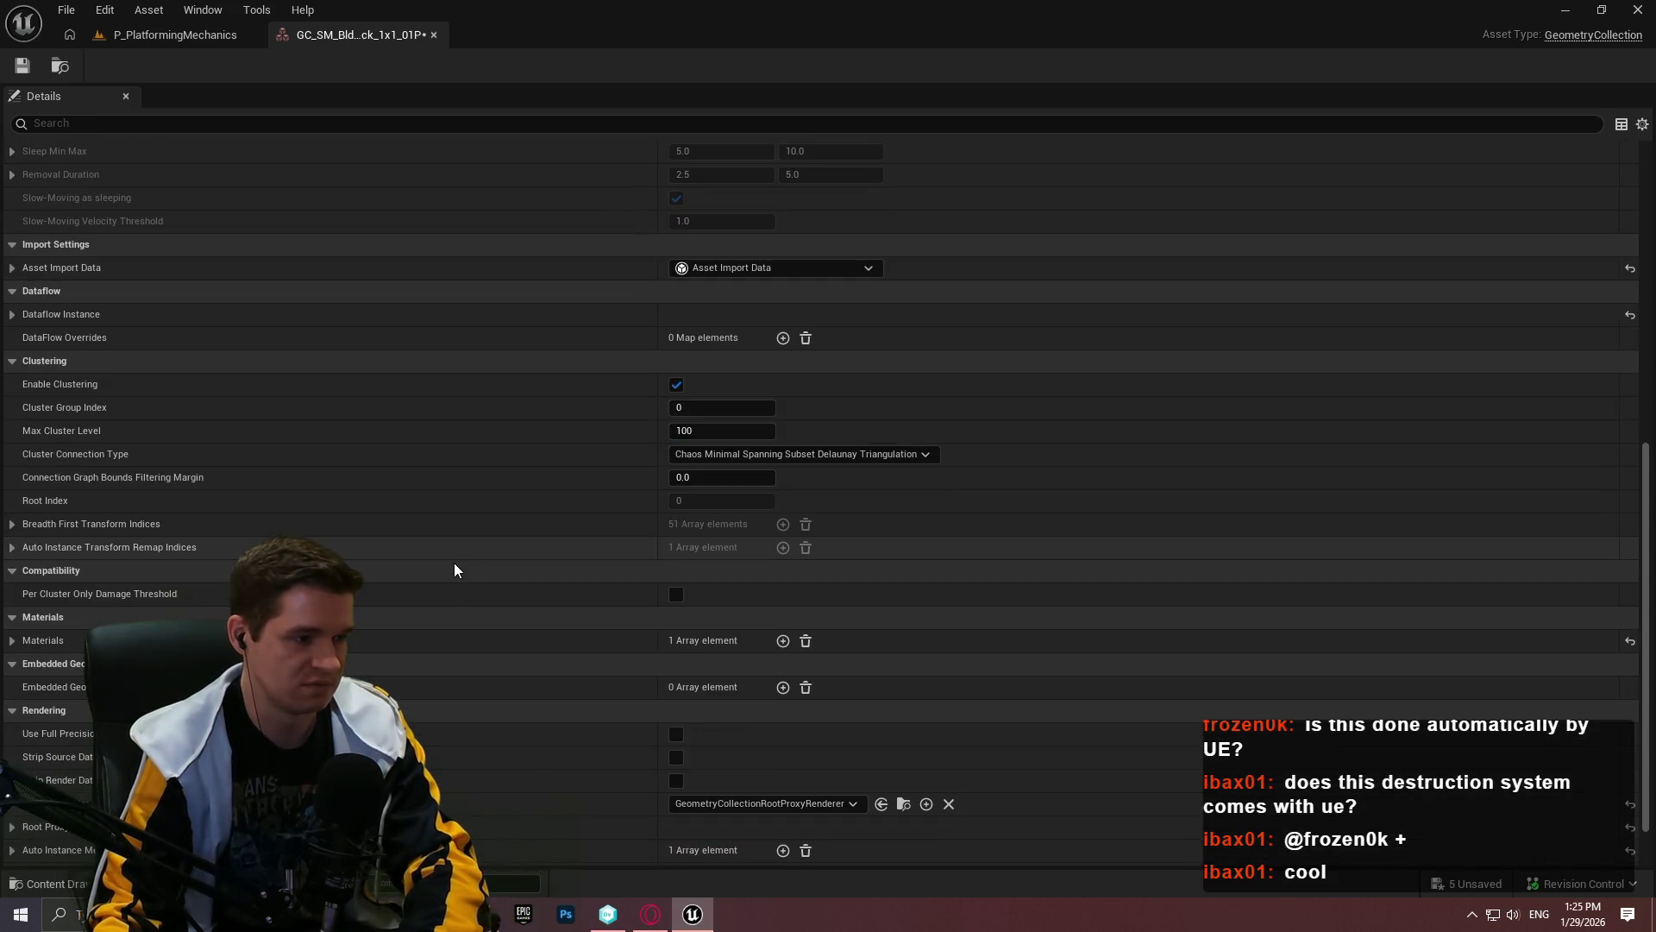
left_click_drag(1650, 576, 1649, 275)
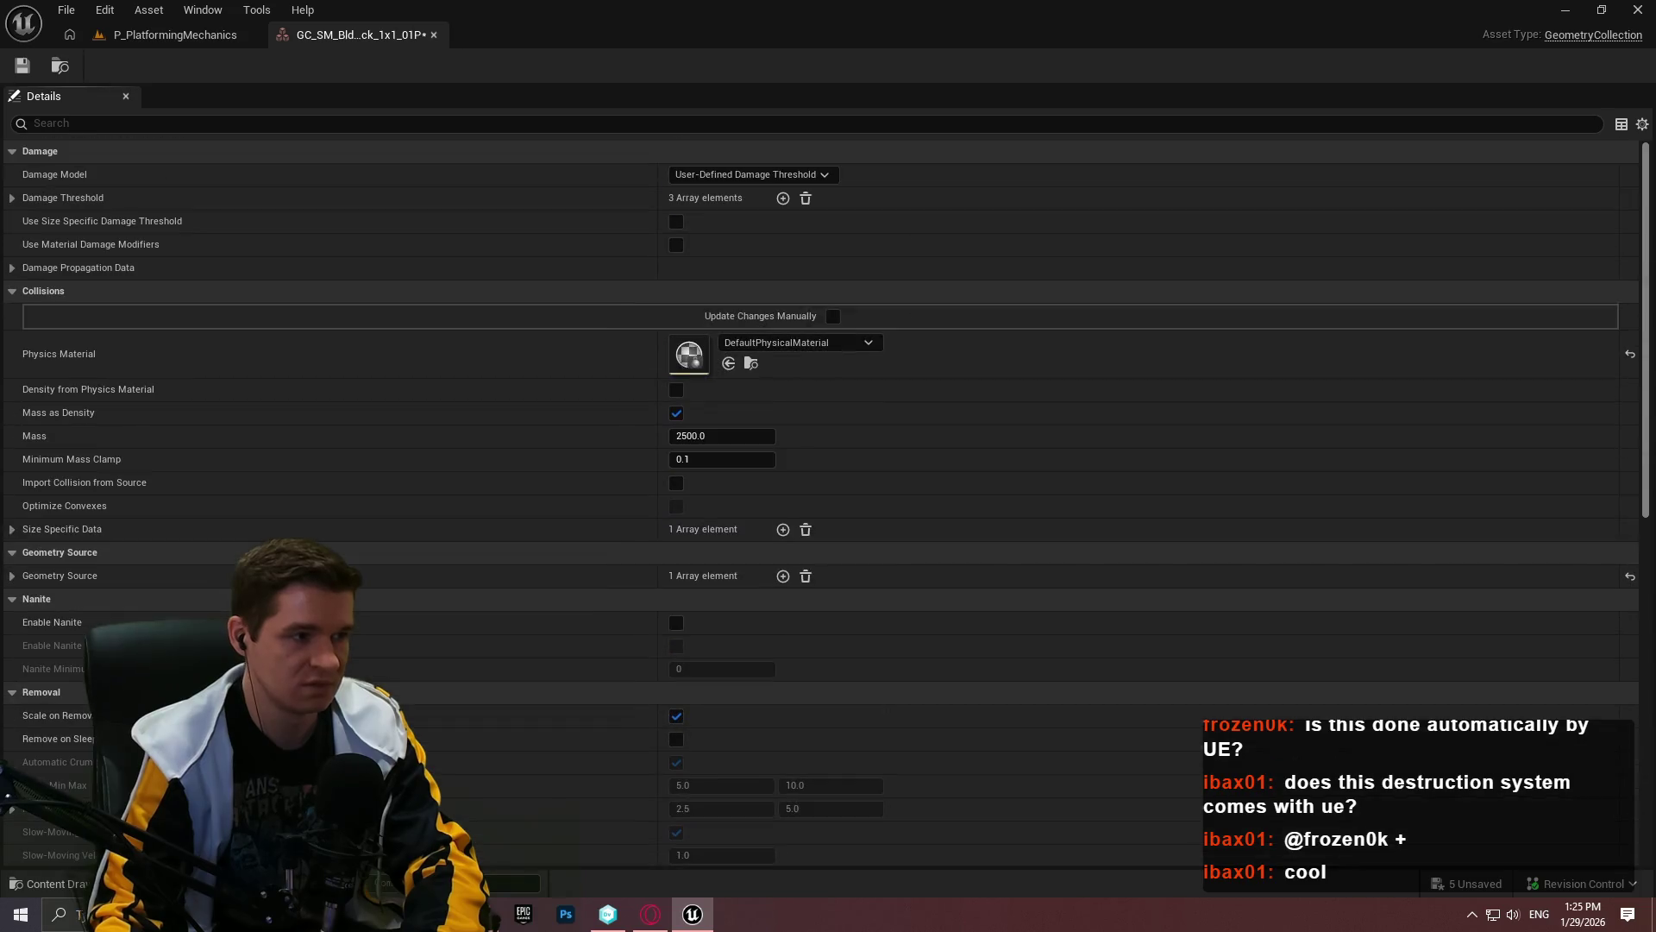
Step: Replace Damage Threshold with a single 1.0 entry, save, and return to P_PlatformingMechanics
left_click(12, 200)
left_click(806, 200)
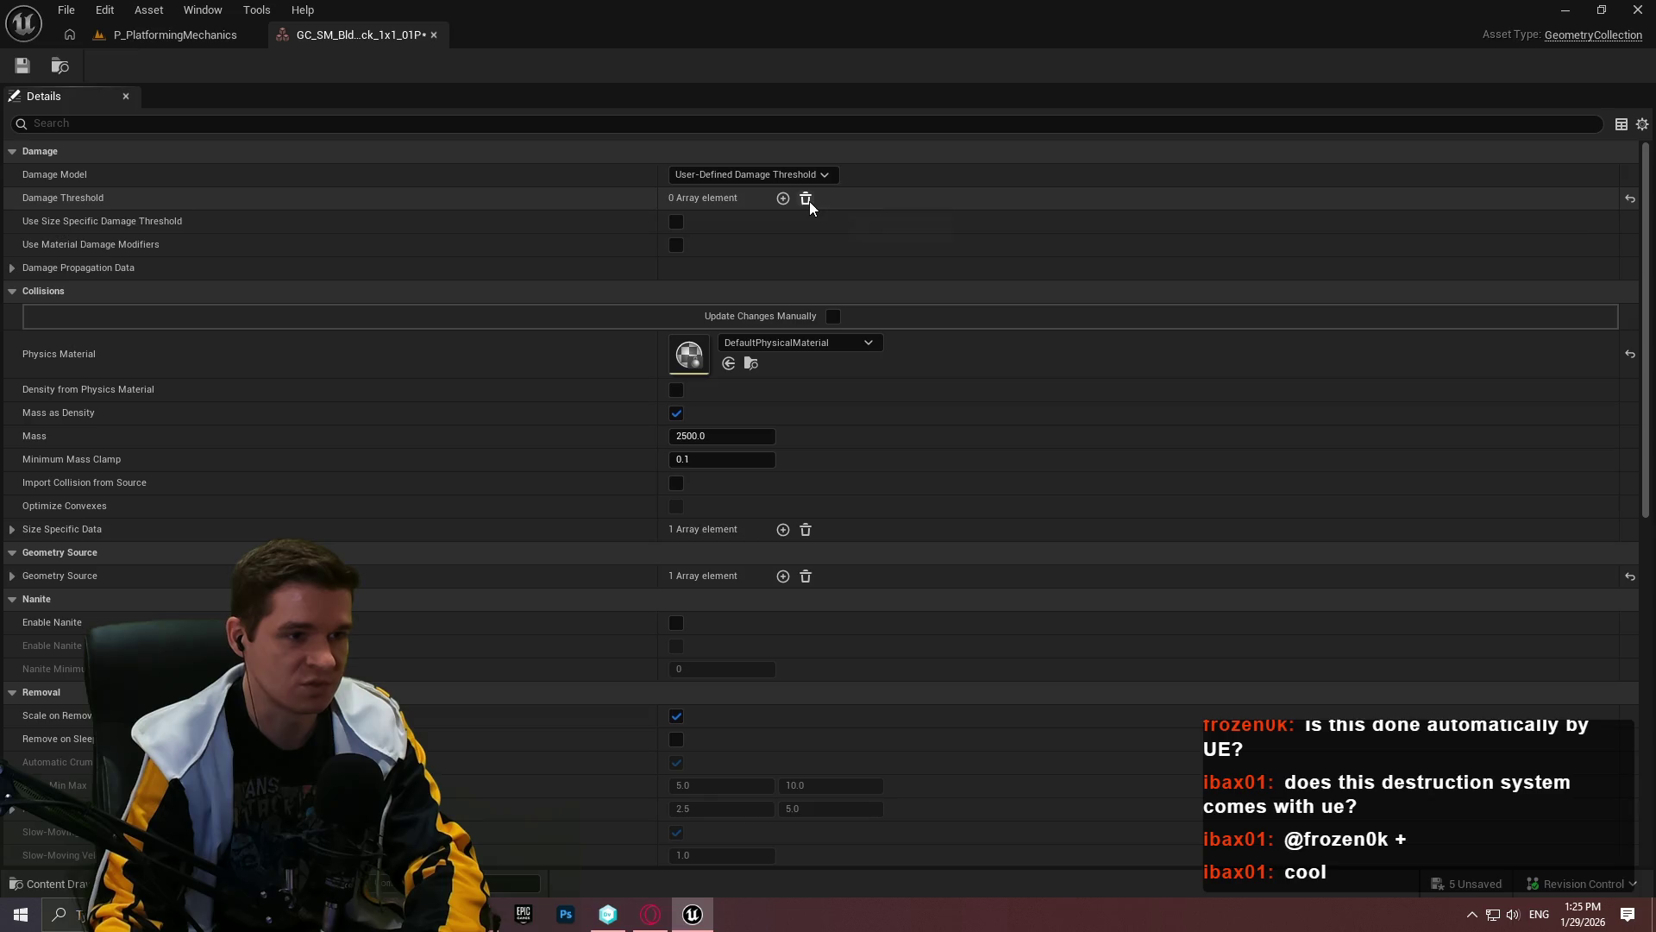
left_click(783, 199)
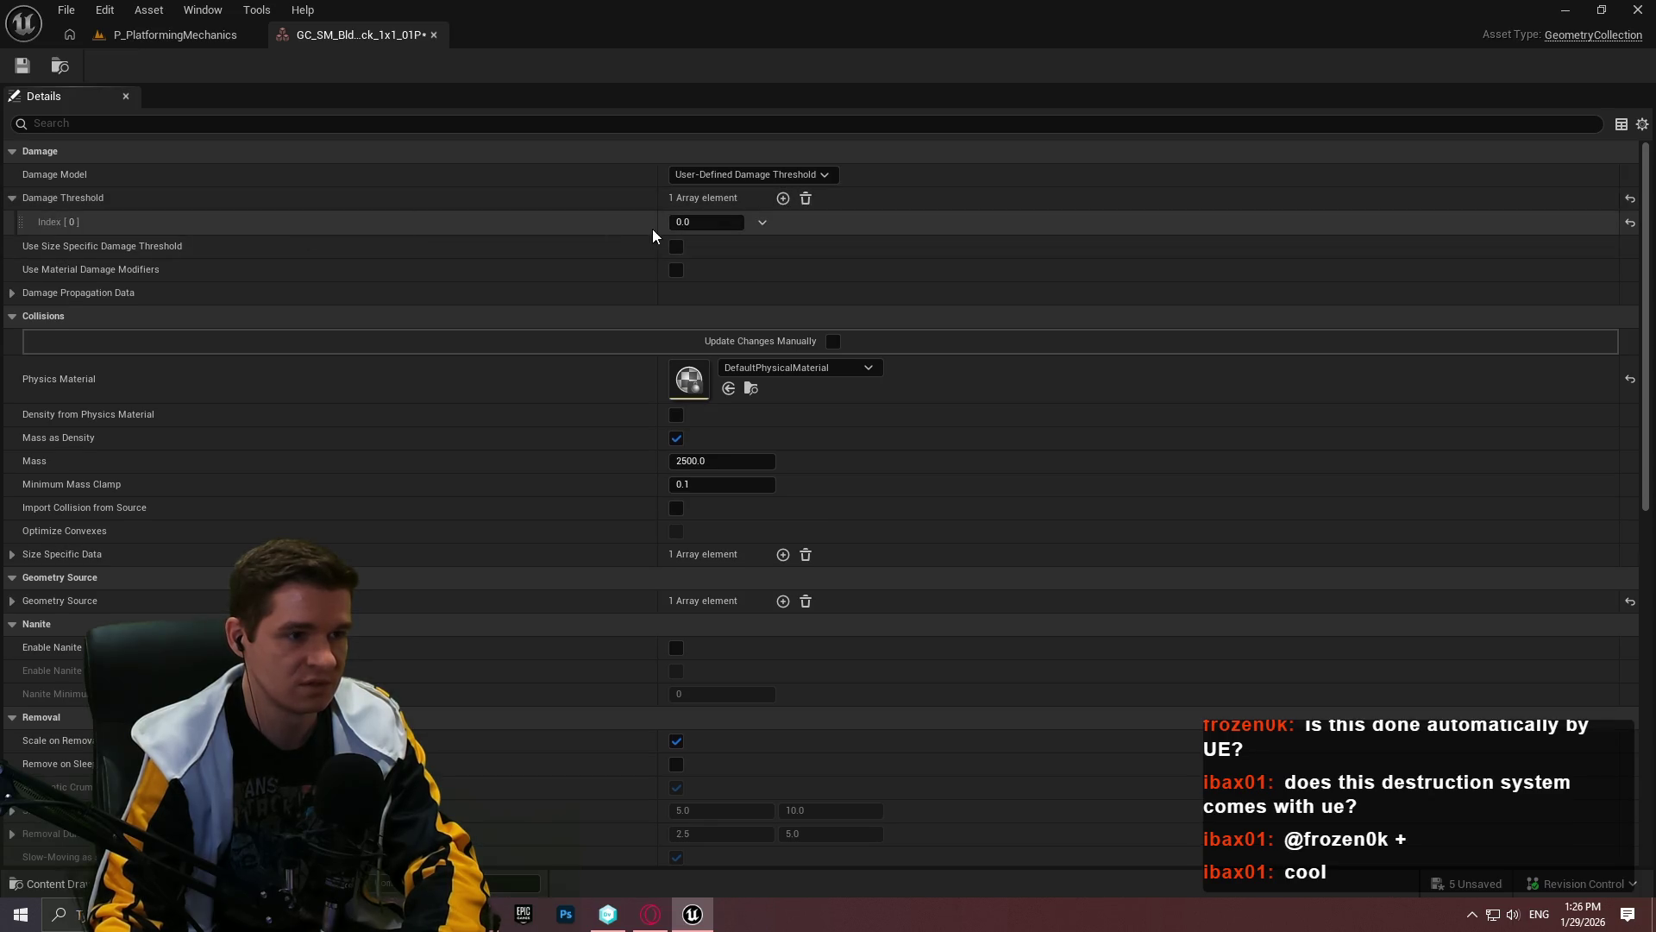
left_click(714, 224)
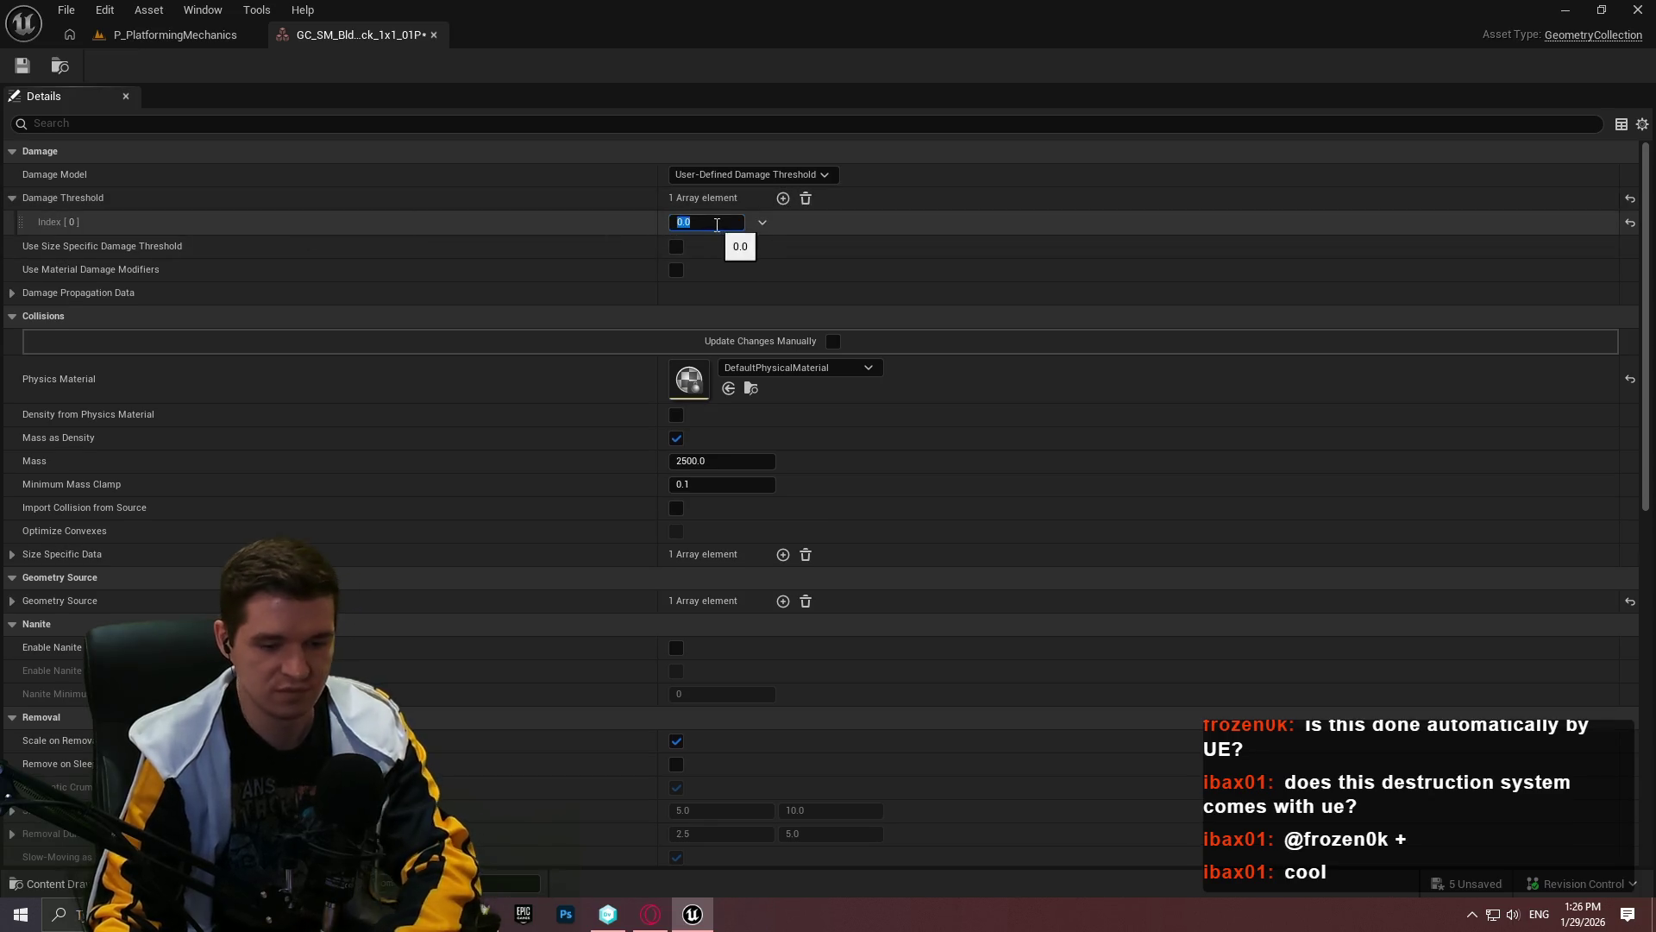
type("1")
key("Return")
left_click(22, 66)
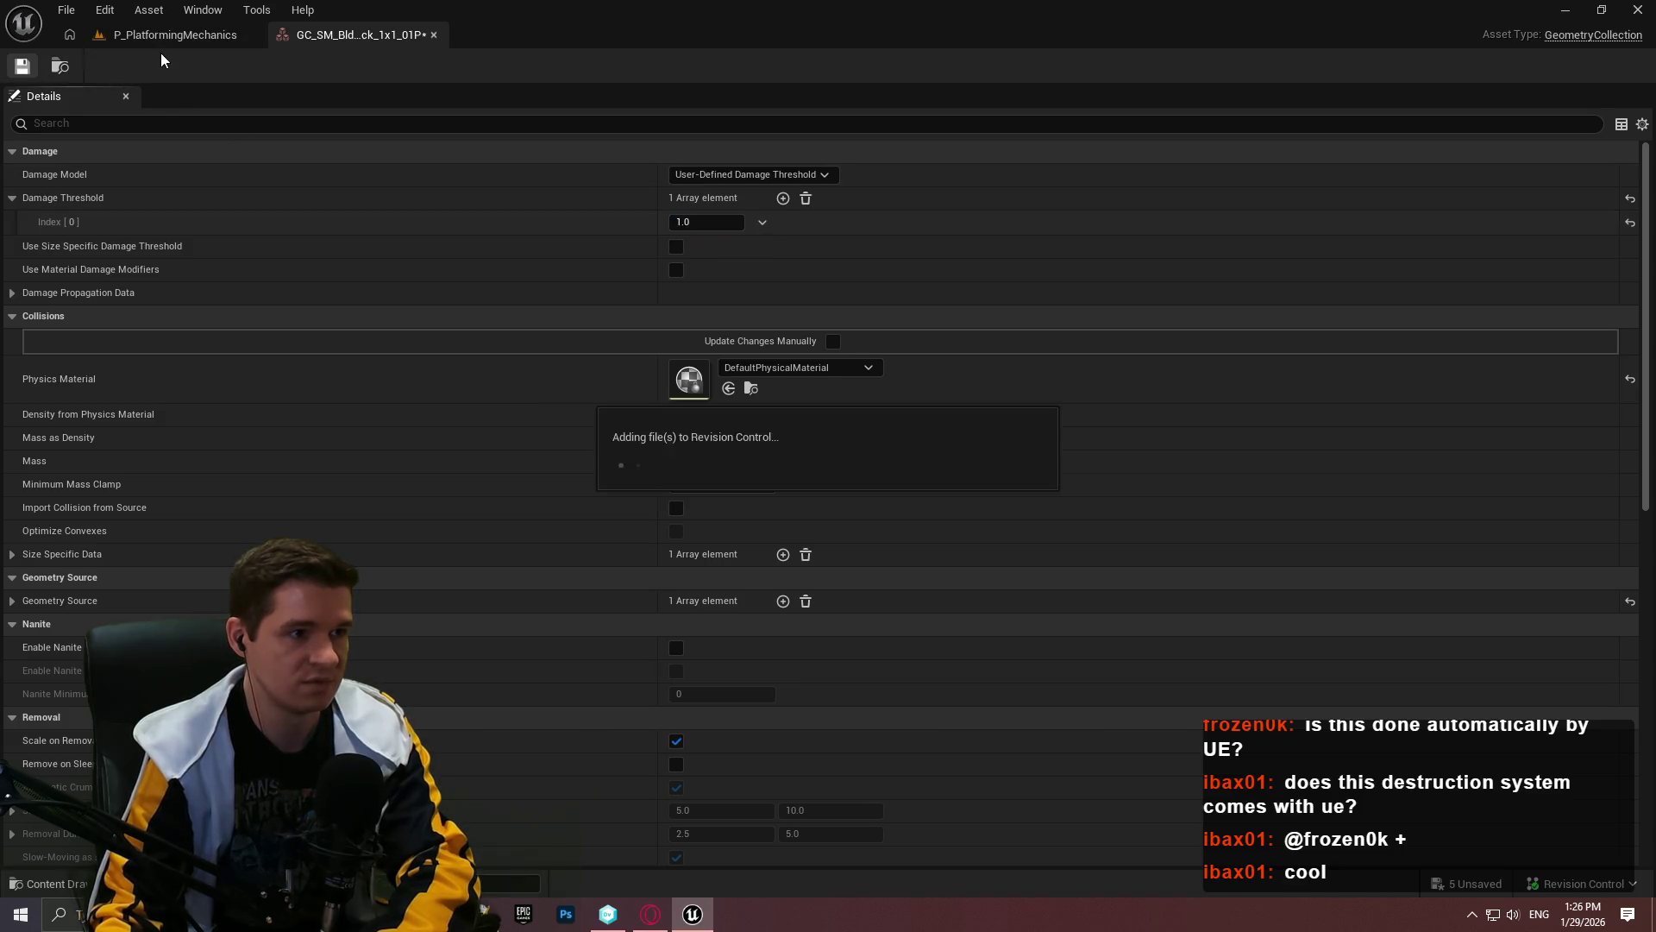
left_click(173, 35)
scroll(1467, 734, "down", 2)
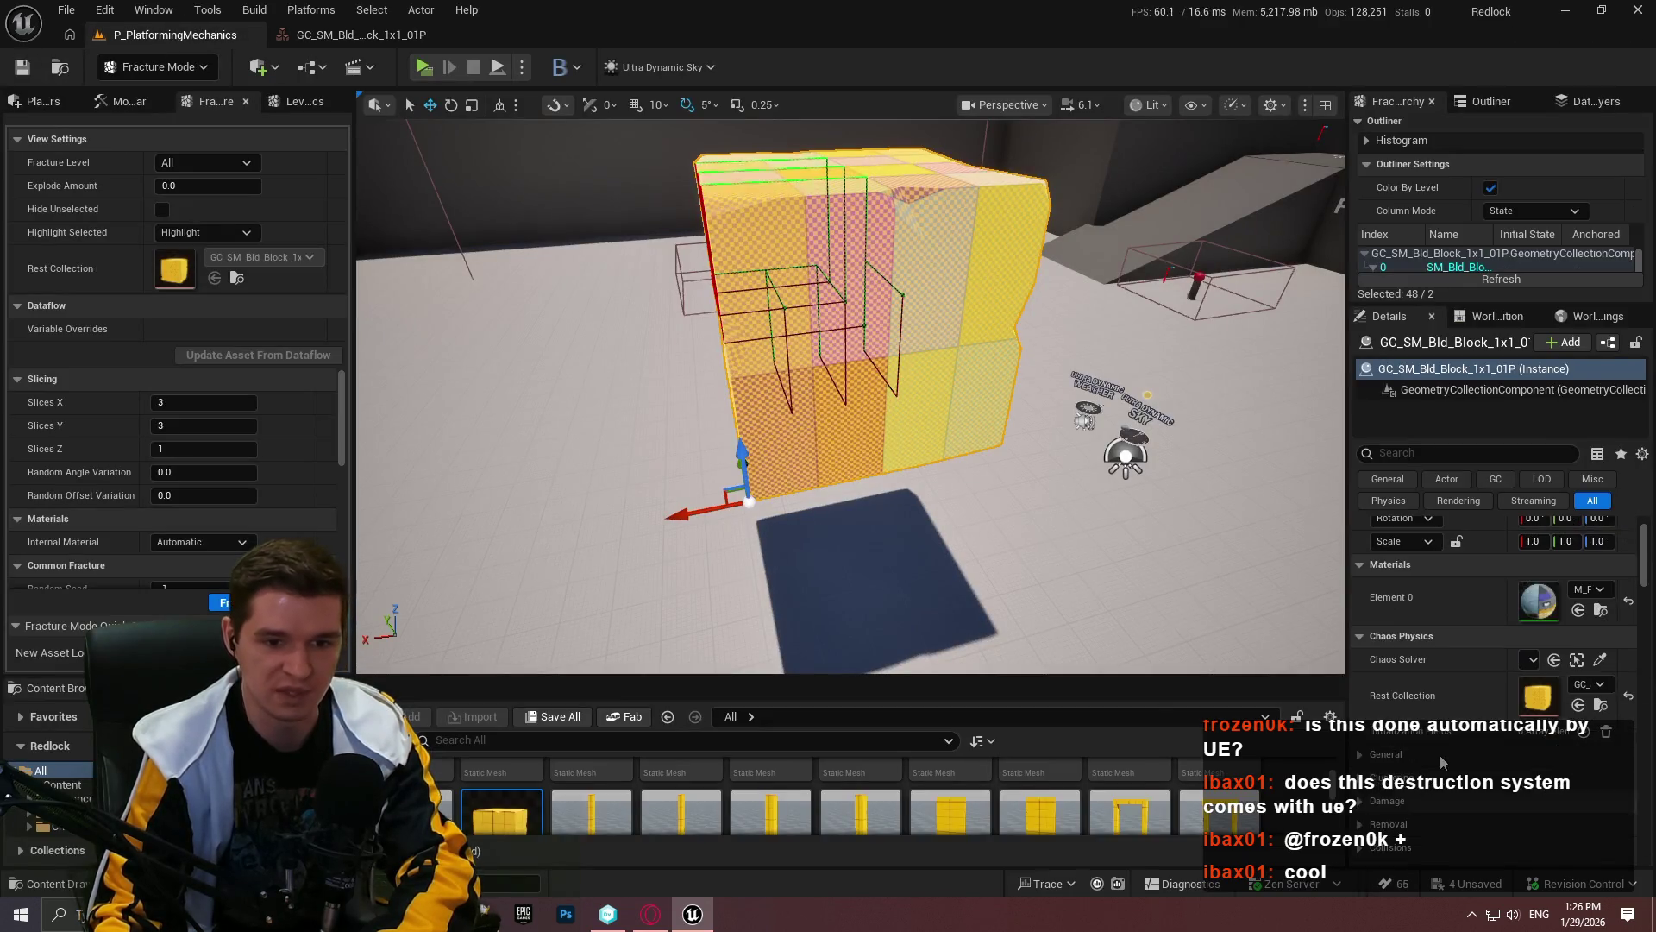
Step: Simulate the level past the welcome message so the fractured block collapses into pieces
scroll(1494, 666, "down", 6)
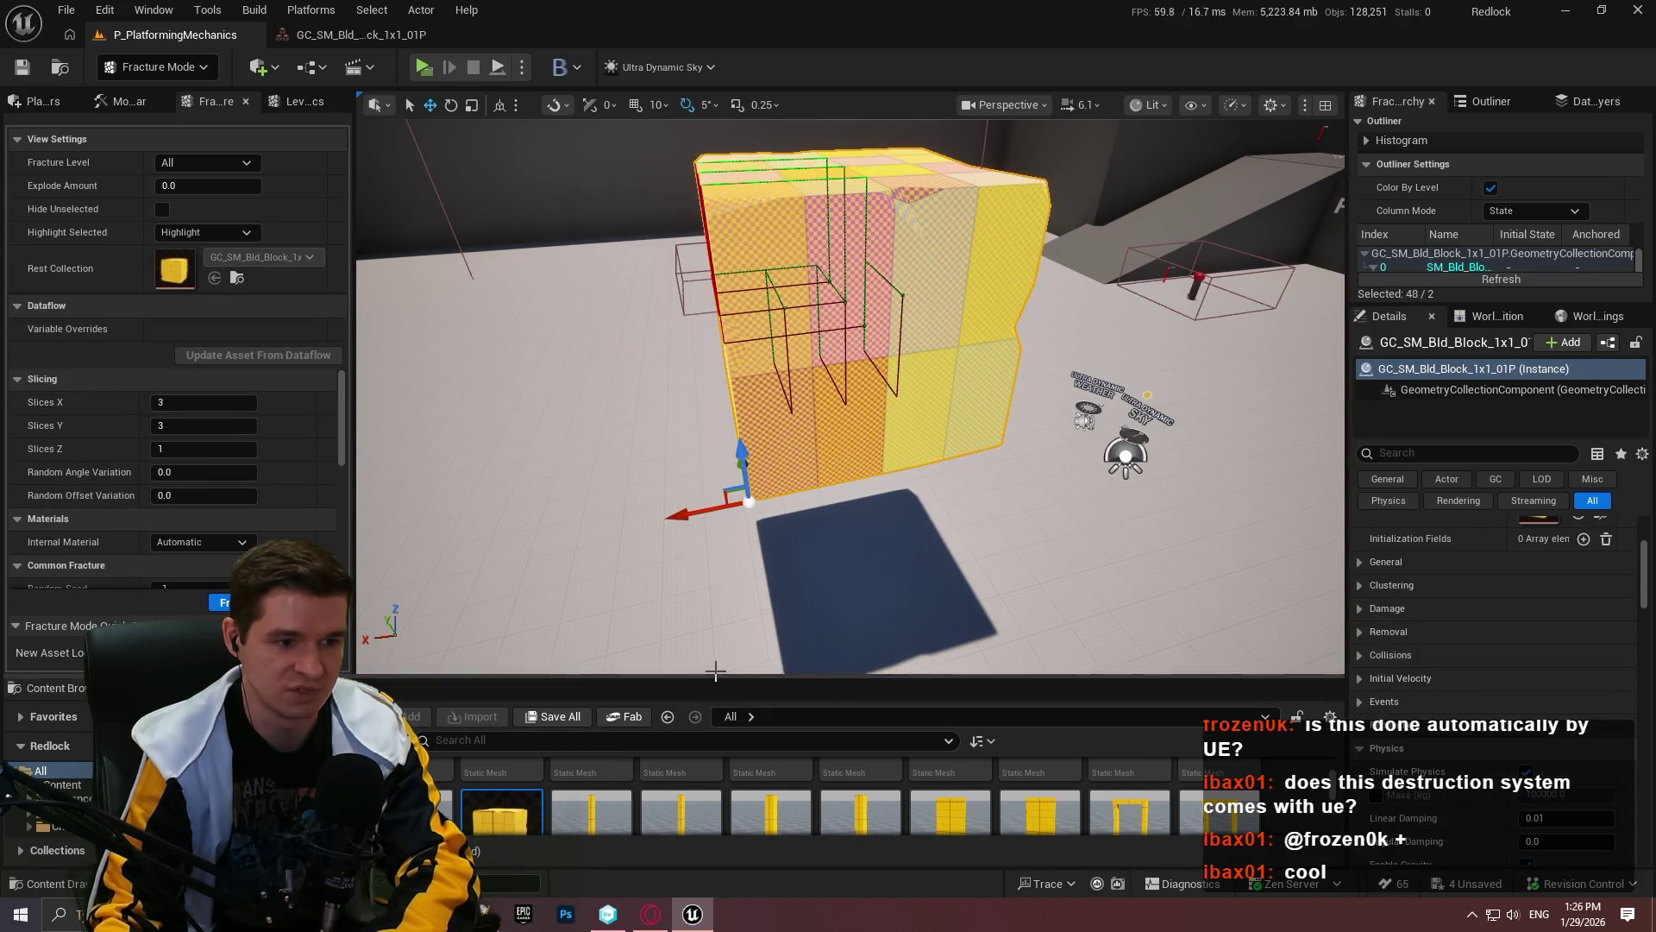
left_click_drag(1646, 556, 1648, 570)
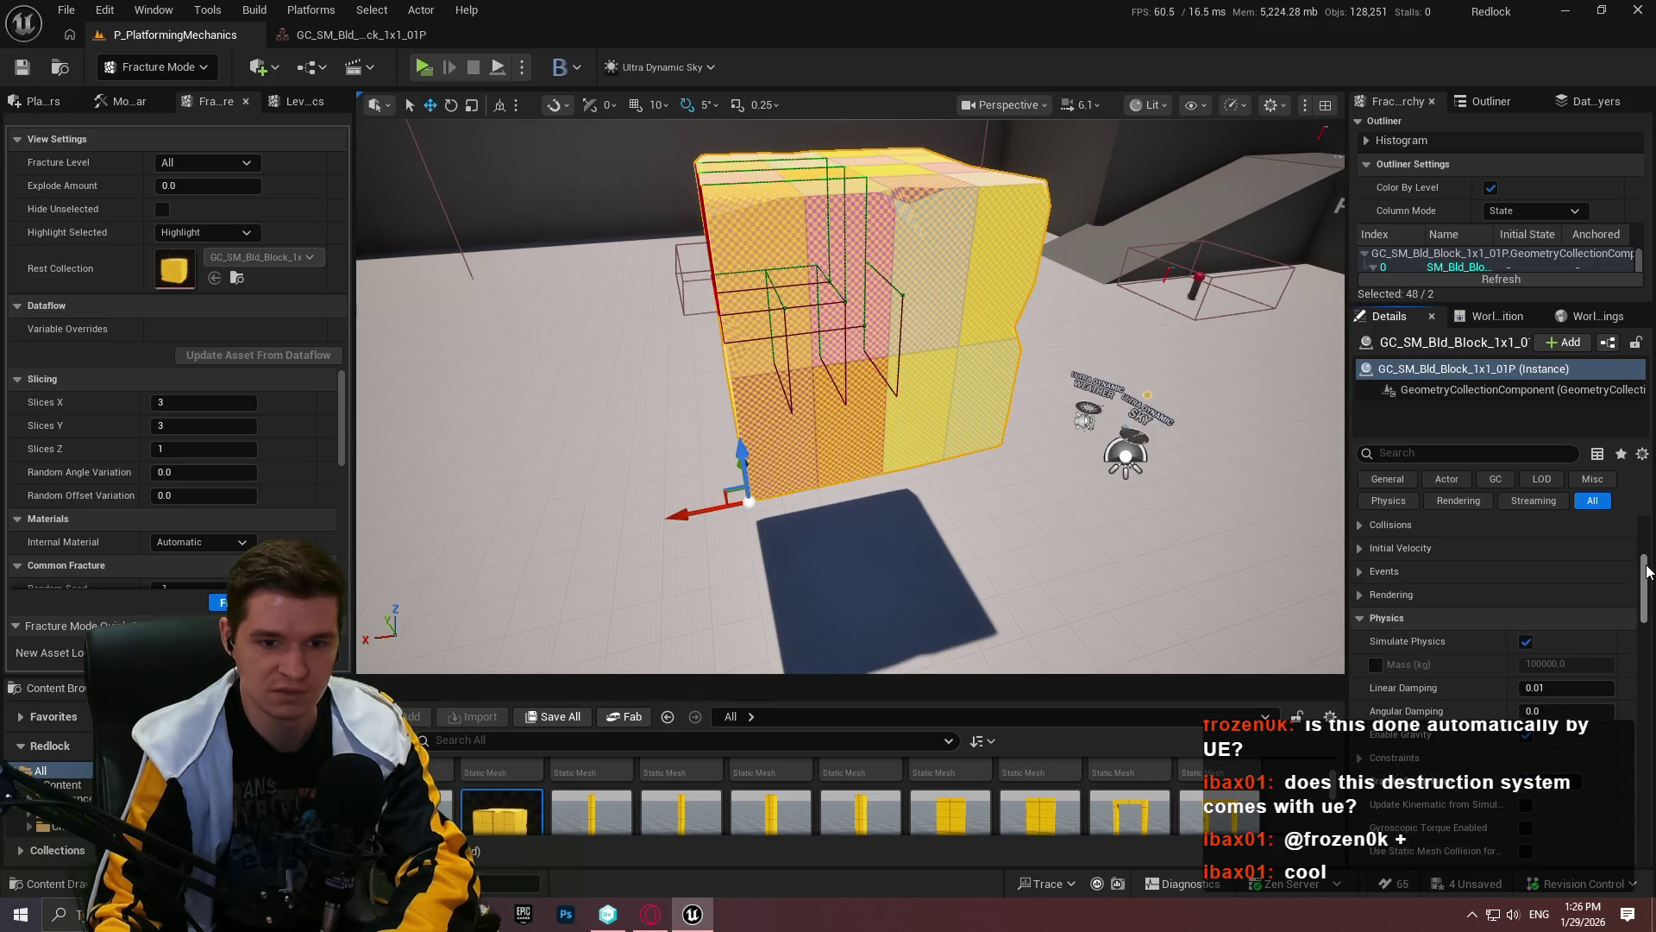
left_click(525, 67)
left_click(593, 242)
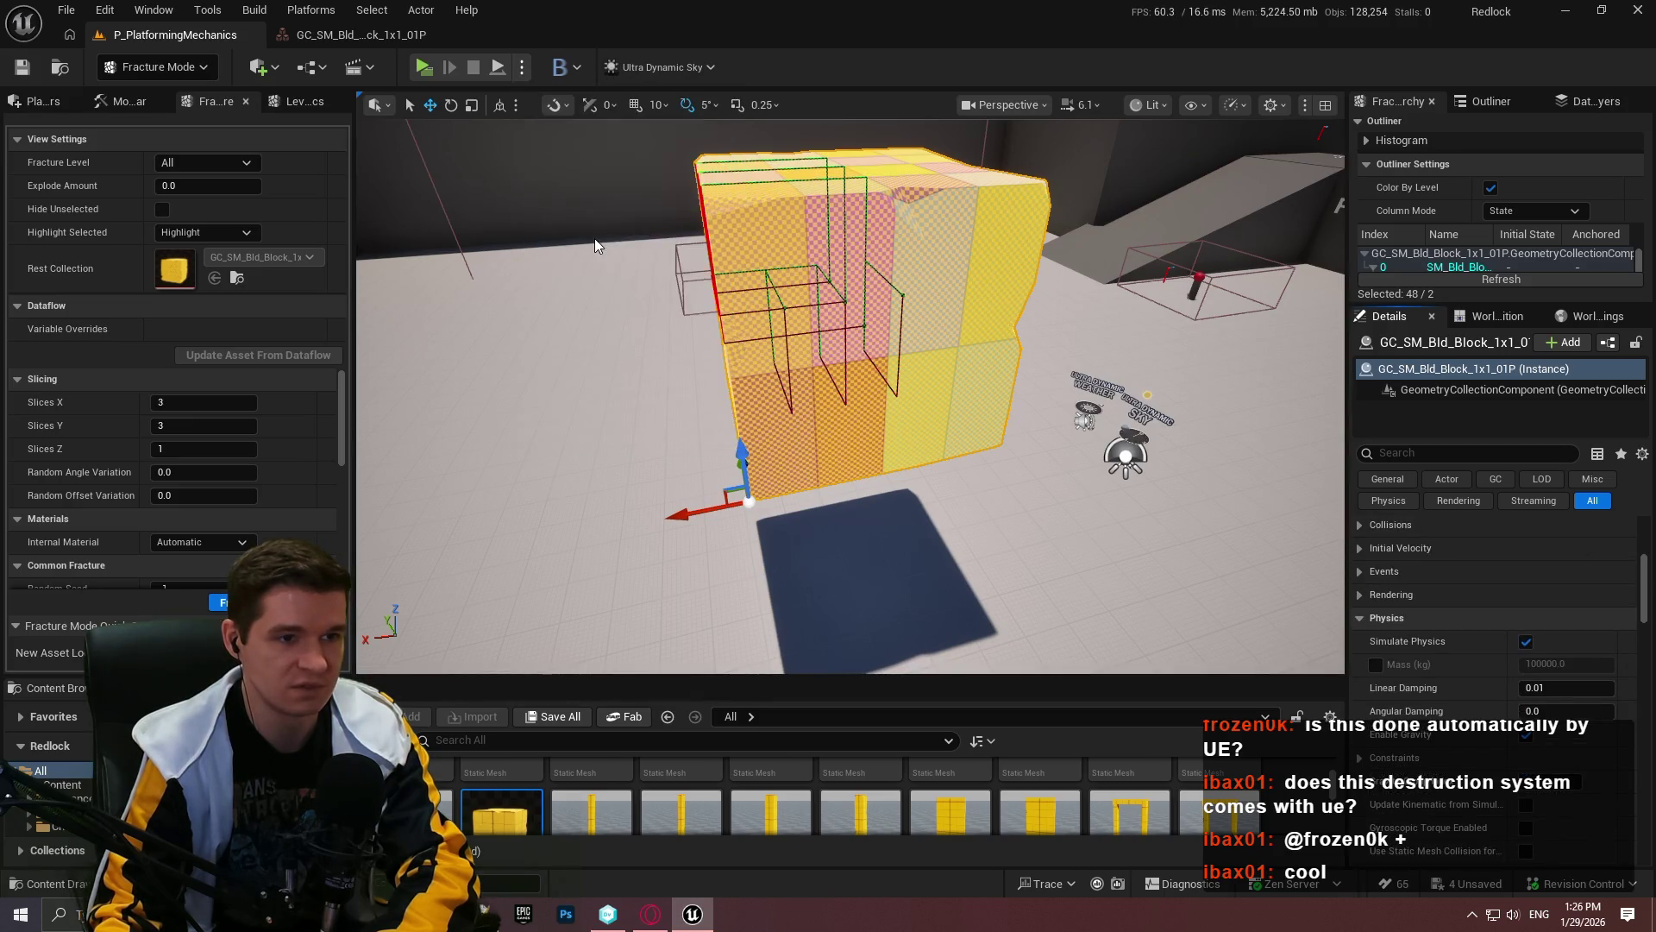
left_click(873, 573)
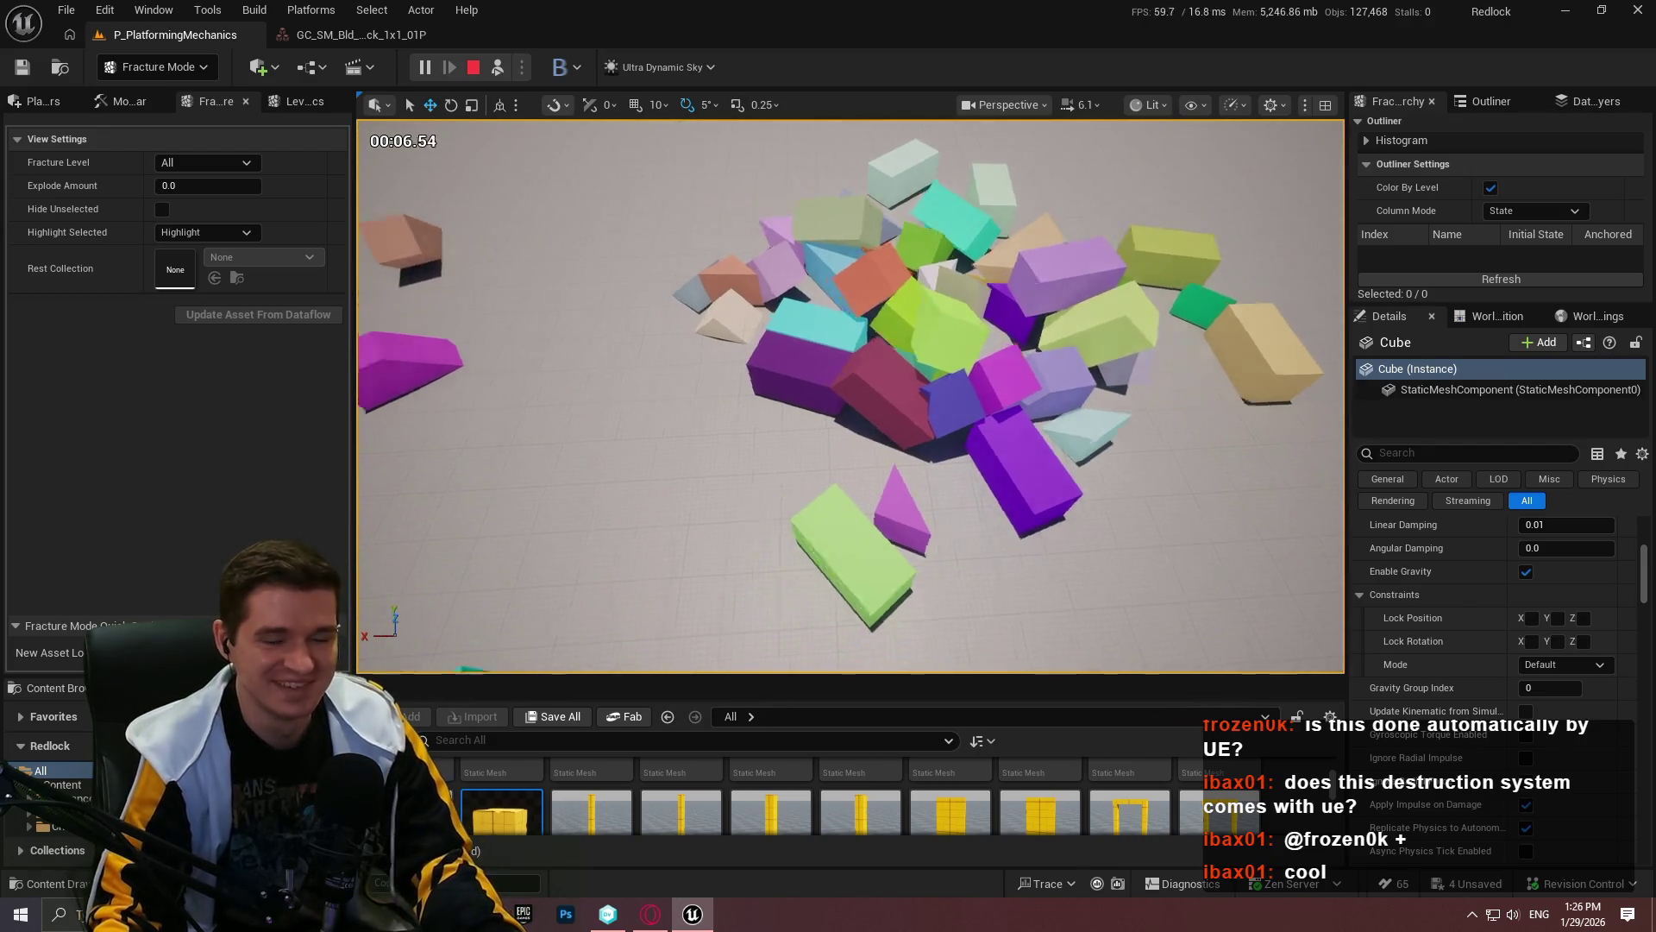
Step: Stop the running simulation and close the Message Log
left_click(809, 424)
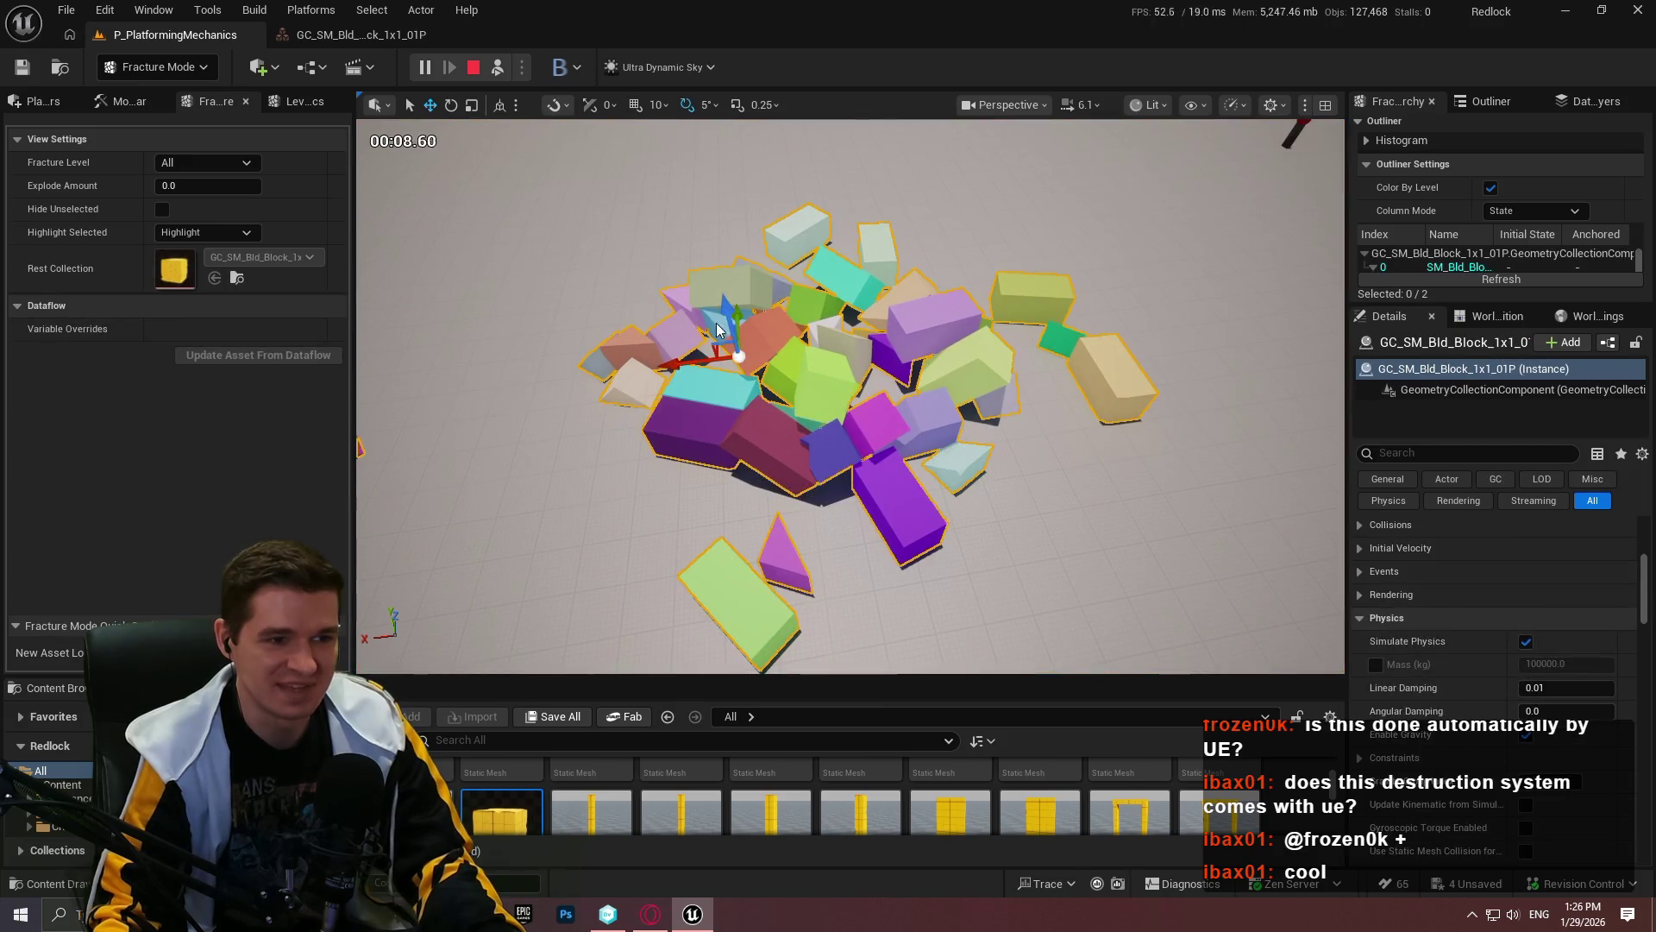
scroll(850, 393, "up", 4)
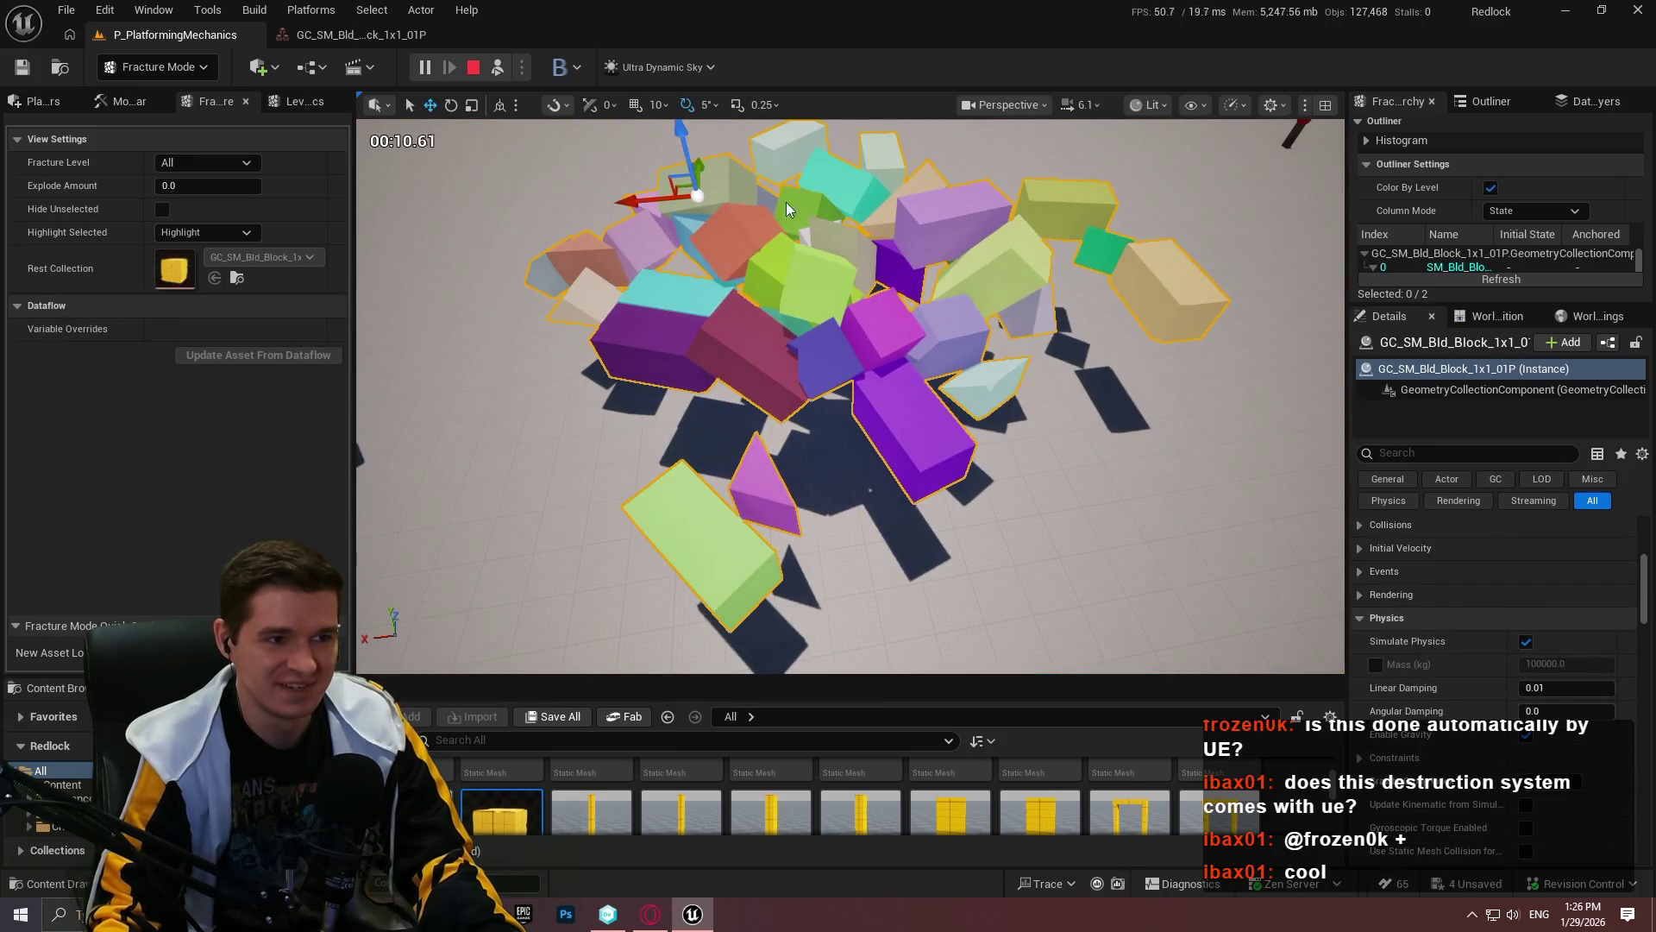
left_click(474, 68)
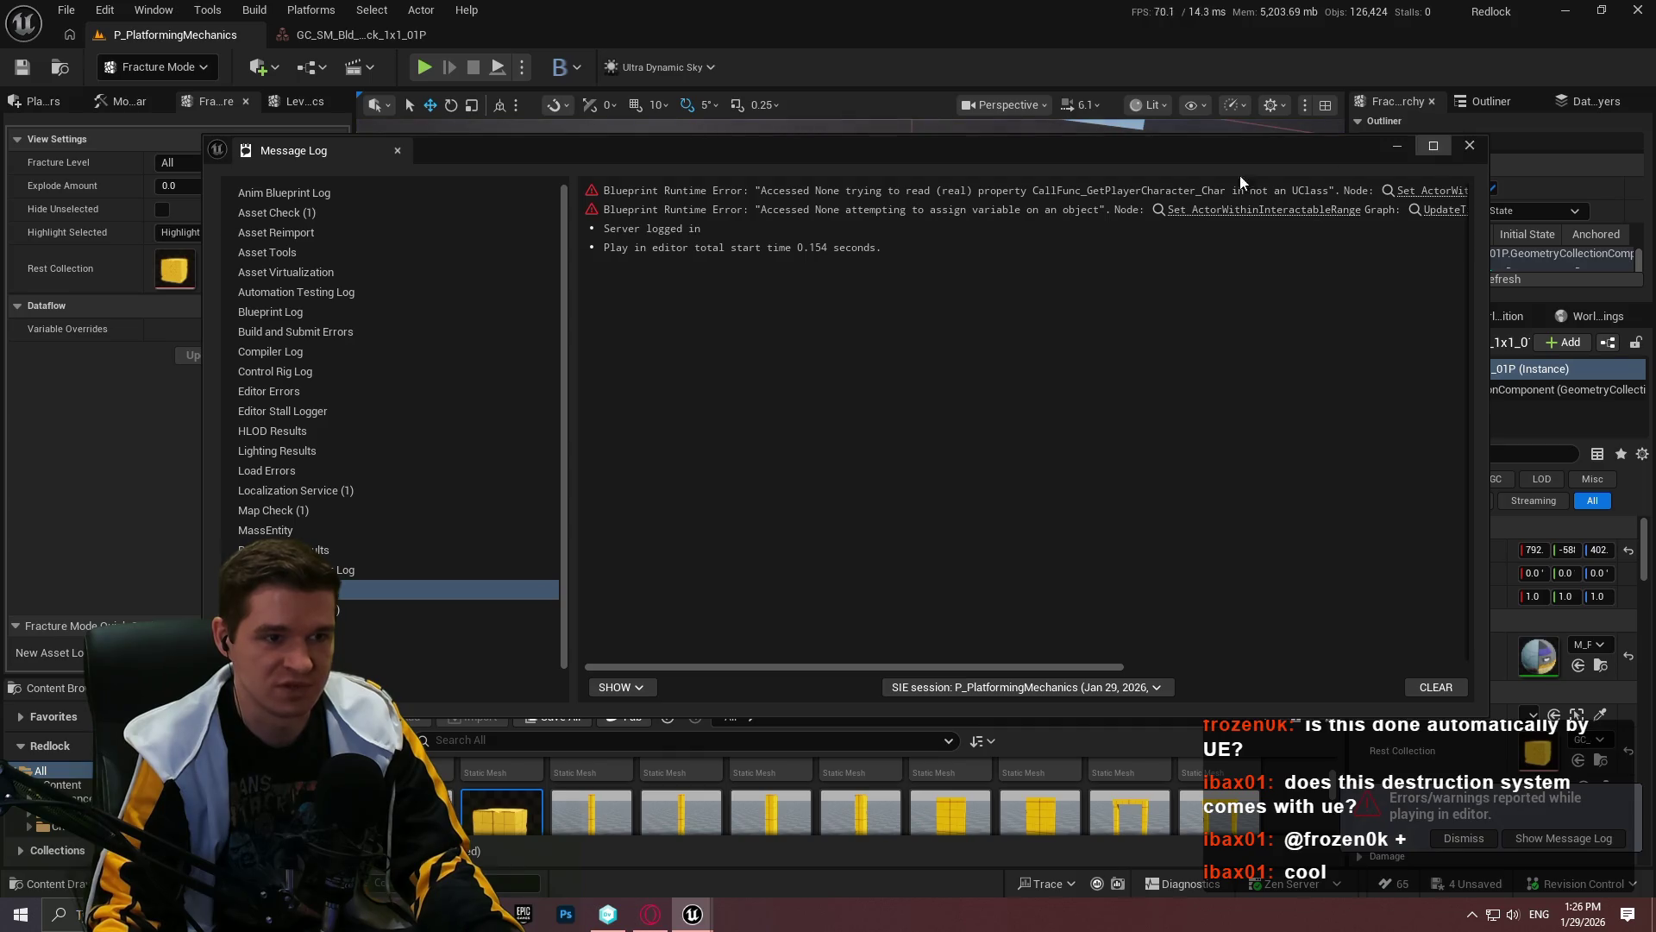
left_click(1471, 144)
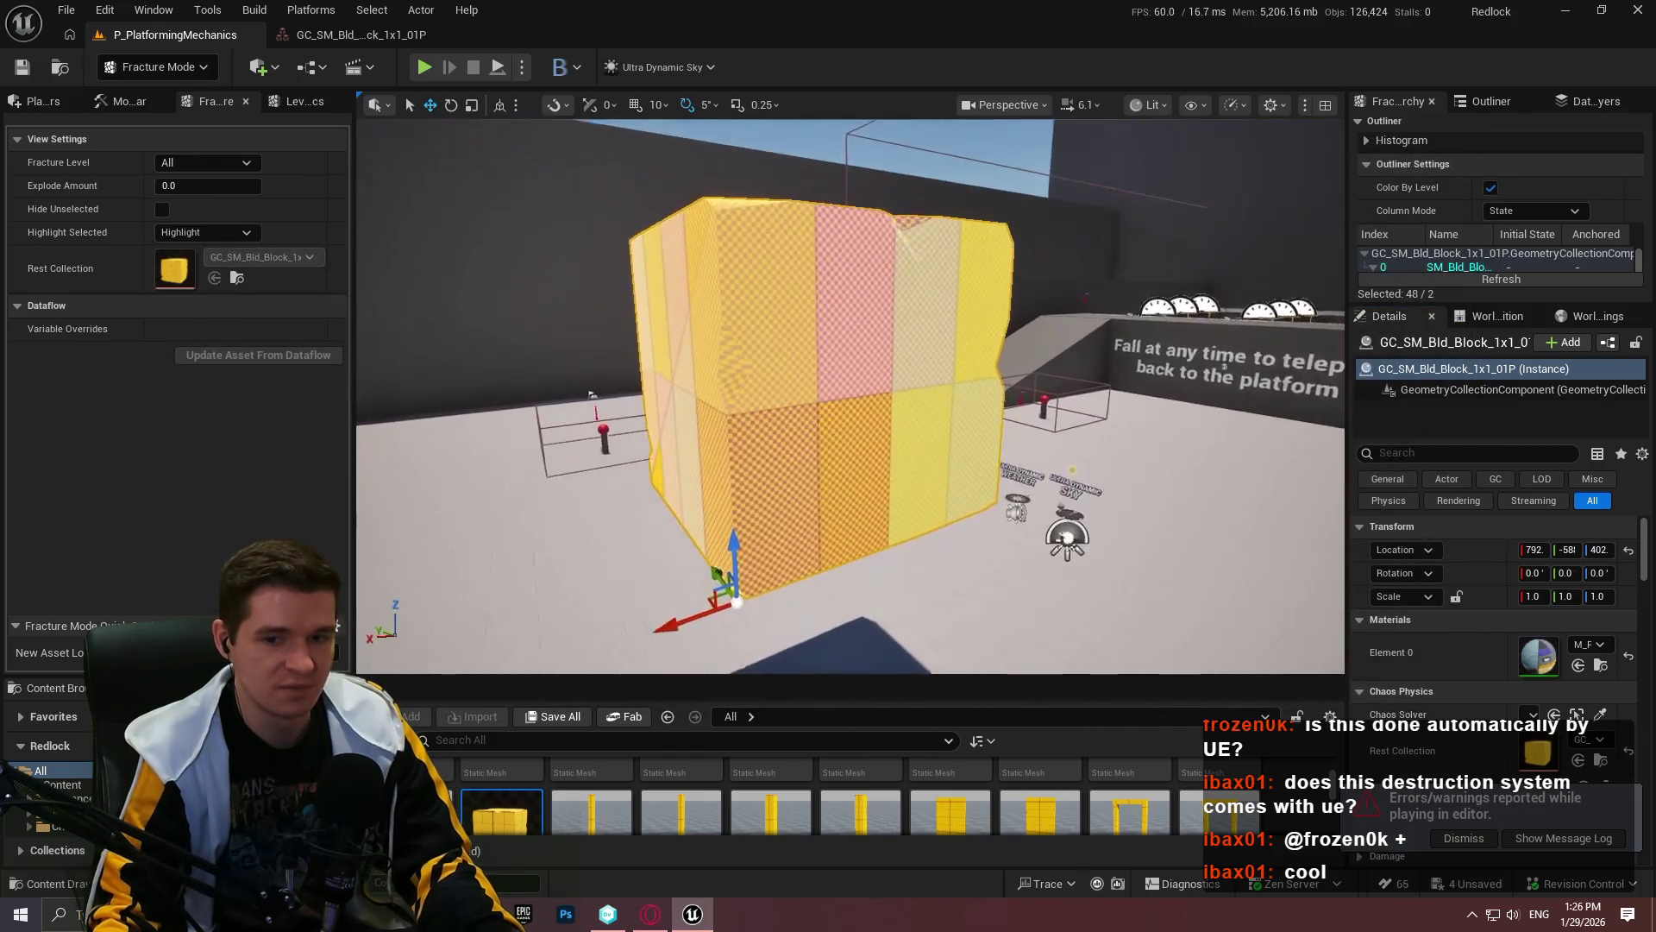
Step: Rotate the fracture block onto a corner (-55, -21, 28.2) and start Simulate again
key("e")
left_click_drag(748, 531, 737, 535)
scroll(850, 397, "down", 5)
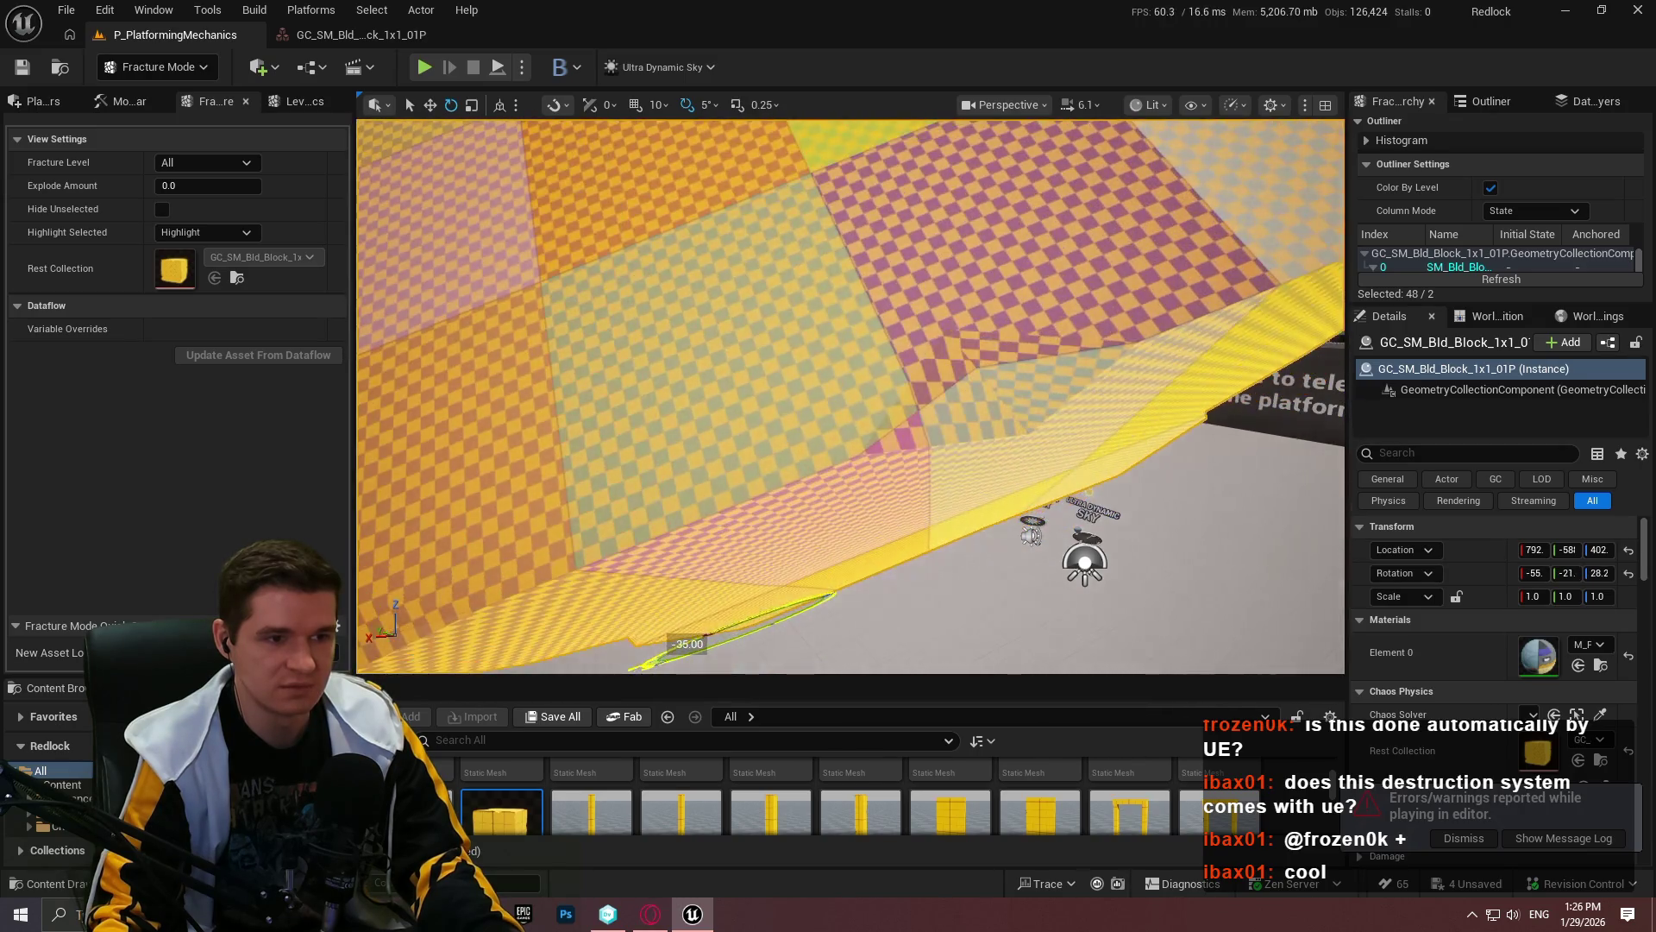
mouse_move(638, 509)
left_mouse_down()
mouse_move(880, 451)
mouse_move(850, 335)
left_mouse_up()
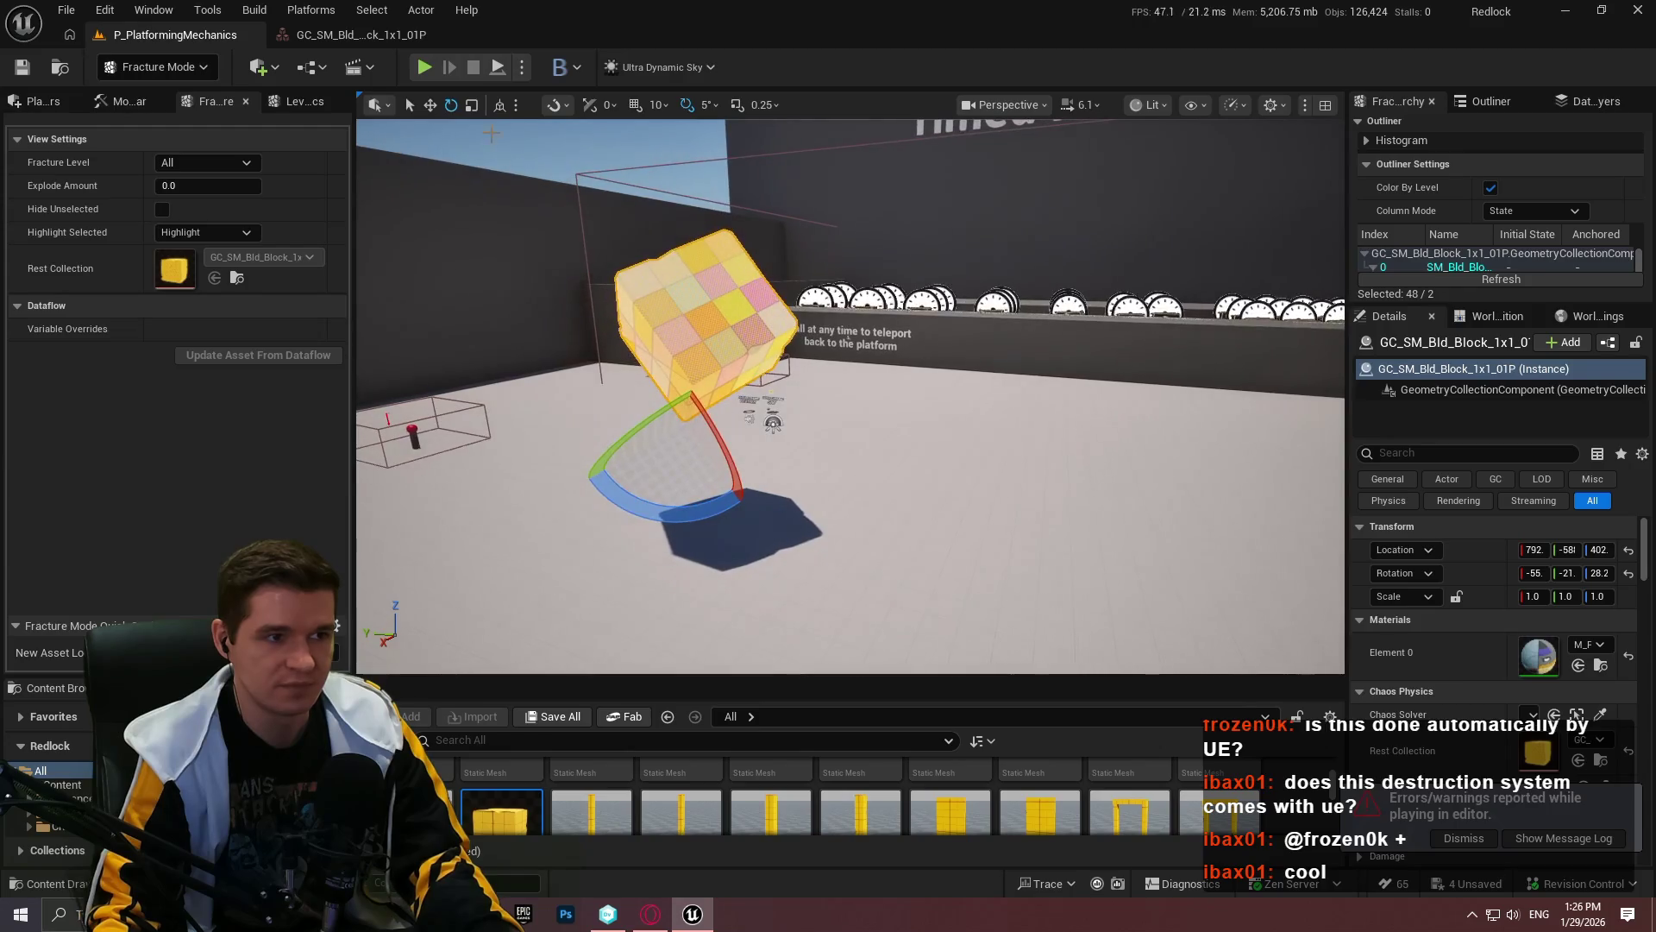
left_click(522, 68)
left_click(582, 245)
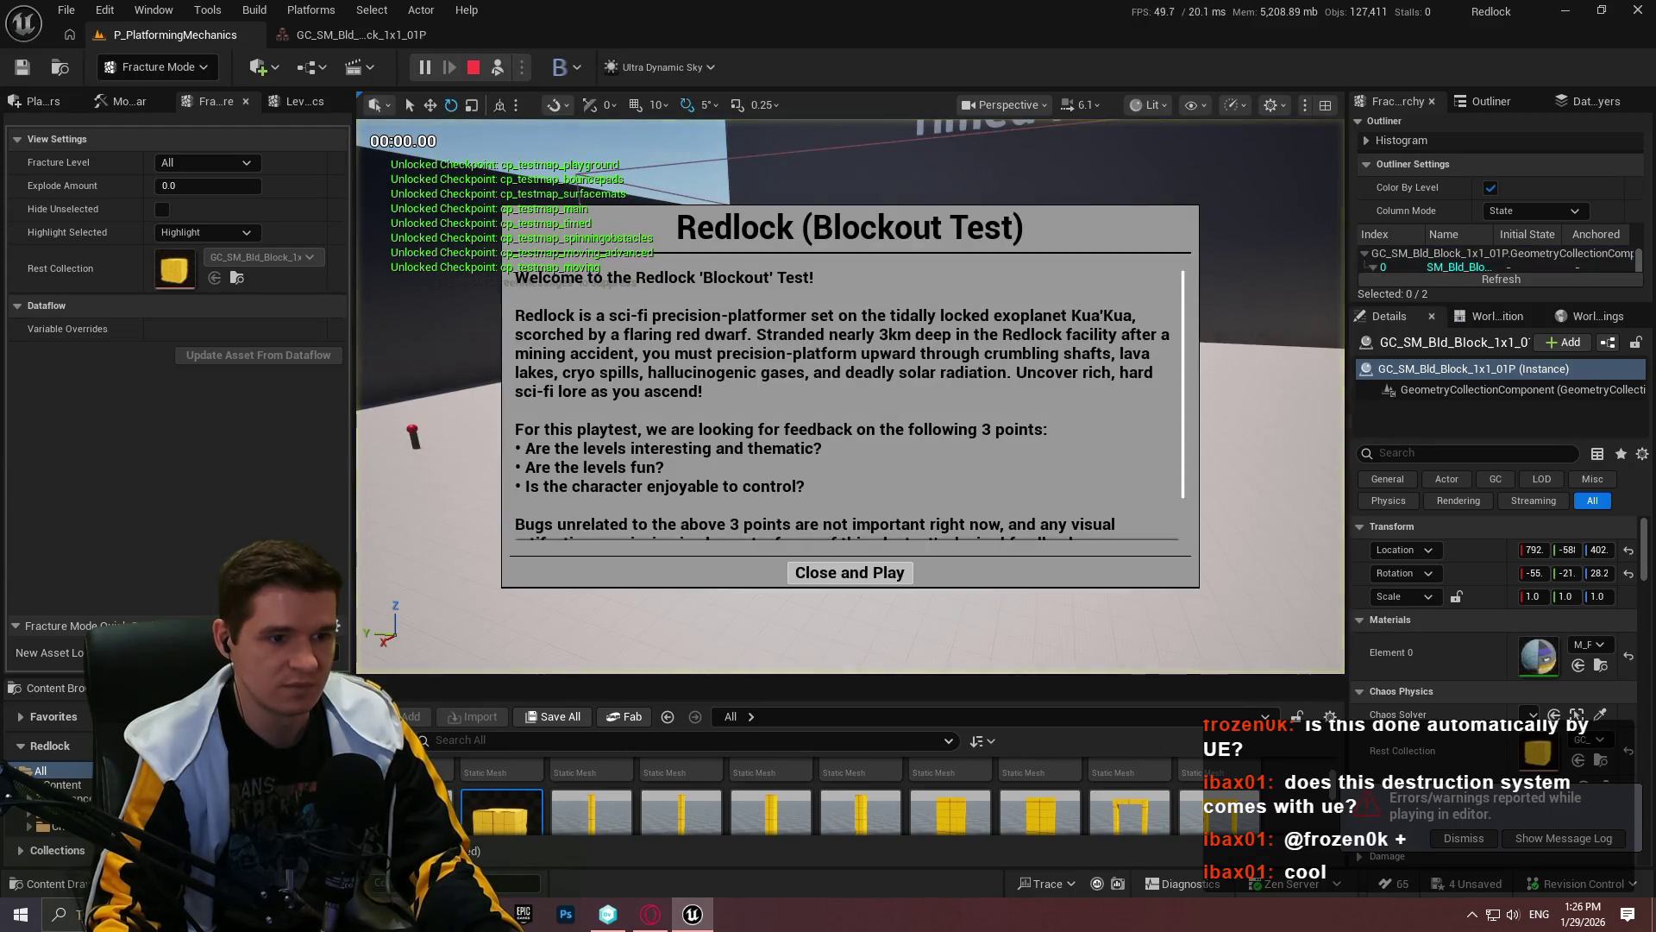
Step: Let the tilted block shatter in the simulation, then stop it
left_click(847, 666)
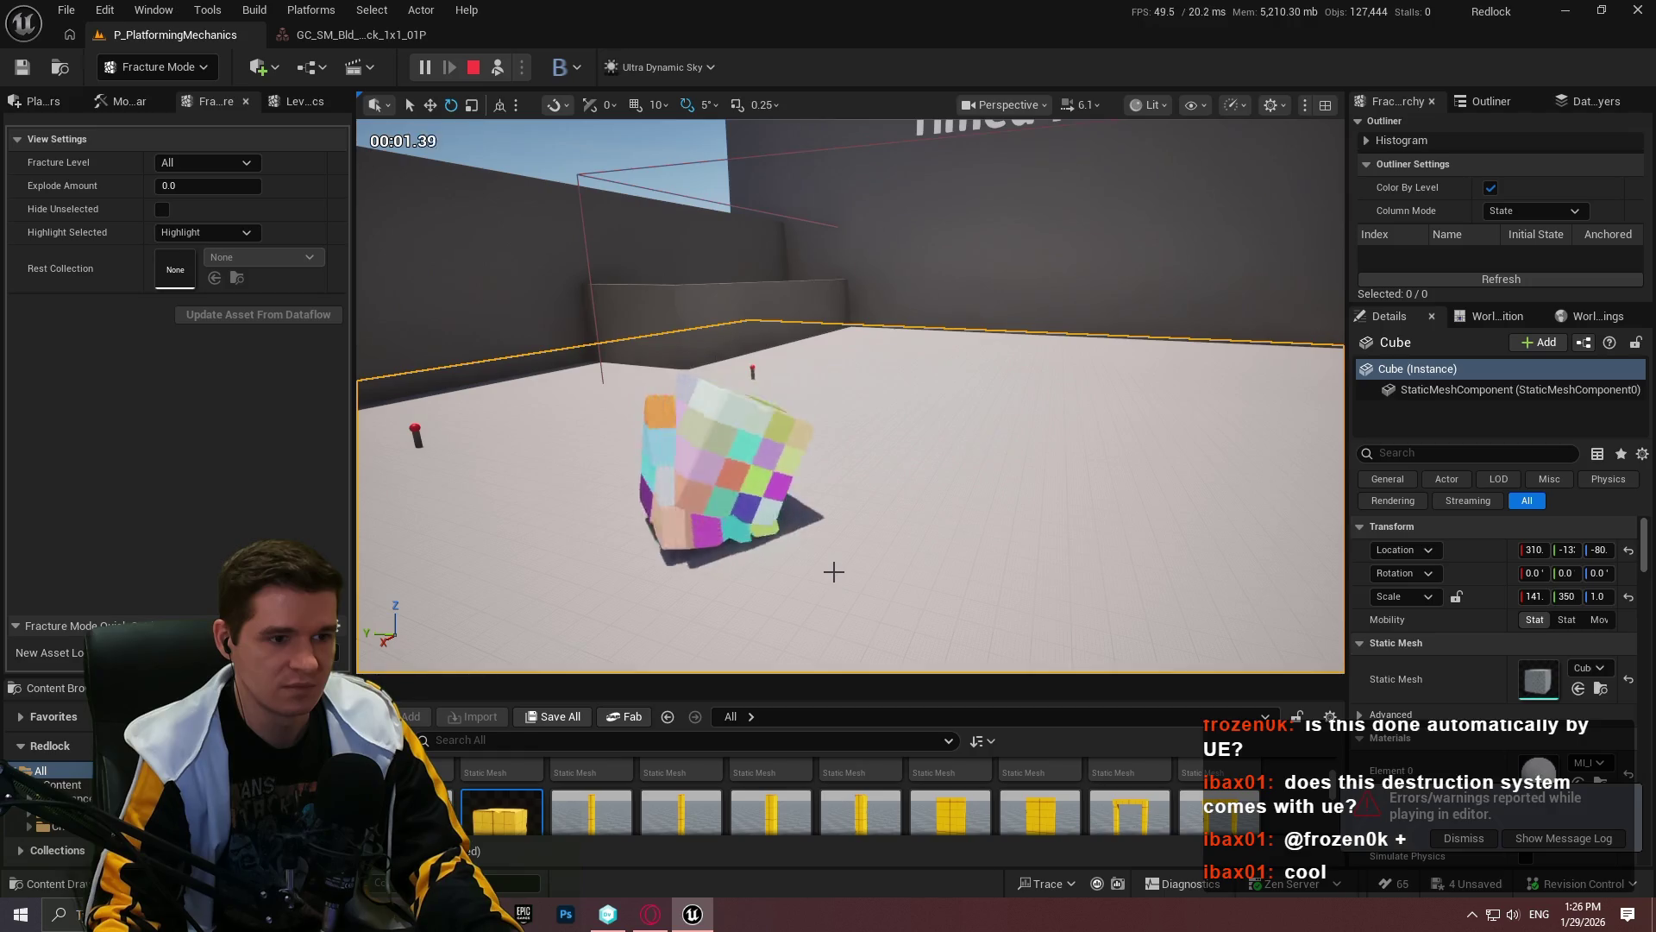
scroll(826, 495, "up", 5)
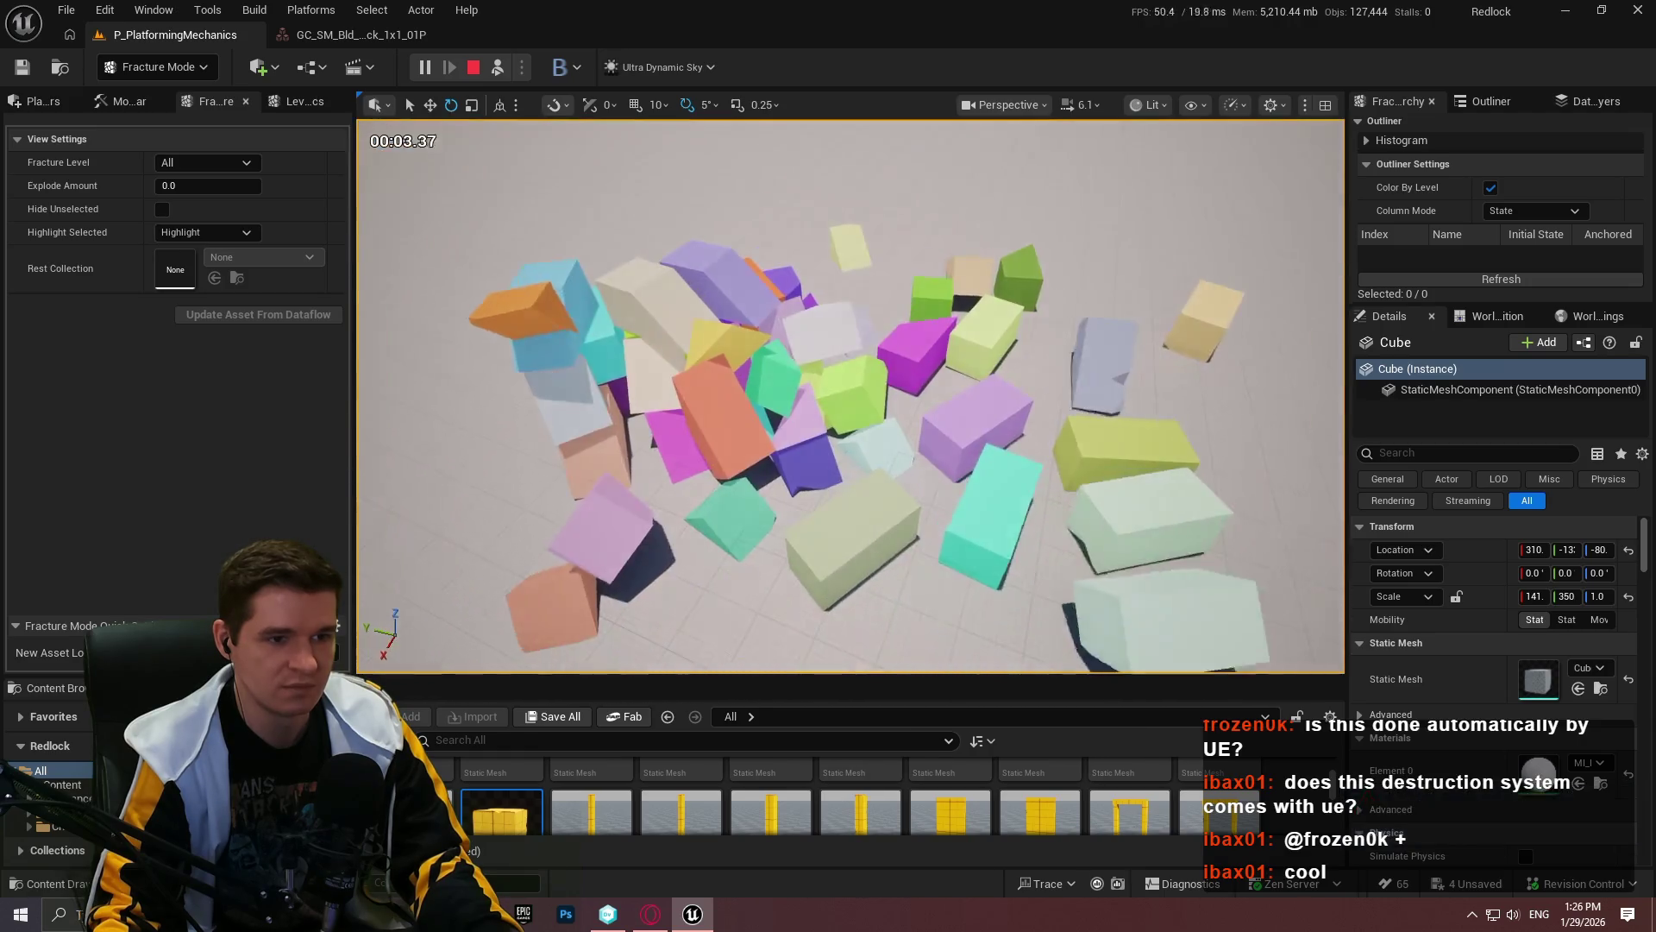
left_click(473, 67)
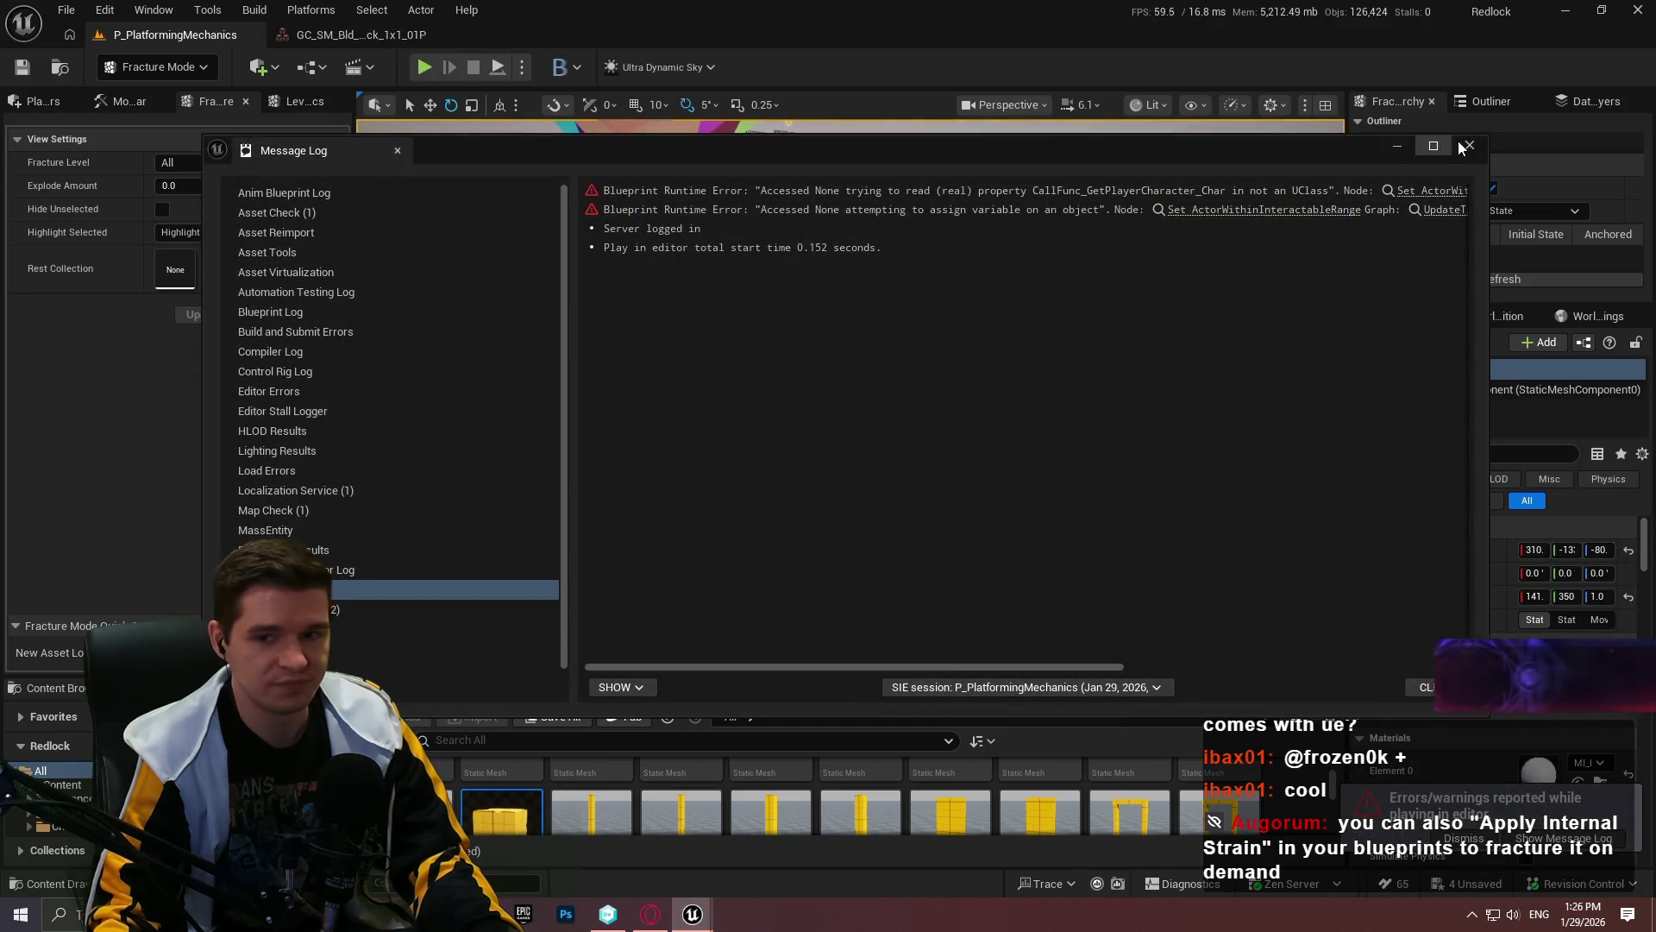
Step: Close the Message Log, dismiss the play-errors notification, and frame the GC_SM_Bld_Block_1x1_01P block
left_click(1458, 143)
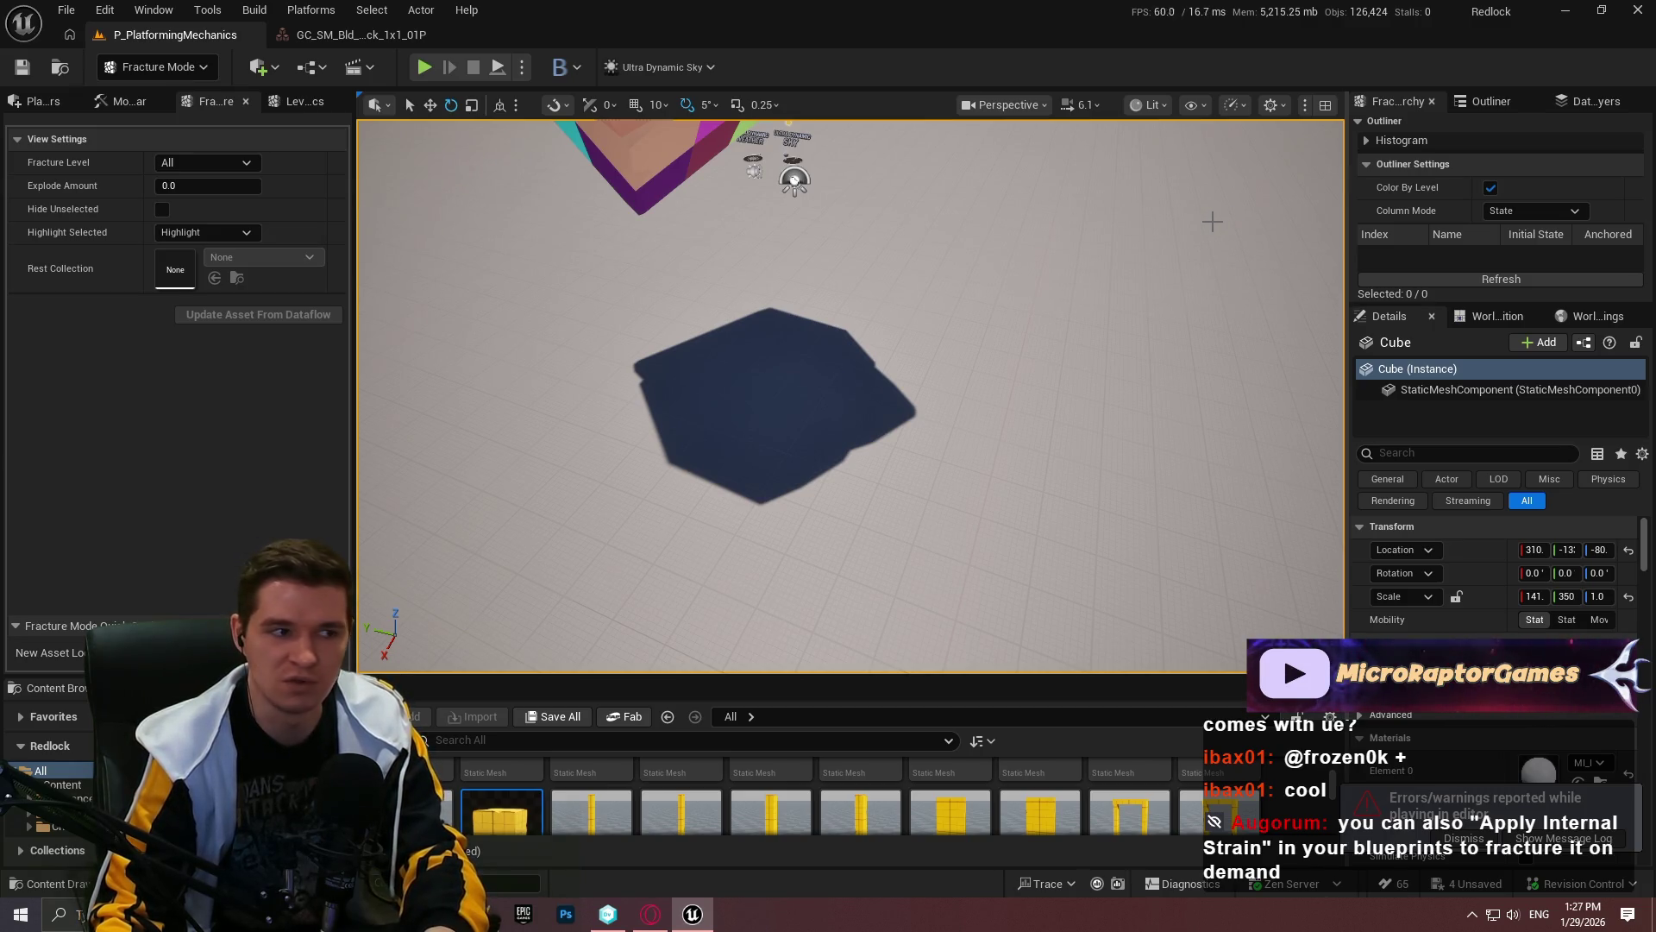
left_click(1460, 840)
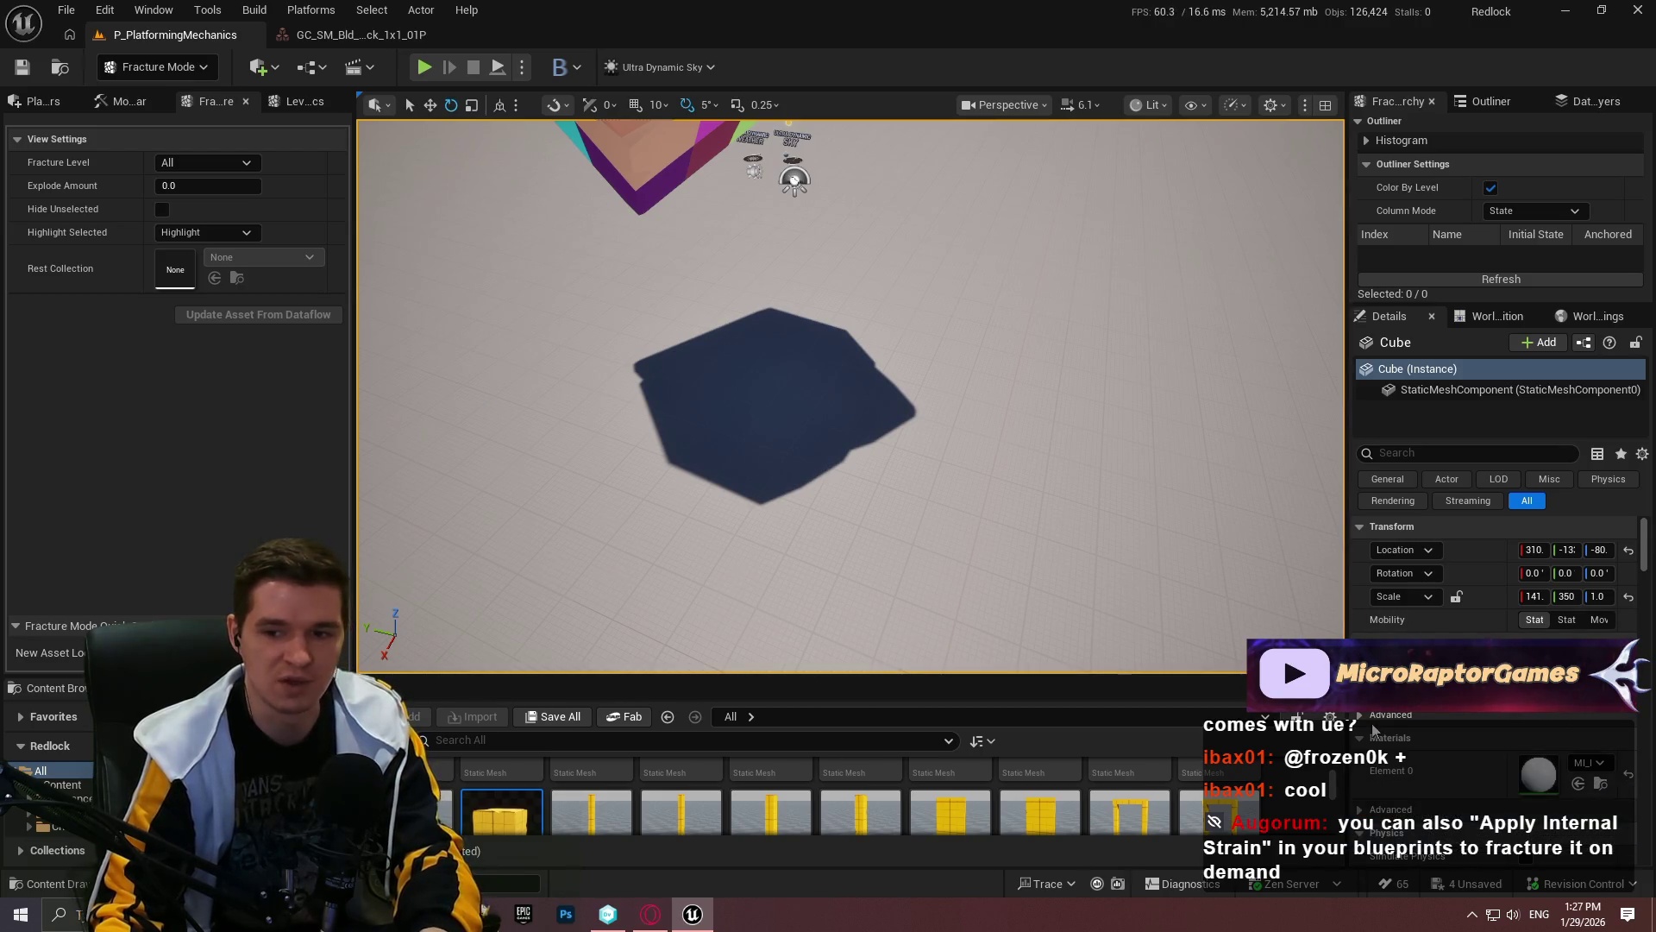
left_click(642, 169)
key("f")
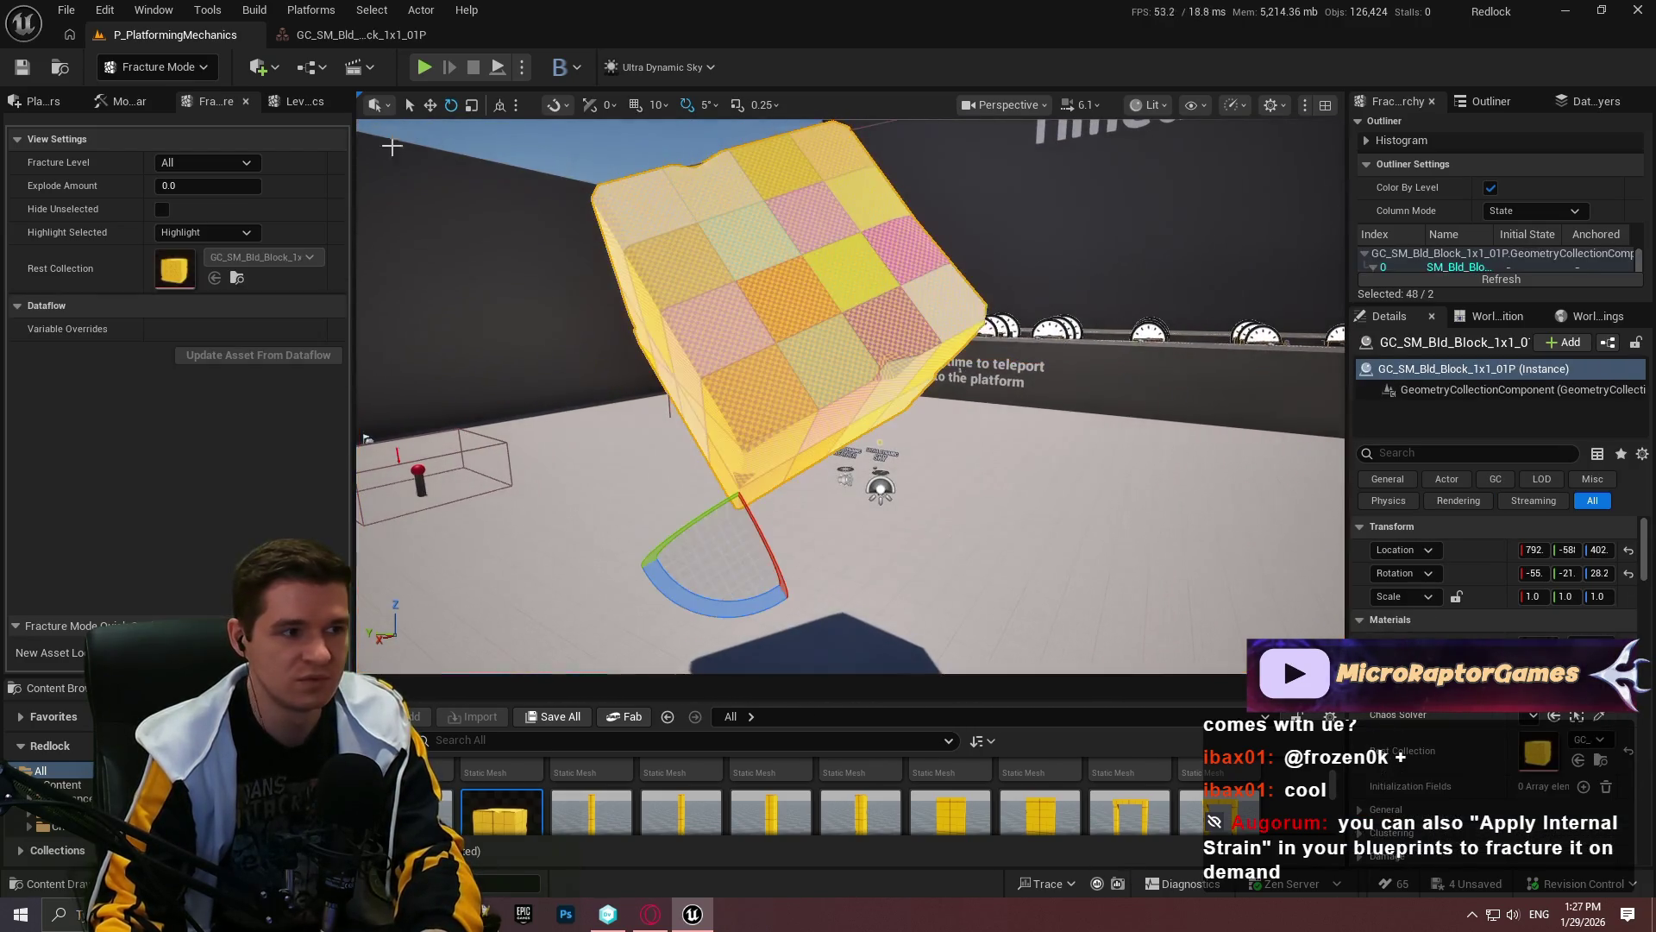
Step: Preview the block's fracture pieces exploded apart and open its geometry collection asset
mouse_move(179, 192)
left_mouse_down()
mouse_move(259, 192)
mouse_move(179, 191)
mouse_move(250, 186)
mouse_move(207, 185)
left_mouse_up()
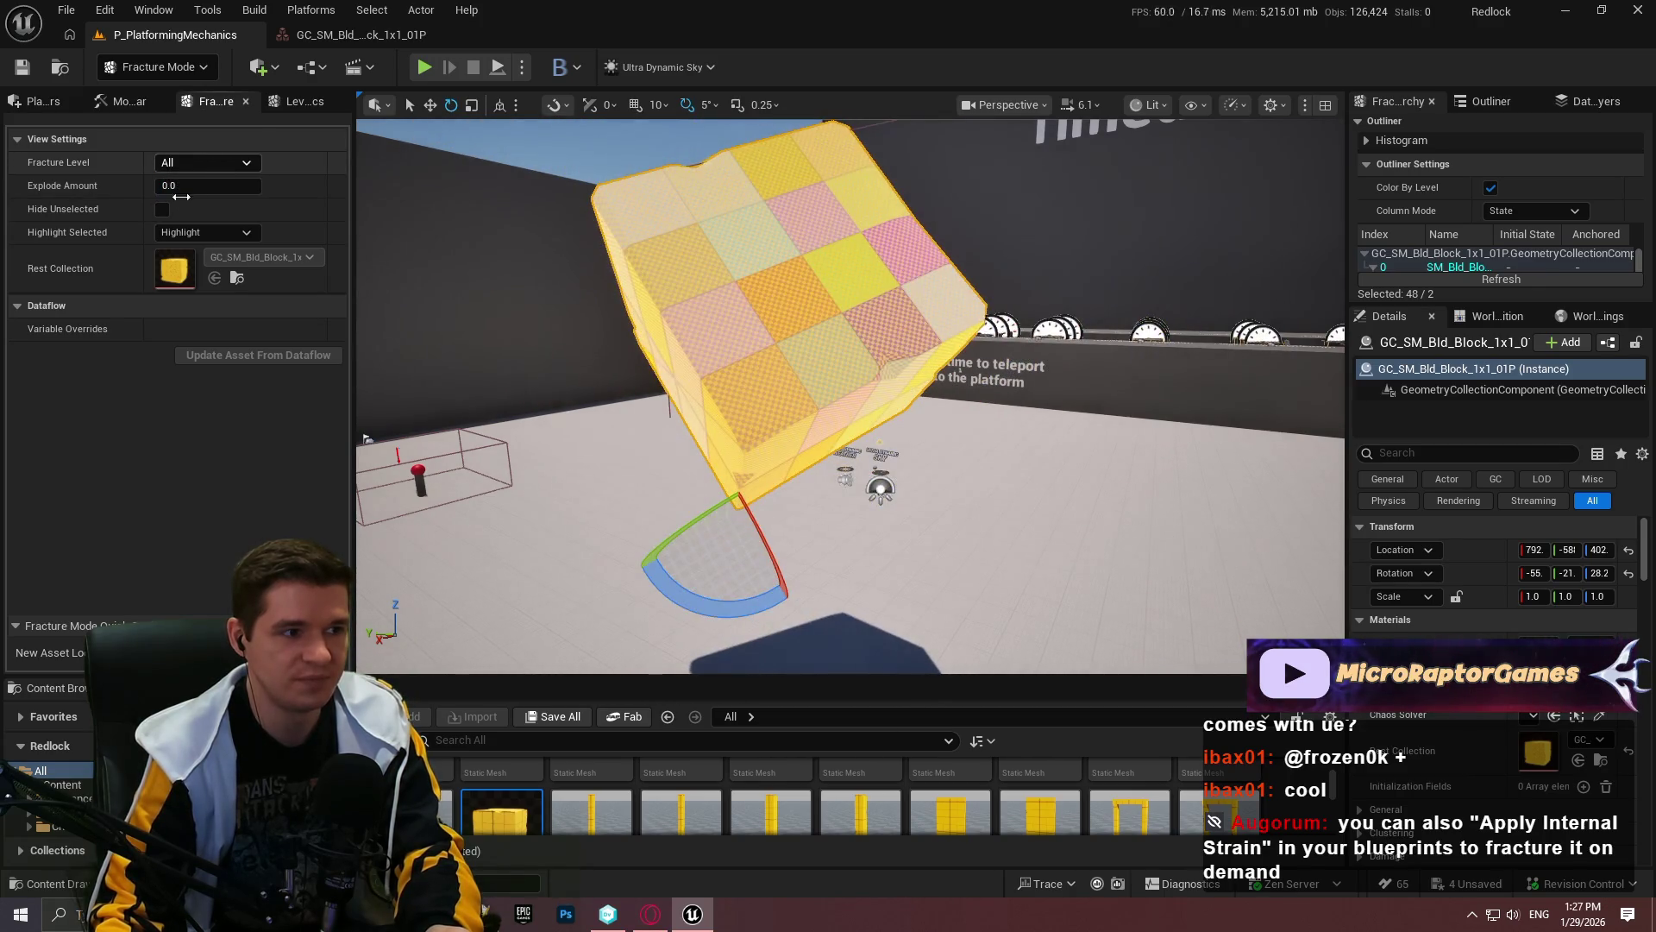
left_click(338, 34)
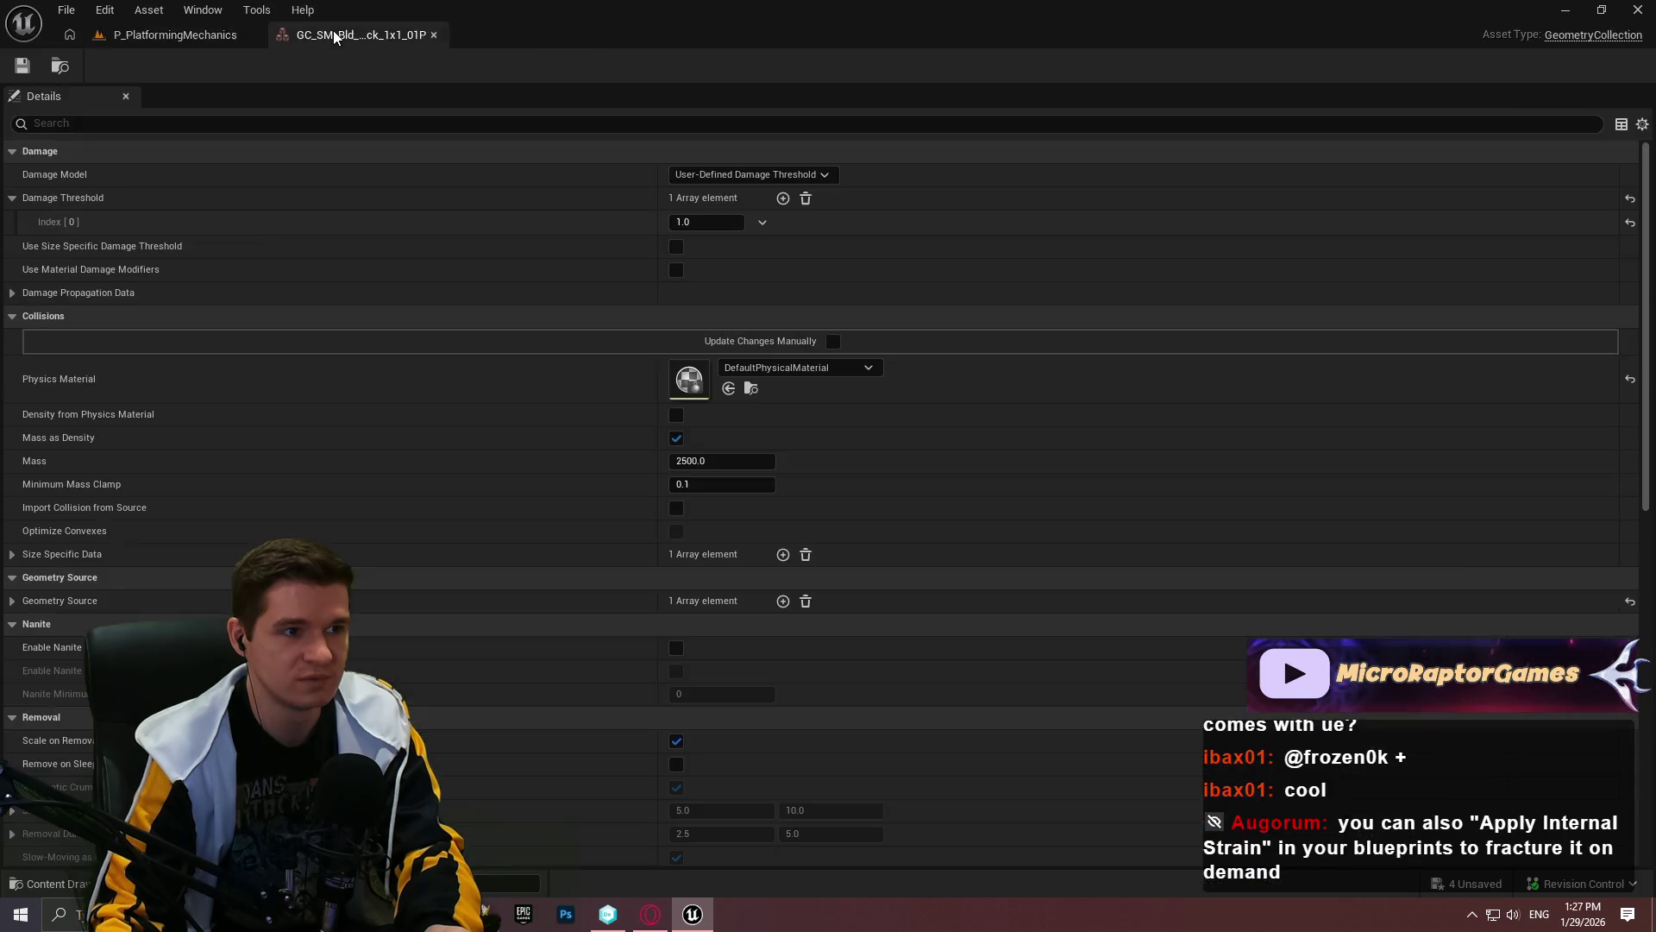
left_click_drag(1649, 181, 1643, 535)
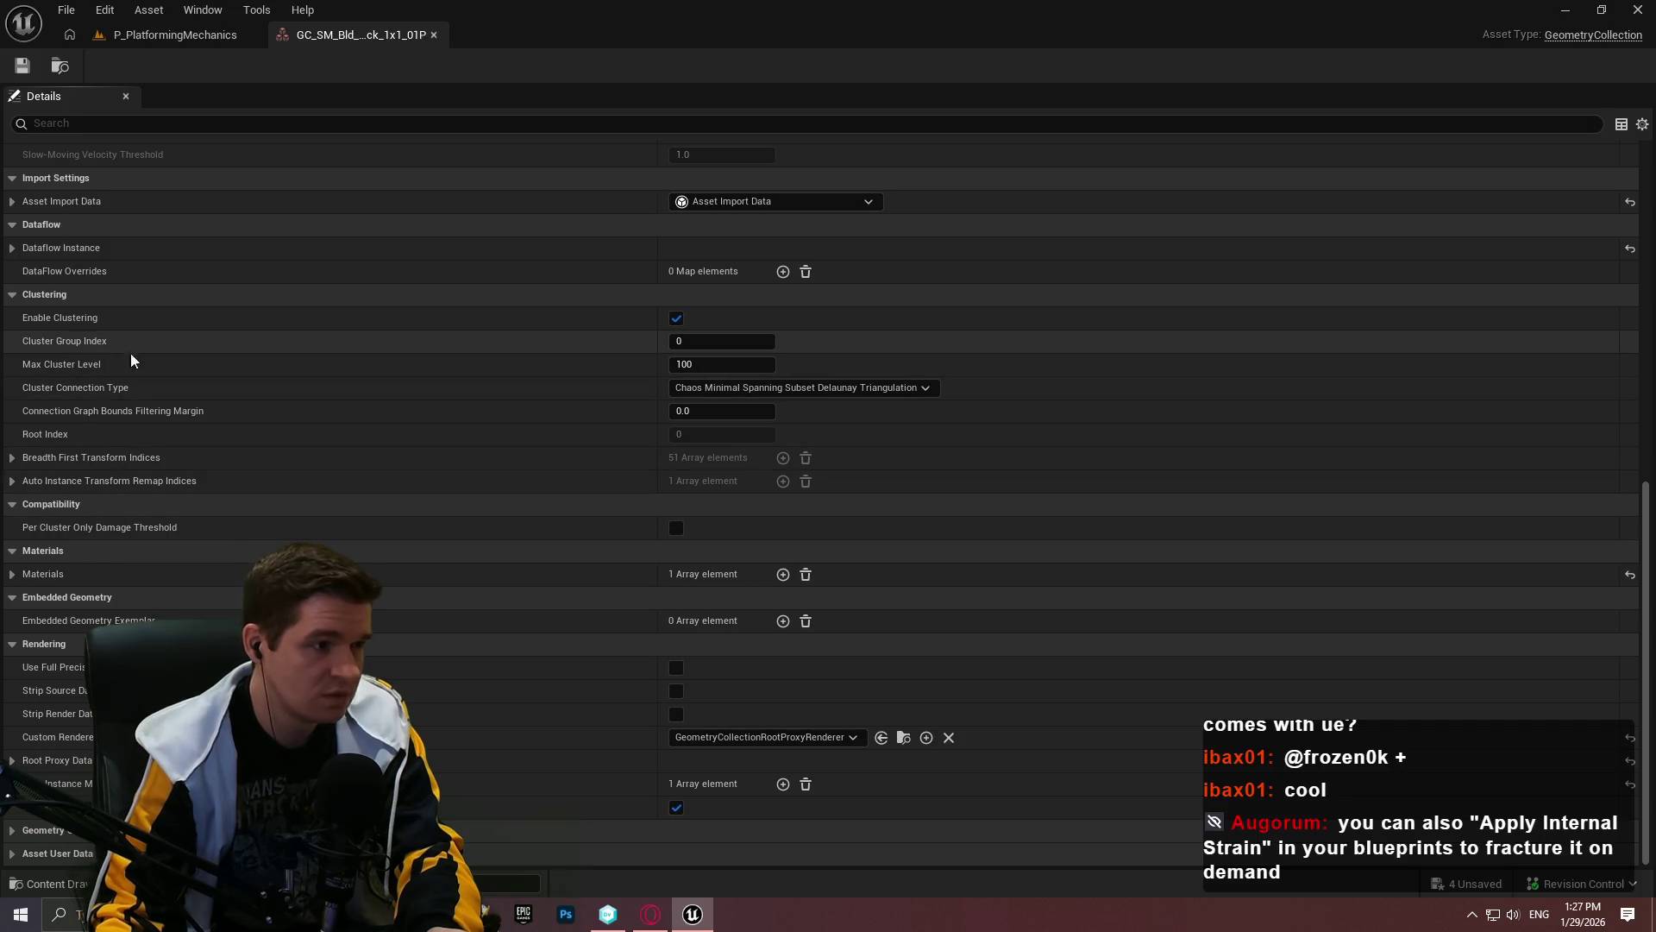
scroll(119, 422, "up", 5)
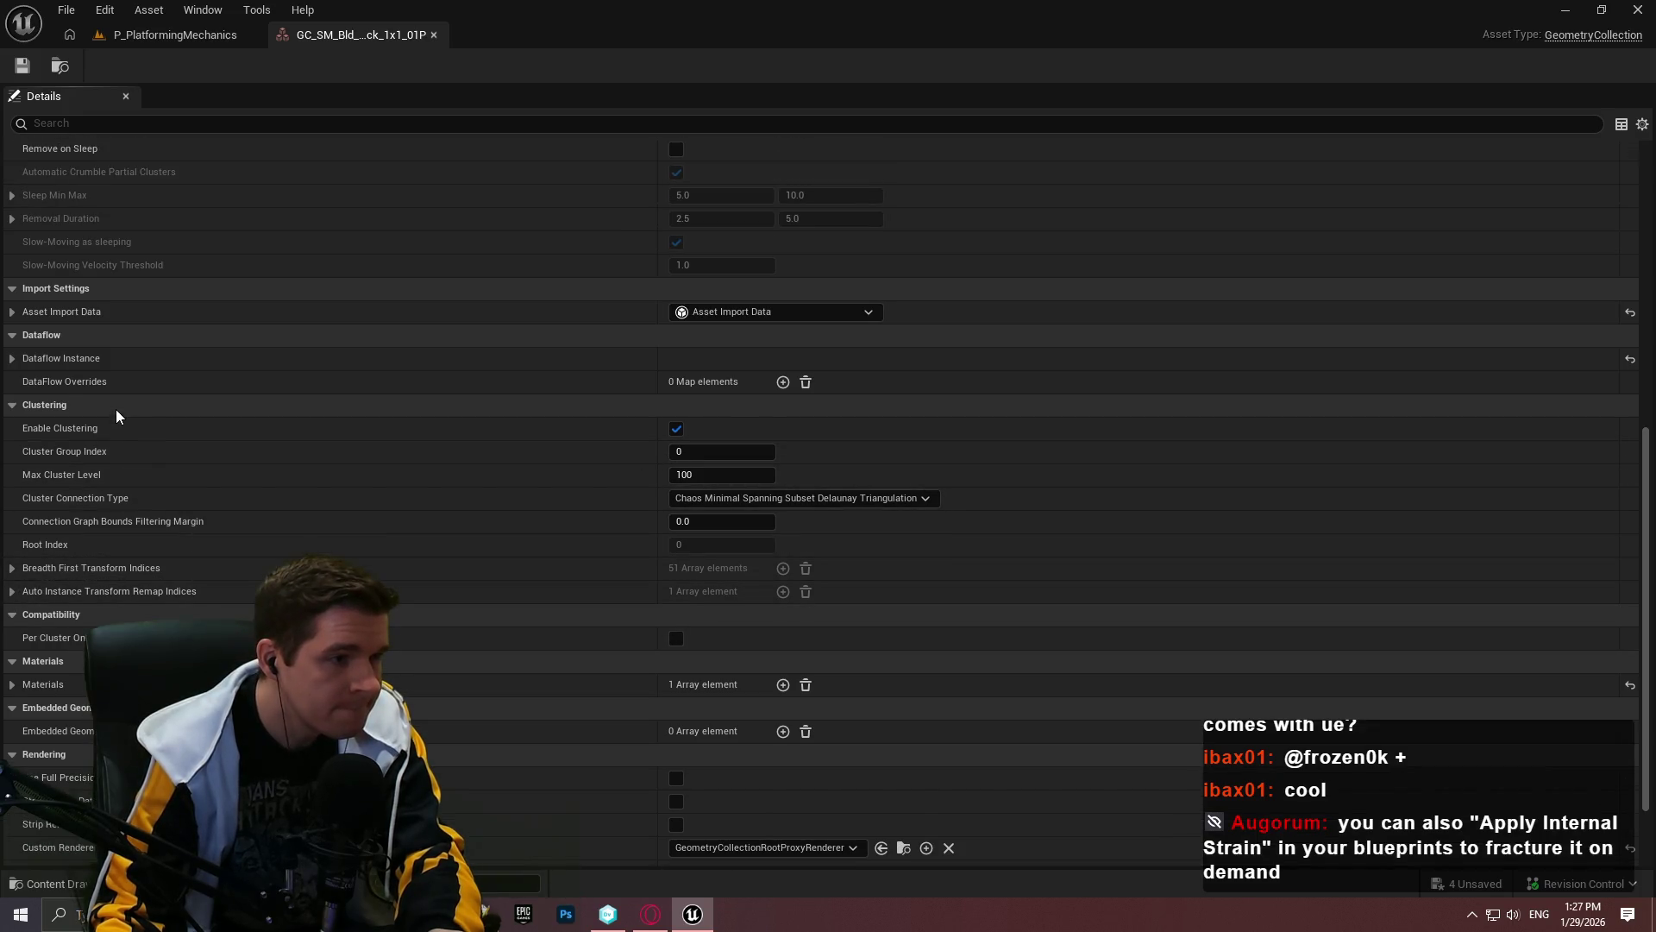
scroll(1182, 469, "down", 5)
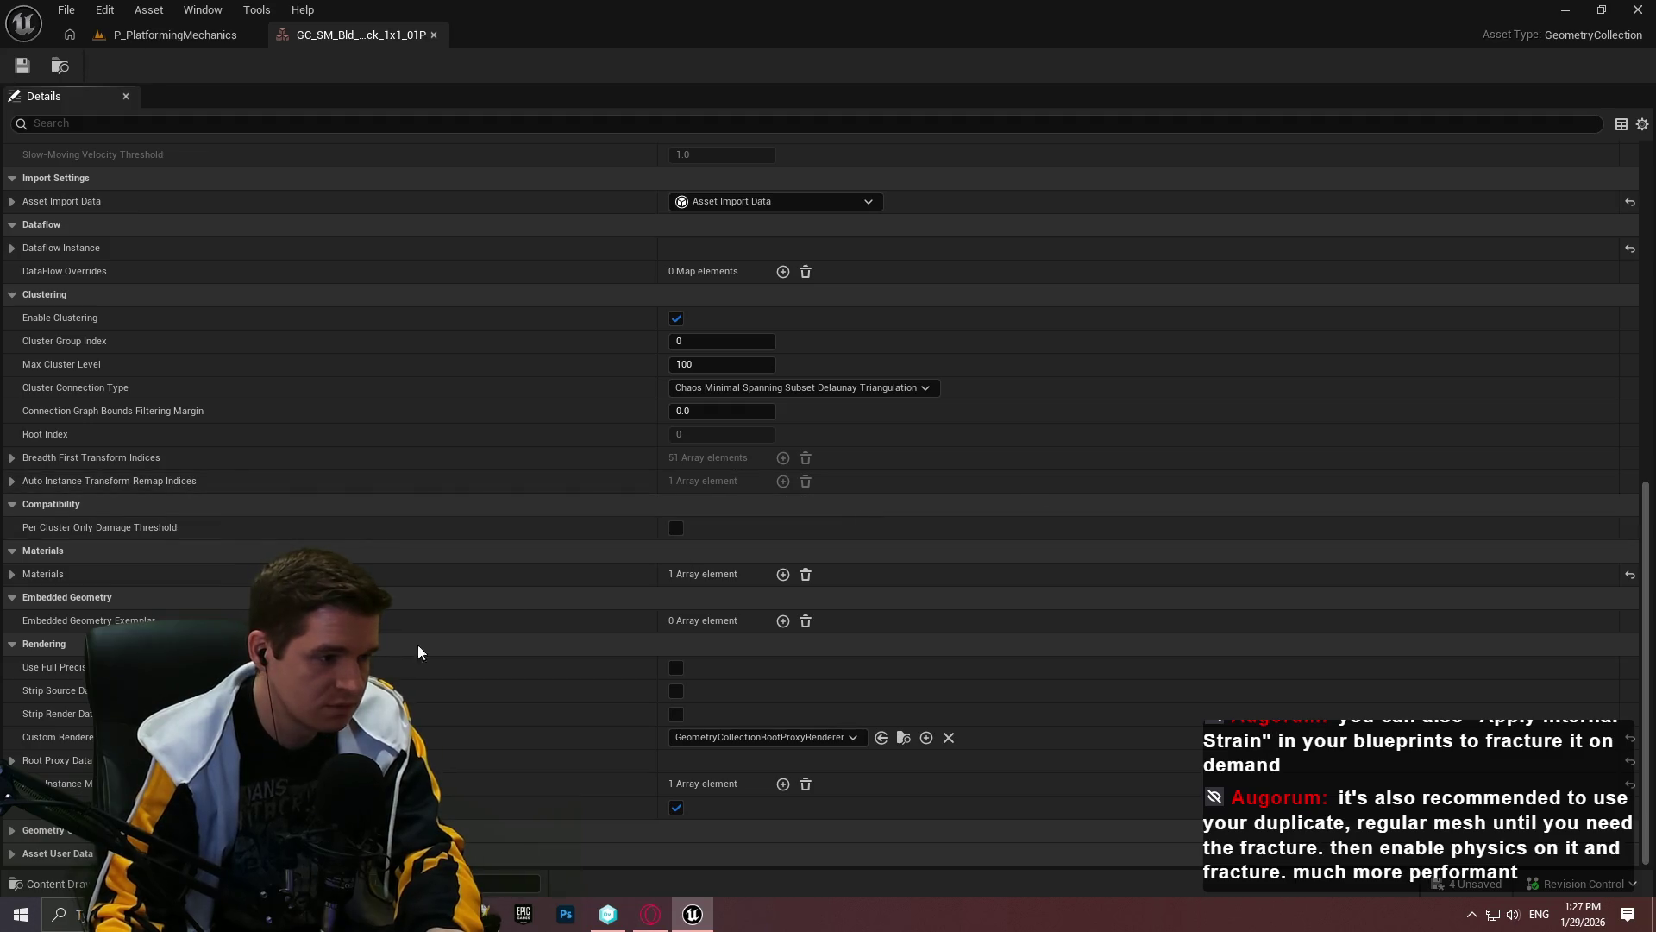
Step: Enable Remove on Sleep in the GC asset's settings and save the asset
left_click(12, 830)
scroll(12, 841, "down", 2)
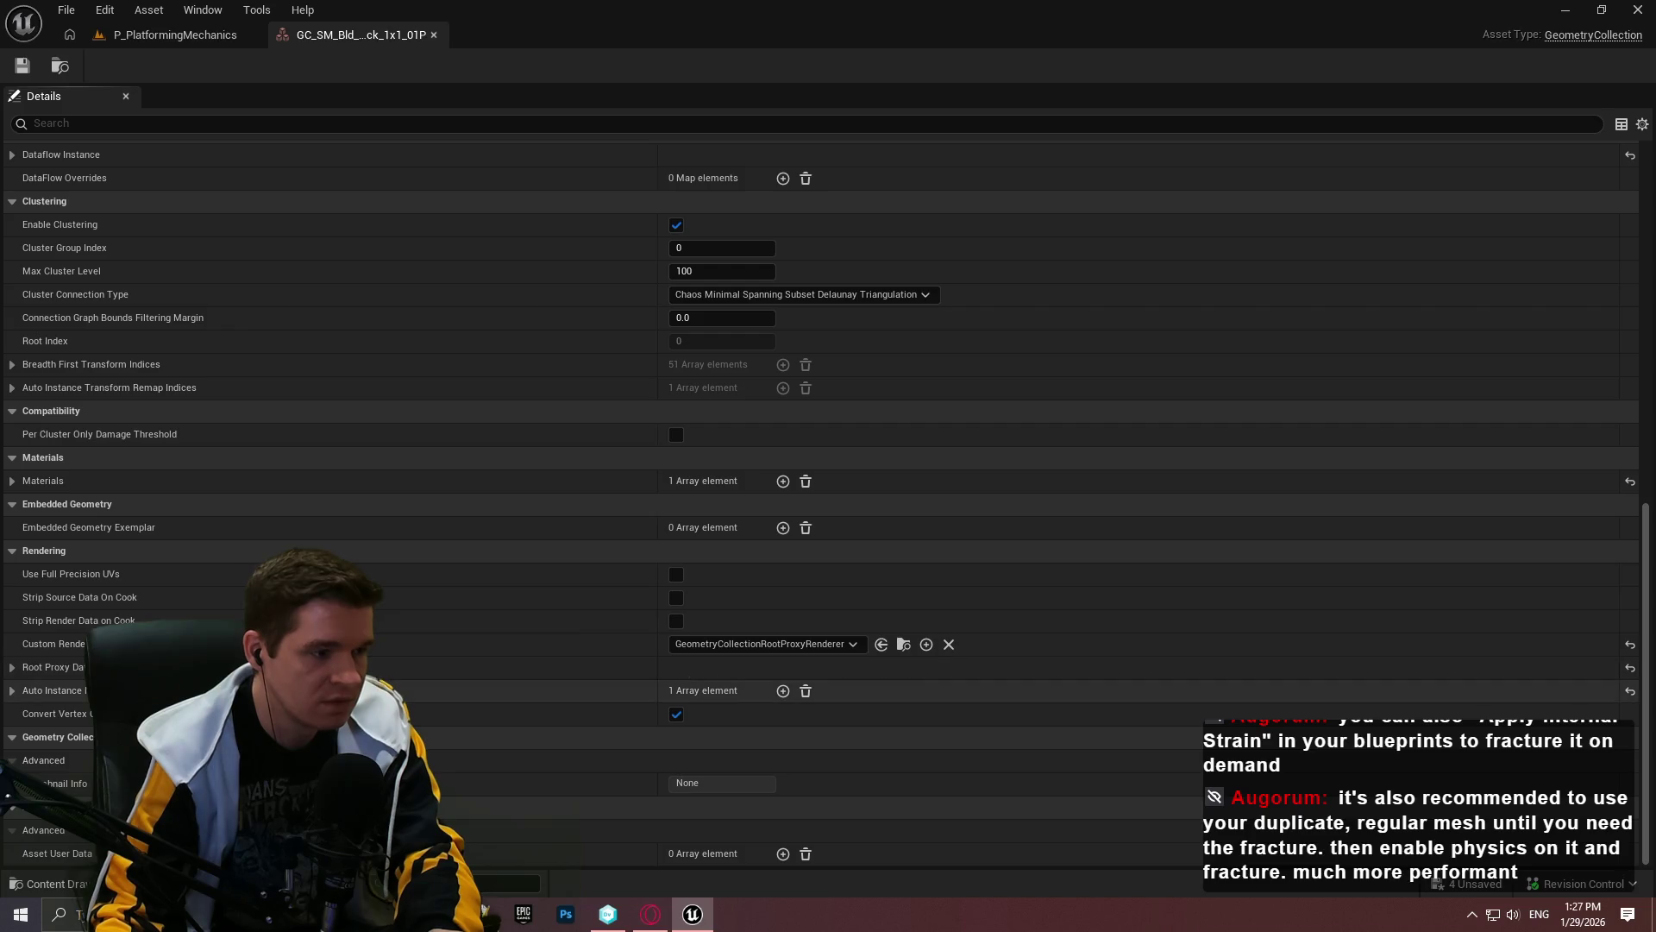
scroll(174, 587, "up", 2)
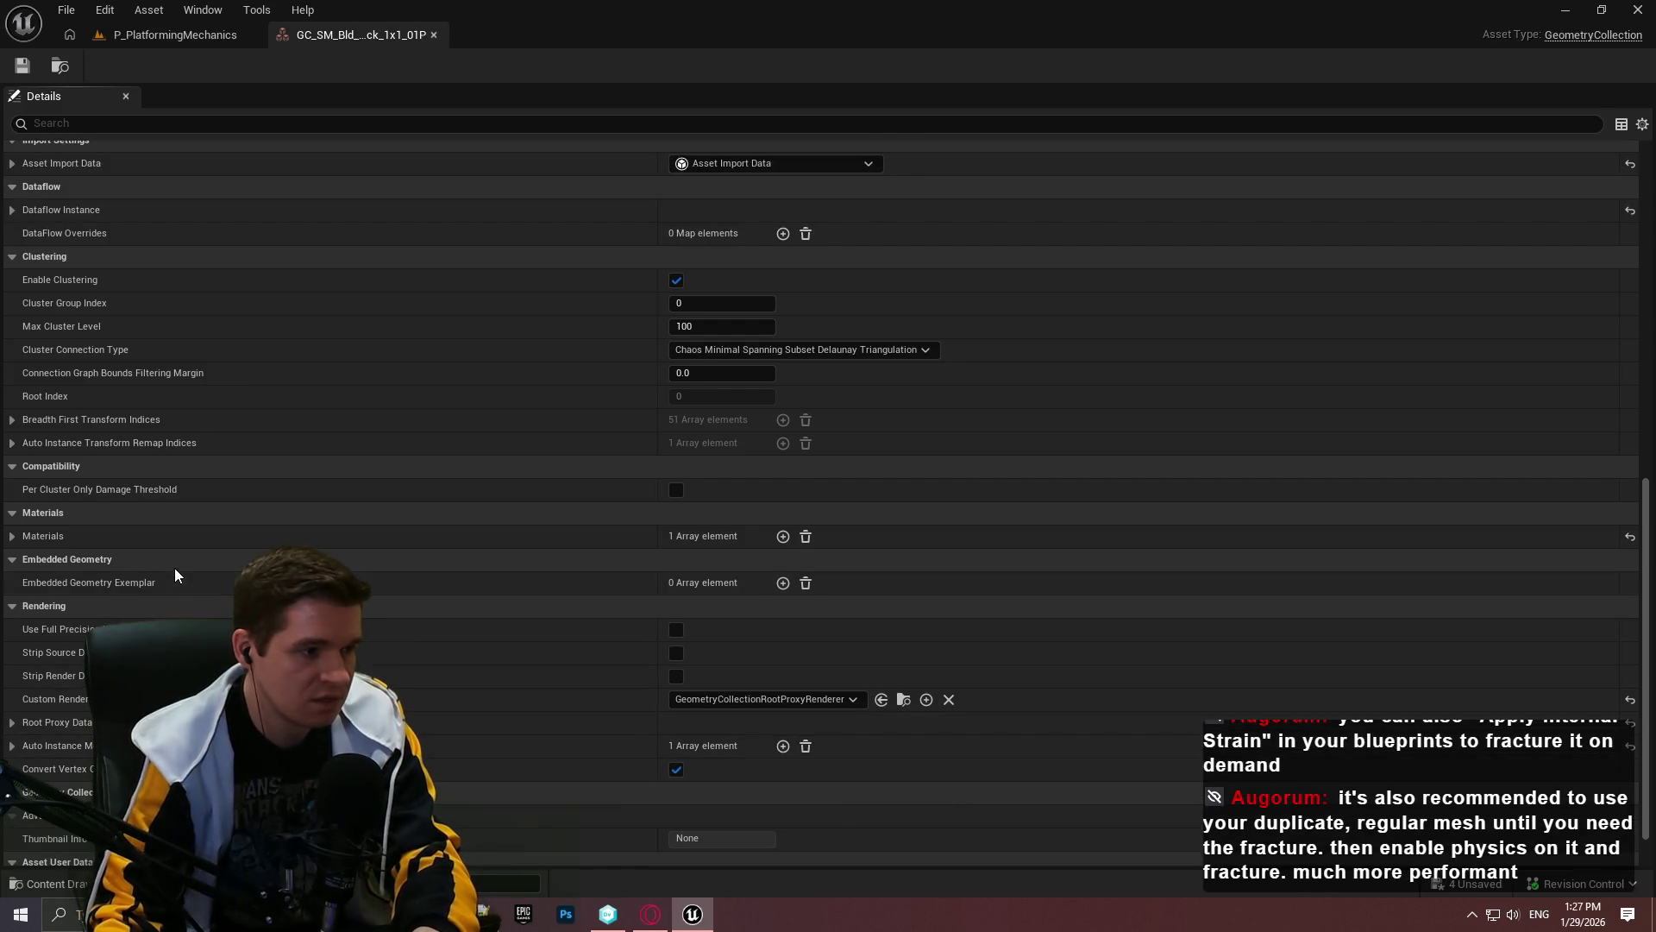
scroll(173, 518, "up", 4)
scroll(176, 430, "up", 3)
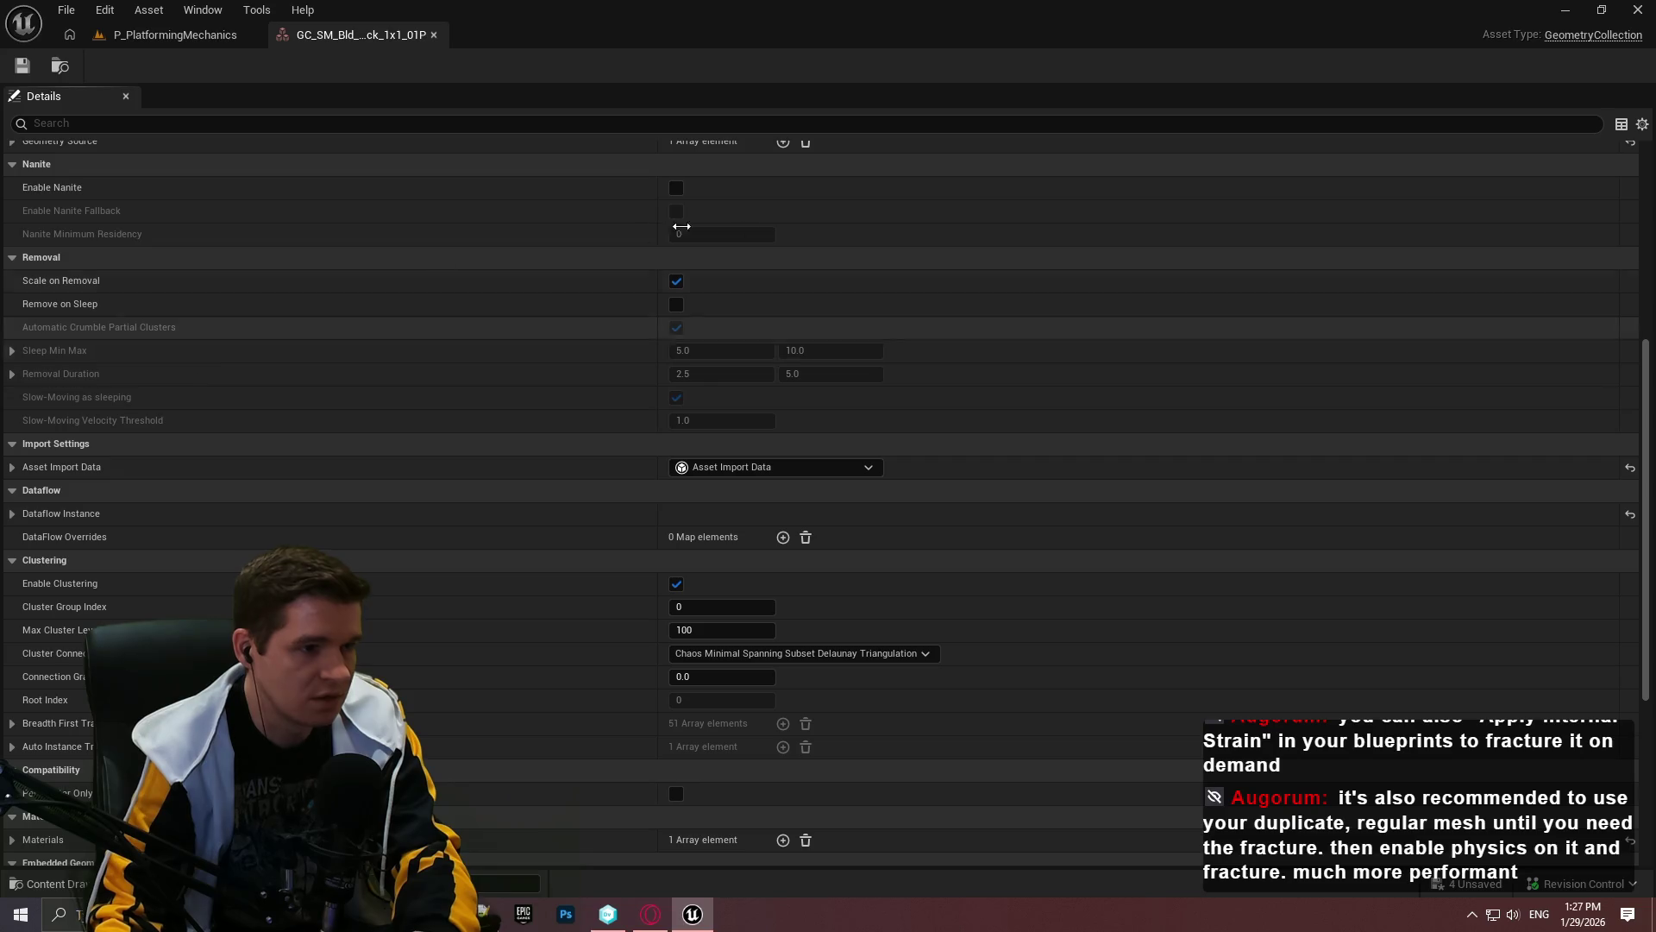
left_click(680, 306)
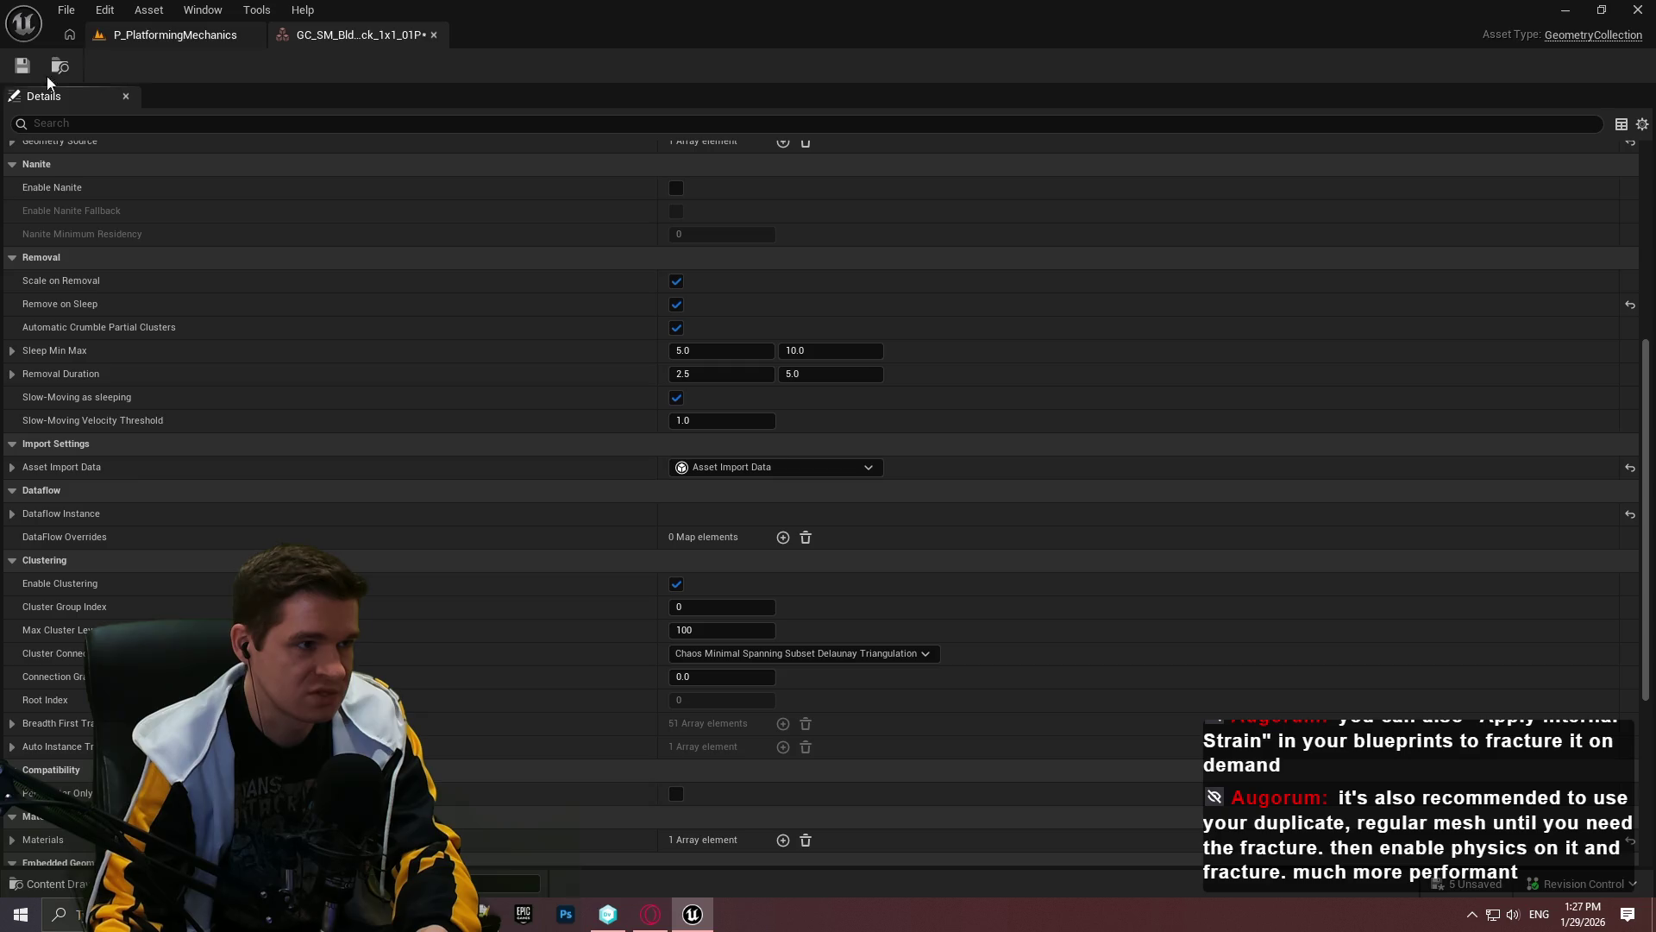
left_click(19, 67)
Step: Simulate P_PlatformingMechanics again, stop it, and fly the view over the platform test area
left_click(173, 36)
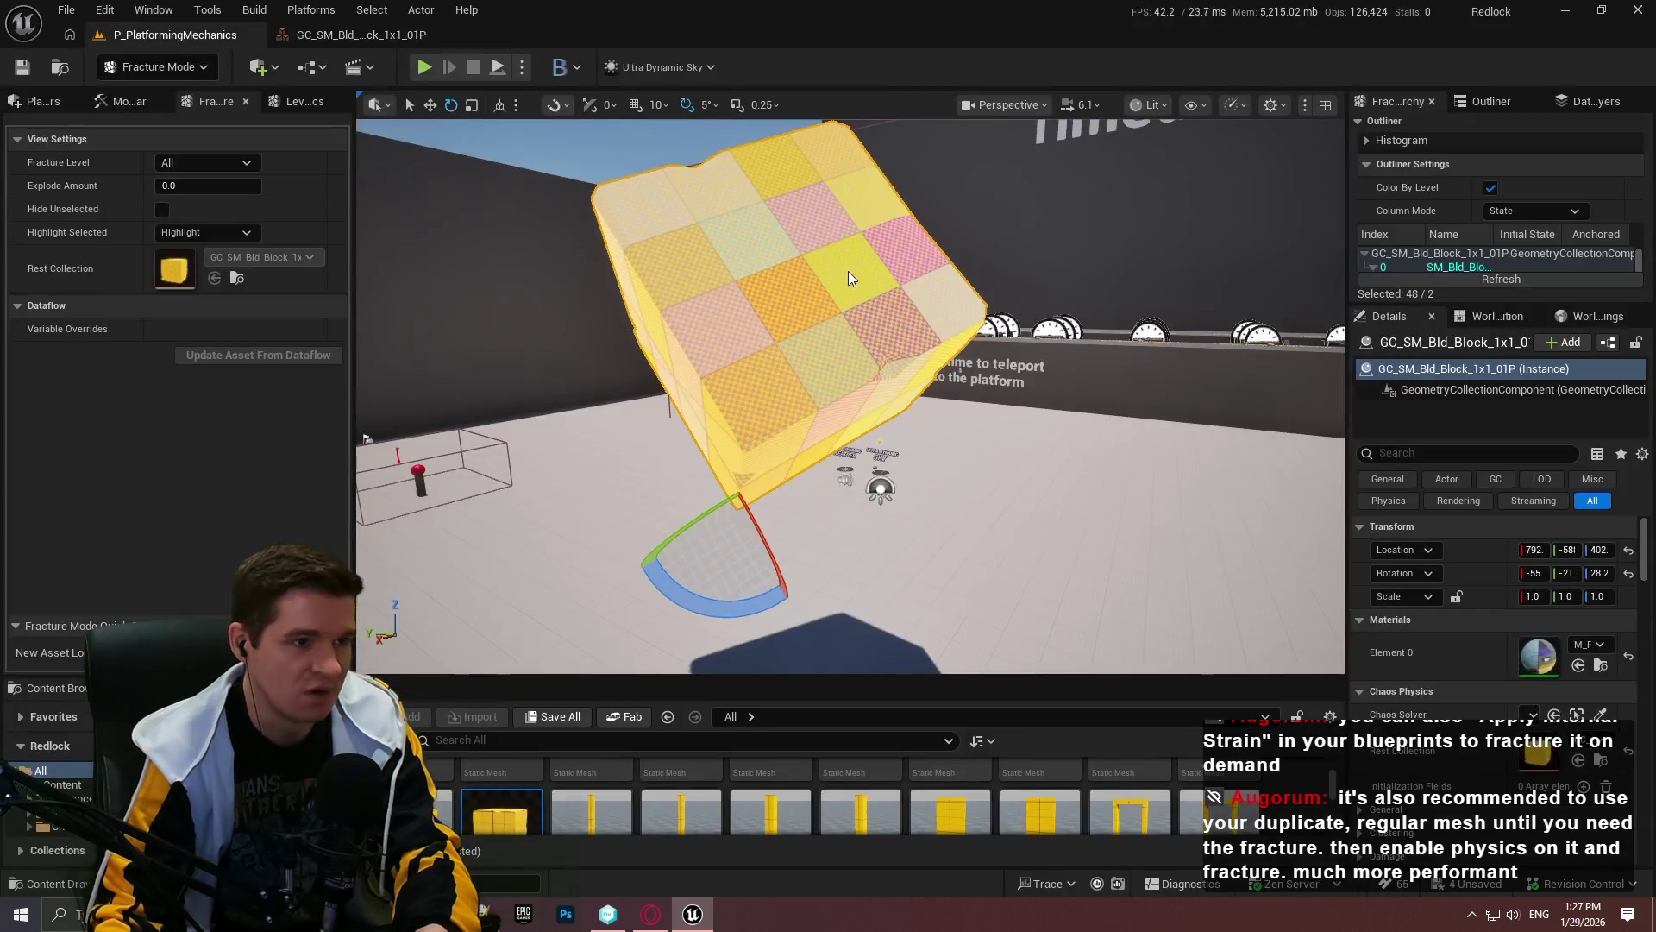
left_click(522, 69)
left_click(570, 243)
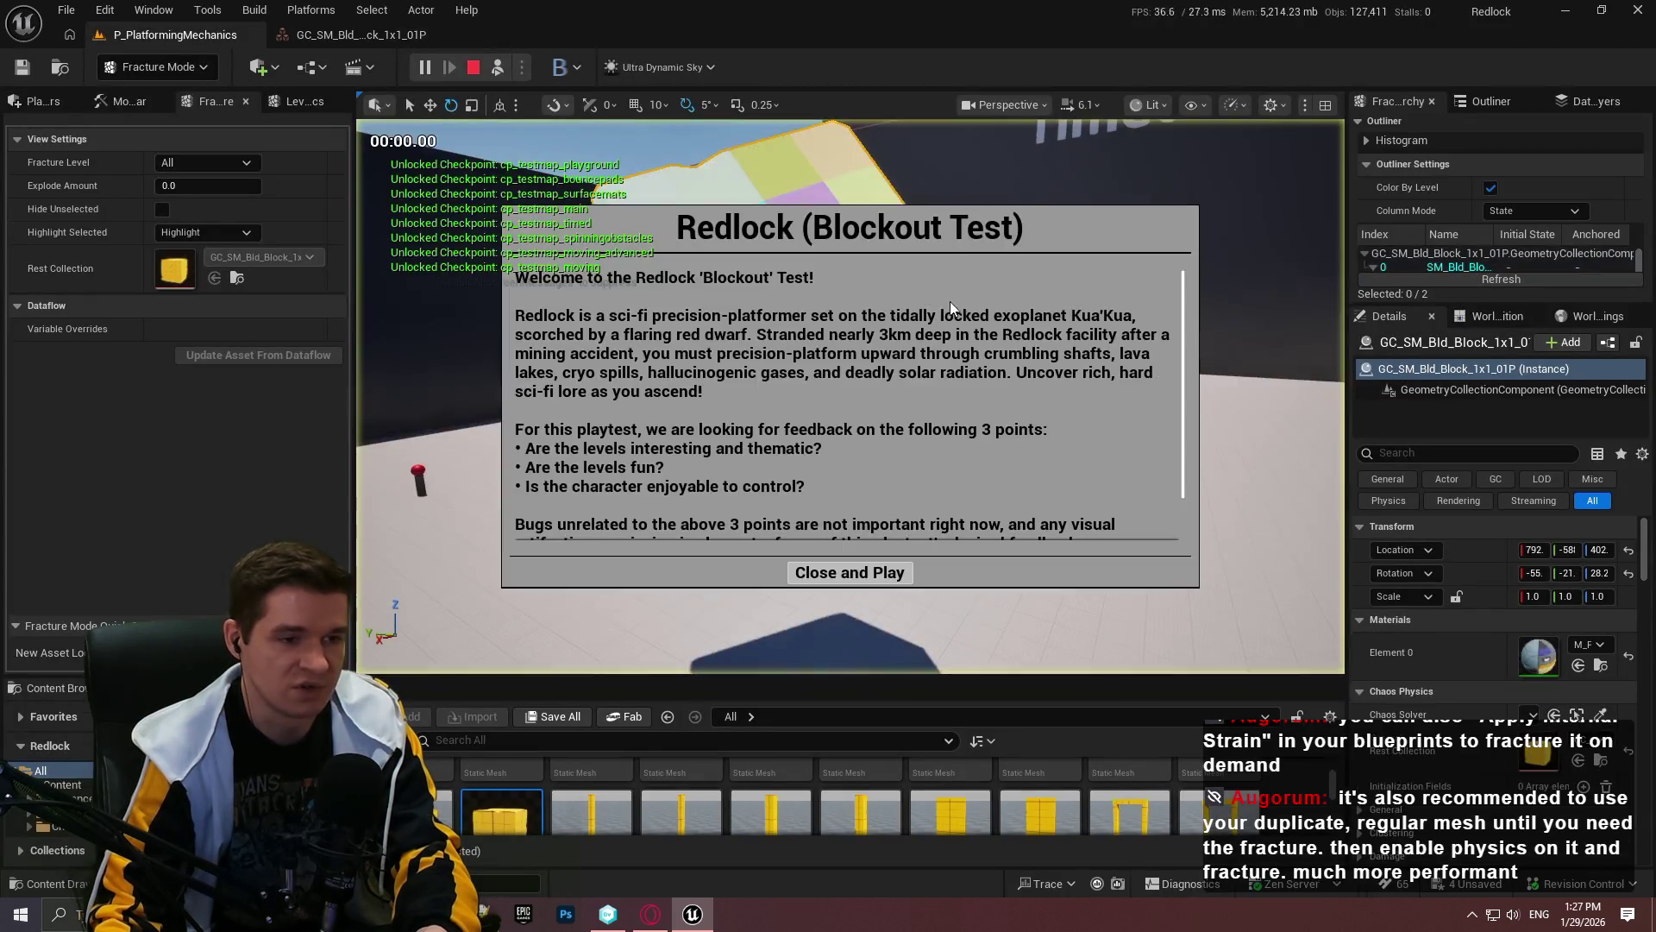
left_click(871, 576)
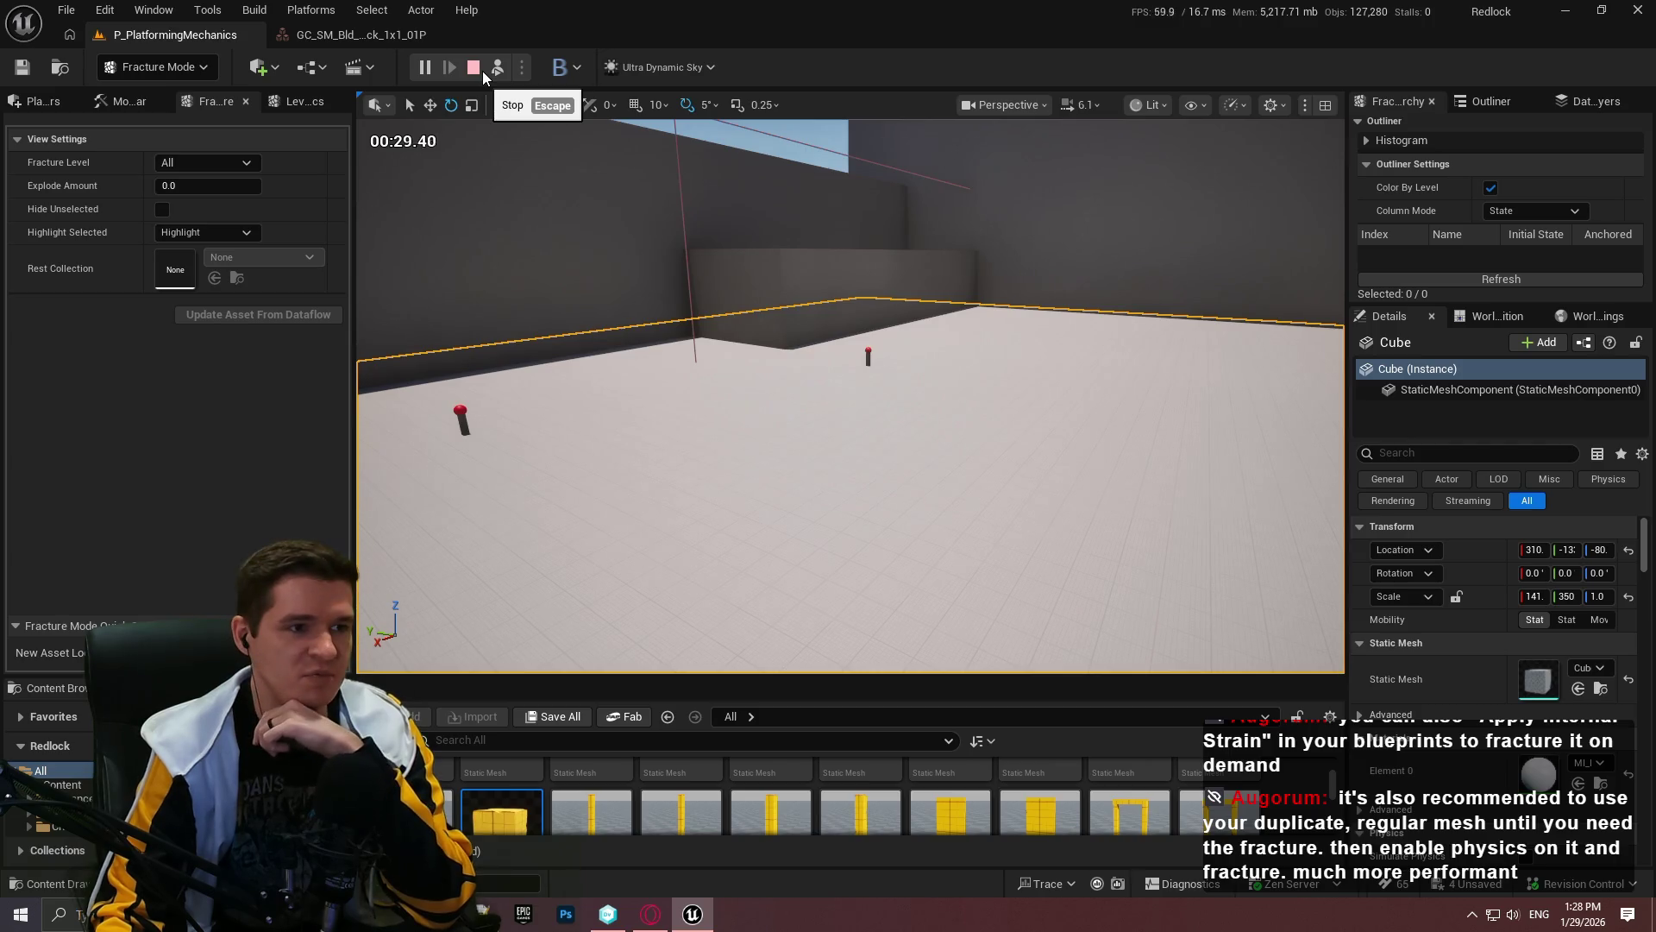
left_click(483, 71)
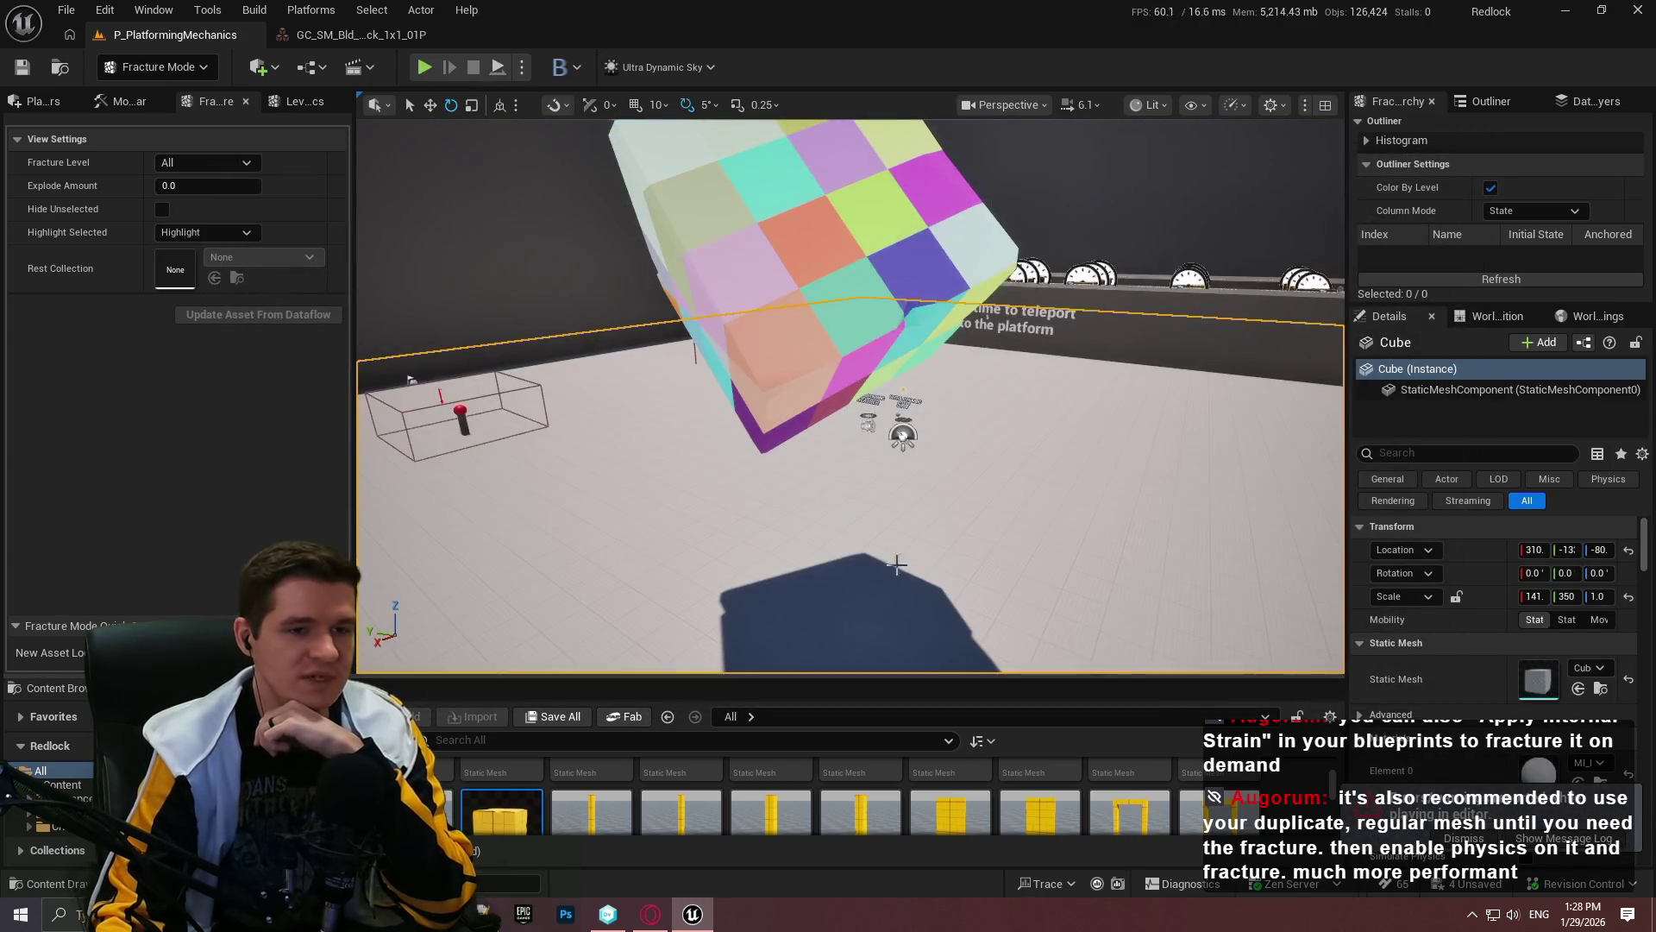
mouse_move(897, 564)
left_mouse_down()
mouse_move(846, 574)
mouse_move(833, 612)
mouse_move(897, 373)
left_mouse_up()
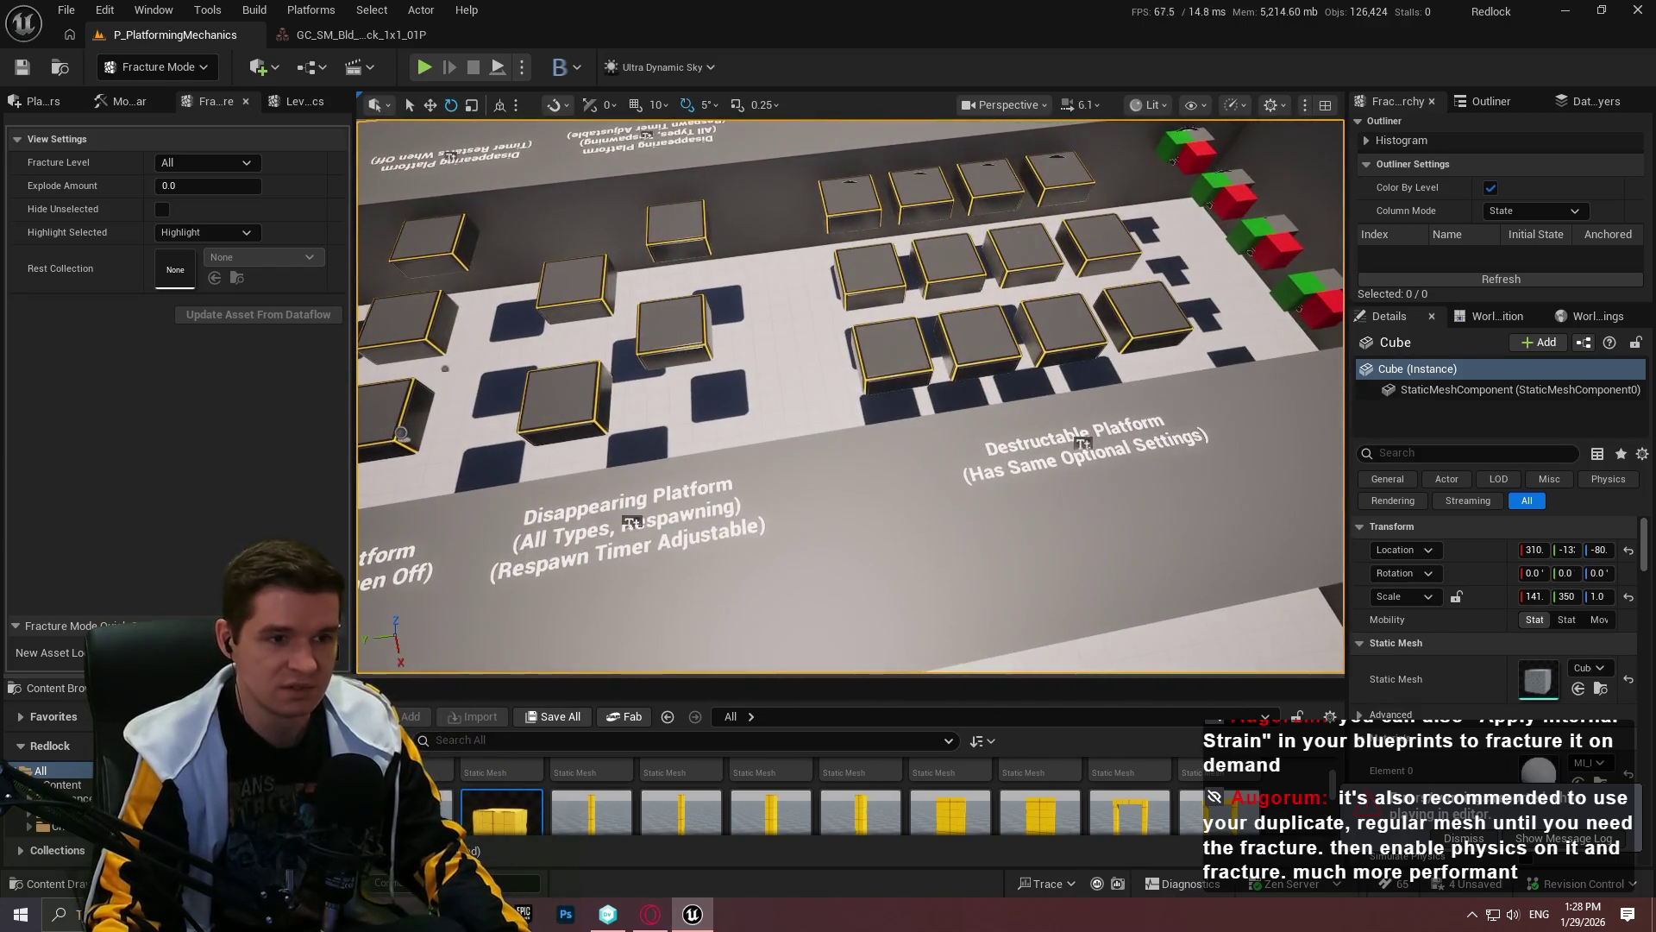
Step: Select a destructible platform and open BP_TimedPlatform_Destroy in the Blueprint Editor
left_click(898, 373)
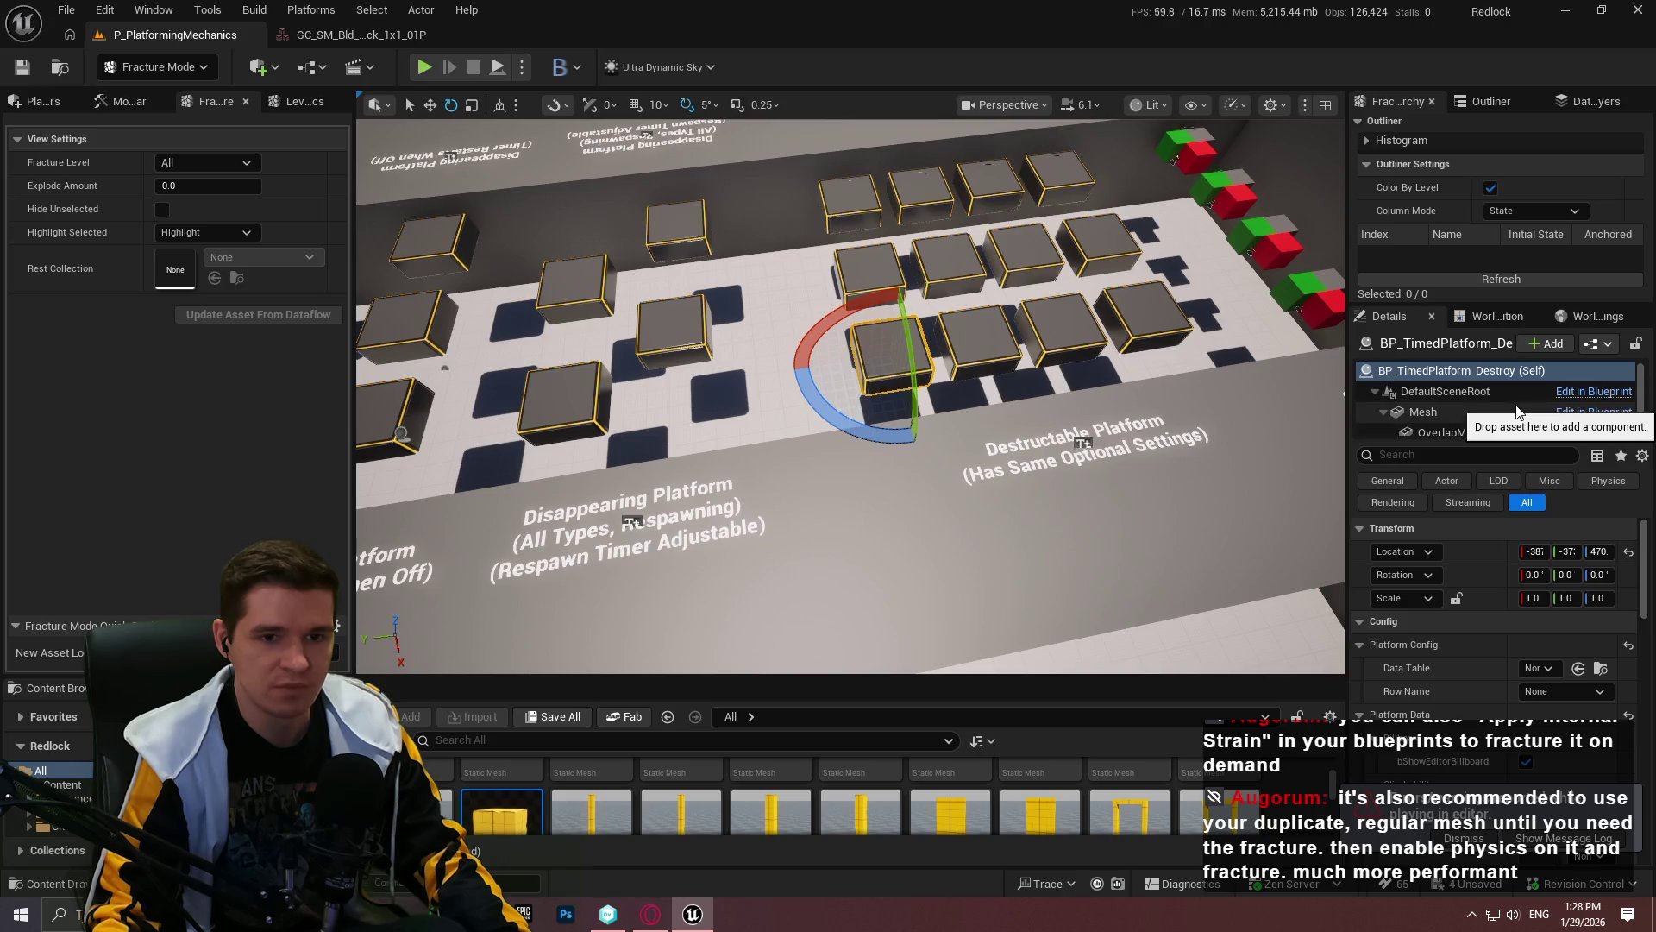
left_click(1594, 345)
left_click(1580, 394)
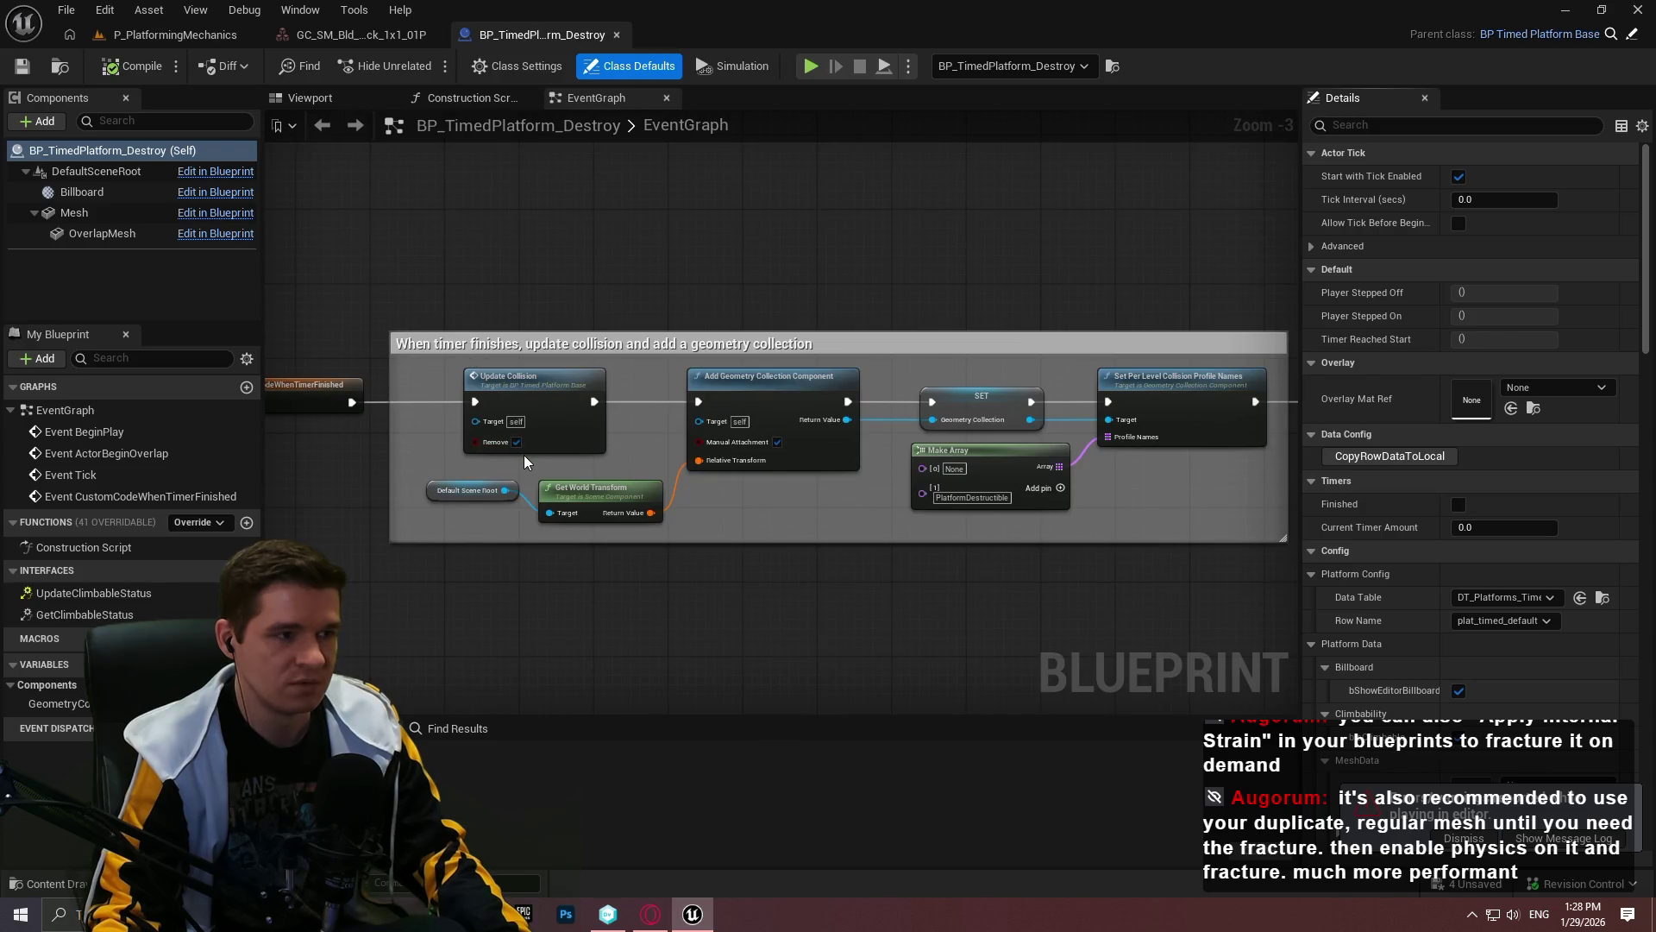
Step: Pan the EventGraph from the timer event through Add Geometry Collection Component, Detach, to Crumble Cluster
mouse_move(749, 502)
left_mouse_down()
mouse_move(1054, 504)
mouse_move(381, 488)
left_mouse_up()
scroll(1054, 505, "up", 3)
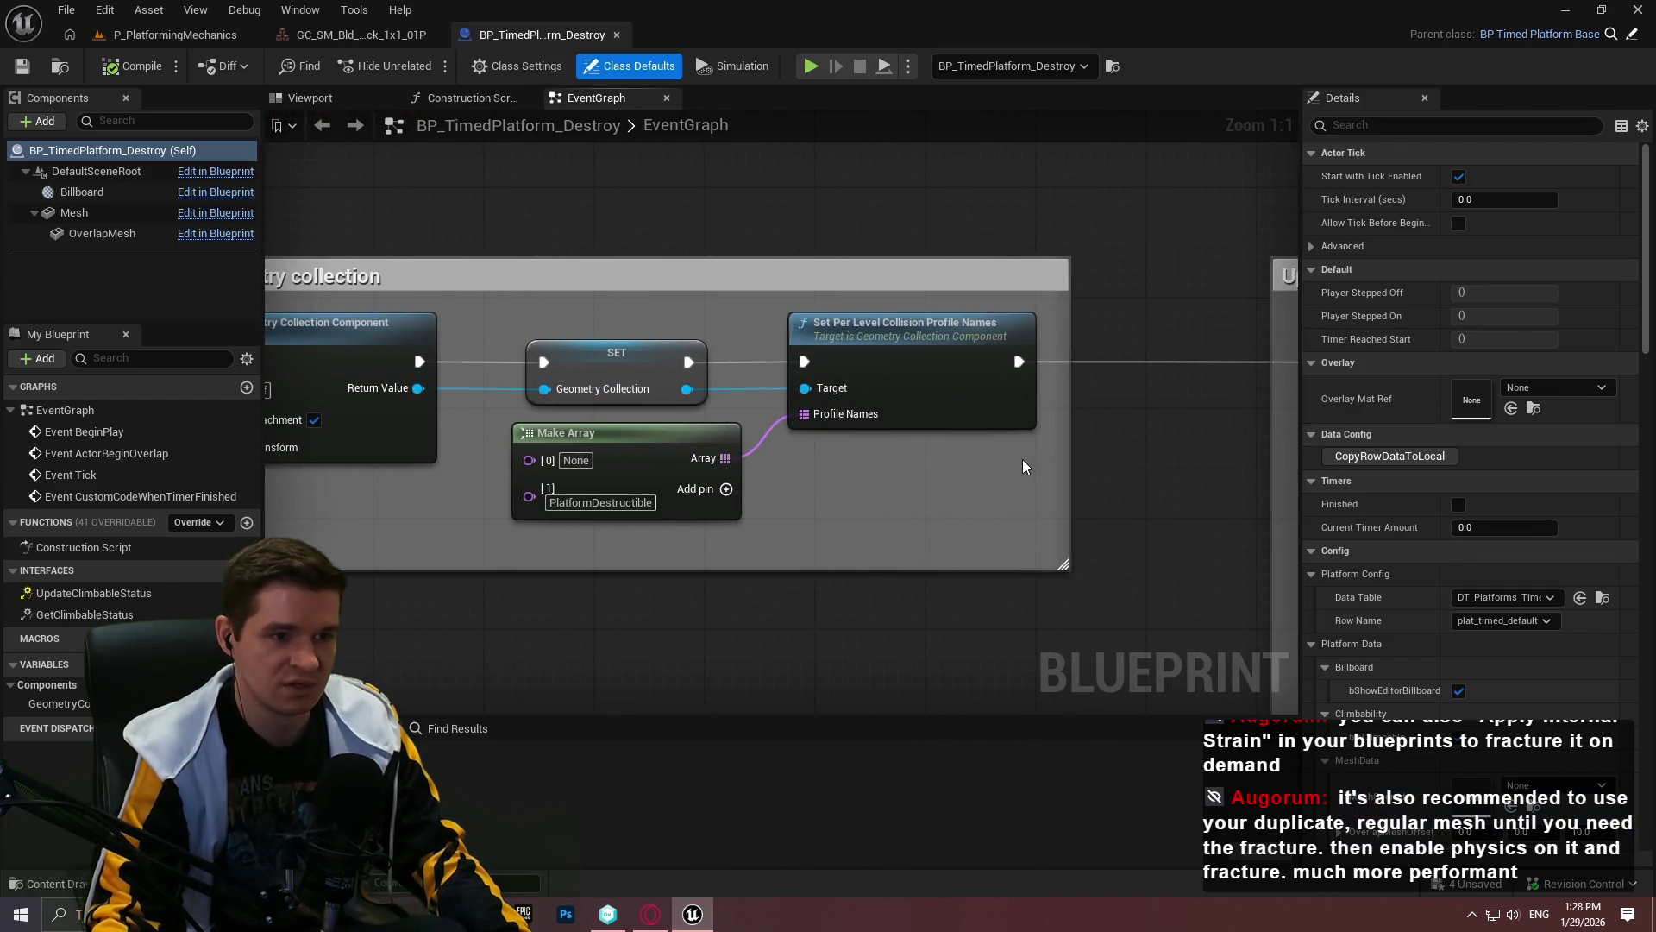
mouse_move(920, 460)
left_mouse_down()
mouse_move(1073, 404)
mouse_move(776, 265)
mouse_move(742, 281)
left_mouse_up()
left_click(1126, 443)
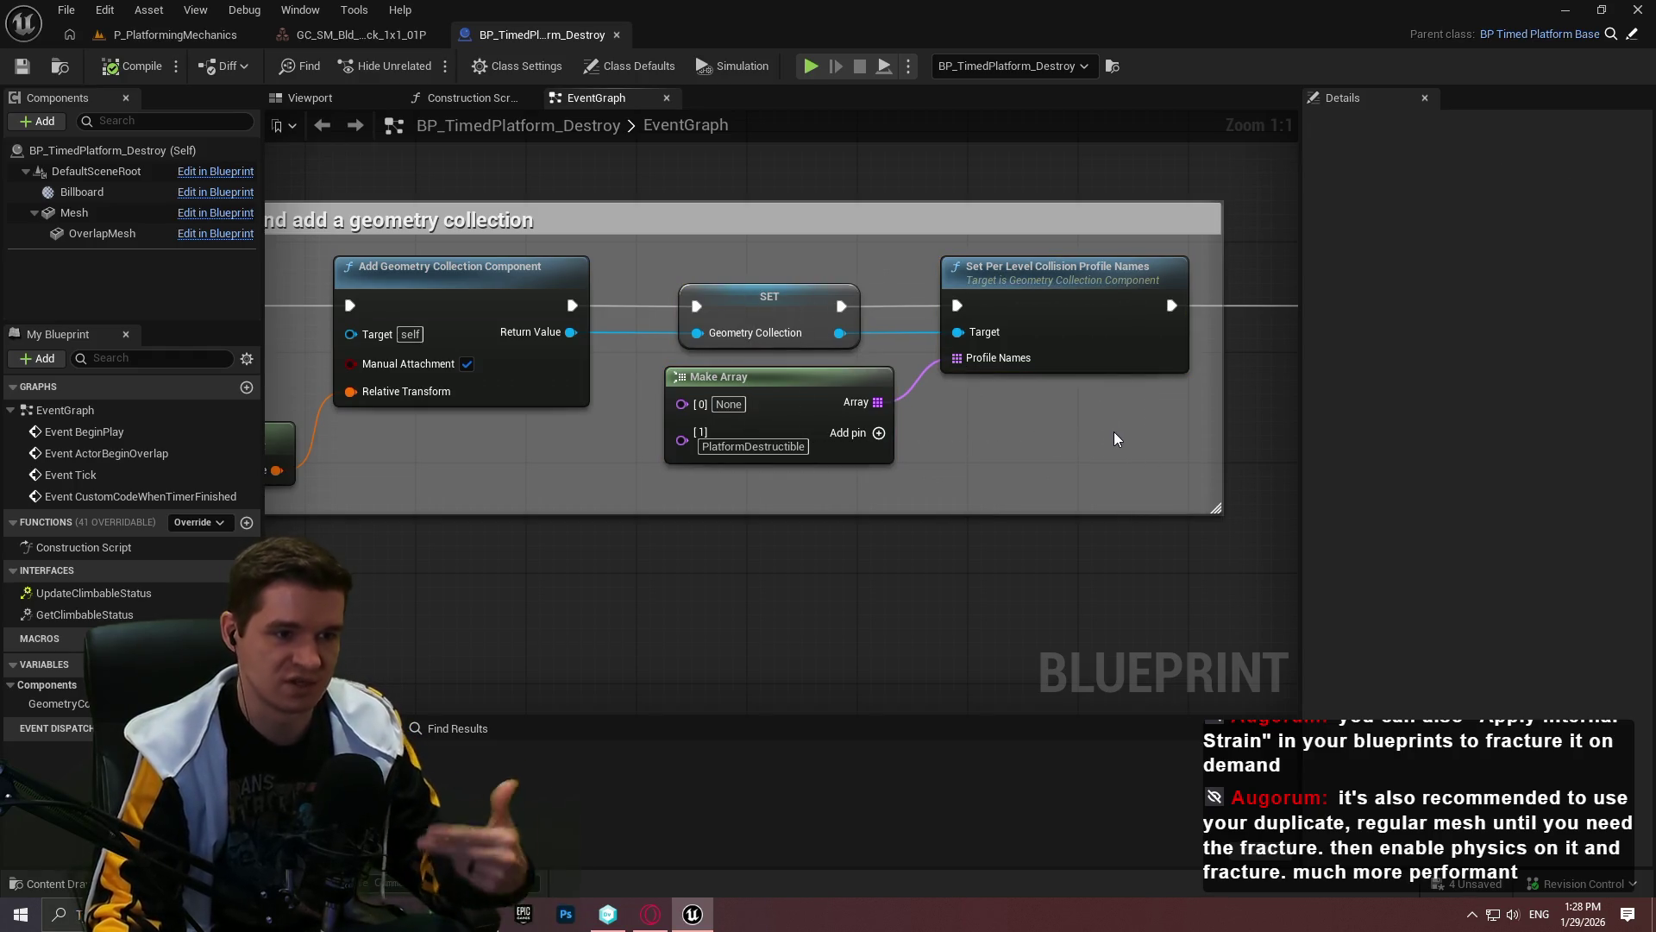
scroll(800, 393, "down", 2)
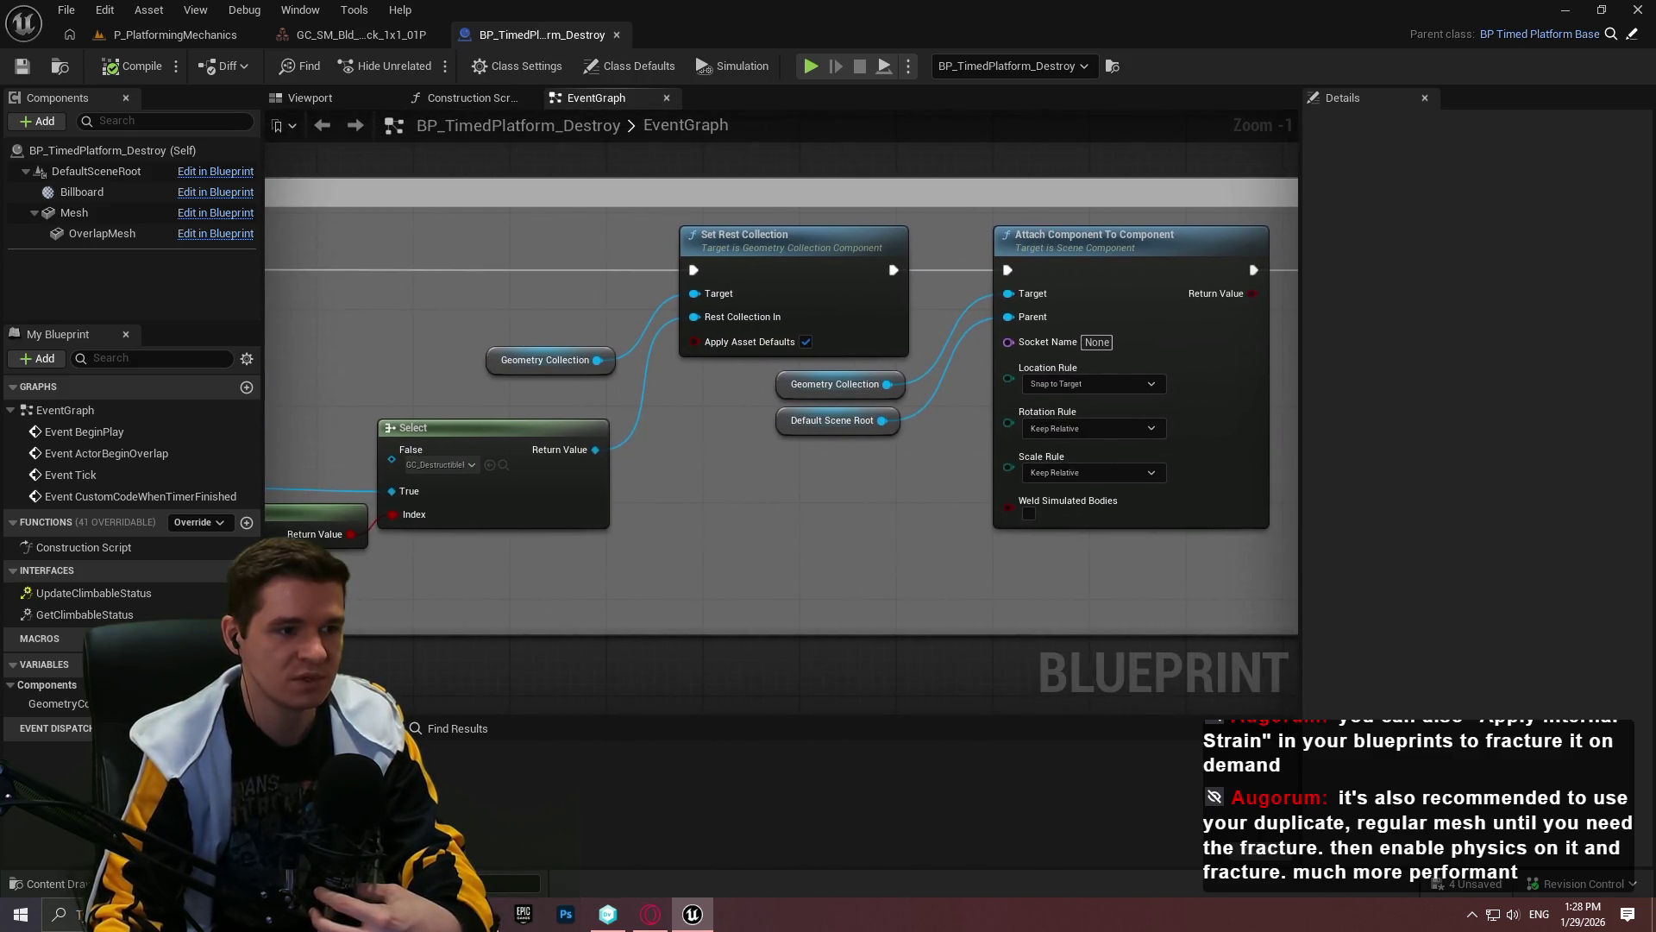
mouse_move(949, 388)
left_mouse_down()
mouse_move(898, 351)
mouse_move(609, 405)
mouse_move(817, 395)
mouse_move(188, 396)
left_mouse_up()
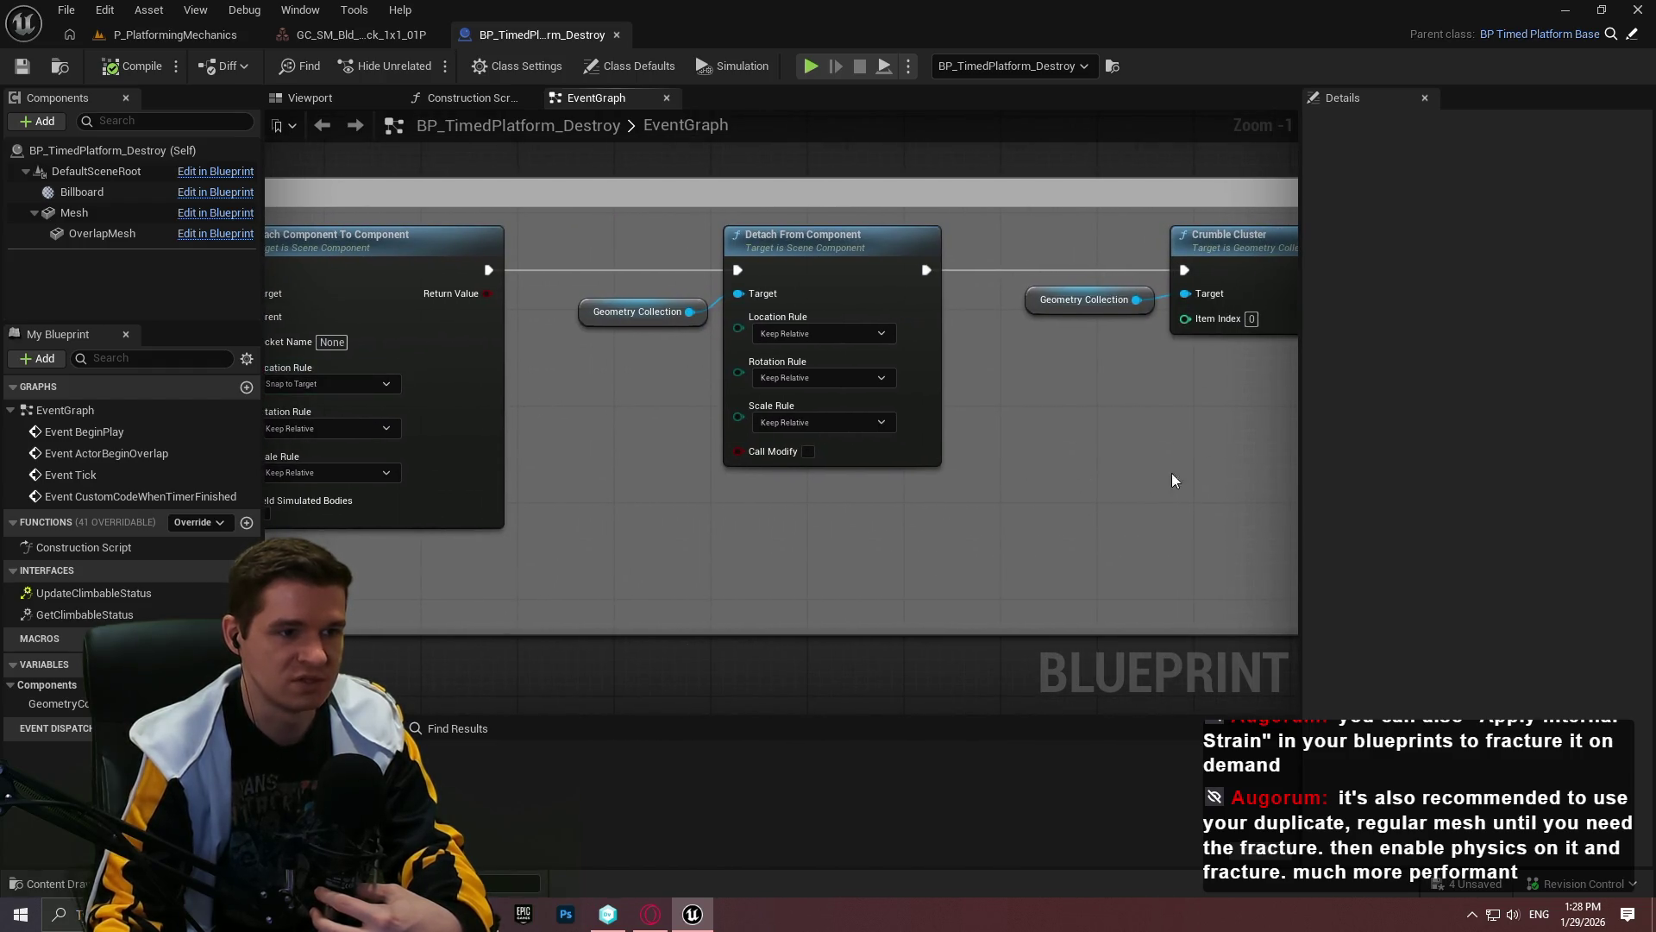
left_click_drag(1173, 481, 940, 488)
left_click_drag(1104, 462, 1049, 474)
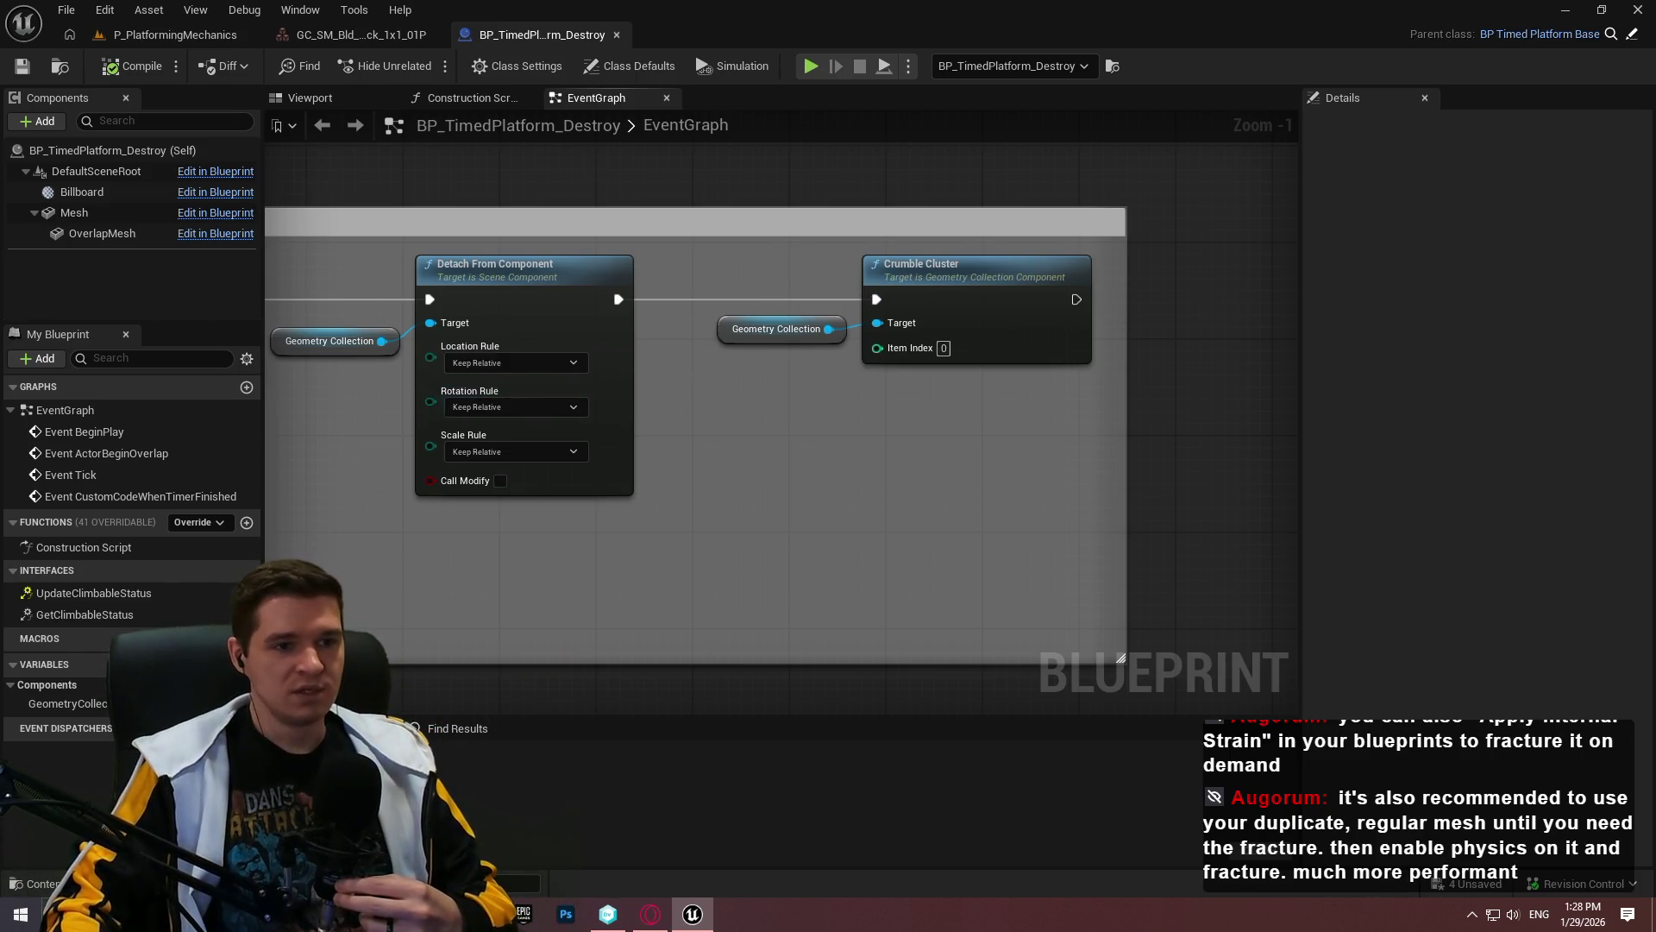
left_click_drag(701, 365, 1398, 402)
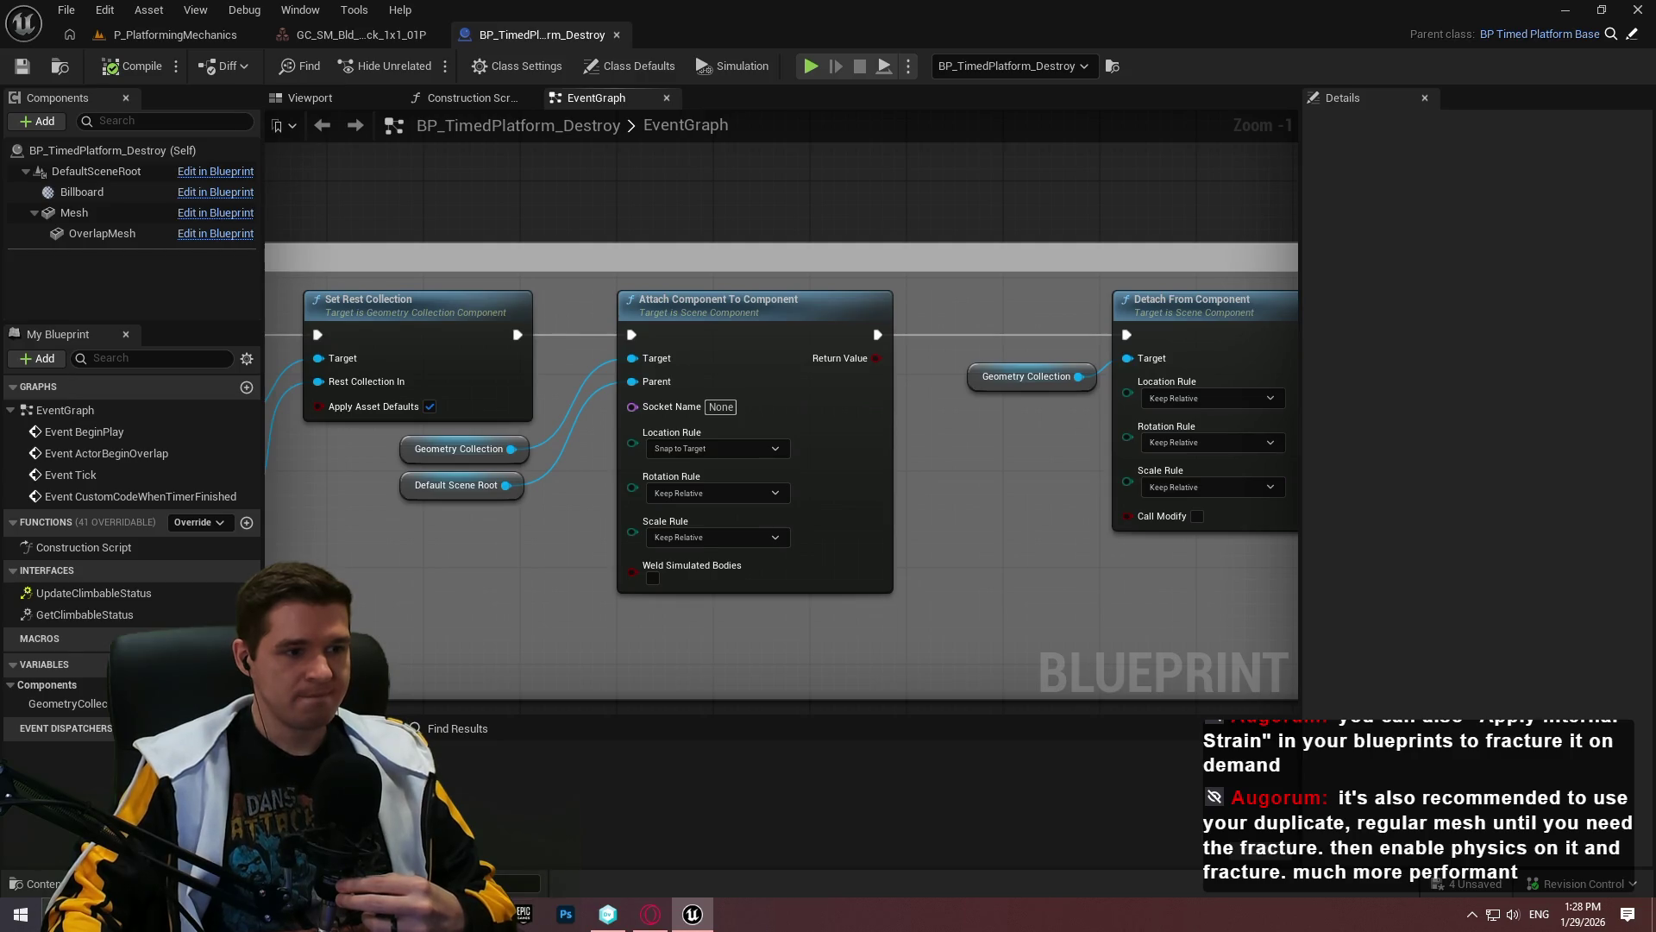
mouse_move(1264, 554)
left_mouse_down()
mouse_move(1120, 581)
mouse_move(466, 587)
left_mouse_up()
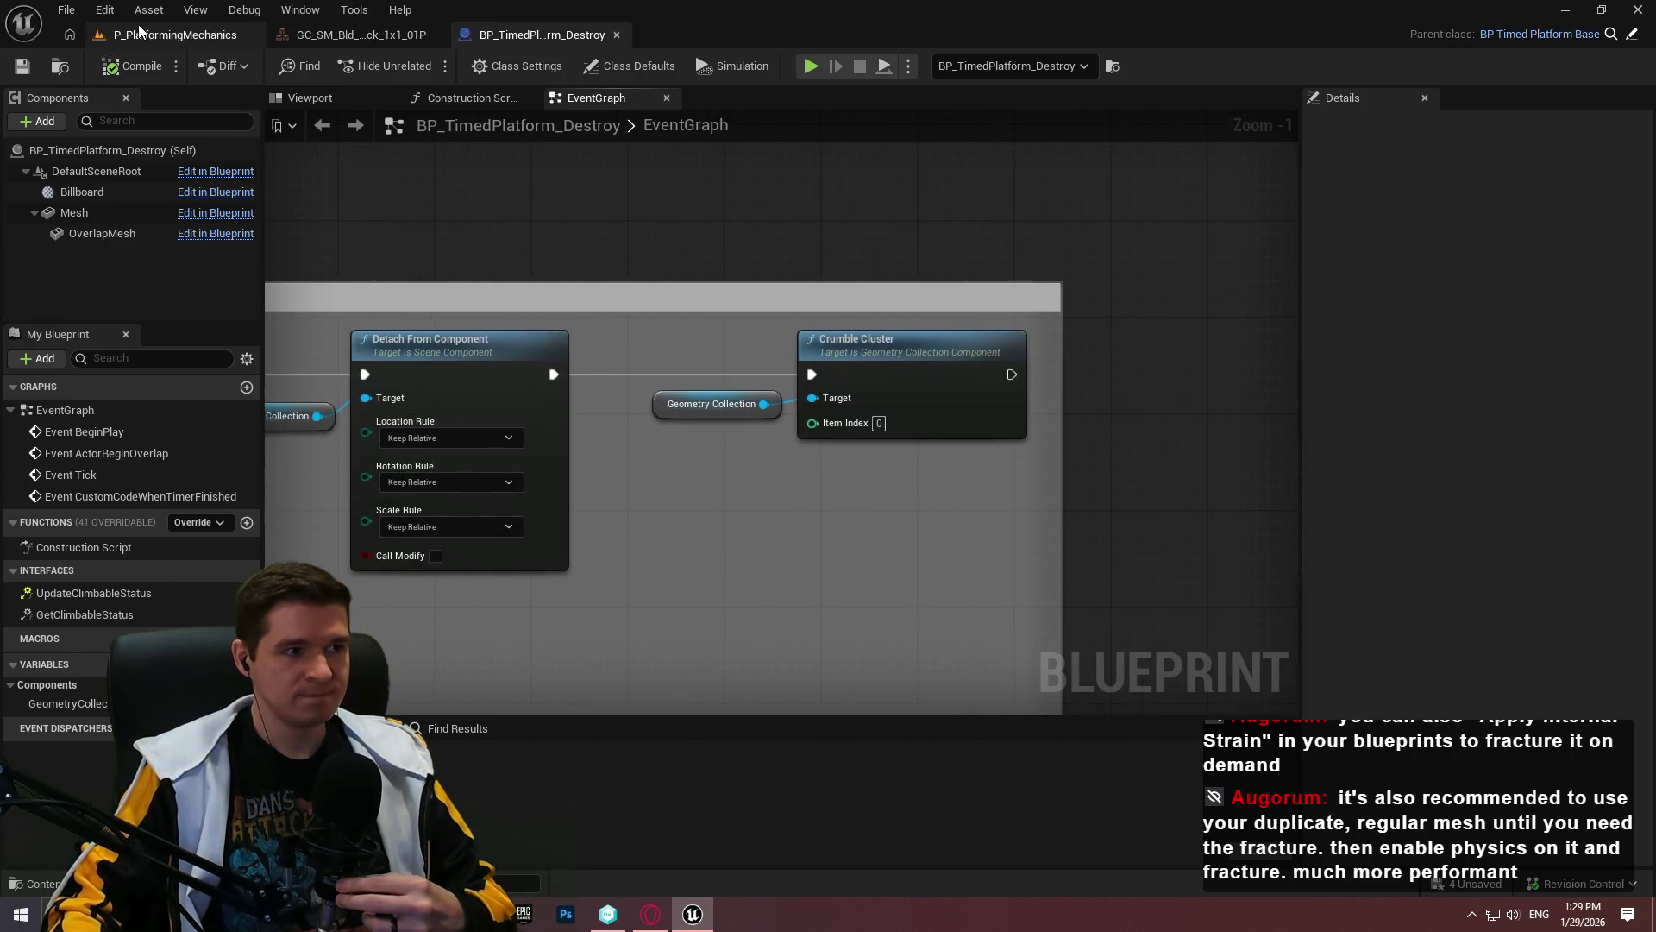
Step: Return to the P_PlatformingMechanics level and Play From Here at the platforms
left_click(140, 33)
right_click(929, 286)
left_click(1047, 878)
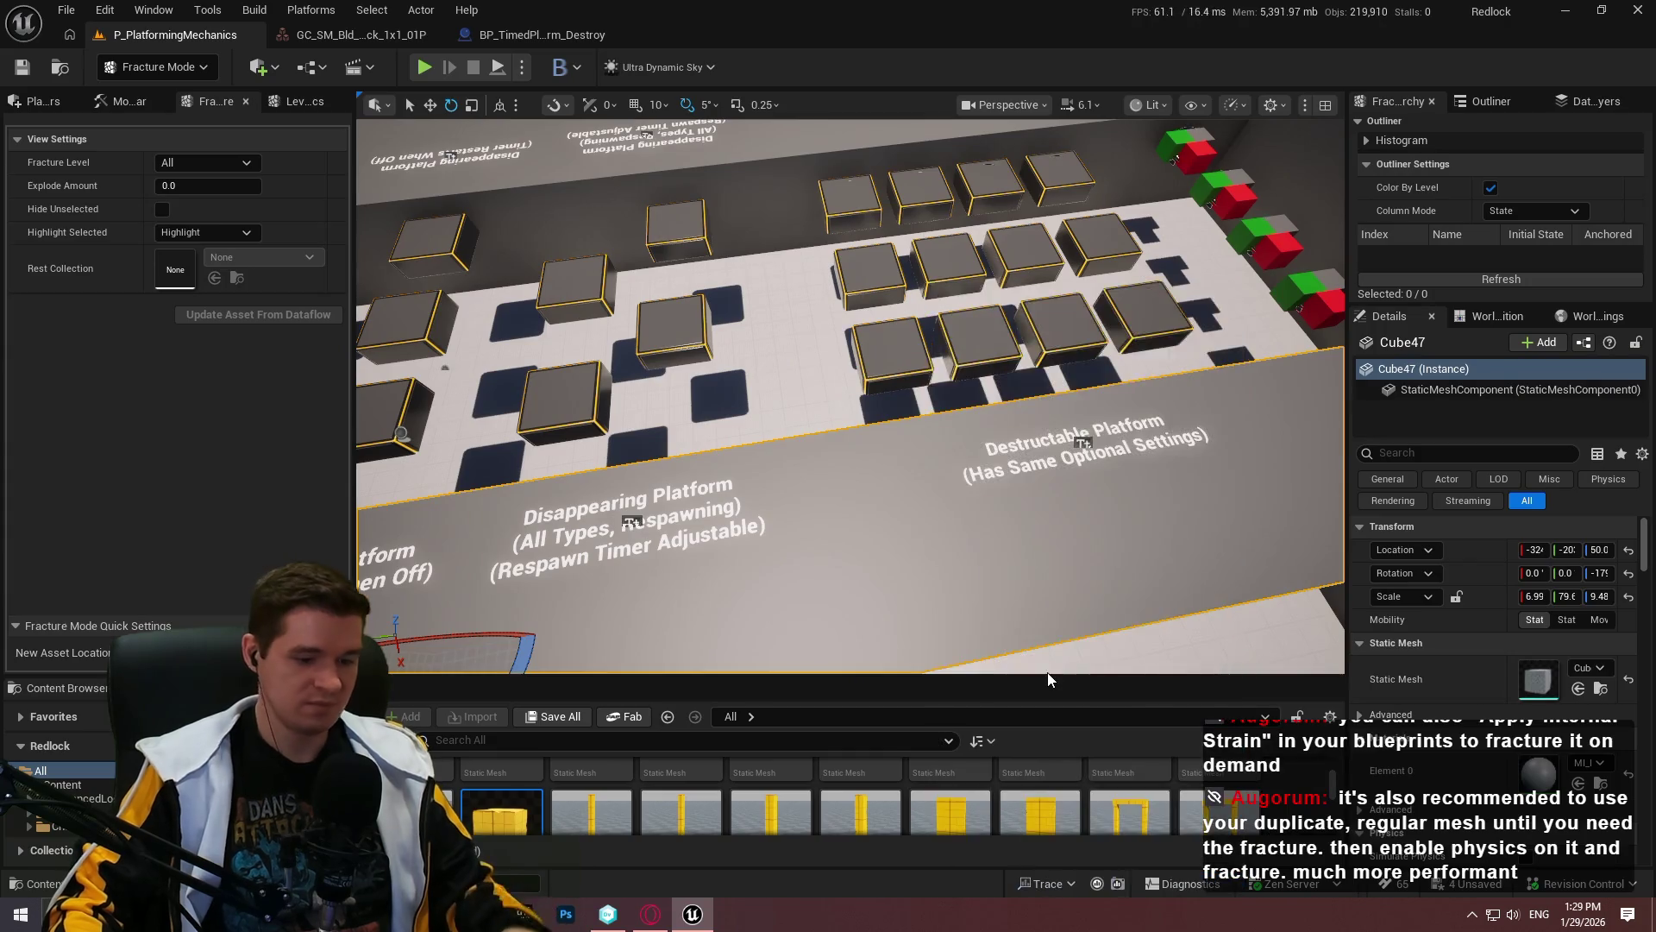
Step: Start playing and jump onto the first destructible platforms so they crumble
left_click(894, 562)
key("F11")
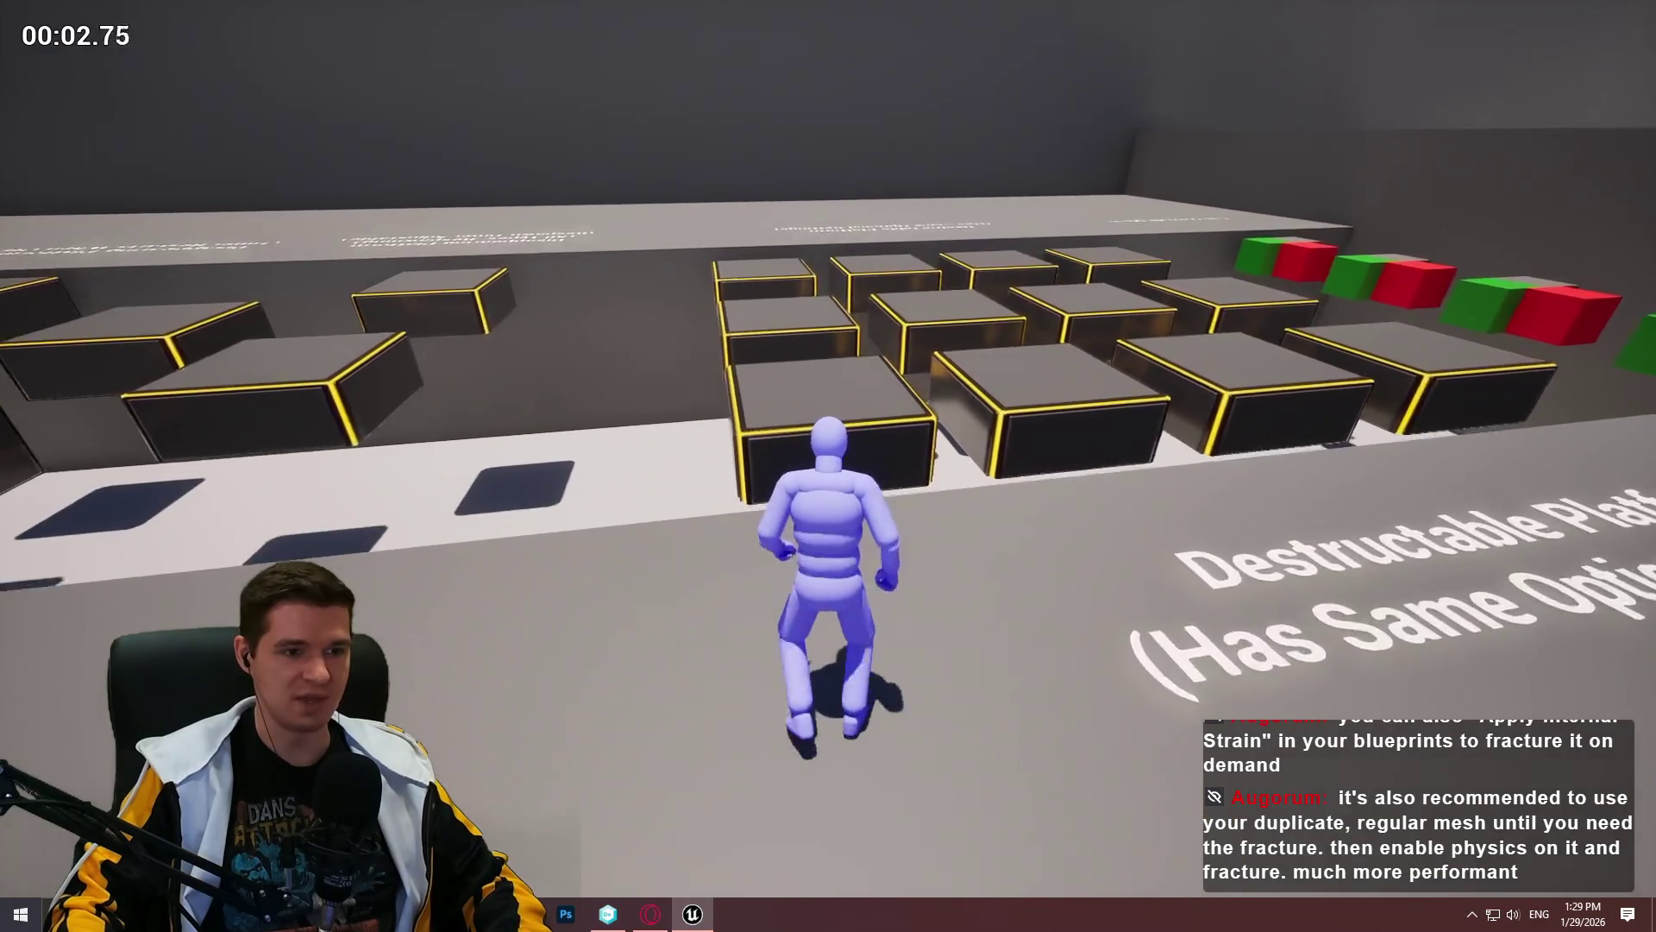
key("space")
key("w")
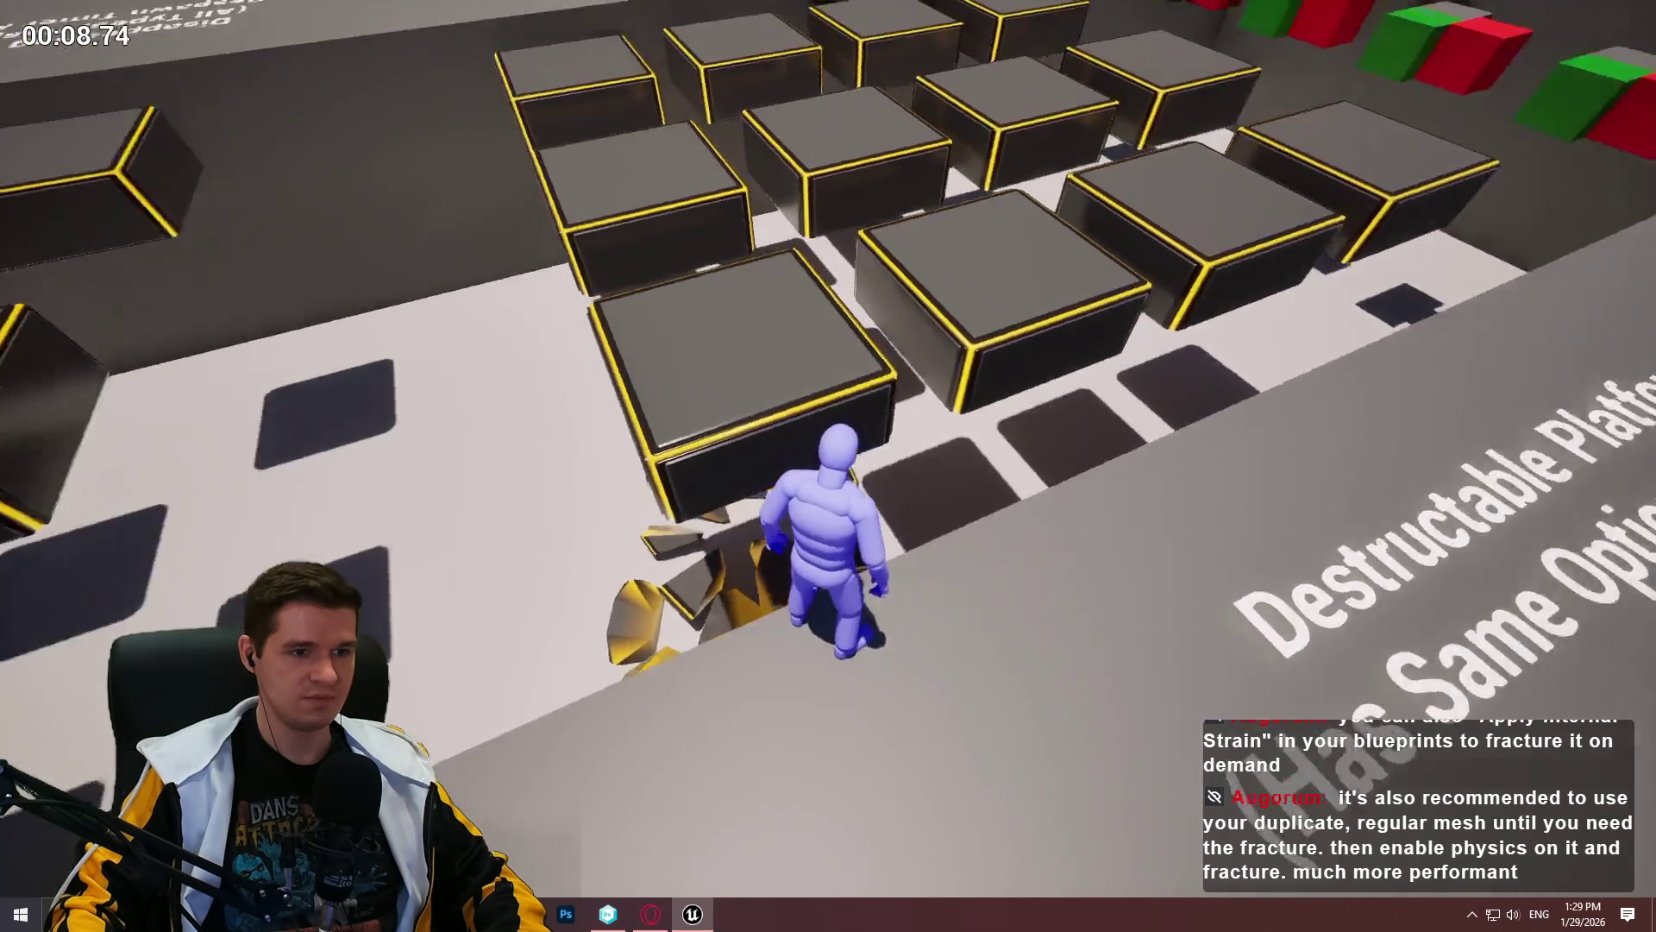
key("space")
key("w")
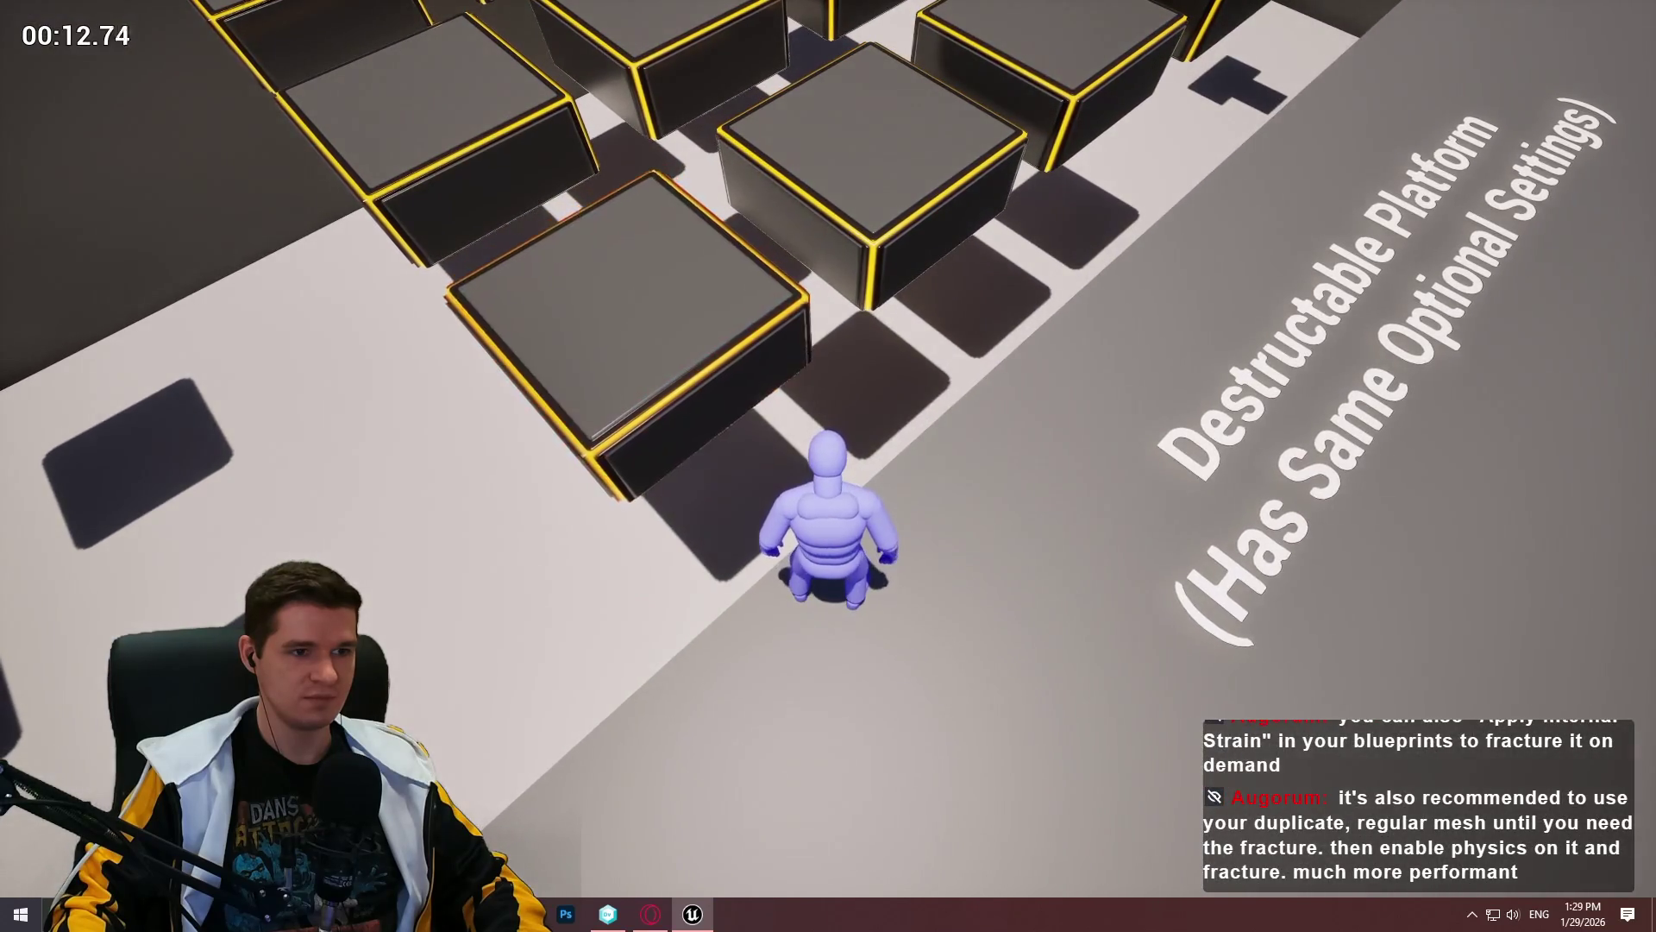
Step: Run past the platforms across the white floor and jump onto the raised grey walkway
key("w")
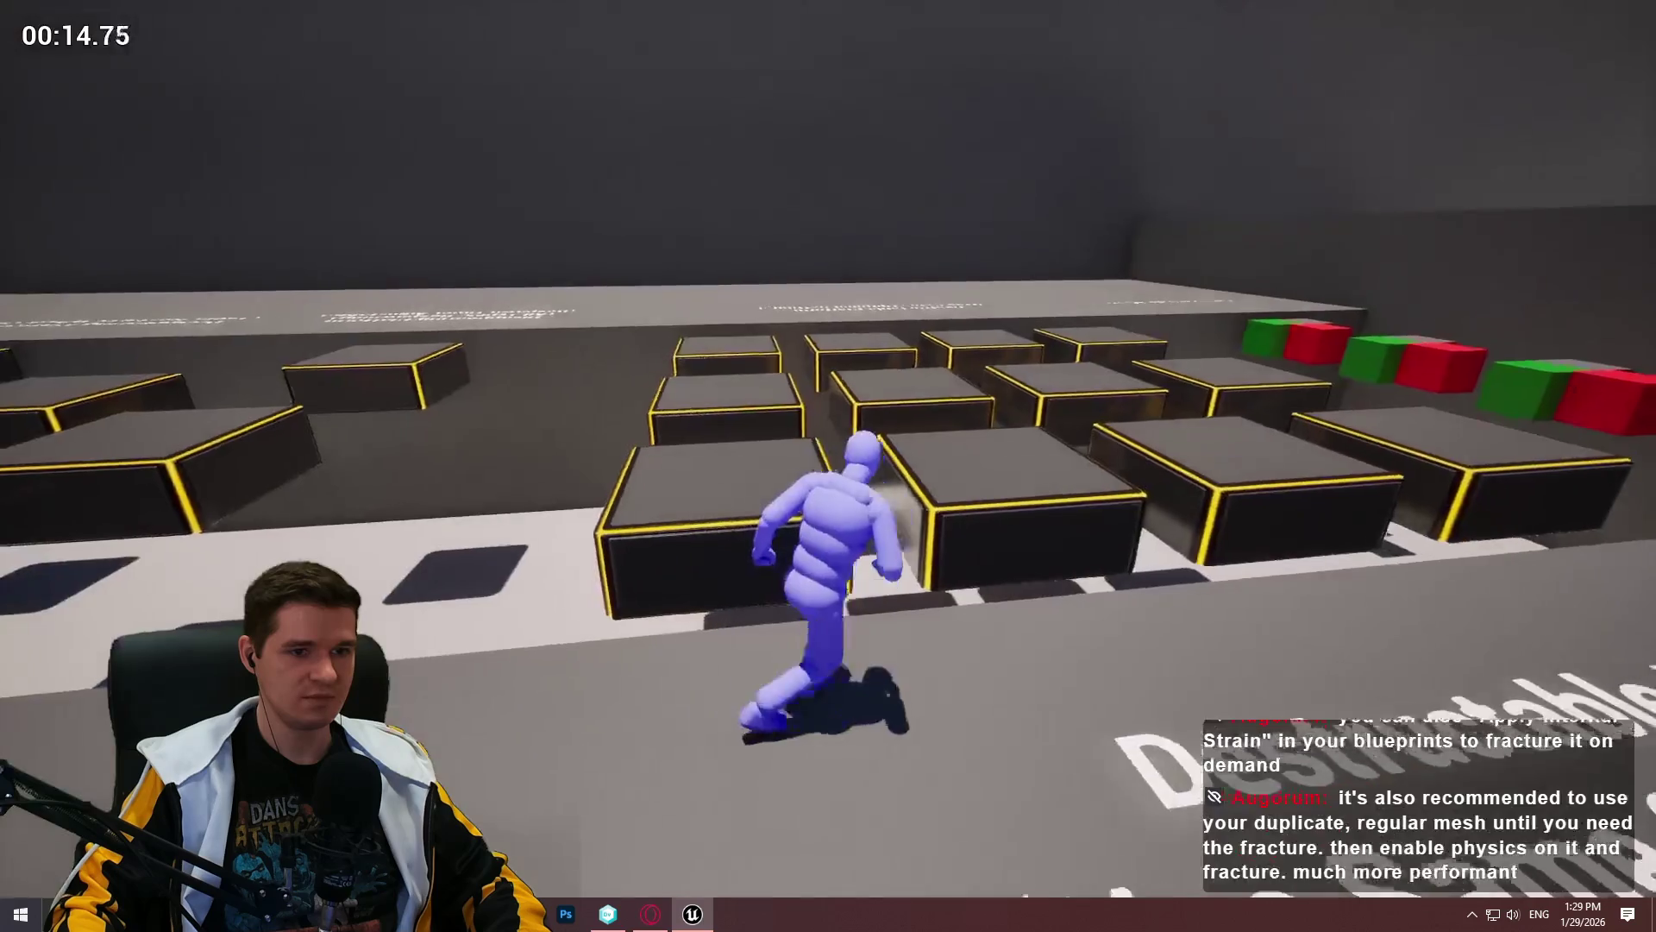
key("w")
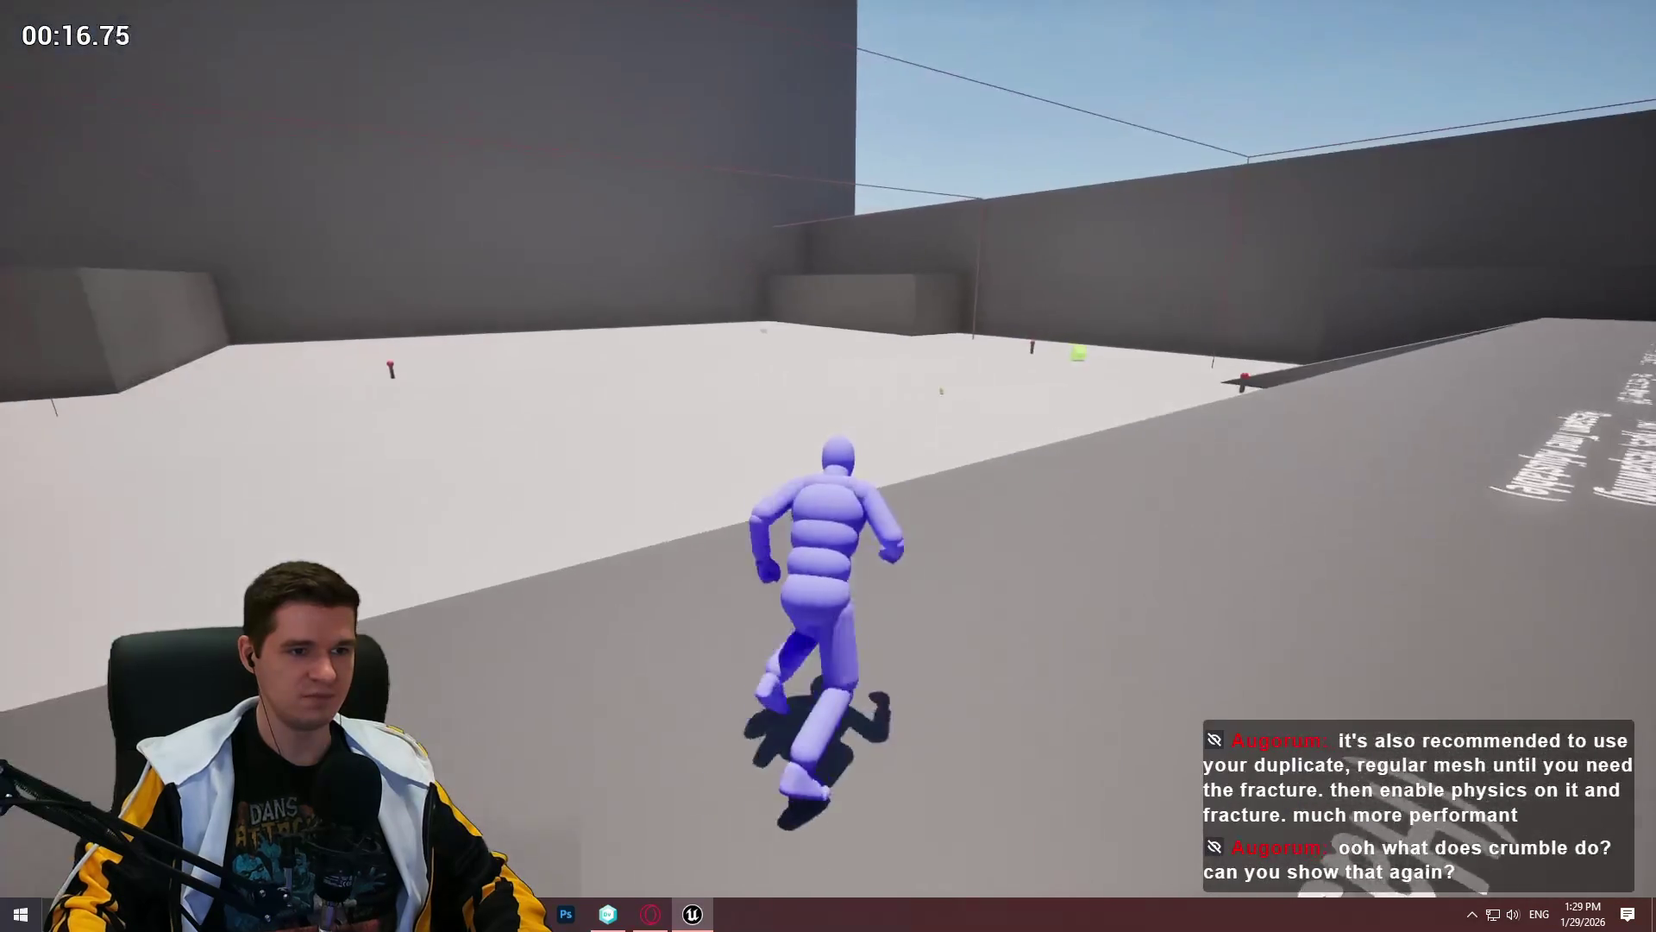
key("w")
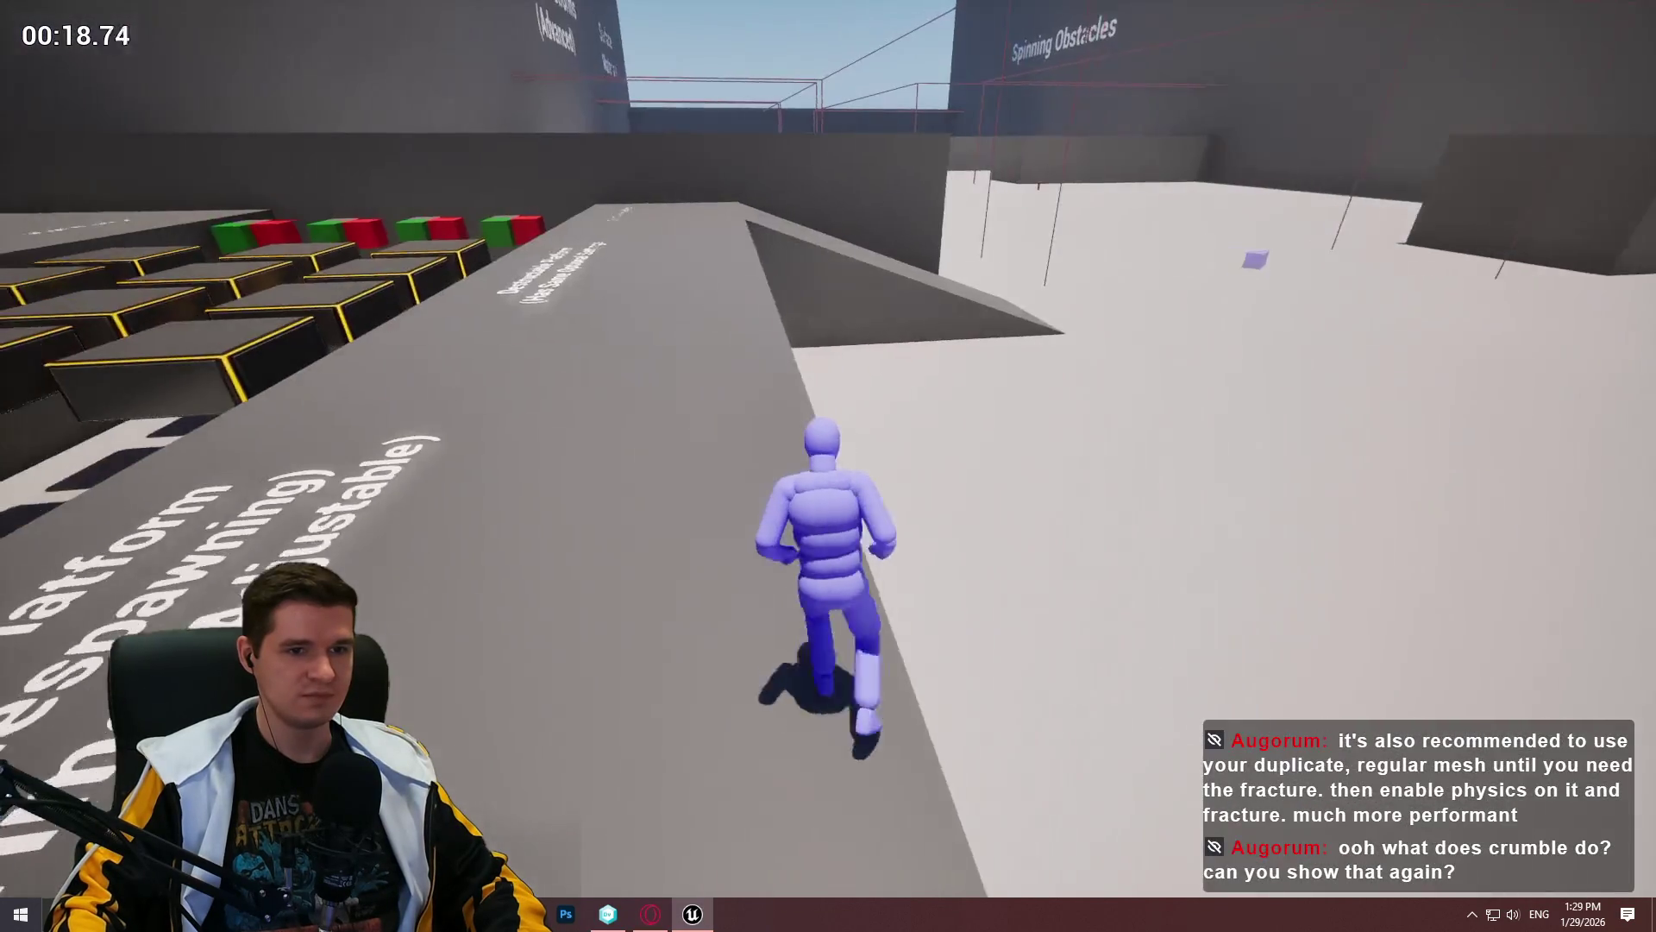
key("w")
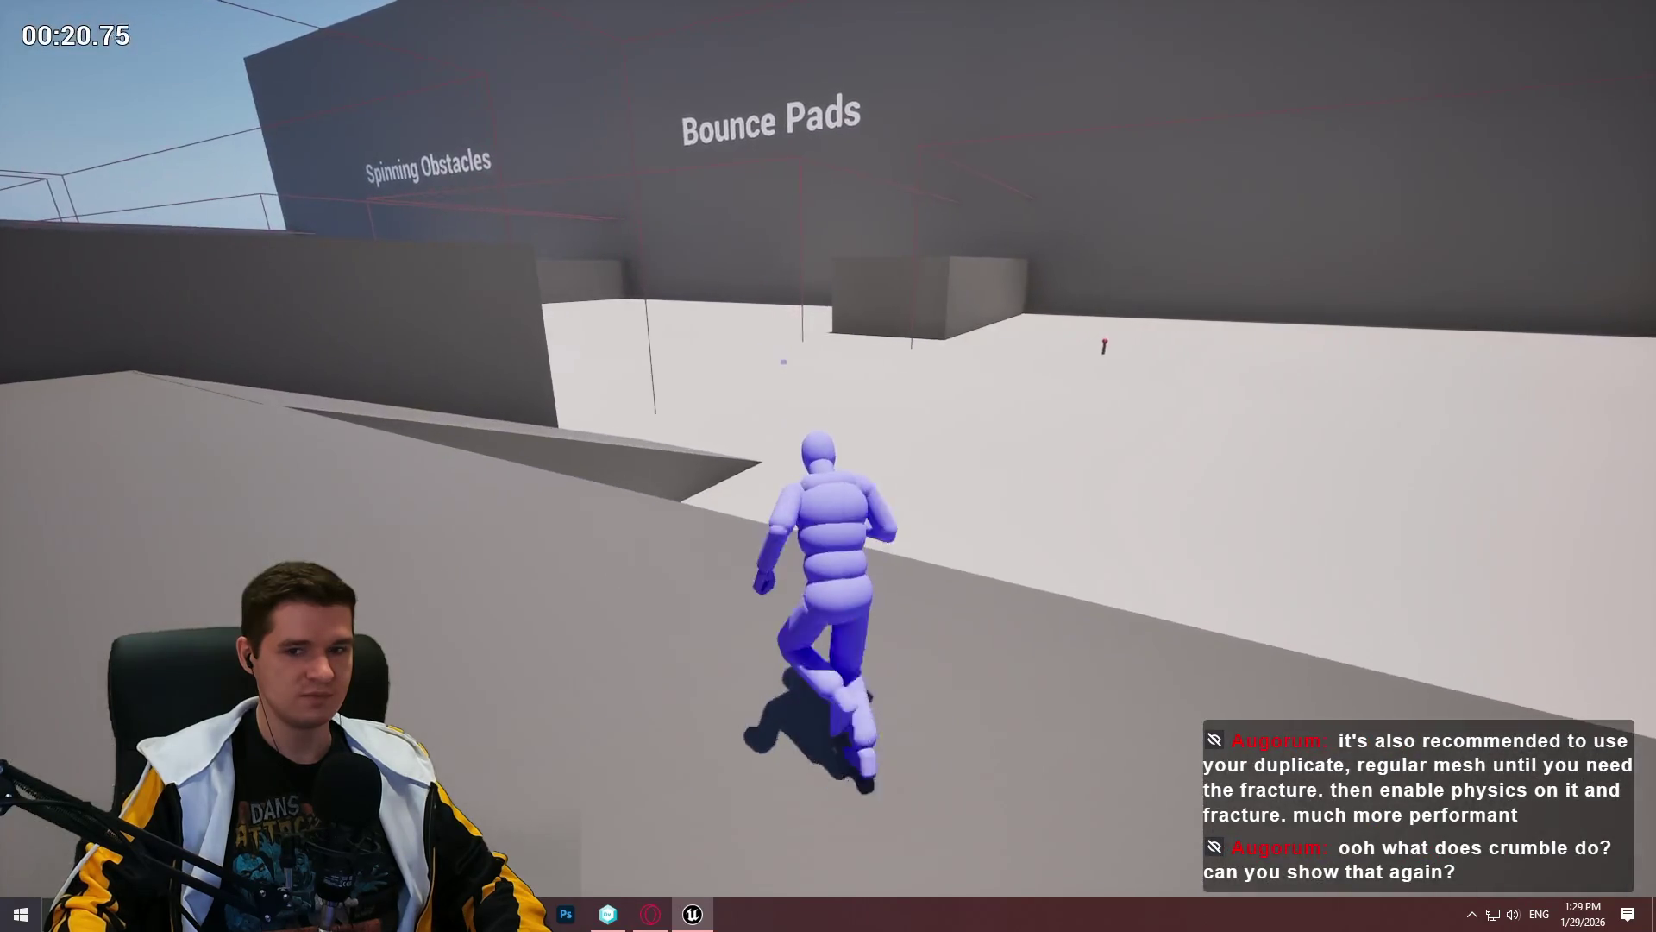
key("space")
Step: Jump onto a platform by the Destructable Platform sign, end the playtest, and return to the Blueprint
key("w")
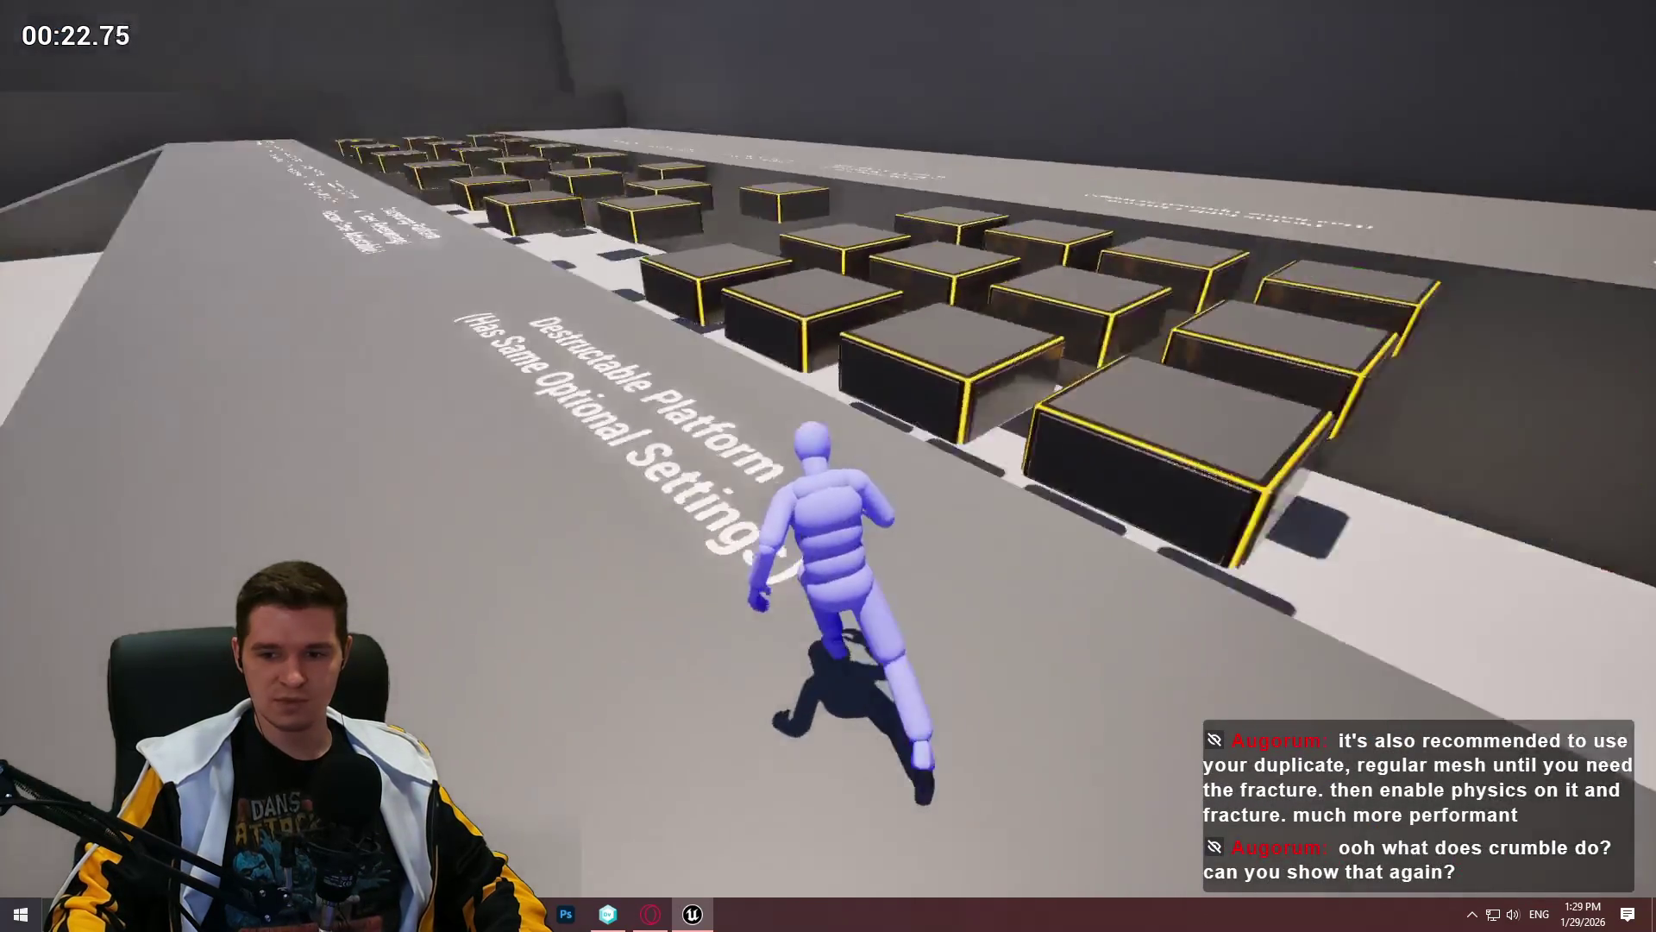
key("w")
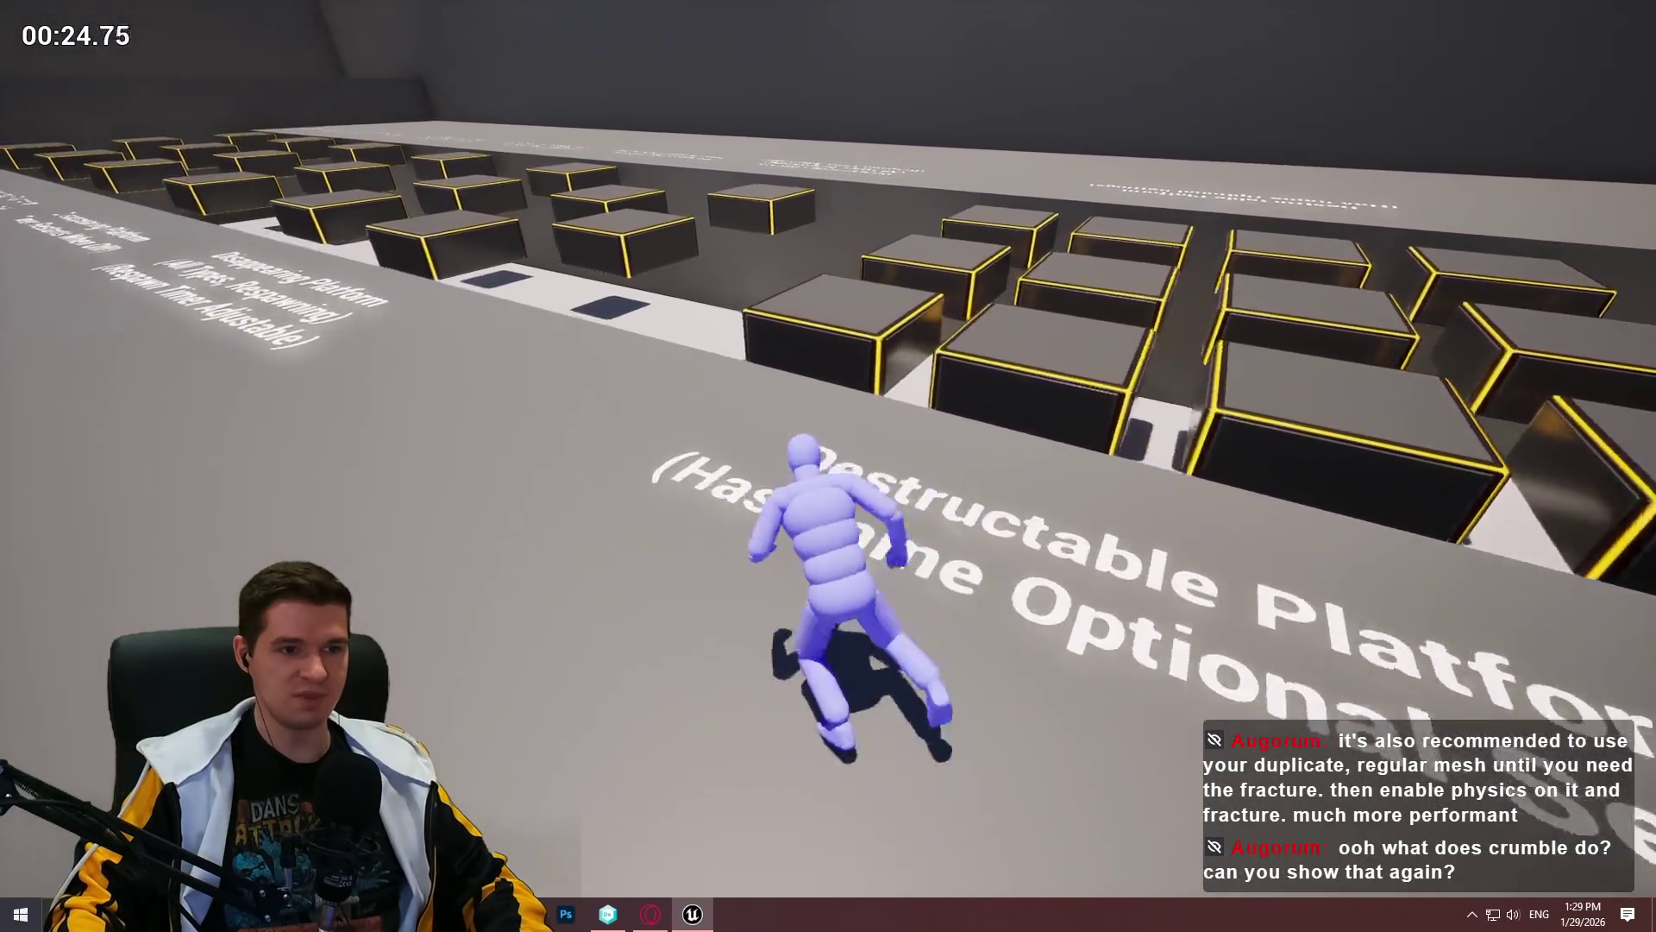
key("space")
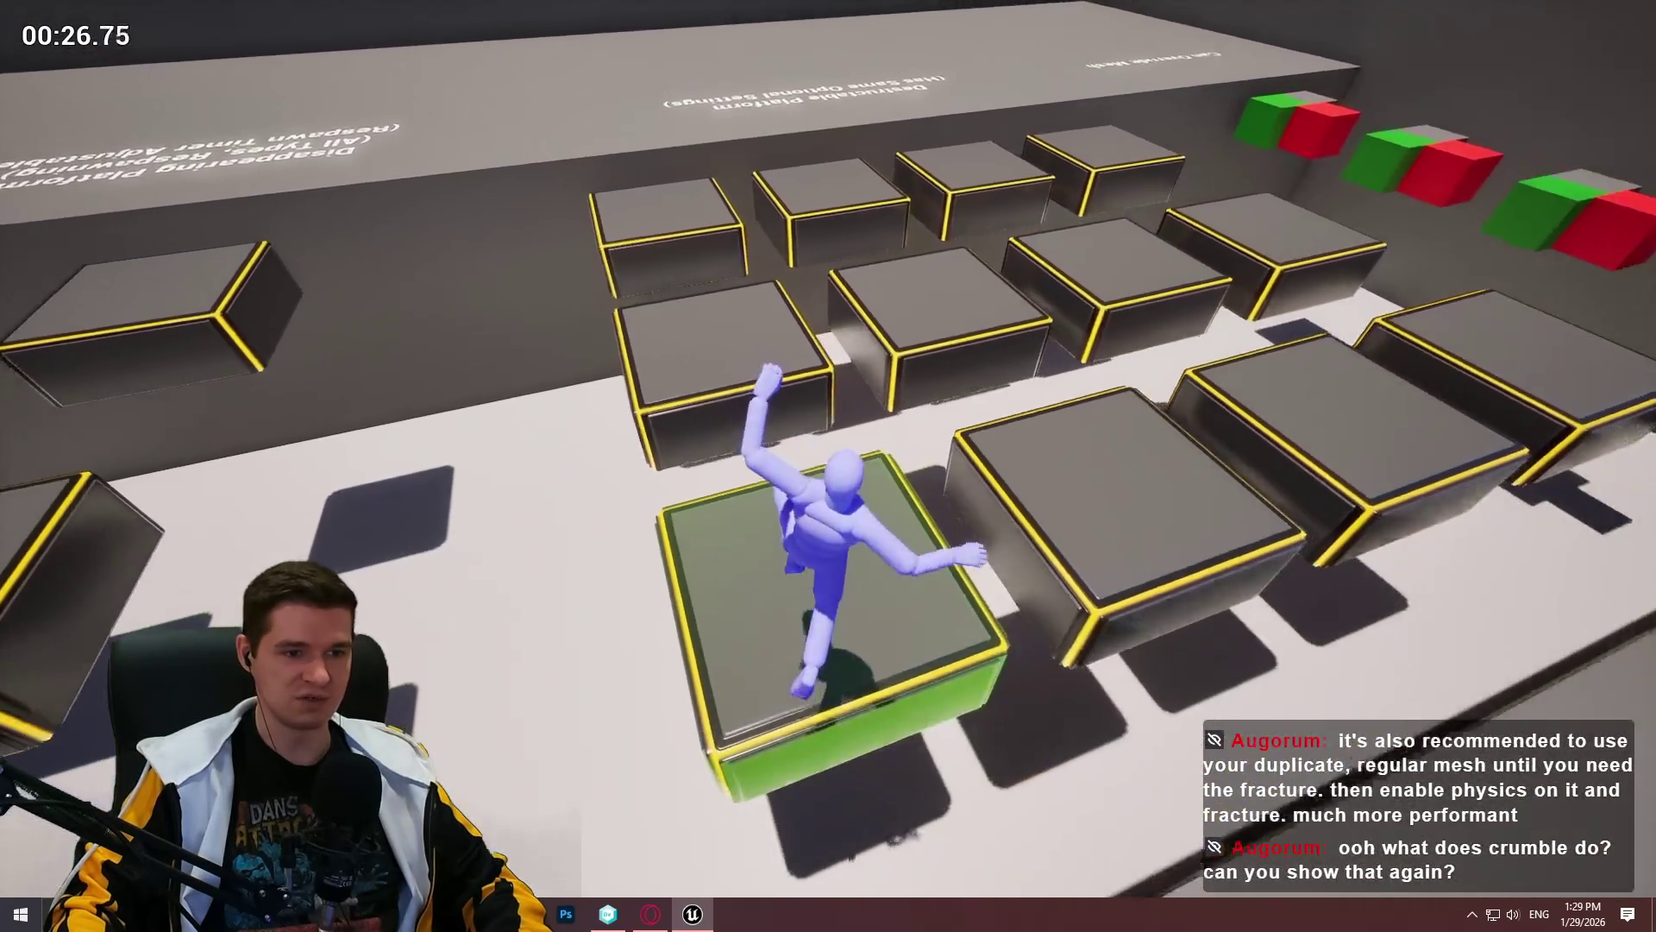
key("Escape")
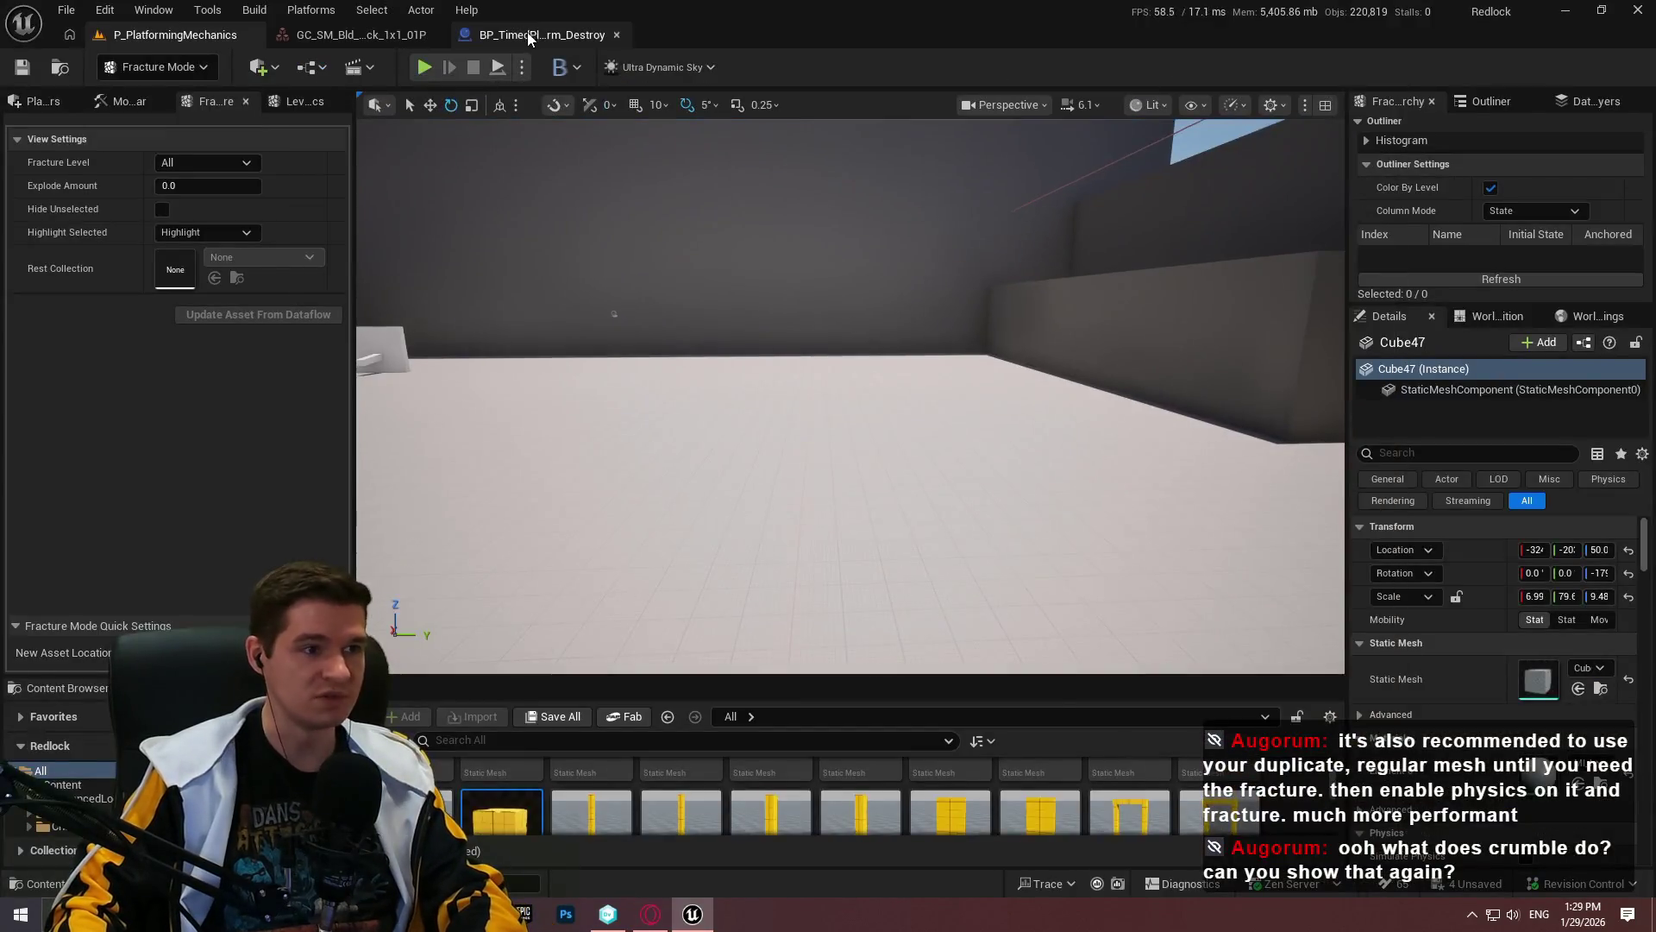
left_click(542, 34)
Step: Follow the crumble chain in BP_TimedPlatform_Destroy's EventGraph and center on the Crumble Cluster node
scroll(893, 496, "up", 1)
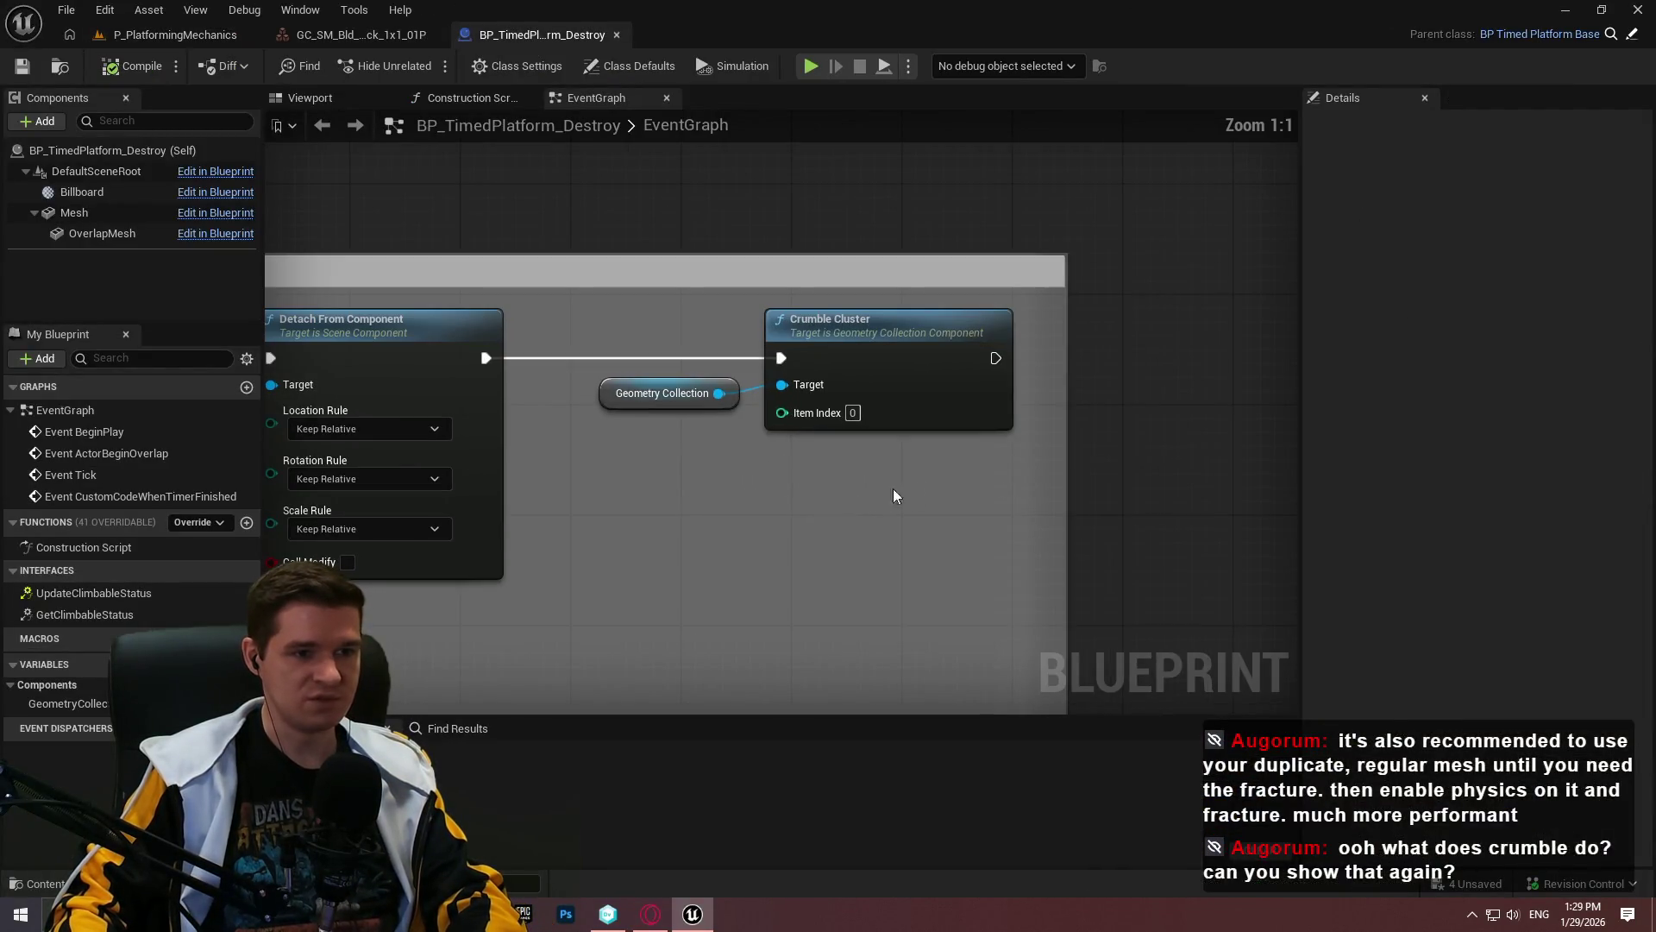
mouse_move(615, 343)
left_mouse_down()
mouse_move(915, 479)
mouse_move(577, 330)
mouse_move(598, 337)
left_mouse_up()
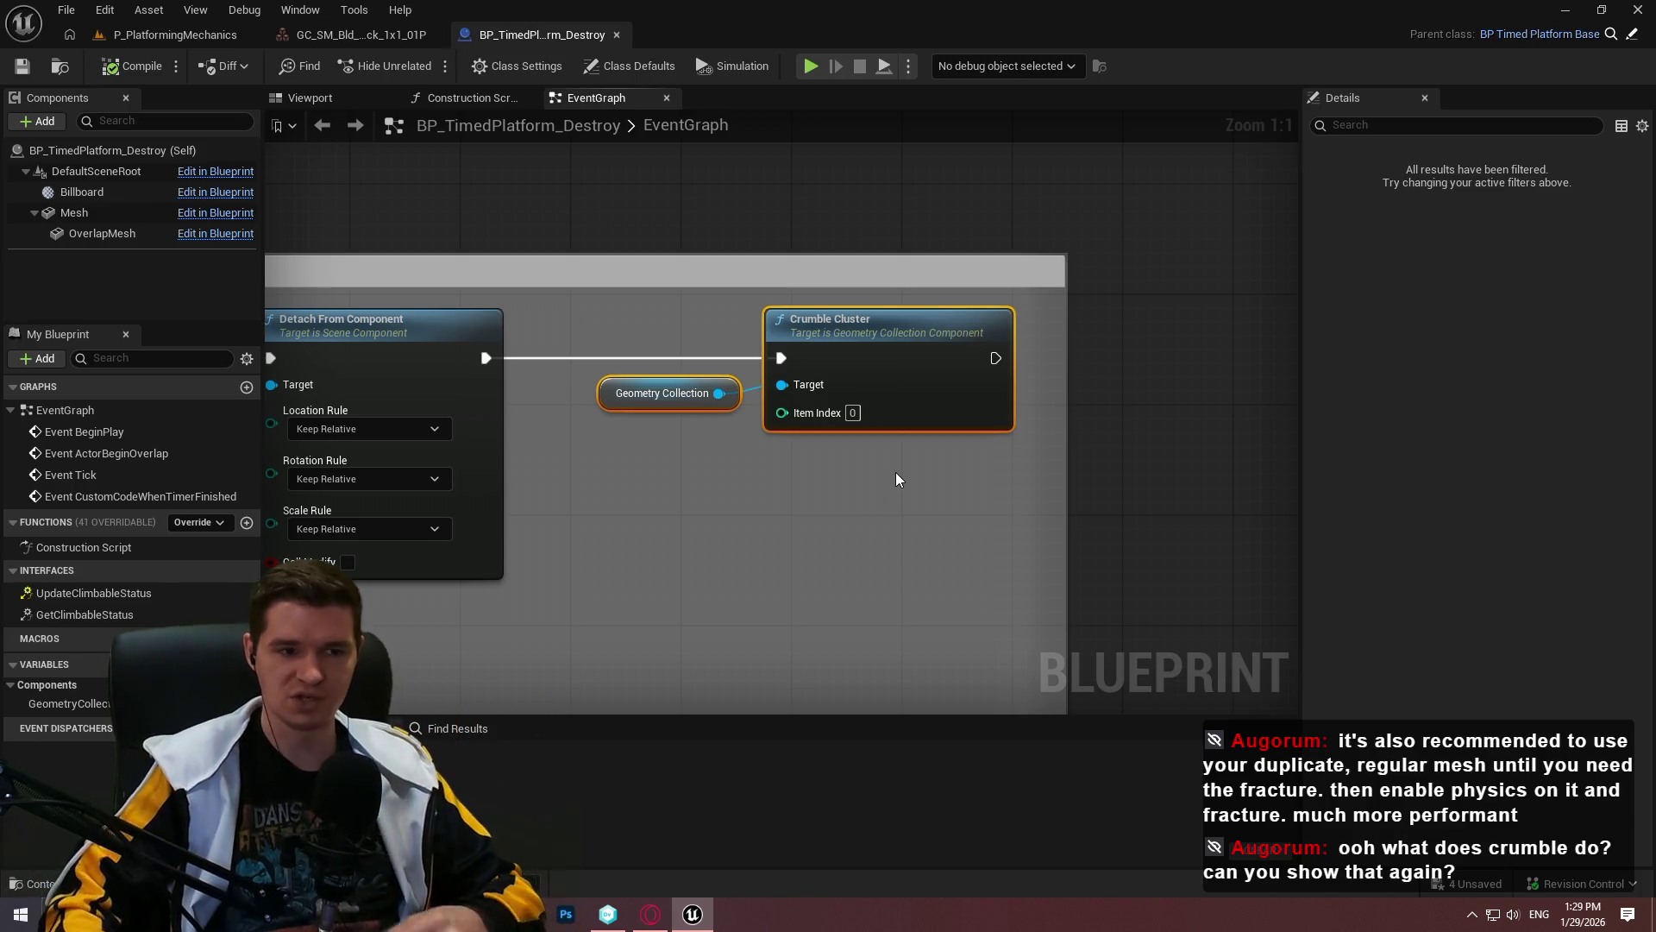
left_click(990, 553)
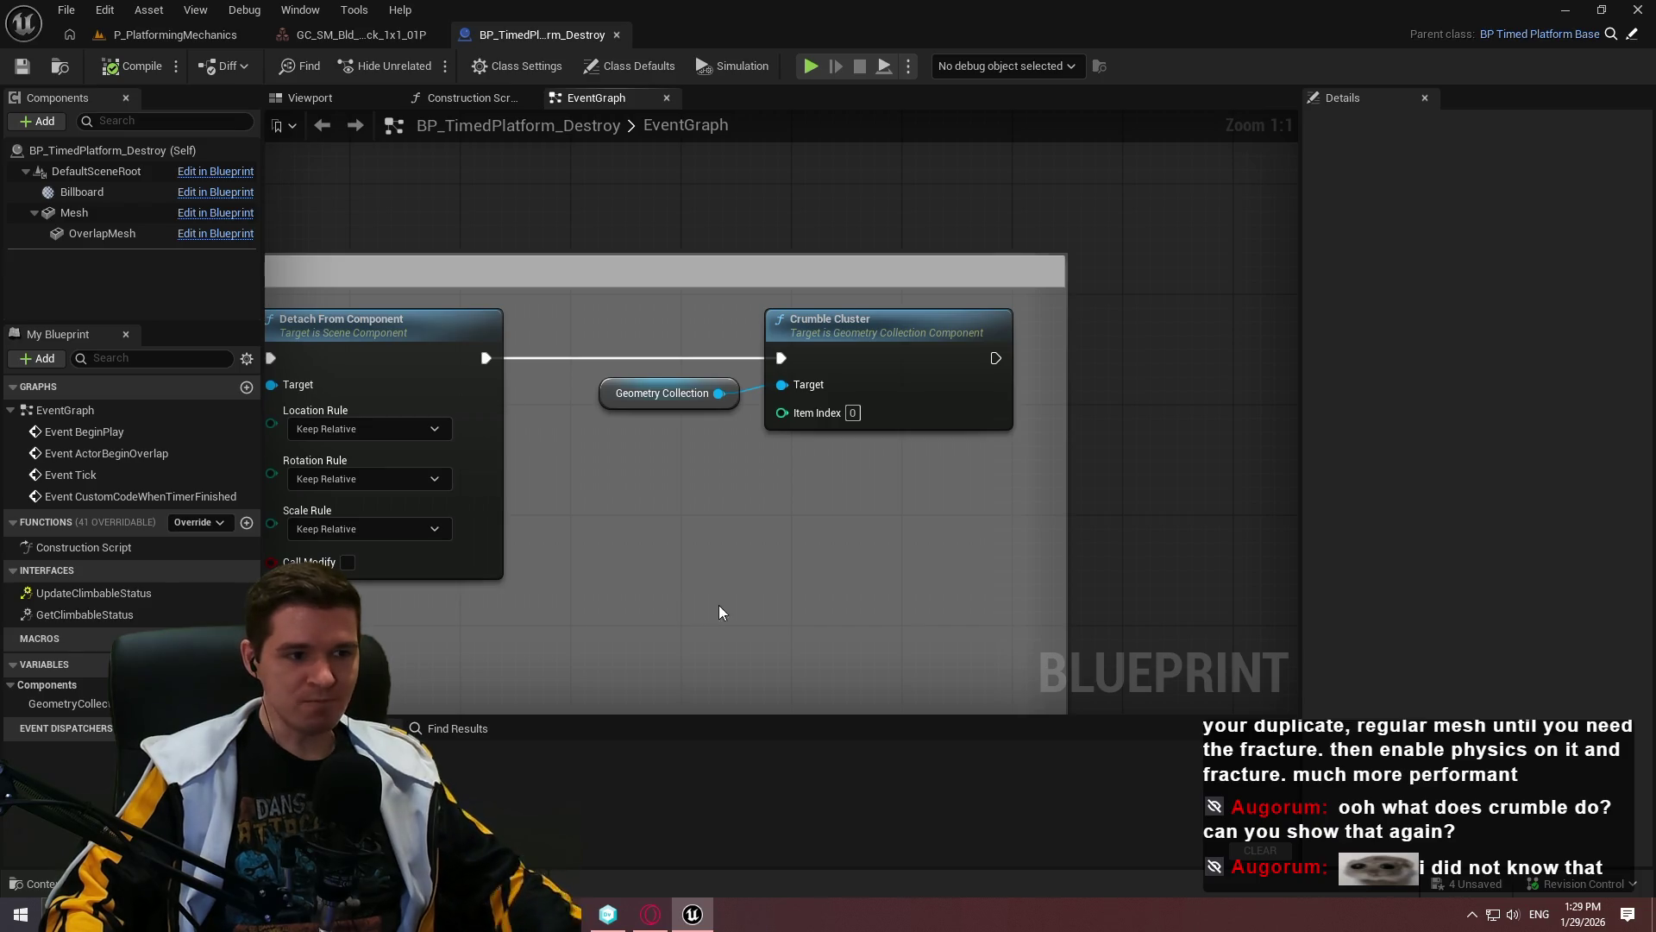
left_click_drag(722, 612, 321, 523)
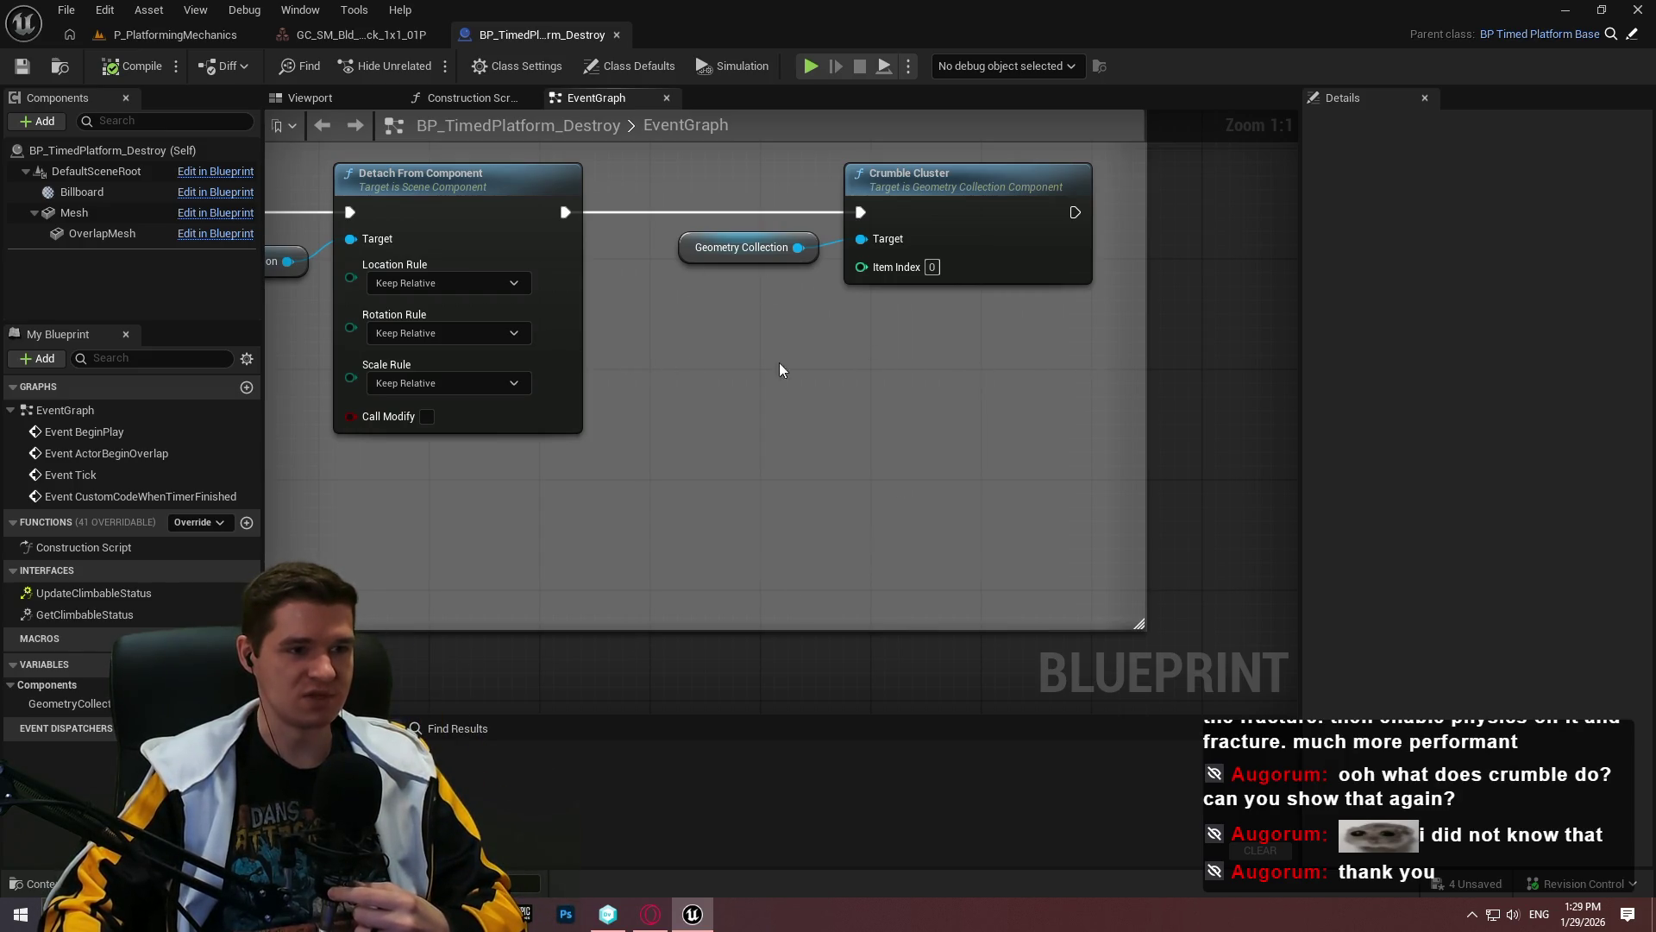
mouse_move(779, 370)
left_mouse_down()
mouse_move(1074, 371)
mouse_move(895, 351)
left_mouse_up()
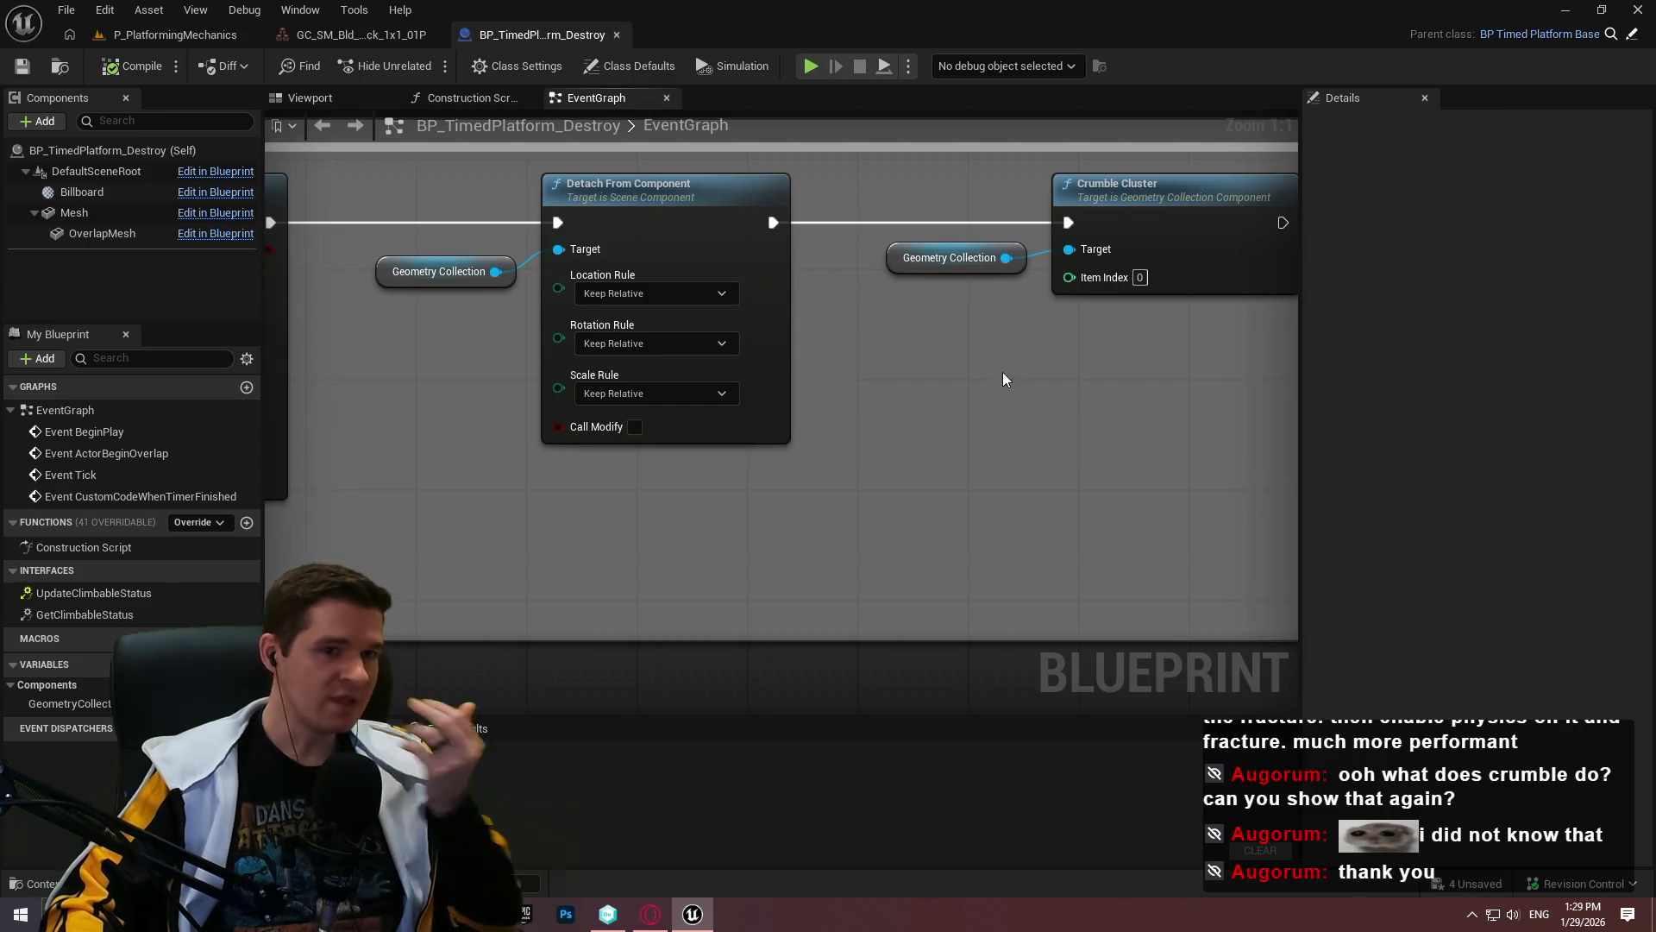
left_click_drag(1003, 380, 872, 321)
left_click_drag(1010, 249, 759, 313)
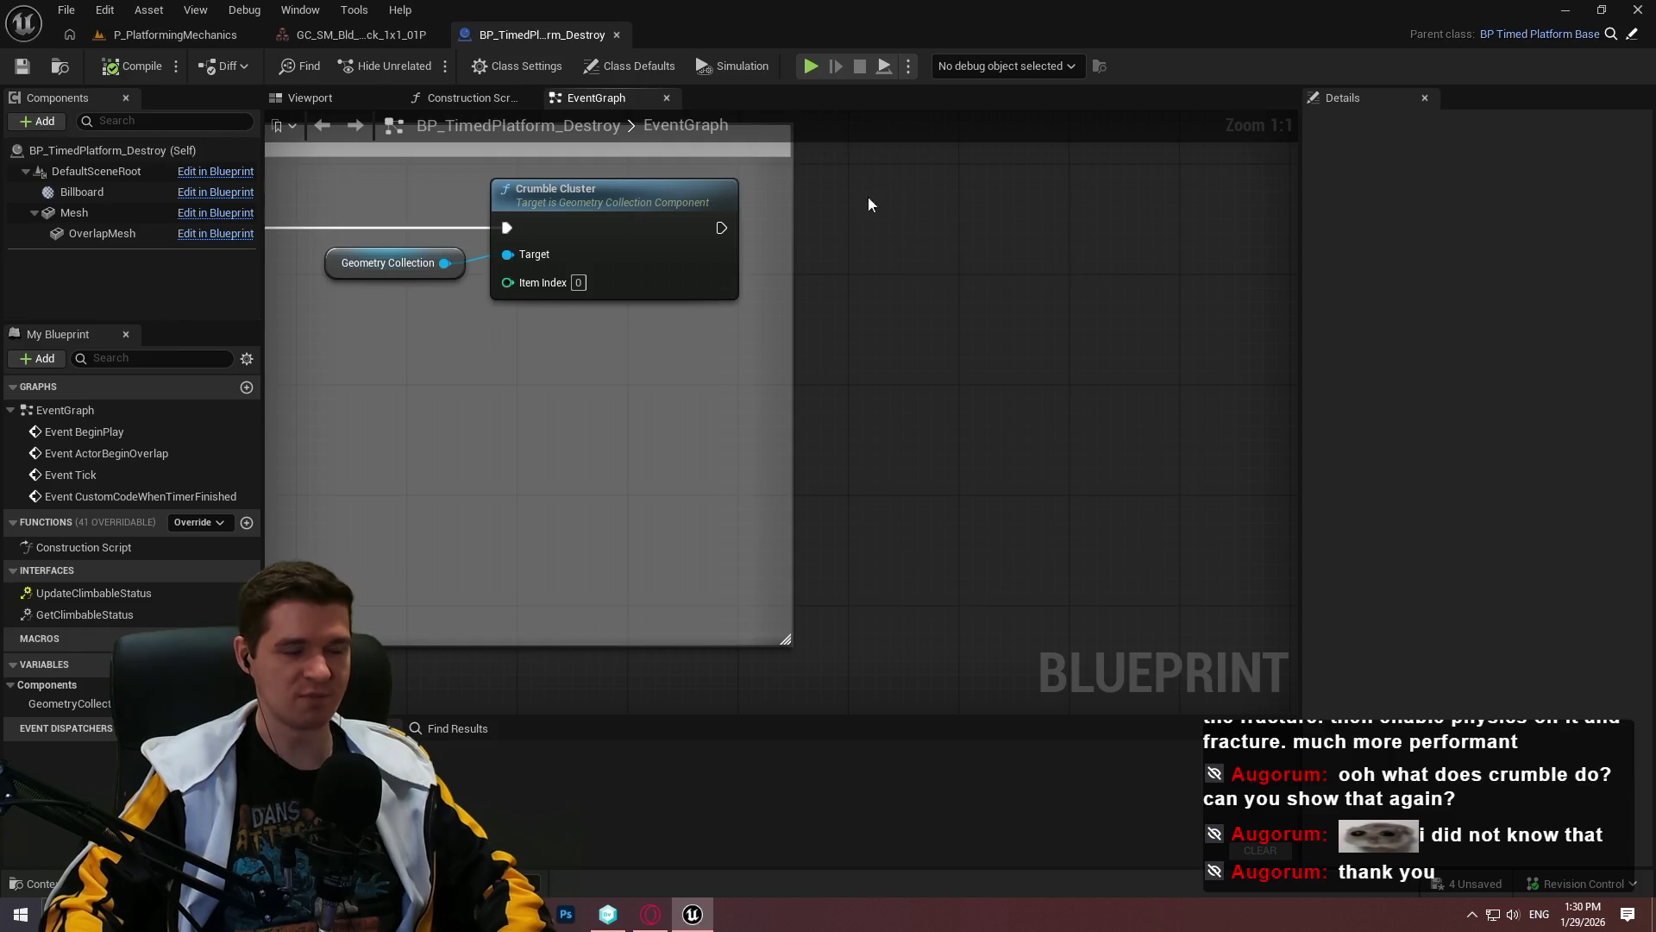
left_click(40, 121)
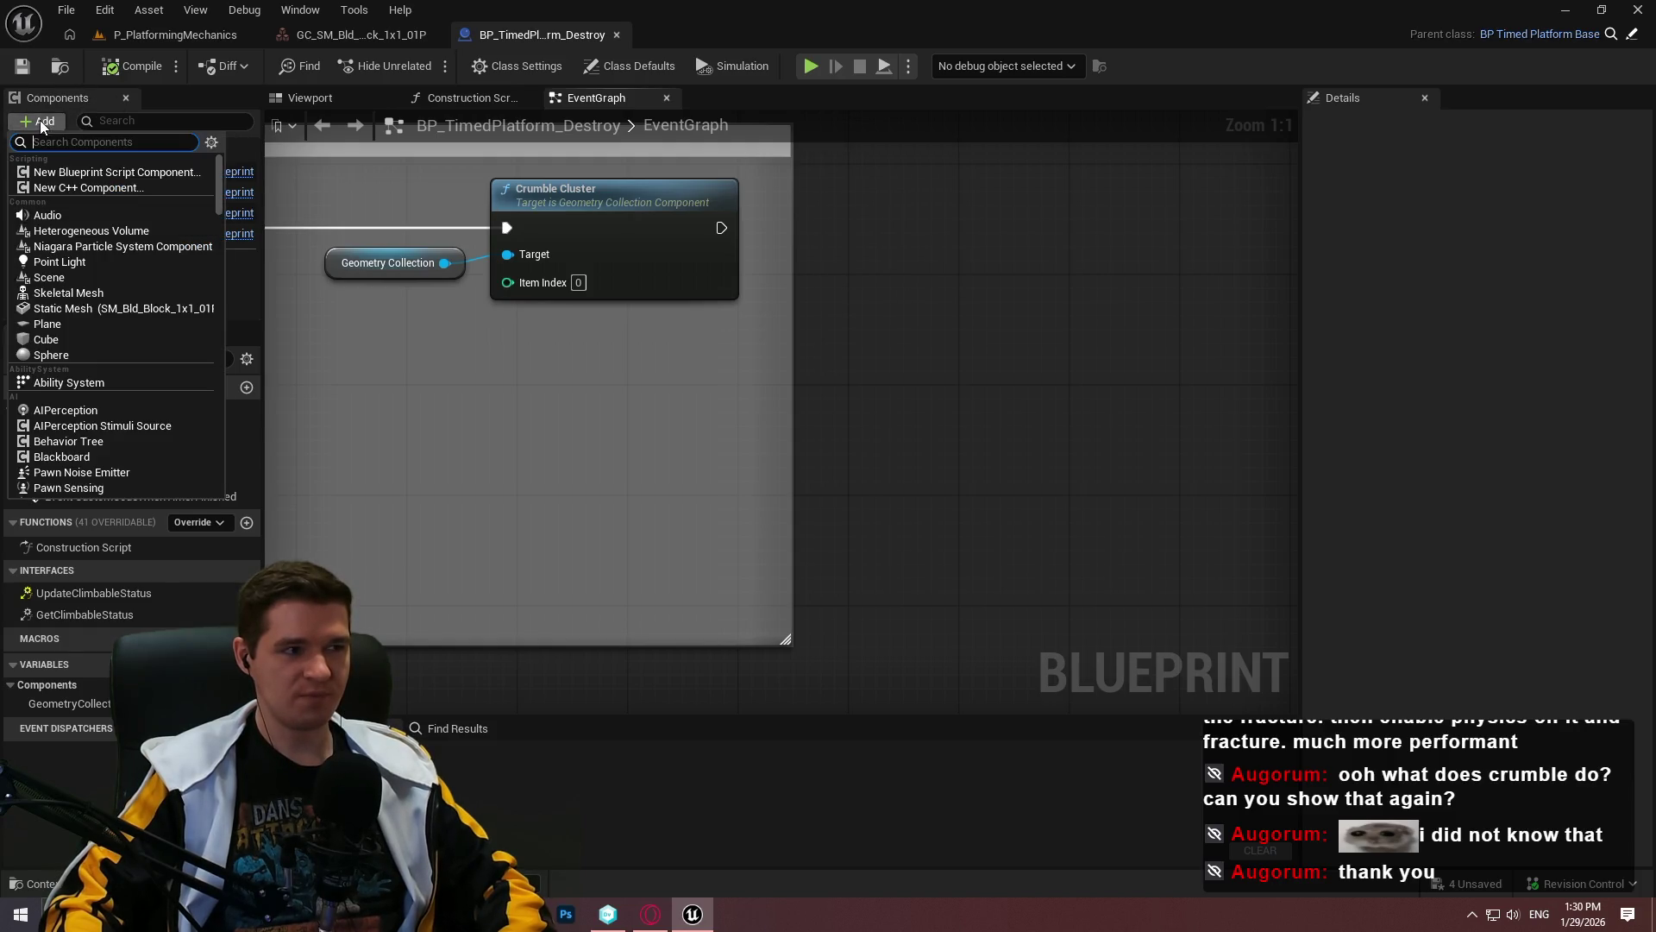
Step: Add a Radial Force component and create a Fire Impulse node targeting it
type("radi")
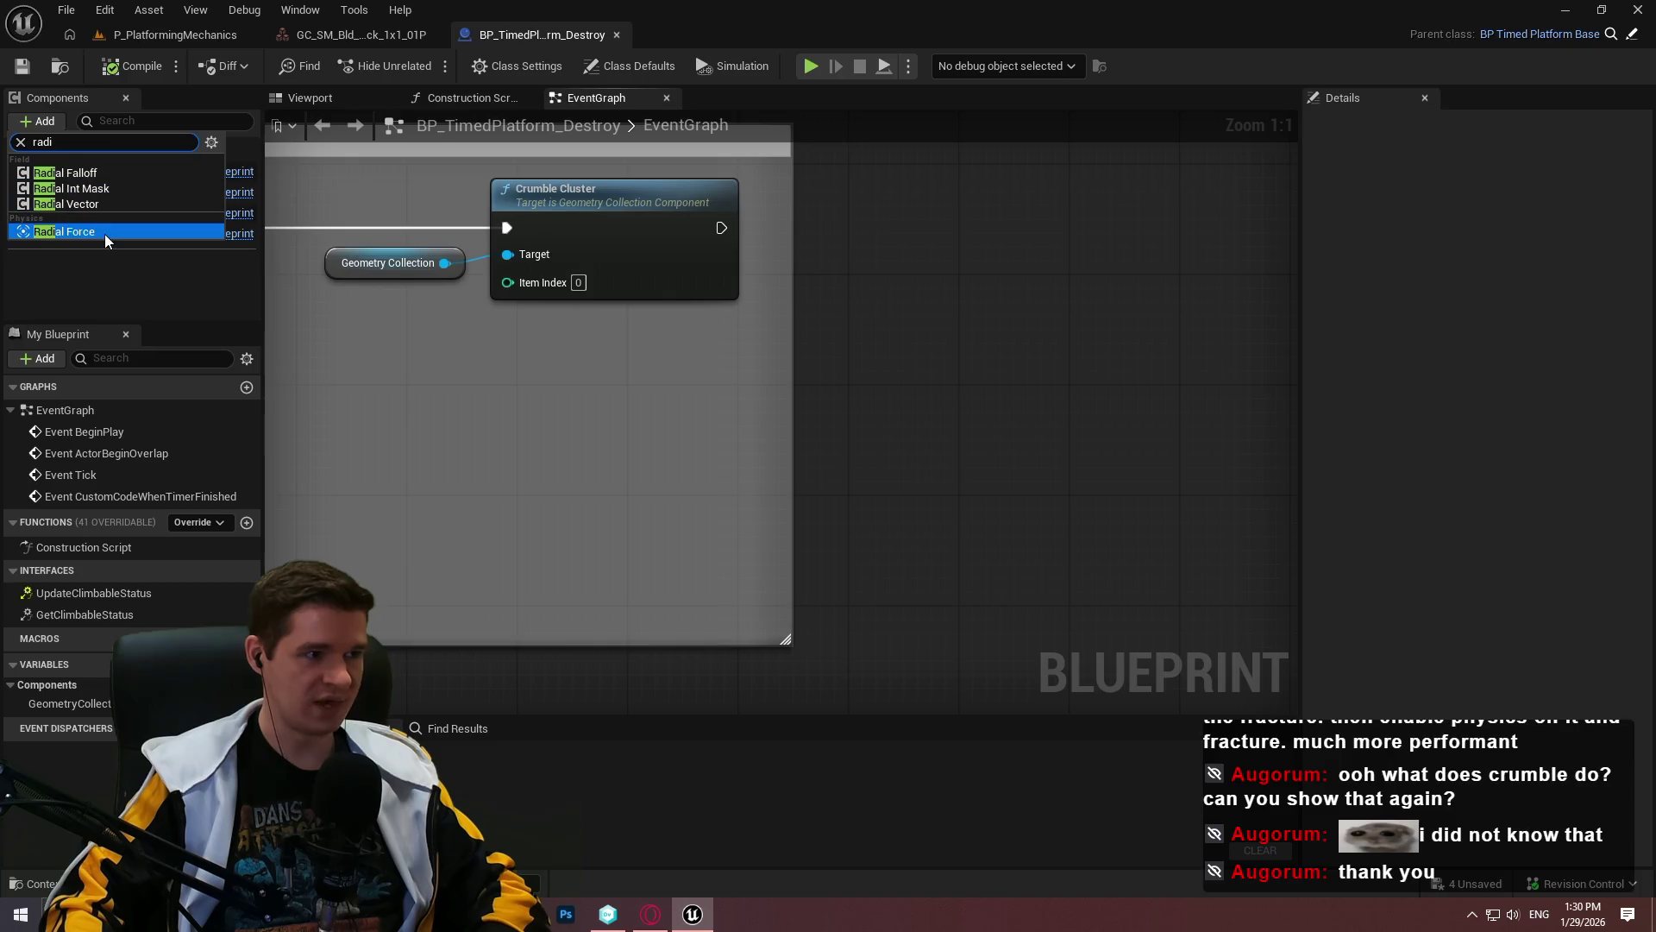
left_click(104, 233)
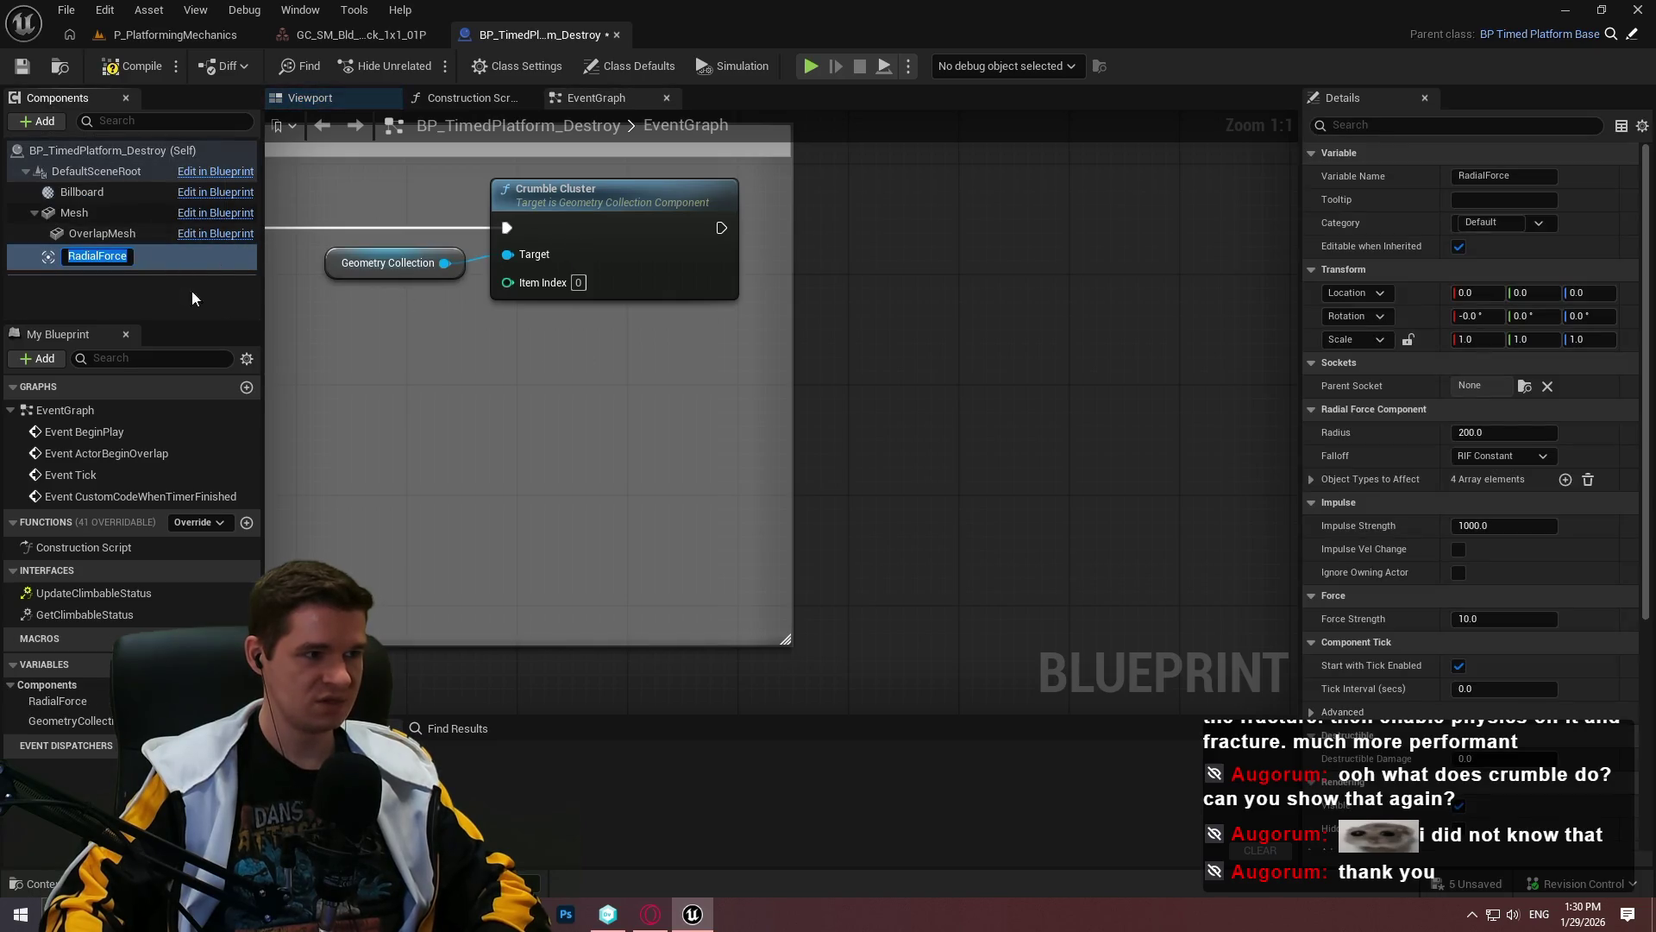
left_click_drag(574, 359, 766, 366)
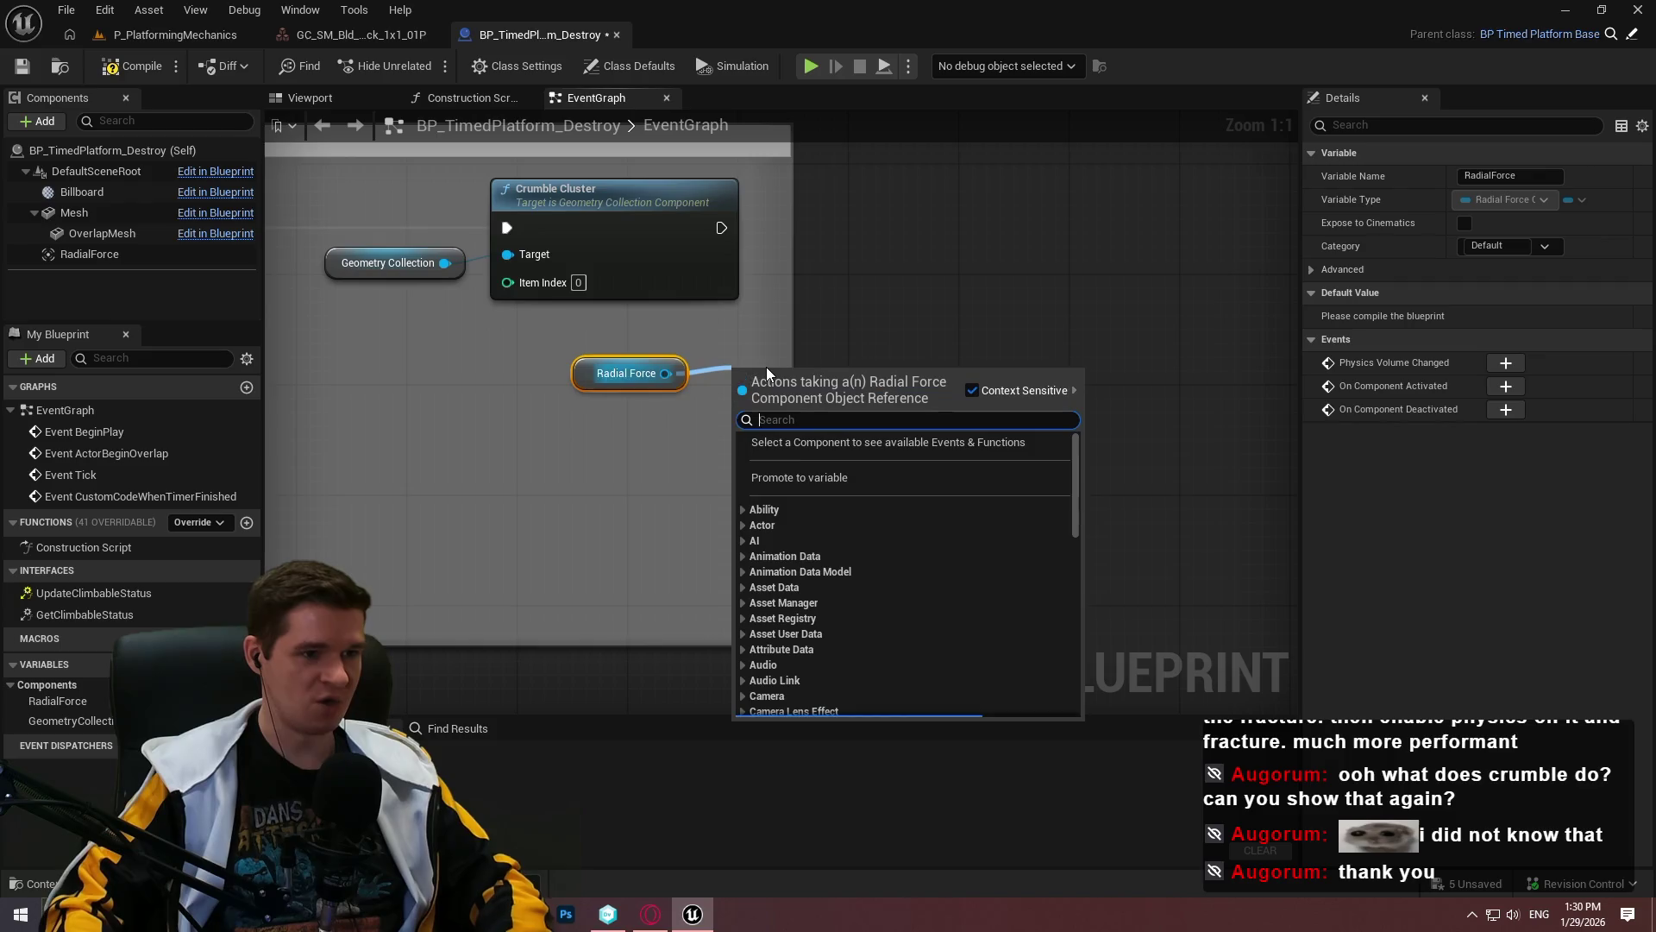
type("imp")
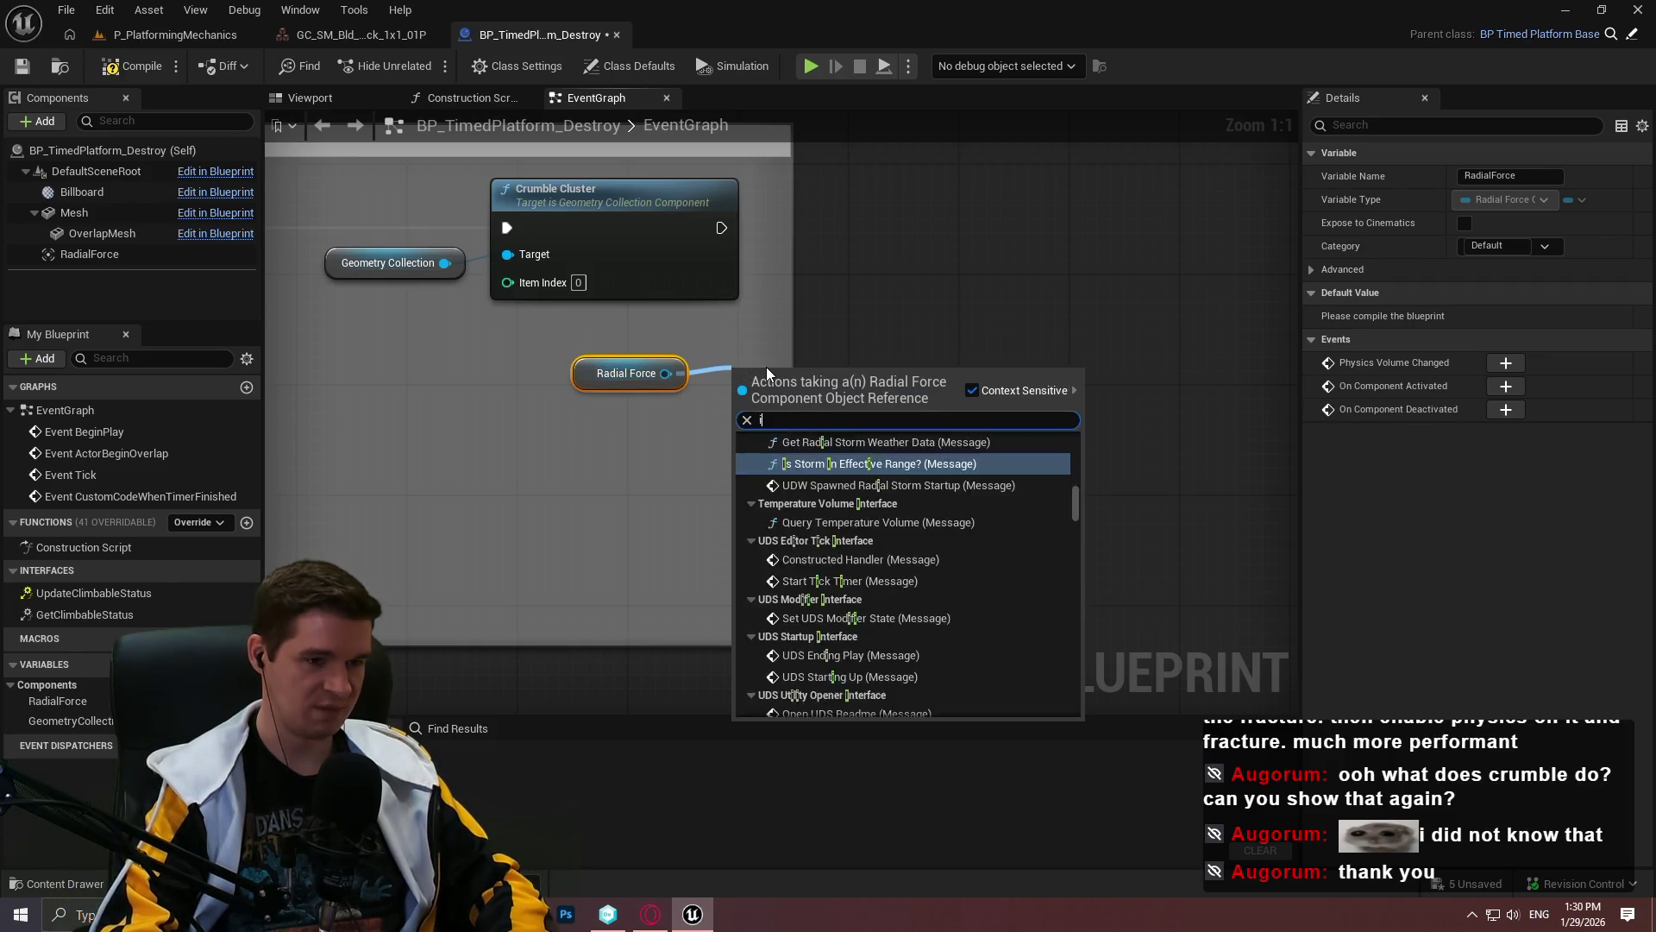
key("Return")
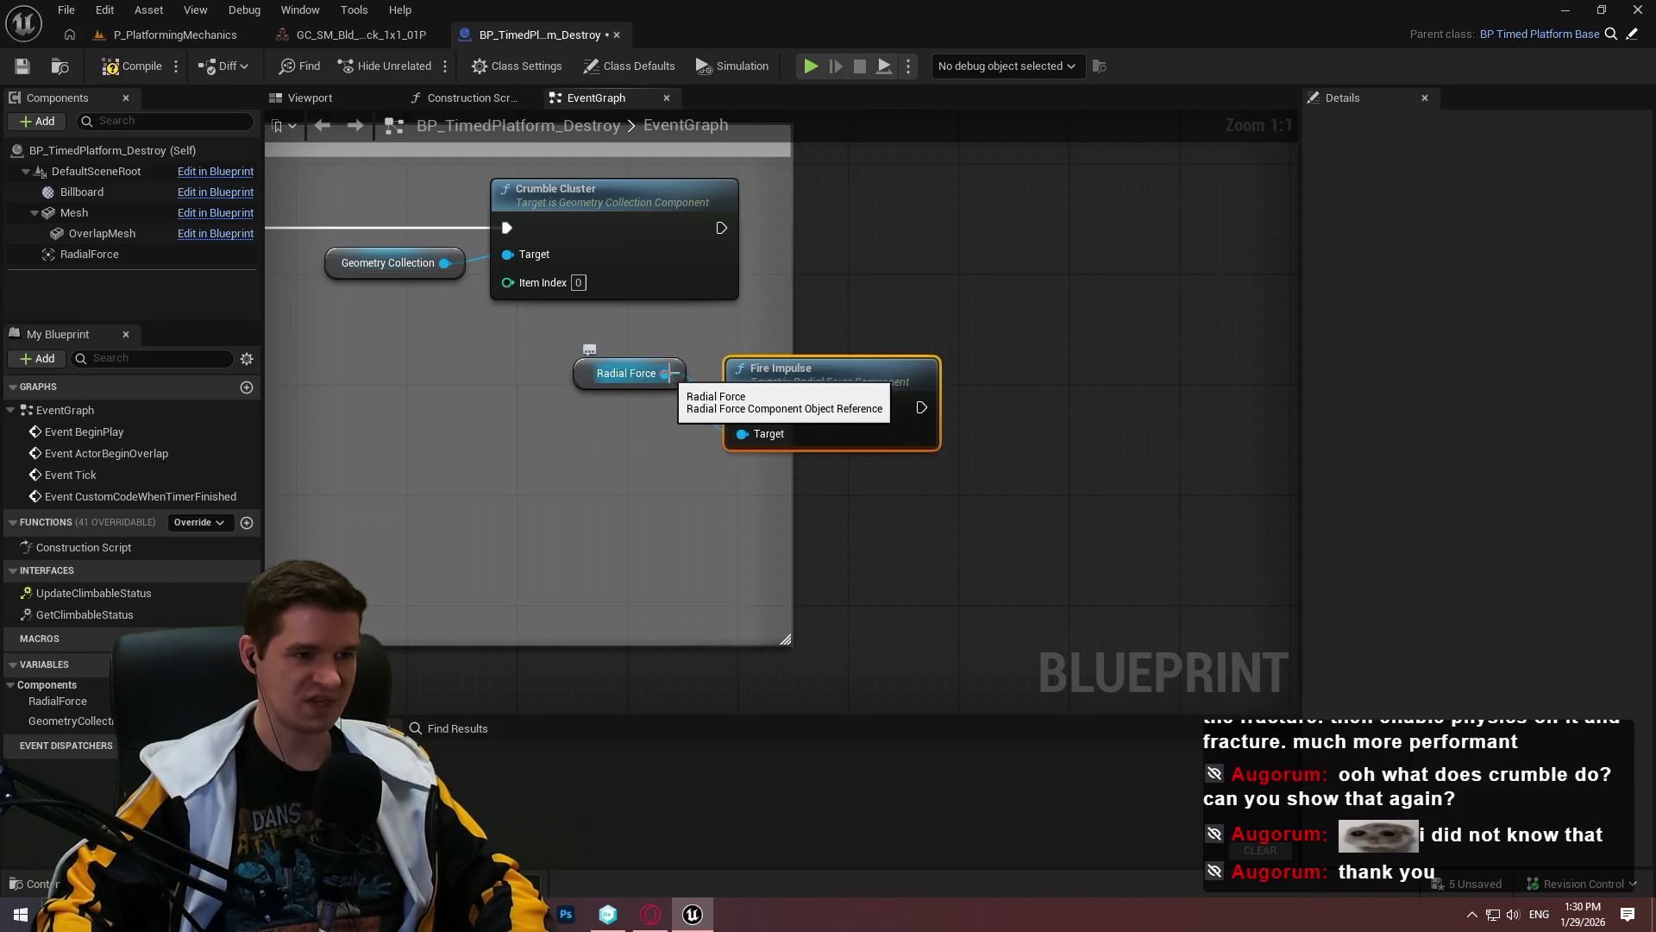
Step: Place Fire Impulse right after Crumble Cluster, compile the blueprint, and return to the level
left_click(310, 296)
left_click(89, 254)
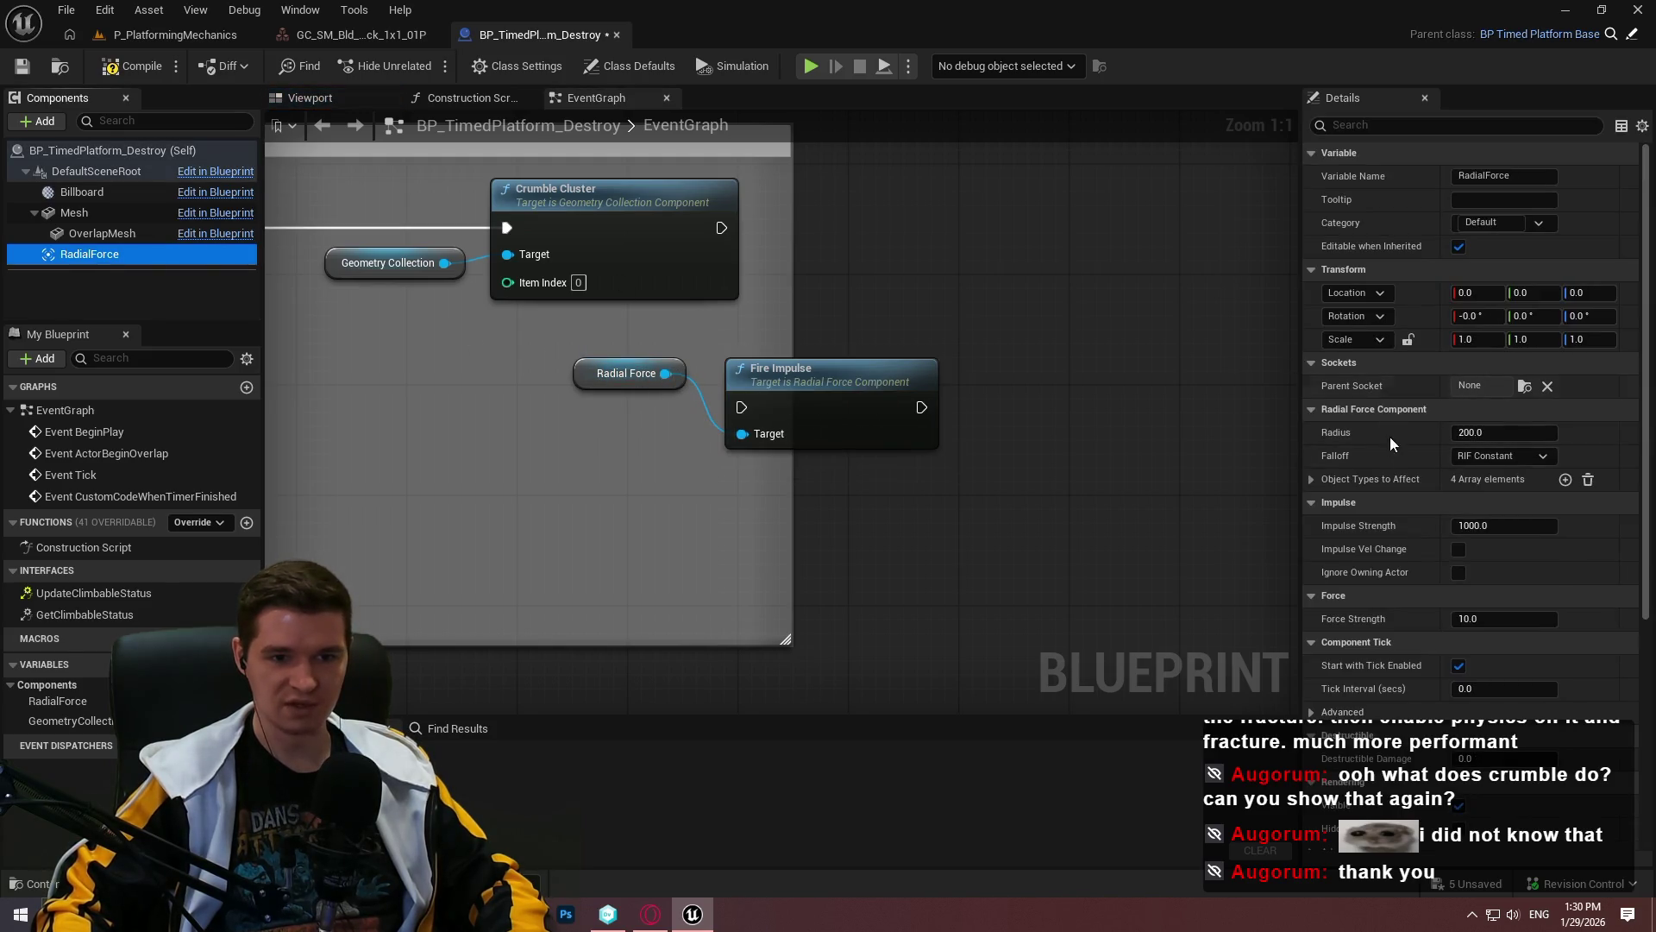
scroll(1403, 453, "down", 2)
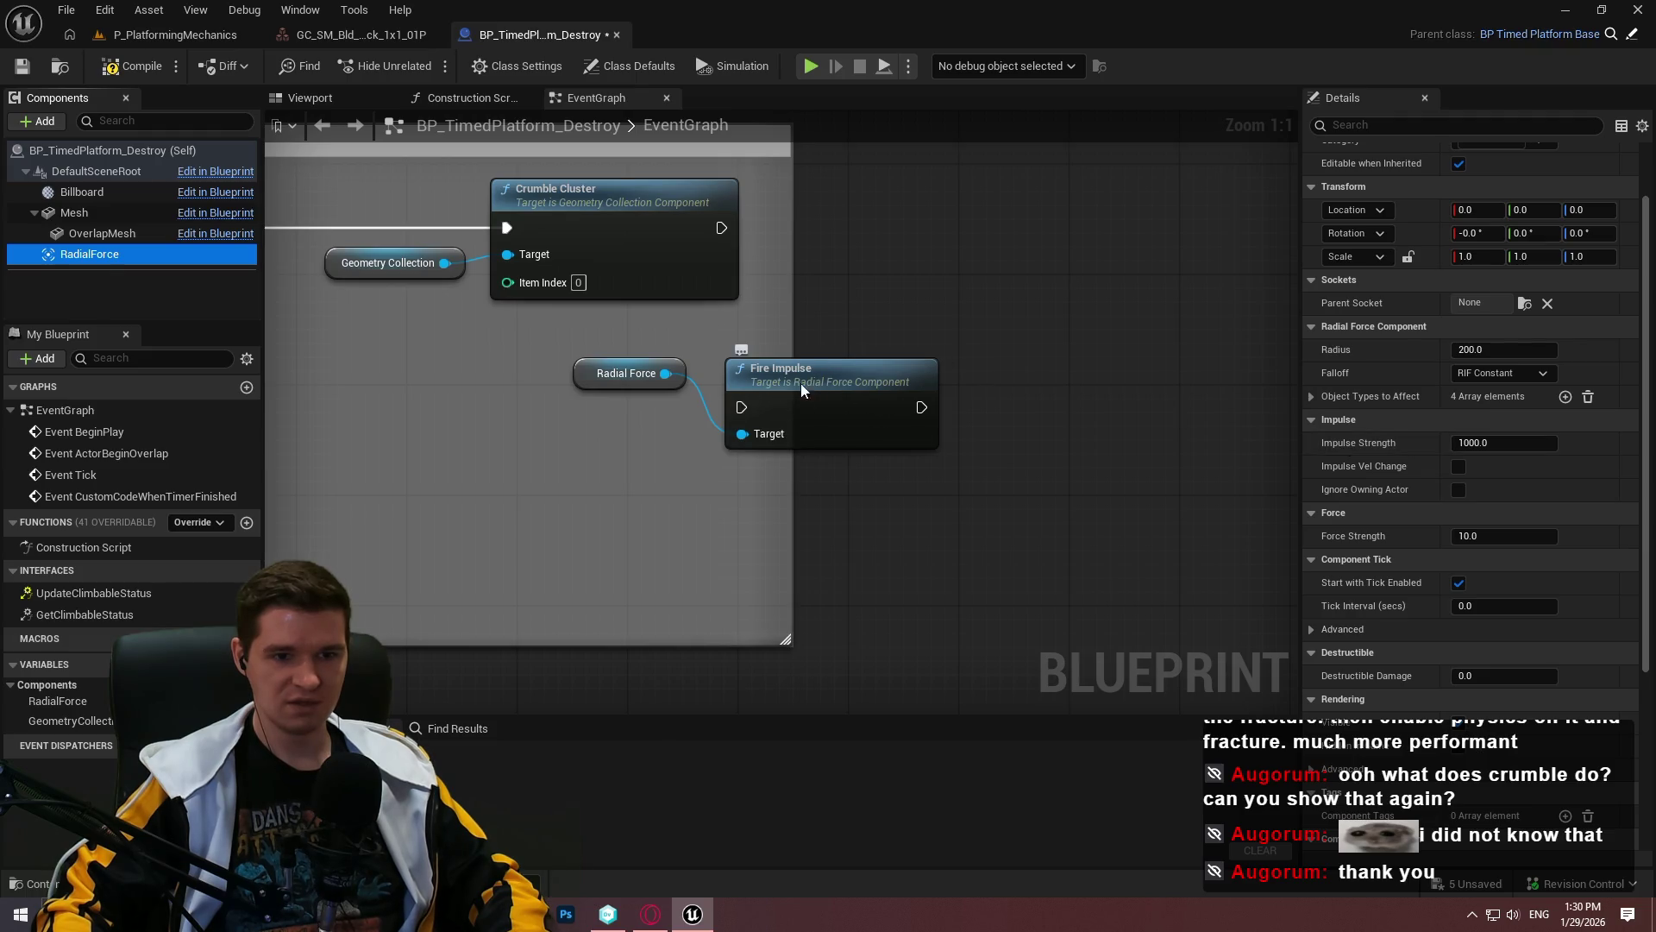
mouse_move(801, 390)
left_mouse_down()
mouse_move(897, 264)
mouse_move(912, 280)
left_mouse_up()
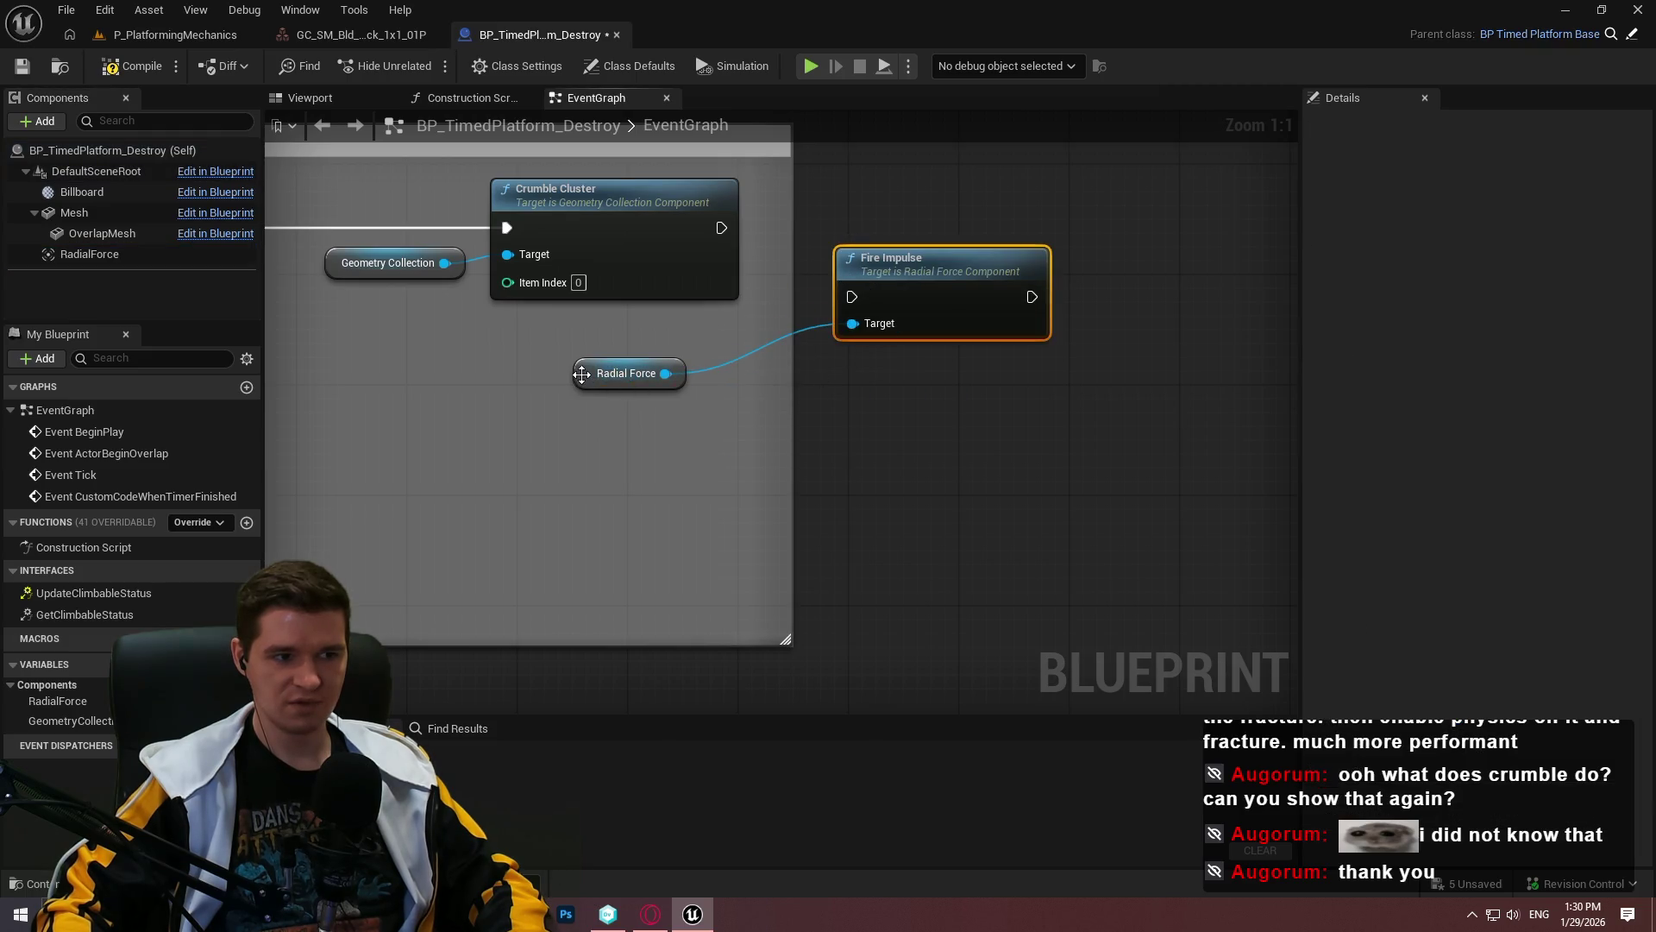
left_click(125, 69)
left_click(175, 34)
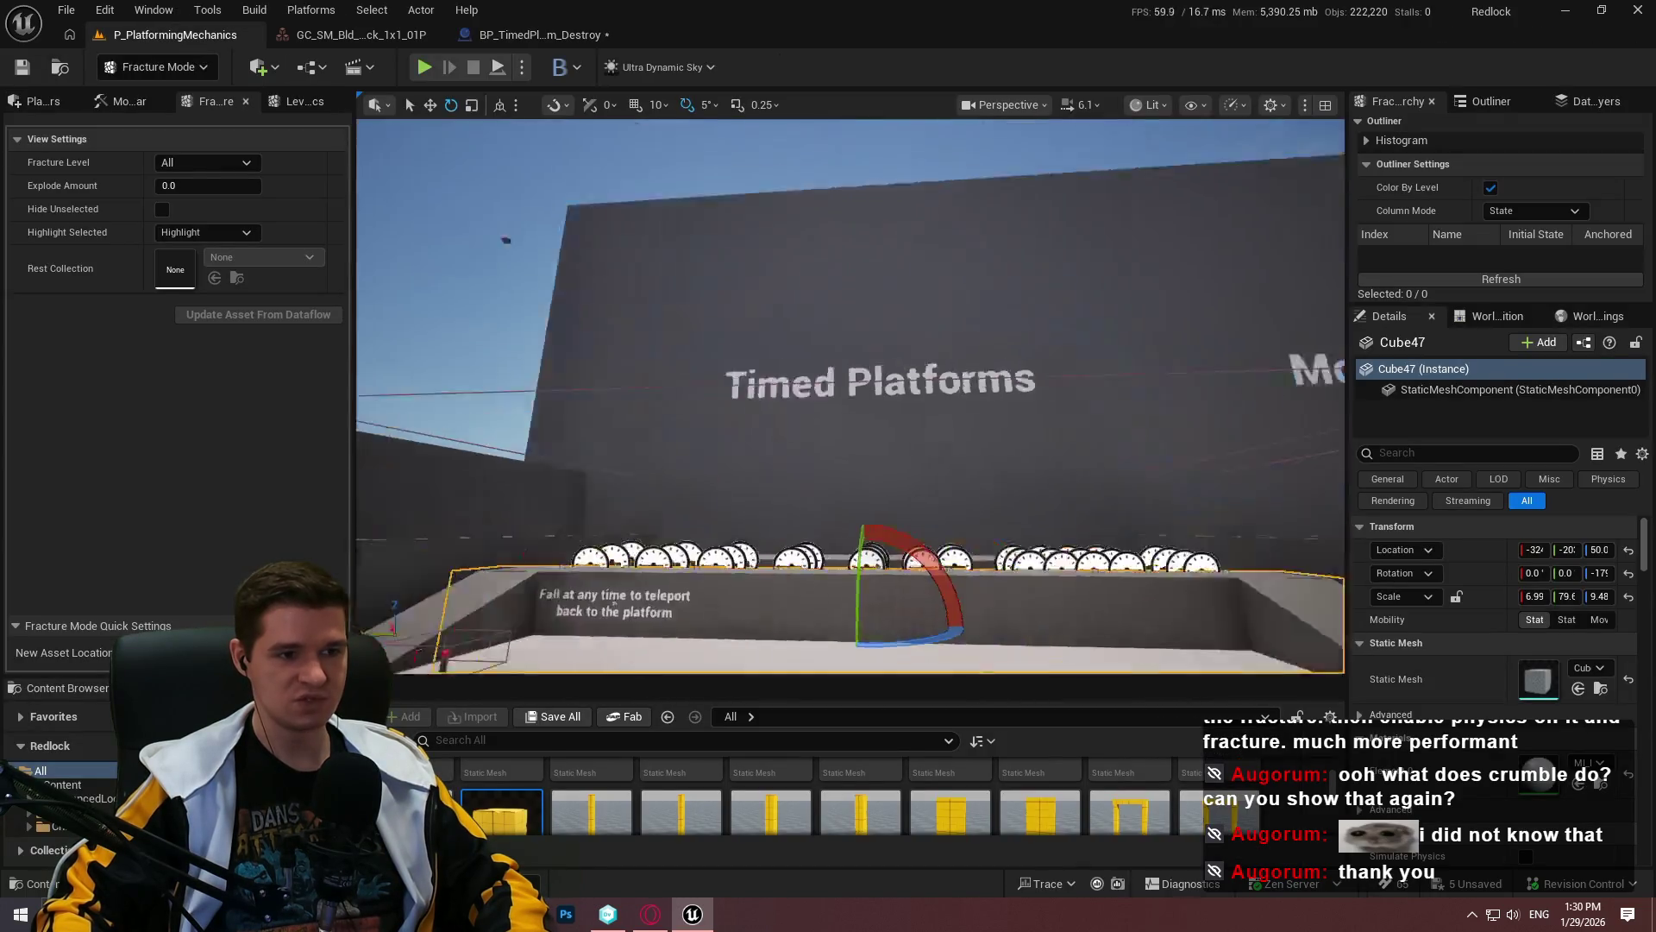
Step: Fly to the timed platforms and Play From Here past the welcome message
key("w")
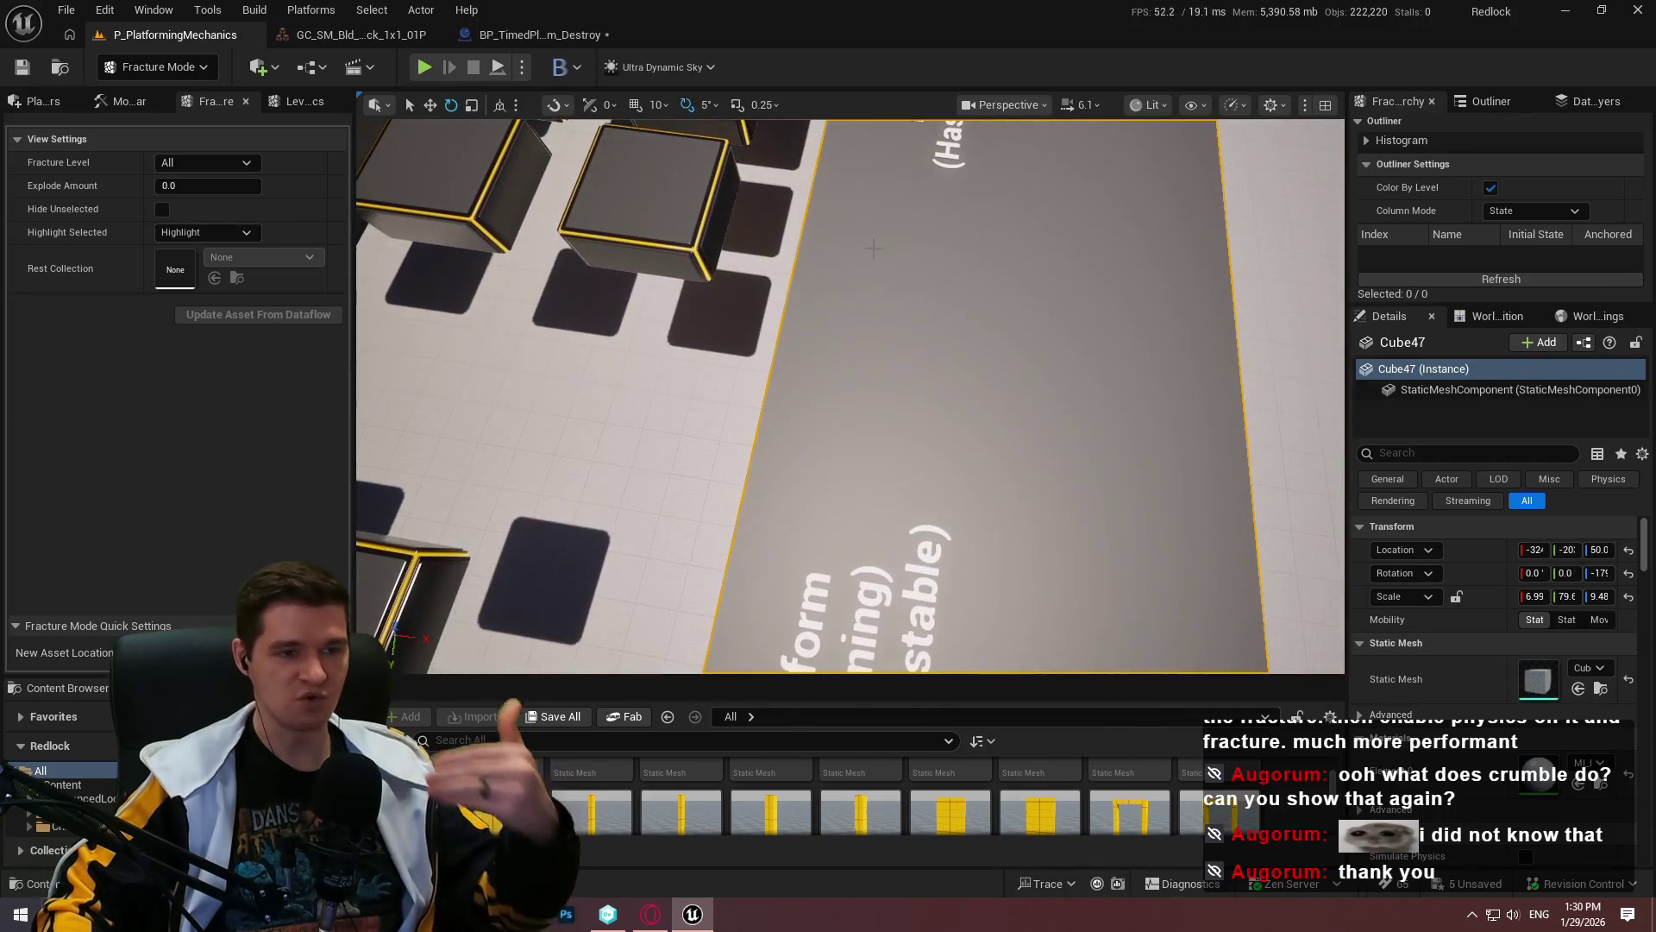
right_click(923, 246)
left_click(1043, 834)
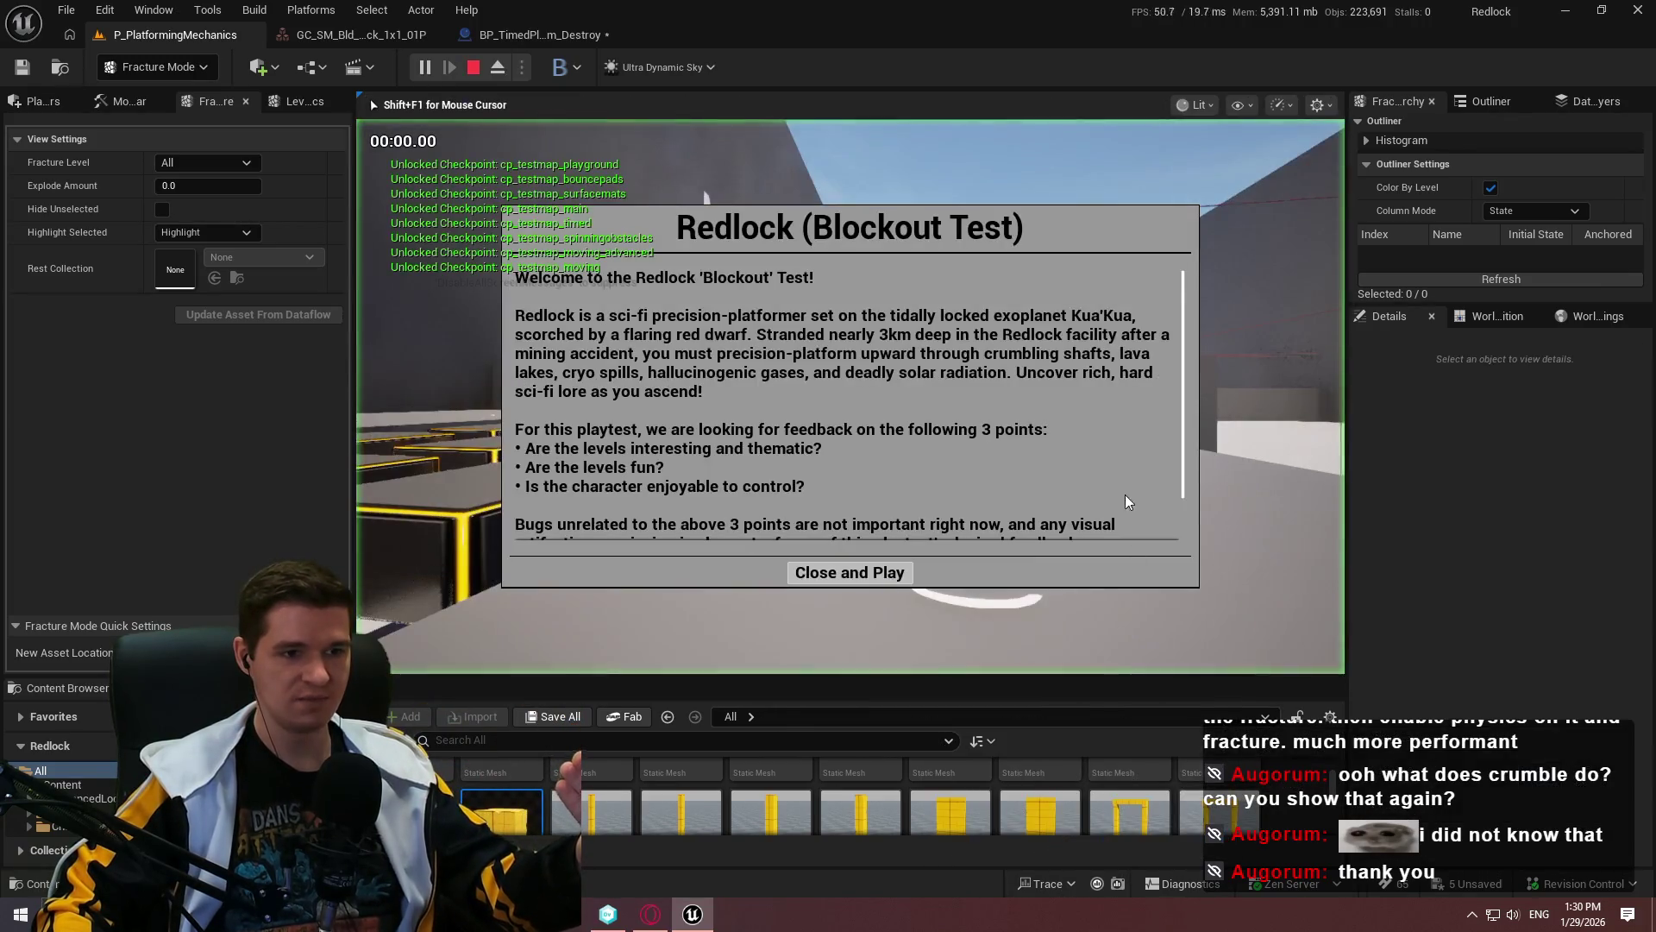
left_click(863, 569)
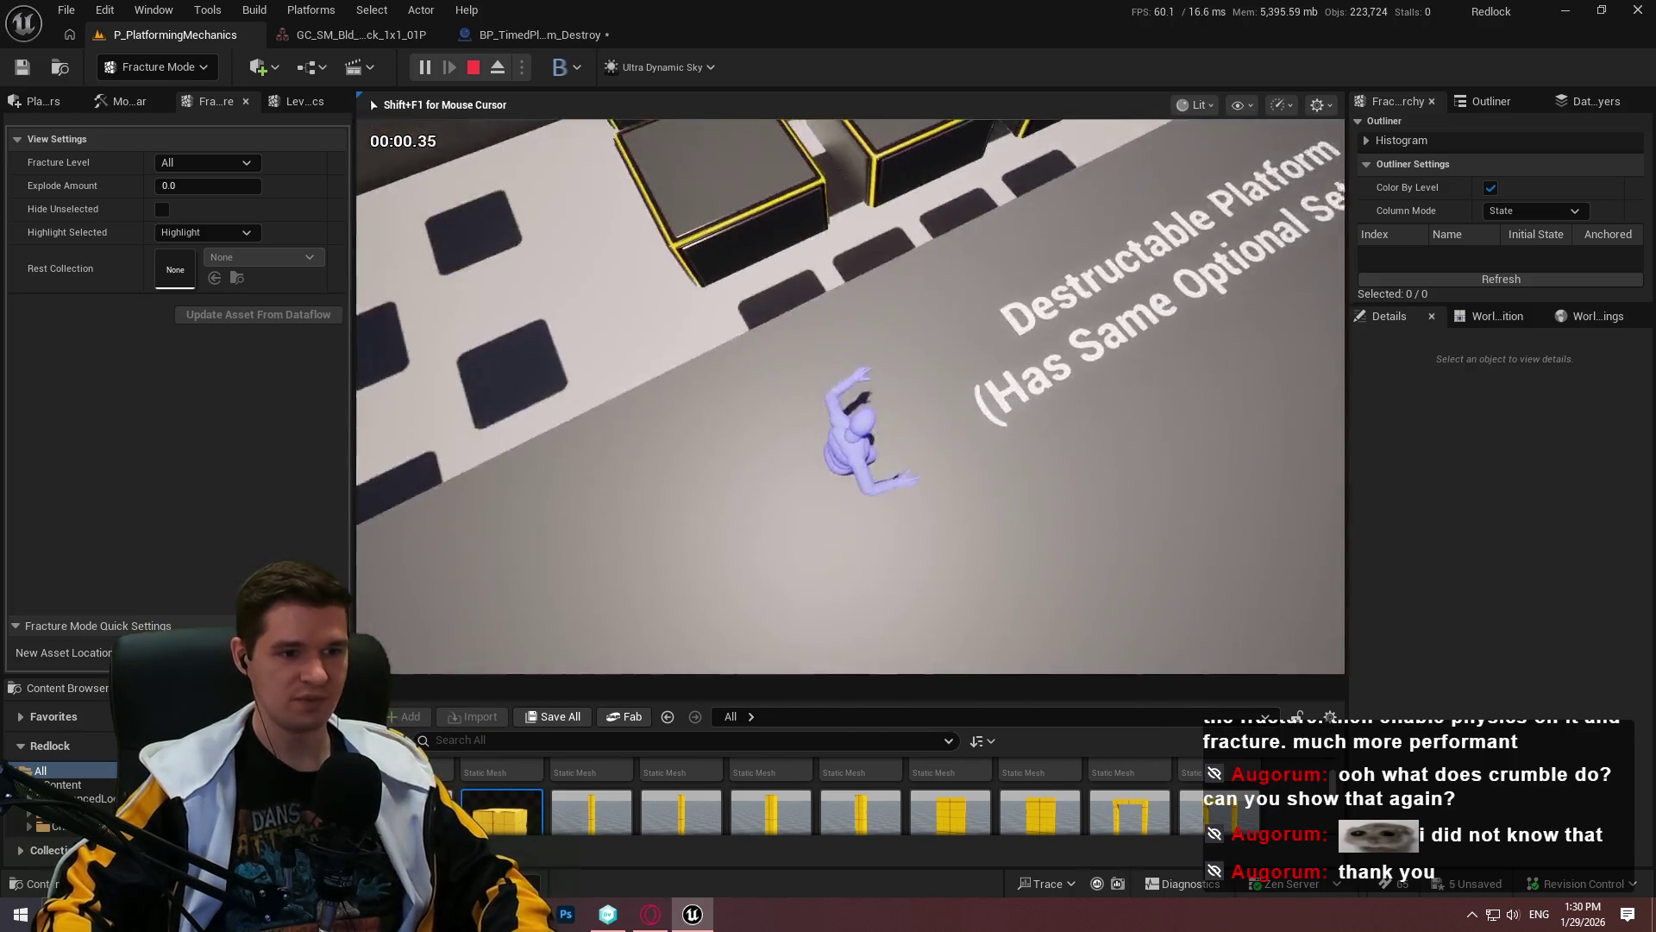
Step: Jump on and off the green platform until it shatters, stop play, and reopen the blueprint graph
key("w")
key("space")
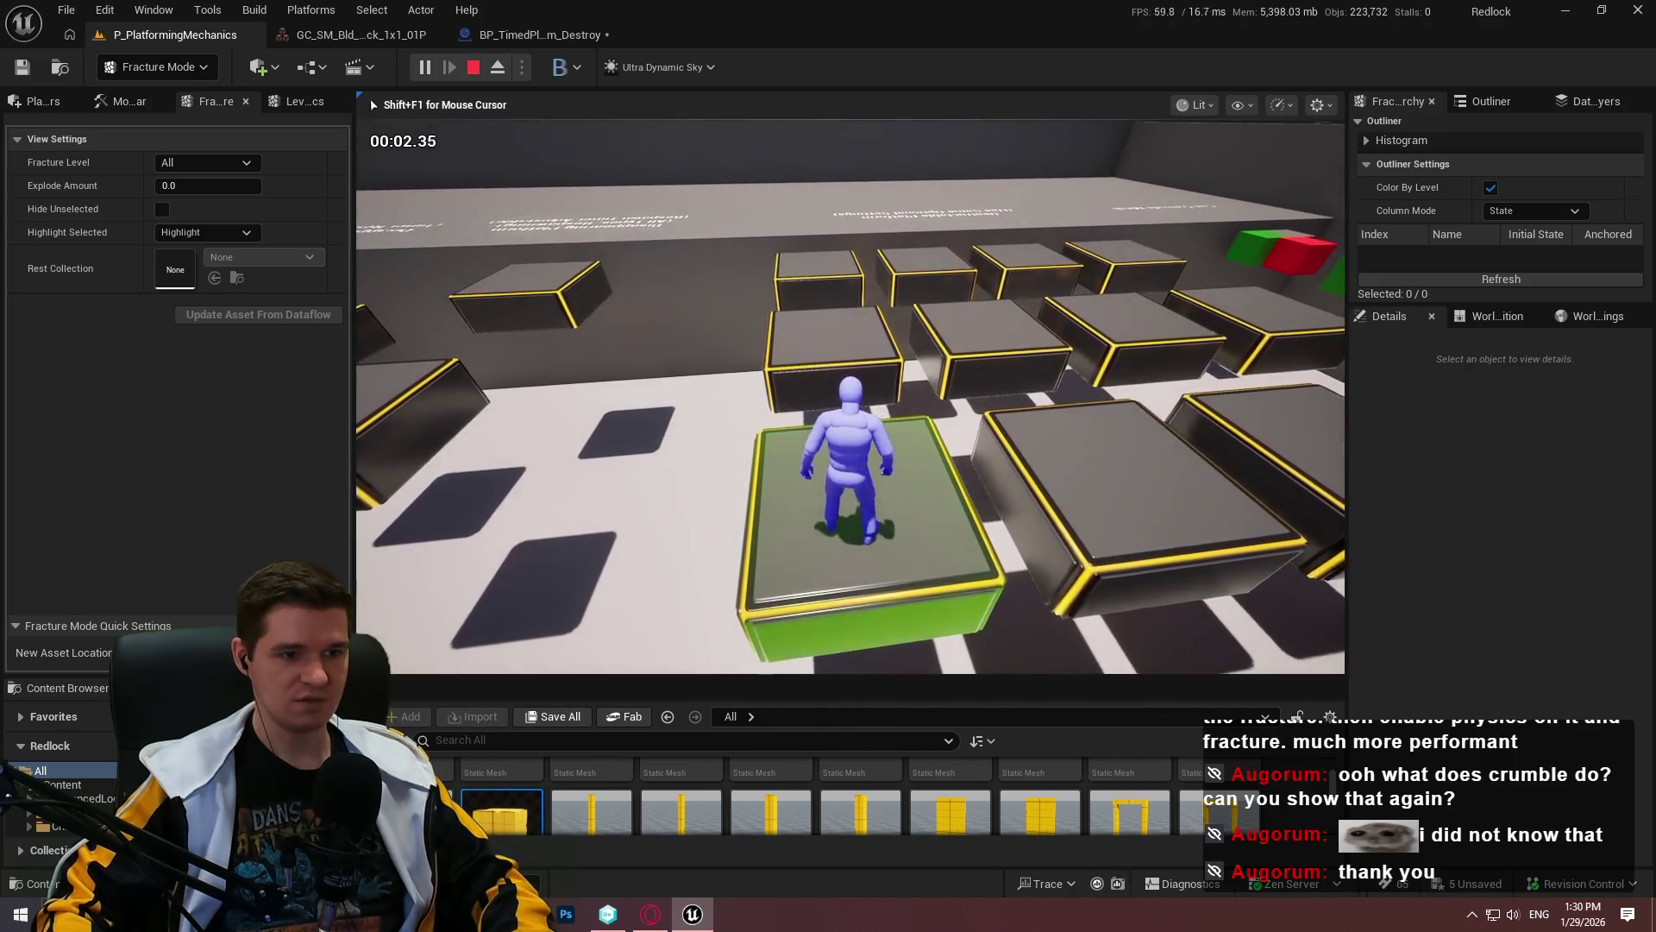
key("space")
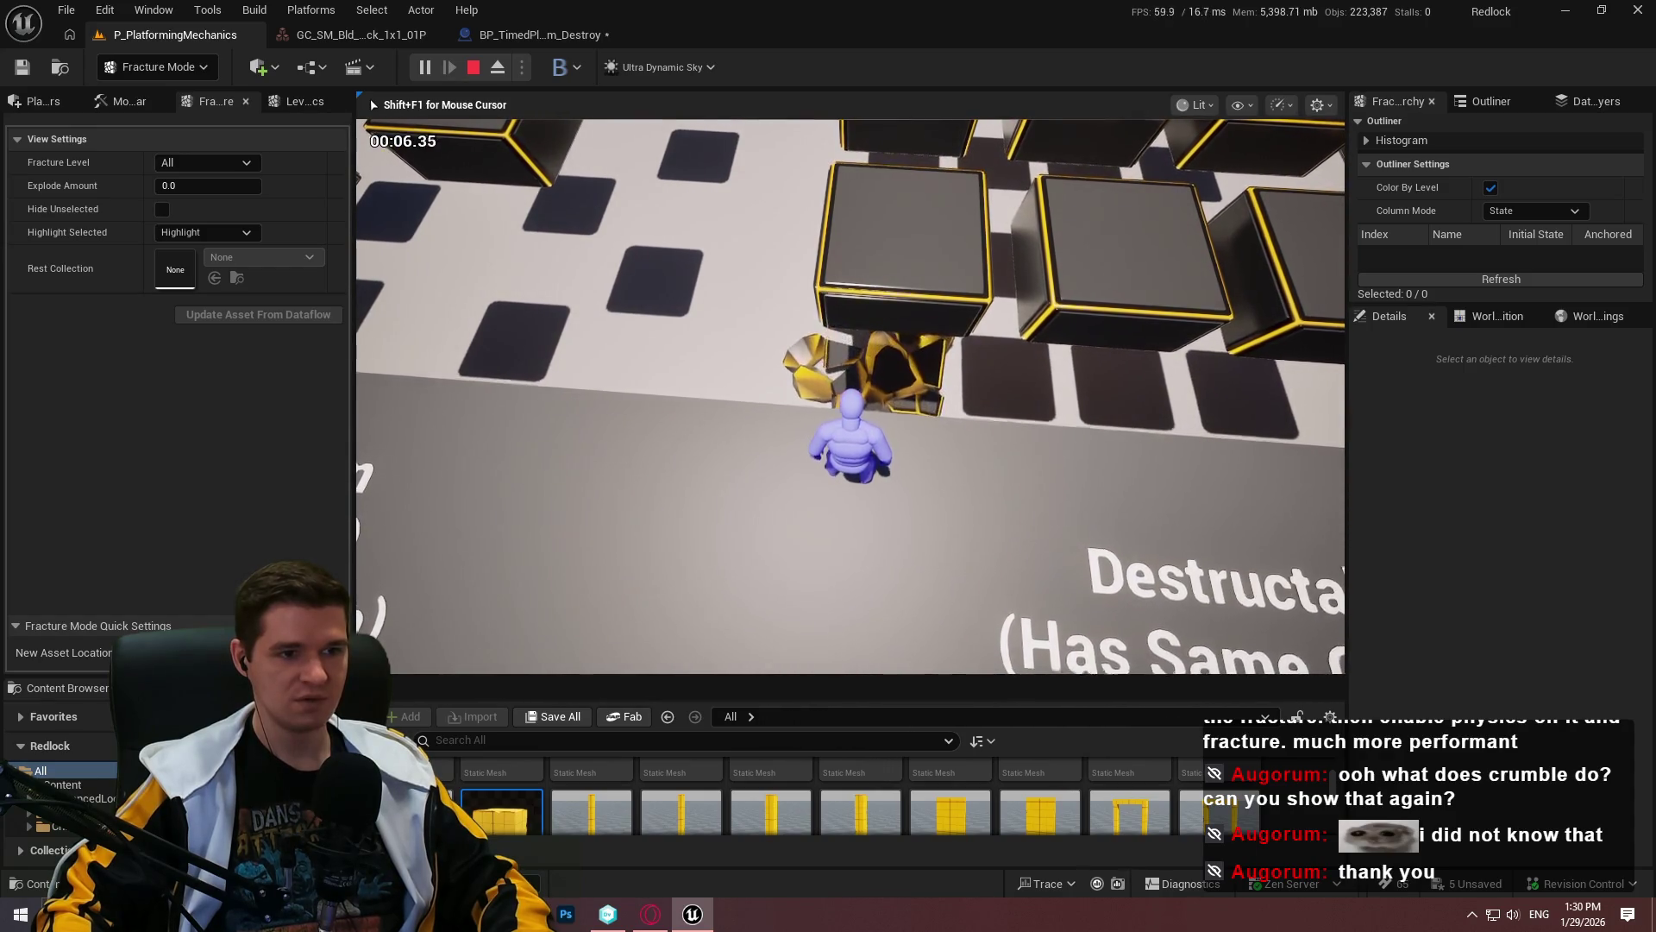
key("space")
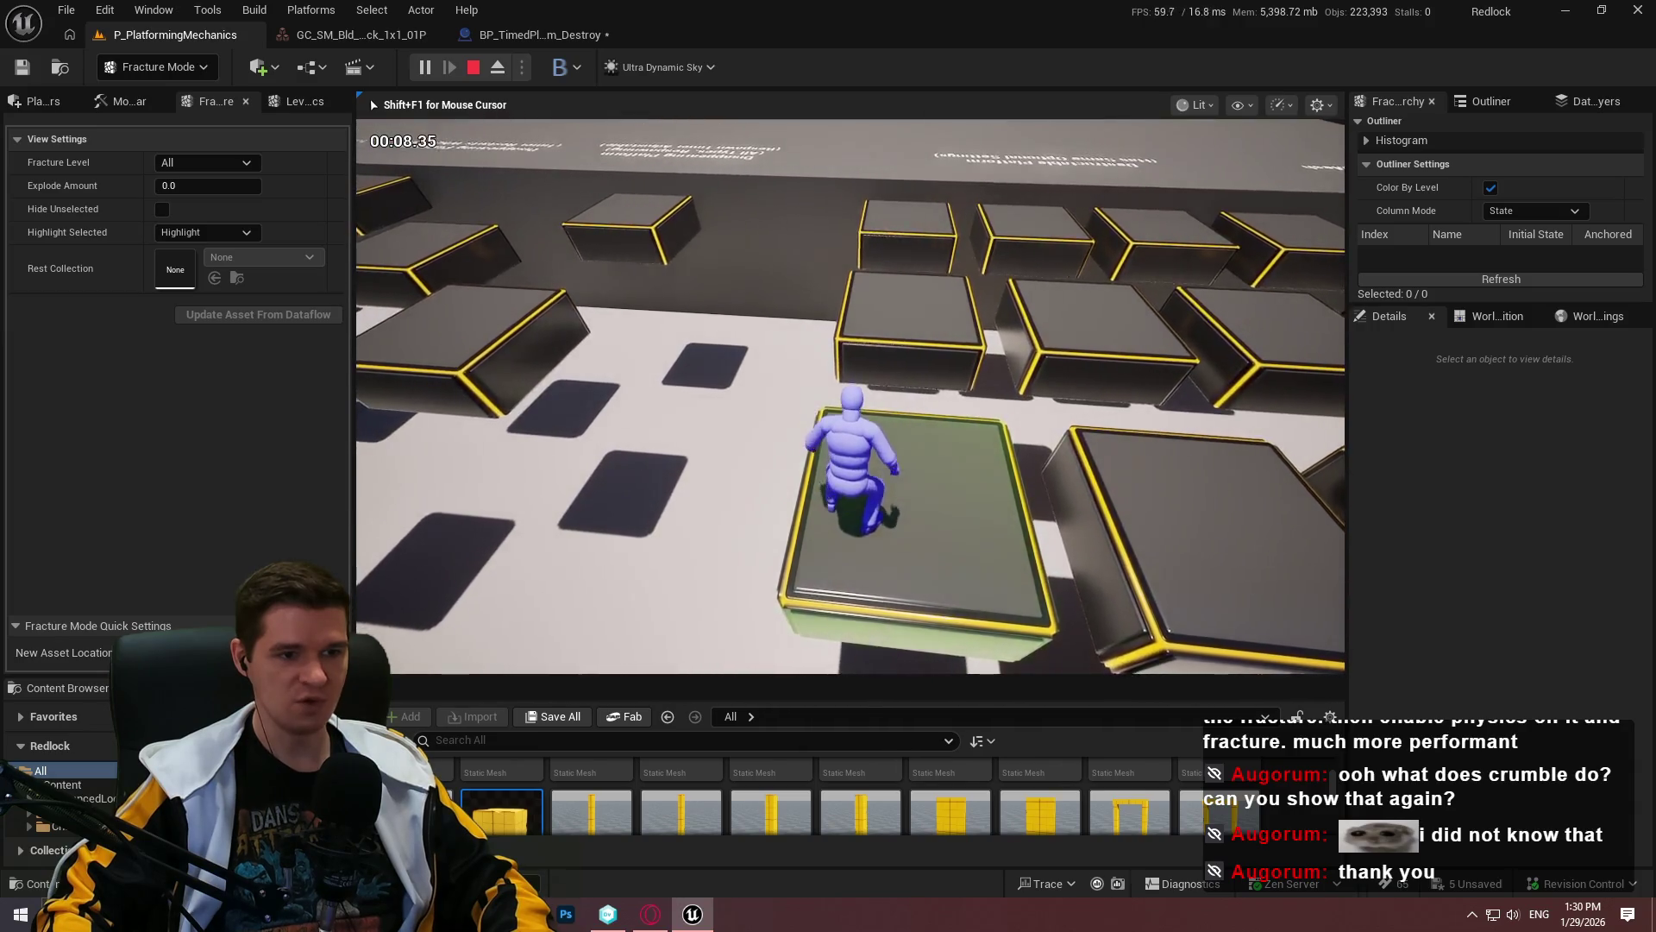
key("space")
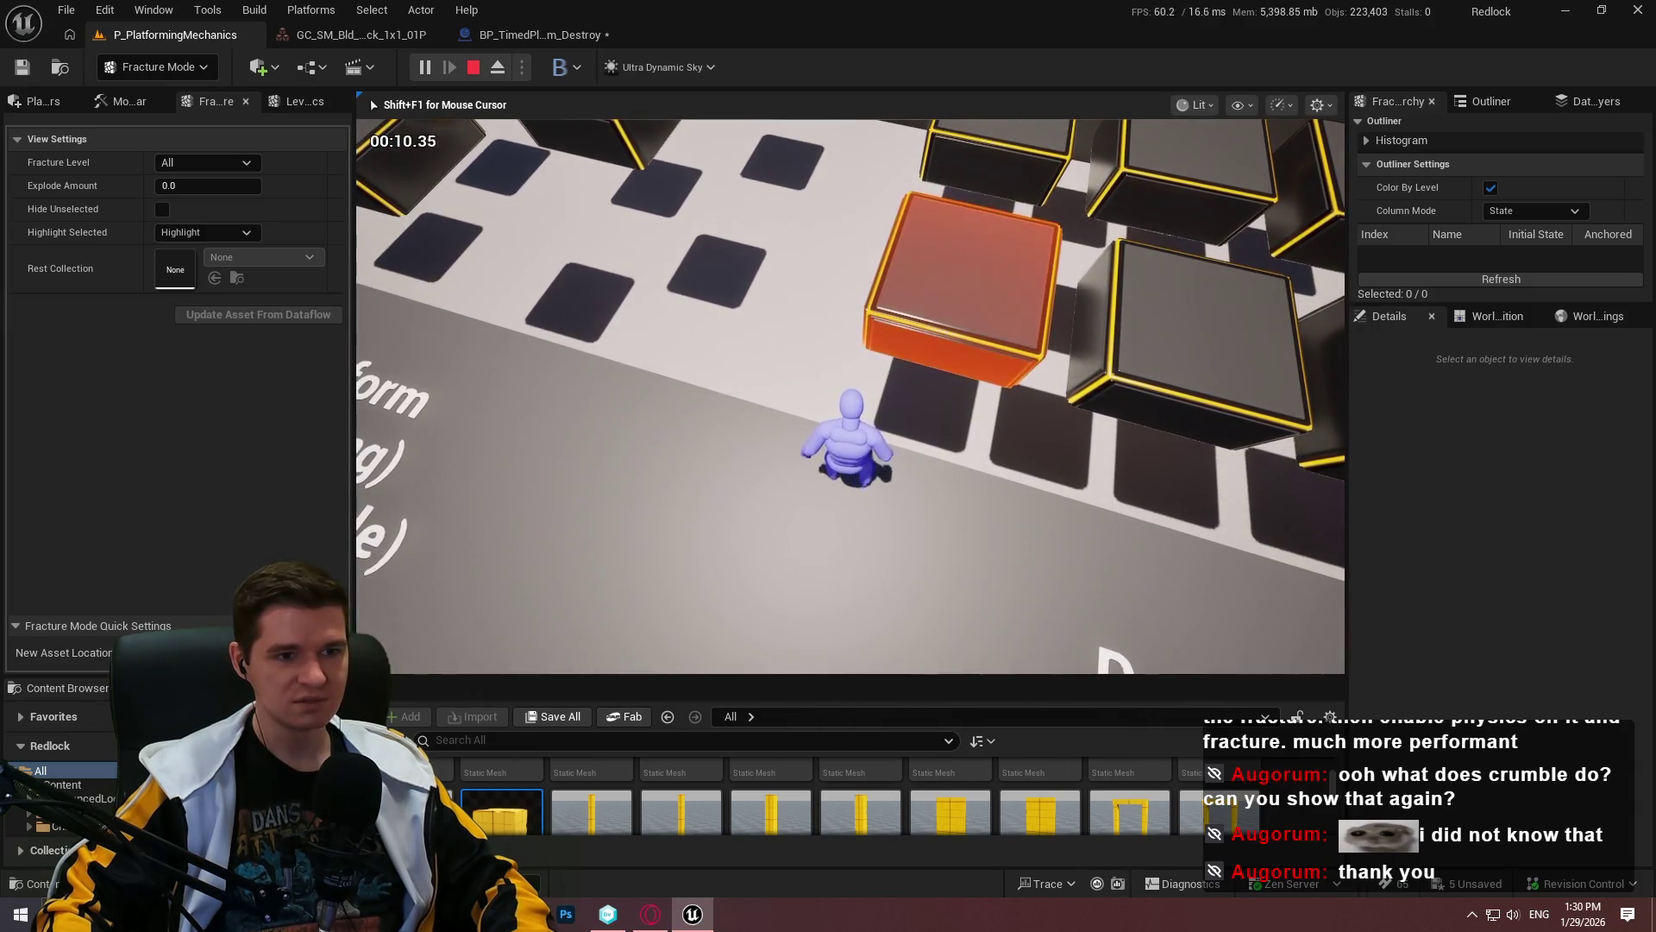
key("shift+F1")
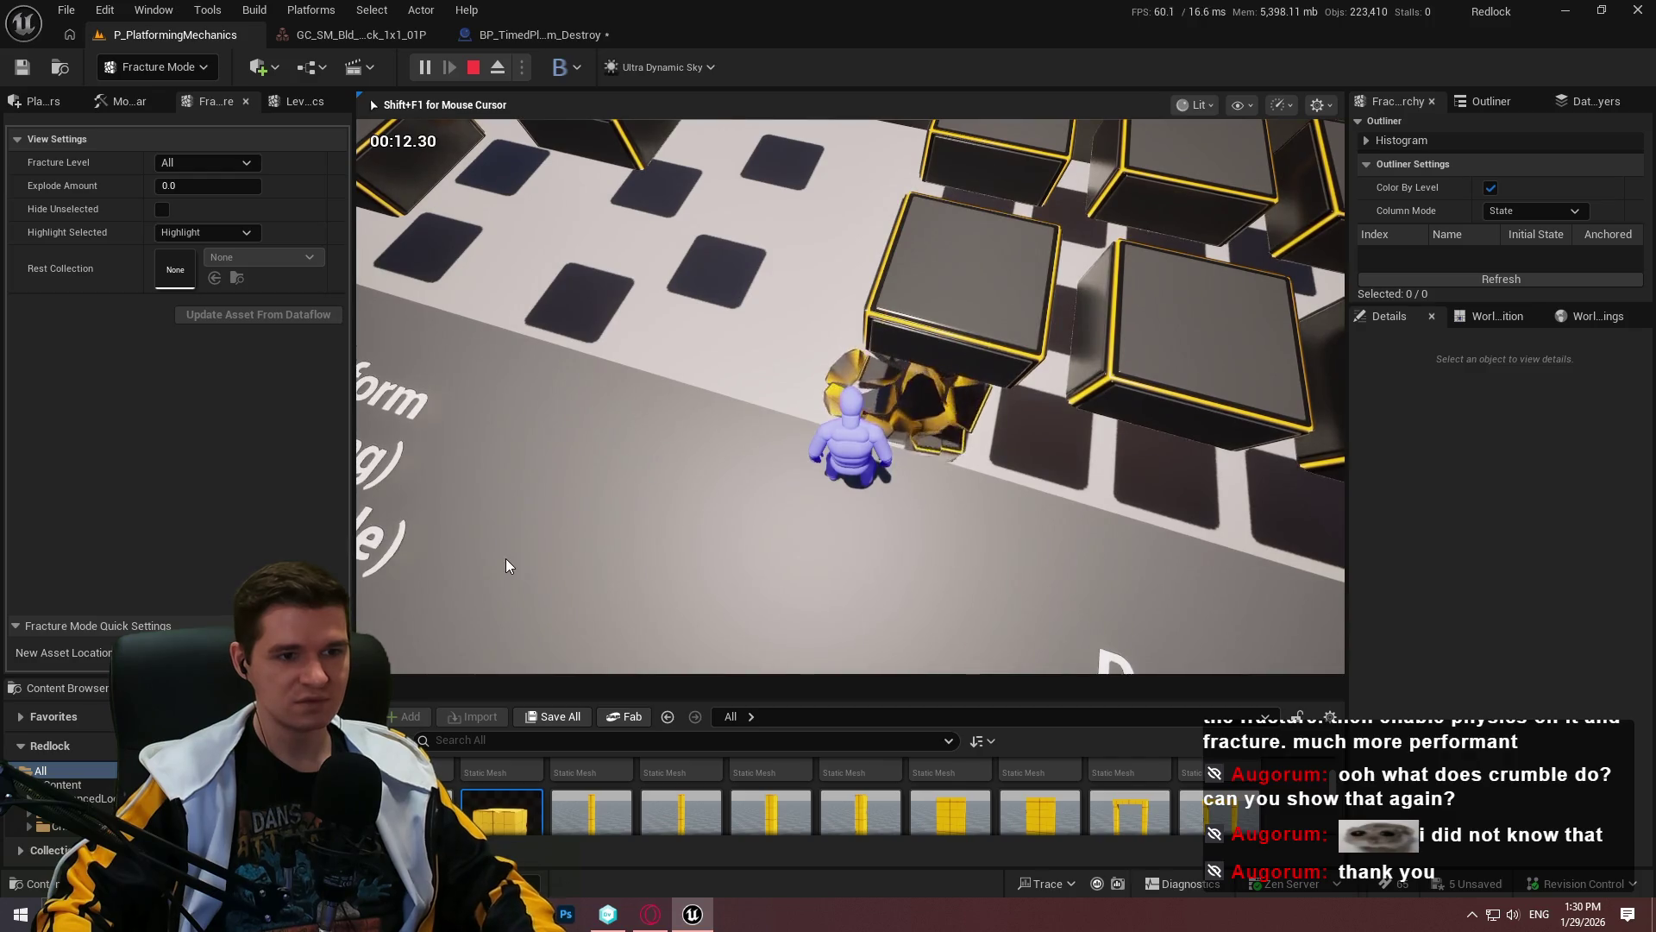
key("Escape")
left_click(529, 37)
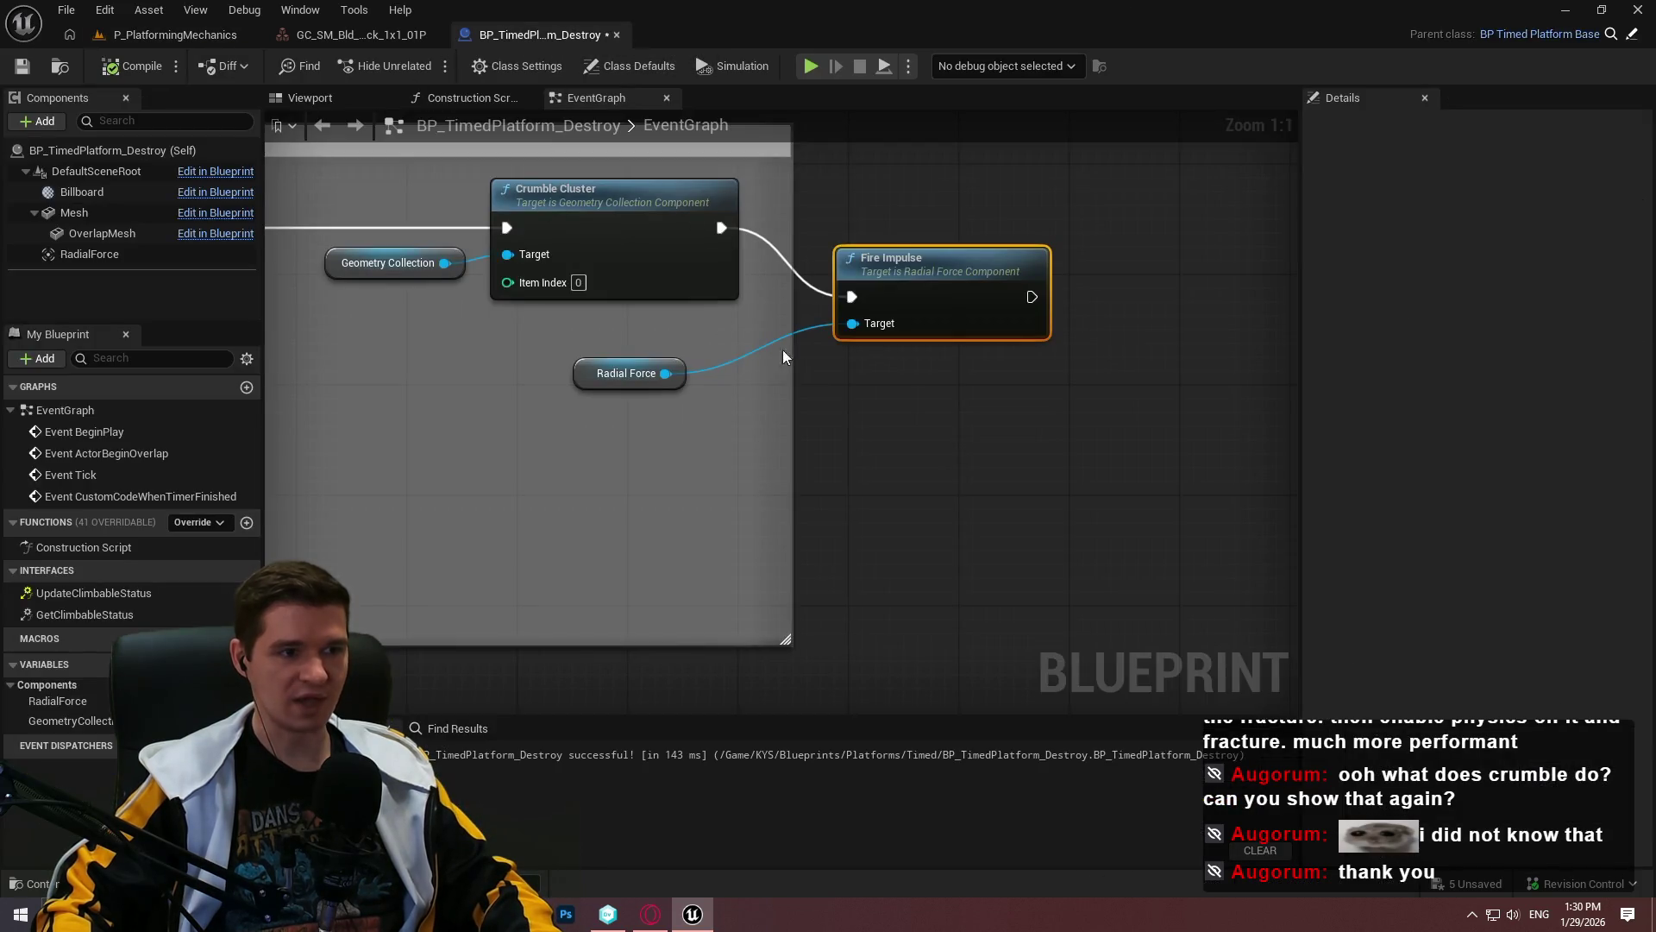
Step: Apply RadialForce Impulse Strength 186633.84375 and Force Strength 50297.414062, then start Play From Here in the level
left_click(90, 253)
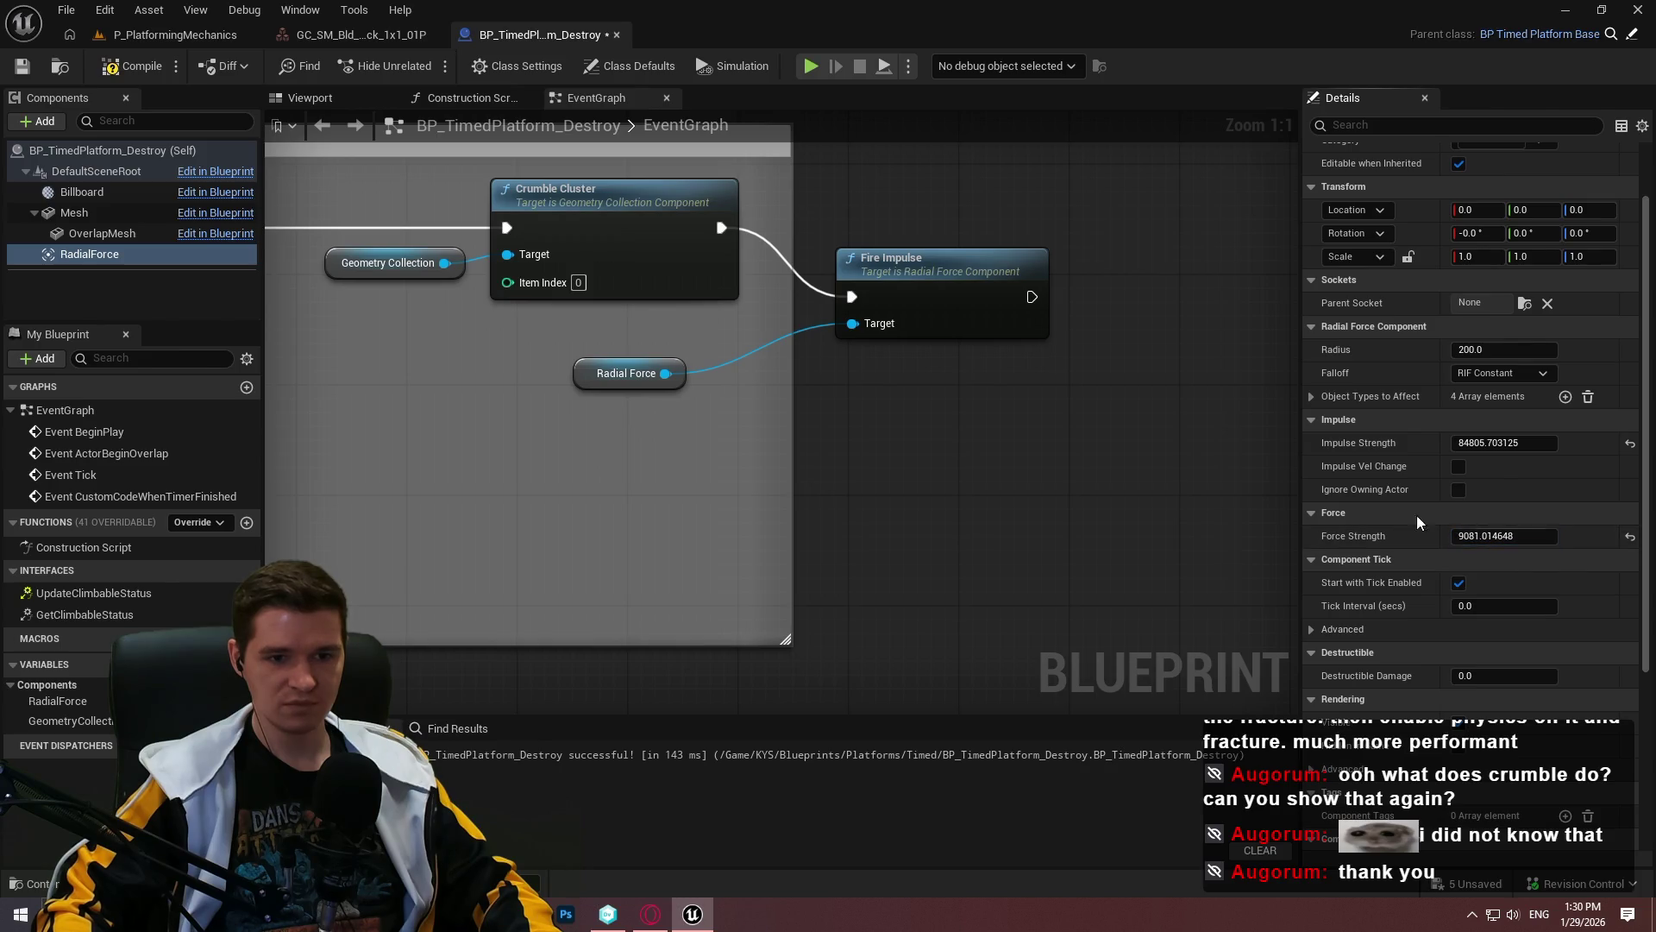
left_click(132, 38)
right_click(887, 283)
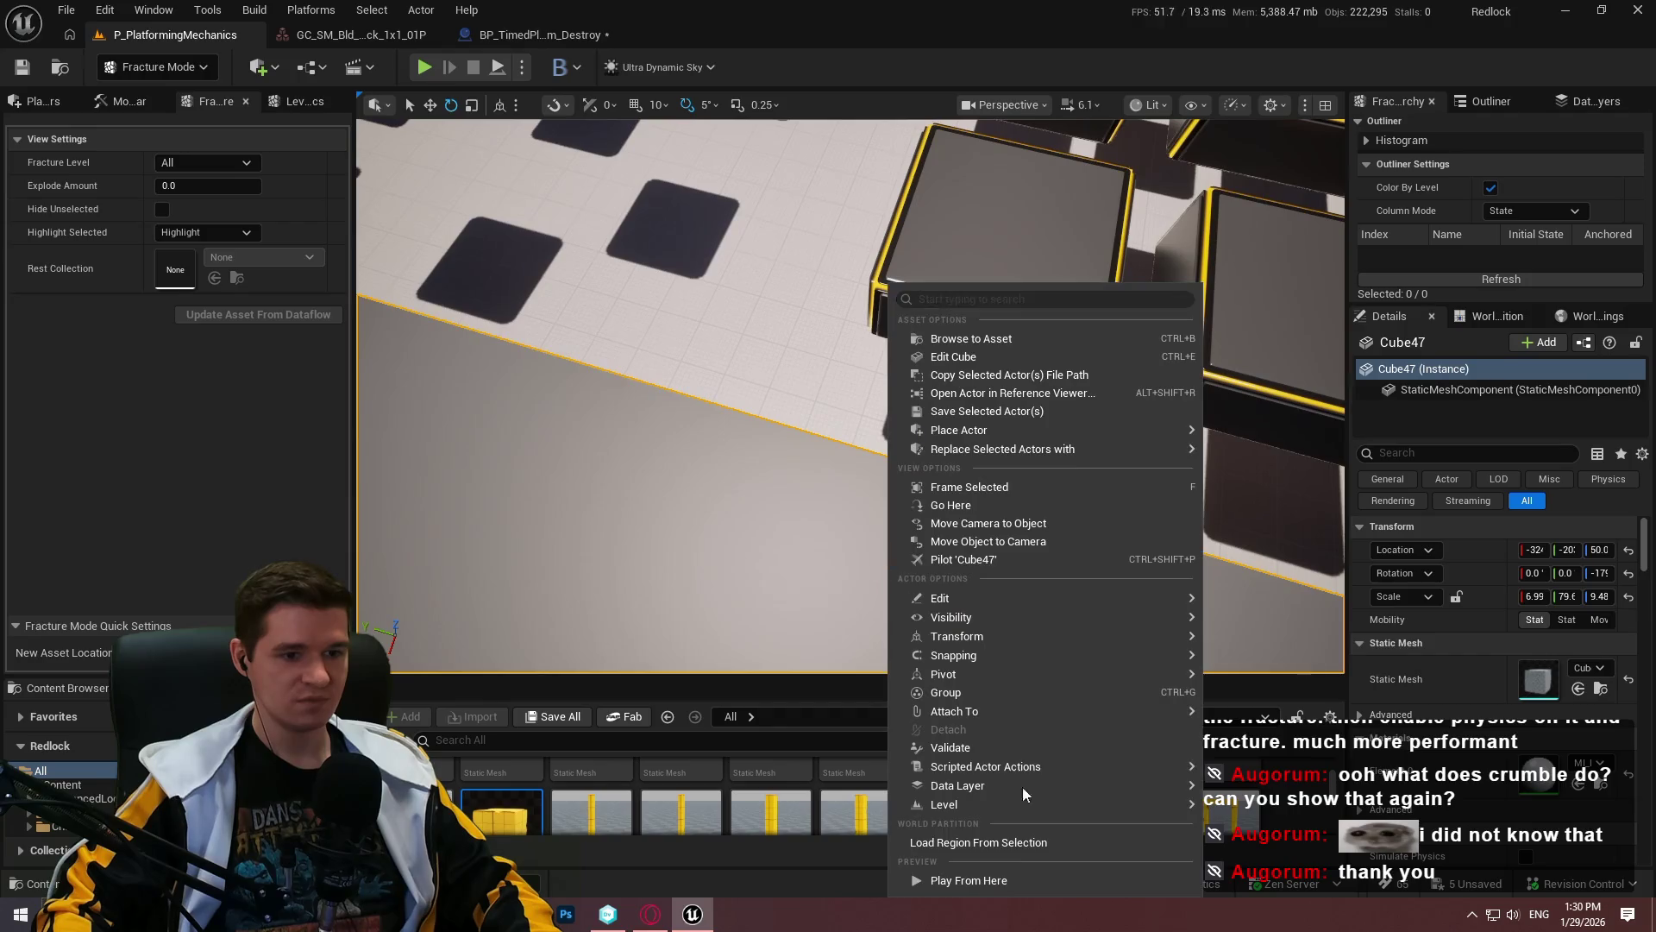
left_click(1011, 874)
left_click(846, 573)
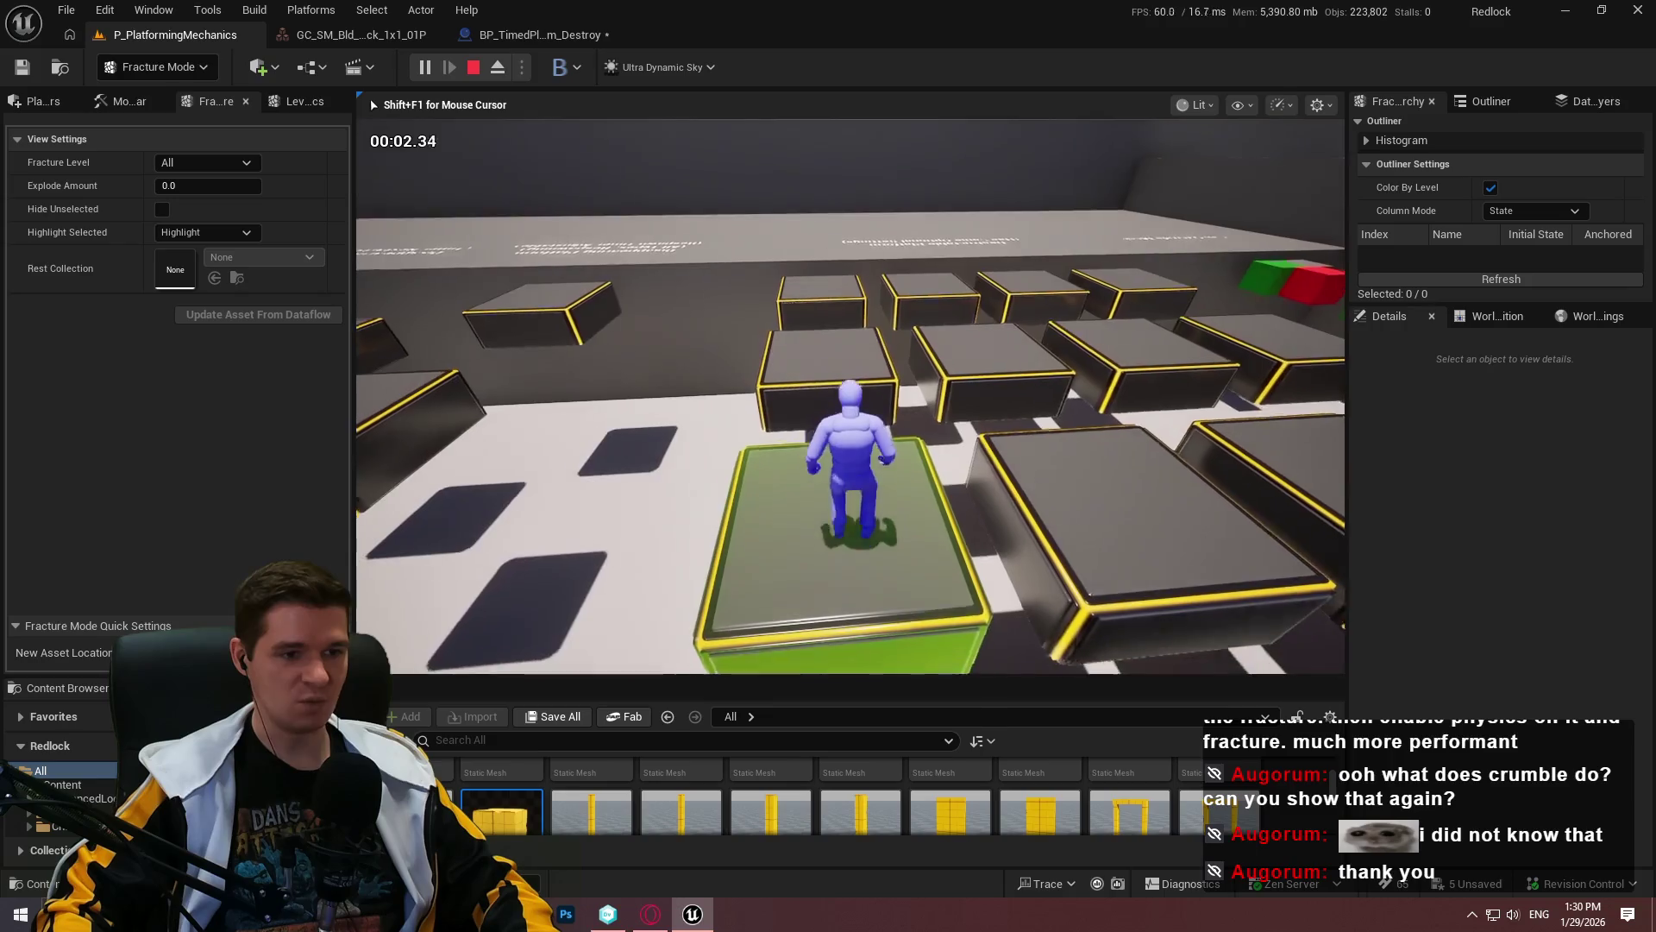
Step: Jump across the timed platforms to test the stronger debris, then stop play and return to the blueprint
key("space")
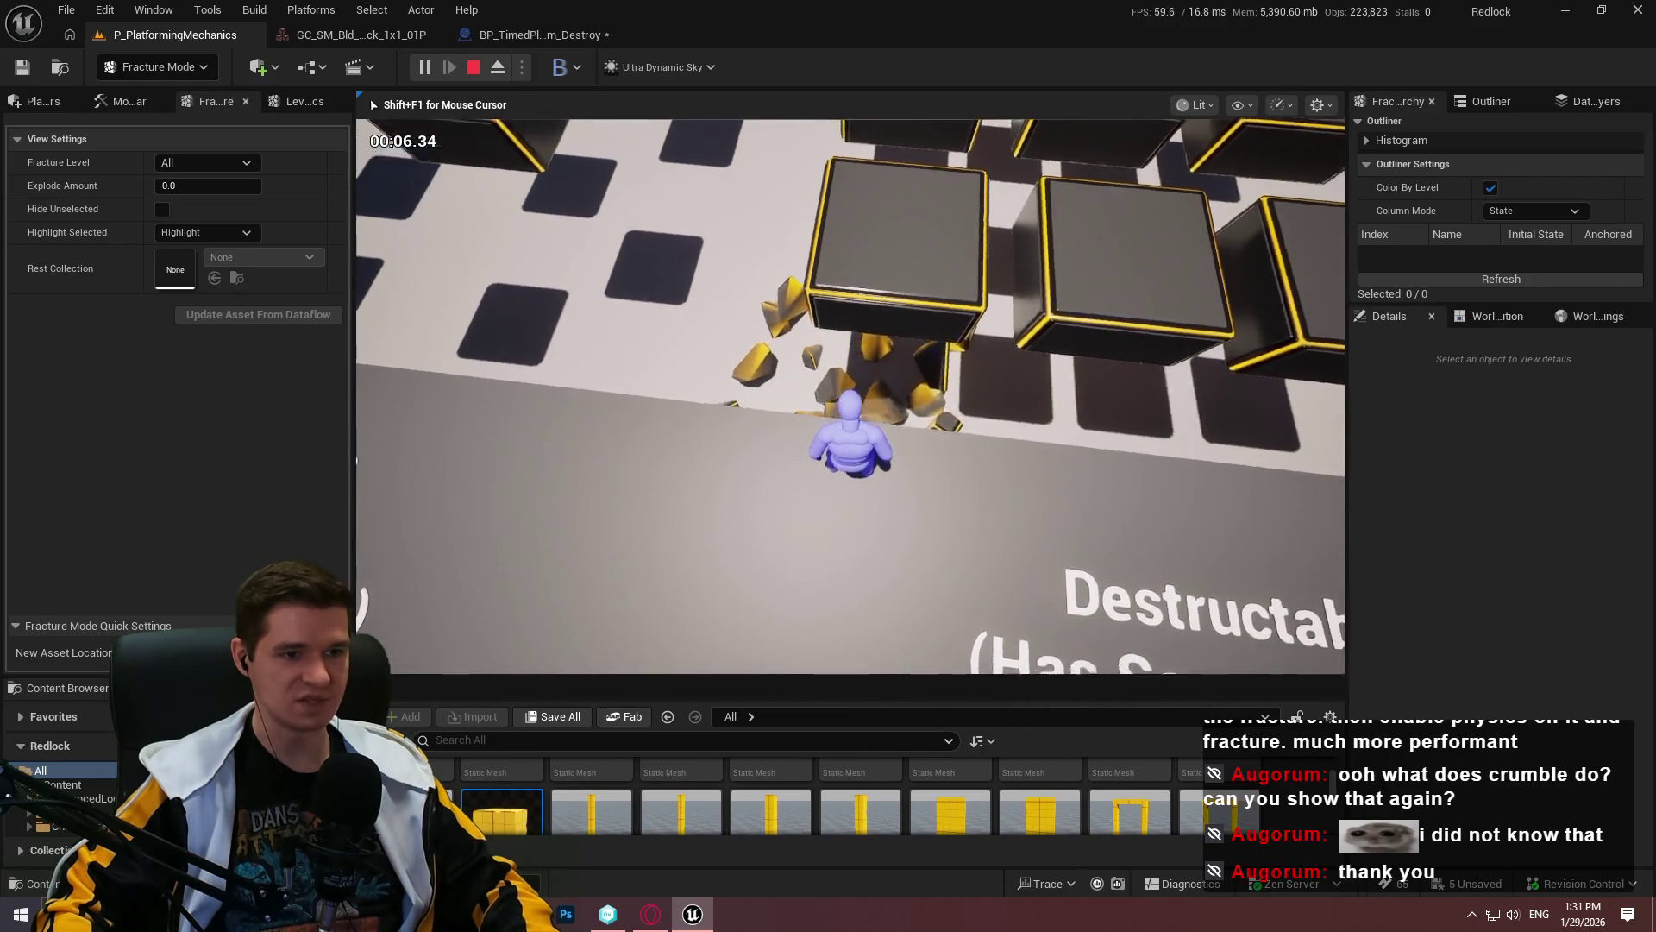
key("space")
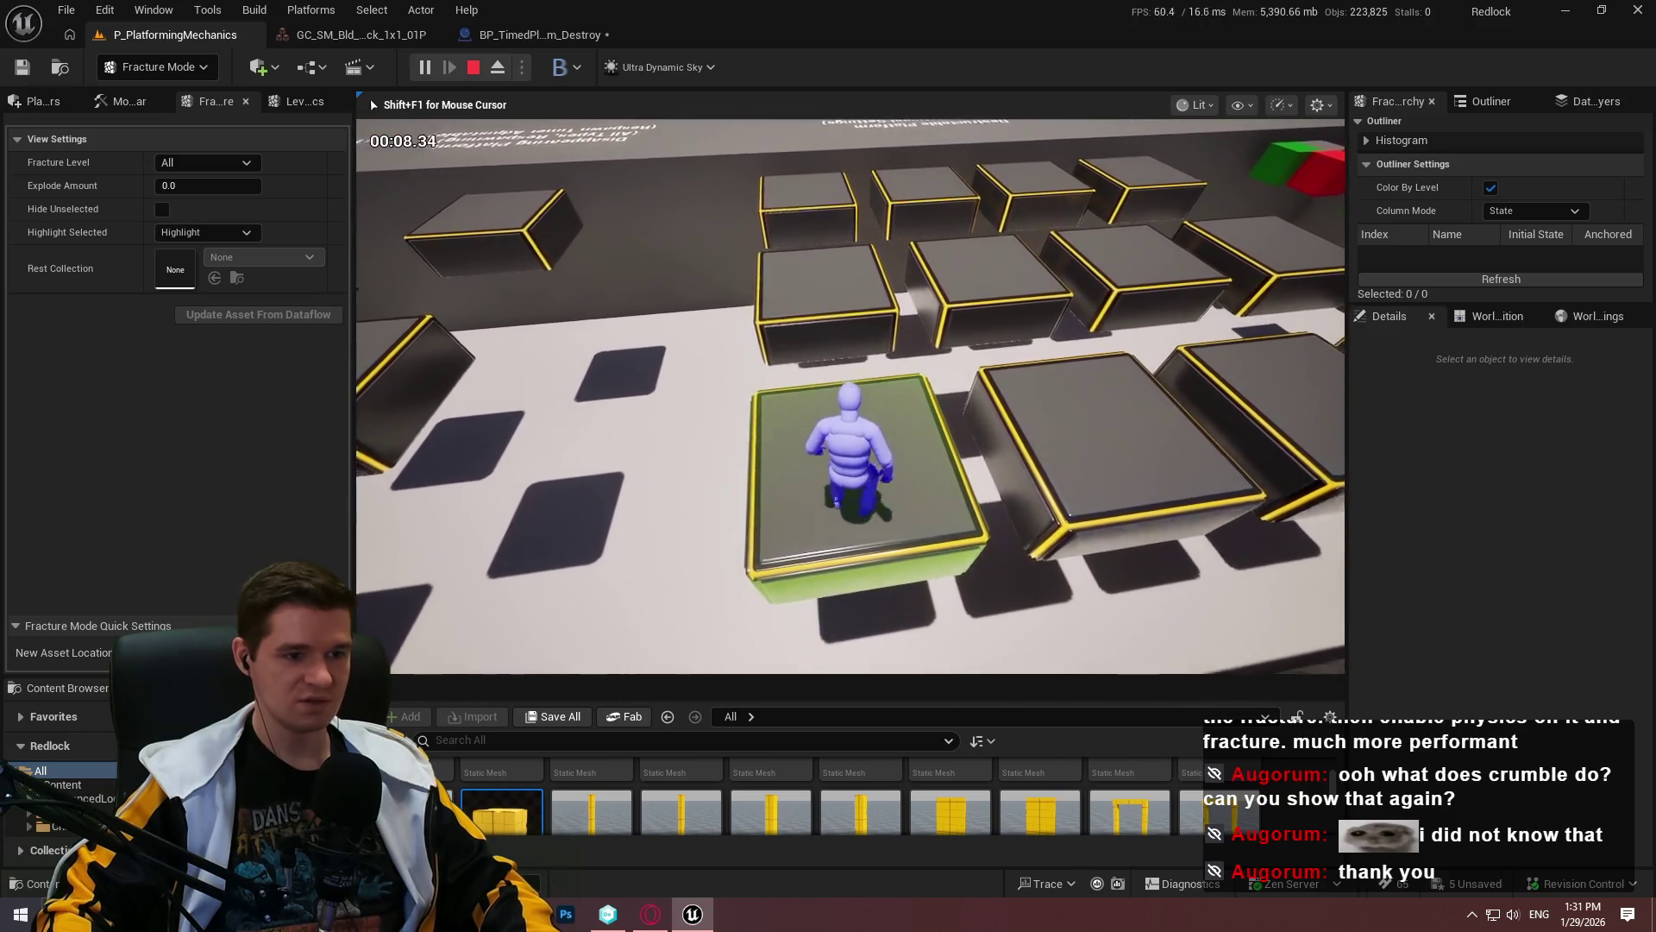
key("F11")
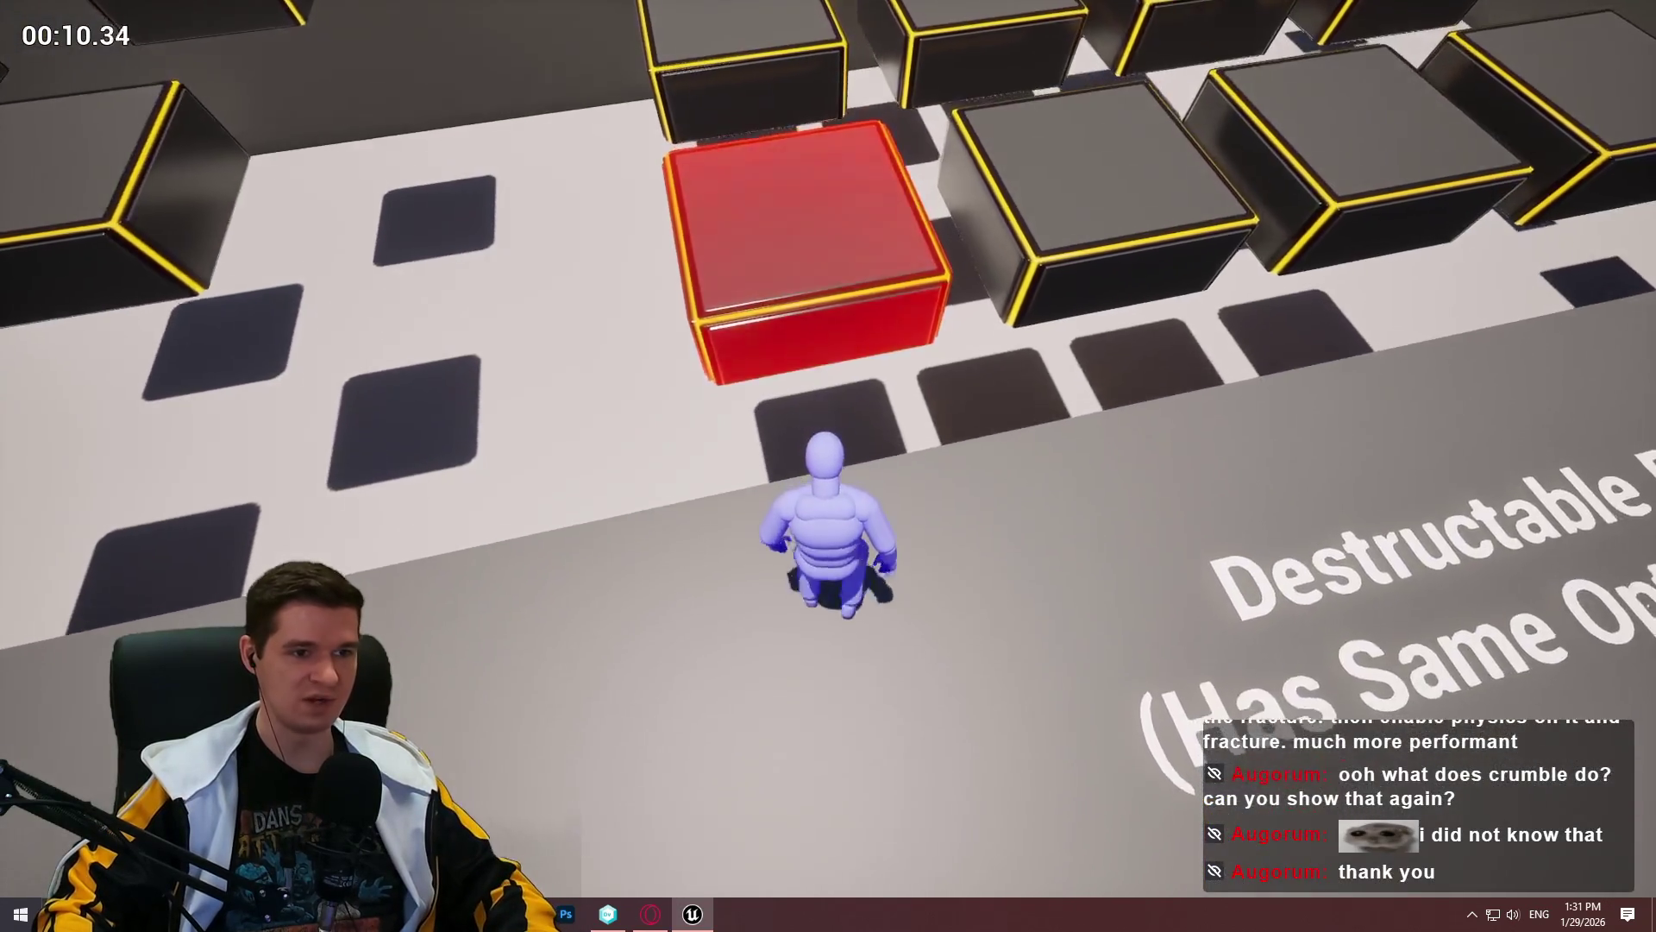
key("Escape")
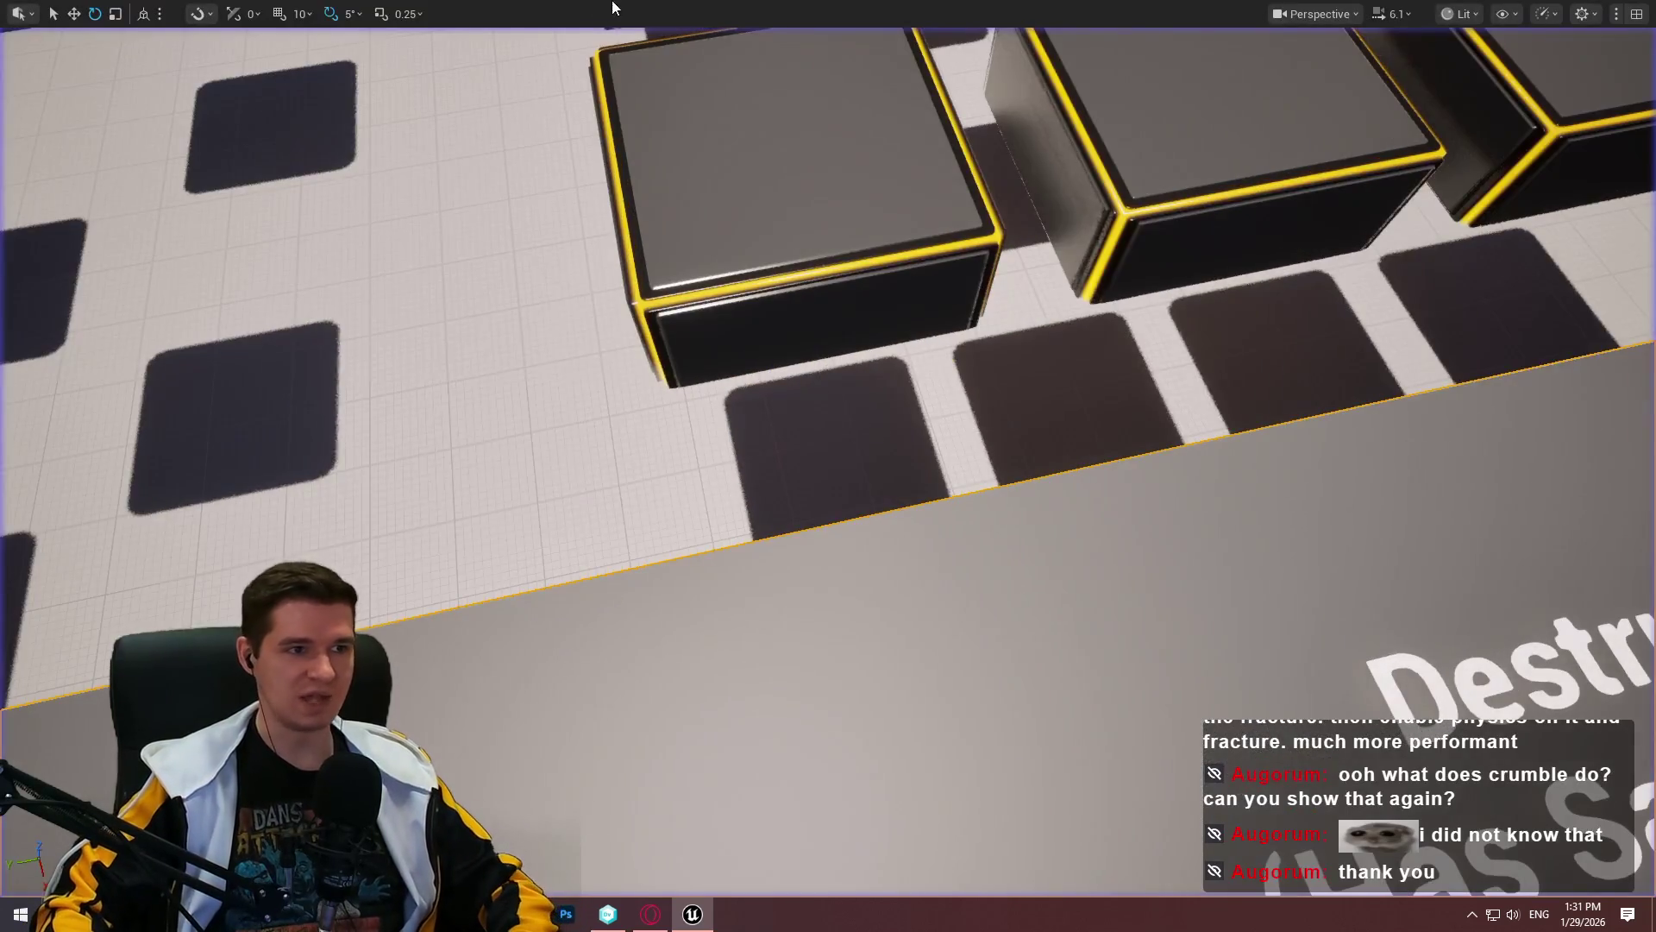
key("F11")
left_click(539, 35)
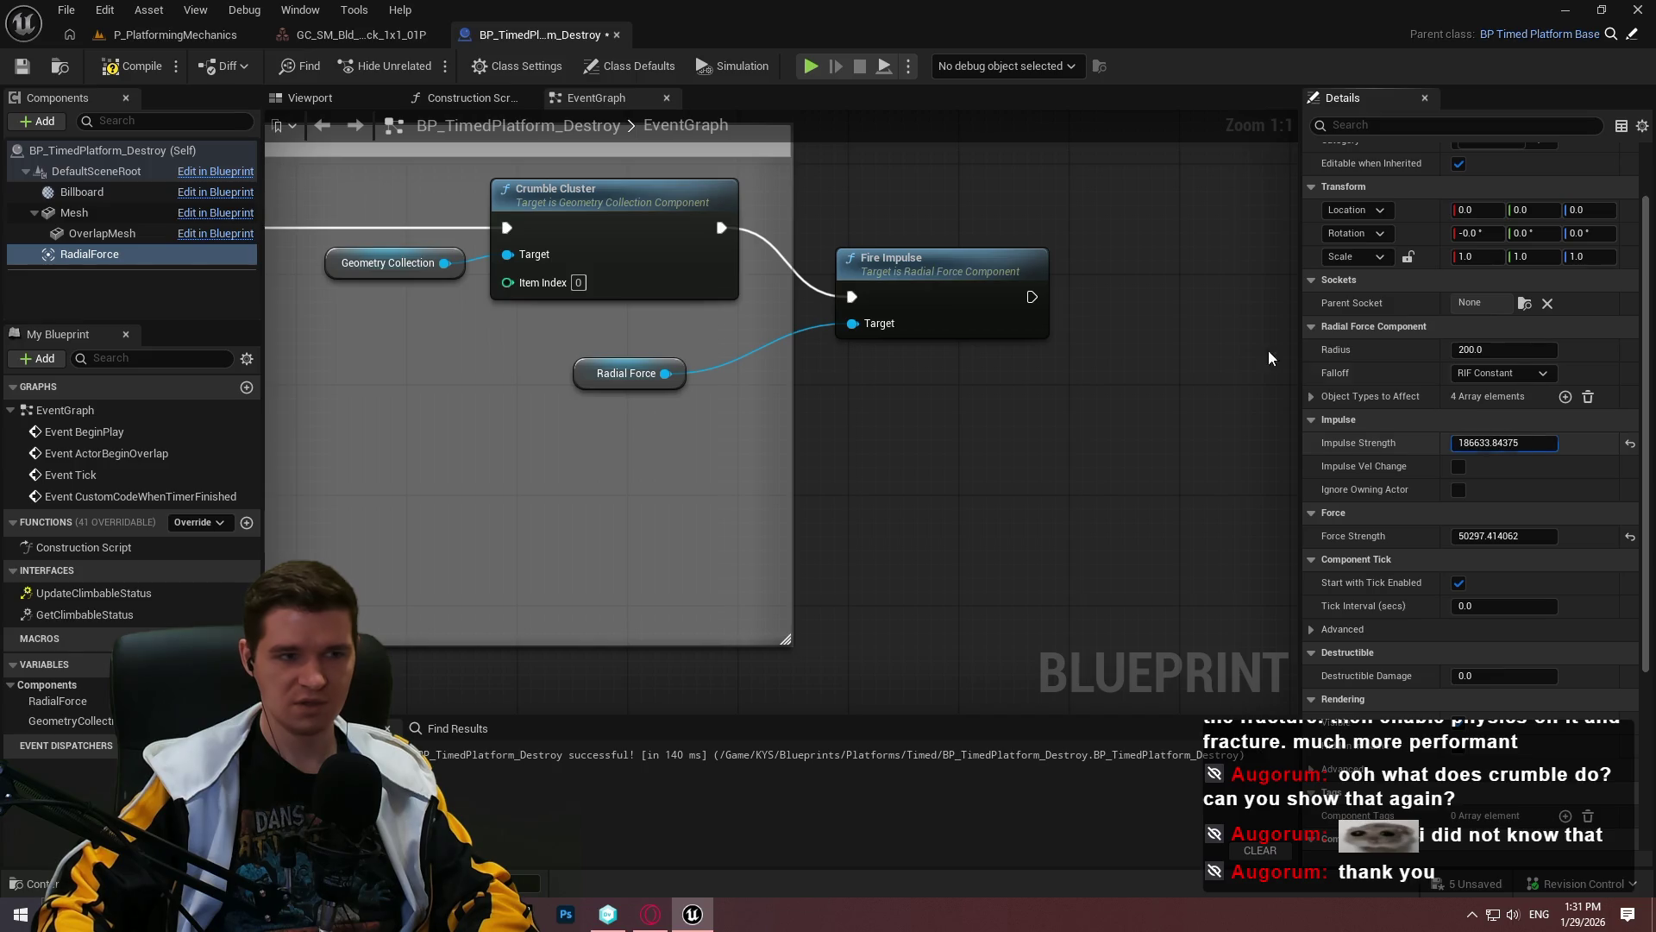
Step: Start a Play From Here session in the platforms level in full-screen view
left_click(175, 34)
right_click(949, 816)
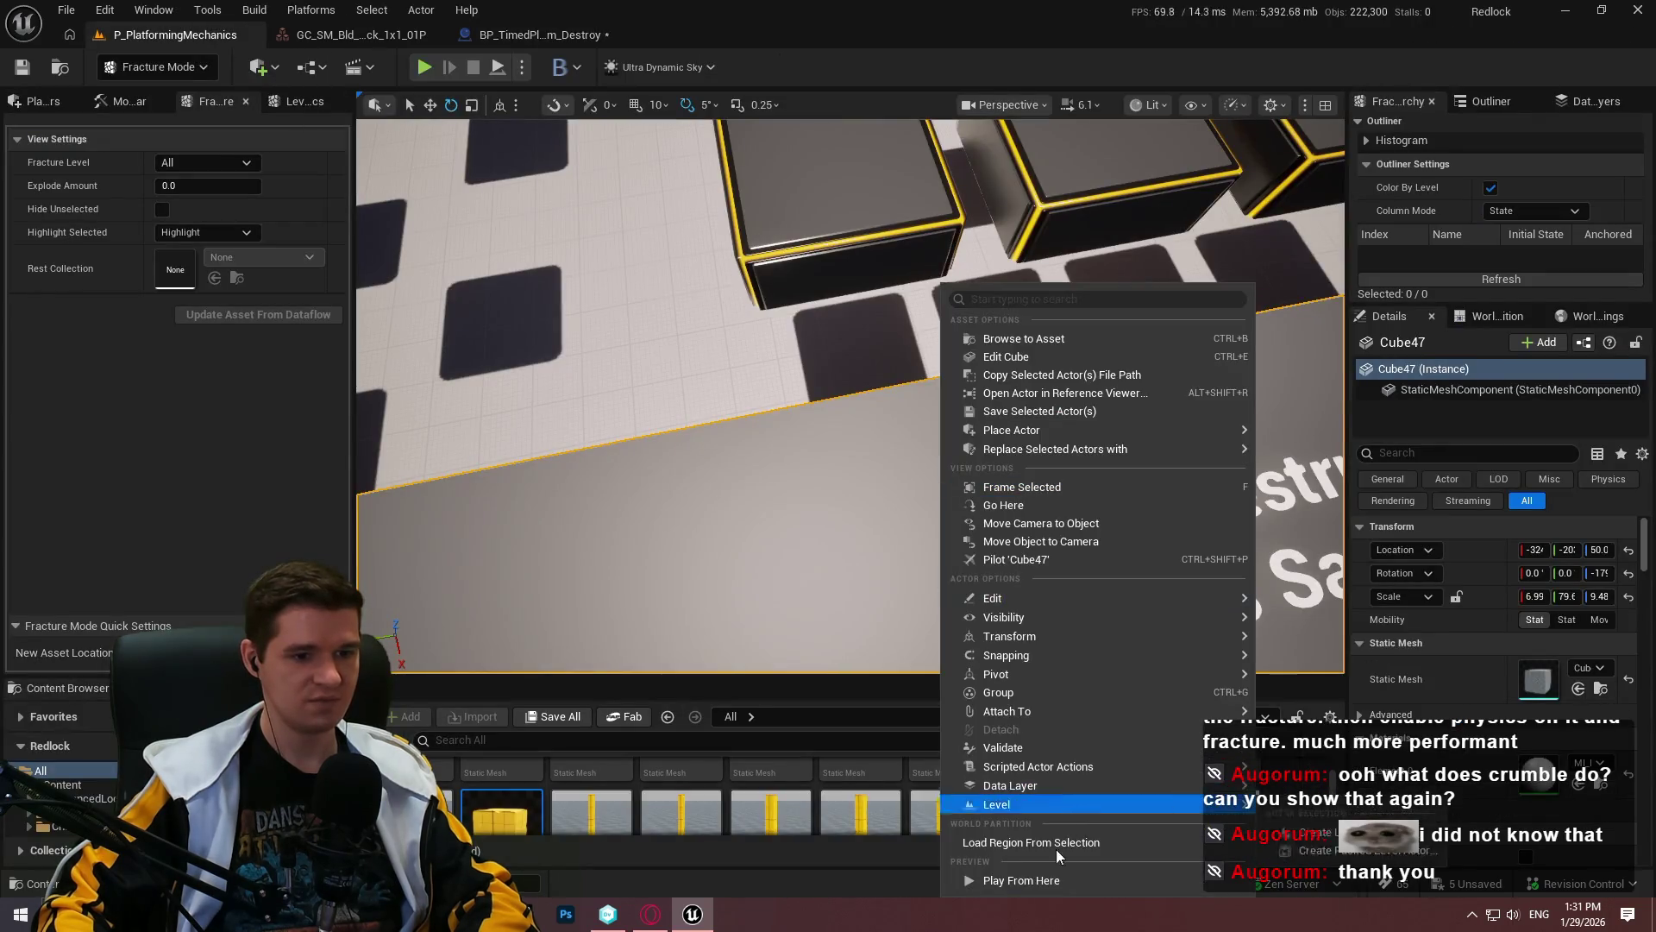
left_click(1103, 826)
key("alt+p")
left_click(827, 574)
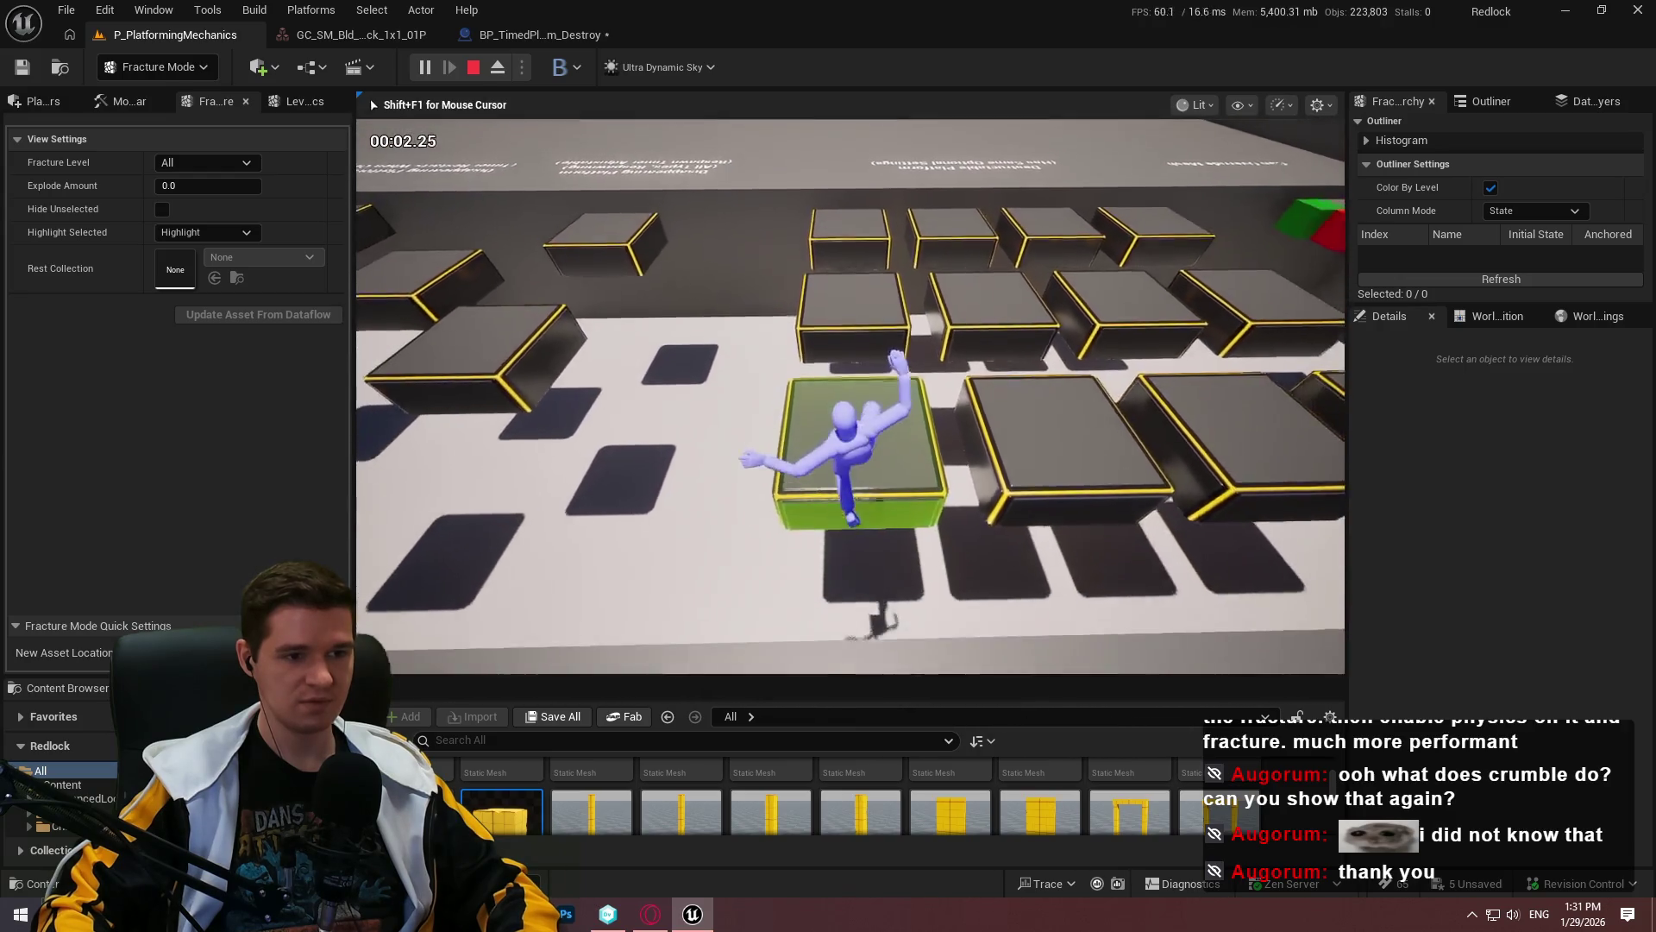
key("F11")
Step: Jump on and off the block platforms to trigger crumbling, then stop the play session
key("e")
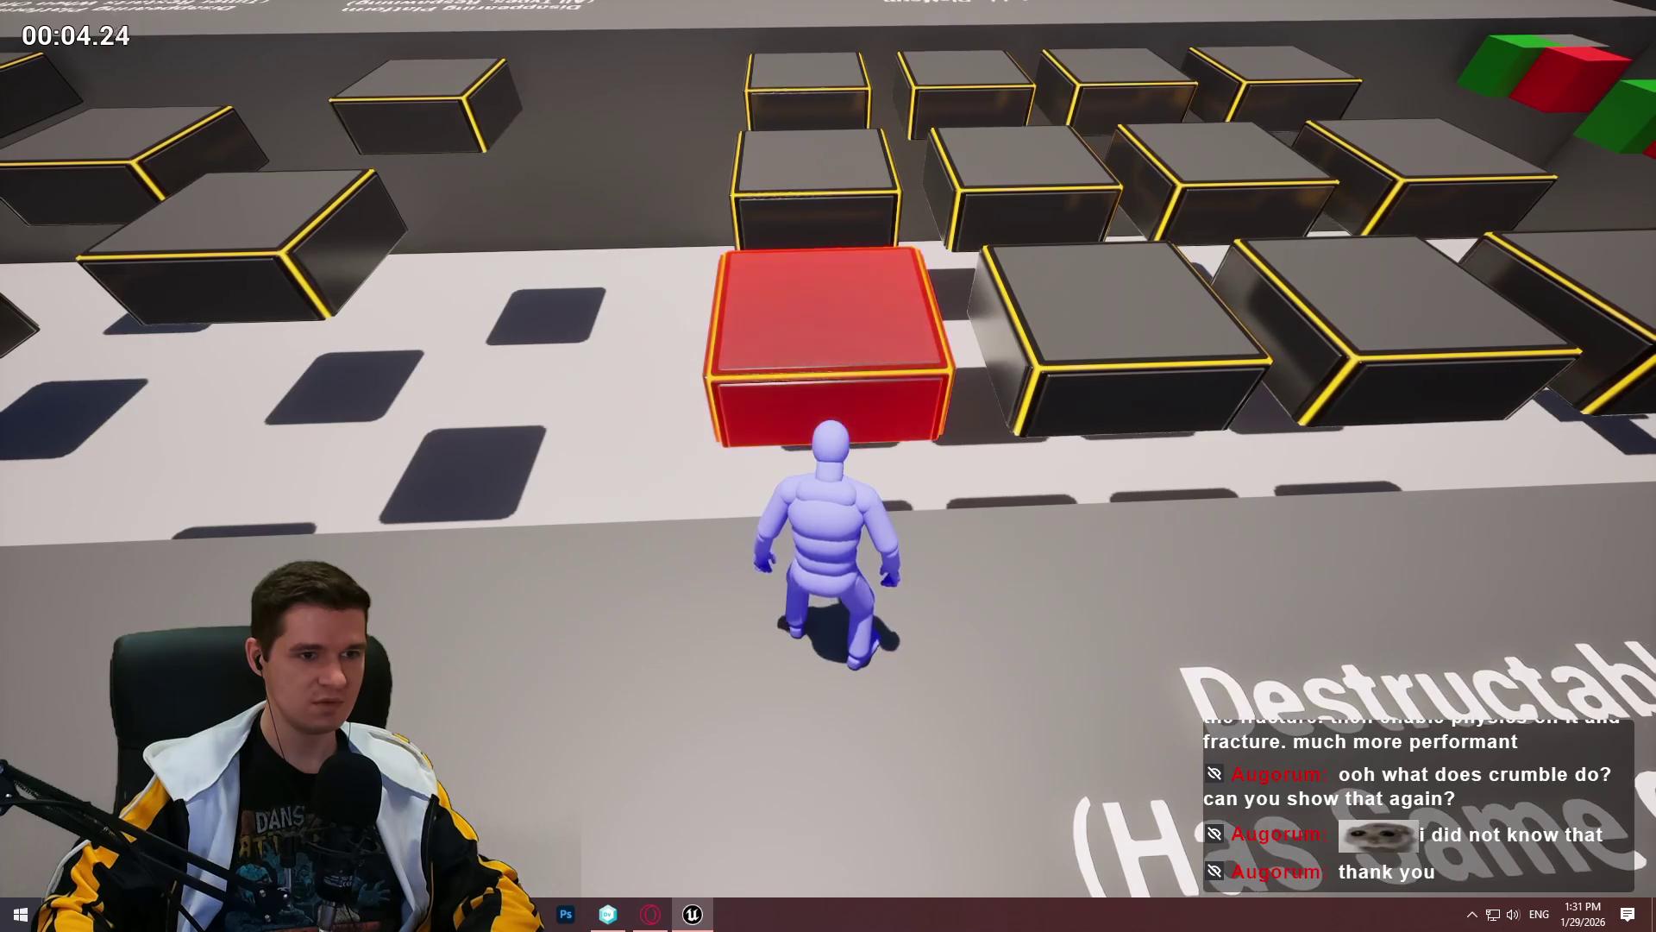
key("w")
key("space")
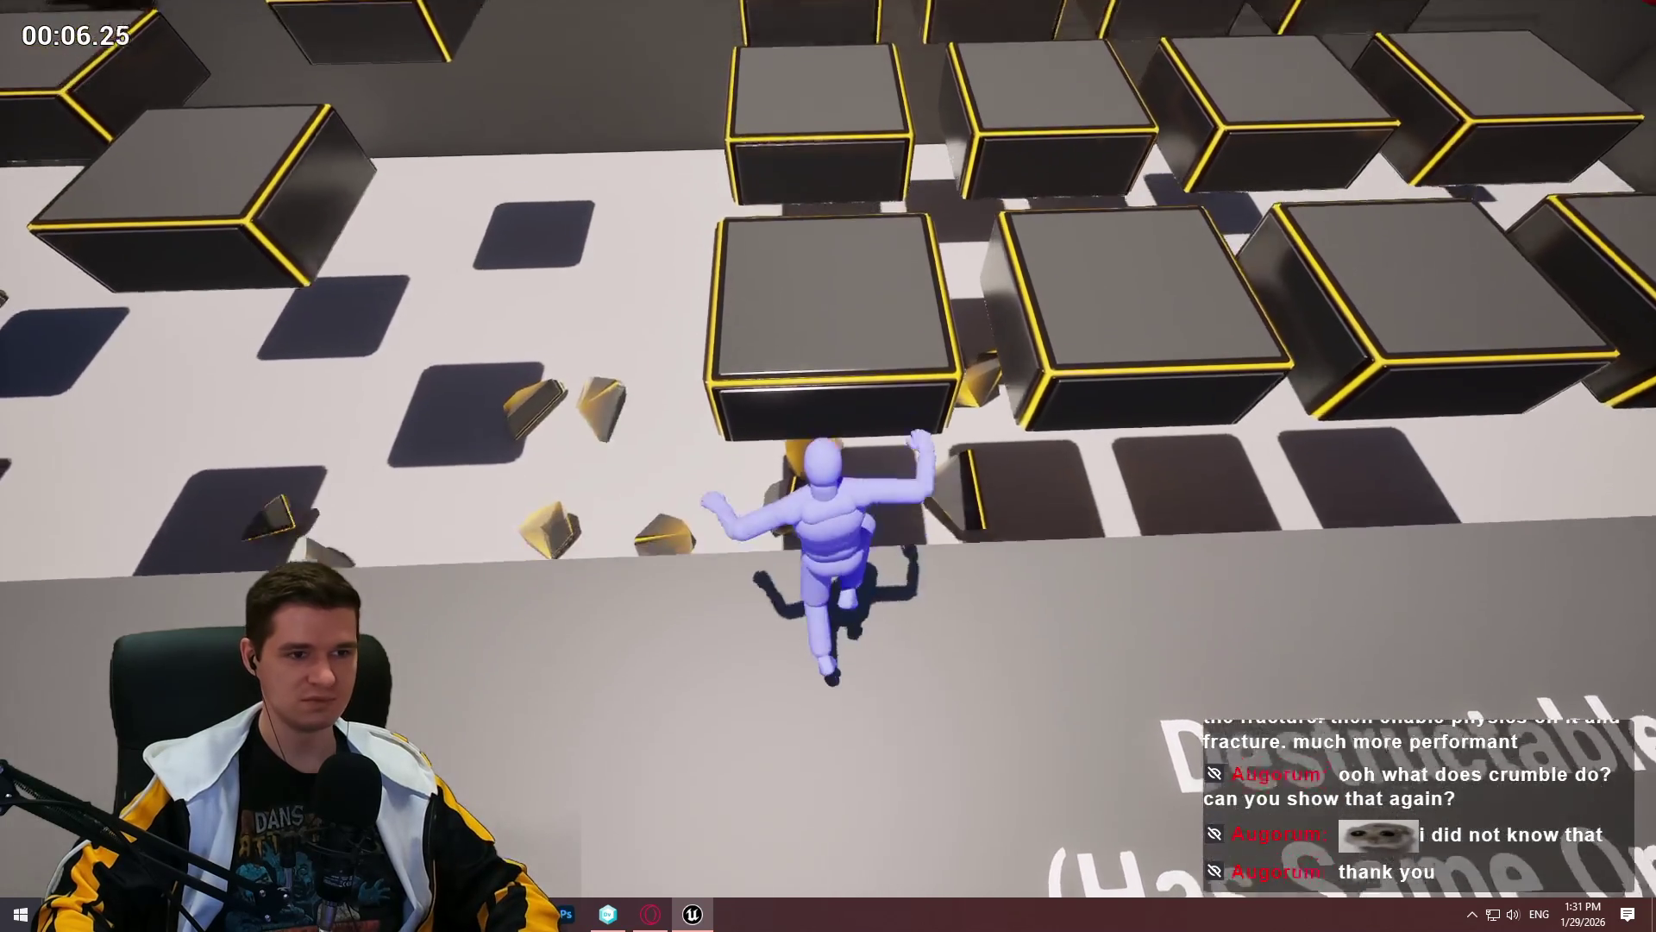
key("w")
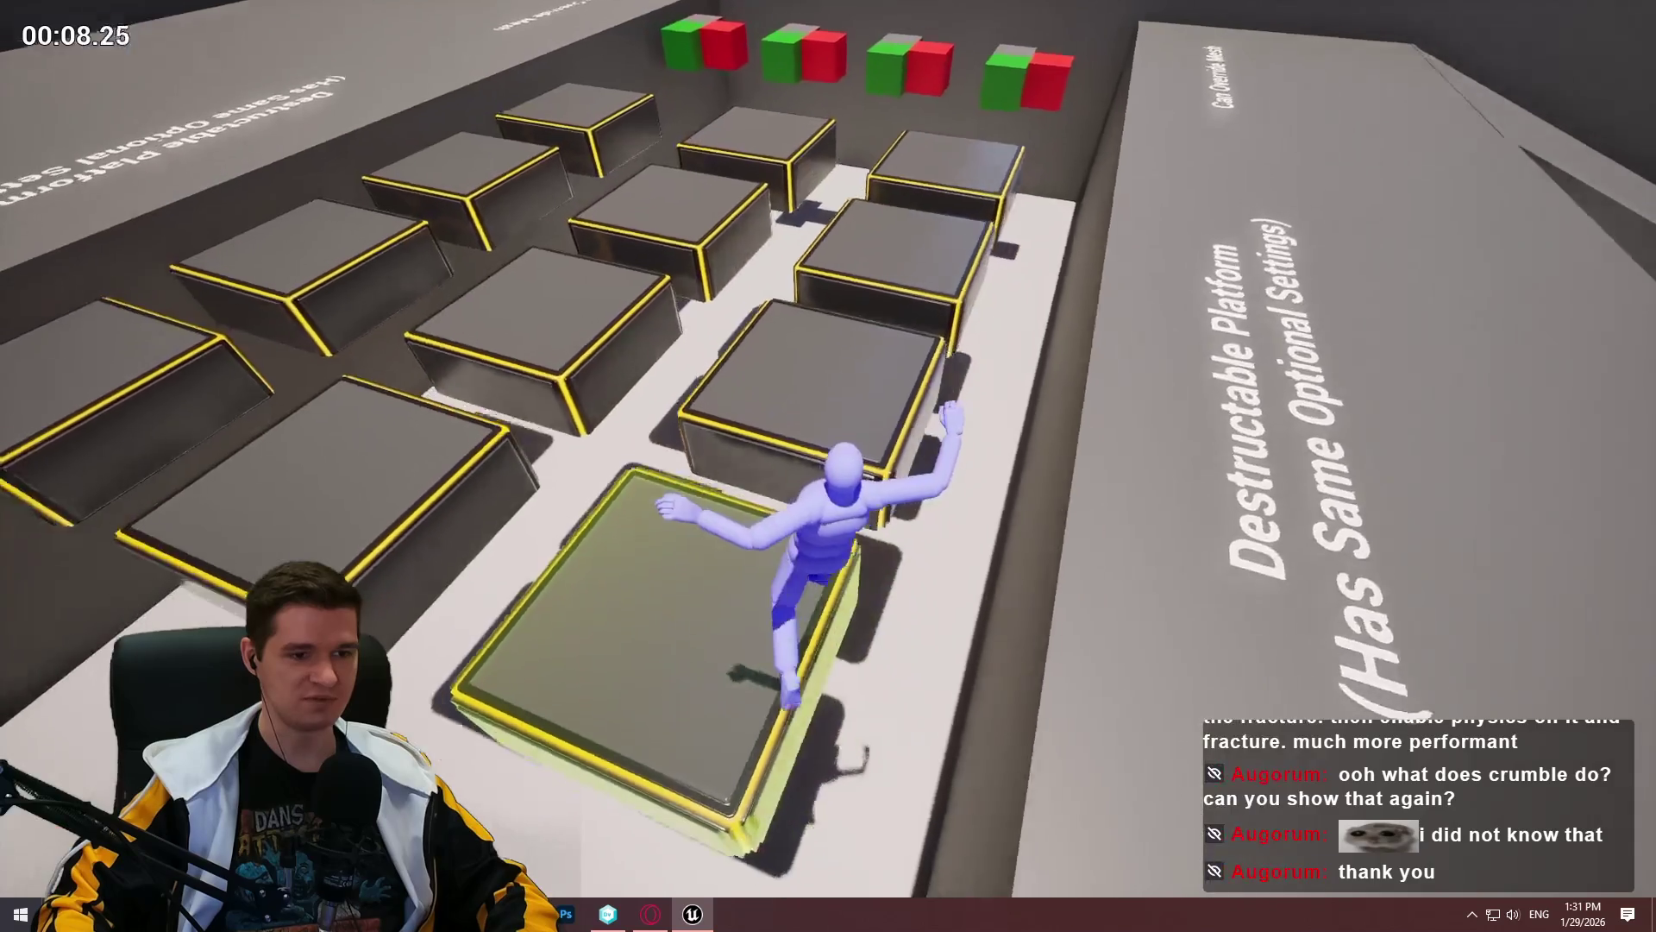
key("e")
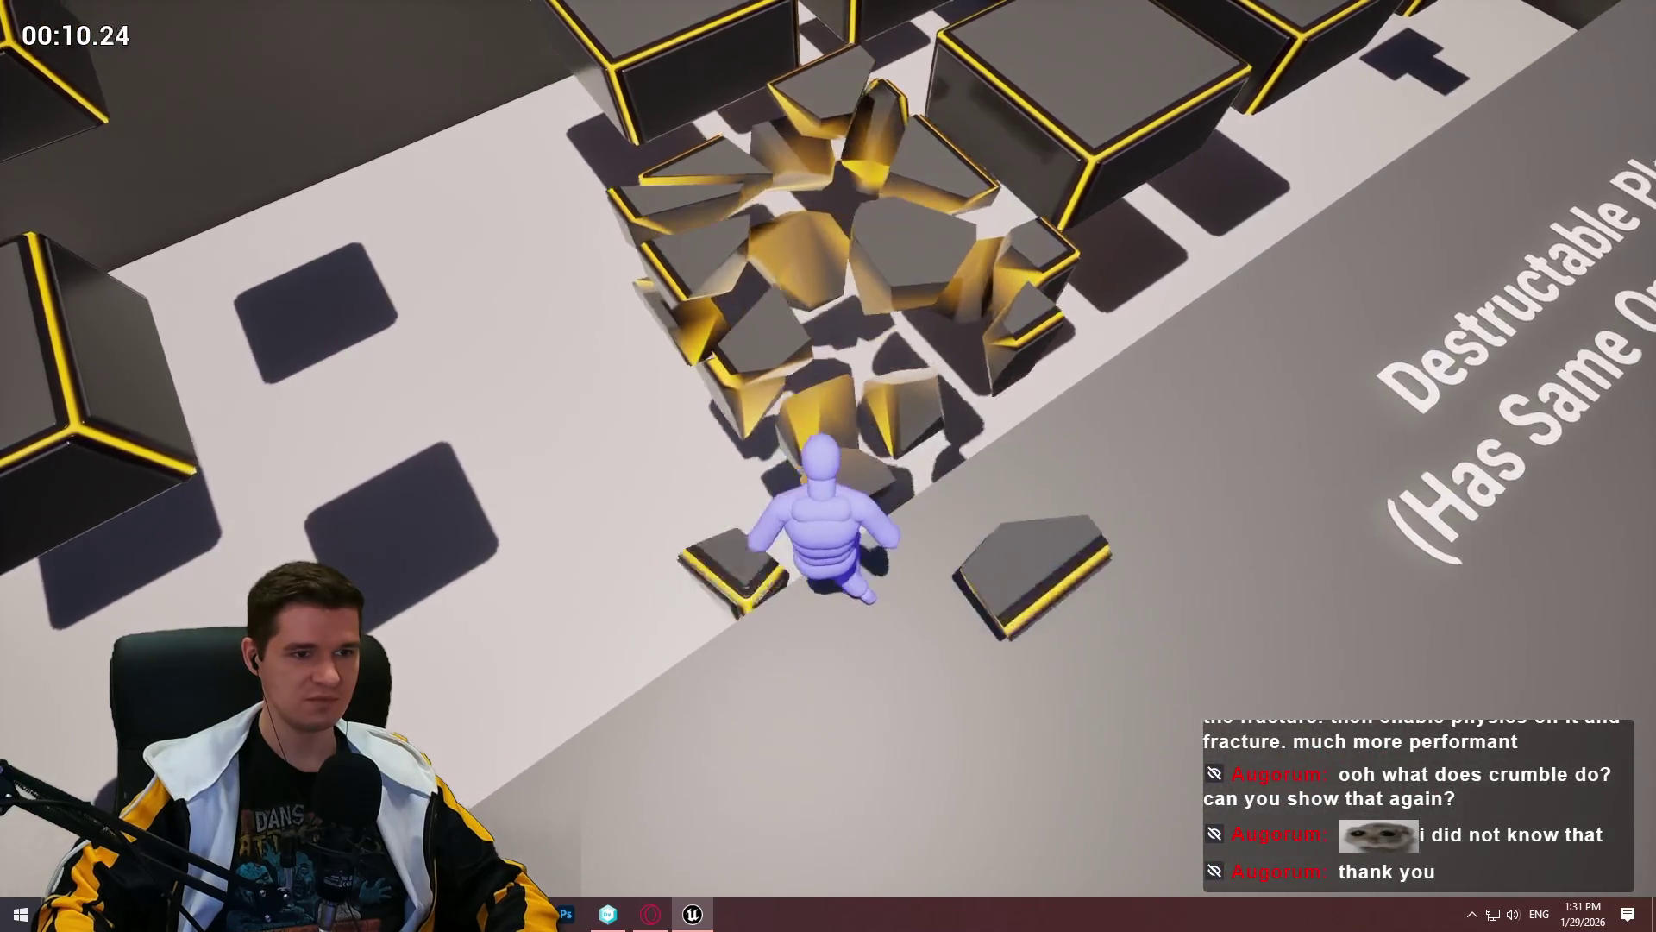
key("w")
key("space")
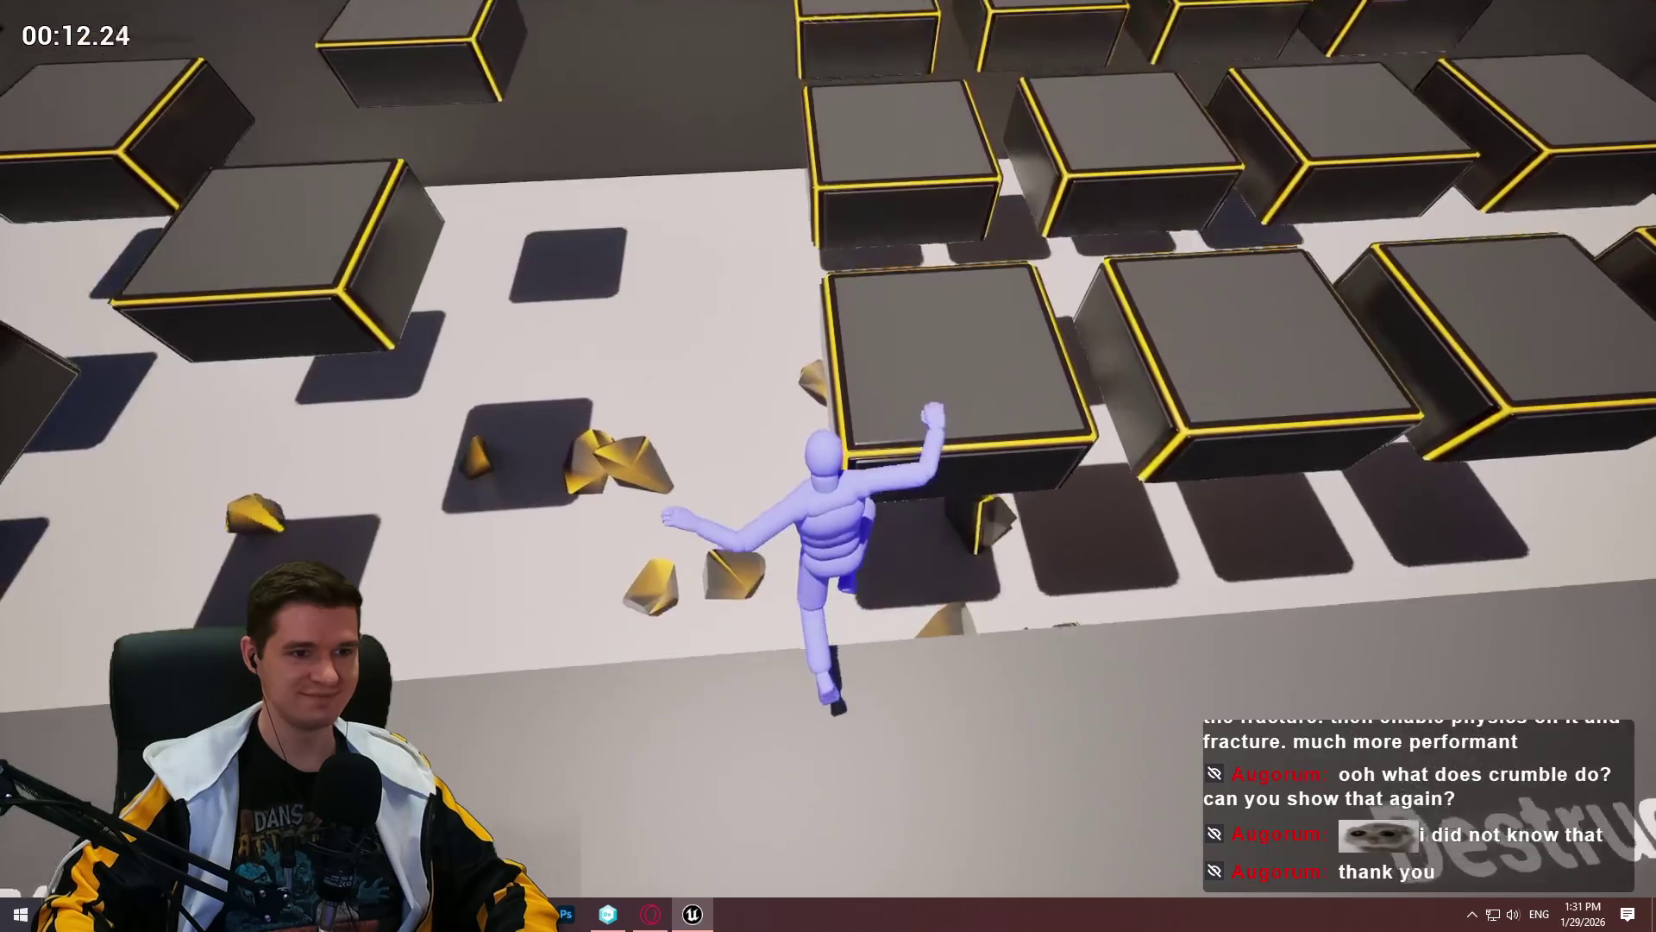
key("w")
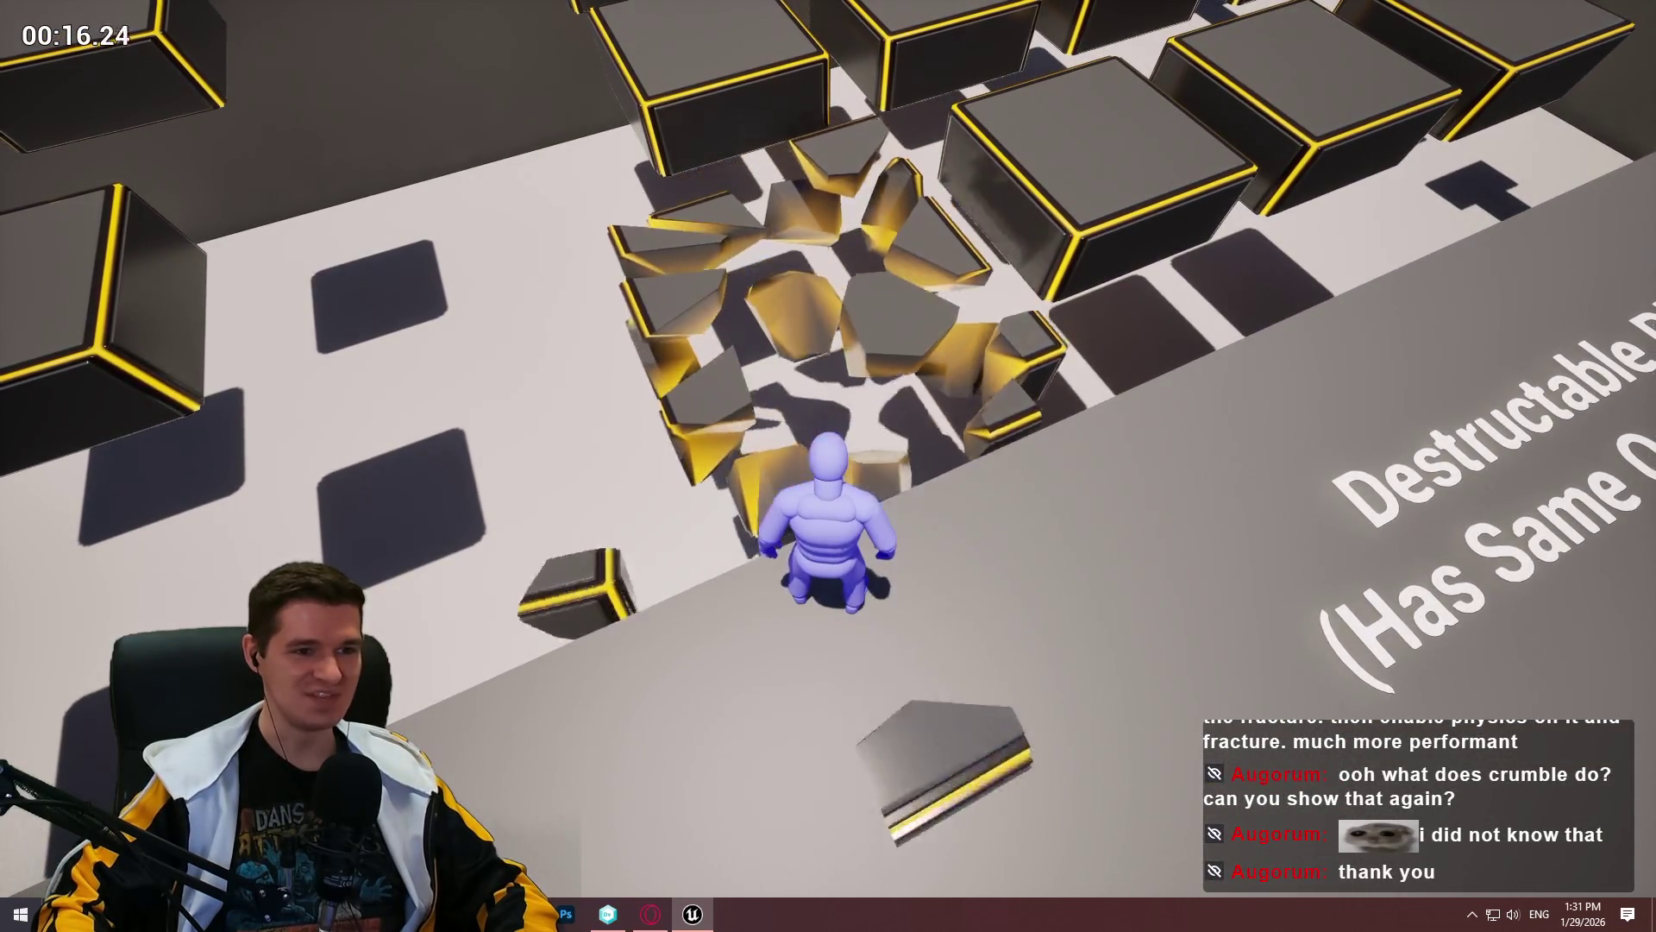
key("w")
key("space")
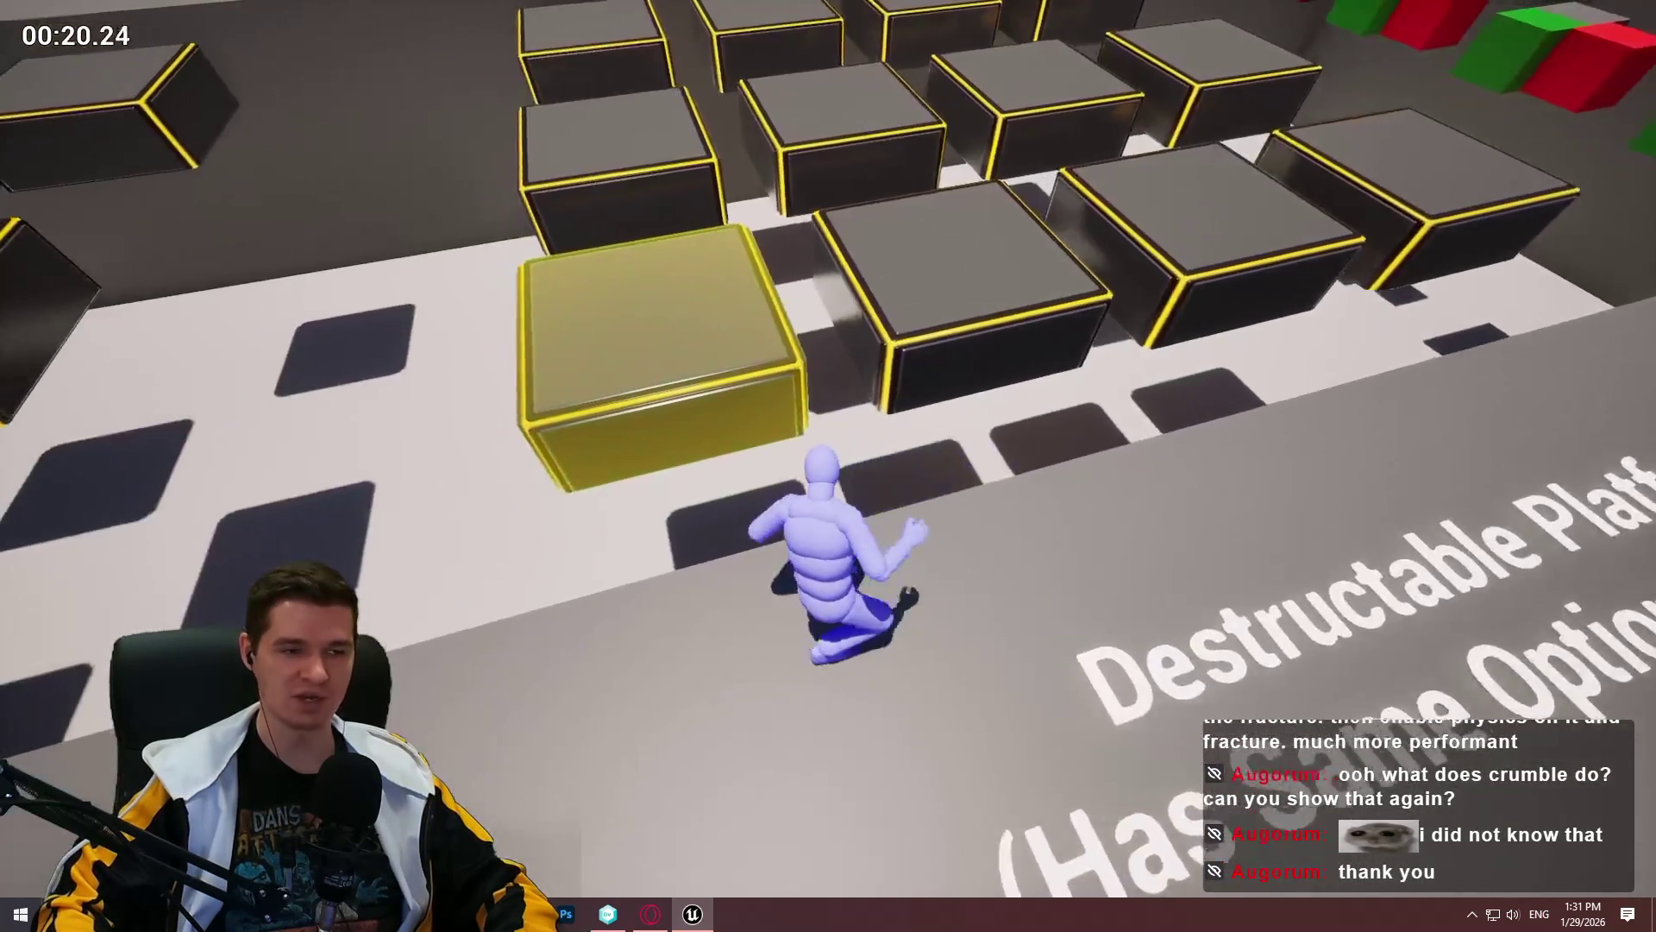
key("w")
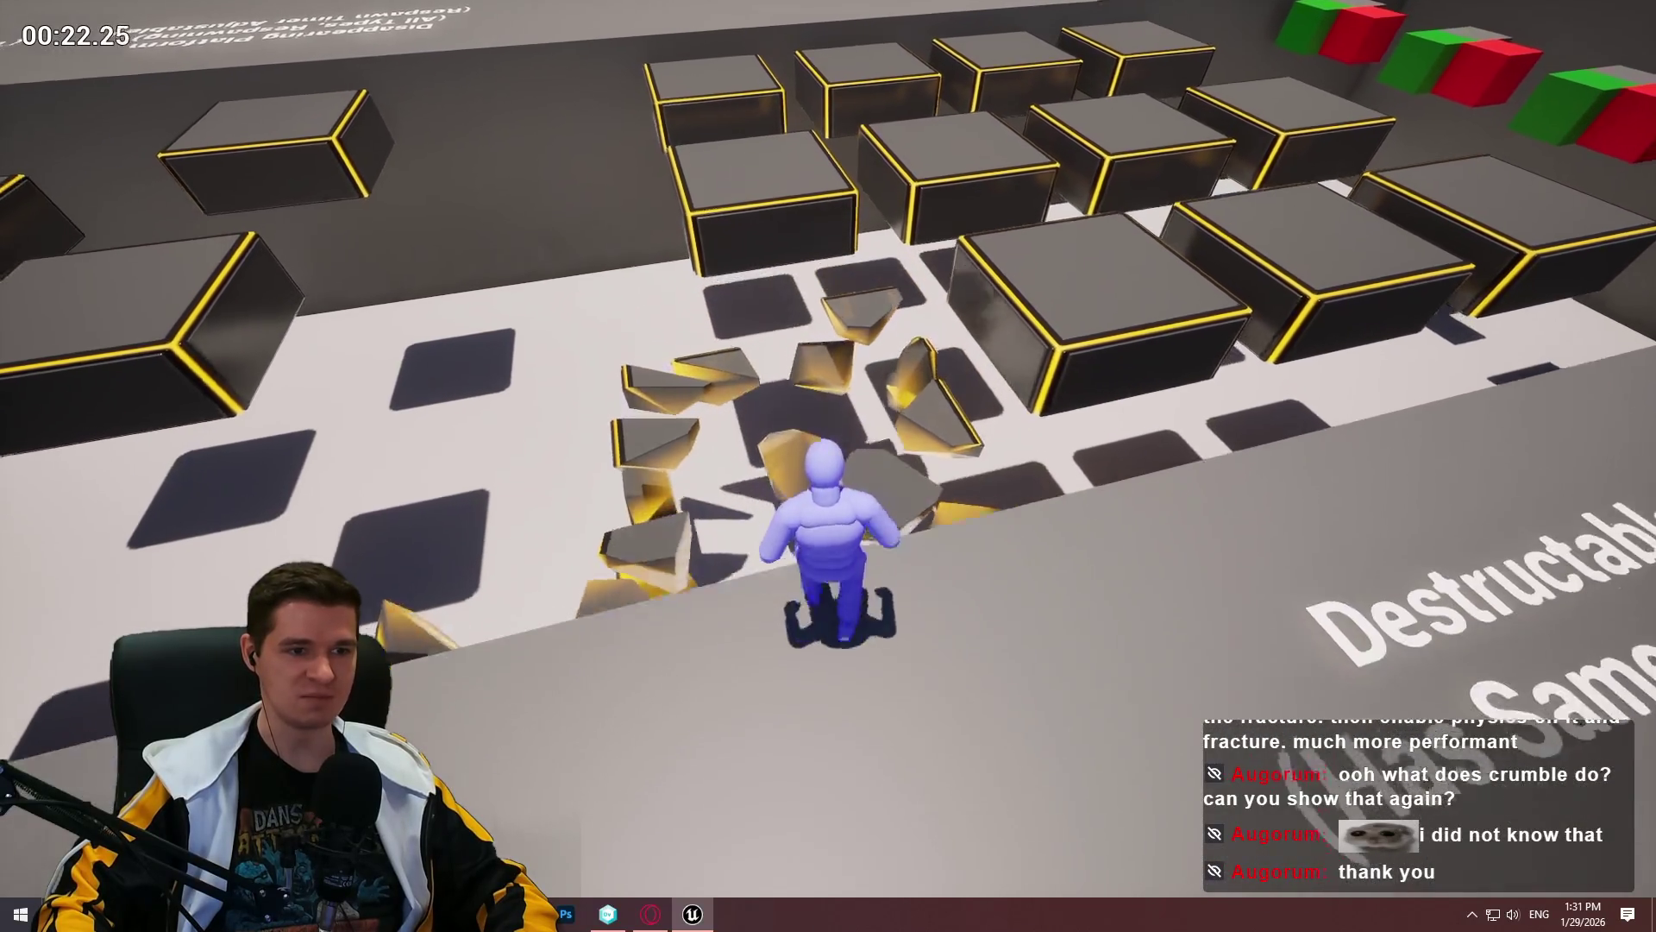
key("w")
key("space")
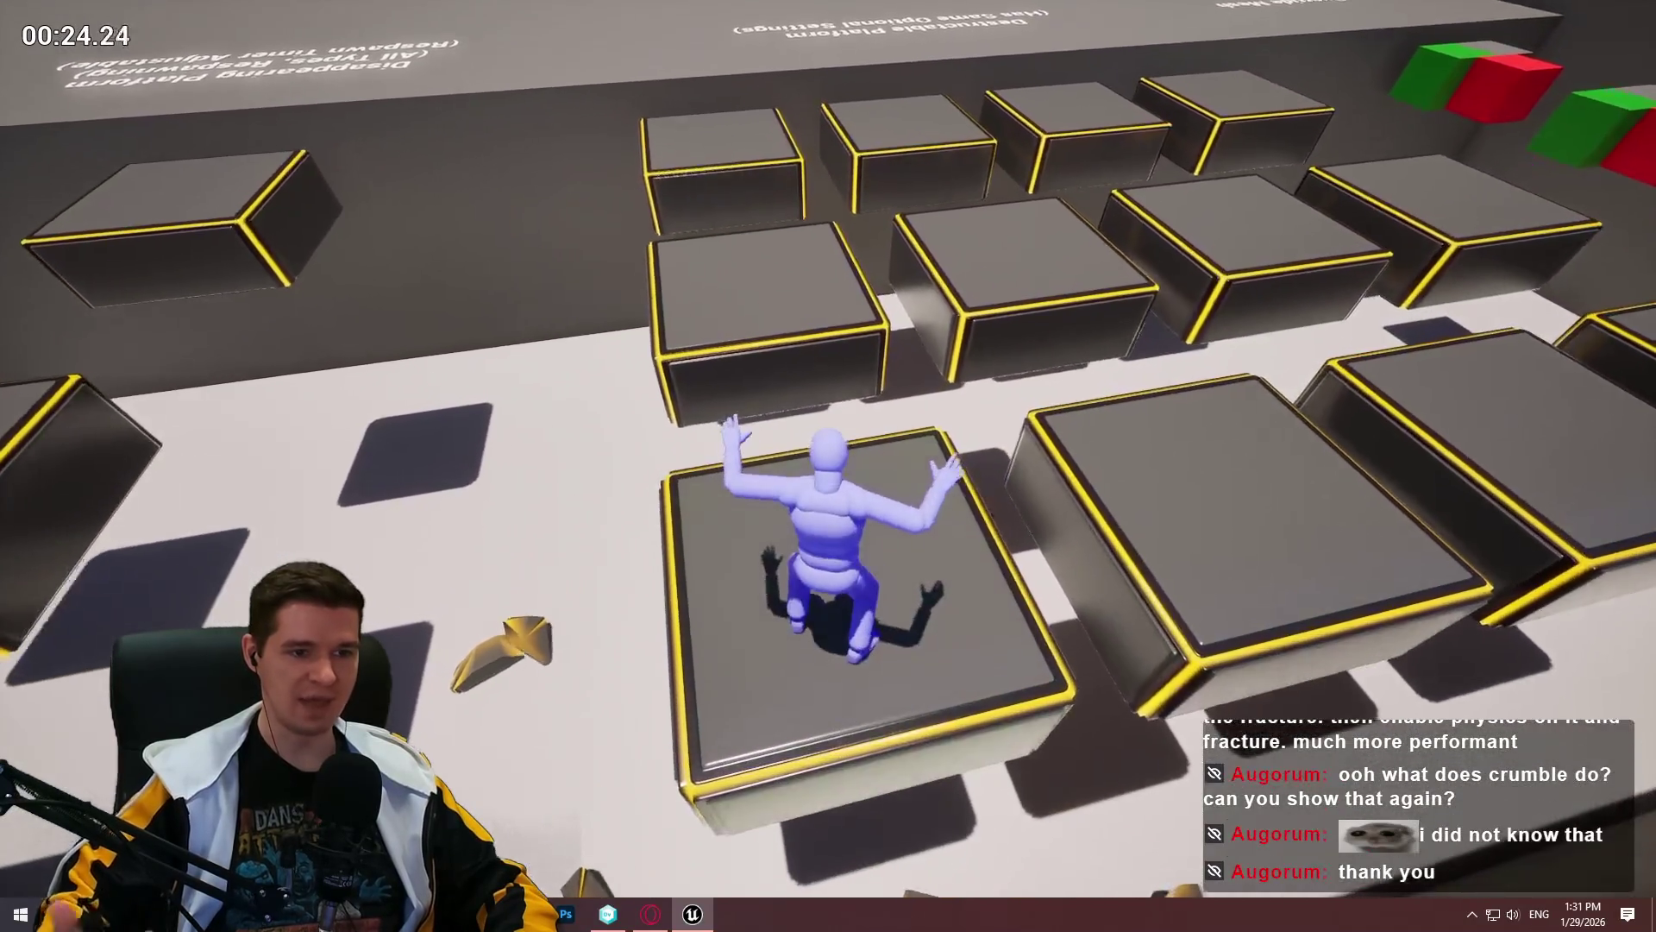
key("s")
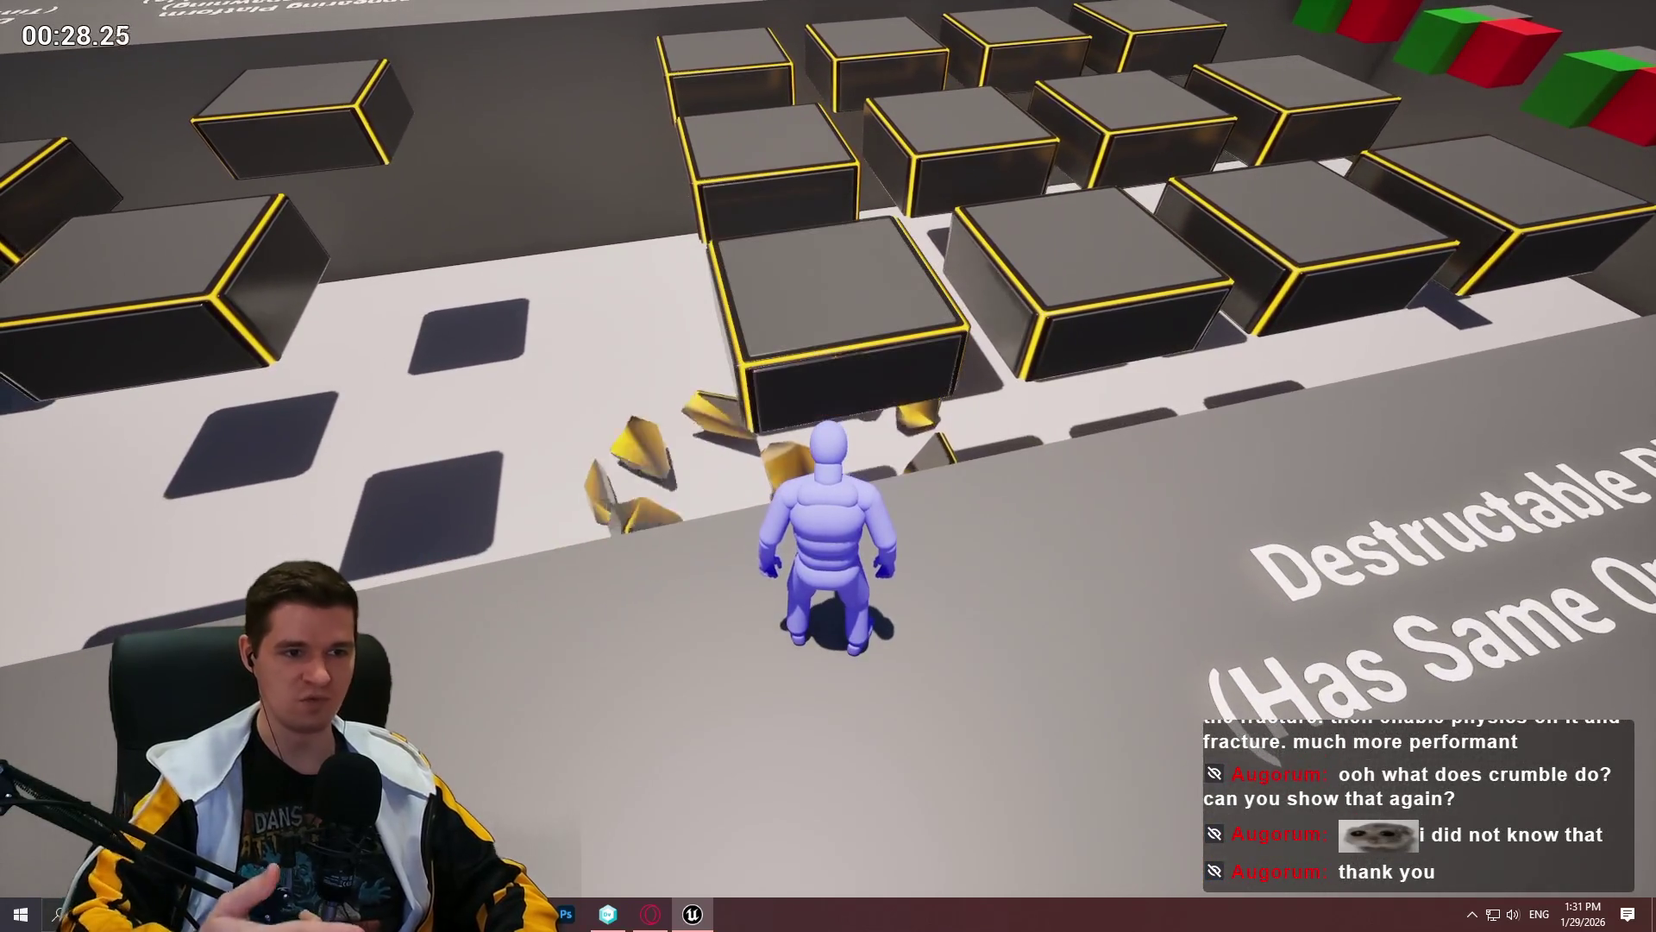
key("w")
key("space")
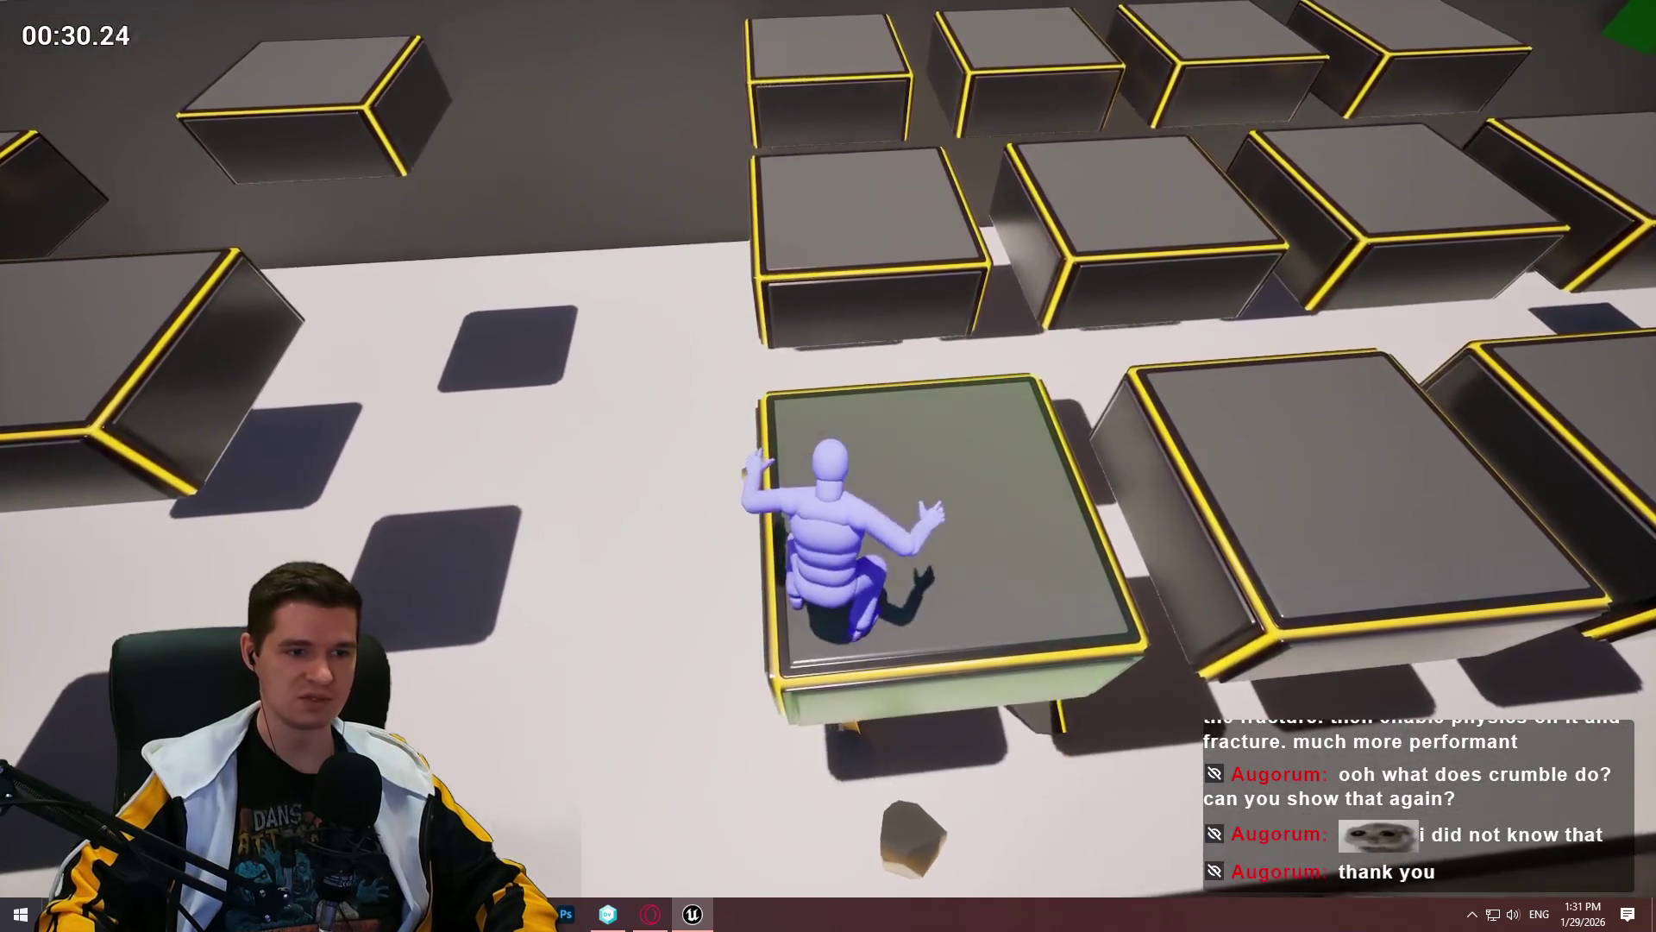
key("s")
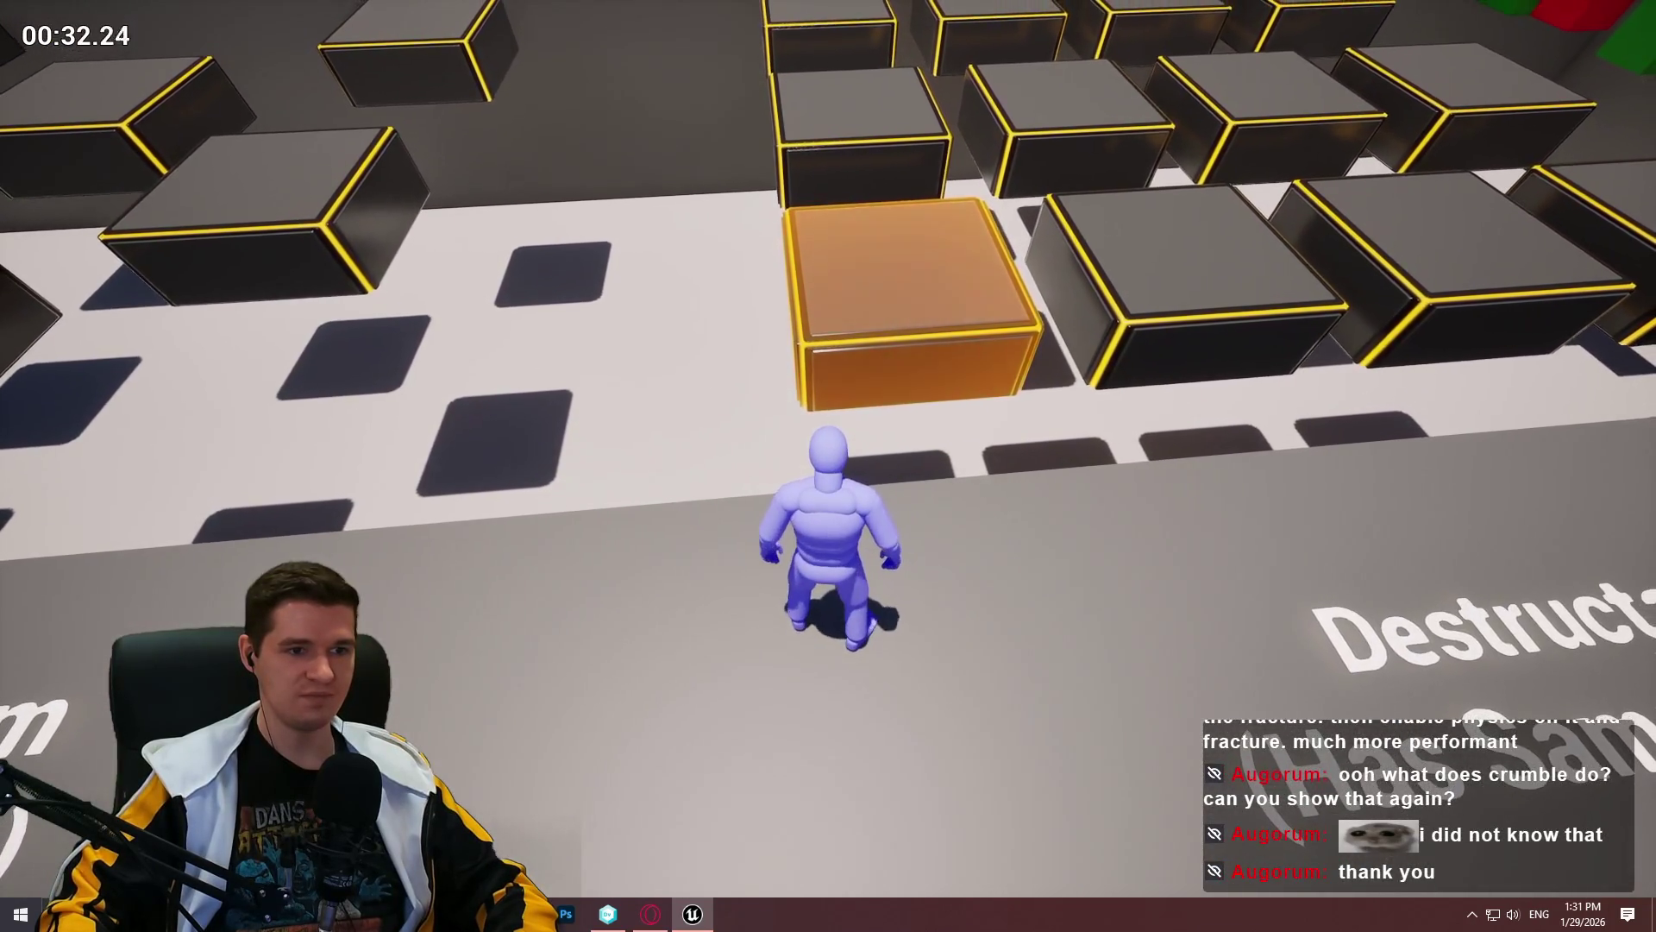
key("w")
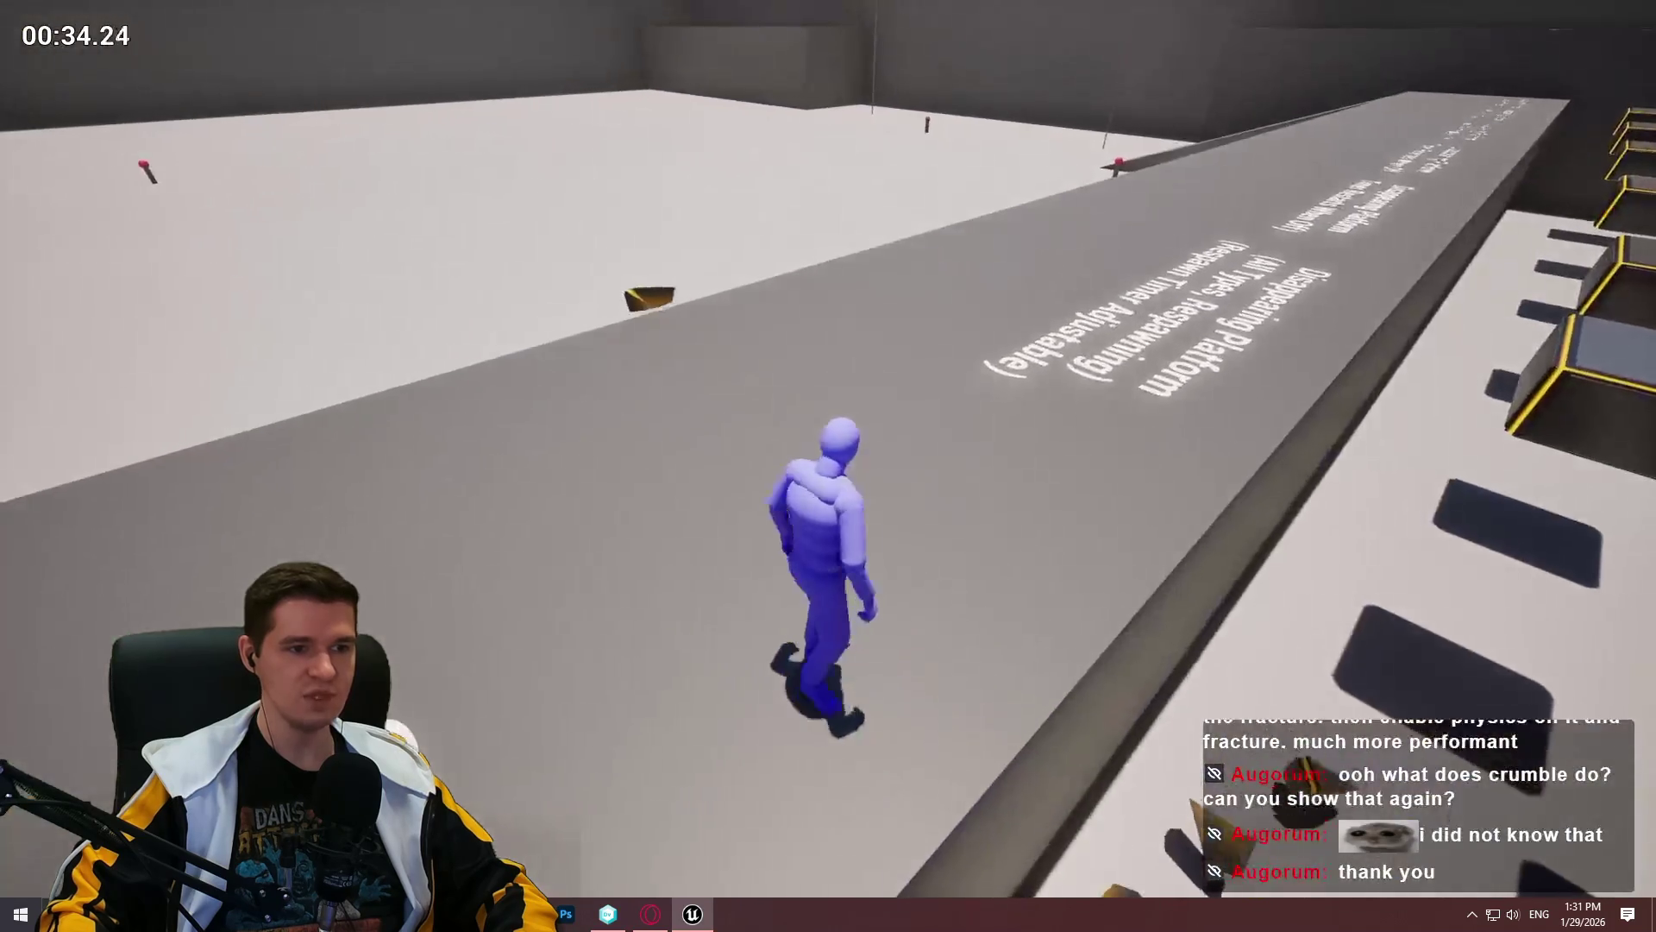
key("w")
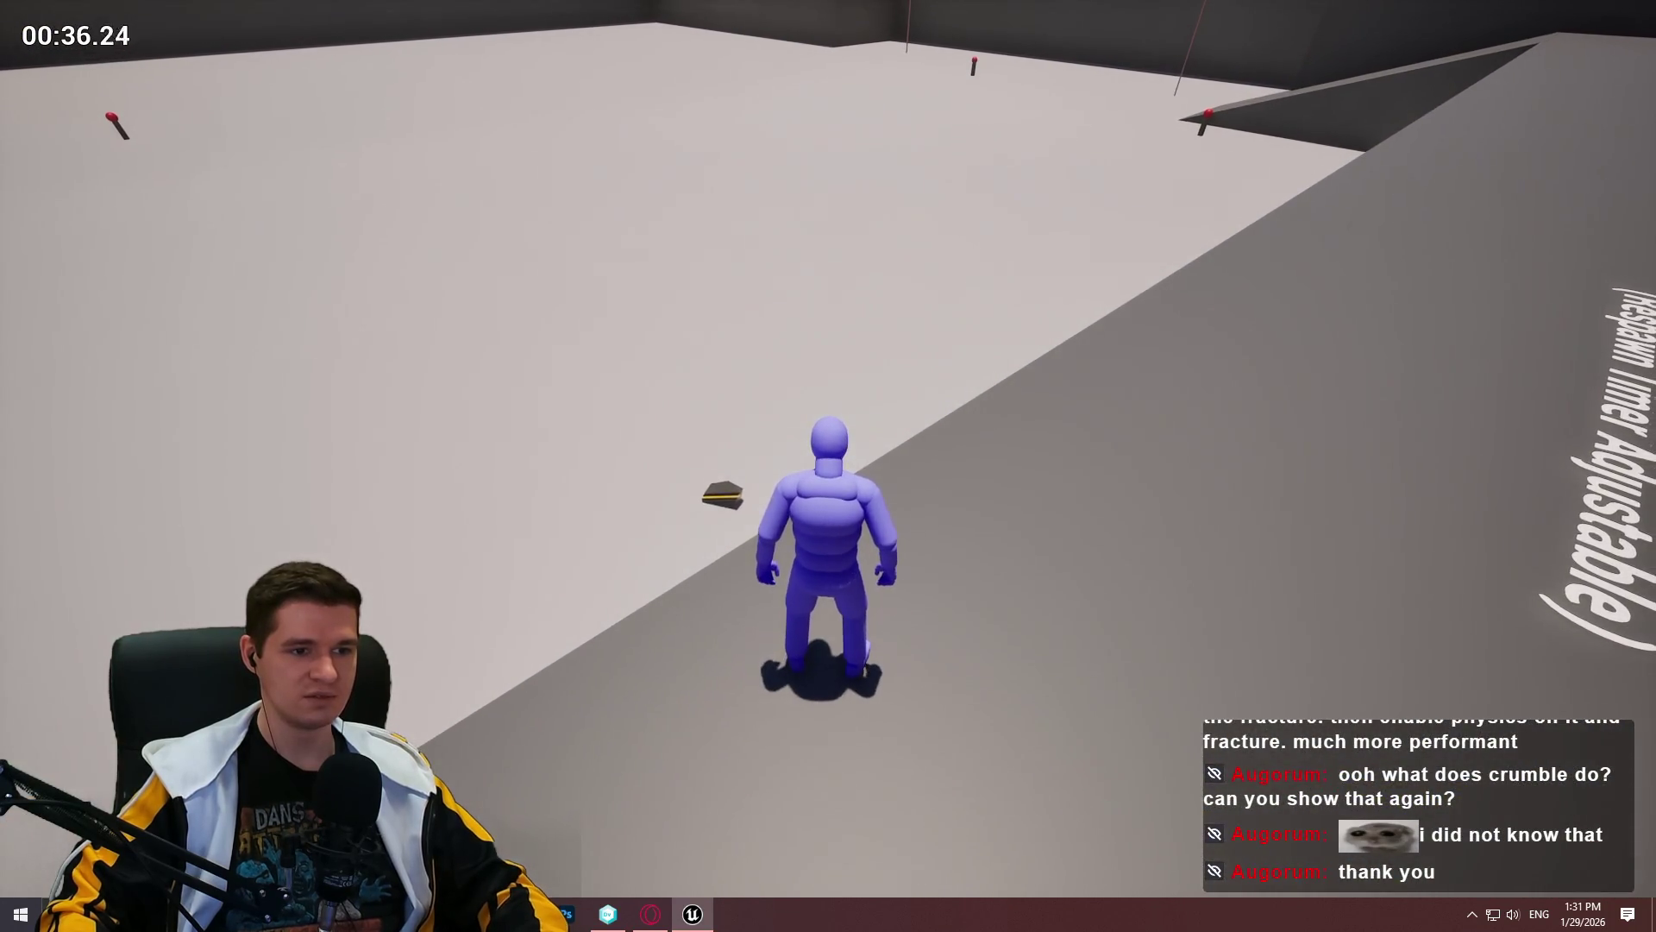
key("Escape")
key("F11")
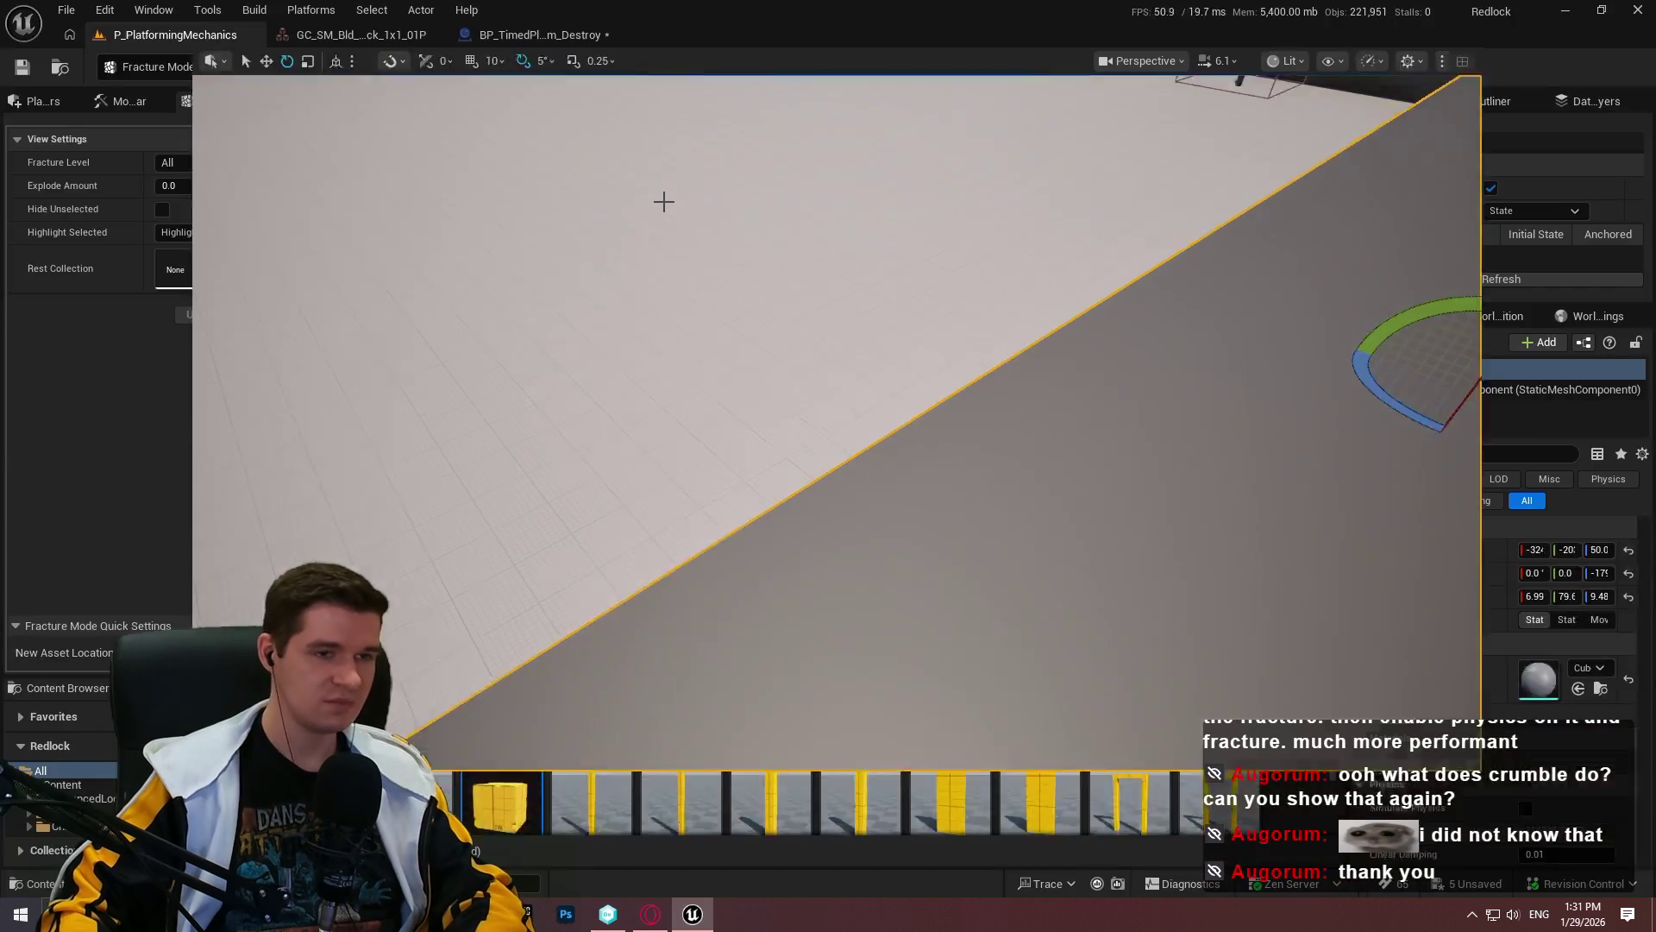
Step: Delete the Fire Impulse and Radial Force nodes in BP_TimedPlatform_Destroy, then quit the editor without saving
left_click(597, 38)
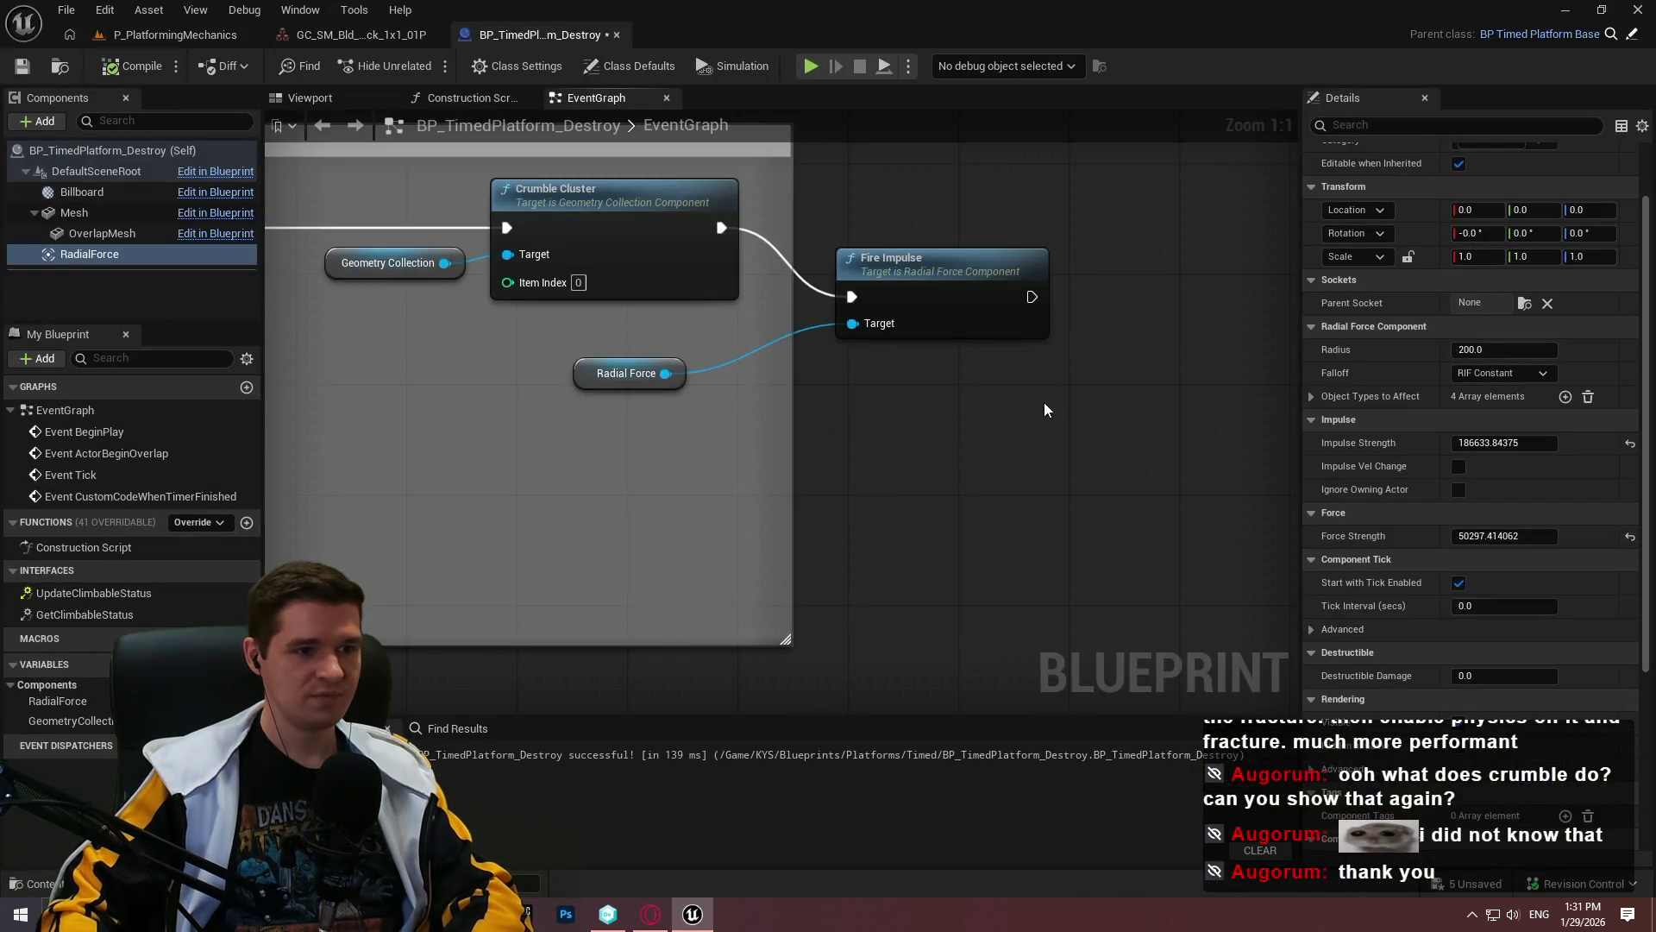
left_click_drag(843, 380, 510, 336)
key("Delete")
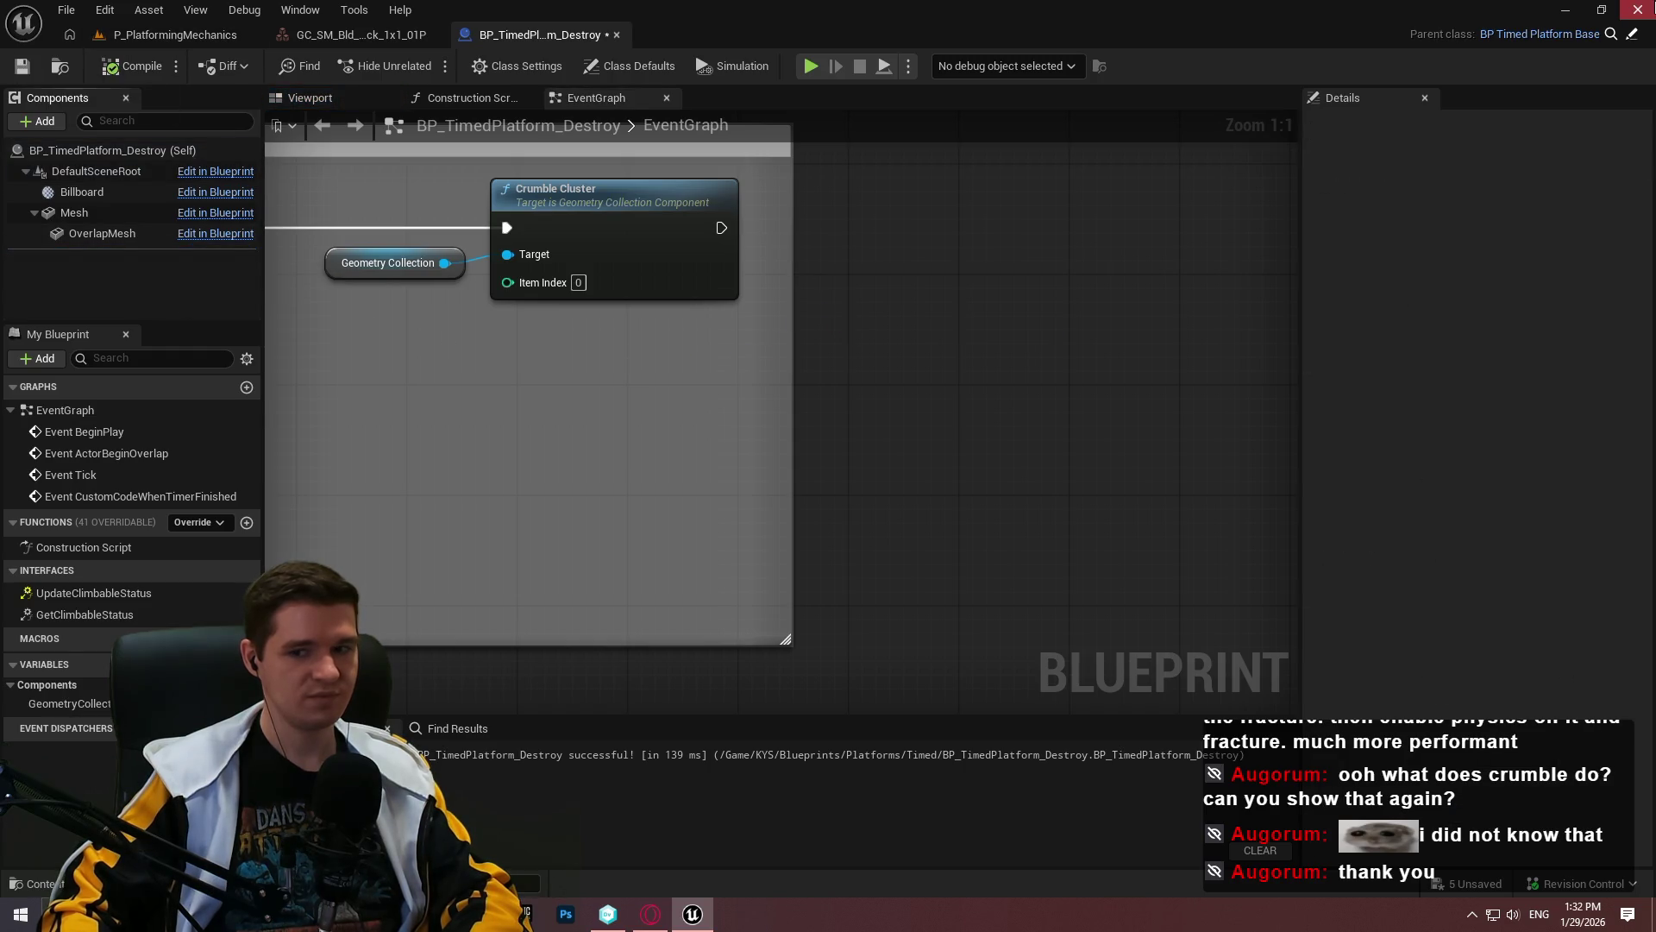
left_click(1638, 9)
left_click(1005, 679)
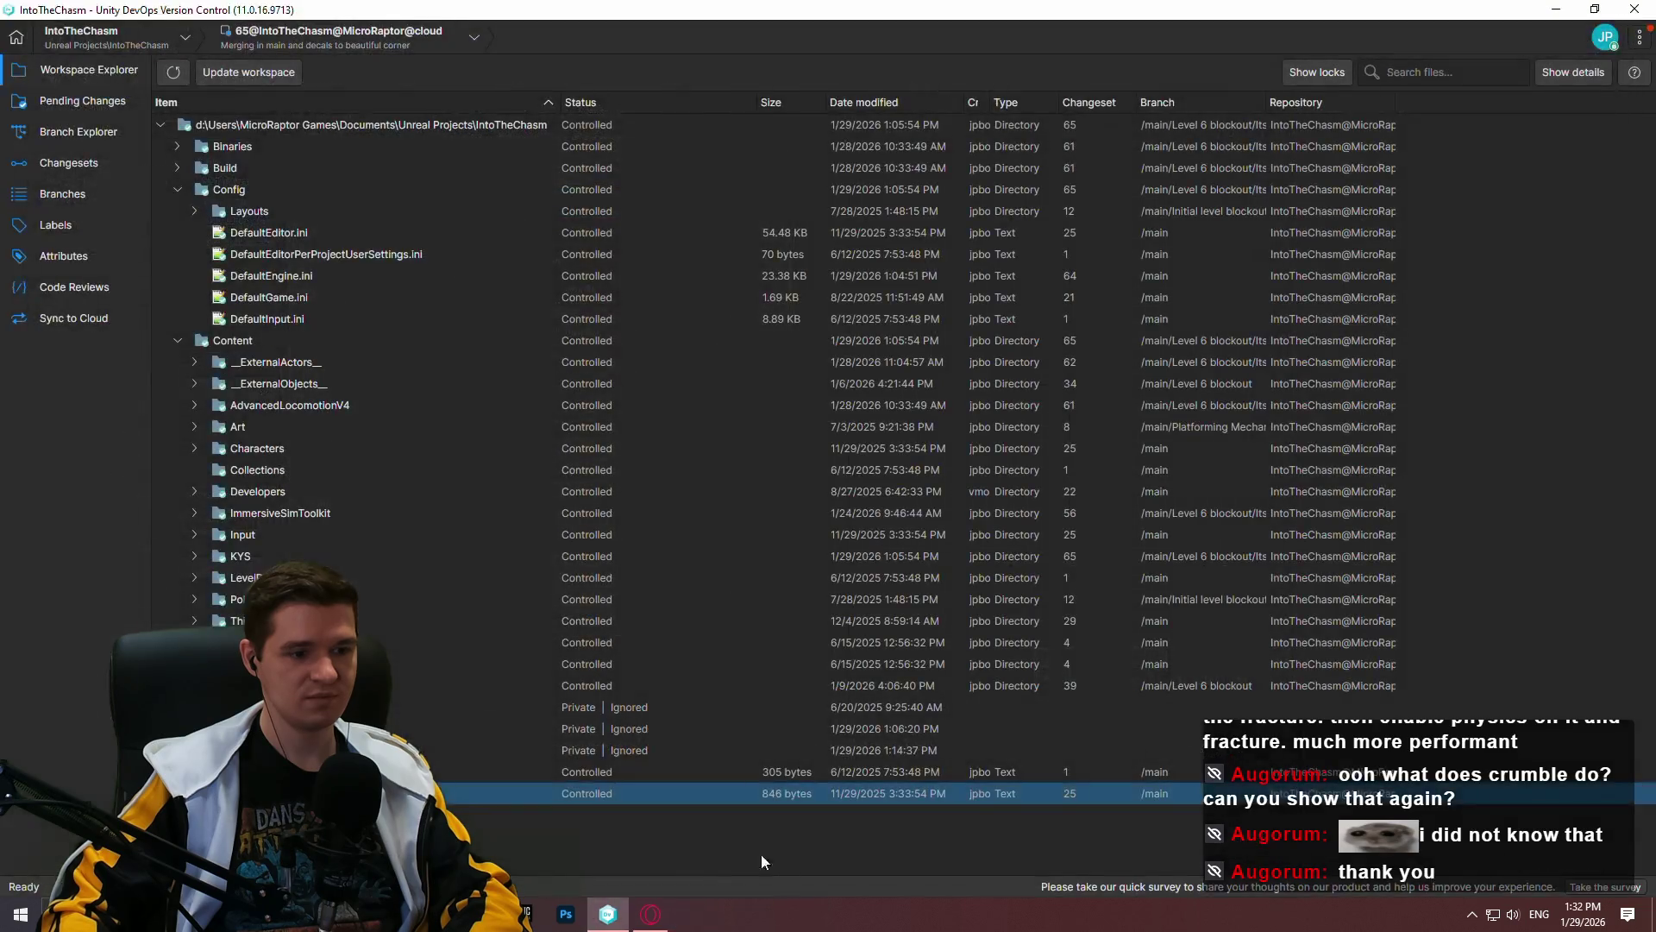
Step: Check the IntoTheChasm workspace dropdown in version control, then minimize the window
left_click(626, 913)
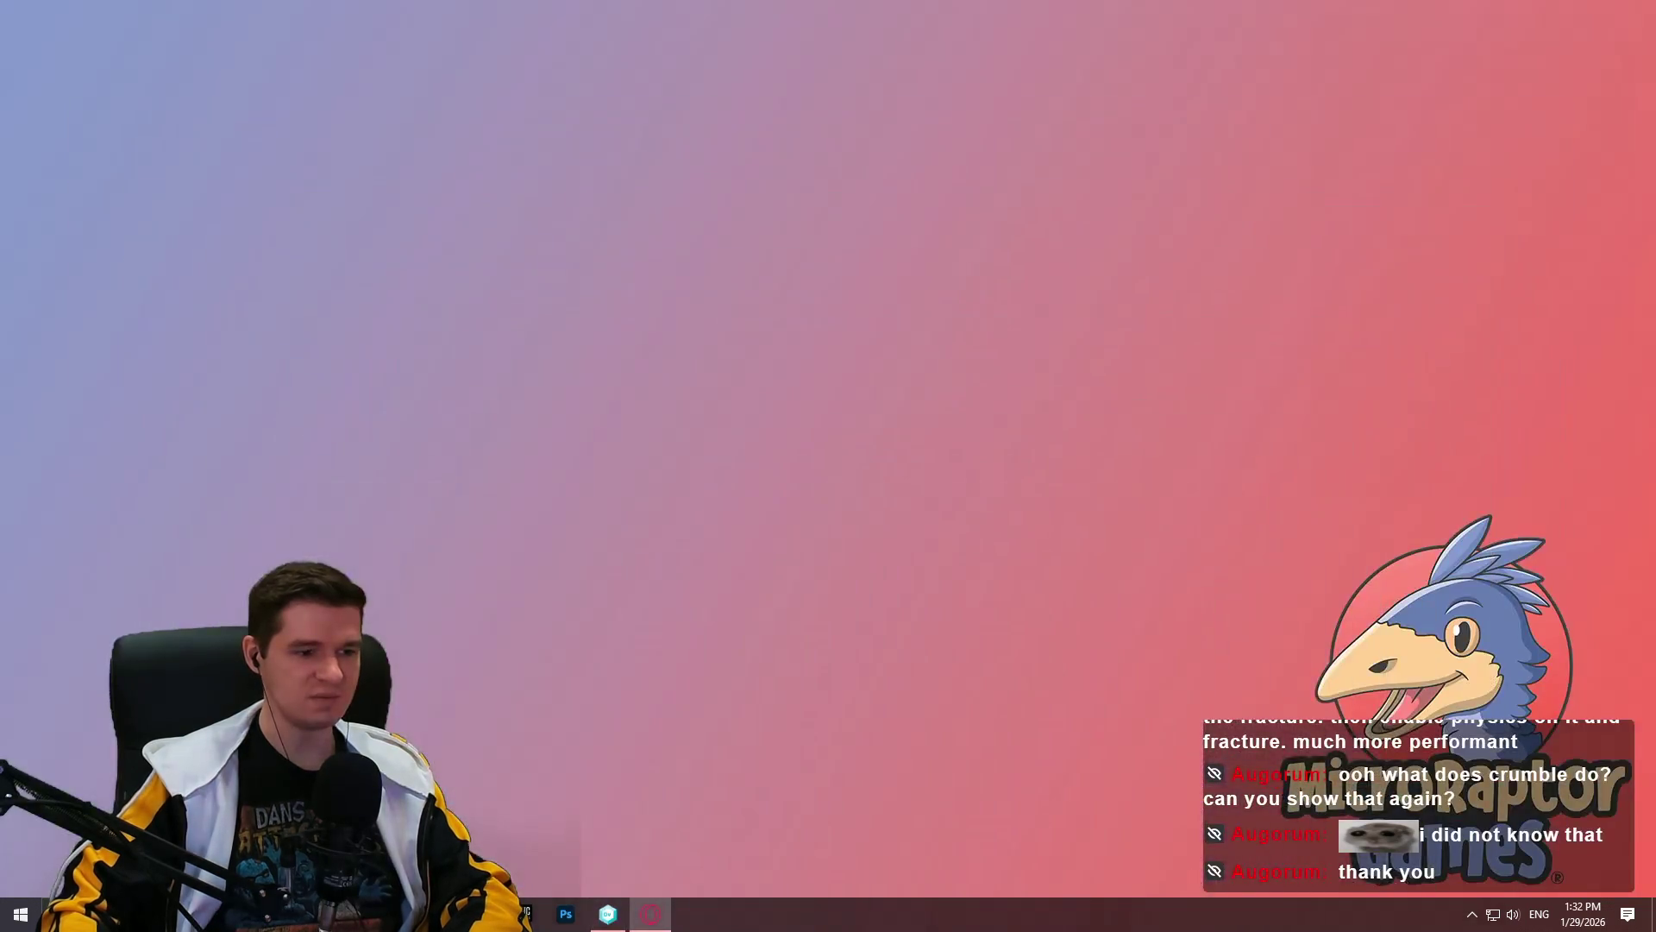
left_click(112, 762)
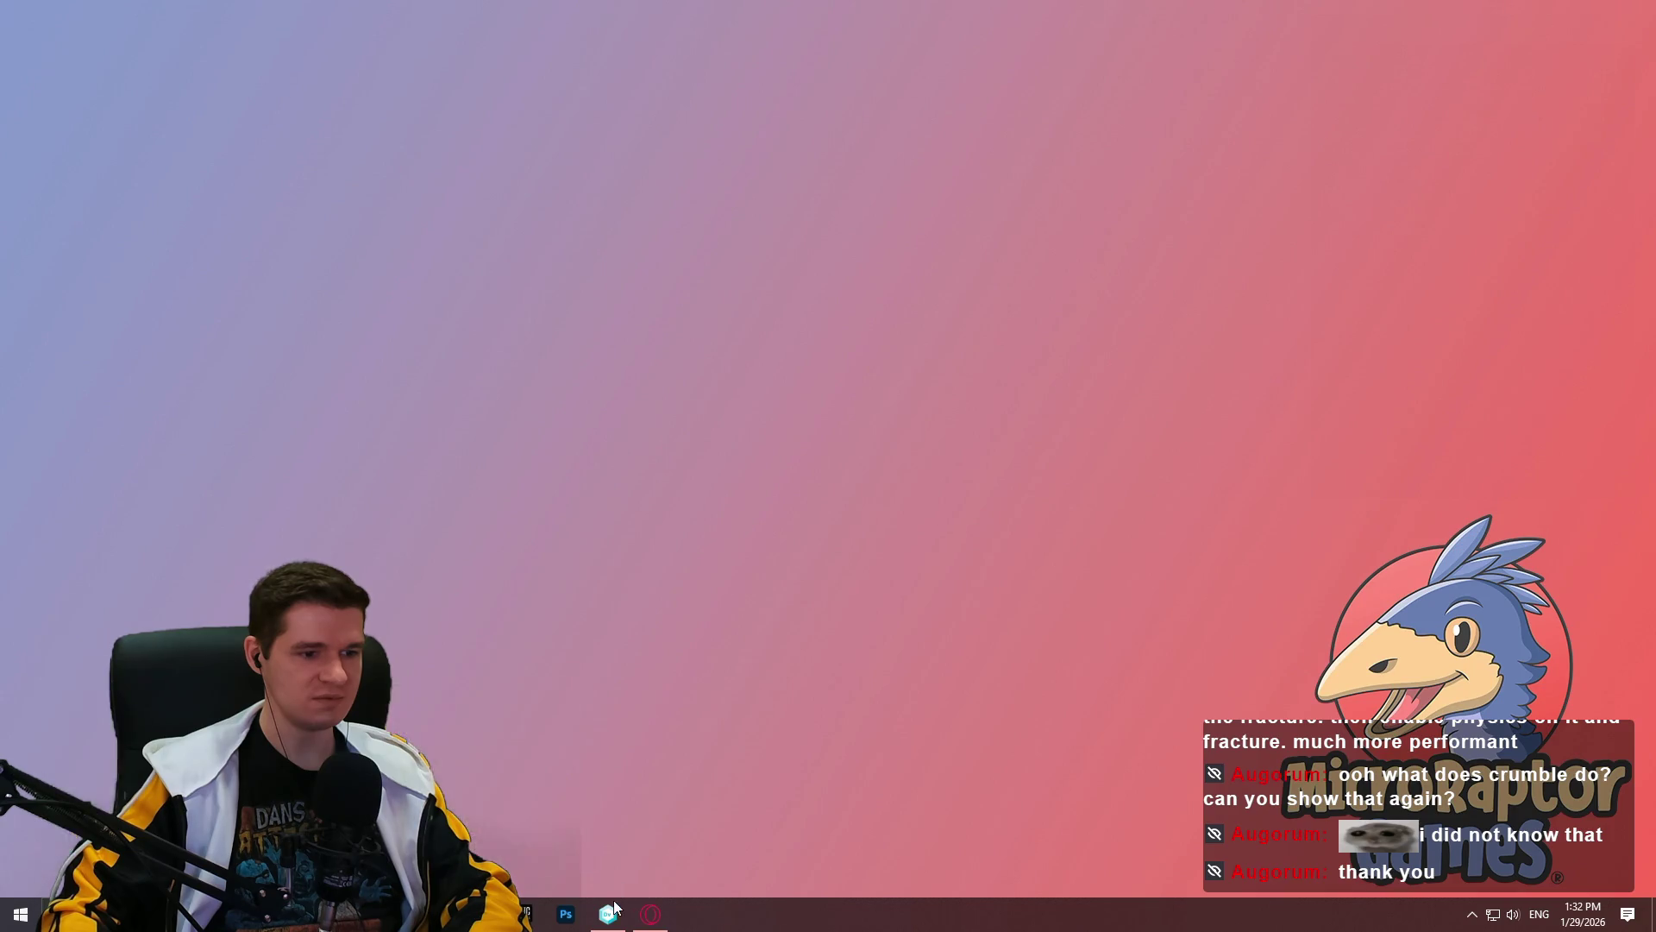
left_click(96, 39)
left_click(96, 39)
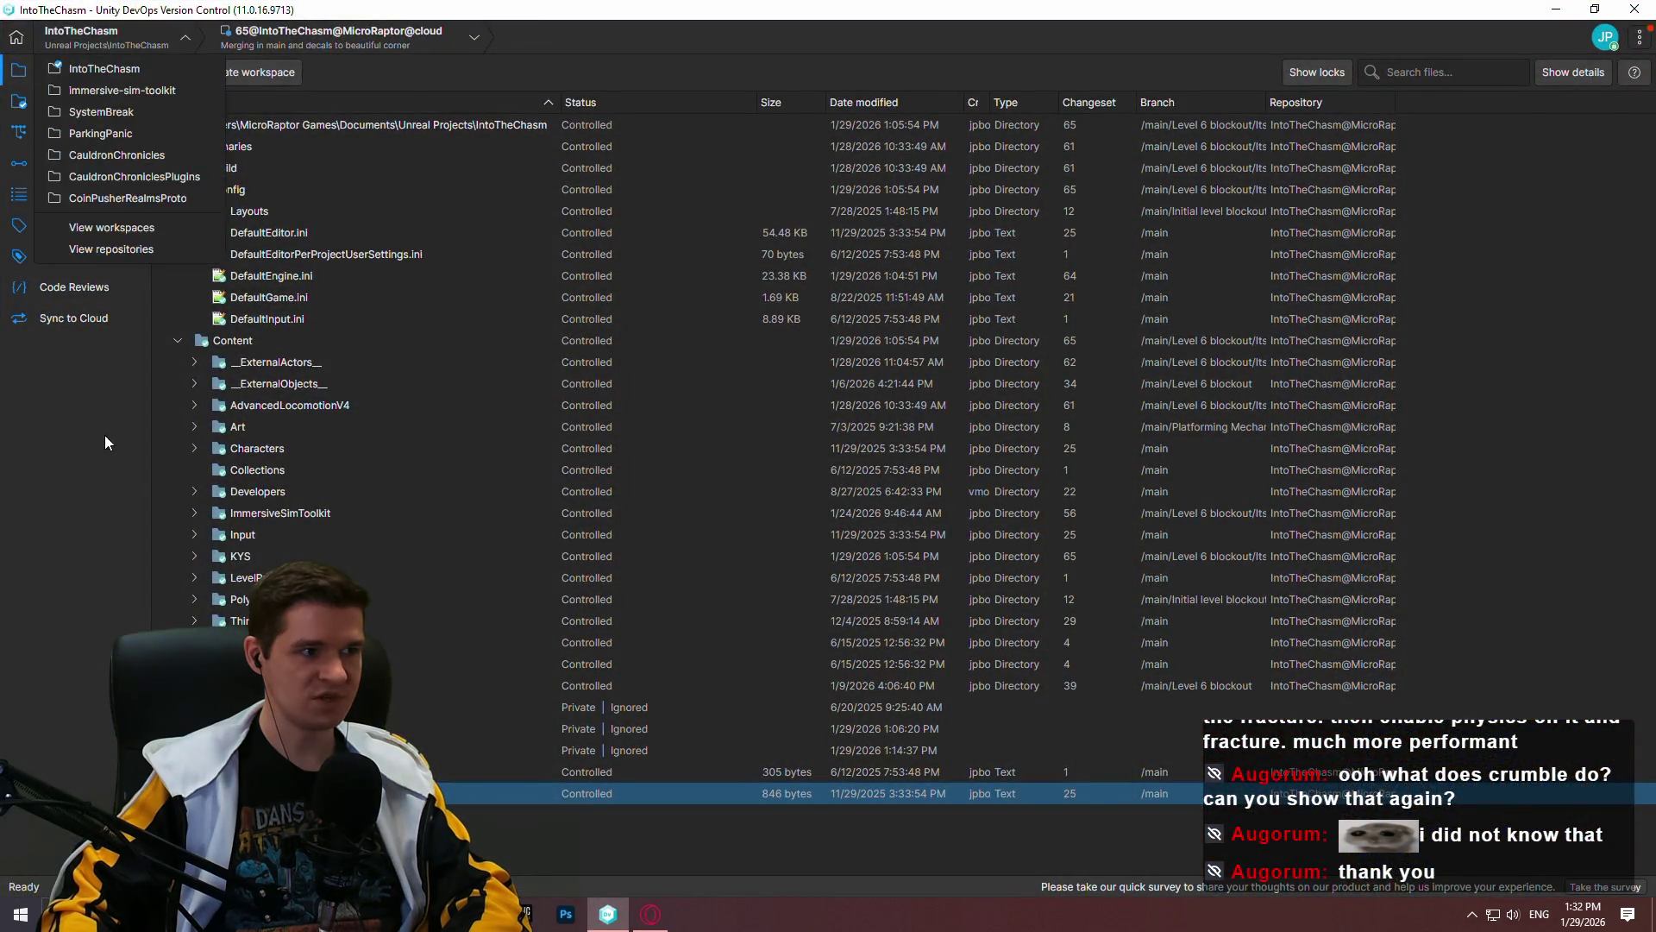
left_click(1553, 10)
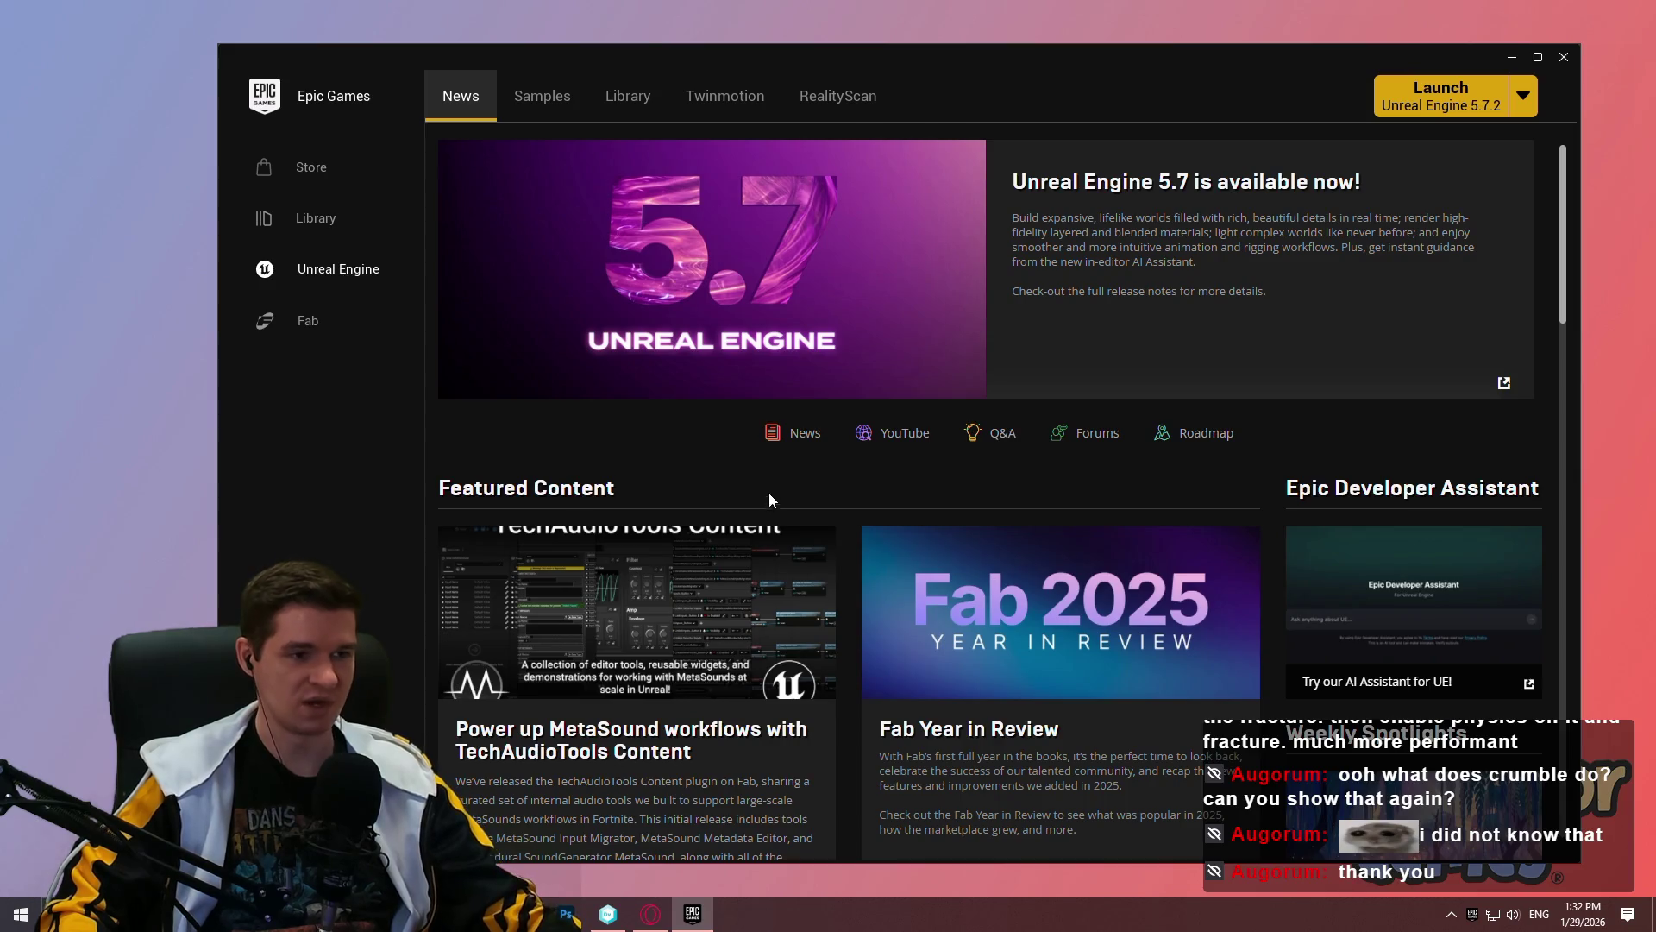
Step: Launch the Decimation project from the Library in Unreal 5.4.4, then close the Epic Games Launcher
left_click(621, 105)
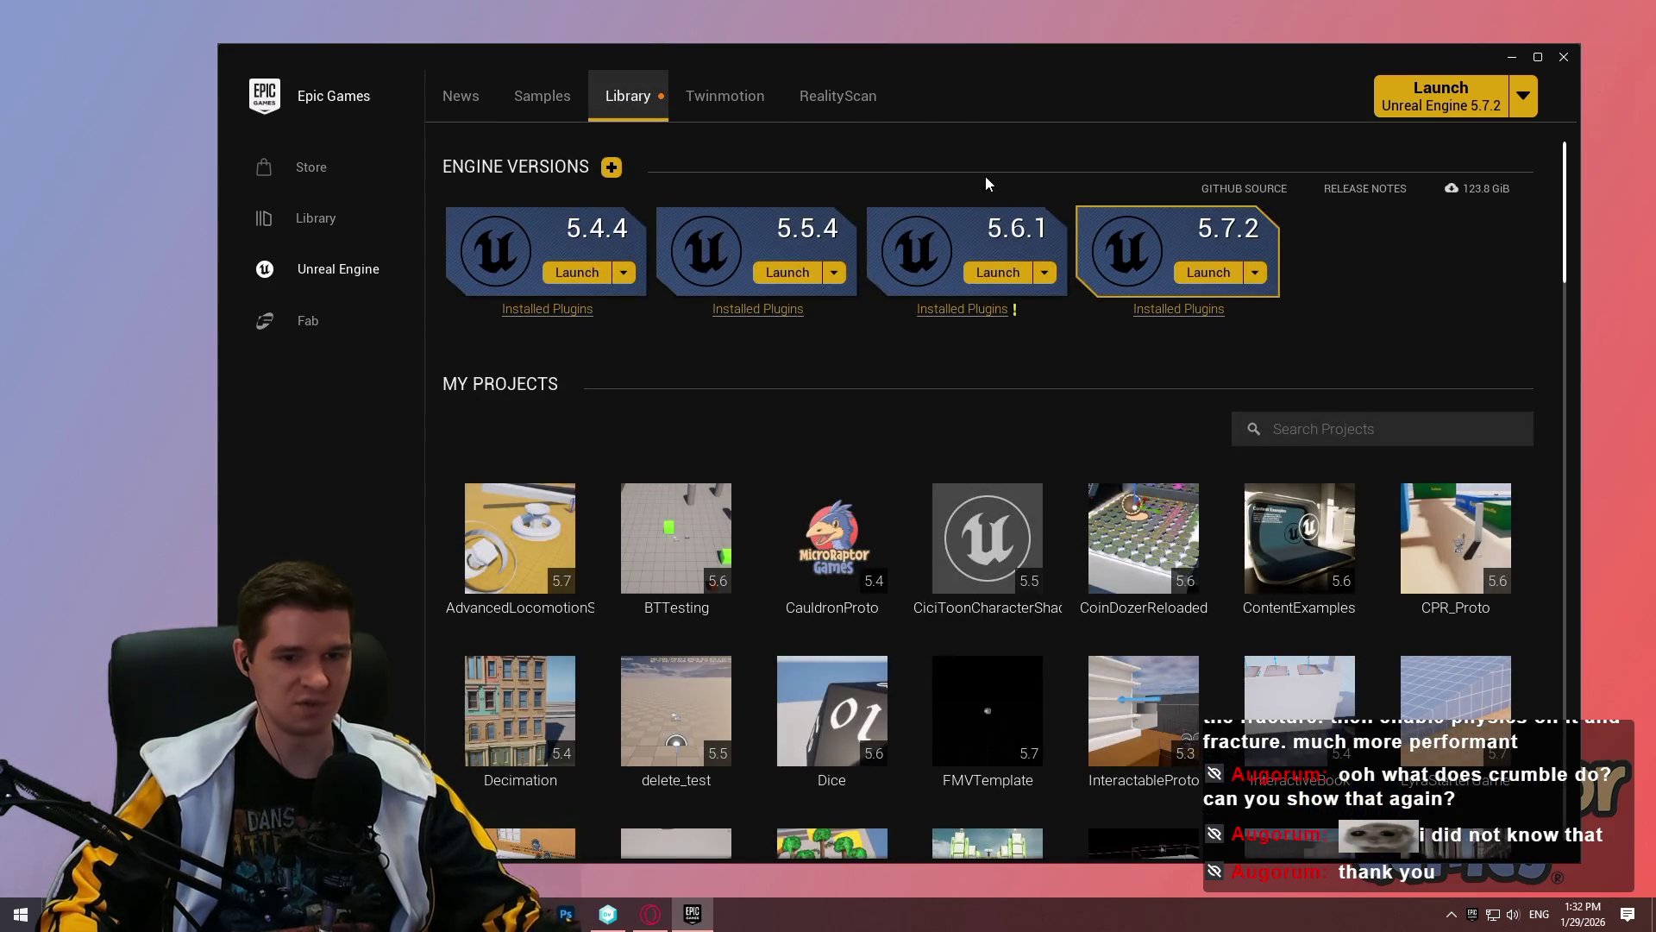
double_click(529, 702)
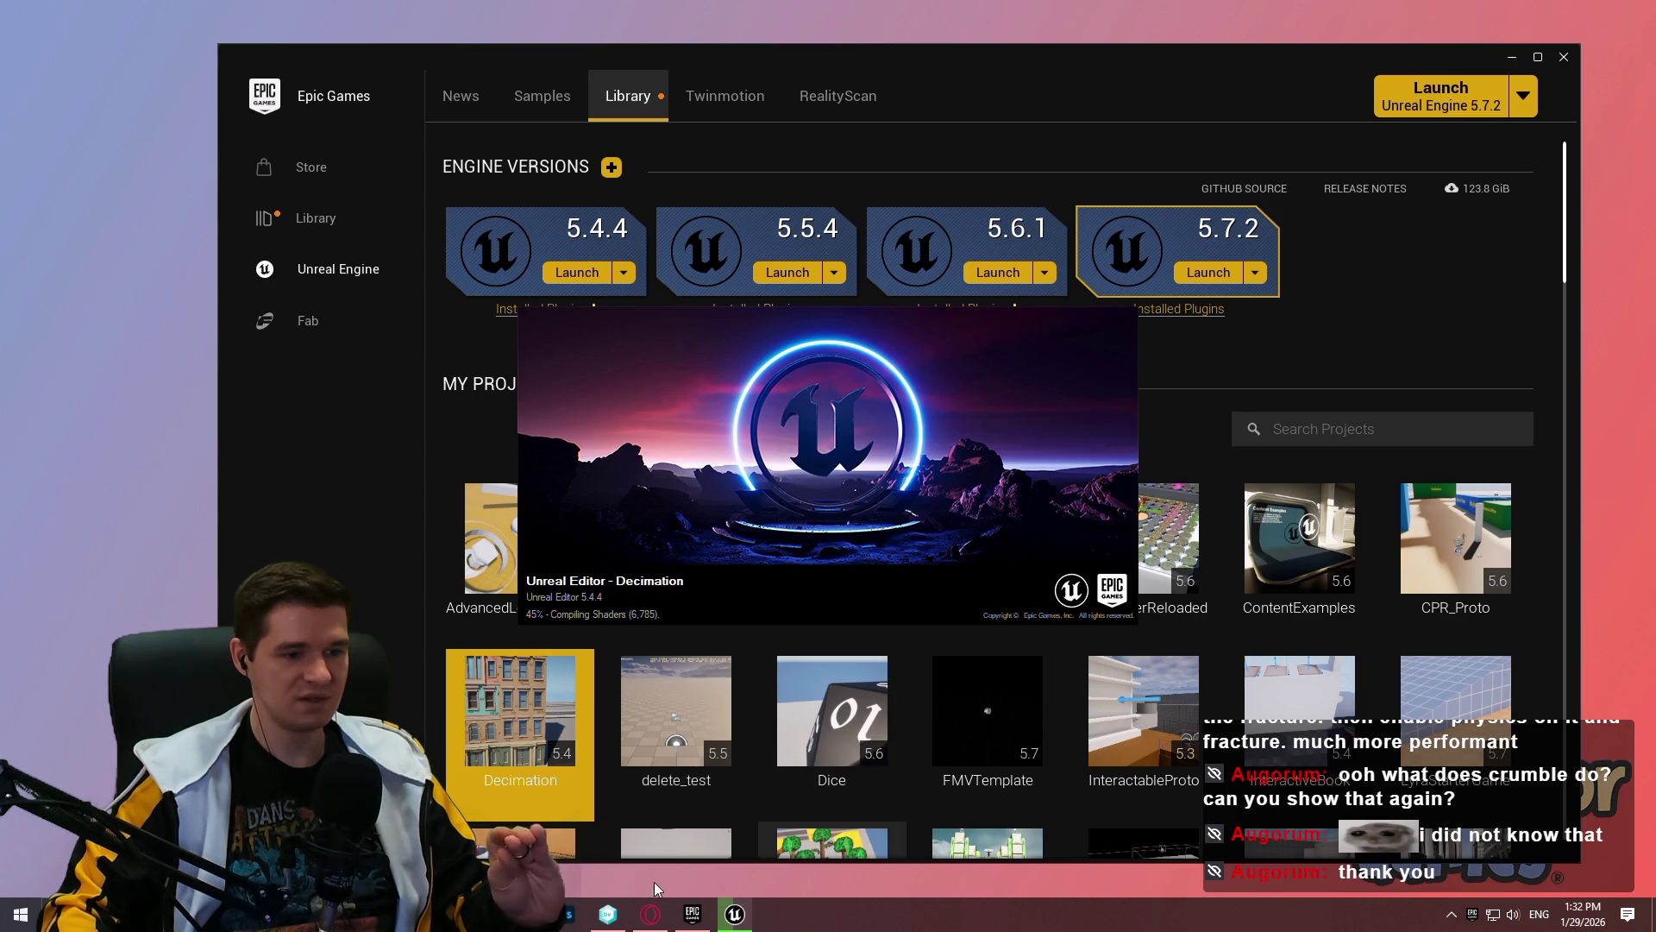
left_click(703, 923)
key("alt+F4")
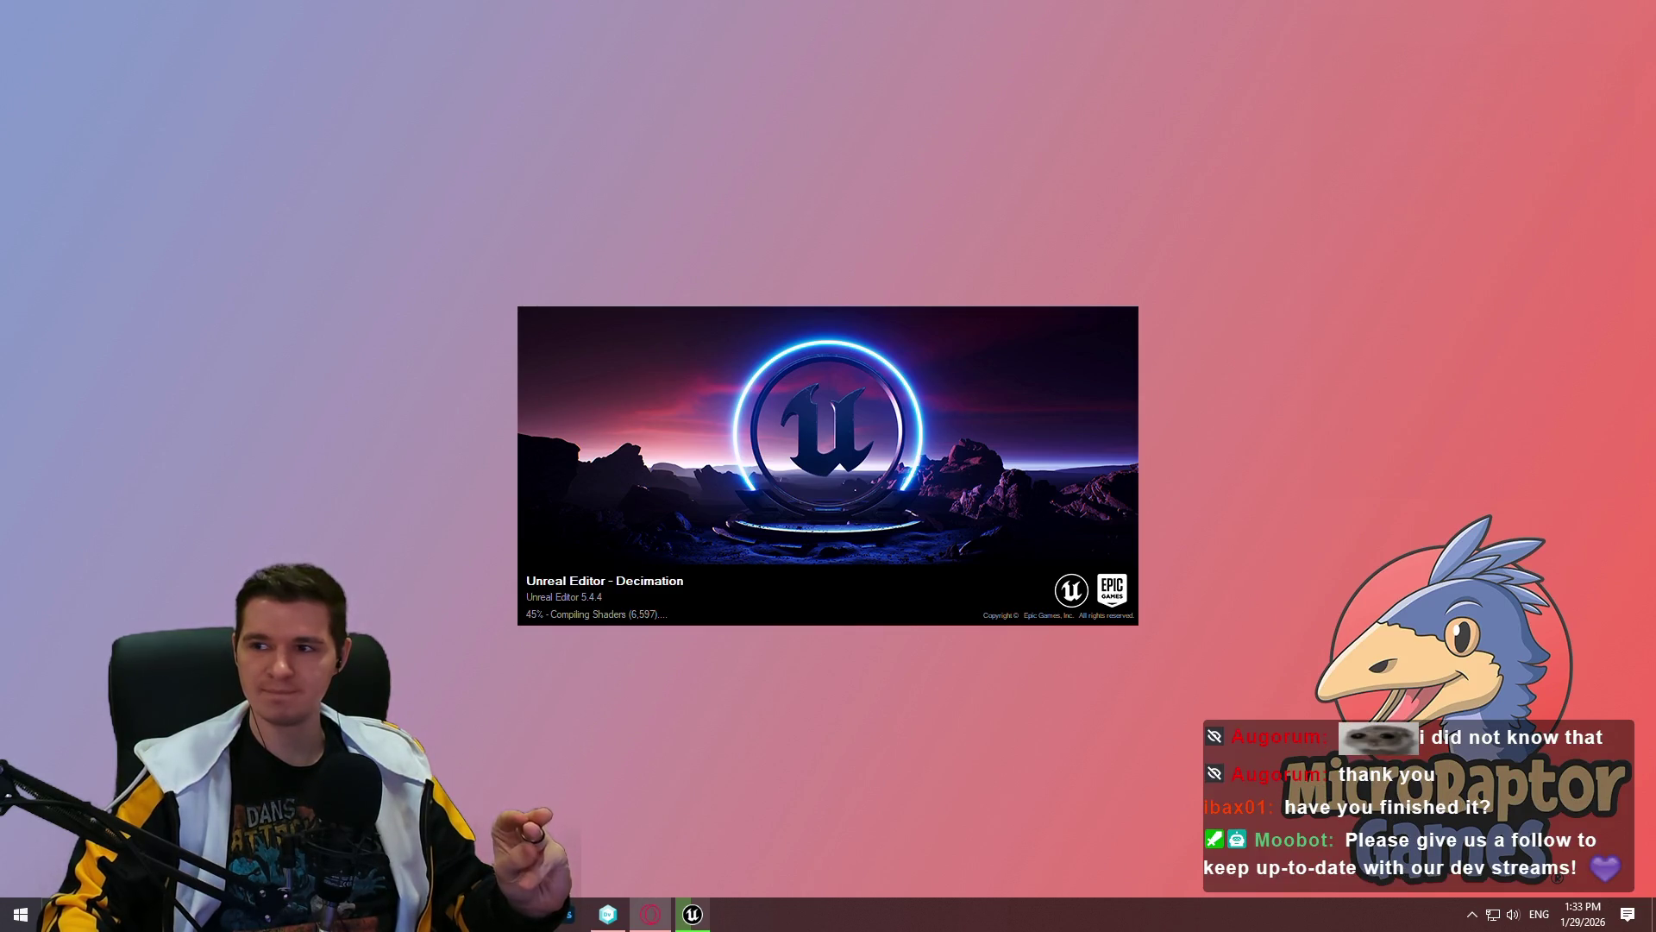
Step: Alt+Tab to the browser showing the YouTrack Redlock Knowledge Base
key("alt+Tab")
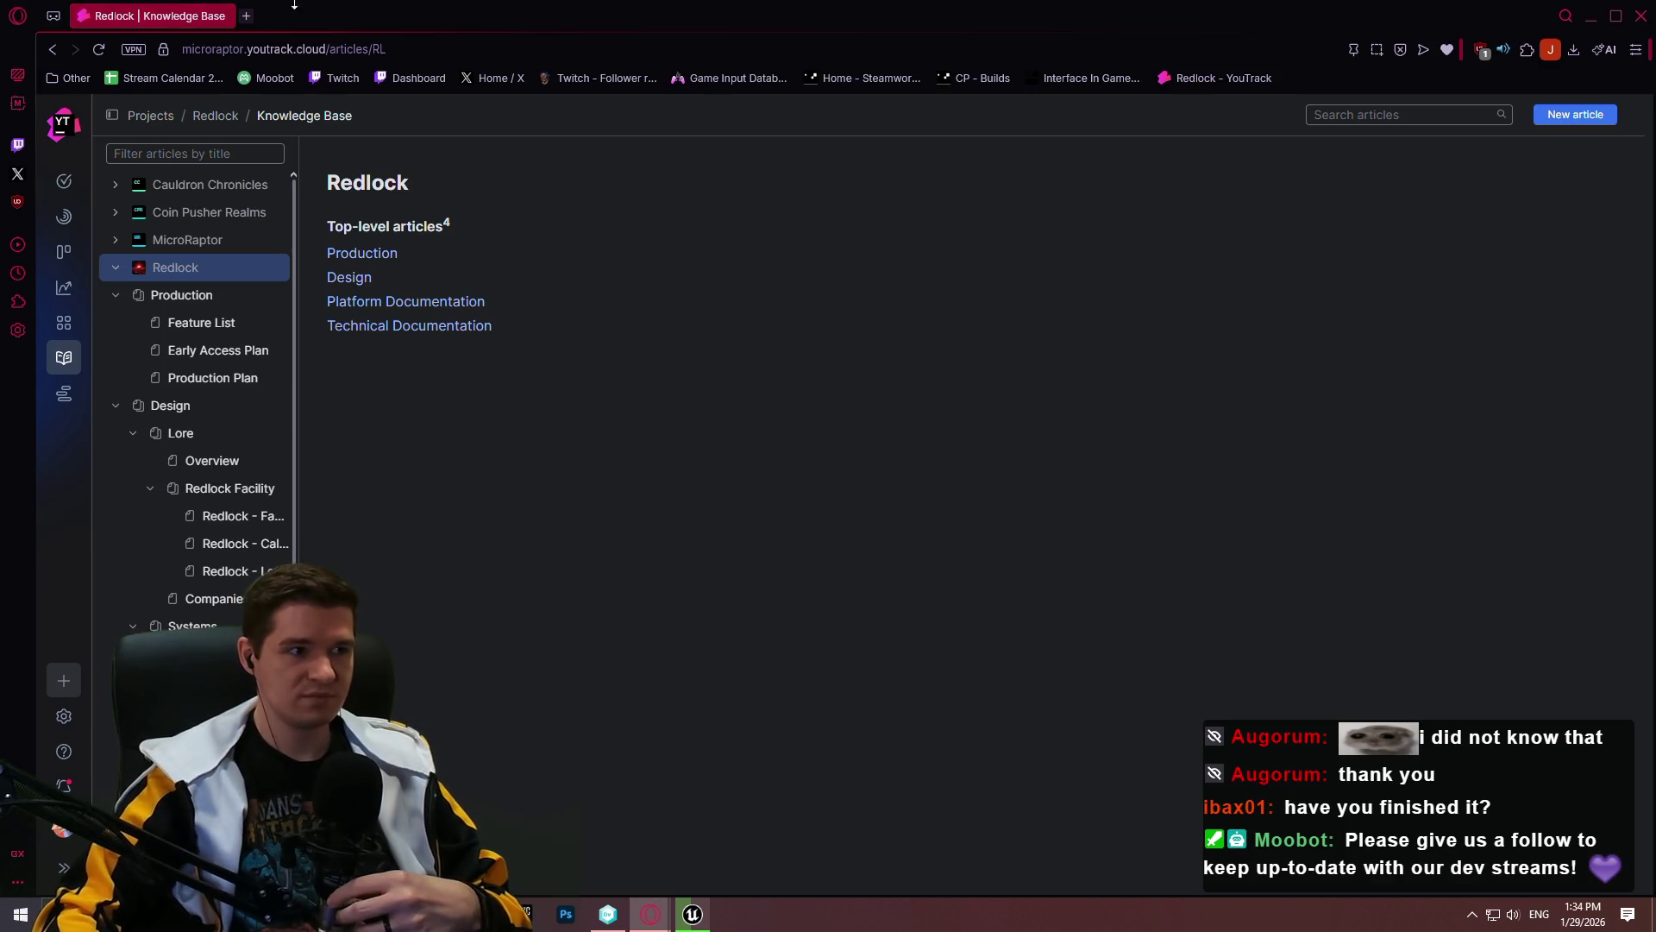
Step: Search YouTube for 'pain ps3' in a new browser tab
left_click(250, 22)
type("yo")
key("Return")
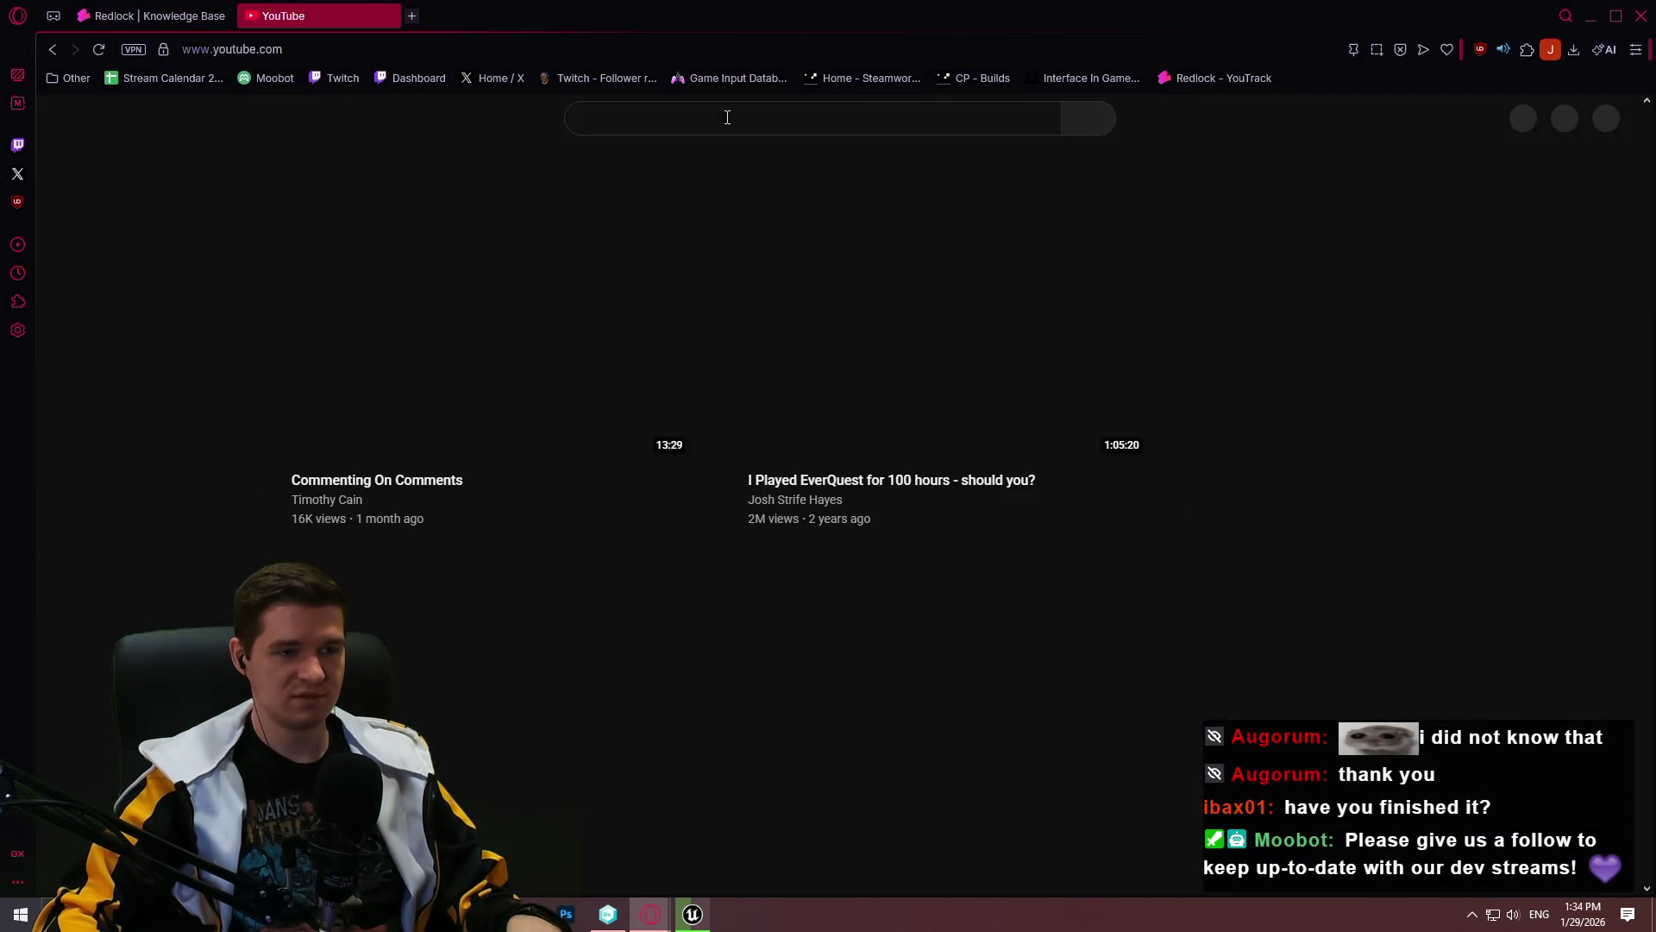
type("pain ps3")
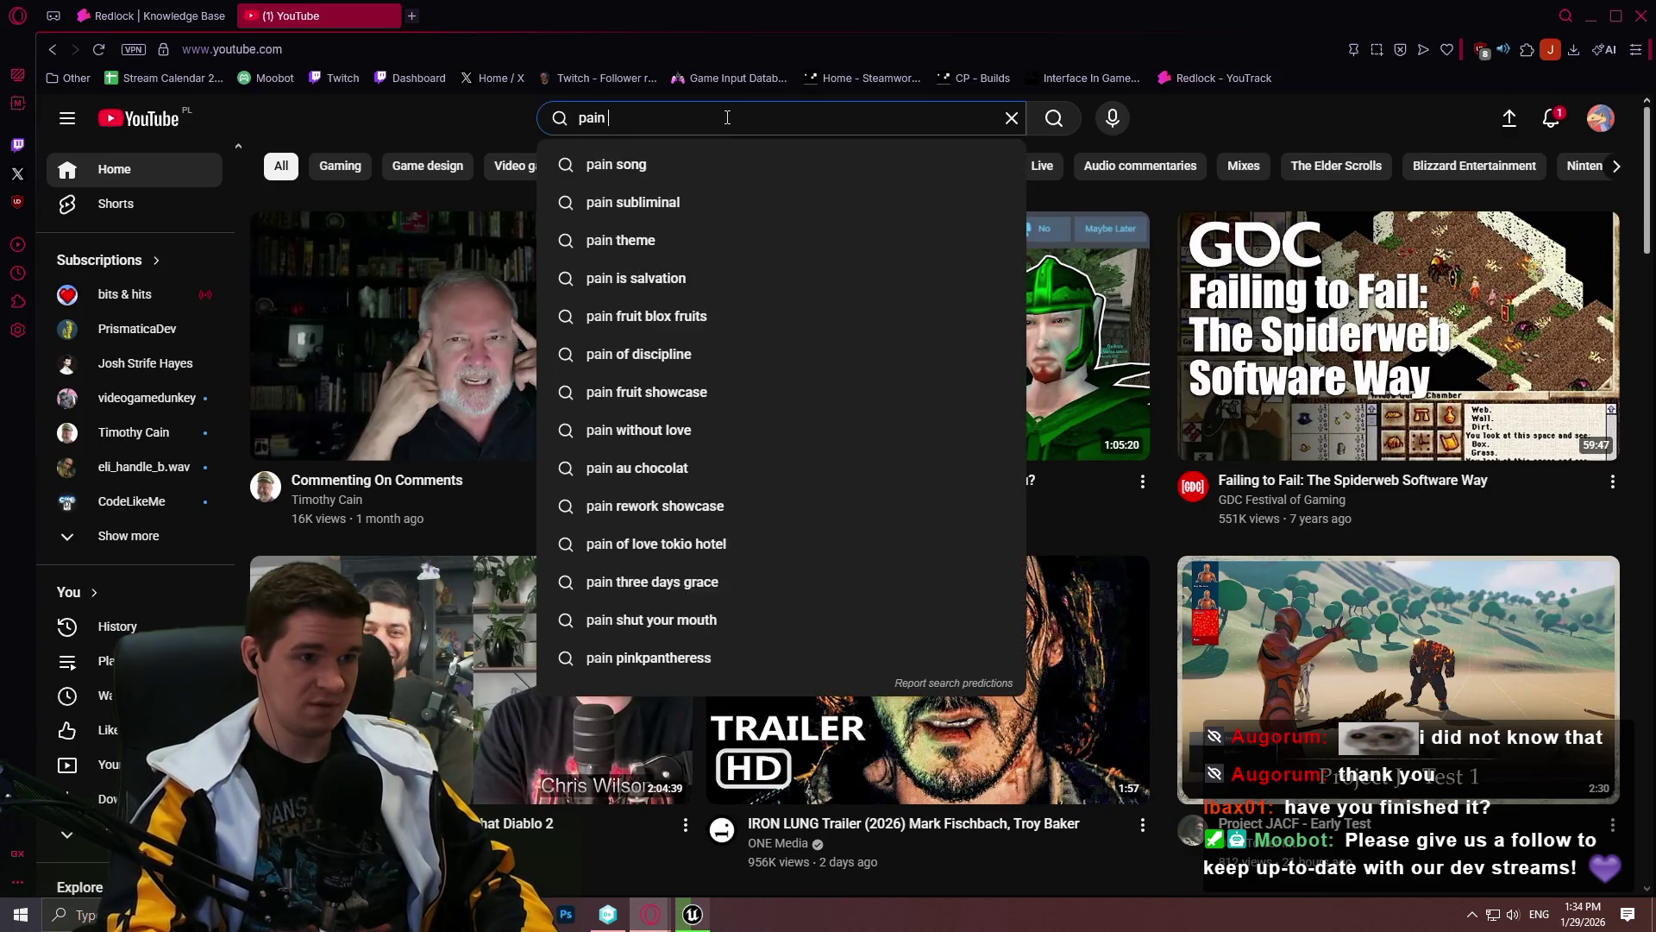
key("Return")
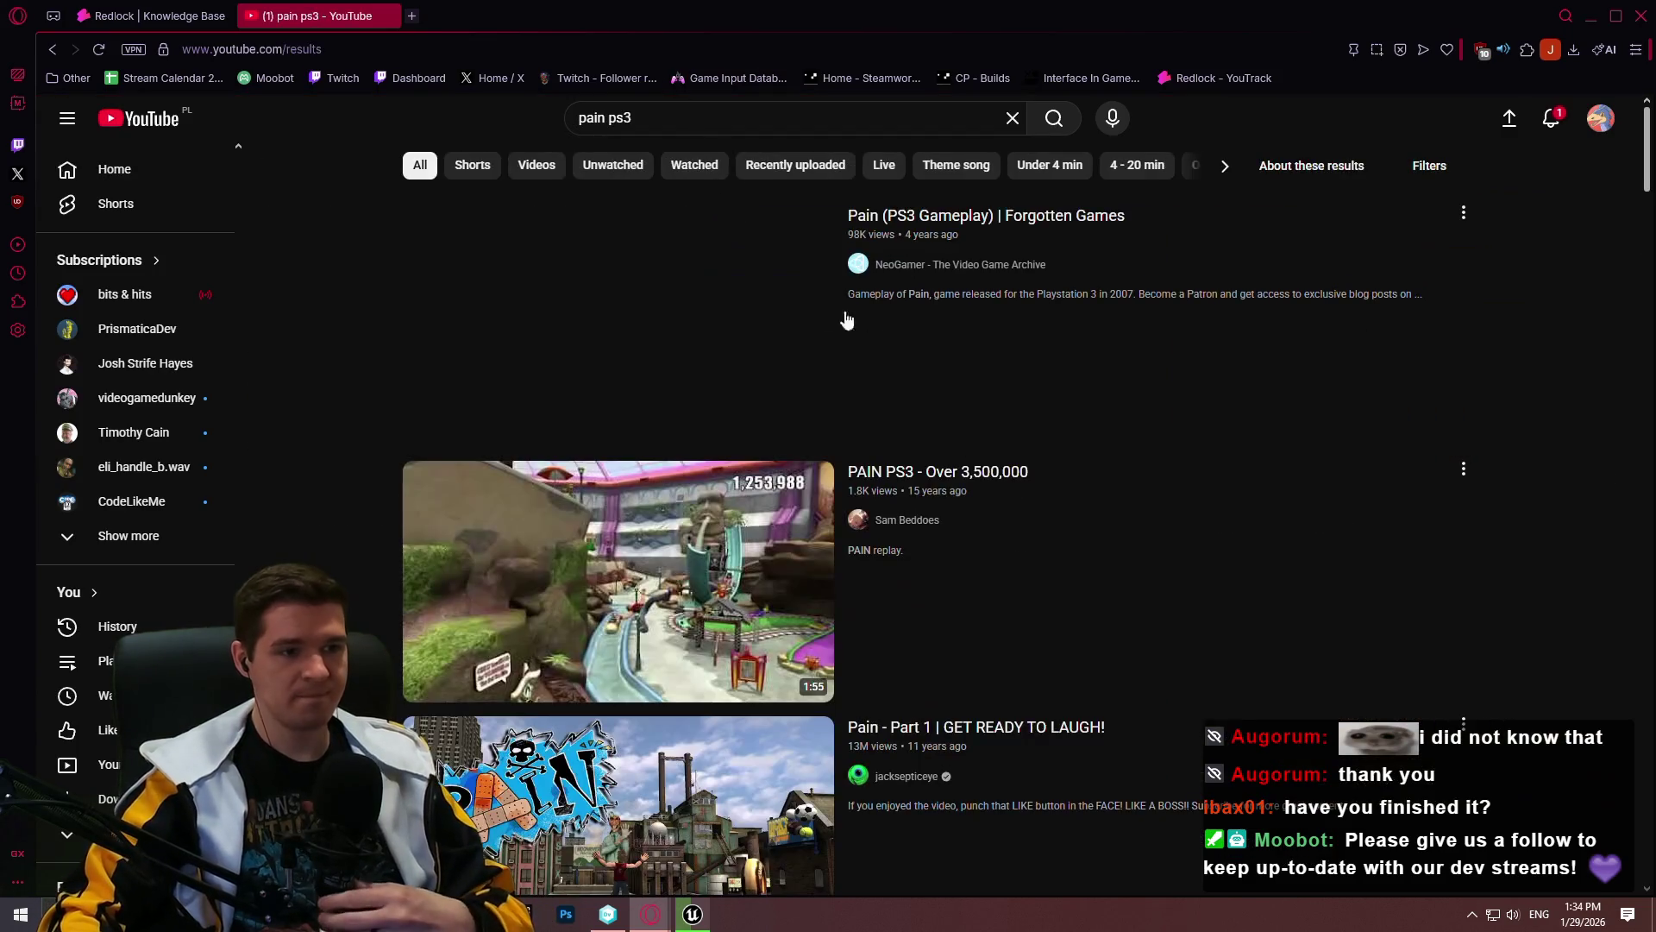
Step: Play 'Pain (PS3 Gameplay) | Forgotten Games' with sound, then pause it on the regular watch page
left_click(988, 226)
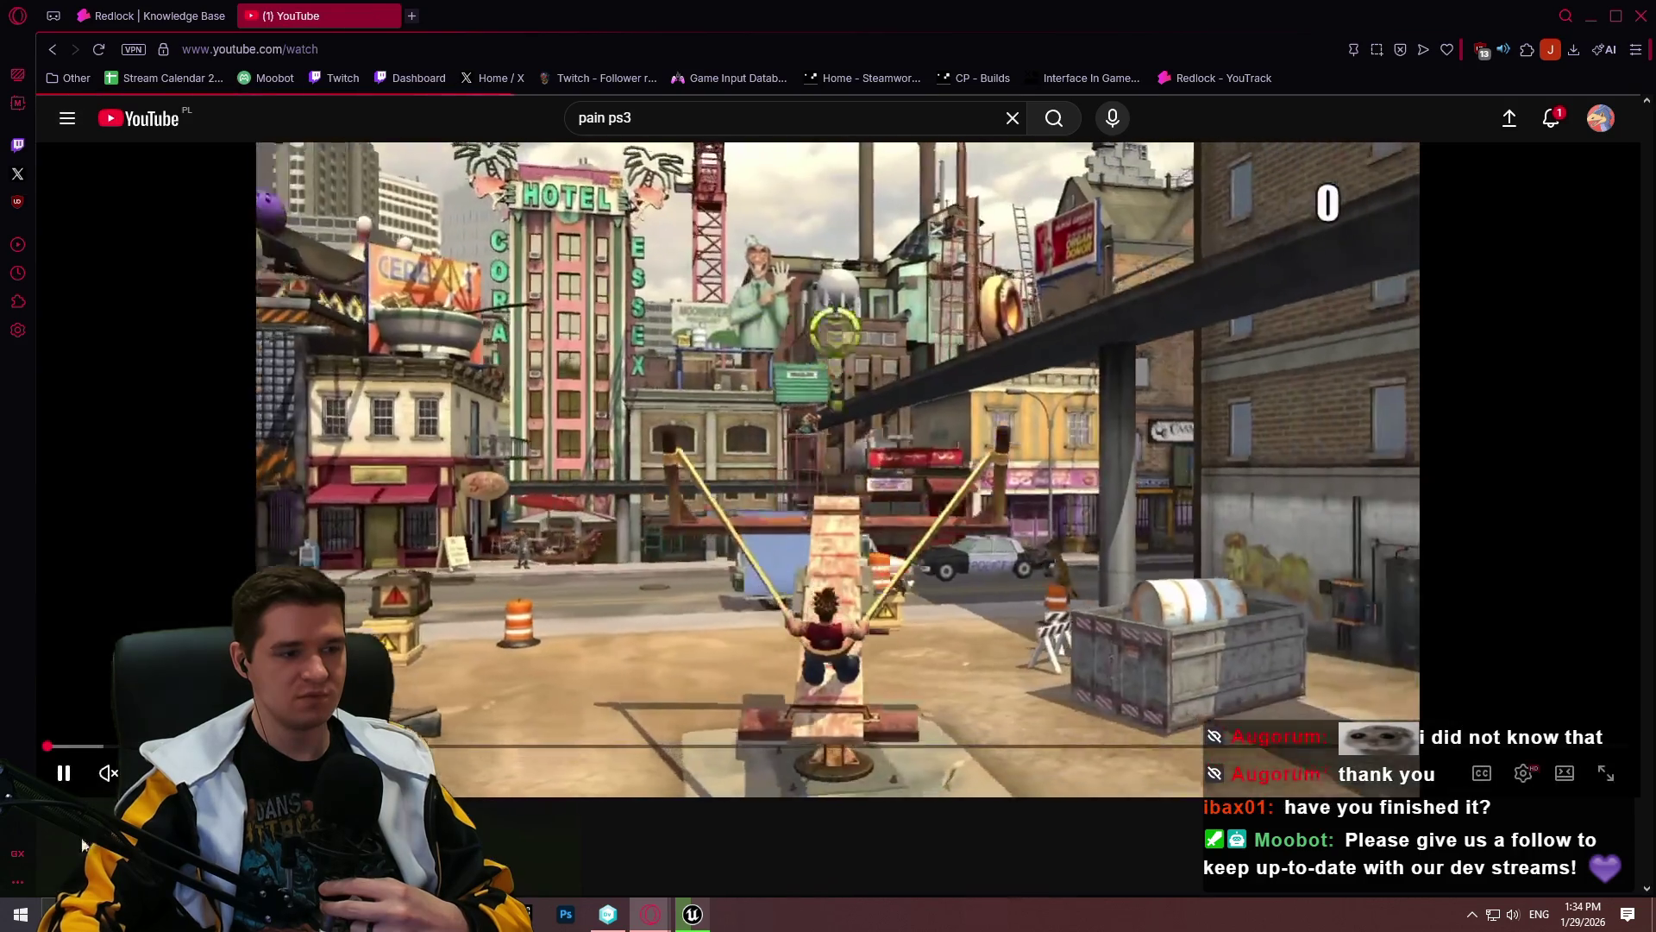
key("m")
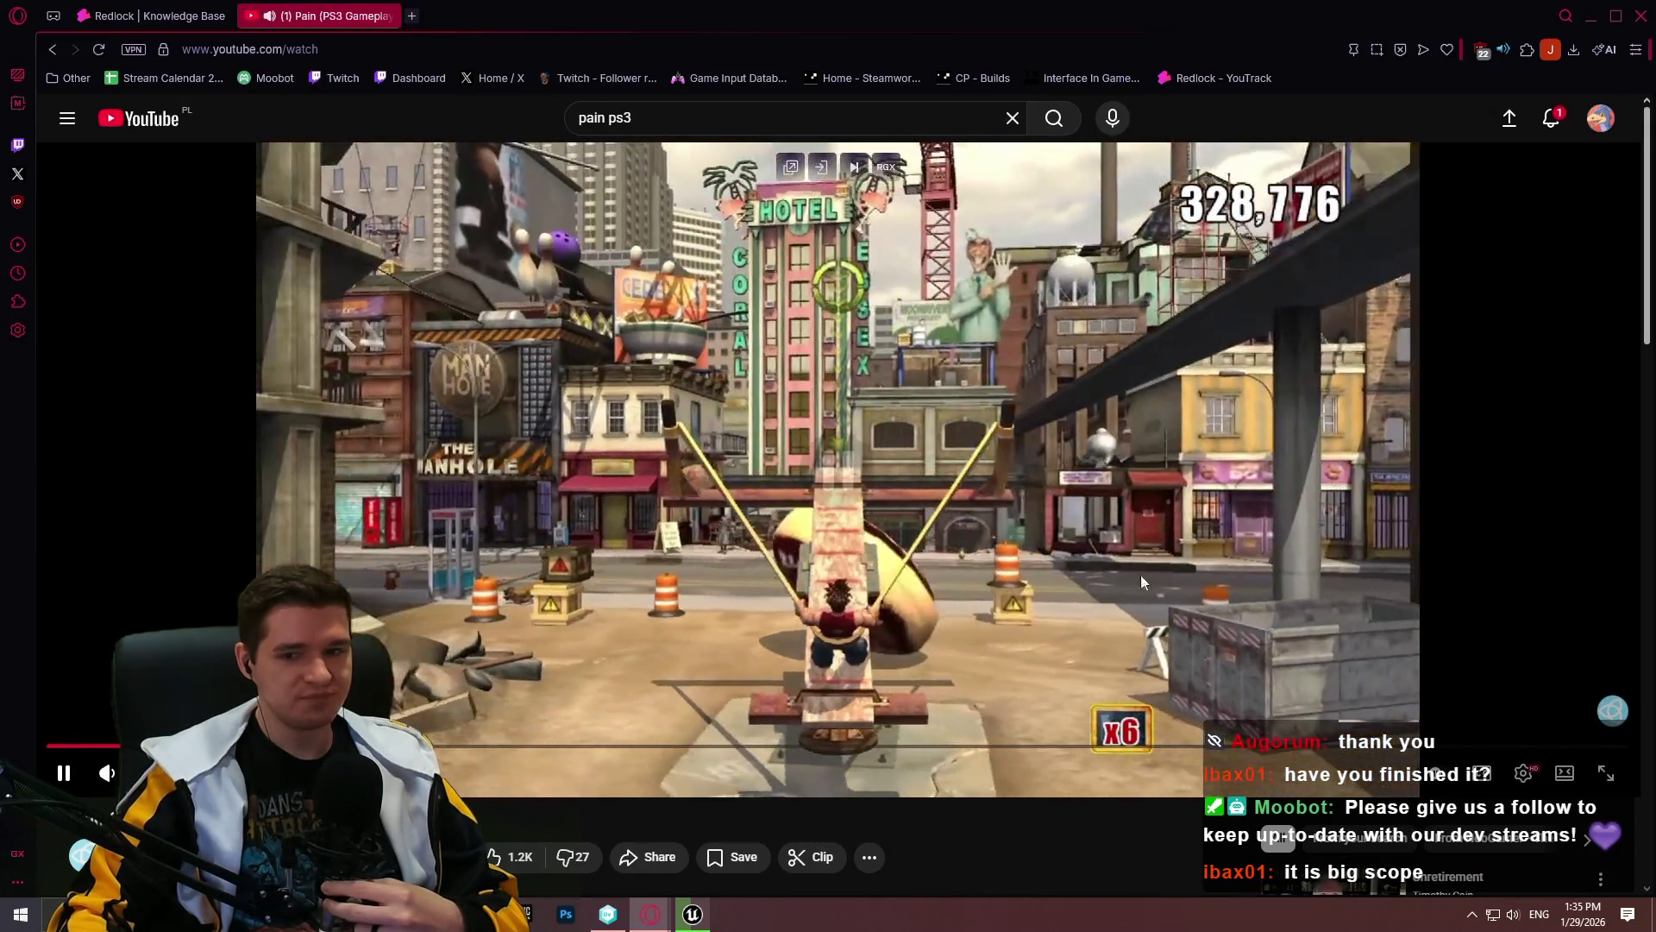
left_click(1140, 575)
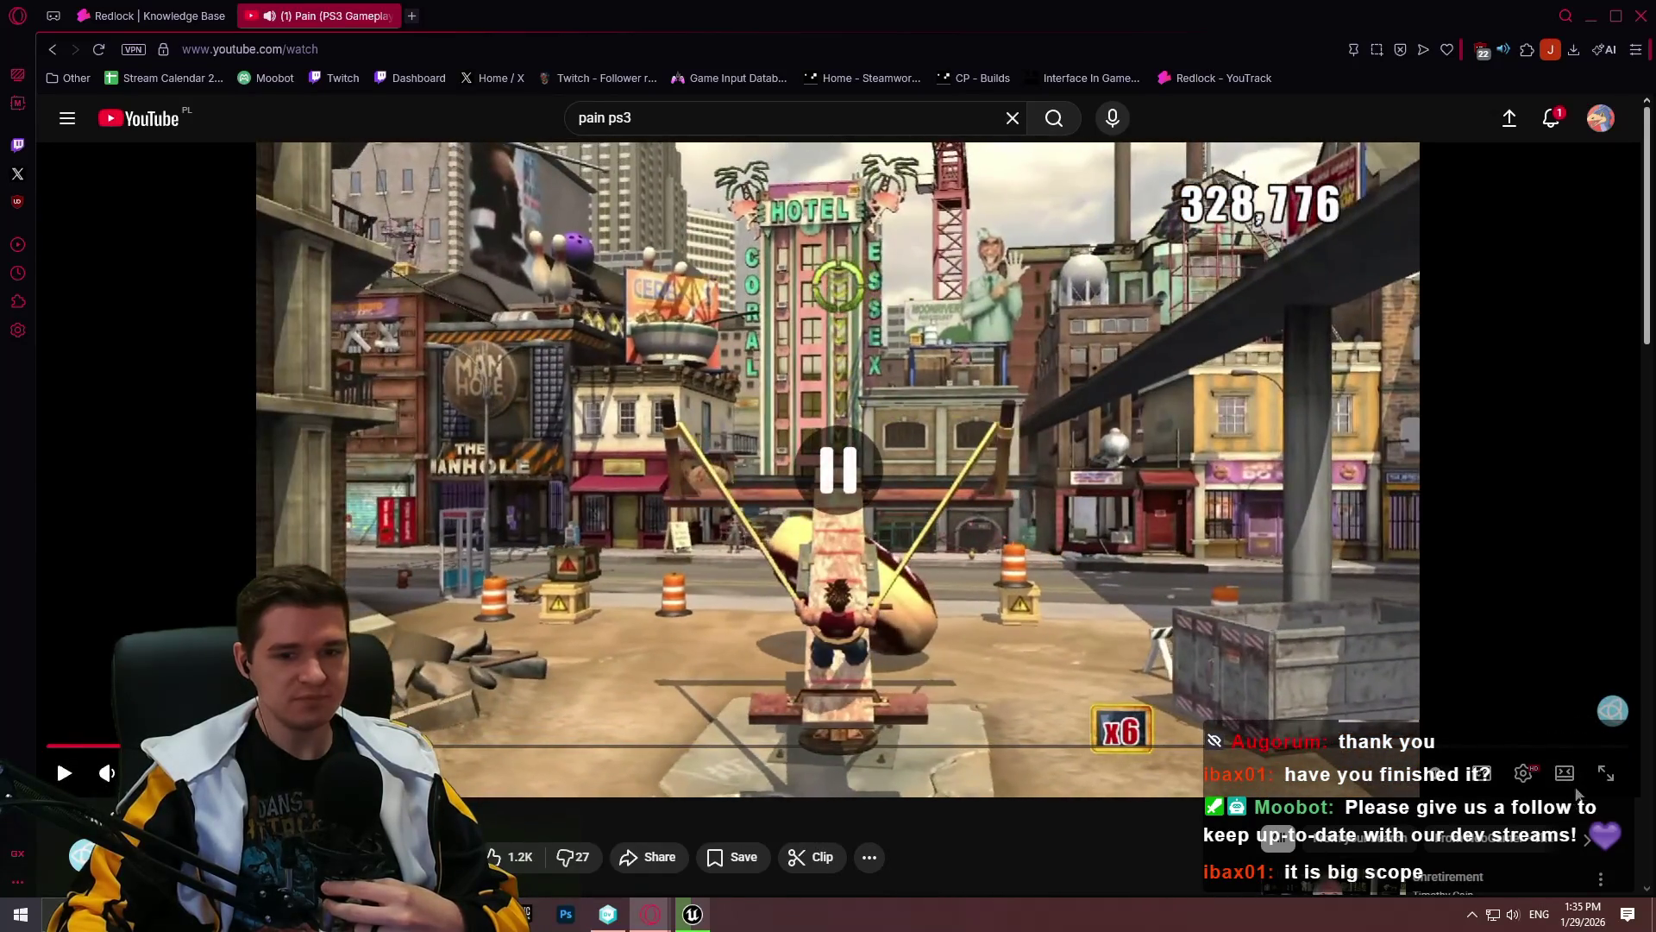
key("f")
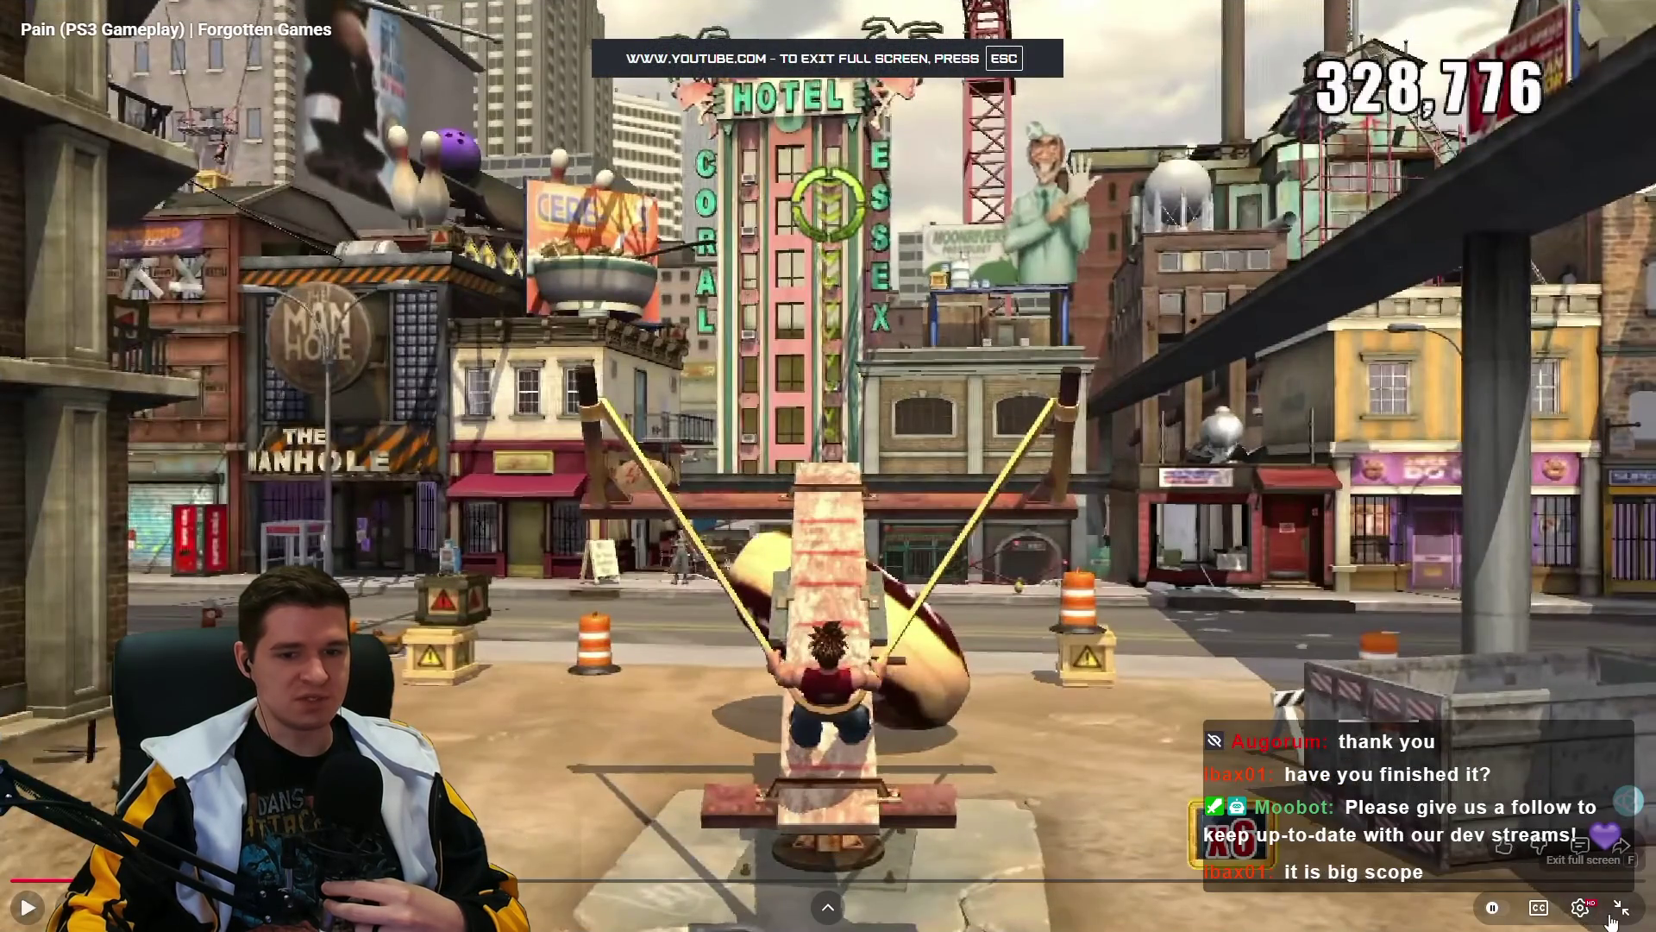
key("Escape")
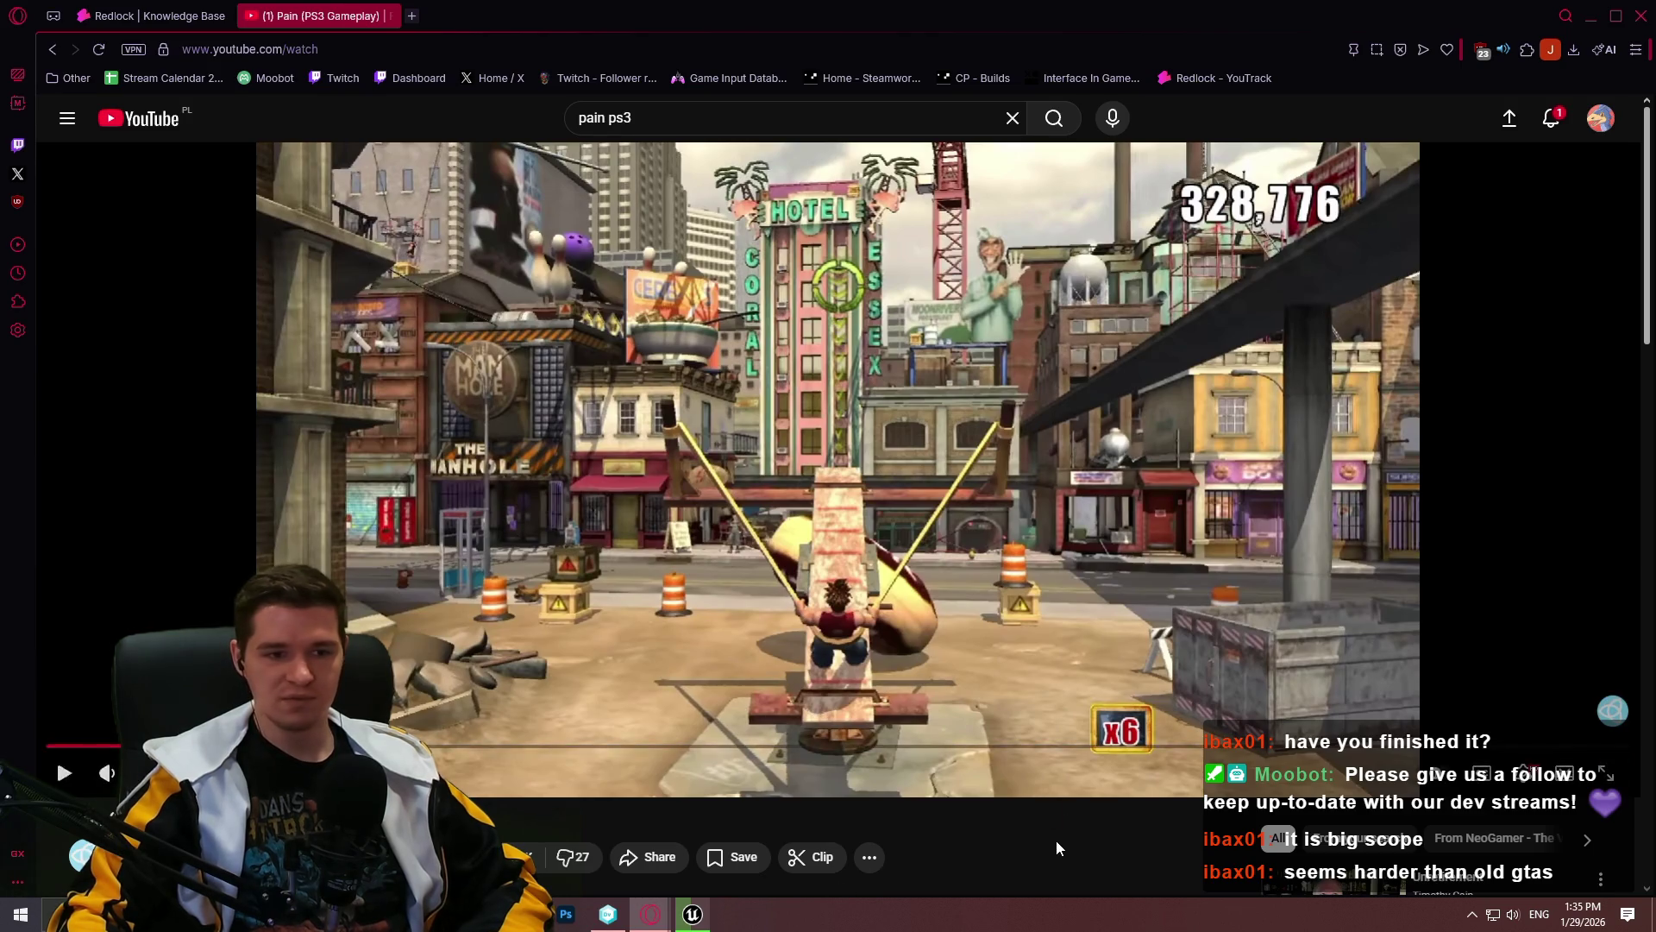
Step: Close the YouTube tab and return to Unreal Editor with the Decimation project
left_click(390, 16)
left_click(697, 912)
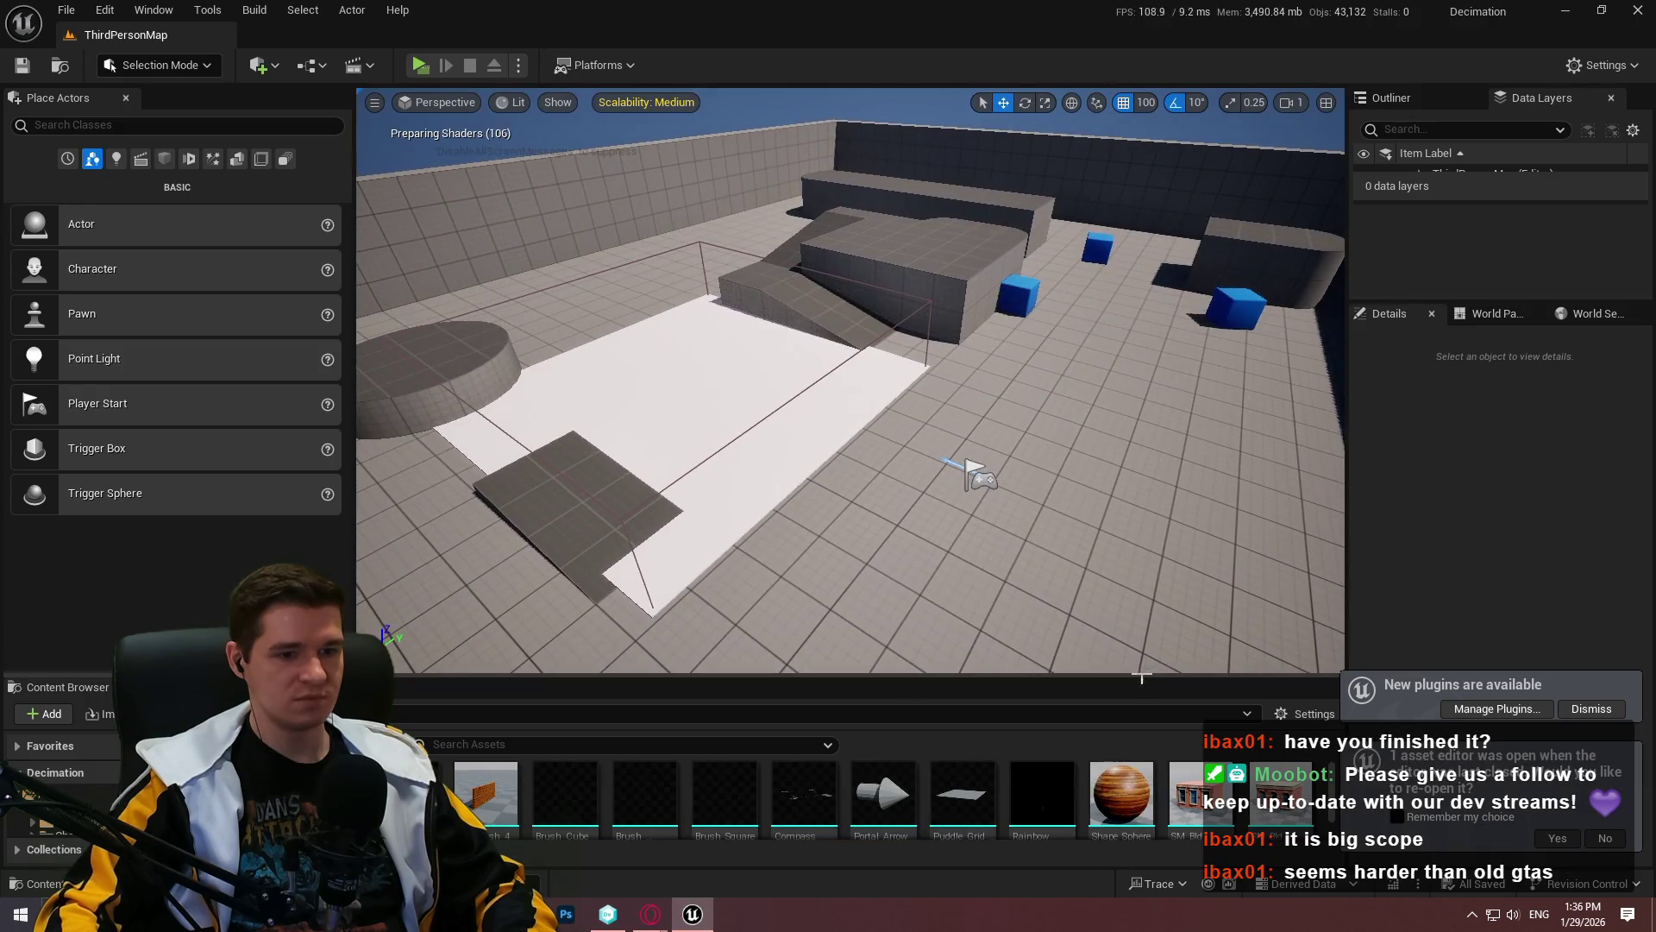
Step: Enlarge the Content Browser and open PrototypeLevel_01 from Content > Levels
left_click_drag(1139, 677, 1139, 370)
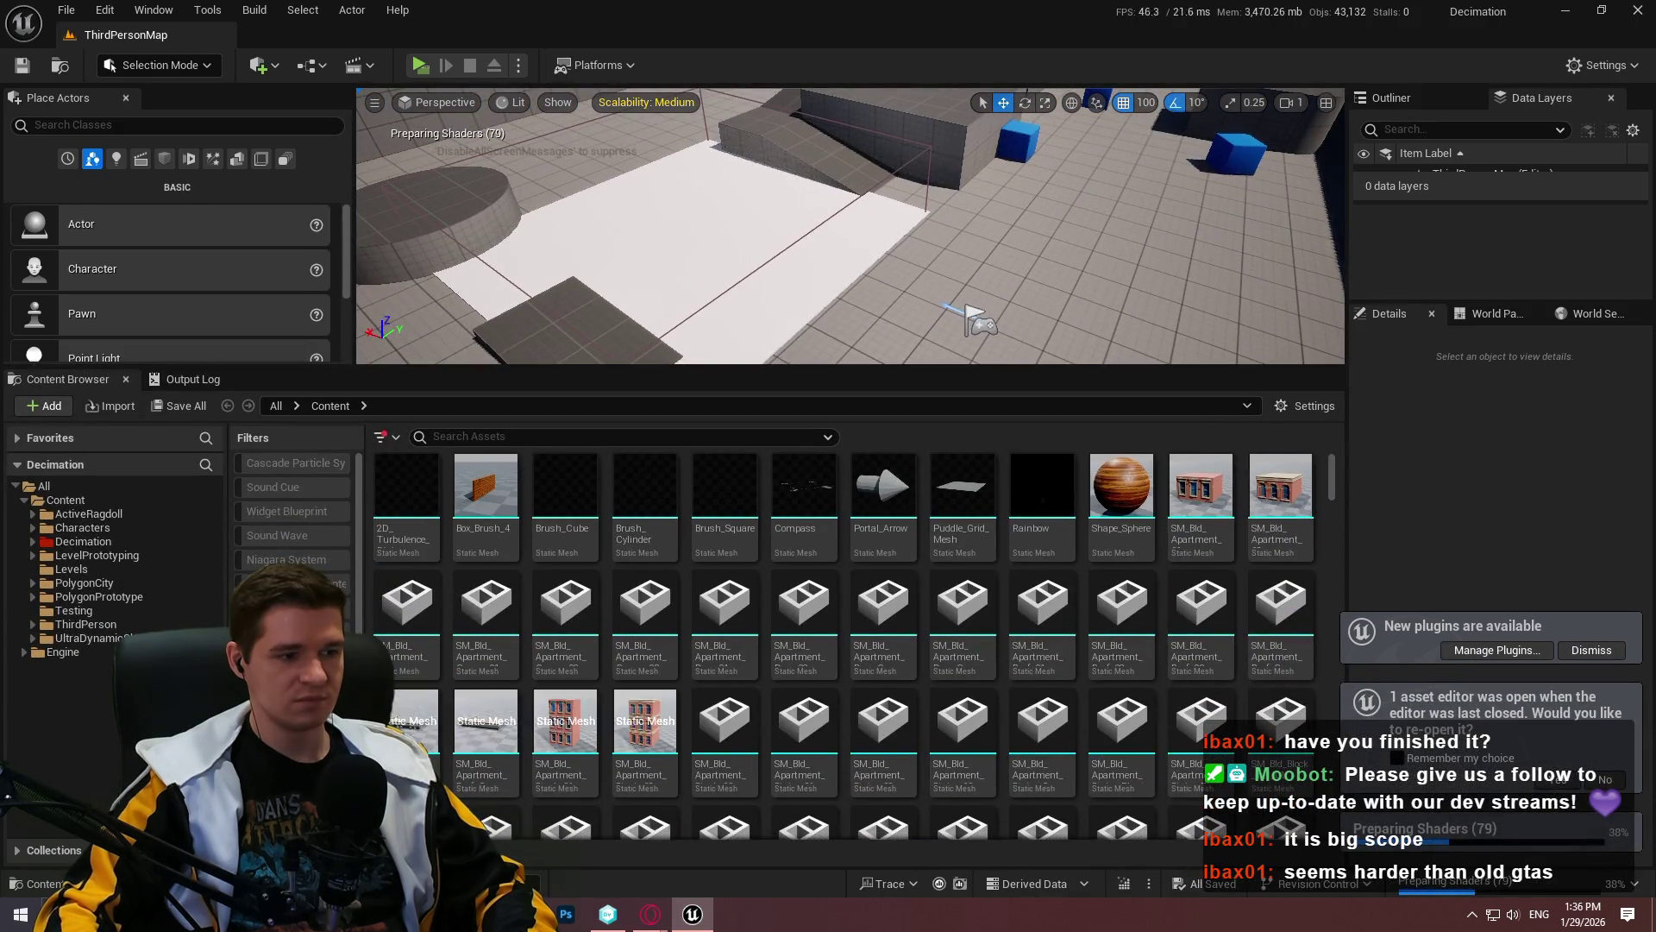
double_click(551, 492)
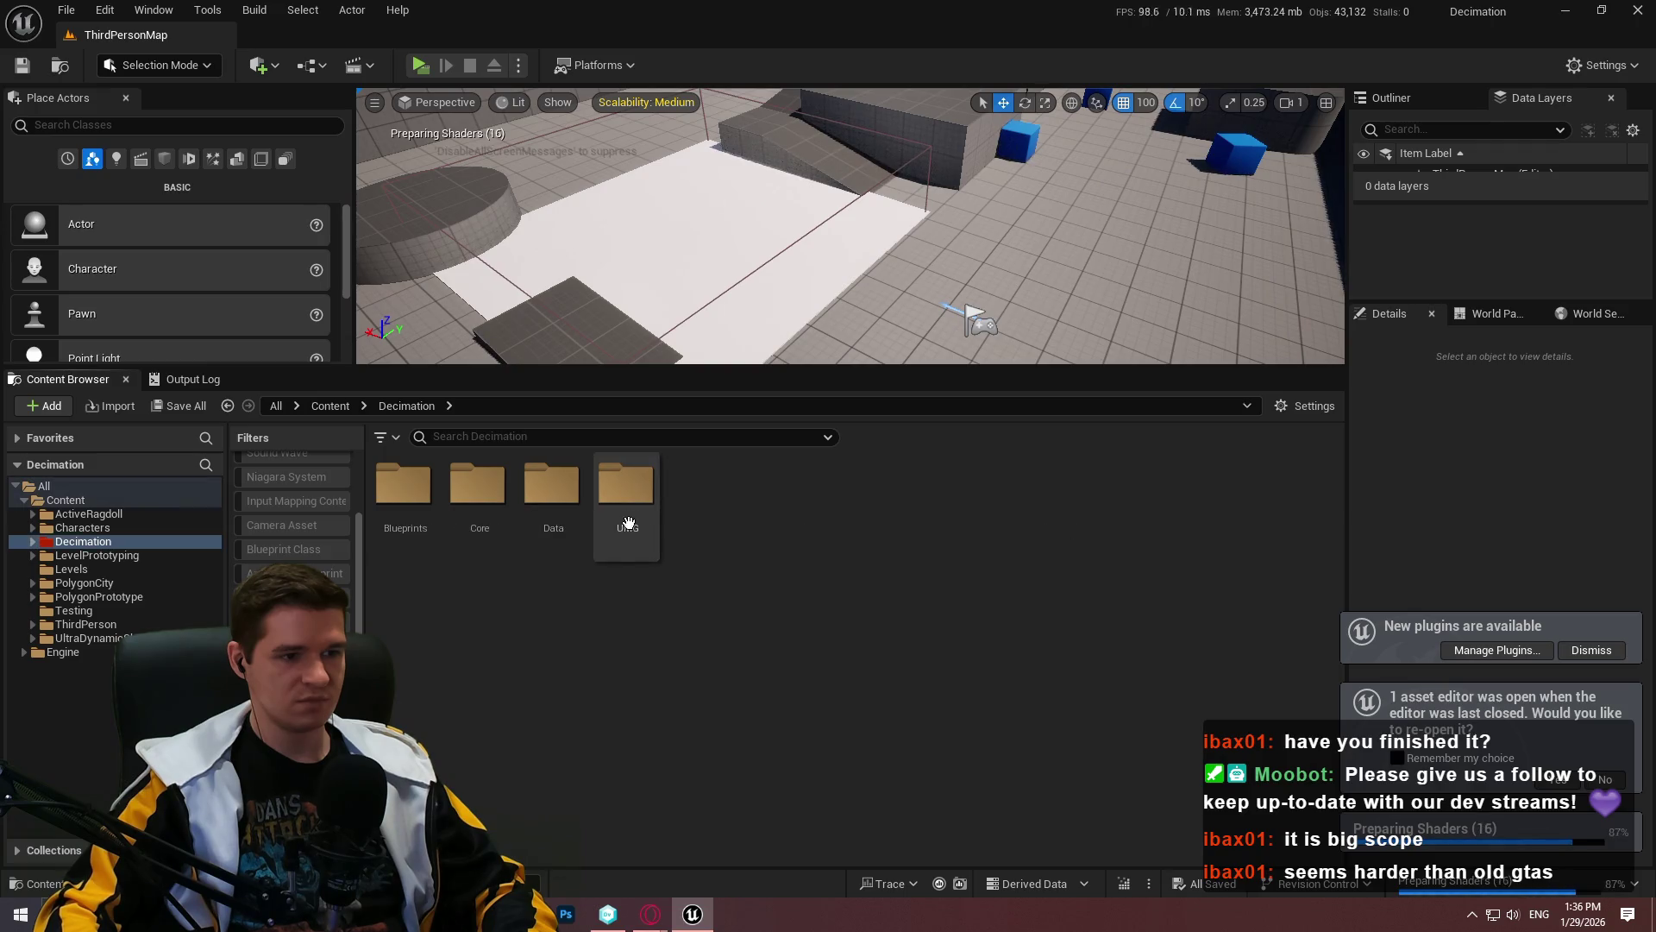
double_click(477, 517)
left_click(413, 407)
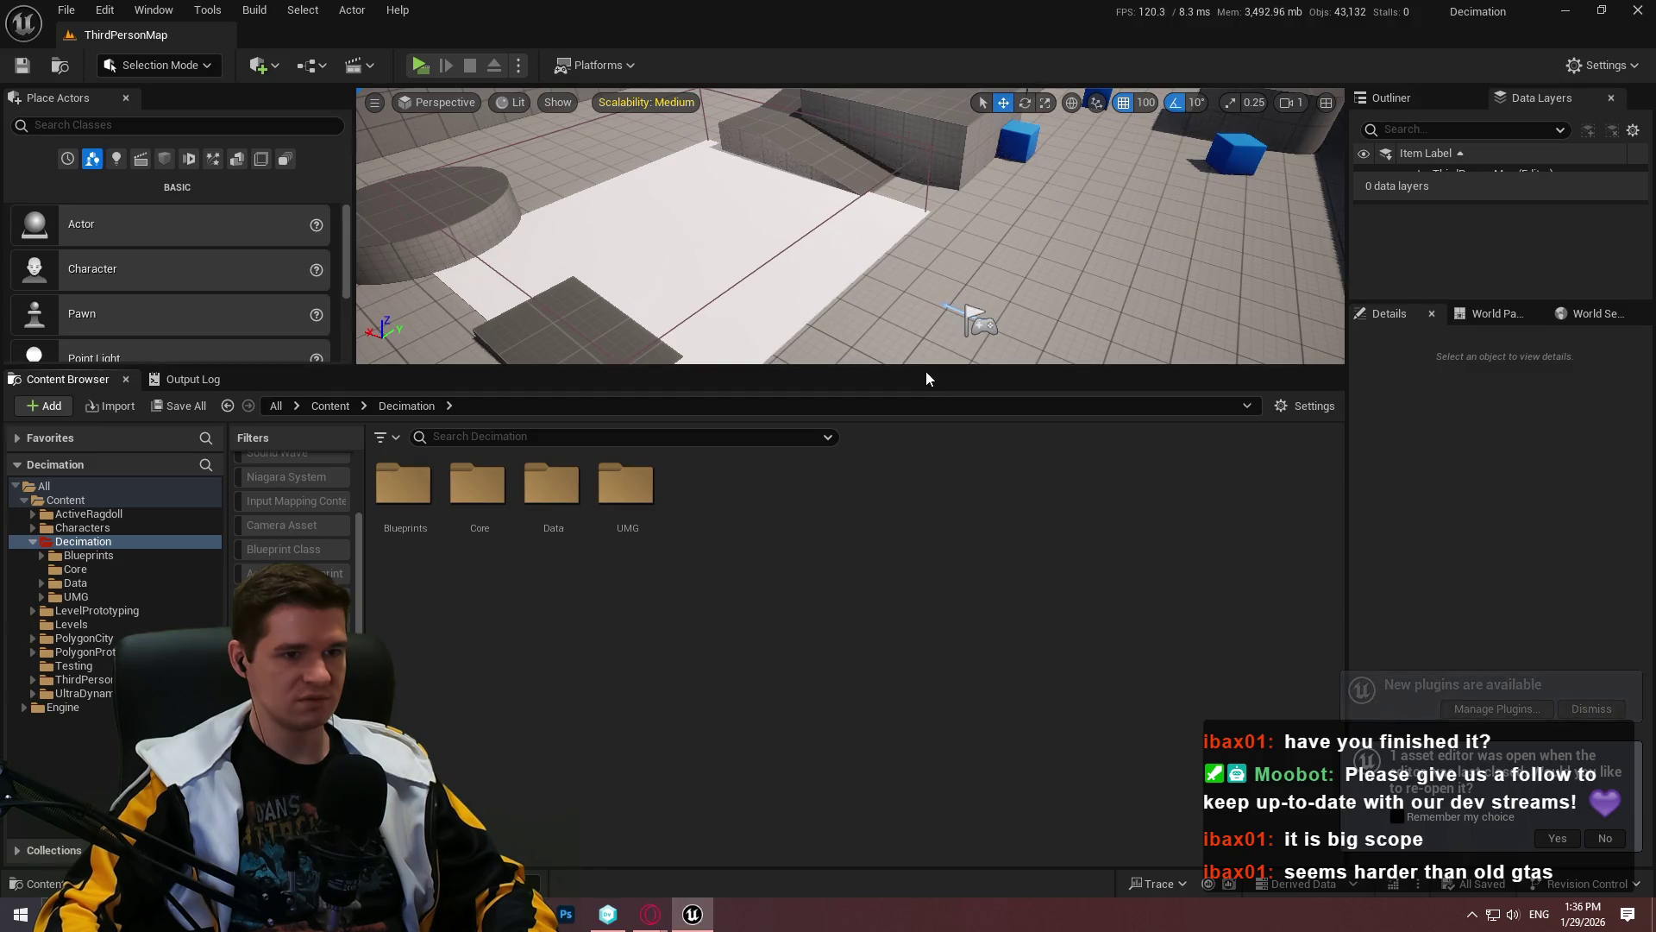
left_click_drag(927, 366, 919, 386)
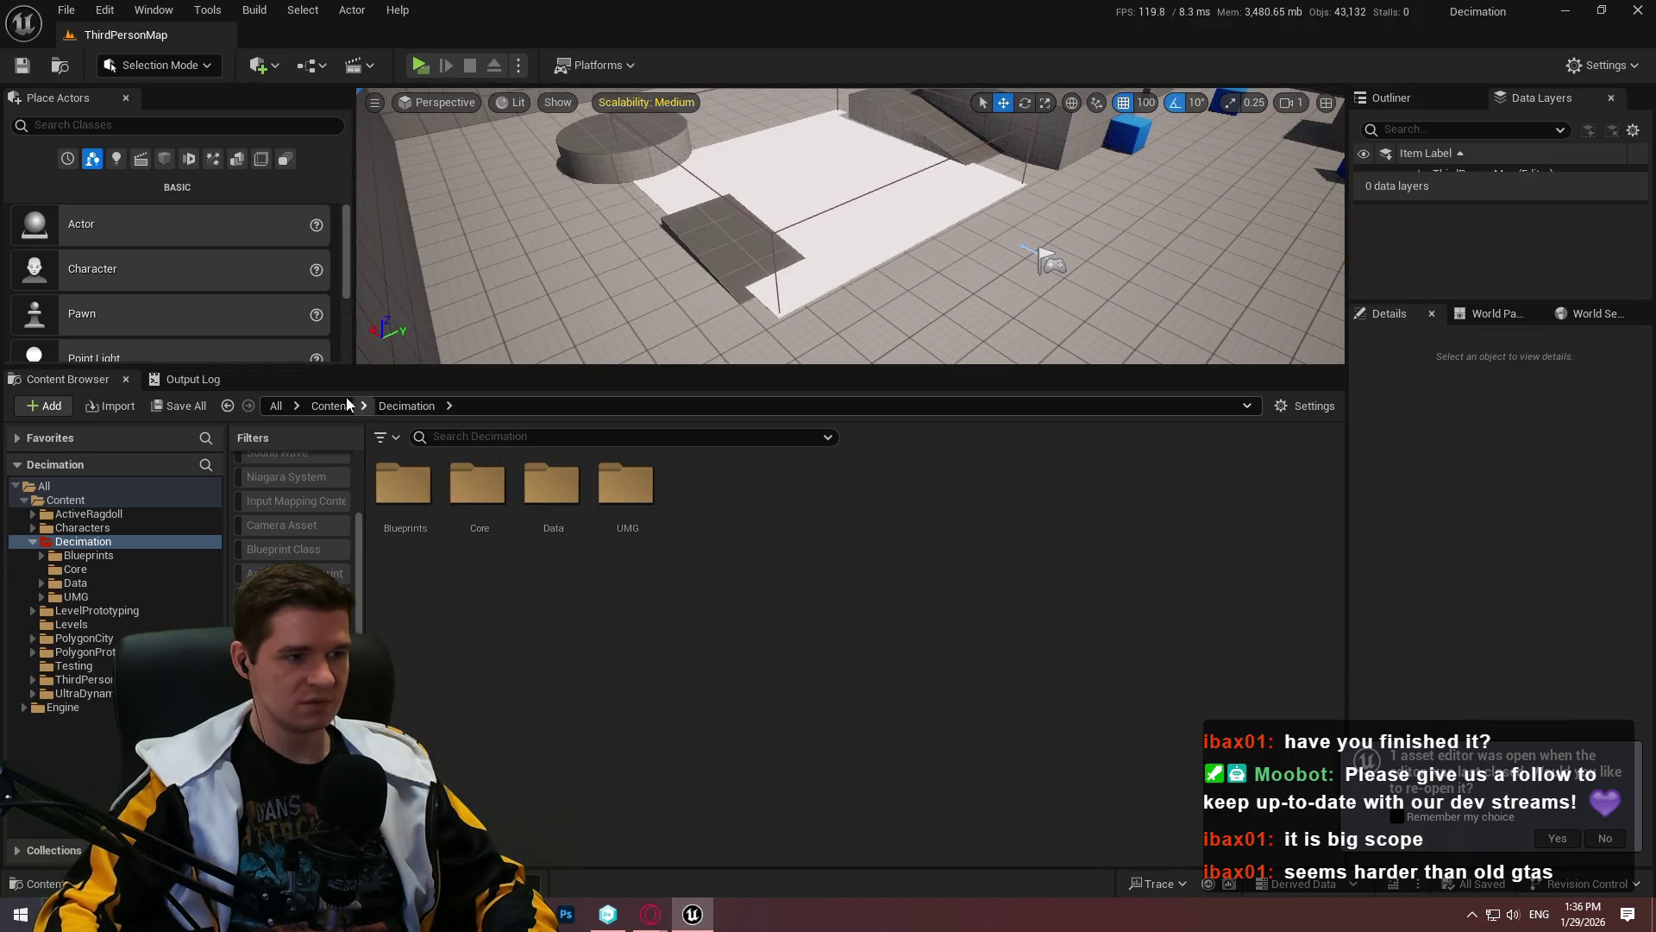
left_click(349, 405)
double_click(701, 492)
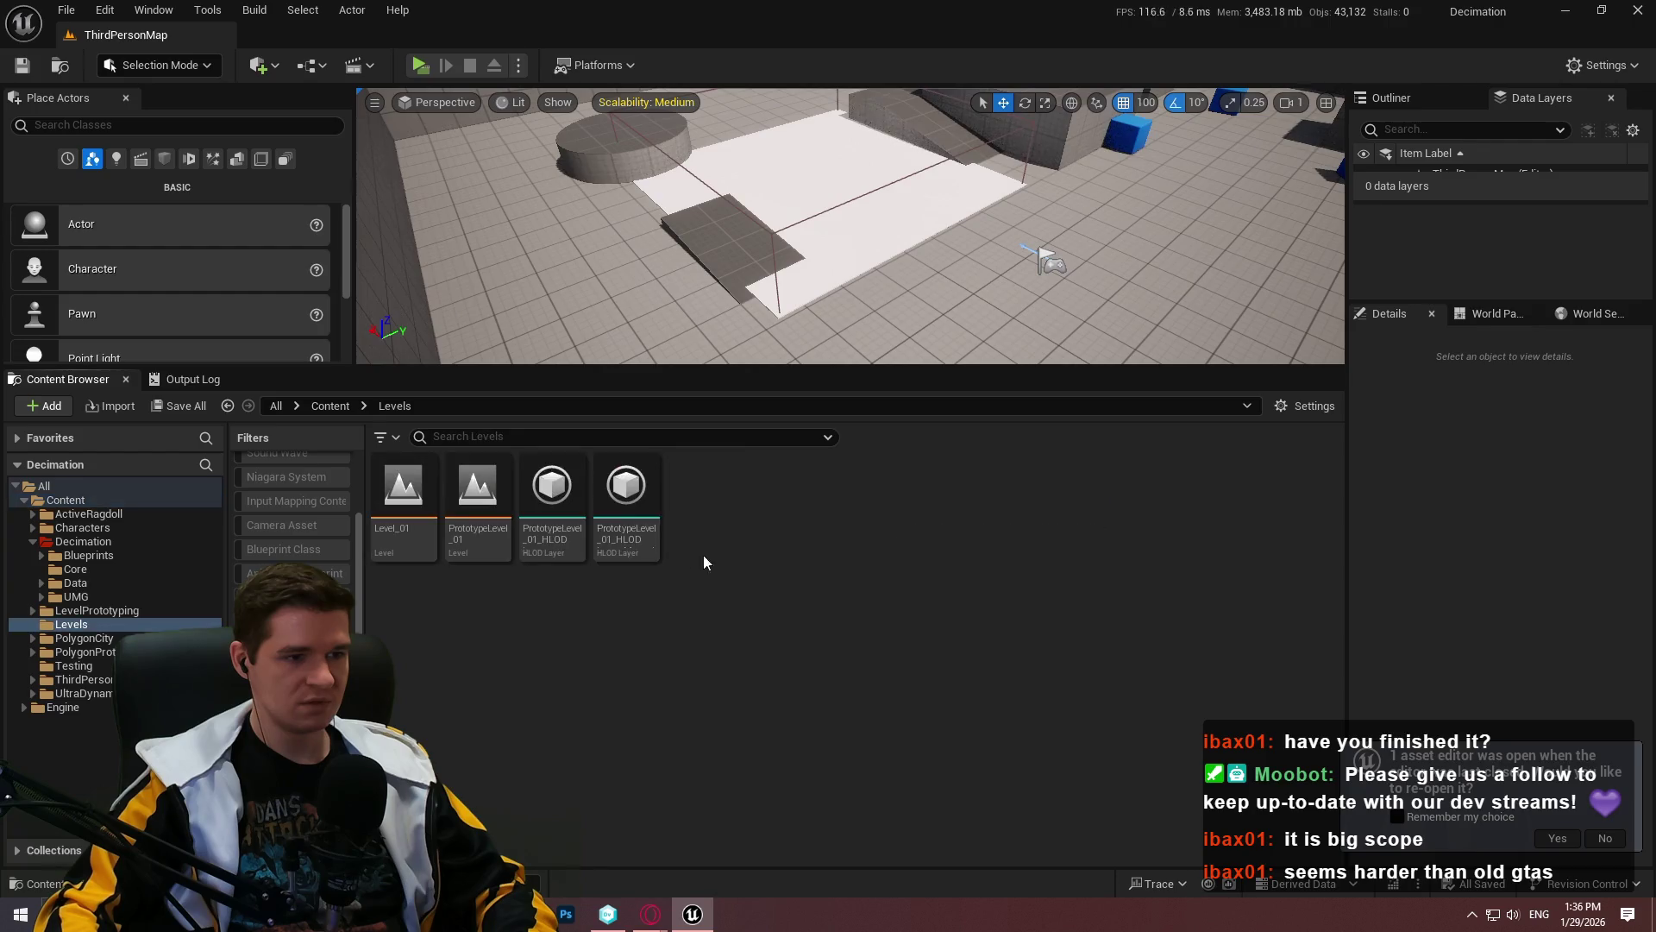
double_click(436, 550)
double_click(479, 517)
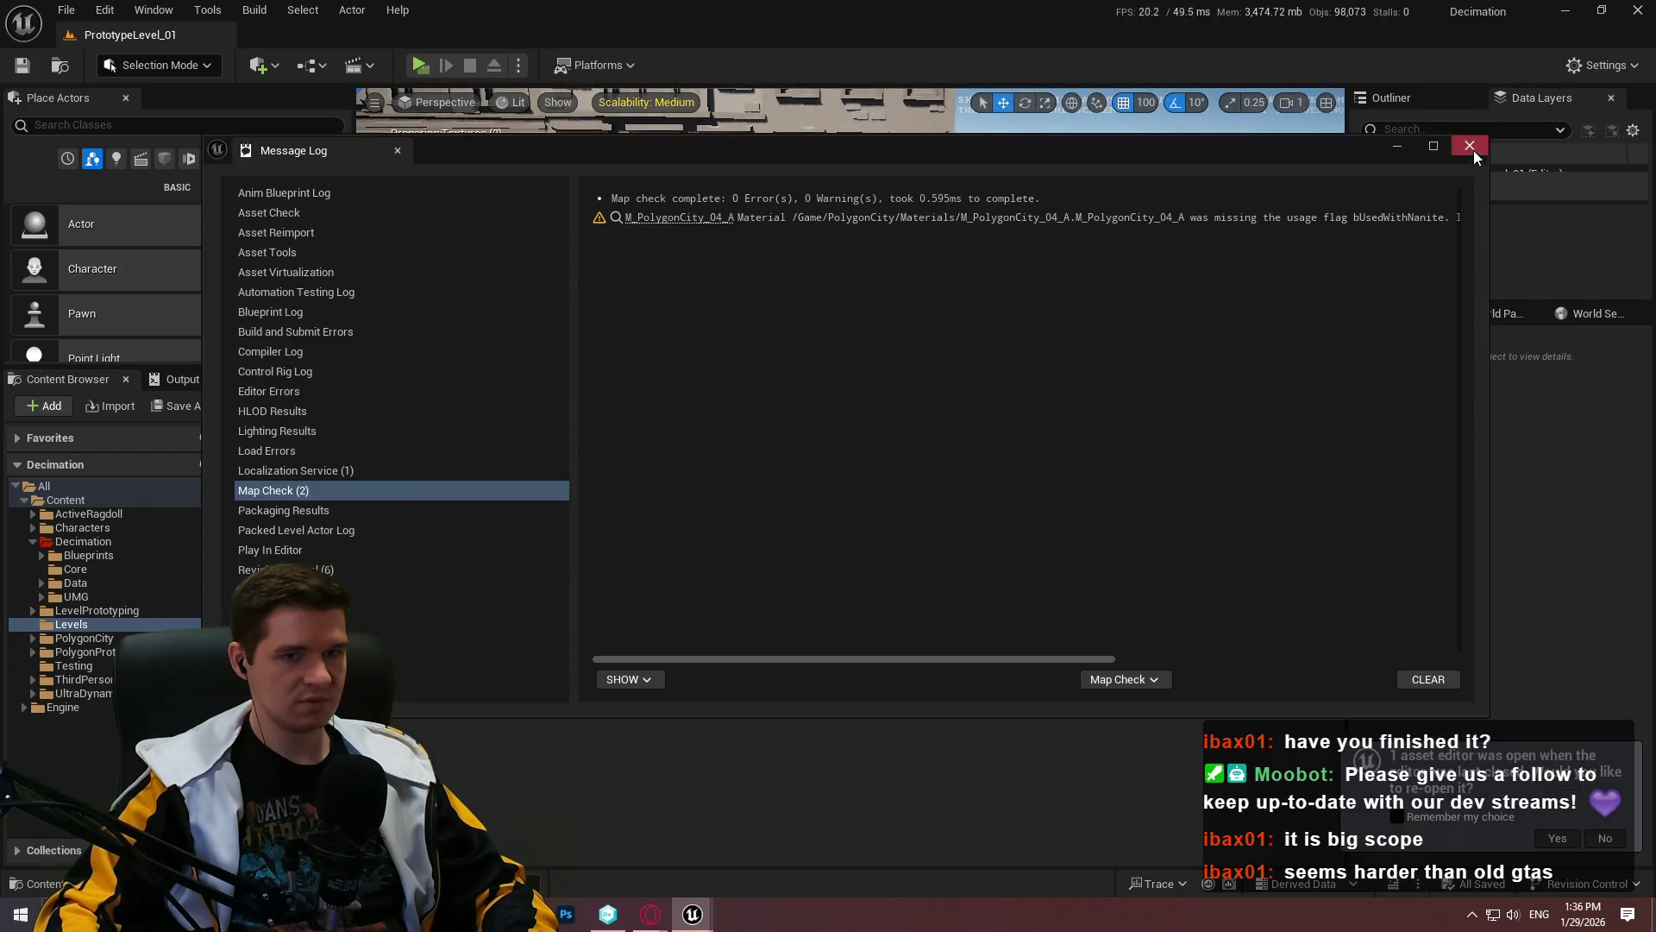
Step: Close the message log and Alt-drag a copy of the building generator along the street
left_click(1470, 147)
left_click_drag(787, 438, 788, 626)
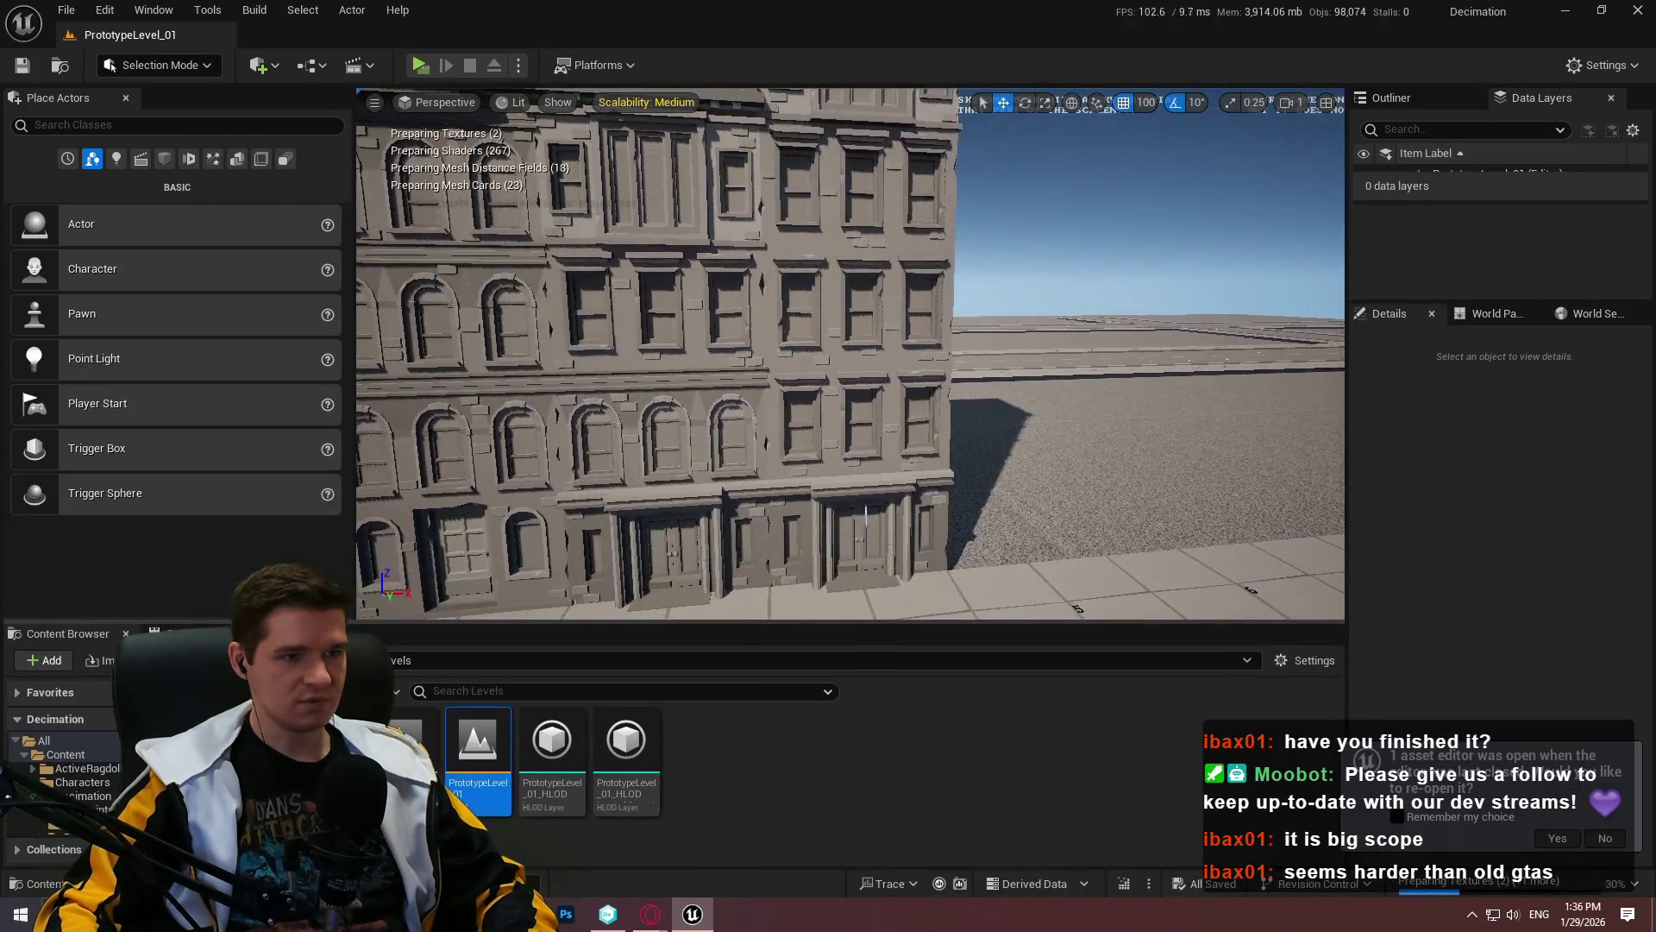
left_click(989, 448)
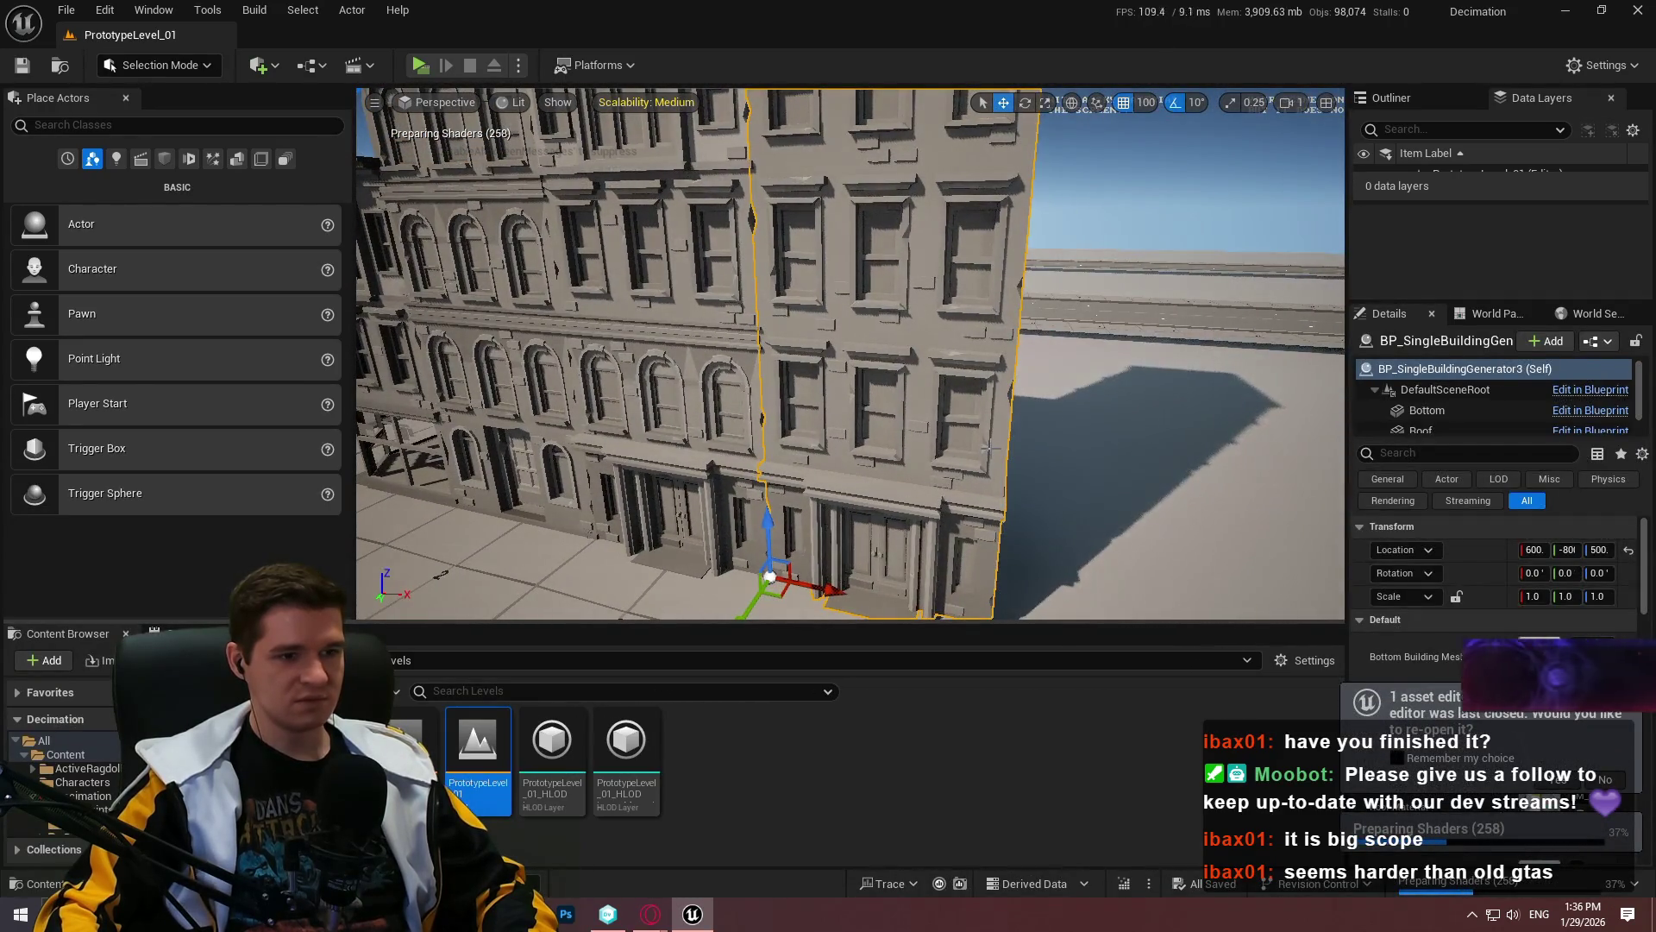
left_click(1605, 779)
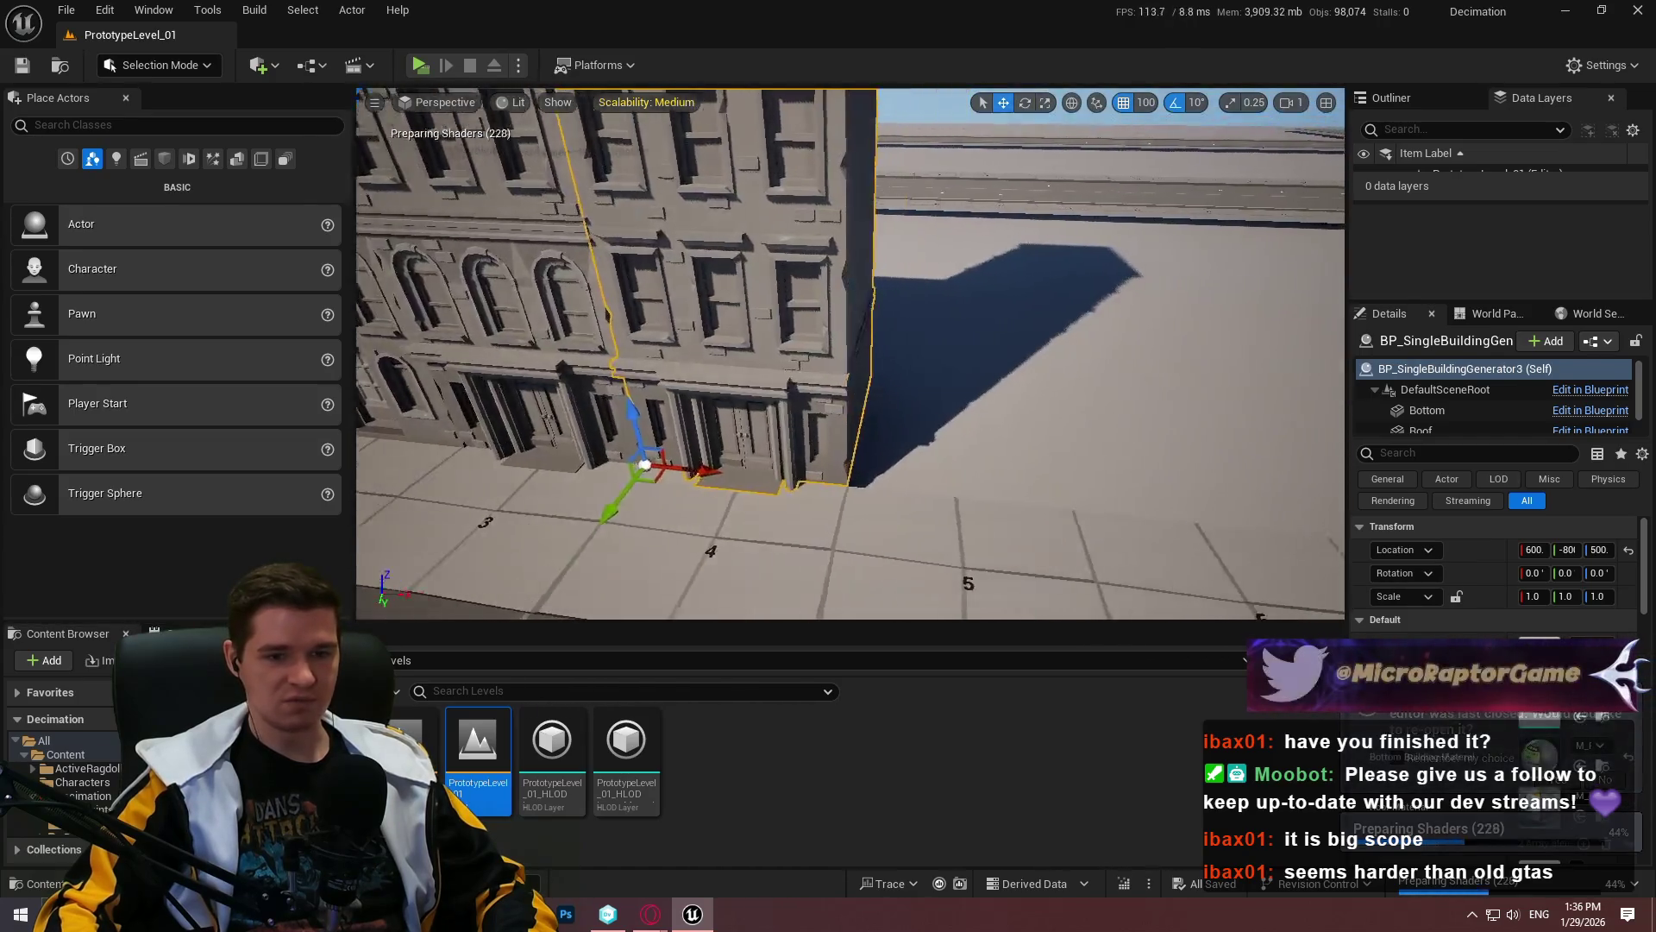
left_click_drag(863, 363, 776, 362)
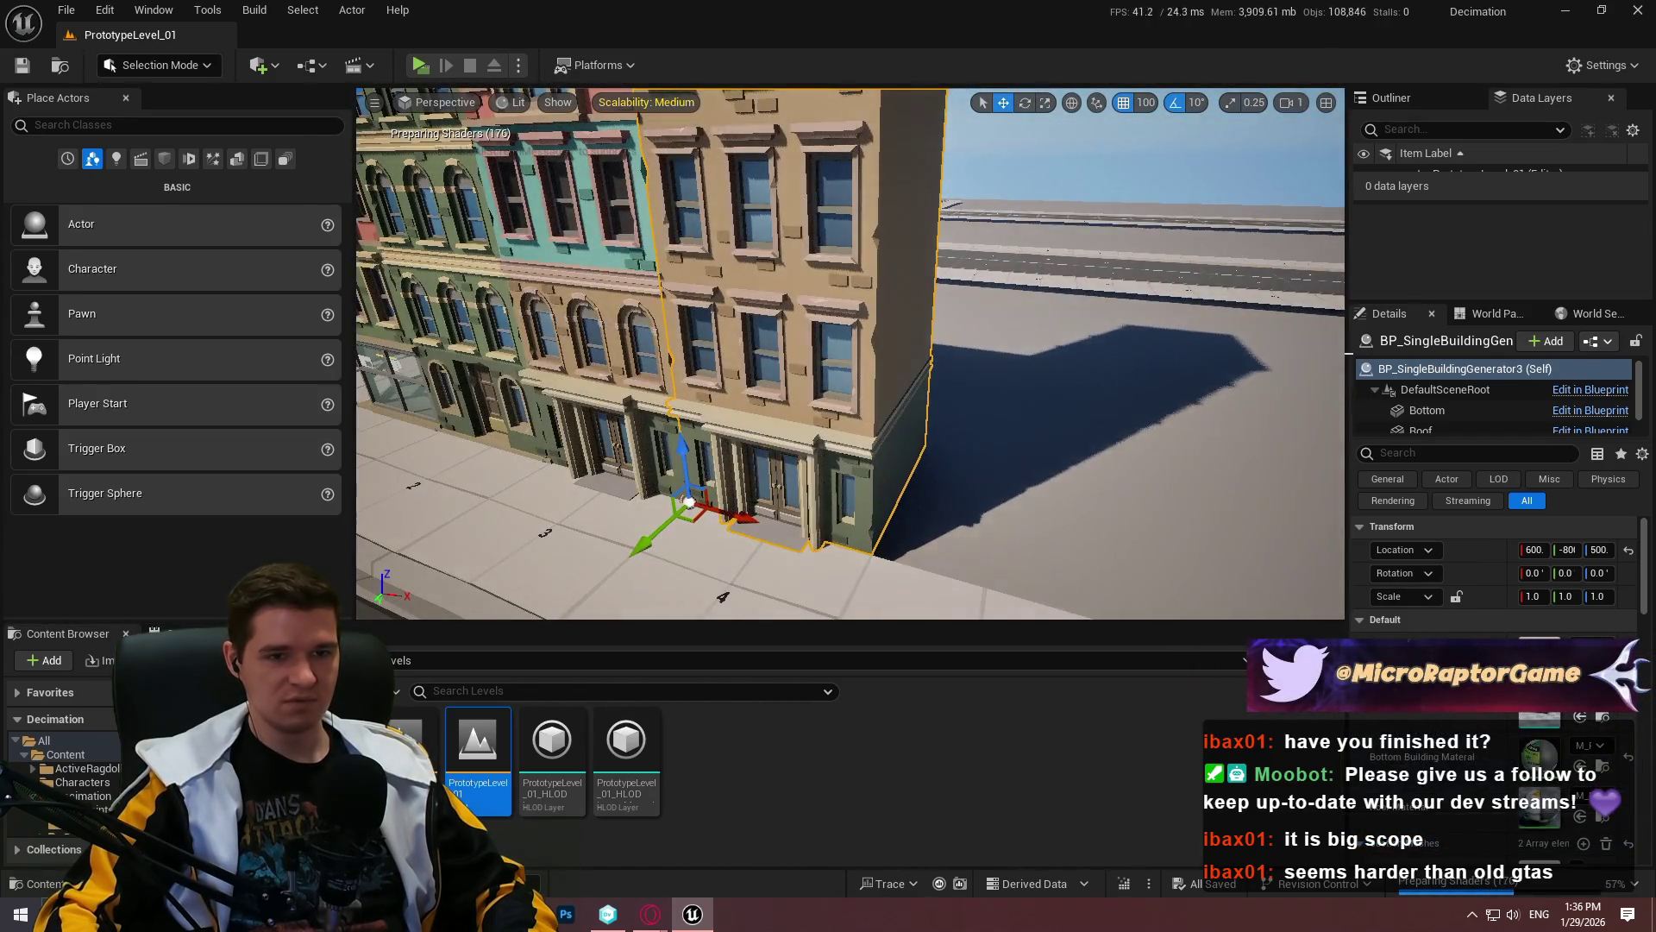
left_click_drag(1348, 346, 1219, 346)
scroll(1424, 587, "down", 5)
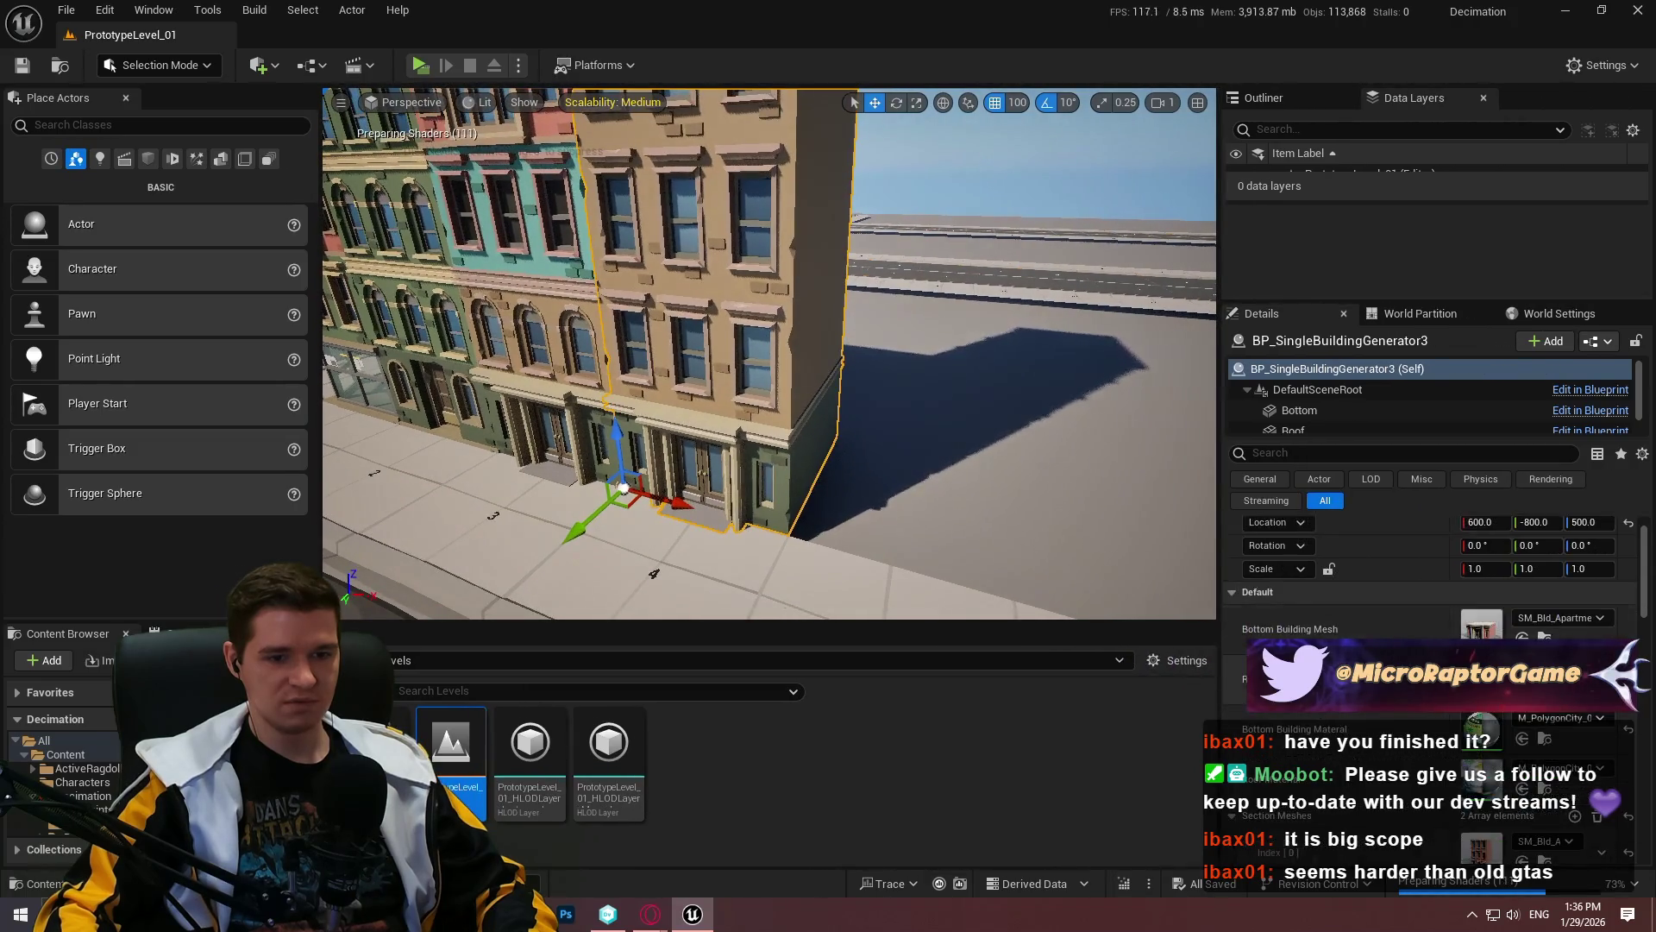
scroll(1423, 587, "down", 3)
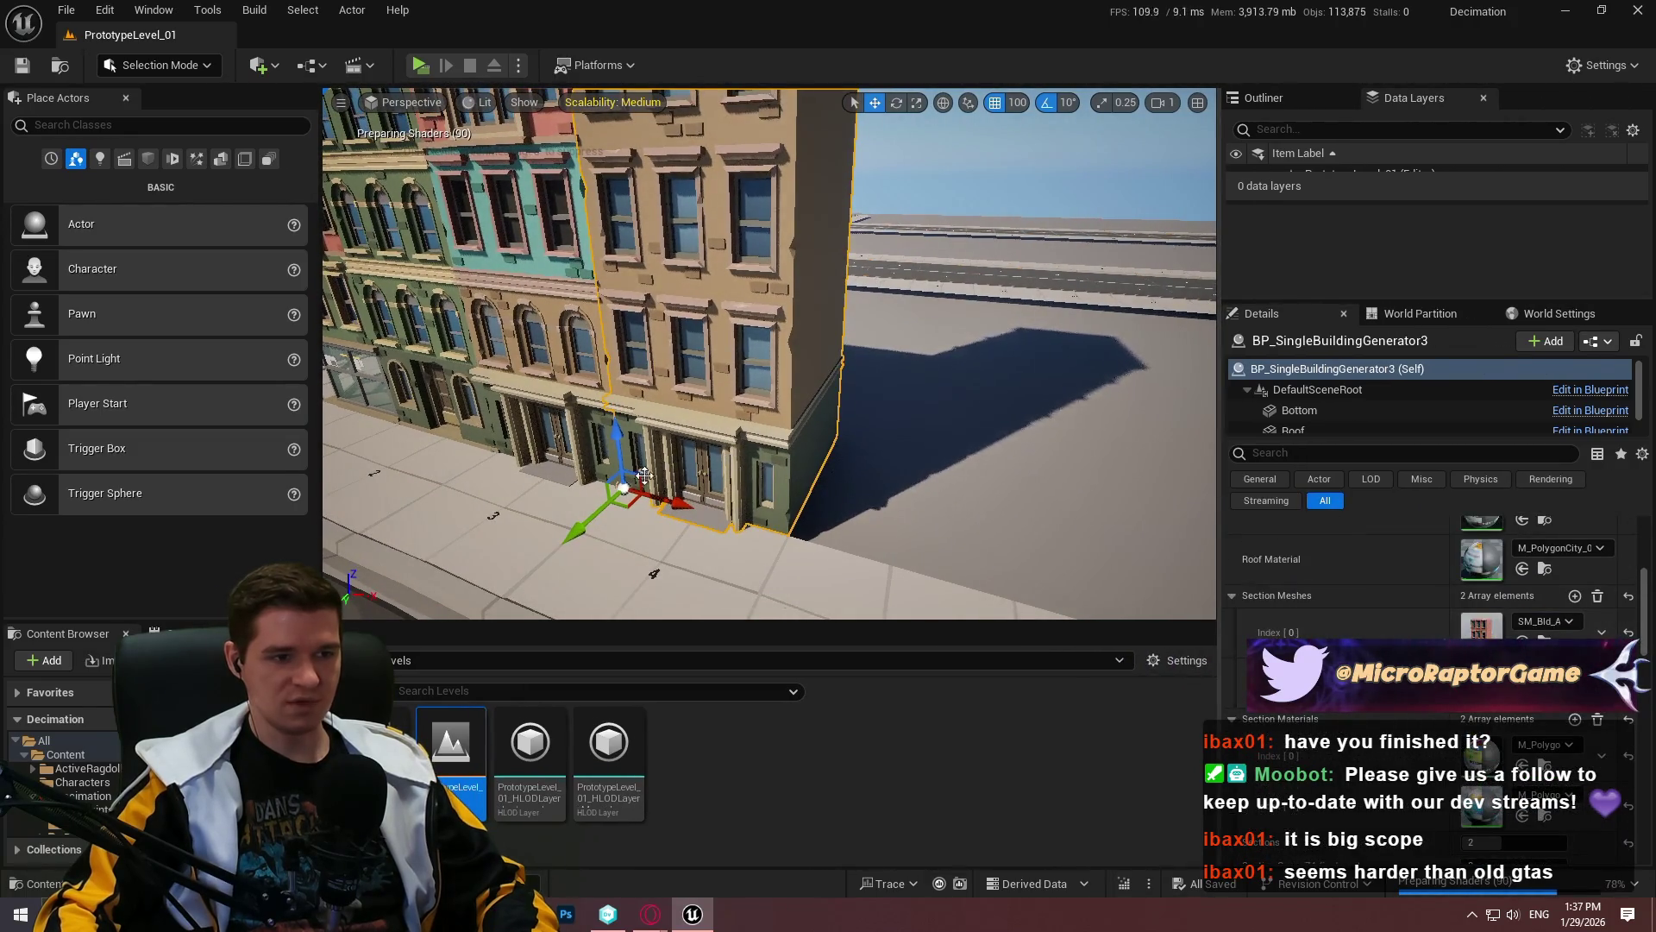
left_click_drag(657, 496, 1369, 604)
scroll(1368, 597, "up", 3)
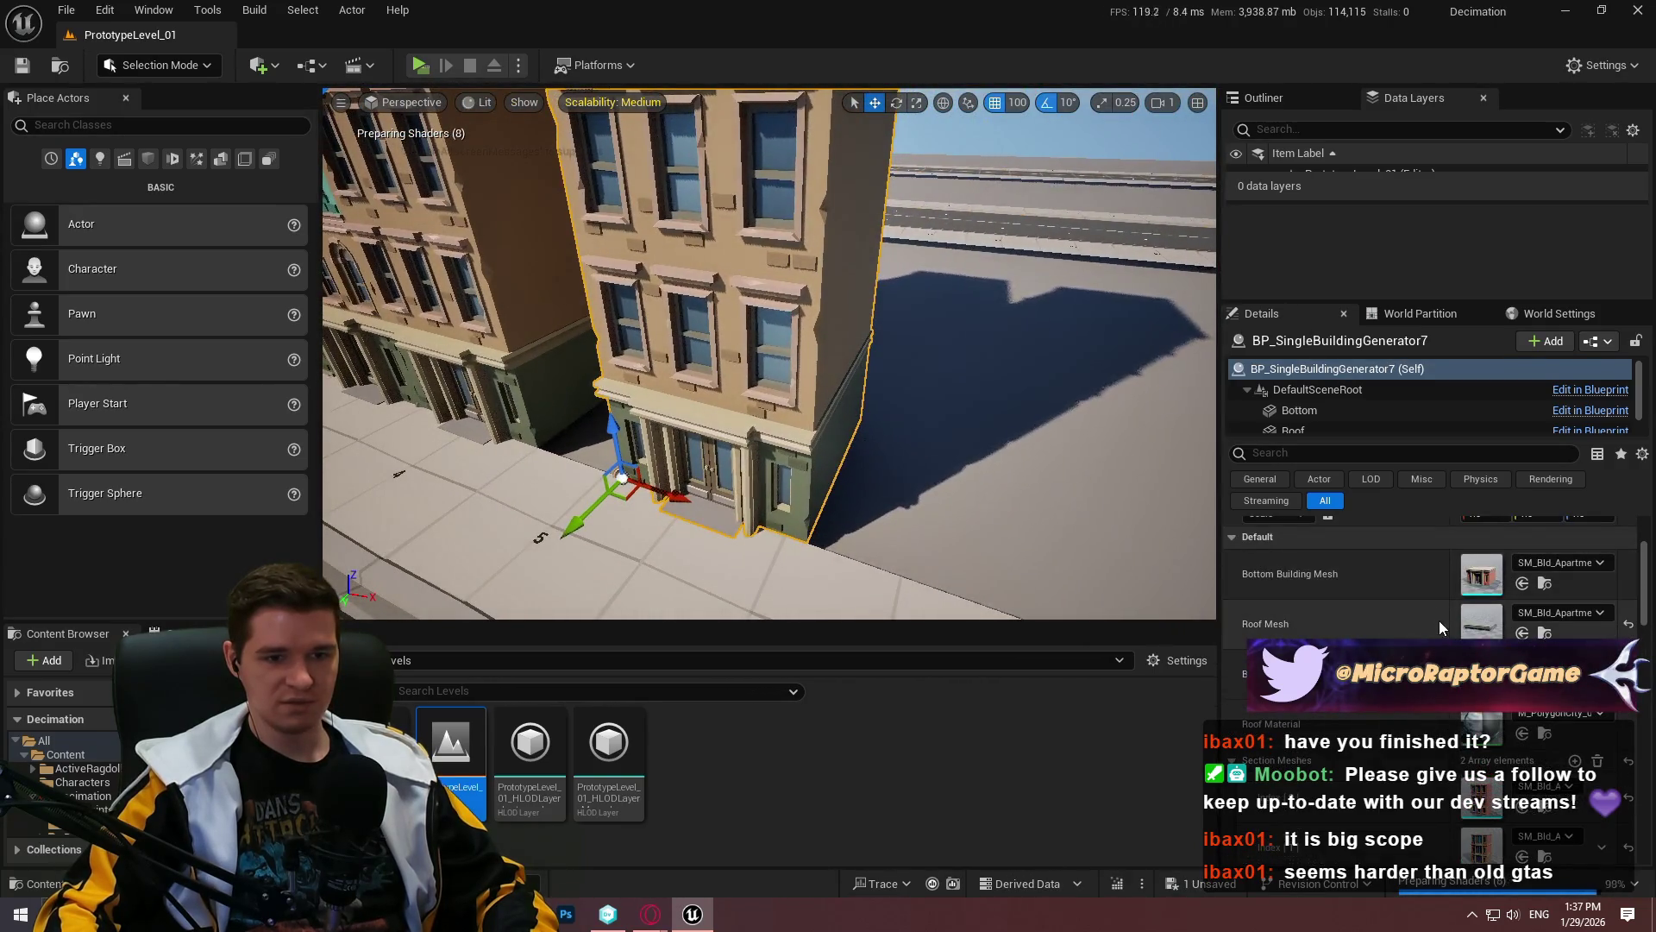
left_click_drag(1035, 388, 1083, 470)
scroll(1622, 595, "down", 3)
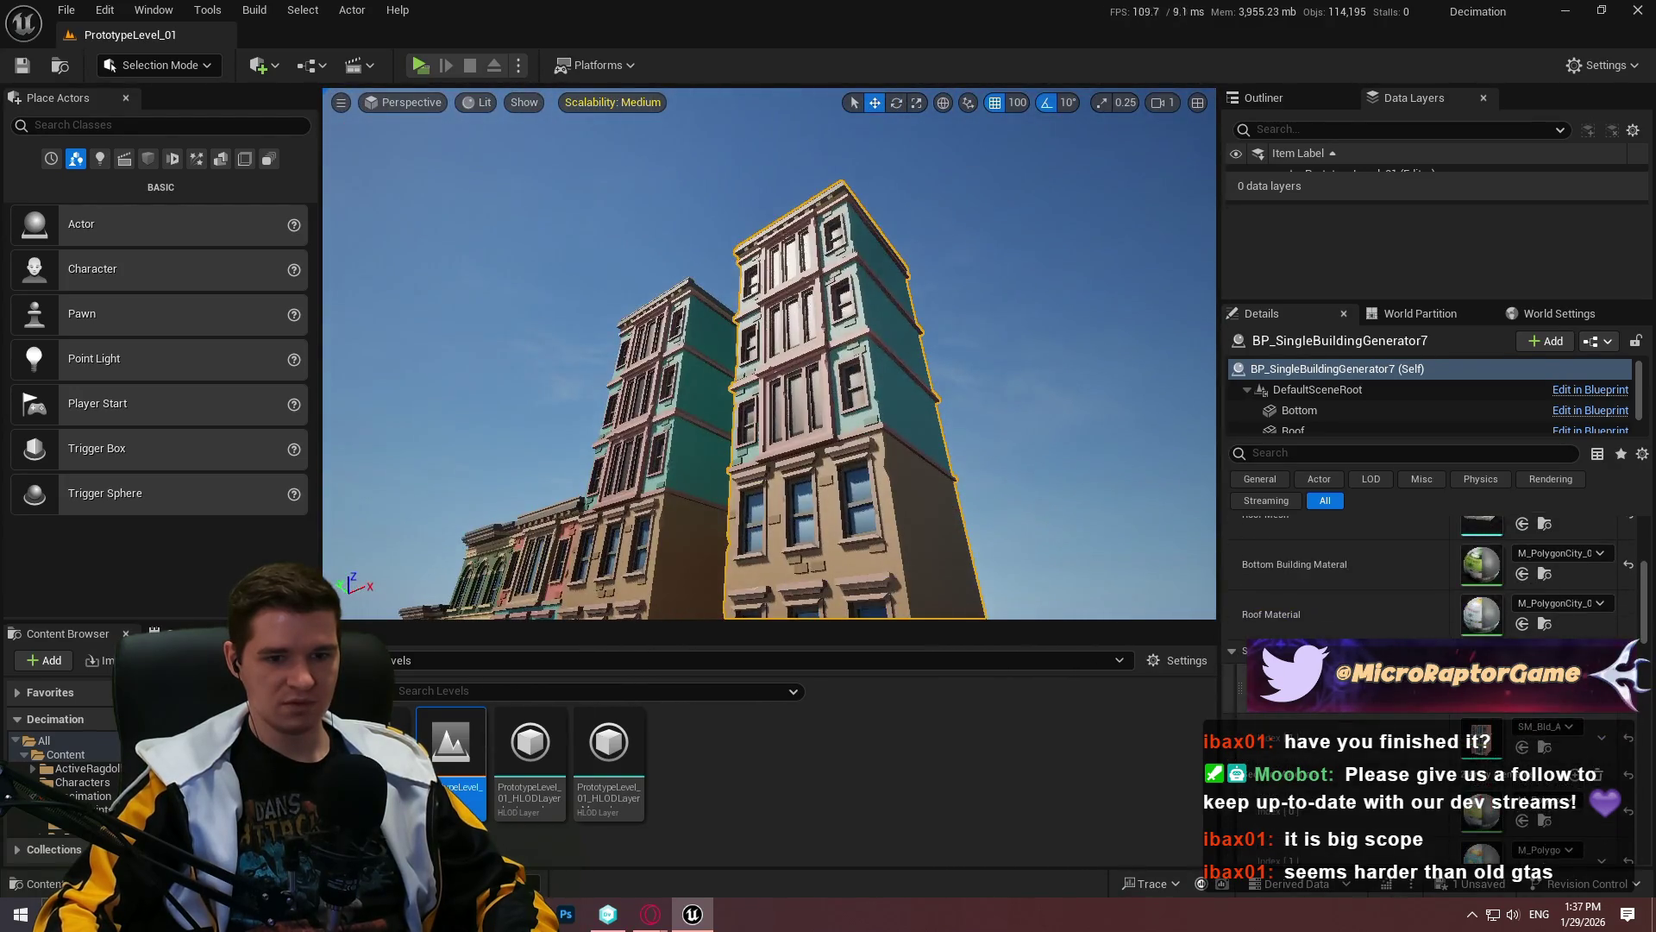
scroll(1639, 595, "down", 3)
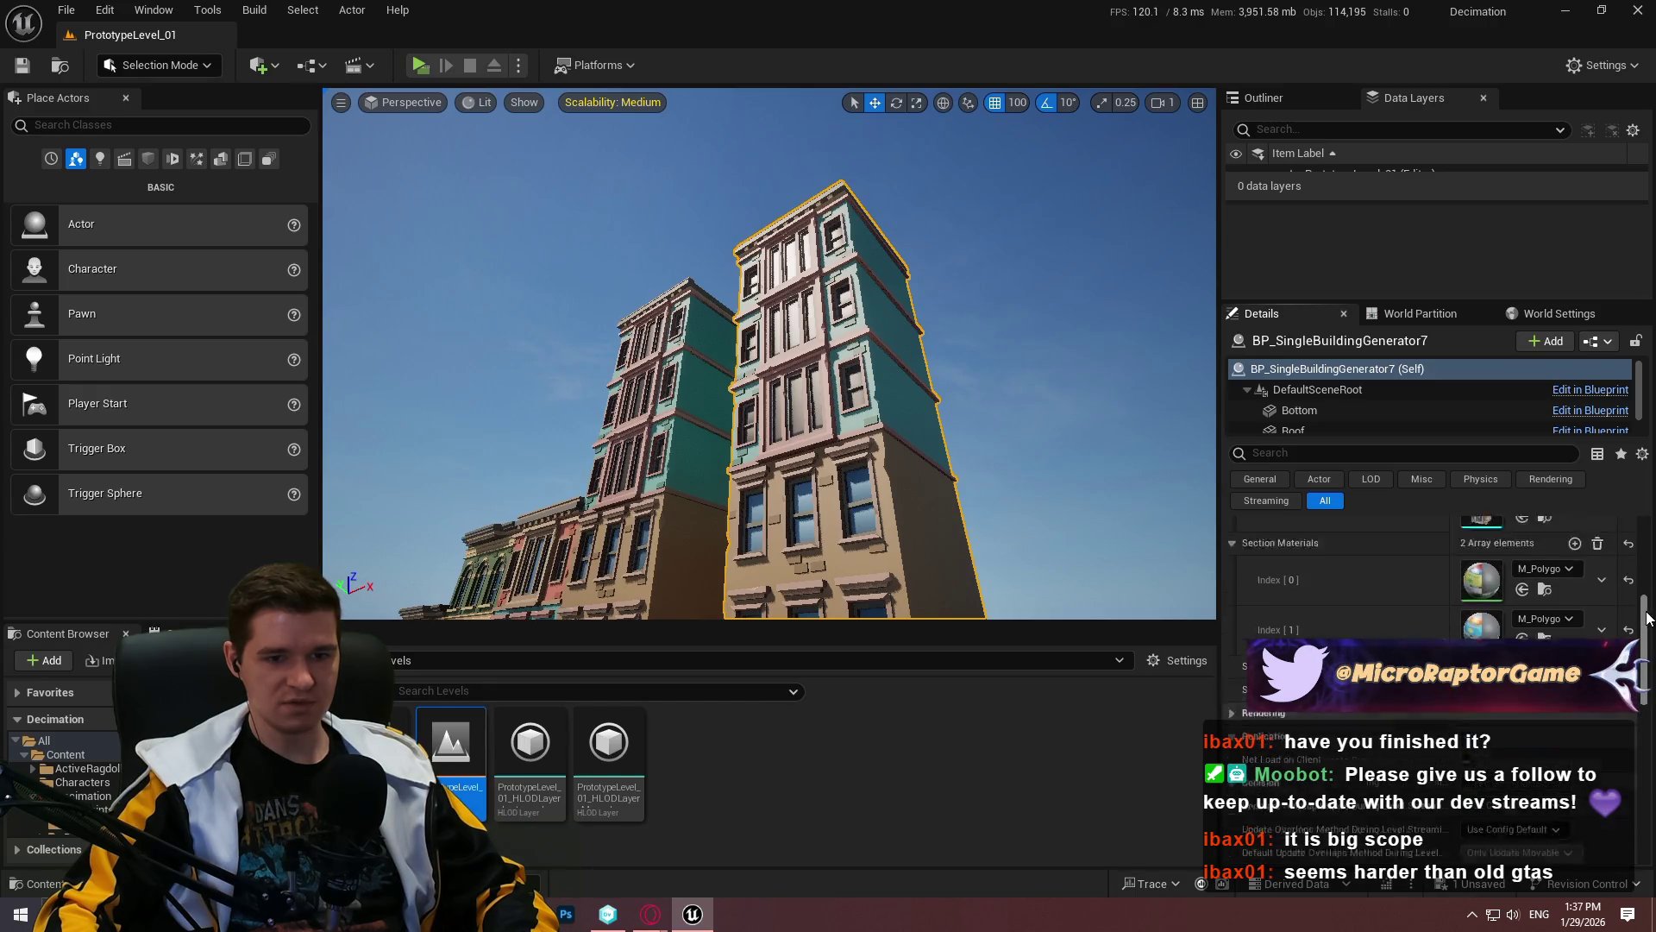
Step: Set the copy's Sections to 4 and give Section Meshes [0] SM_Bld_Apartment_Door_01
left_click(1527, 735)
type("1")
key("Return")
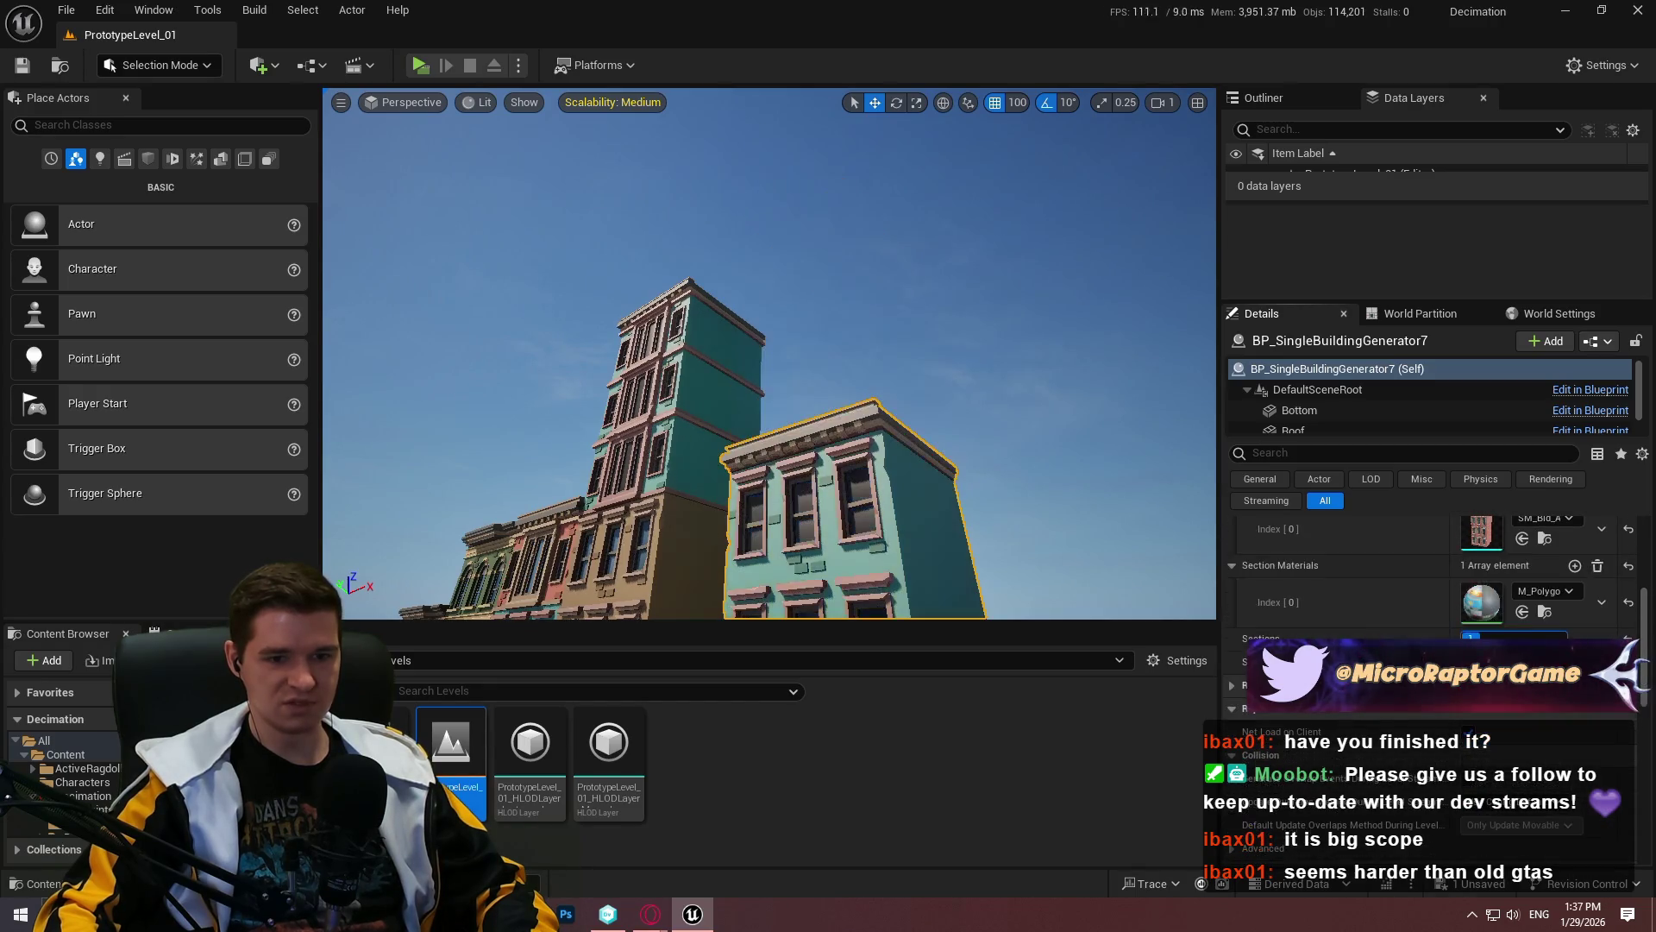
left_click_drag(767, 354, 785, 388)
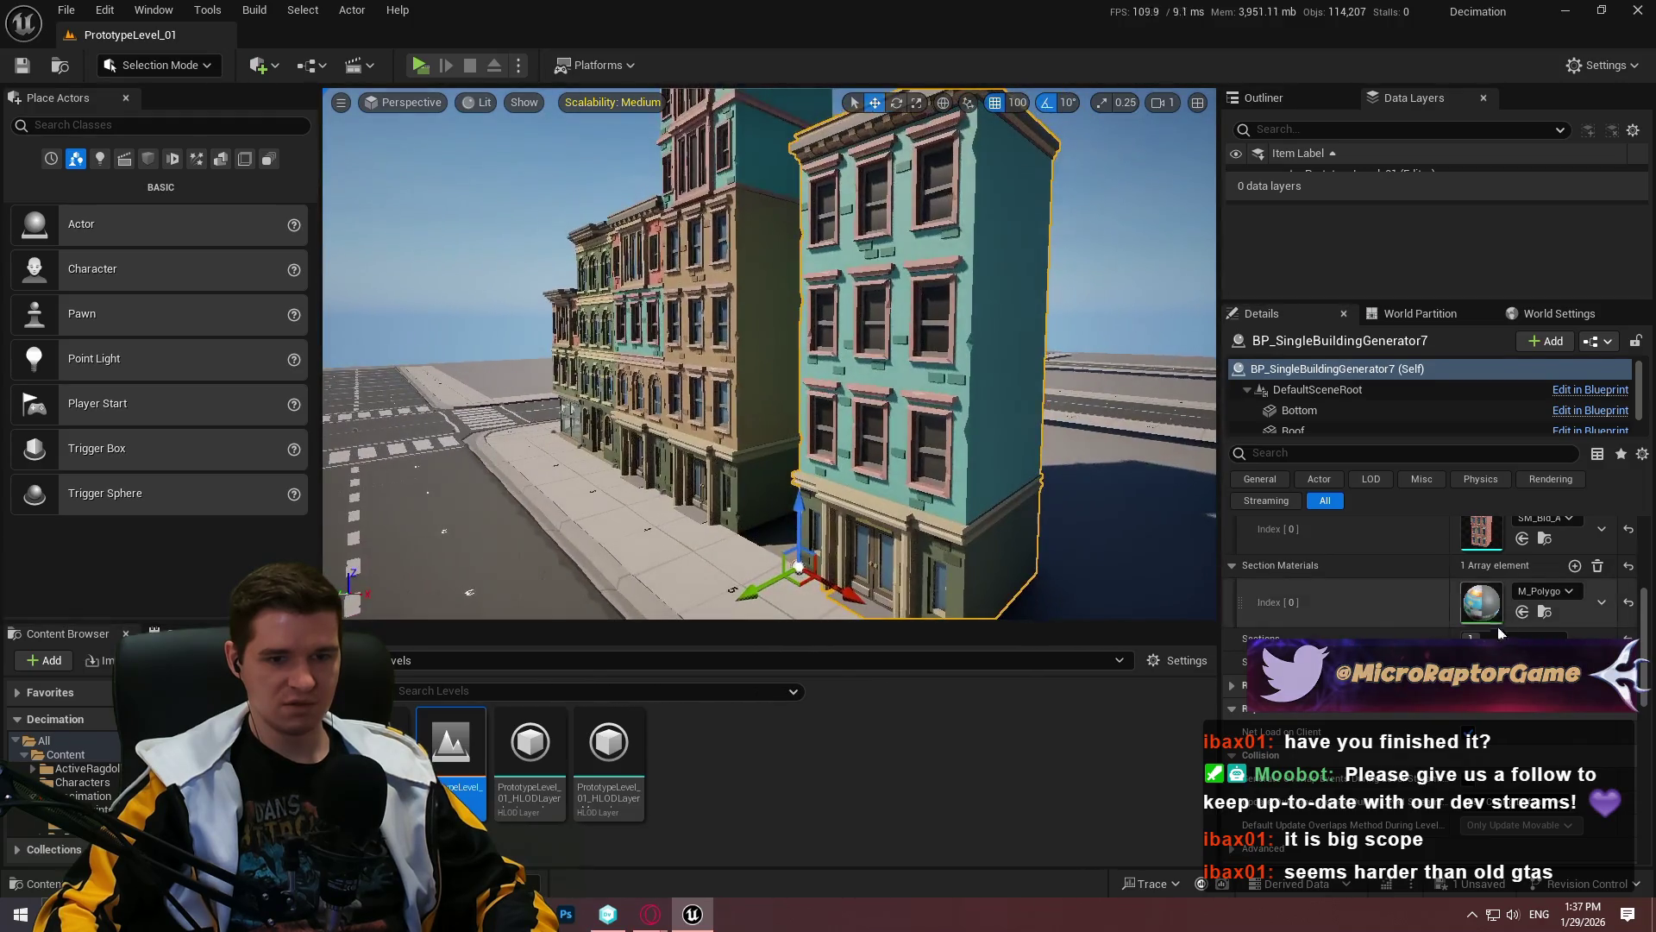
left_click_drag(1471, 637, 1506, 637)
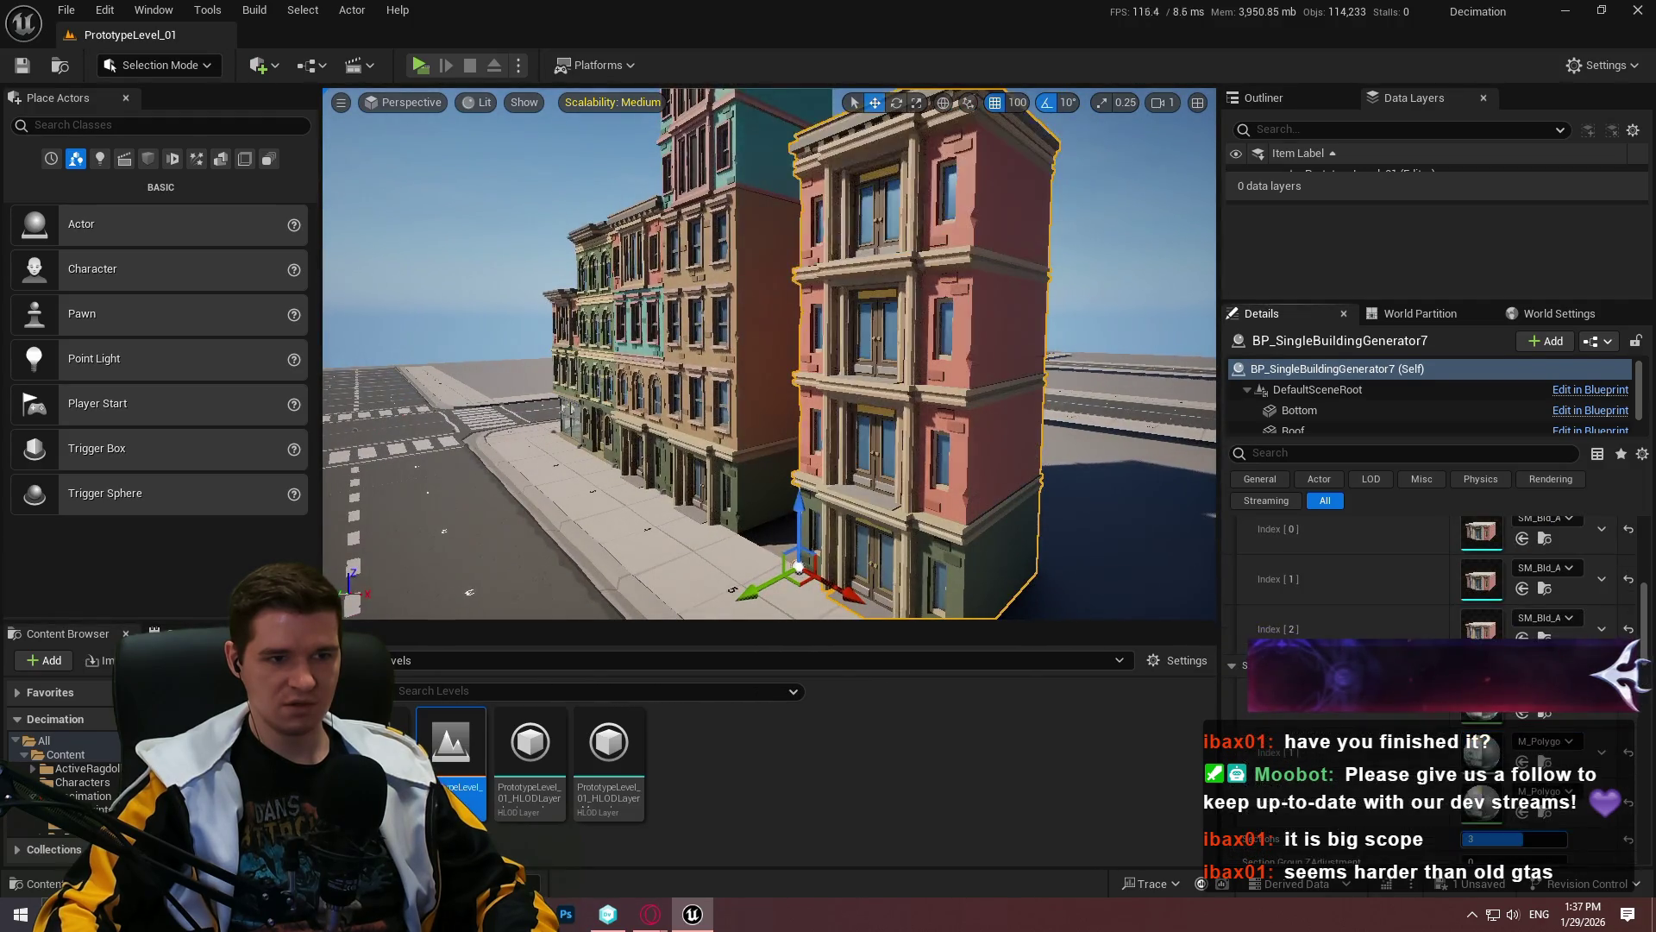
left_click_drag(1506, 838, 1523, 839)
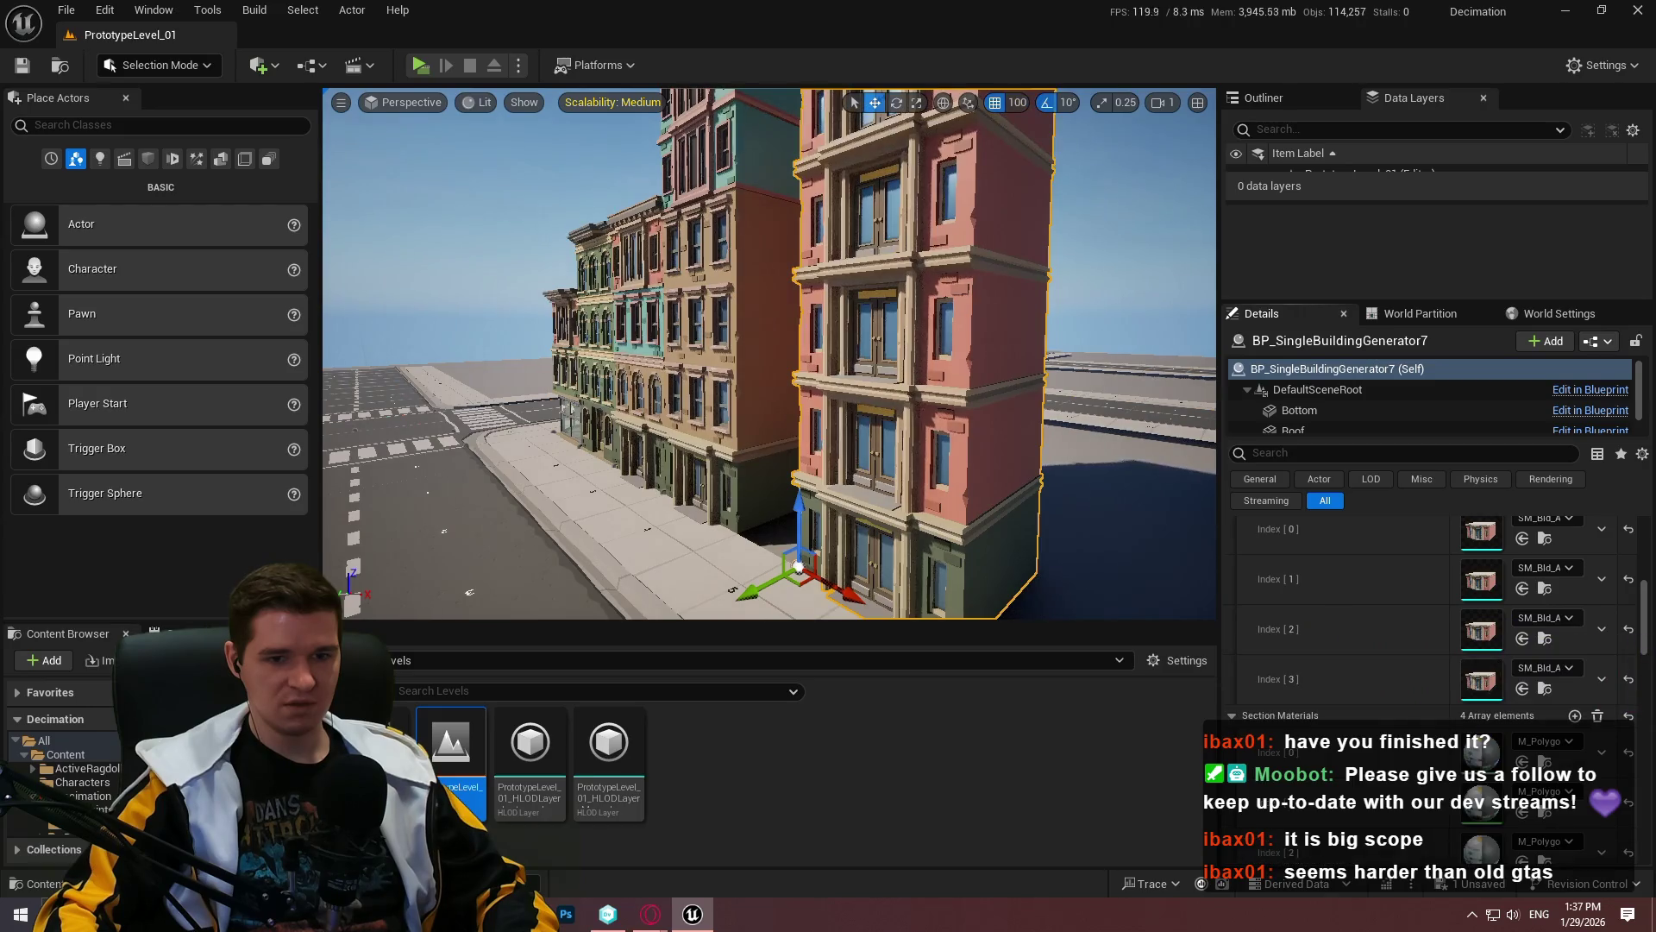
left_click(1544, 518)
left_click(1540, 545)
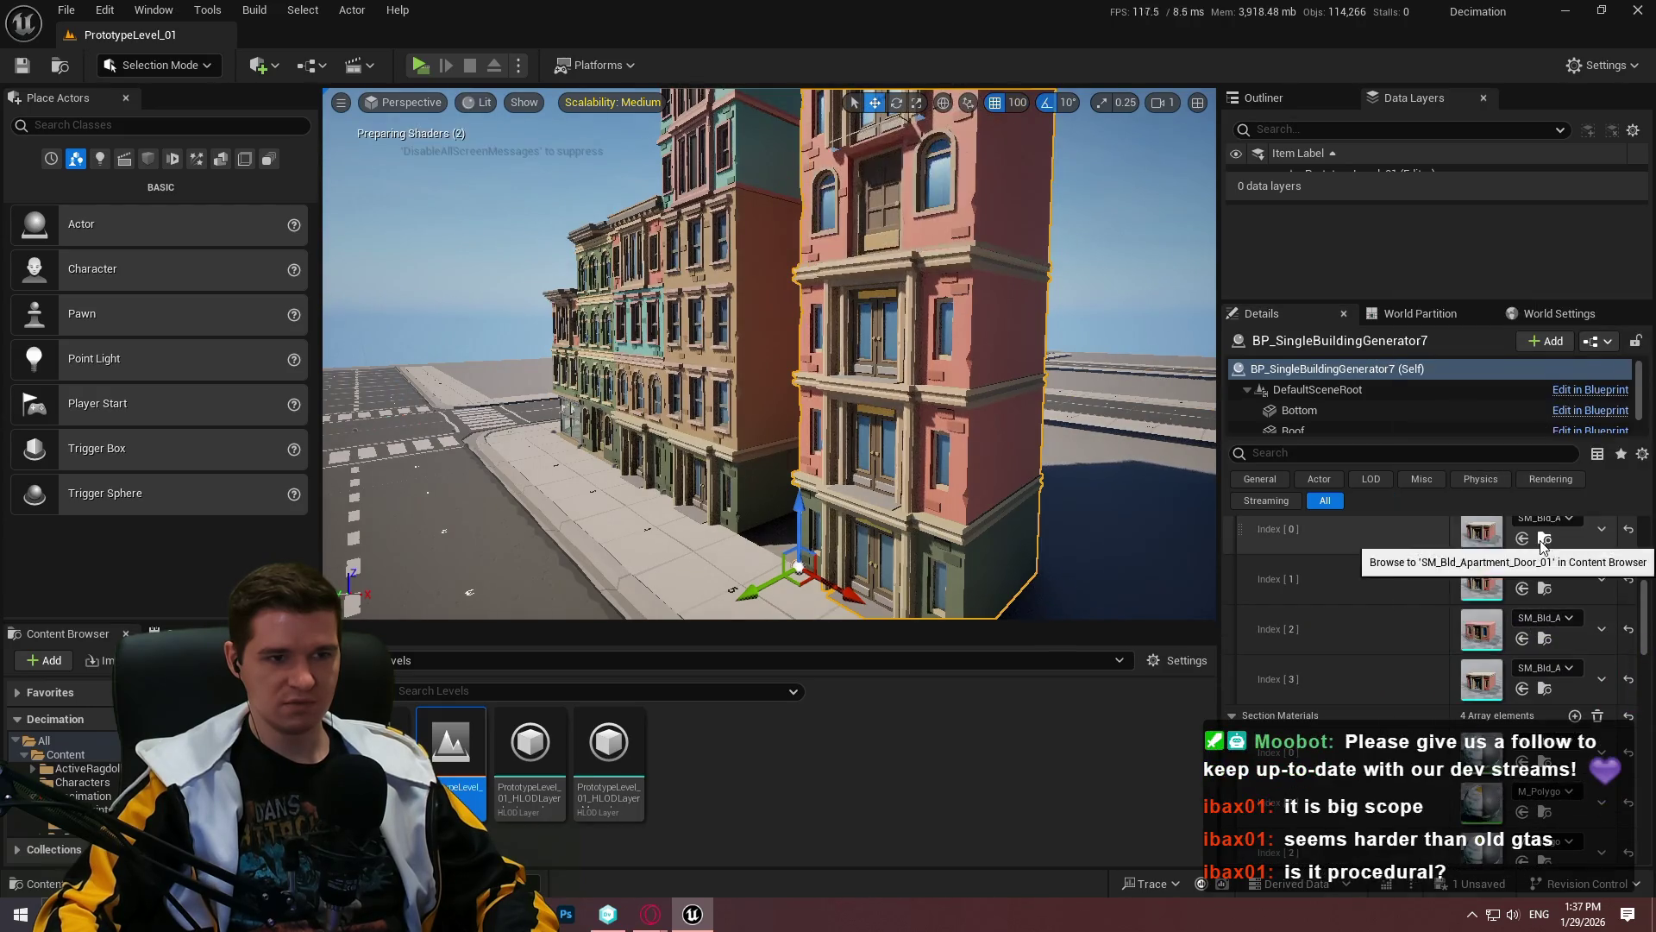
key("f")
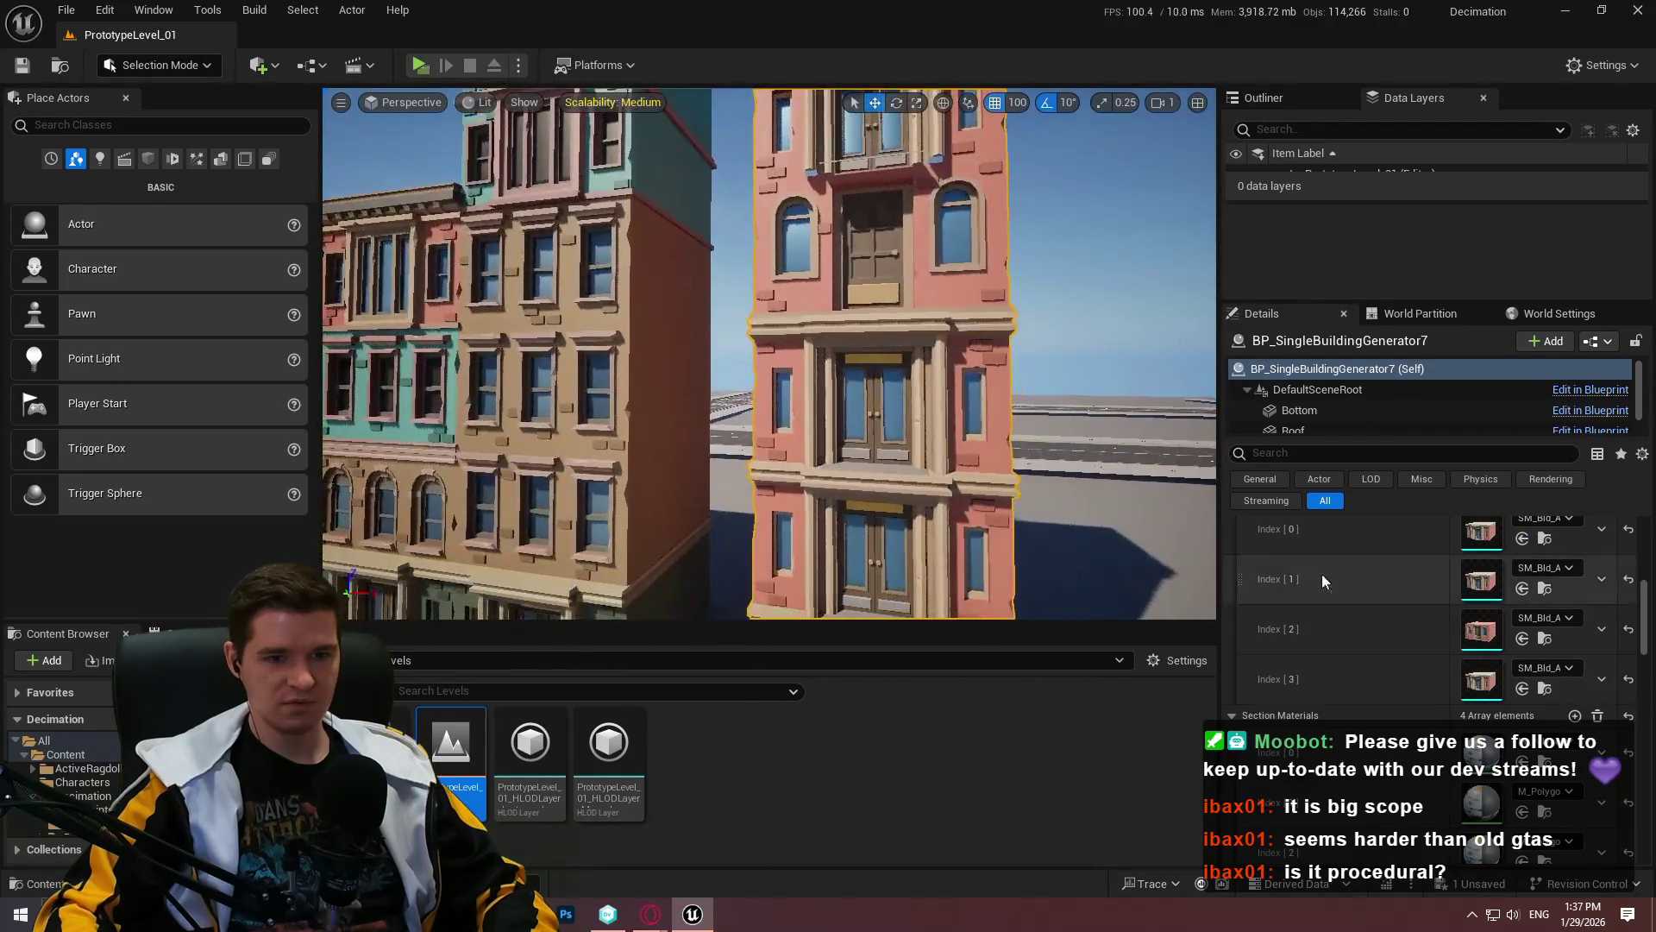